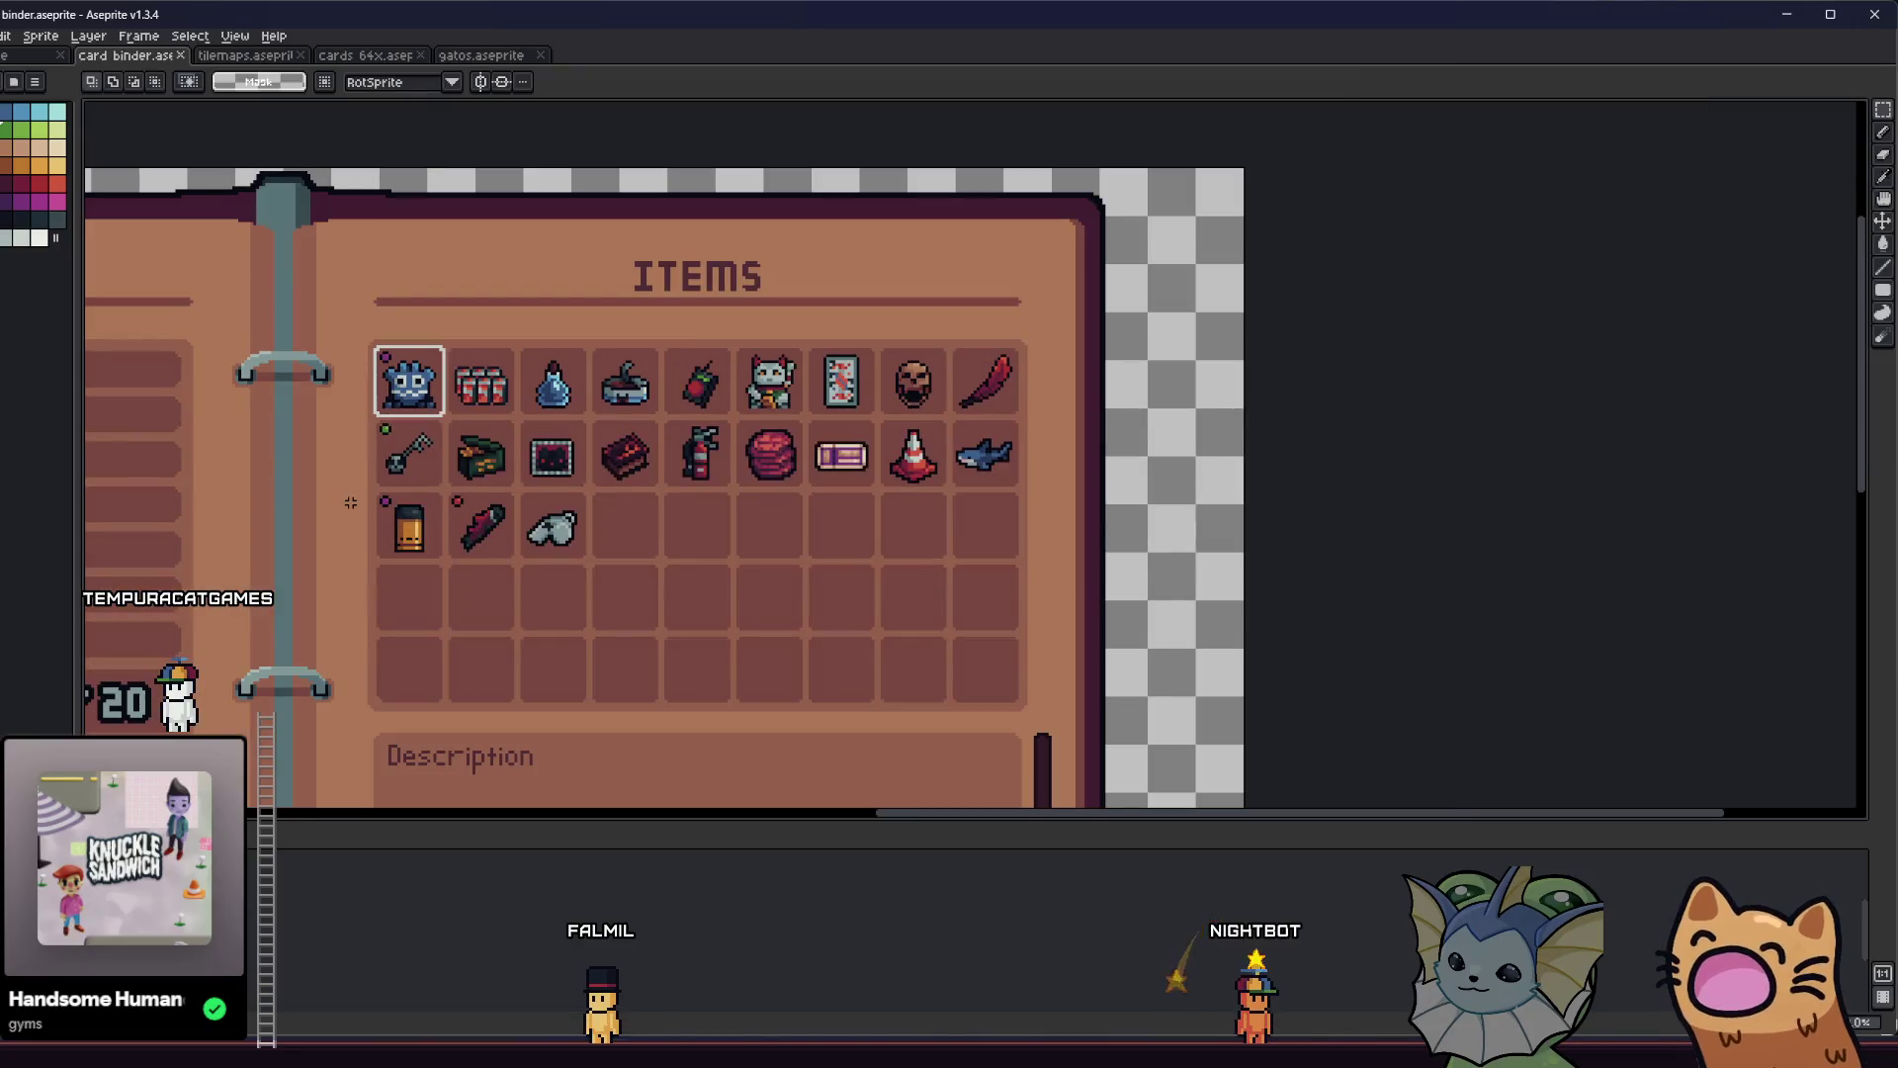
Step: Zoom and pan the binder sprite in Aseprite to the Items page
scroll(605, 543, "down", 1)
left_click_drag(605, 543, 860, 489)
scroll(657, 536, "up", 3)
scroll(645, 526, "down", 1)
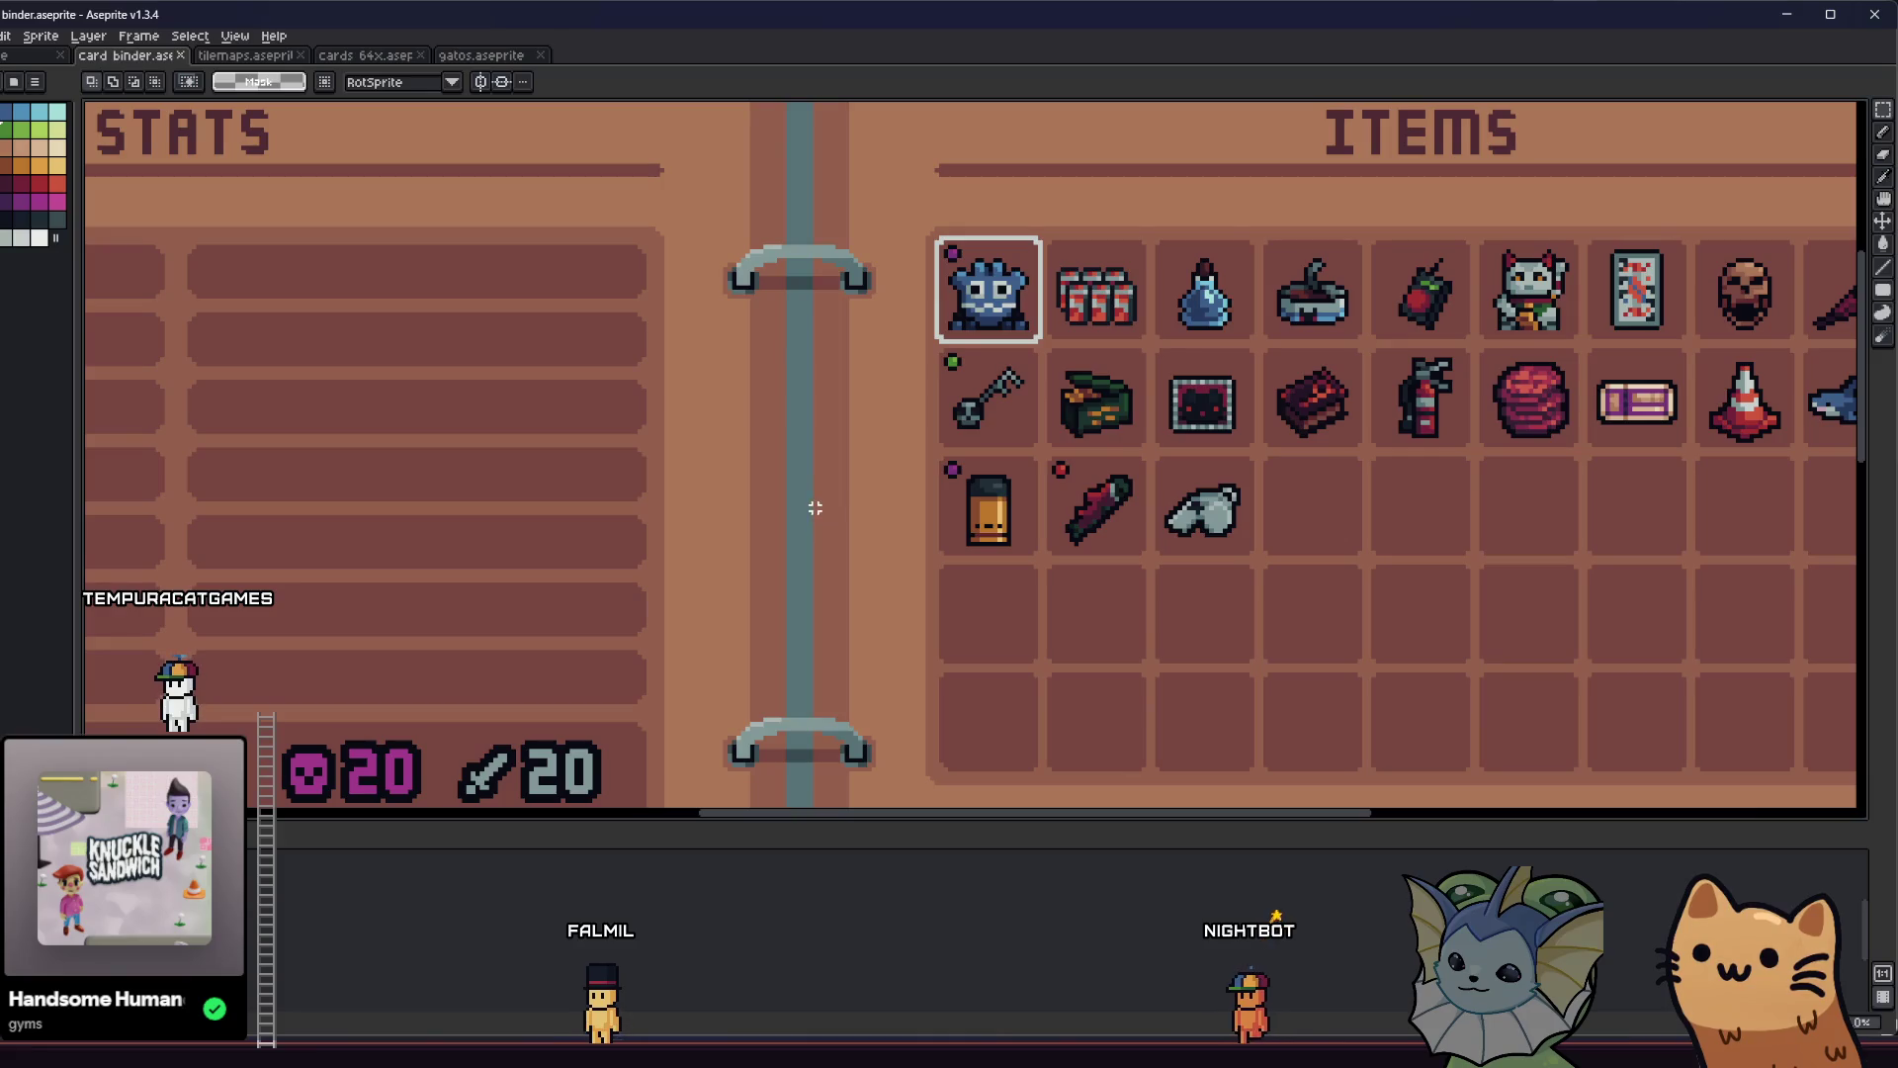
scroll(814, 507, "down", 1)
mouse_move(771, 530)
left_mouse_down()
mouse_move(949, 505)
mouse_move(844, 513)
mouse_move(718, 632)
mouse_move(681, 636)
left_mouse_up()
scroll(840, 509, "up", 4)
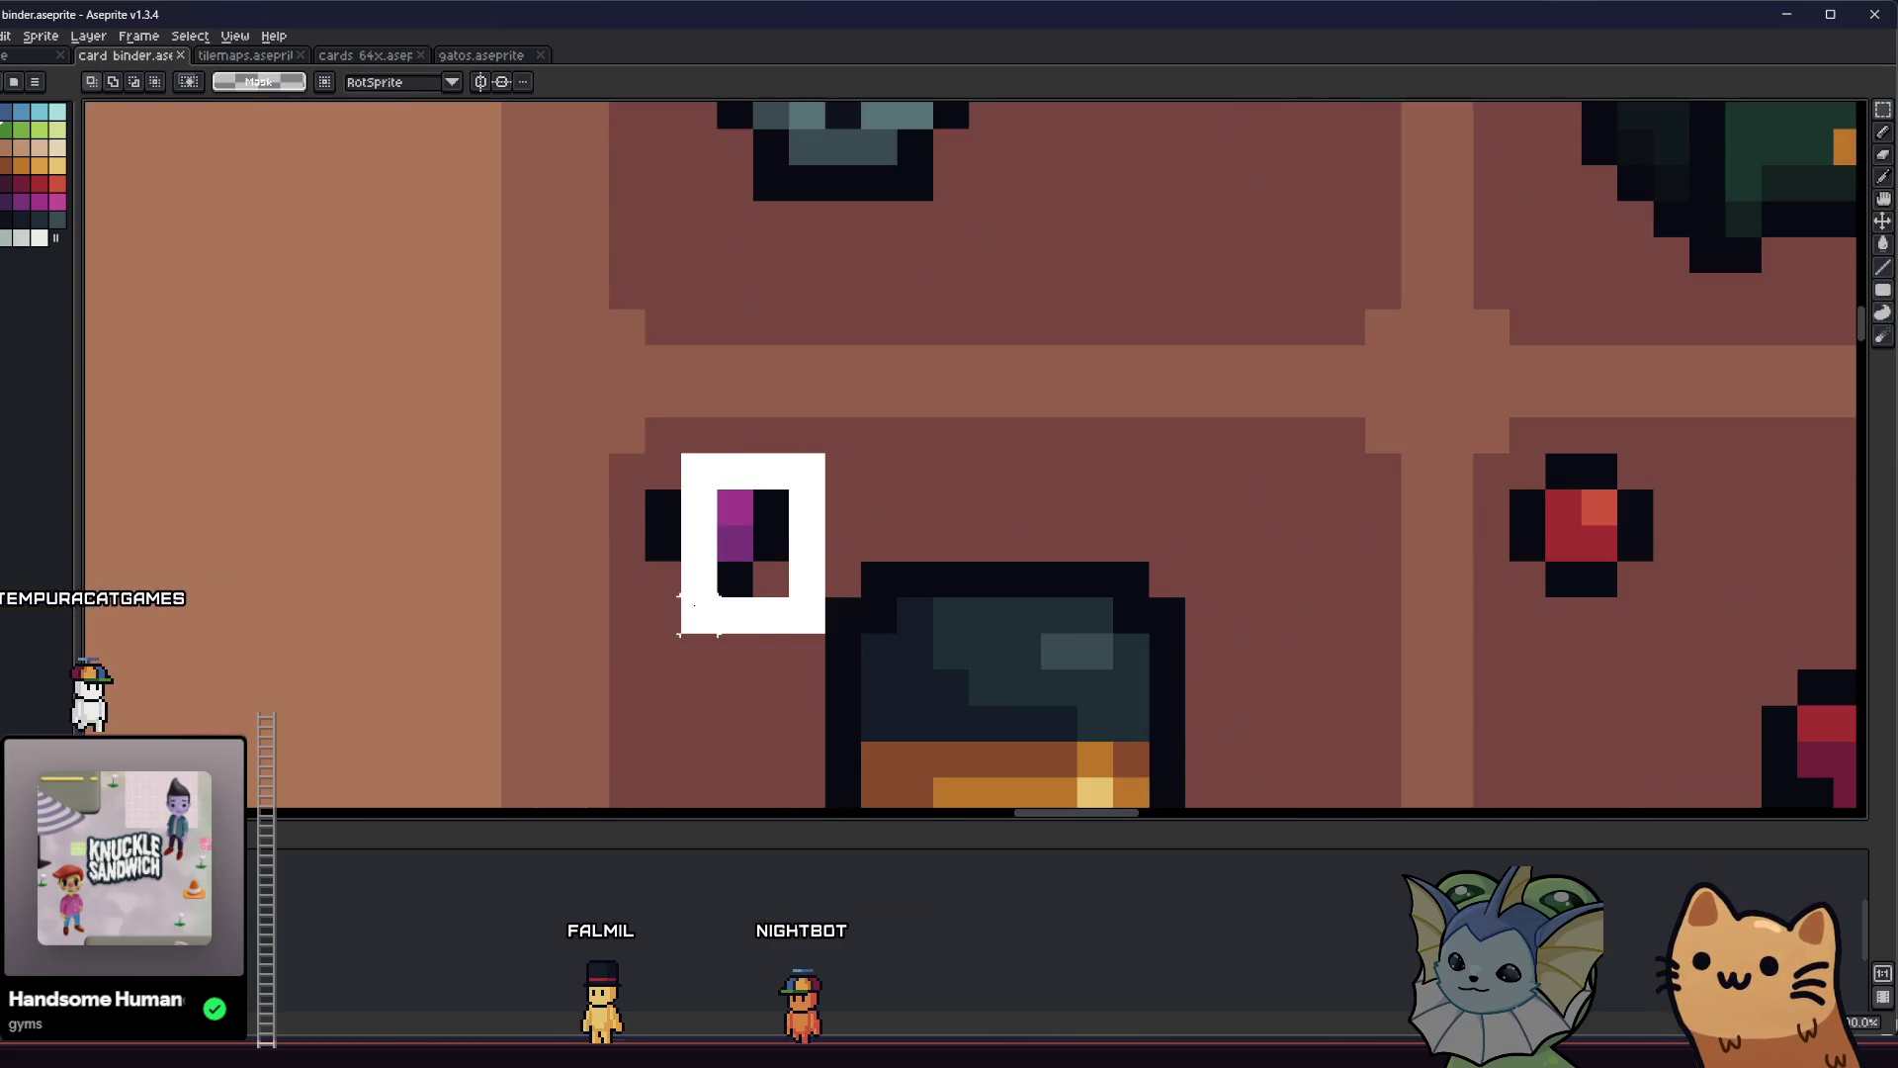
Step: Nudge the selected purple gem pixels one pixel right and paste a copy
key("Right")
mouse_move(607, 489)
left_mouse_down()
mouse_move(795, 614)
mouse_move(759, 617)
left_mouse_up()
scroll(760, 617, "down", 5)
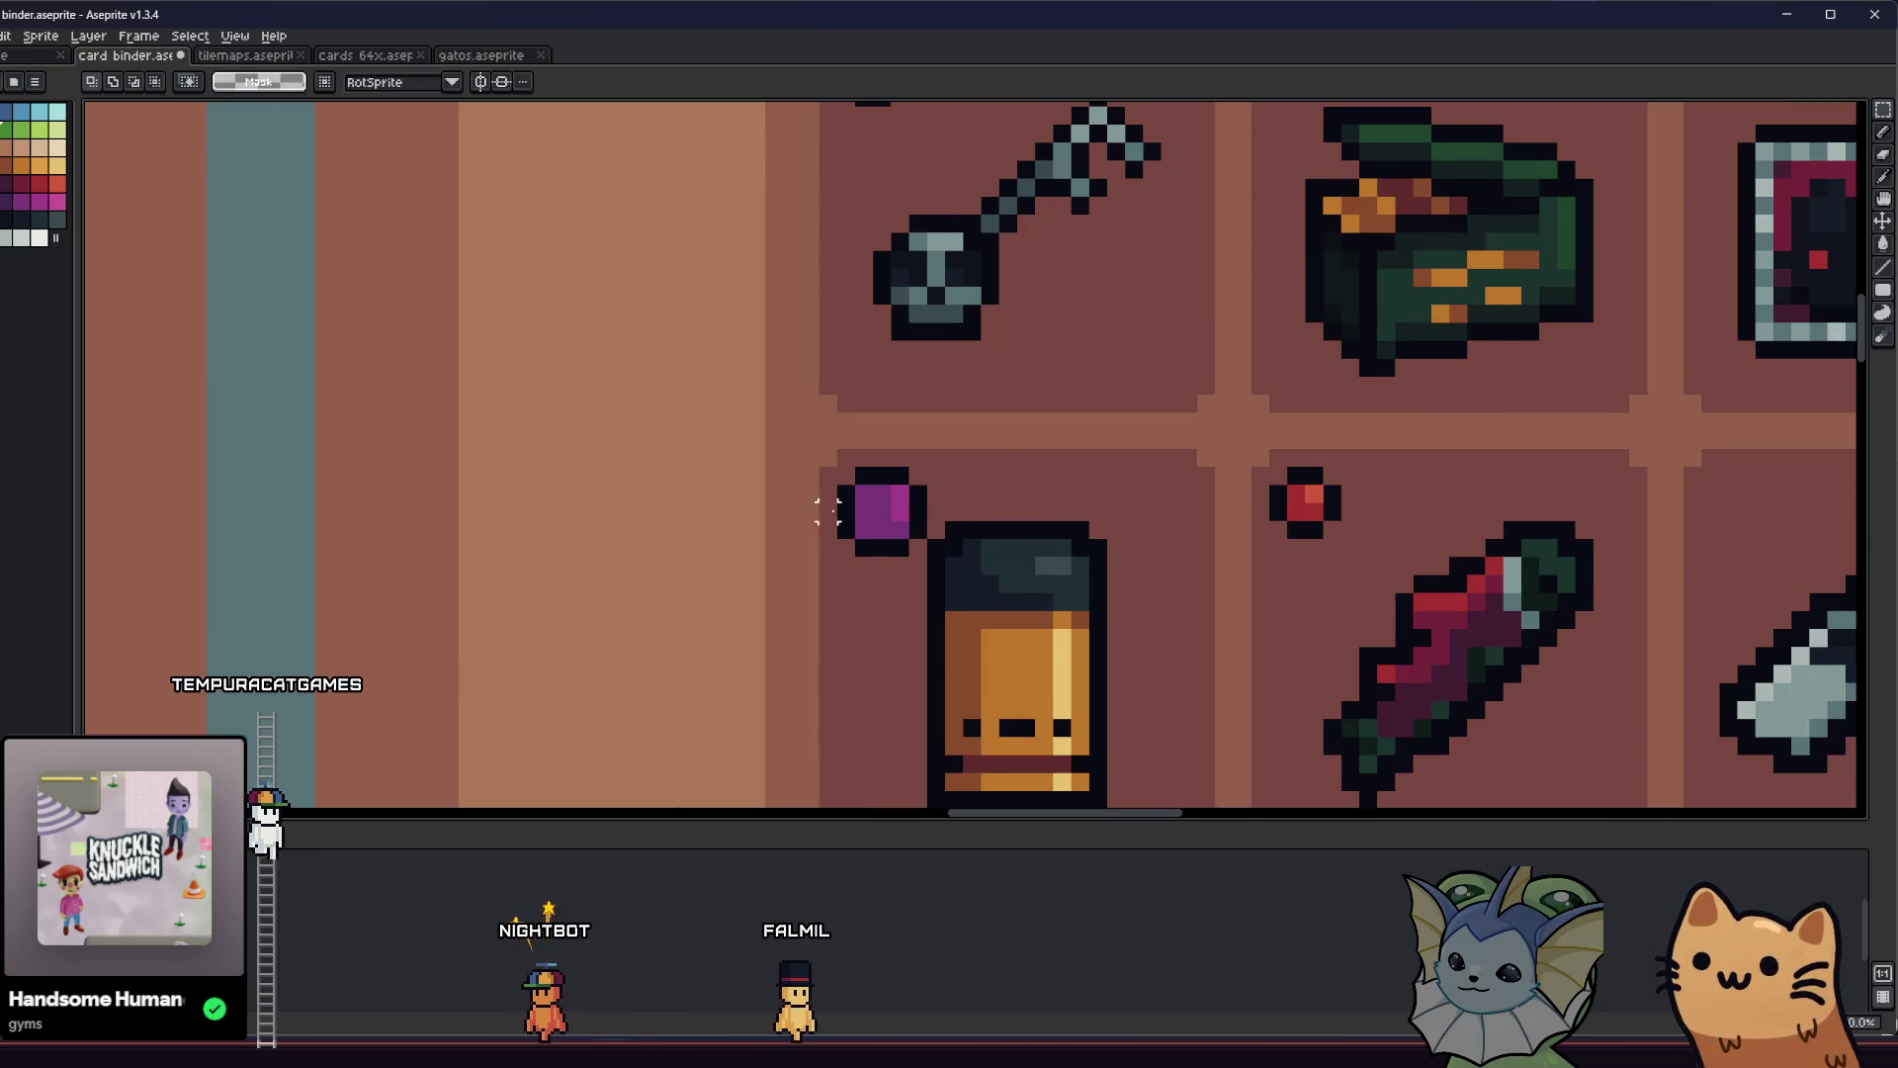
scroll(571, 544, "down", 3)
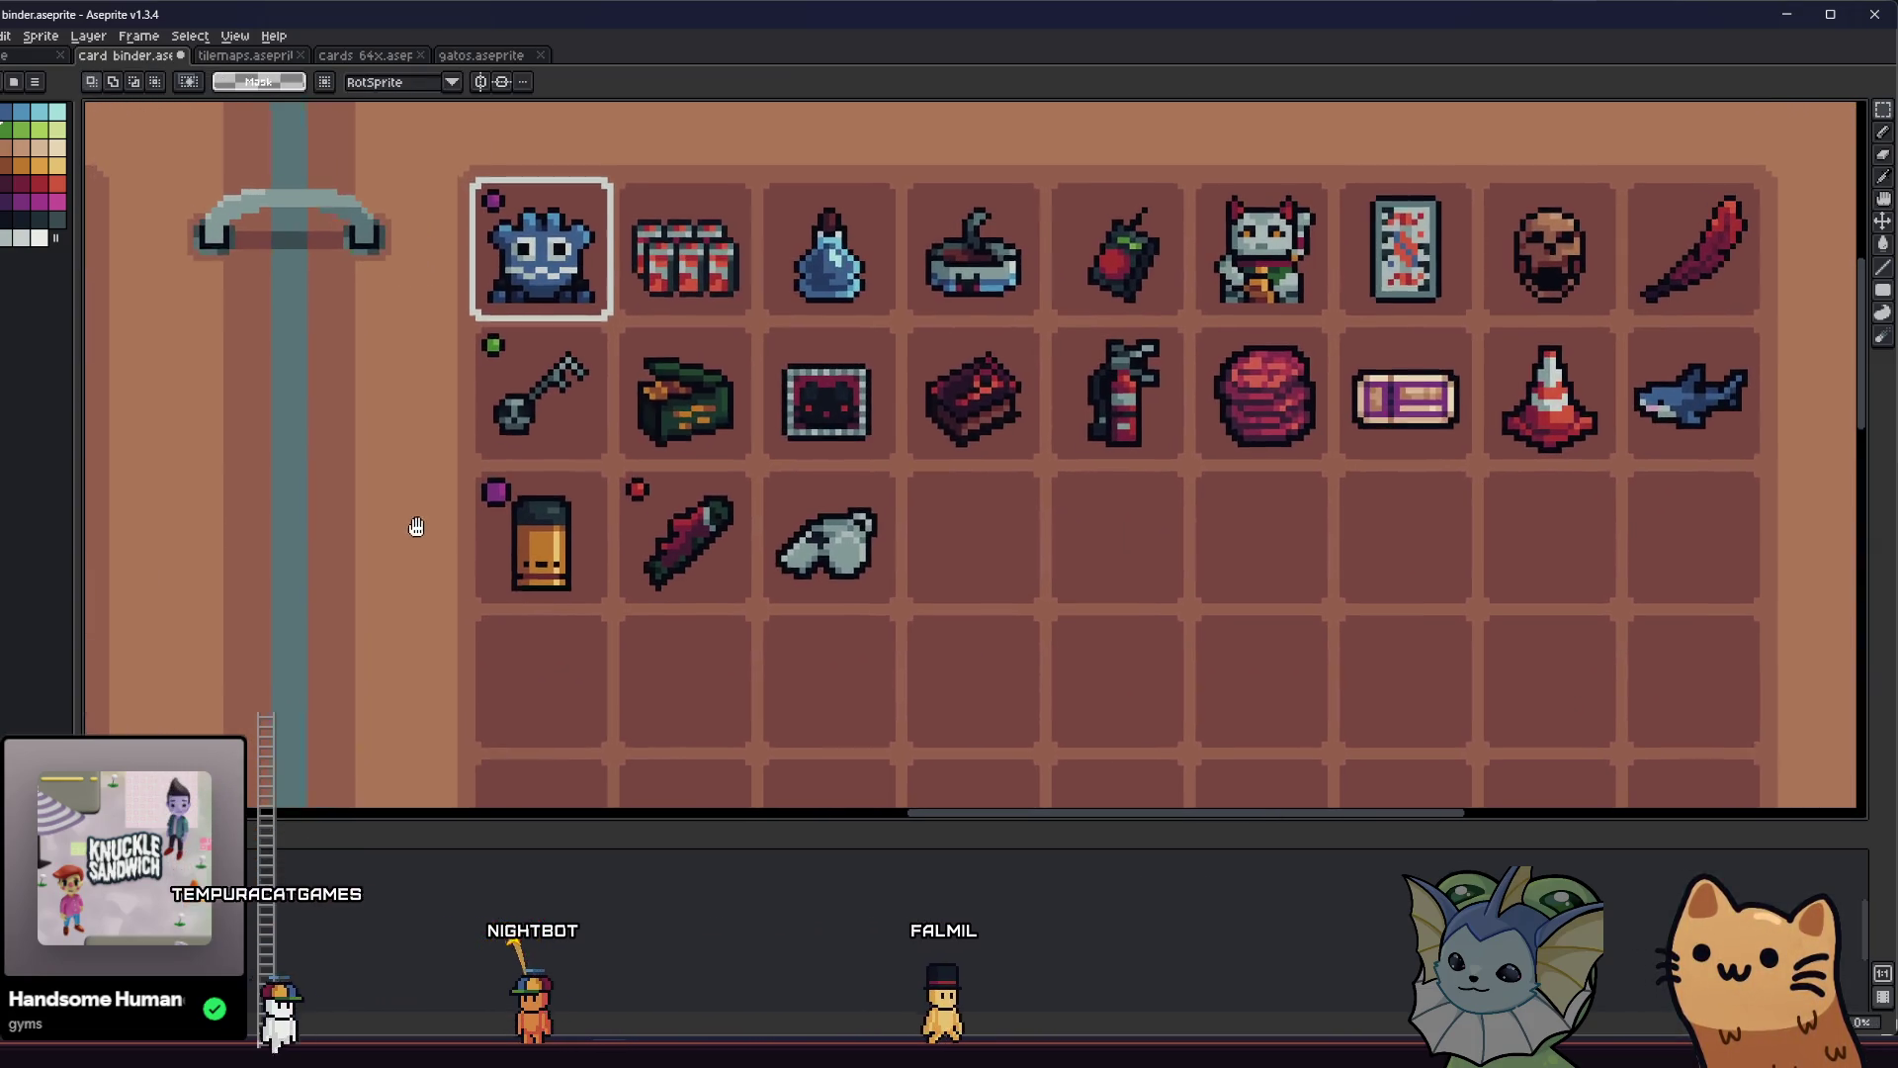
key("ctrl+v")
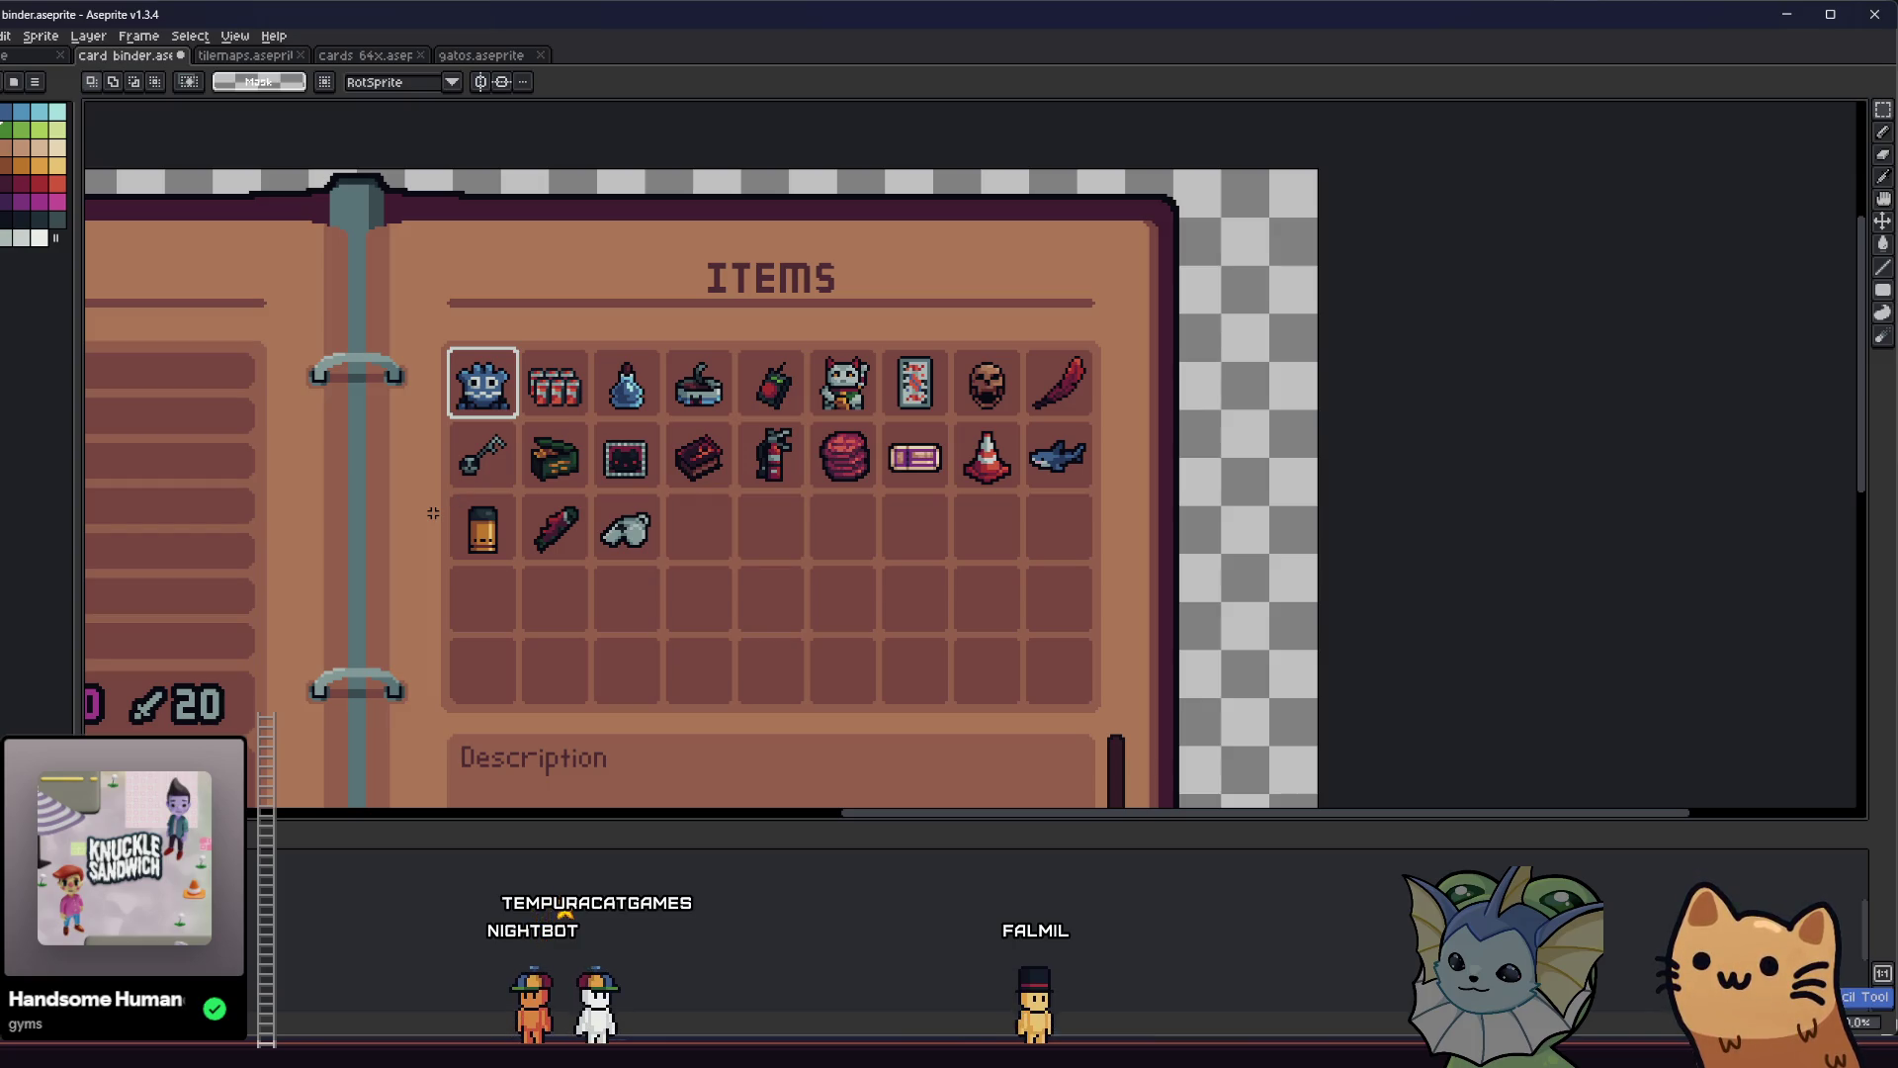
Step: Pan over the item grid and stat icons, recentre the binder, and switch to Godot
mouse_move(446, 507)
left_mouse_down()
mouse_move(518, 493)
mouse_move(605, 378)
mouse_move(749, 407)
left_mouse_up()
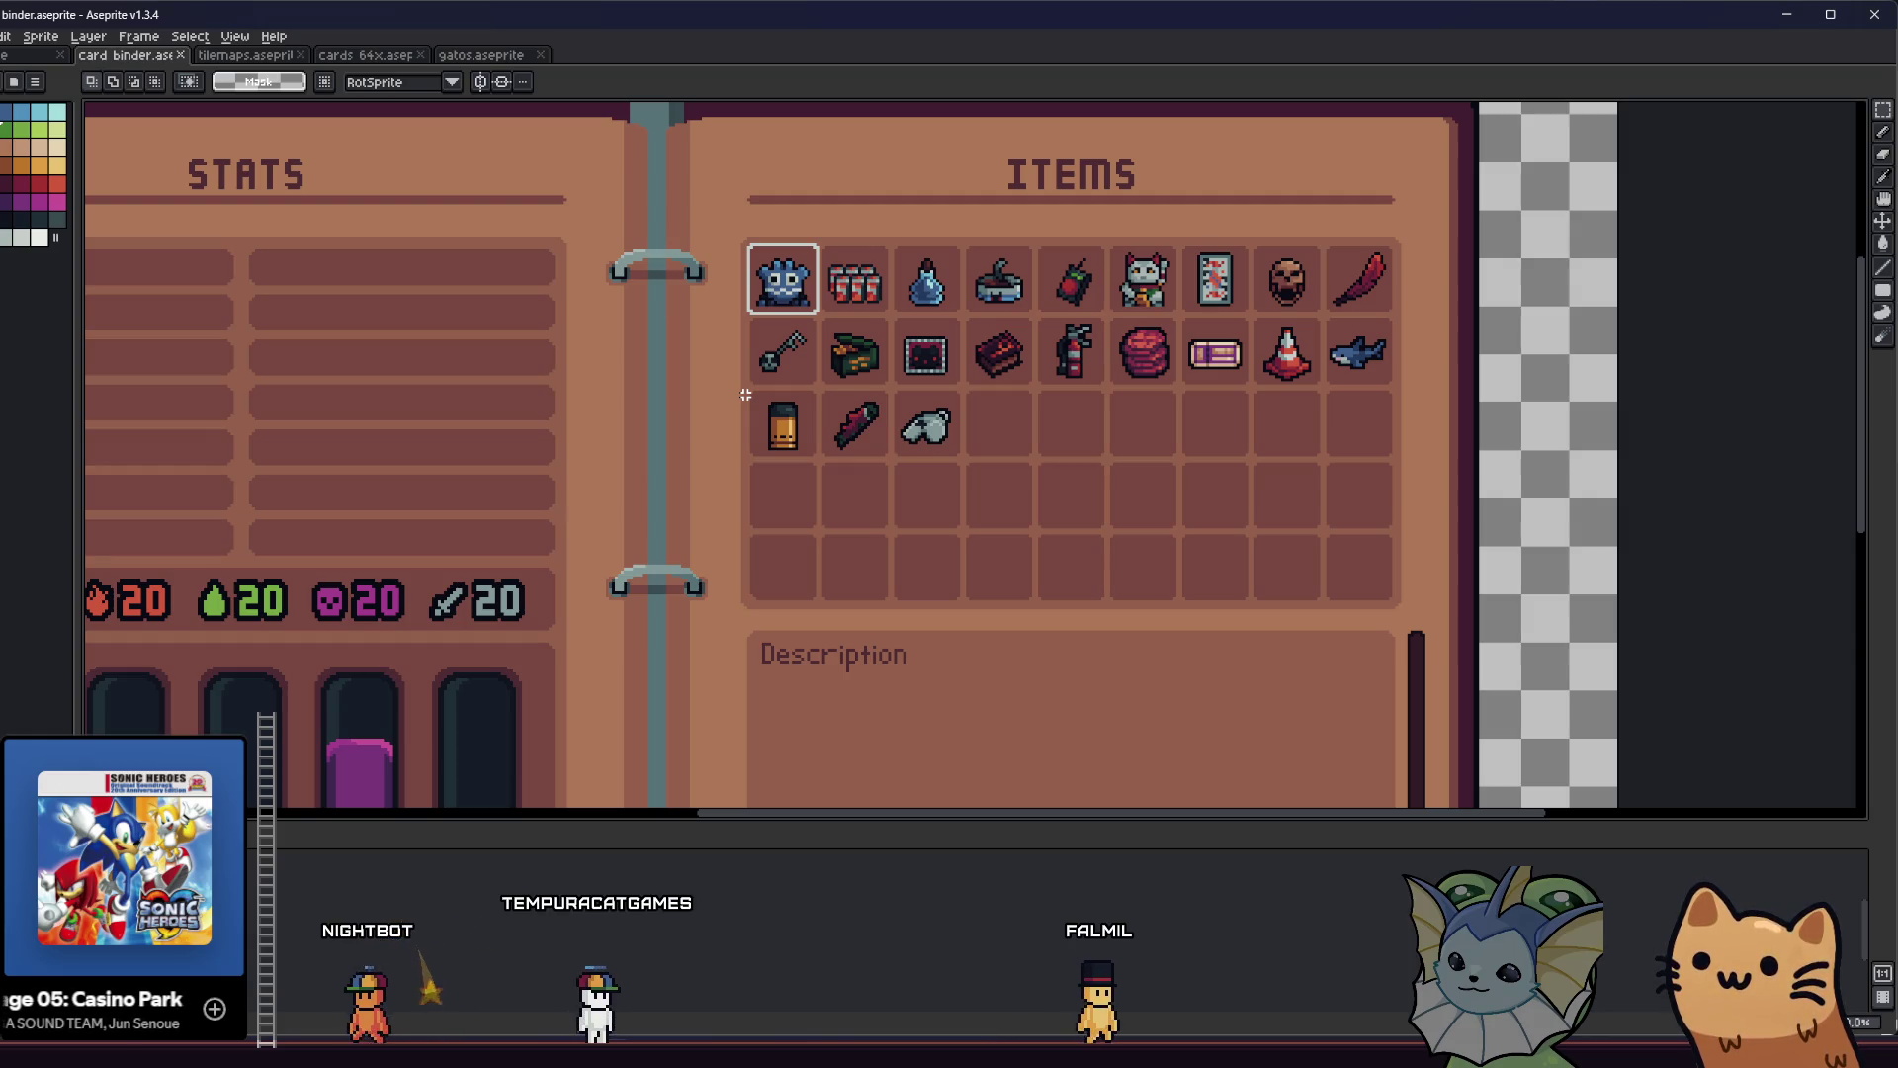
mouse_move(746, 395)
left_mouse_down()
mouse_move(699, 356)
mouse_move(835, 386)
mouse_move(832, 417)
left_mouse_up()
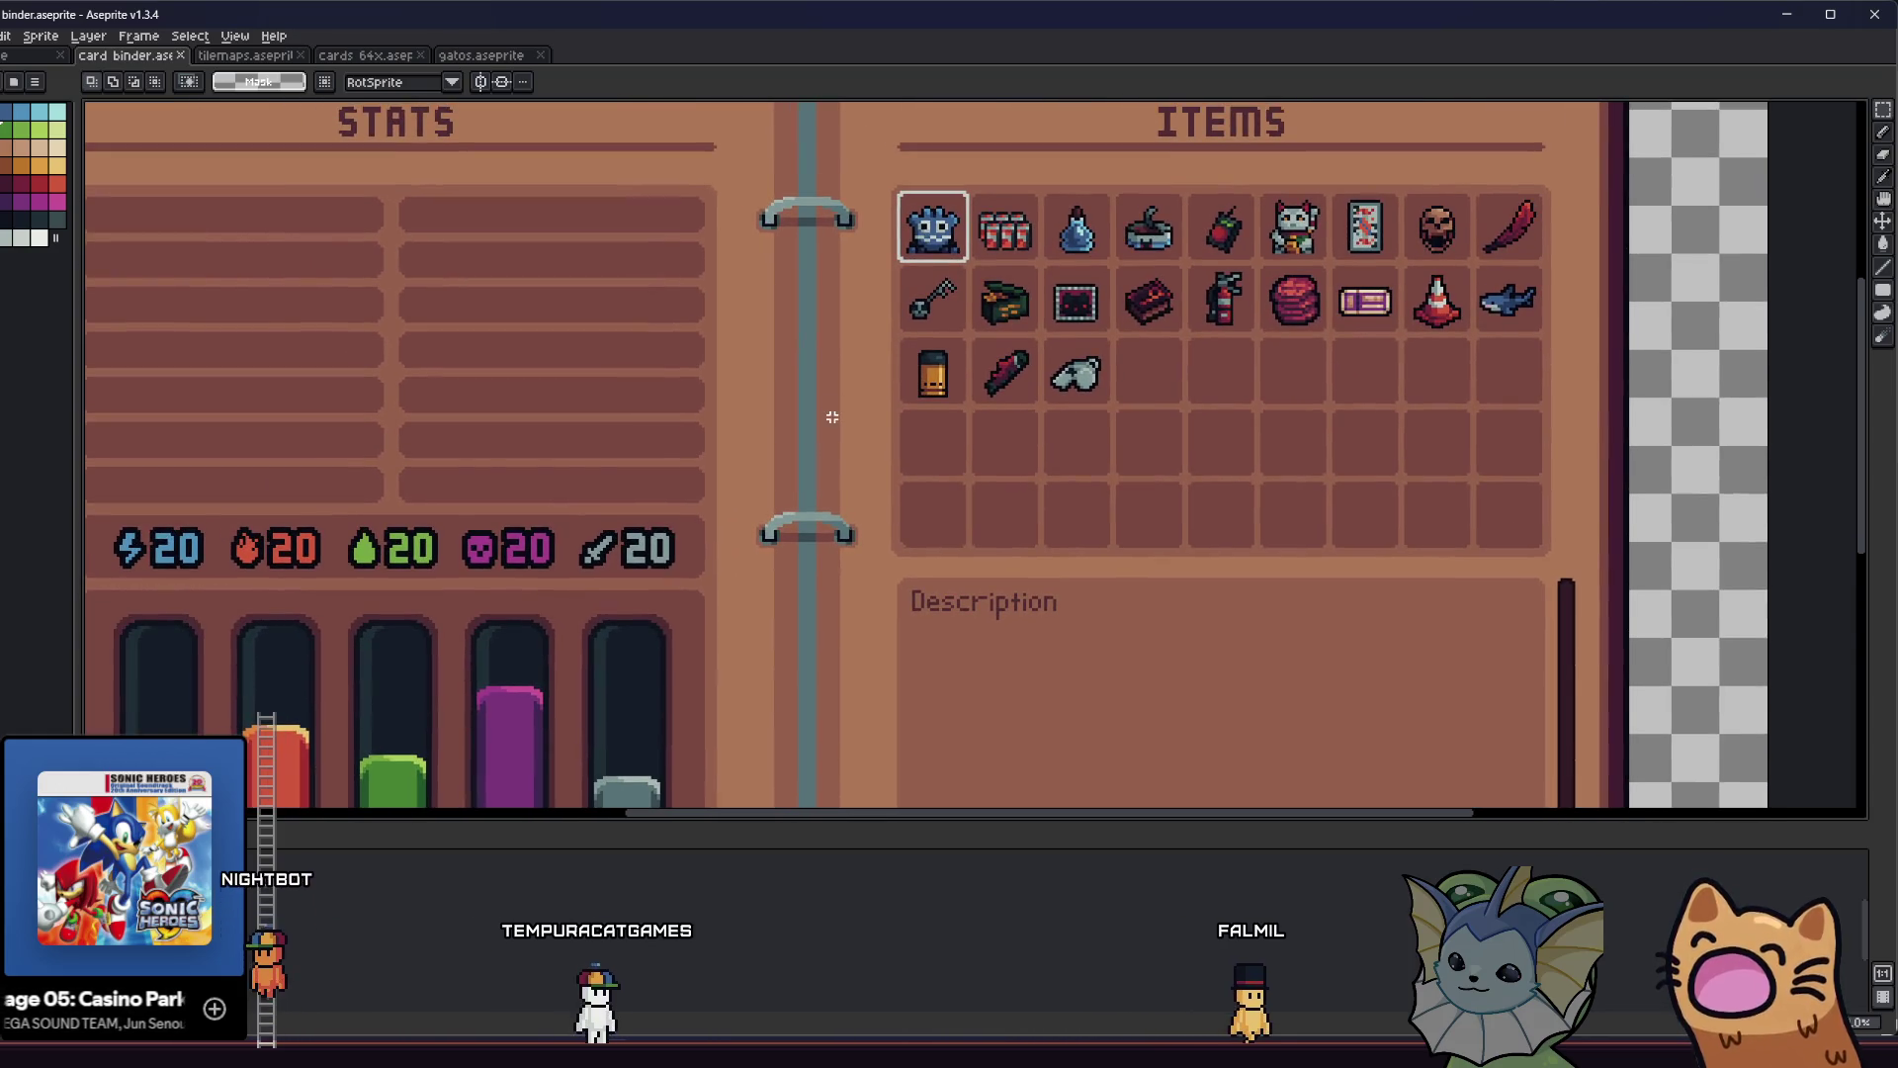
scroll(832, 417, "down", 3)
scroll(833, 417, "down", 1)
scroll(890, 435, "up", 4)
scroll(967, 459, "down", 2)
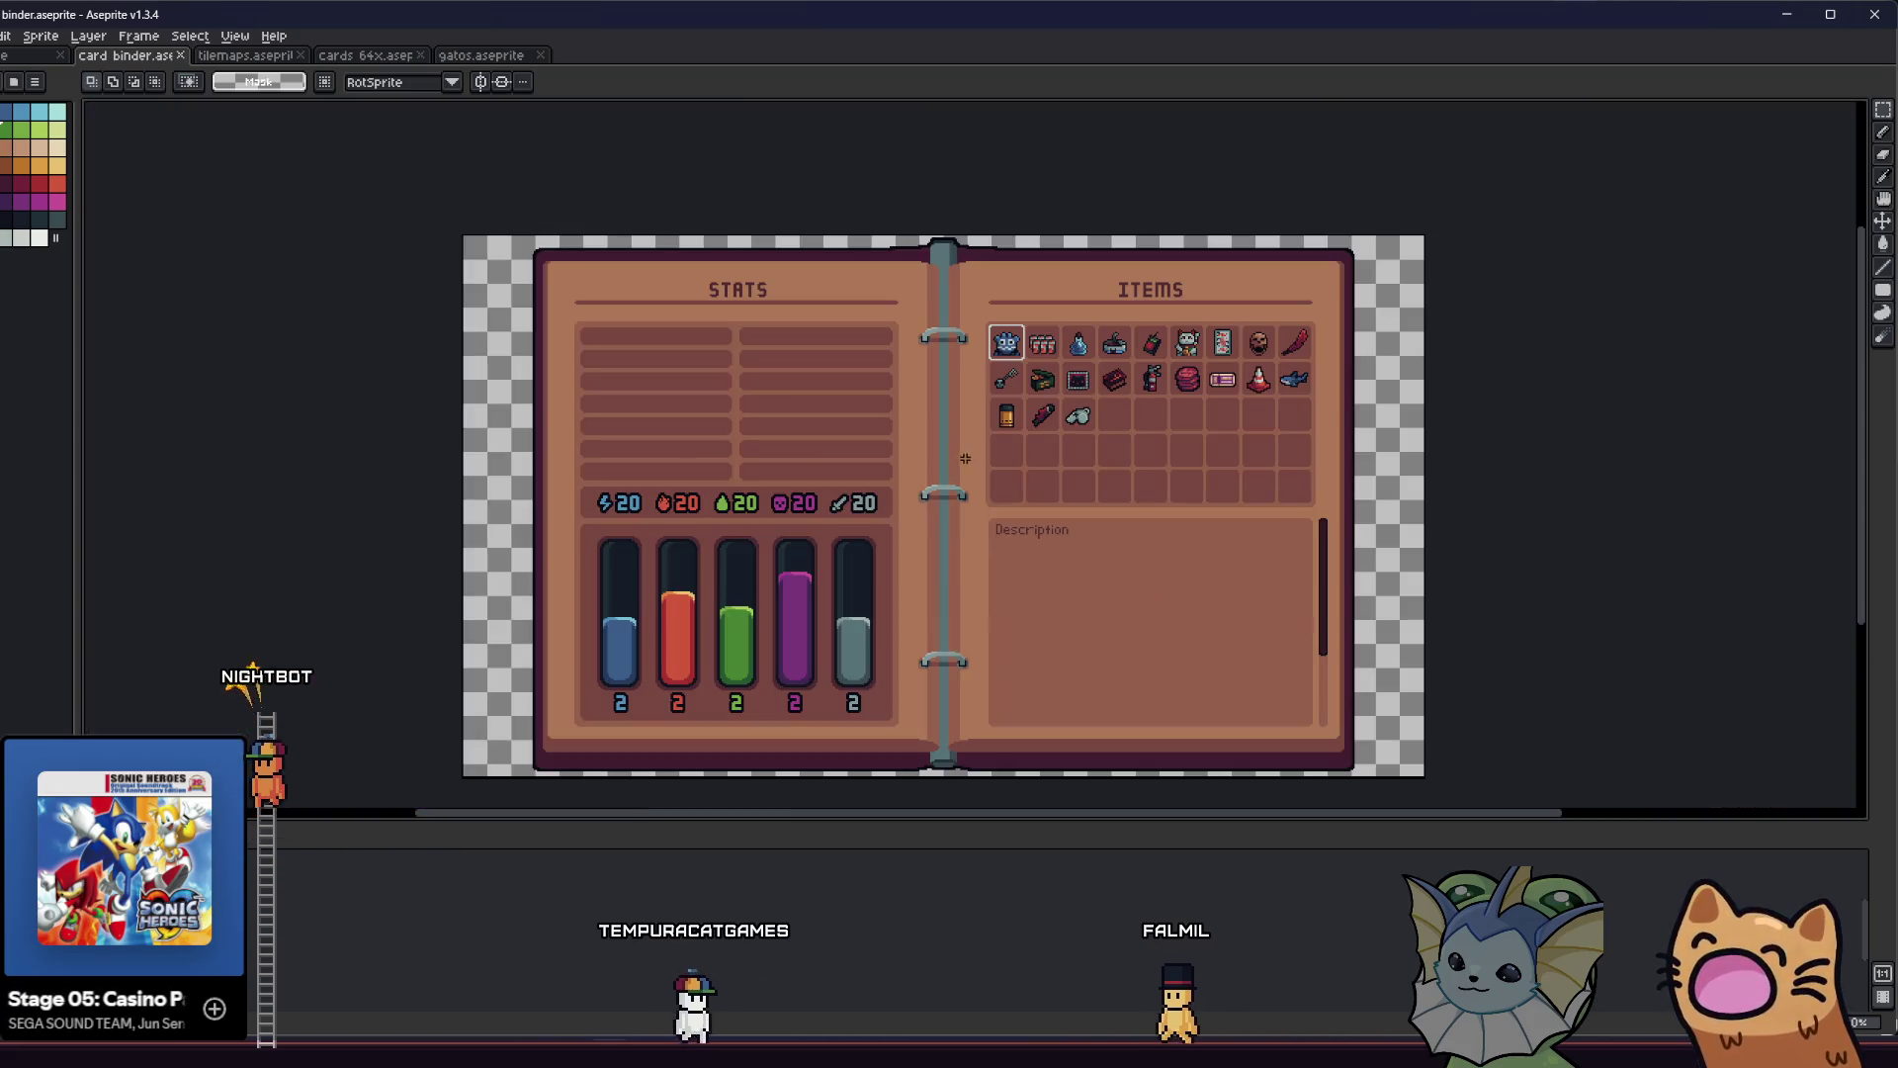
left_click_drag(876, 462, 868, 436)
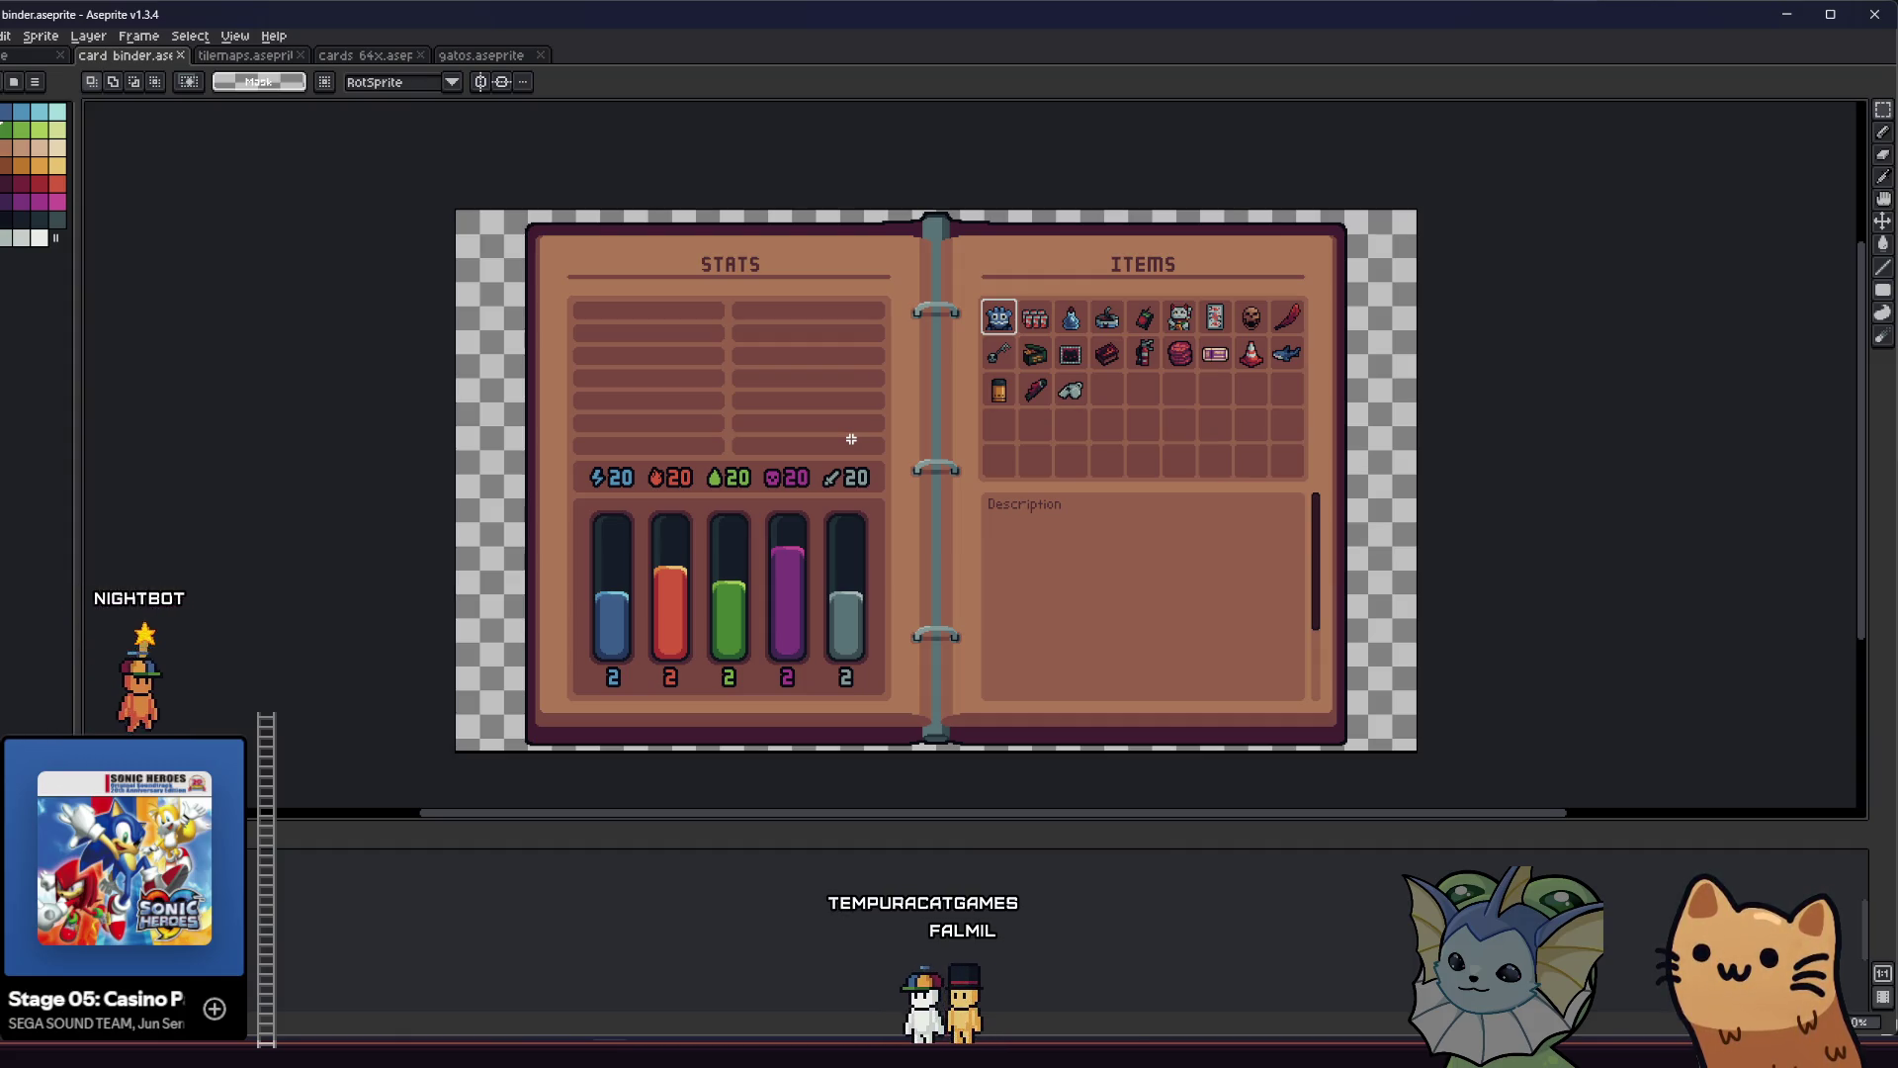
key("alt+Tab")
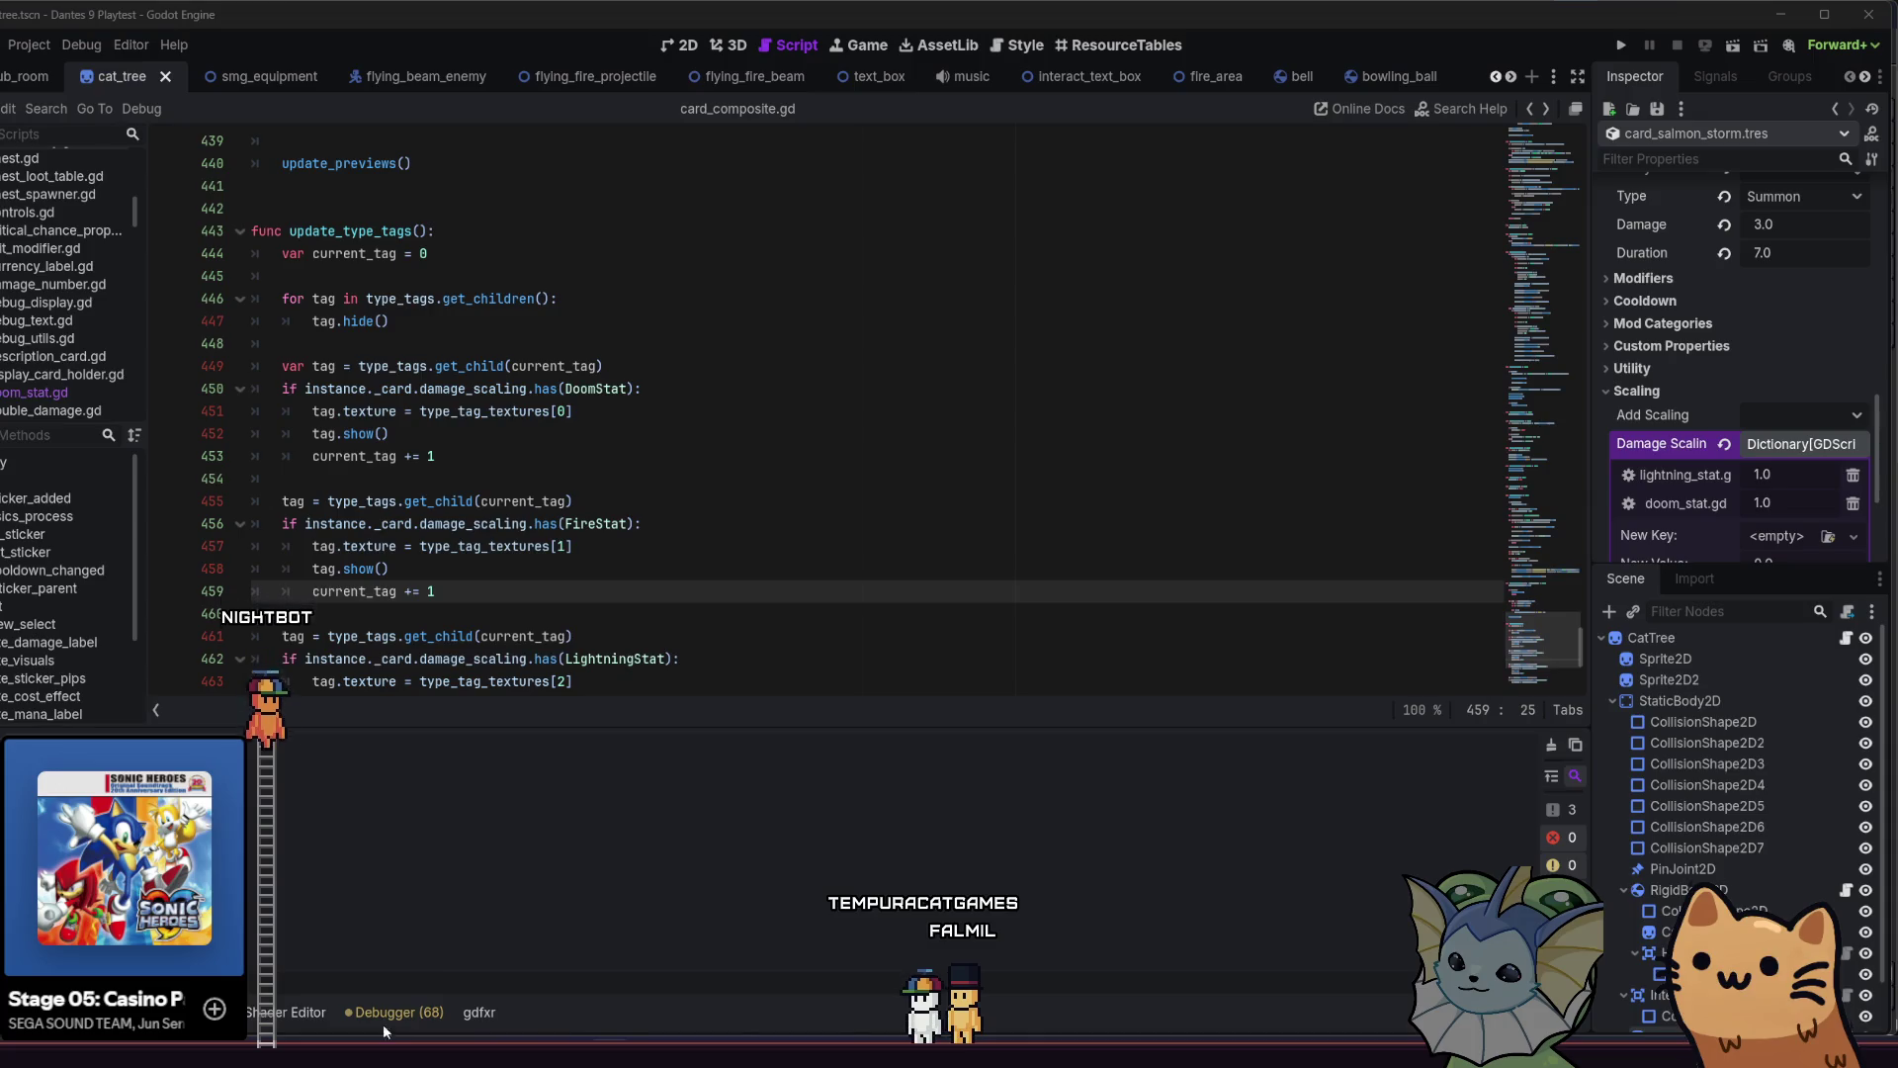
Step: Check lines 459–460 of card_composite.gd's type-tag code, then switch to the Obsidian notes
left_click(701, 617)
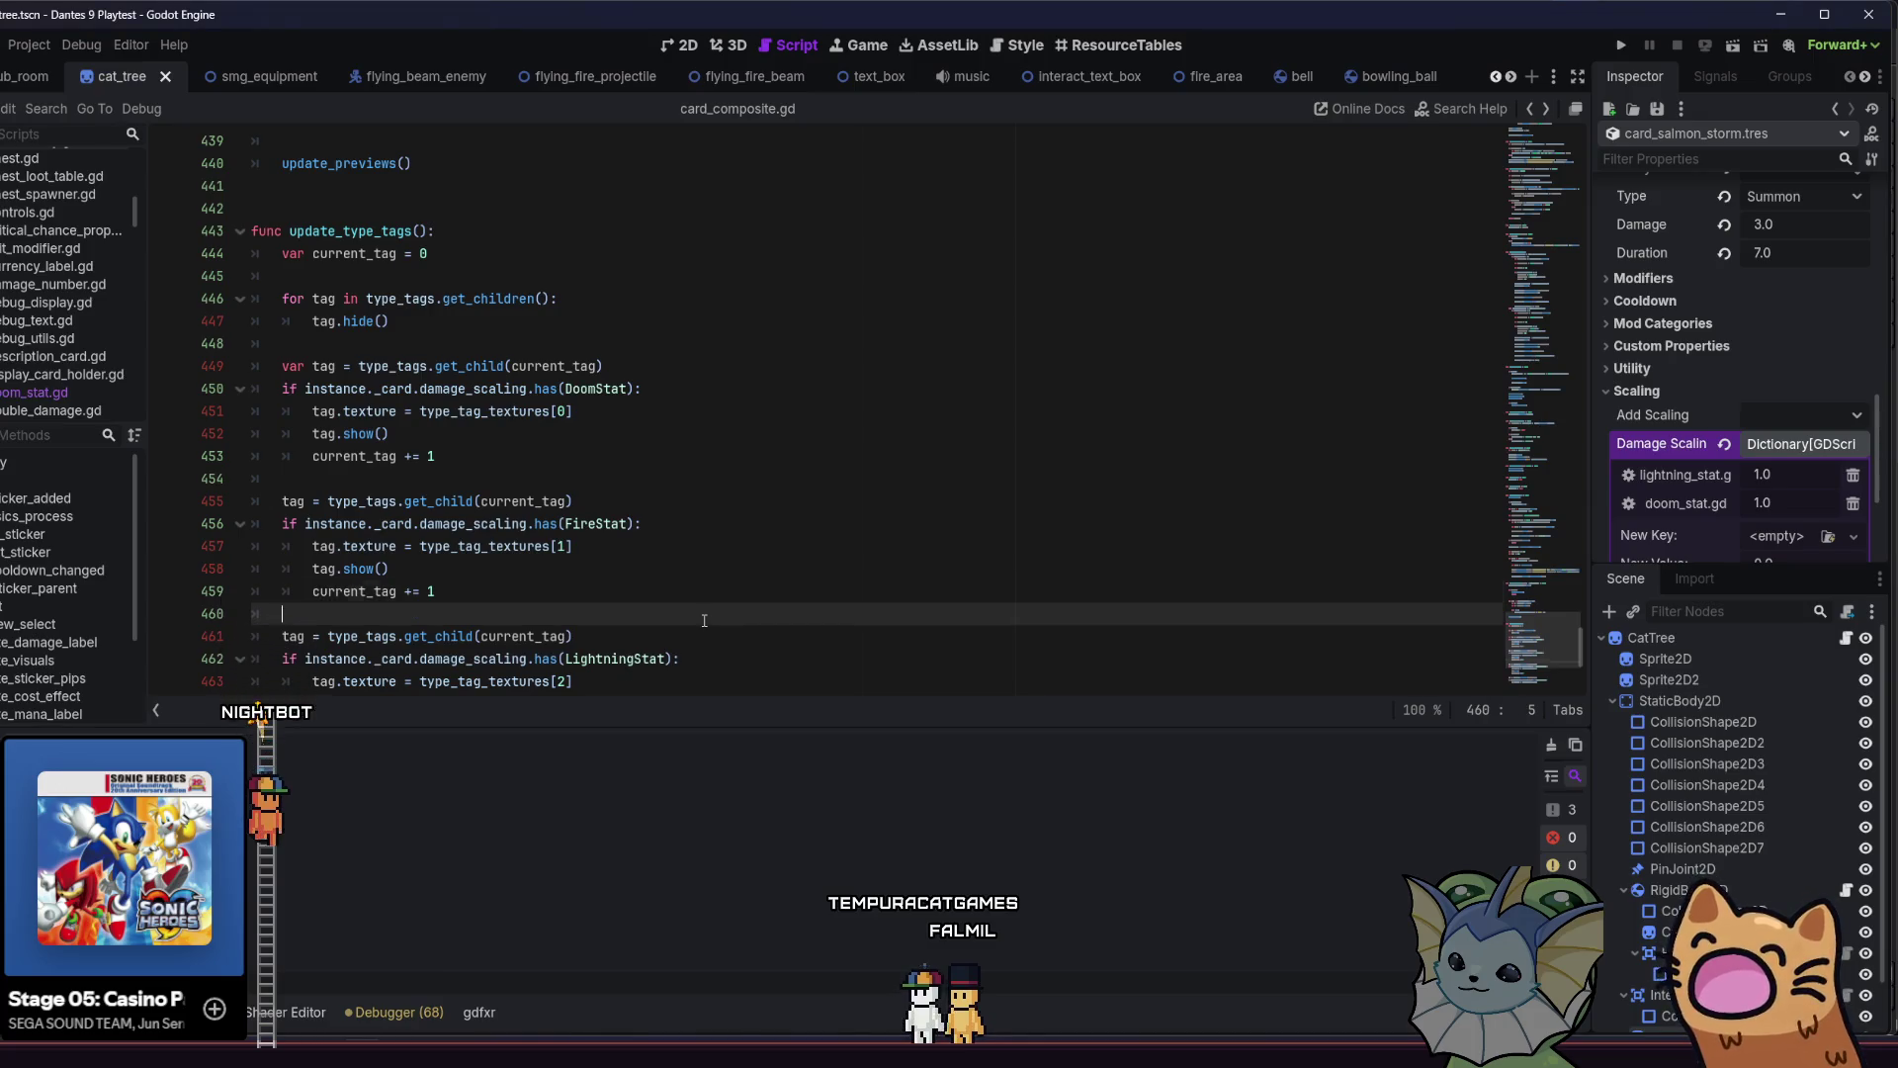
left_click(802, 590)
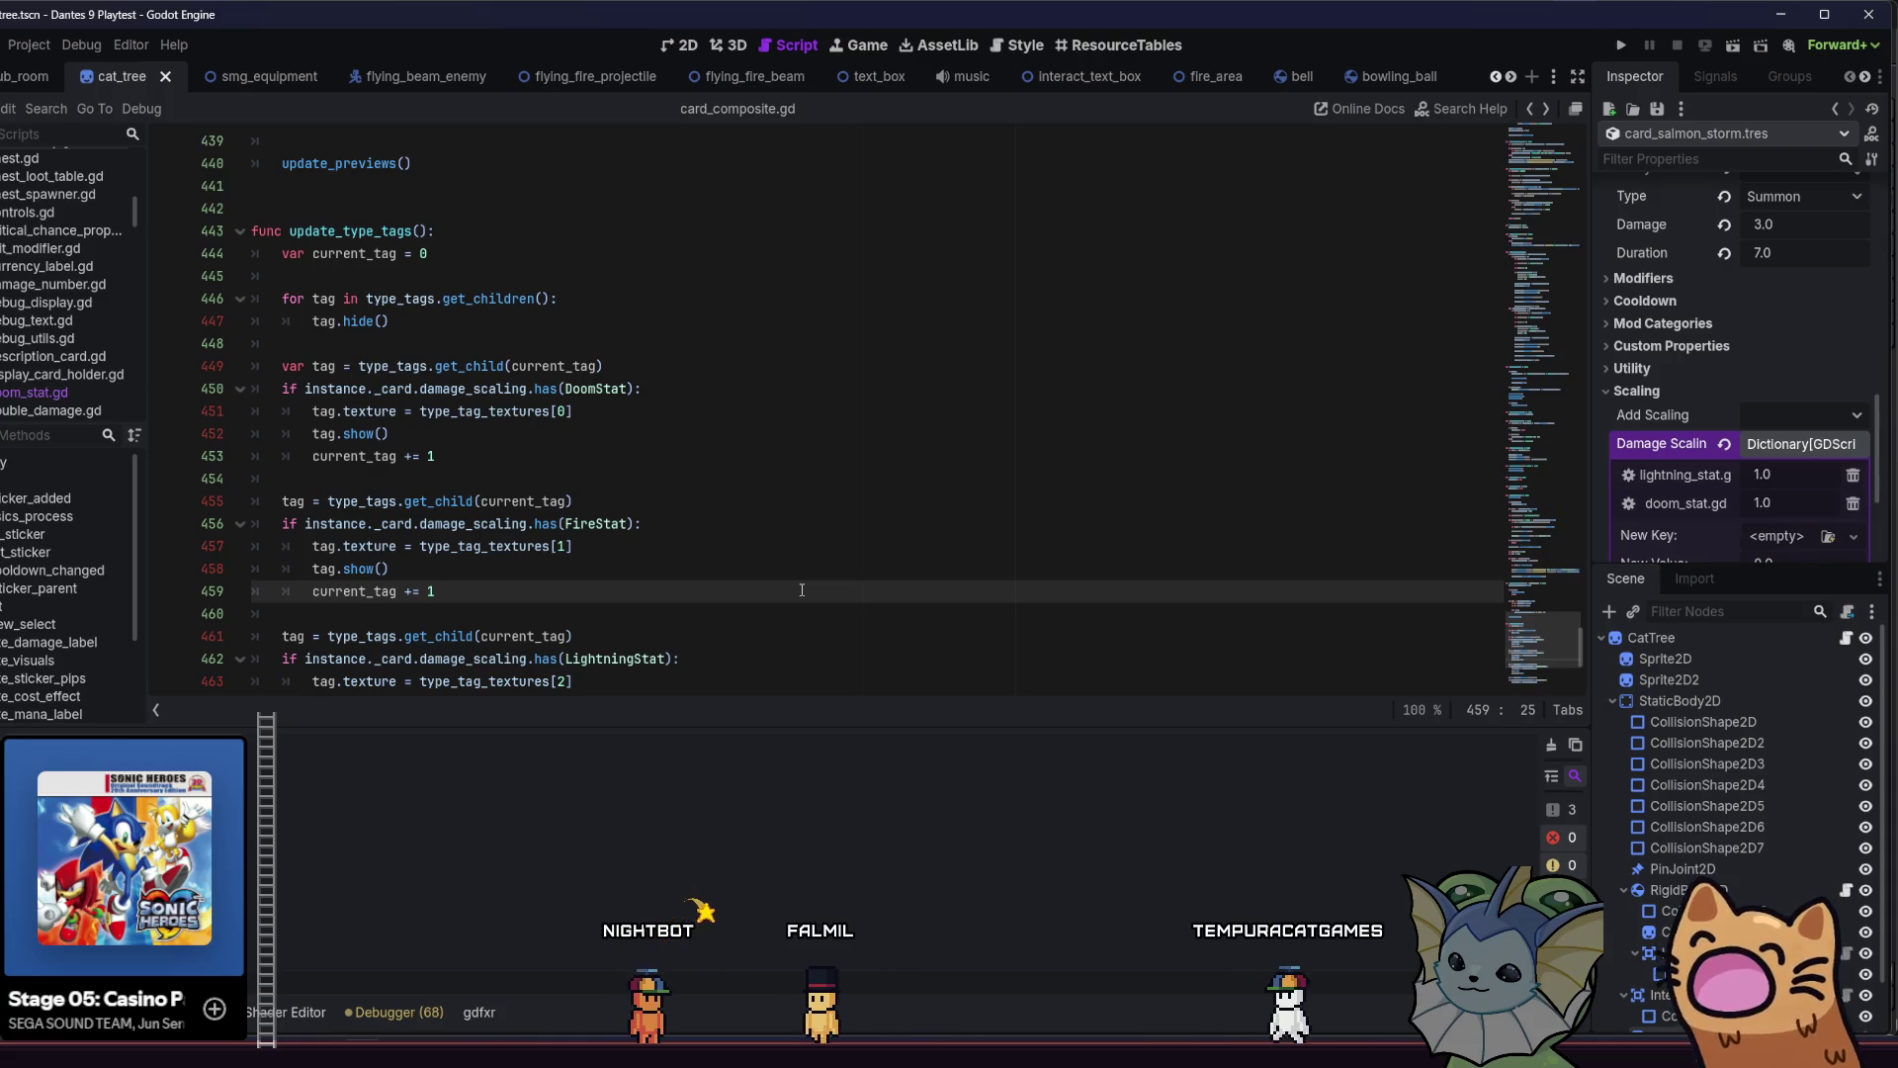
key("alt+Tab")
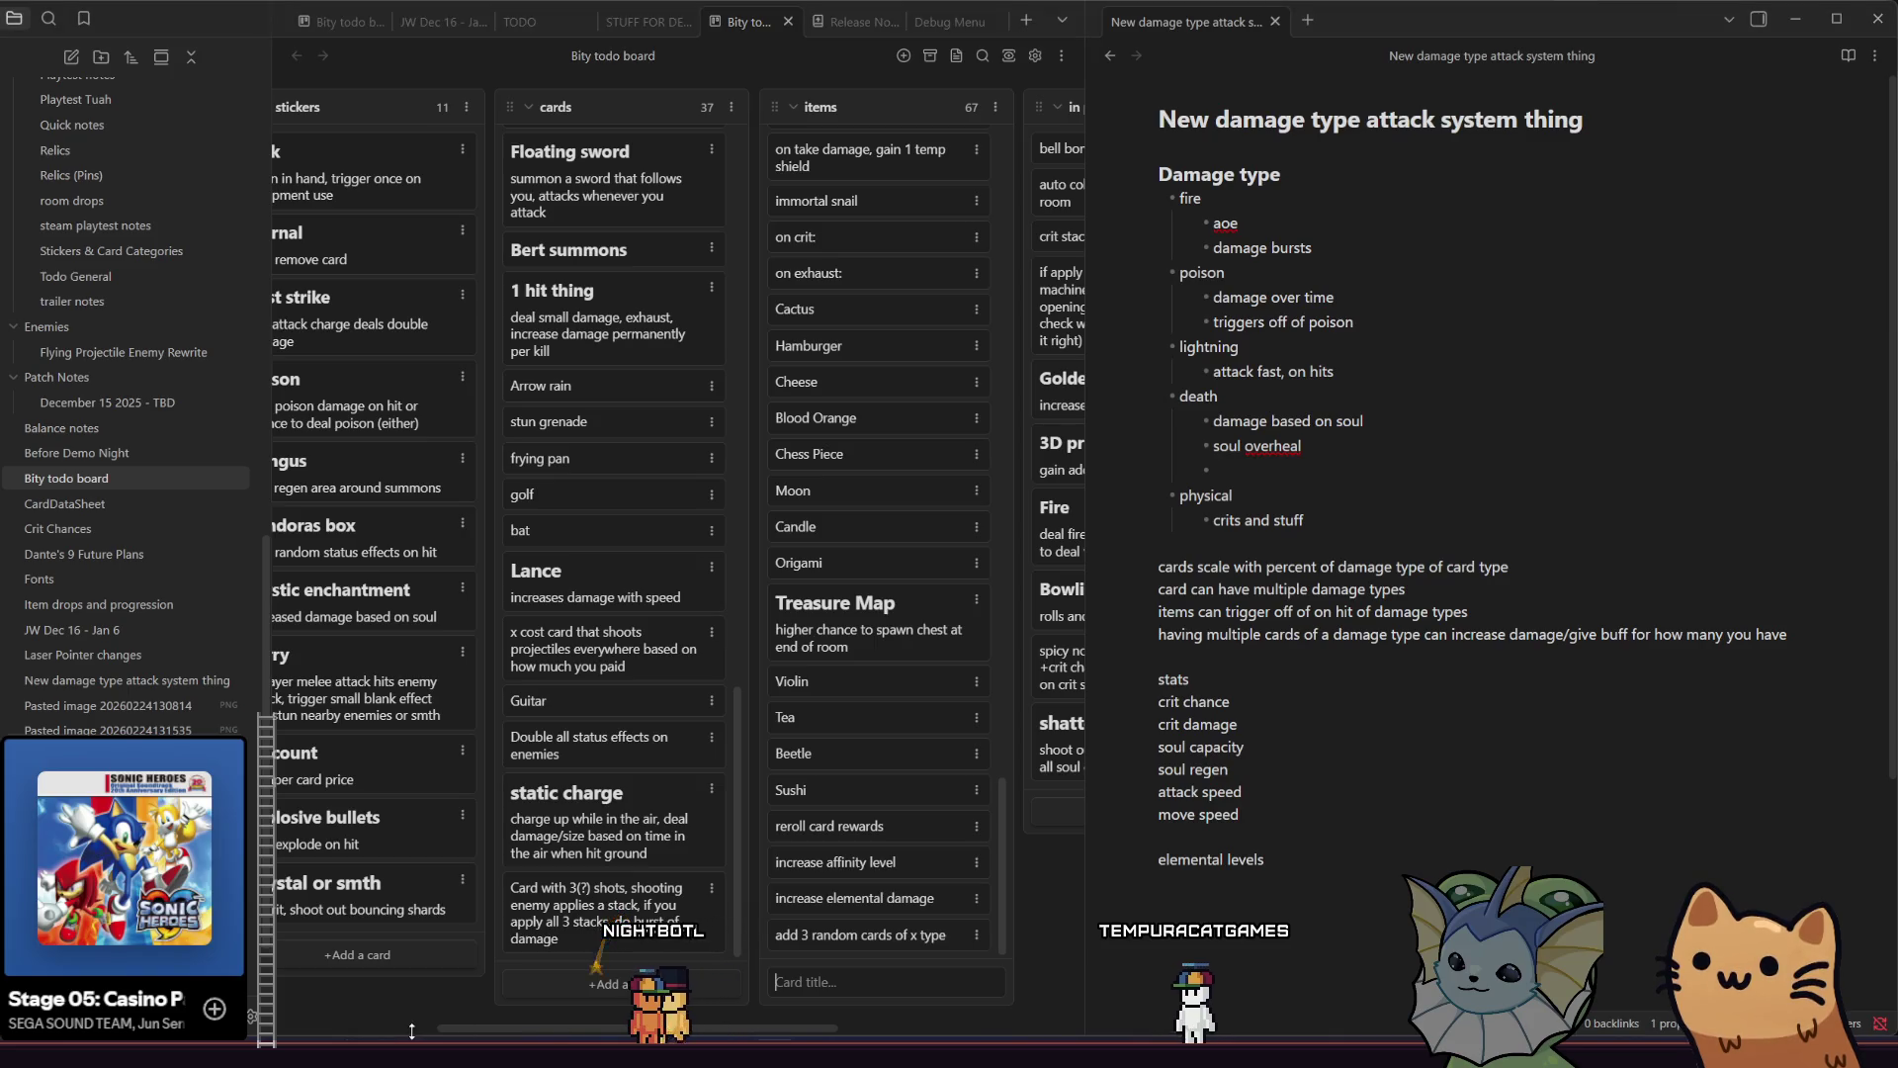
Step: Read the note on fire, poison, lightning, death and physical damage types, then return to Aseprite
mouse_move(364, 1059)
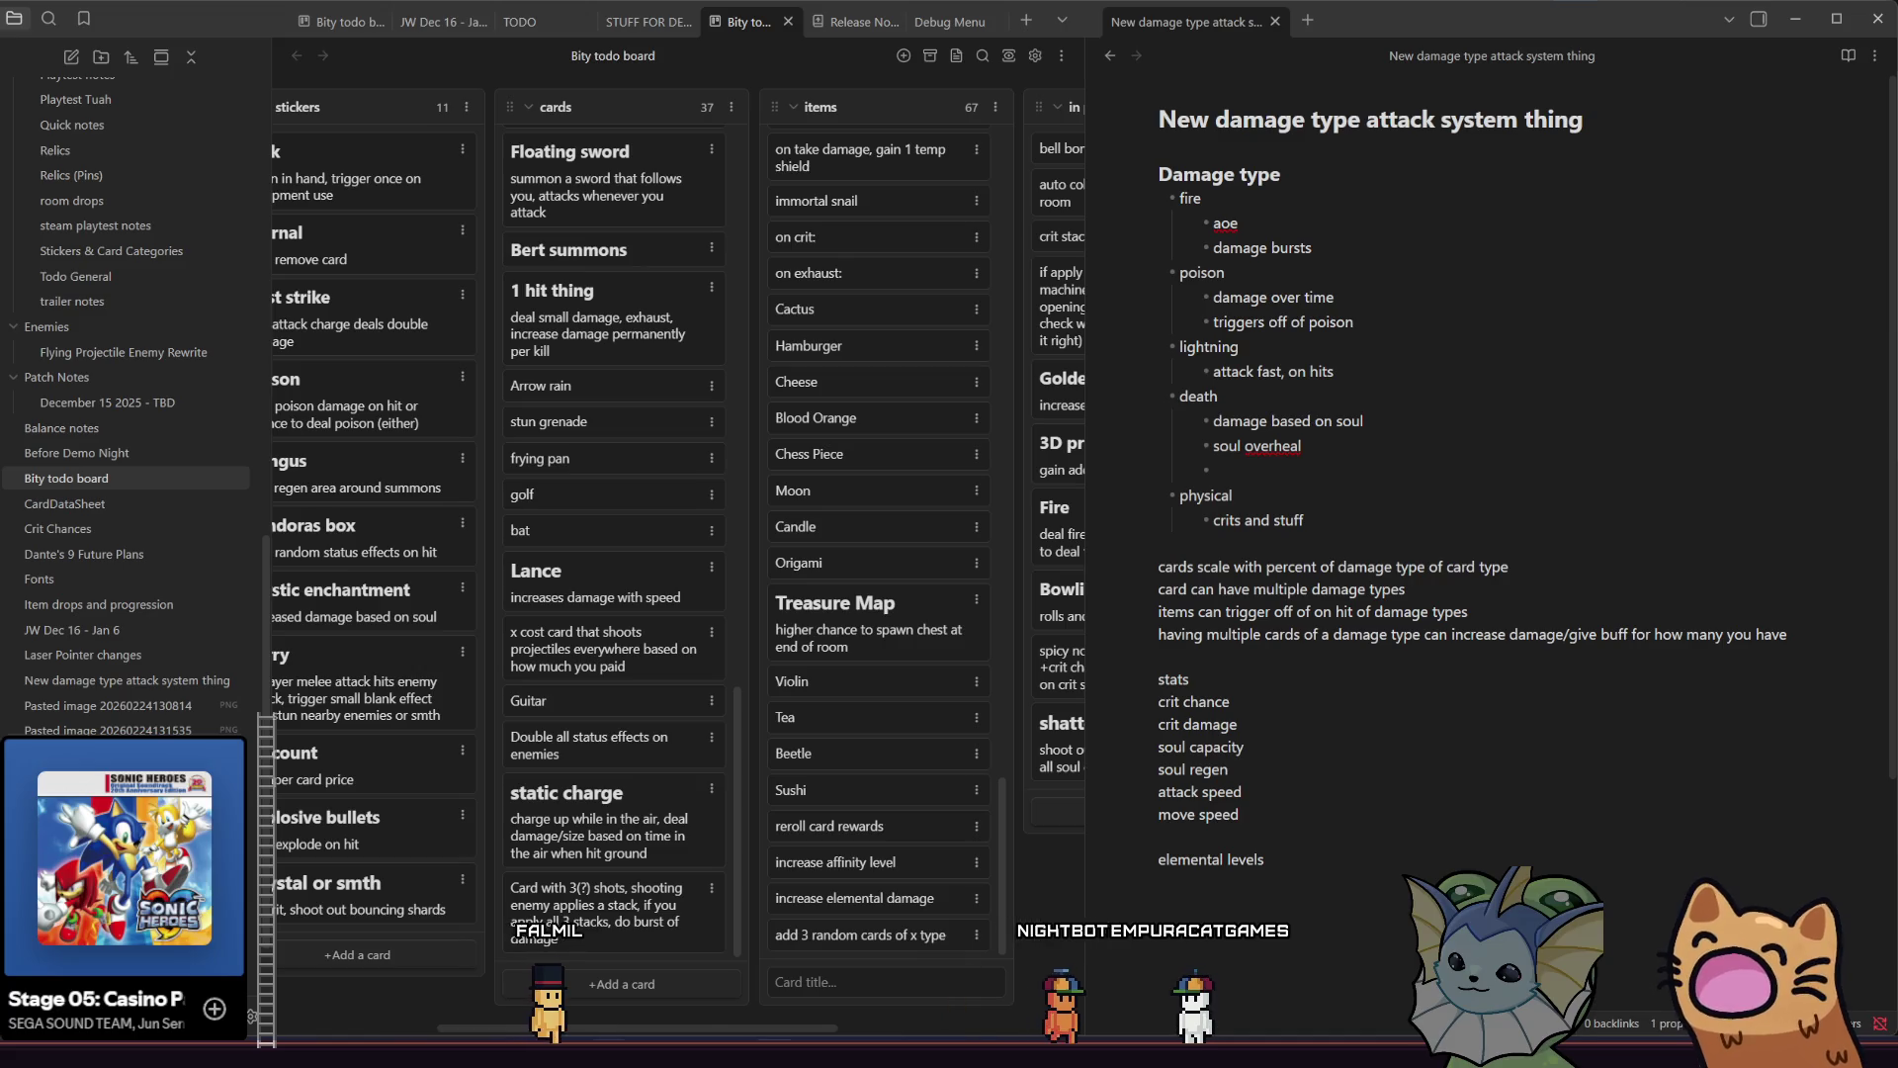
key("alt+Tab")
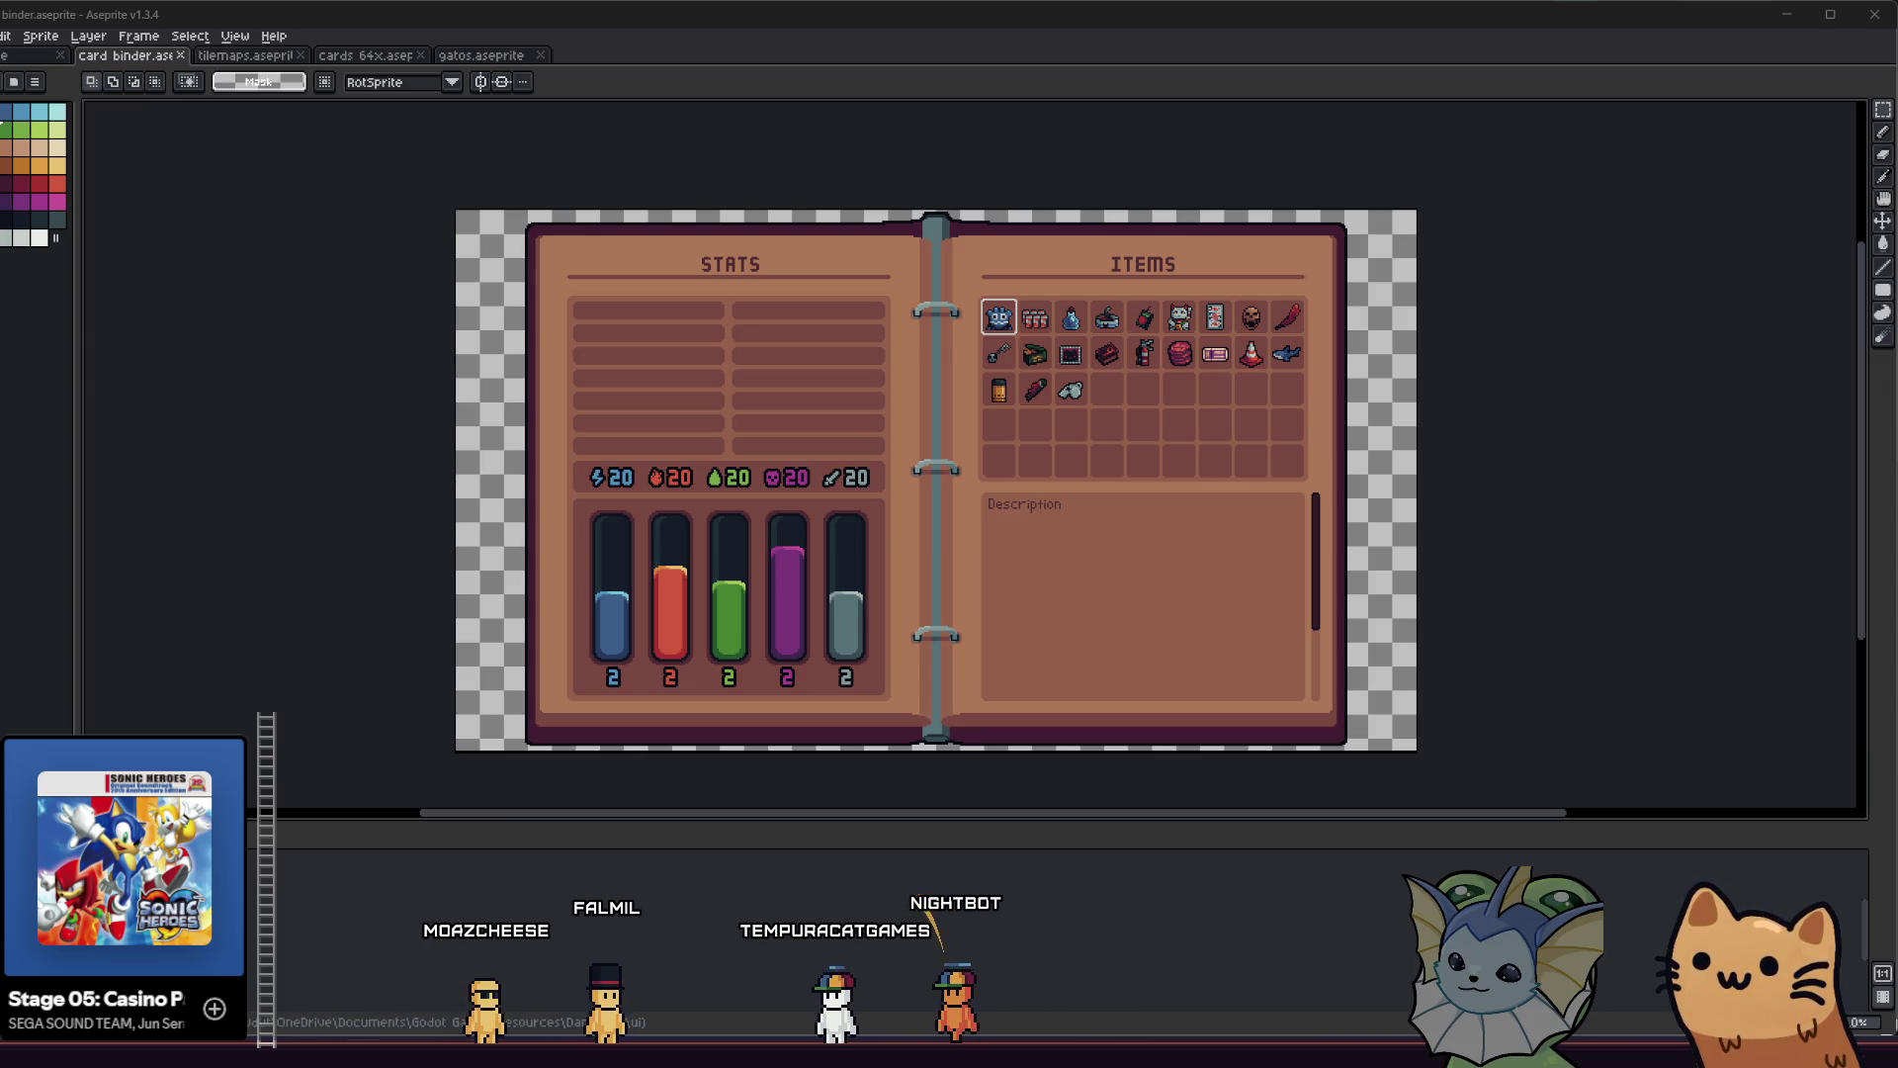
Step: Cycle through Godot and Obsidian and bring up GitHub Desktop listing 8 changed files
key("alt+Tab")
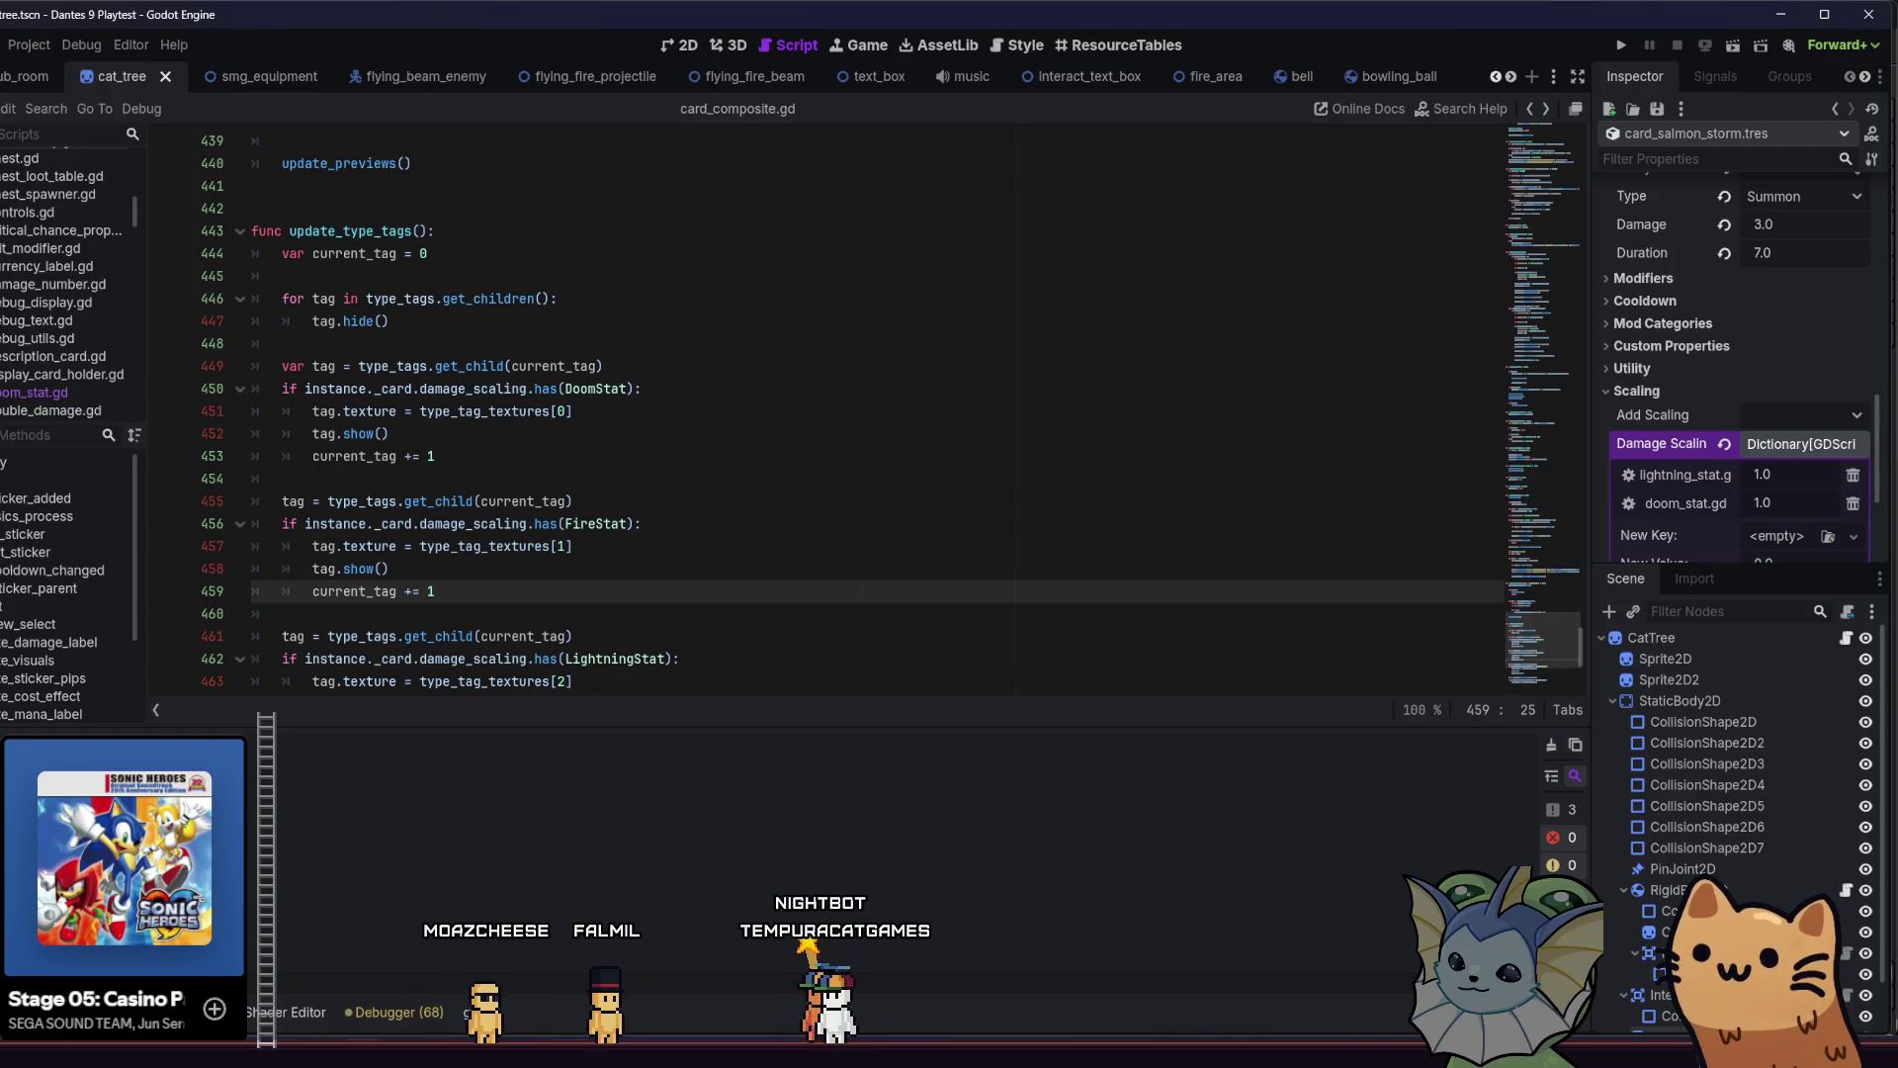
key("alt+Tab")
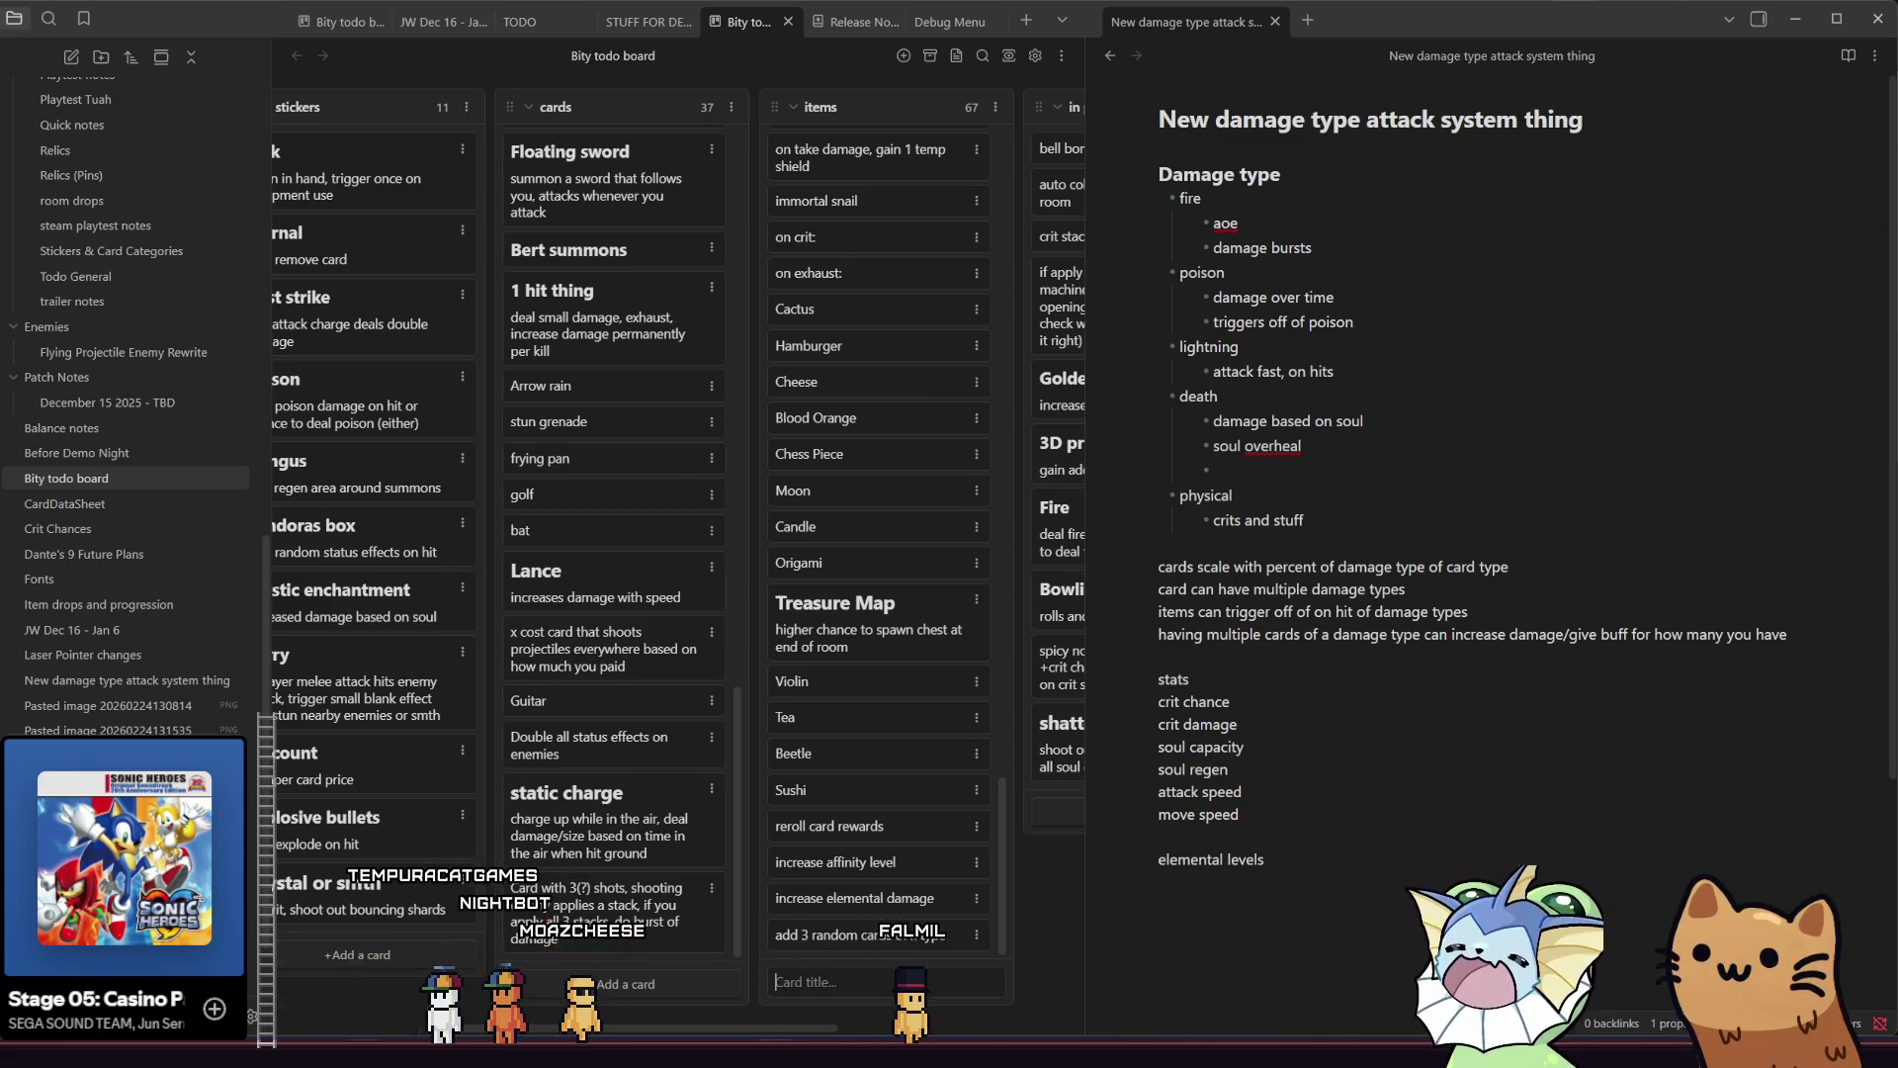
mouse_move(361, 1053)
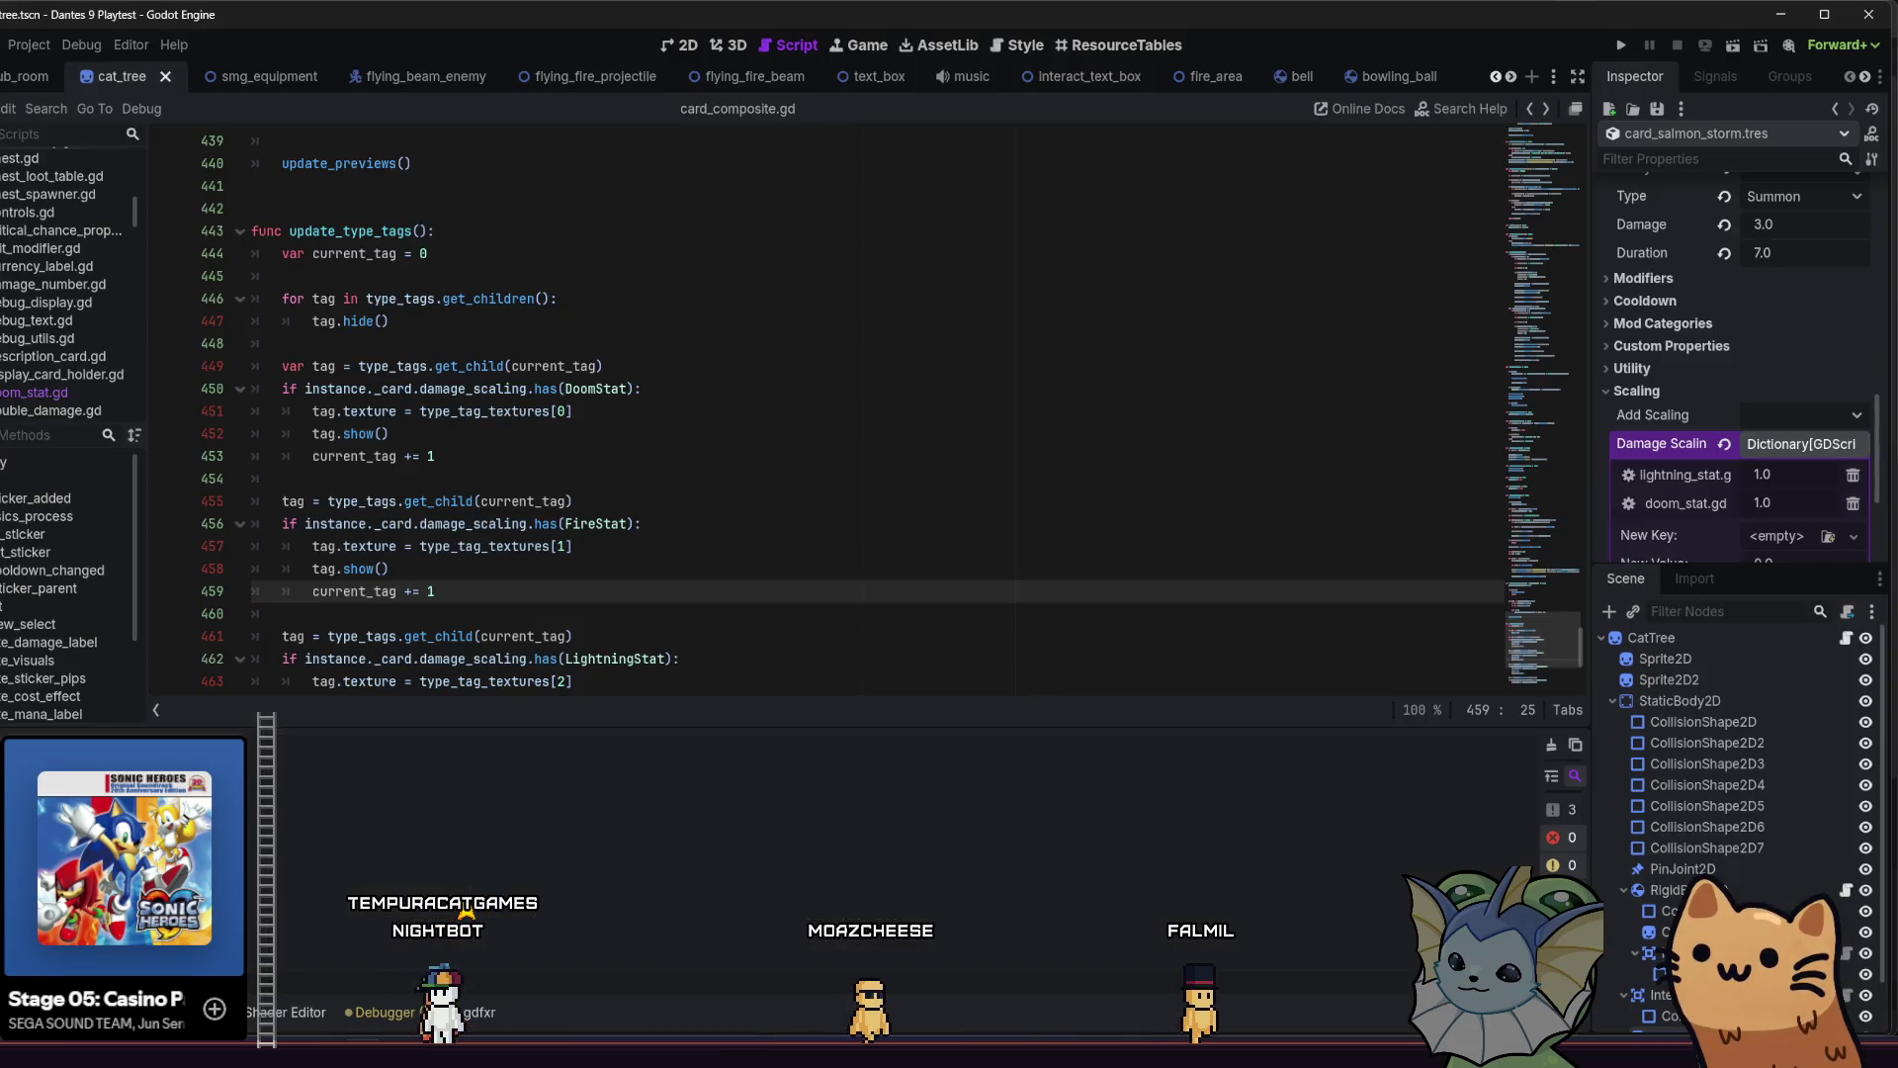
left_click(361, 929)
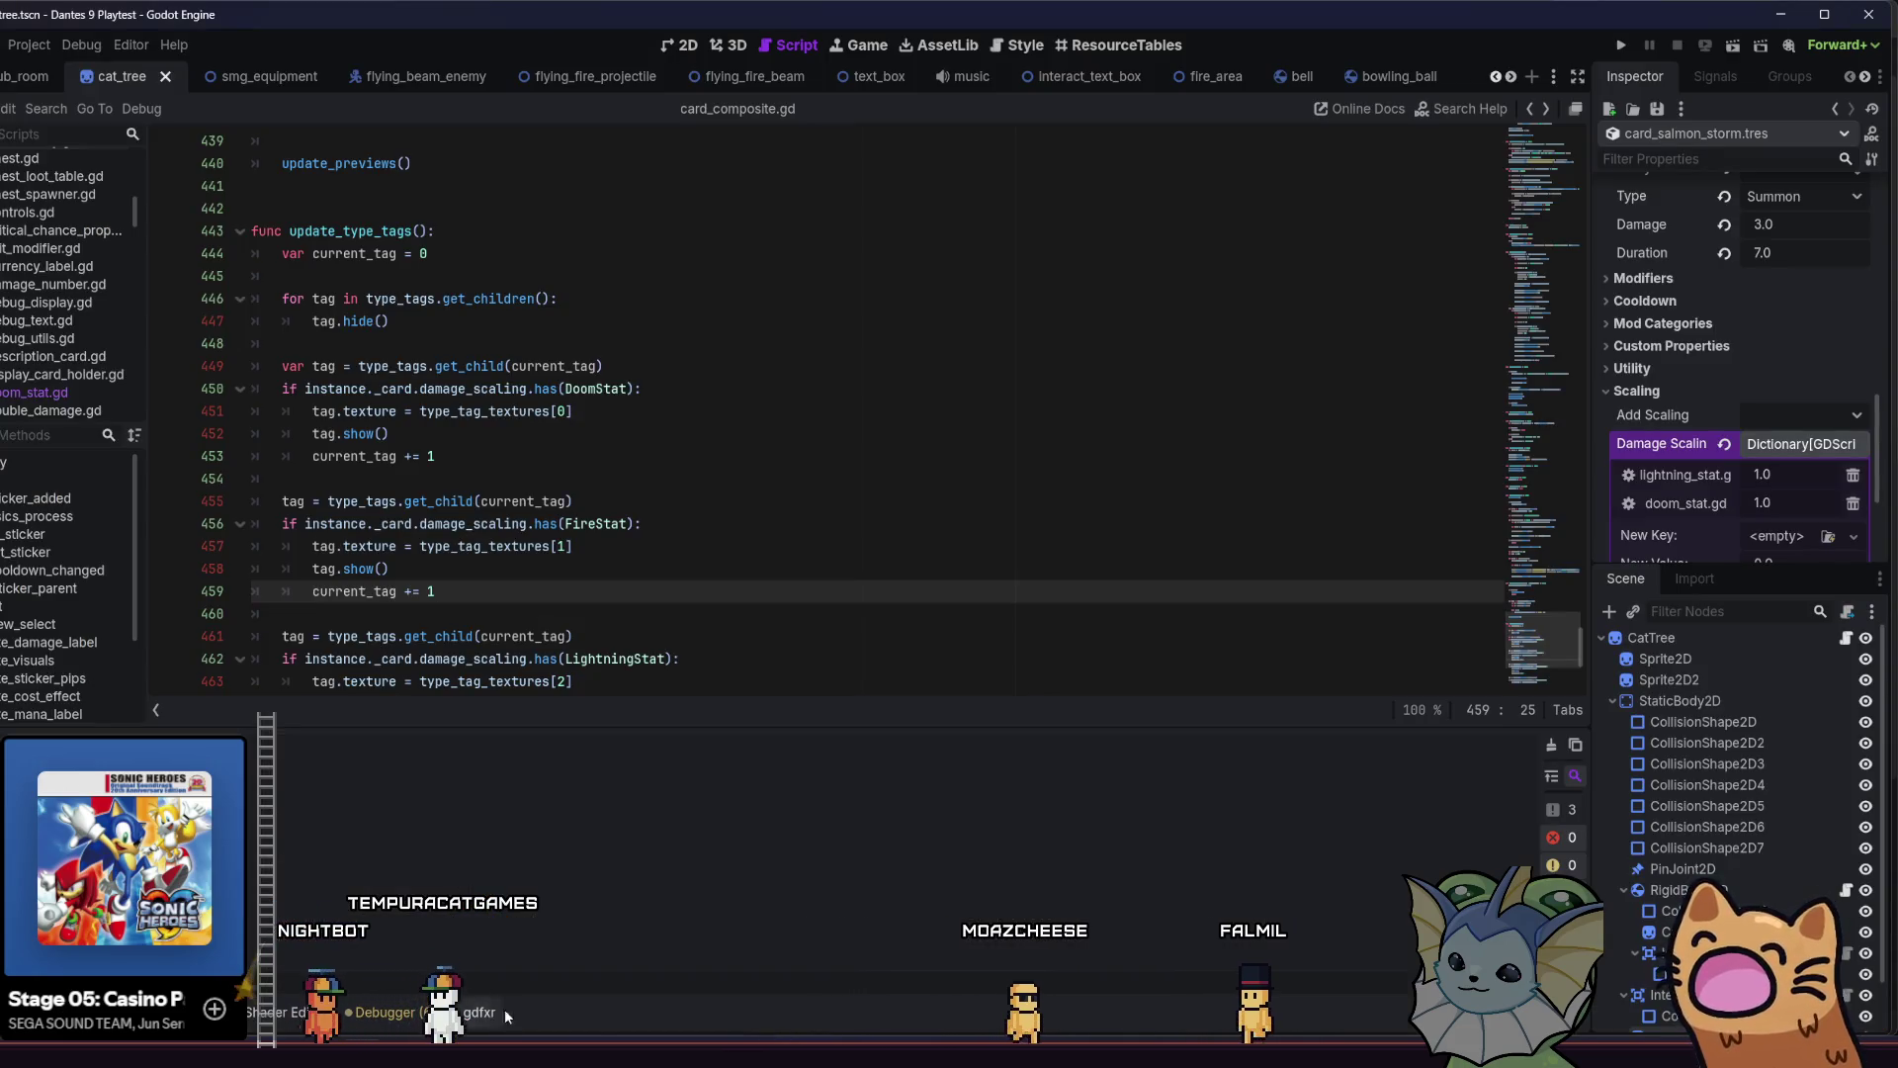
key("alt+Tab")
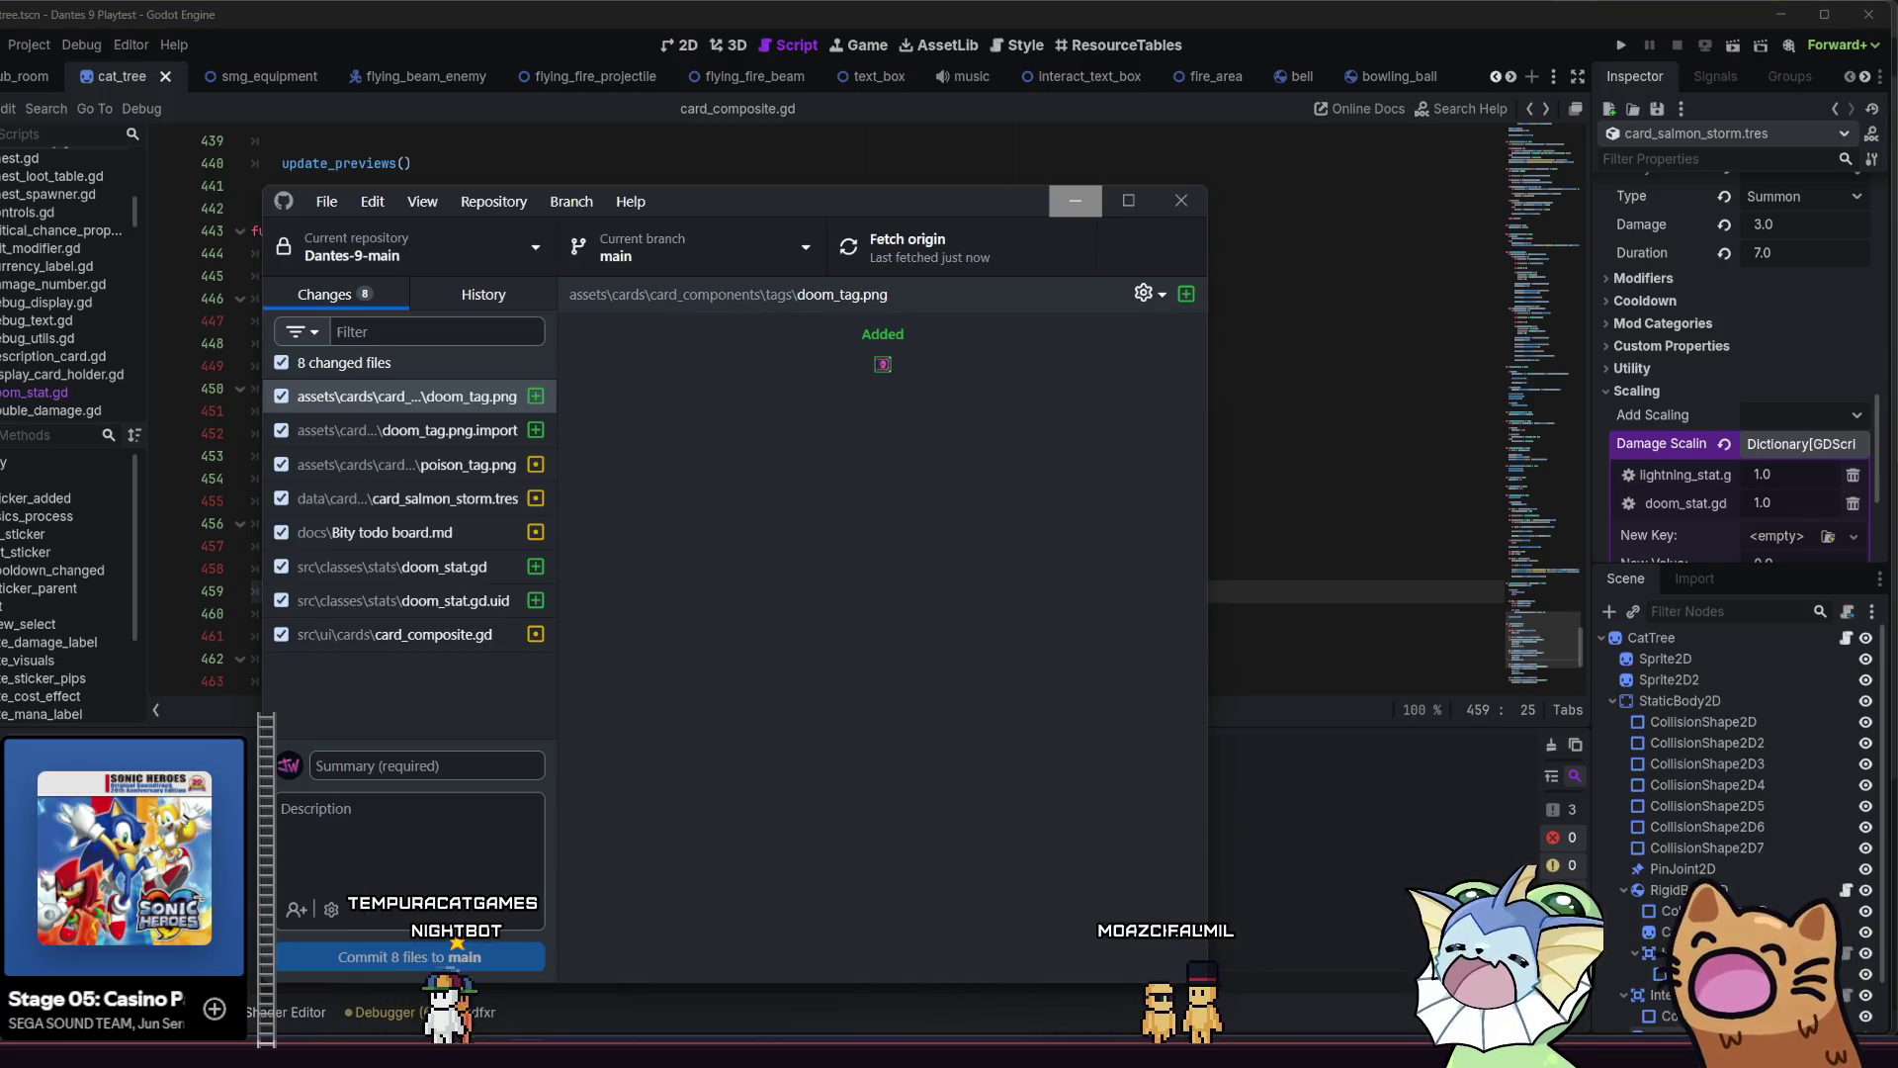
Step: Leave GitHub Desktop for card_composite.gd's update_type_tags function in Godot
key("alt+Tab")
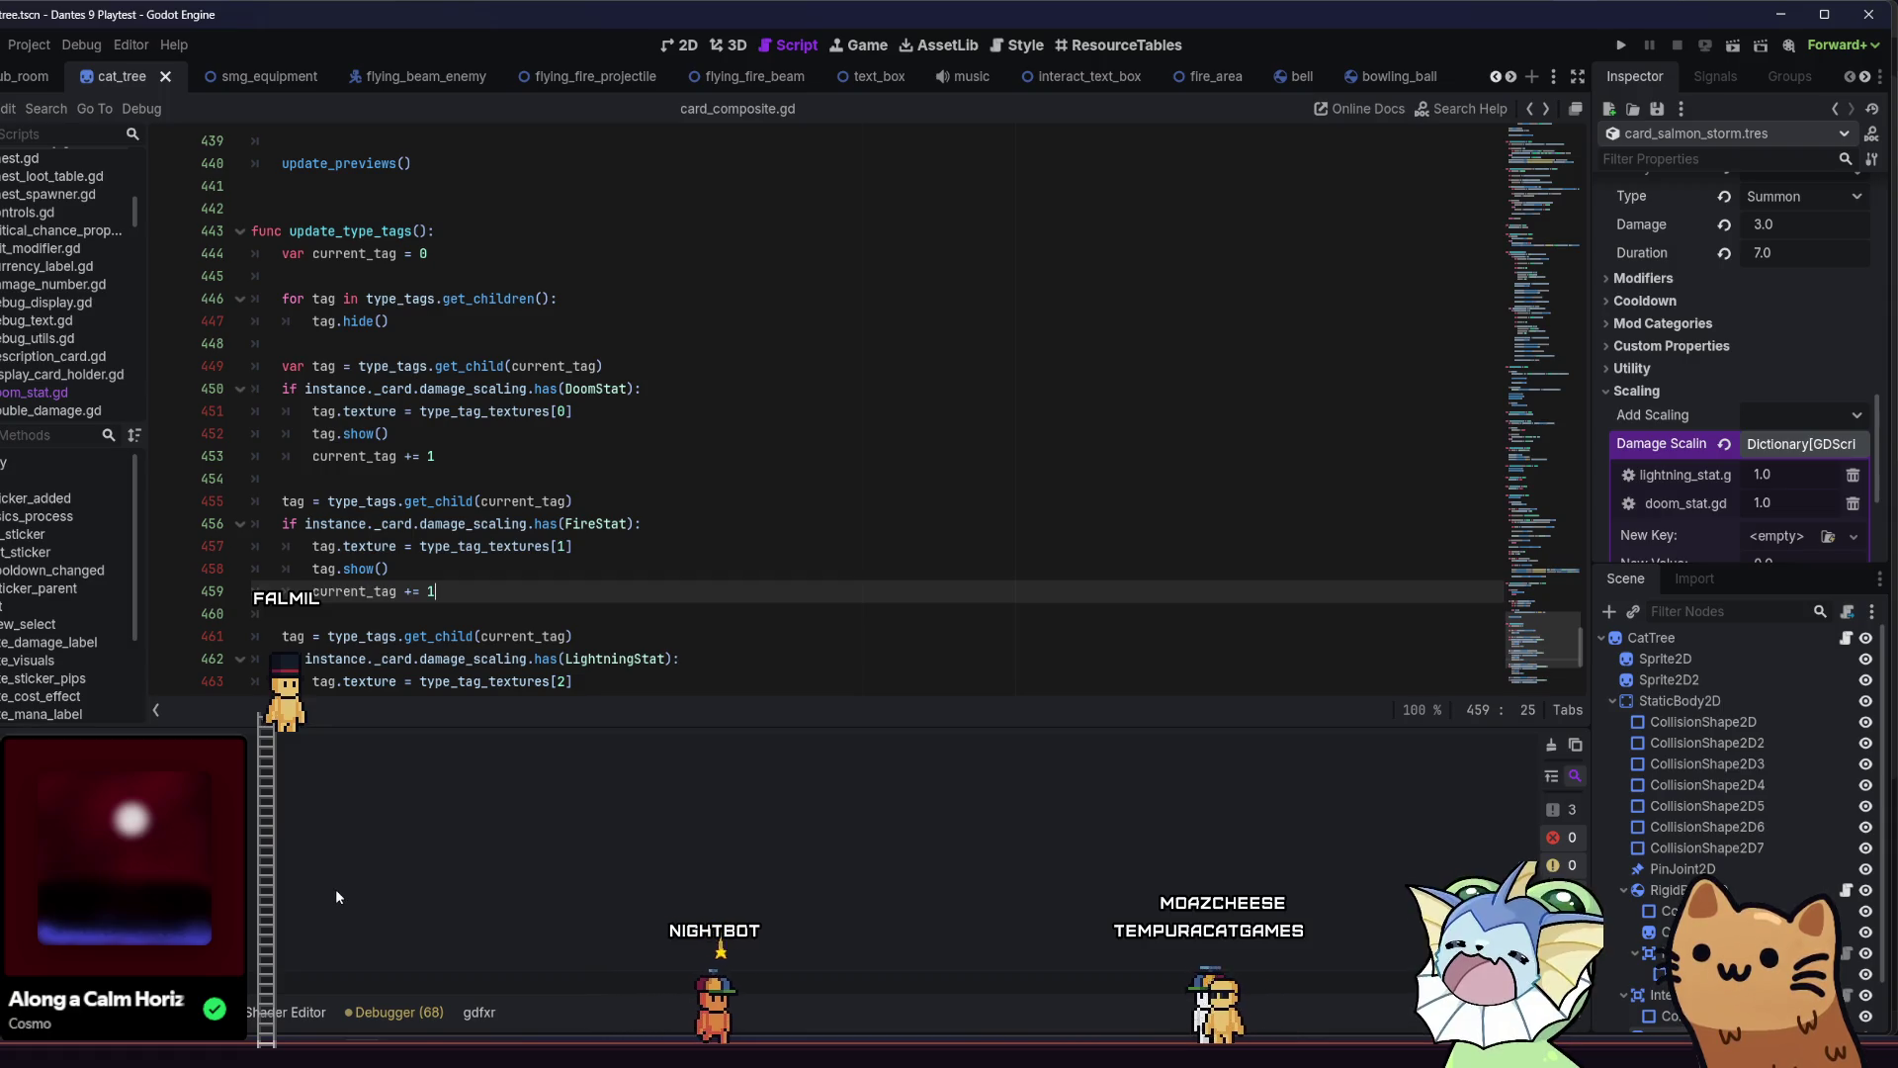
Step: Open card_res.gd through the quick-open search for 'card_res'
key("shift+alt+o")
type("card_res")
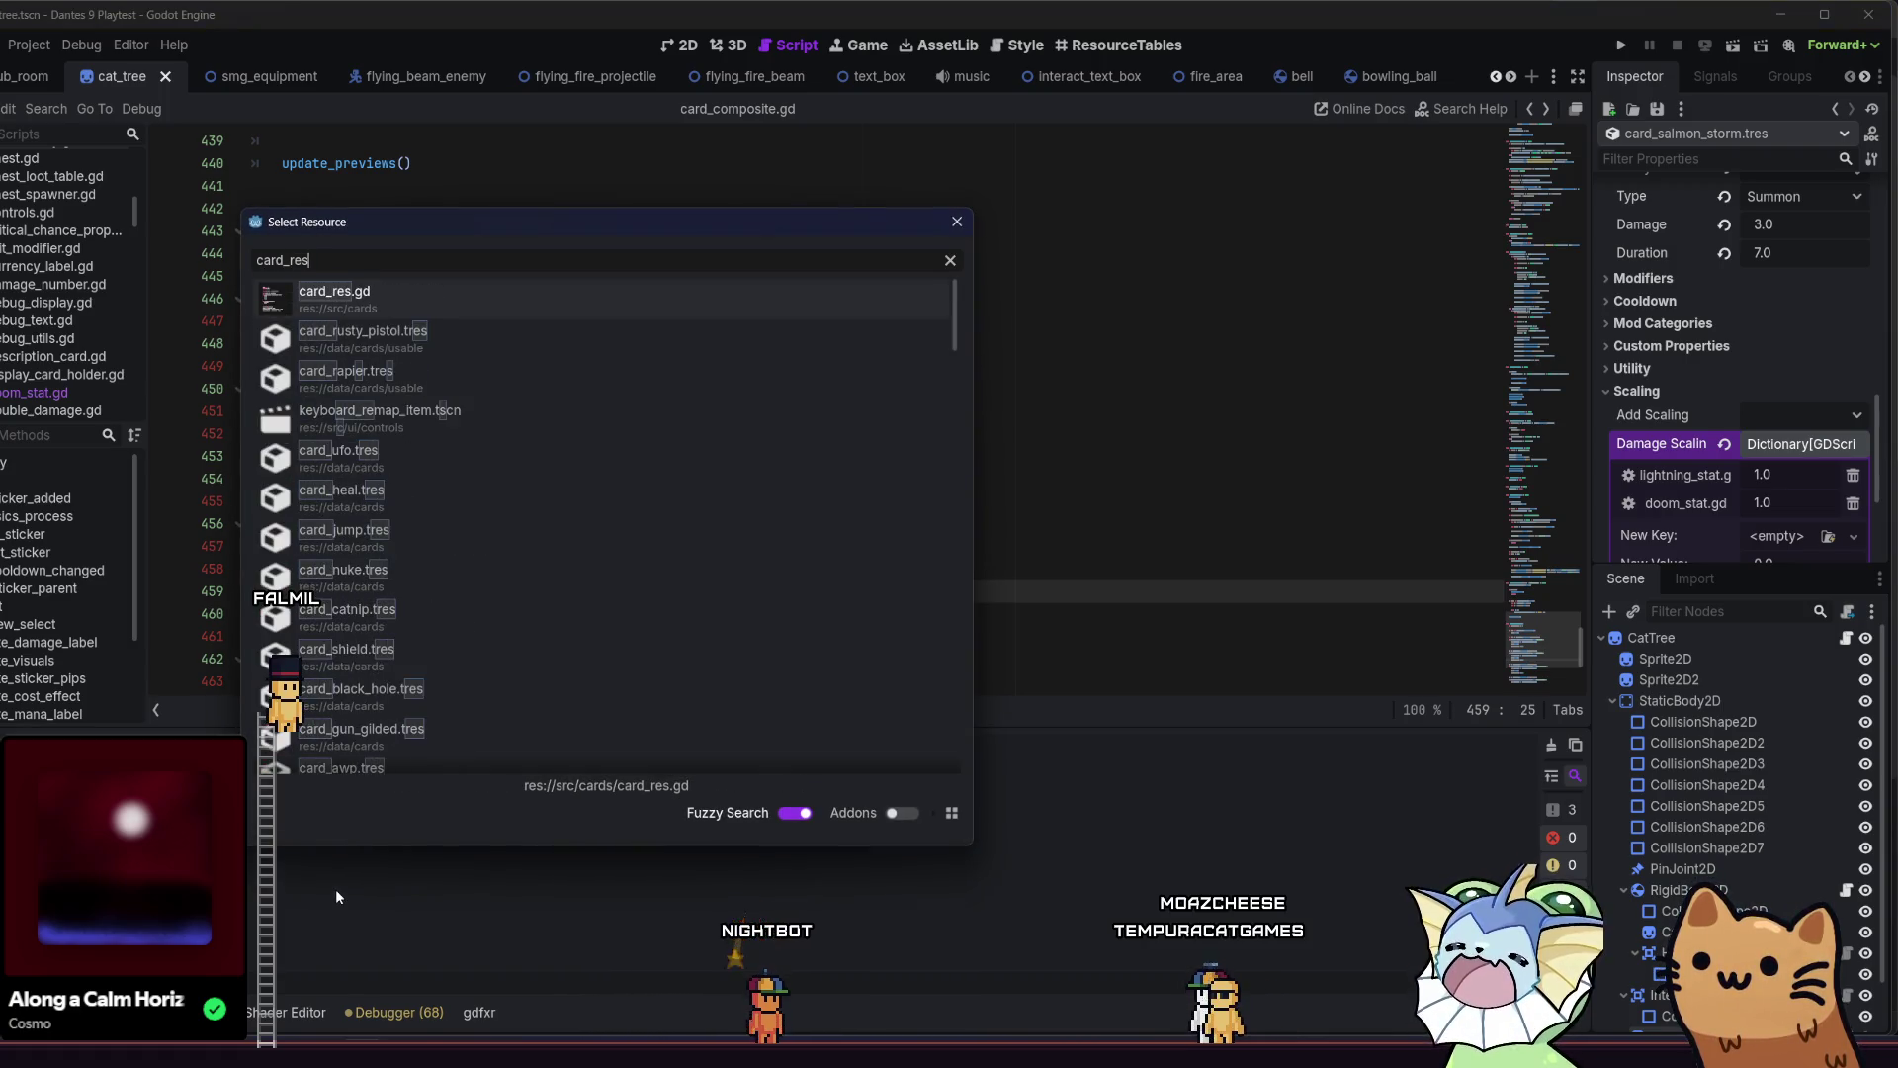
double_click(473, 321)
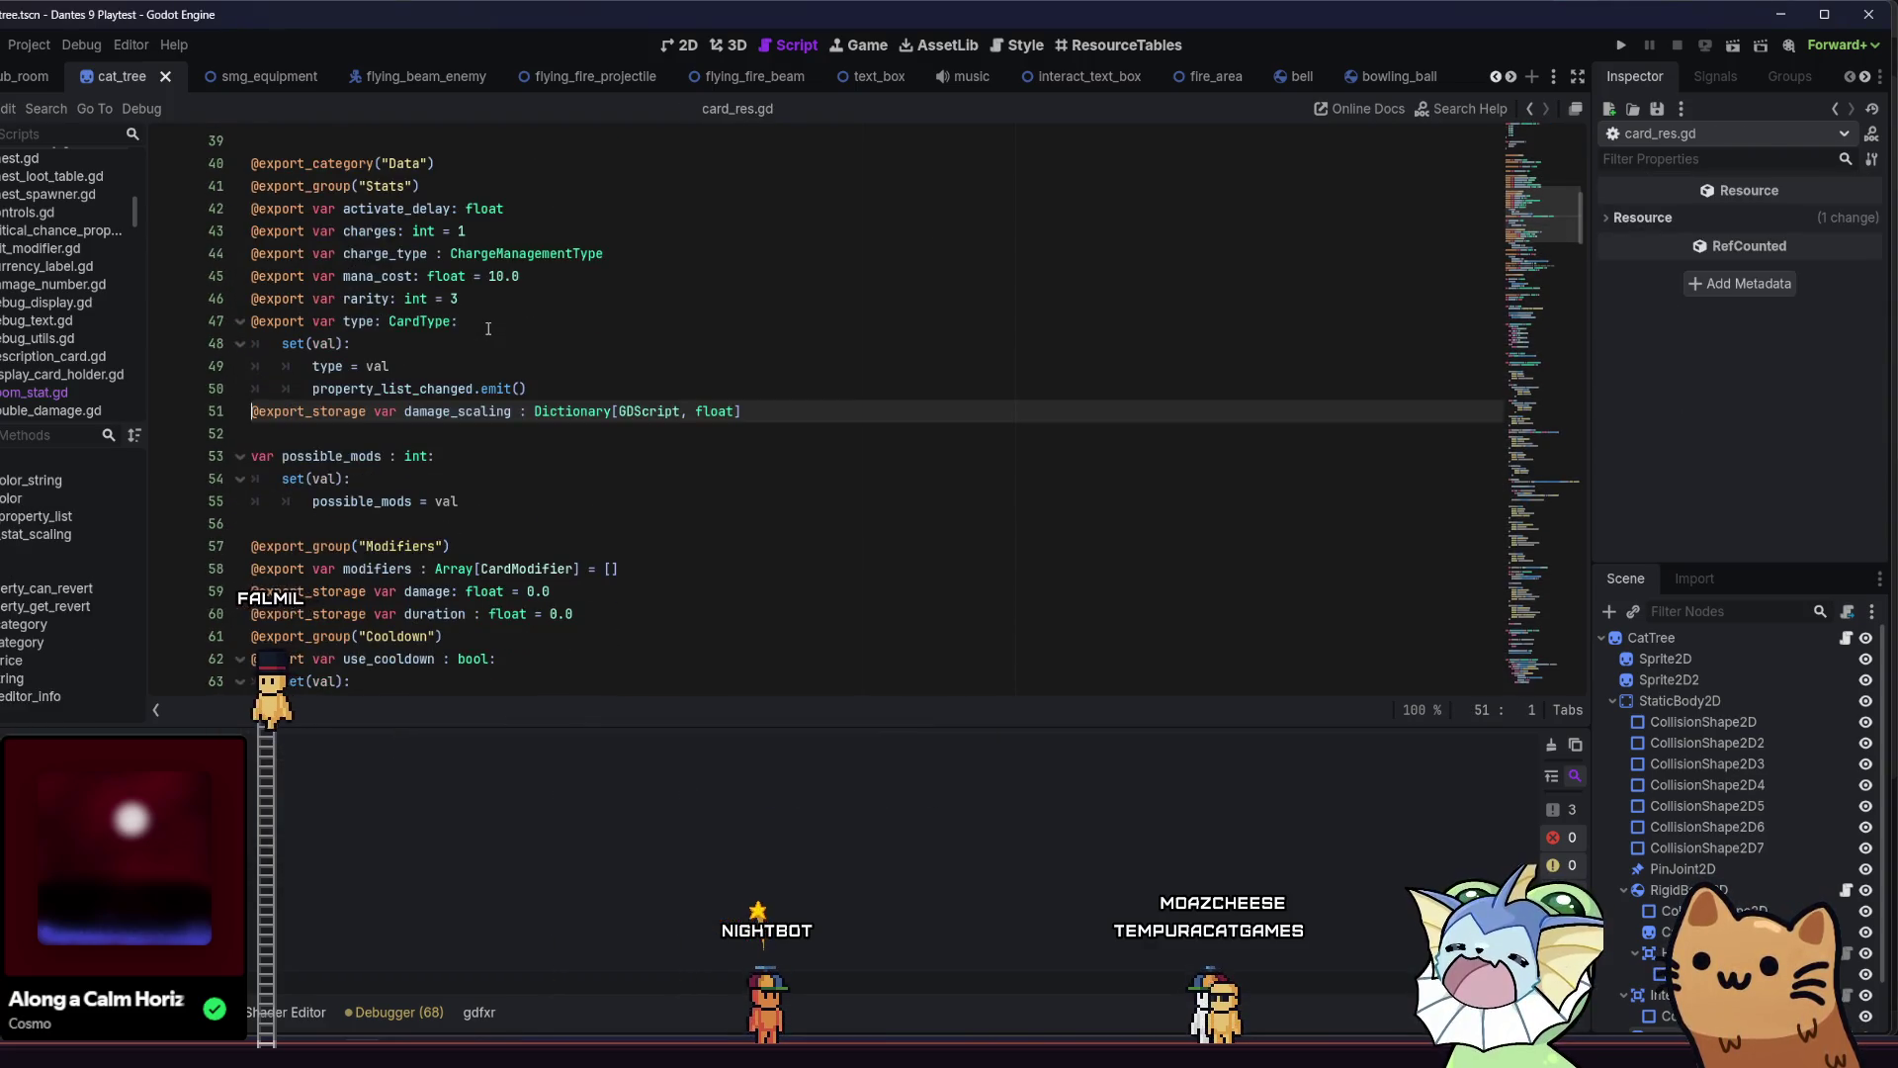
Step: Scroll to the Scaling export group and place the cursor after the _info_set line
scroll(488, 328, "down", 3)
scroll(488, 329, "down", 10)
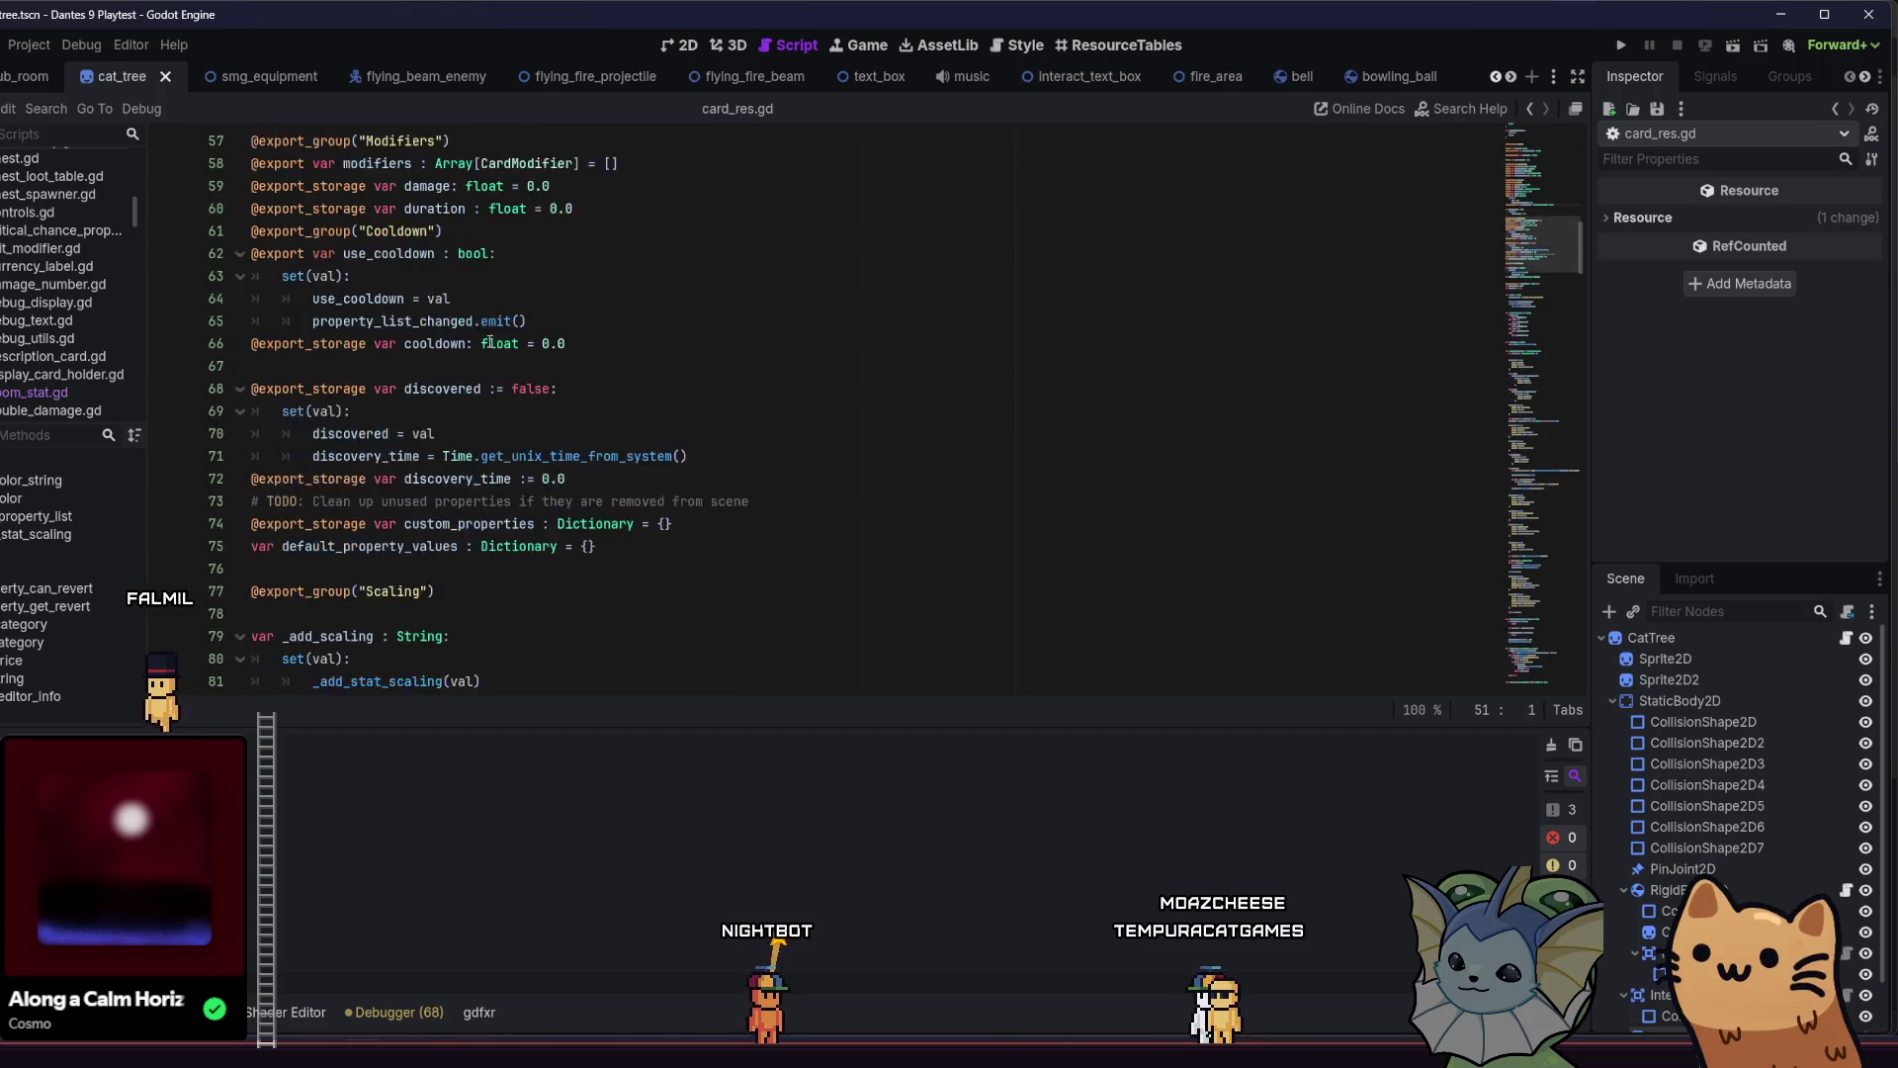
scroll(499, 370, "up", 14)
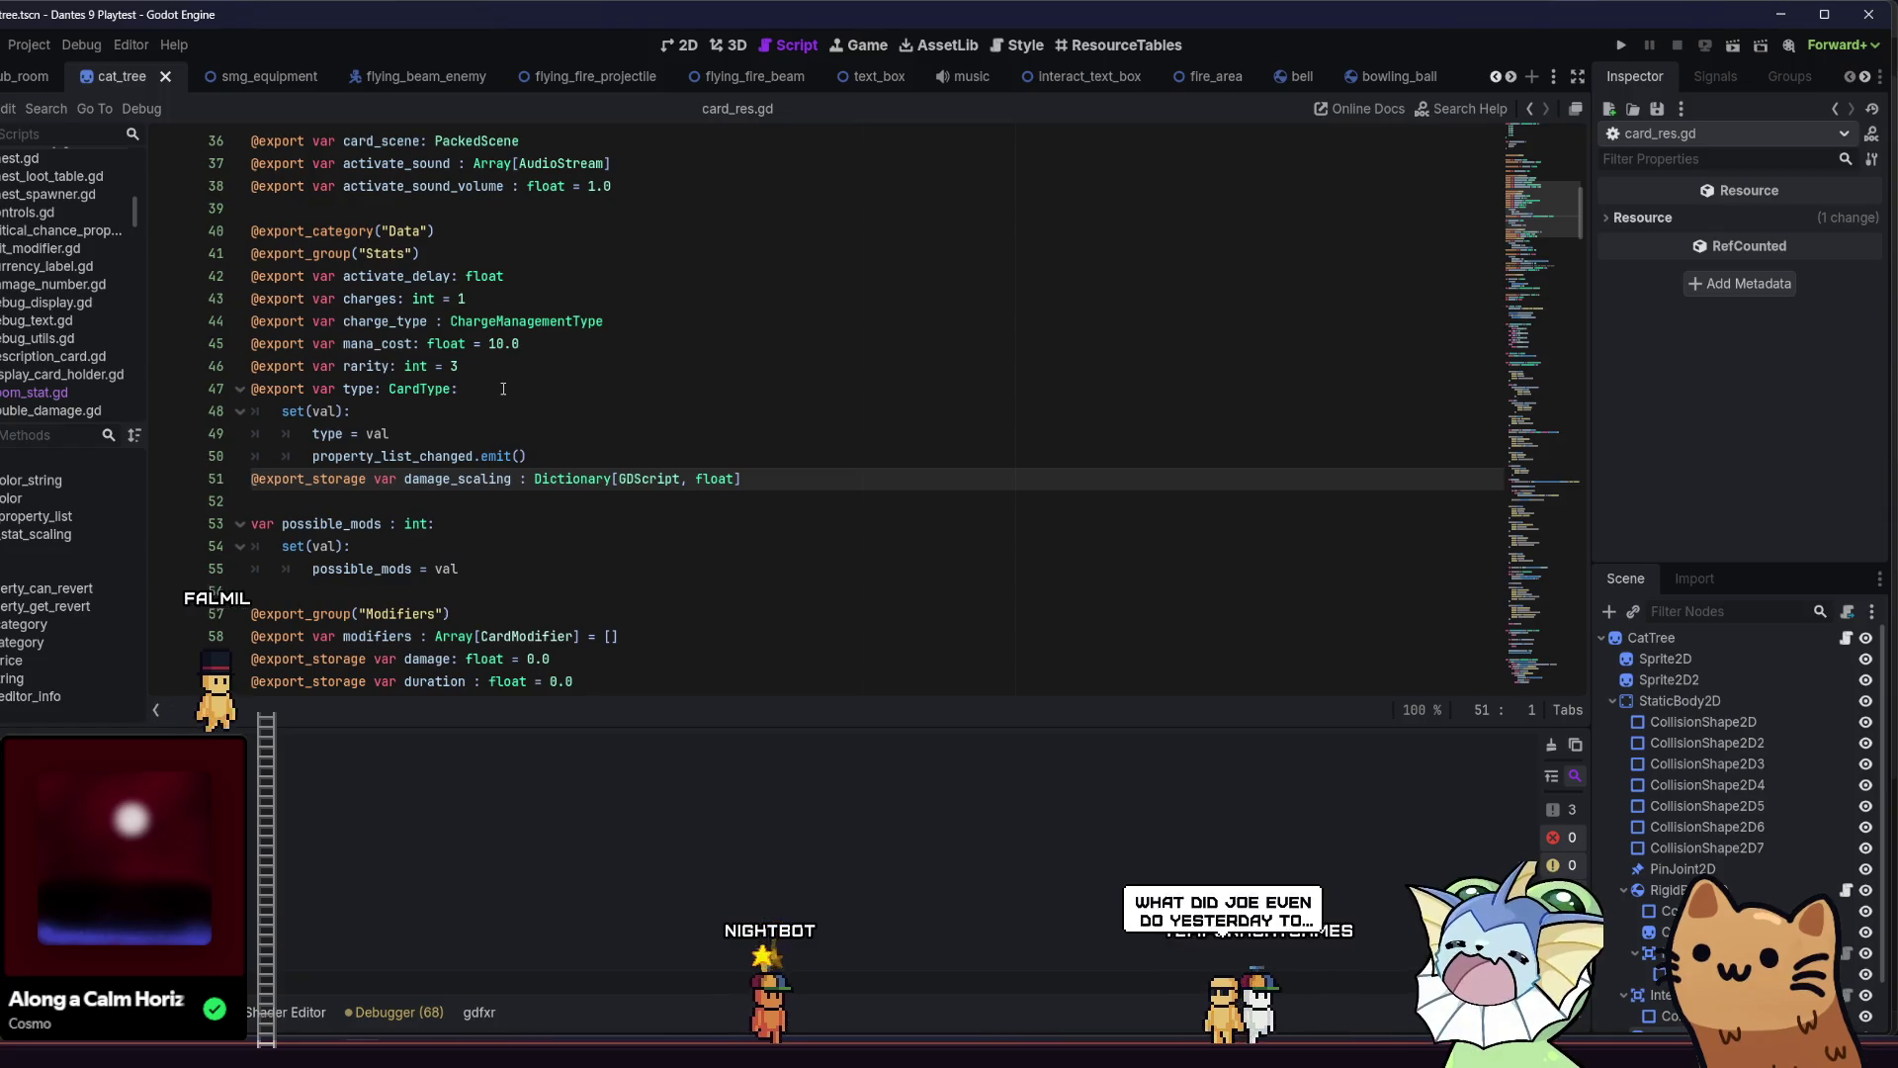
scroll(504, 396, "up", 8)
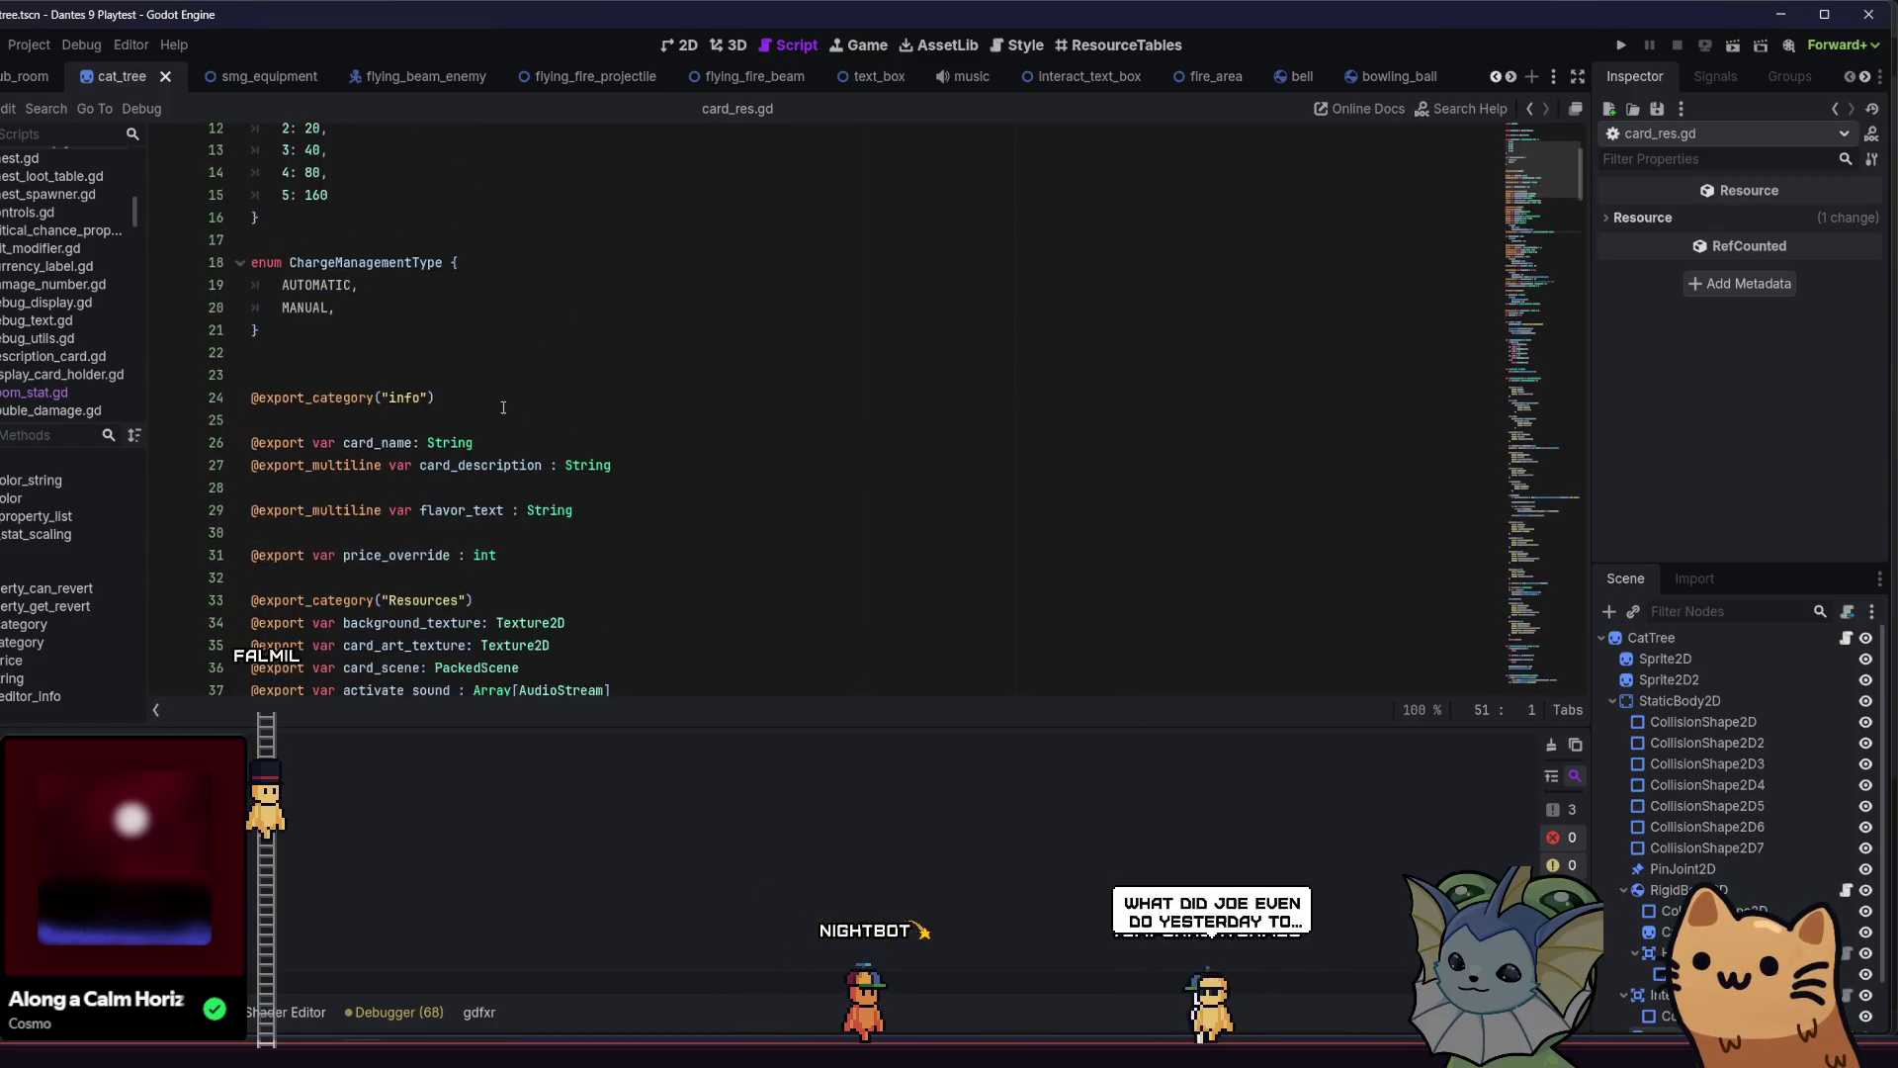
scroll(504, 408, "down", 4)
scroll(599, 465, "down", 2)
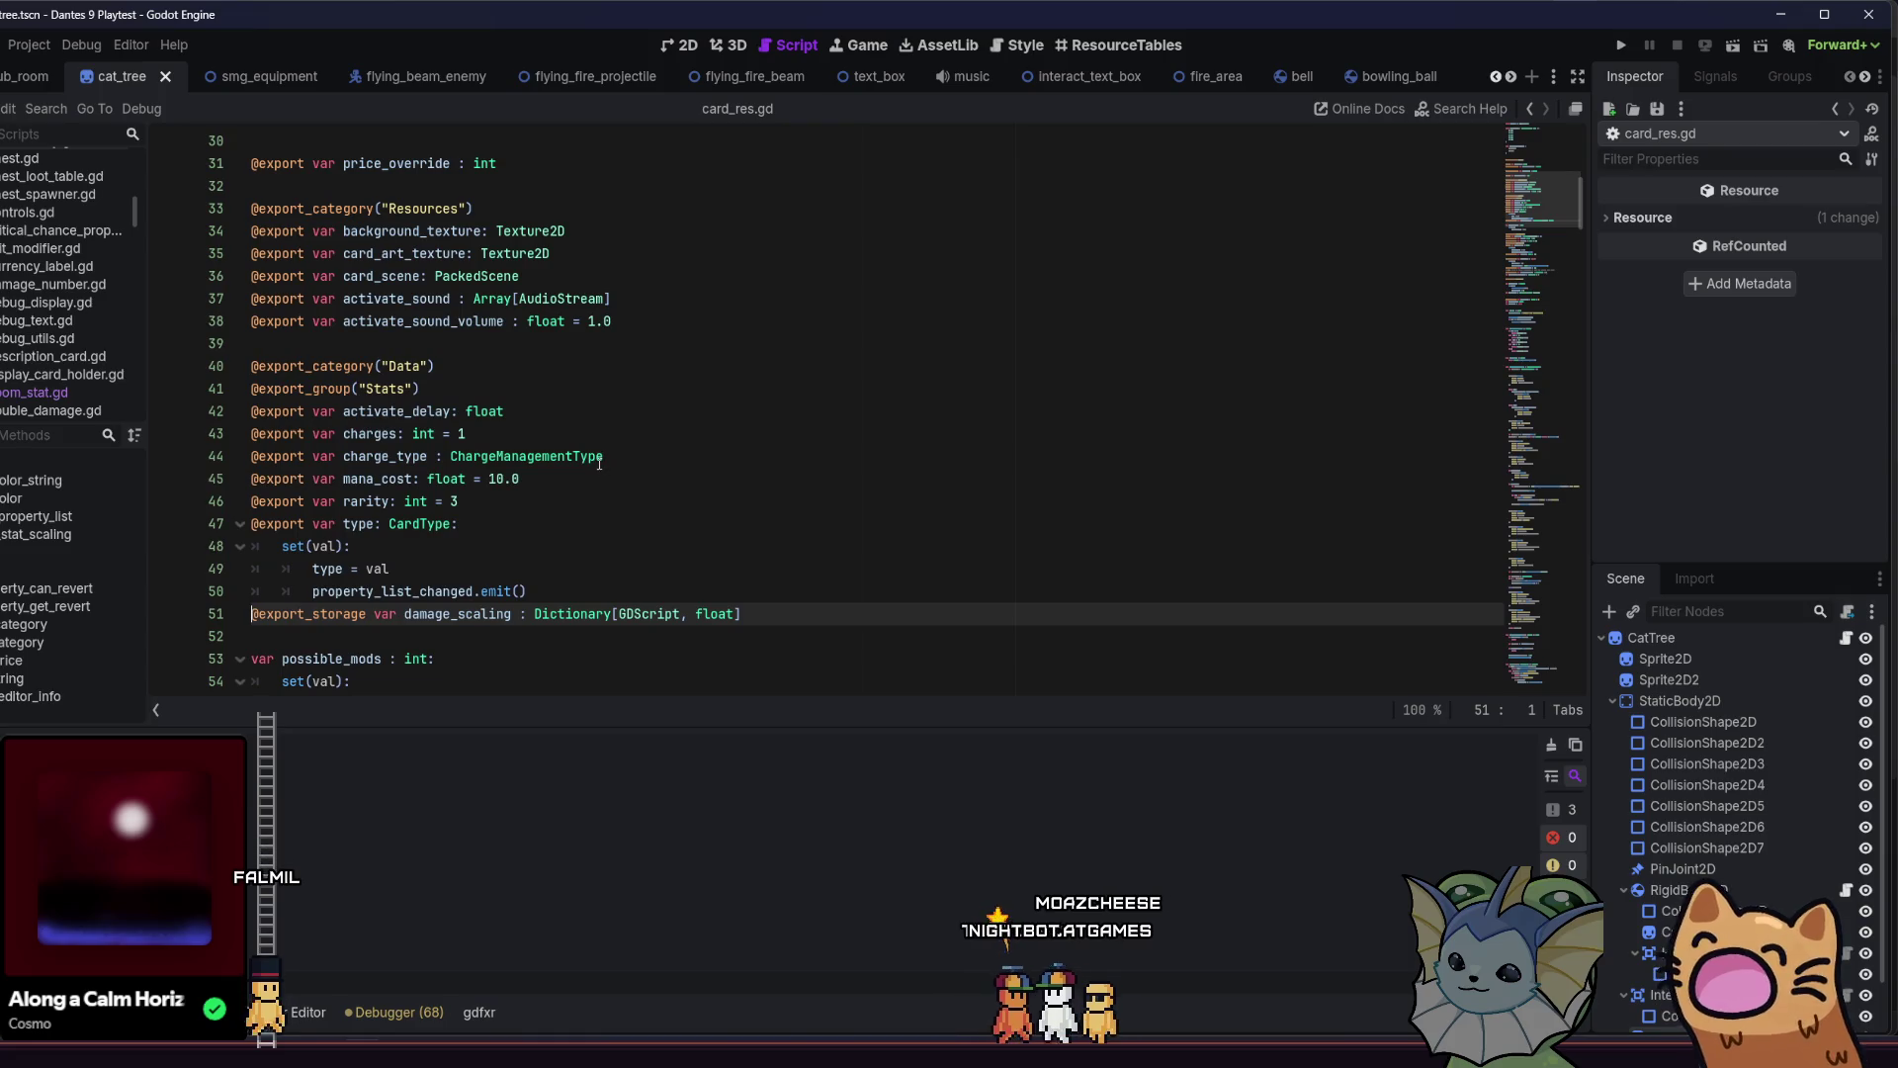
scroll(600, 465, "down", 11)
scroll(600, 460, "down", 7)
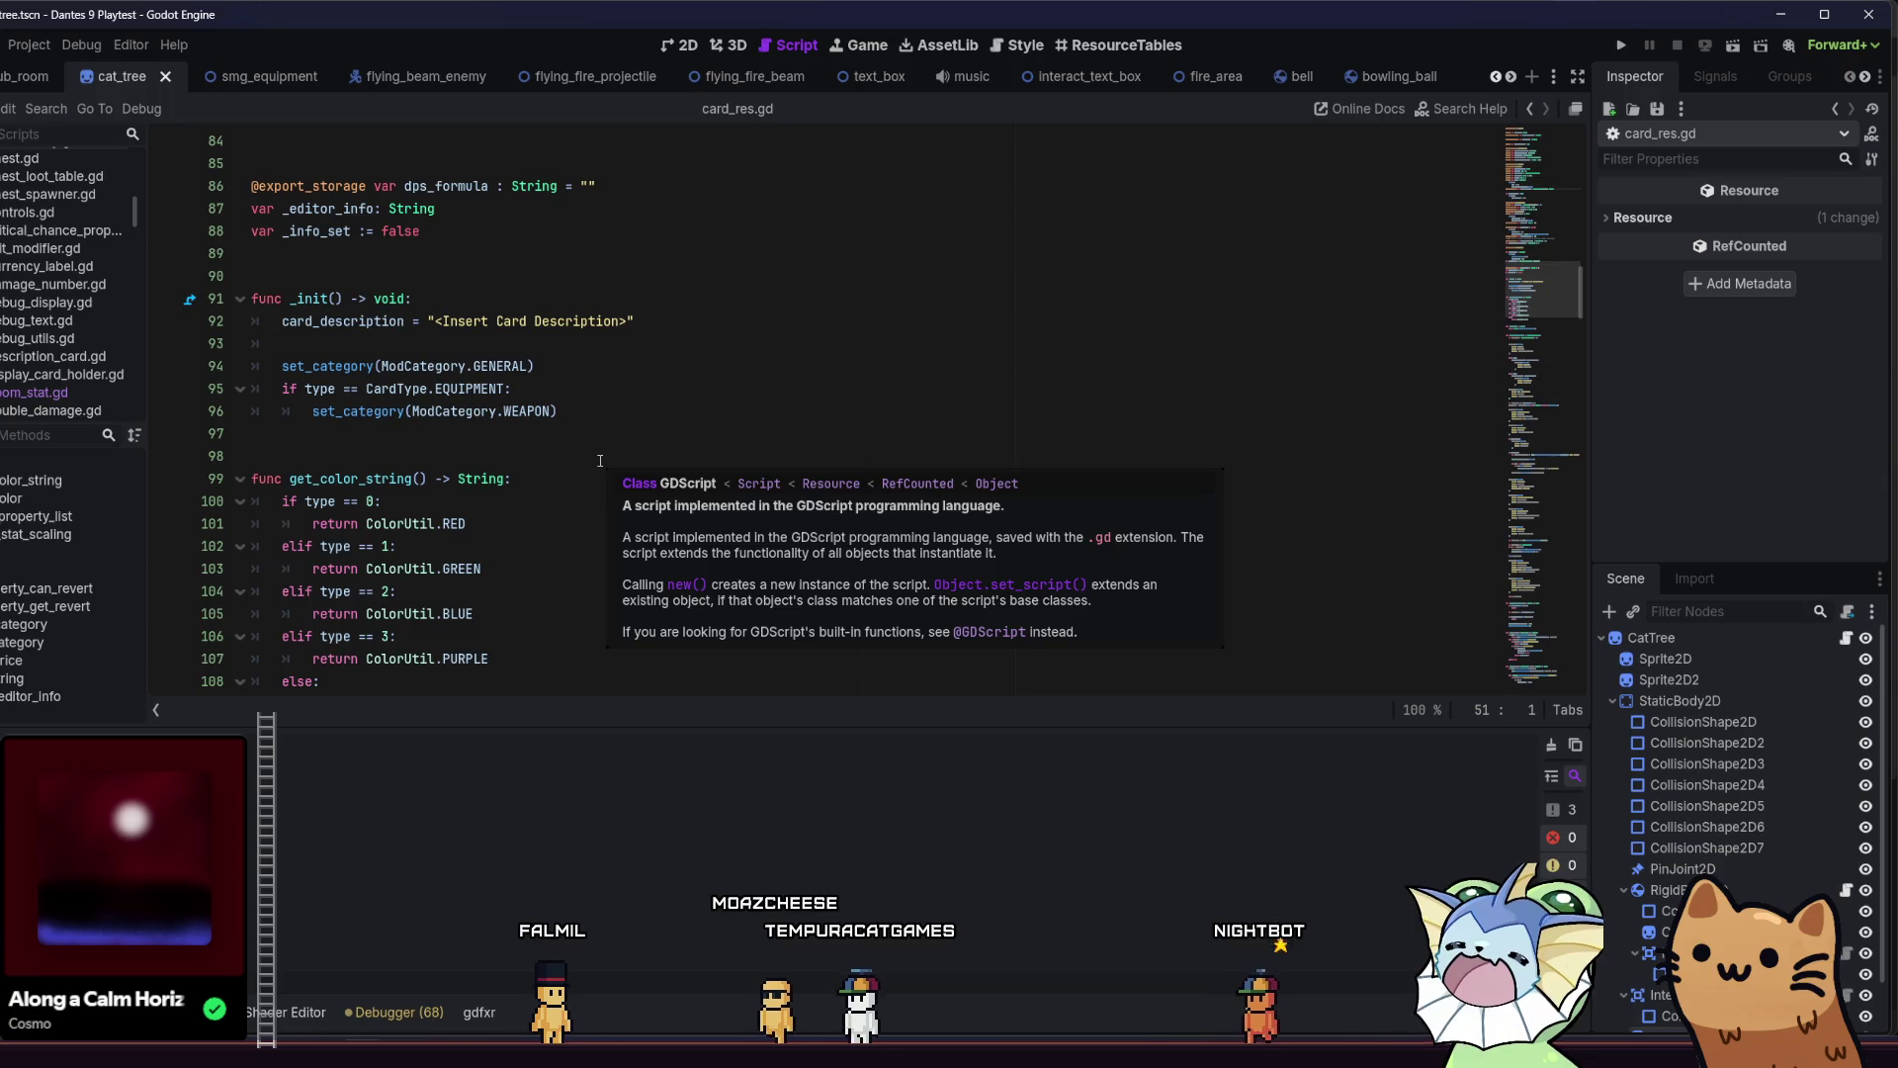
scroll(601, 460, "down", 10)
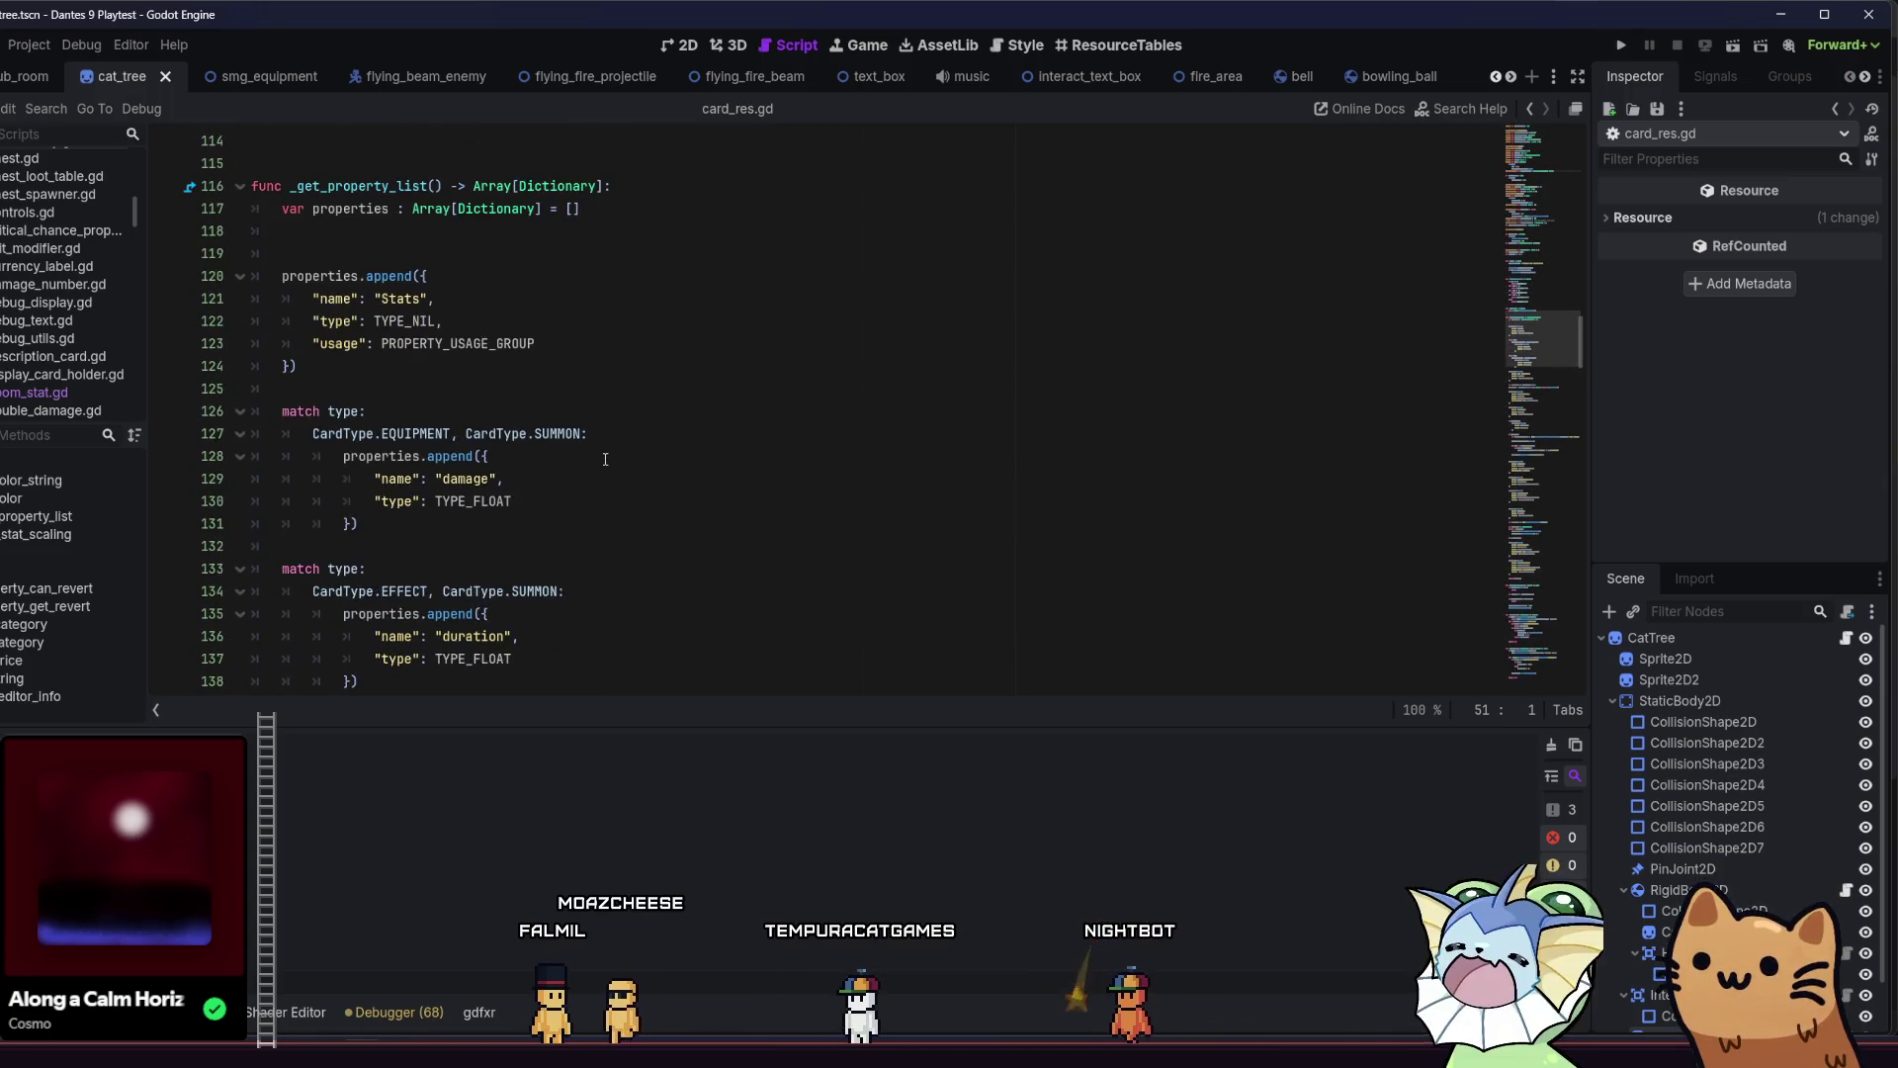
scroll(608, 458, "up", 13)
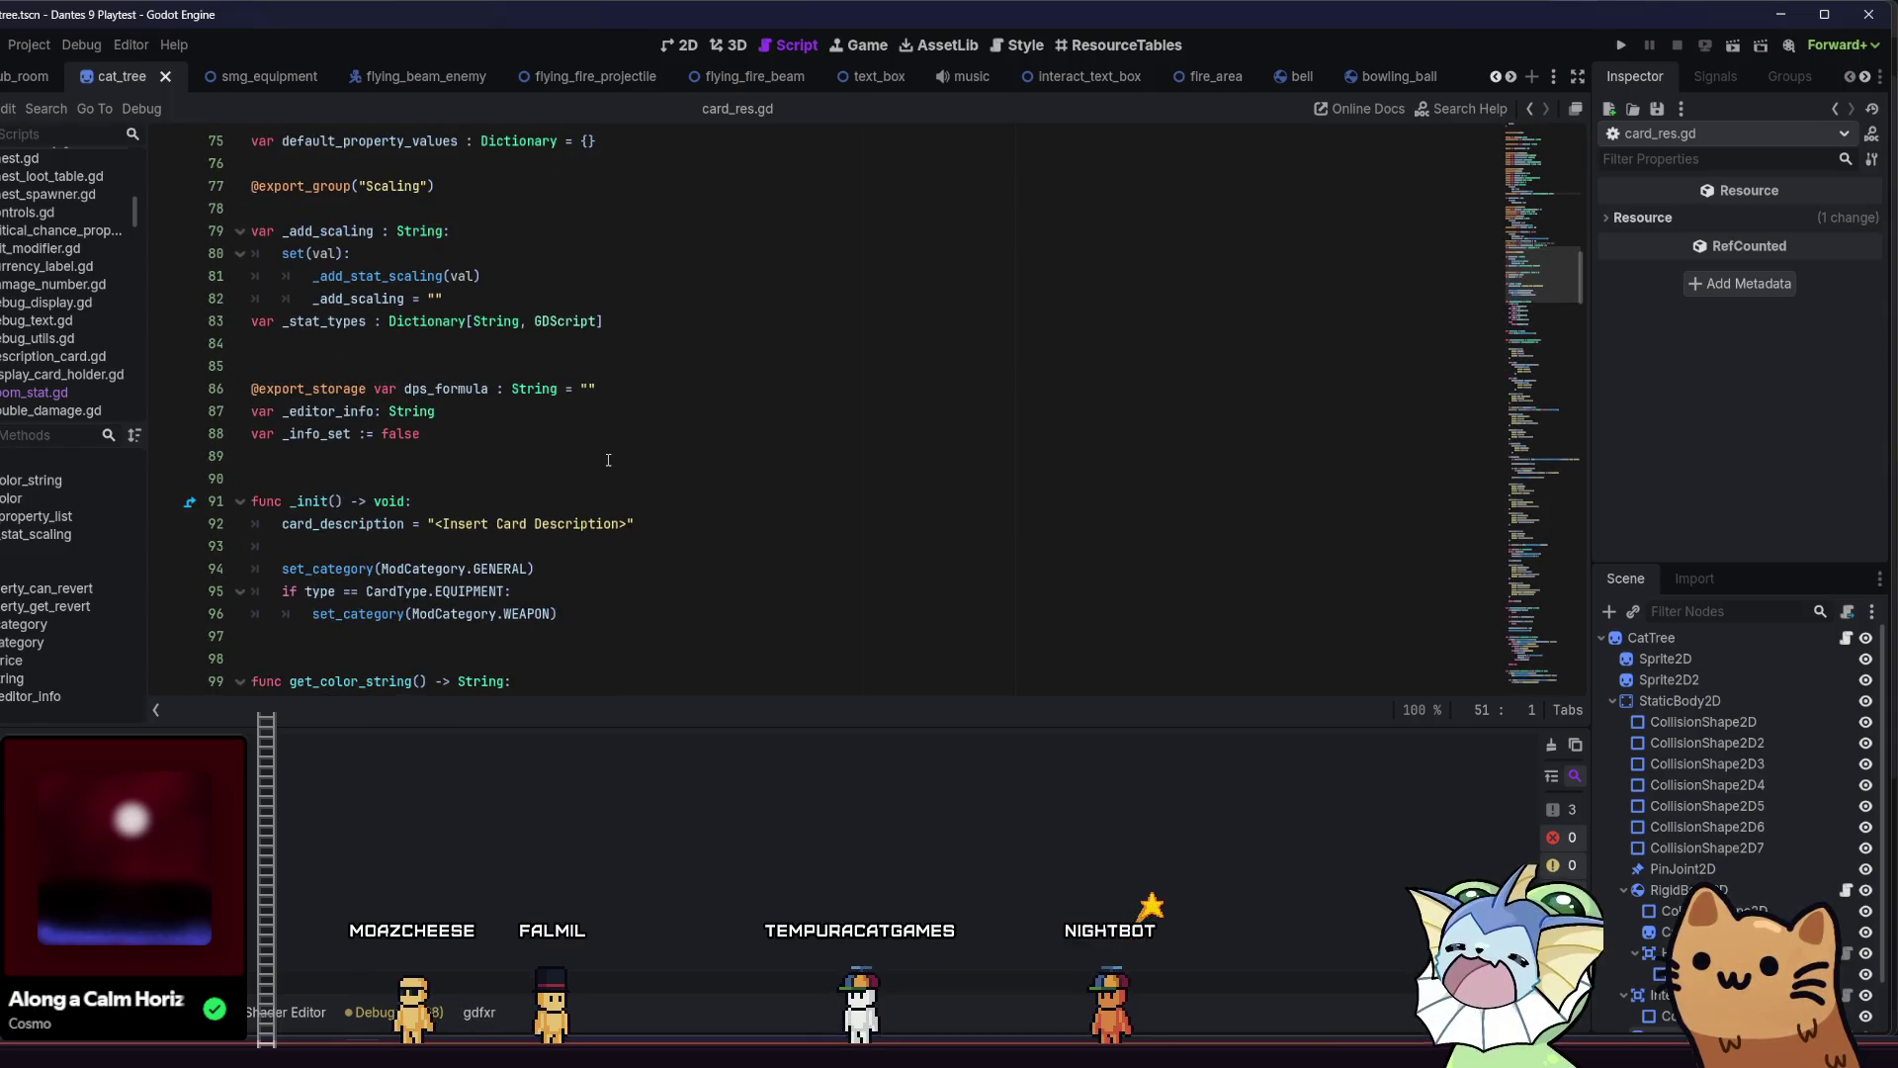
scroll(608, 460, "up", 1)
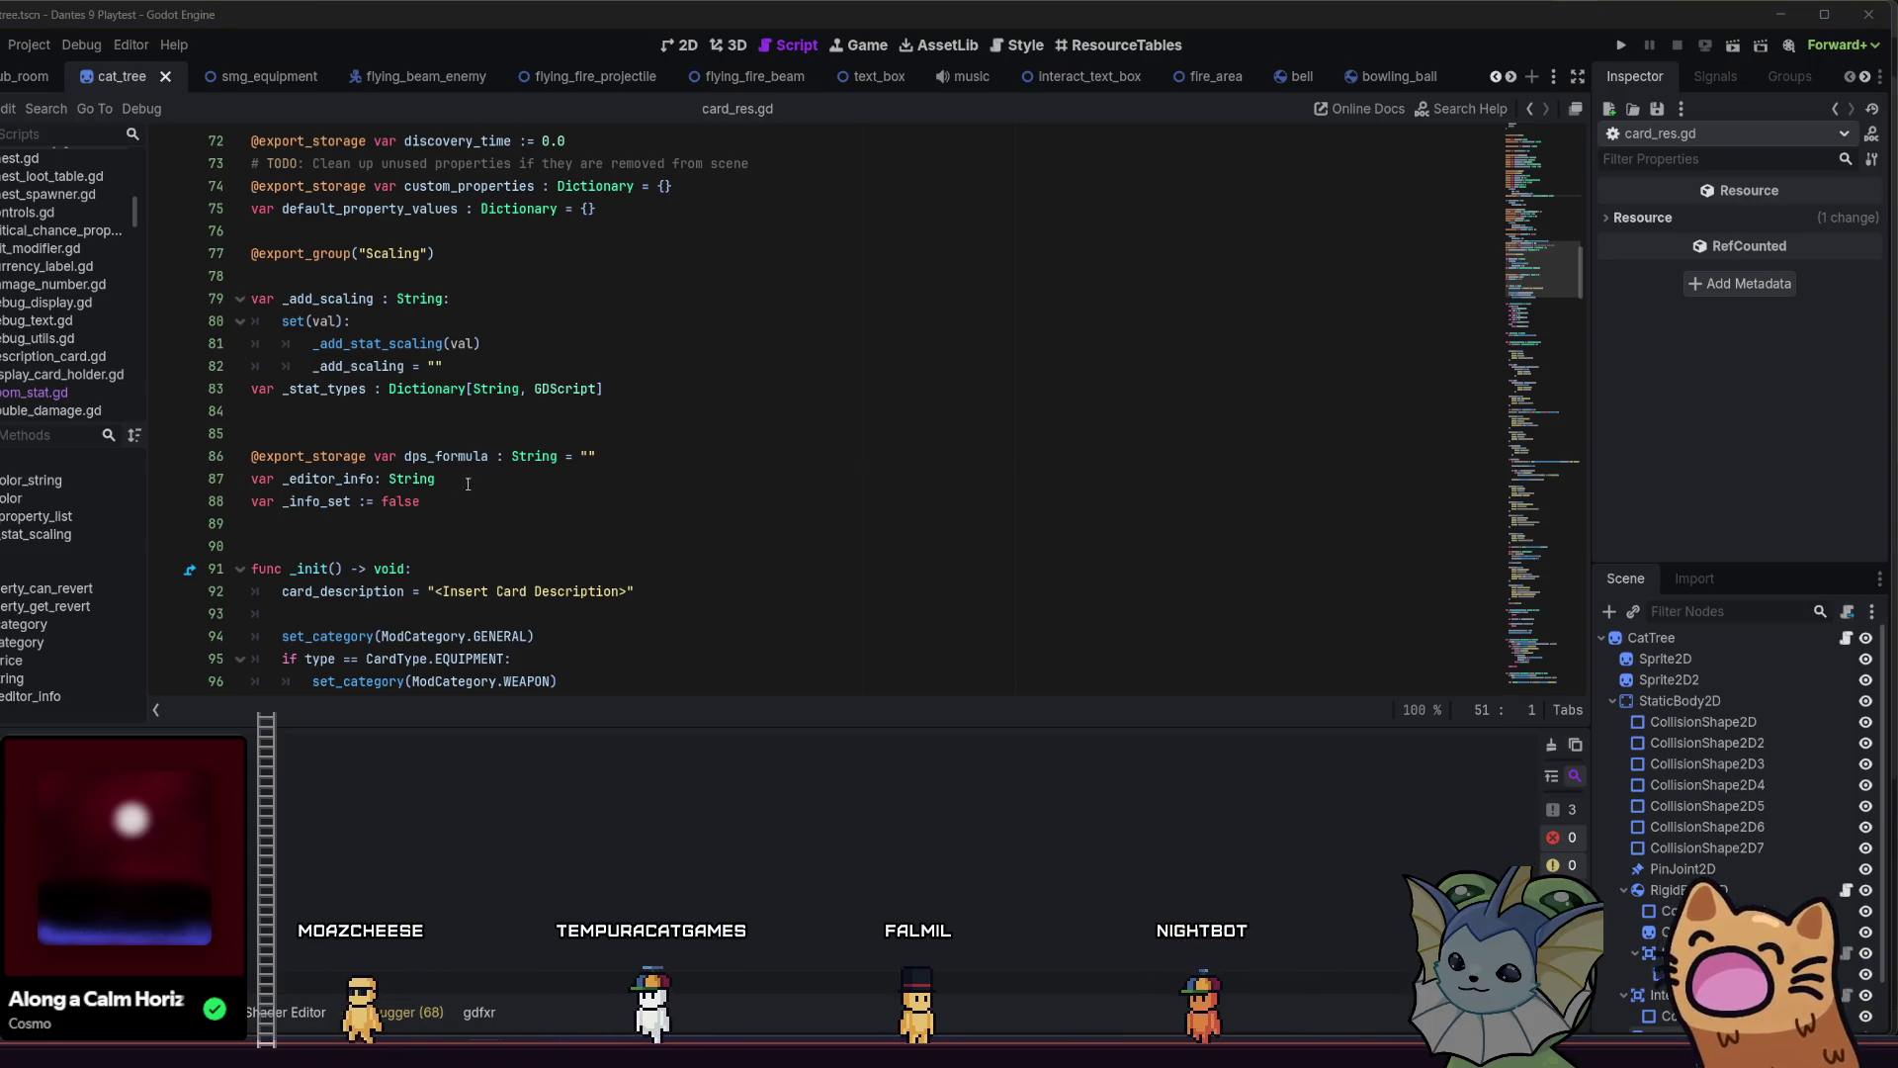
left_click(528, 506)
key("Return")
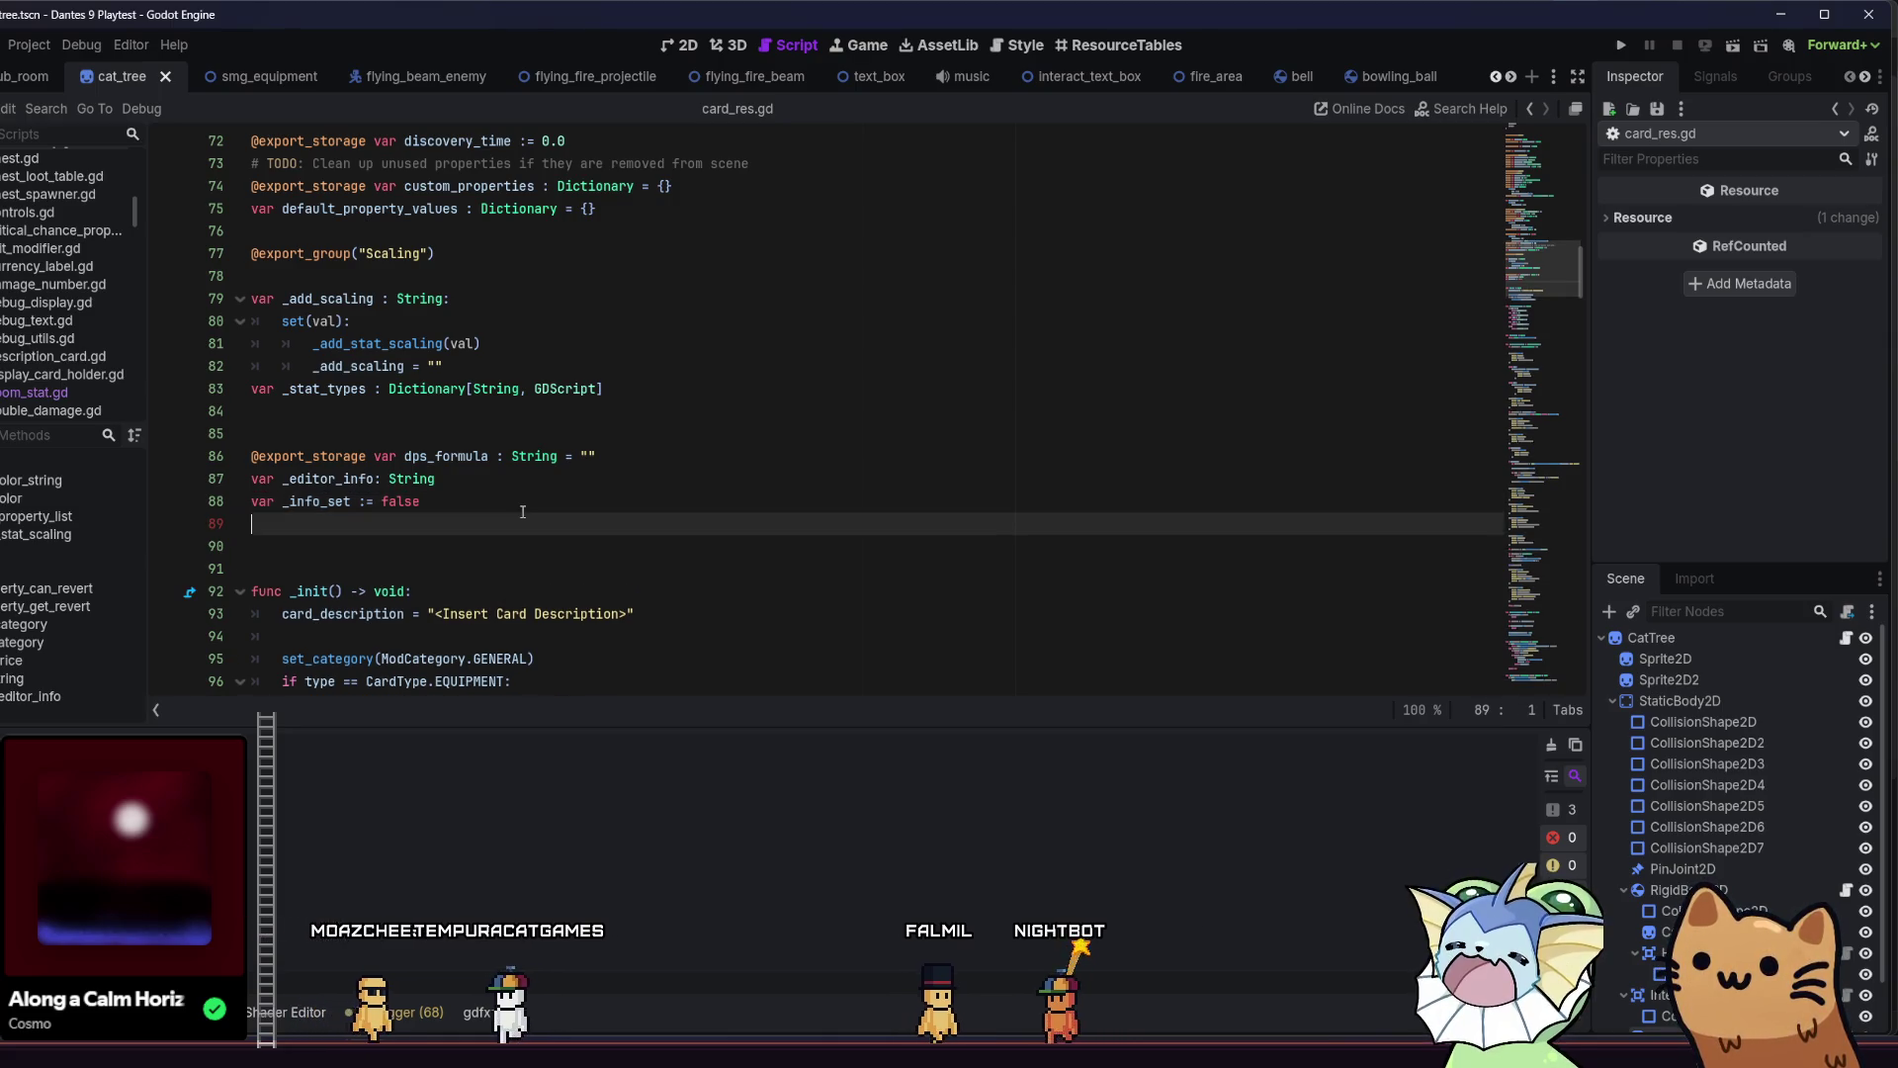
key("Return")
type("@e")
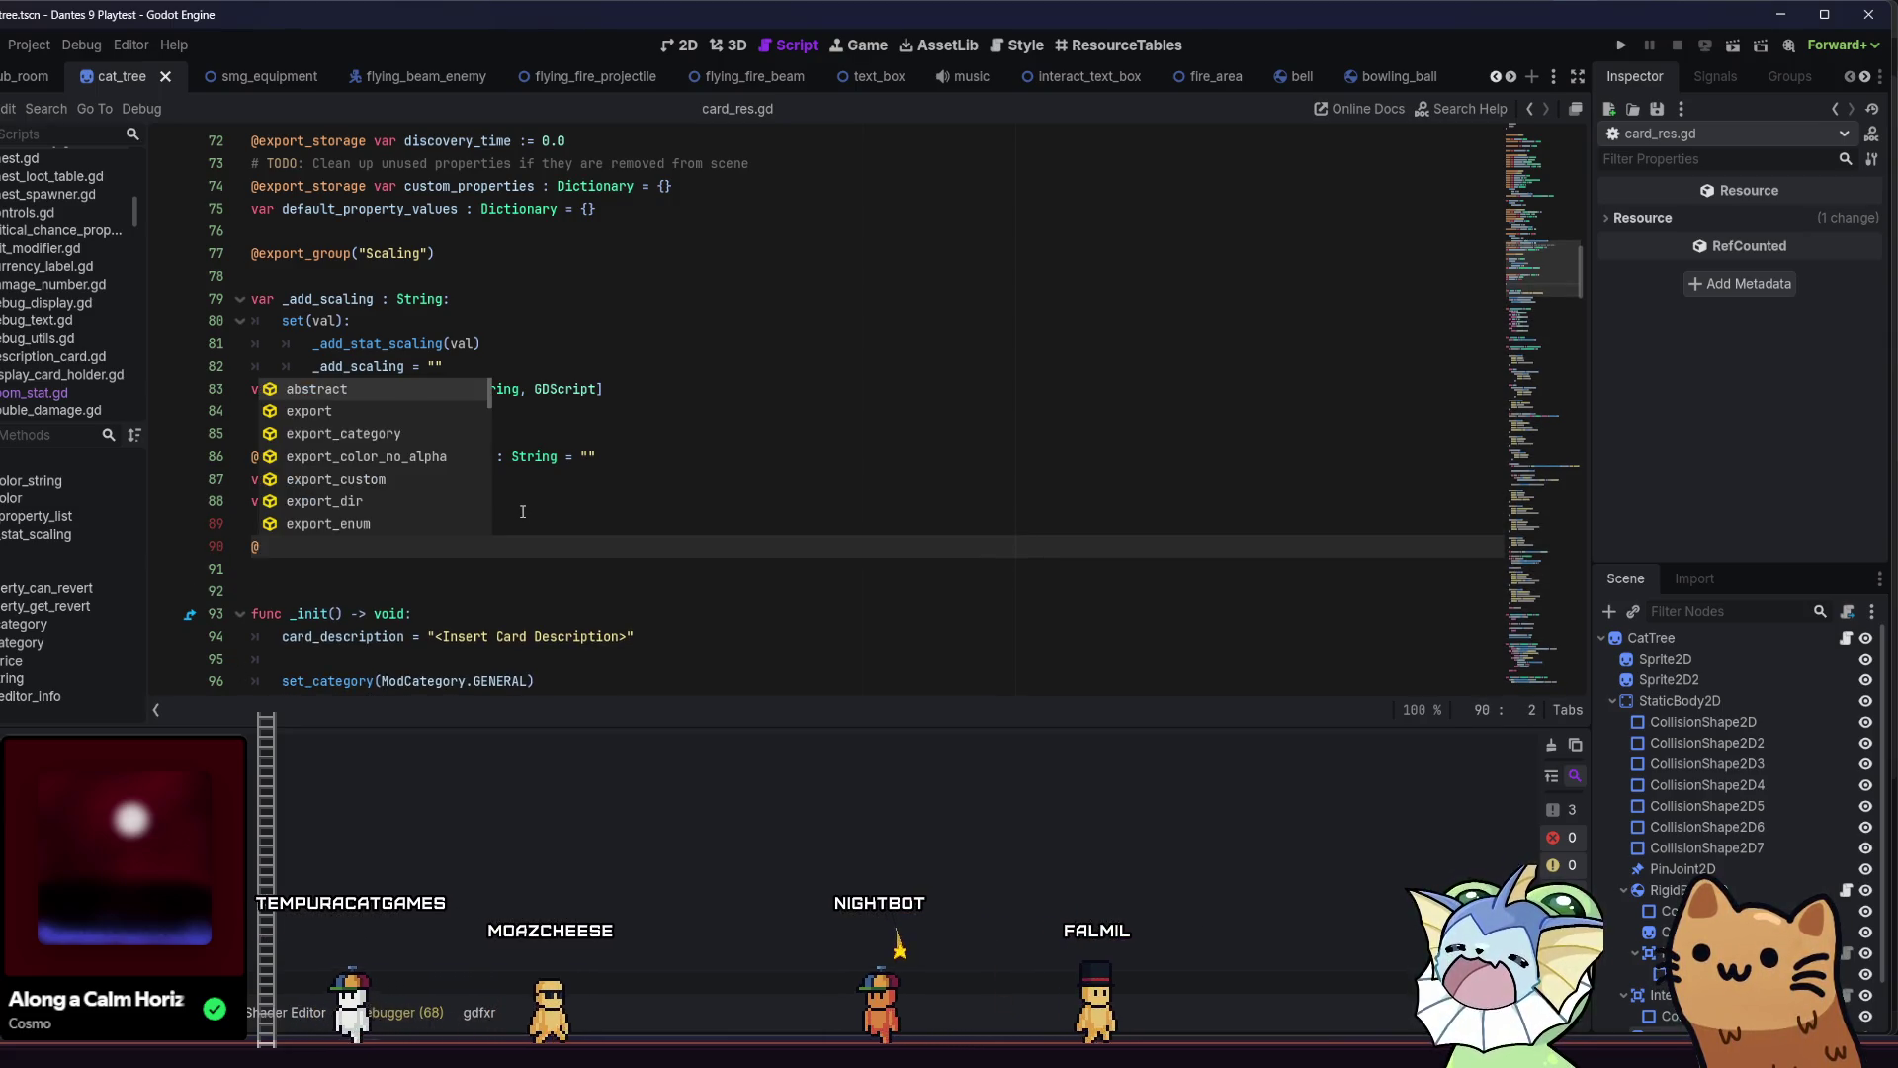
type("x")
key("Return")
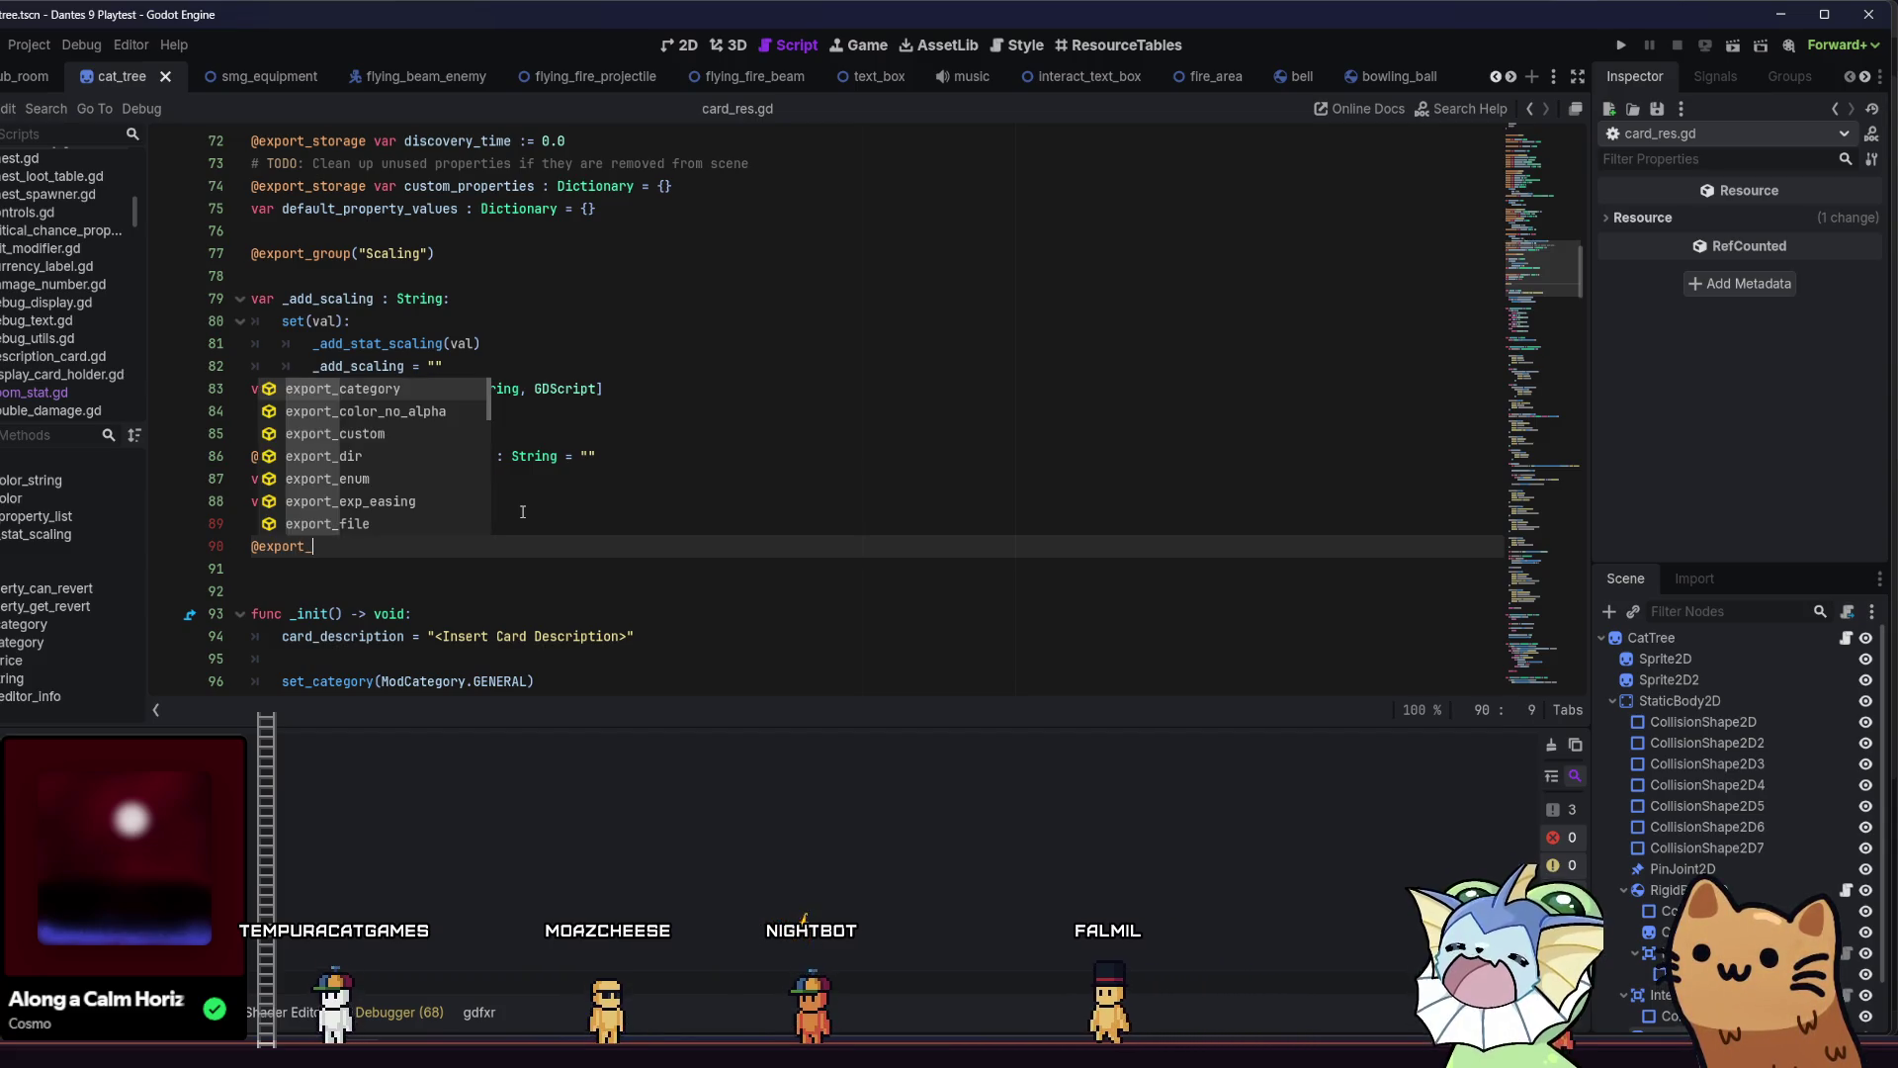
type("gr")
key("Return")
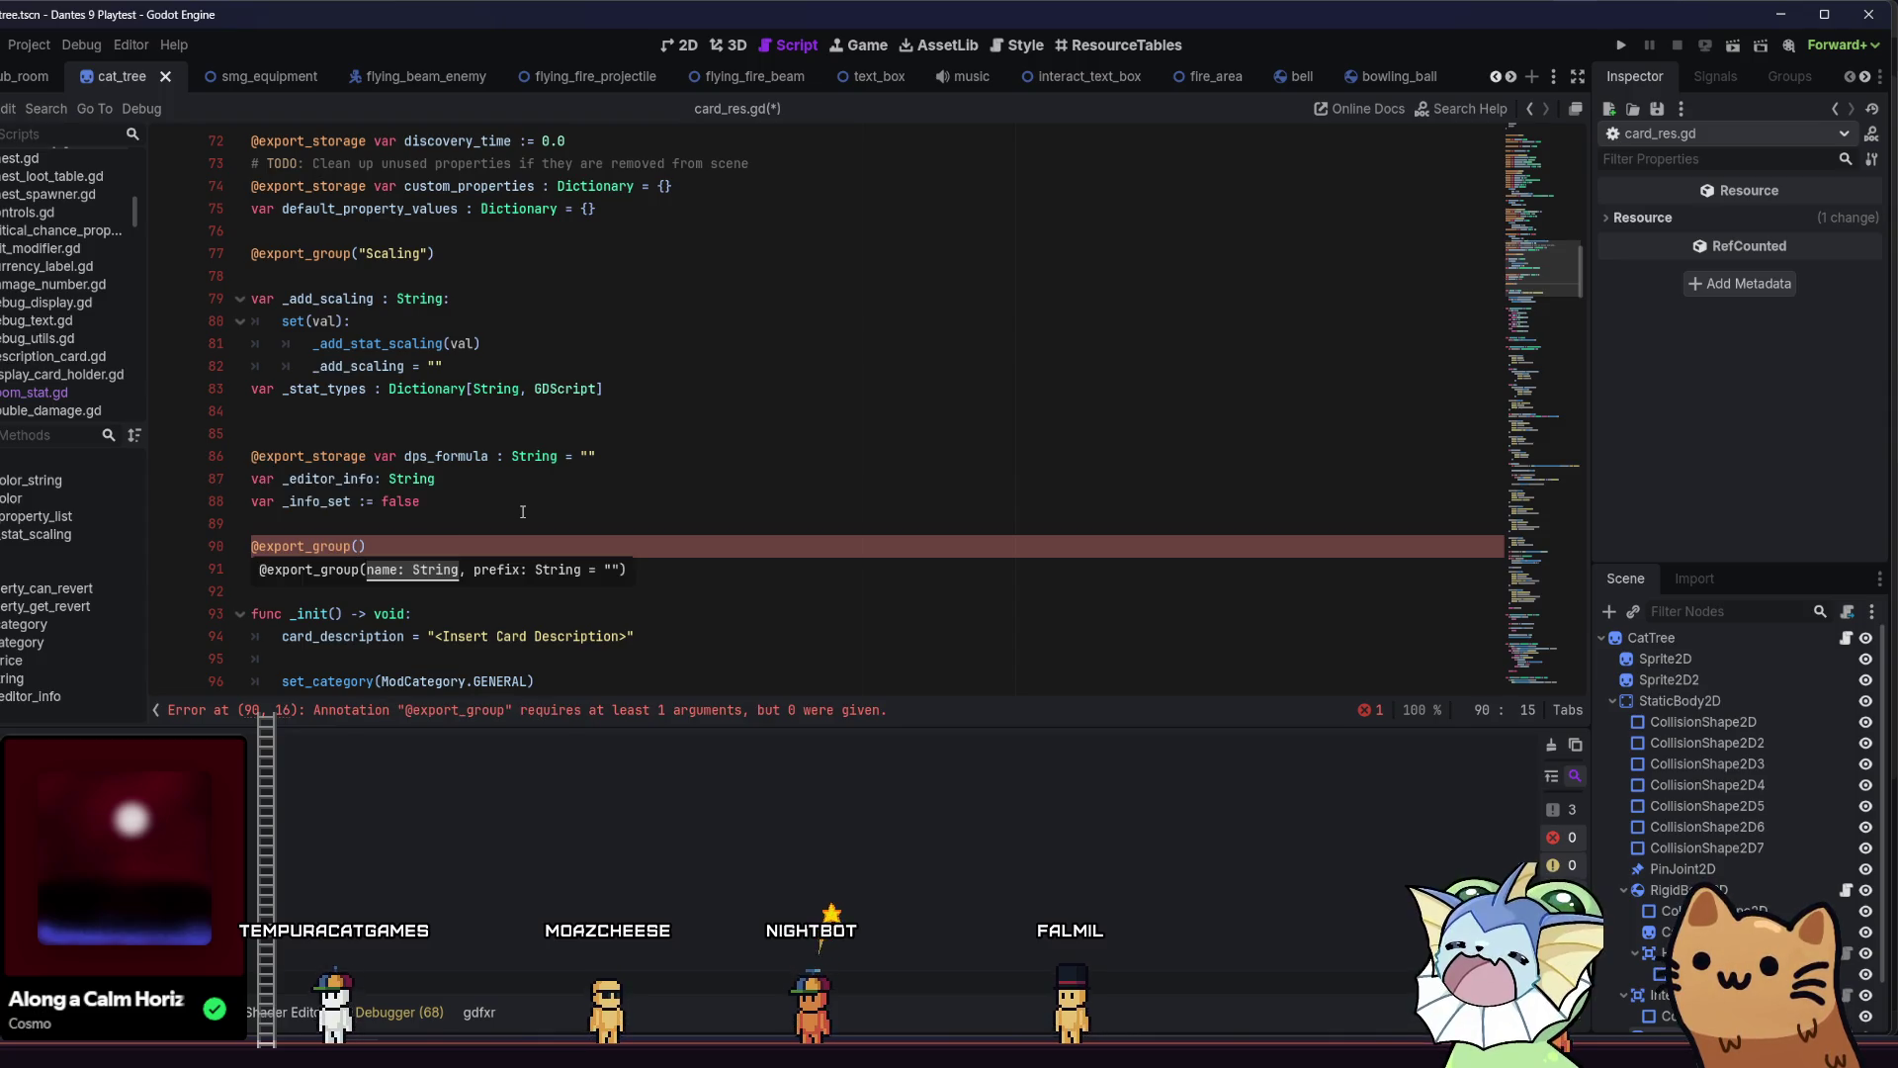
type("\"Utility")
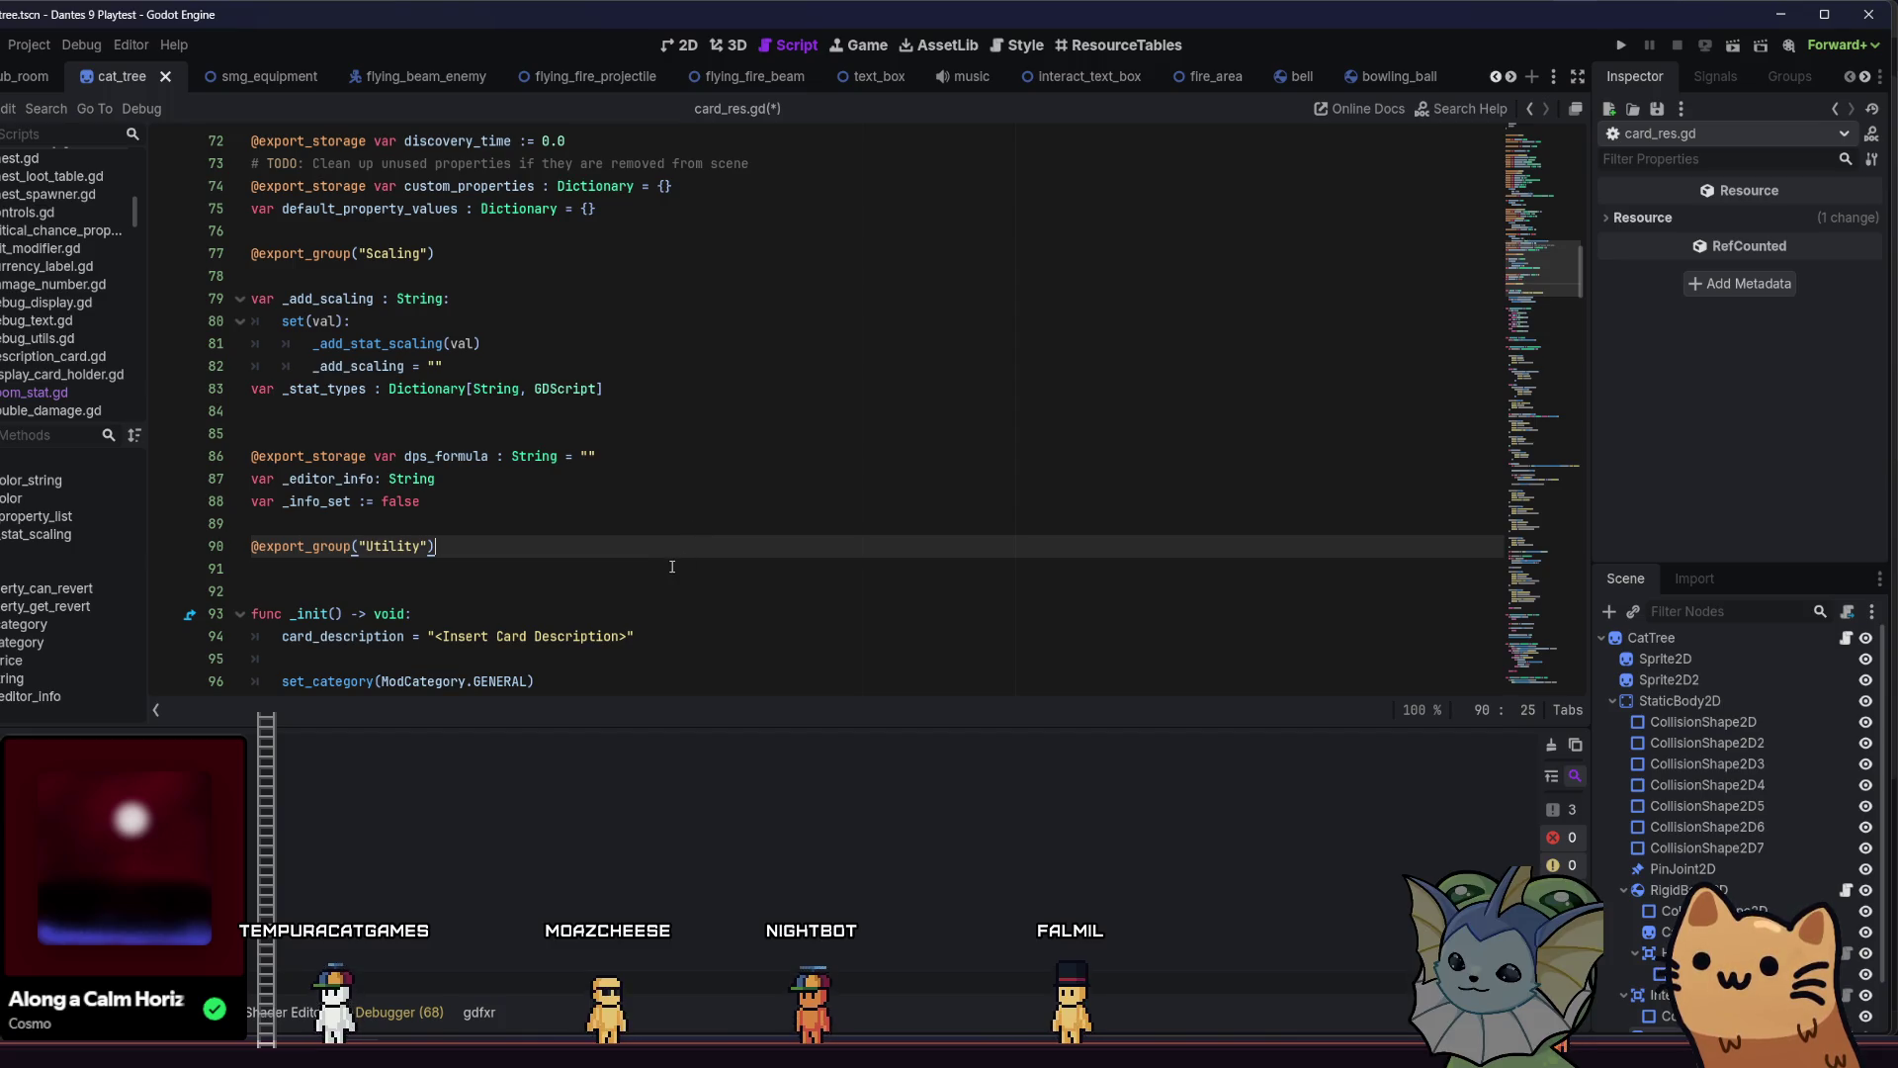
key("Return")
type("@export")
key("Escape")
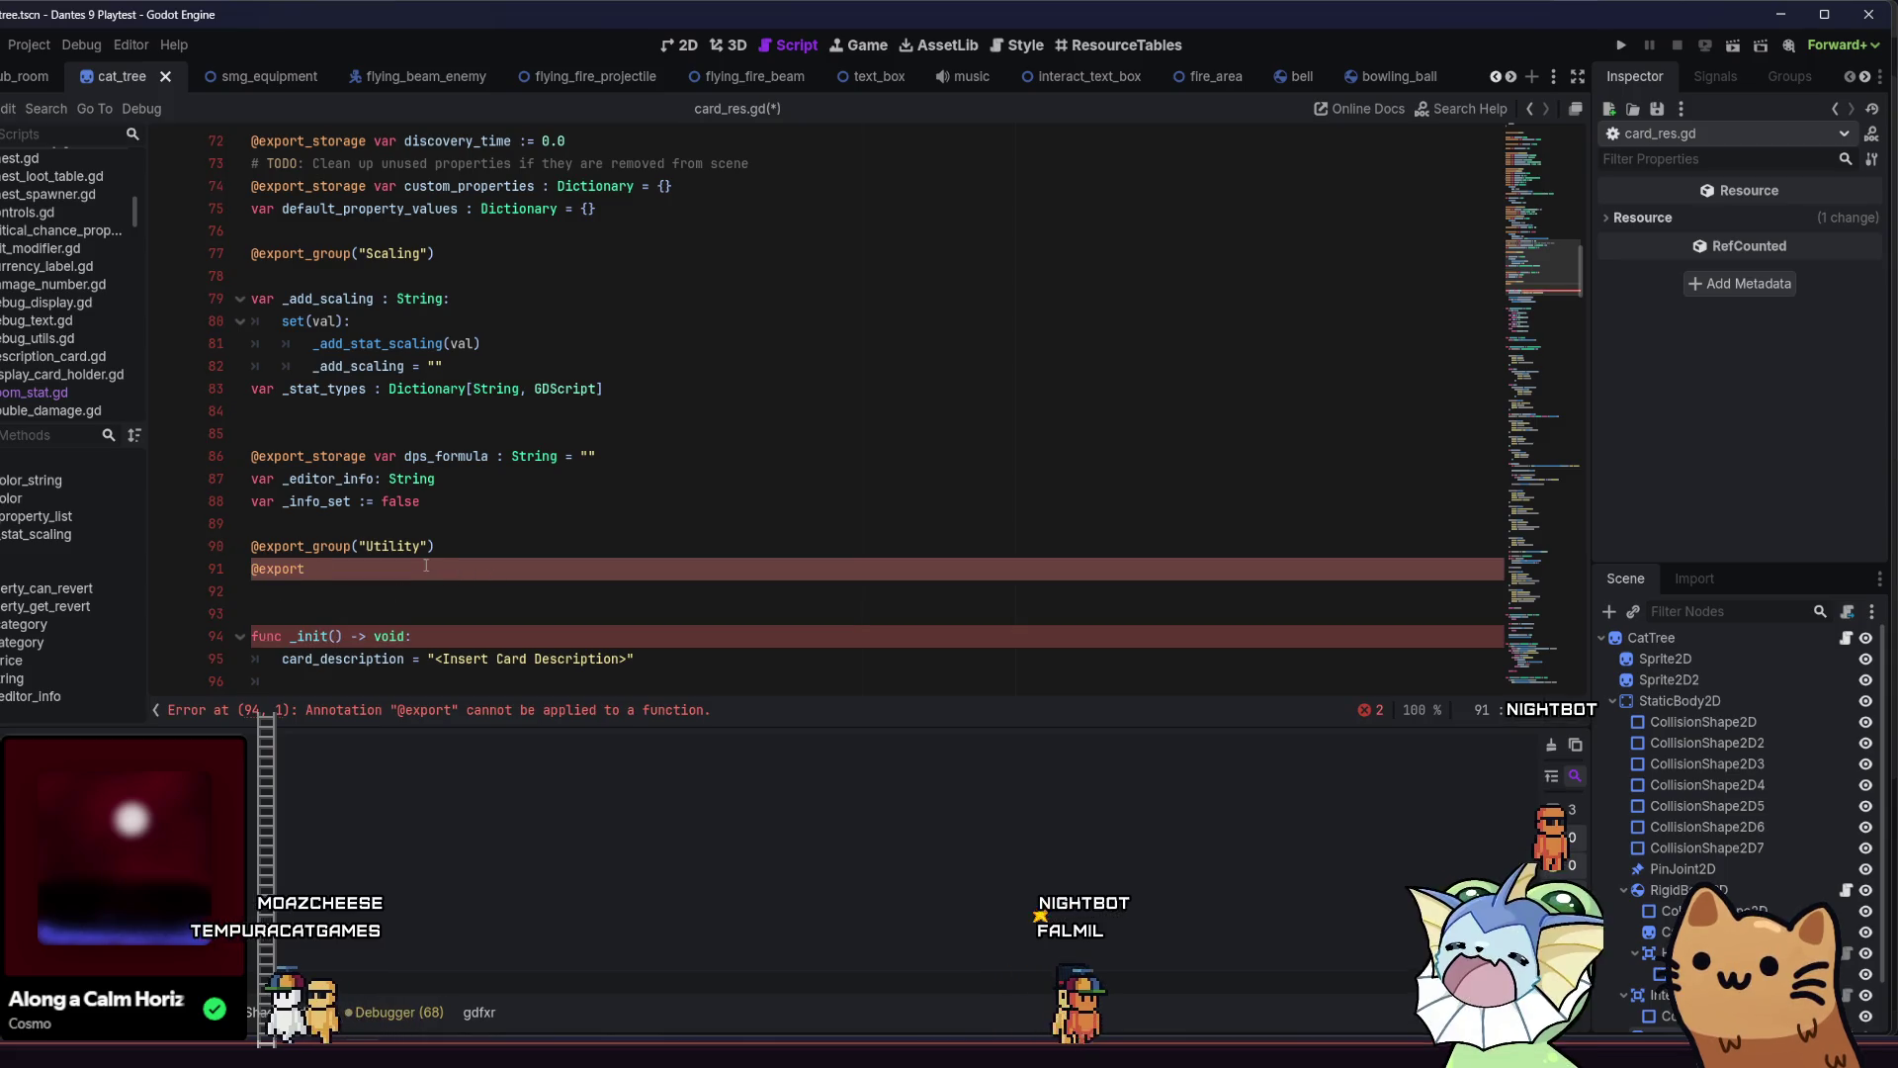
type("var ")
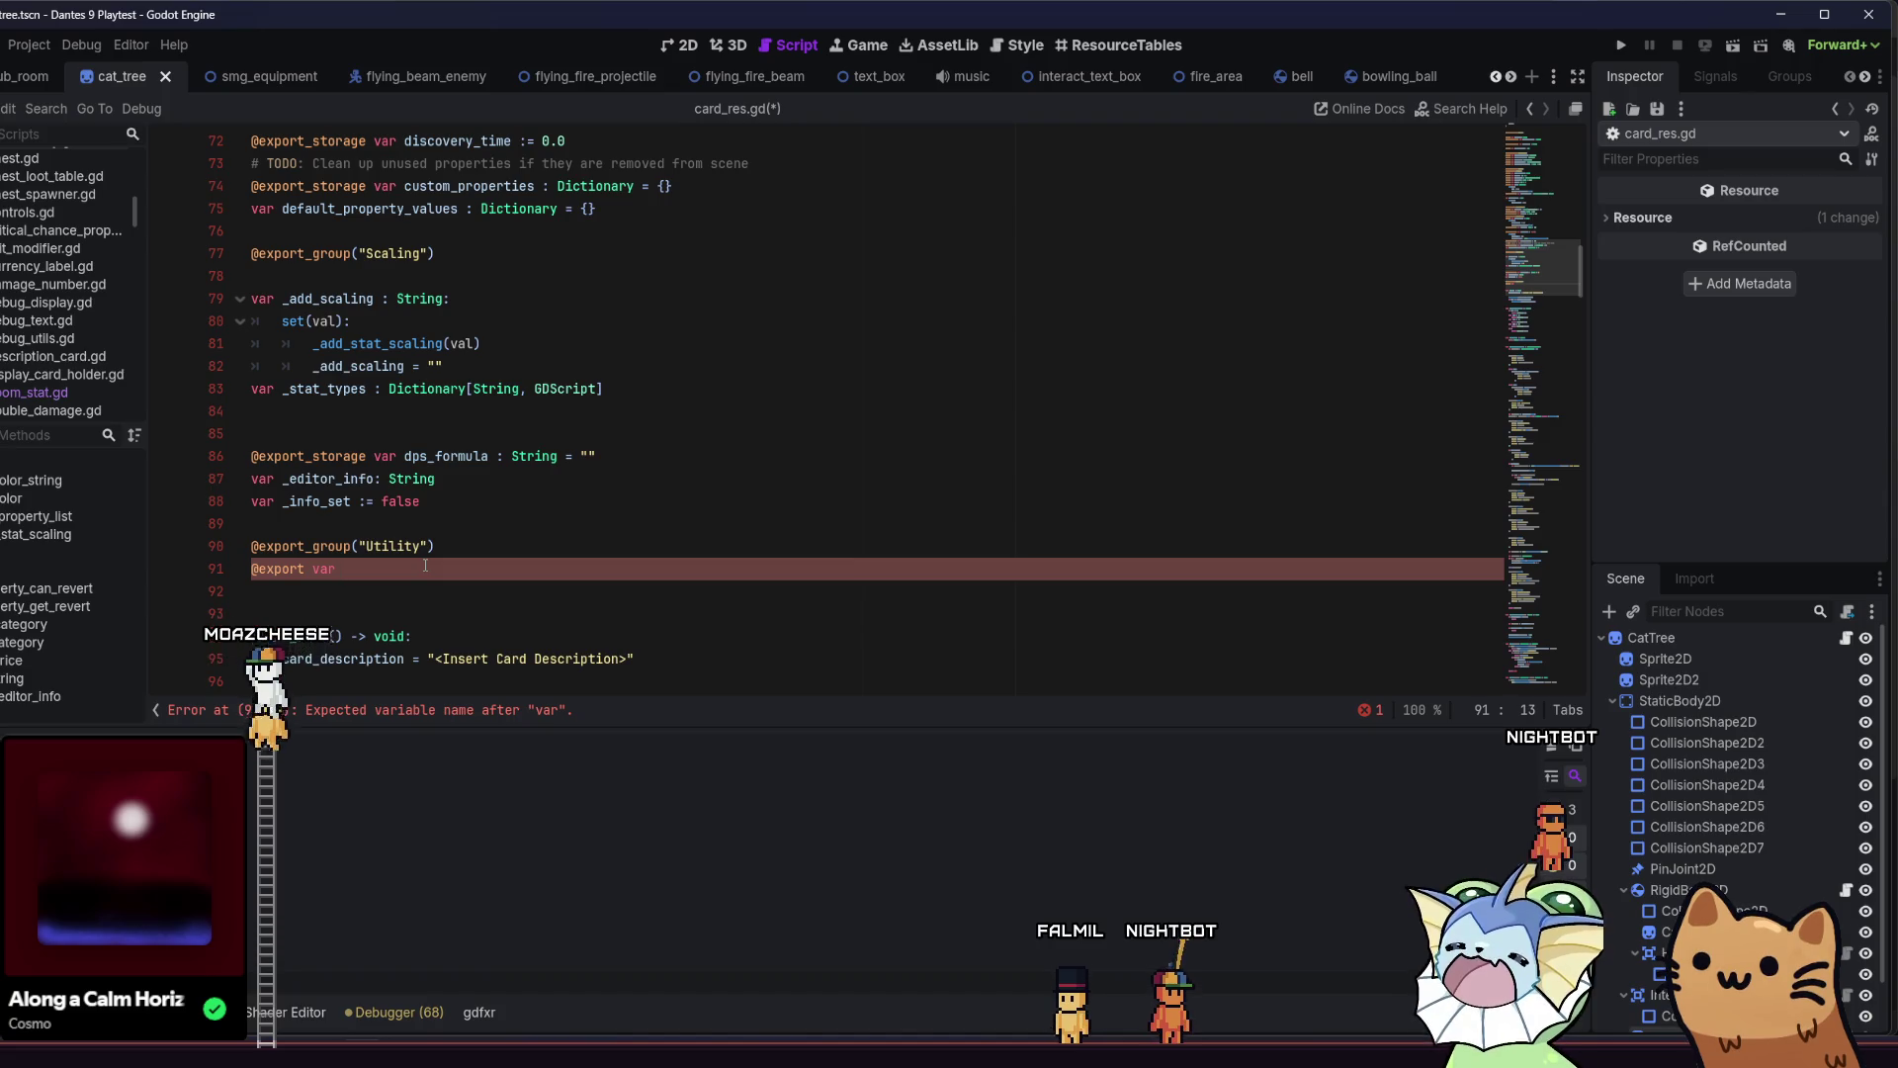
type("de")
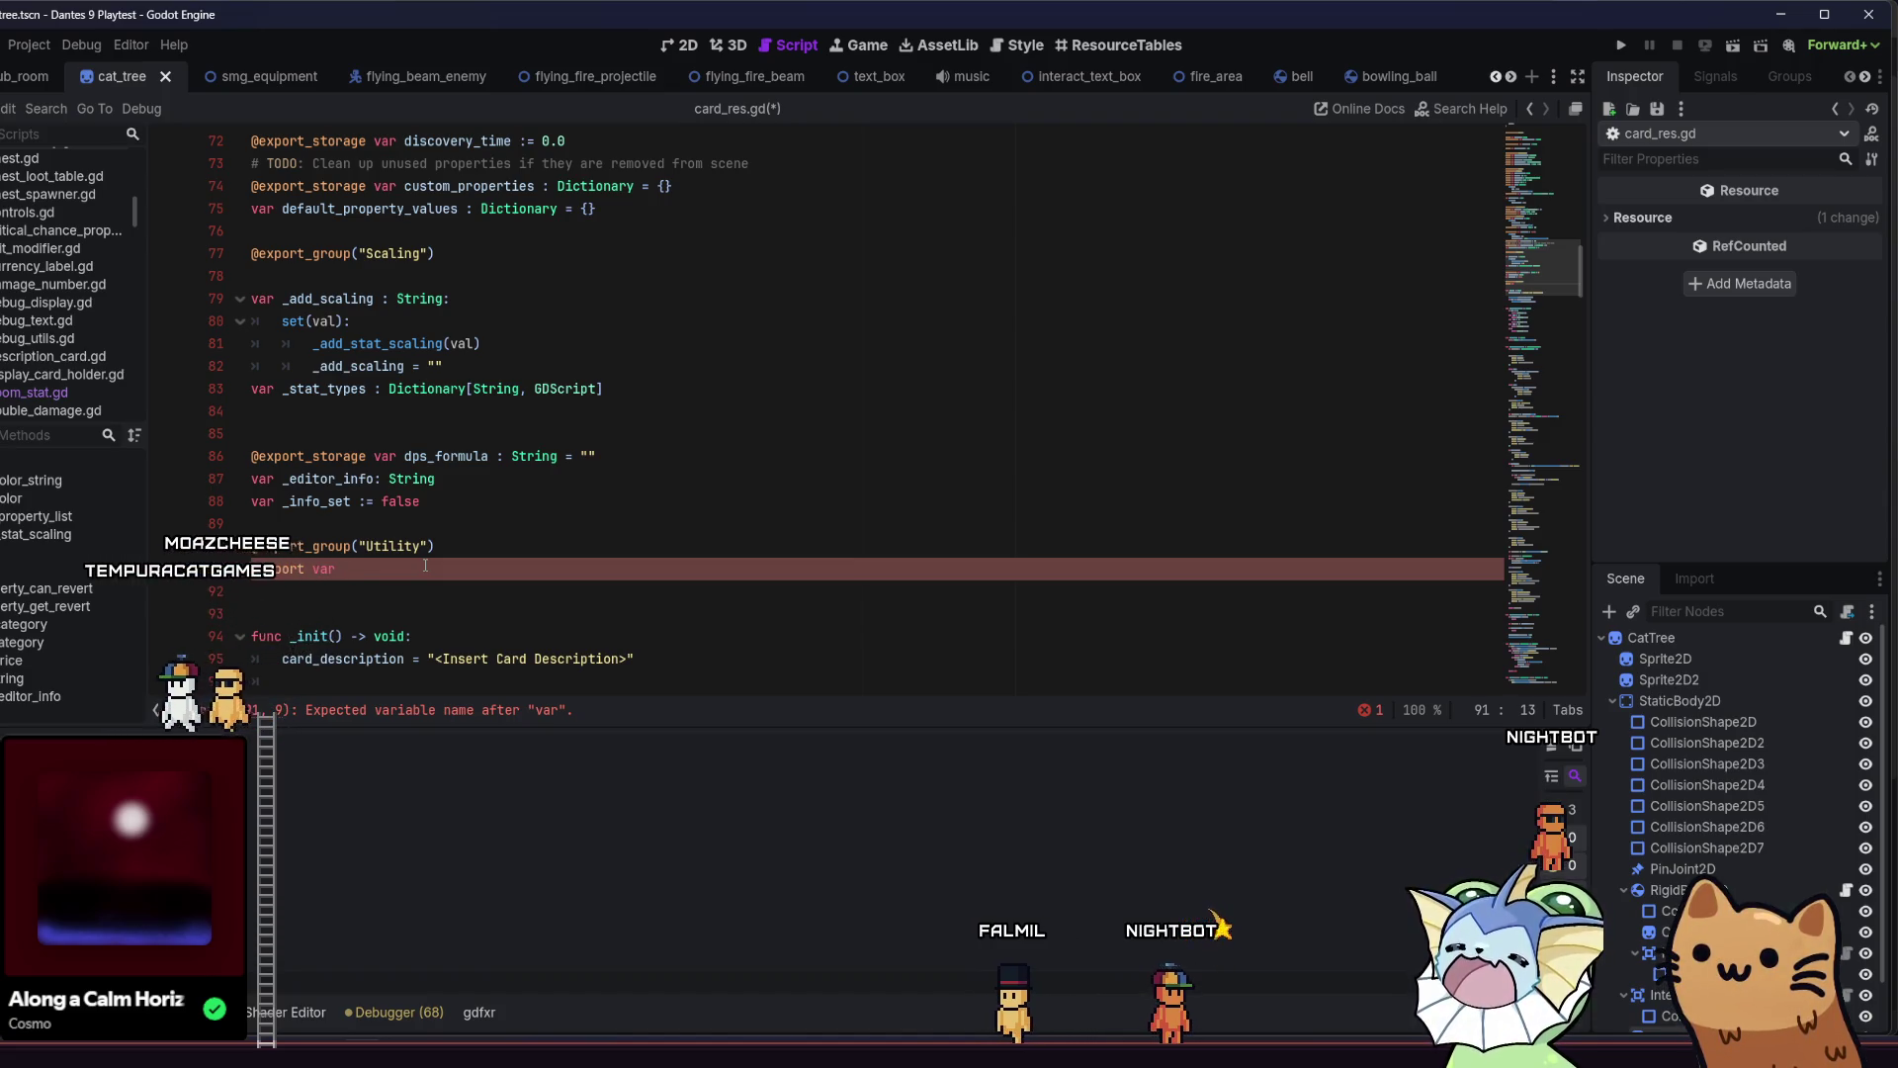
type("v_notes :")
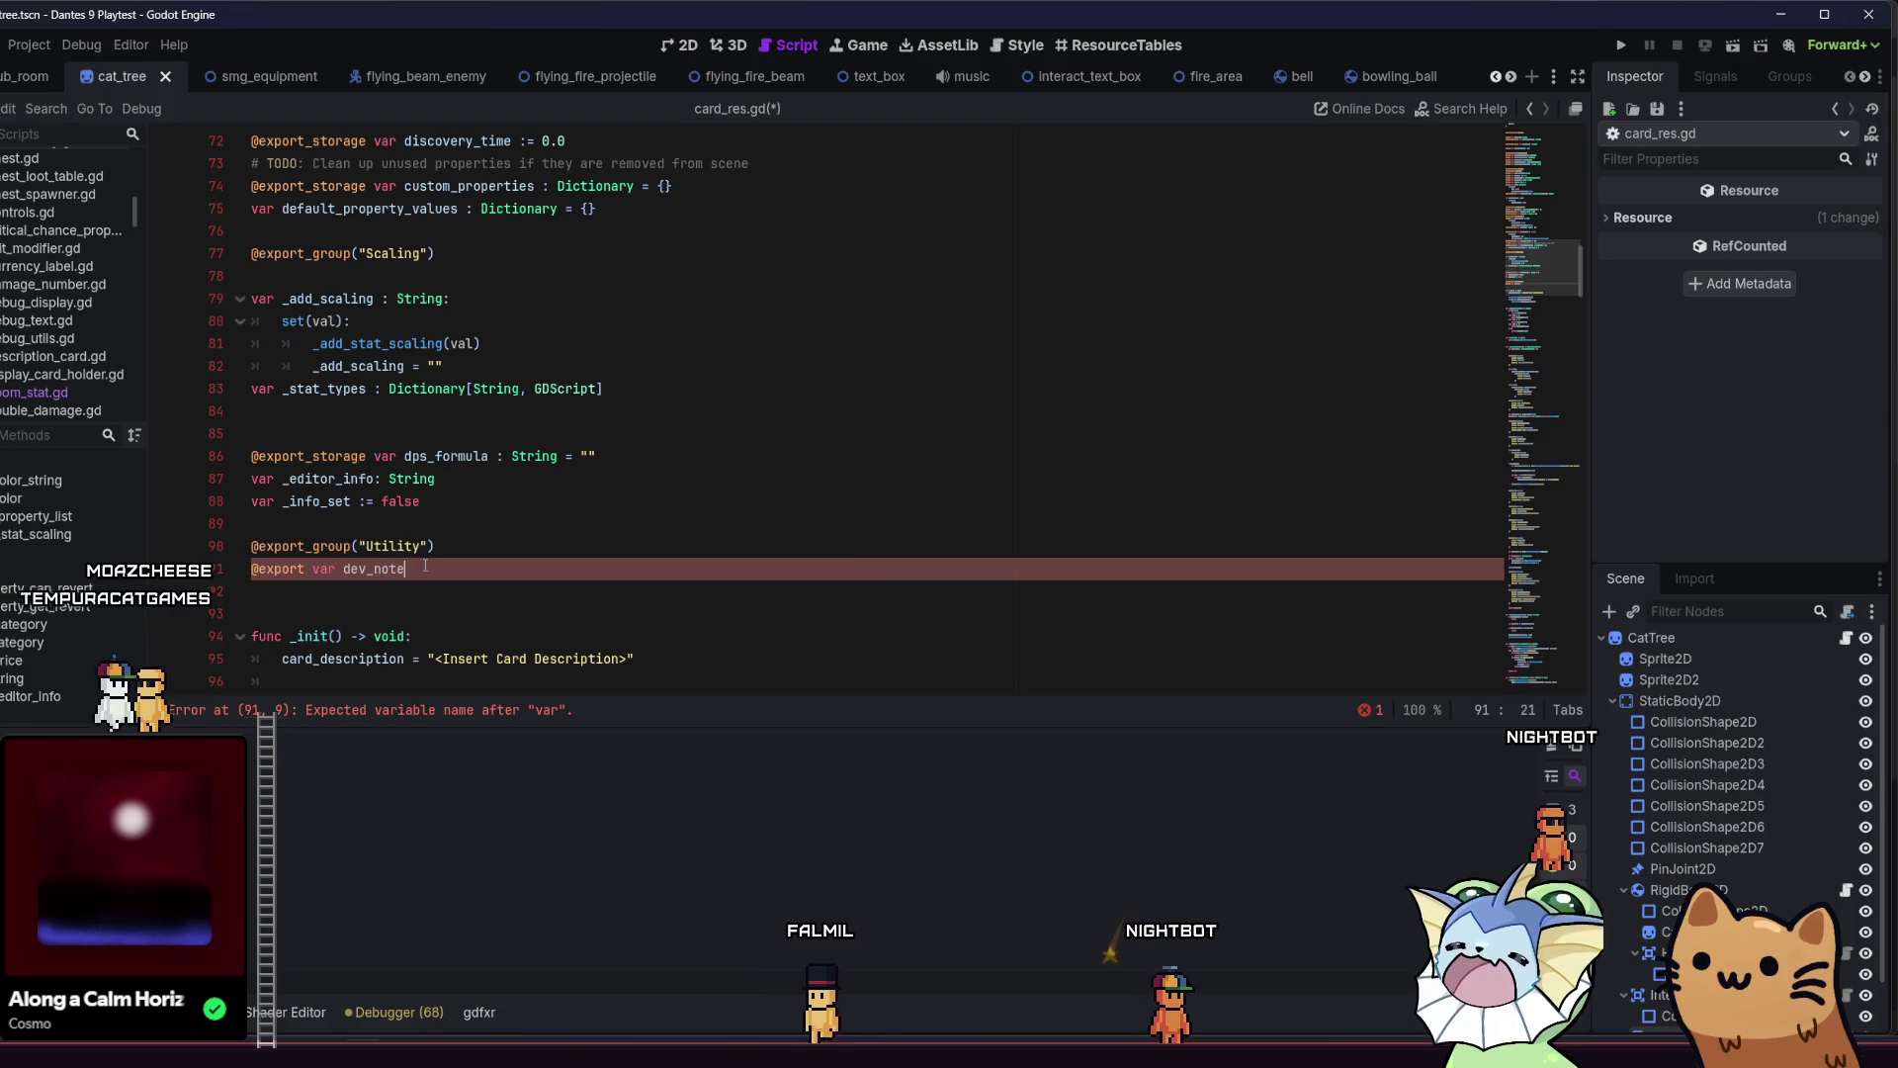
type(" S")
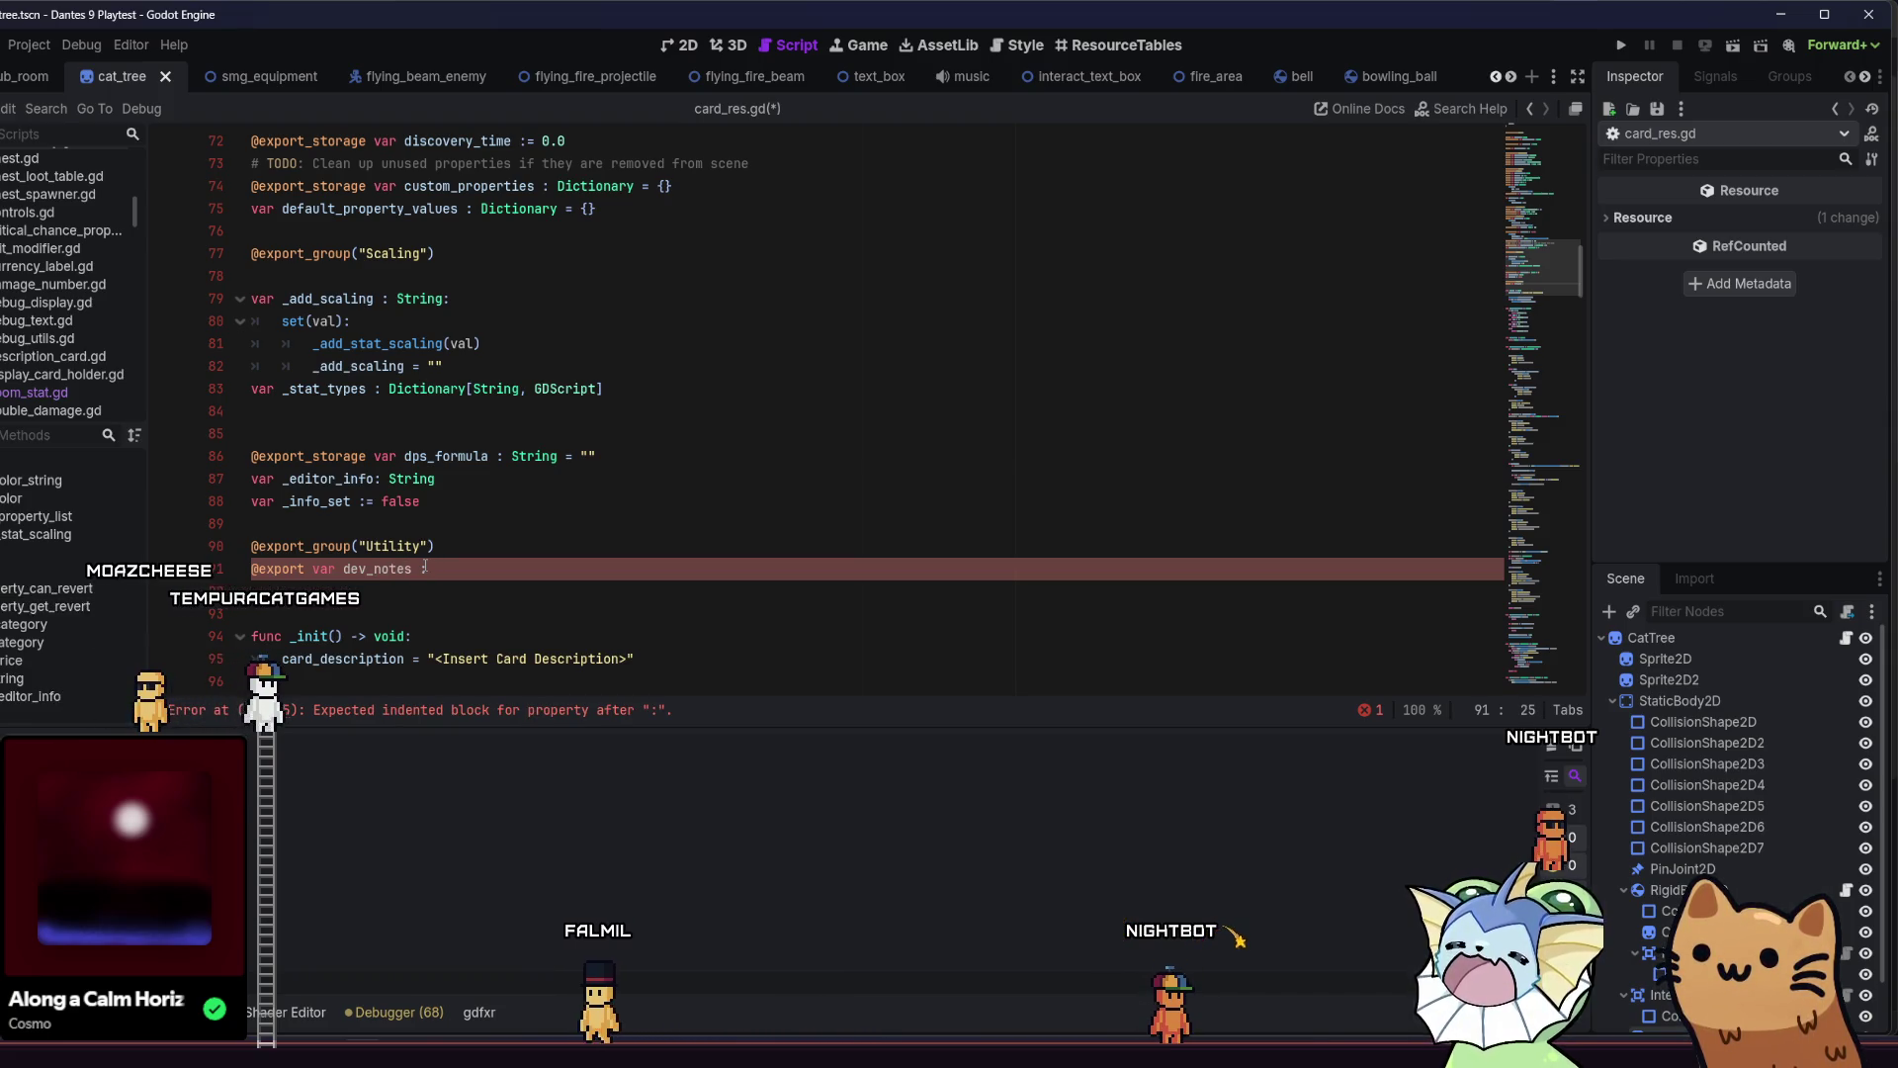
type("tring")
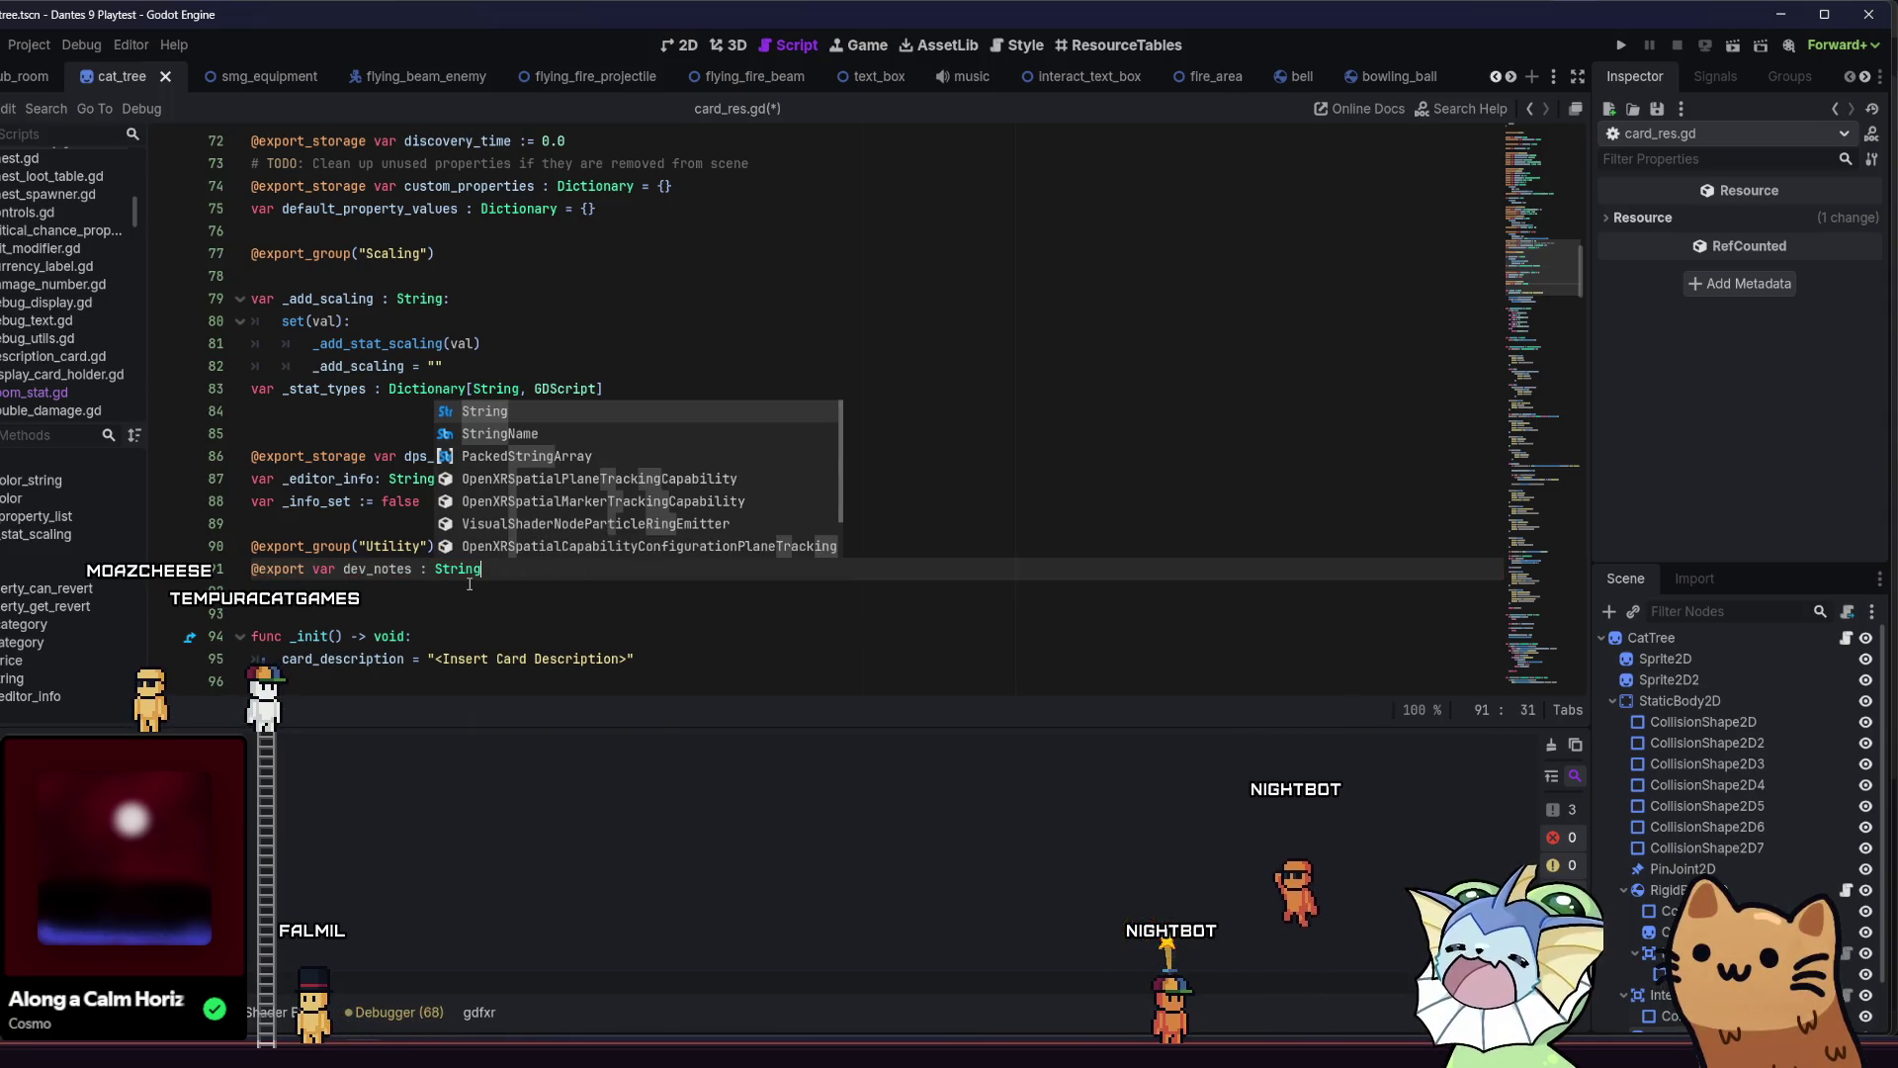
left_click_drag(507, 584, 303, 578)
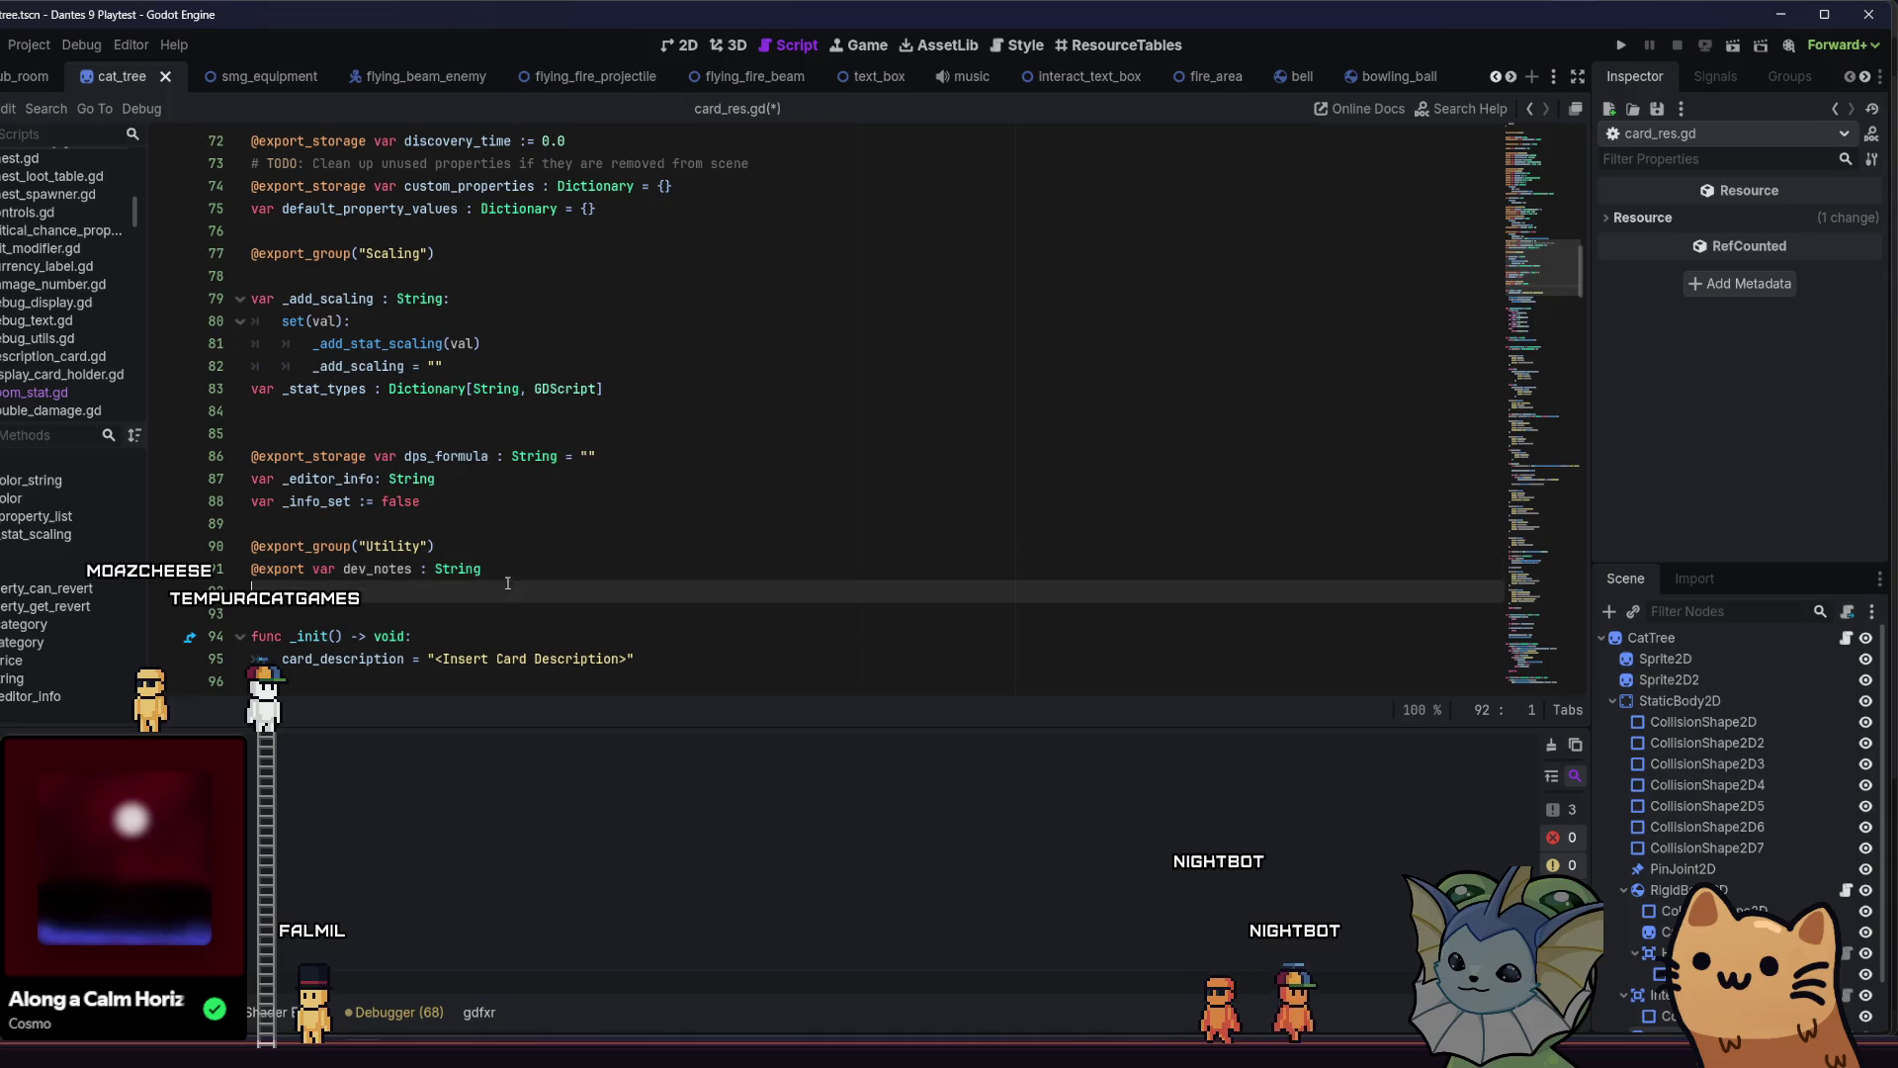
key("BackSpace")
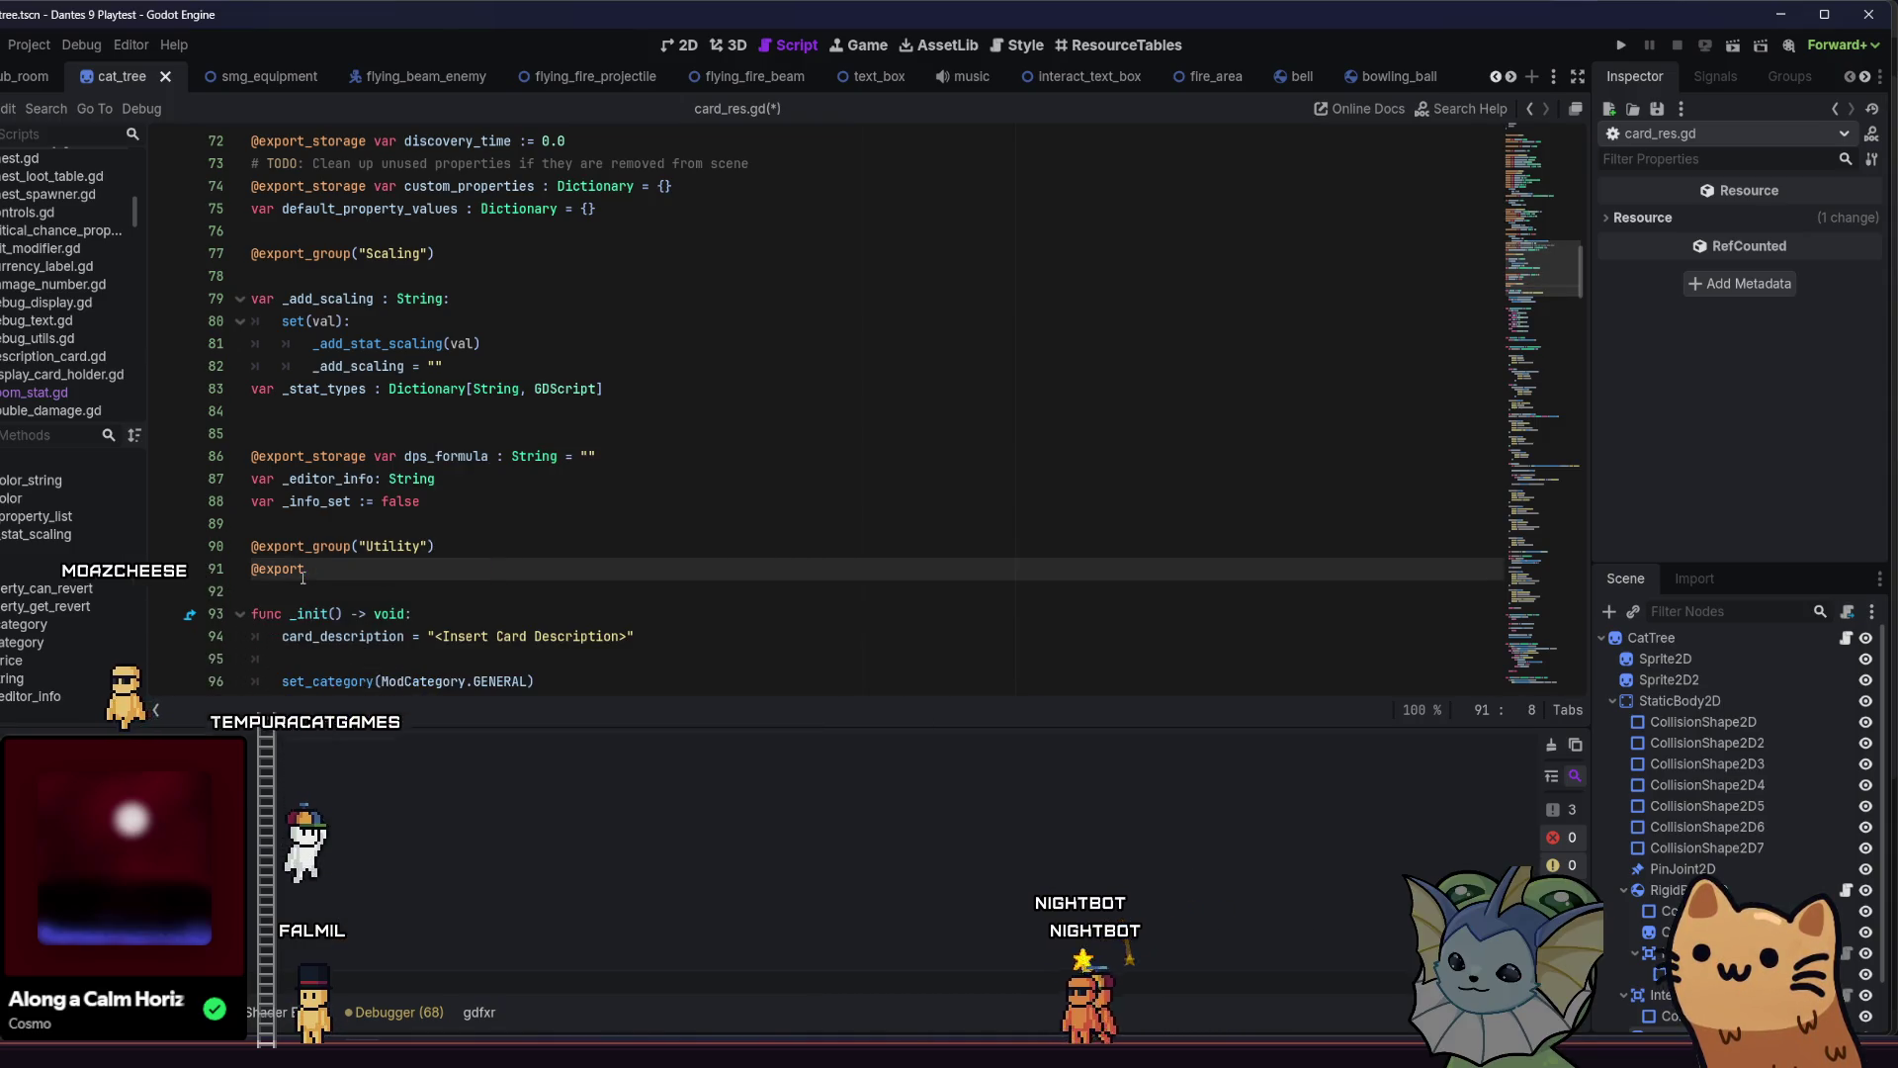
type("_t")
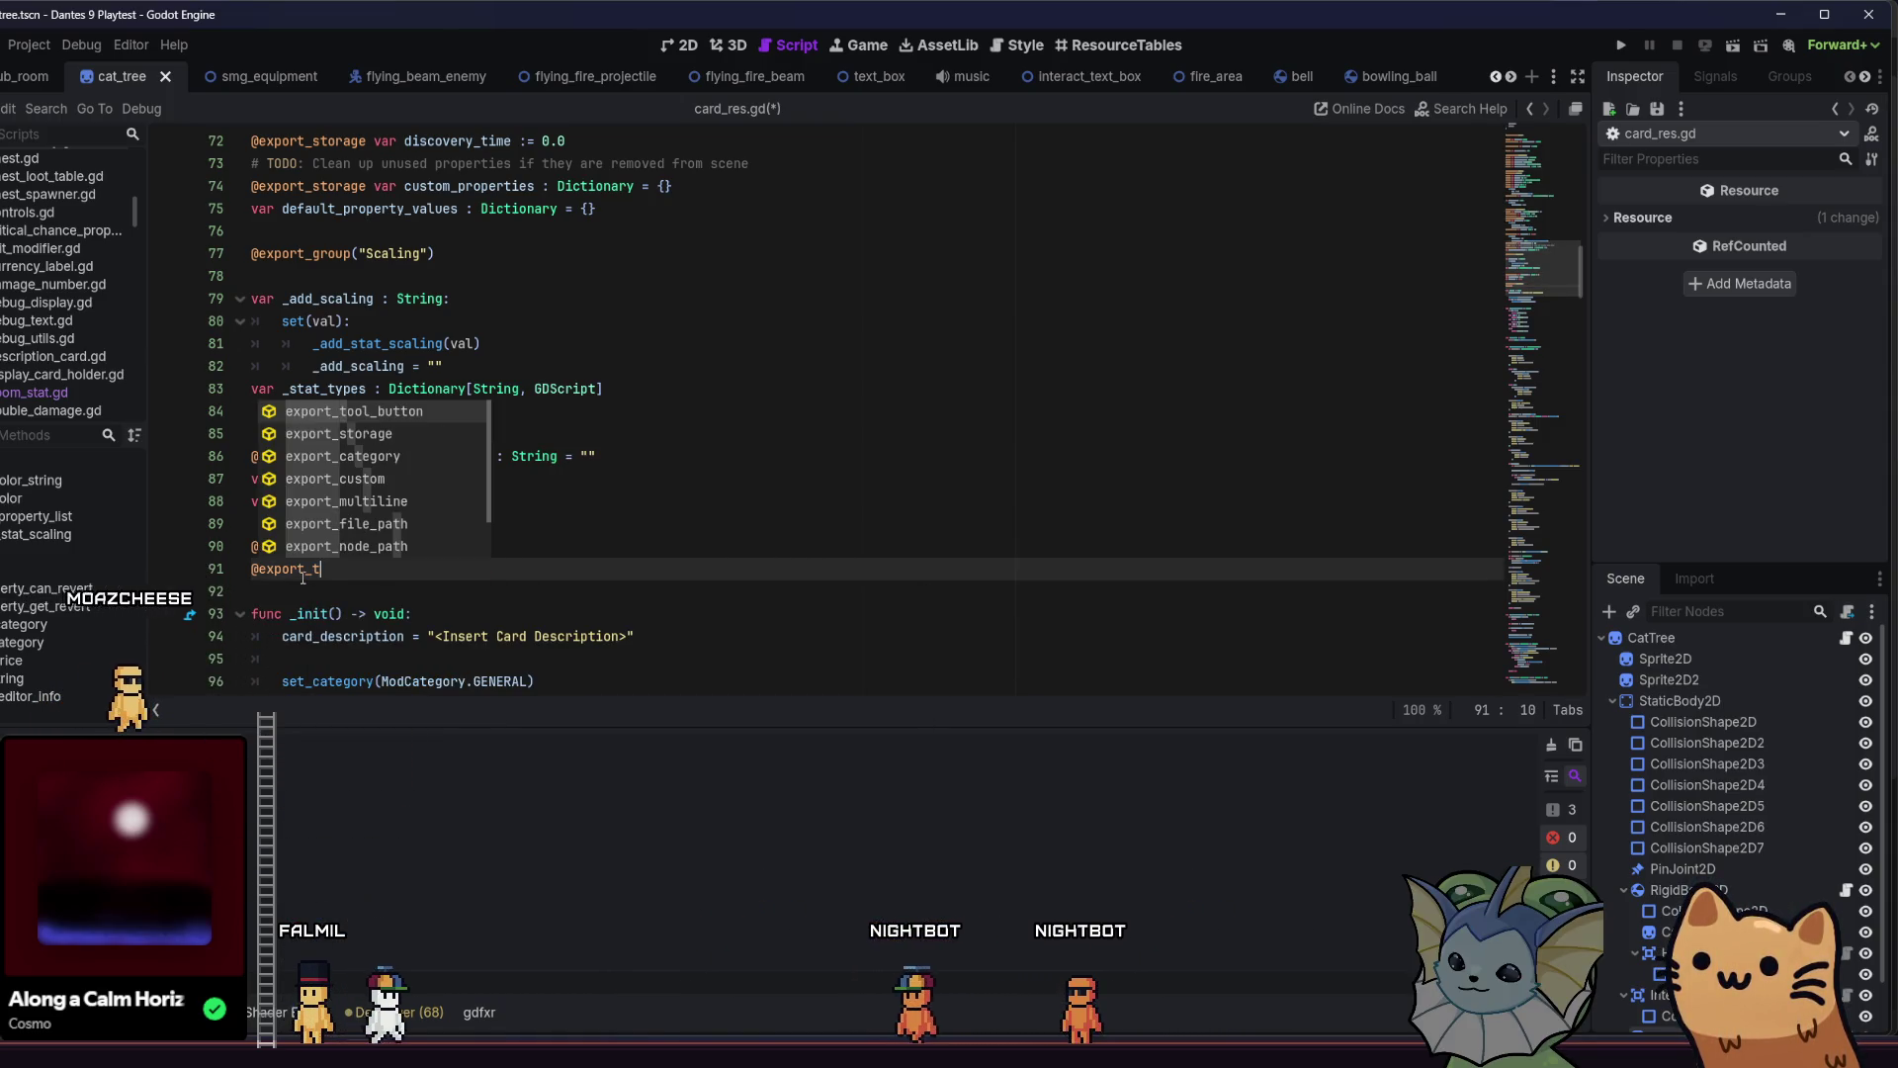
key("BackSpace")
type("m")
key("BackSpace")
type("m")
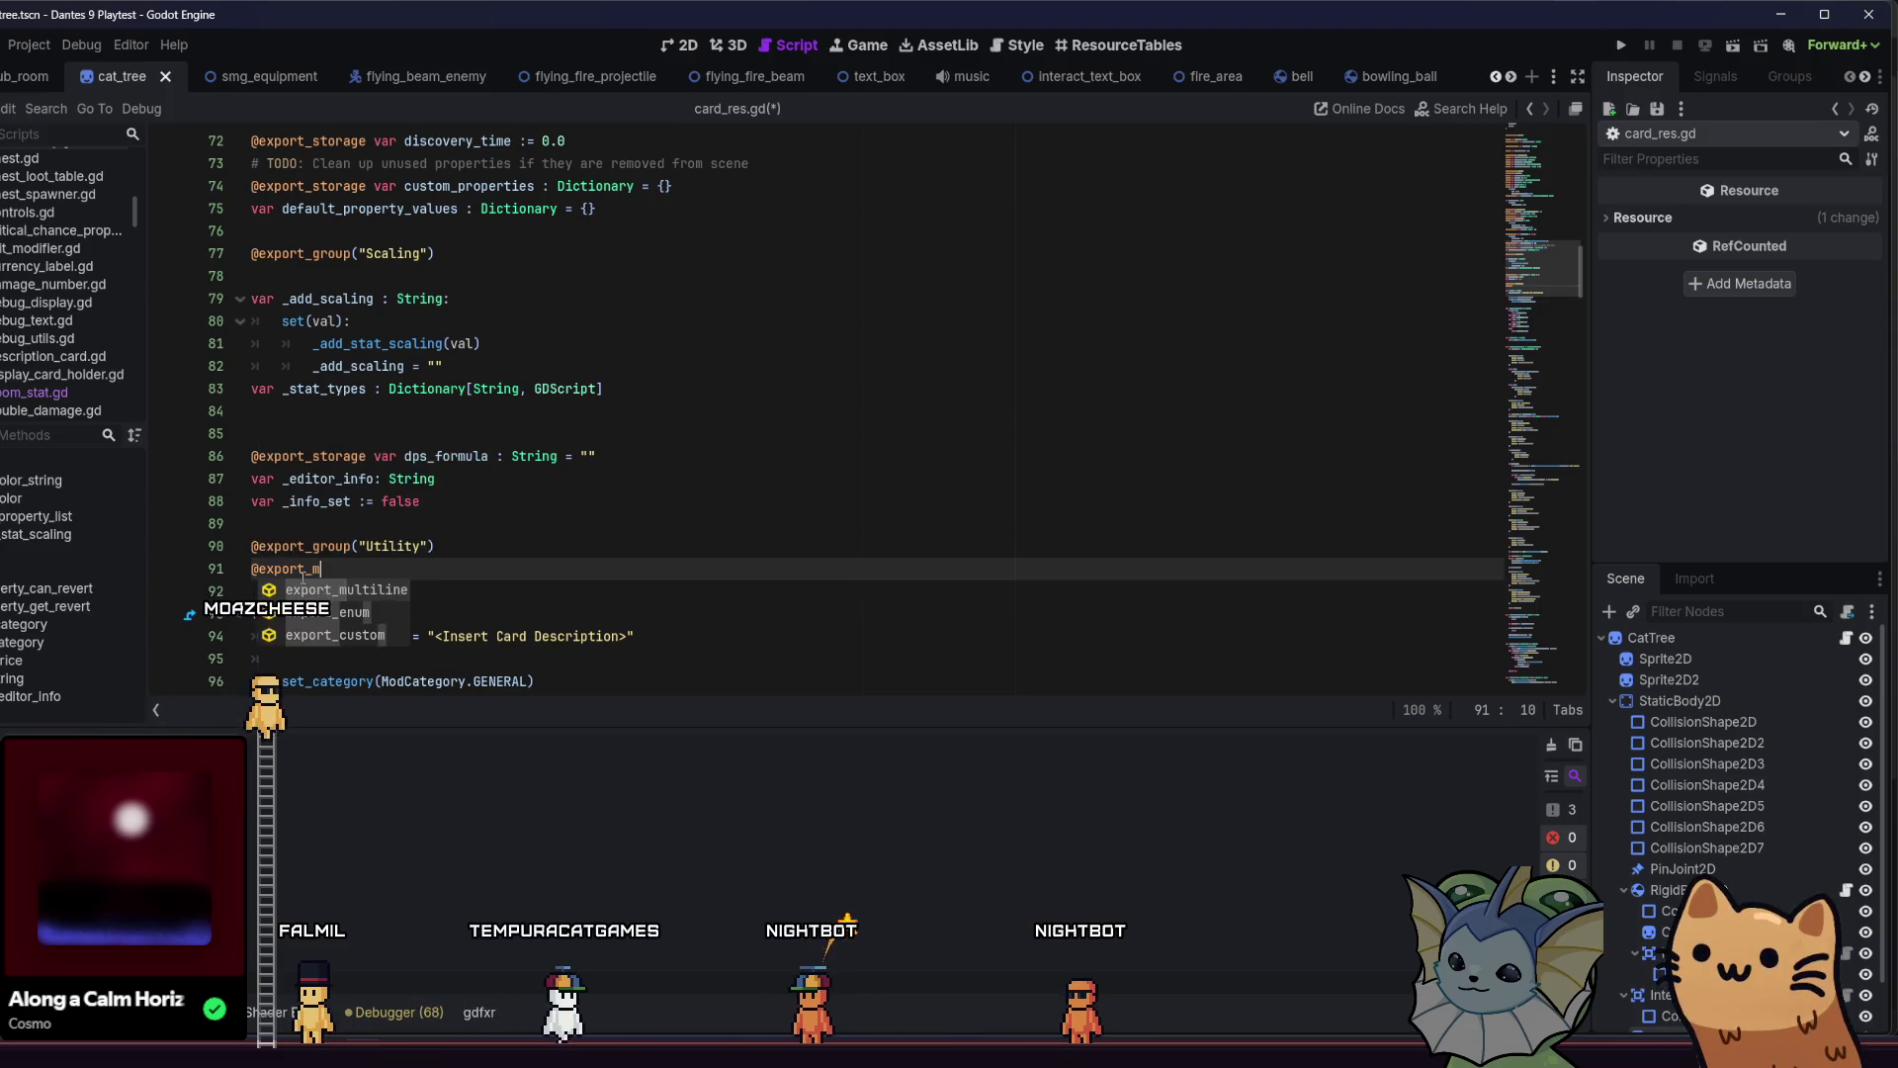
key("Return")
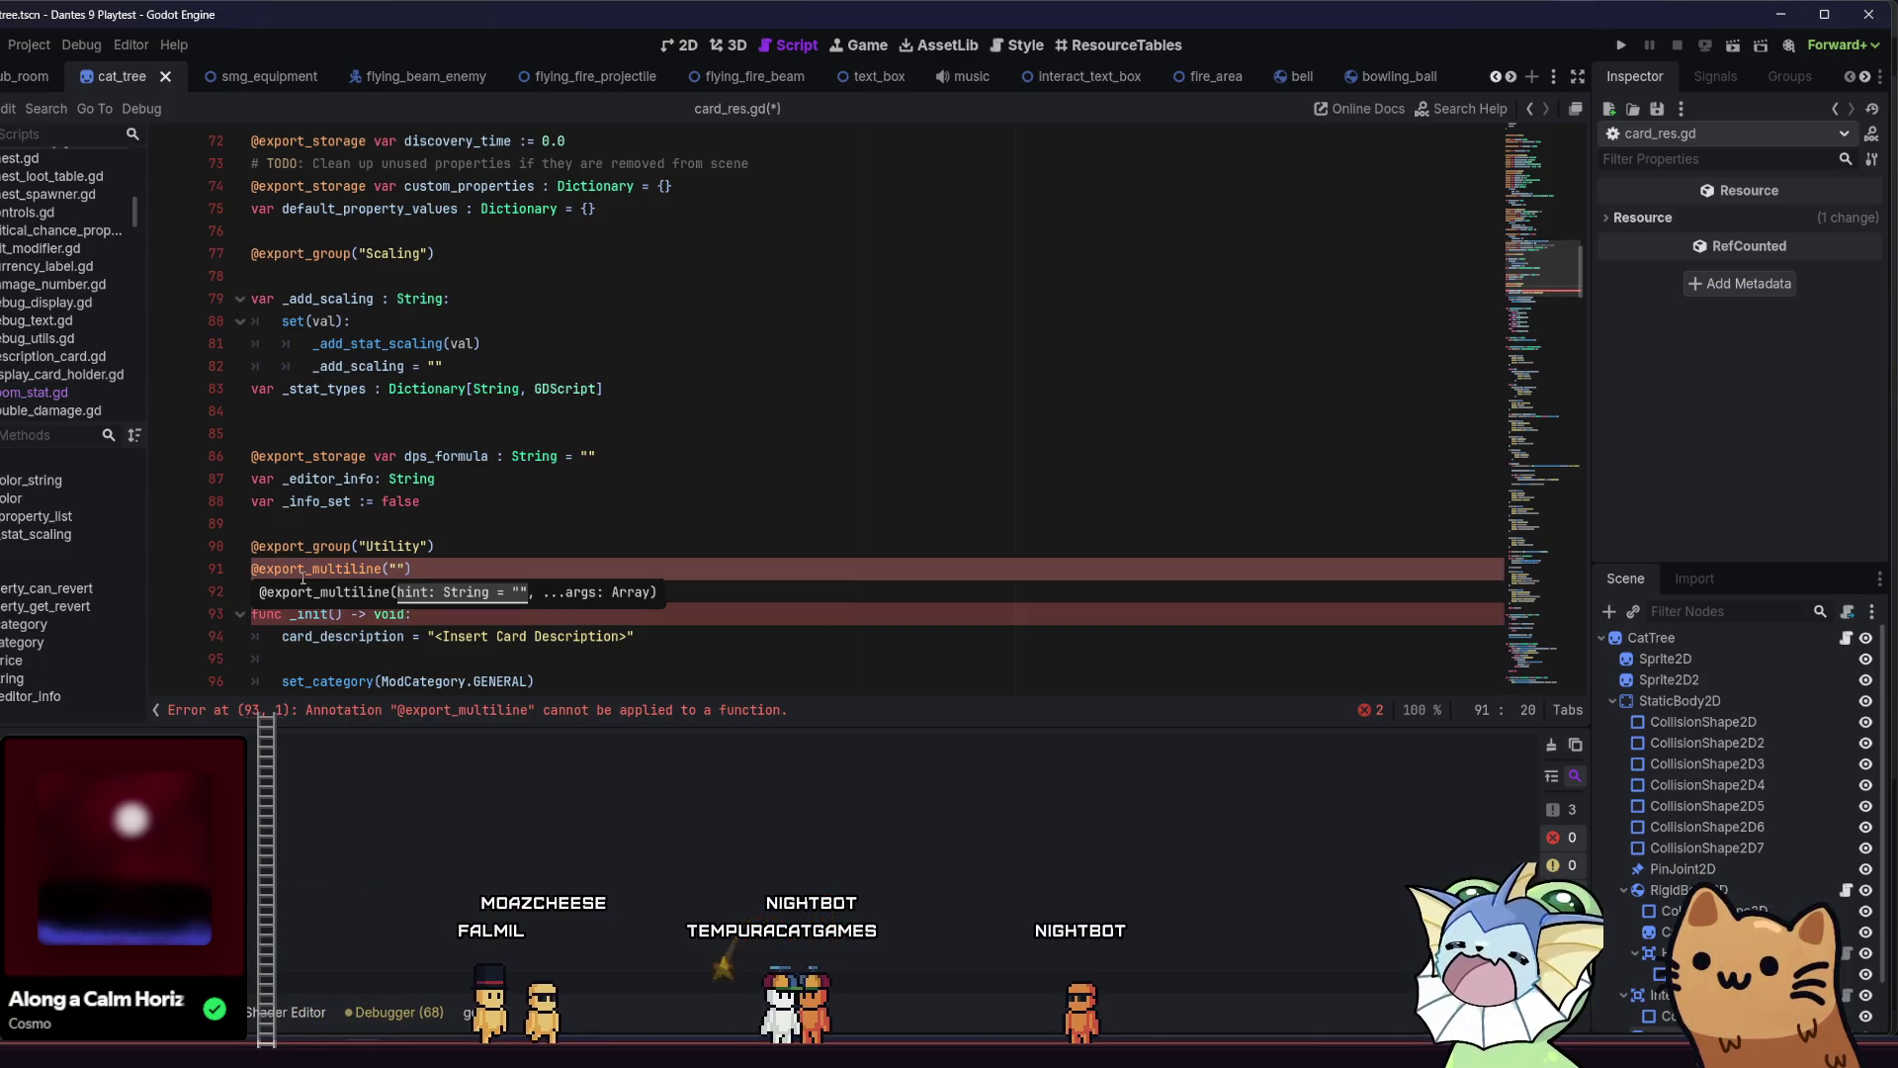
key("BackSpace")
type("dev_")
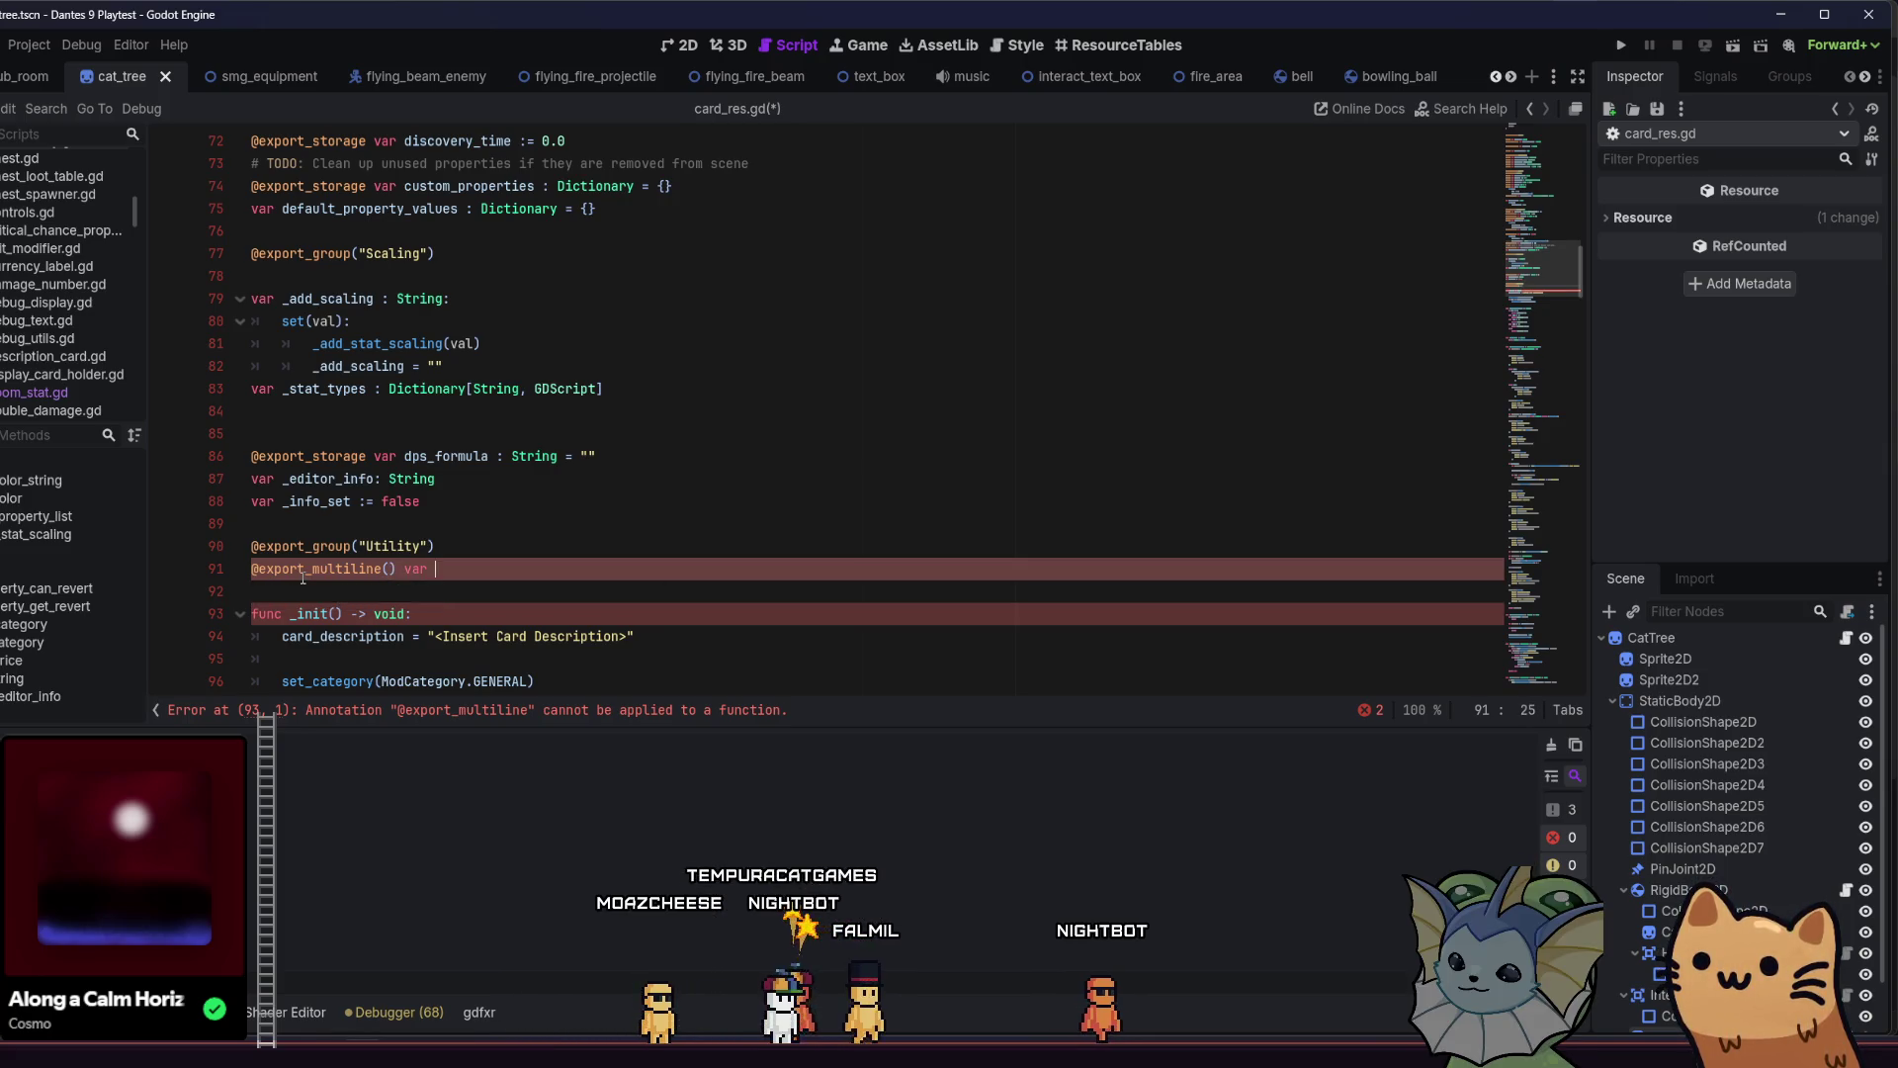
type("notes")
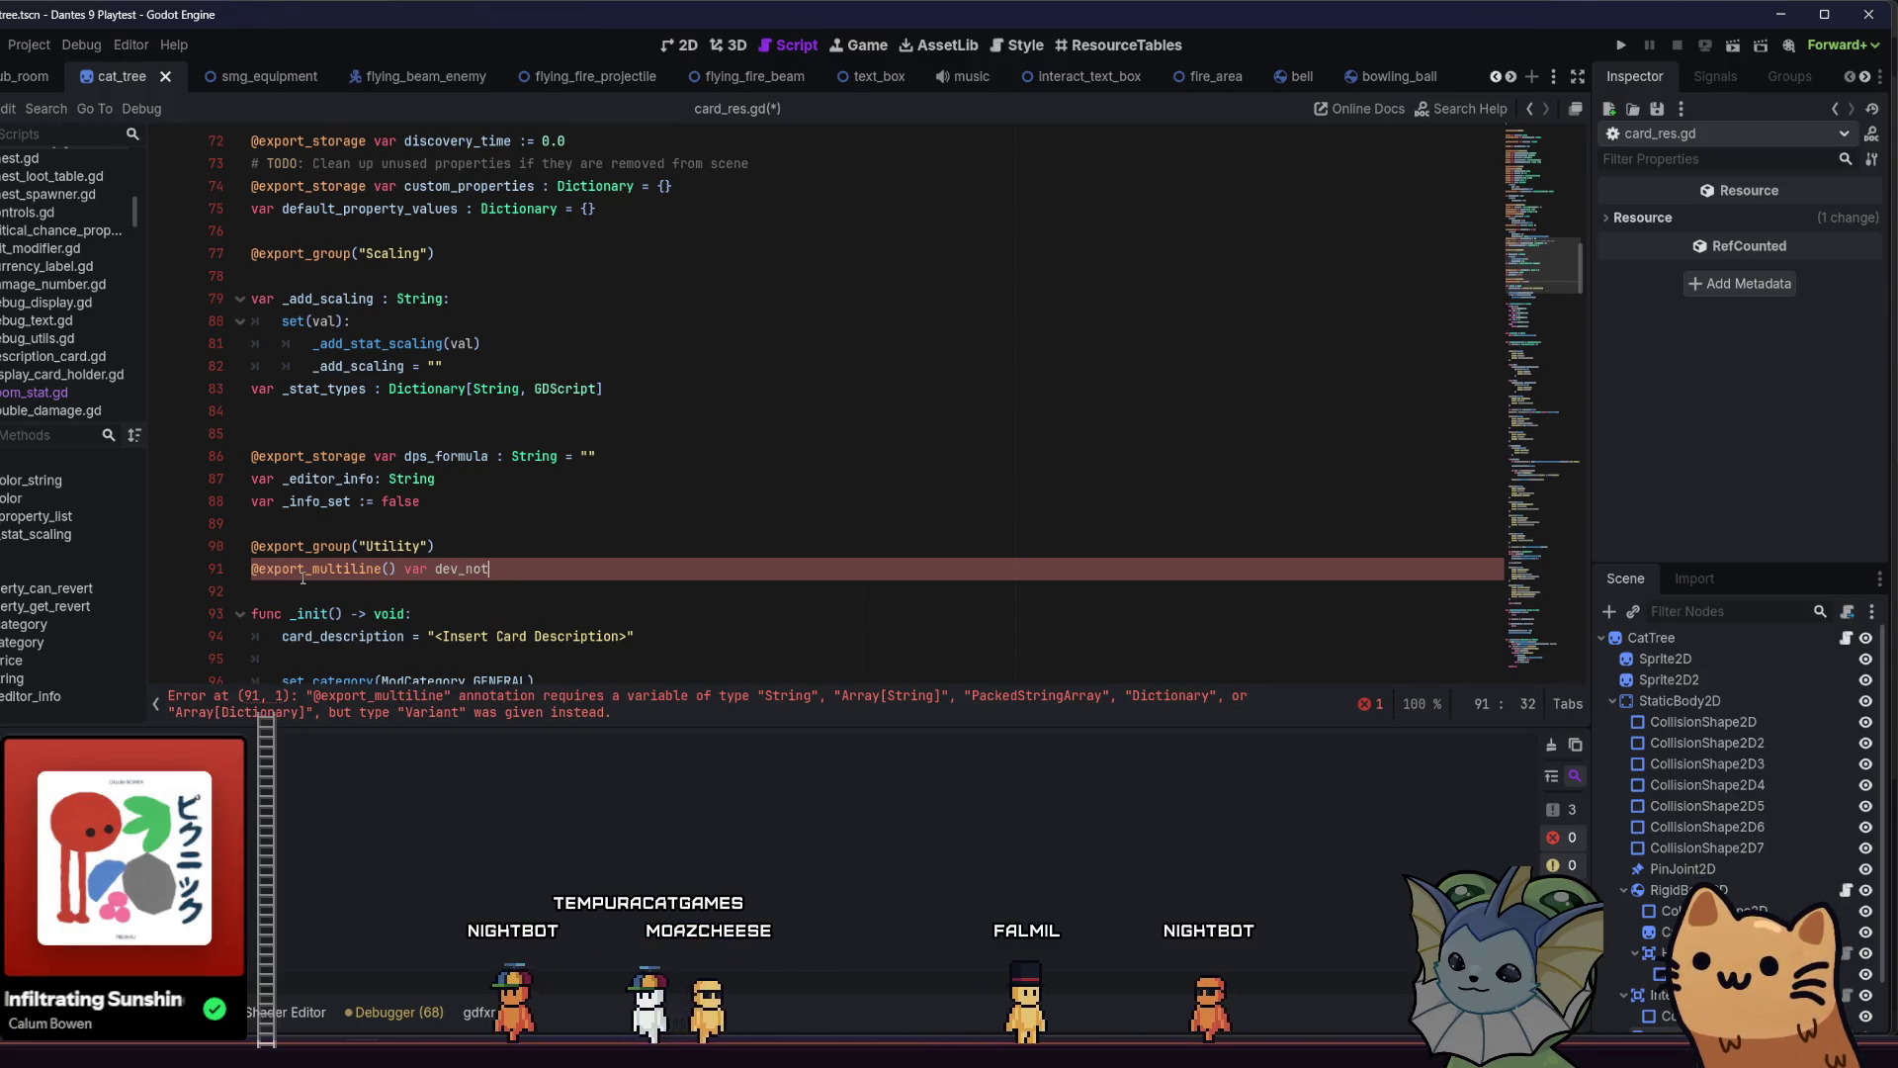
key("BackSpace")
key("BackSpace")
key("BackSpace")
key("BackSpace")
key("BackSpace")
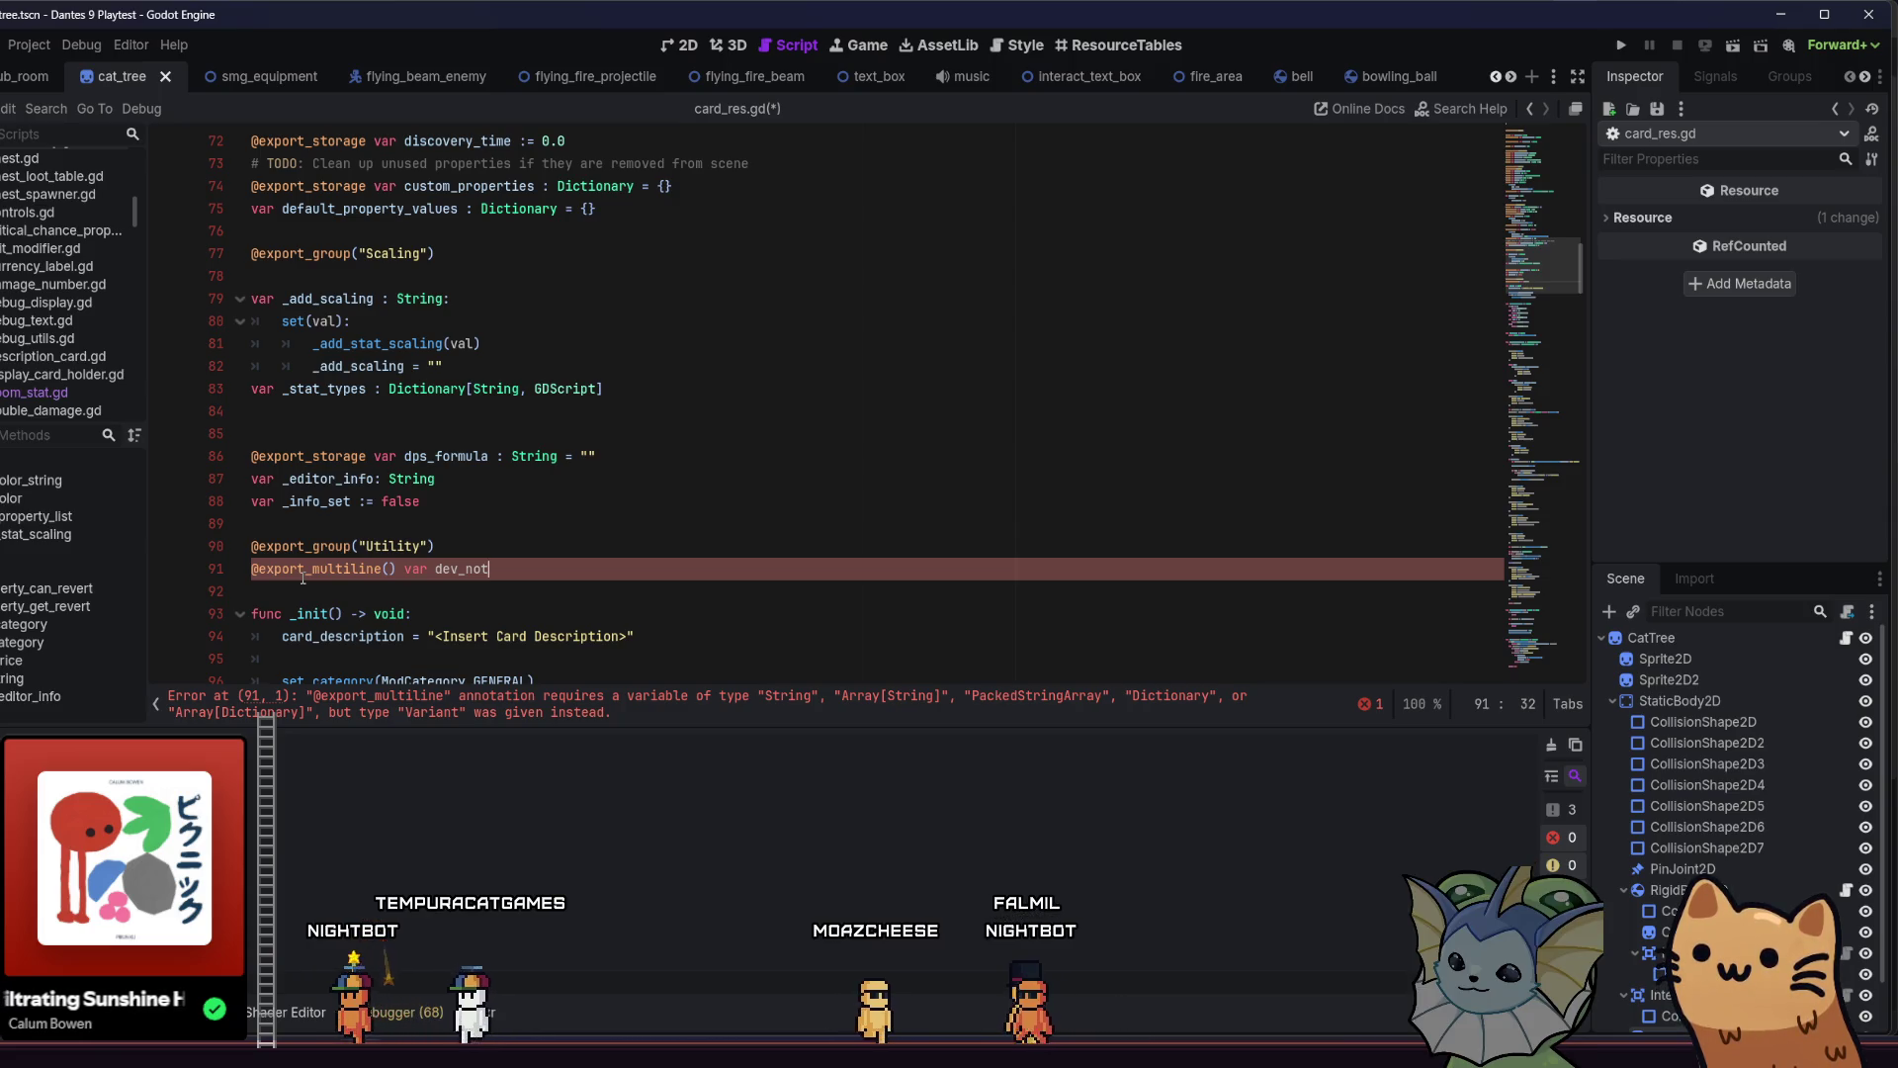
key("BackSpace")
key("BackSpace")
key("BackSpace")
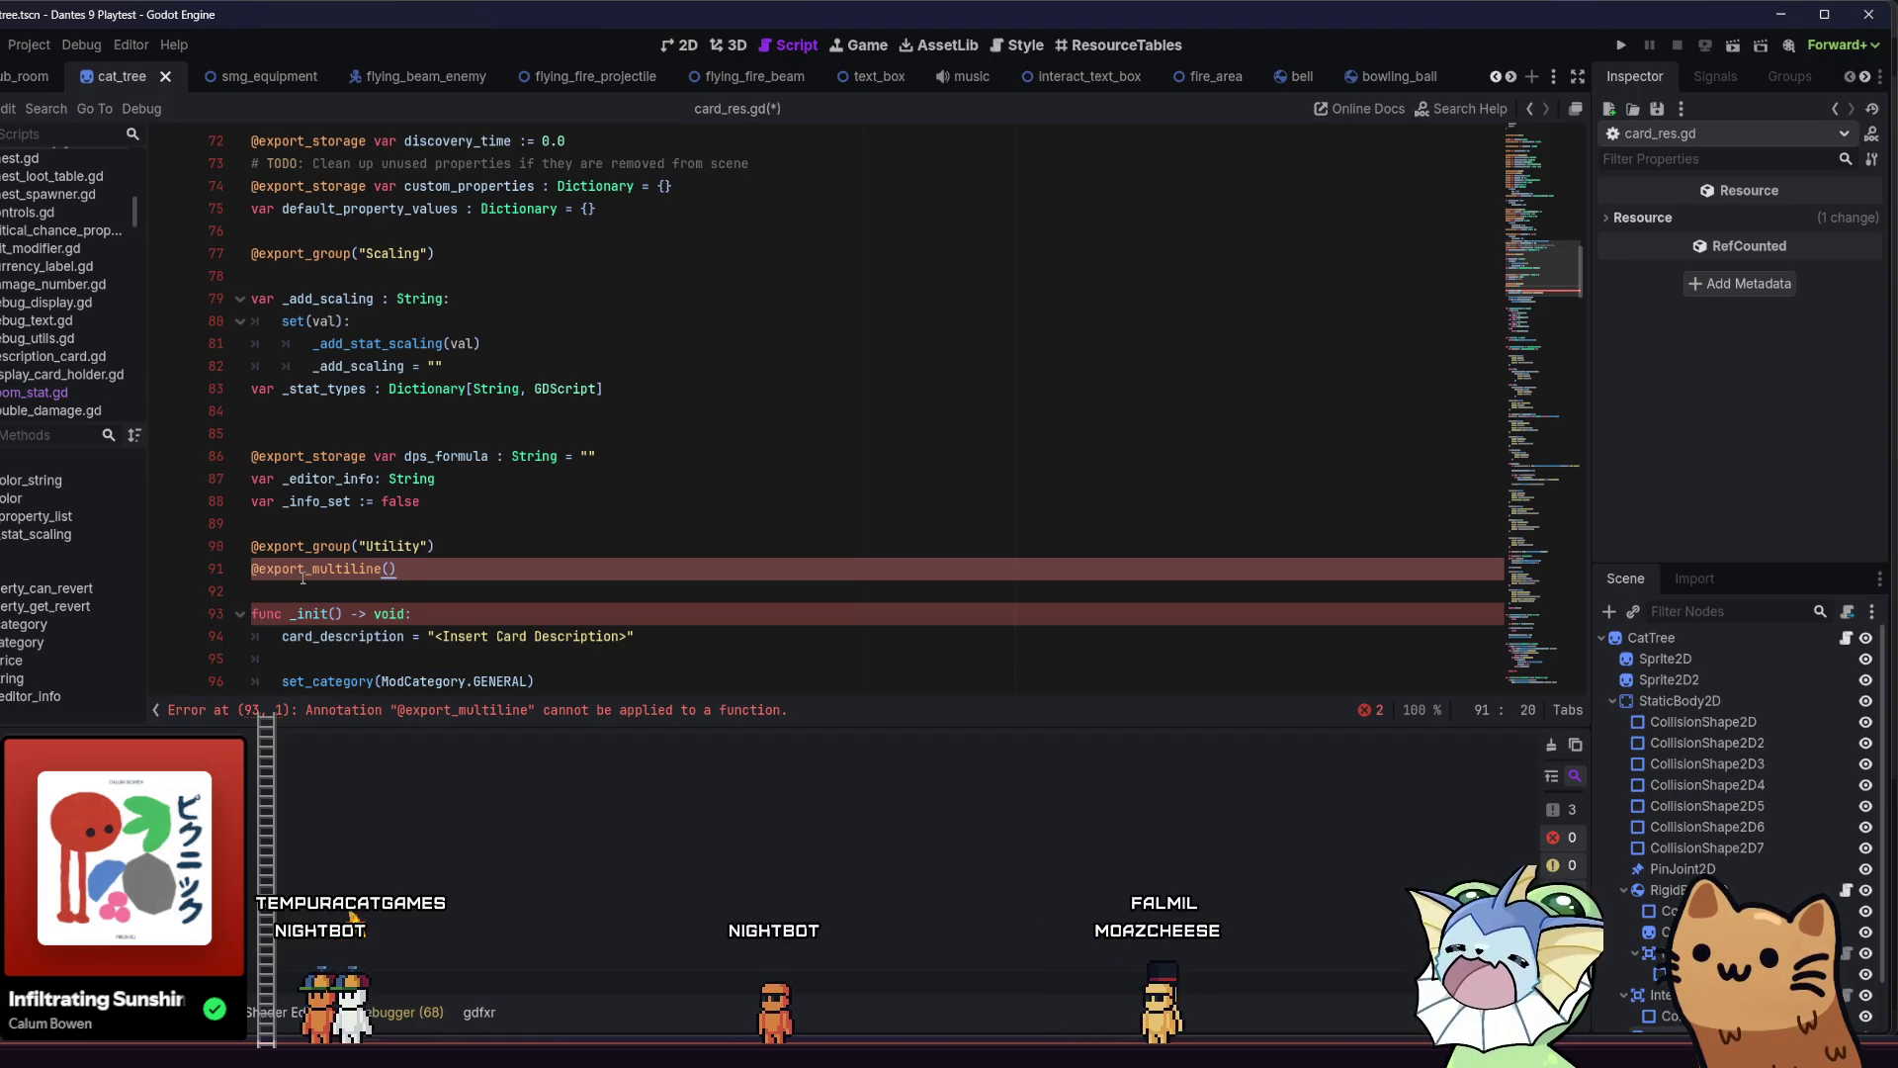
key("BackSpace")
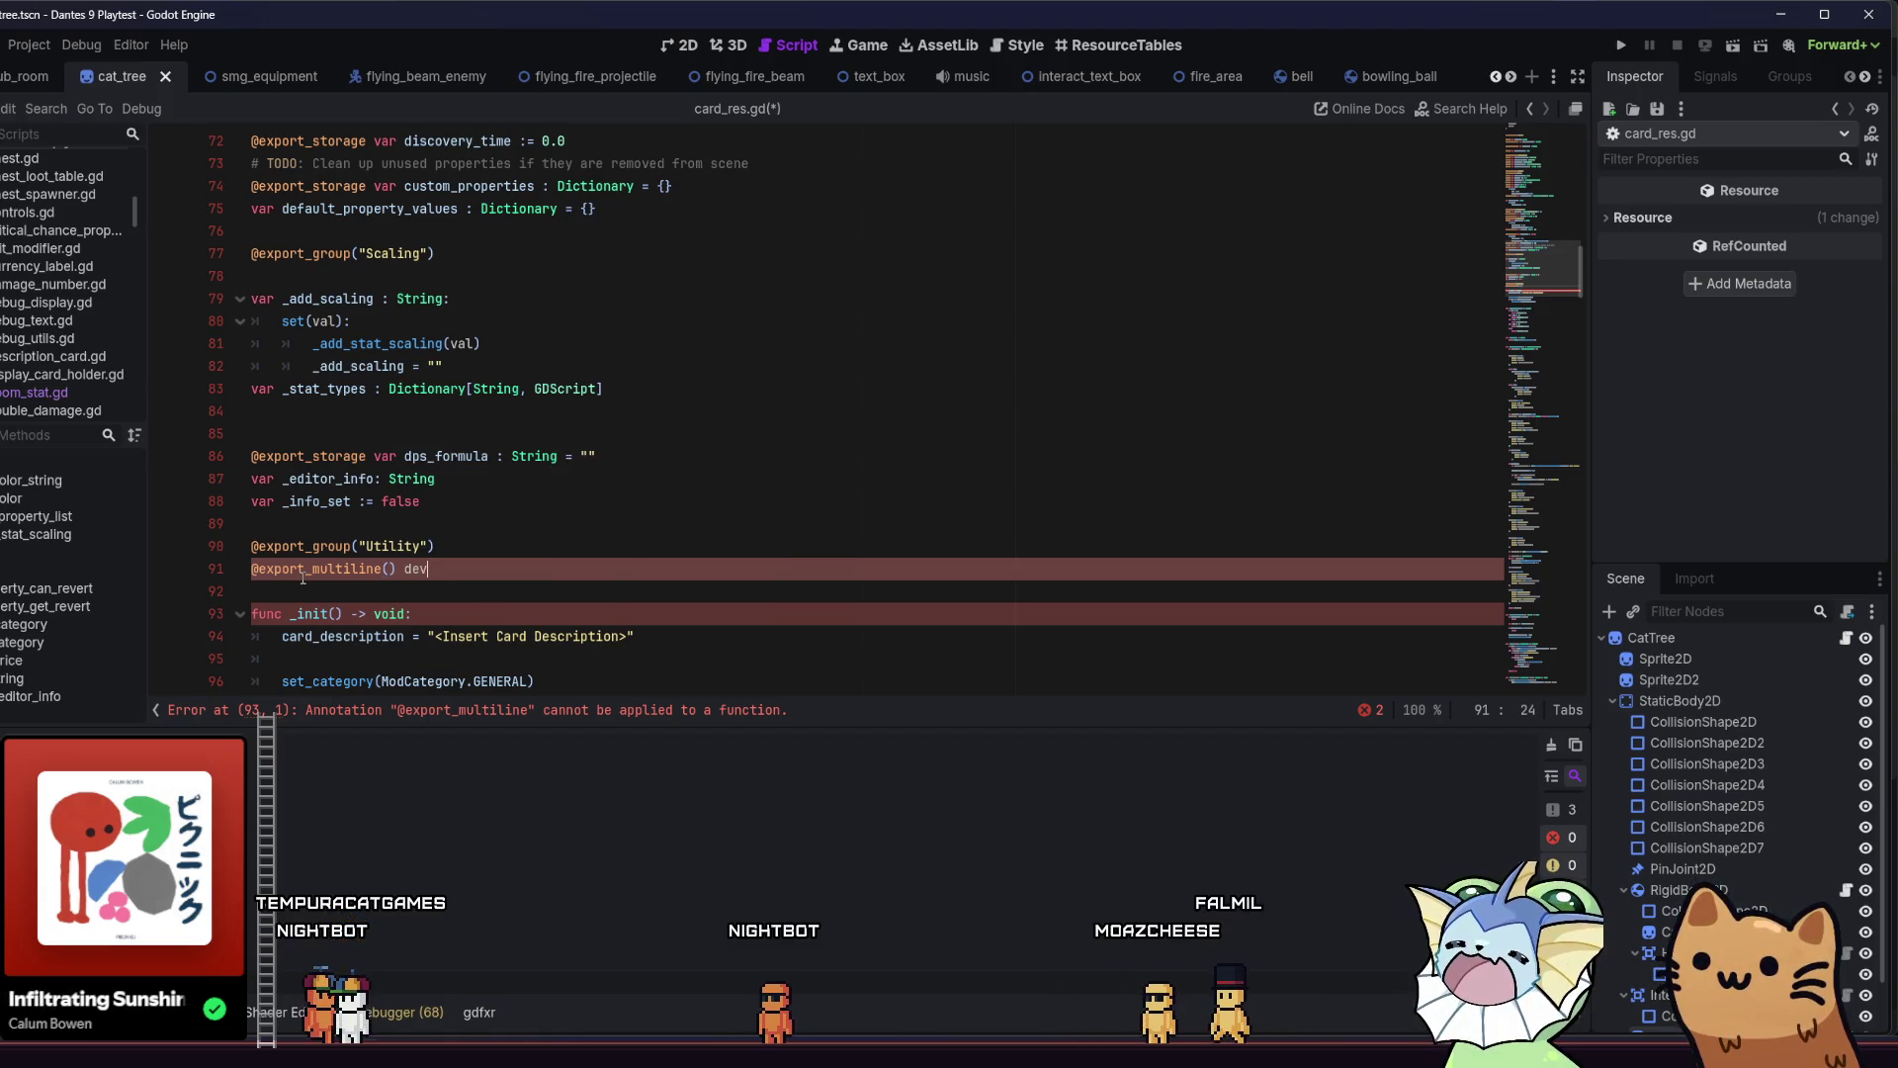
type("_notes")
key("BackSpace")
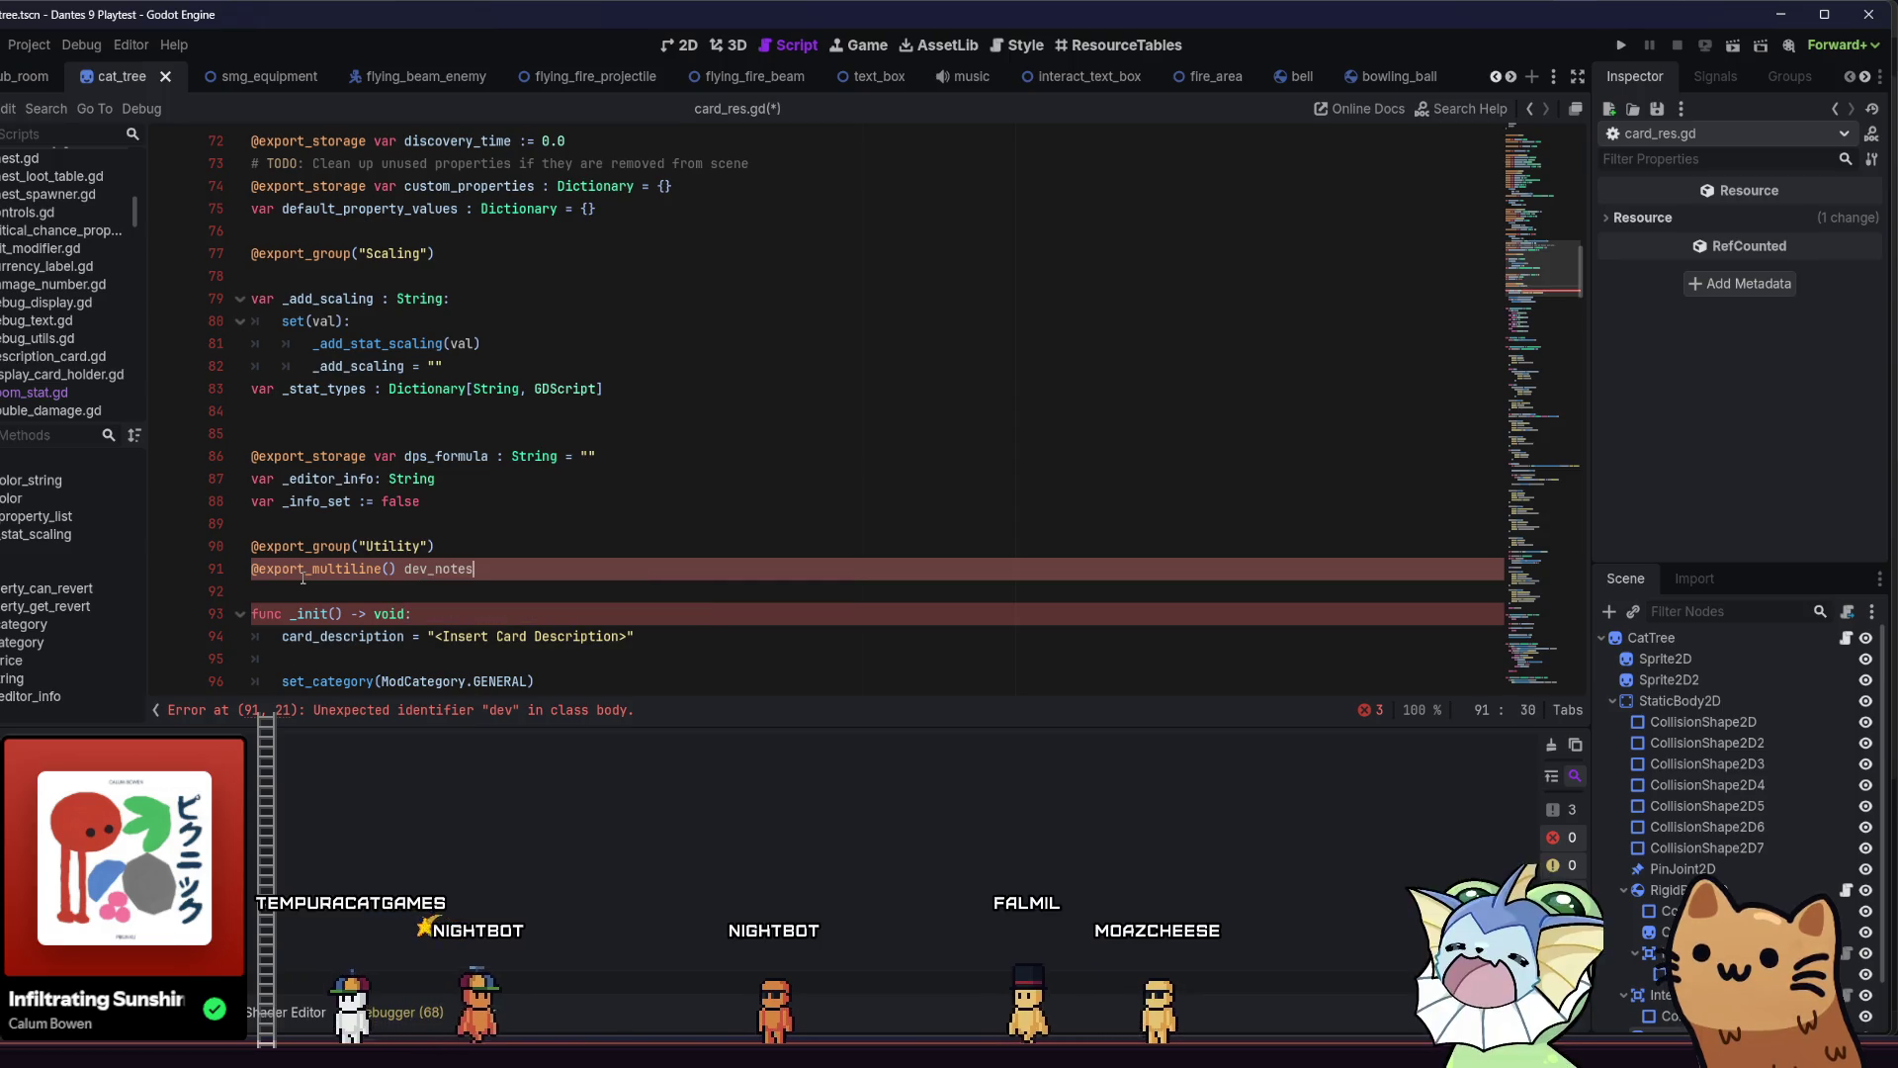
key("BackSpace")
key("BackSpace")
key("BackSpace")
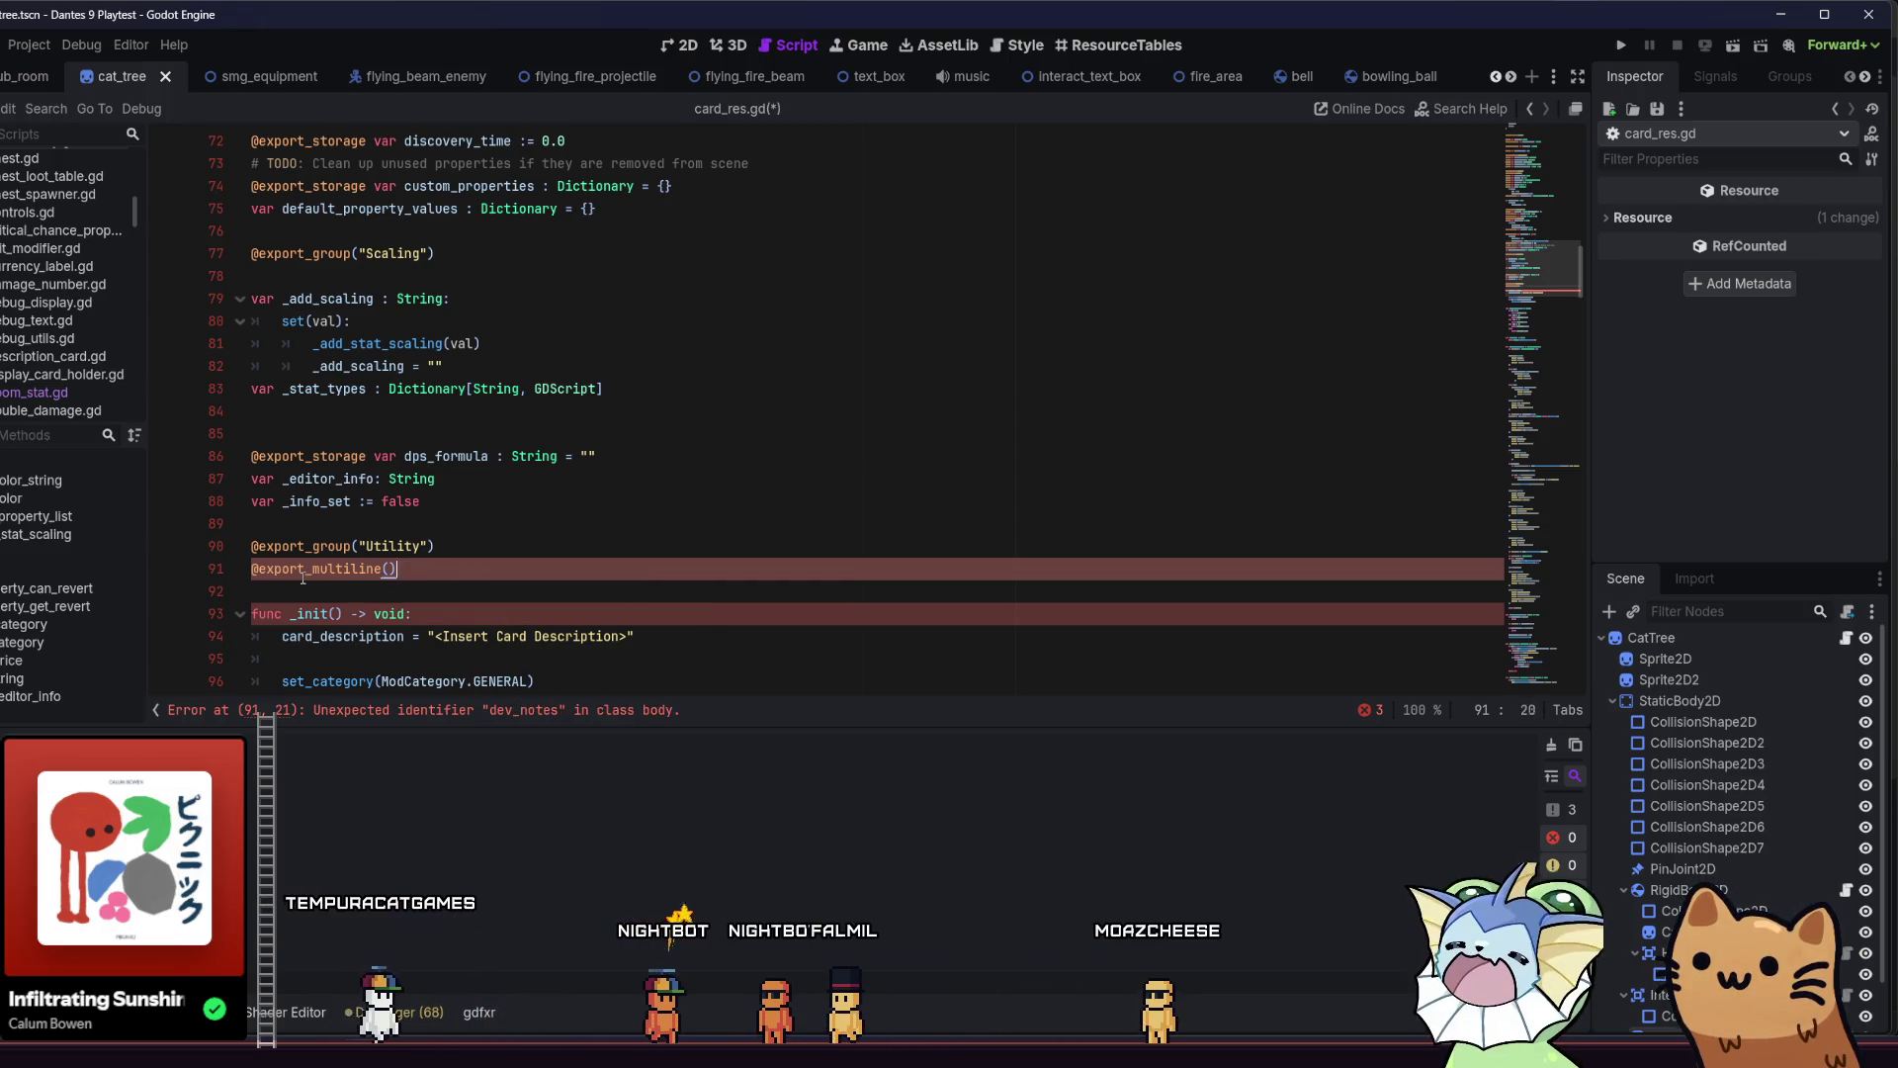
type(")")
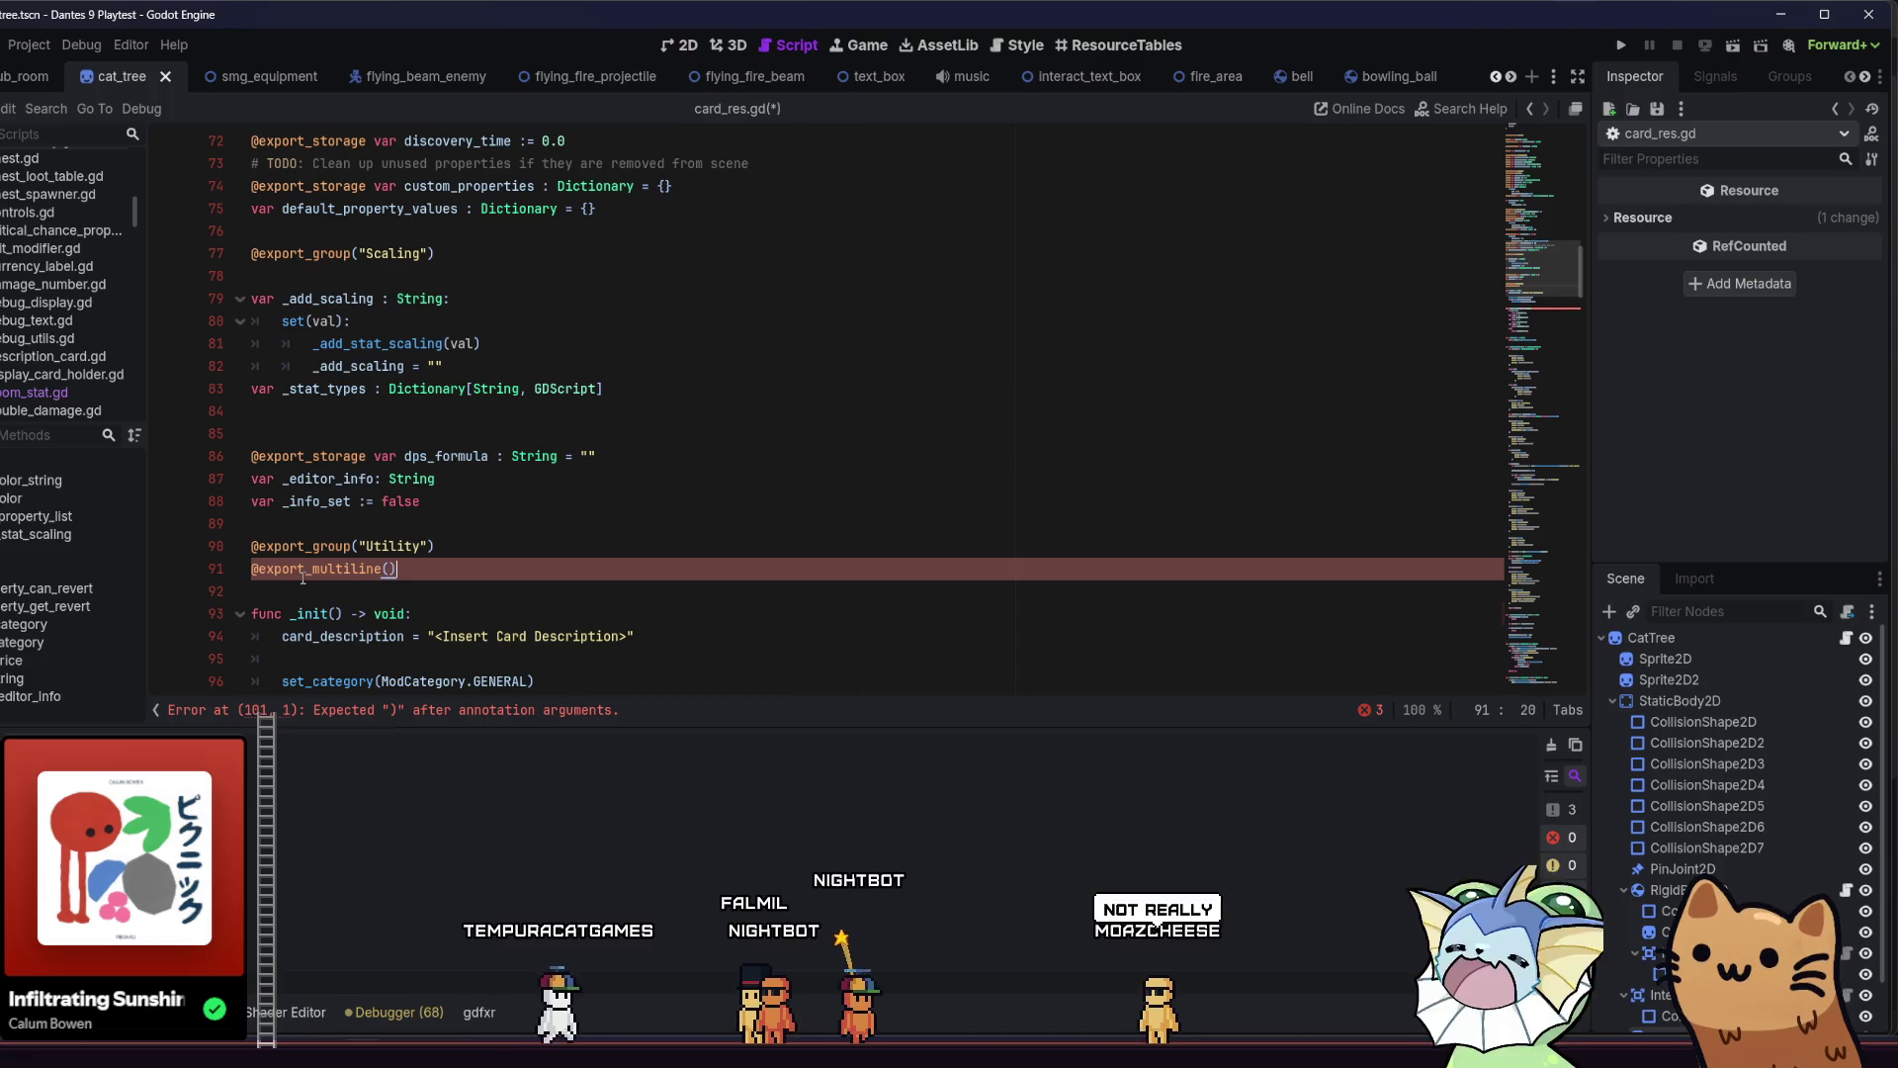
mouse_move(337, 571)
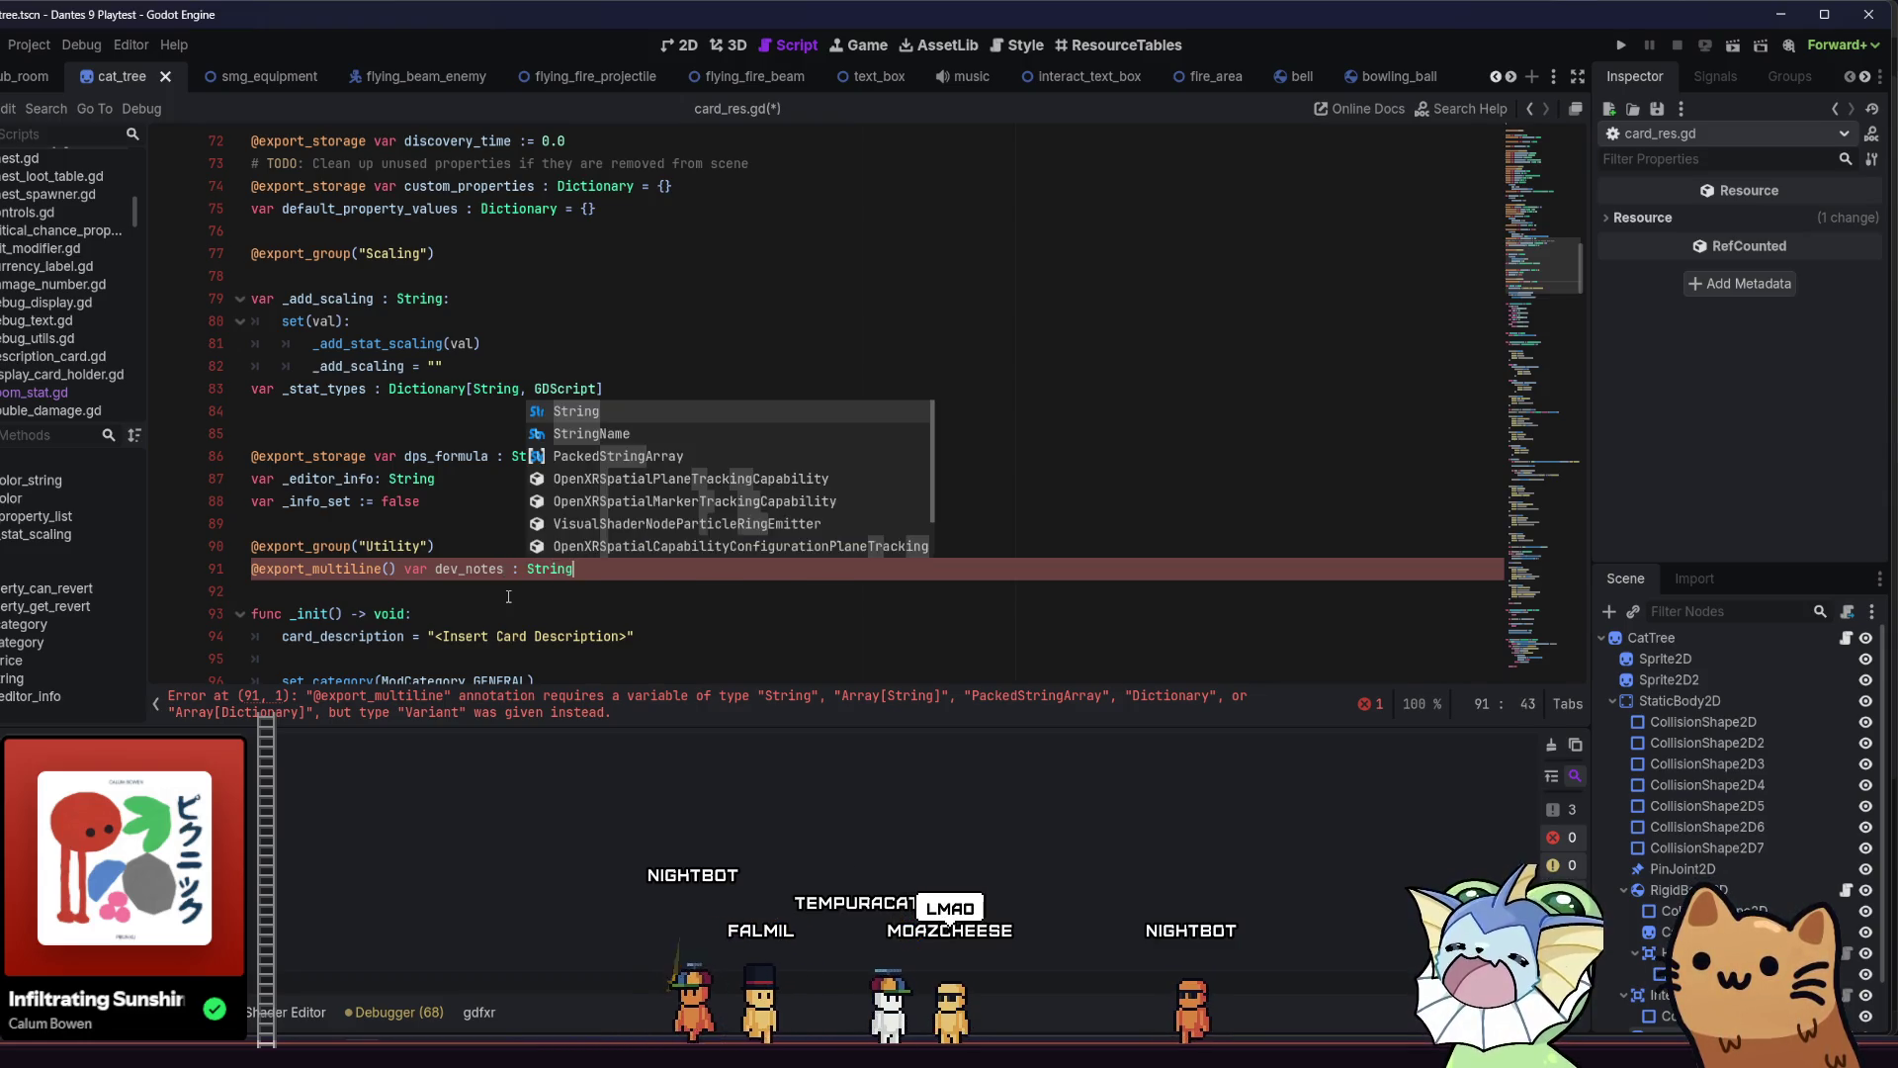
key("Return")
left_click(802, 582)
Step: Save card_res.gd and search project resources for 'card_s'
key("ctrl+s")
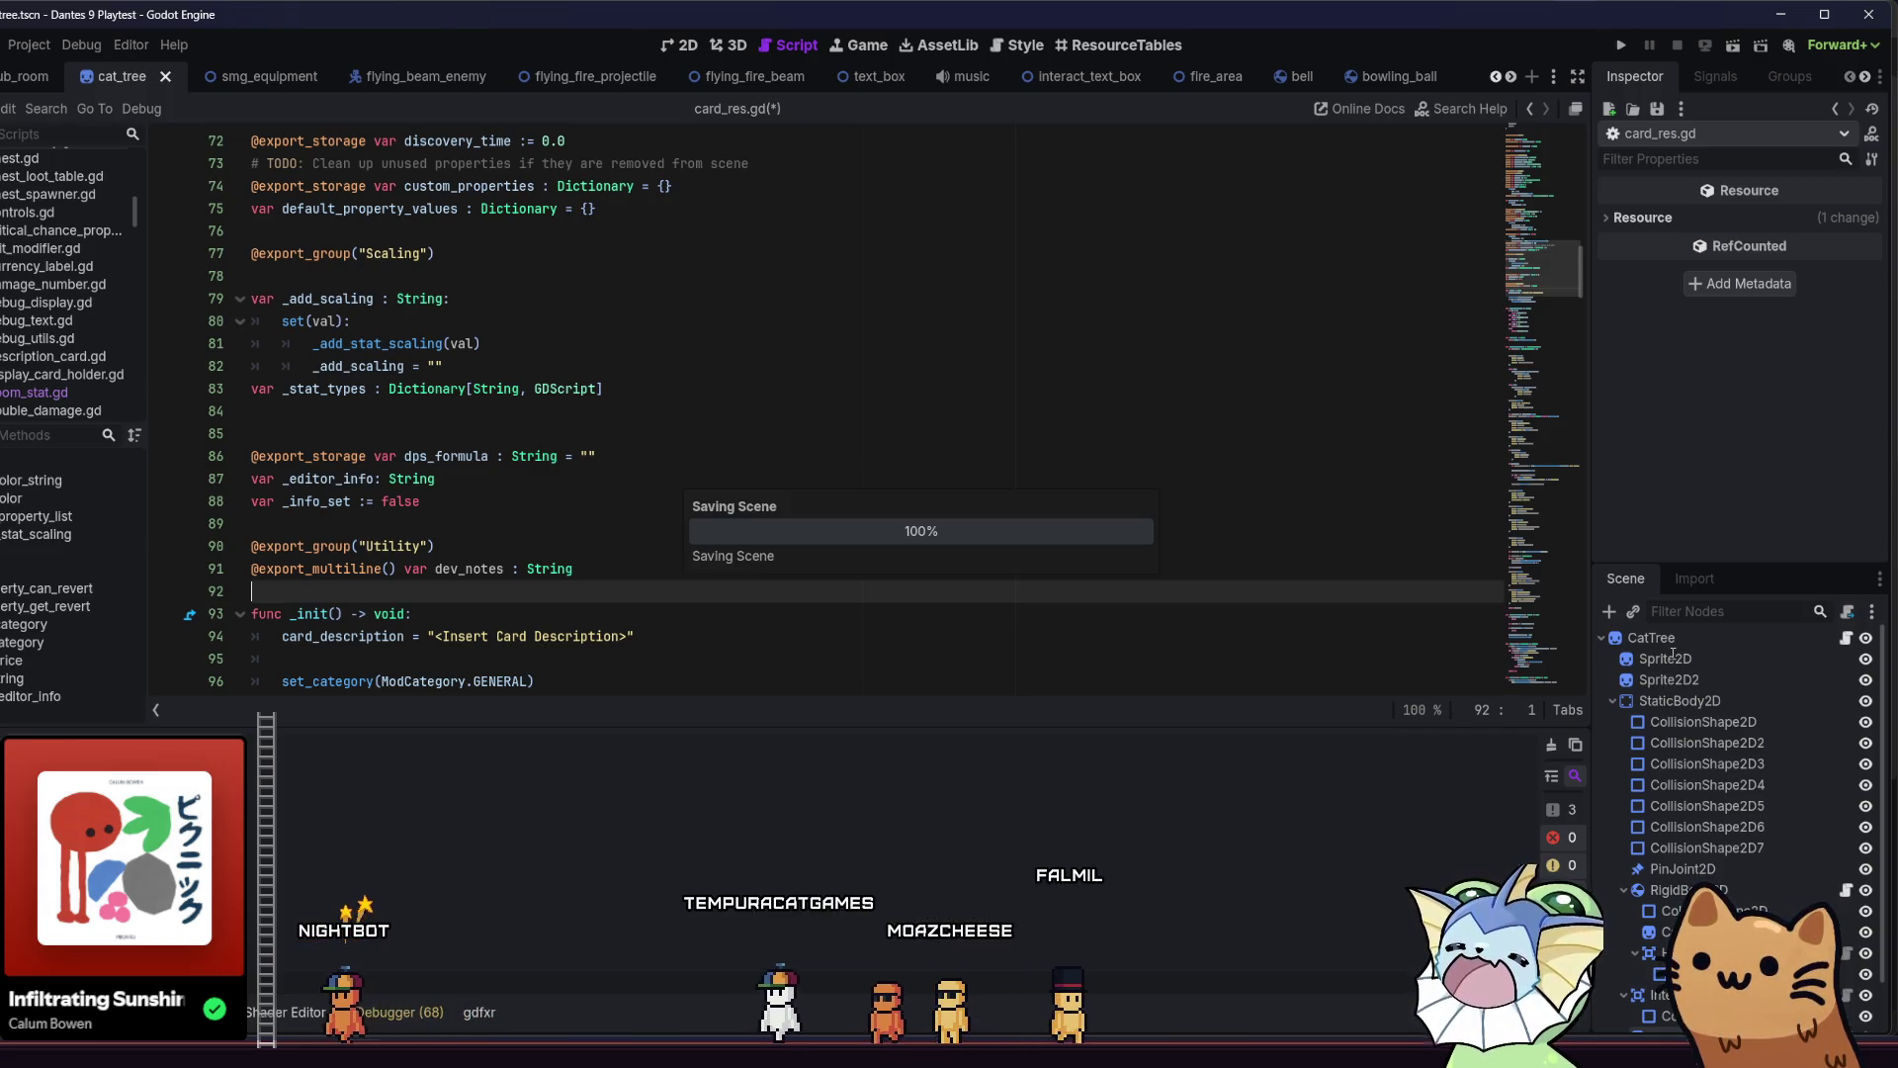
key("alt+shift+o")
type("card")
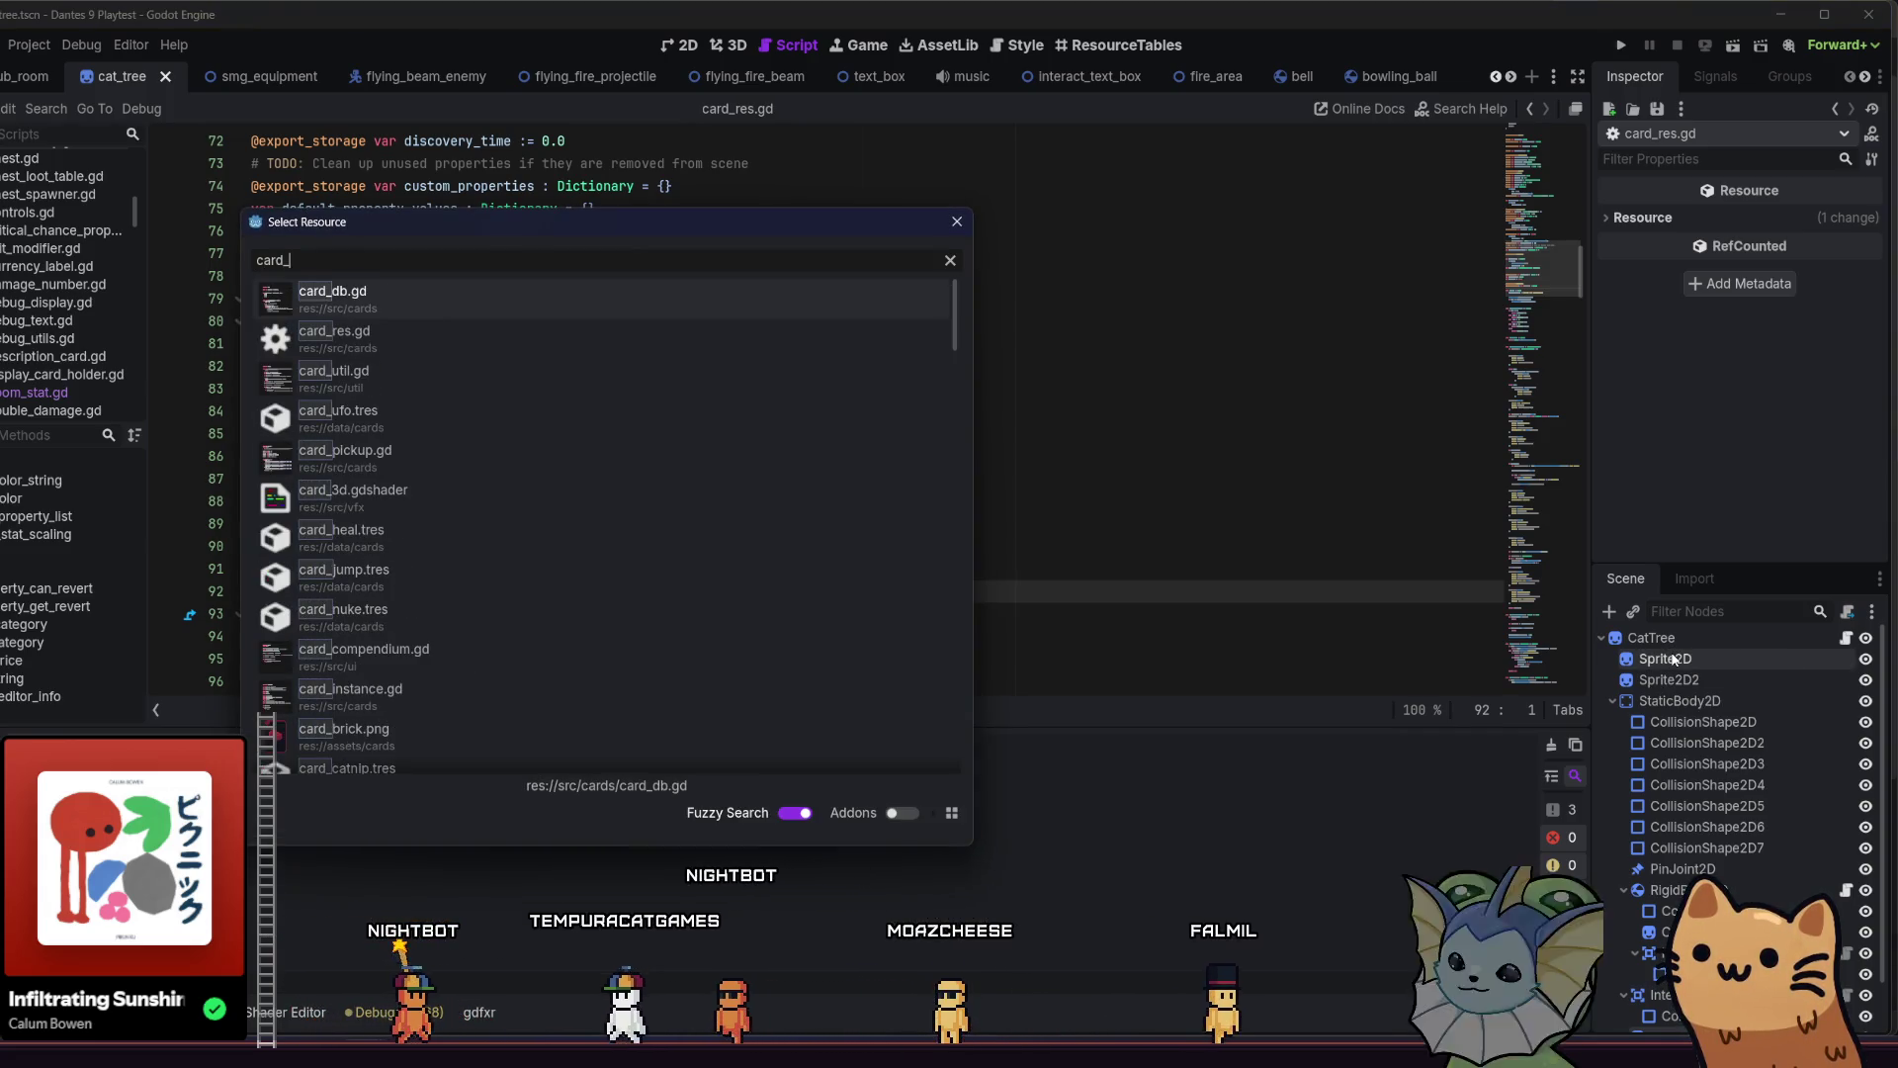
type("_s")
Step: Load card_ak47.tres via a 'card_ak' search and expand Utility to show the empty Dev Notes
key("BackSpace")
type("ak")
double_click(816, 312)
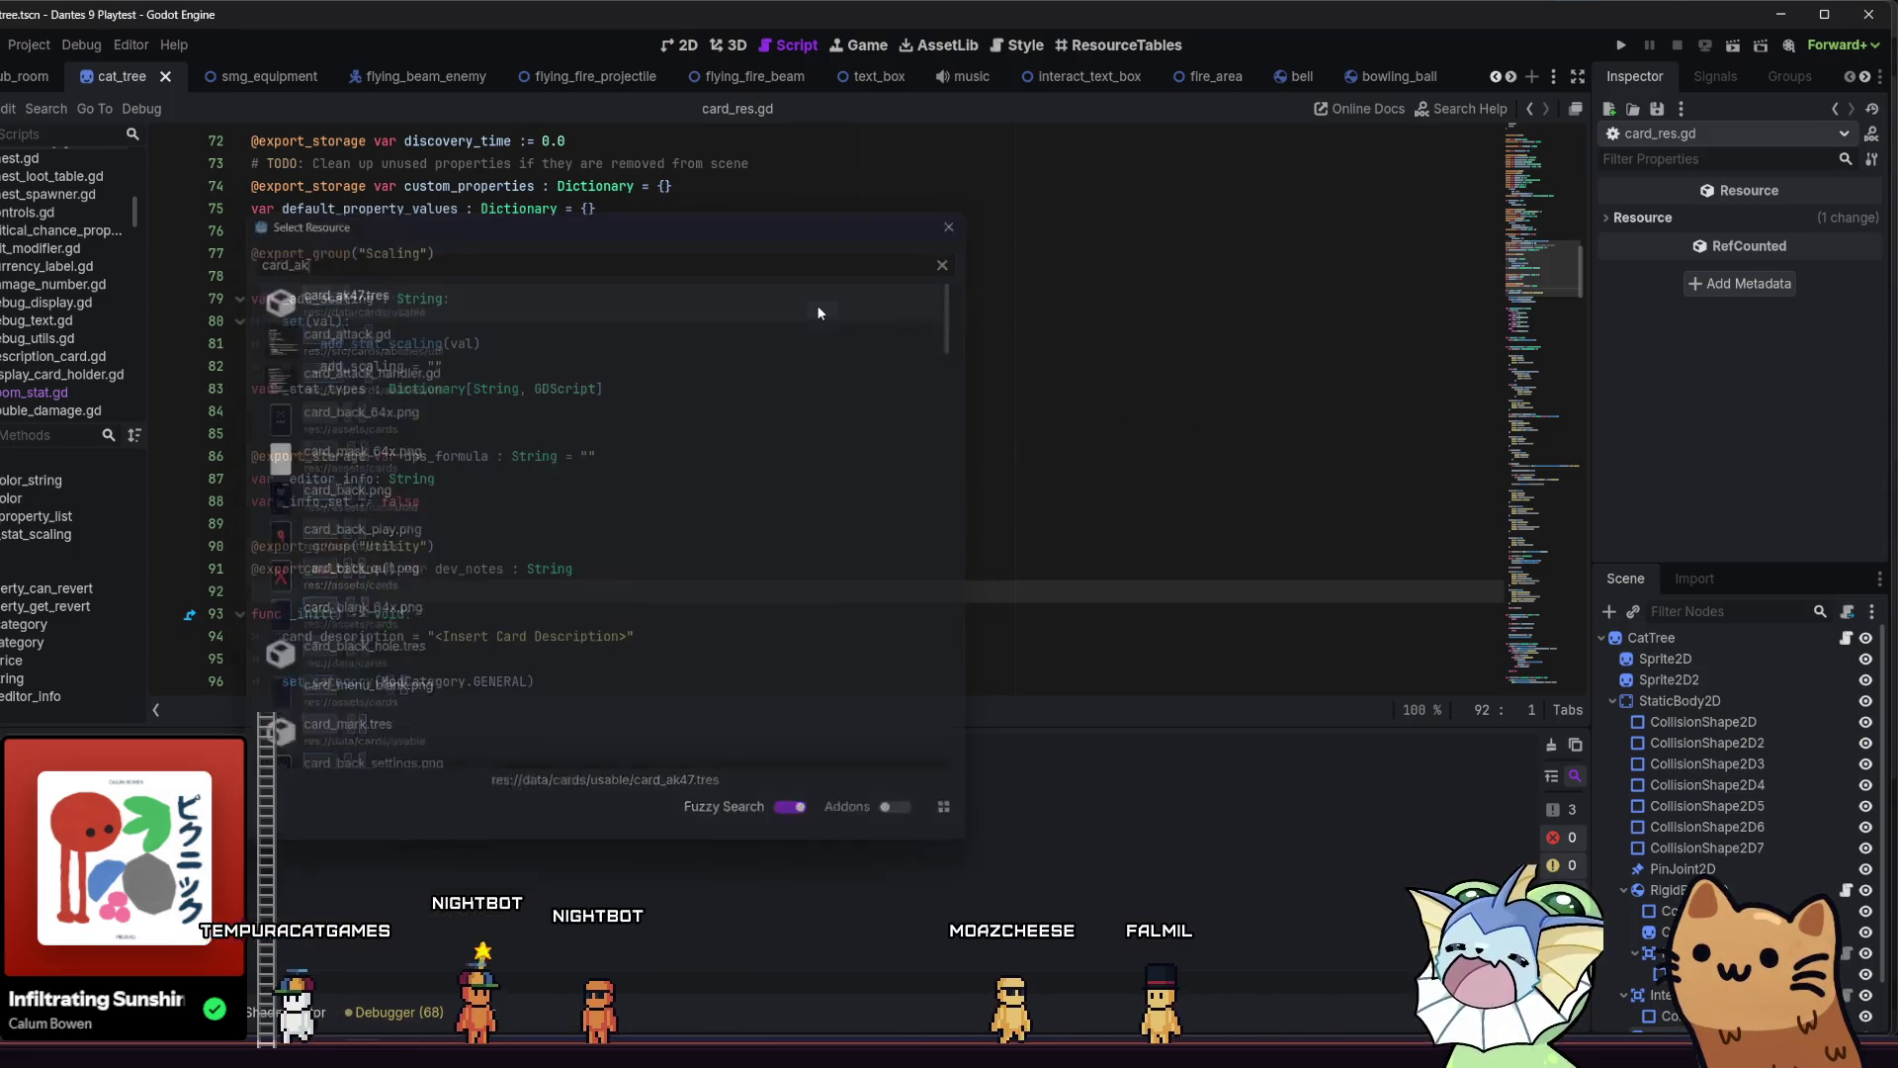
scroll(1645, 356, "down", 5)
scroll(1636, 368, "down", 15)
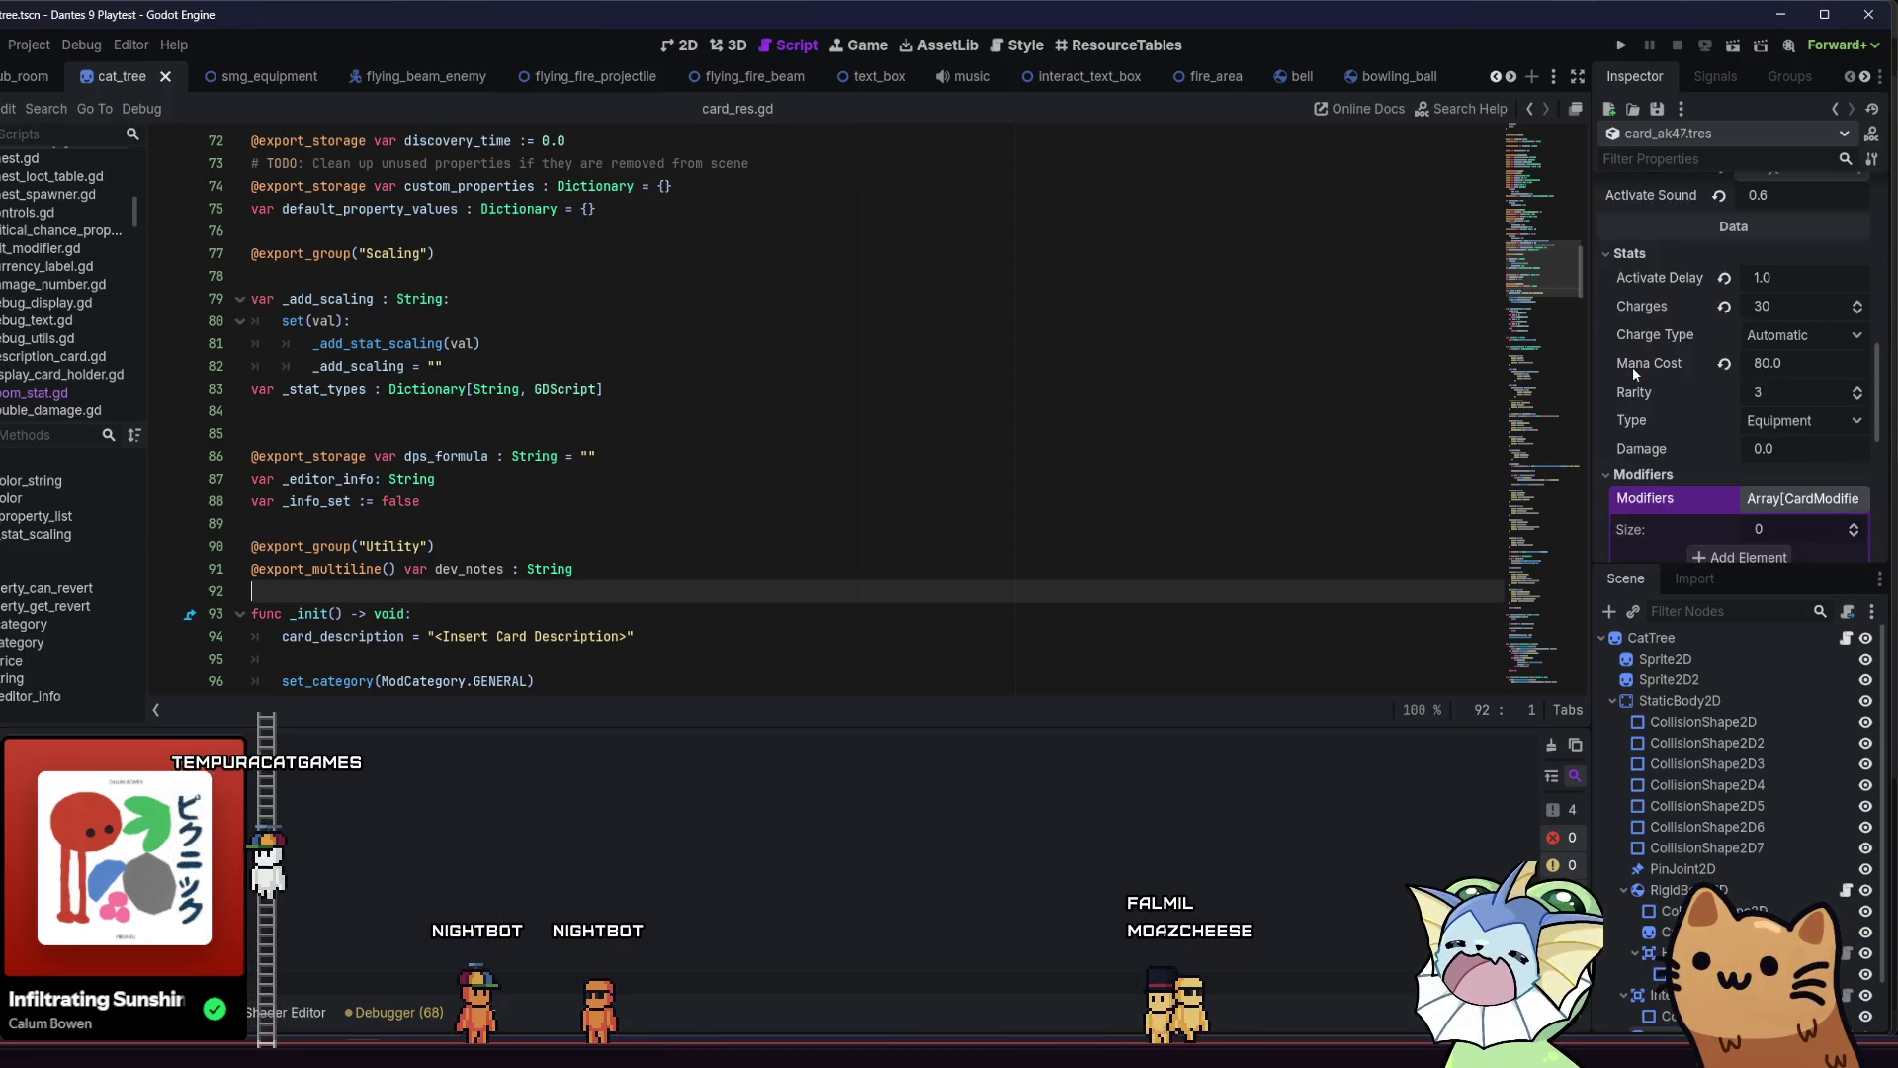
scroll(1633, 278, "up", 1)
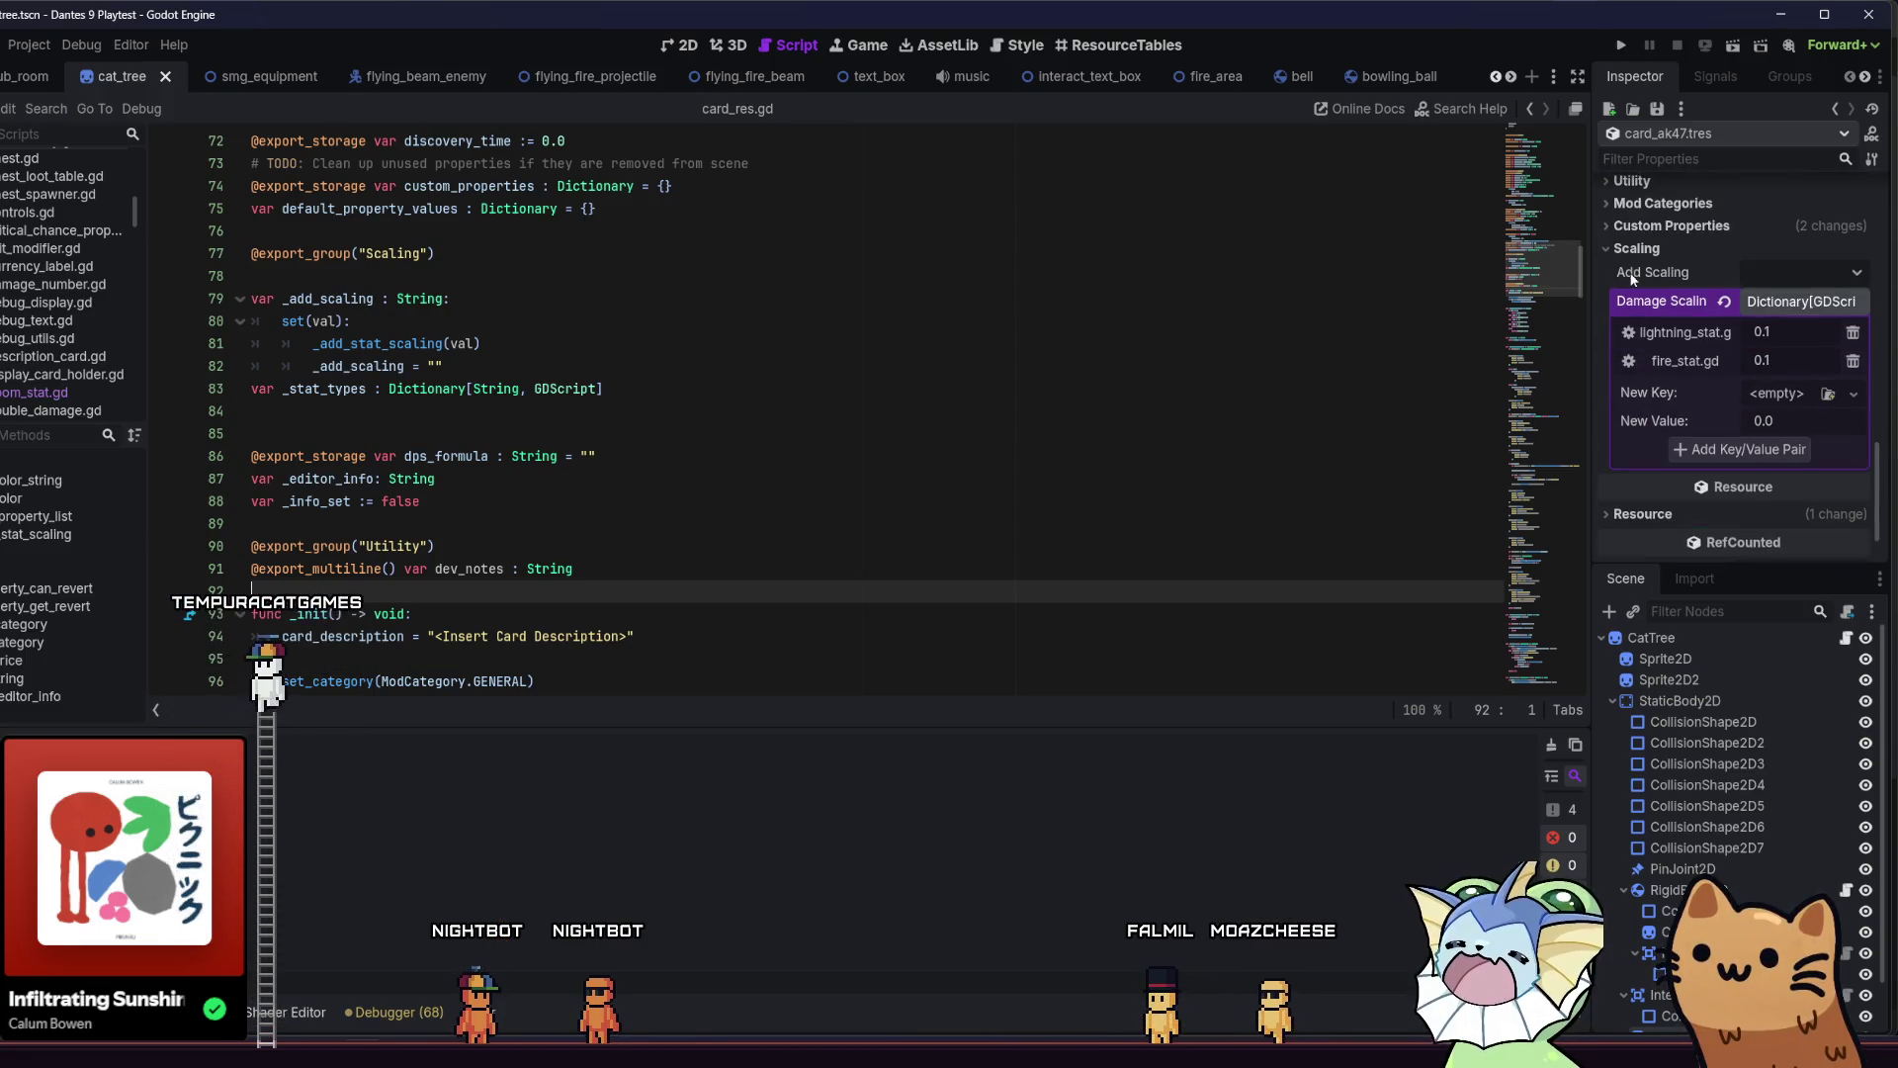
left_click(1639, 249)
left_click(1644, 324)
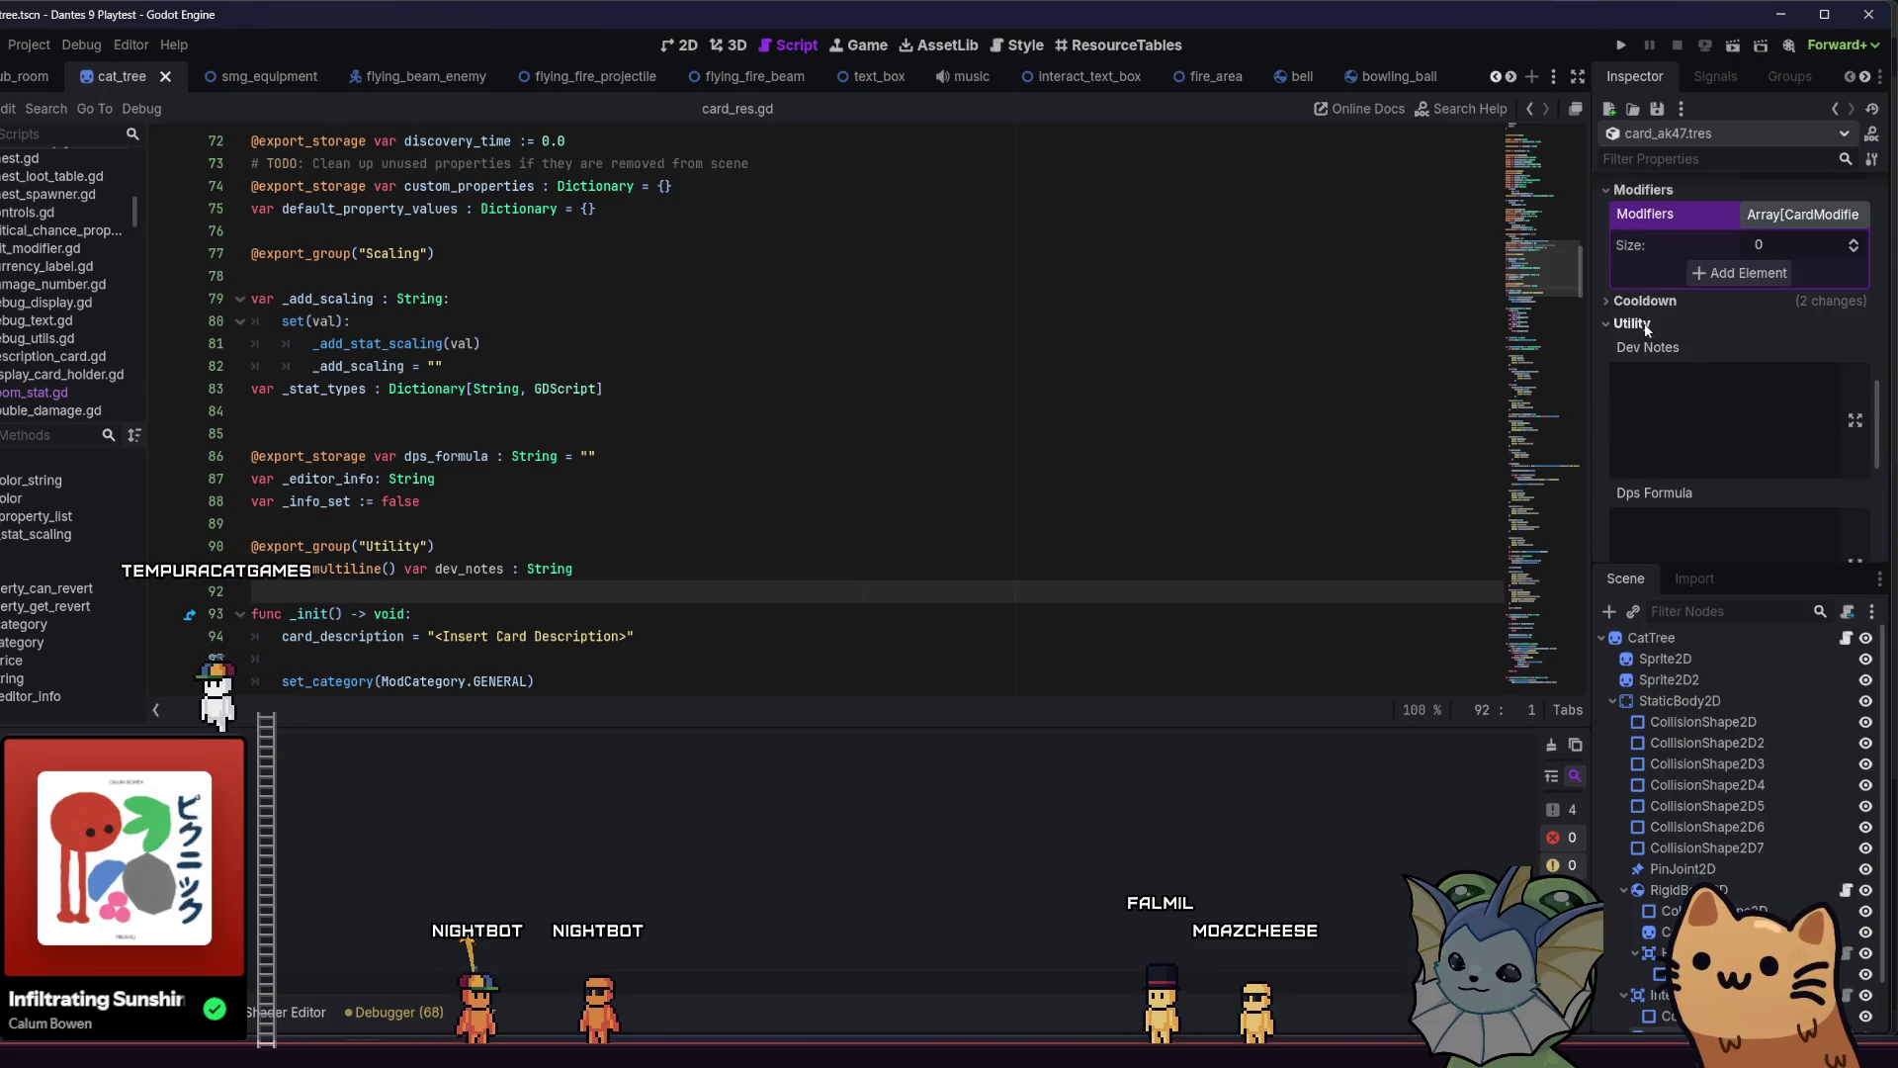
scroll(1690, 398, "down", 1)
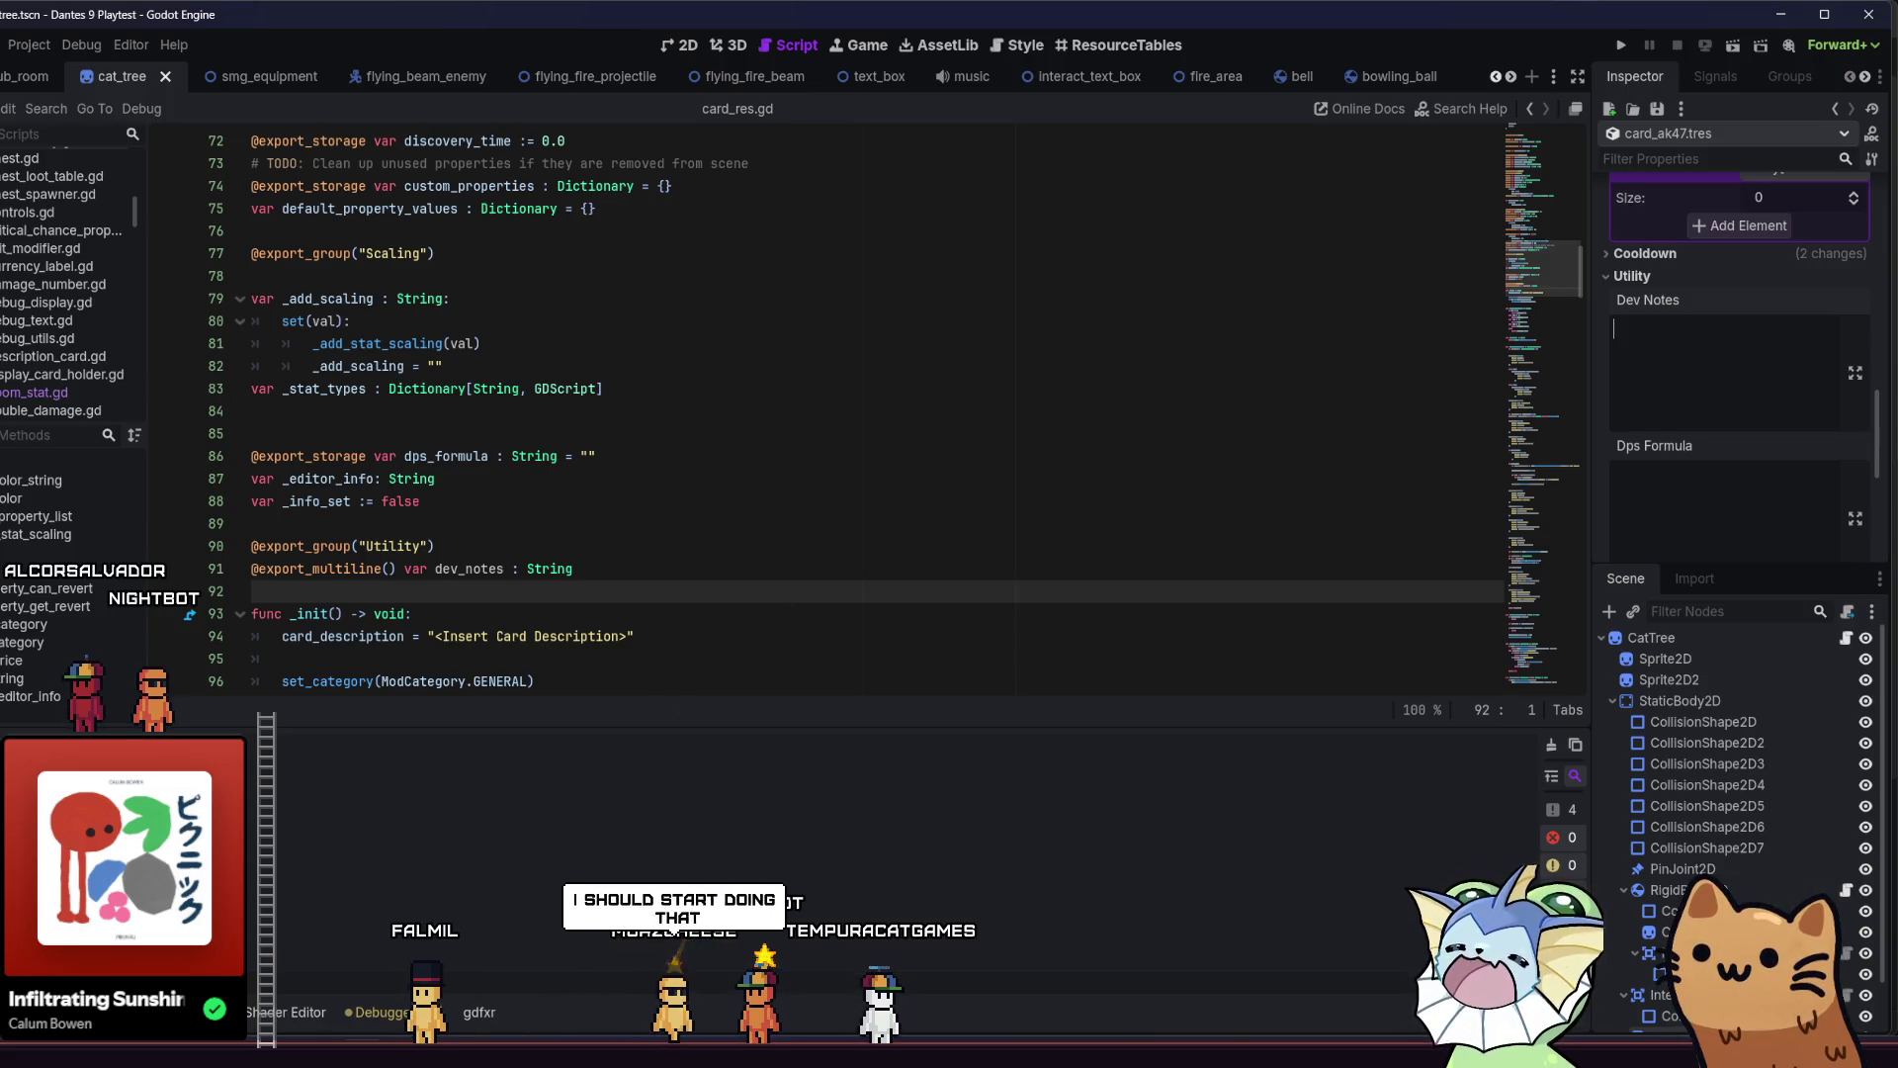
Step: Browse card_backs in the FileSystem dock, then select card_ak47.tres in res://data/cards/usable/
key("alt+f")
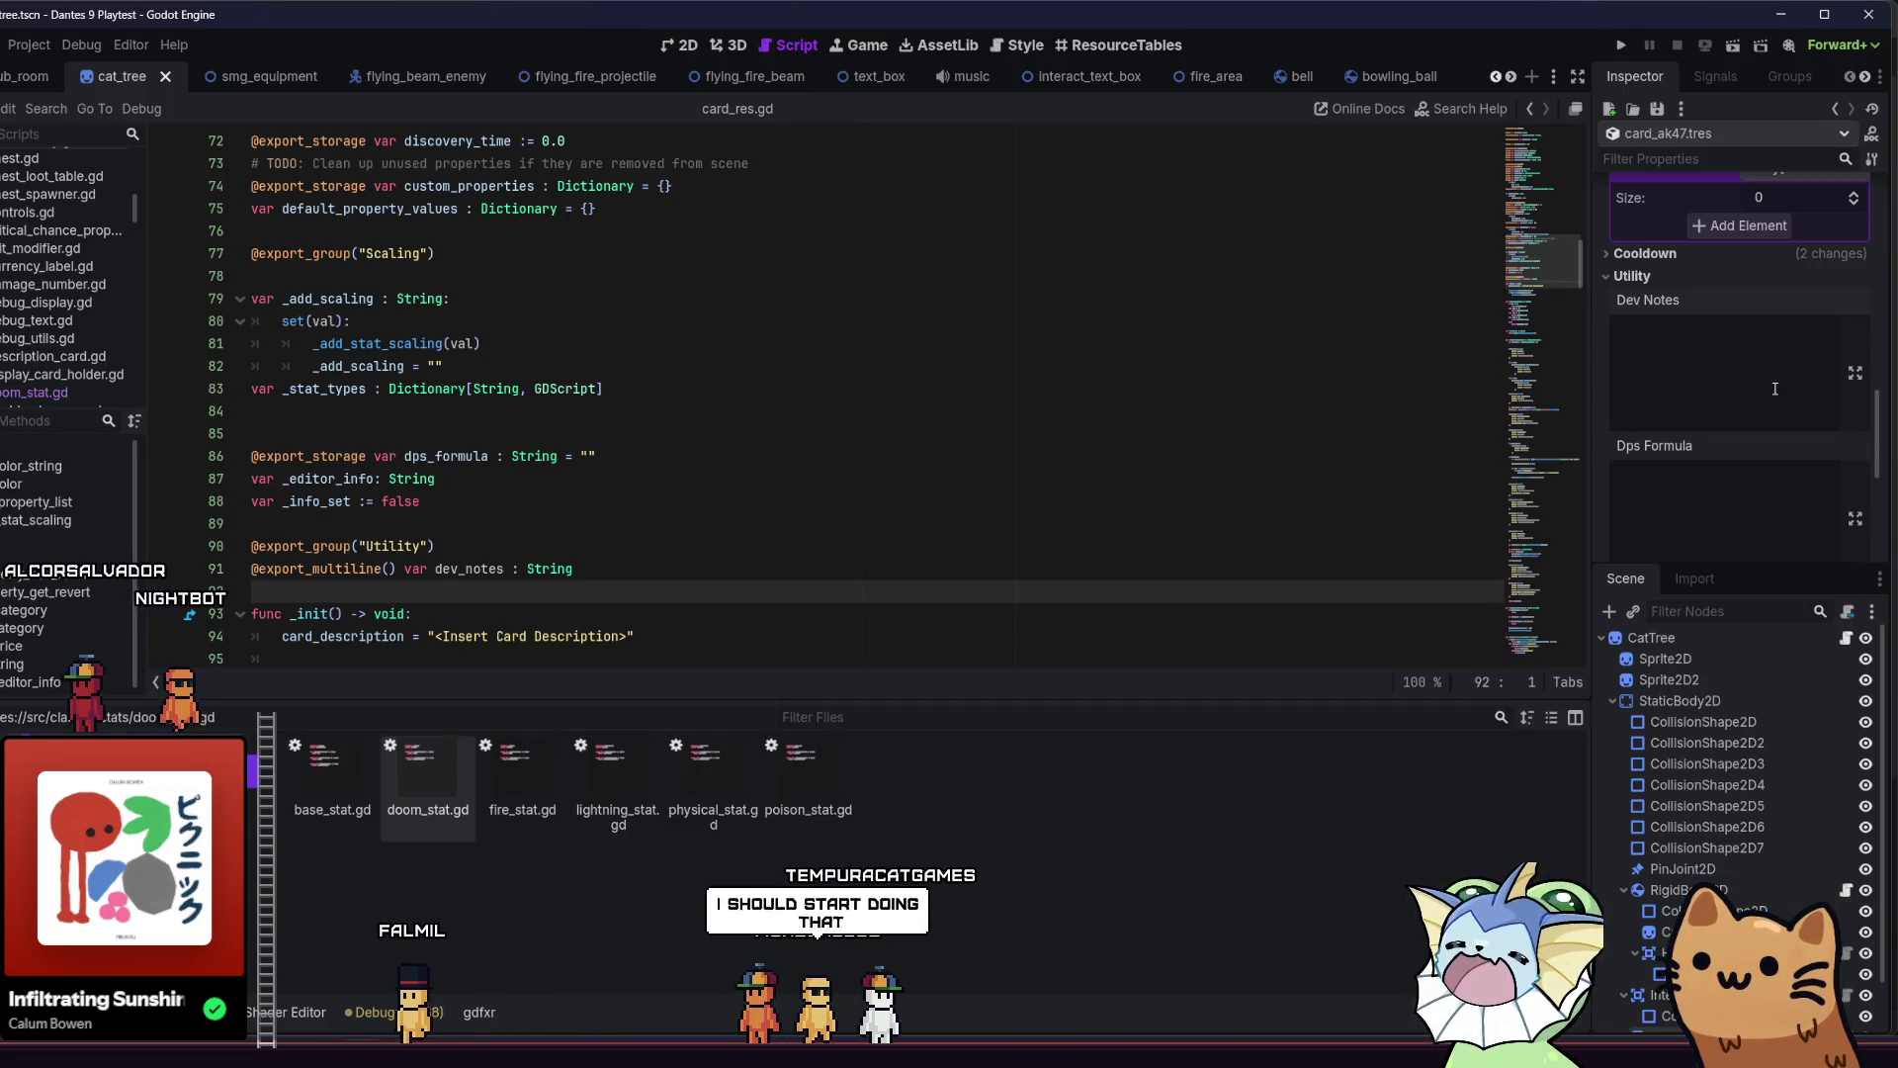
mouse_move(1875, 435)
left_mouse_down()
mouse_move(1872, 267)
mouse_move(1891, 427)
left_mouse_up()
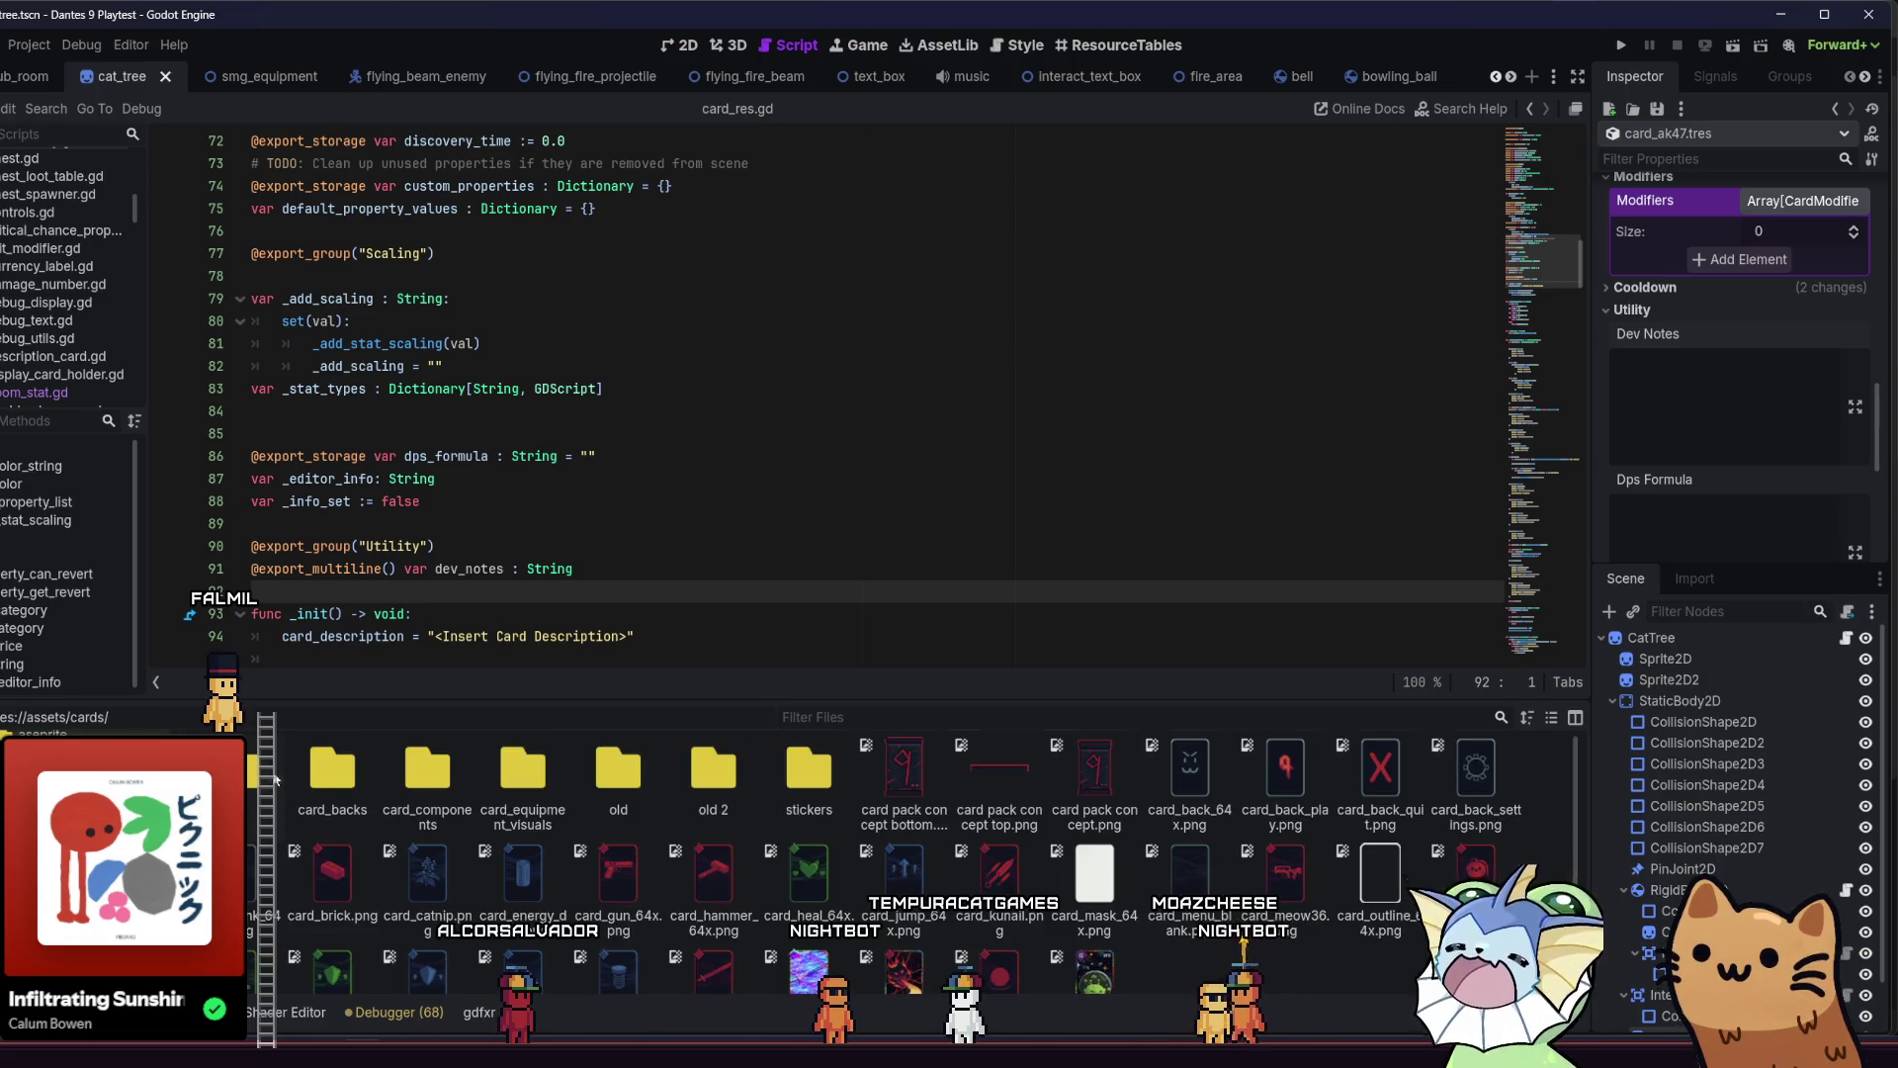
double_click(332, 777)
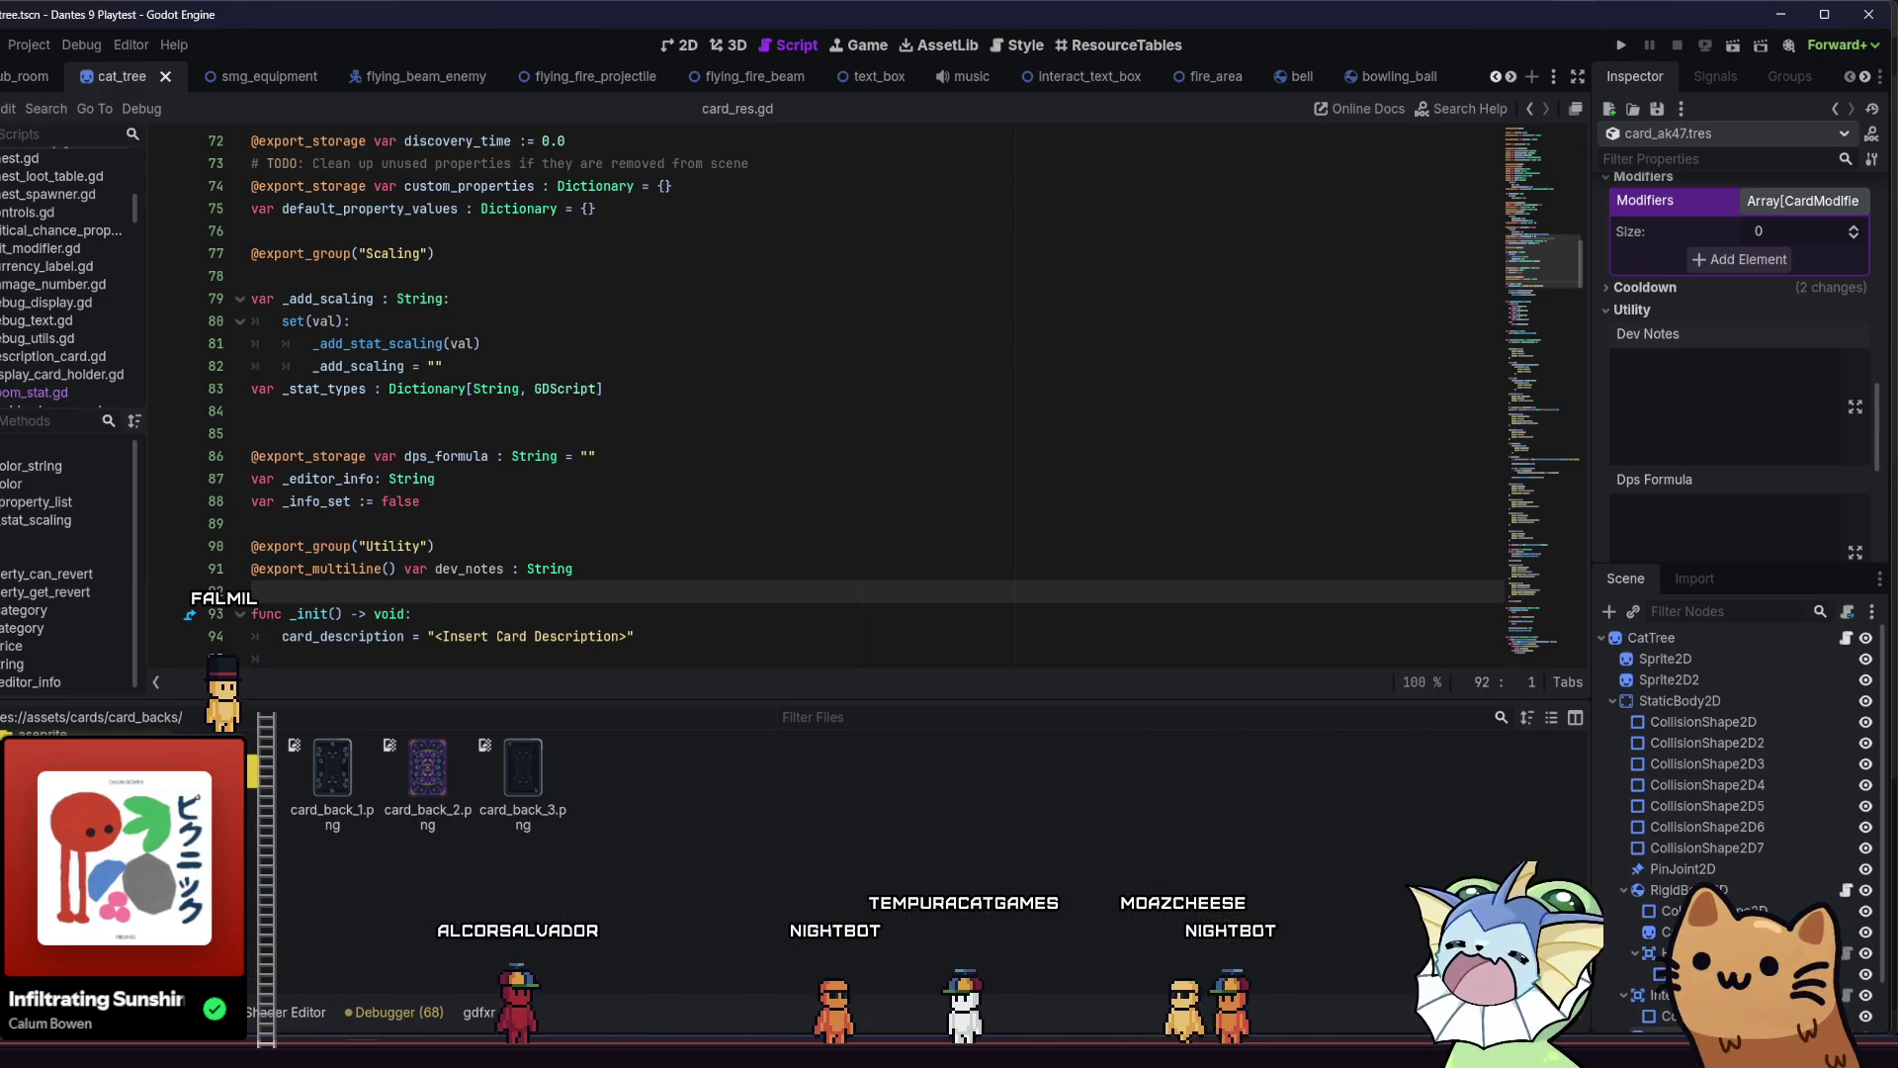
key("alt+Left")
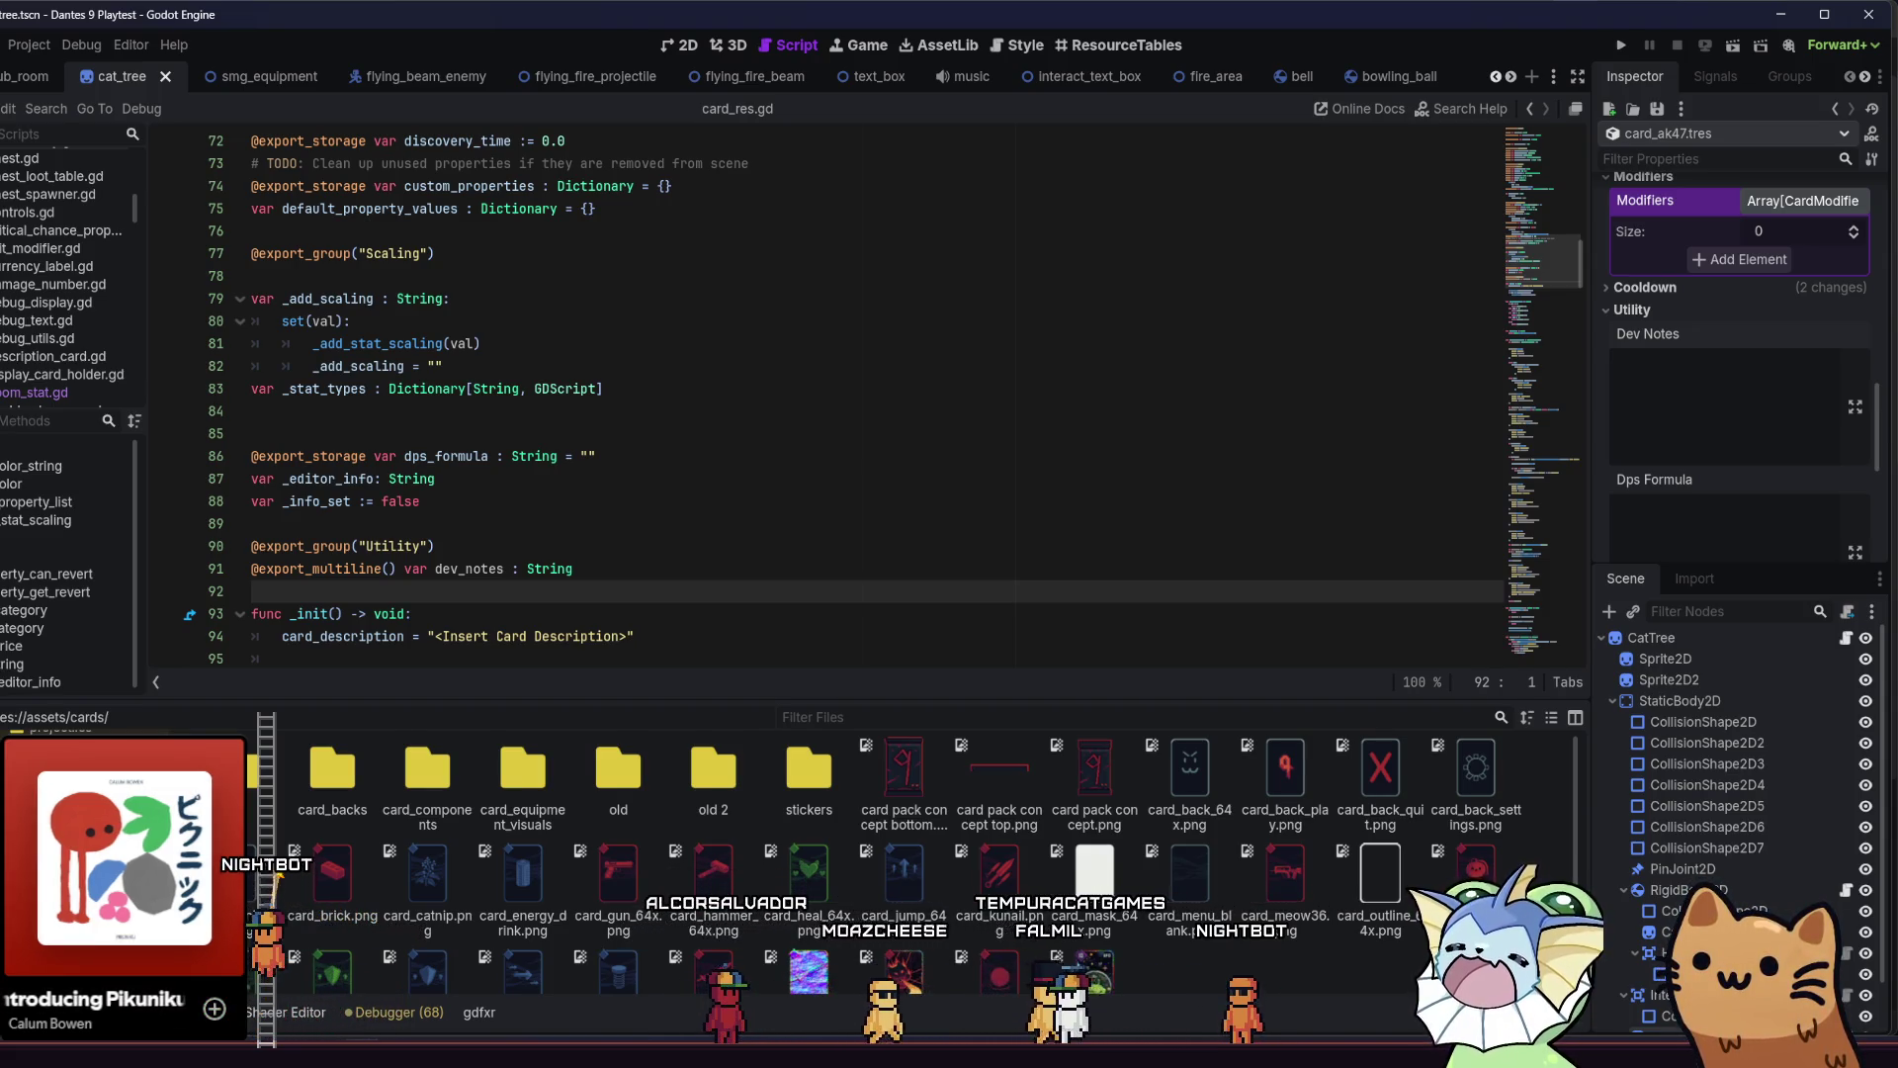
left_click(314, 784)
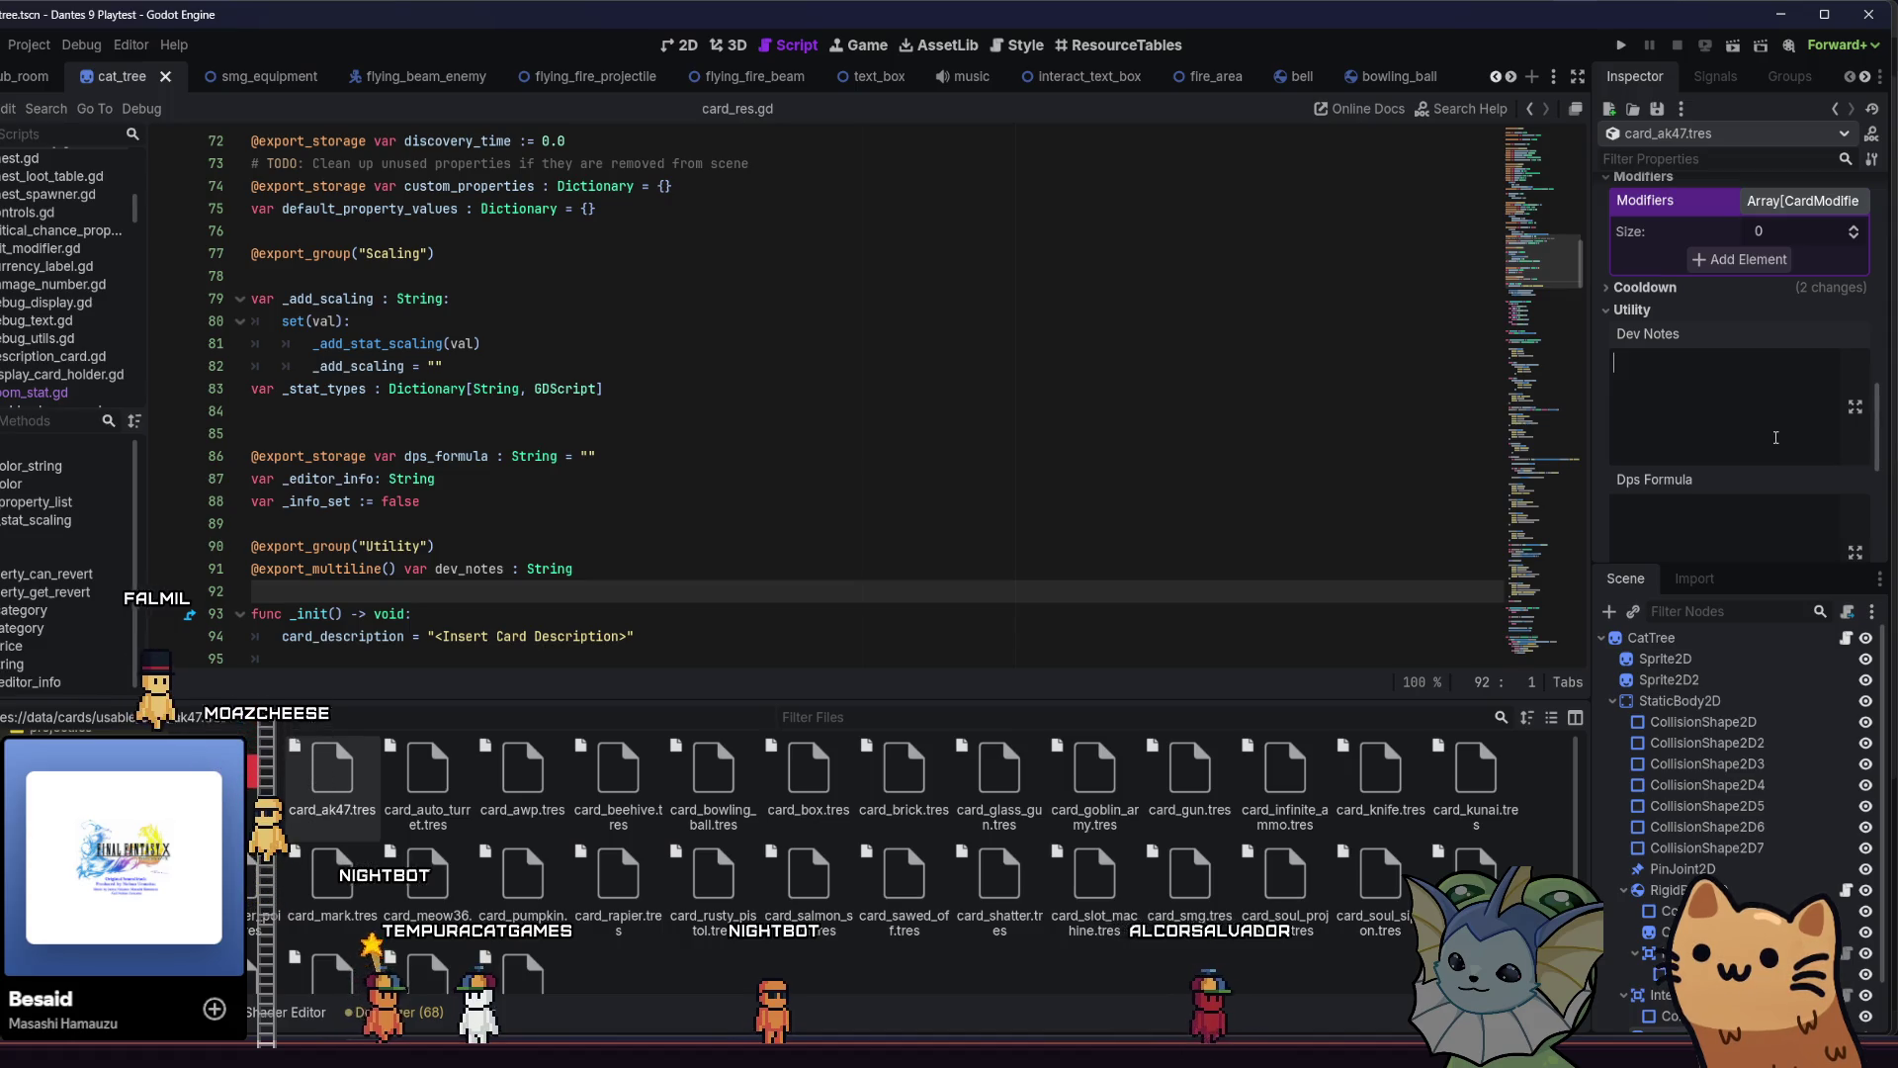
scroll(1751, 442, "down", 2)
Step: Expand card_ak47's Scaling group to show lightning and fire Damage Scaling at 0.1
scroll(1752, 442, "down", 2)
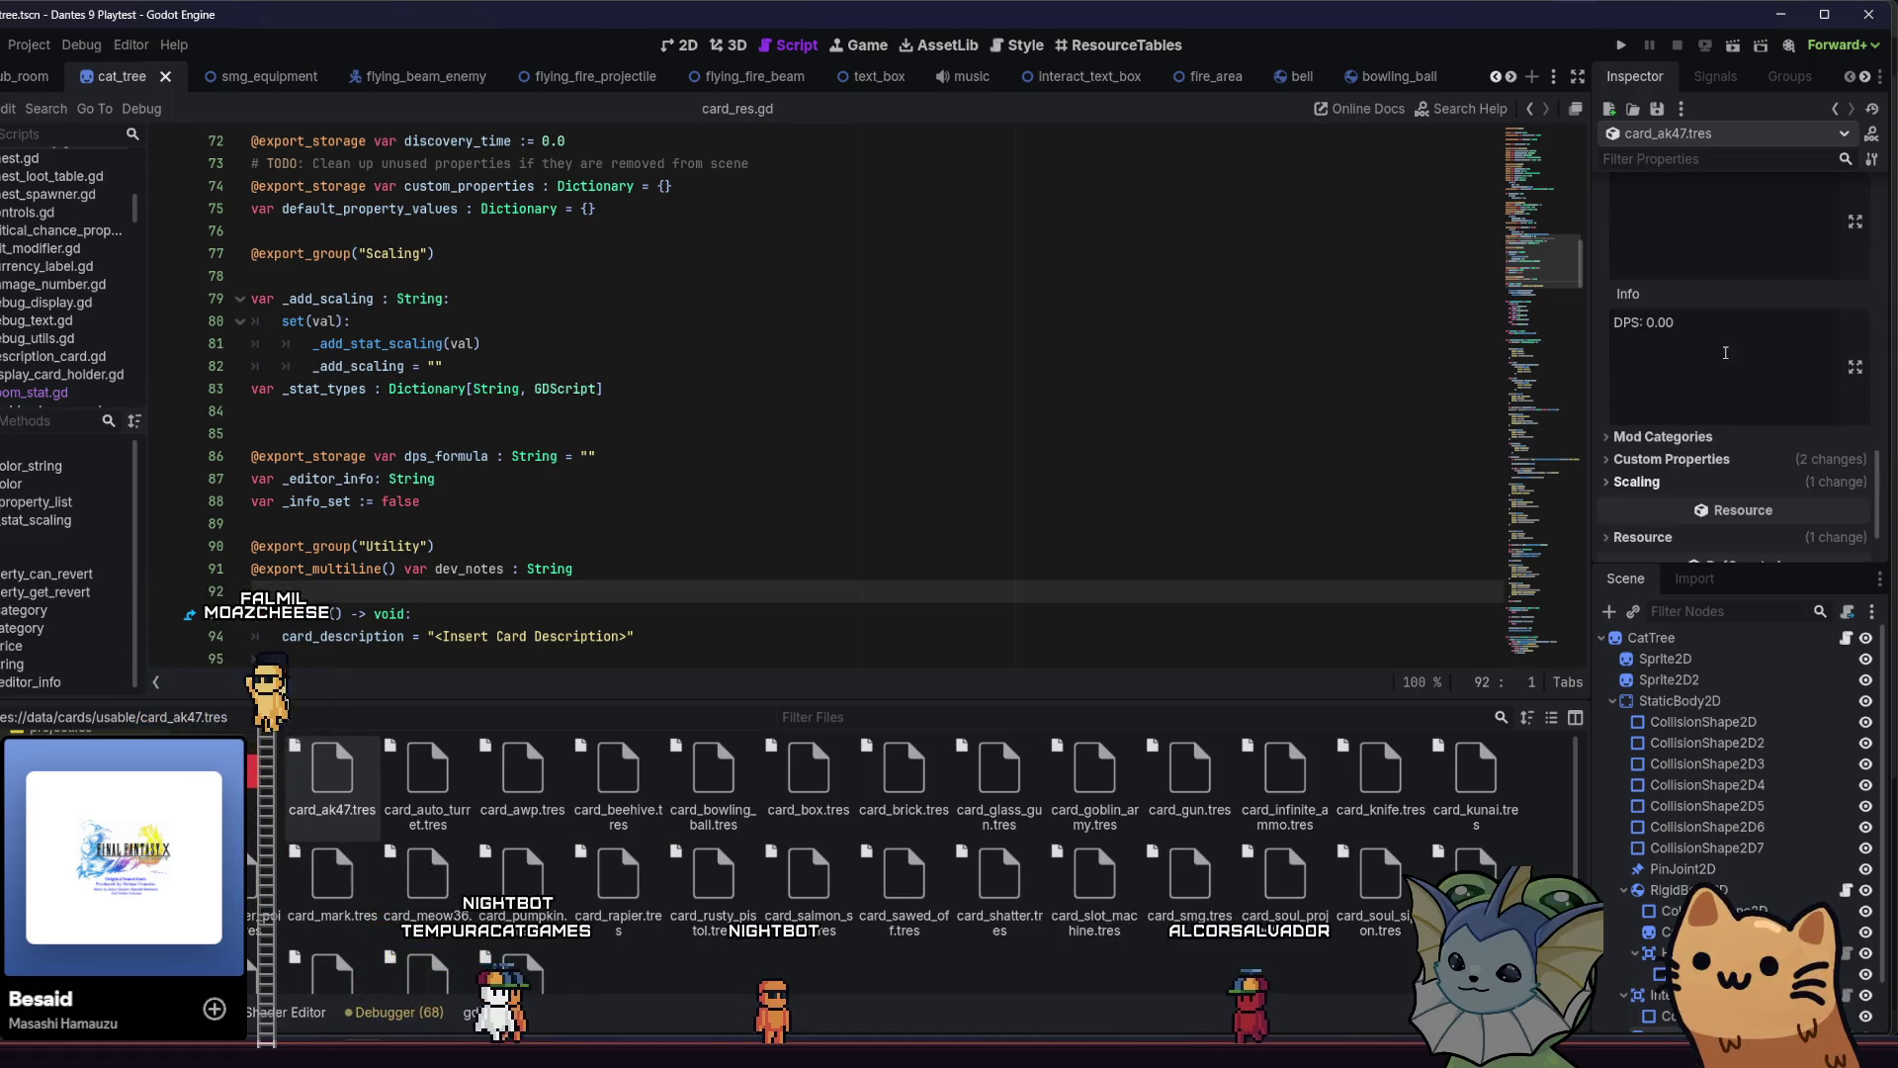
left_click(1678, 481)
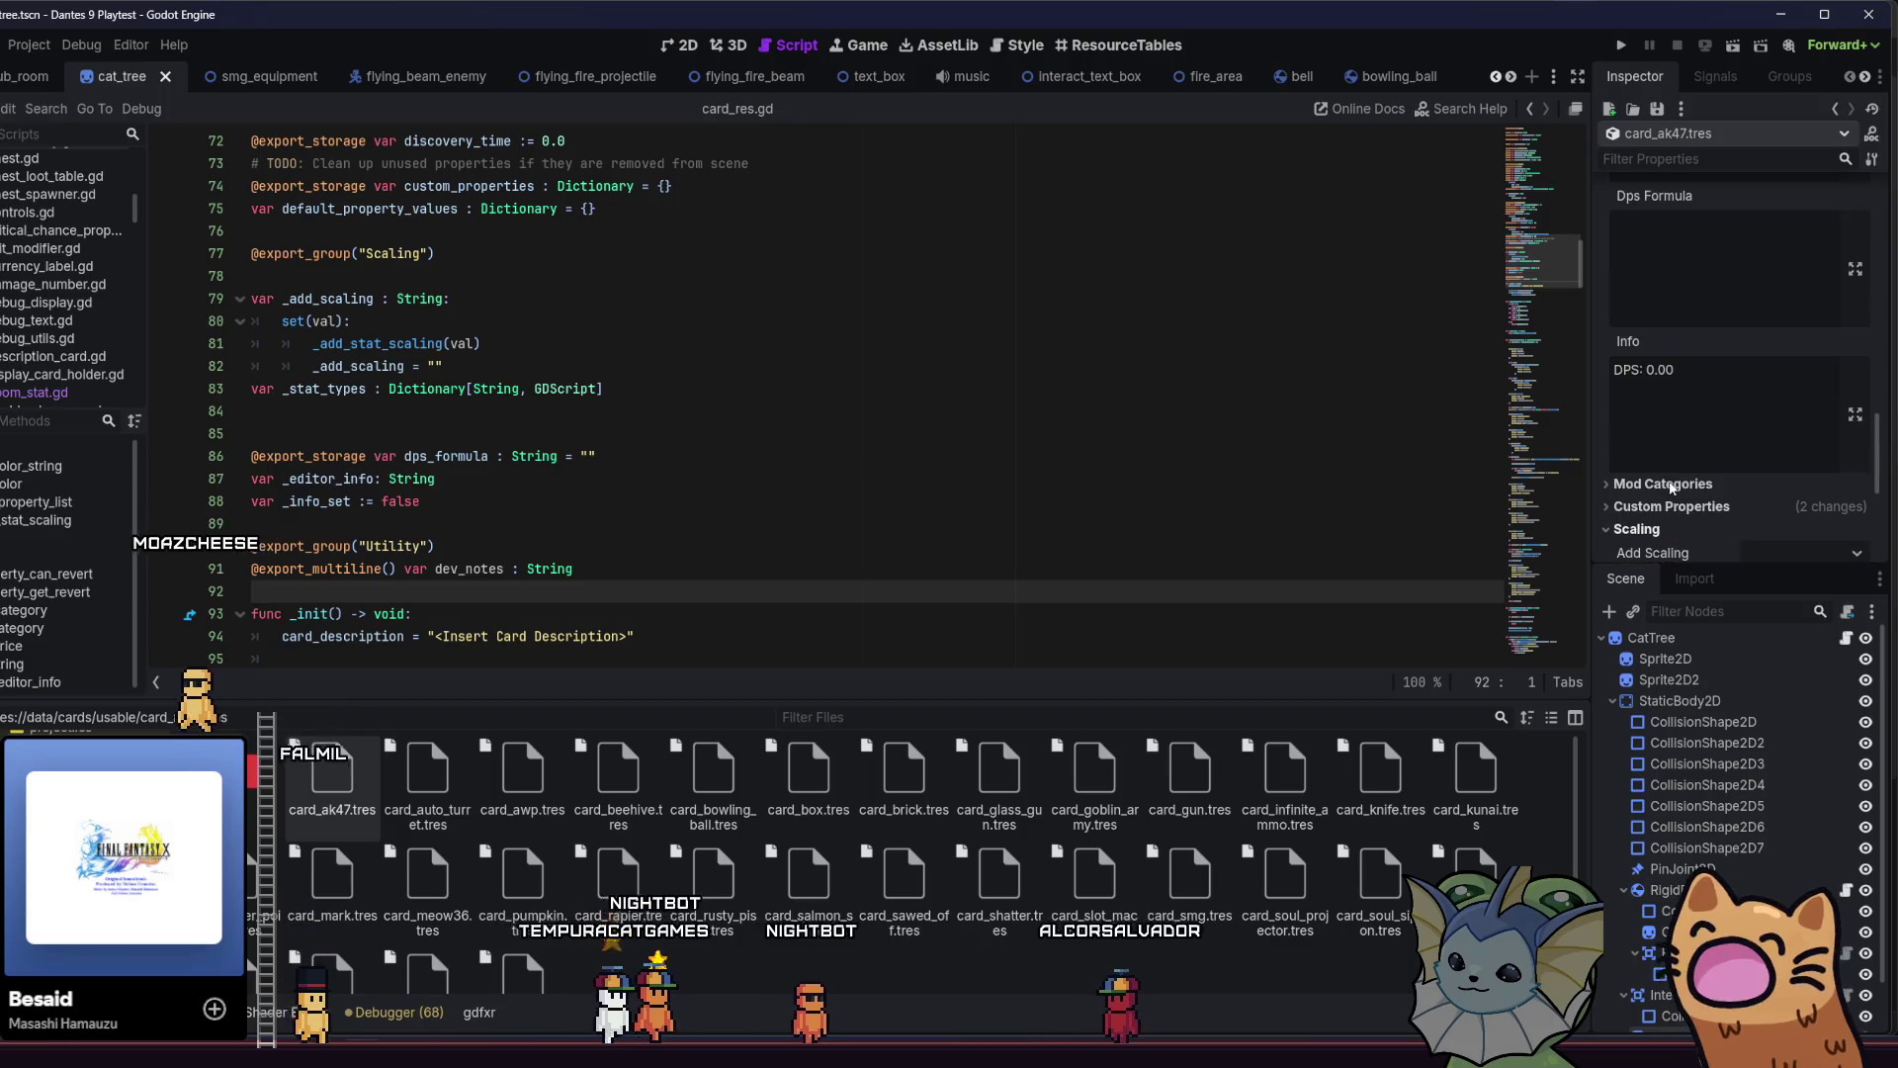
scroll(1676, 490, "down", 2)
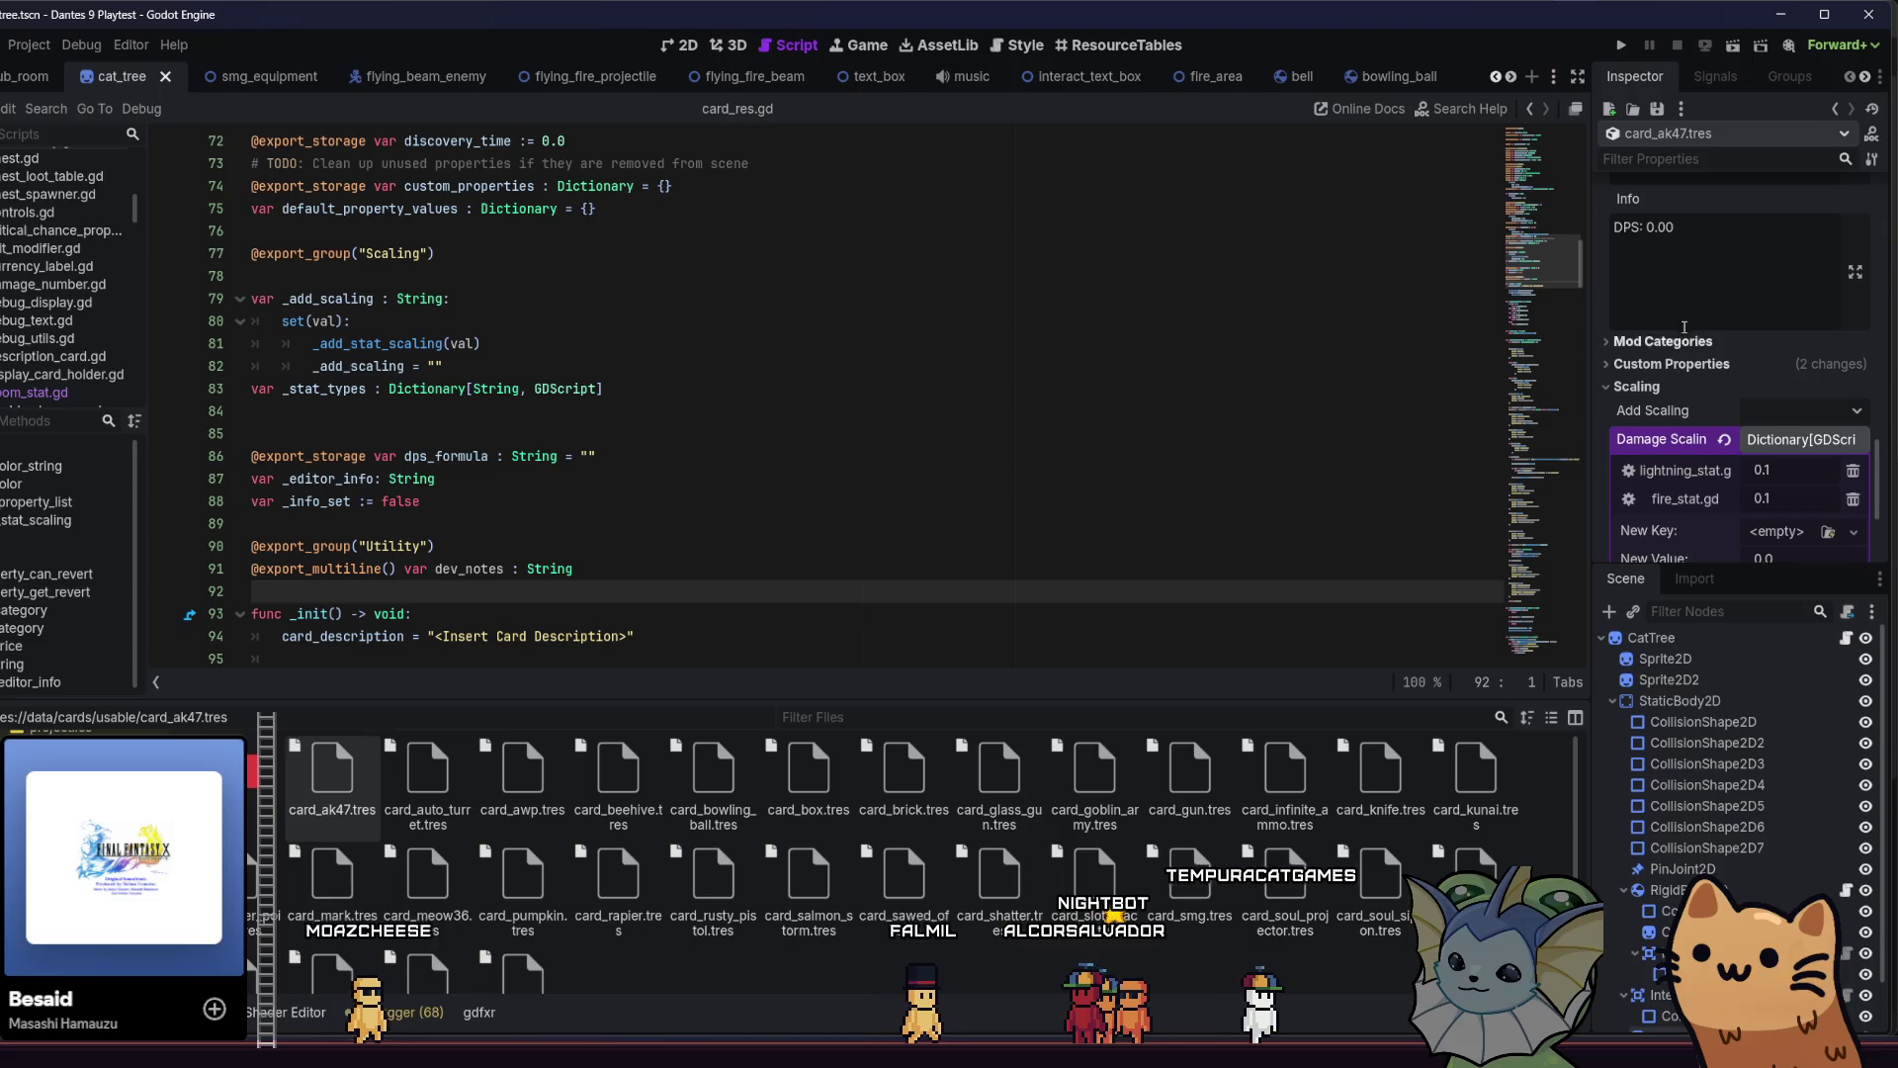
scroll(1700, 225, "up", 3)
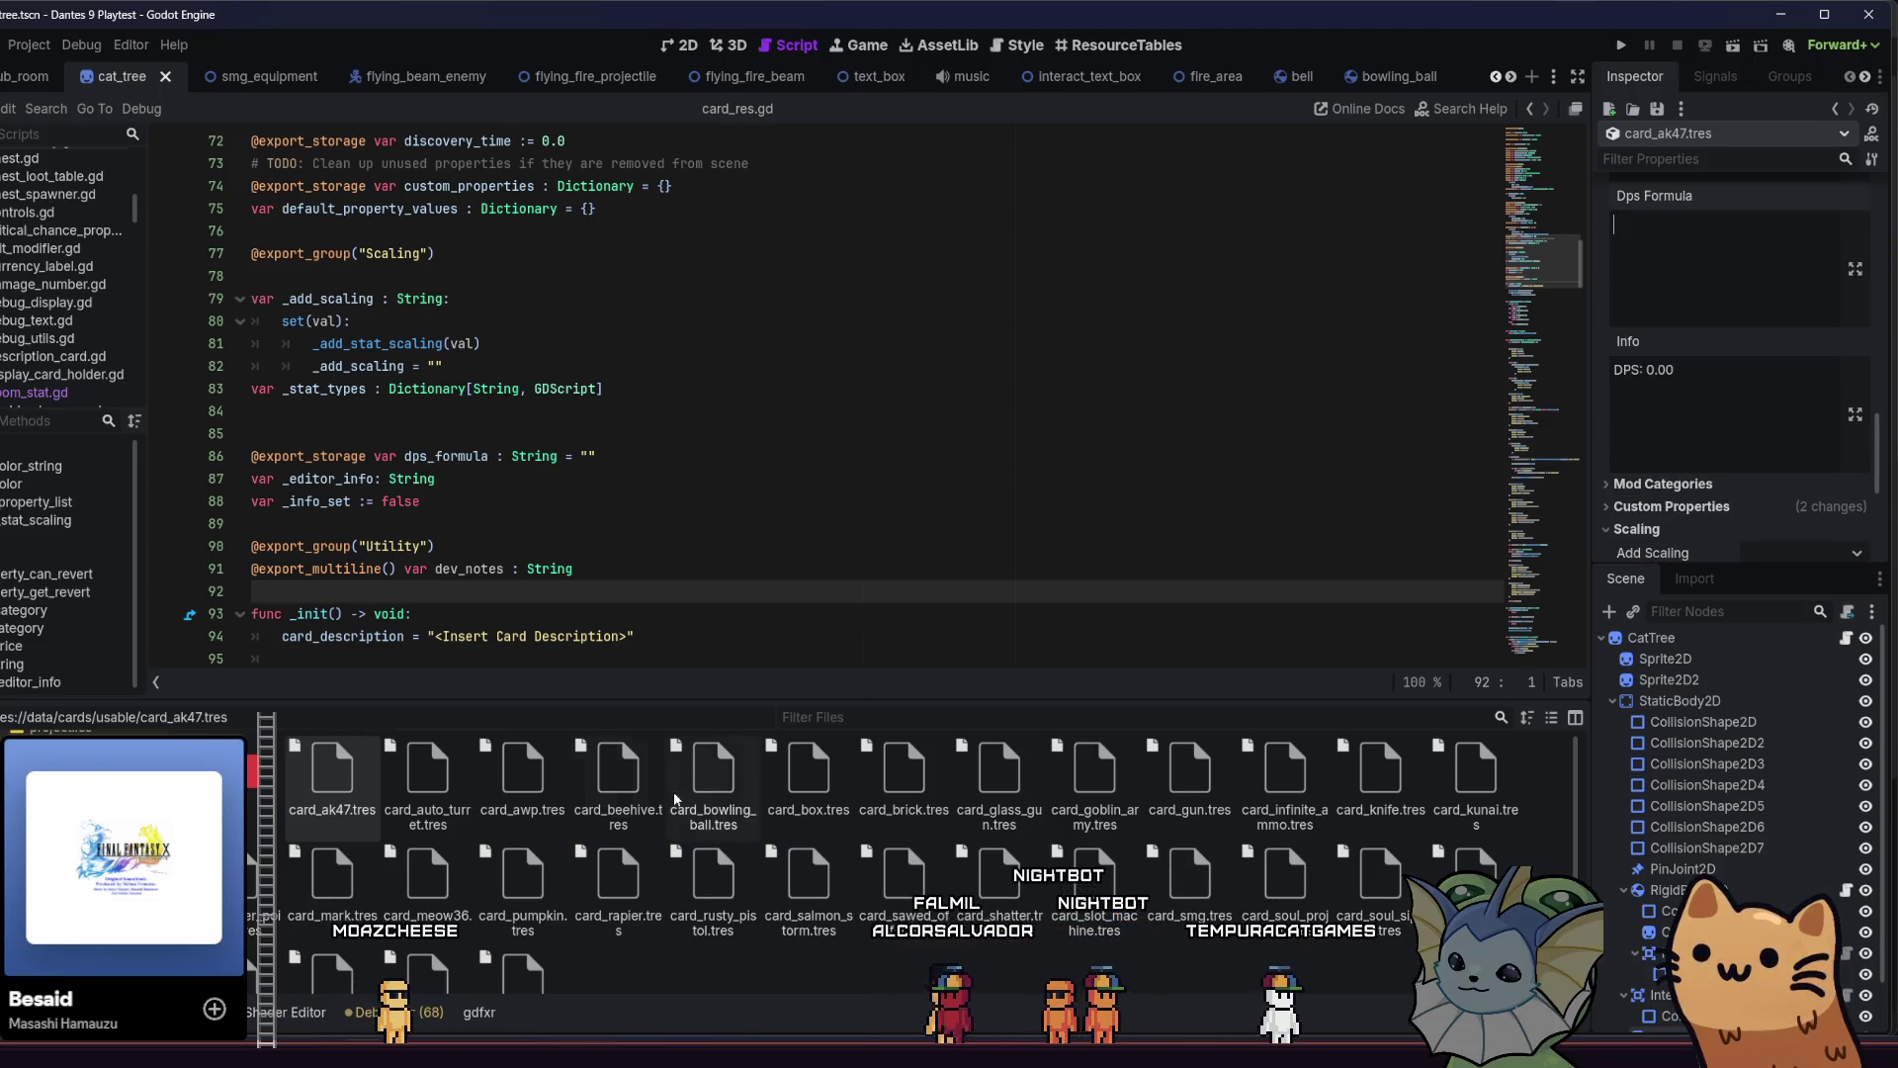
Step: Review damage scaling on the Beehive, Bowling Ball, Box and Brick cards
left_click(614, 798)
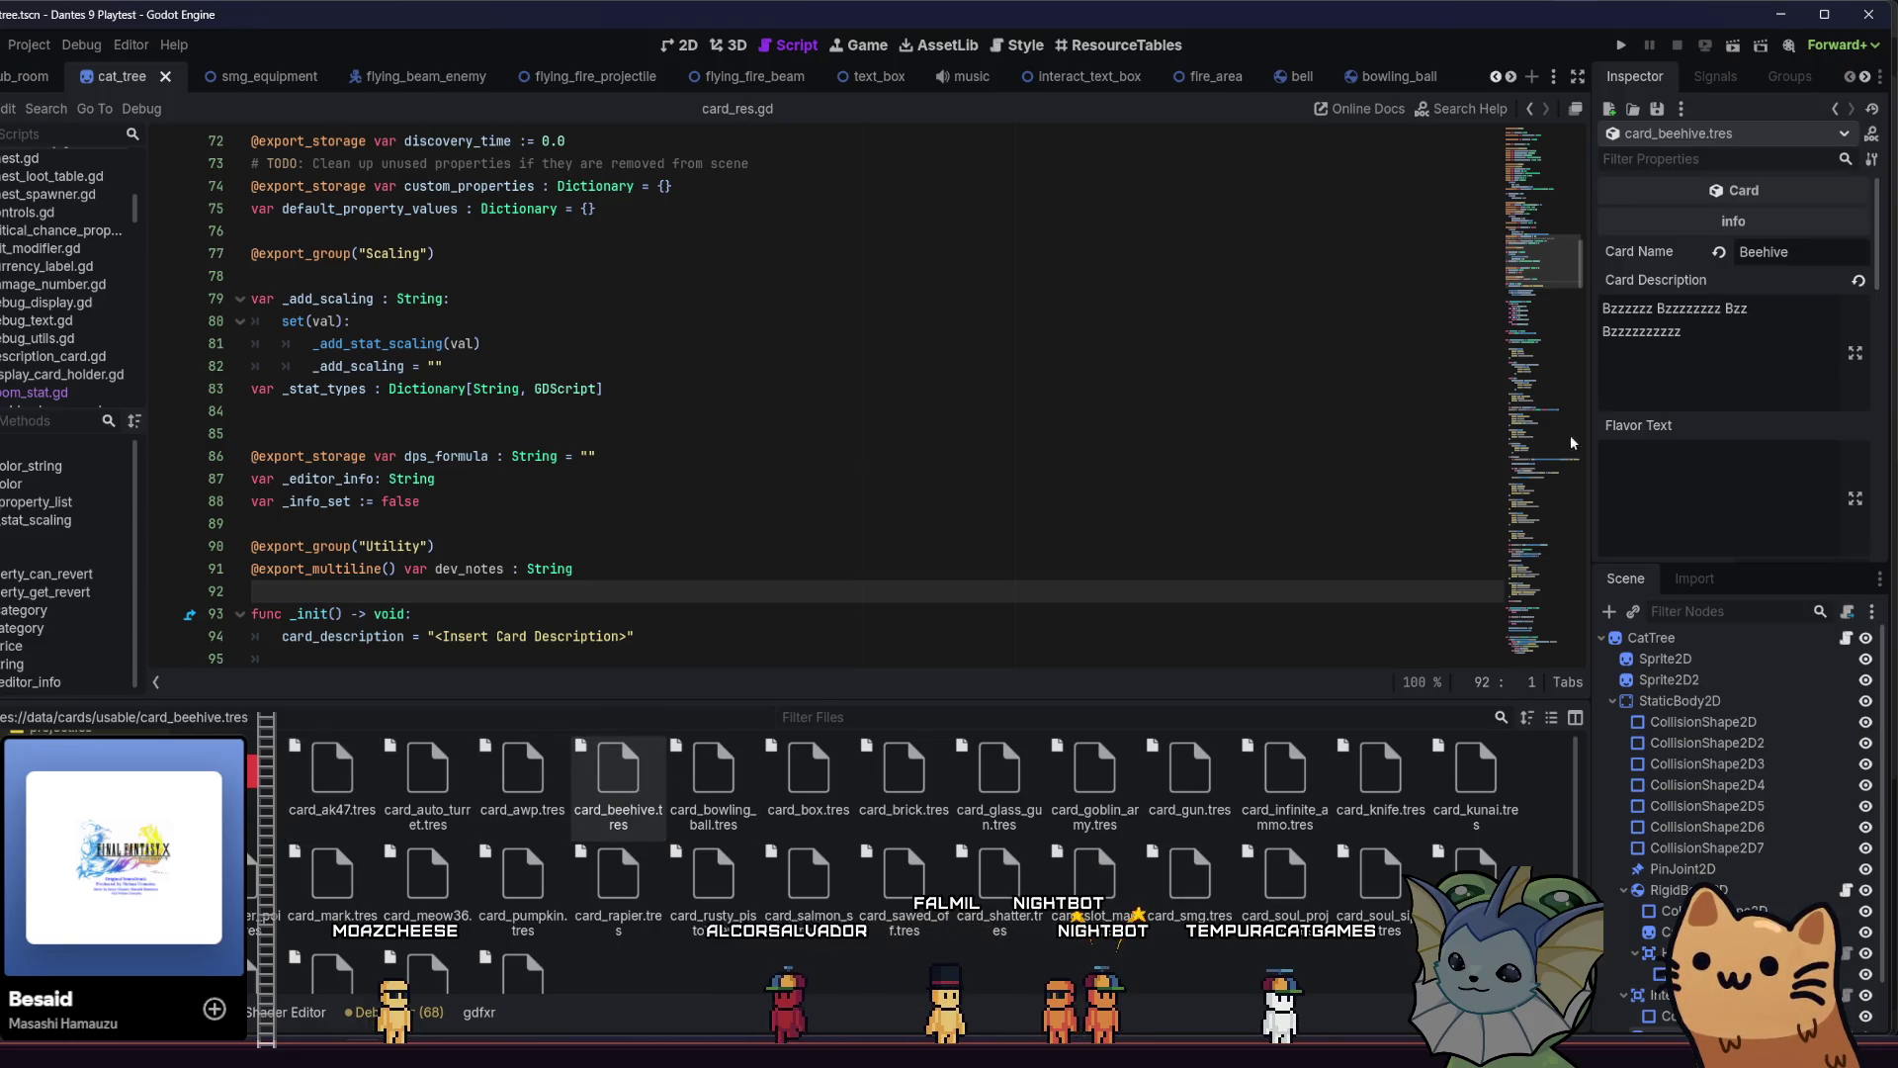
scroll(1728, 426, "down", 10)
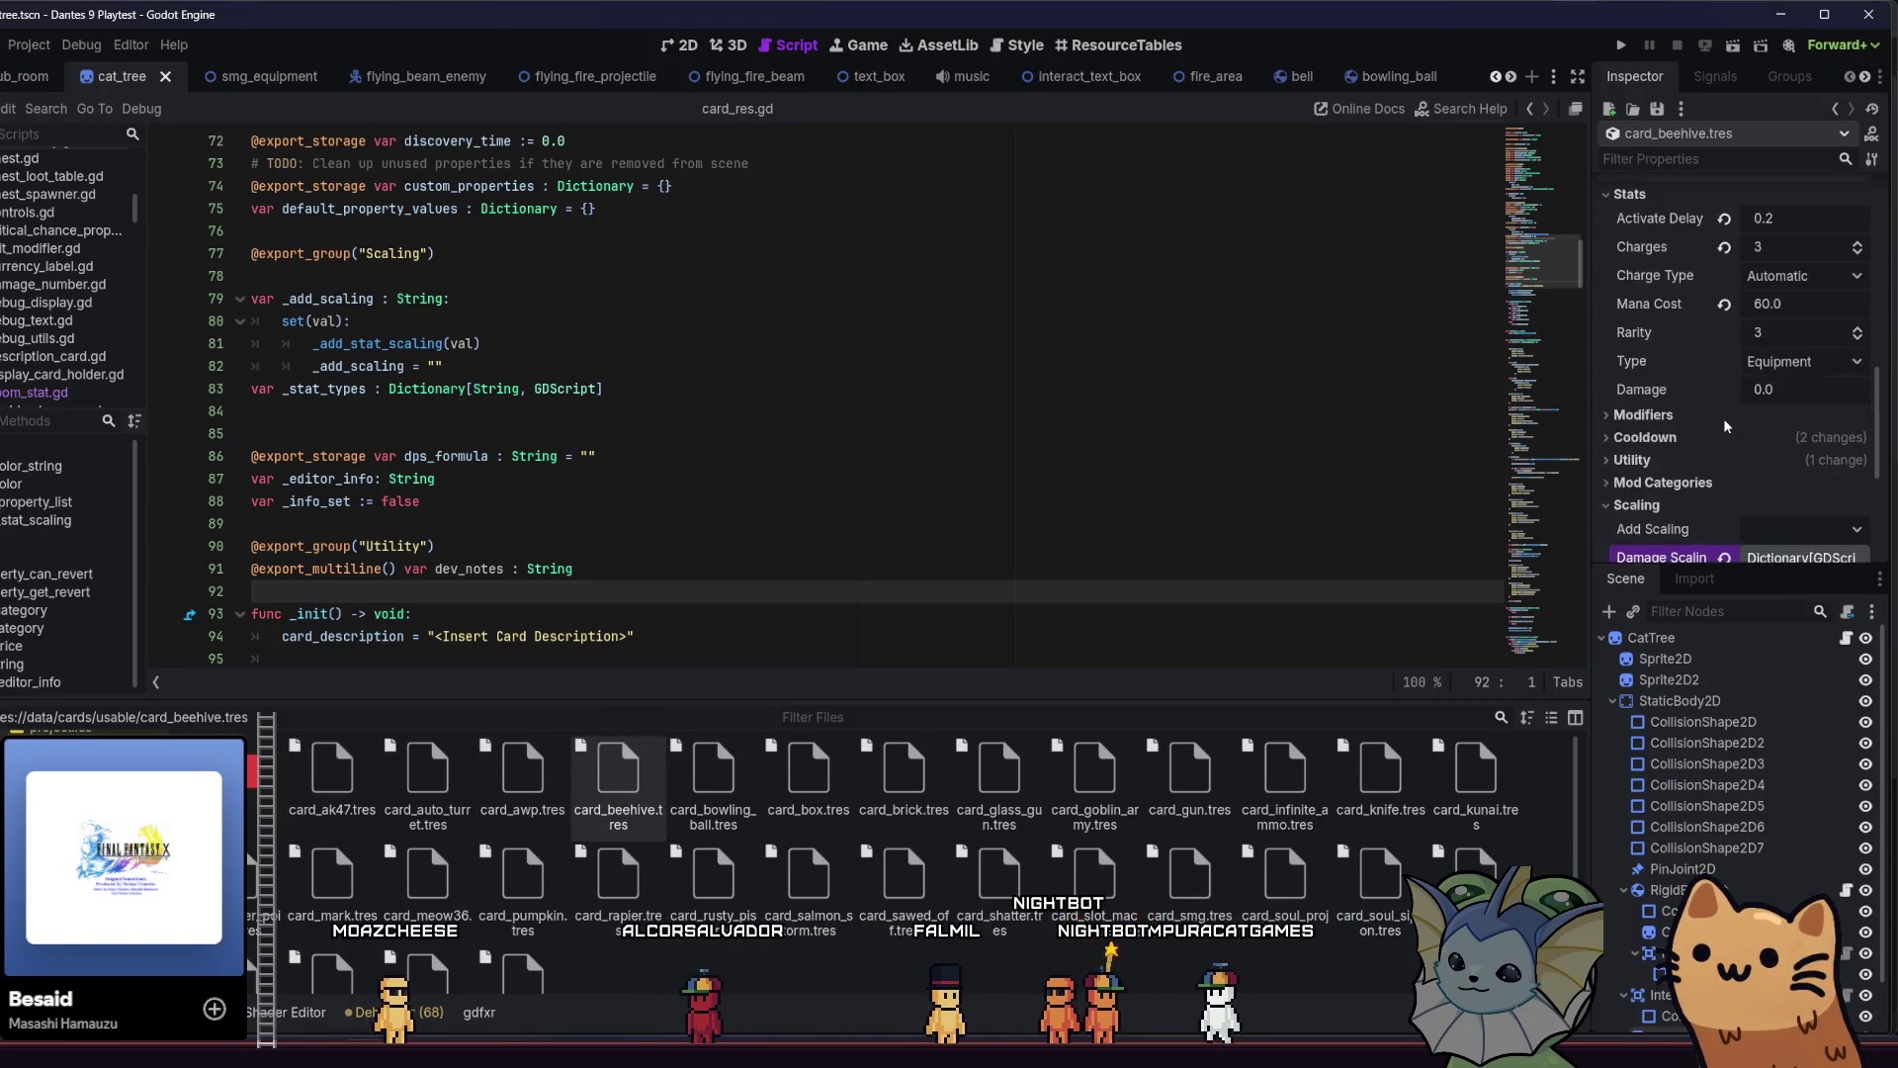
scroll(1727, 426, "down", 3)
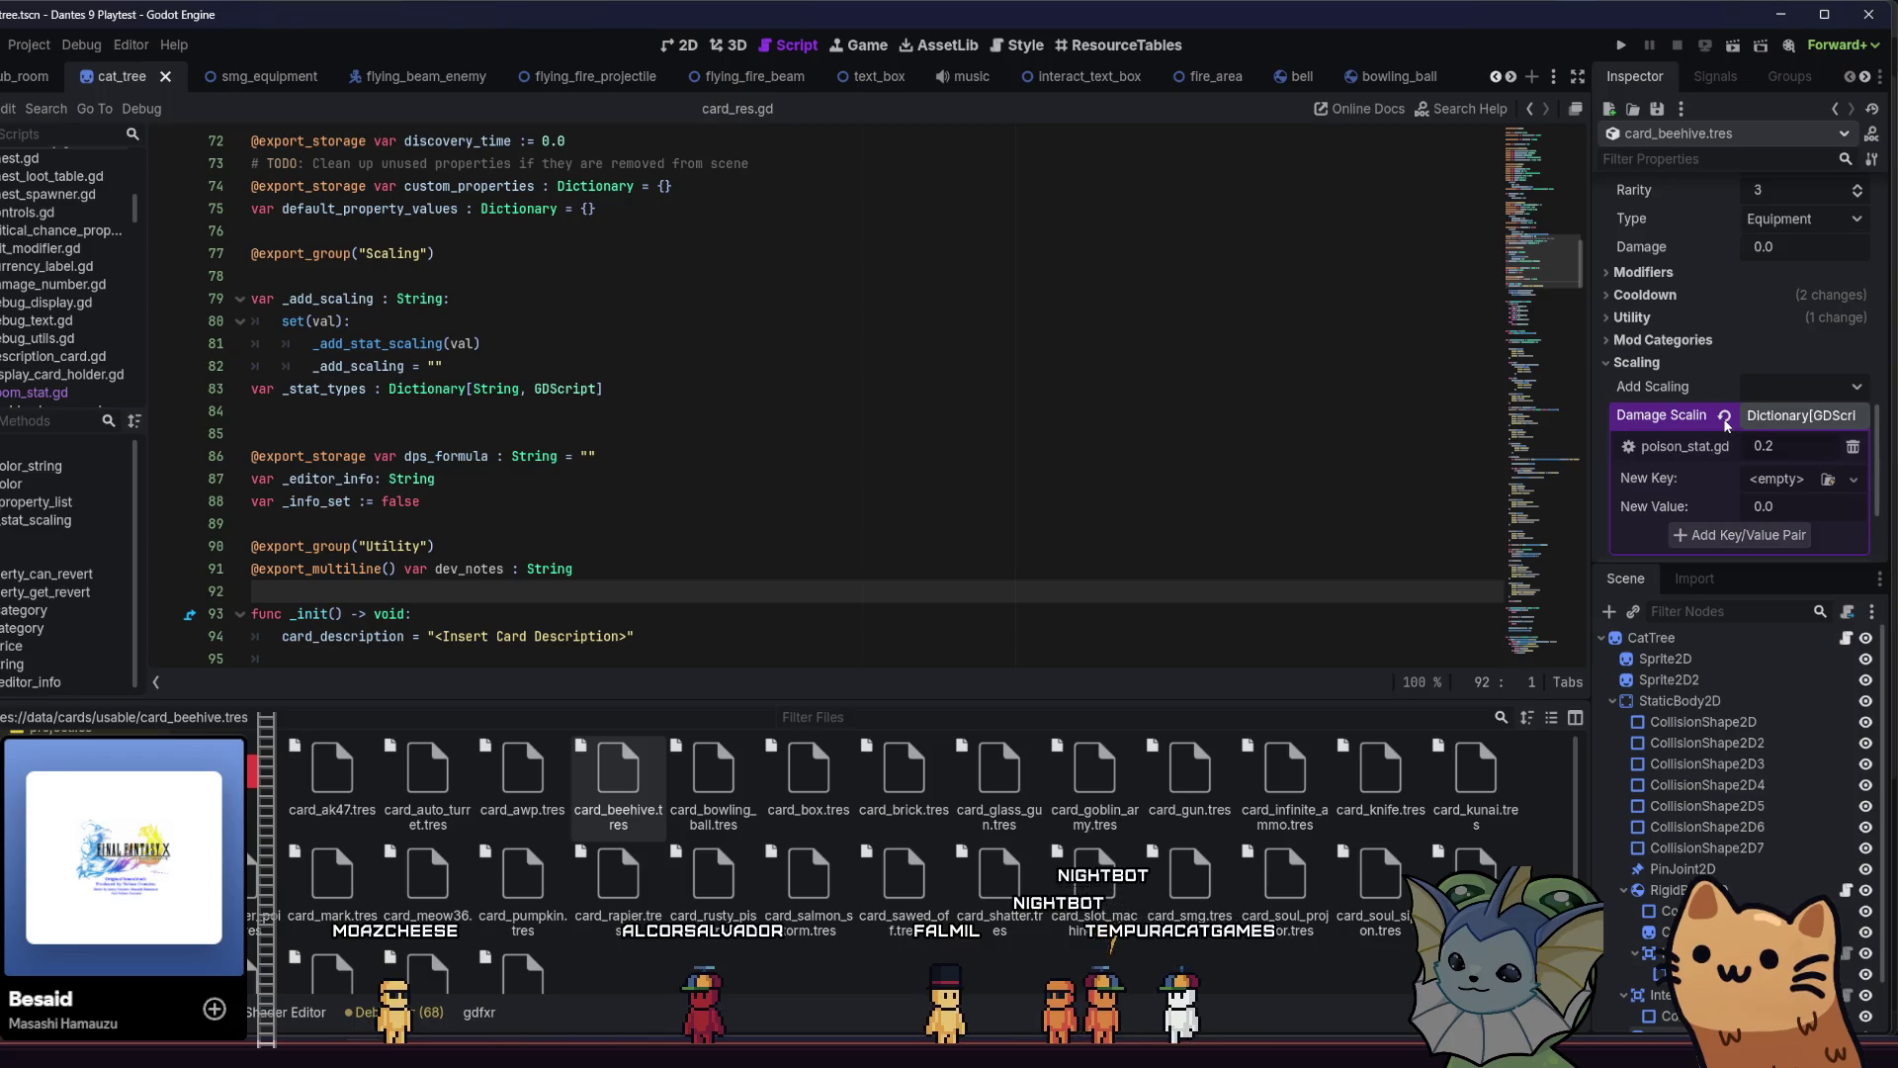
left_click(732, 783)
left_click(802, 786)
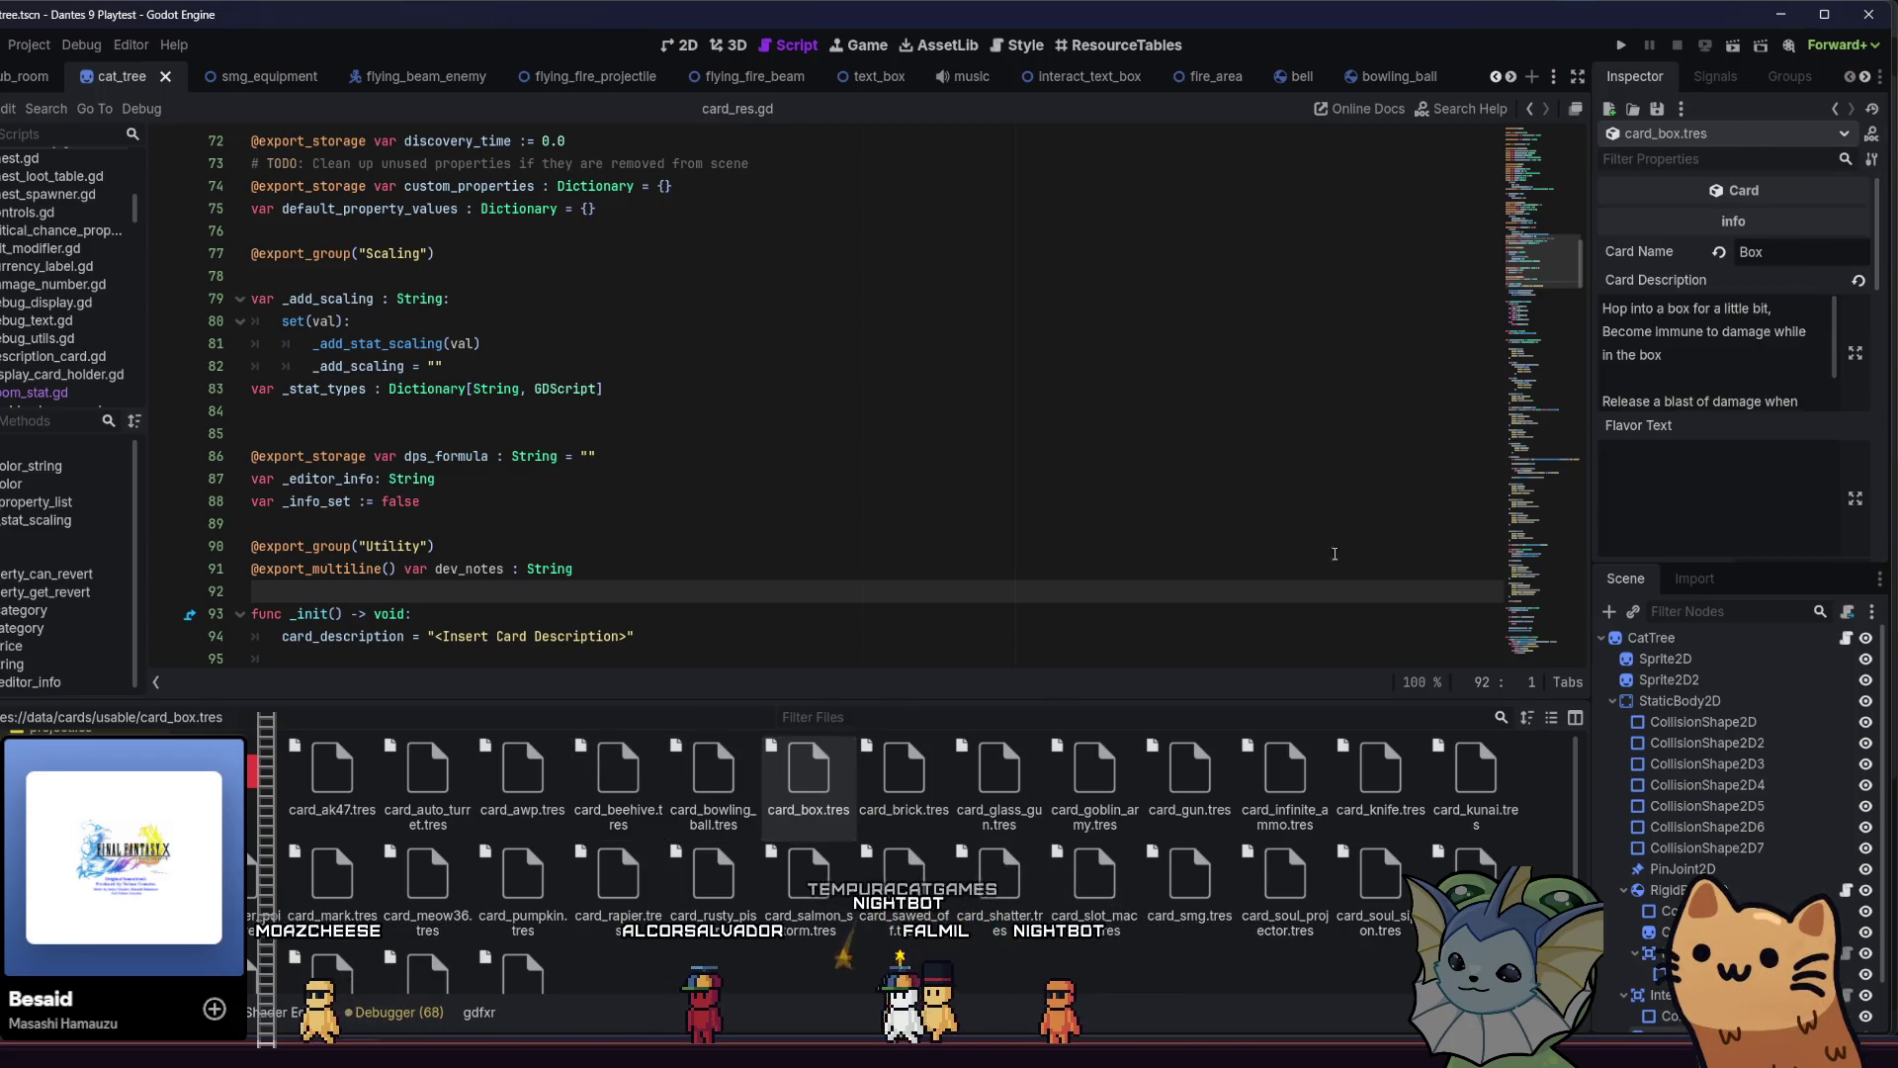
scroll(1663, 414, "down", 10)
scroll(1665, 427, "down", 2)
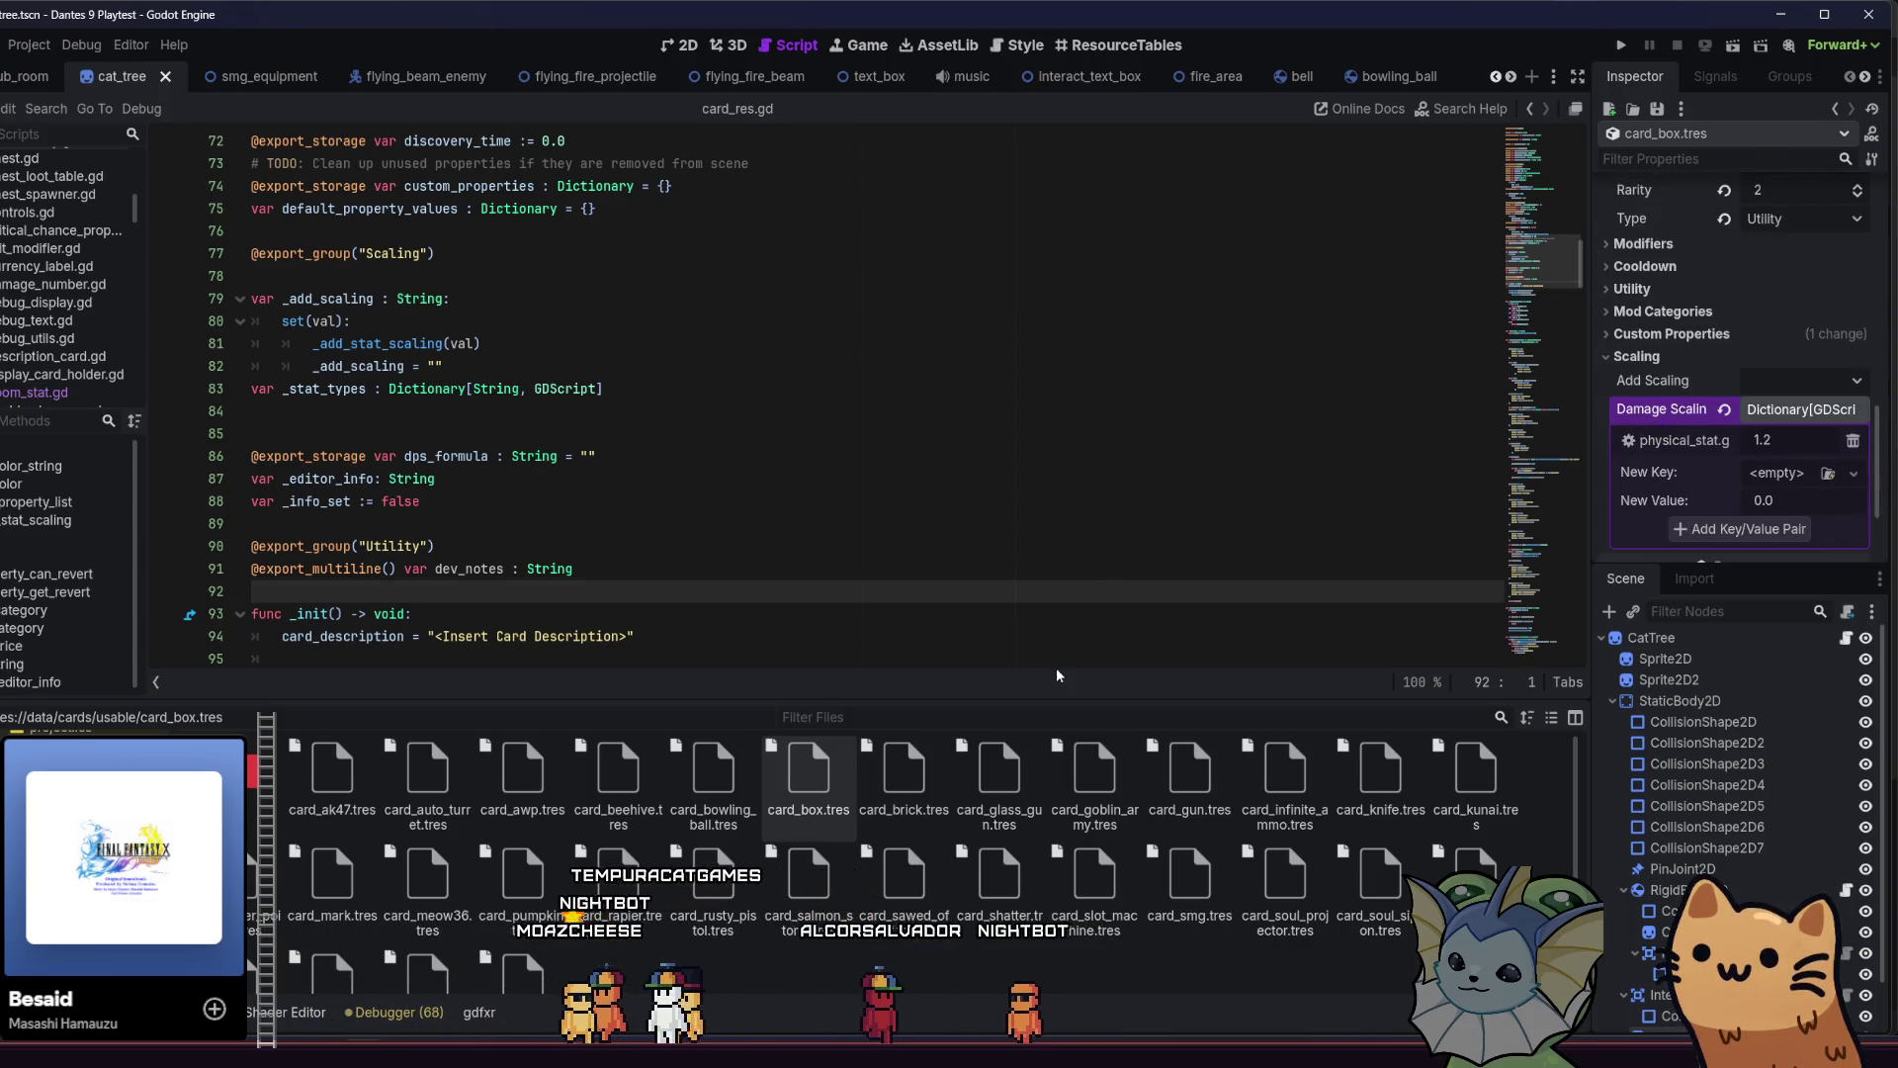
left_click(896, 784)
left_click(896, 784)
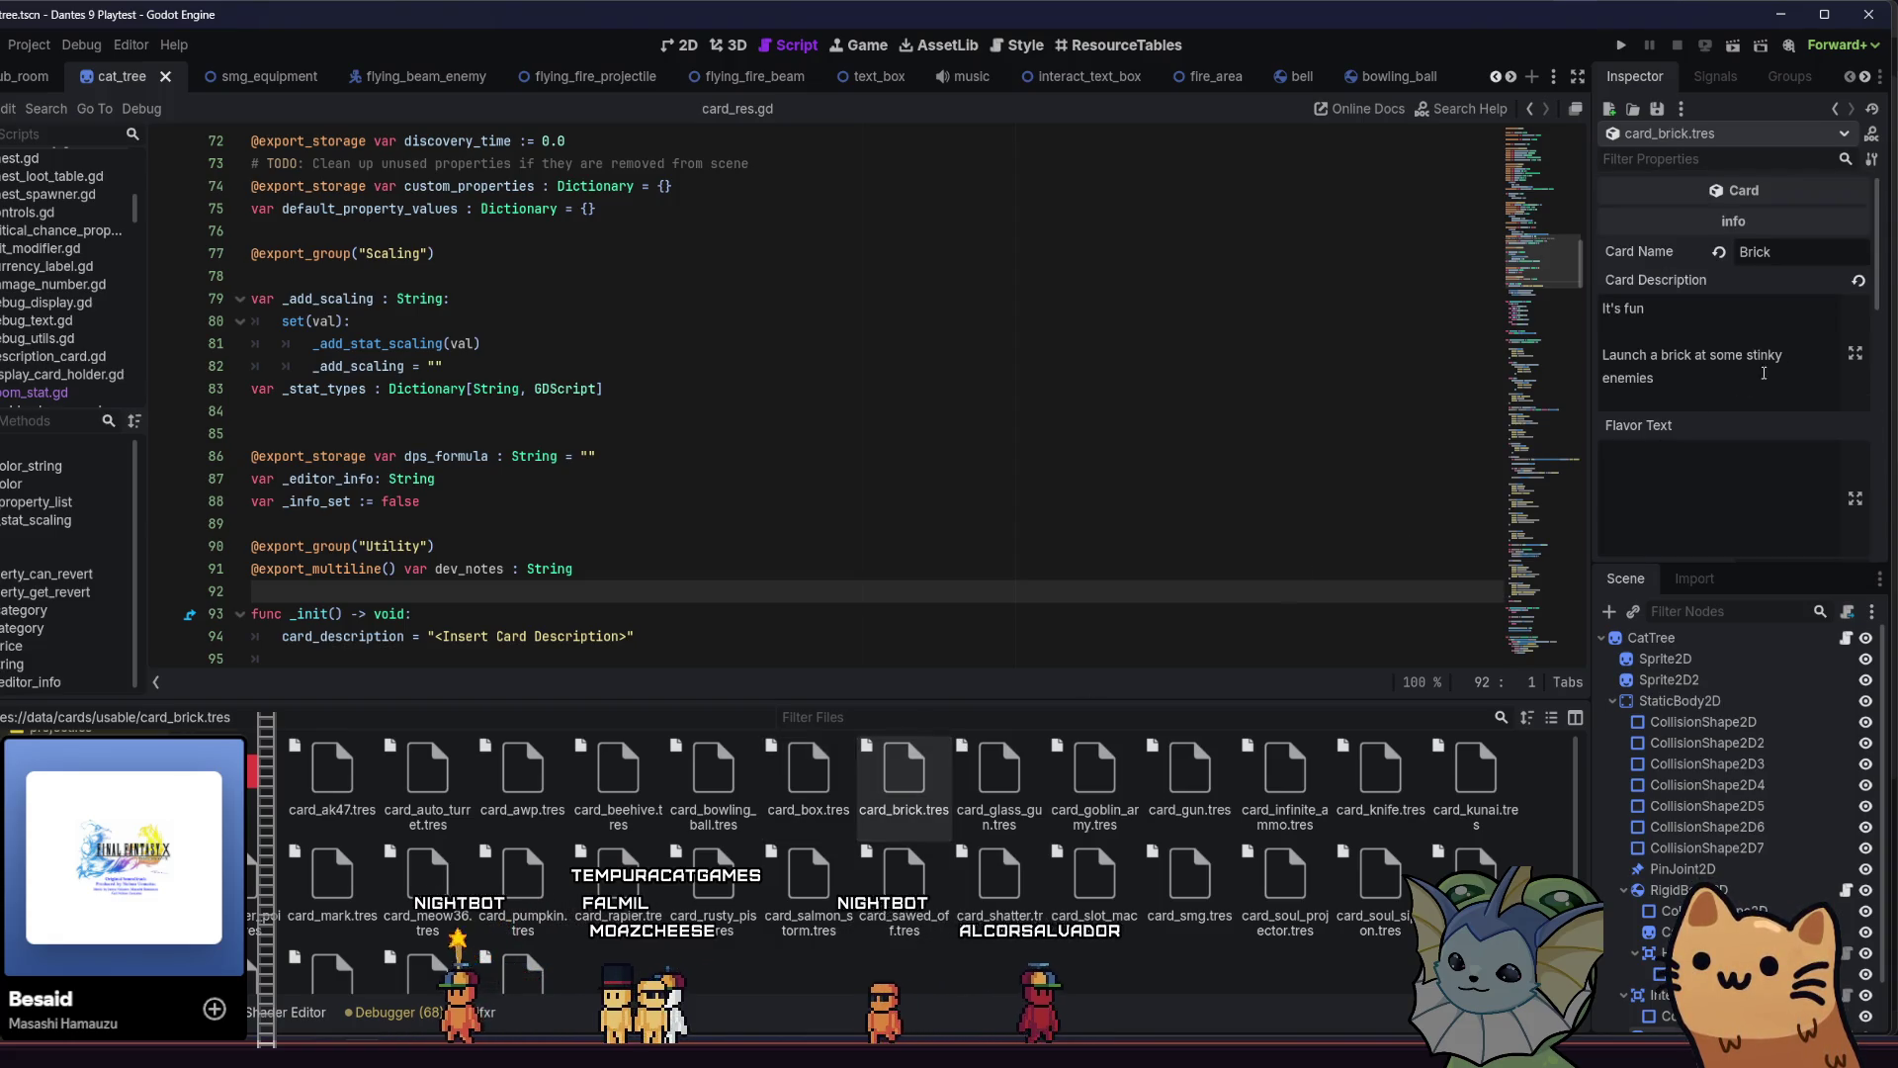
scroll(1763, 373, "down", 15)
scroll(1689, 440, "up", 1)
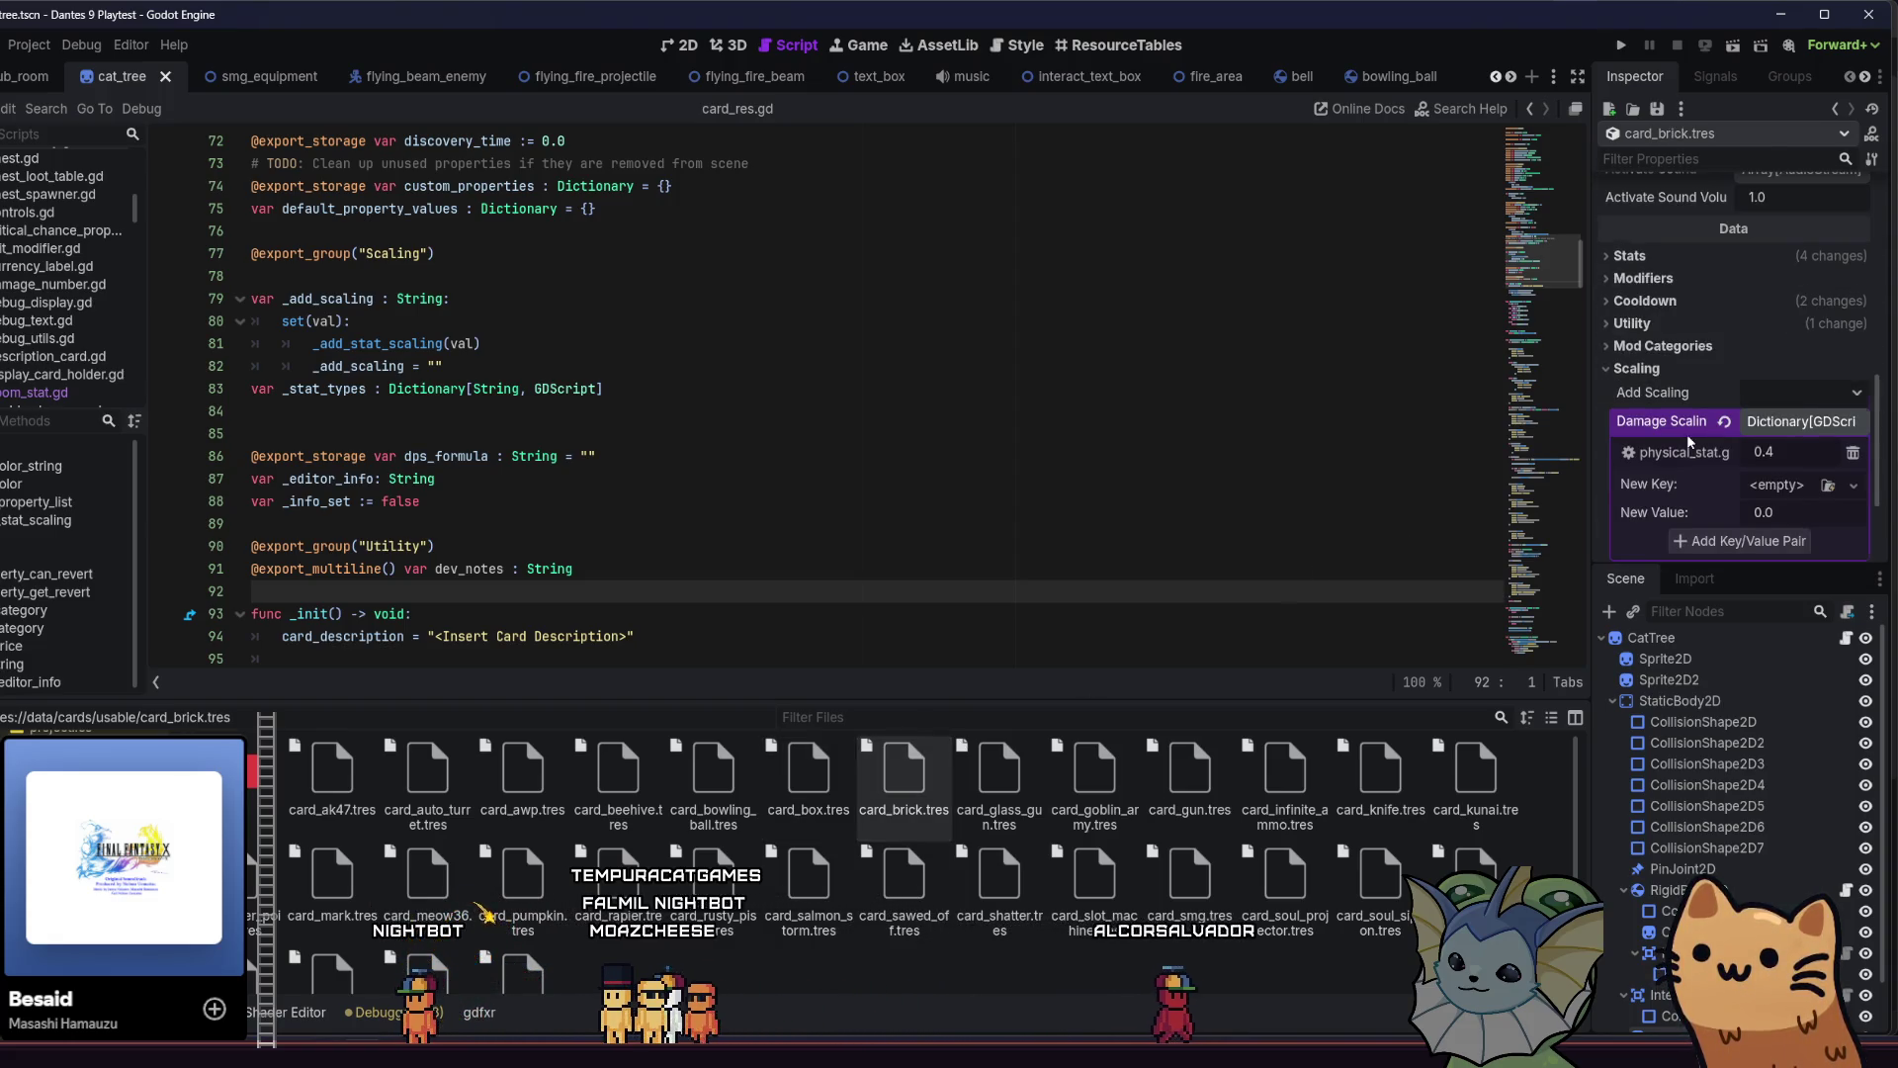
Step: Review damage scaling on the Glass Gun, Goblin Army, Gun and Infinite Ammo cards
left_click(1030, 783)
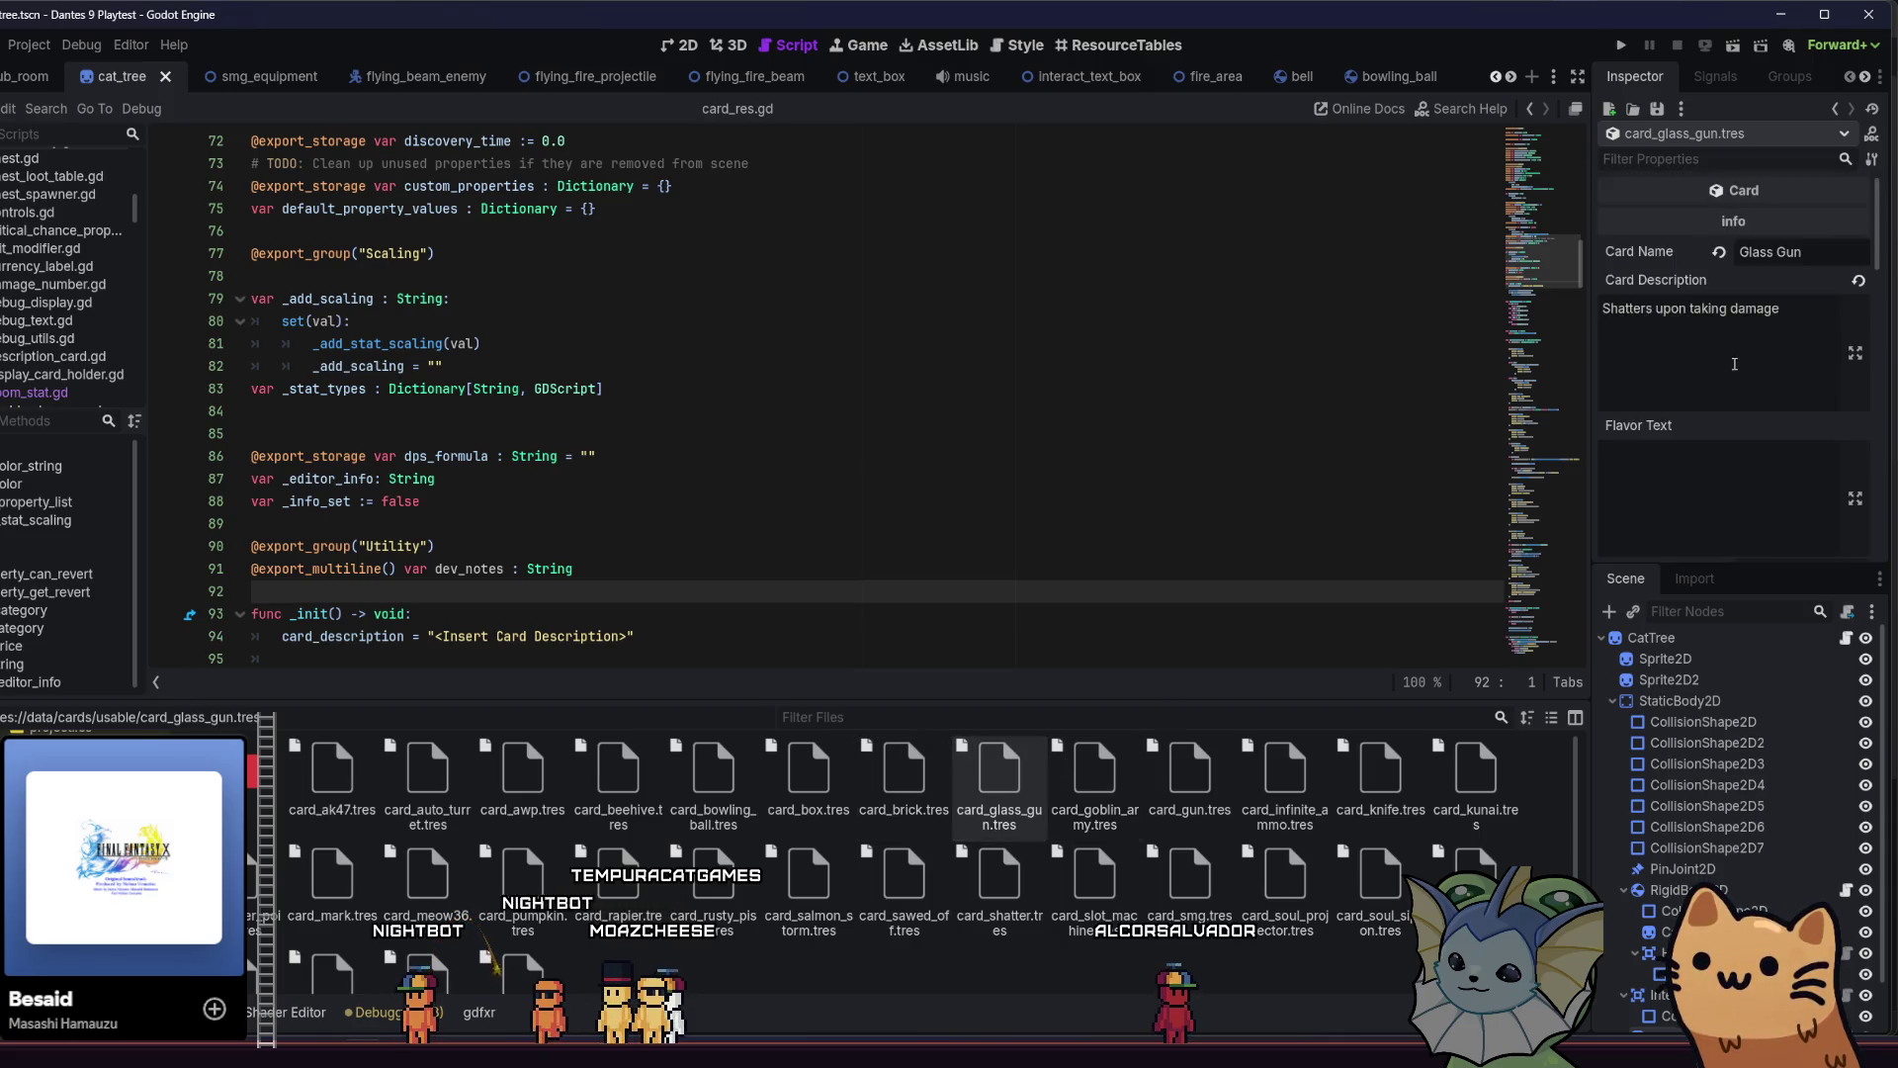
scroll(1732, 354, "down", 10)
scroll(1694, 372, "down", 10)
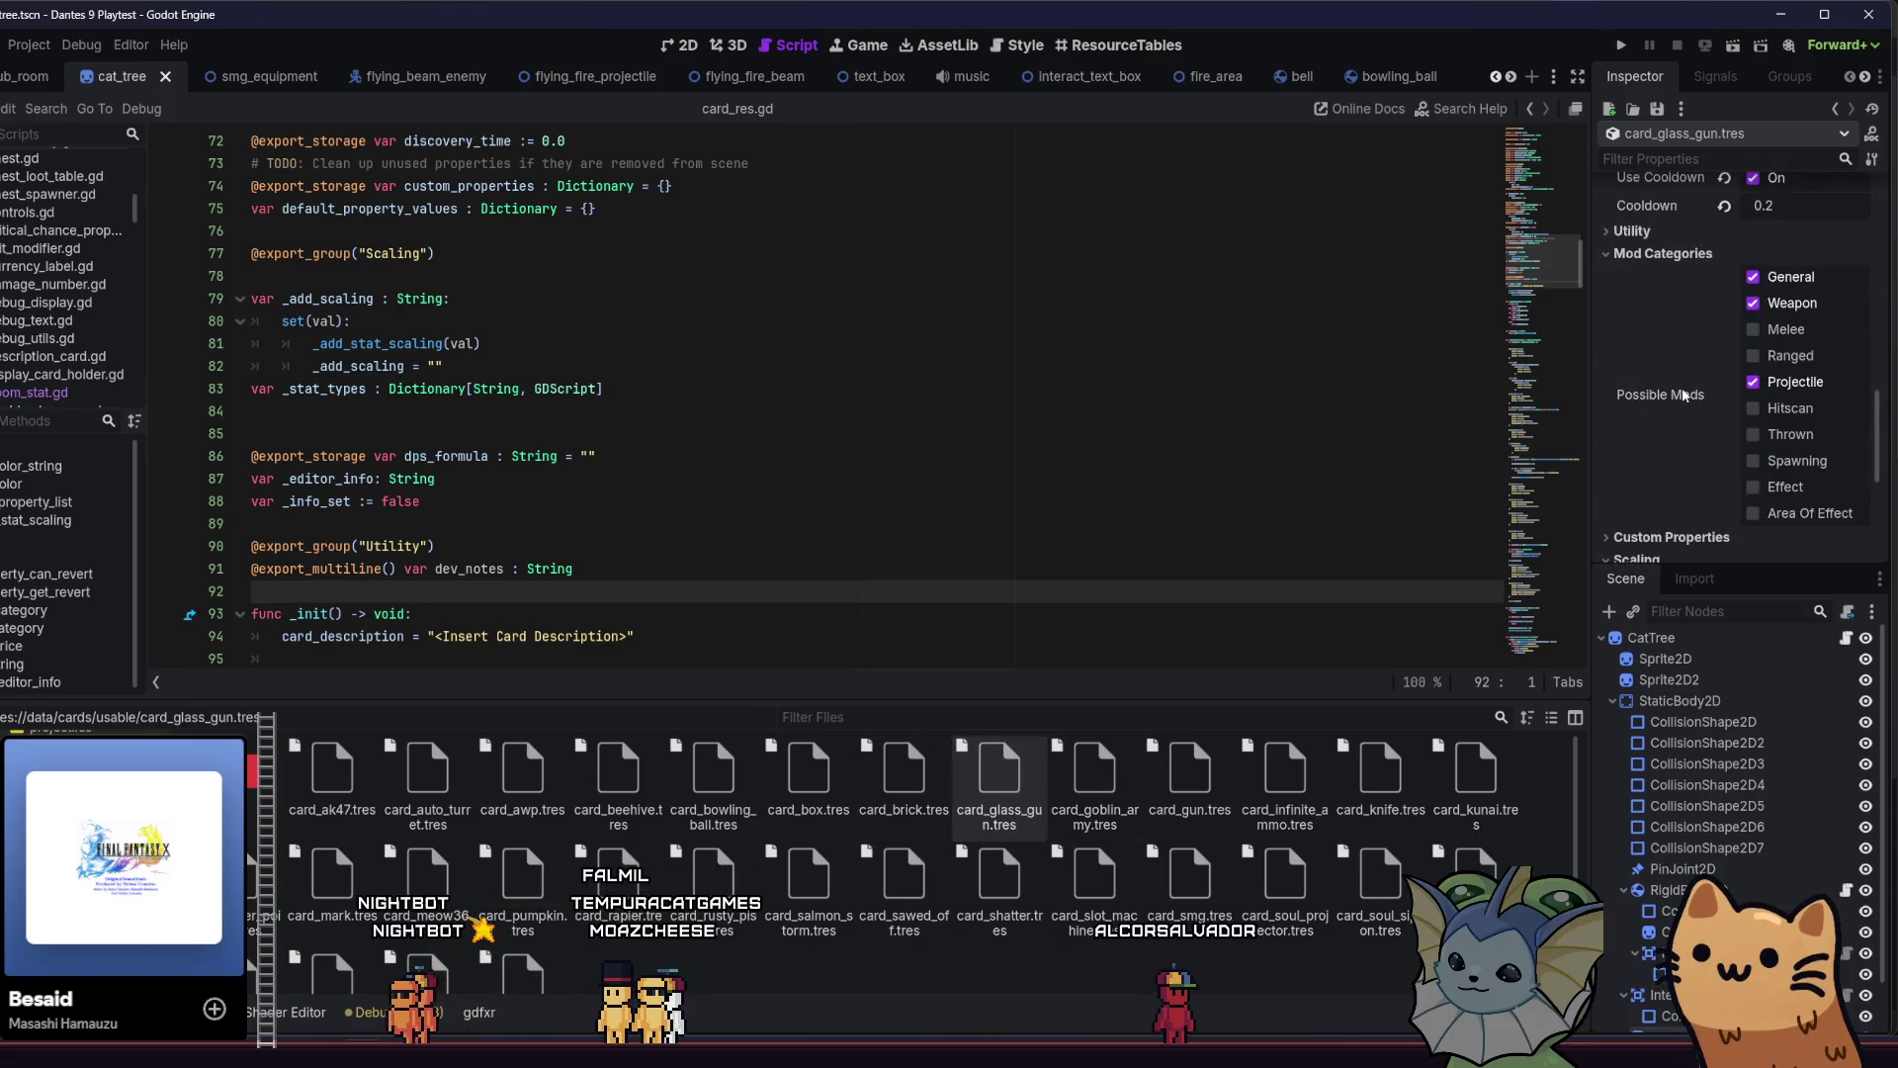
scroll(1670, 410, "down", 3)
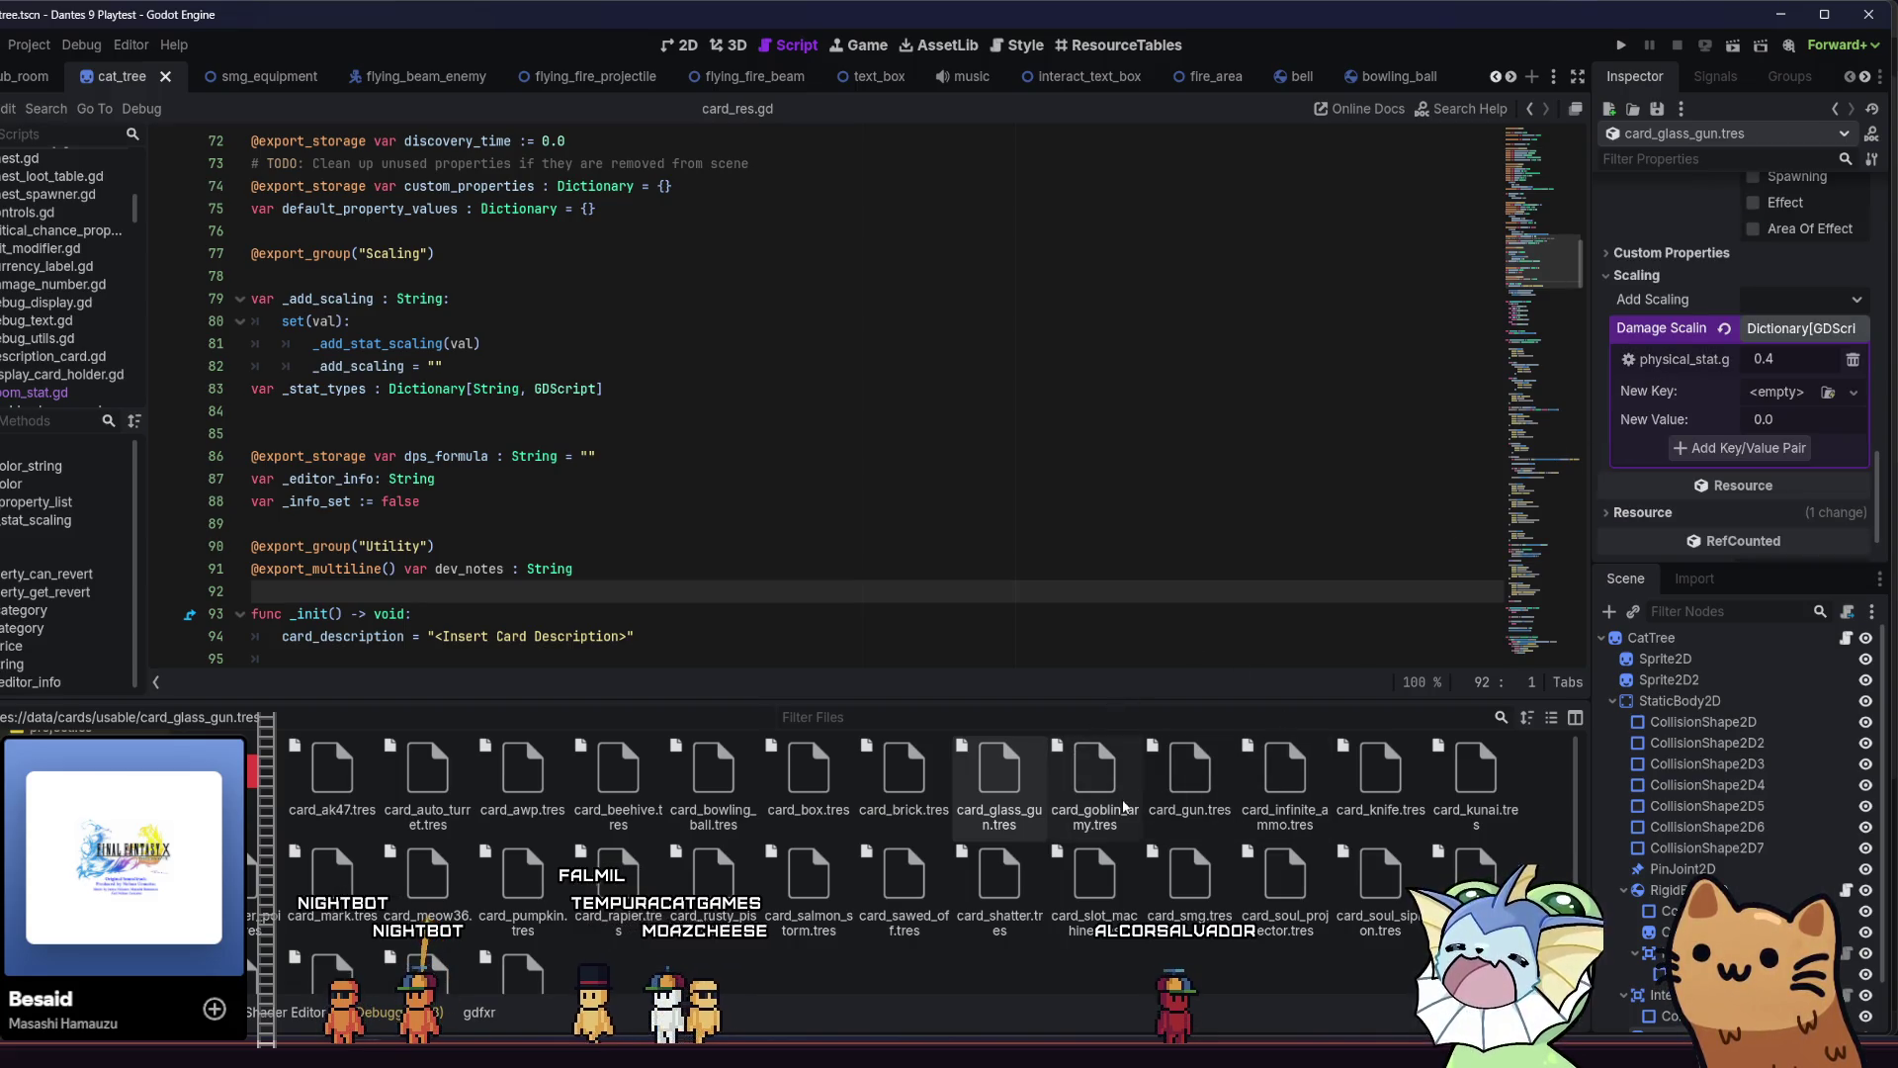
left_click(1124, 806)
scroll(1646, 449, "down", 15)
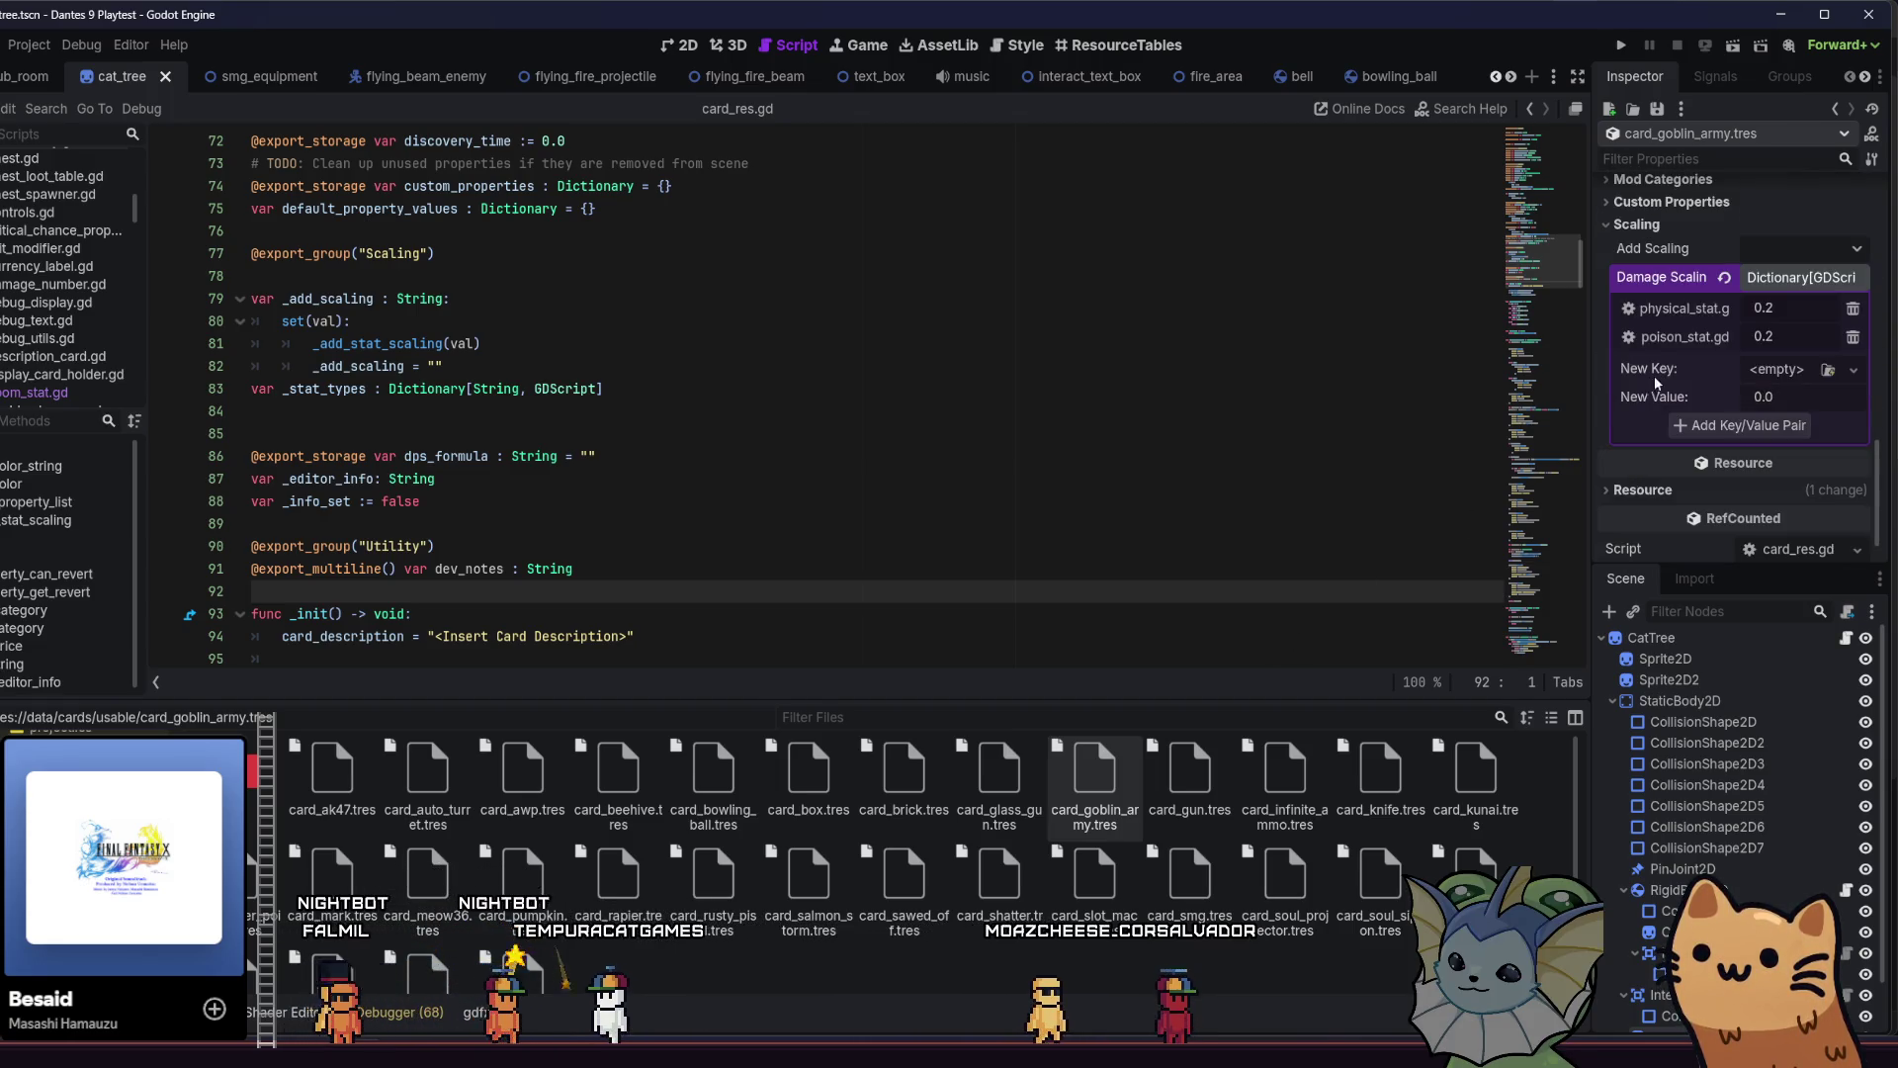
left_click(1189, 777)
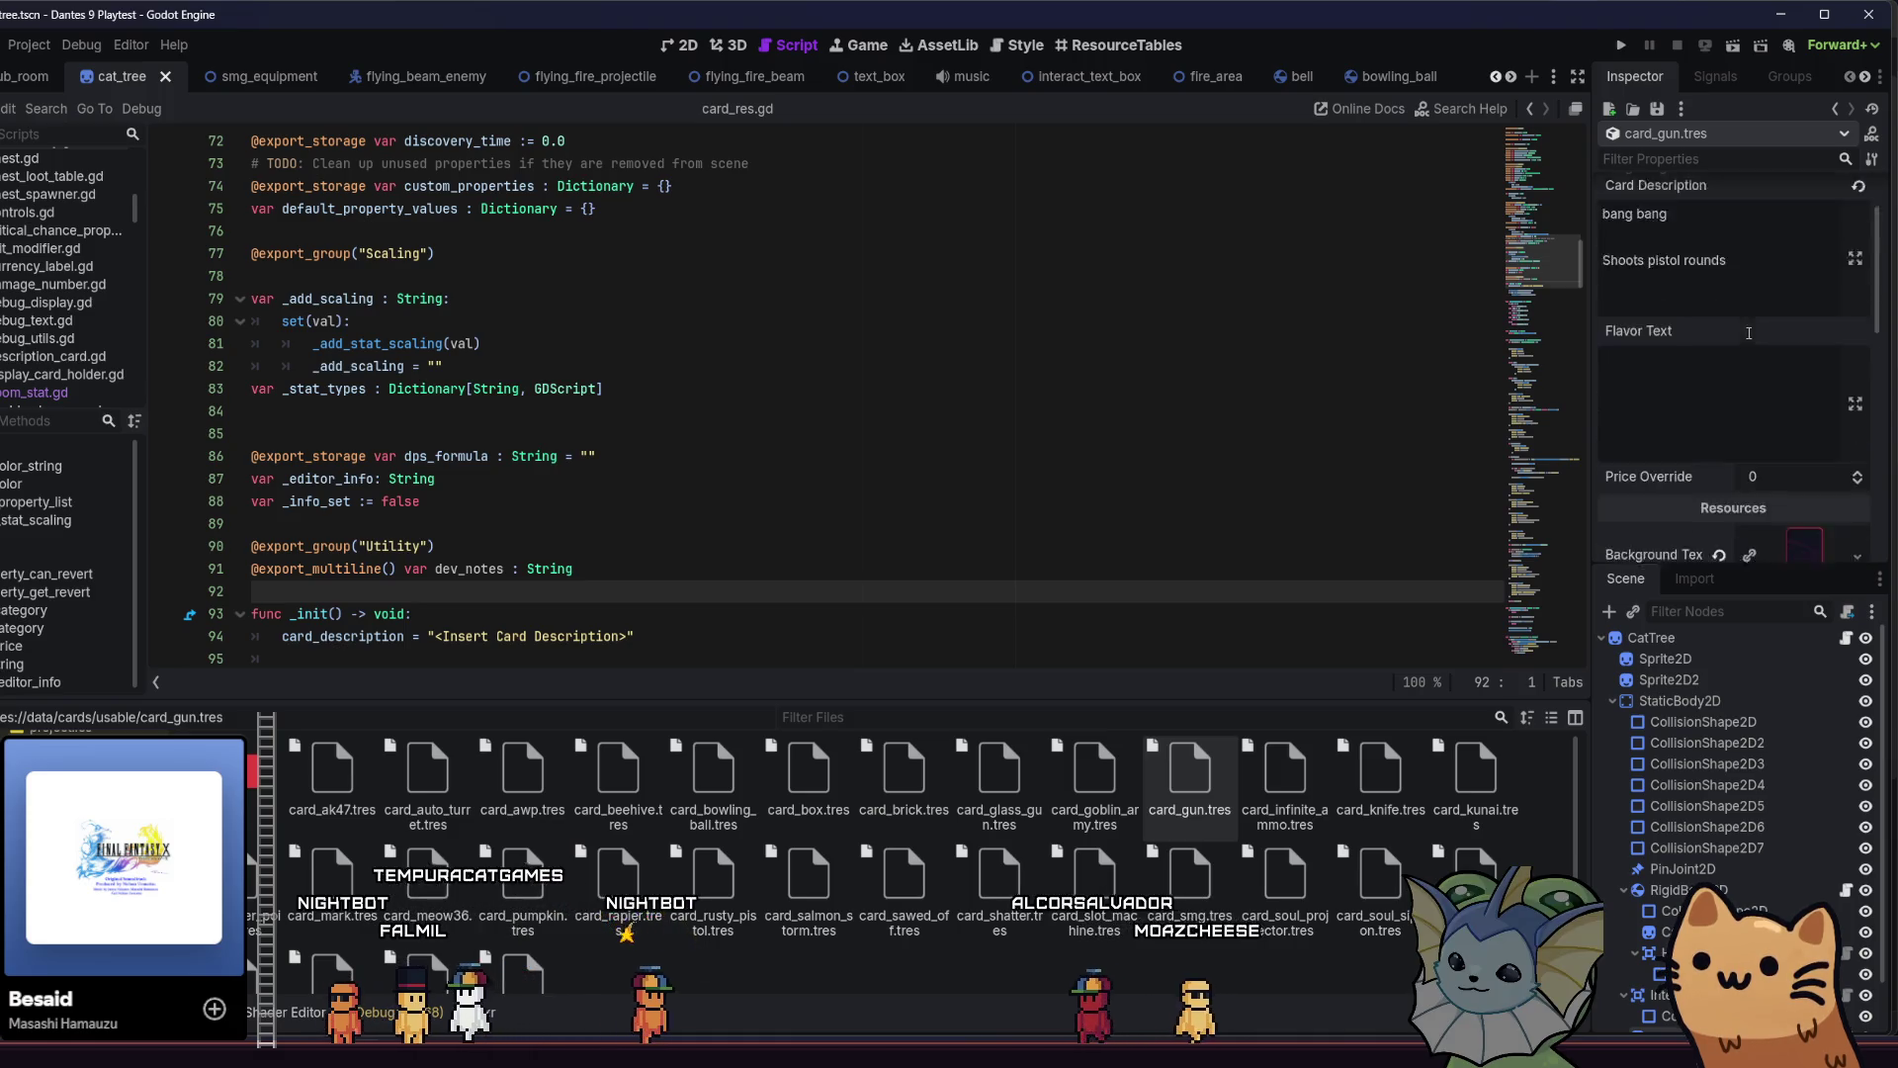
scroll(1748, 333, "down", 15)
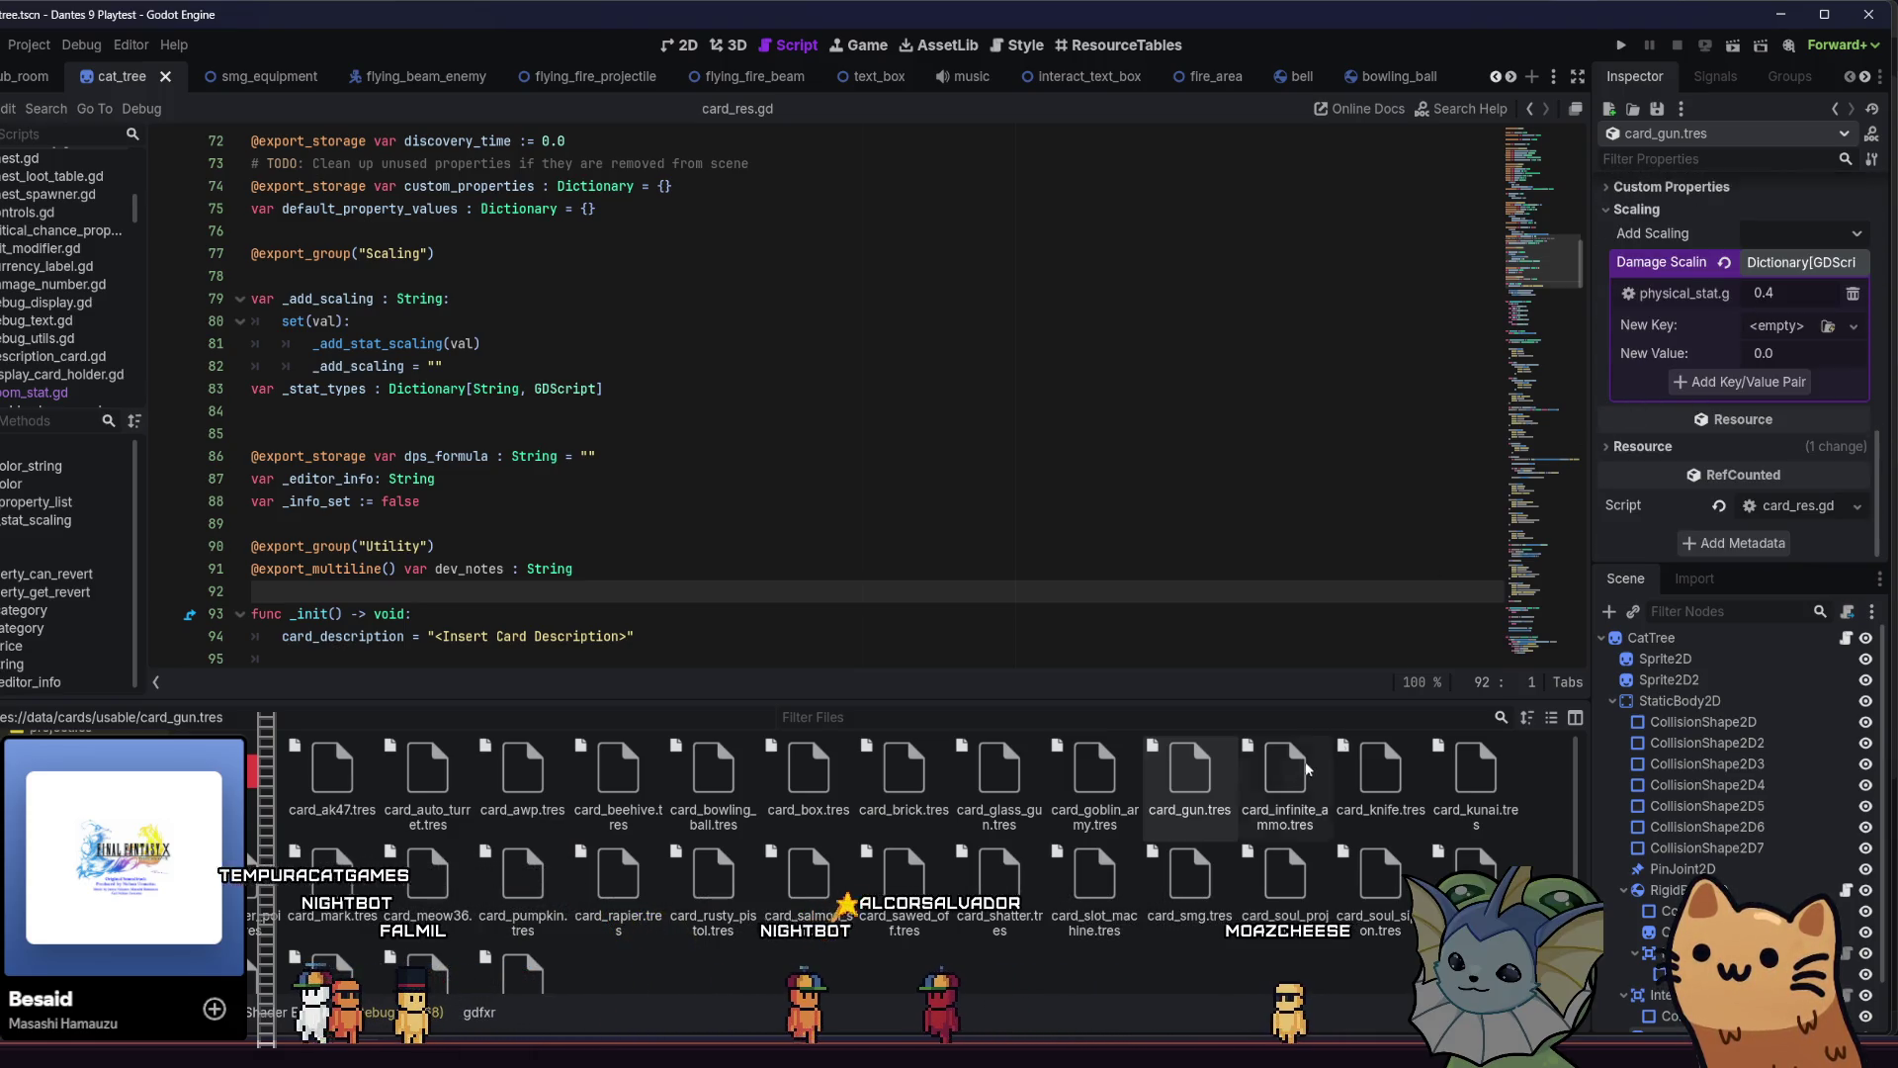
left_click(1285, 771)
scroll(1683, 372, "down", 5)
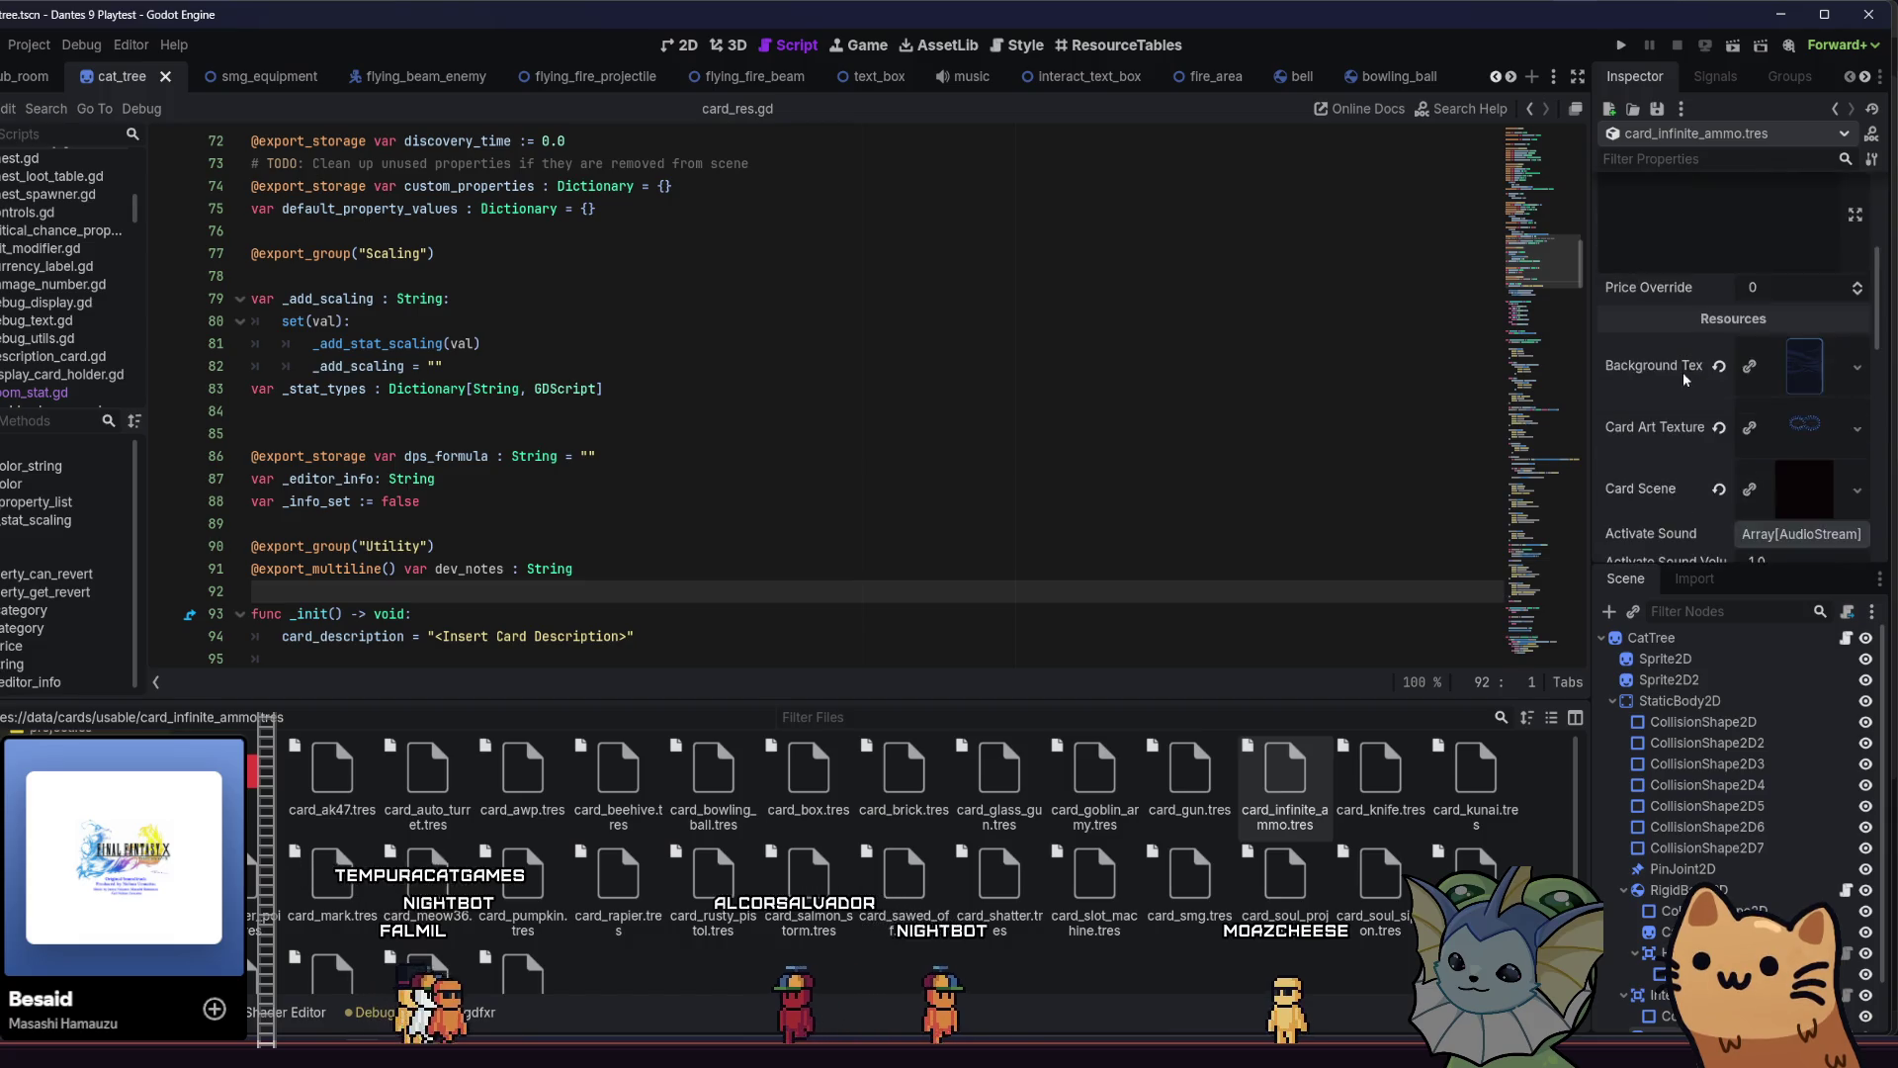
scroll(1681, 376, "down", 10)
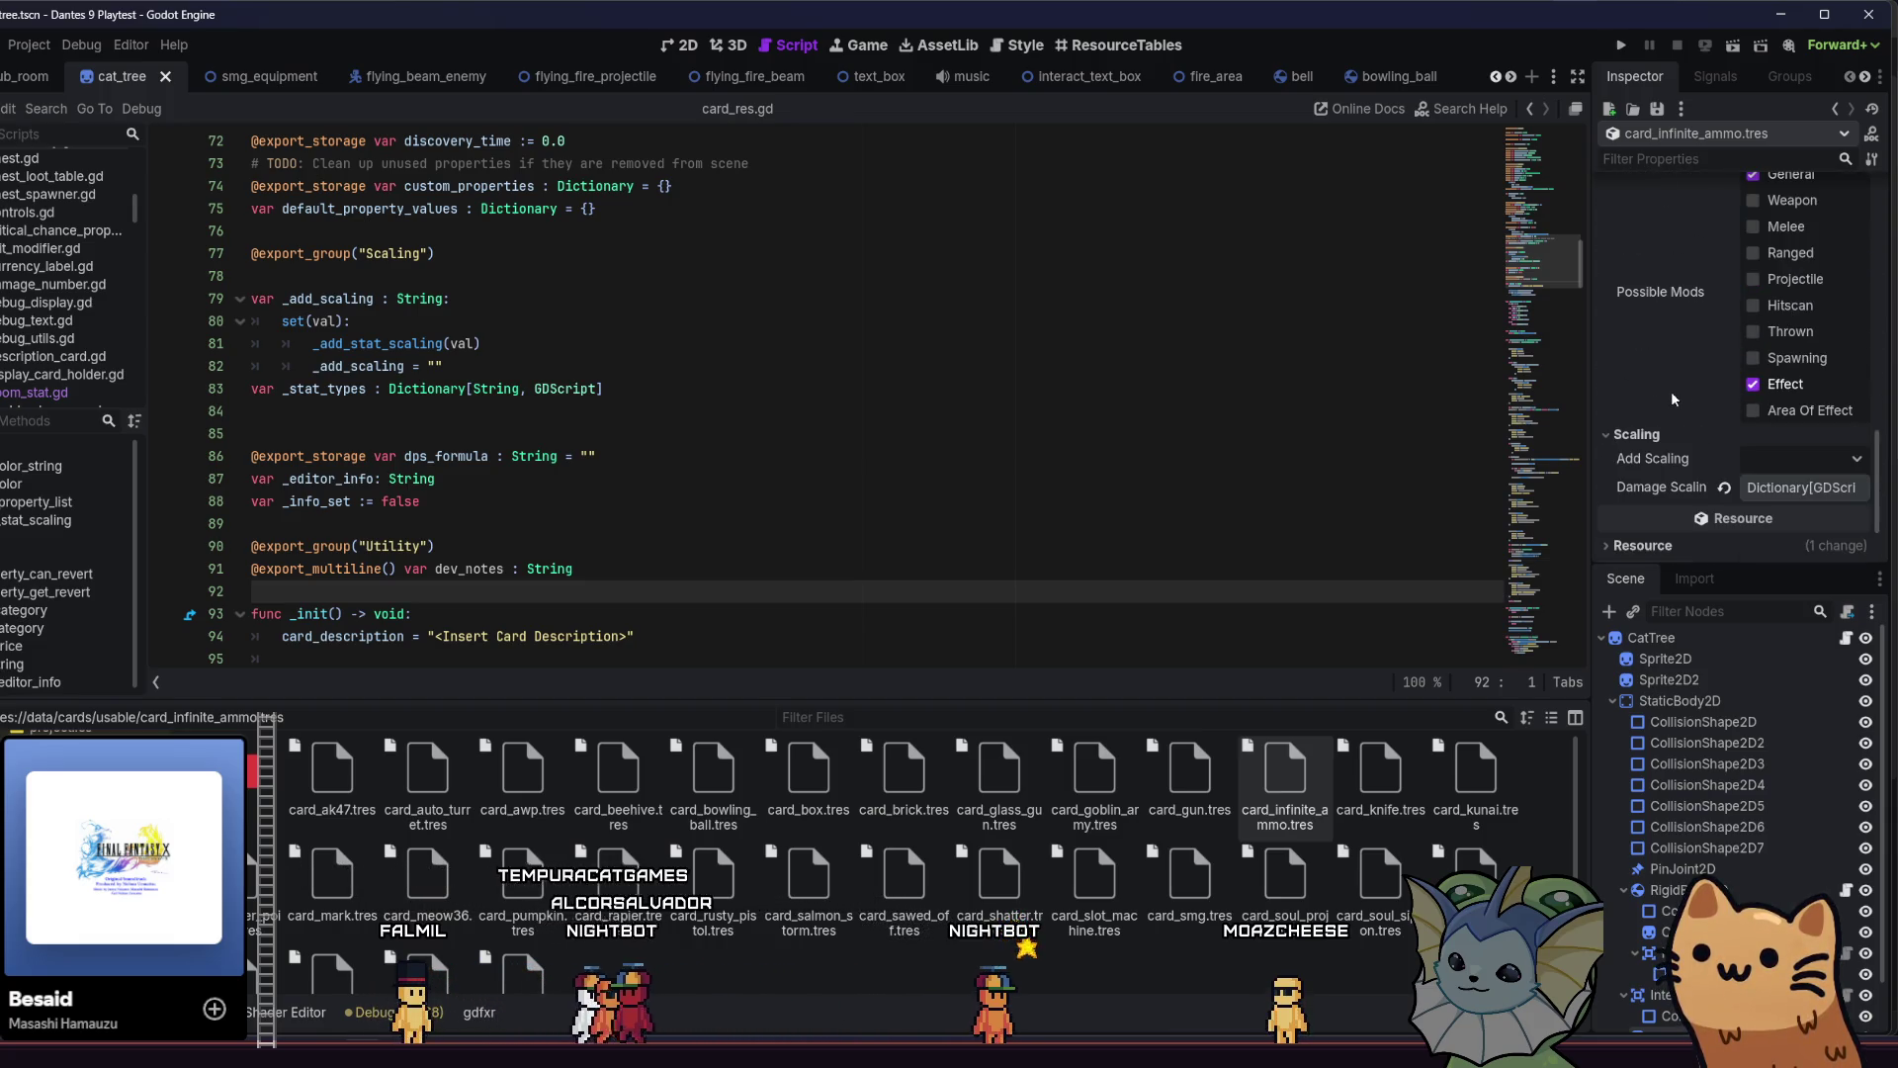
left_click(1763, 494)
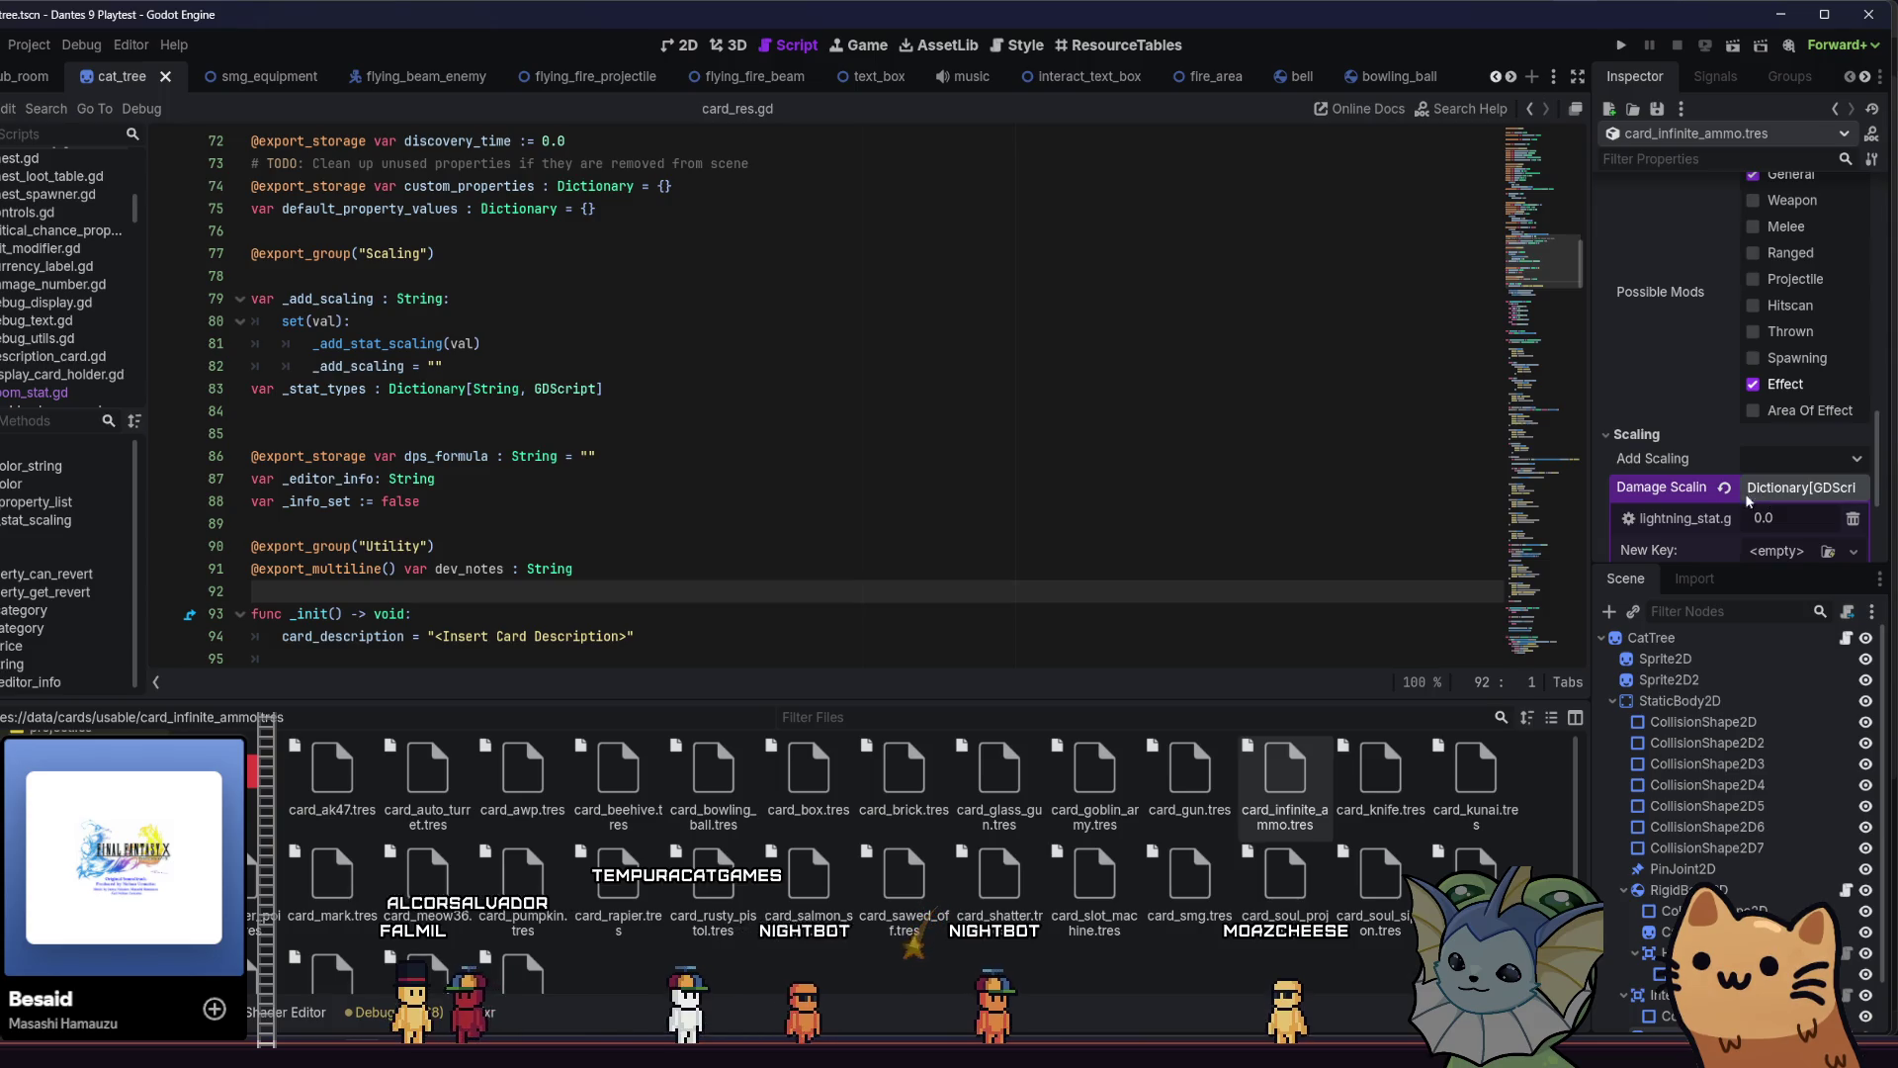
Step: Check the Knife card's physical damage scaling, then load the Kunai card
left_click(1389, 780)
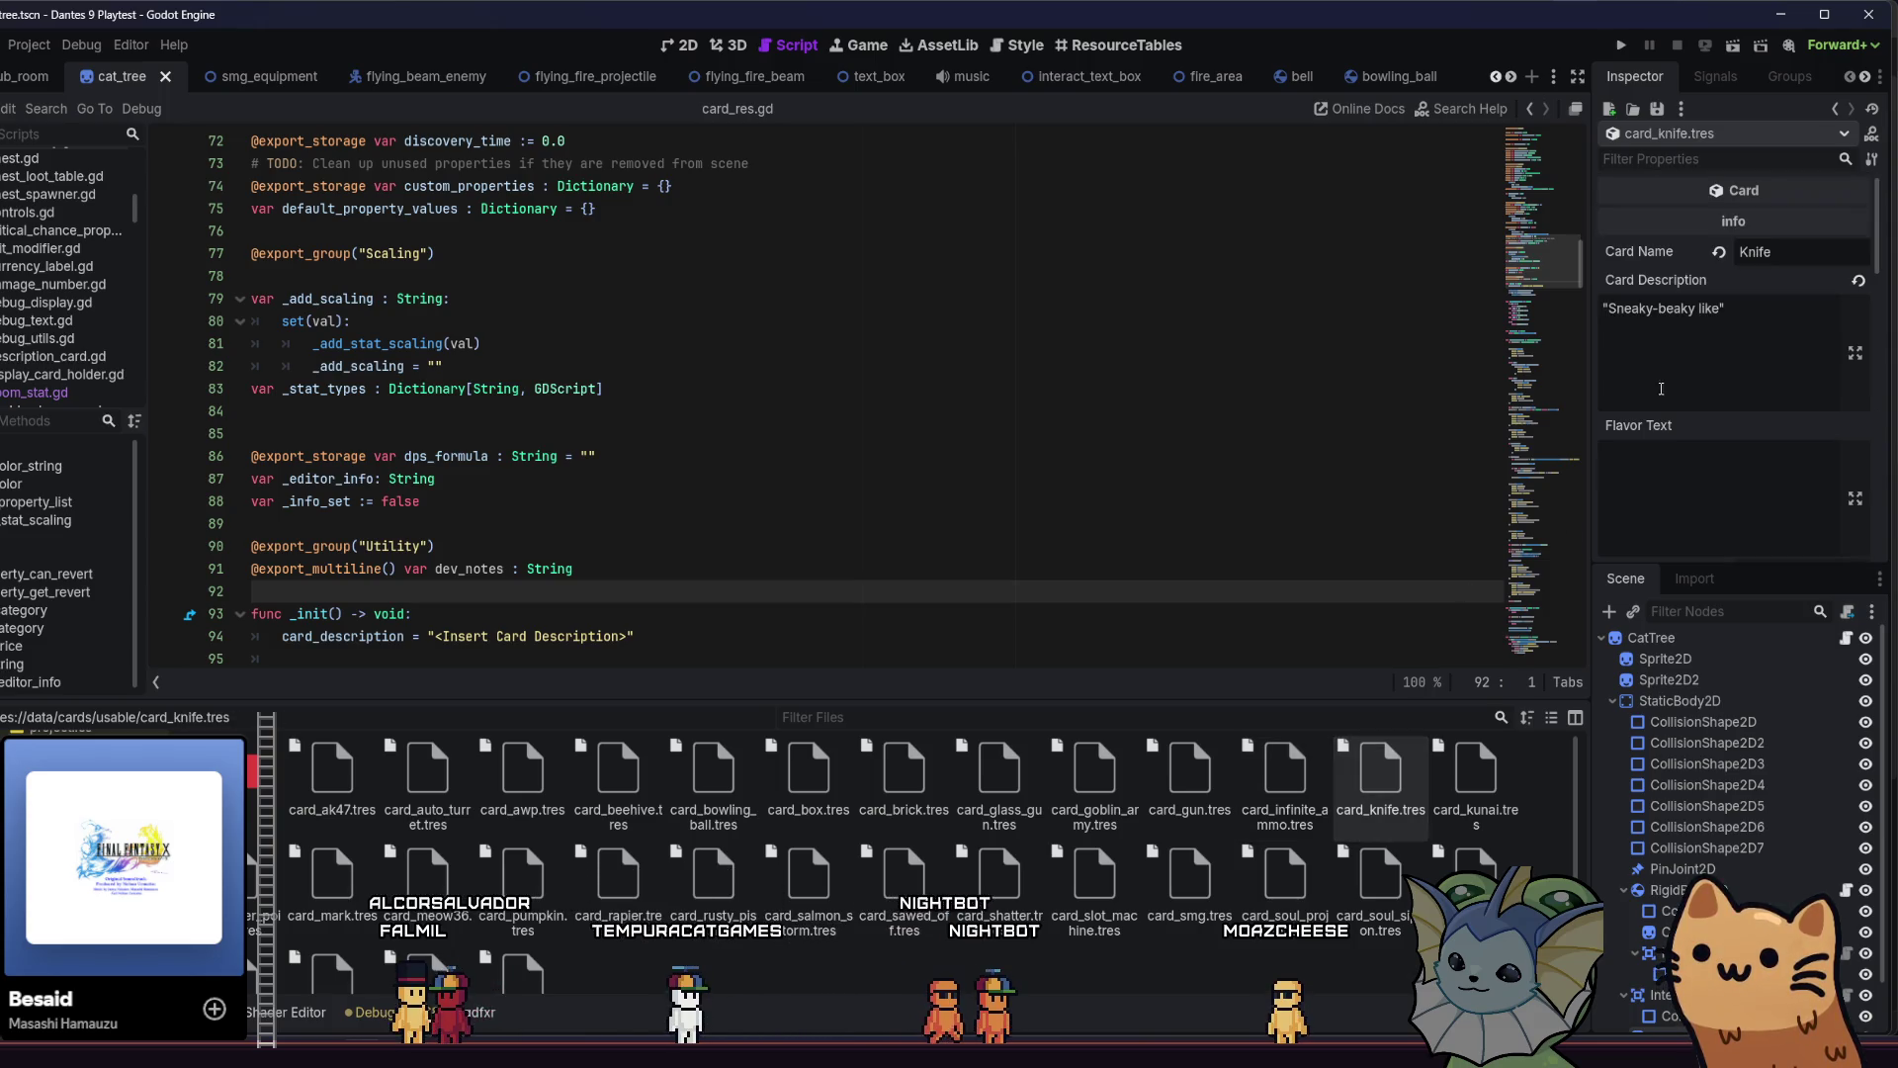
scroll(1671, 390, "down", 10)
scroll(1678, 396, "down", 3)
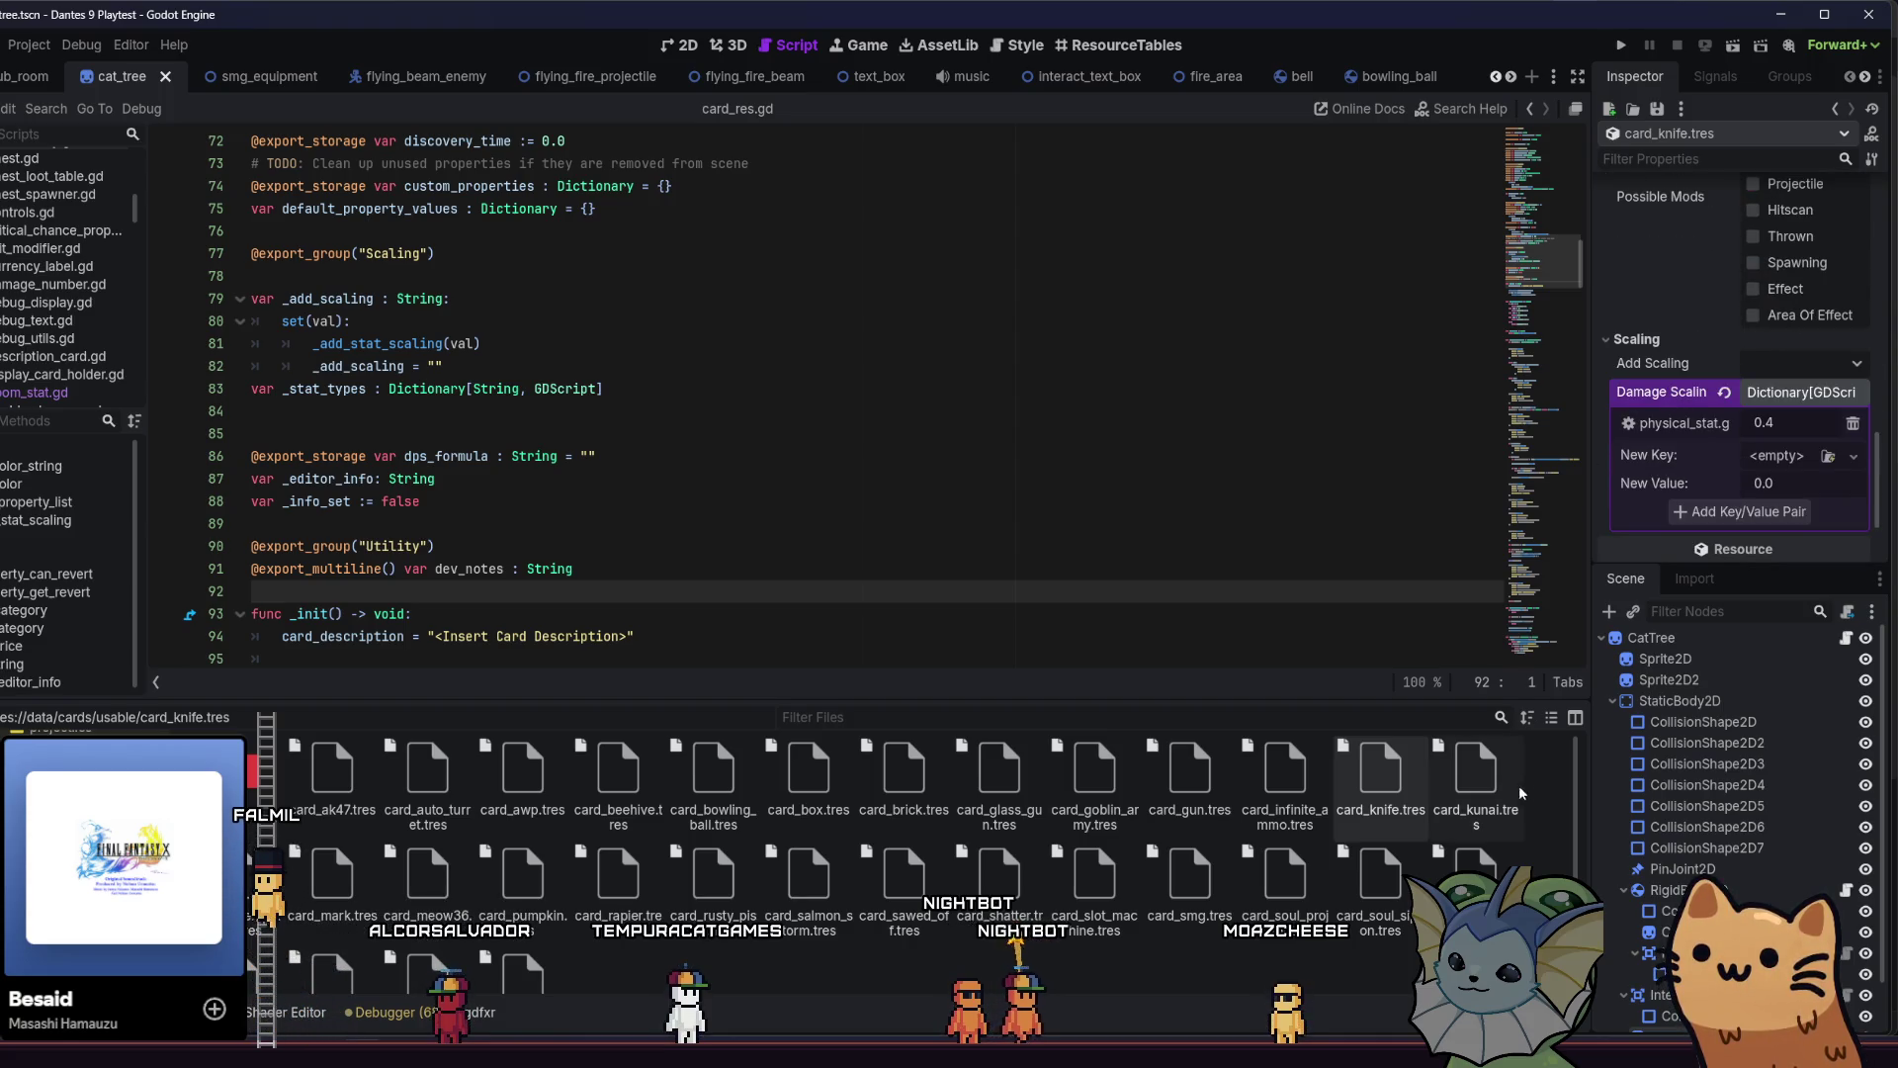
left_click(1478, 776)
scroll(1685, 376, "down", 5)
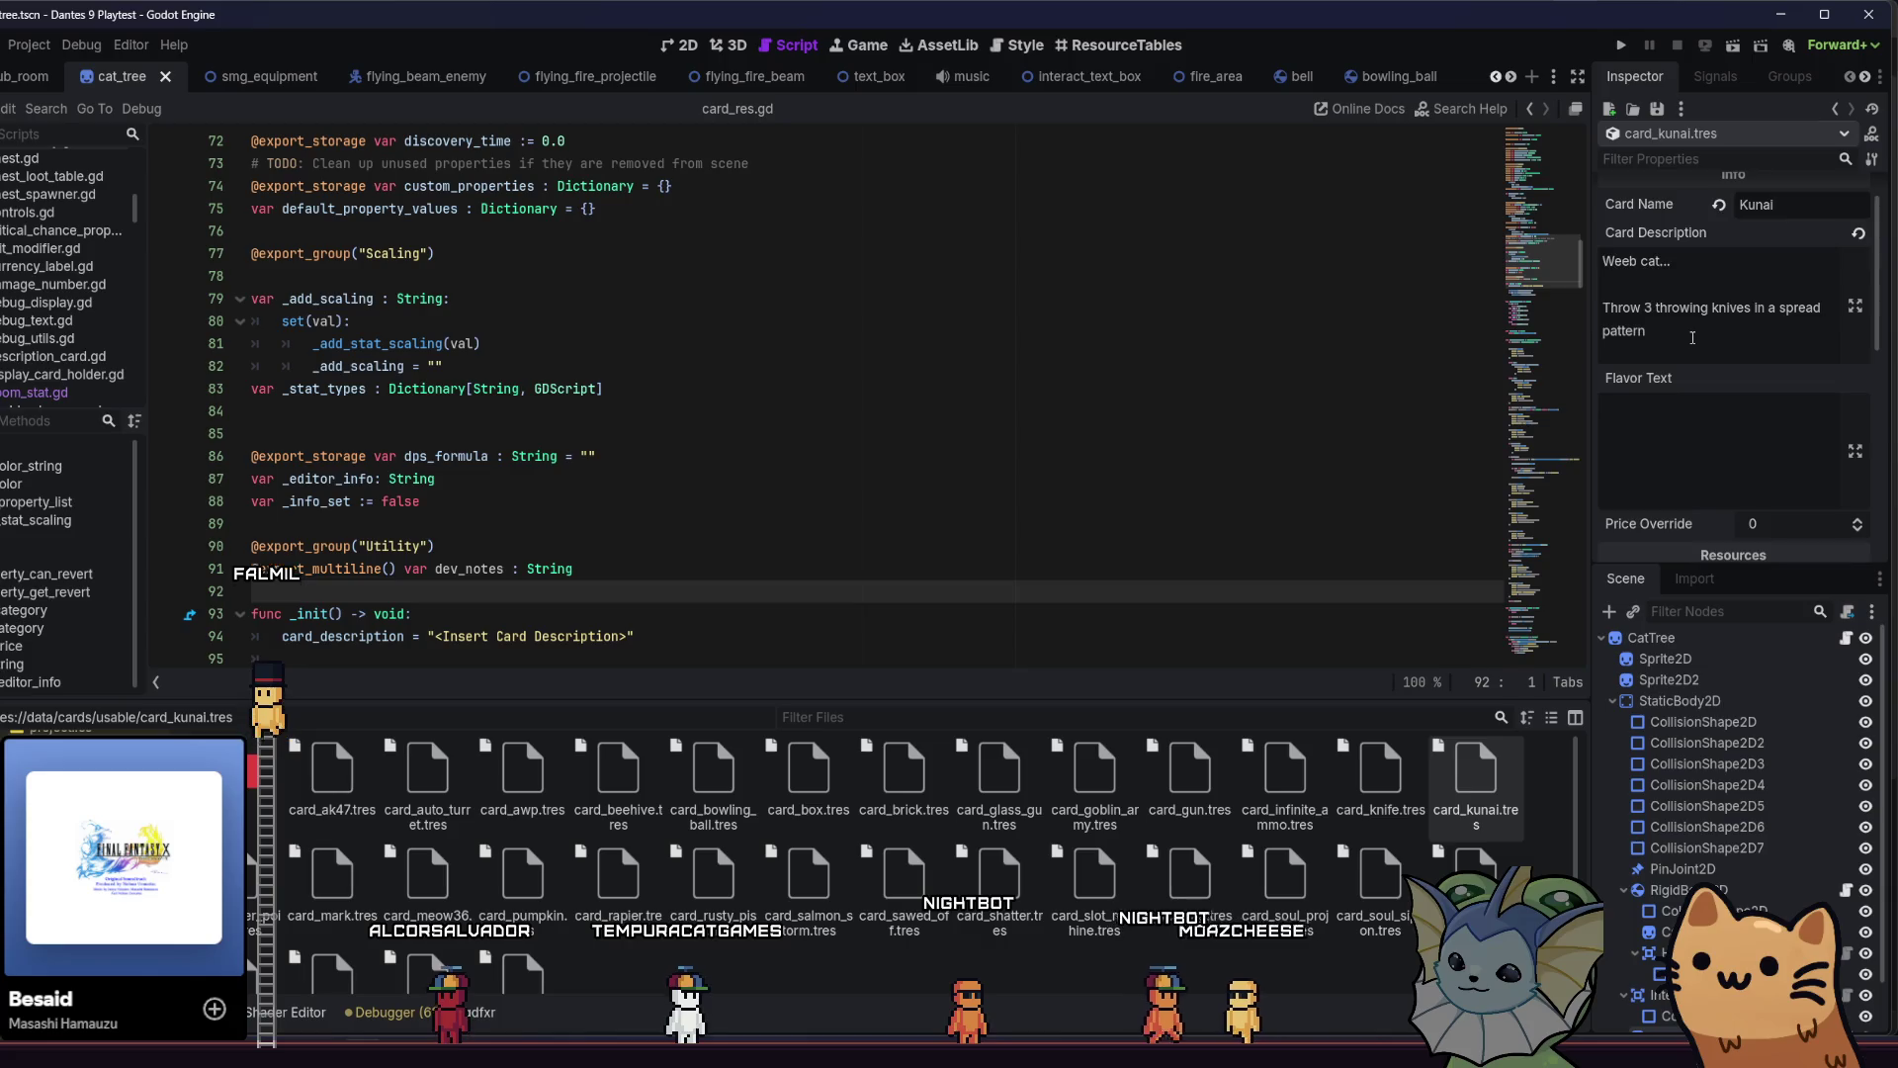
scroll(1686, 356, "down", 3)
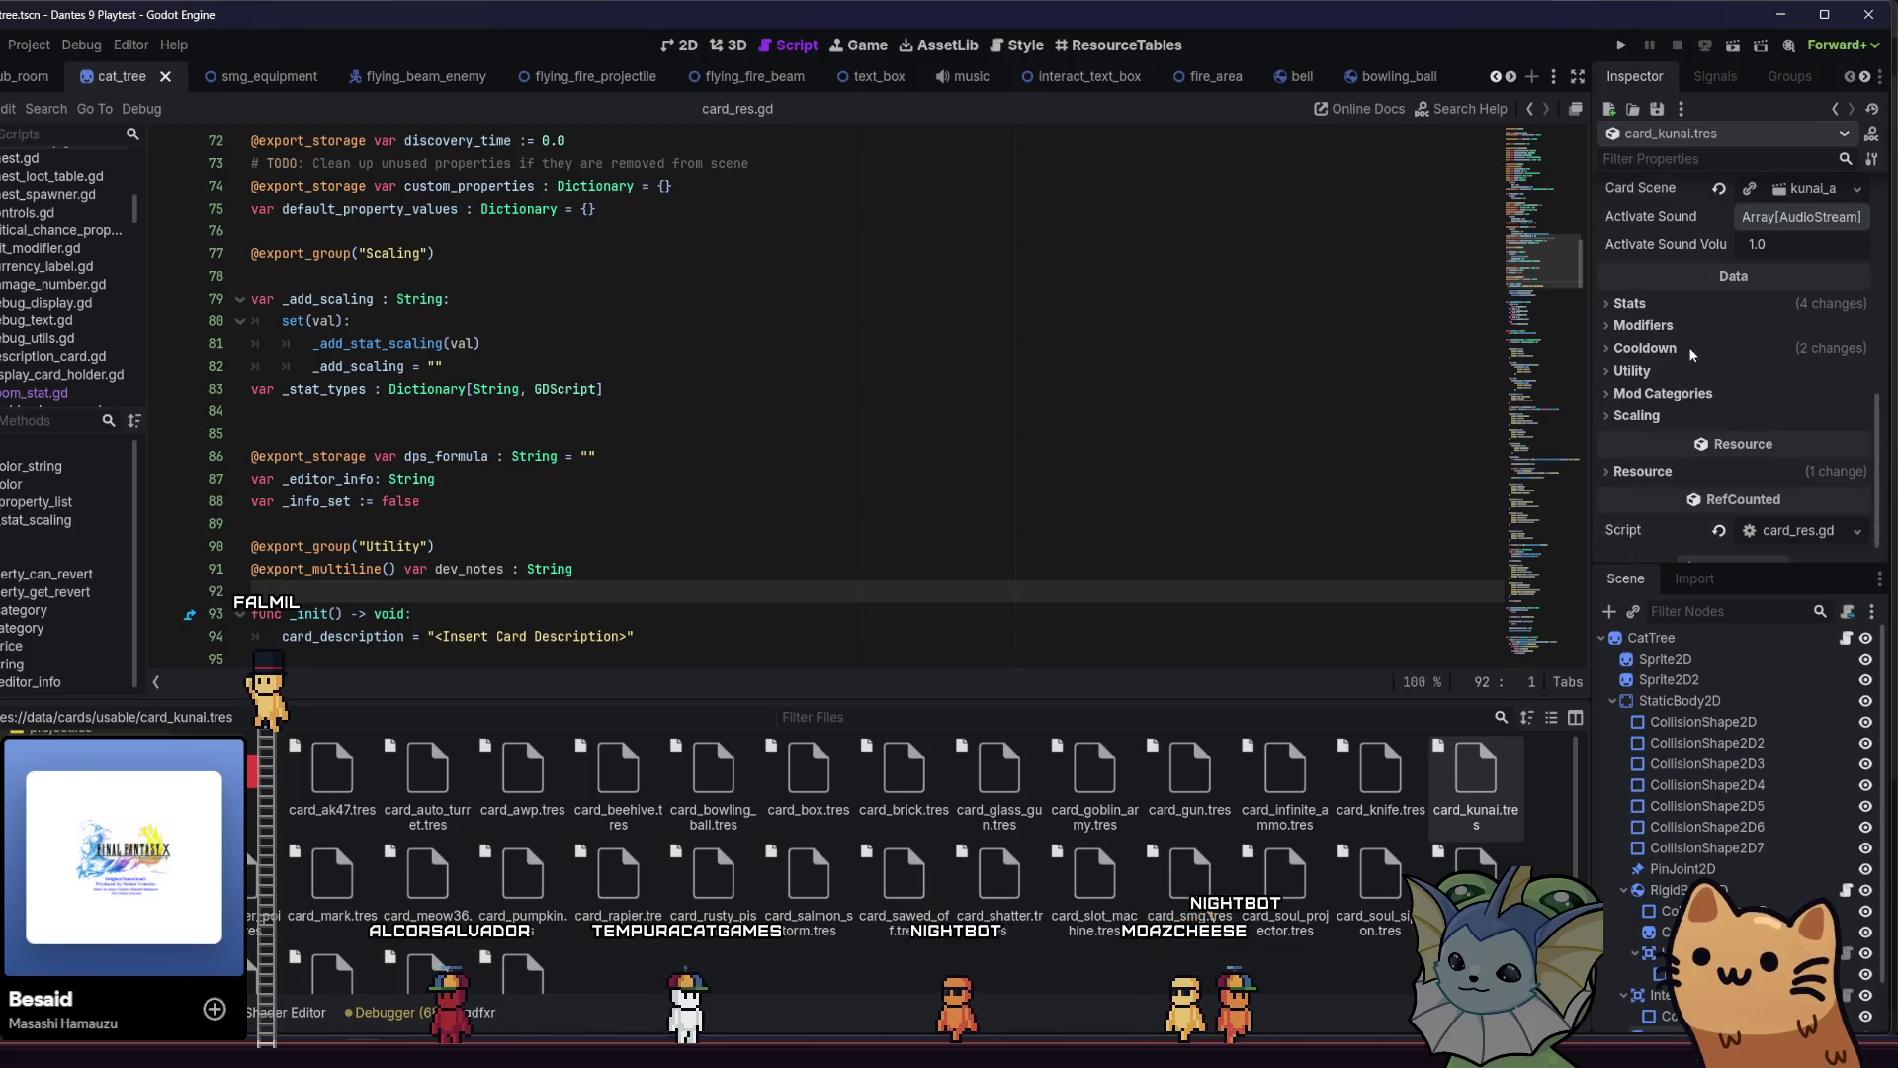
Step: Set the Kunai card's base Damage to 0
left_click(1632, 303)
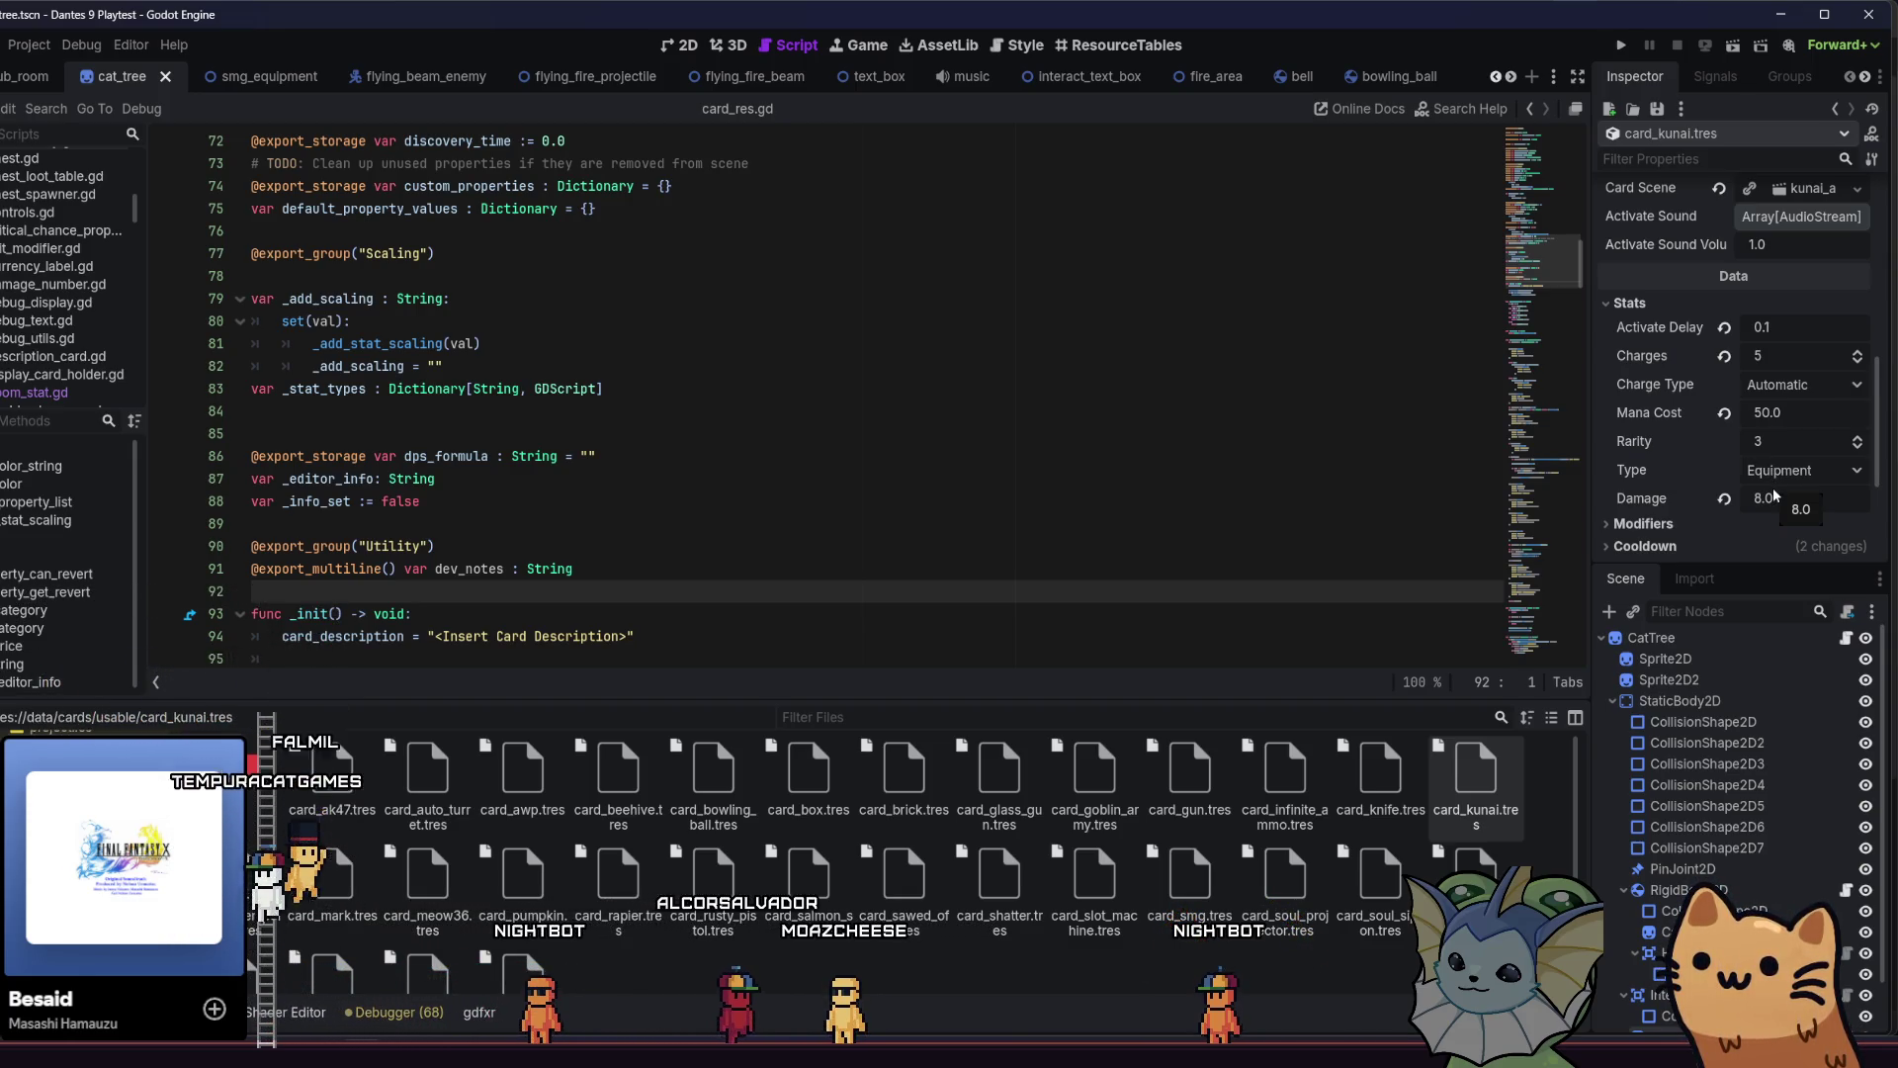
left_click(1805, 498)
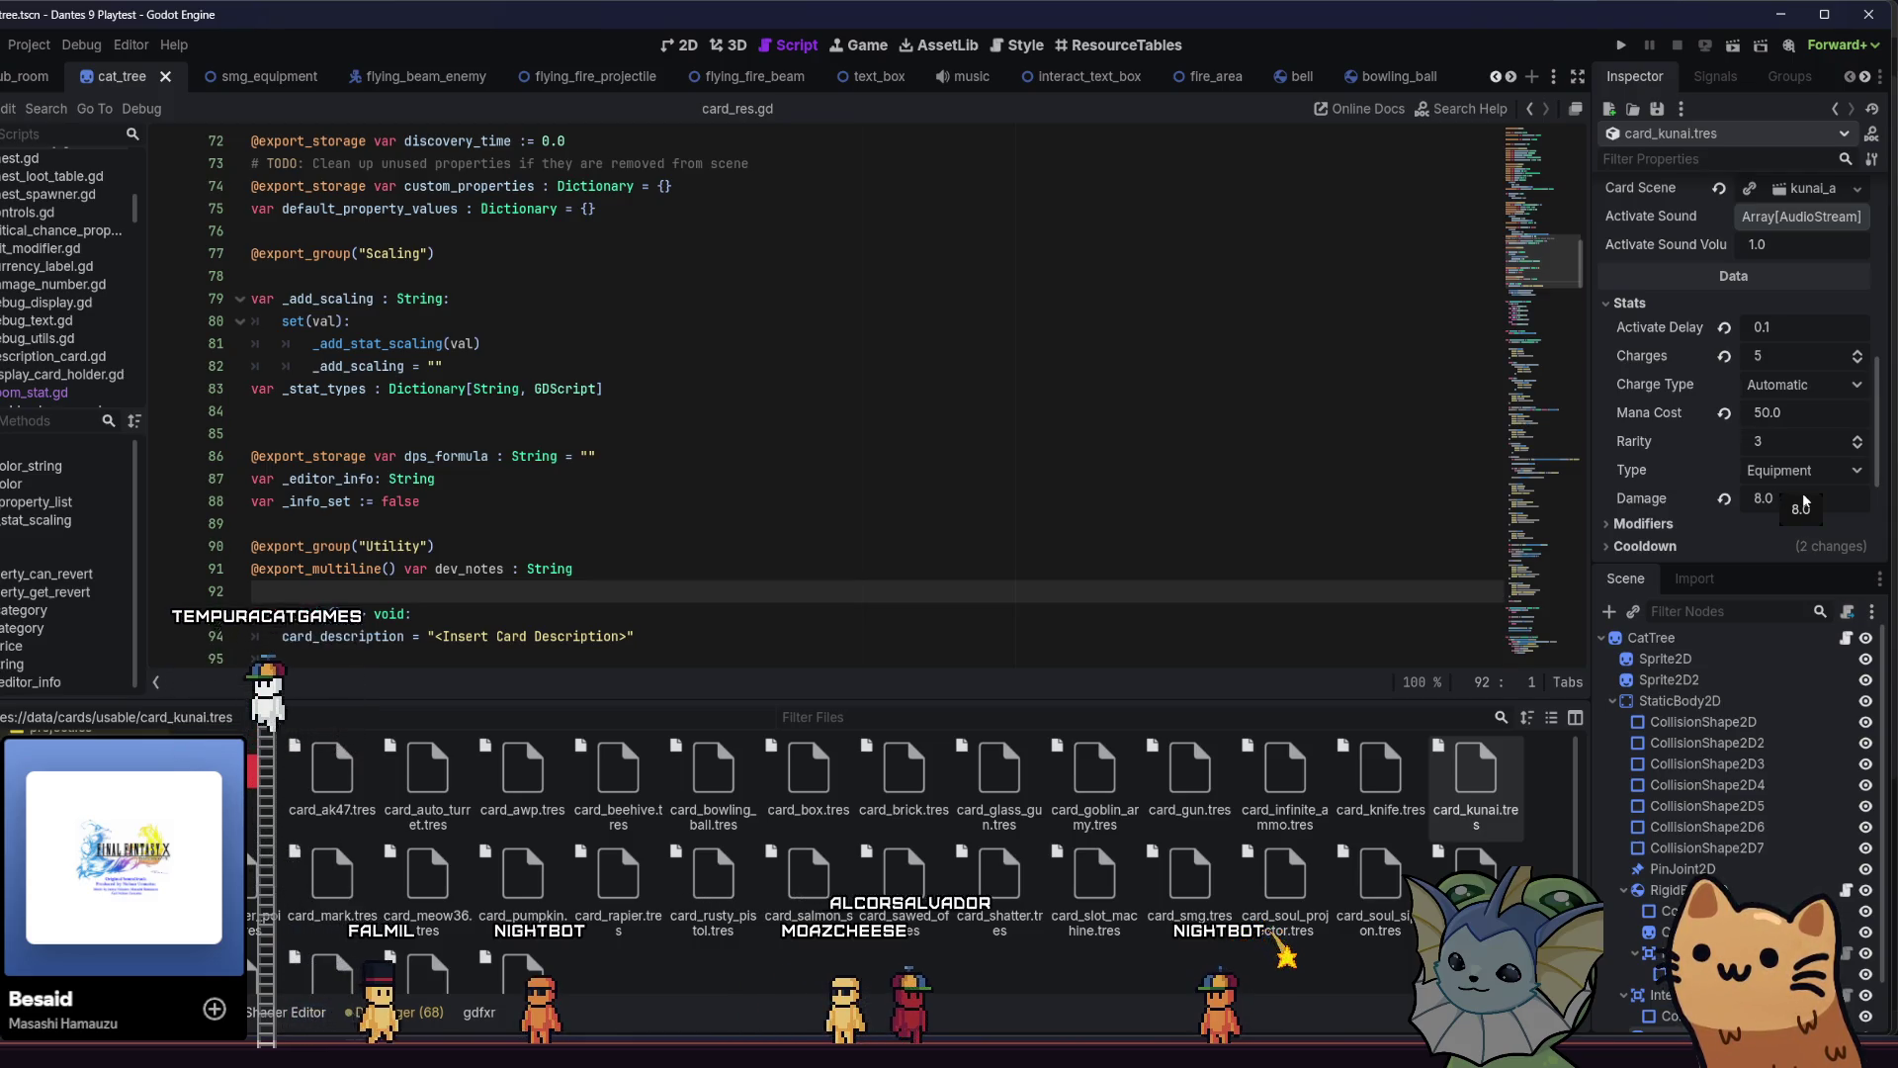
type("0")
key("Return")
Step: Add LightningStat damage scaling of 0.32 (8/25.0) to Kunai, then load the Laser Pointer card
scroll(1664, 460, "down", 2)
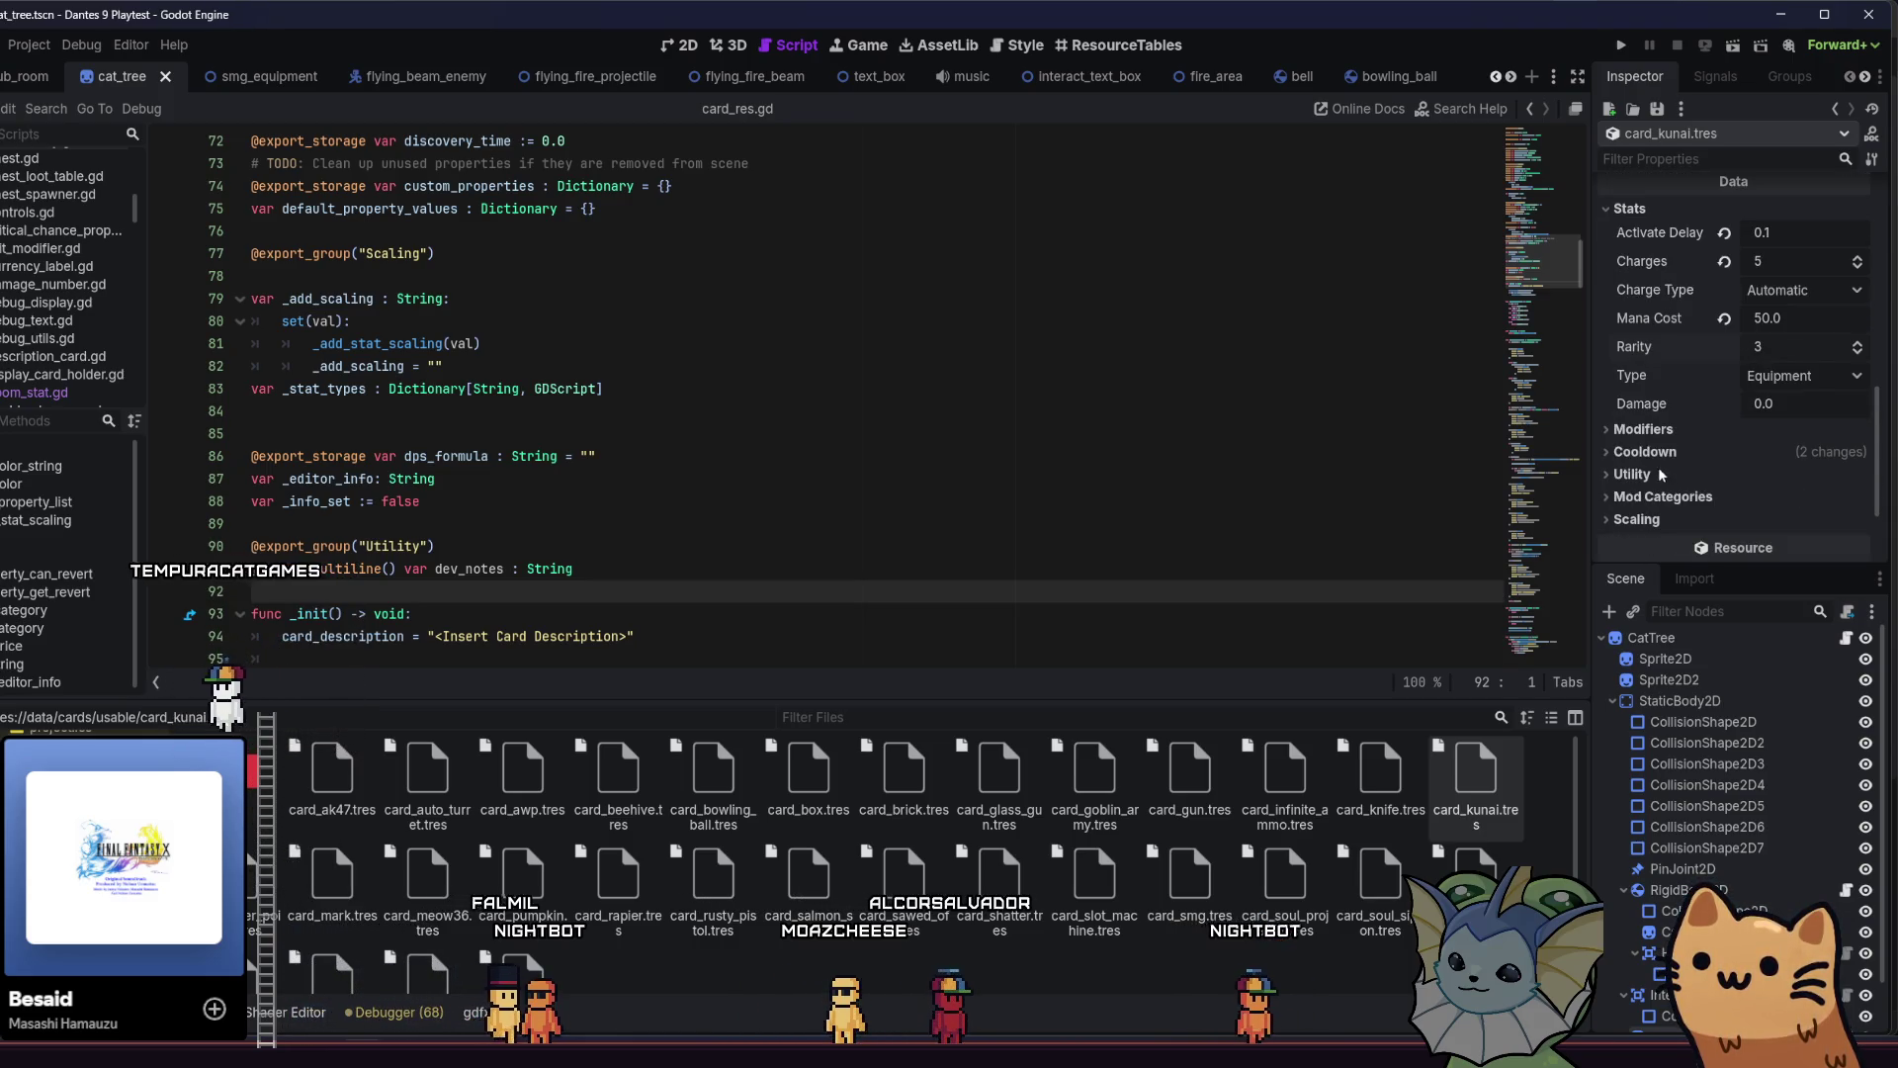
left_click(1641, 521)
scroll(1720, 495, "down", 2)
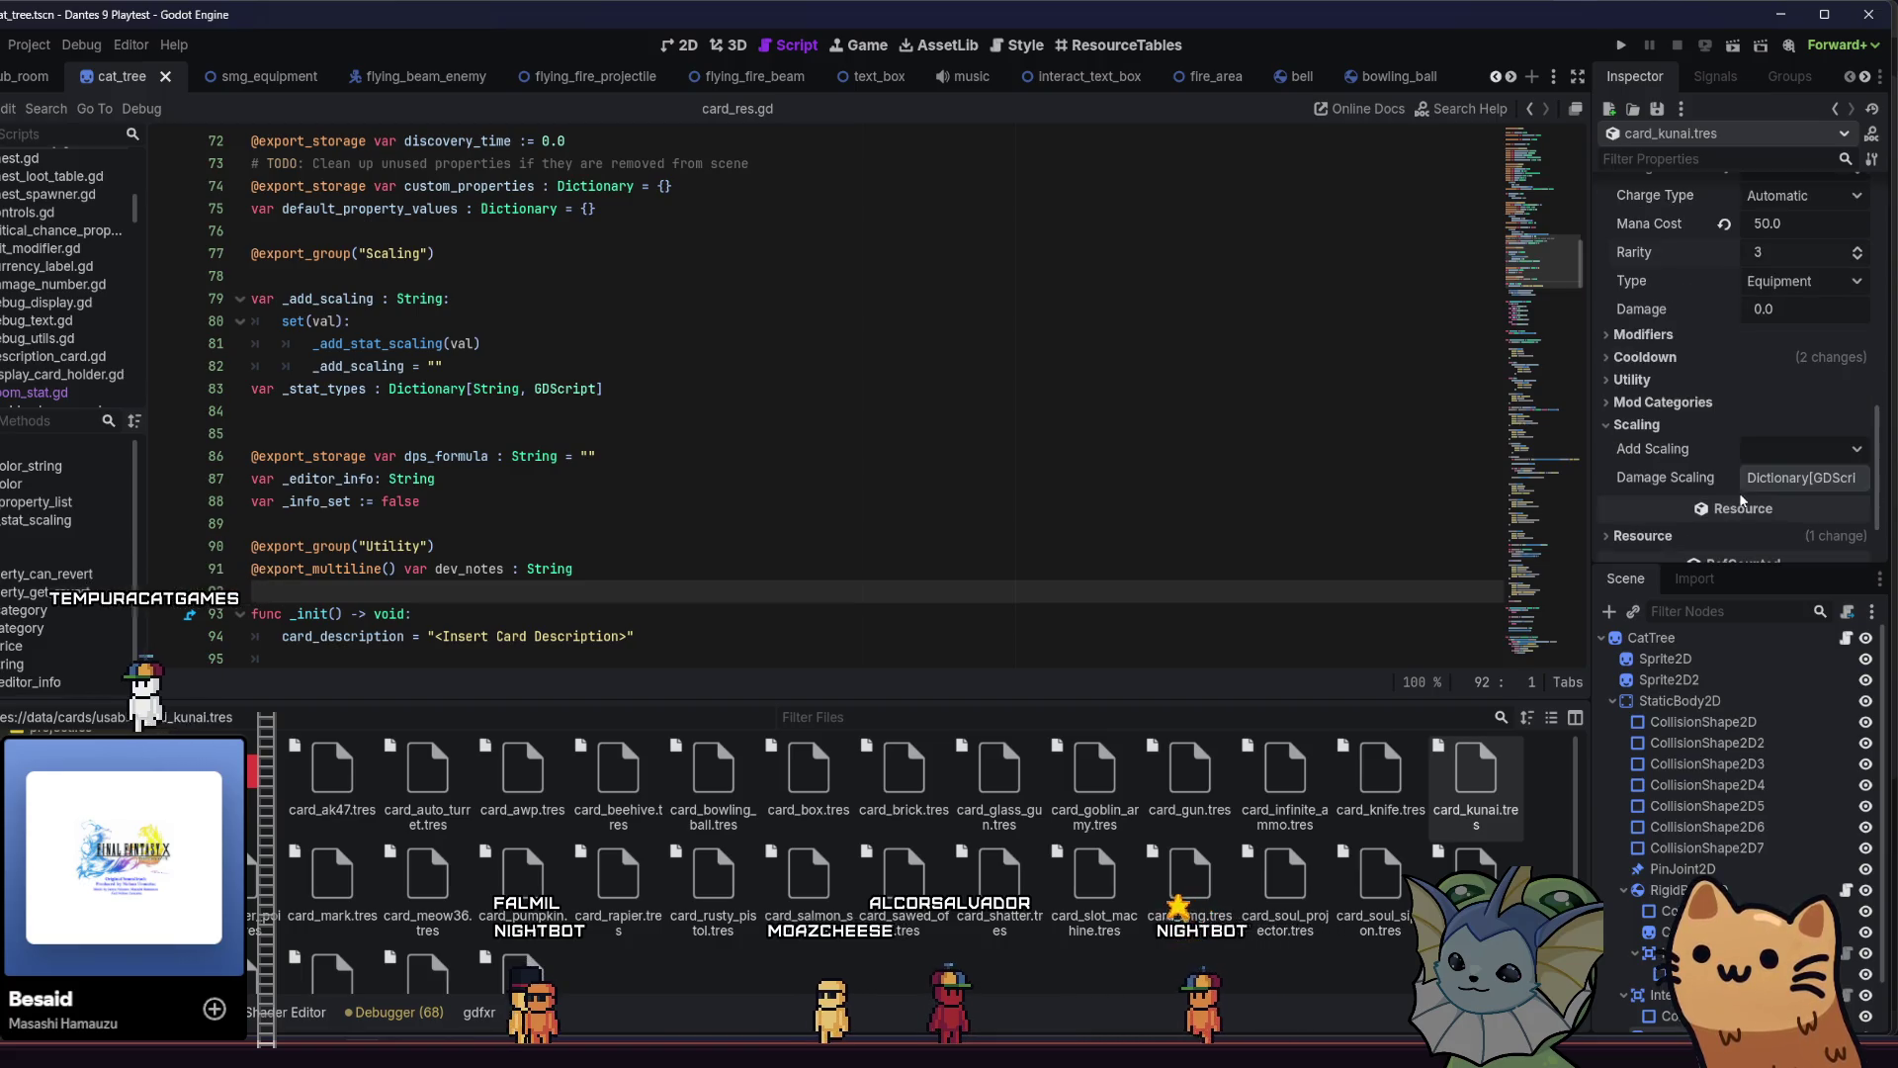
left_click(1772, 448)
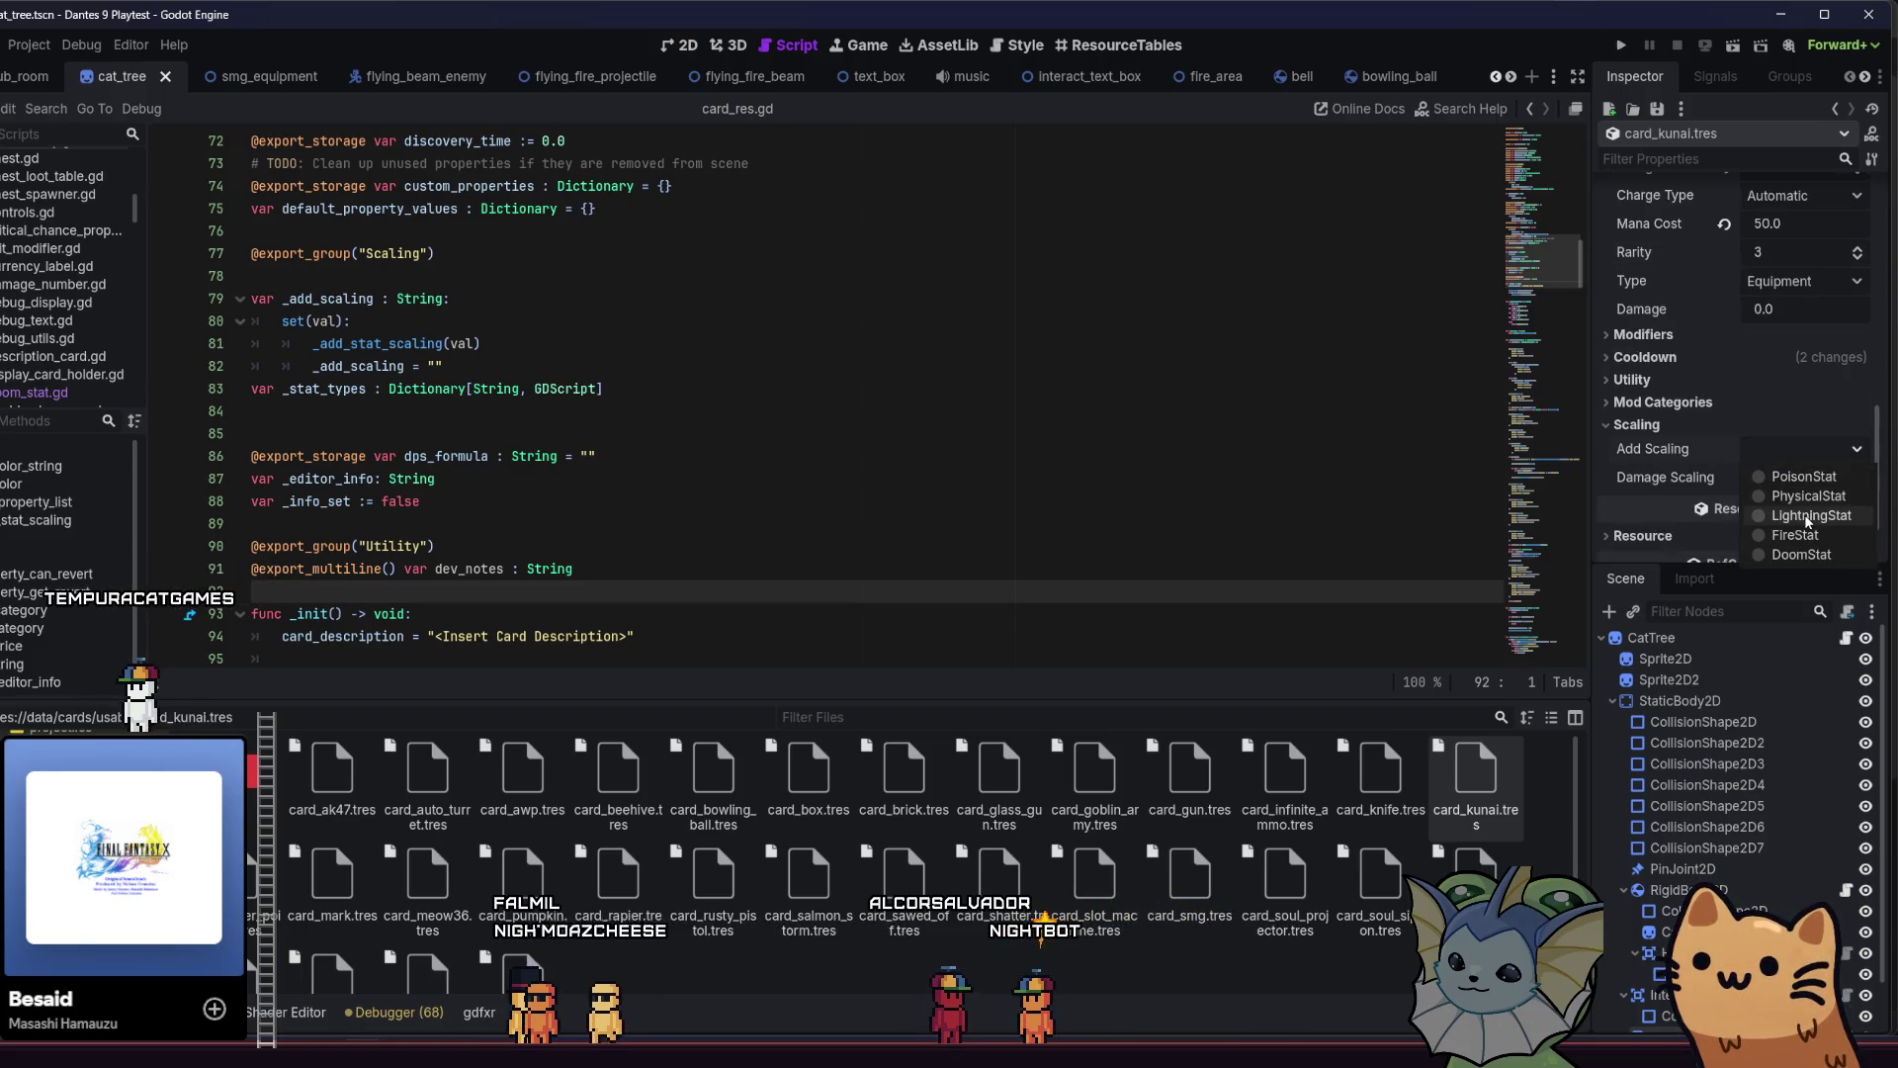
left_click(1795, 488)
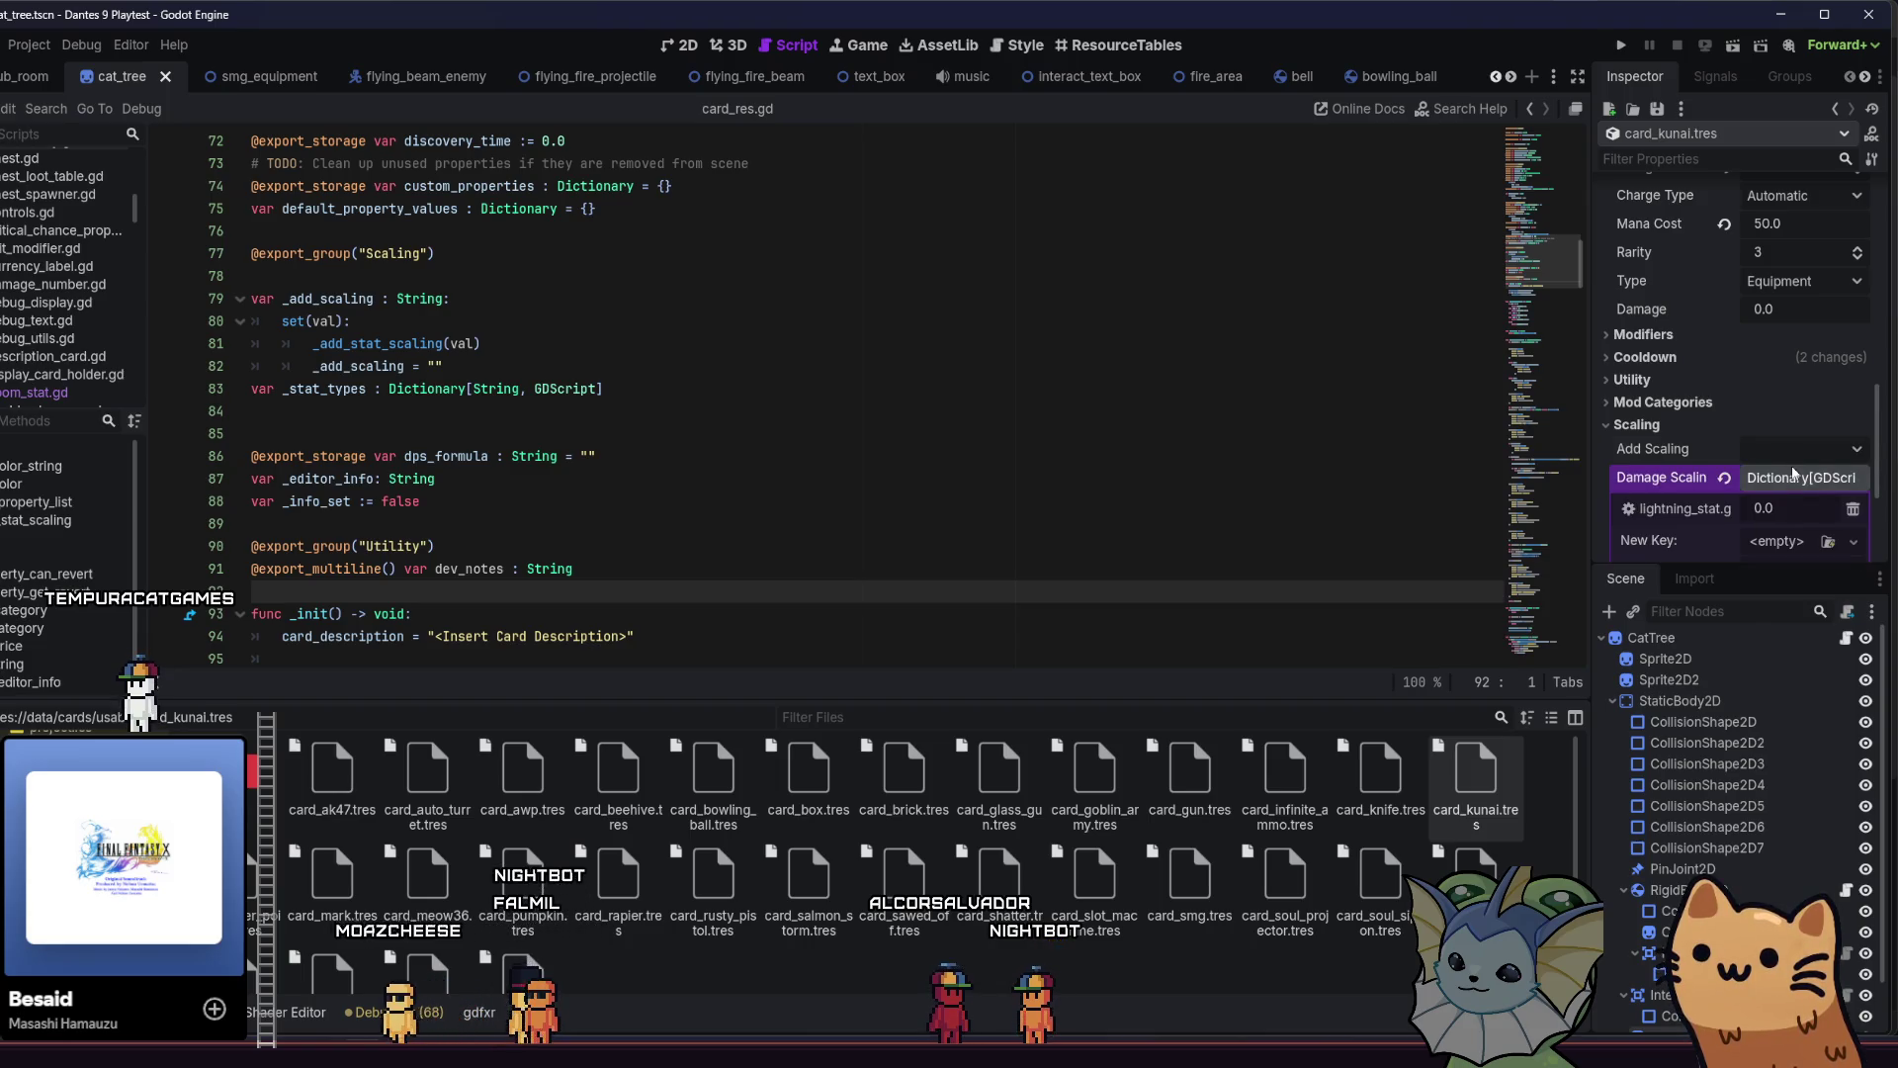
scroll(1791, 470, "down", 1)
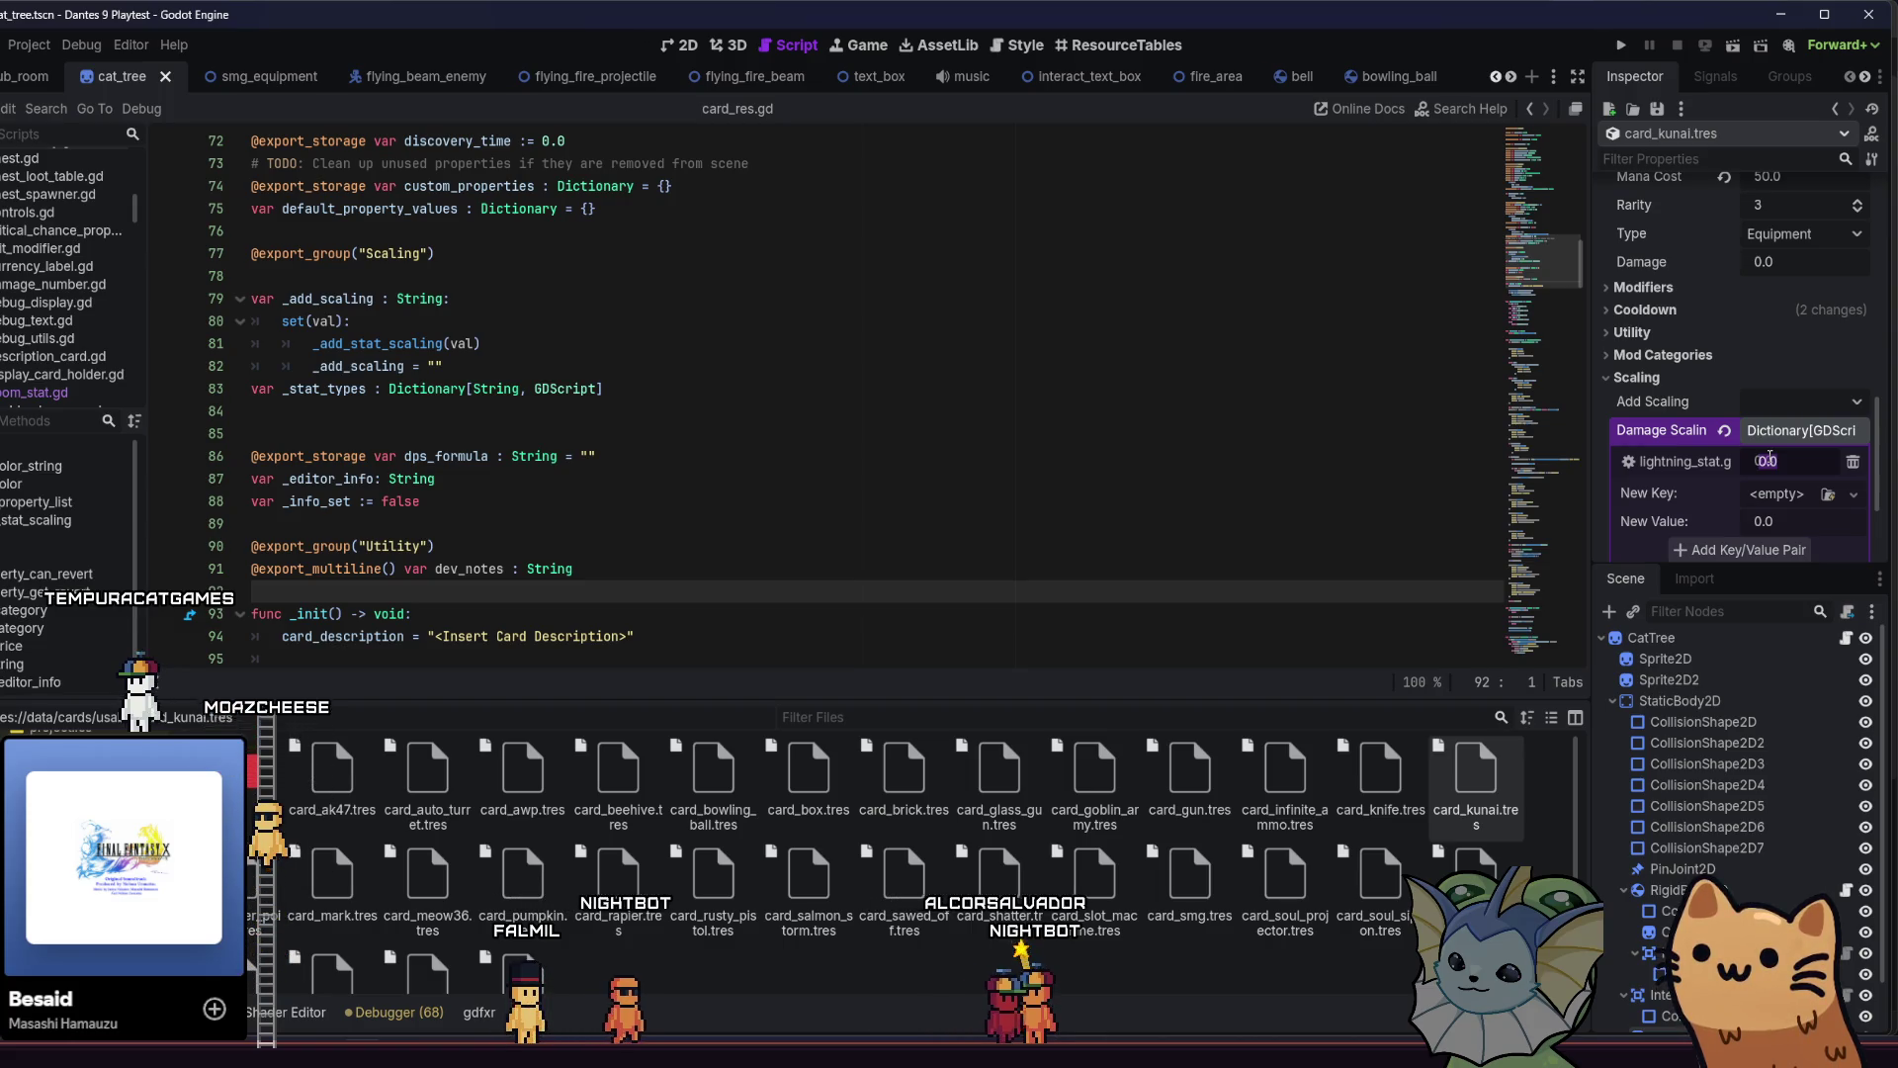
type("0.25")
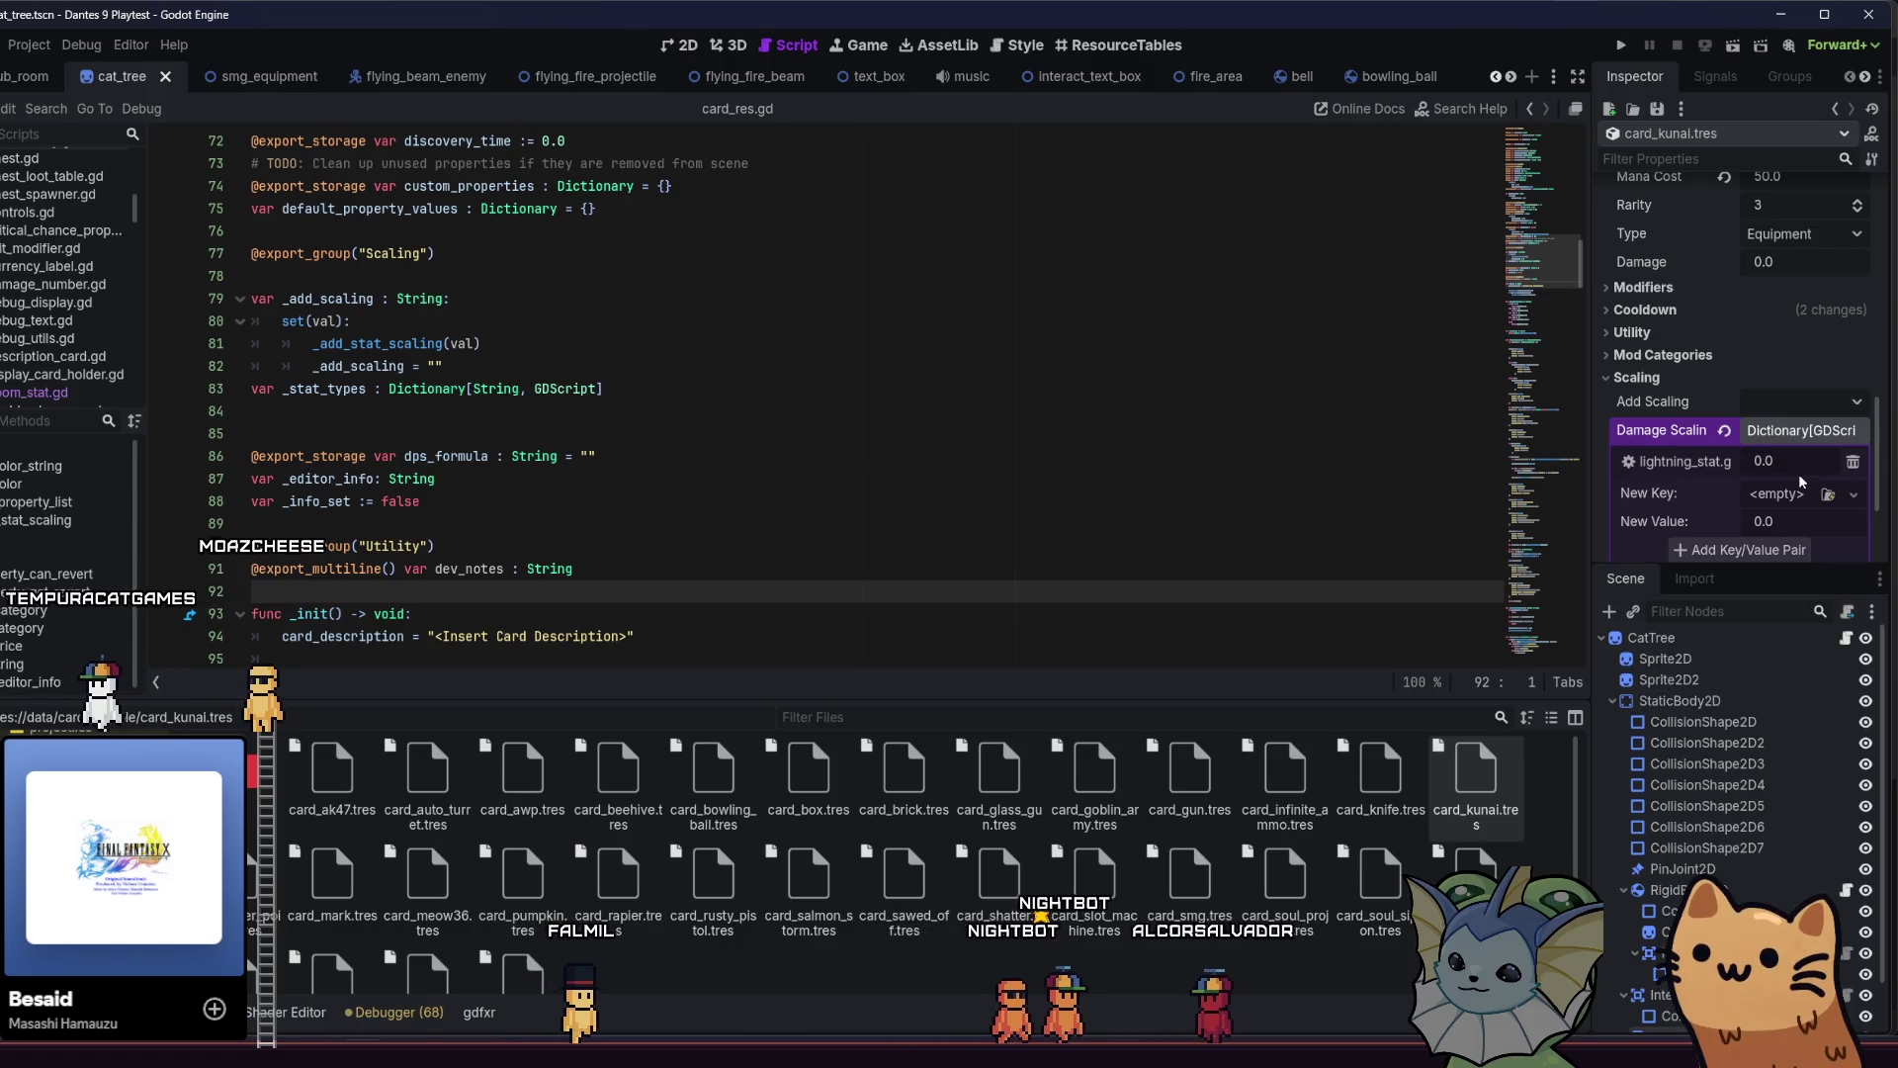
left_click(1800, 461)
key("End")
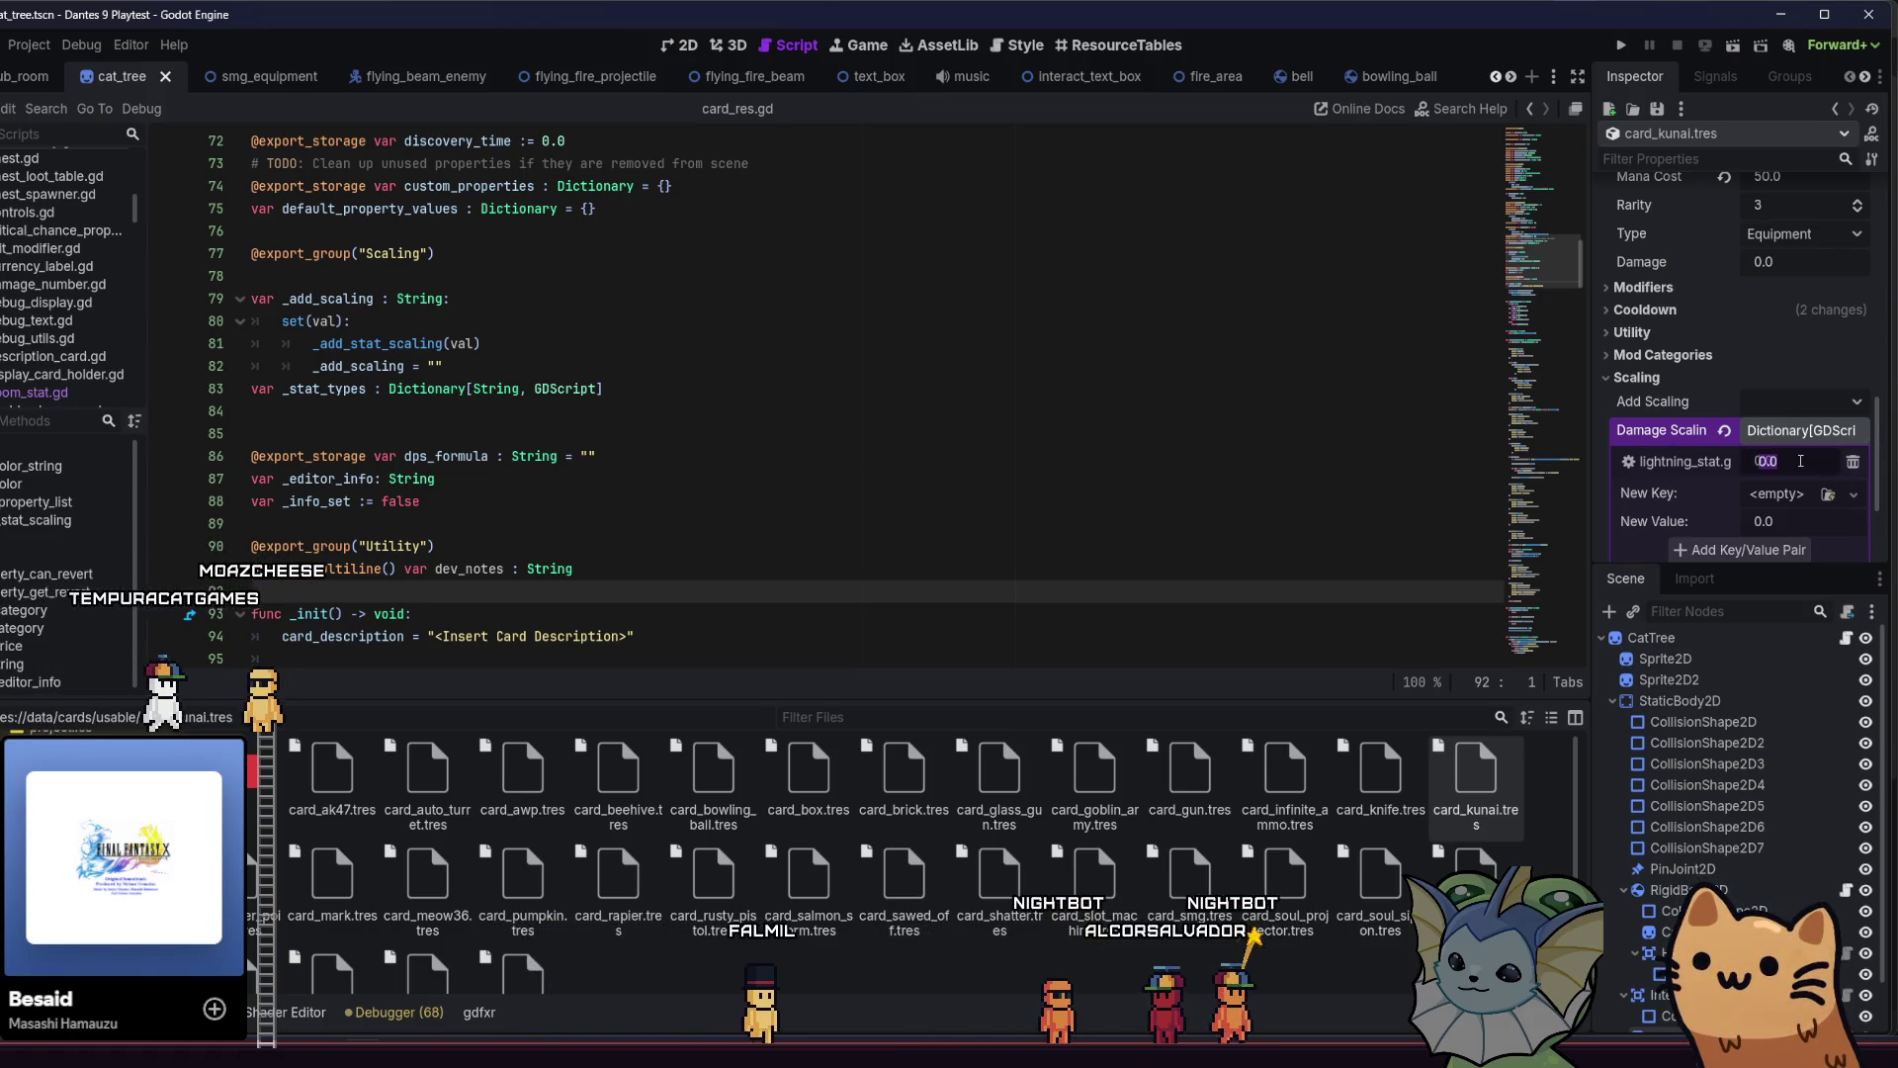
type("/ 25.0")
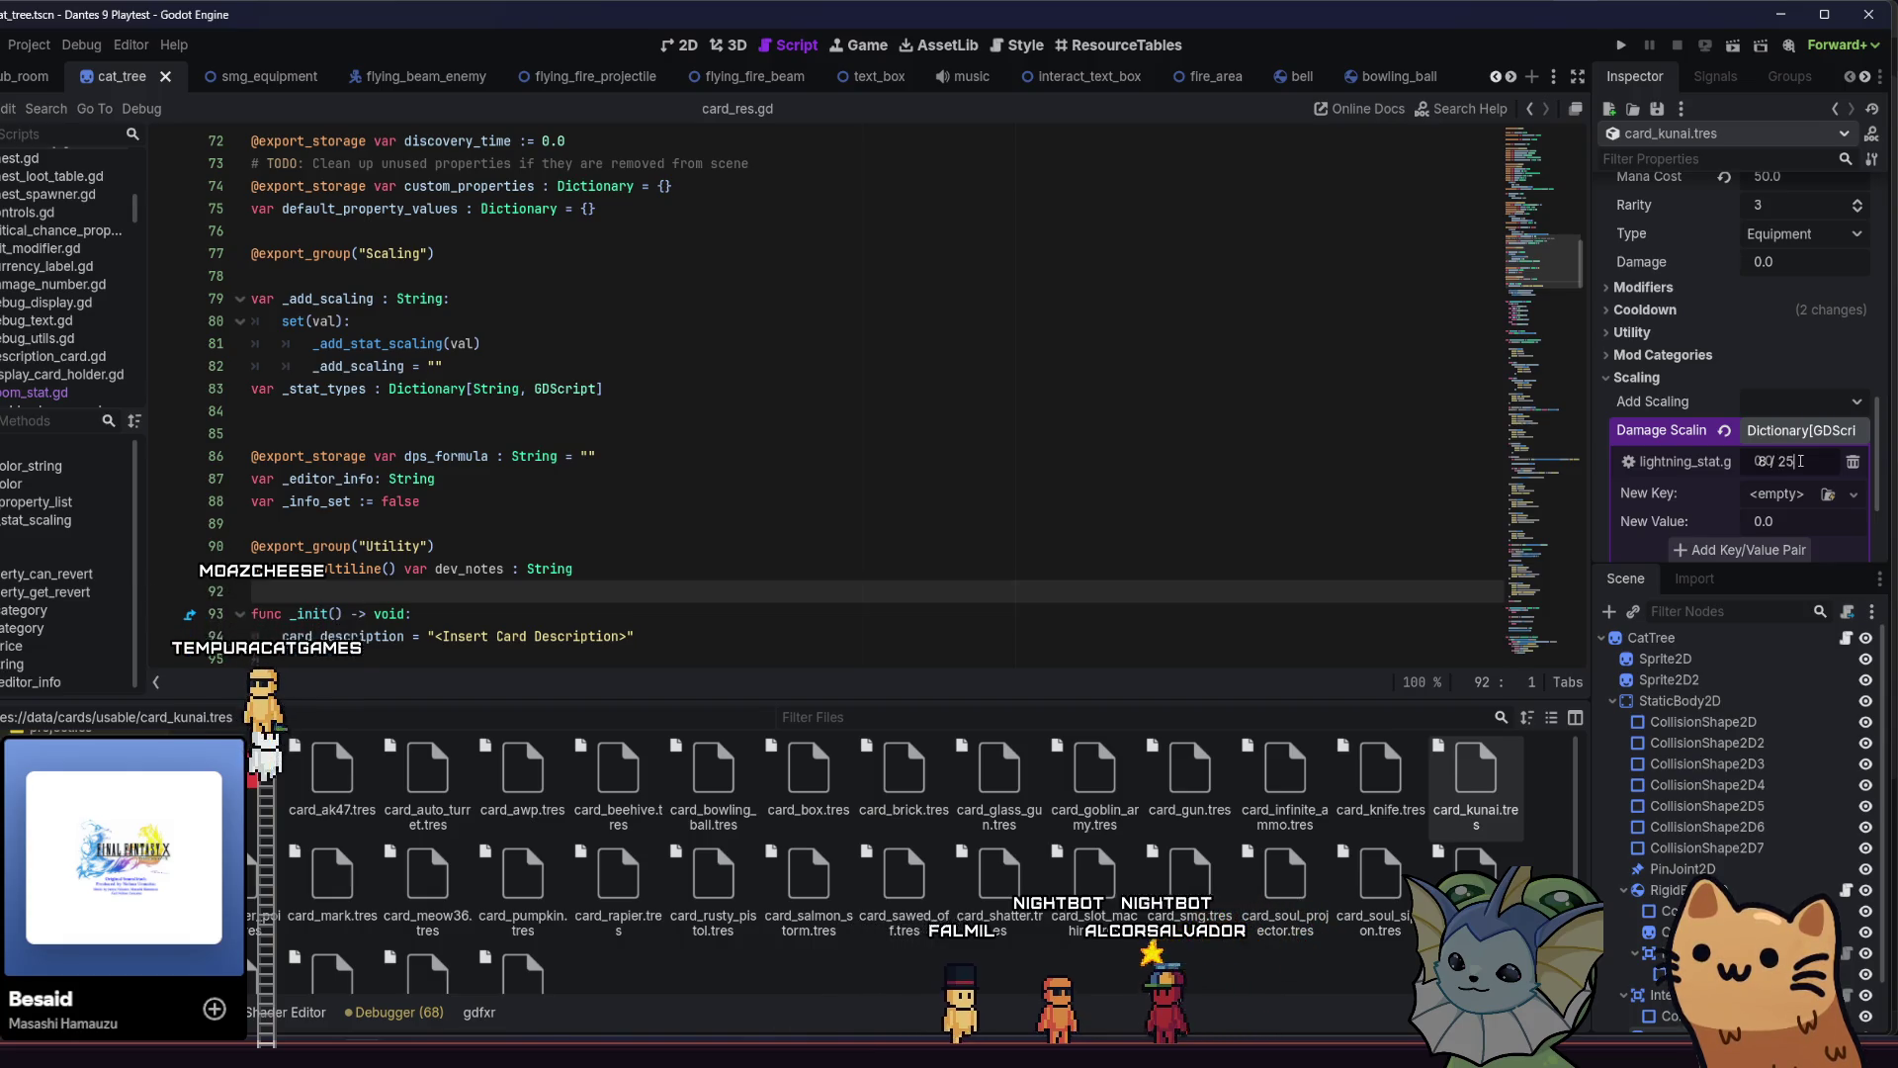
key("Return")
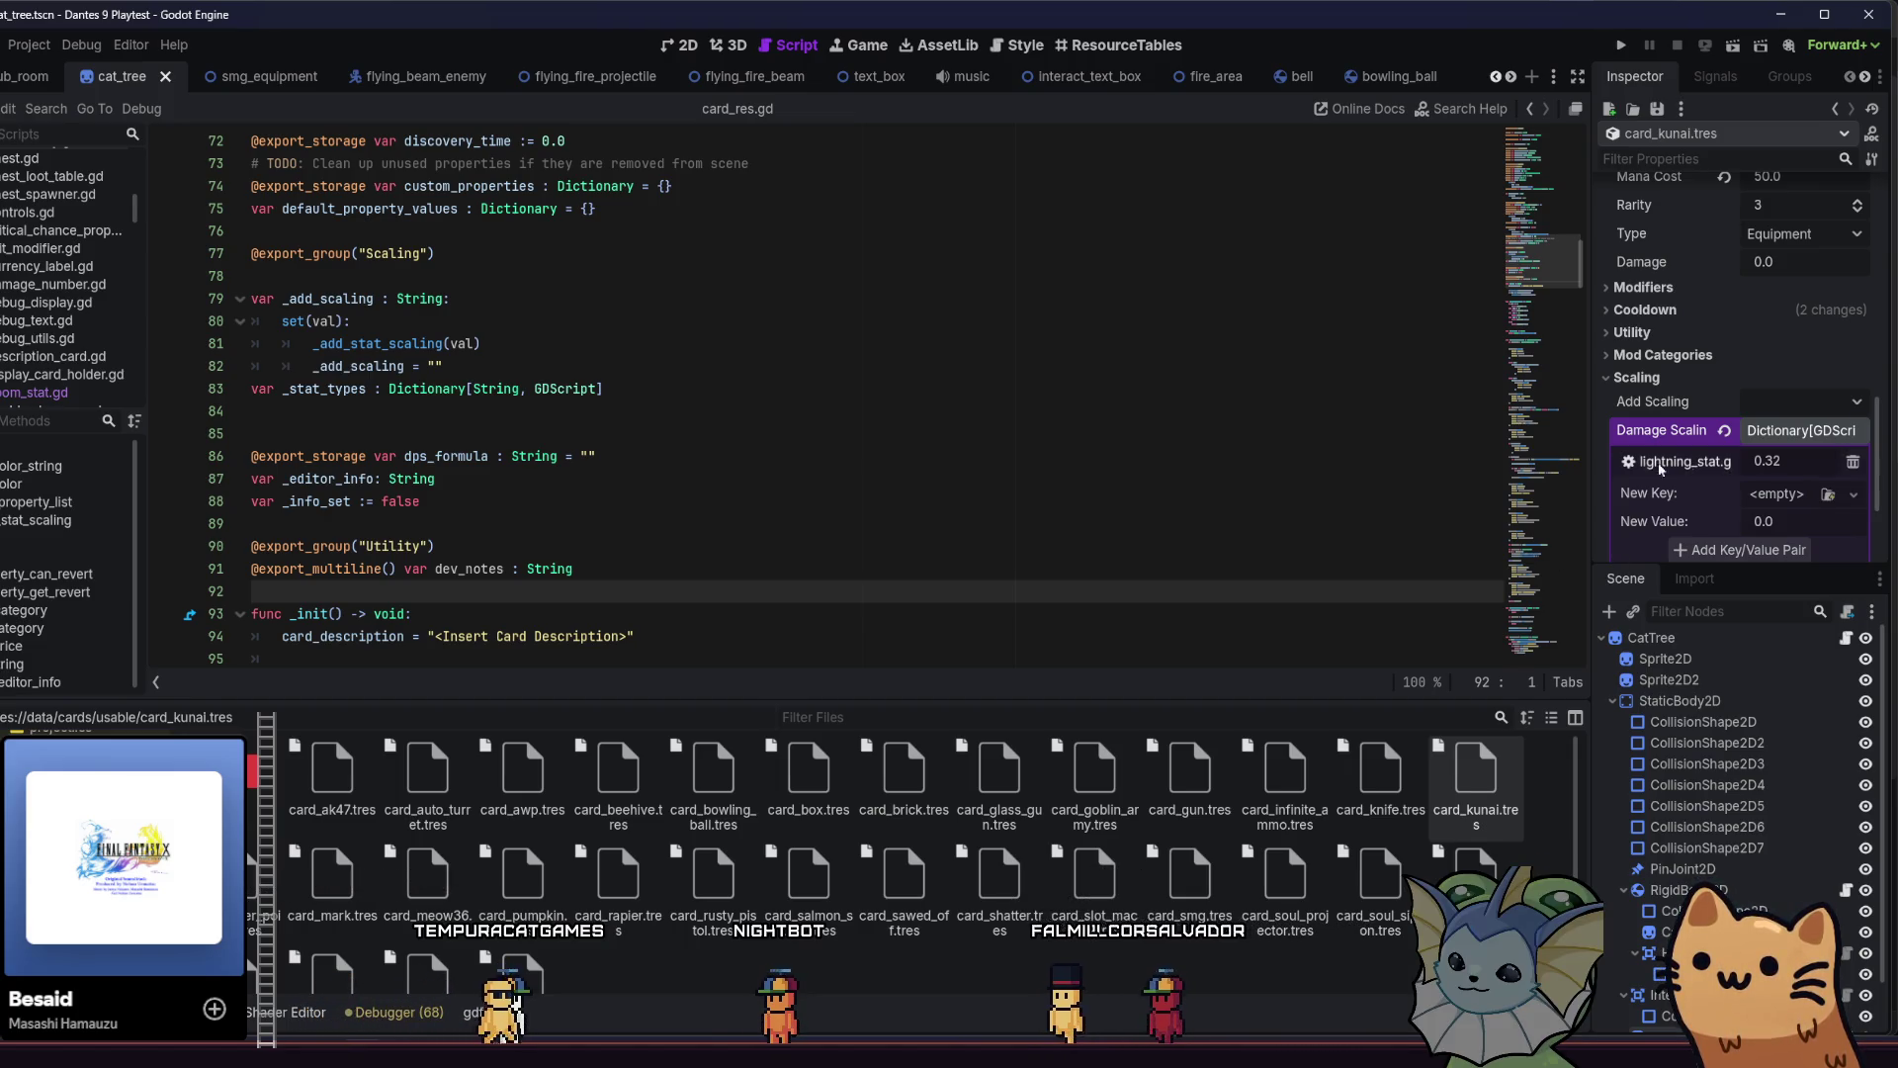
left_click(276, 877)
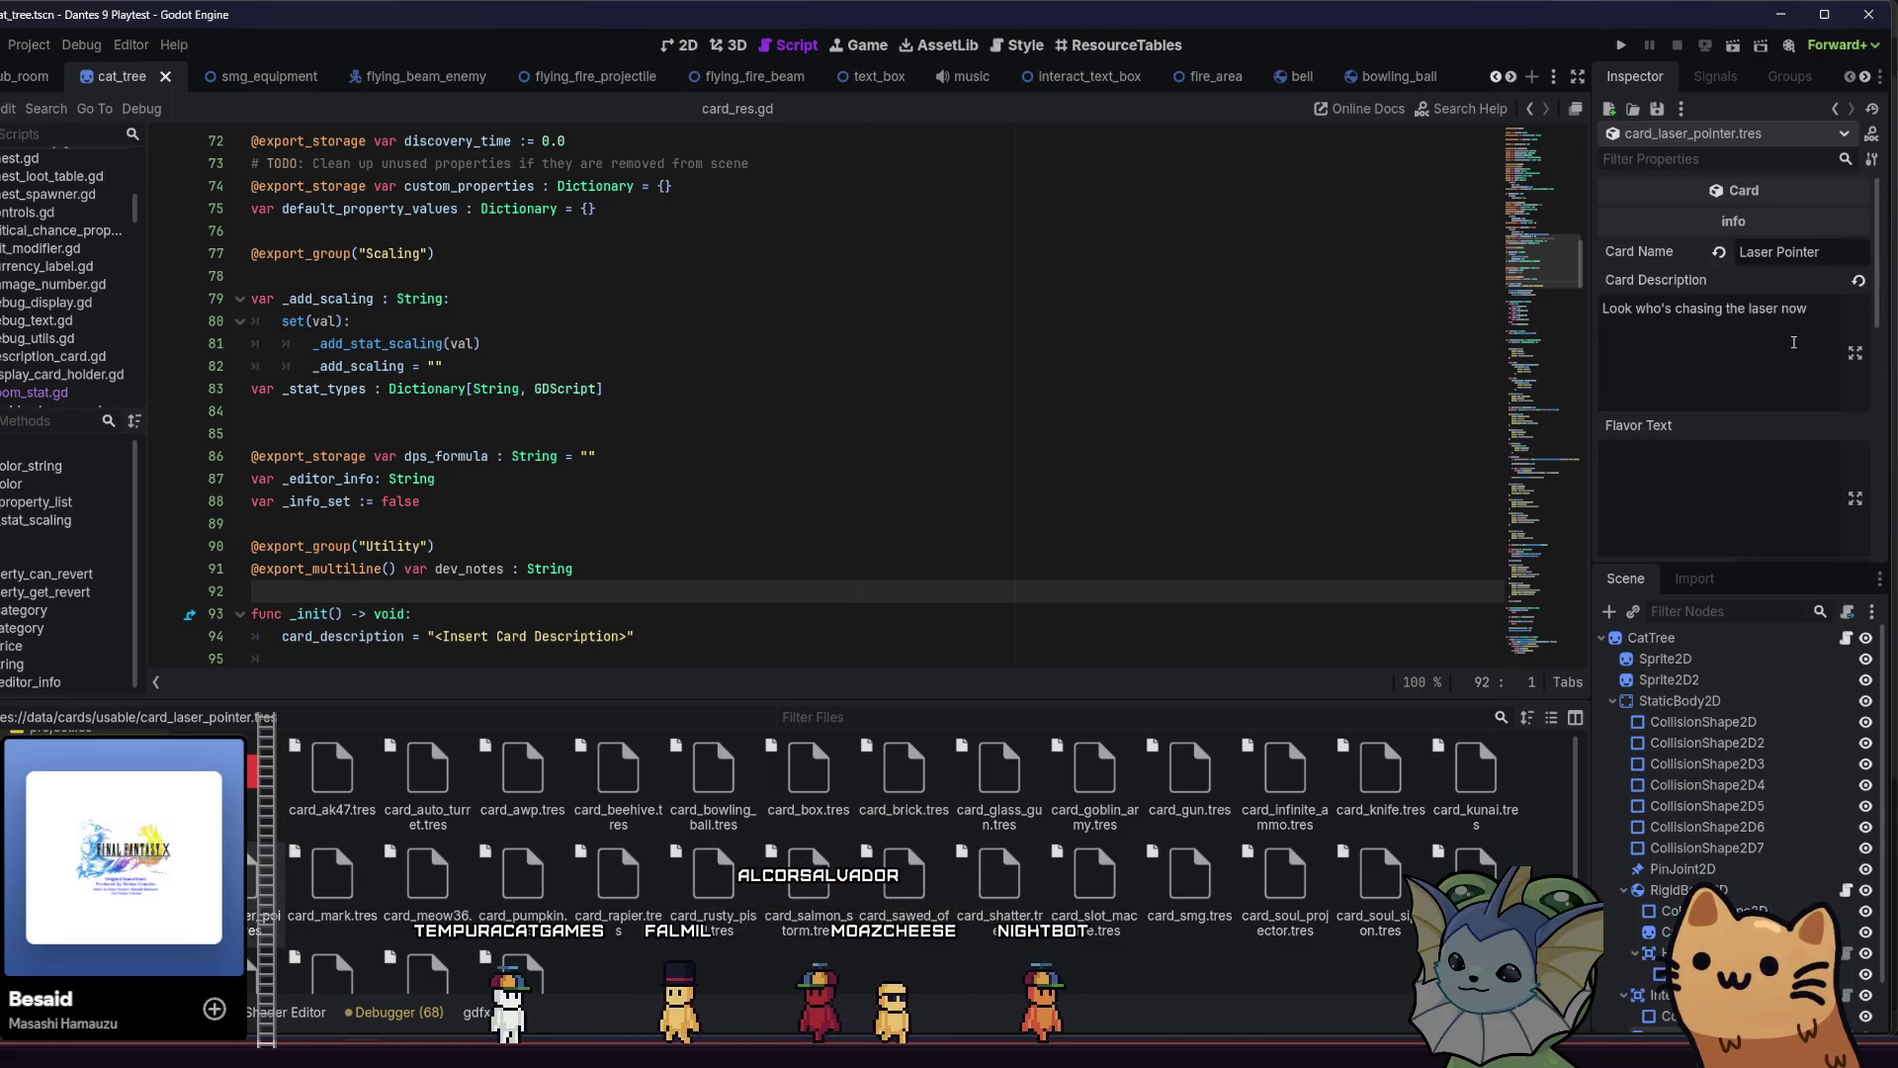
Step: Add a LightningStat damage scaling entry to the Laser Pointer card
scroll(1772, 356, "down", 3)
scroll(1771, 353, "down", 5)
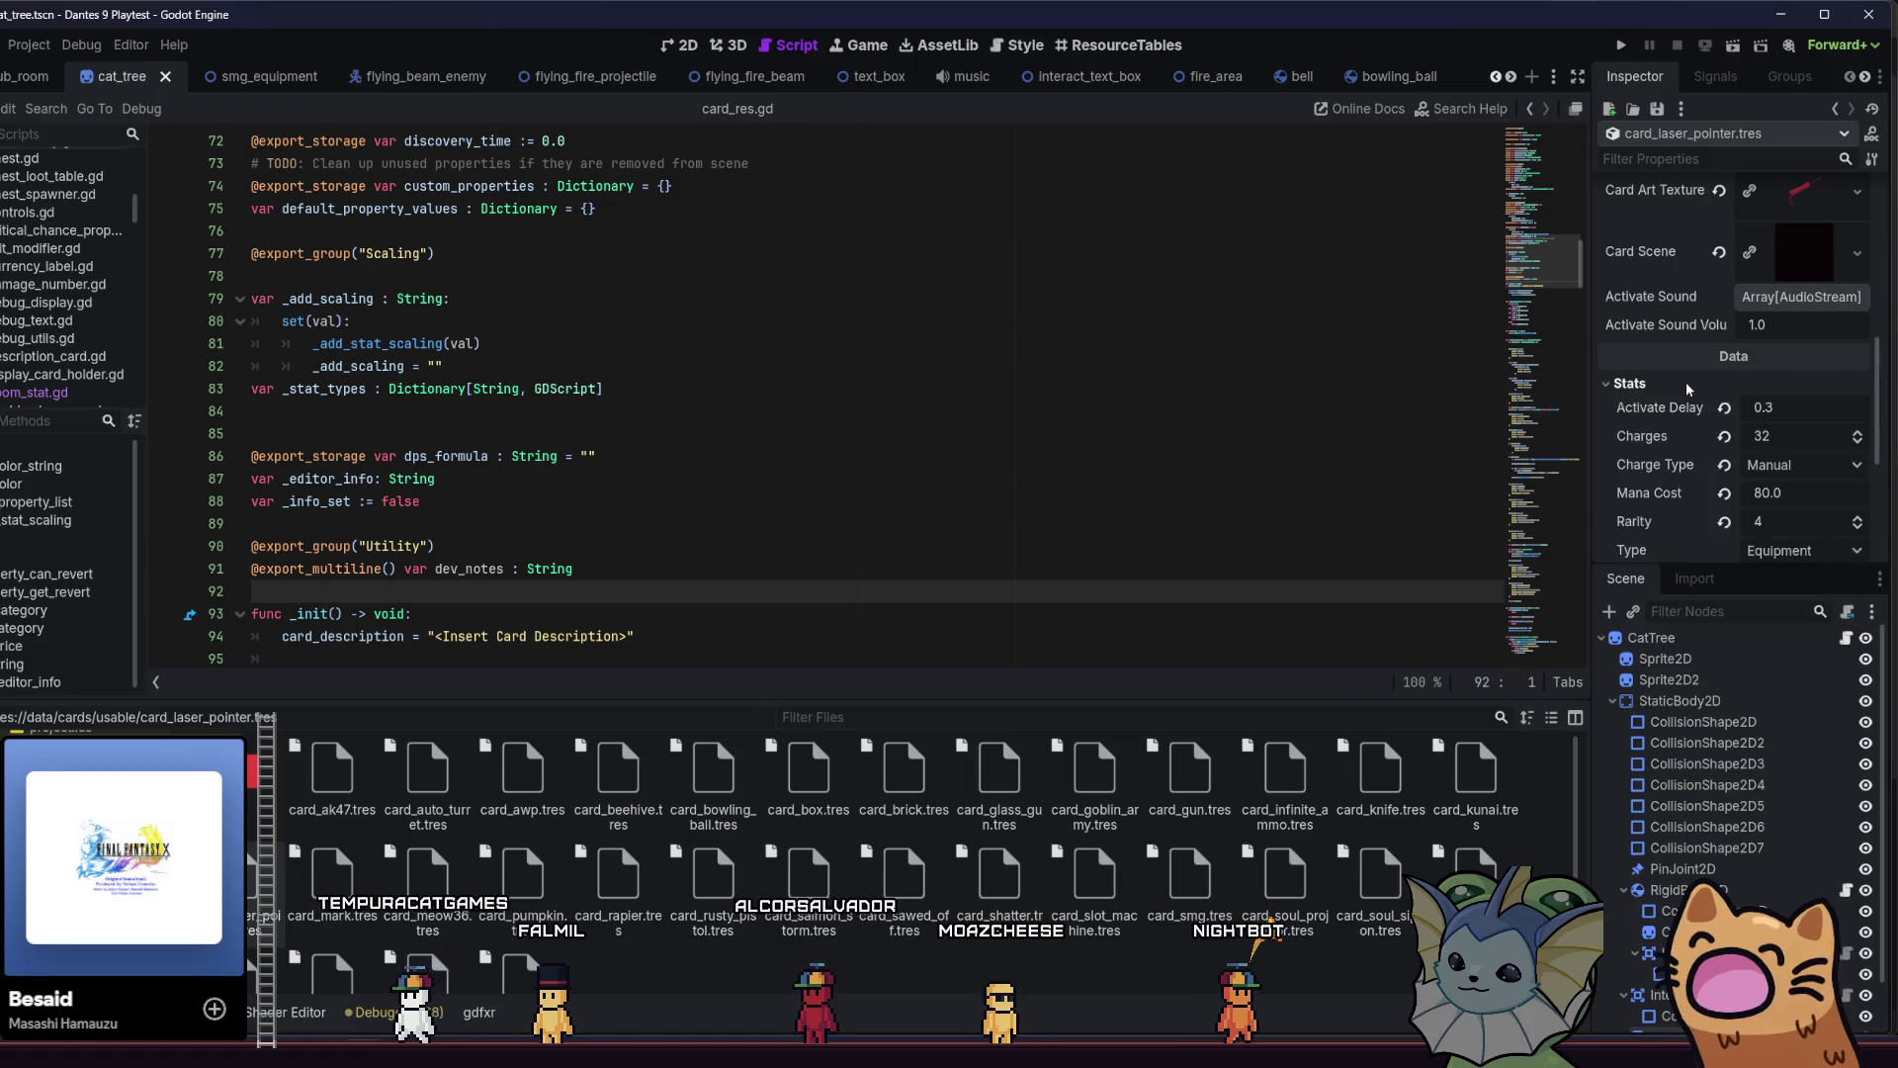
left_click(1631, 499)
scroll(1647, 503, "down", 2)
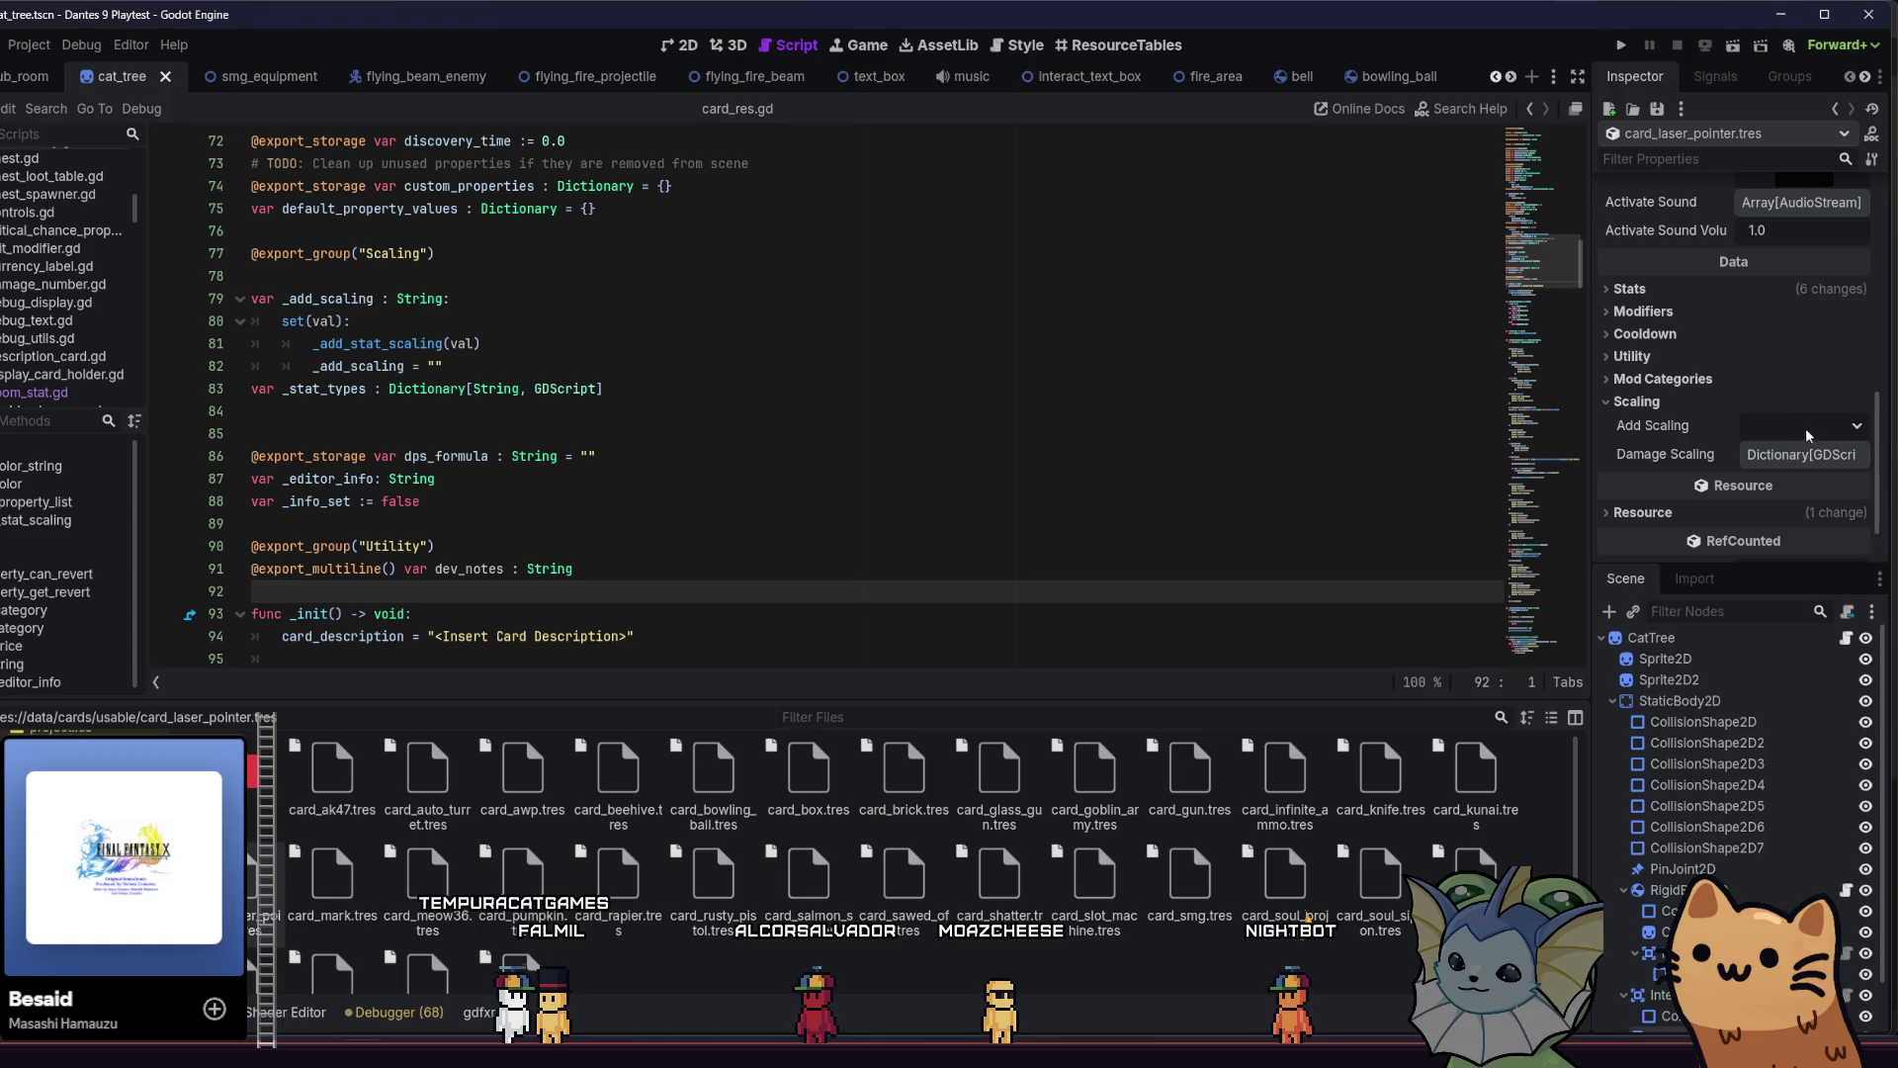
left_click(1767, 427)
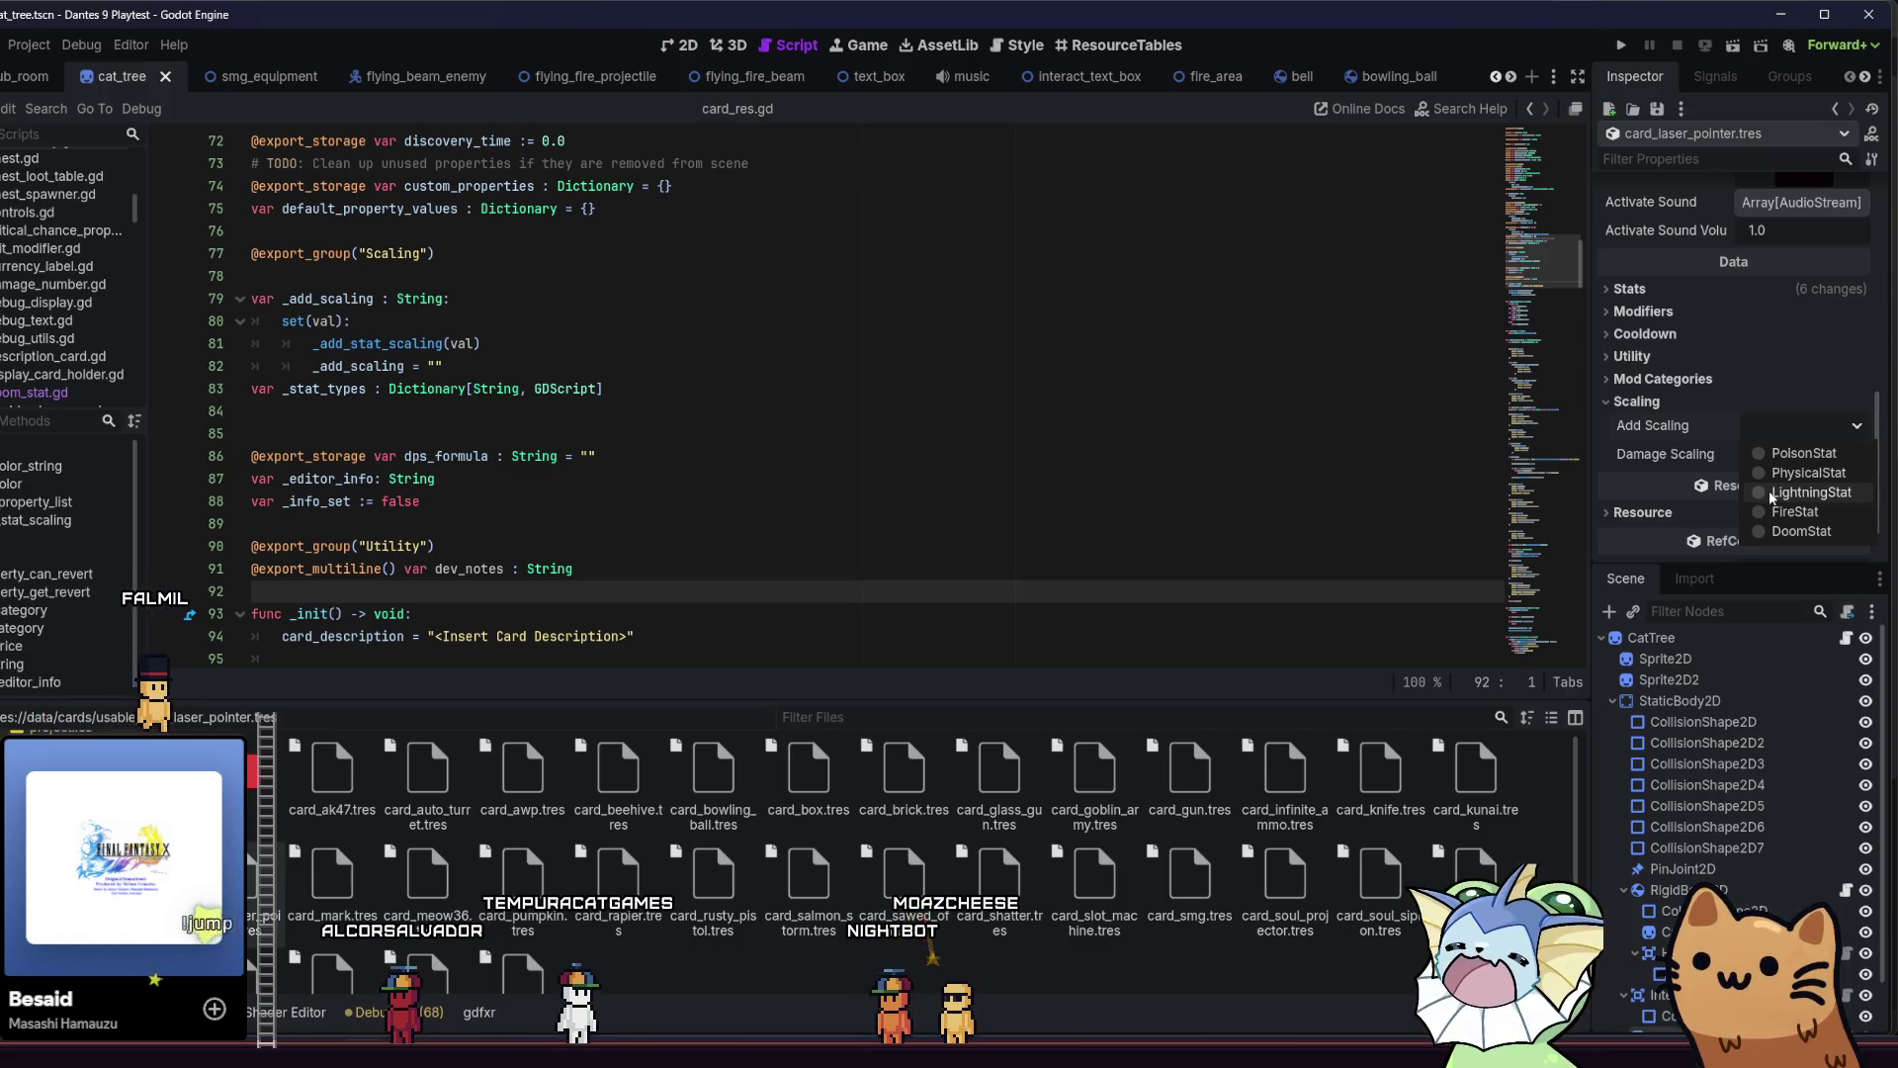
left_click(1769, 491)
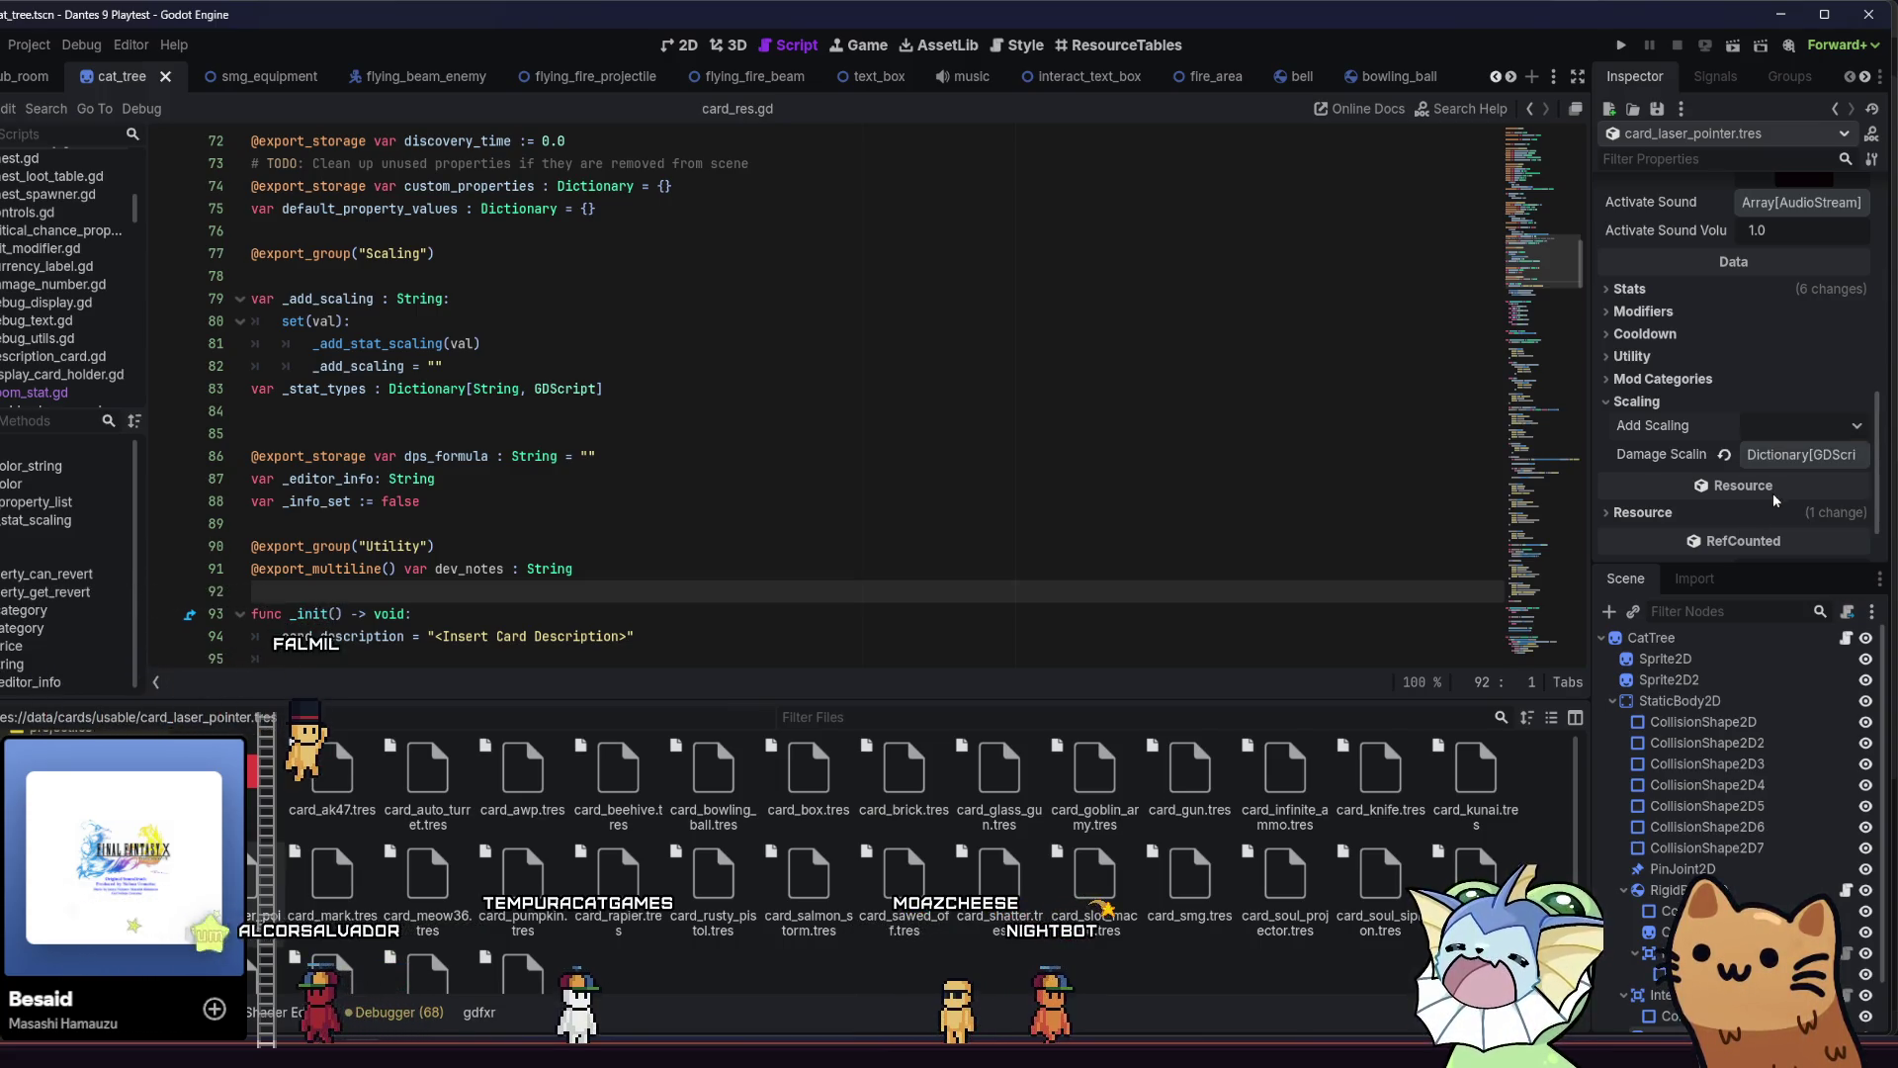
left_click(1794, 461)
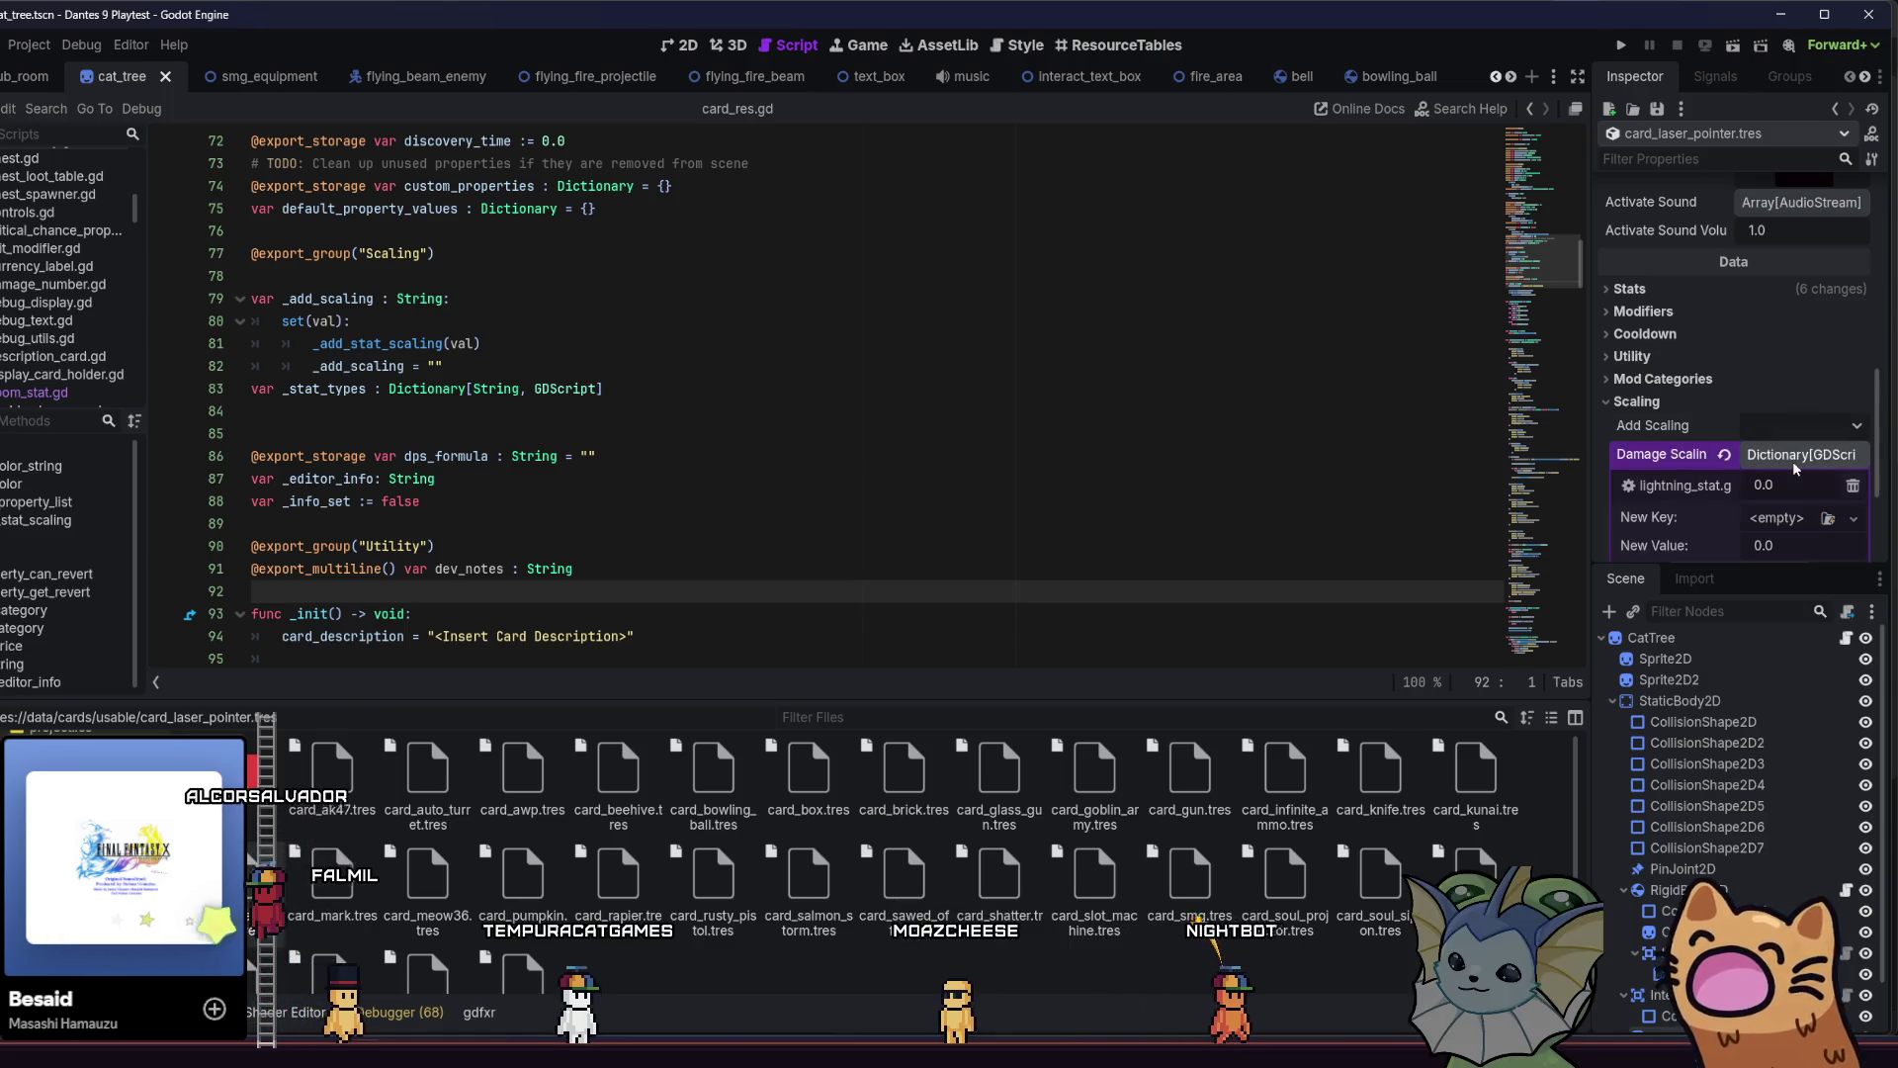
left_click(1793, 461)
left_click(1794, 461)
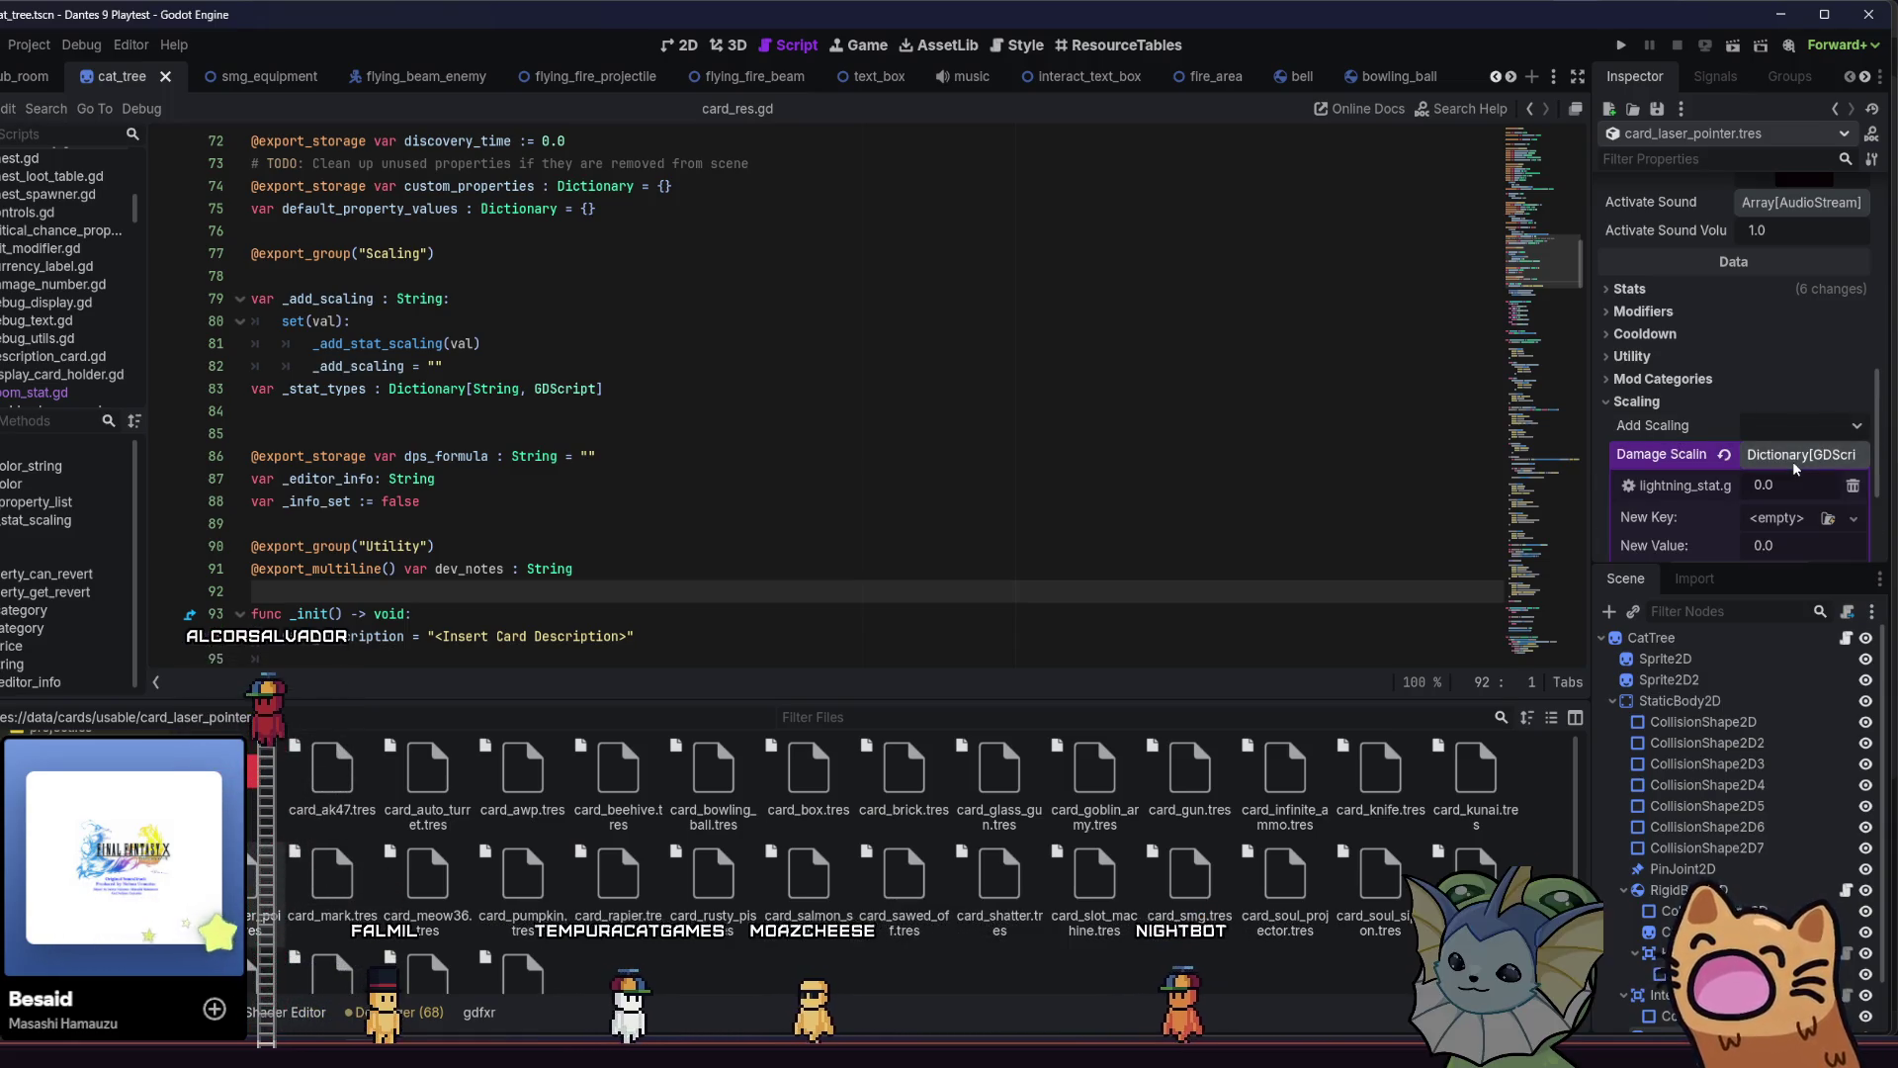
Step: Revert Laser Pointer's Damage, scale lightning and fire at 0.12 each, then open the Mark card
left_click(1656, 291)
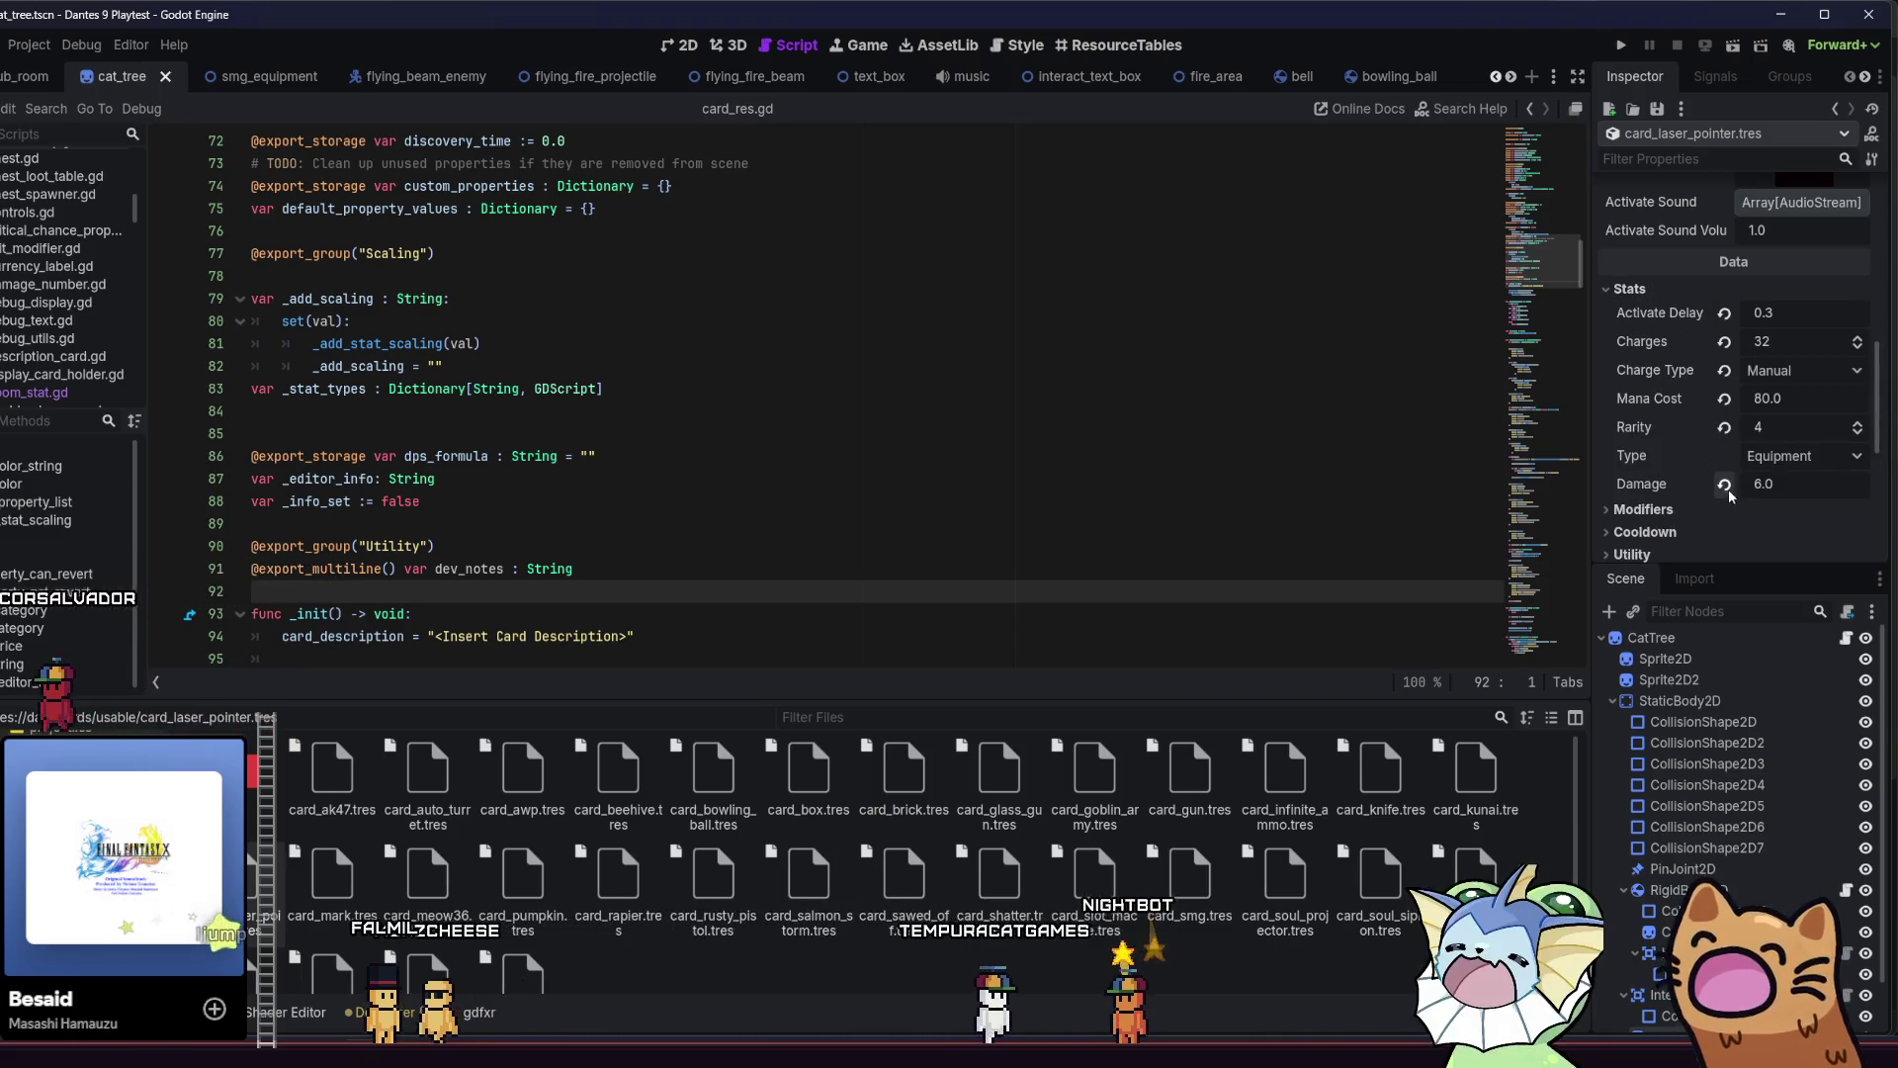
left_click(1671, 290)
left_click(1788, 485)
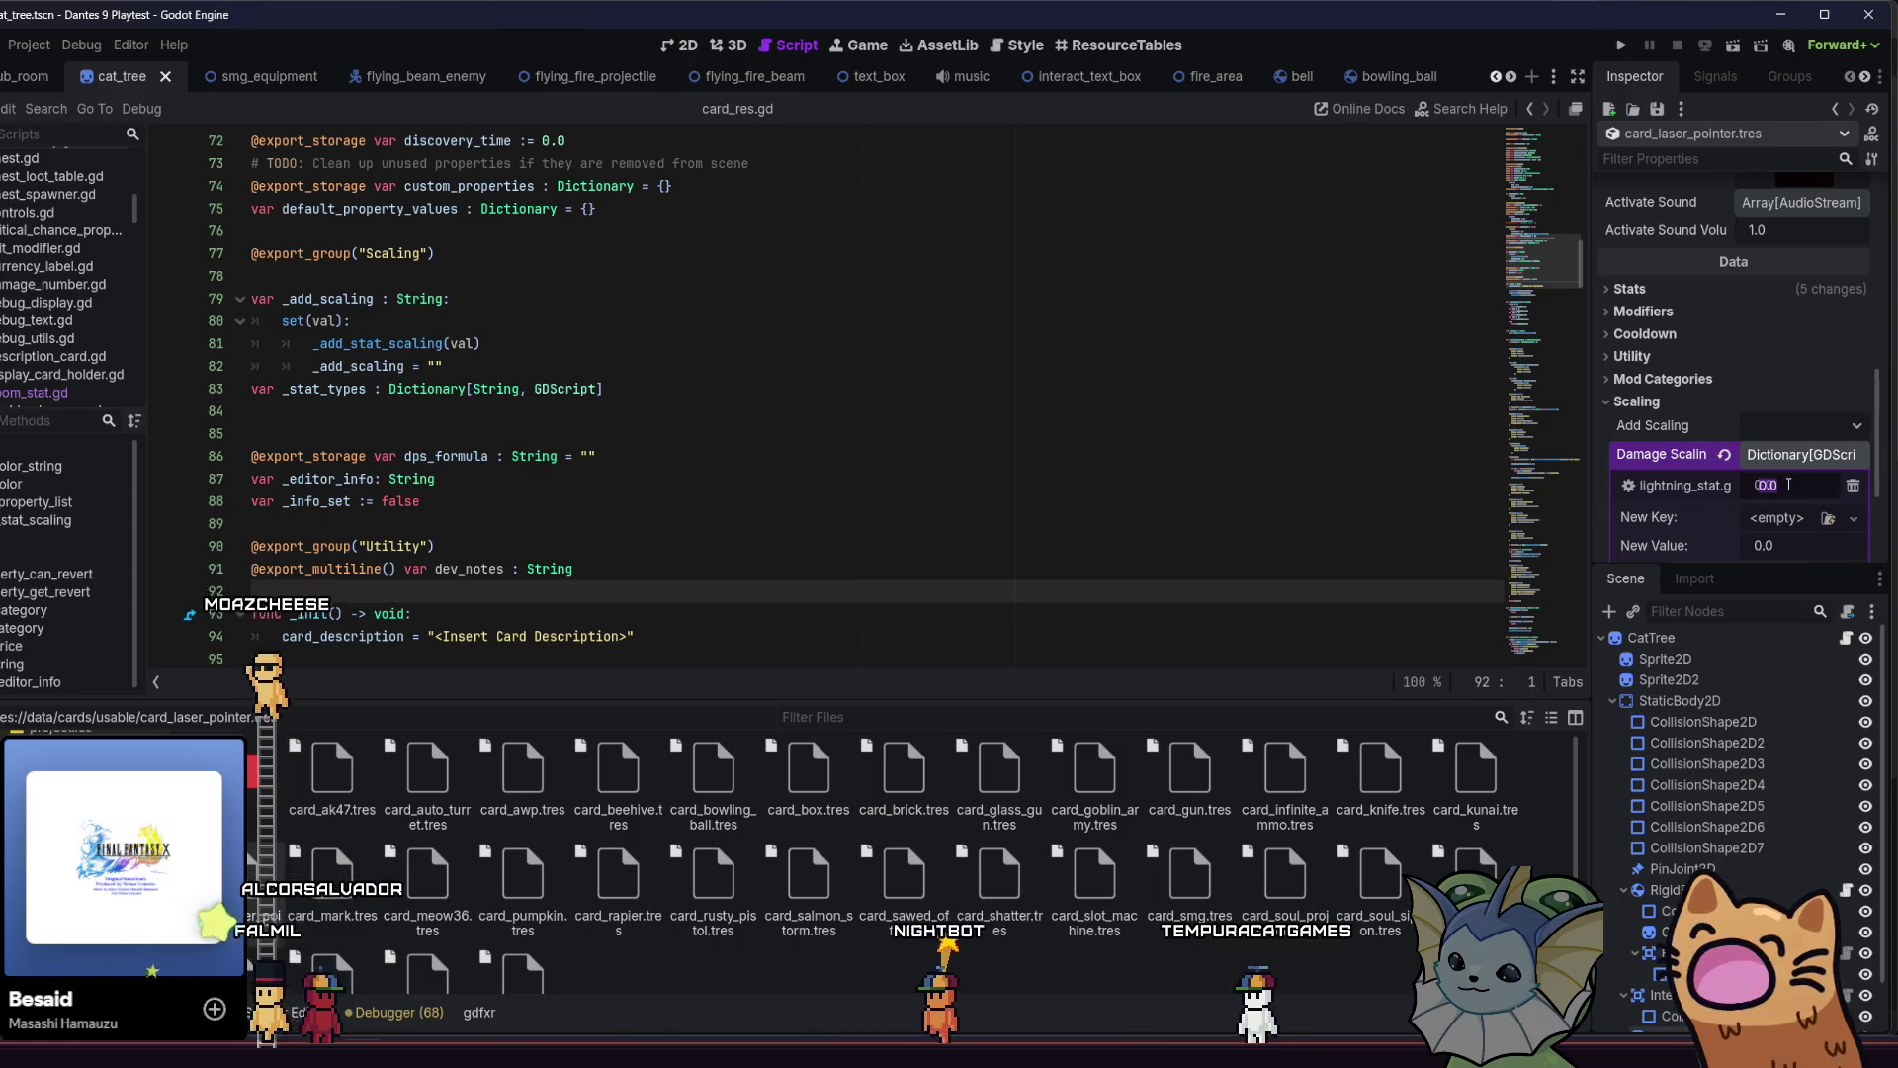
type("0.3")
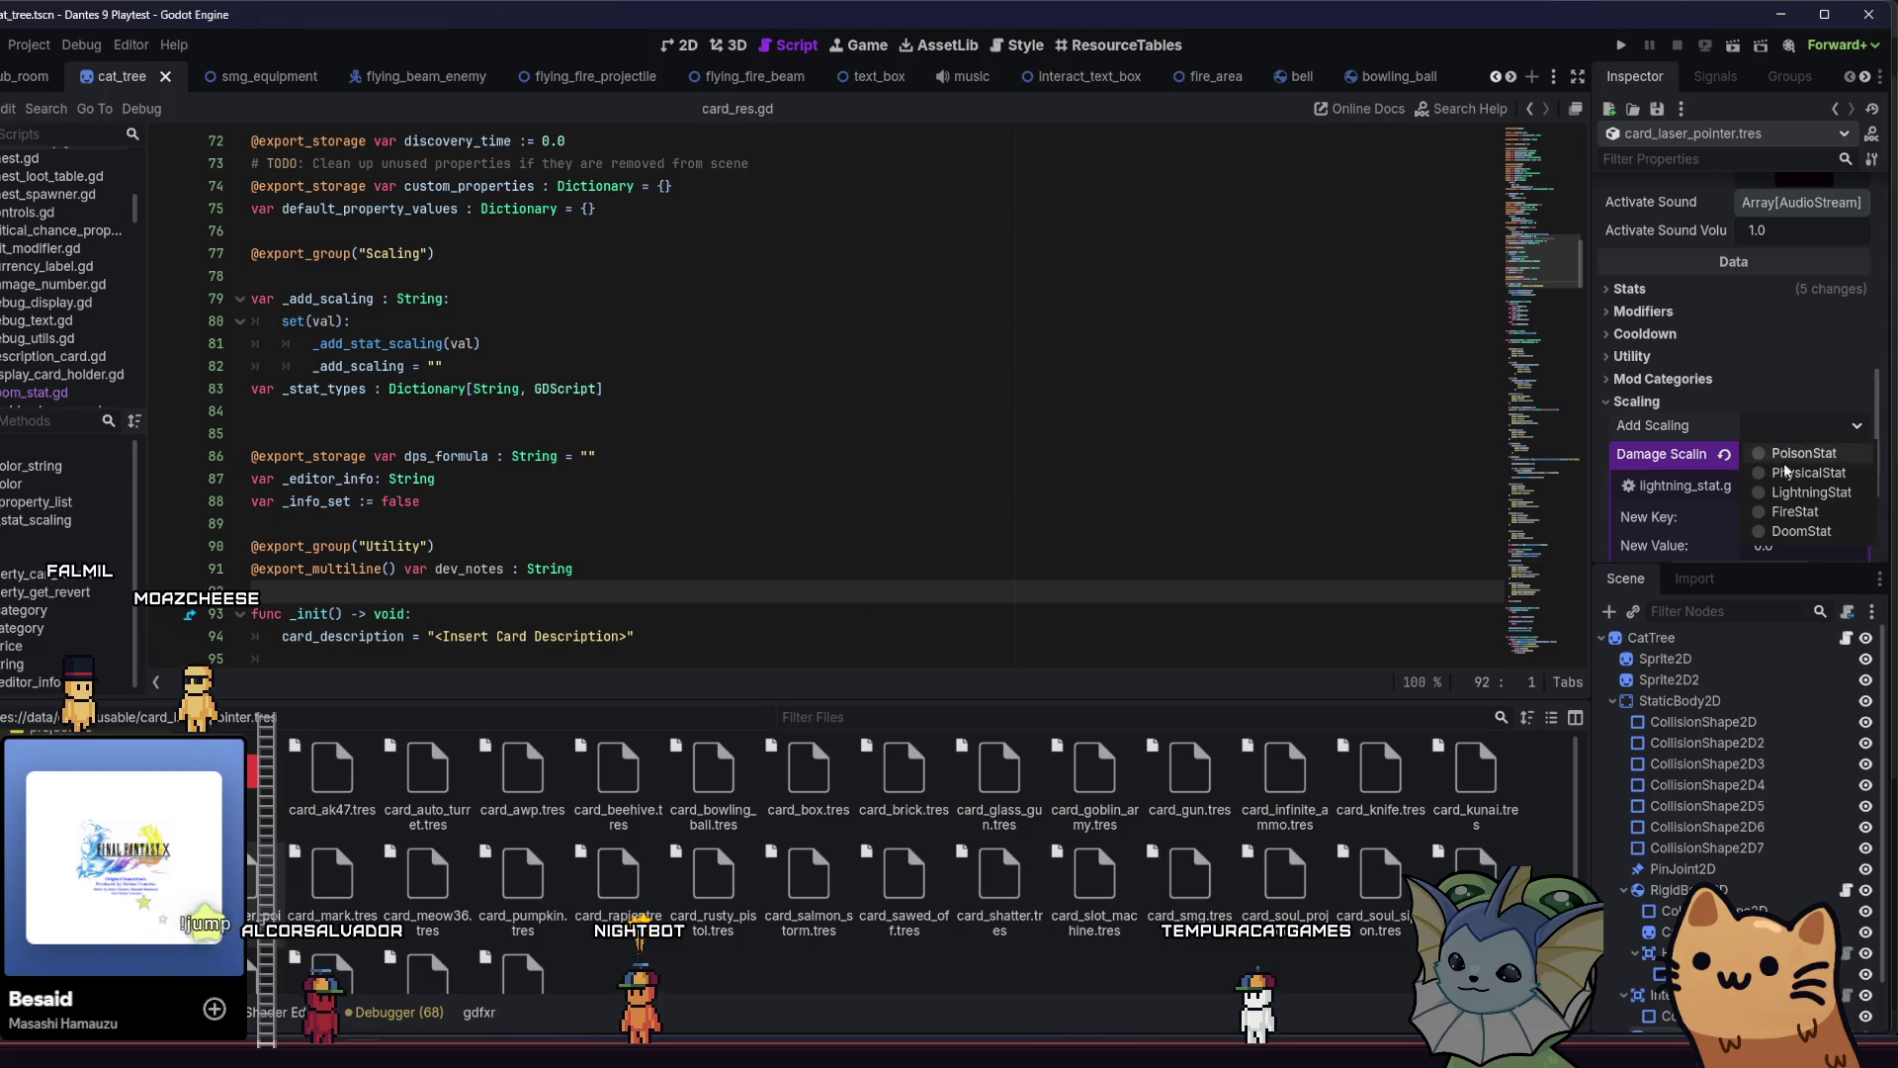
left_click(1789, 509)
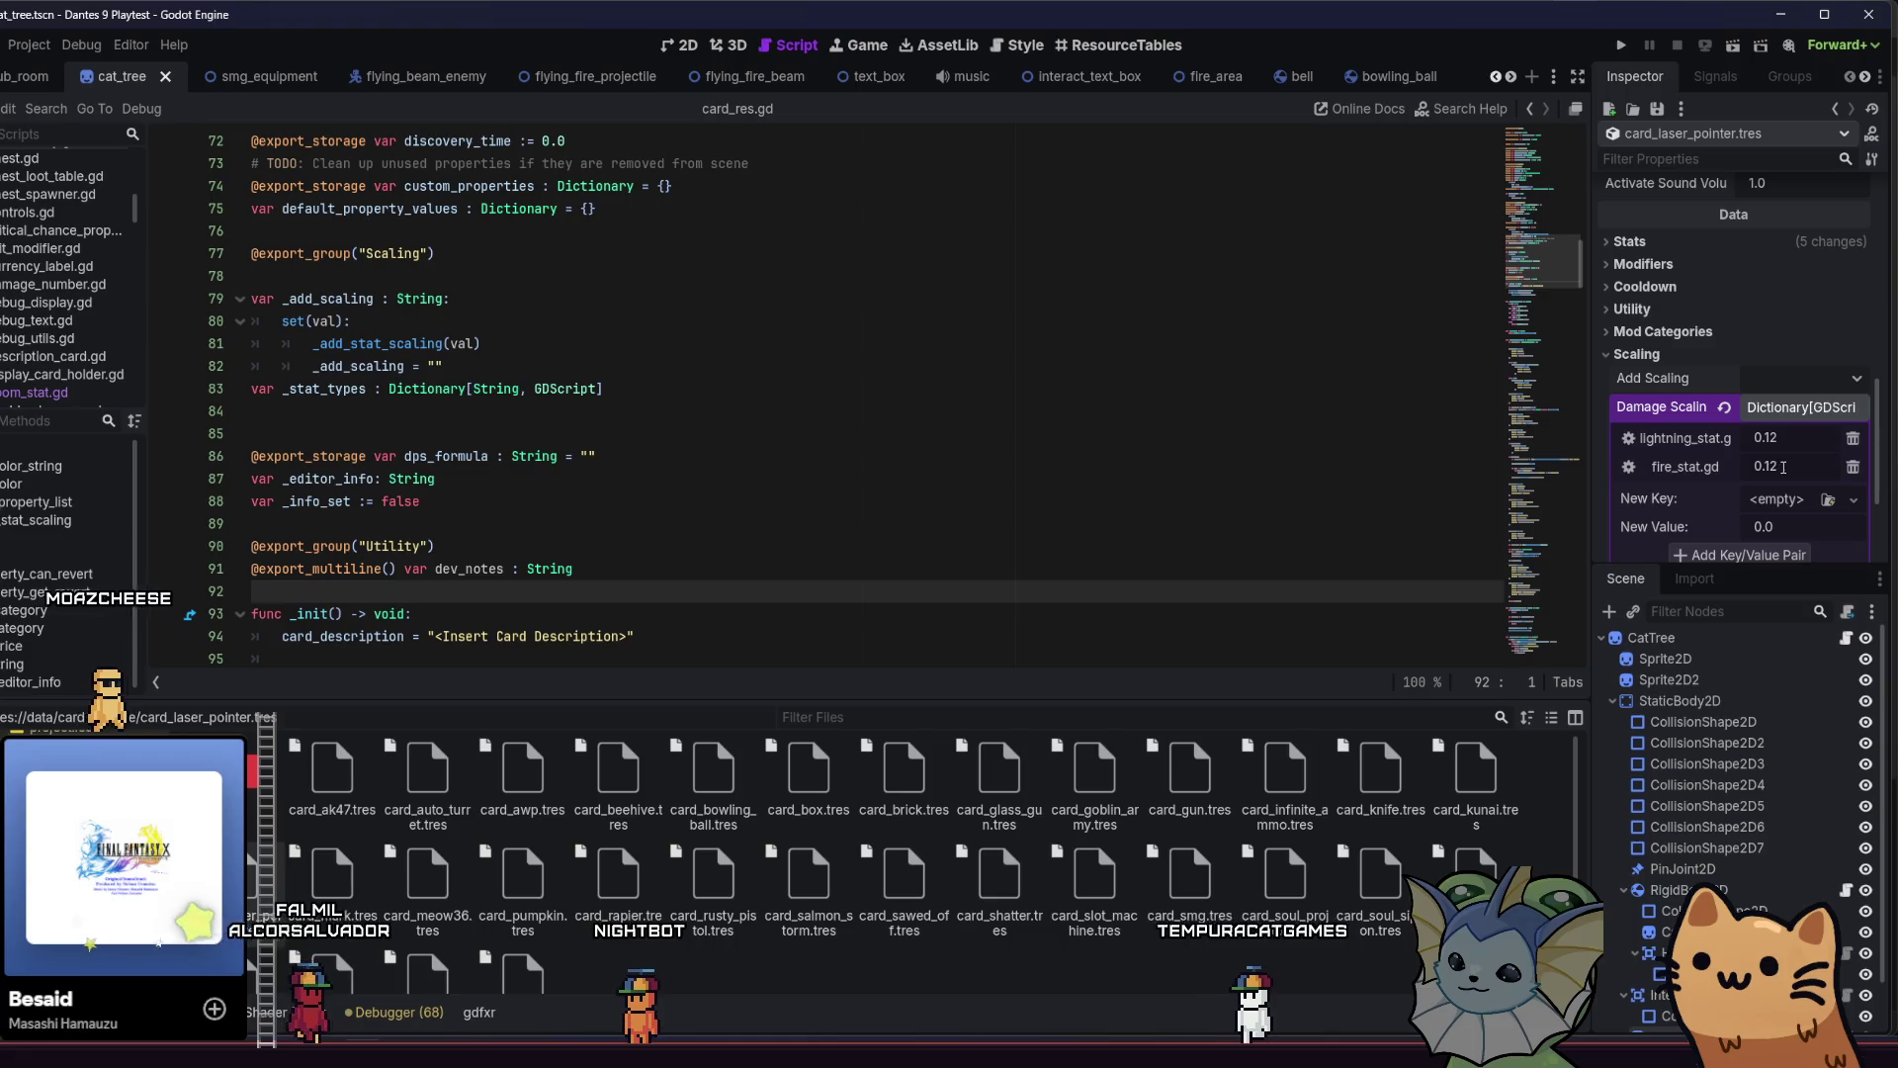
double_click(301, 874)
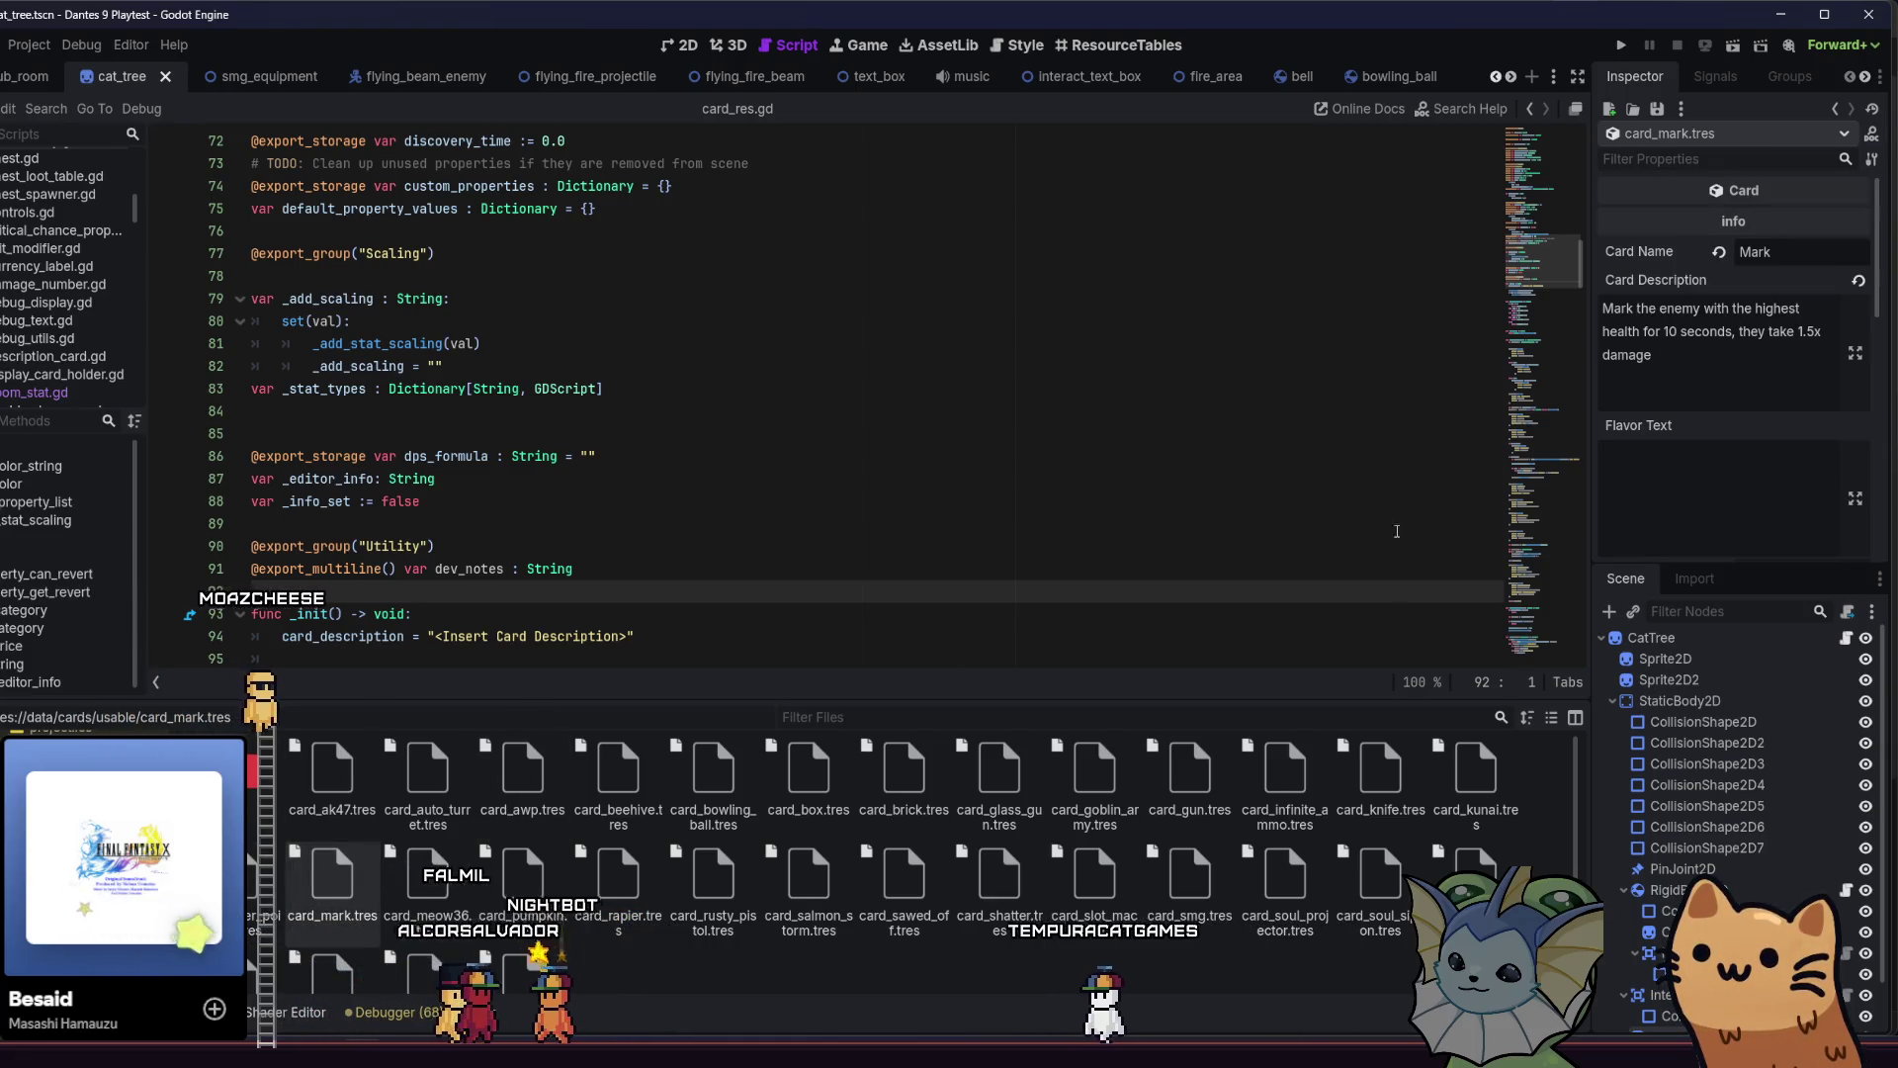
Step: Look over the Mark card's properties, including its Damage Mult custom property
scroll(1681, 364, "down", 3)
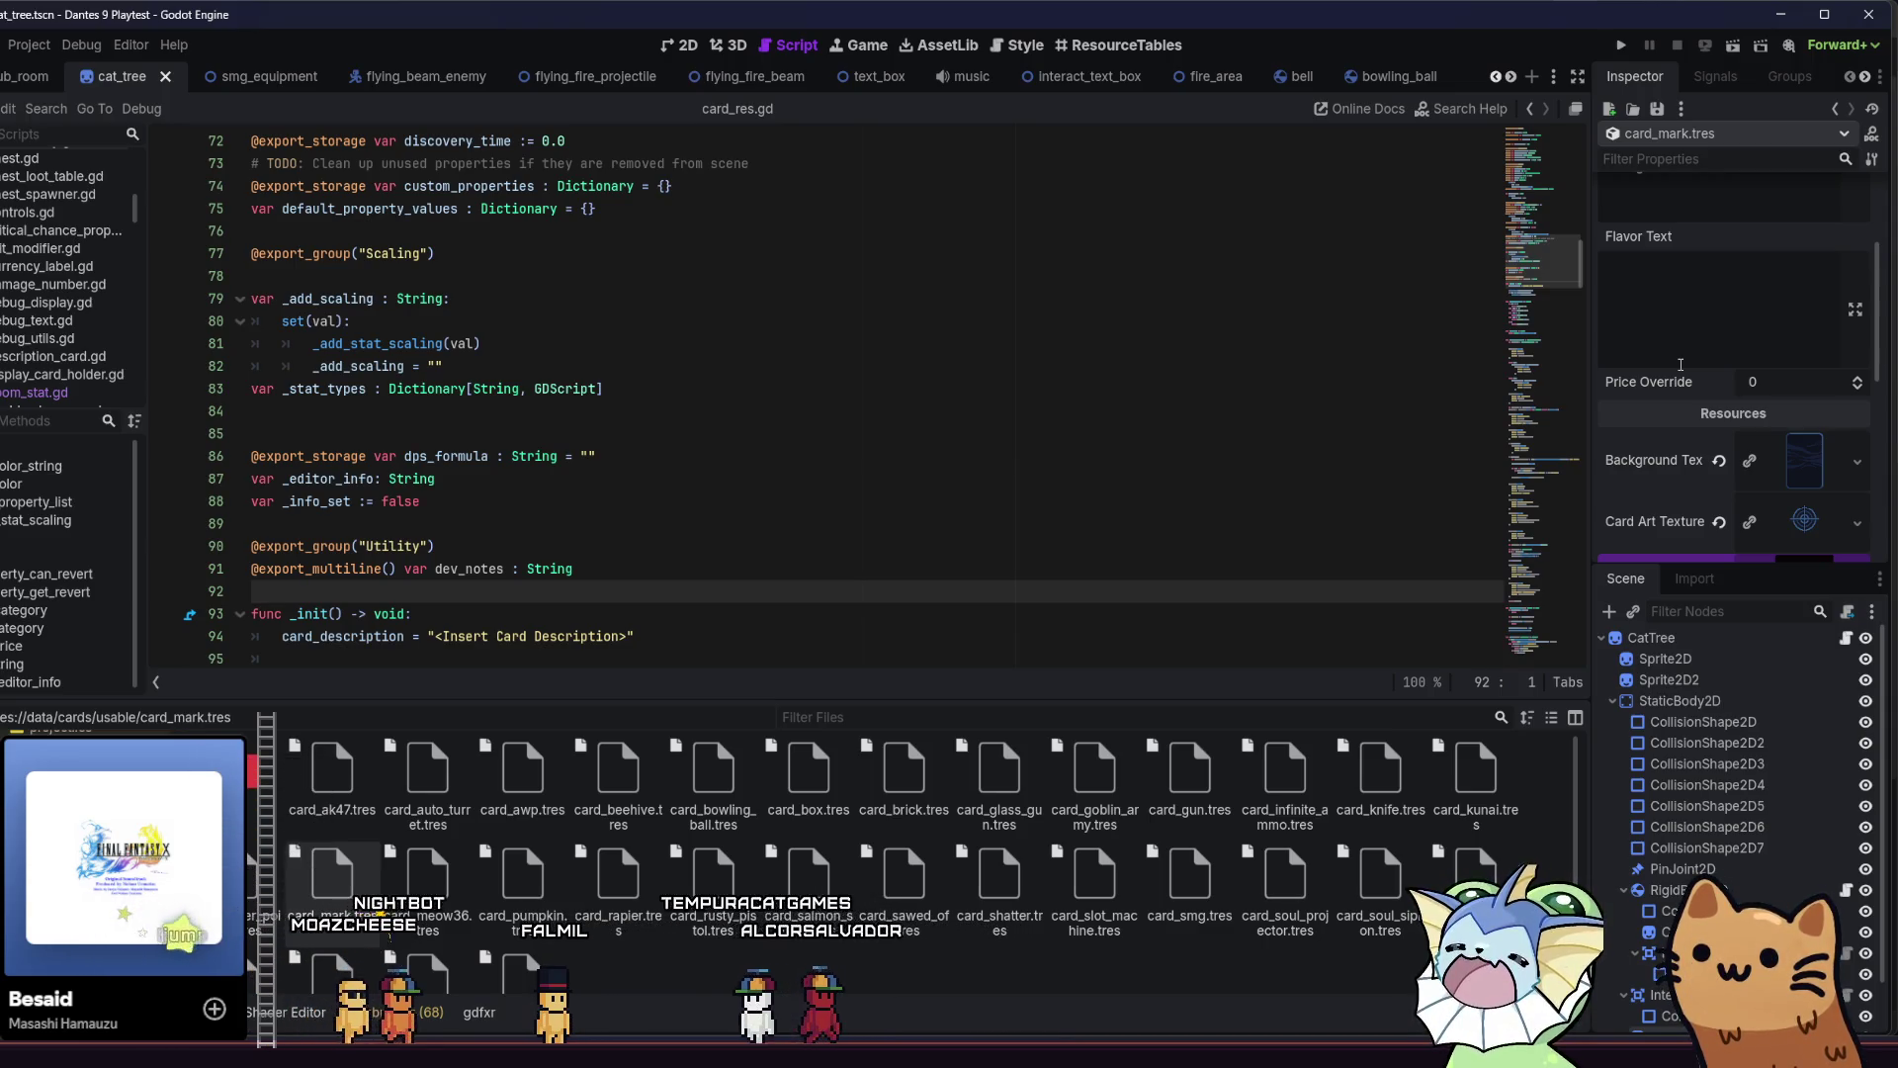
scroll(1682, 358, "up", 3)
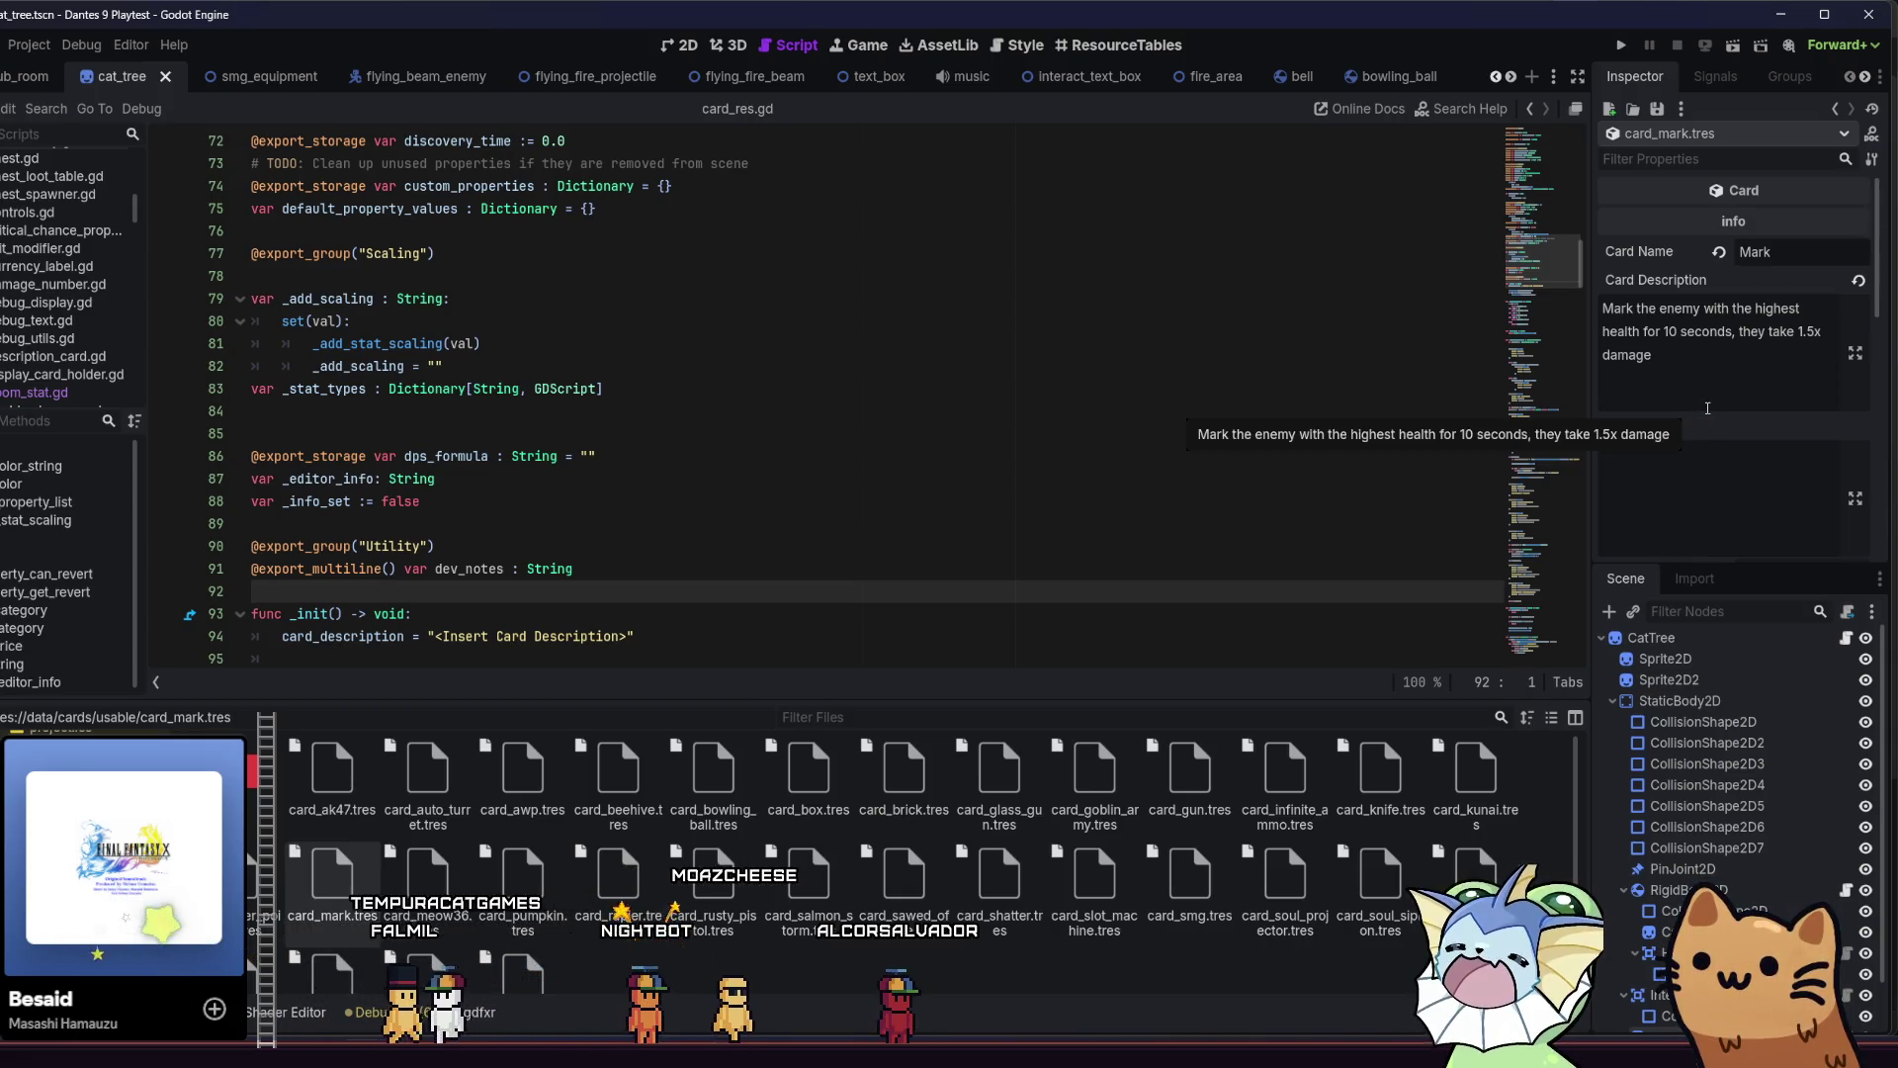
scroll(1713, 404, "down", 1)
scroll(1712, 404, "down", 8)
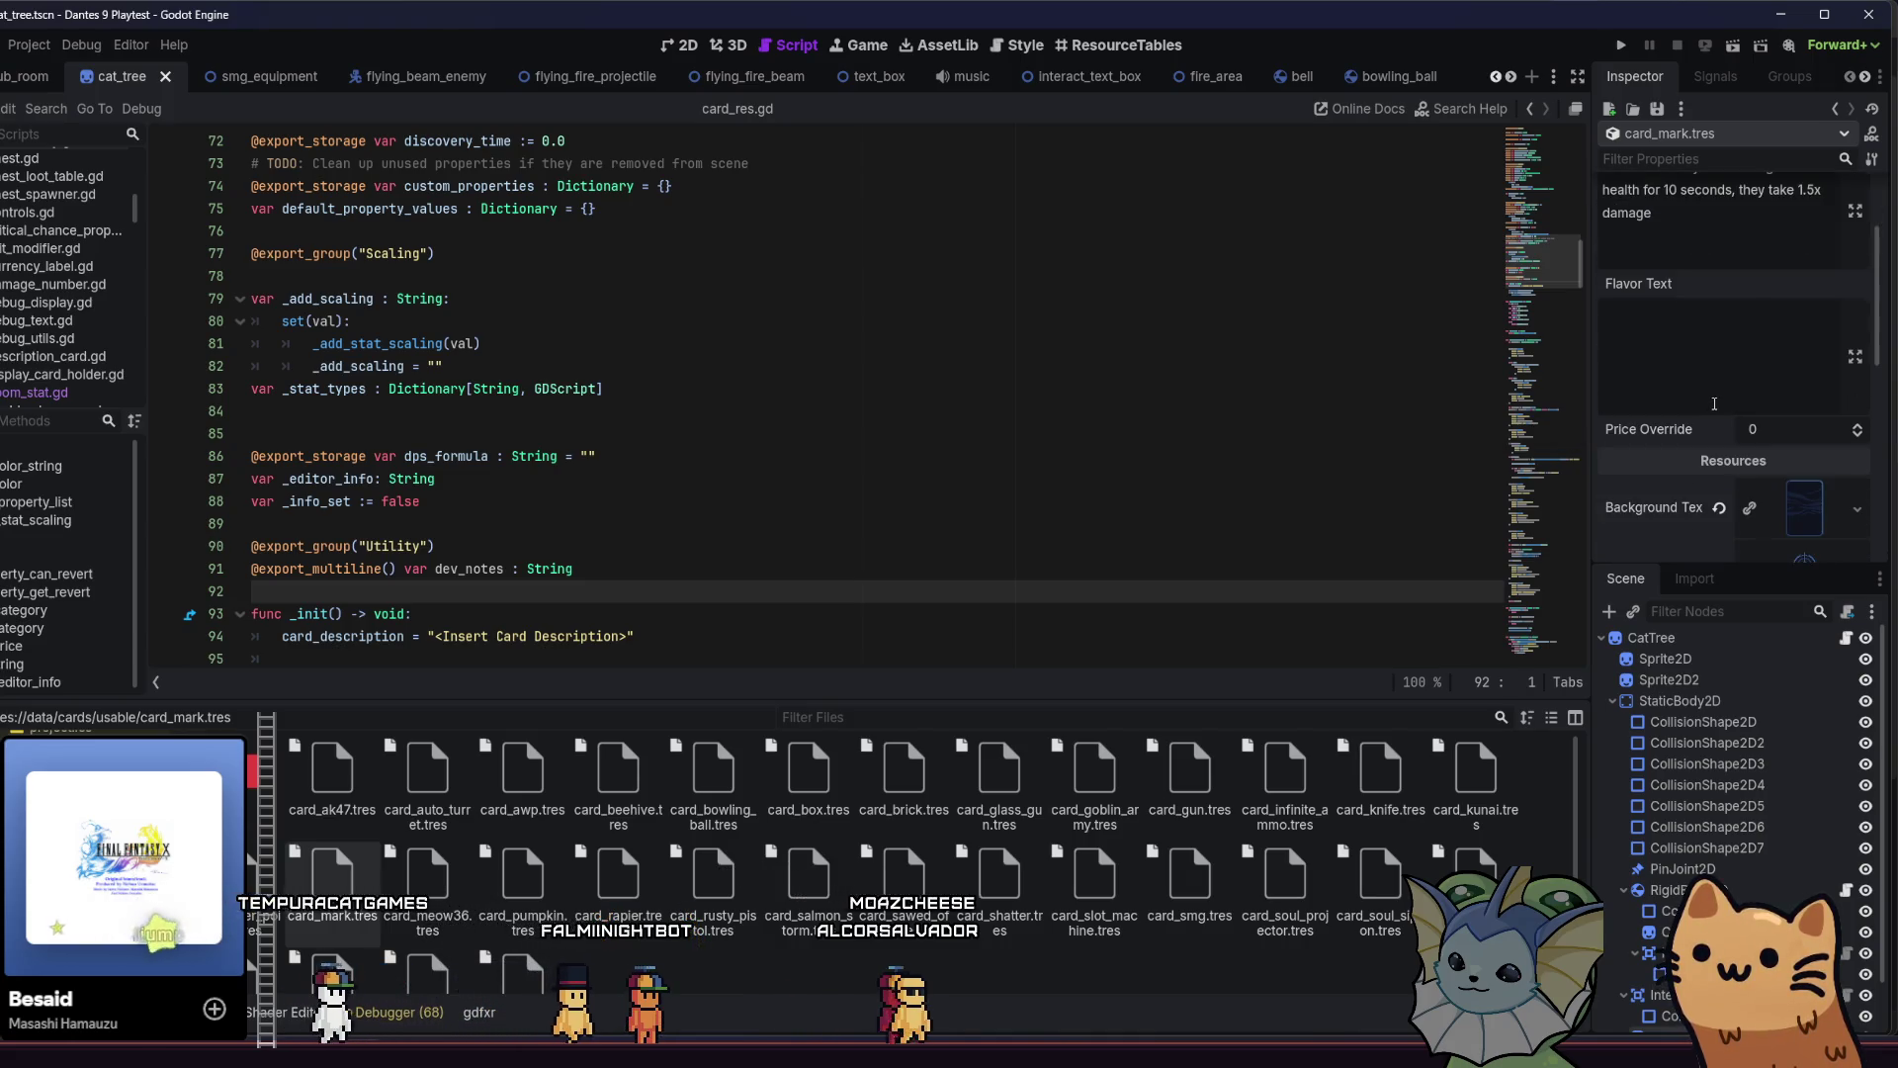
scroll(1711, 401, "down", 4)
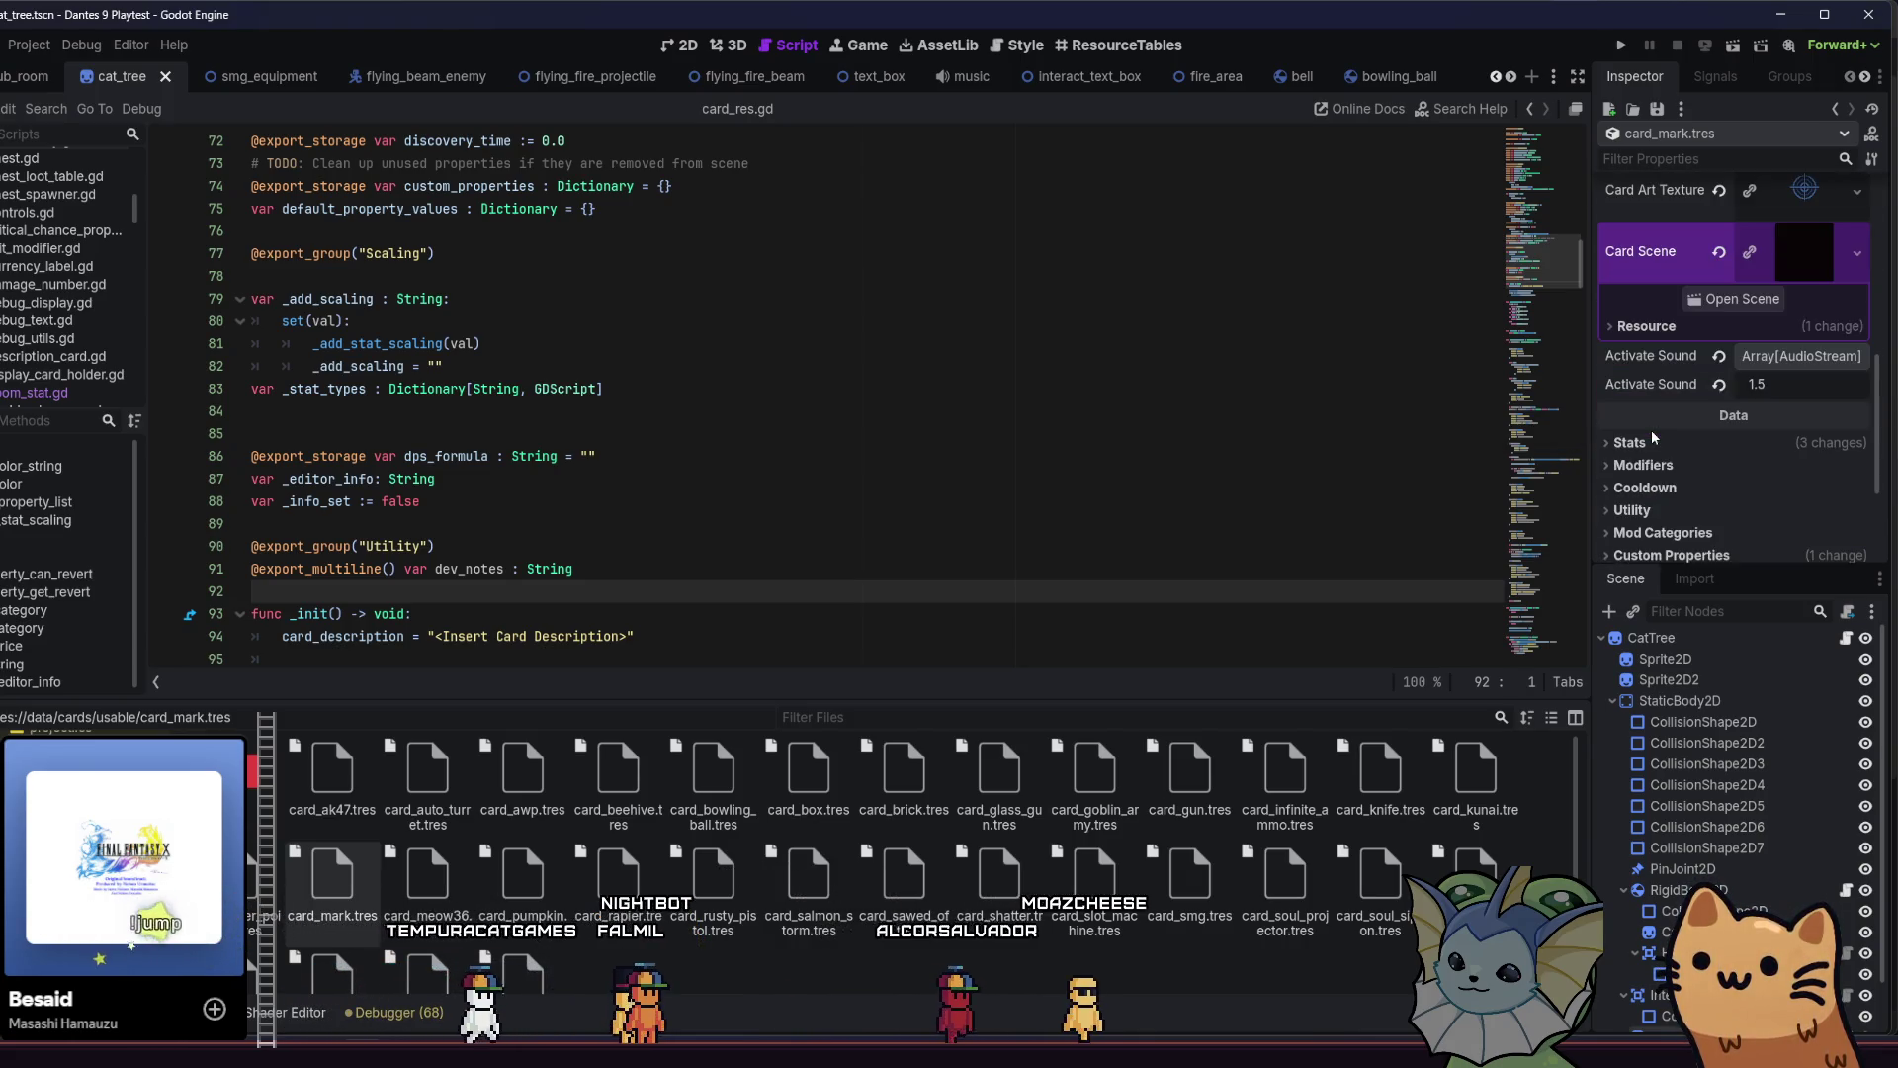
left_click(1659, 460)
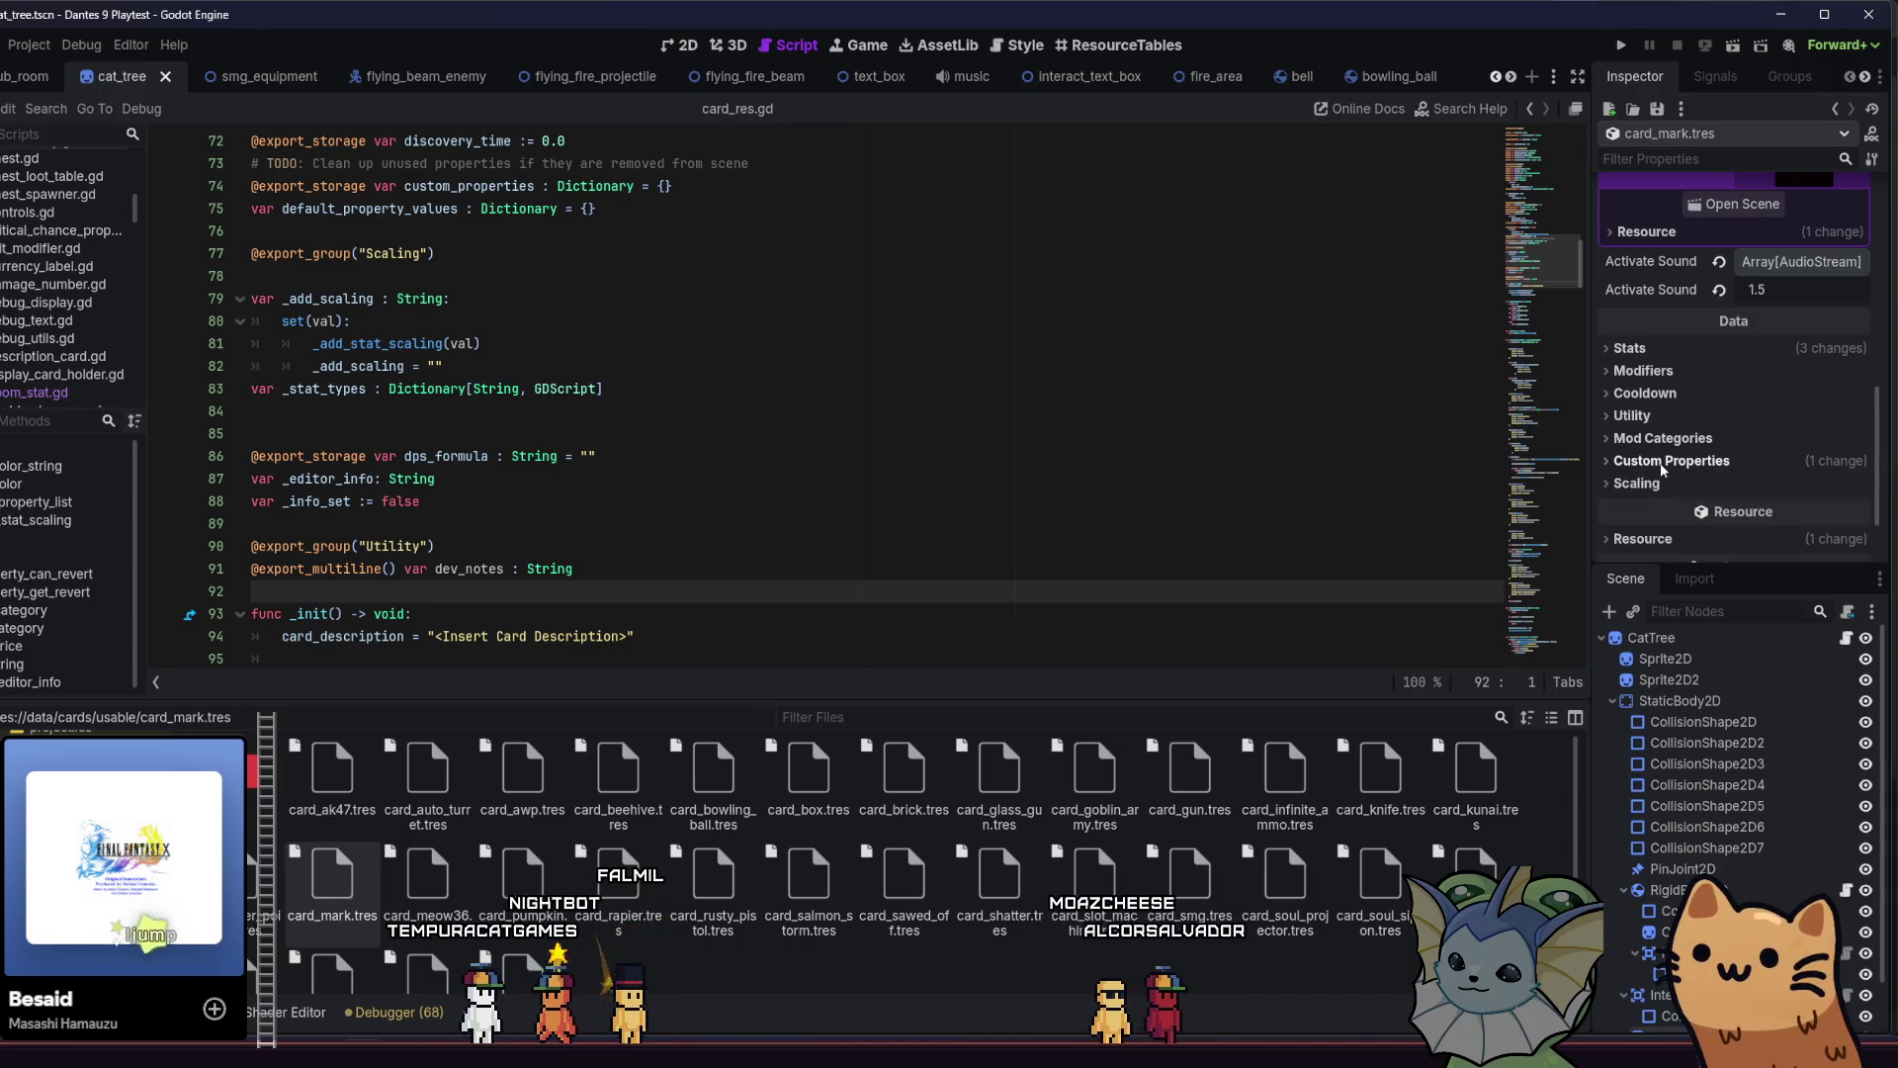
scroll(1659, 463, "up", 12)
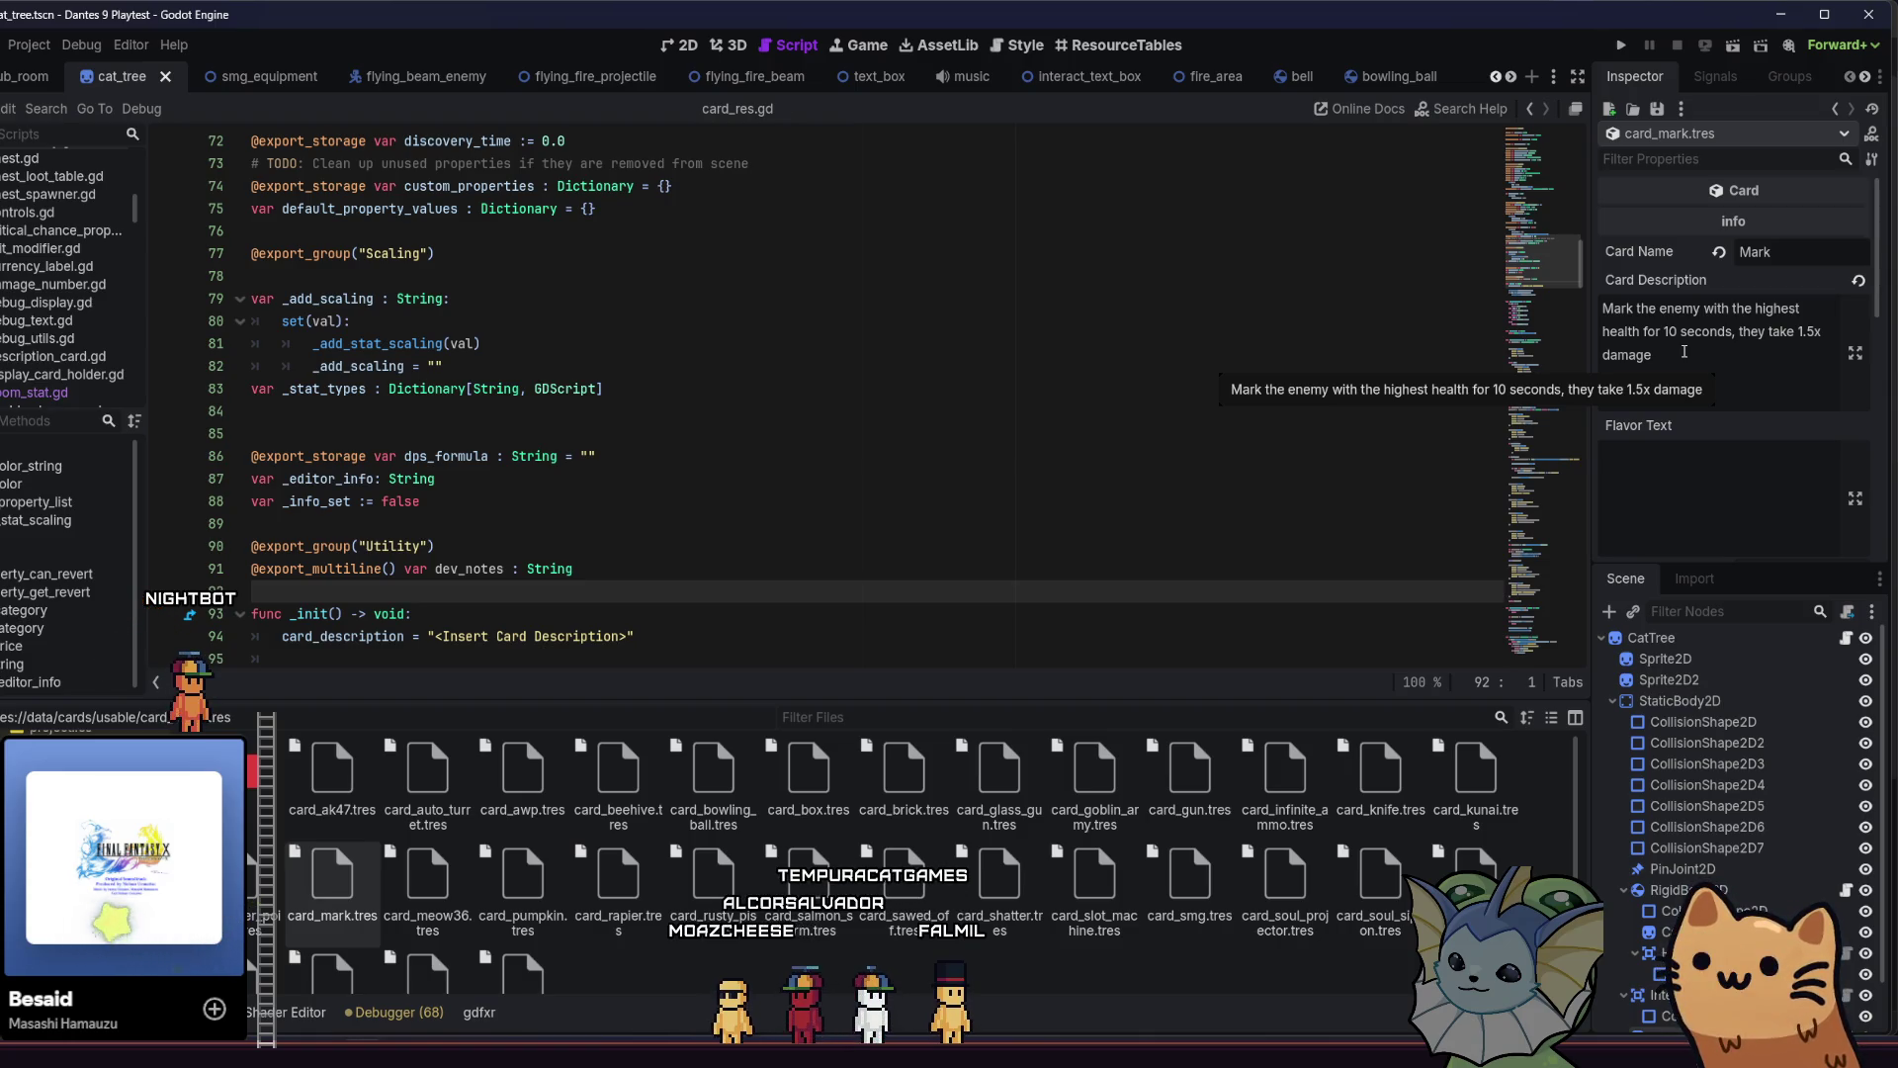
Step: Expand the Mark card's Damage Scaling, Mod Categories and Dev Notes field
scroll(1685, 352, "down", 10)
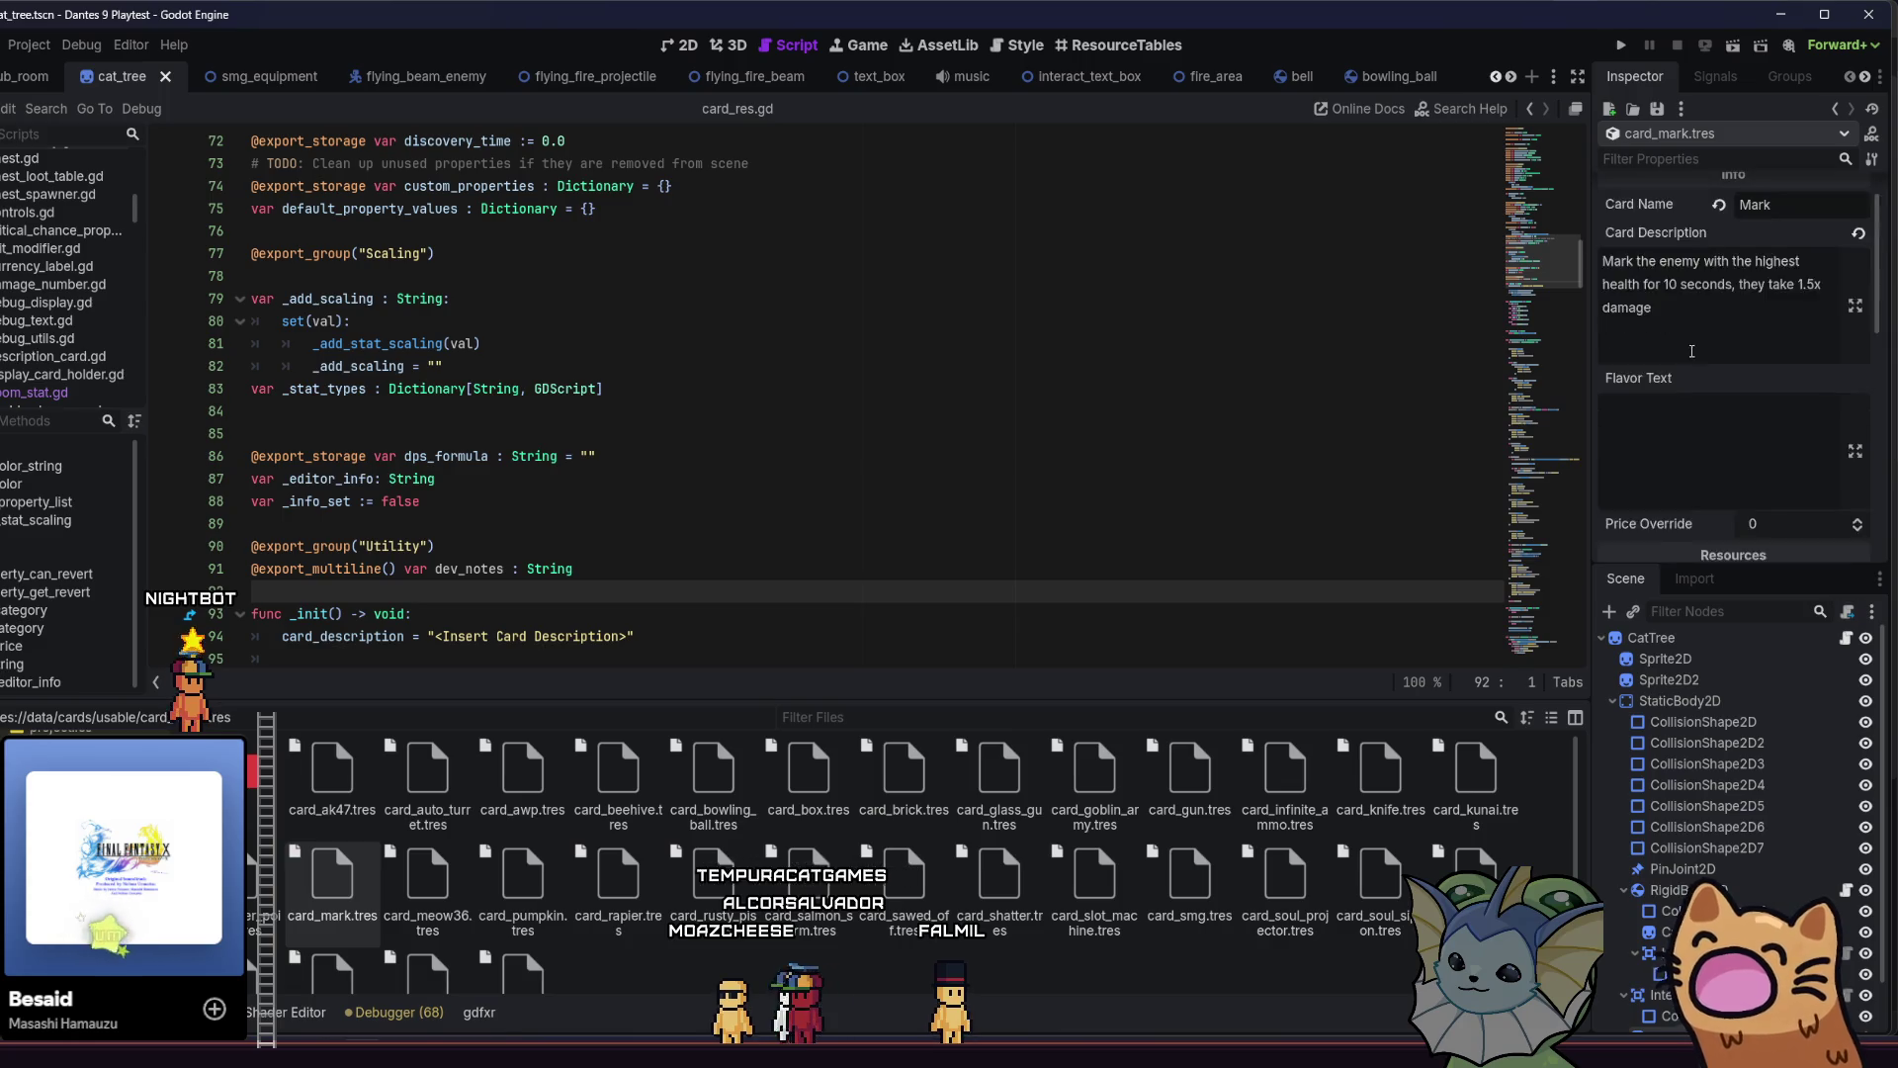
scroll(1692, 353, "down", 5)
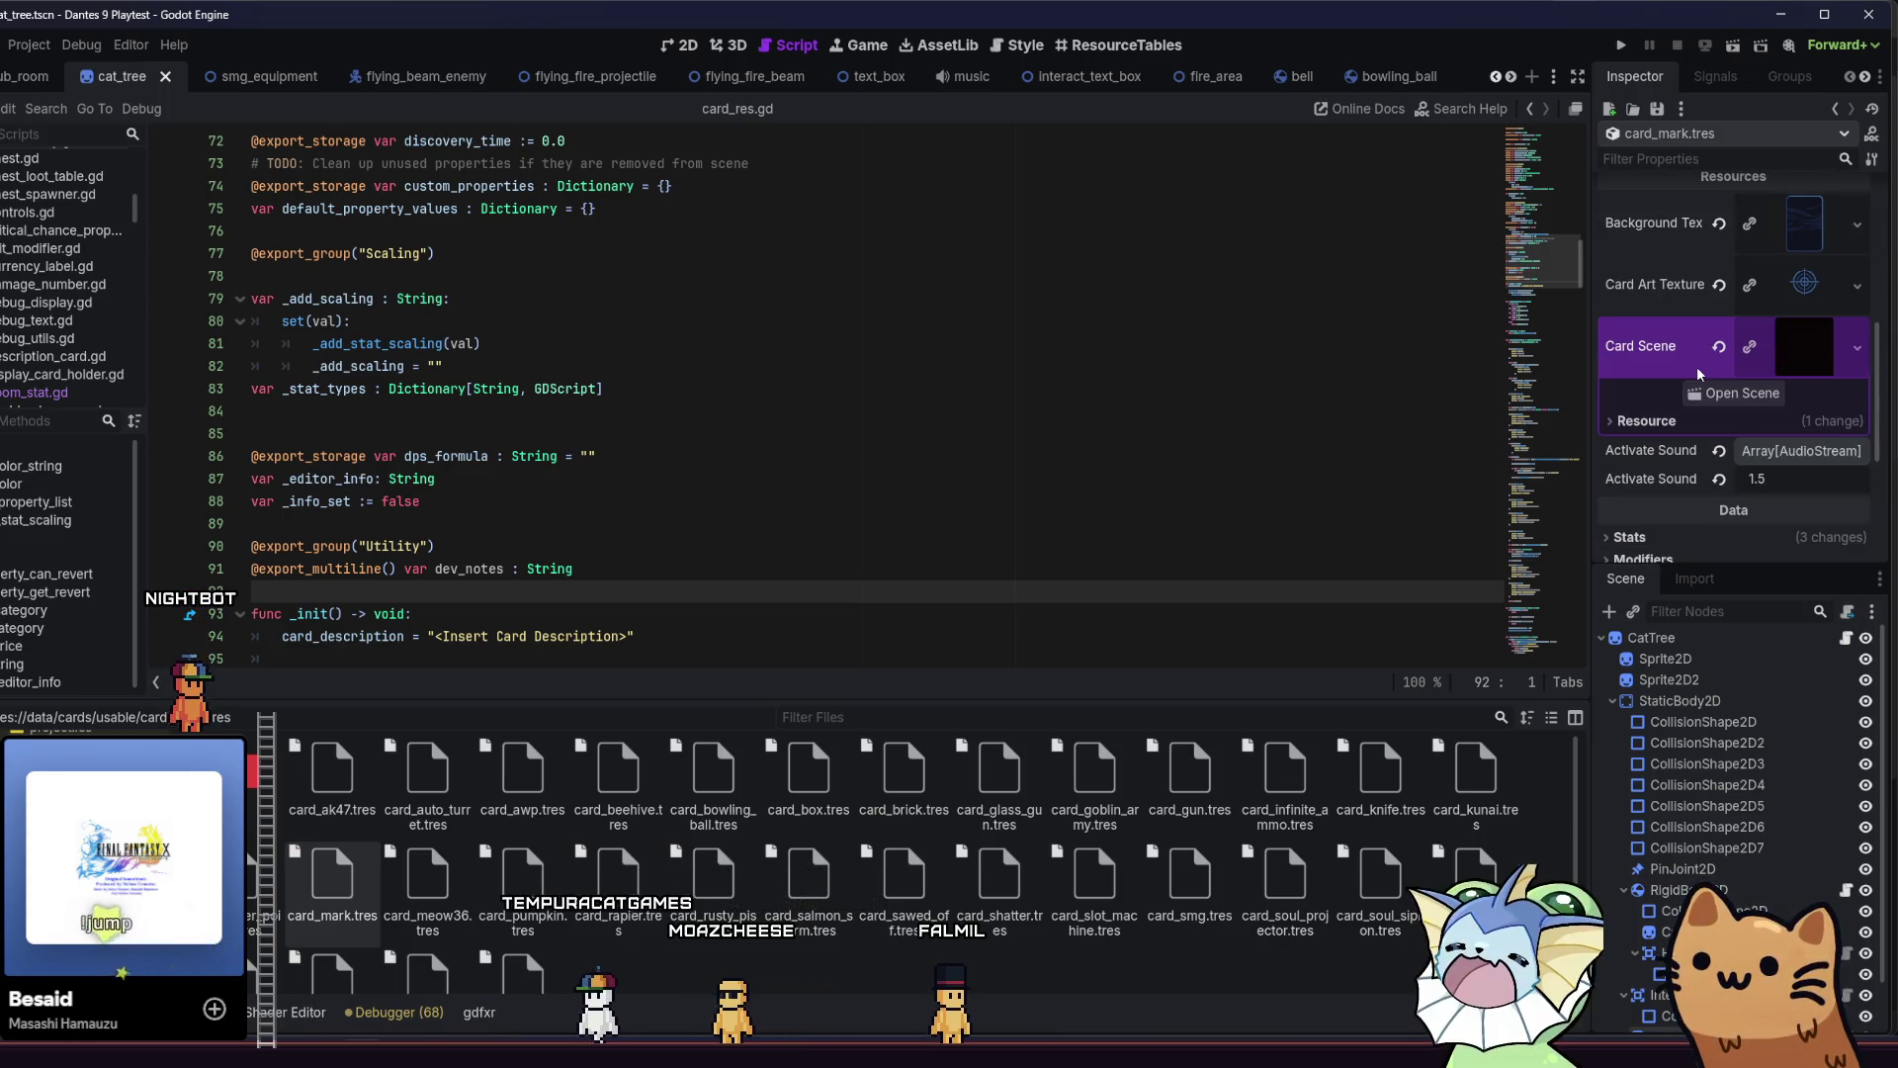
scroll(1666, 416, "down", 2)
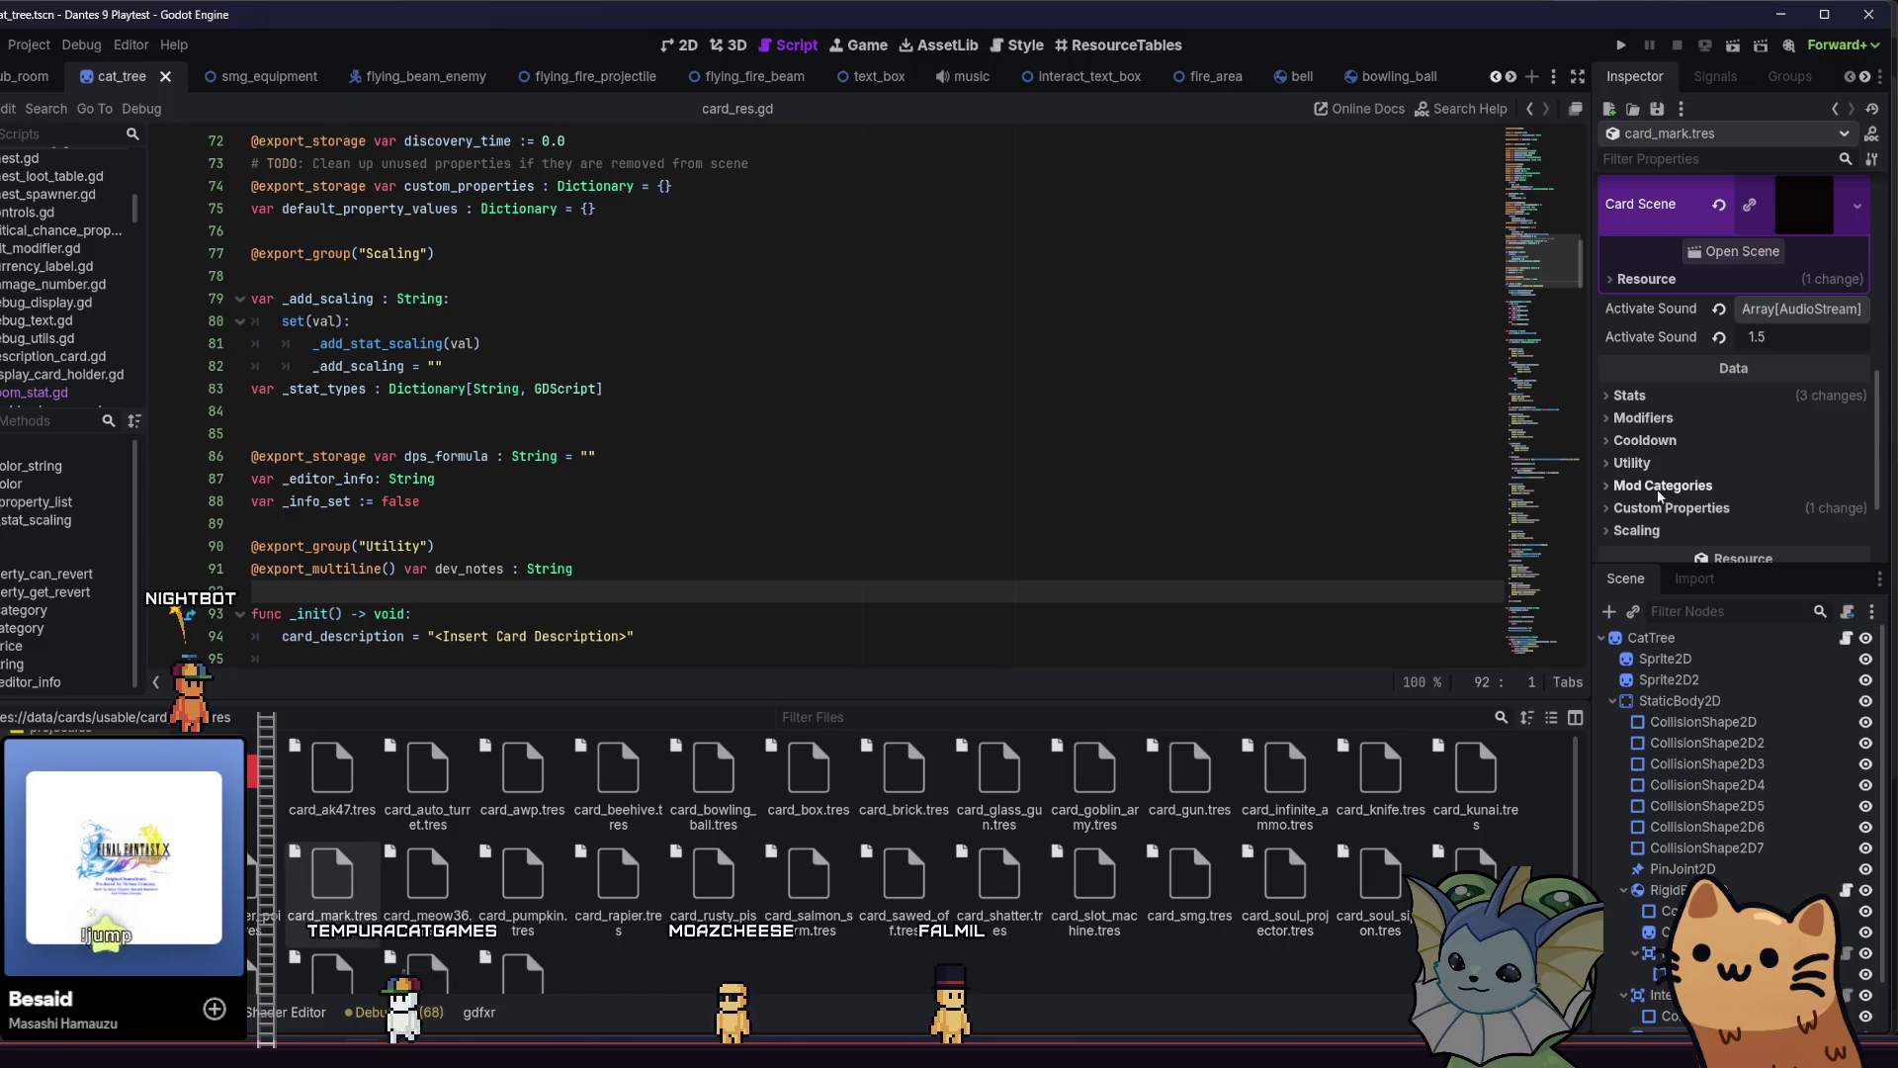
left_click(1636, 531)
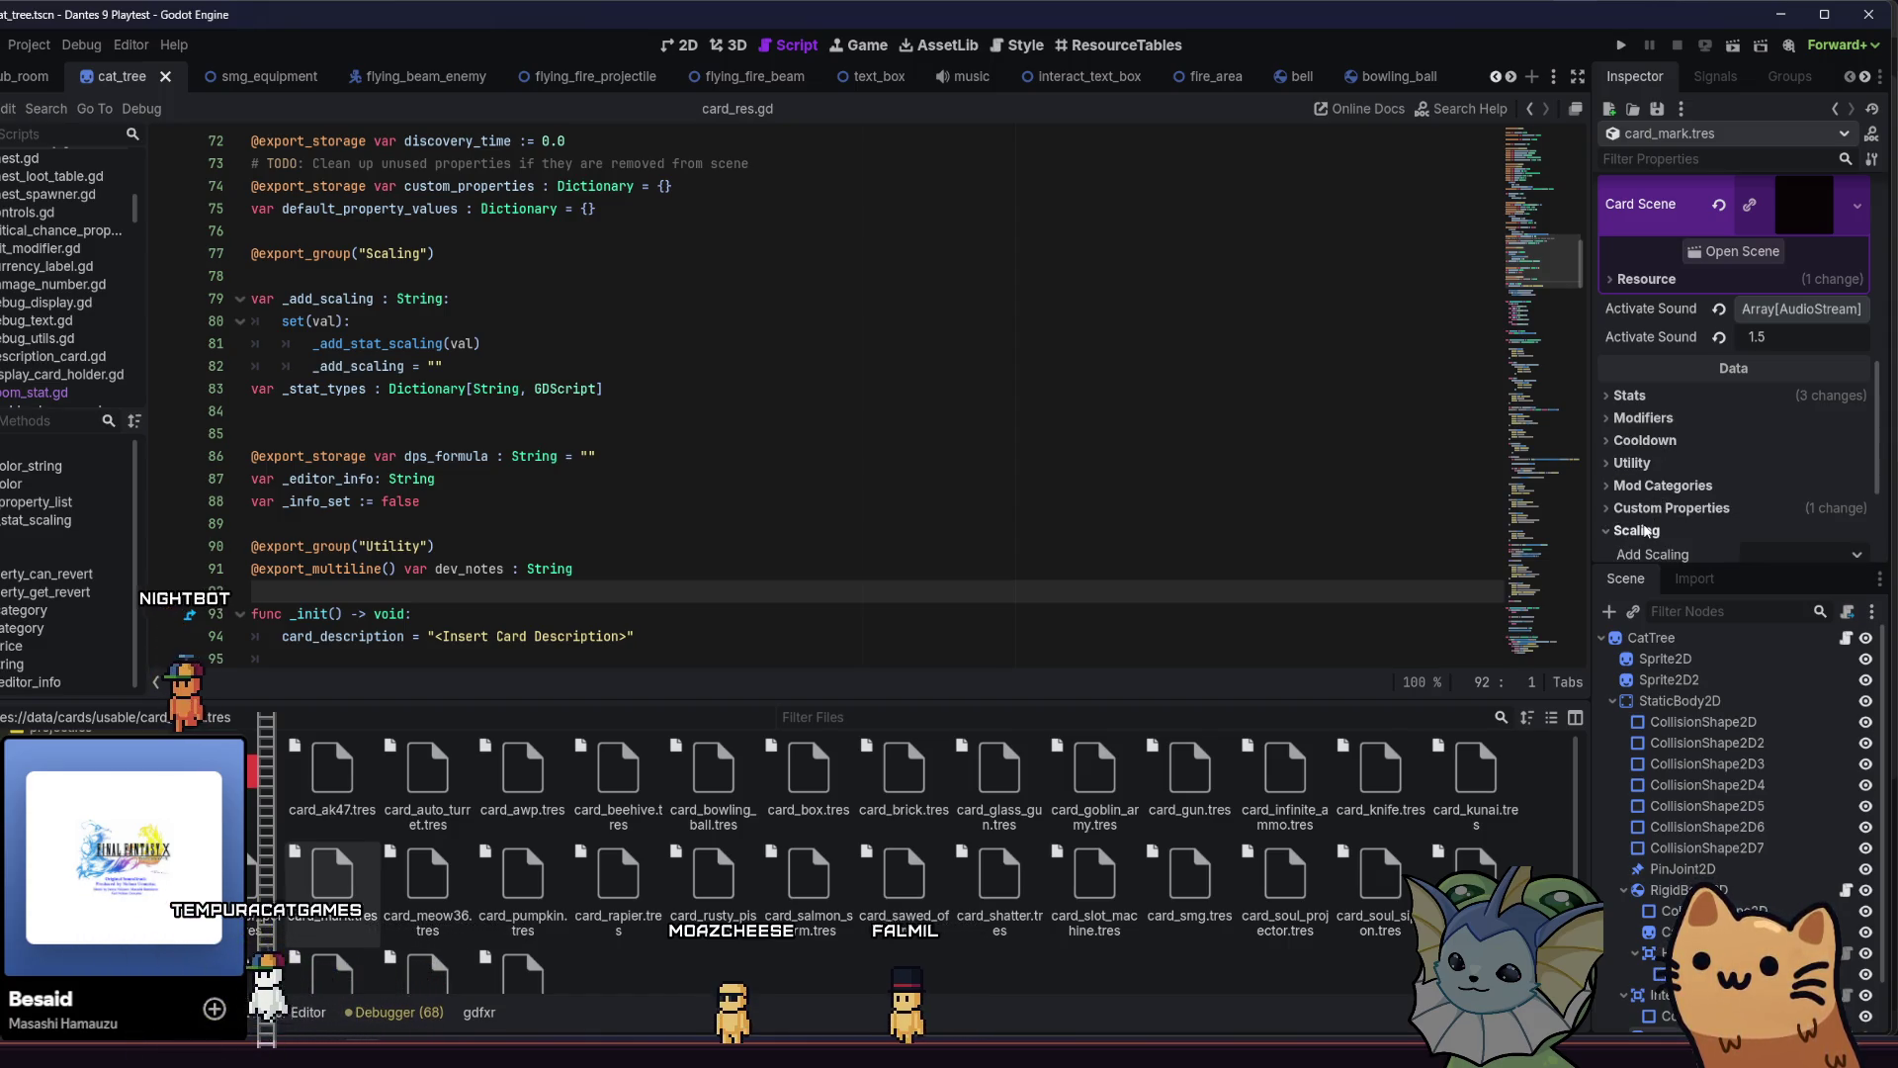
scroll(1779, 475, "down", 4)
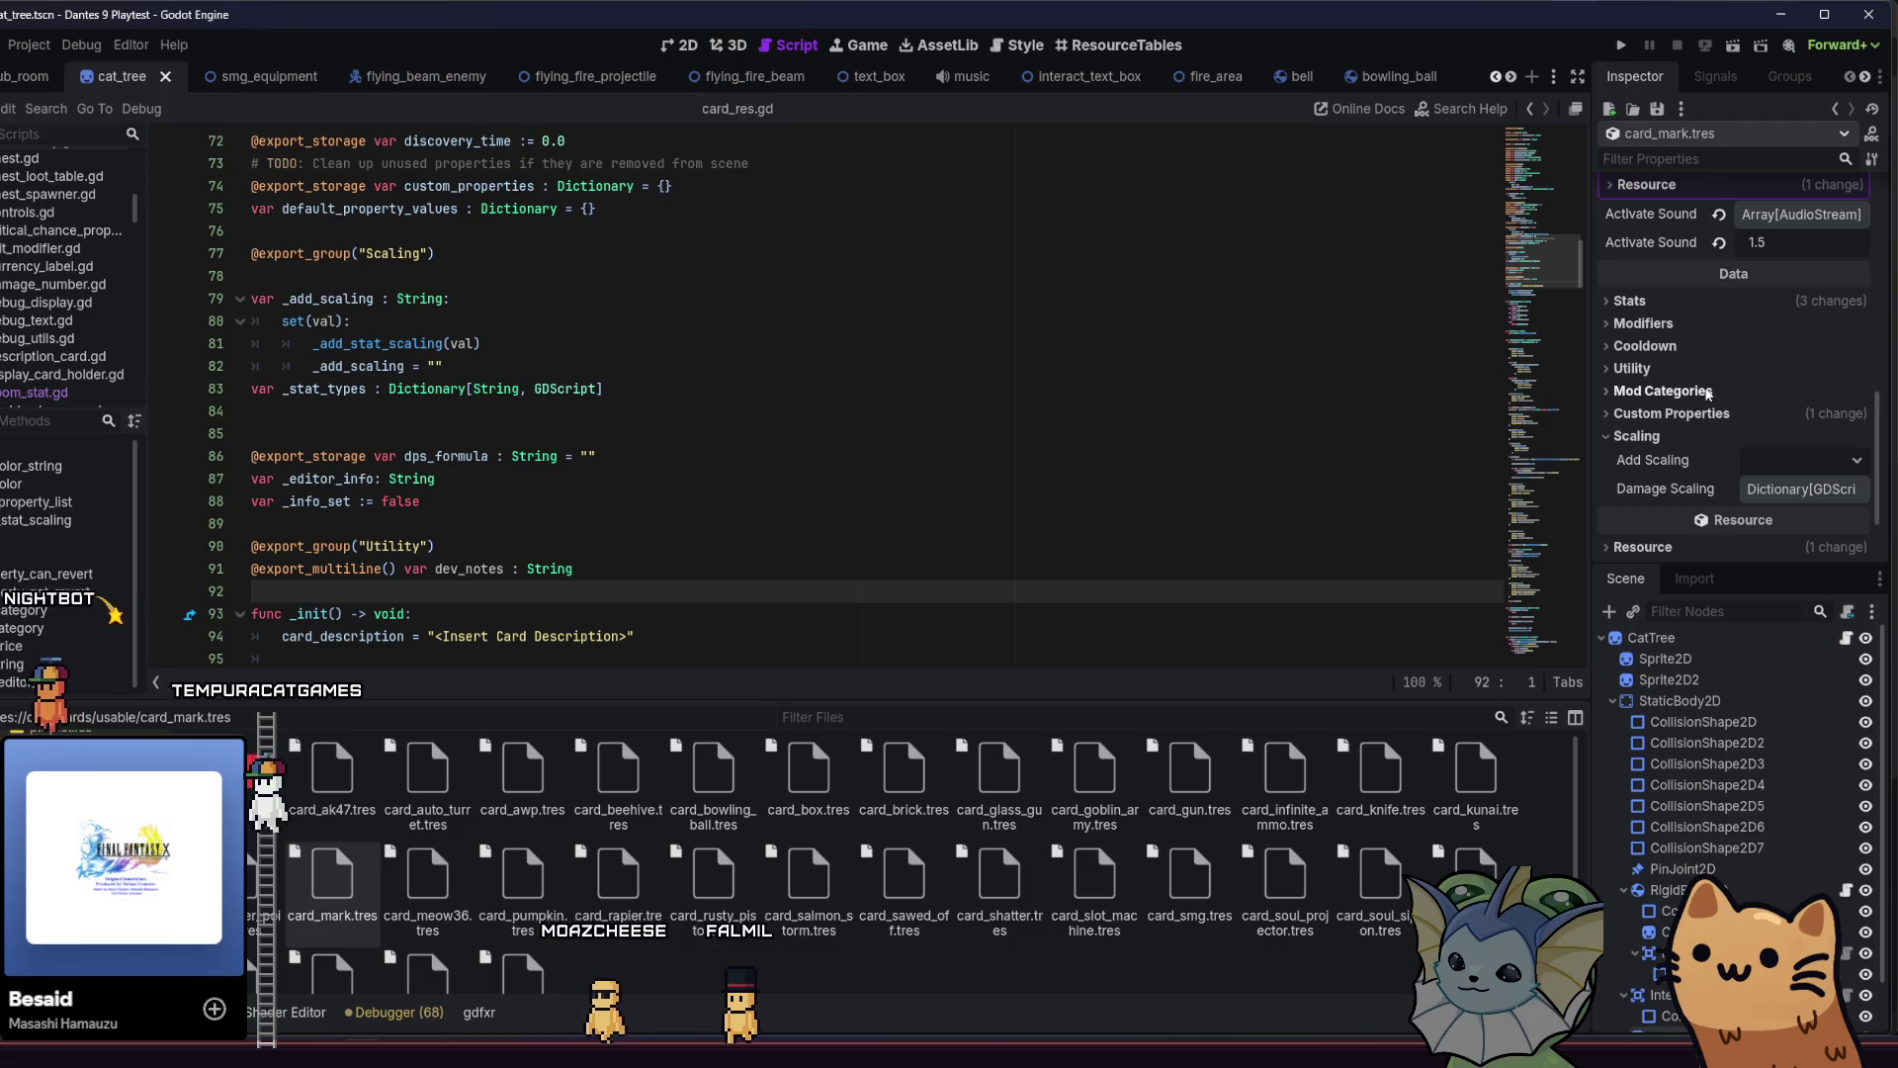
left_click(1670, 413)
left_click(1670, 413)
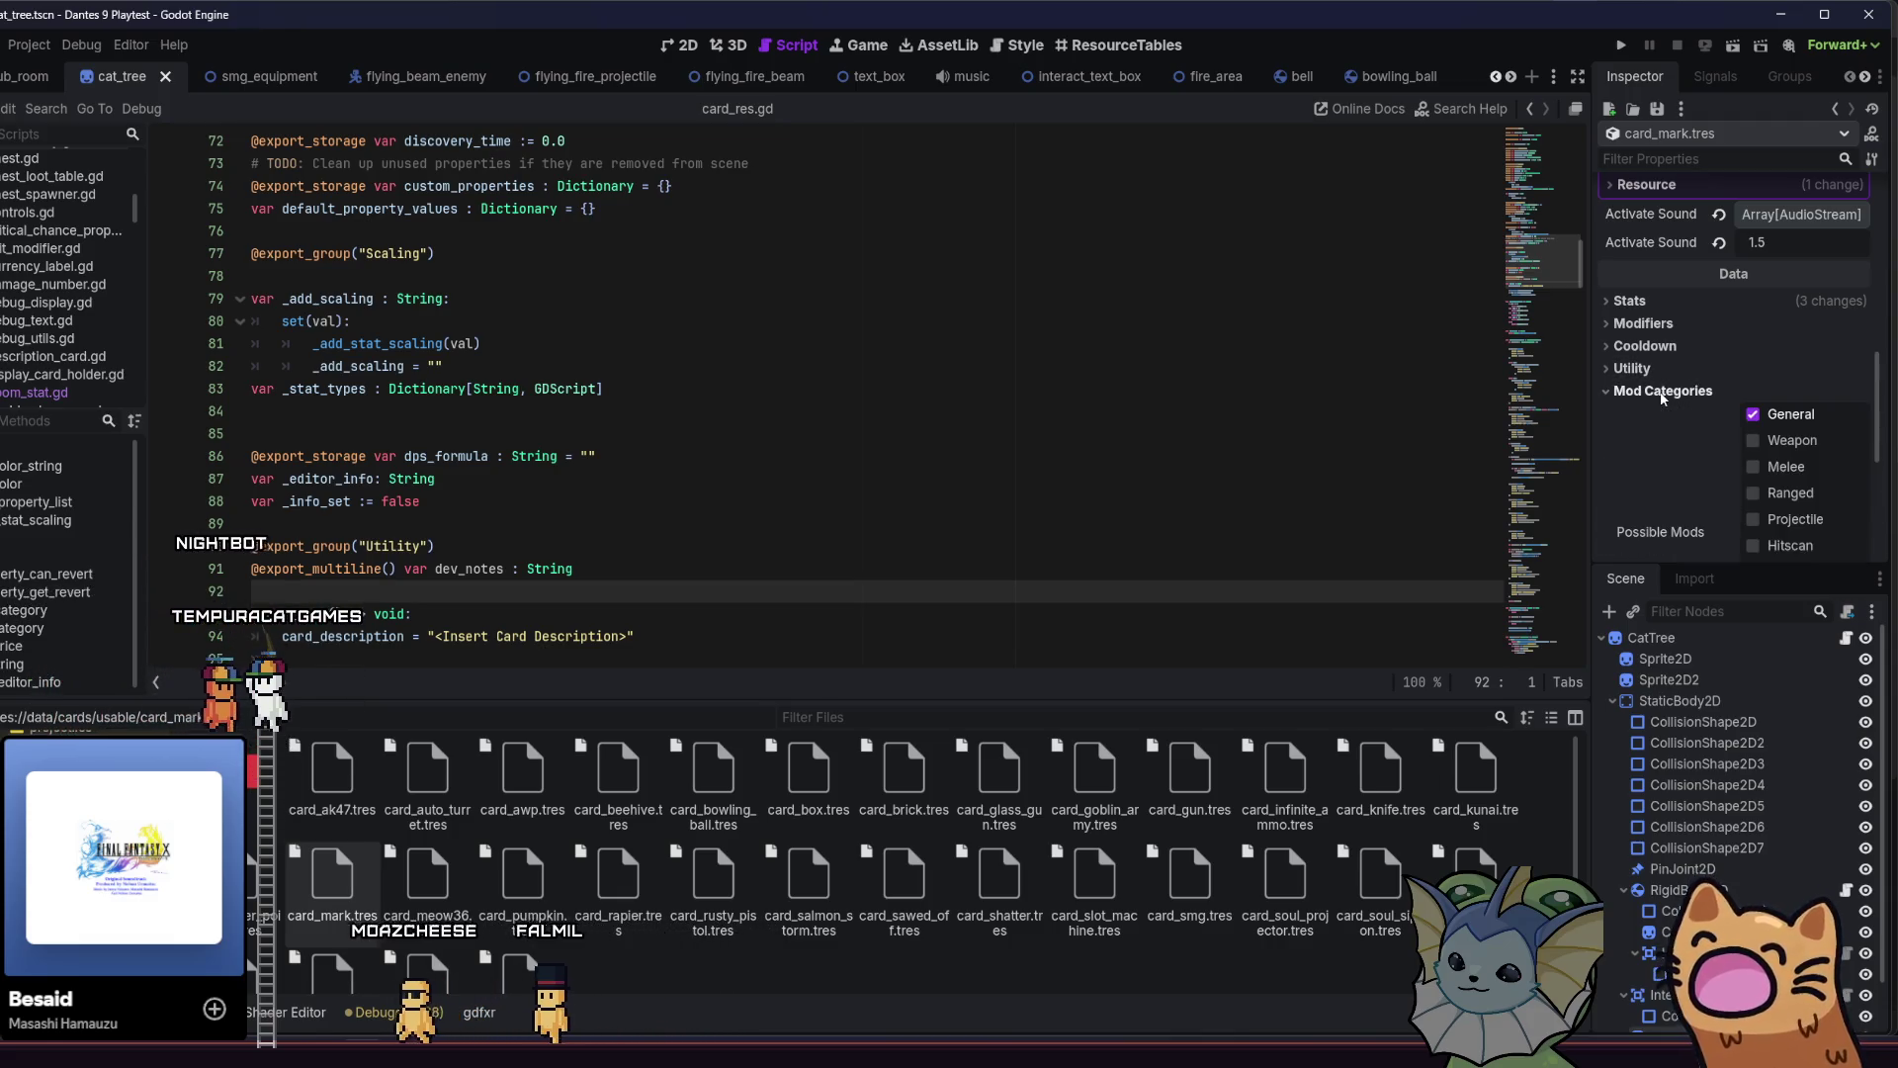
left_click(1657, 372)
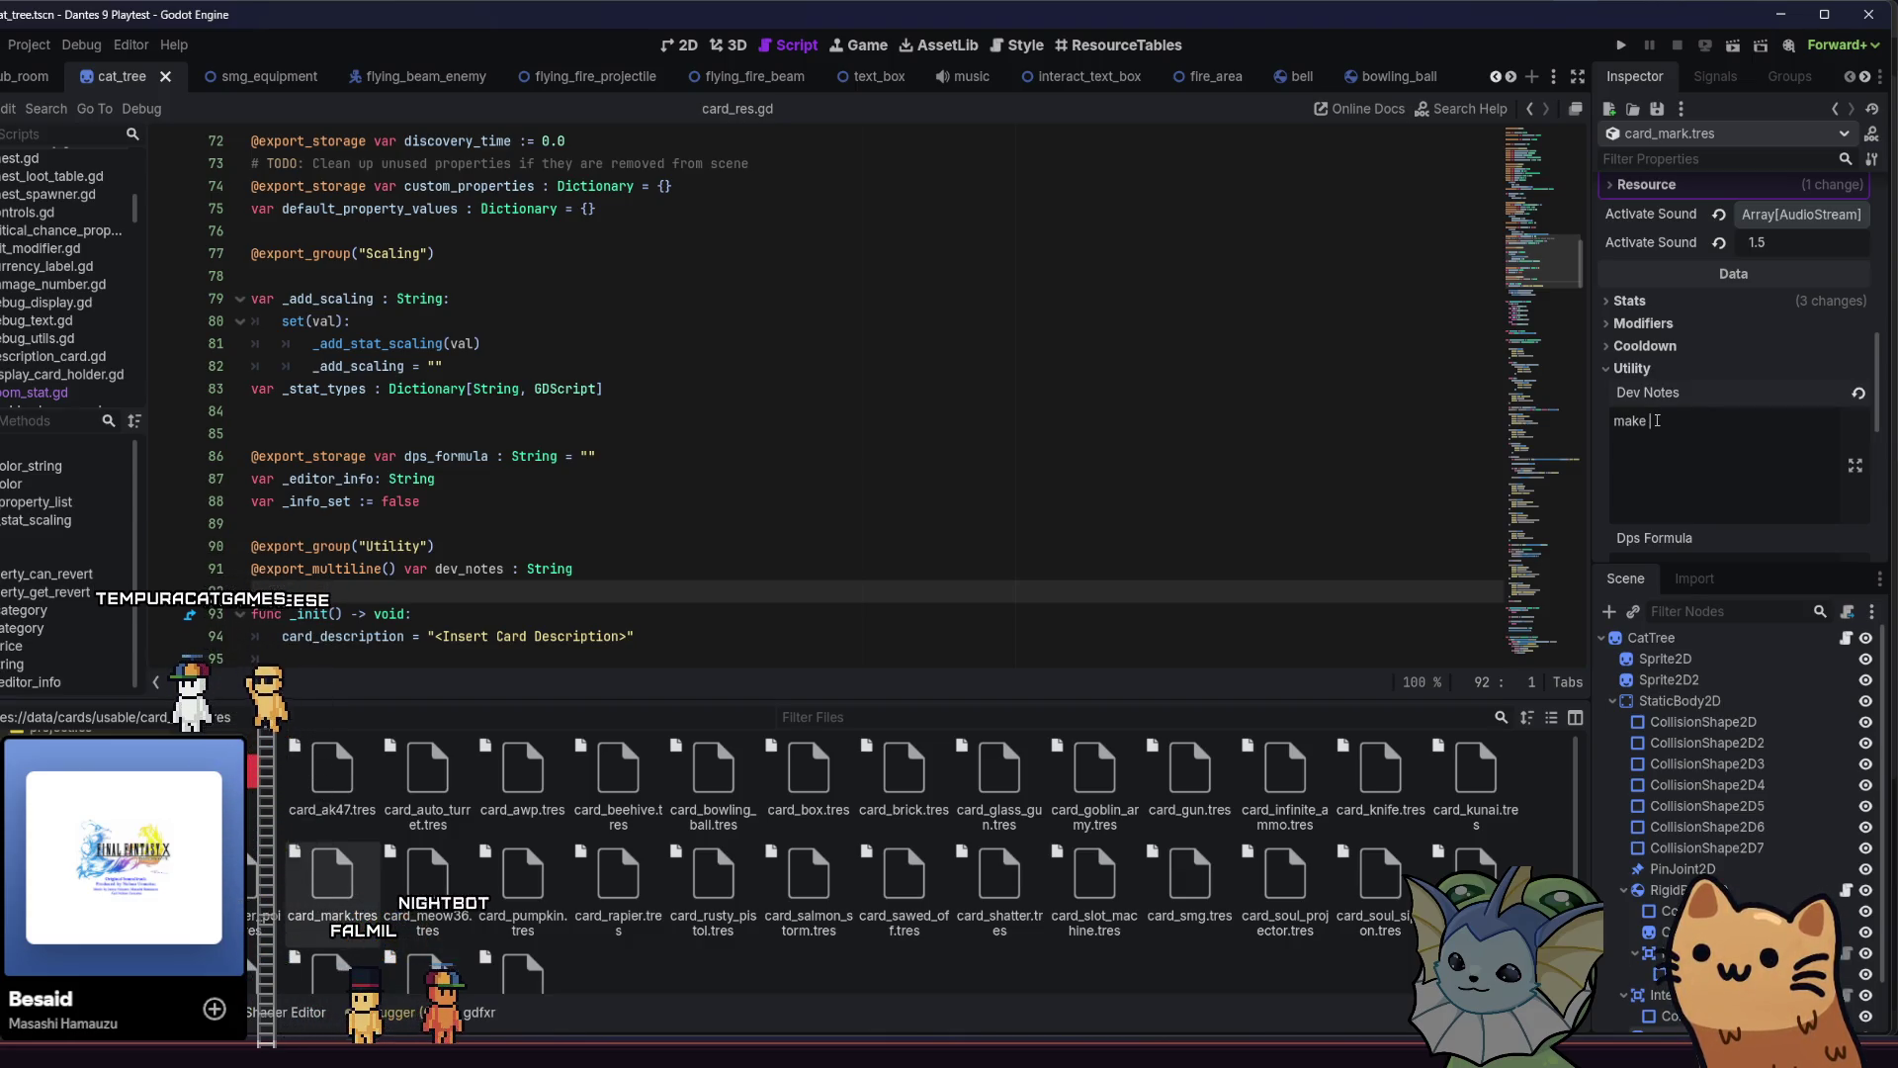
Step: Finish the Mark card's Dev Notes as 'make damage increase scale with type'
type("dama")
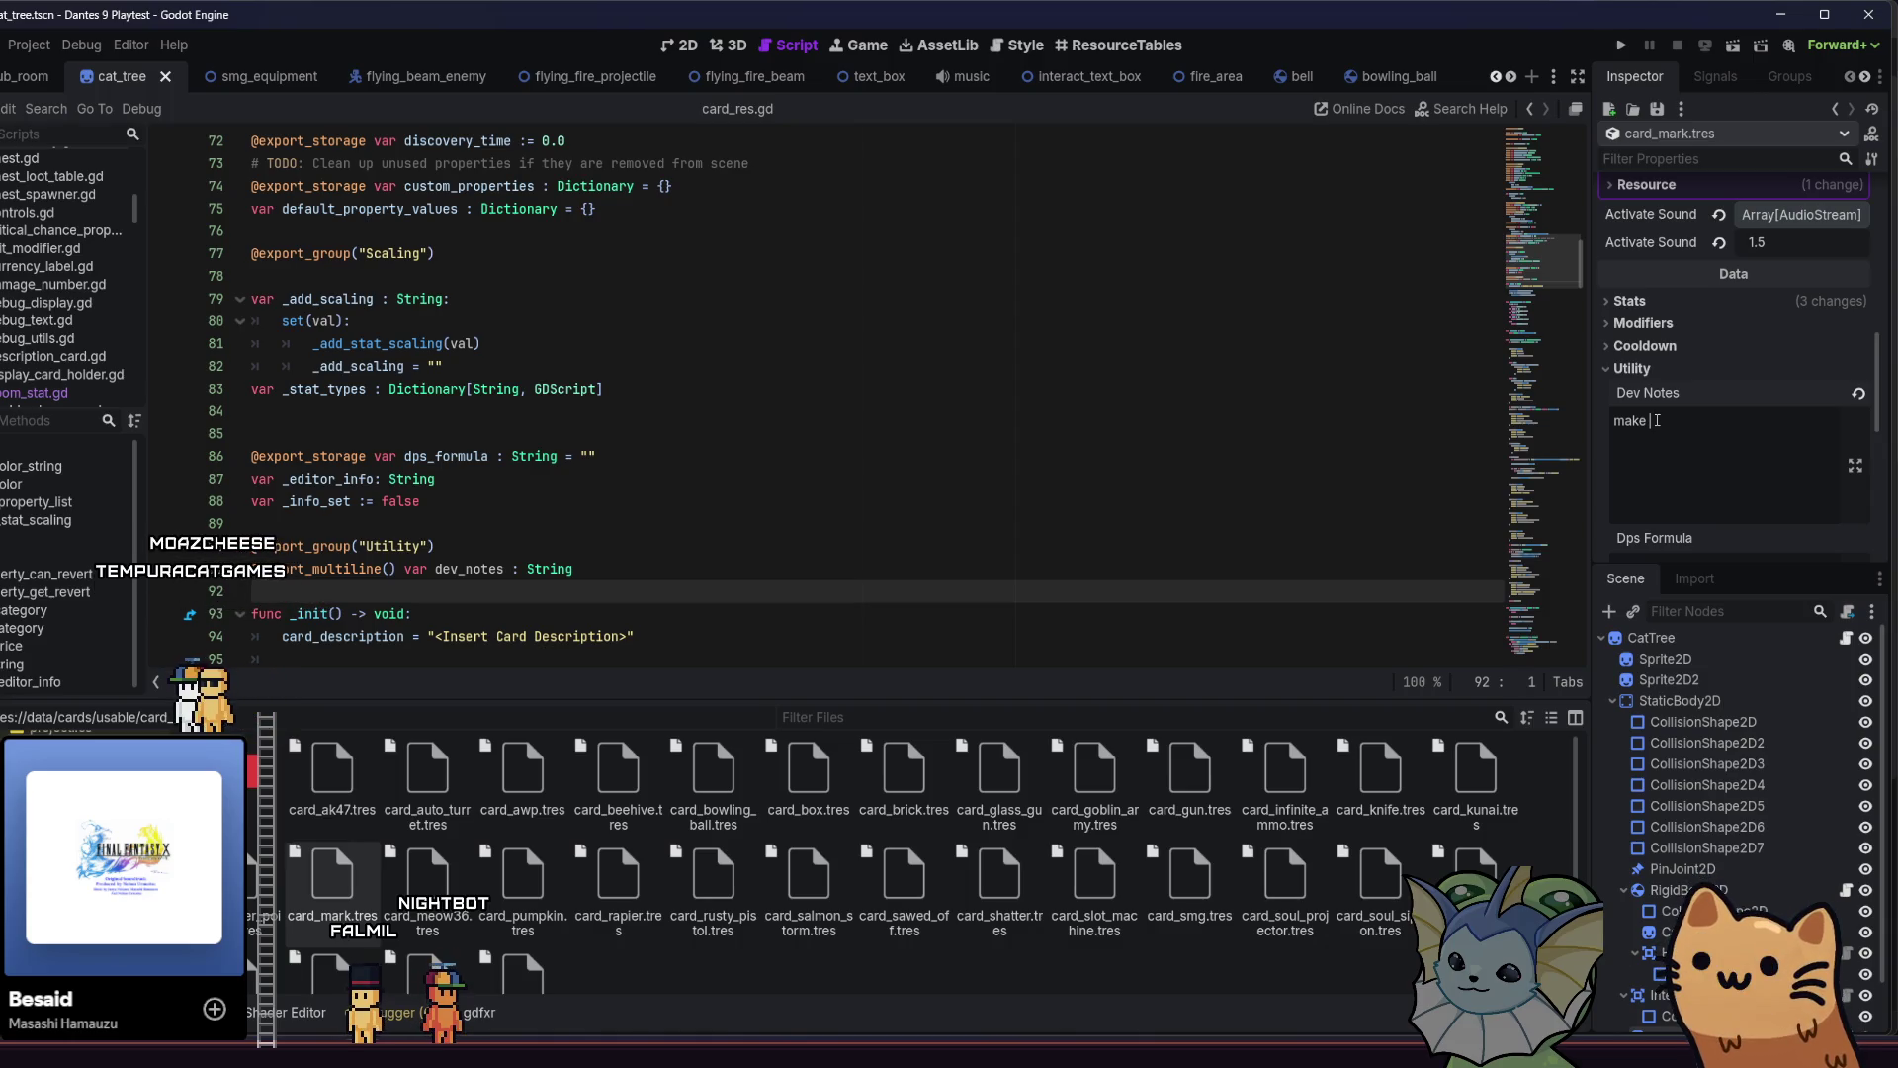
type("ge increase scale with type")
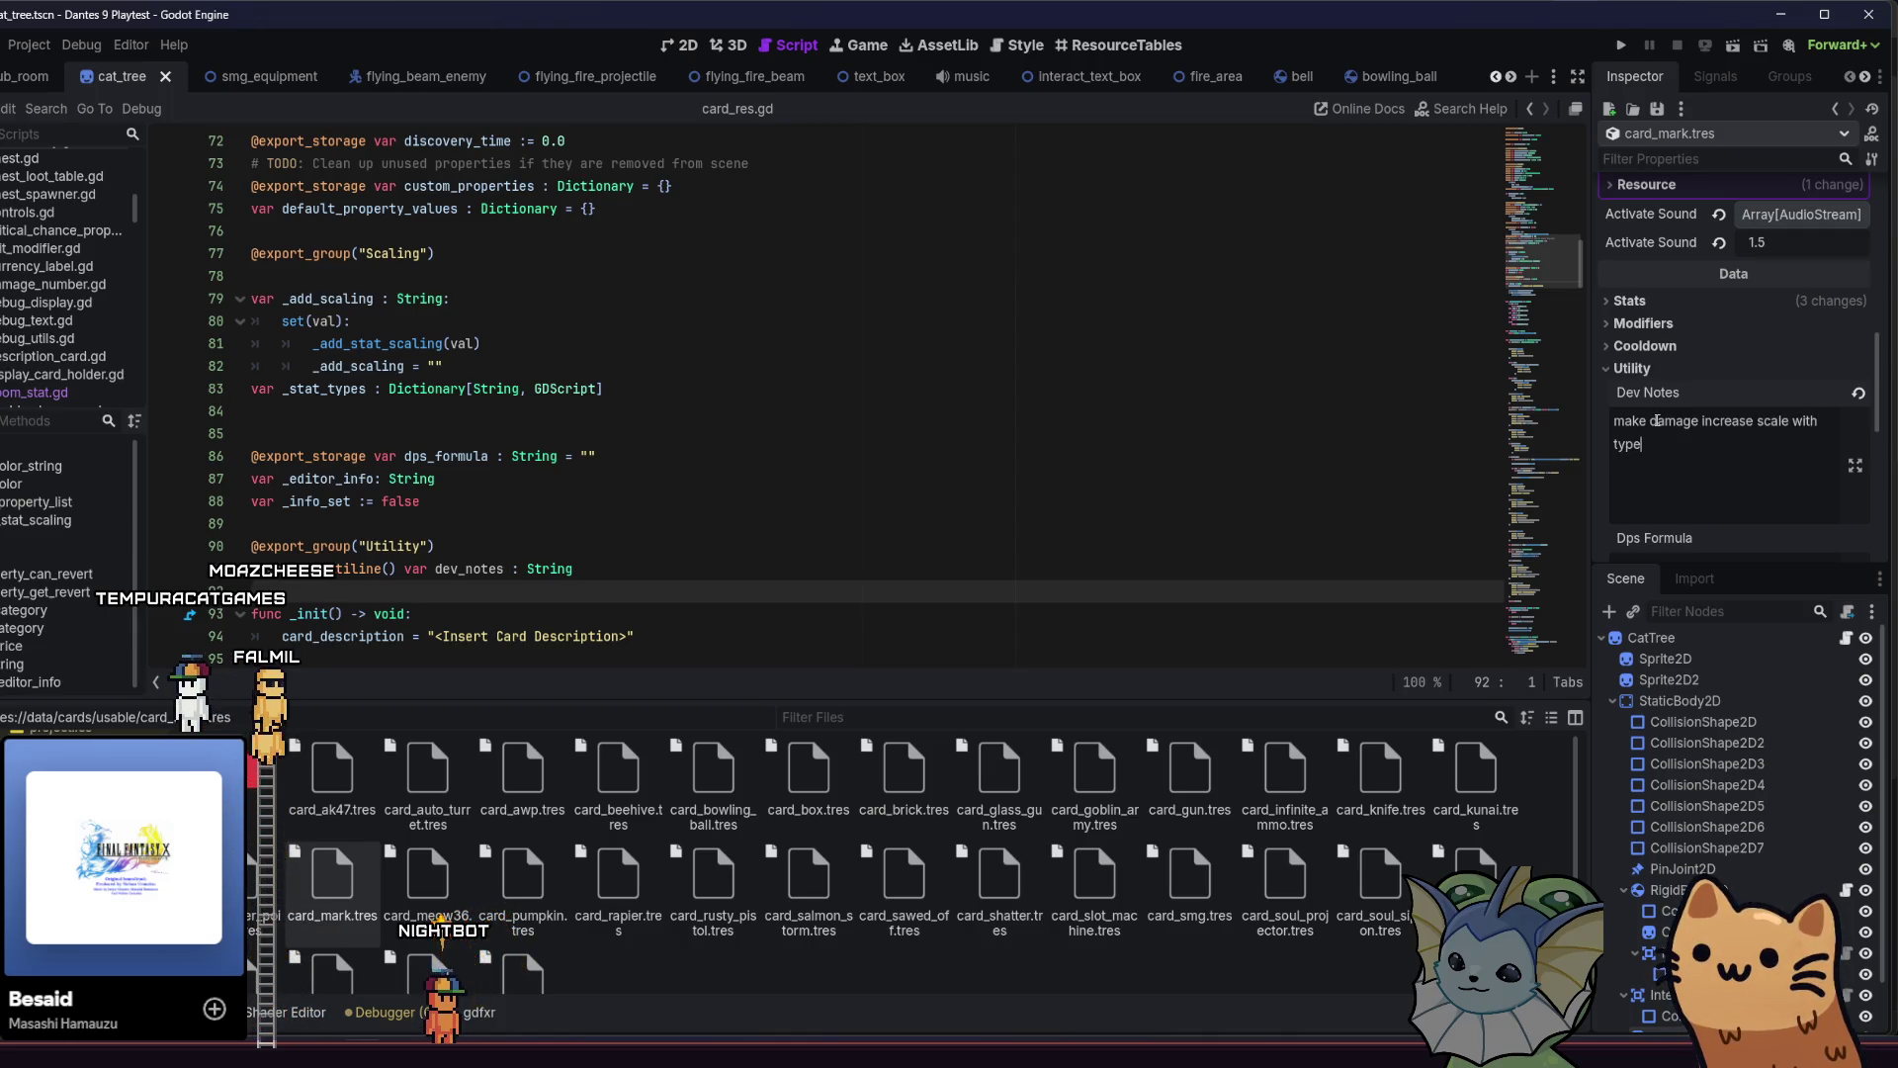
scroll(1667, 404, "down", 2)
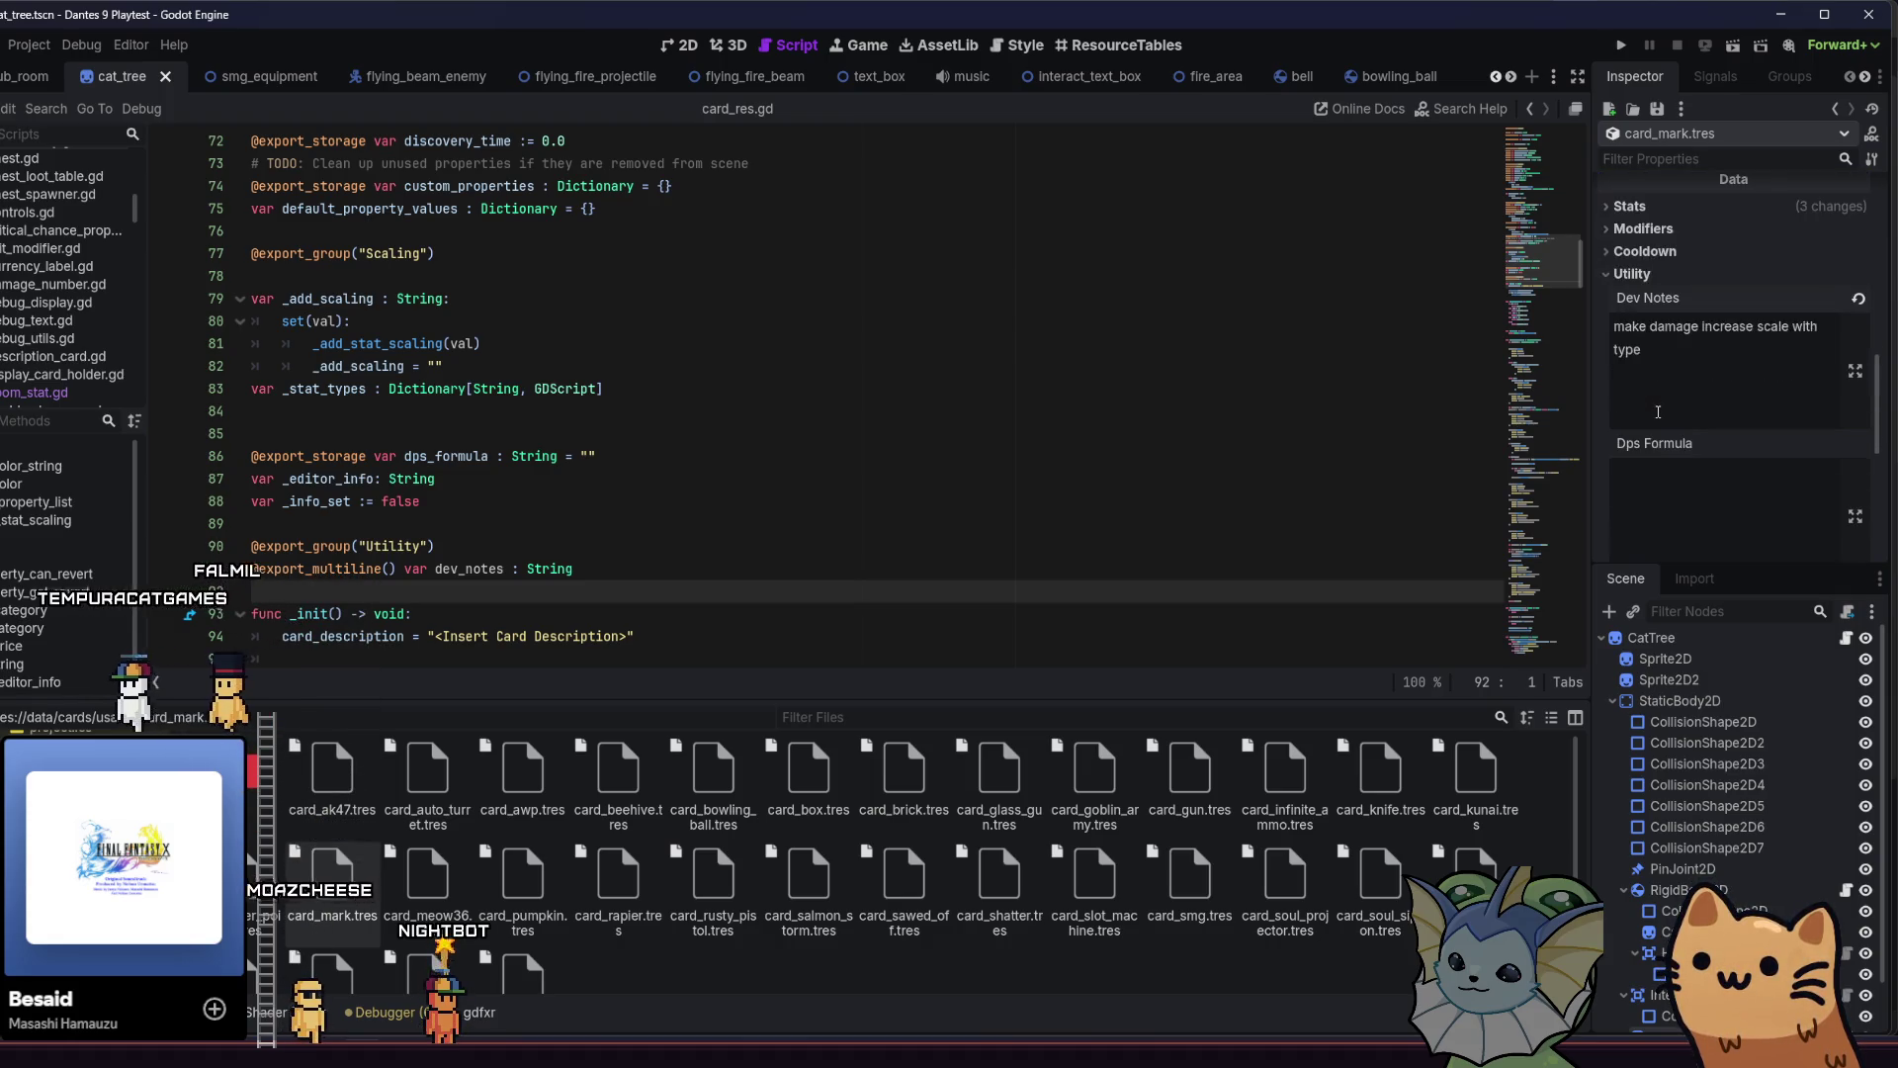
scroll(1661, 408, "down", 5)
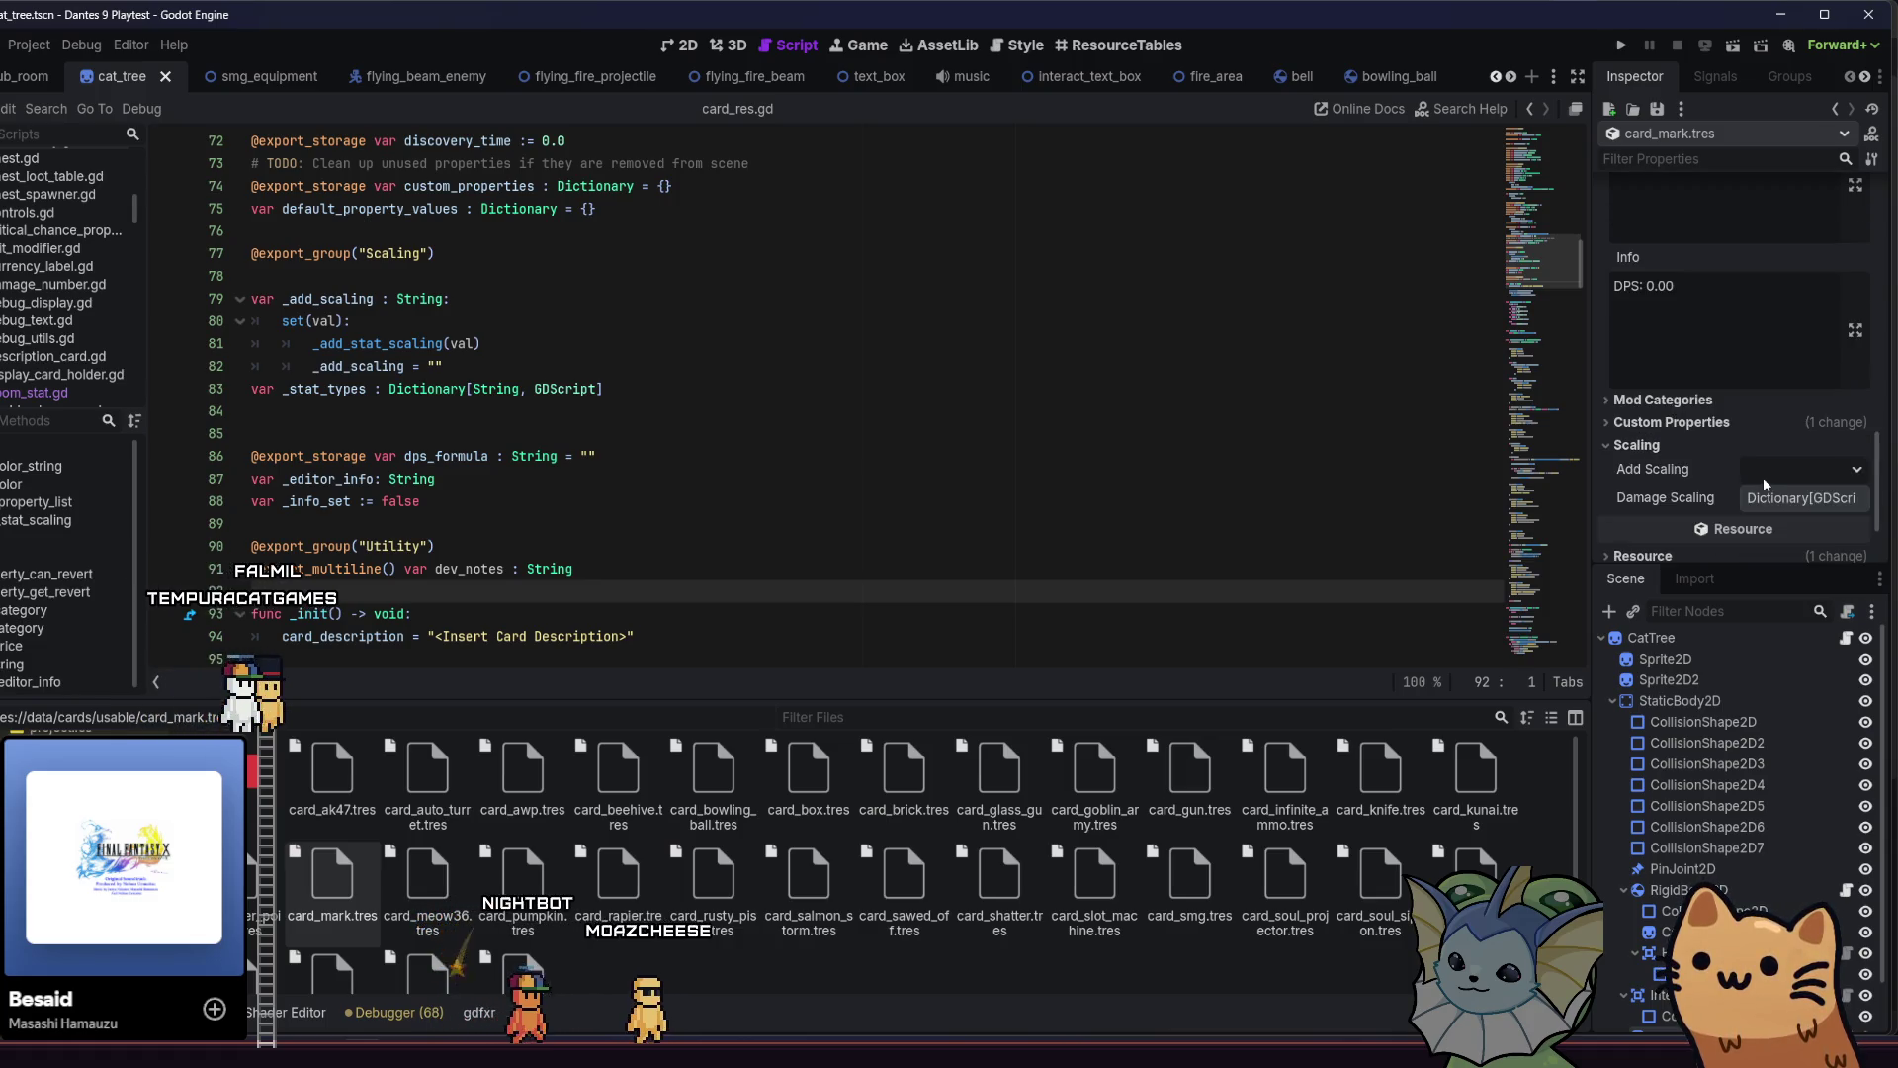
left_click(1766, 472)
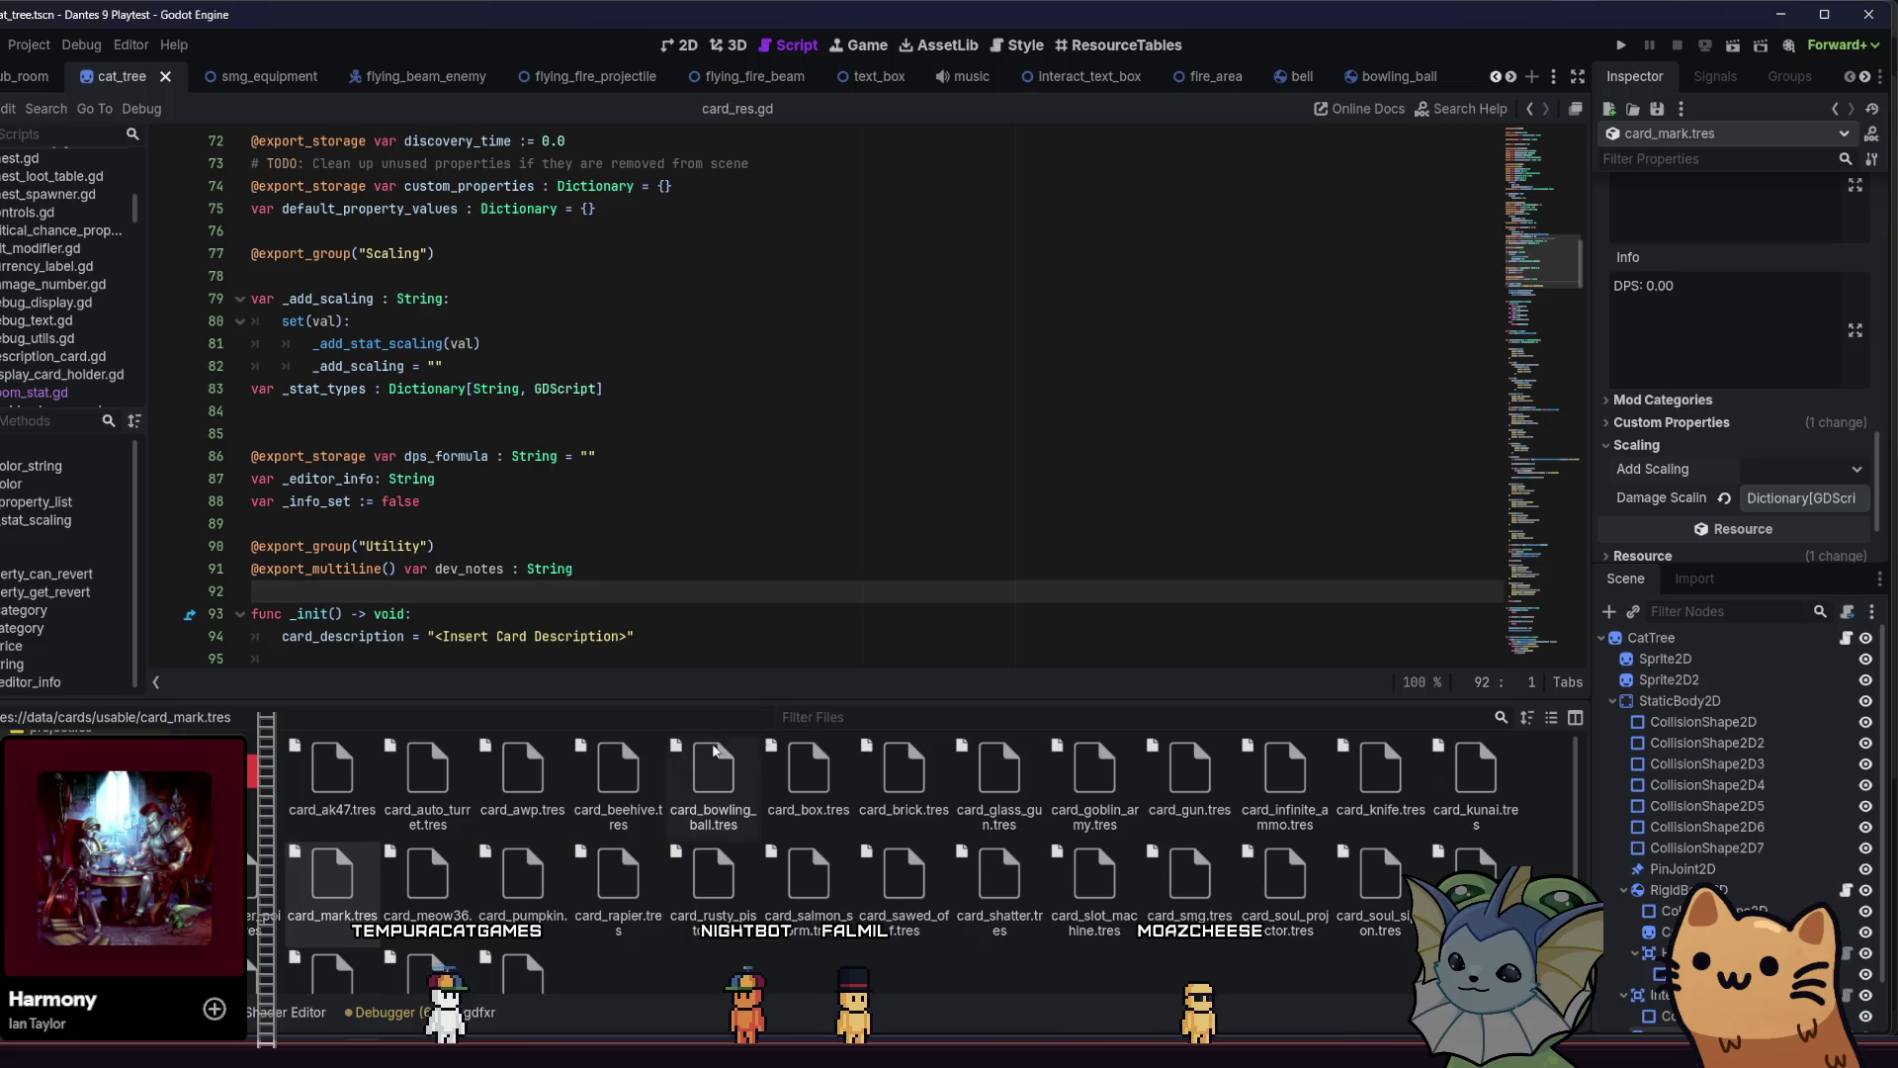
Step: Load the Meow 36 card and check its base Damage and scaling settings
left_click(441, 880)
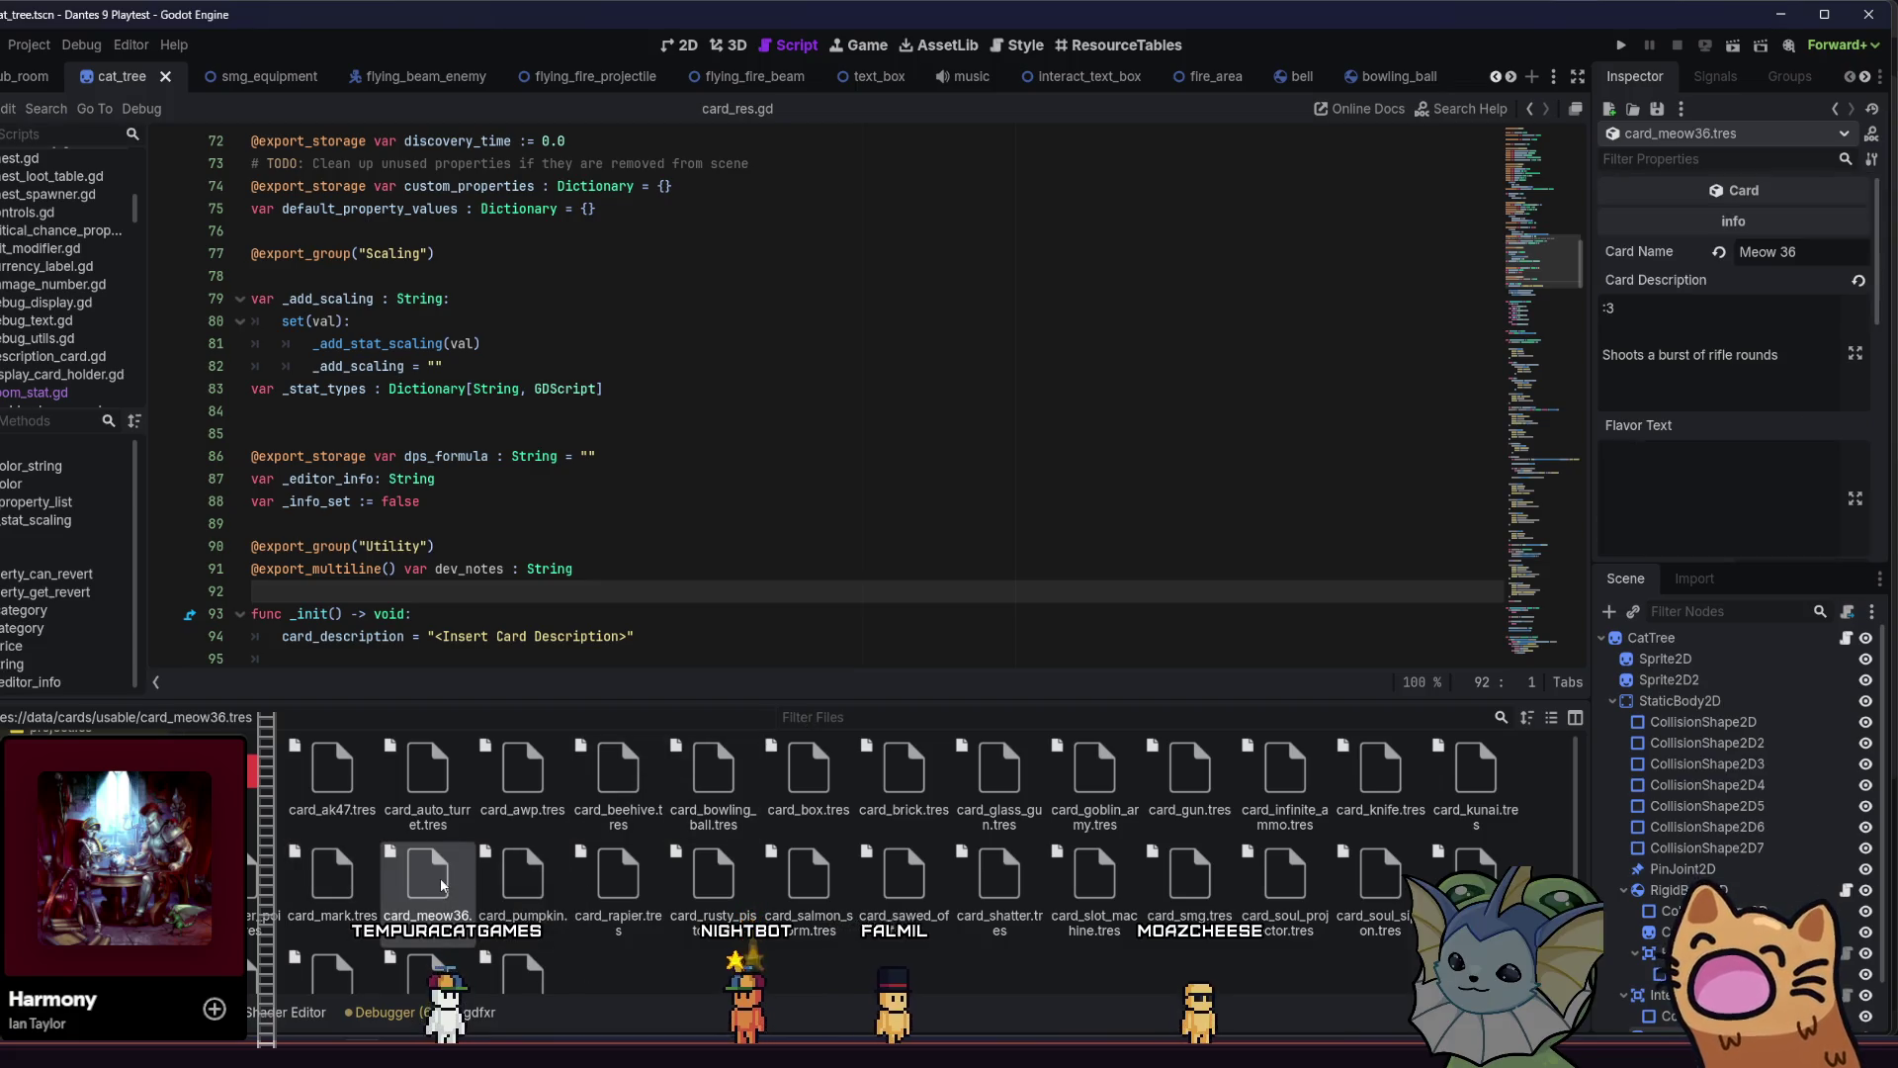
scroll(1711, 417, "down", 6)
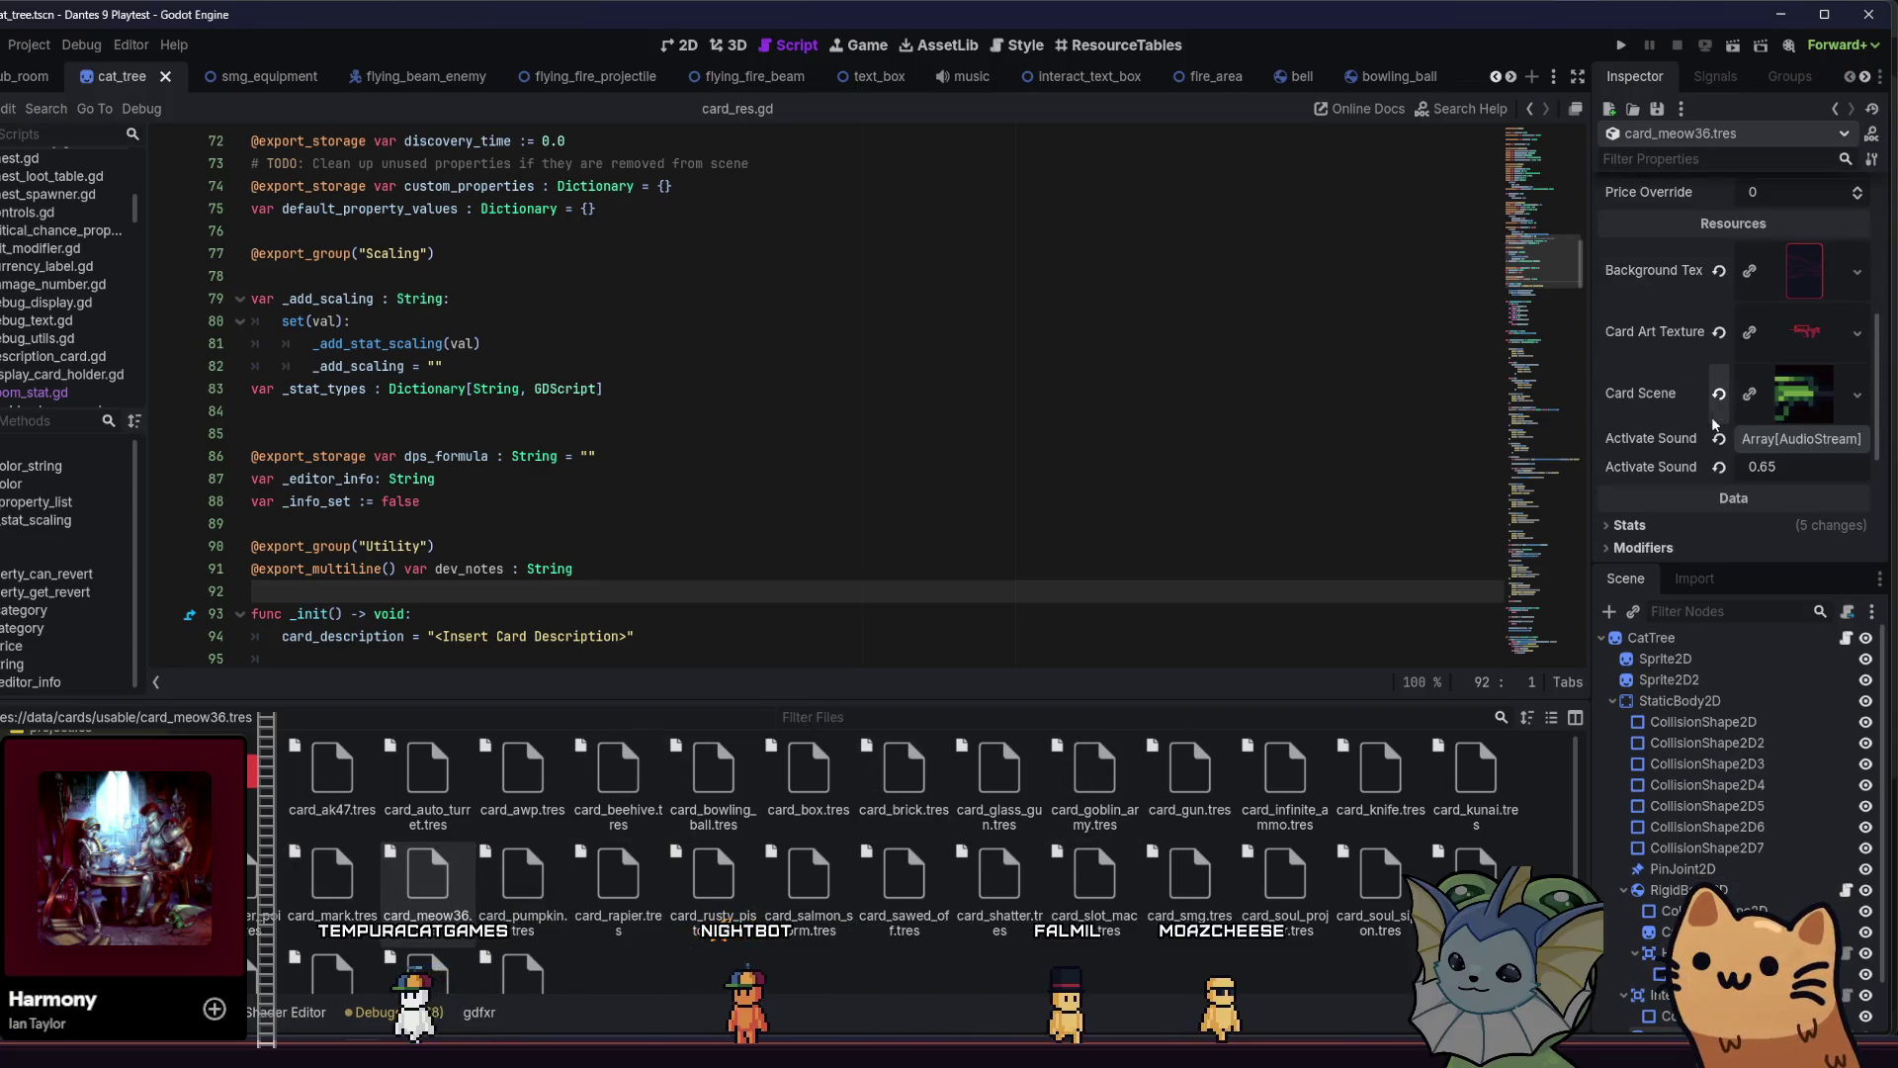
scroll(1695, 421, "down", 3)
scroll(1682, 449, "down", 1)
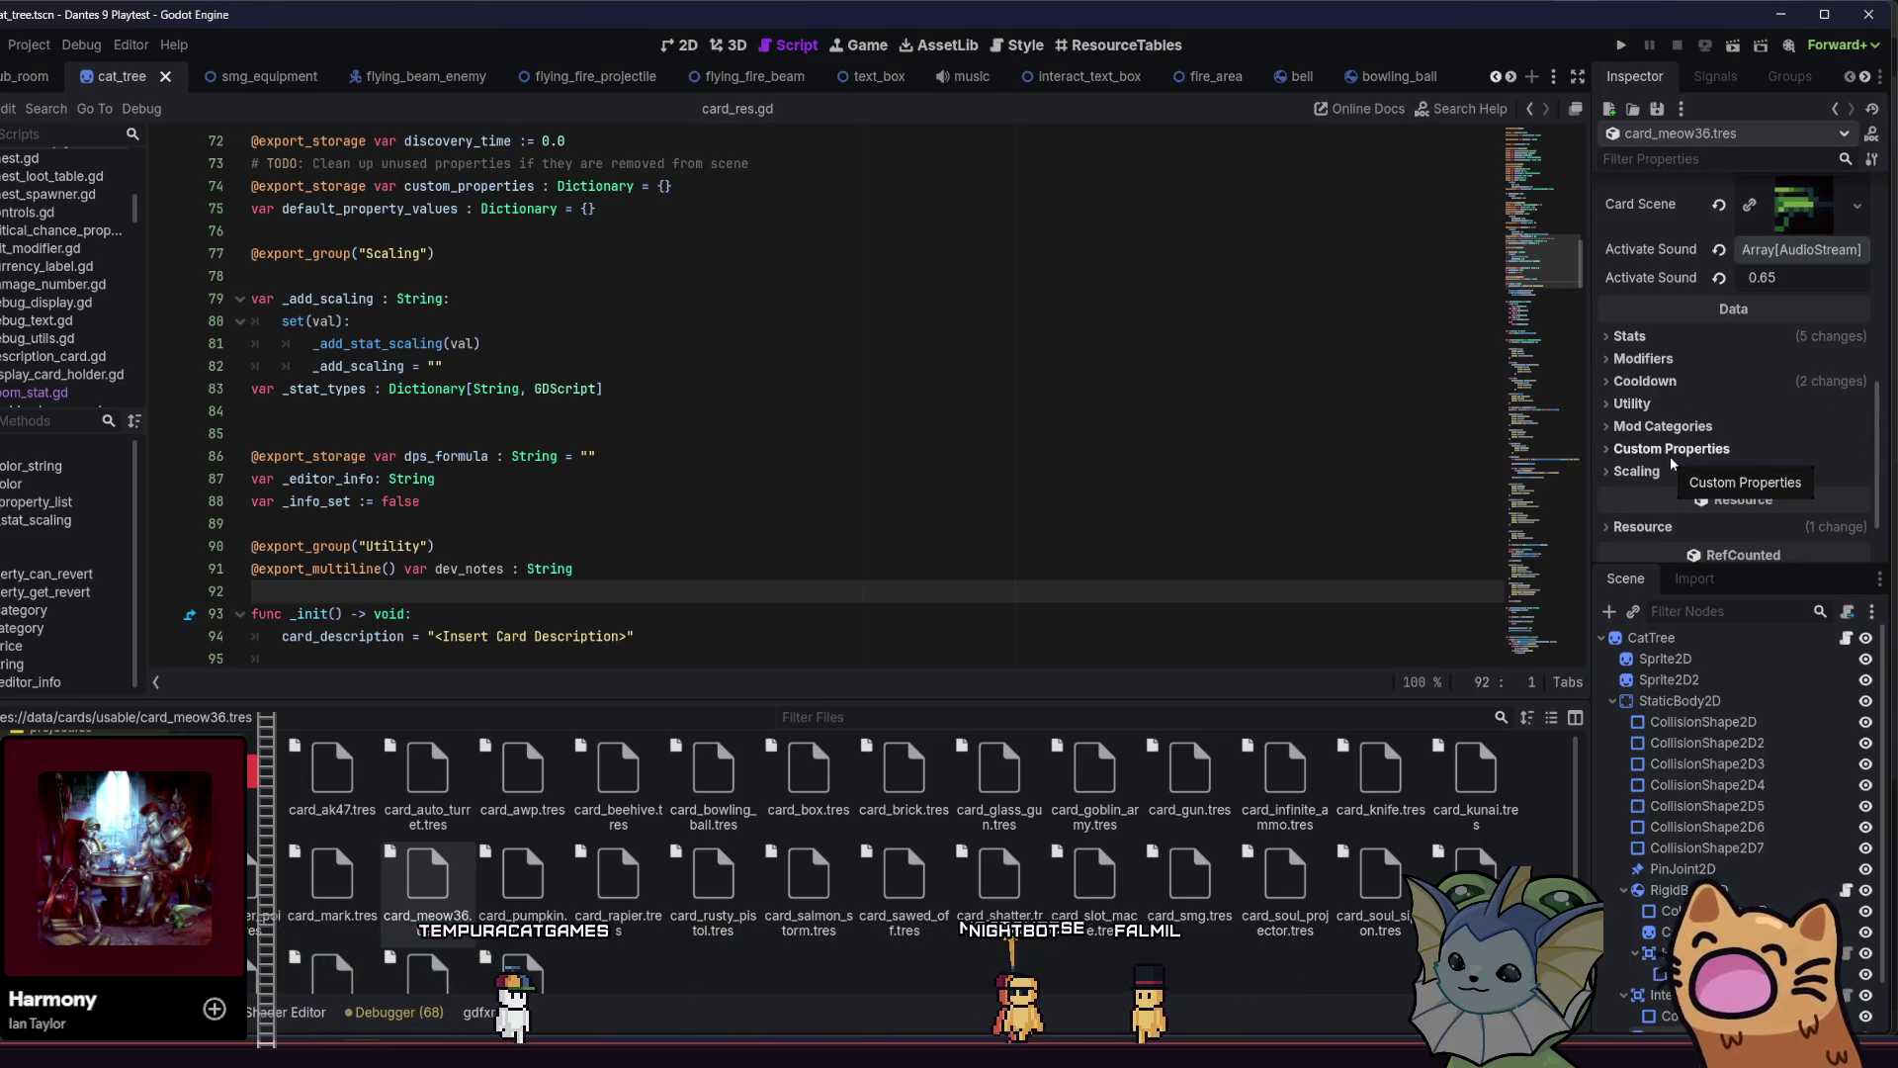
left_click(1656, 471)
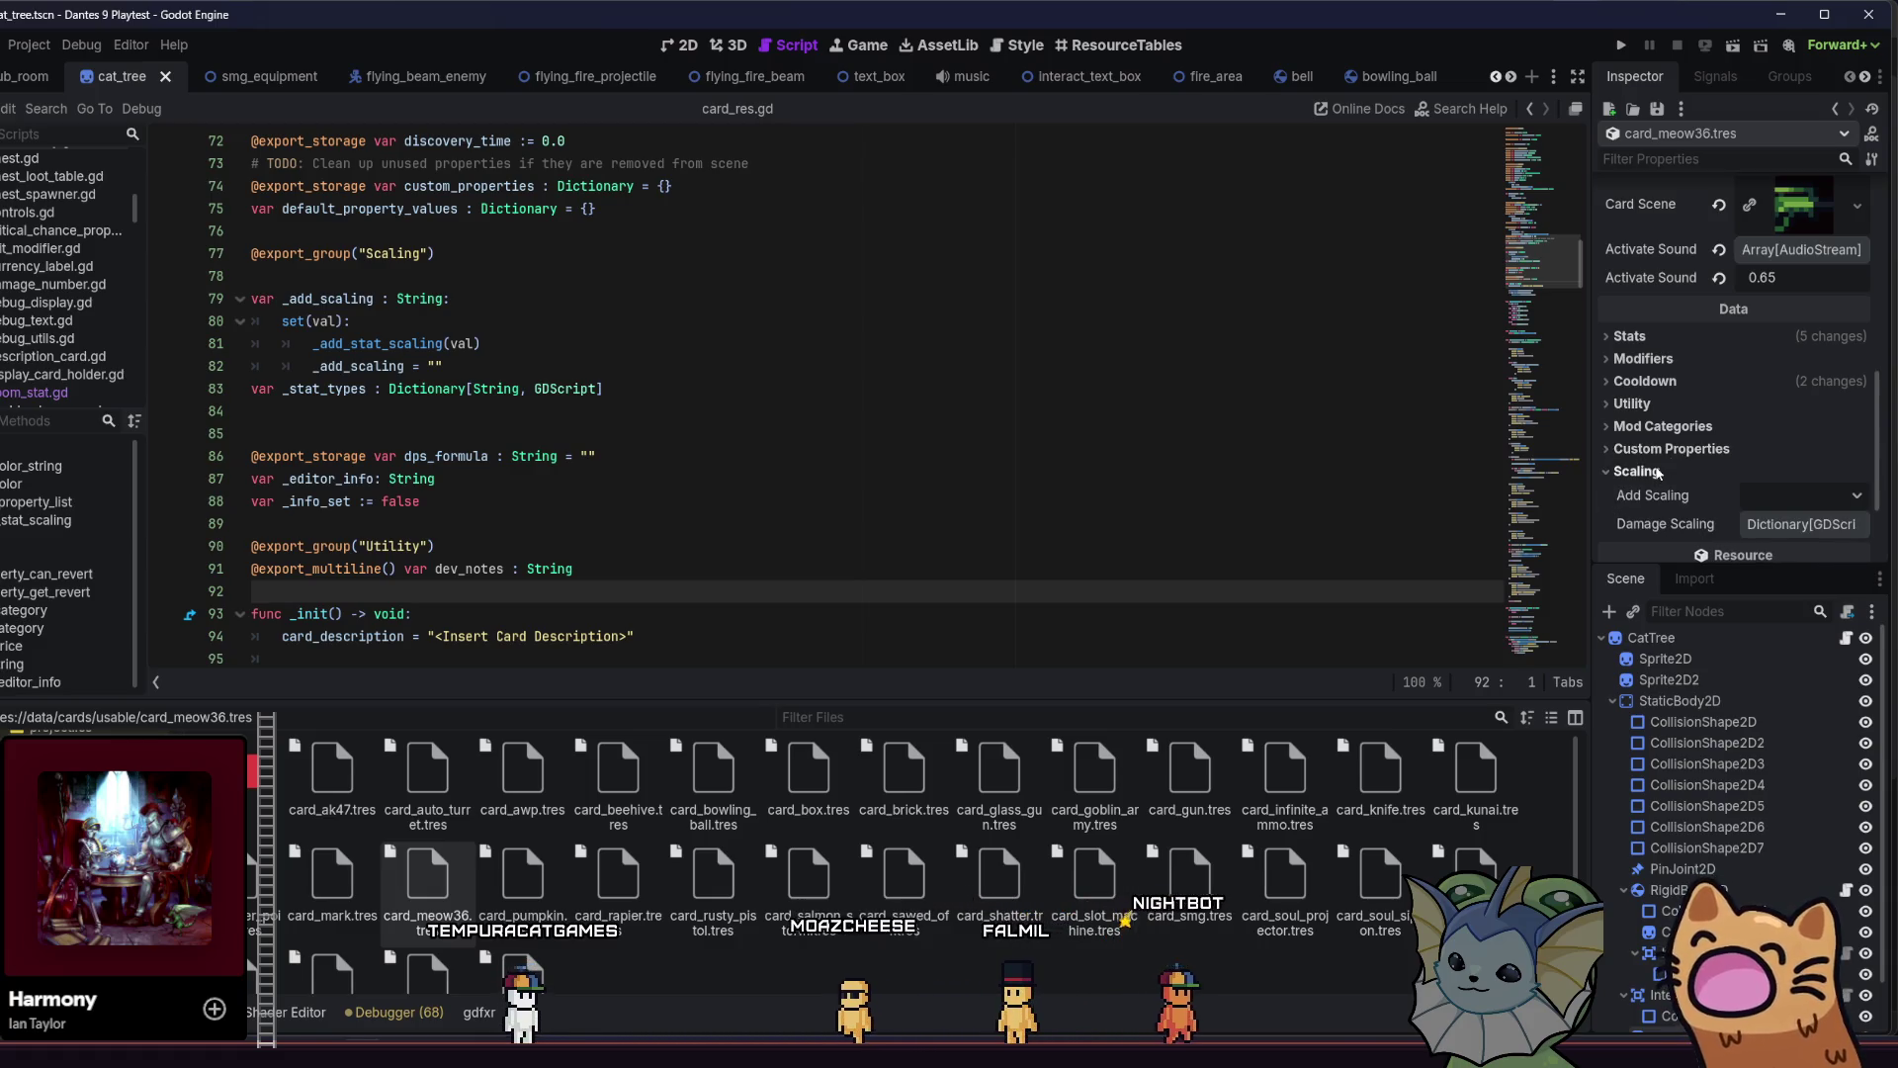
left_click(1680, 337)
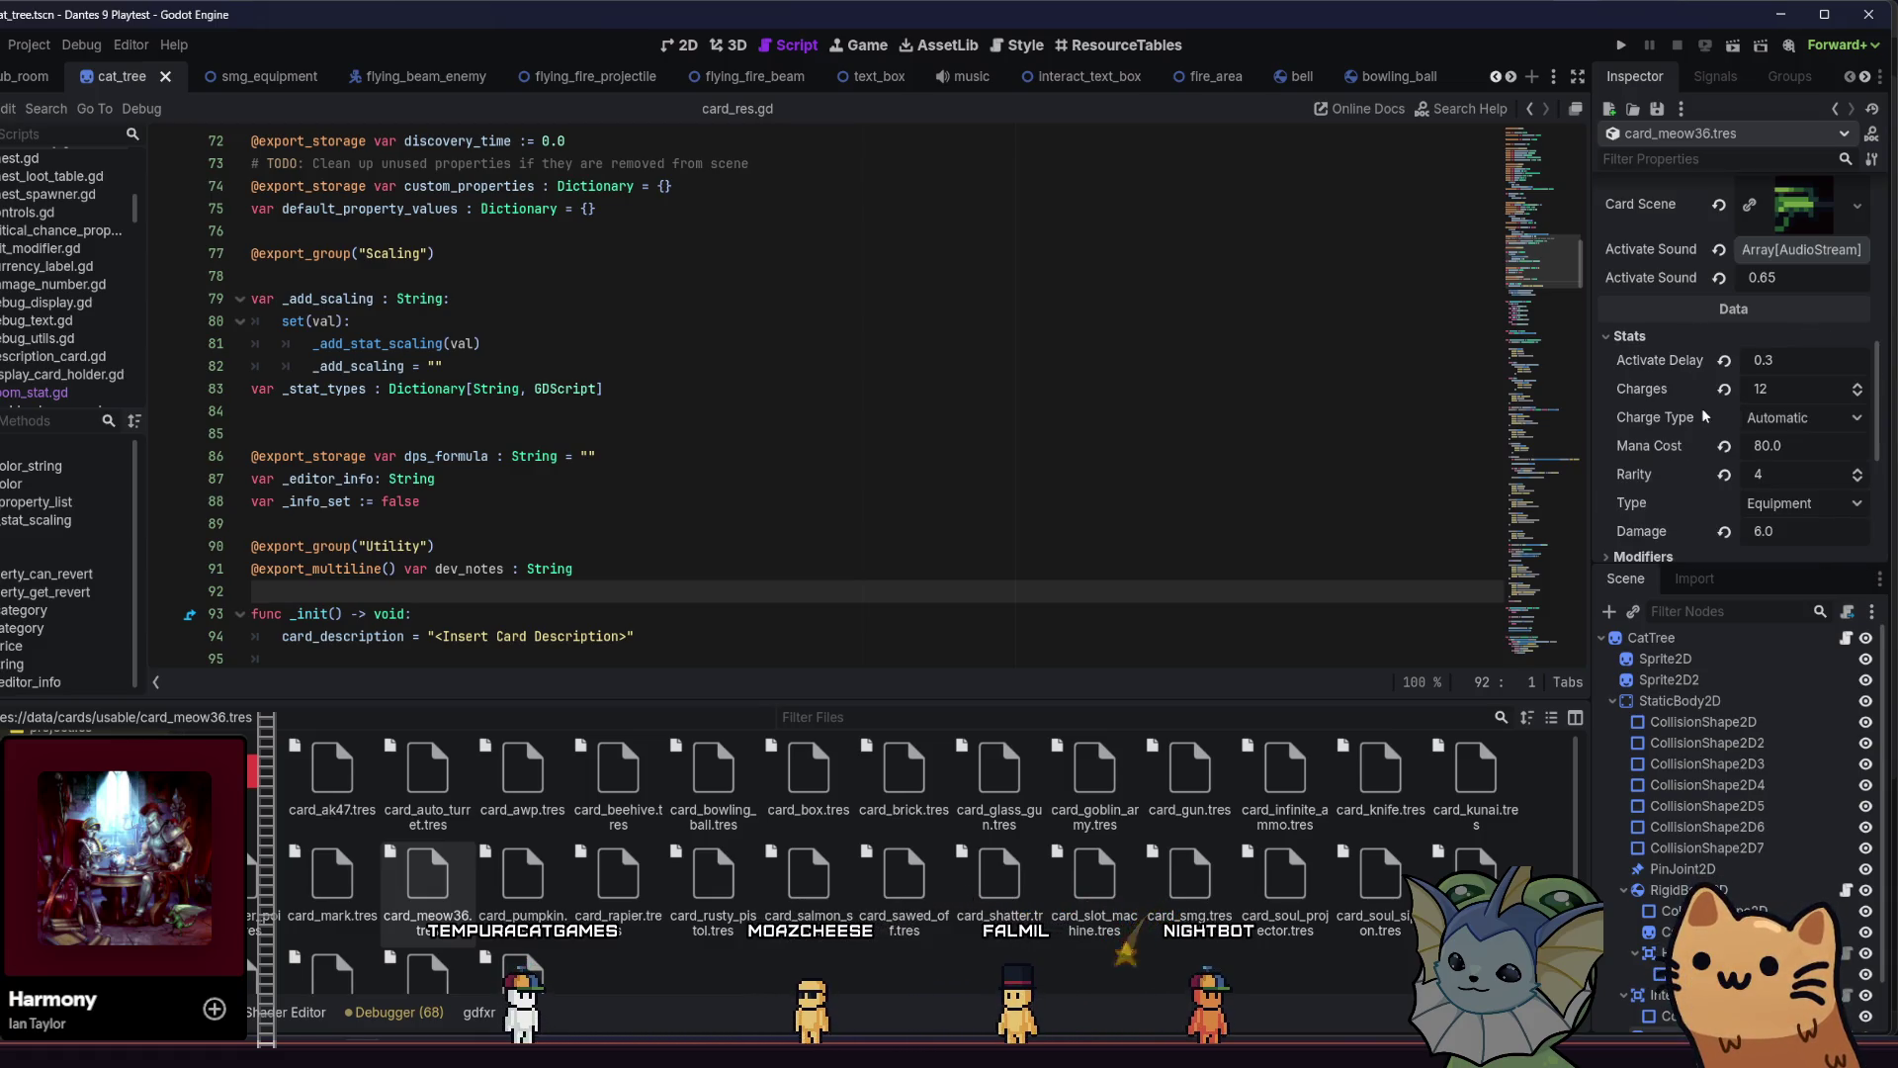
left_click(1632, 337)
Step: Add PhysicalStat damage scaling of 0.24 to Meow 36, then load the Pumpkin card
left_click(1775, 495)
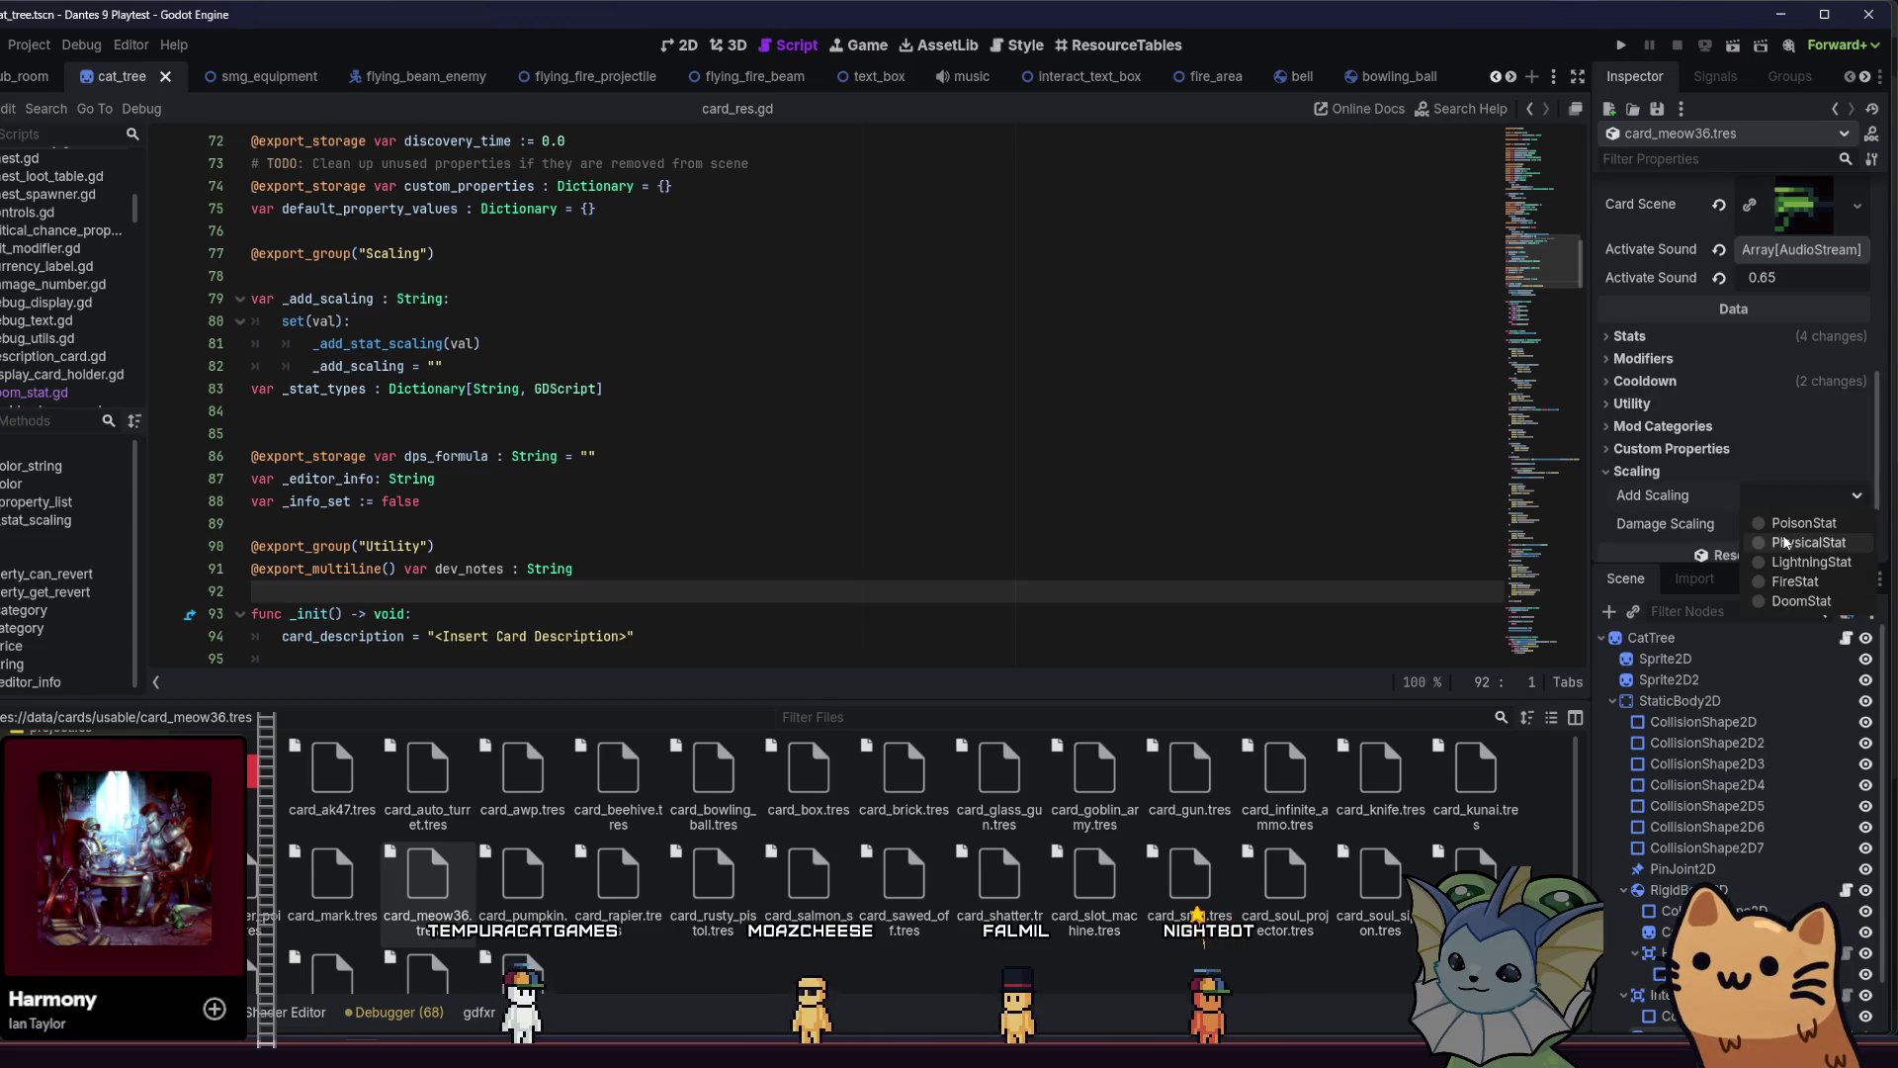
left_click(1787, 550)
left_click(1777, 518)
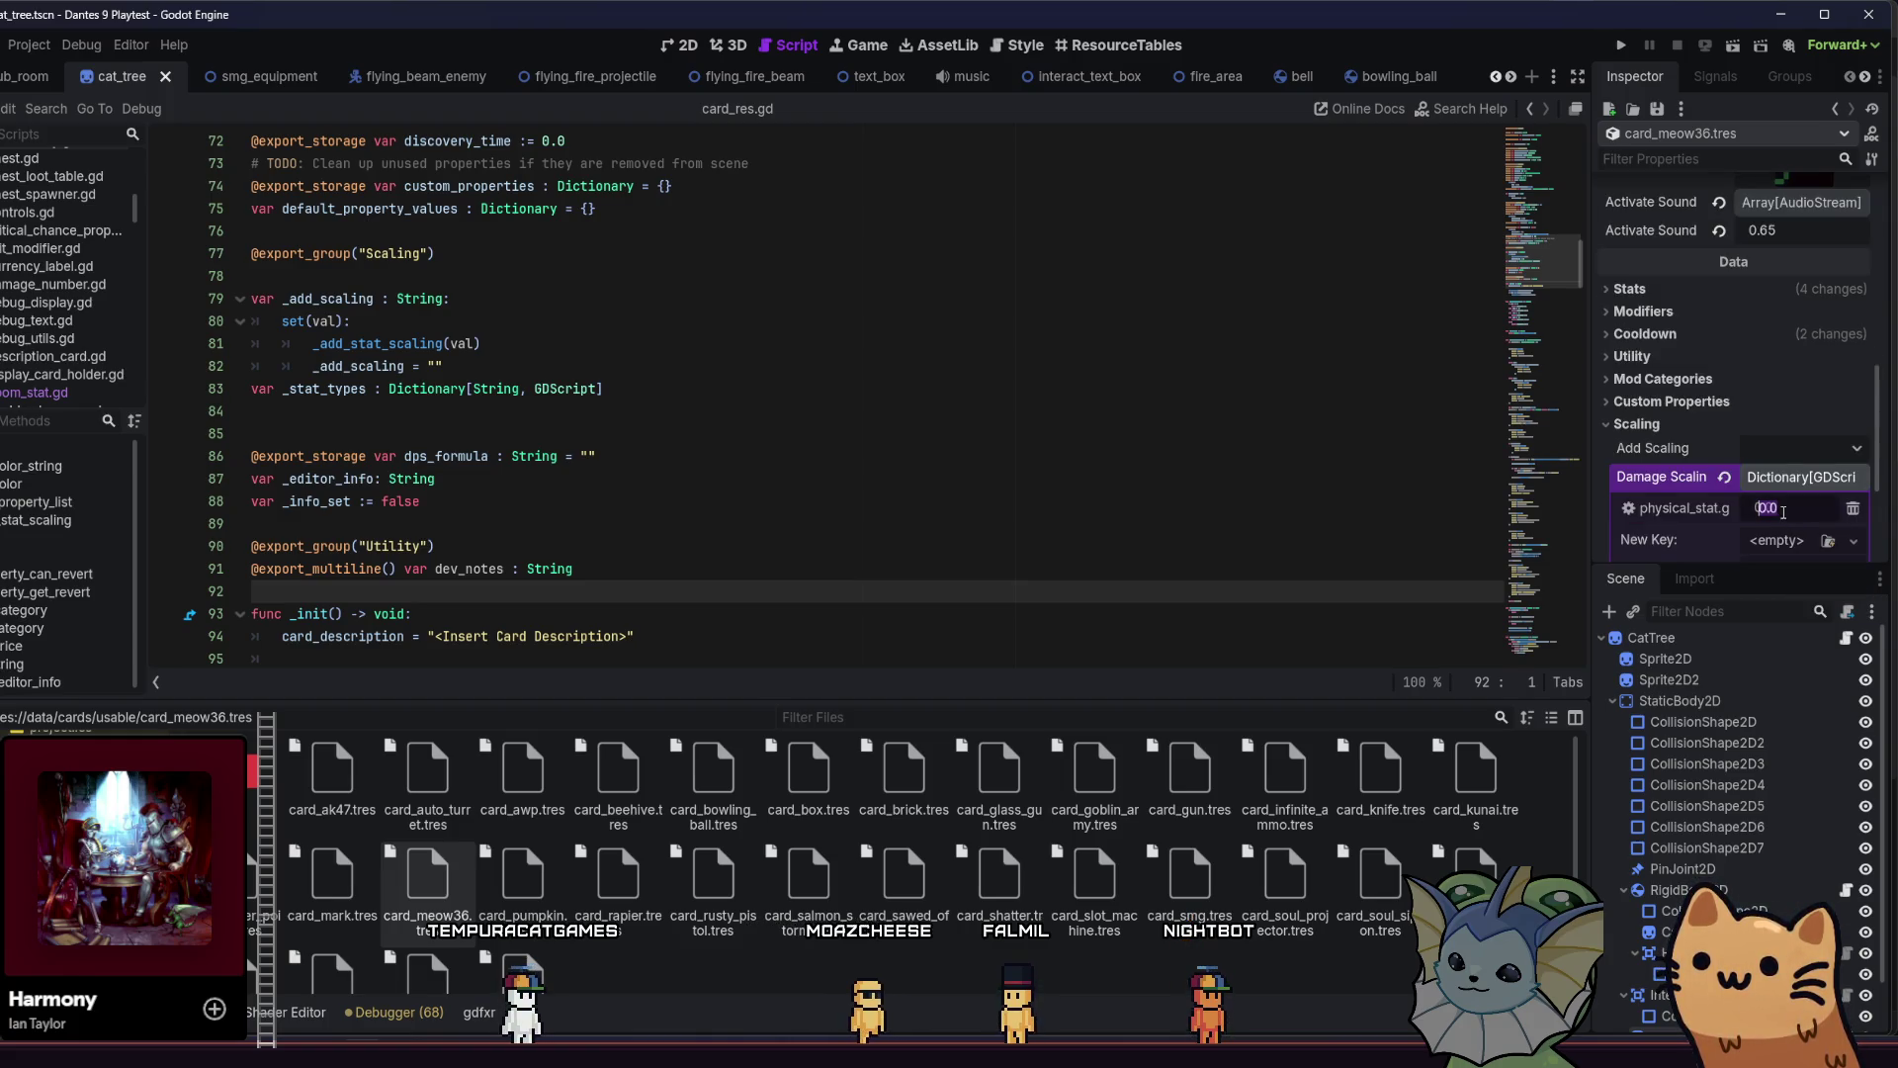
type("0.06")
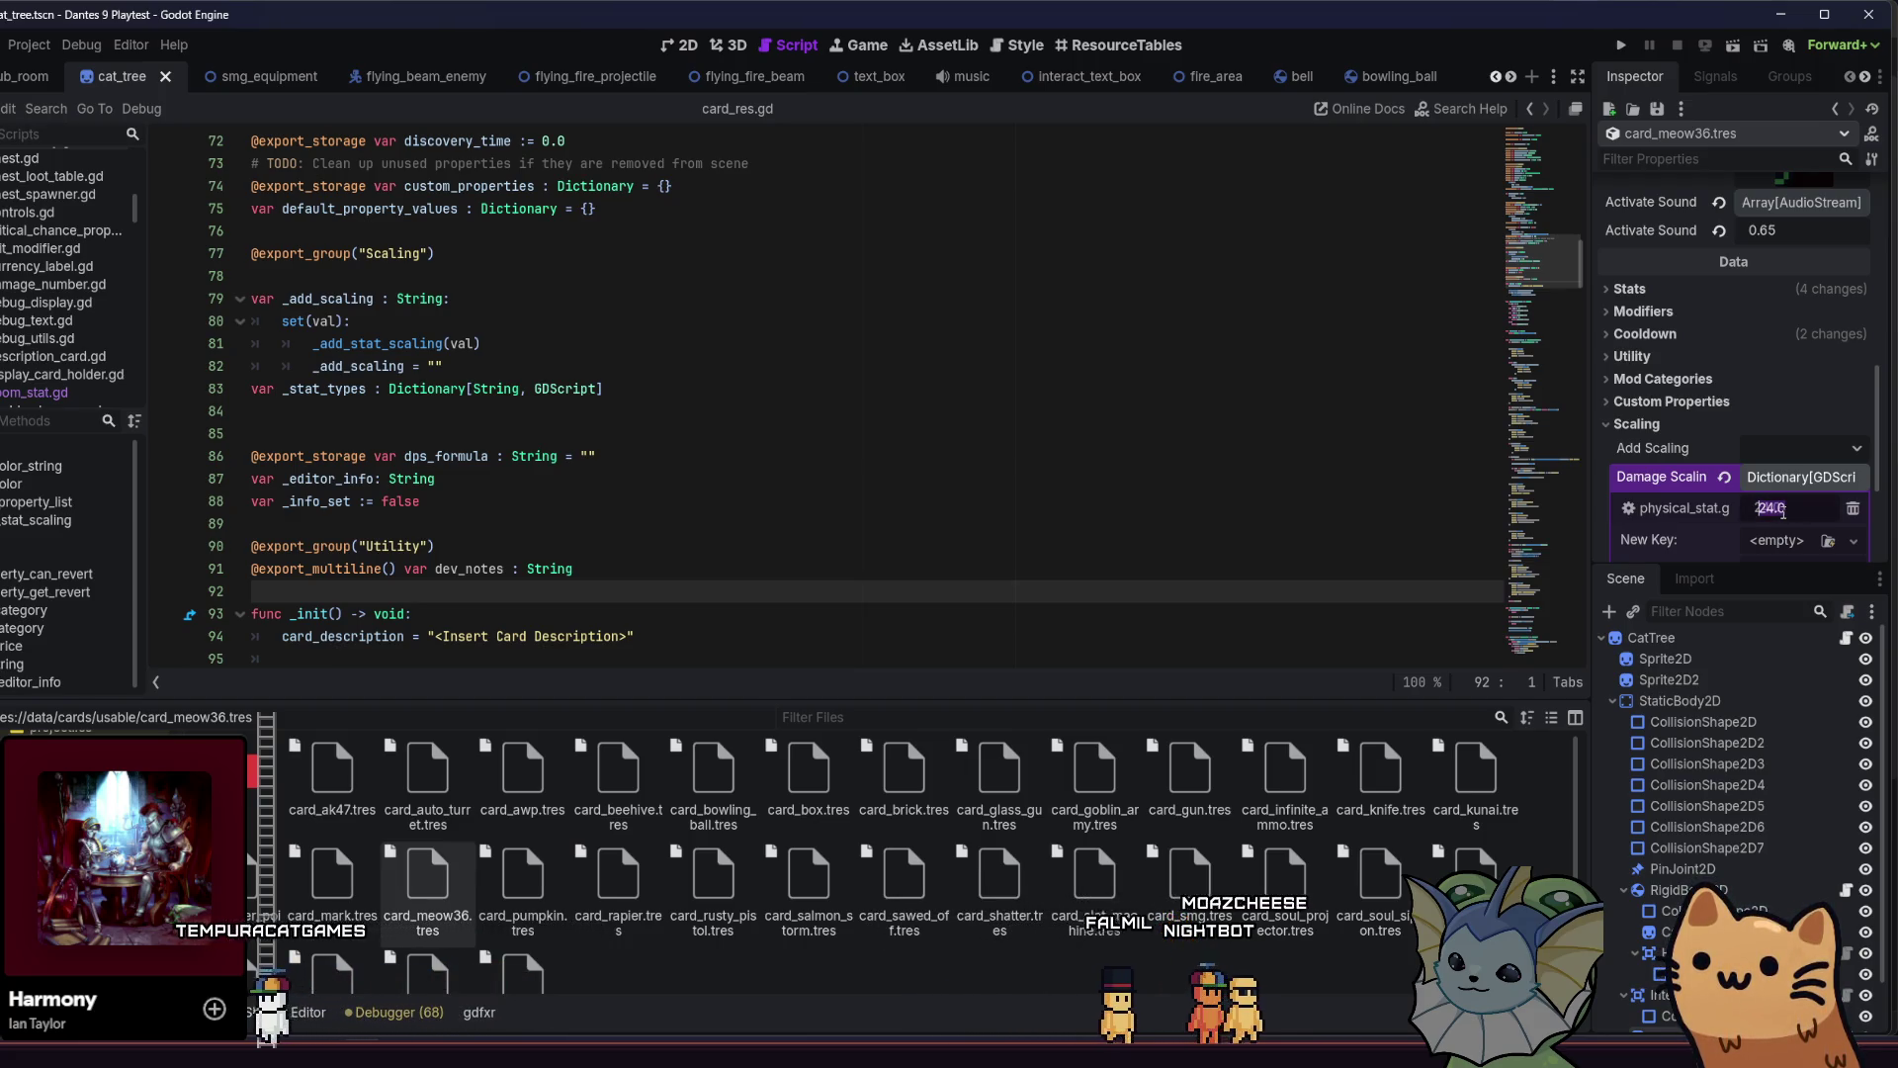
type("25.0")
key("Return")
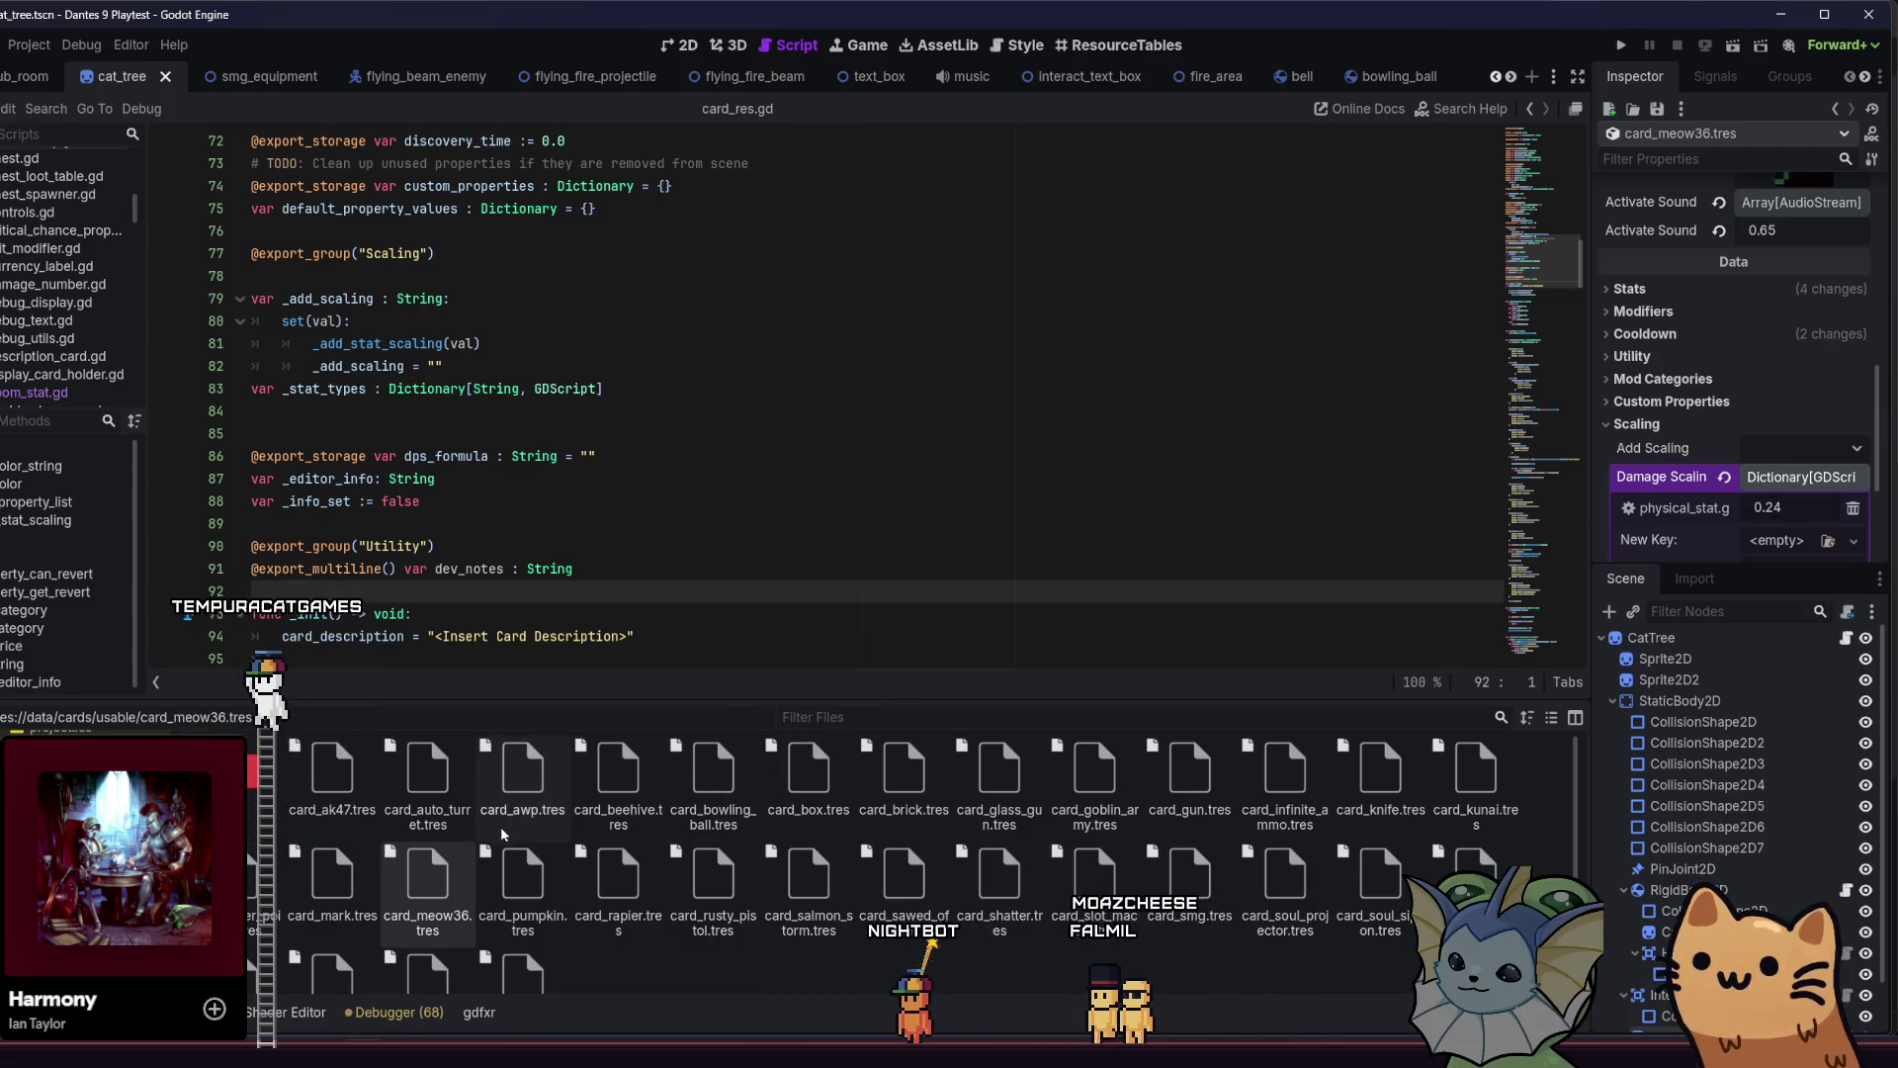
left_click(523, 875)
Step: Inspect the Pumpkin card's Cooldown and base Stats groups
scroll(1653, 343, "down", 10)
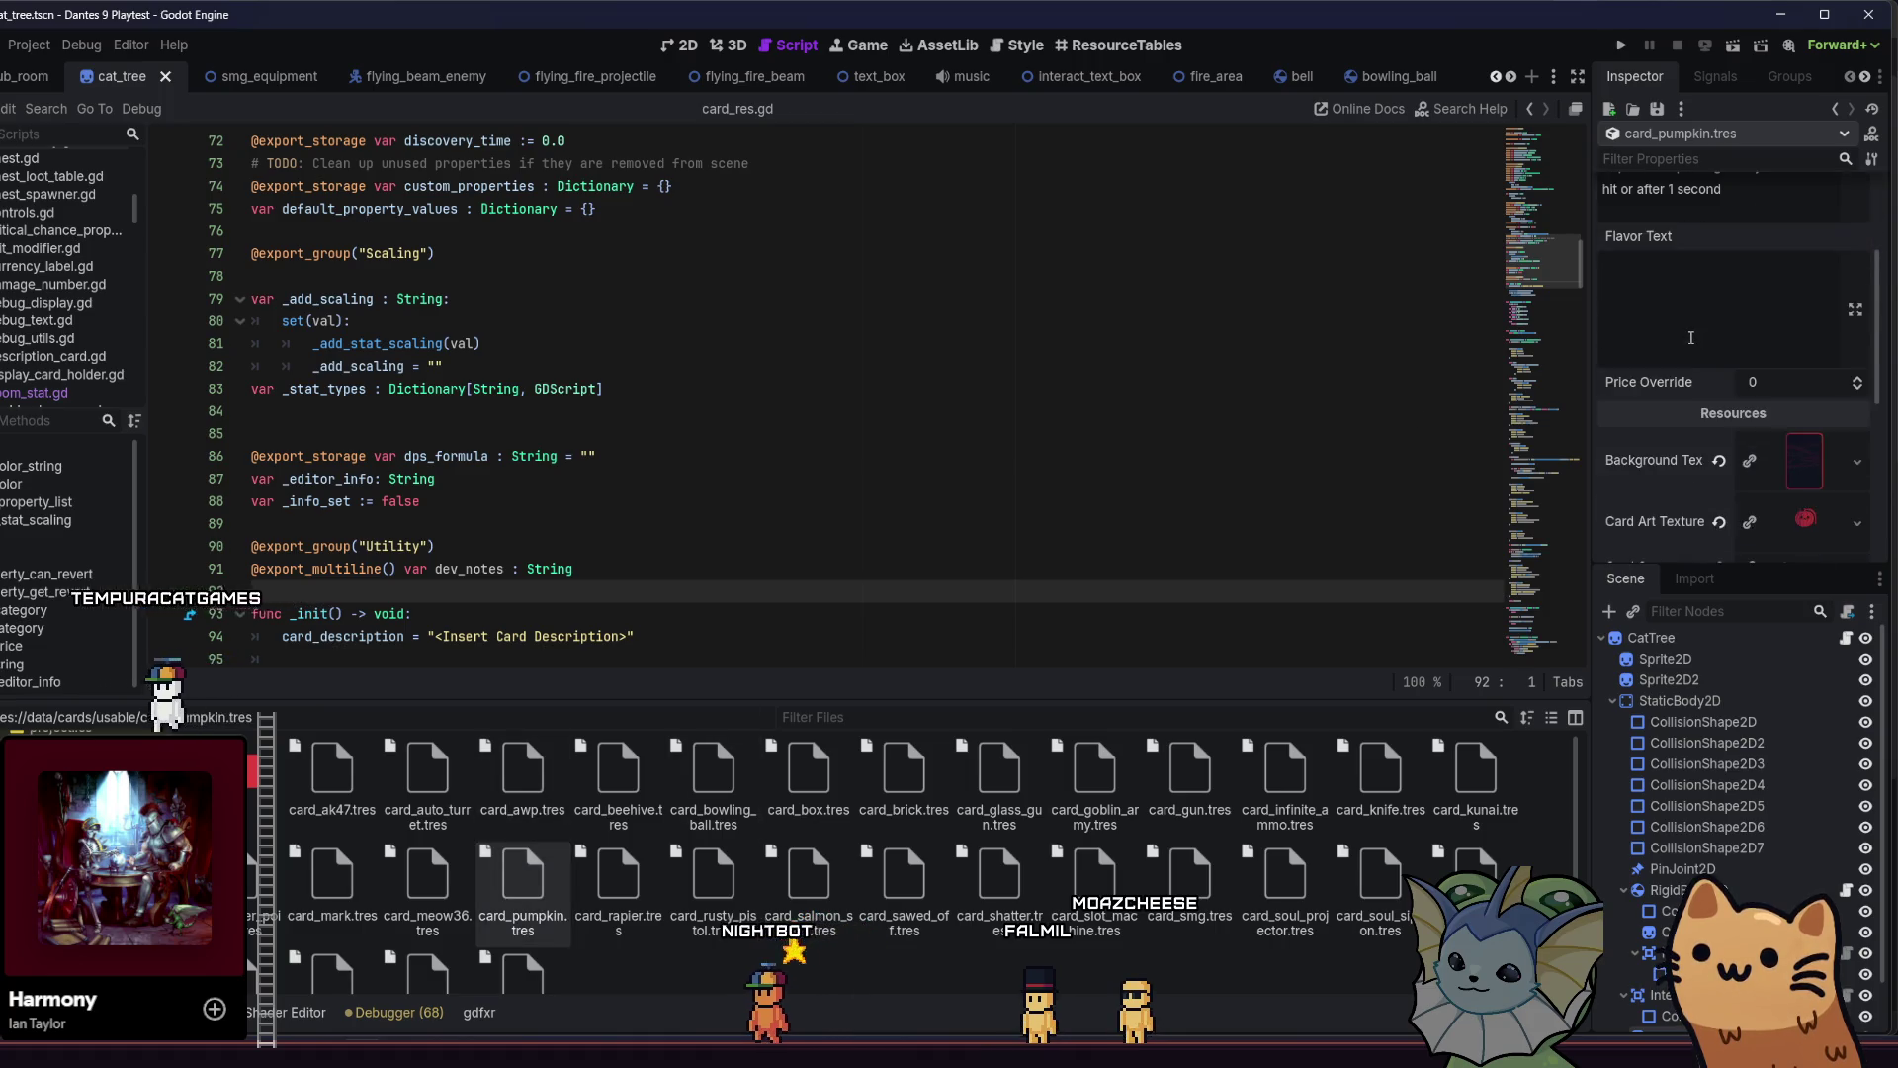
left_click(1661, 349)
left_click(1665, 350)
left_click(1666, 352)
left_click(1661, 352)
left_click(1661, 352)
left_click(1661, 352)
left_click(1661, 305)
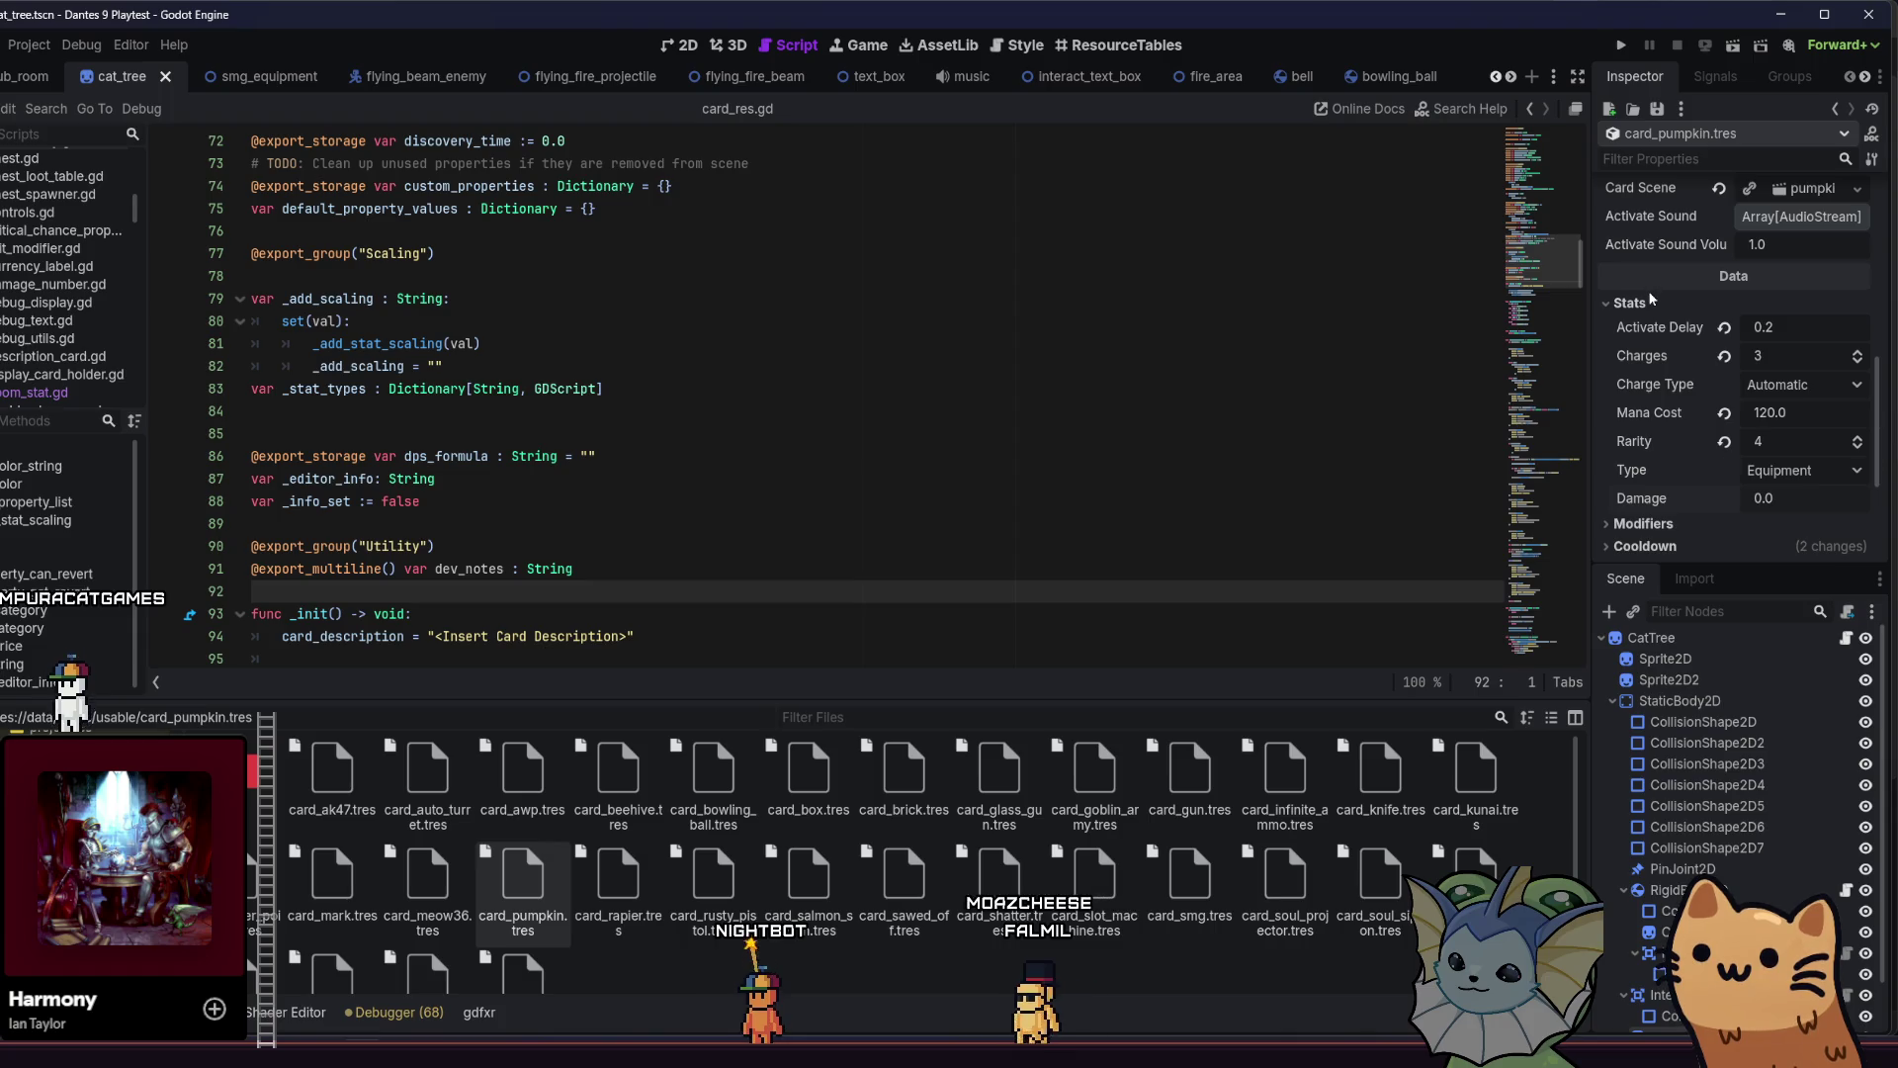
Step: Add FireStat damage scaling of 0.8 to the Pumpkin card, then load the Rapier card
left_click(1631, 304)
left_click(1636, 416)
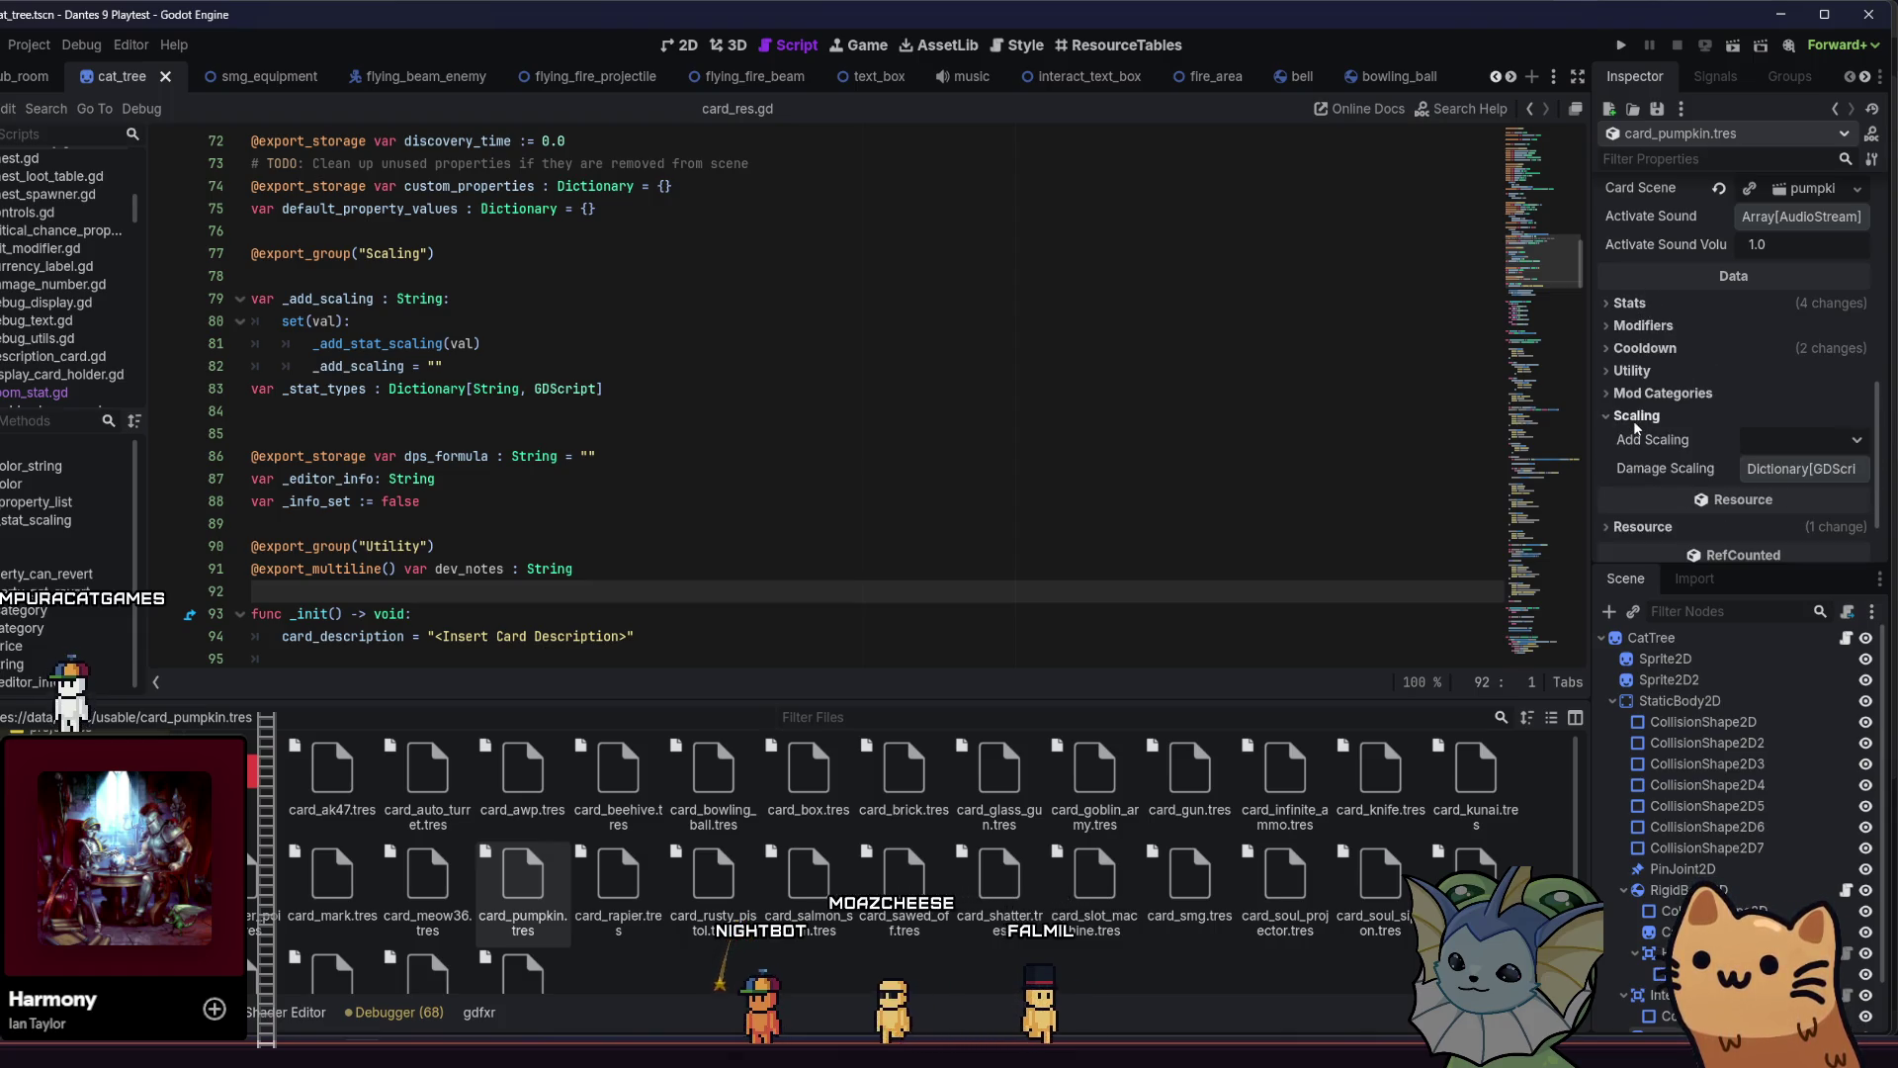
left_click(1742, 441)
left_click(1756, 522)
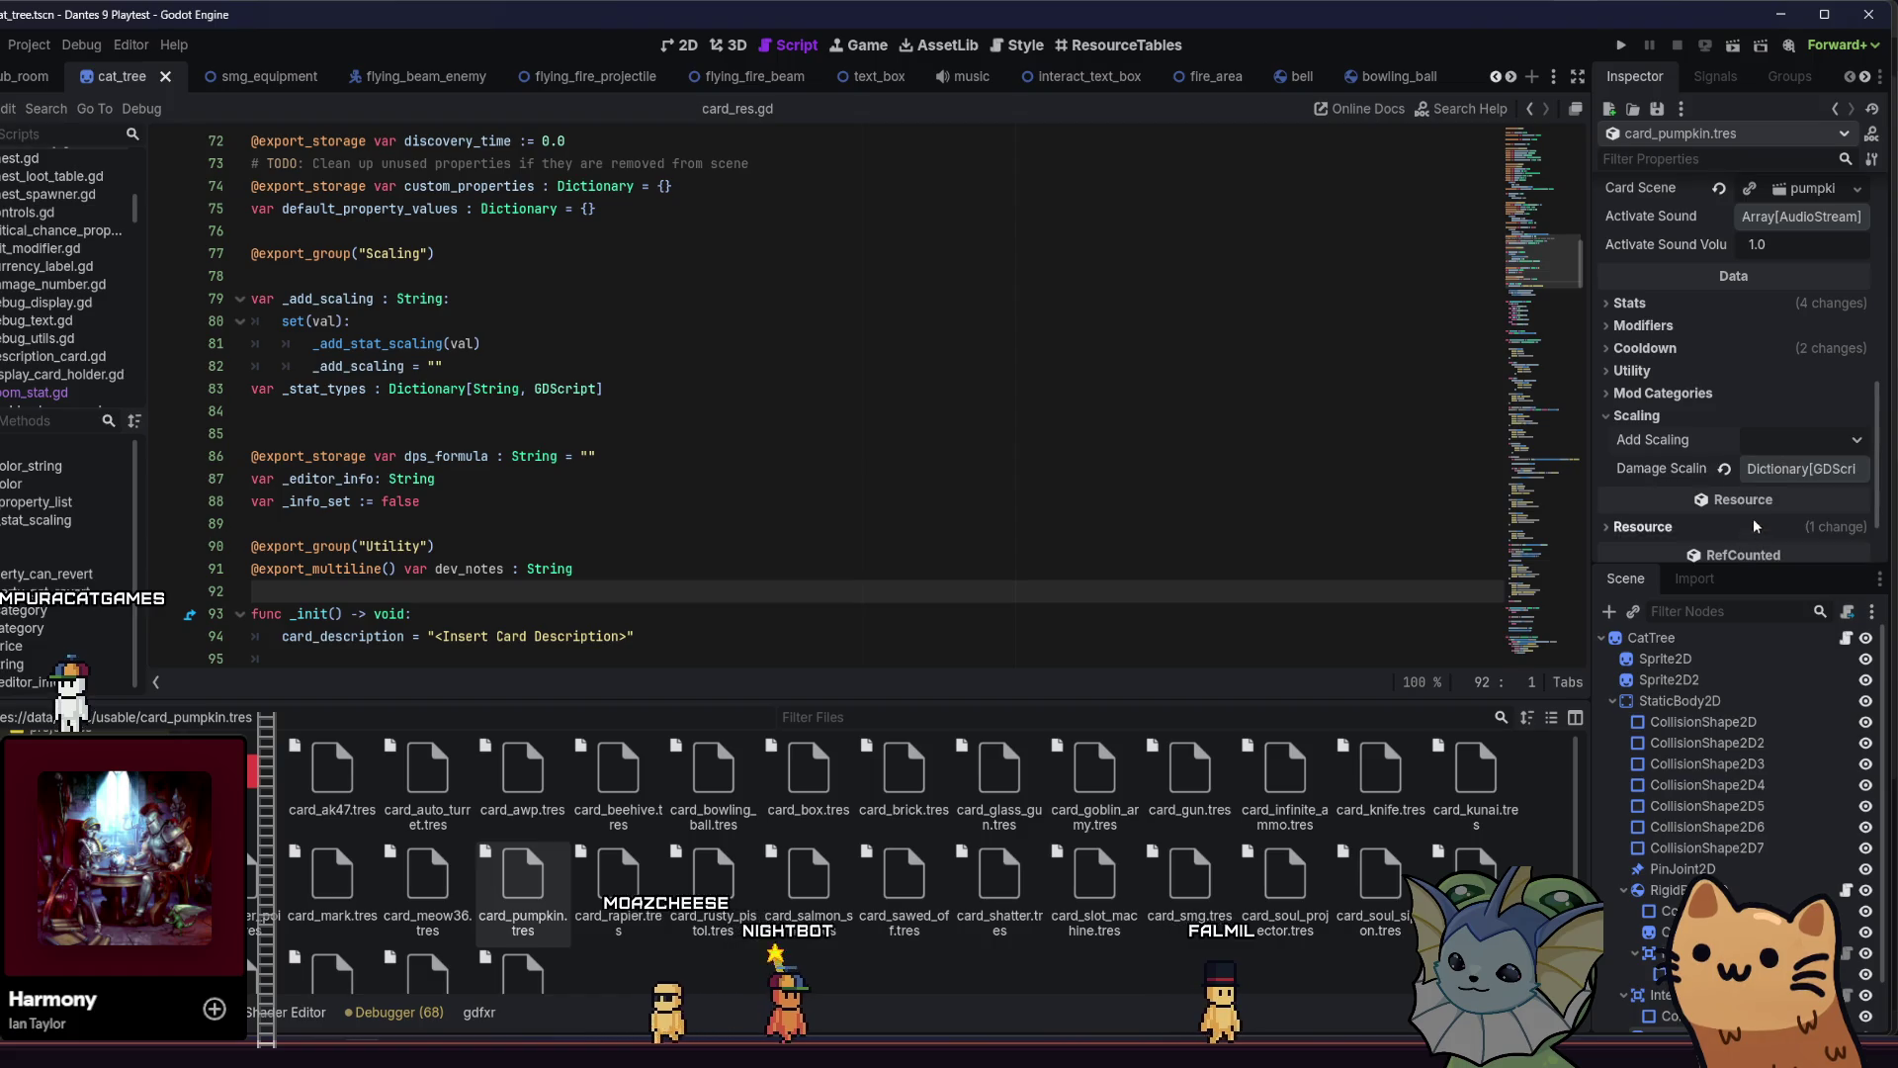
left_click(1764, 471)
left_click(1764, 502)
type("0.2")
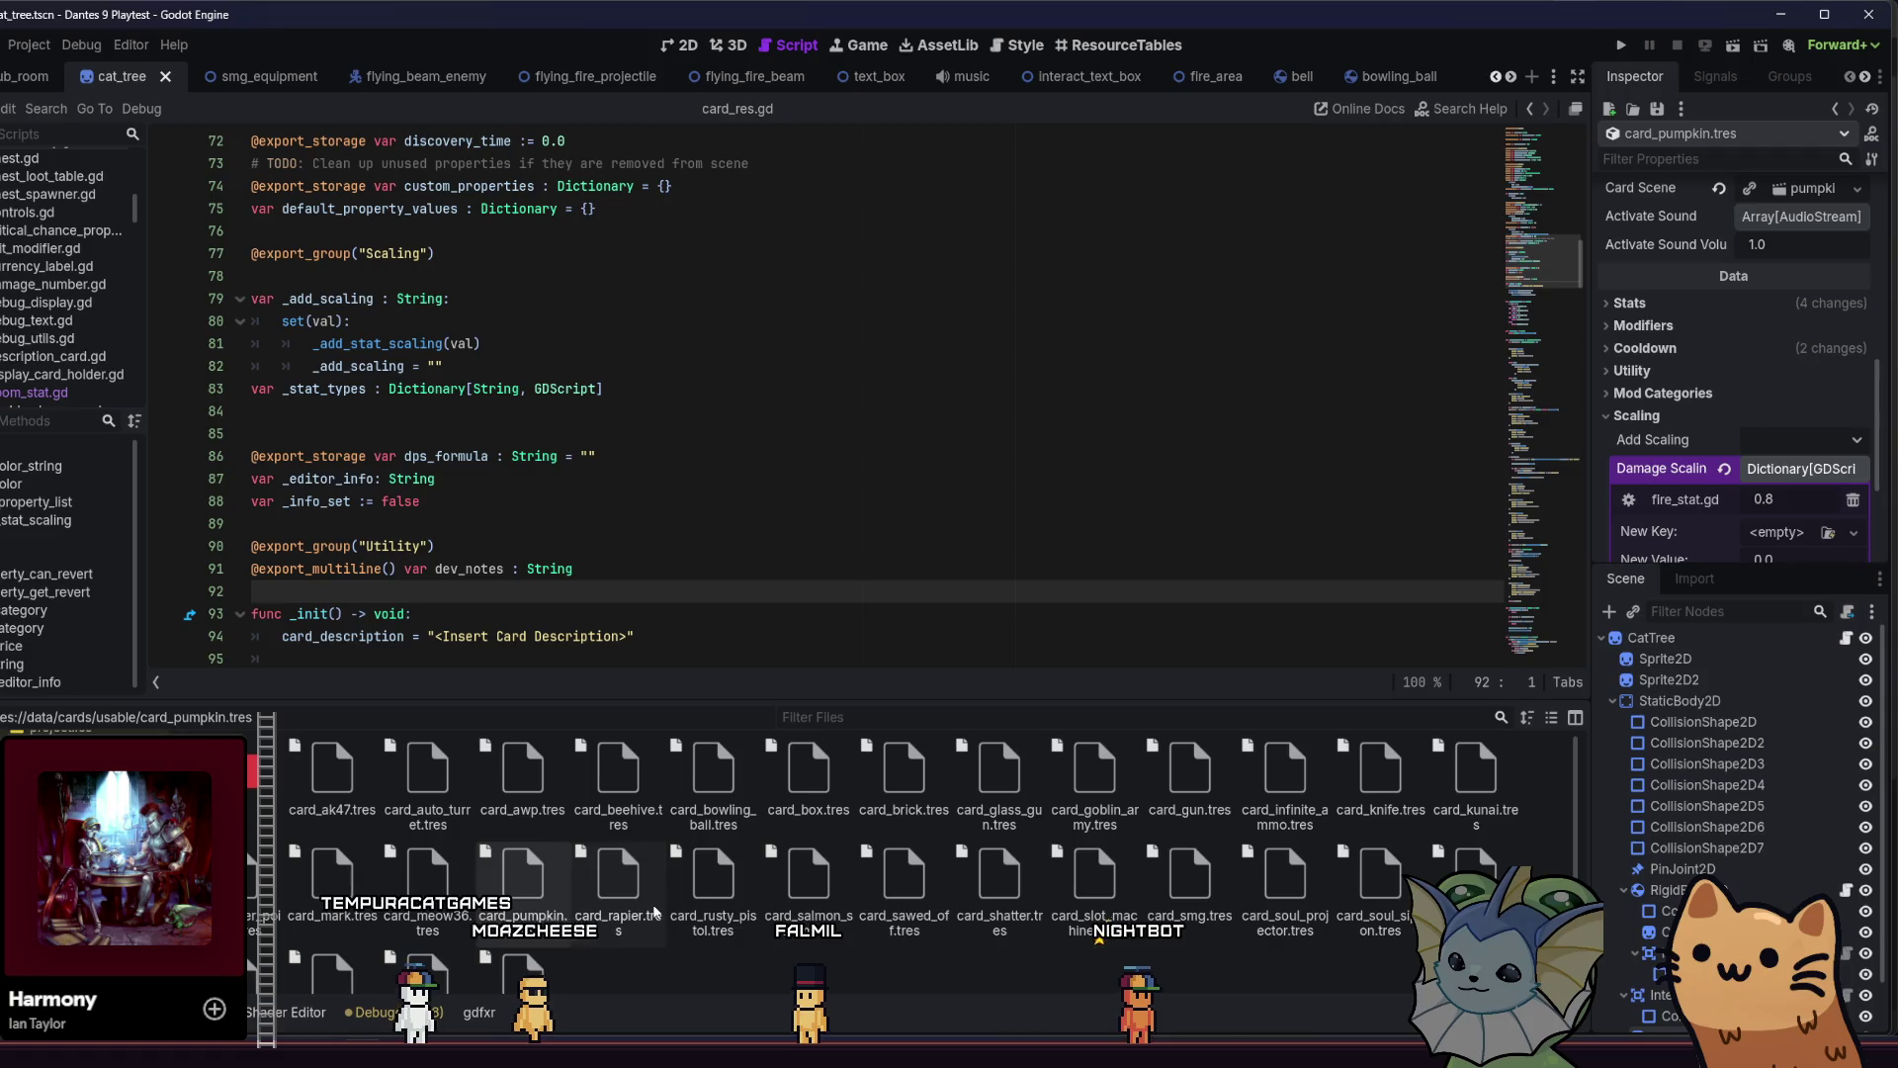
left_click(618, 875)
Step: Revert the Rapier card's base Damage to 0.0
scroll(1678, 387, "down", 10)
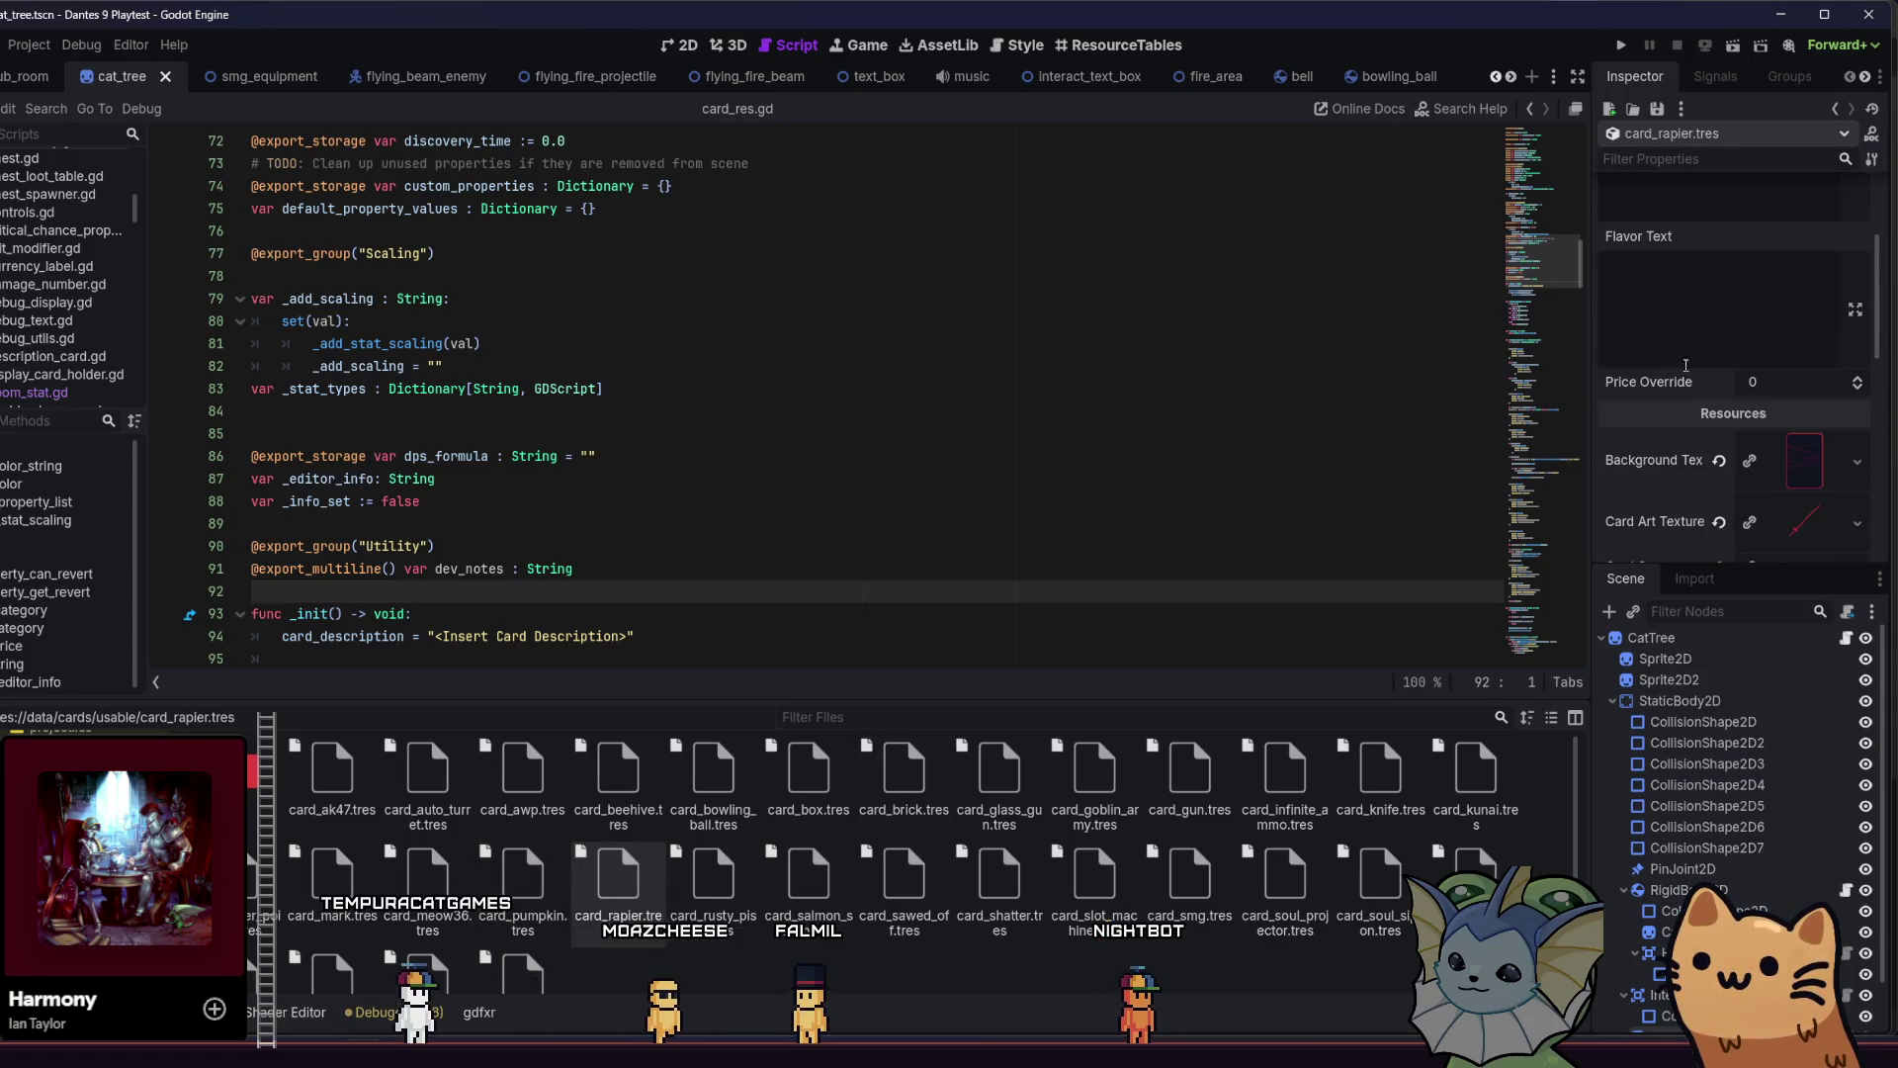
scroll(1678, 396, "down", 5)
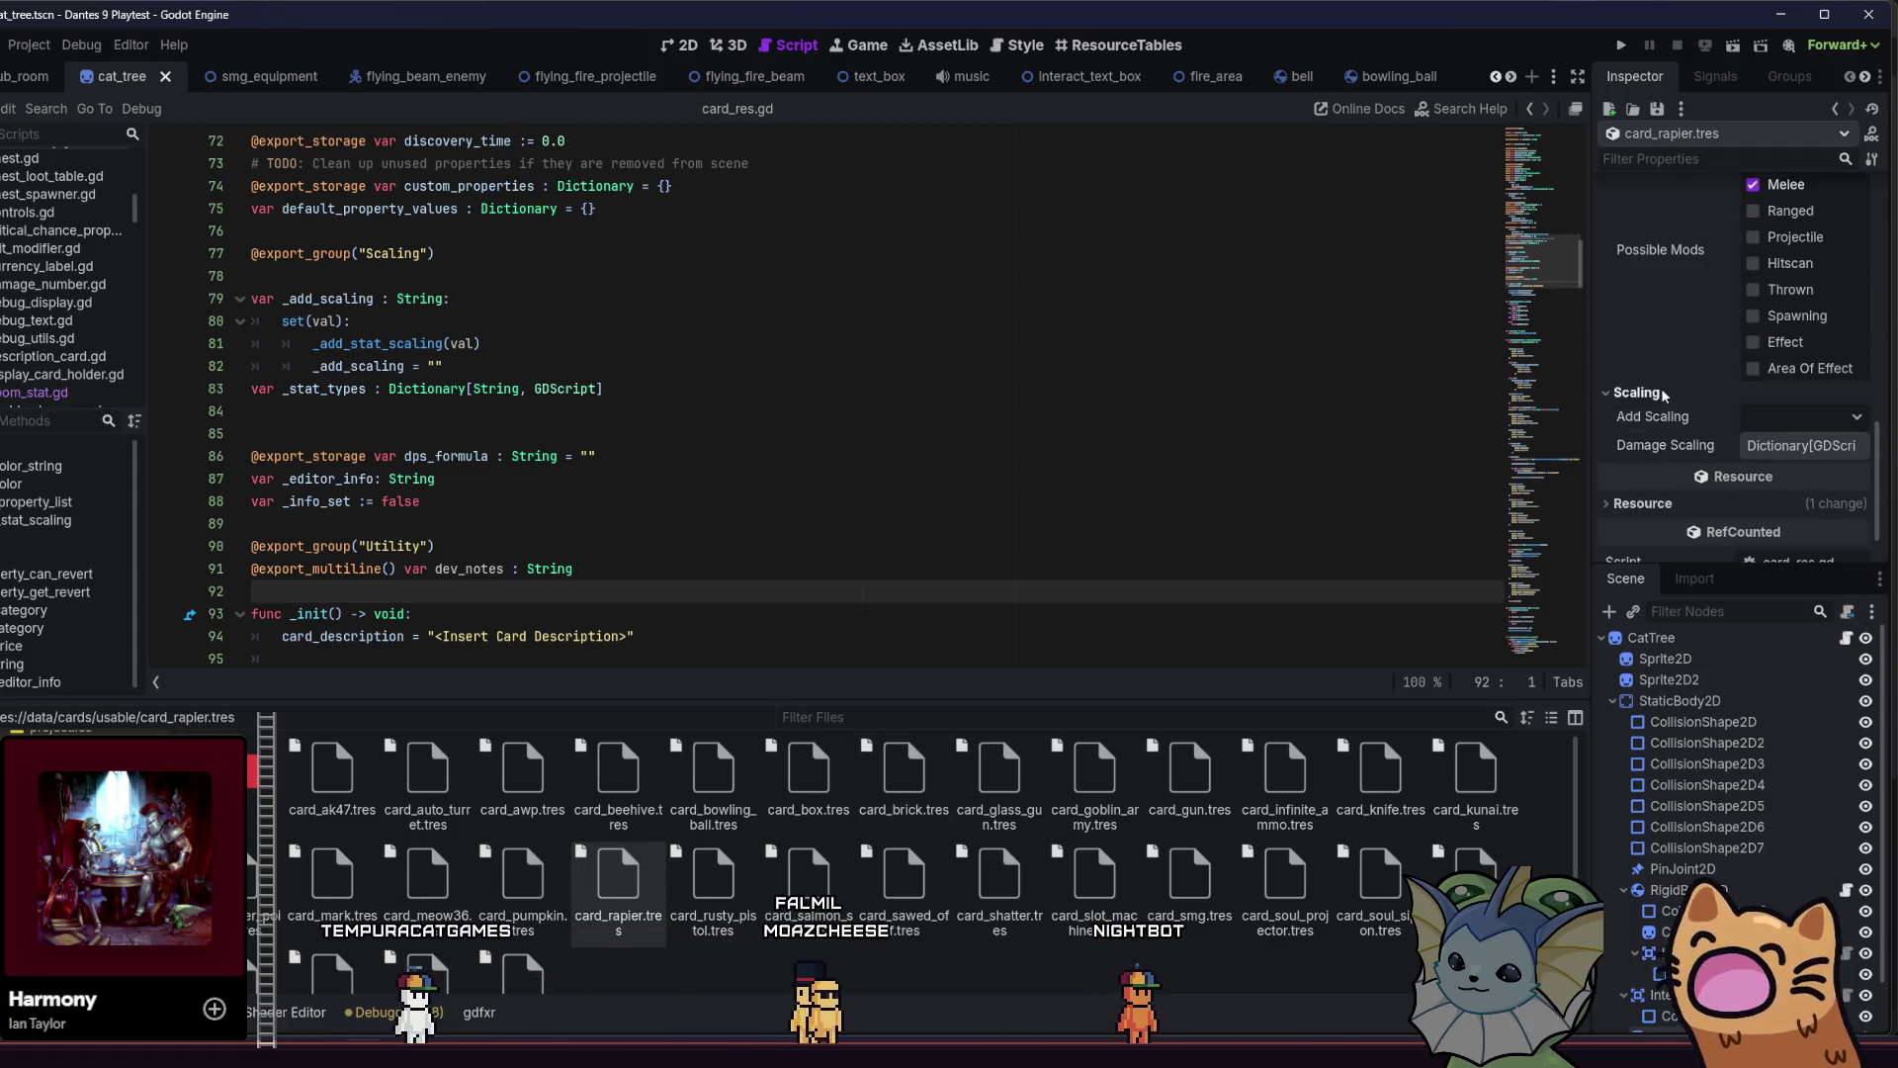
left_click(1752, 417)
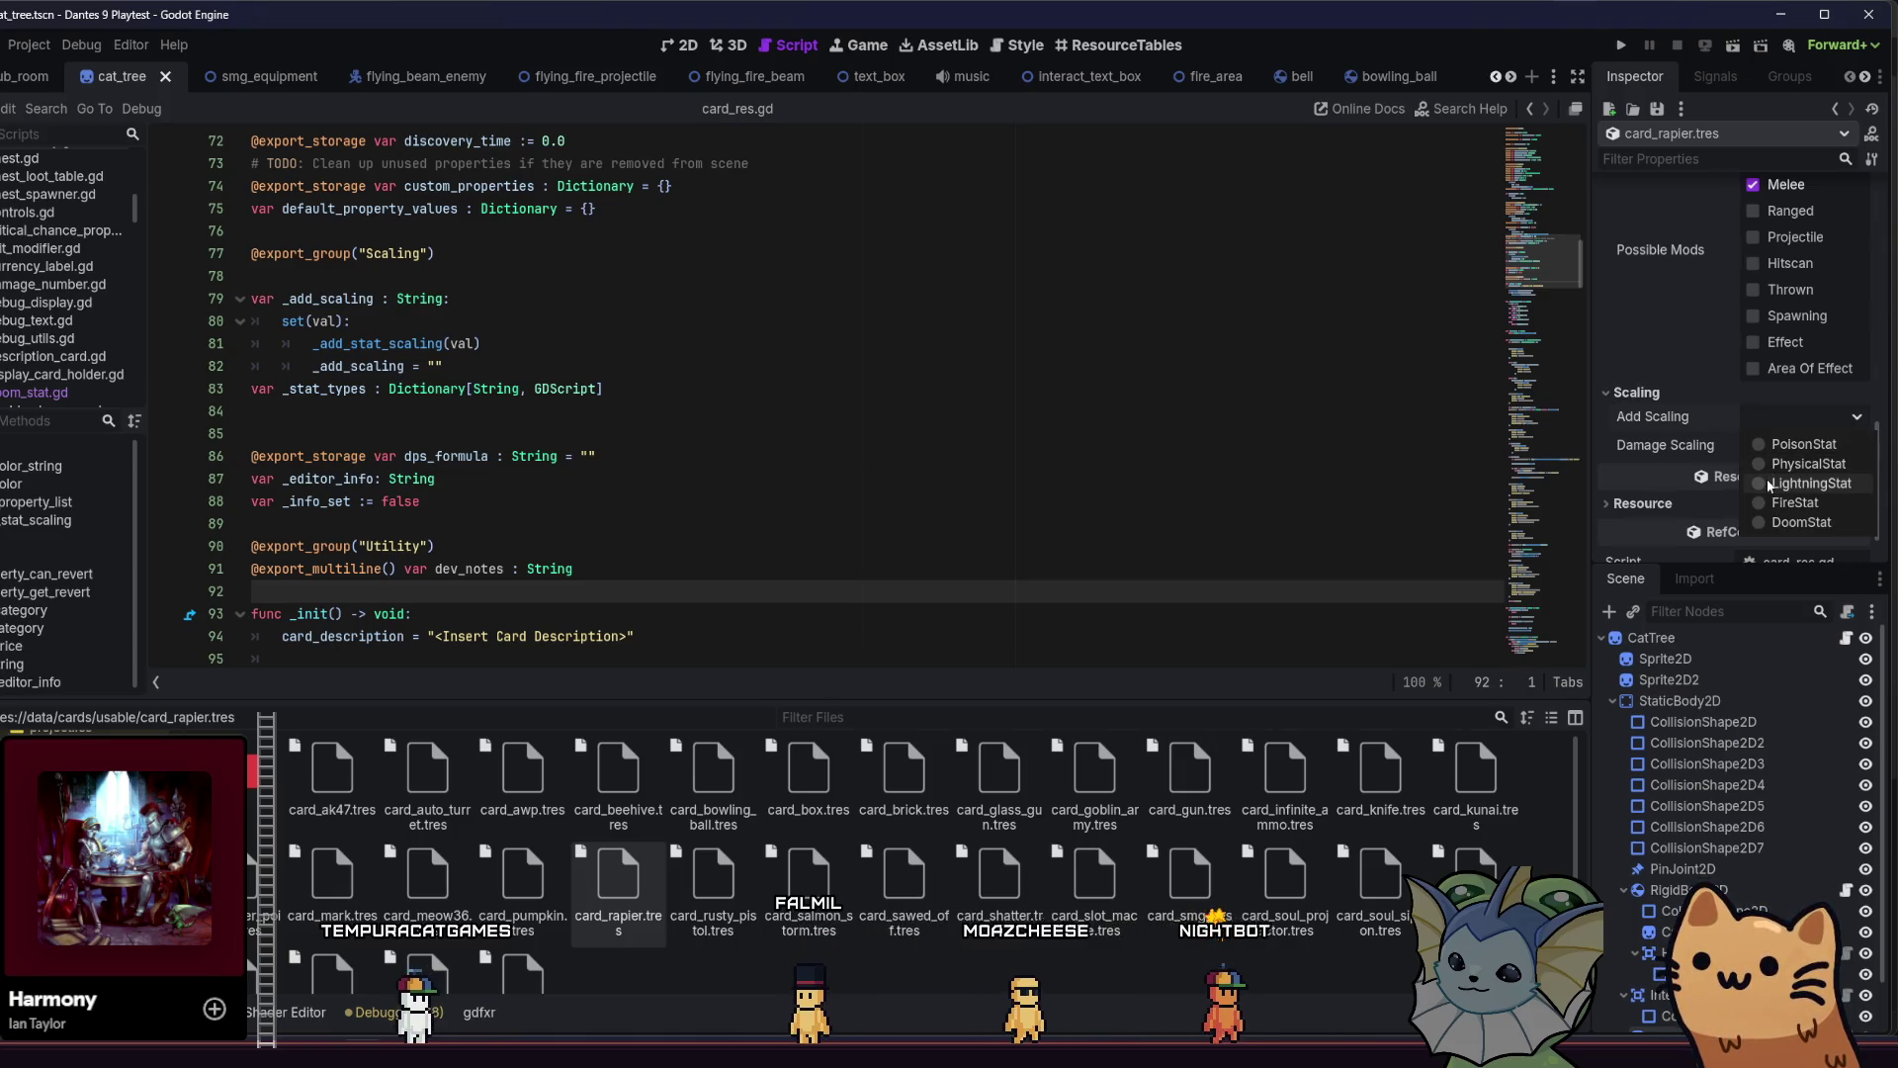
left_click(1780, 488)
scroll(1670, 381, "up", 3)
scroll(1679, 356, "up", 2)
left_click(1687, 300)
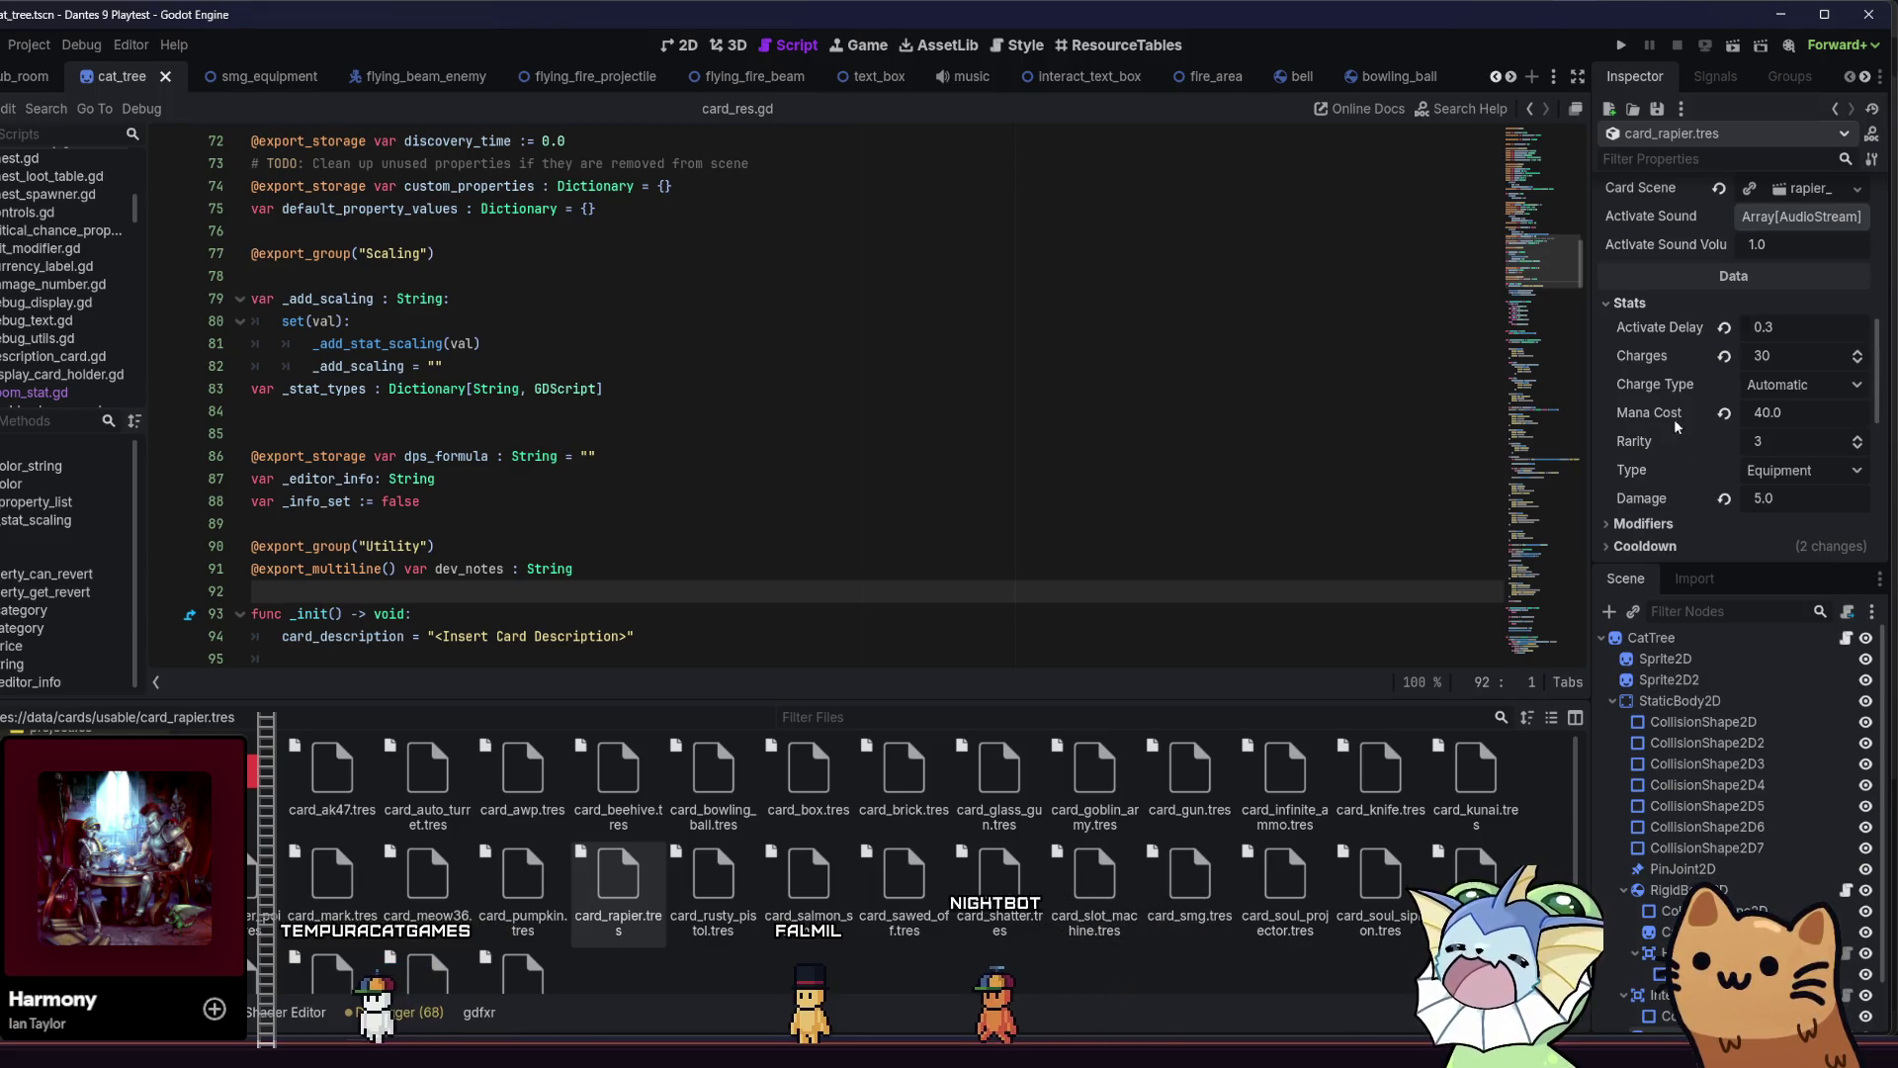
left_click(1724, 497)
Step: Add LightningStat damage scaling of 0.2 to the Rapier, then load the Rusty Pistol card
scroll(1663, 370, "down", 5)
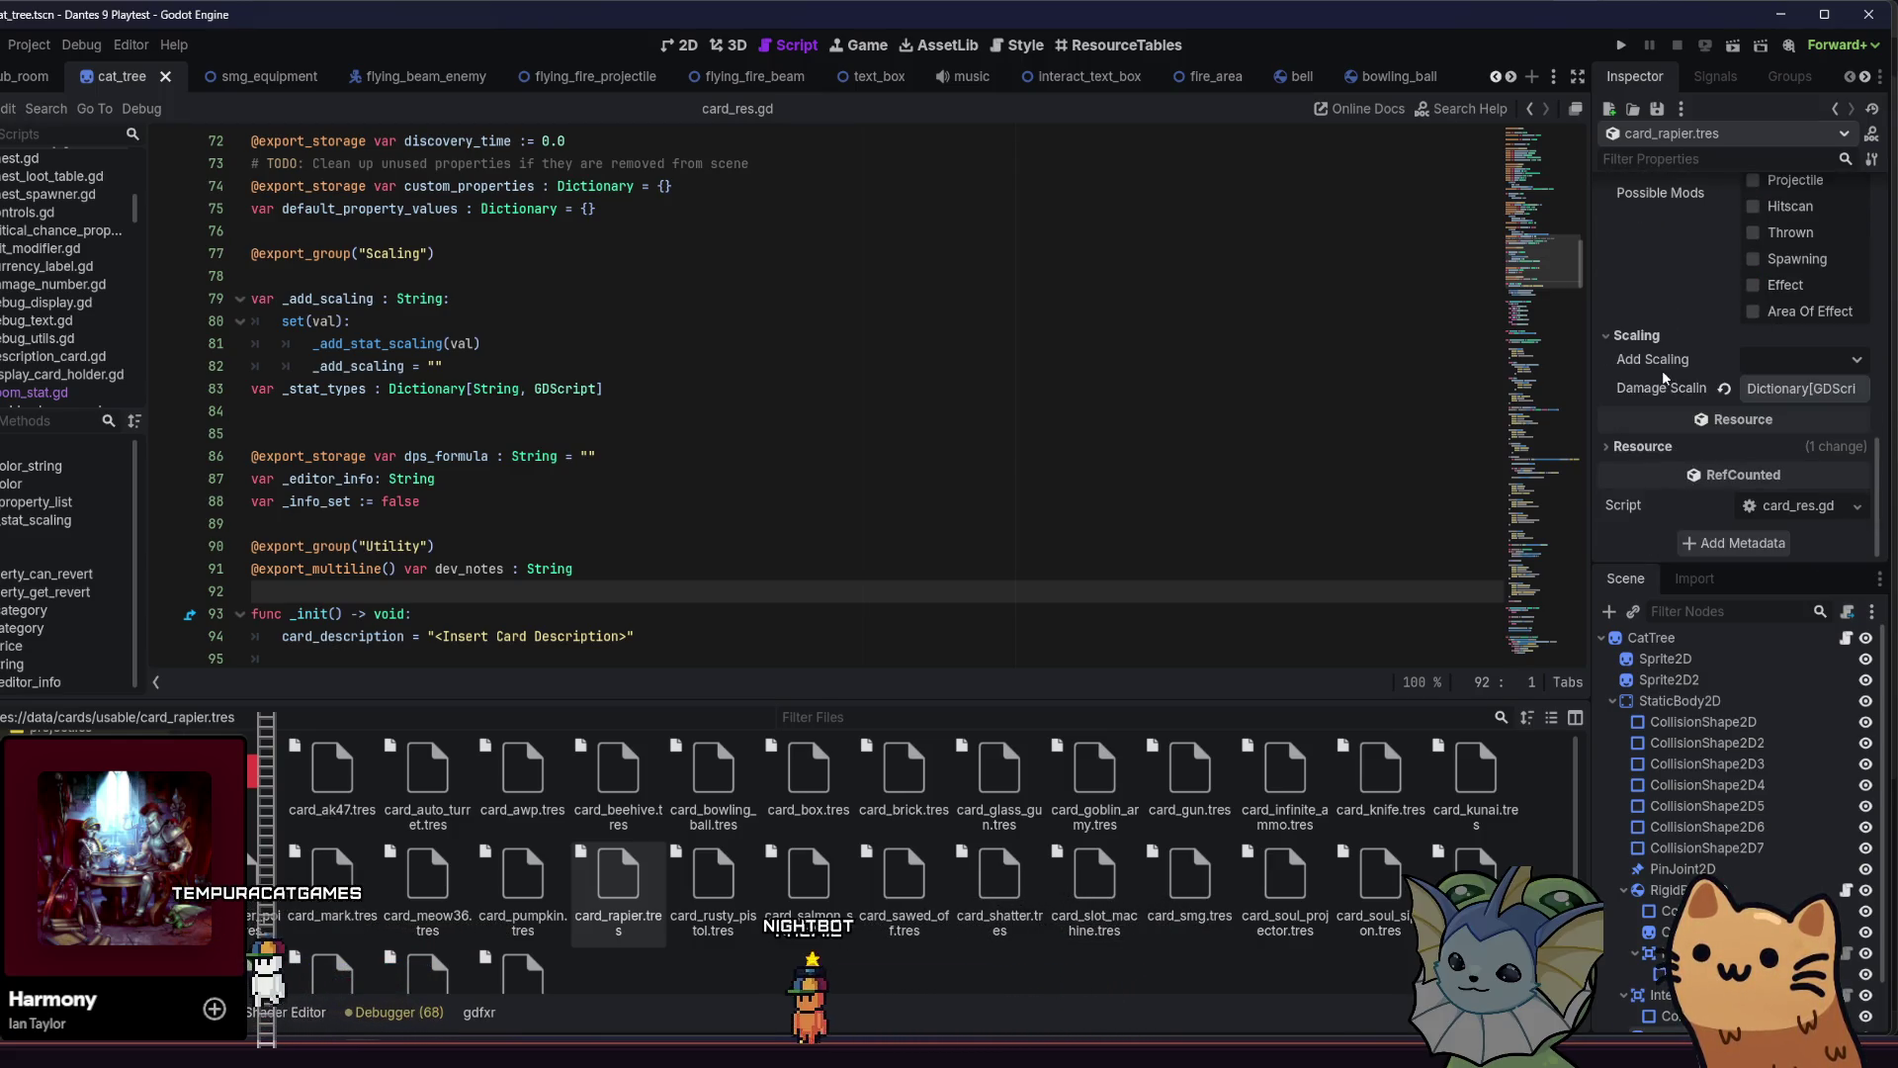
left_click(1793, 373)
left_click(1811, 426)
left_click(1788, 420)
type("5.0")
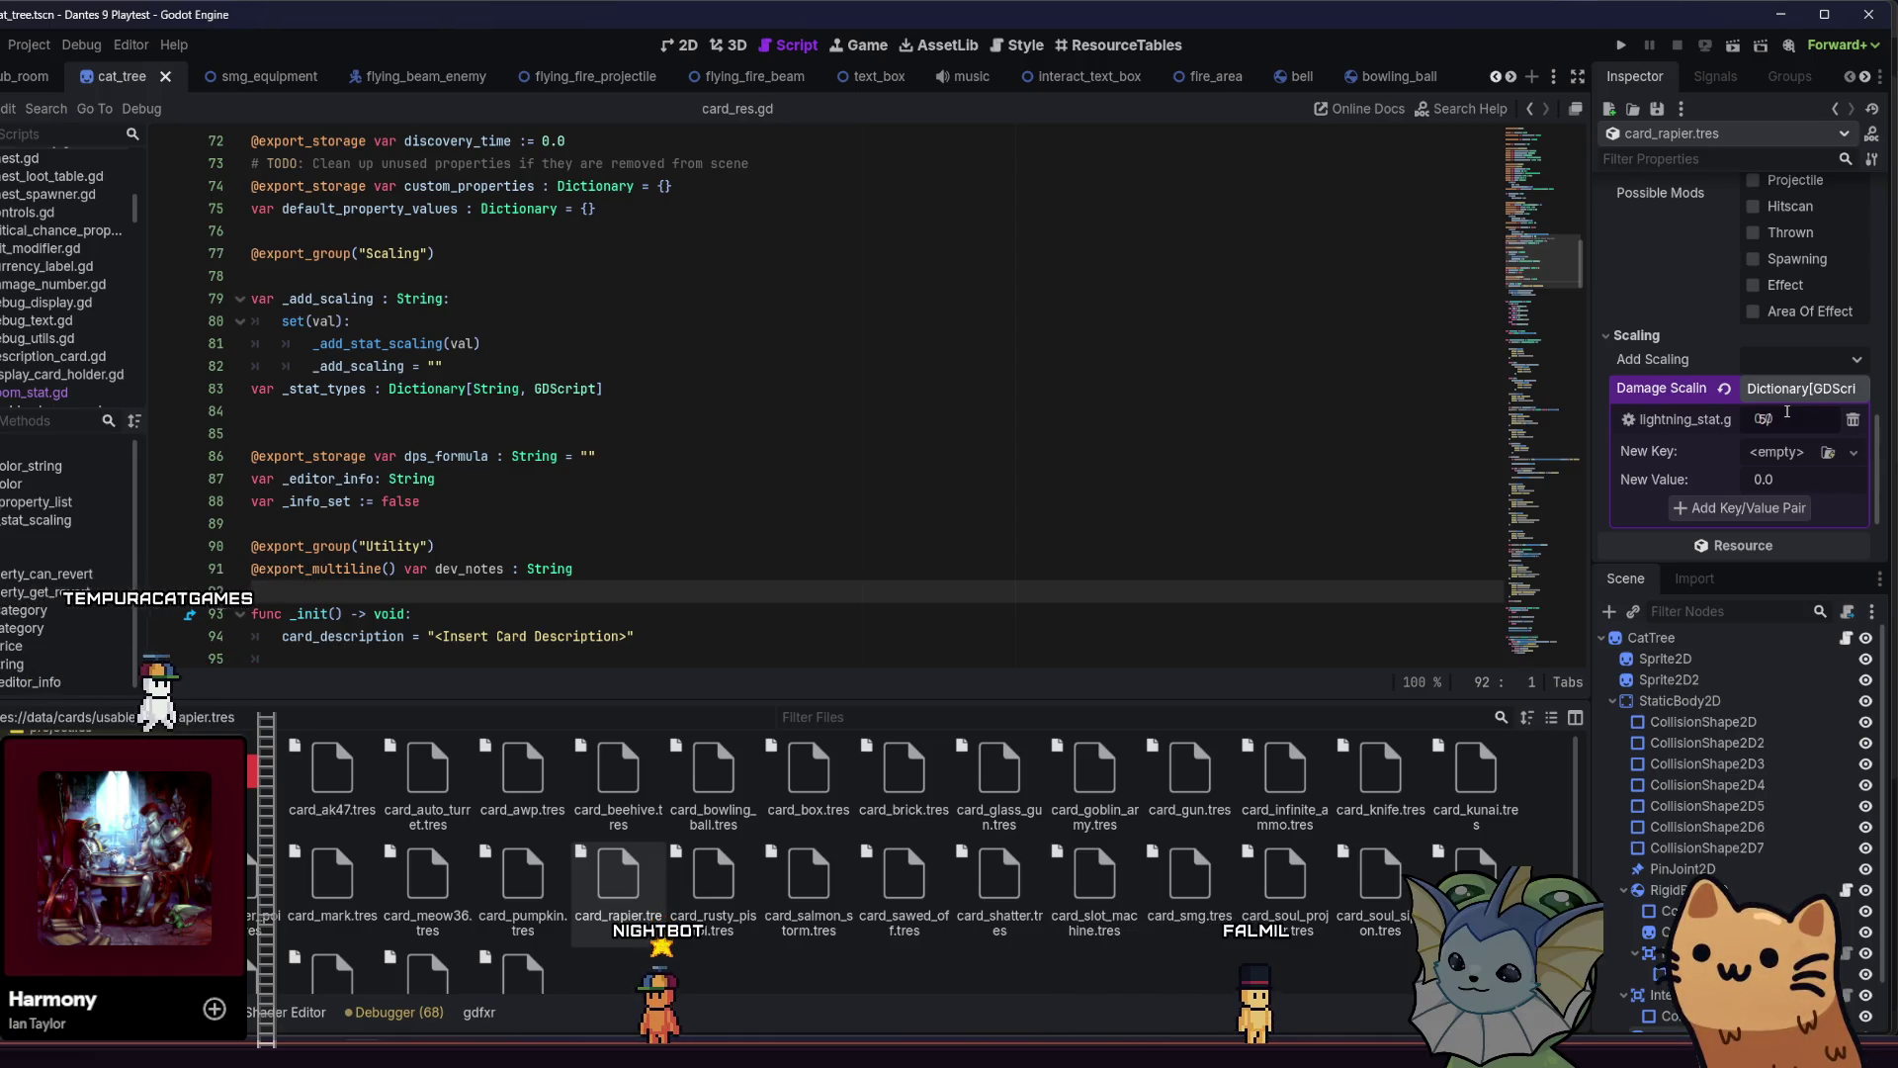
left_click(726, 842)
scroll(1680, 437, "down", 10)
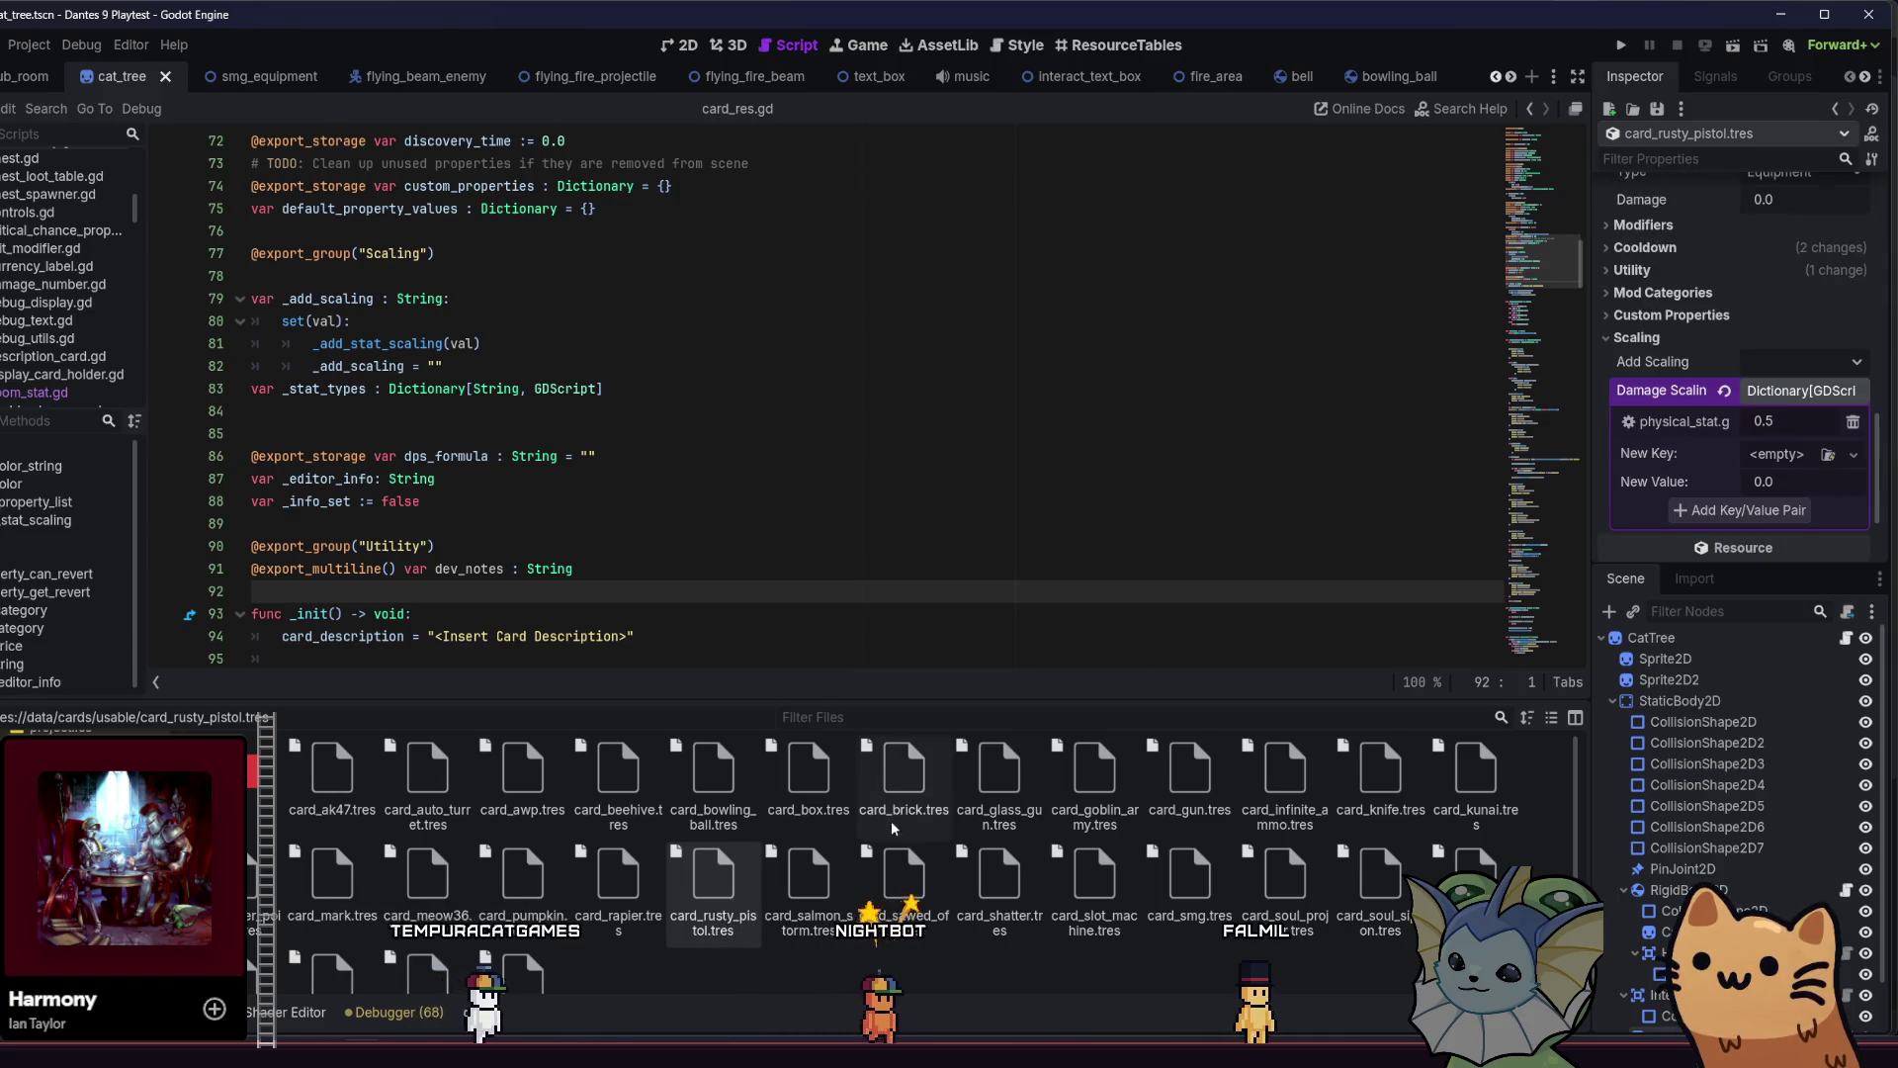
Step: Load Salmon Storm and remove its doom_stat damage scaling entry
left_click(809, 875)
scroll(1621, 417, "down", 1)
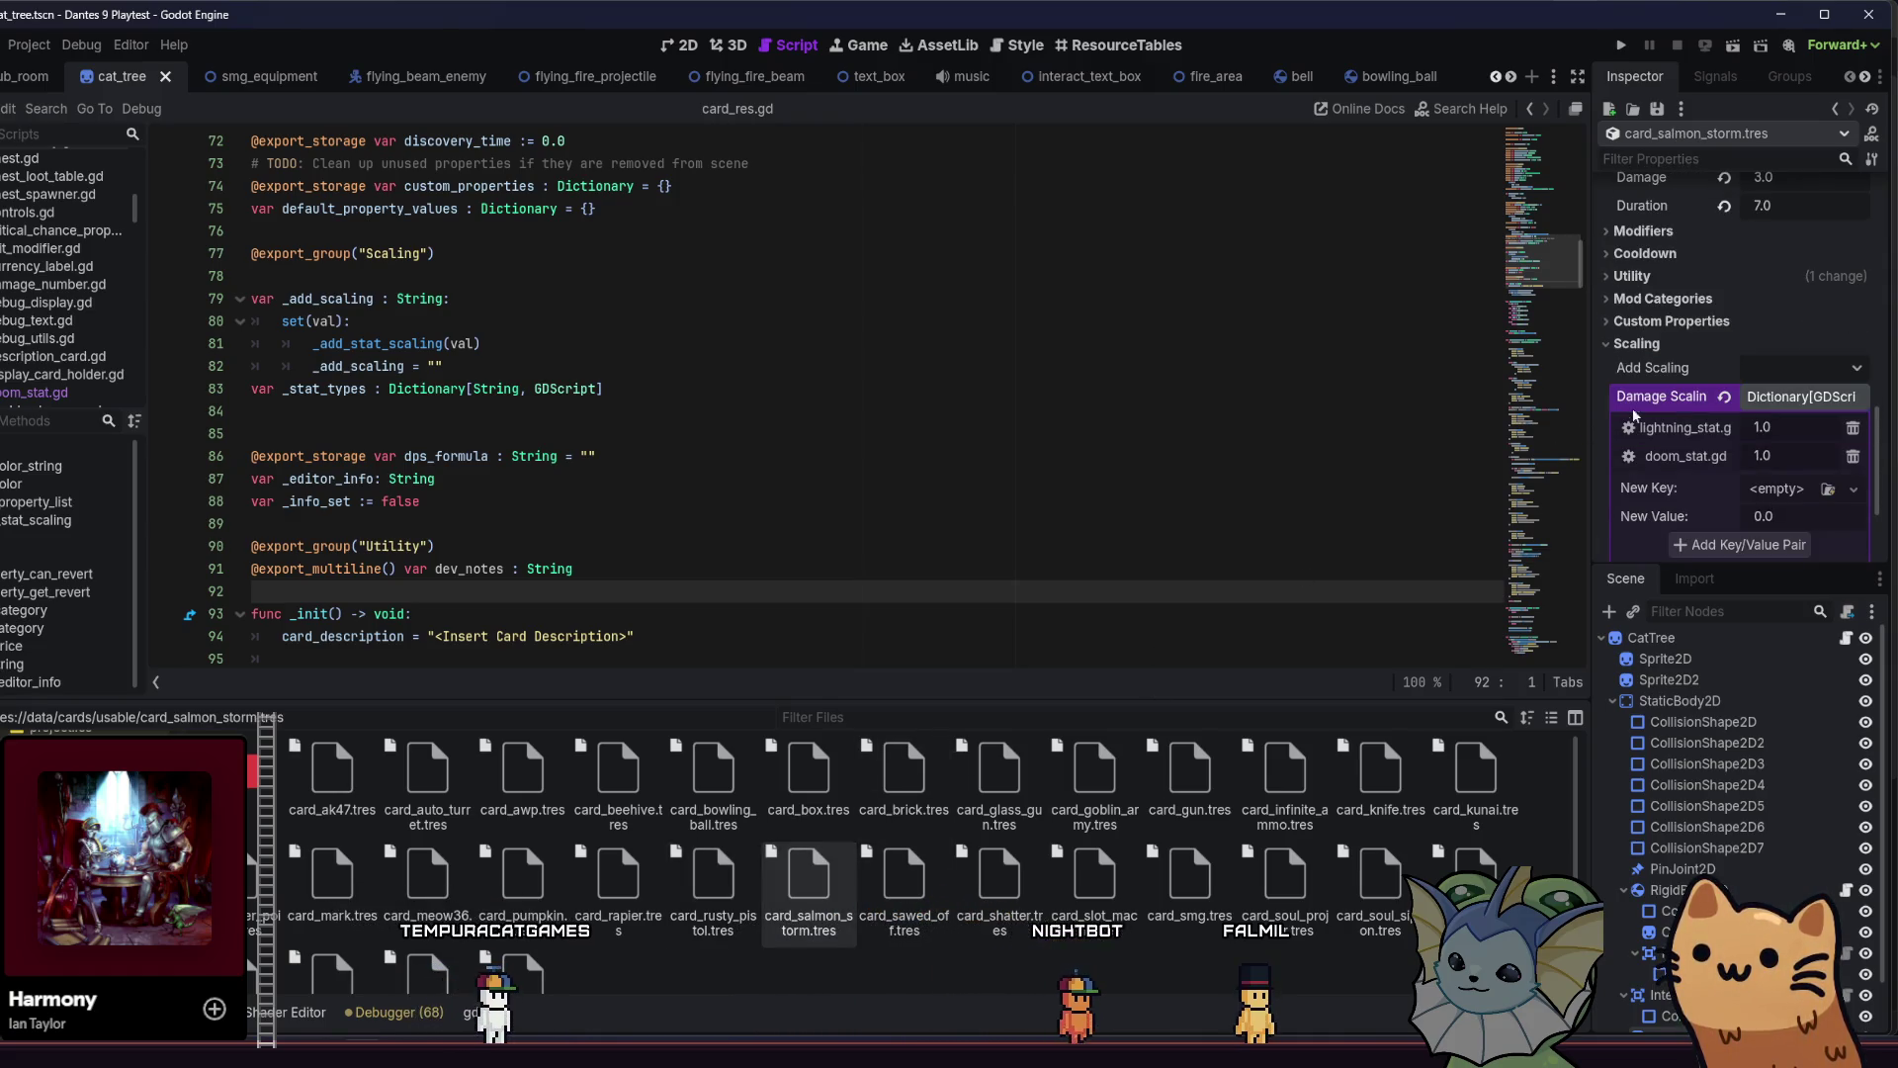
left_click(1851, 456)
scroll(1698, 326, "up", 3)
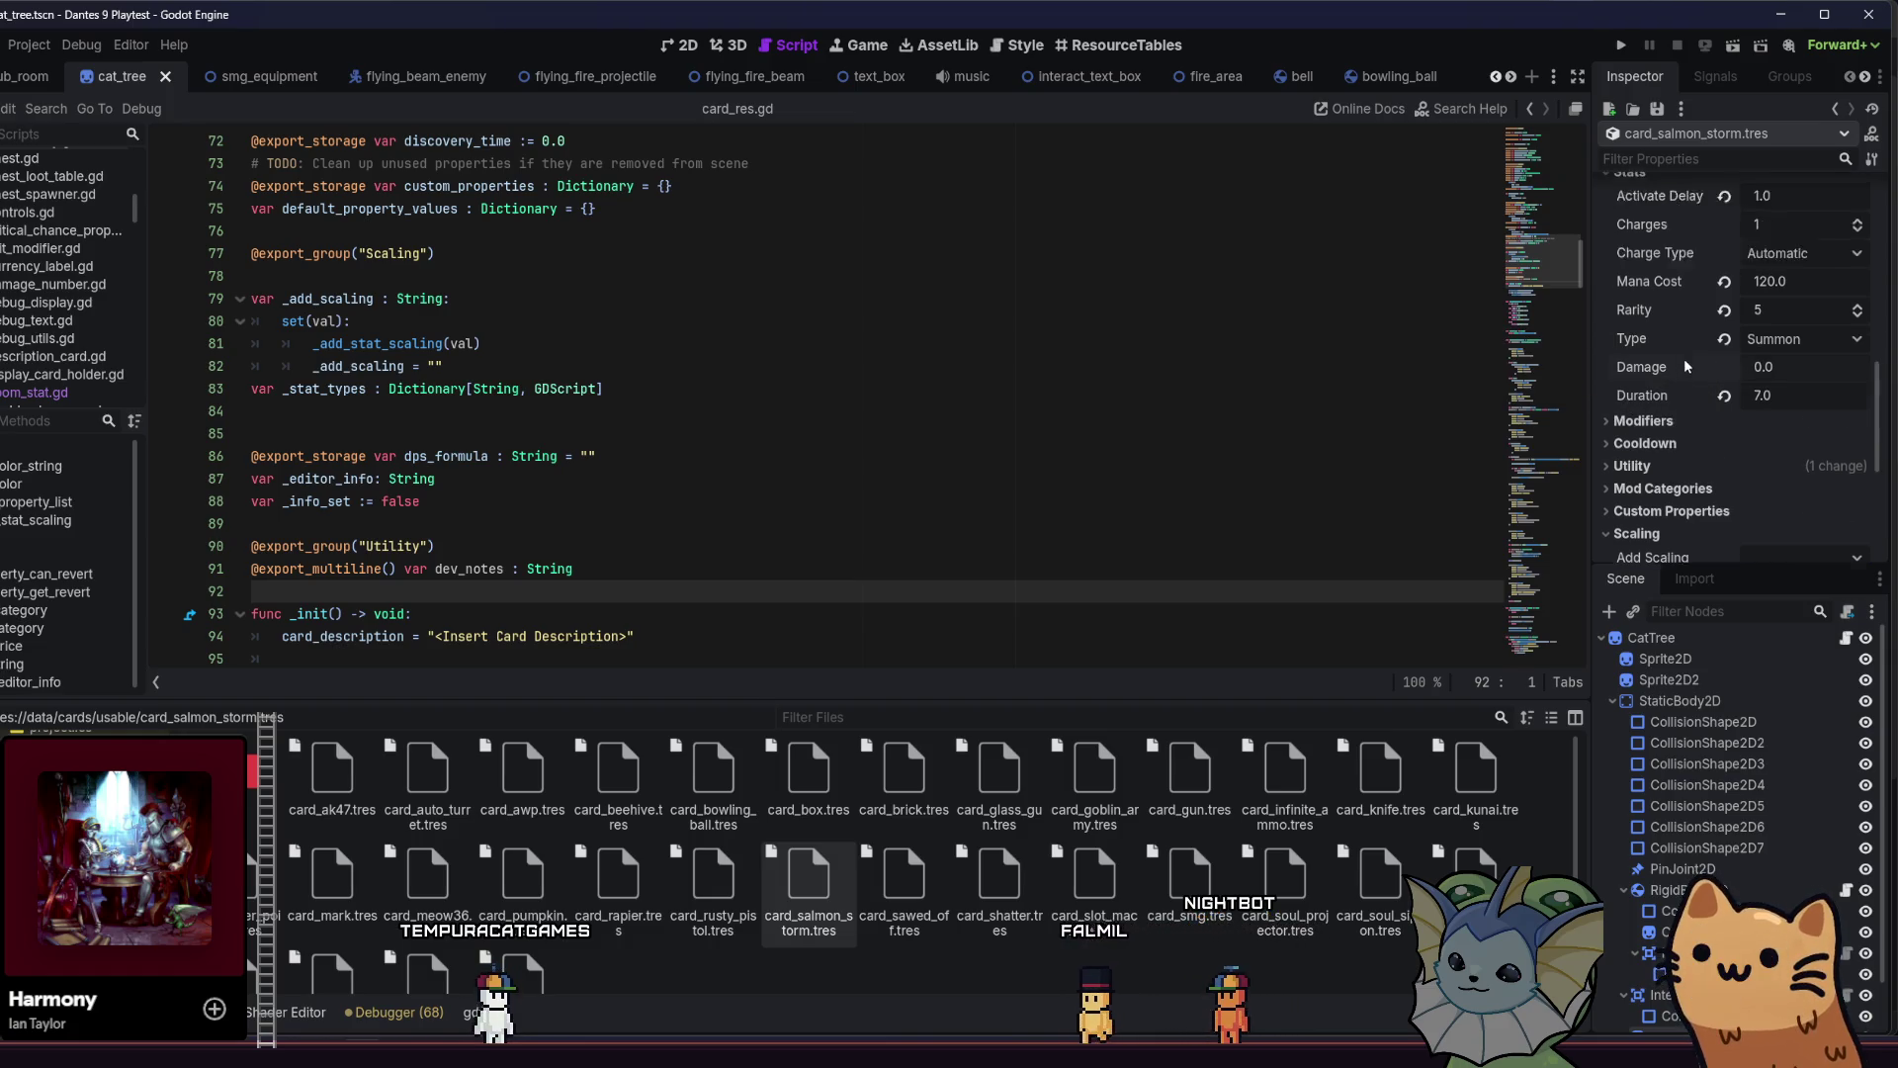
Step: Set Salmon Storm's lightning_stat multiplier to 0.12, then load the Sawed Off card
scroll(1764, 339, "down", 5)
left_click(1765, 334)
type("13/10")
key("BackSpace")
key("BackSpace")
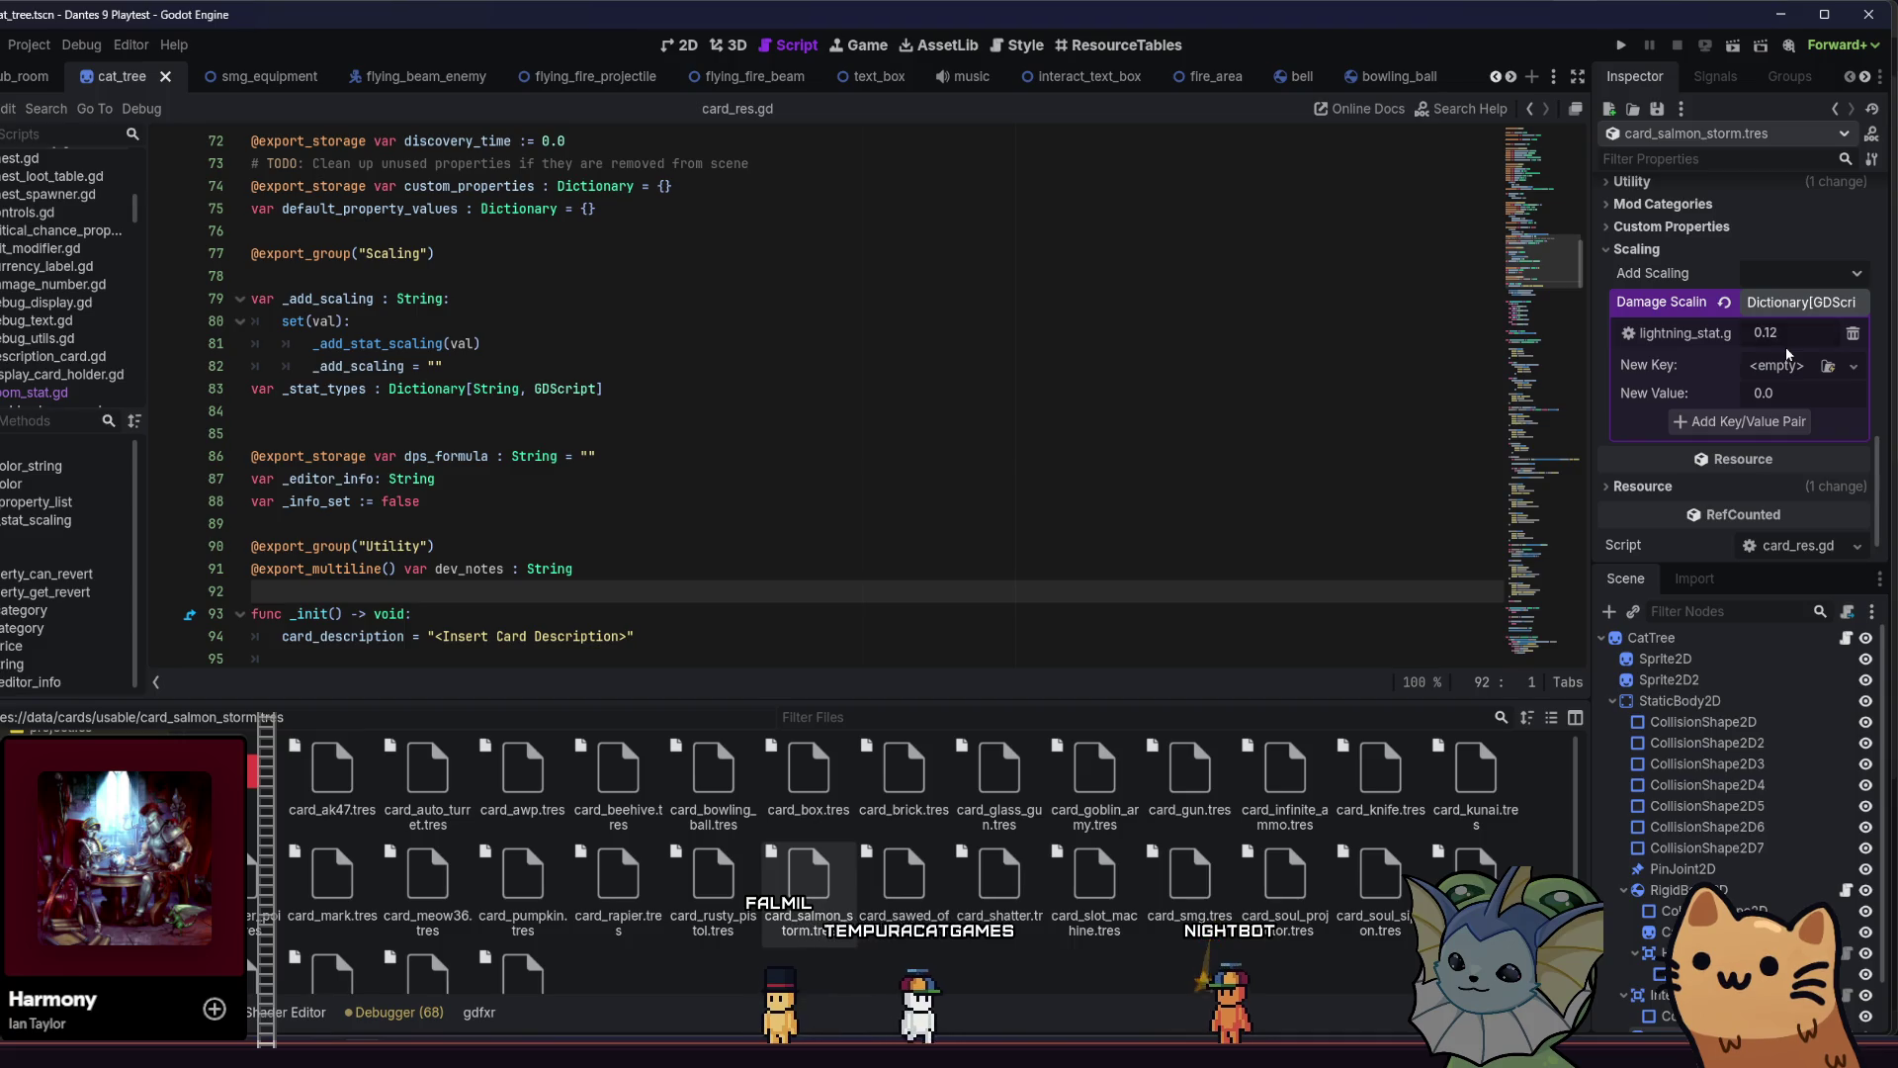
left_click(917, 866)
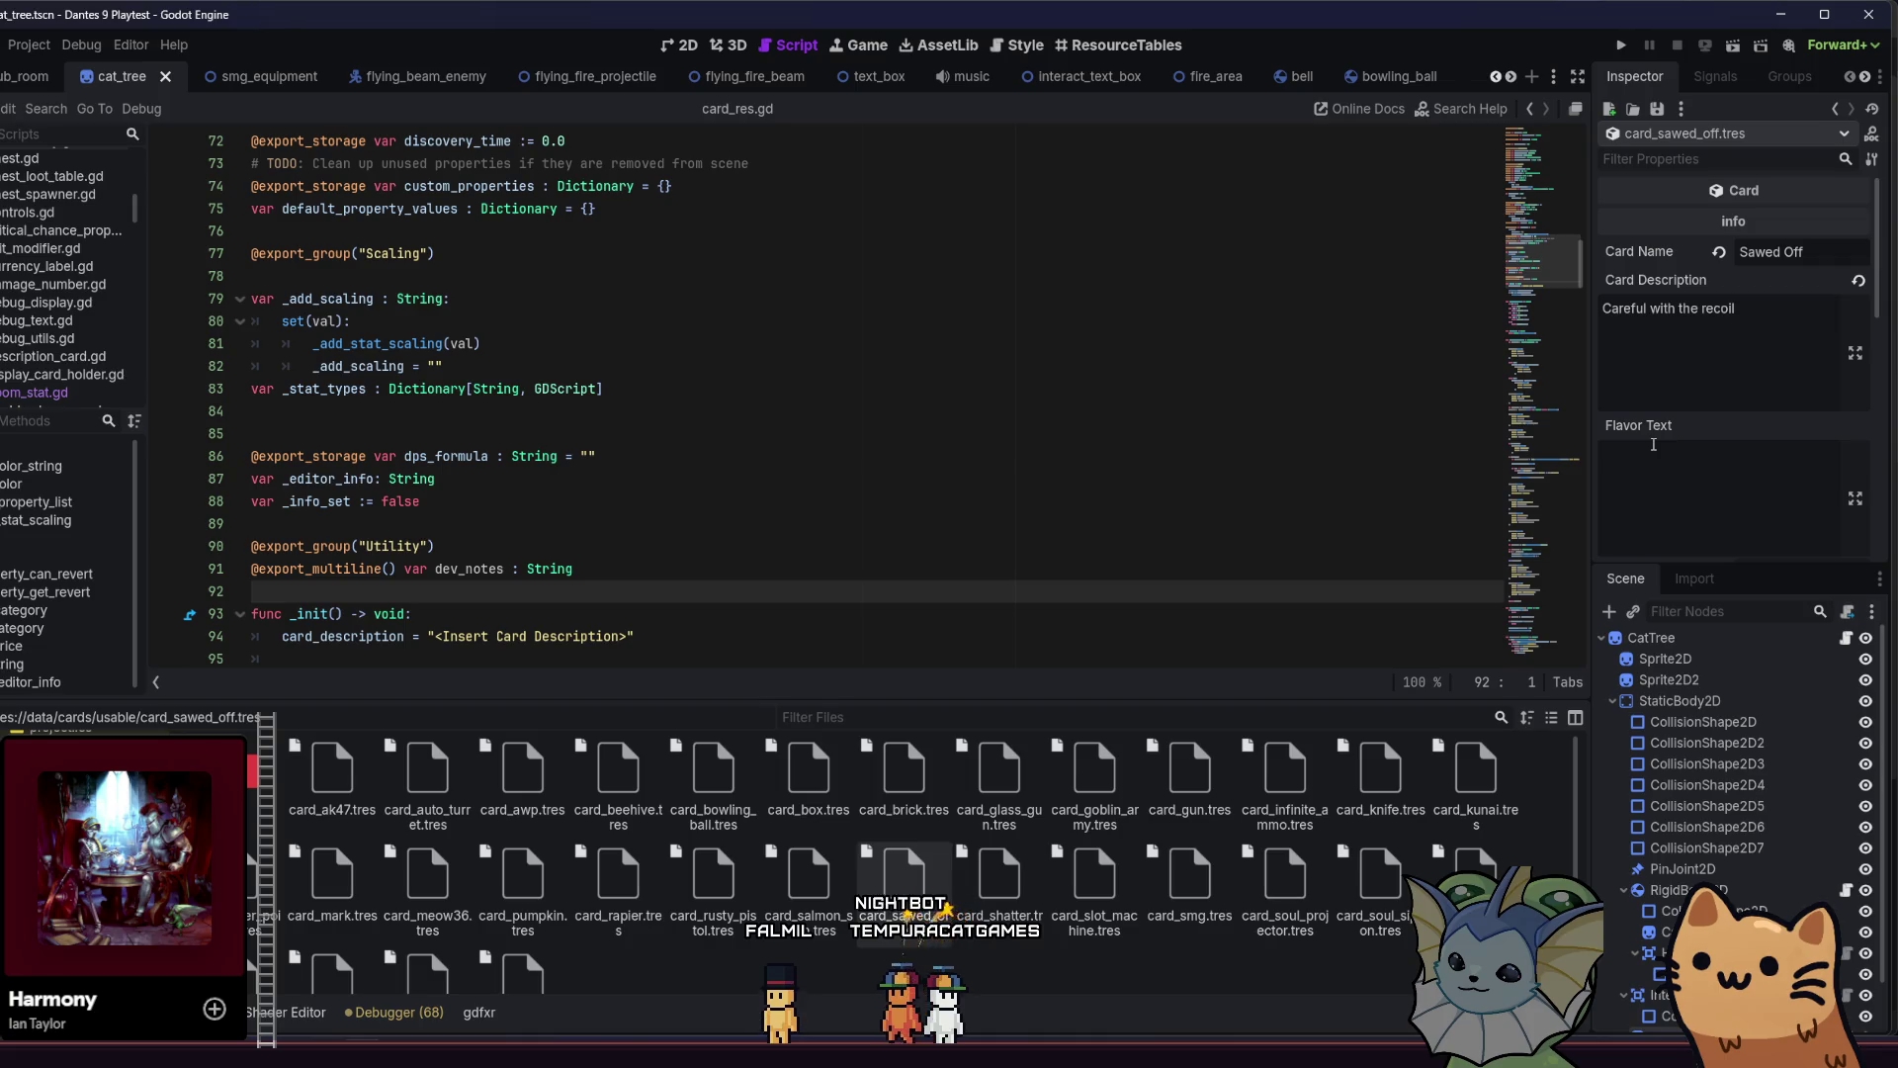
Step: Reset the Sawed Off card's base Damage stat to 0.0
scroll(1653, 445, "down", 5)
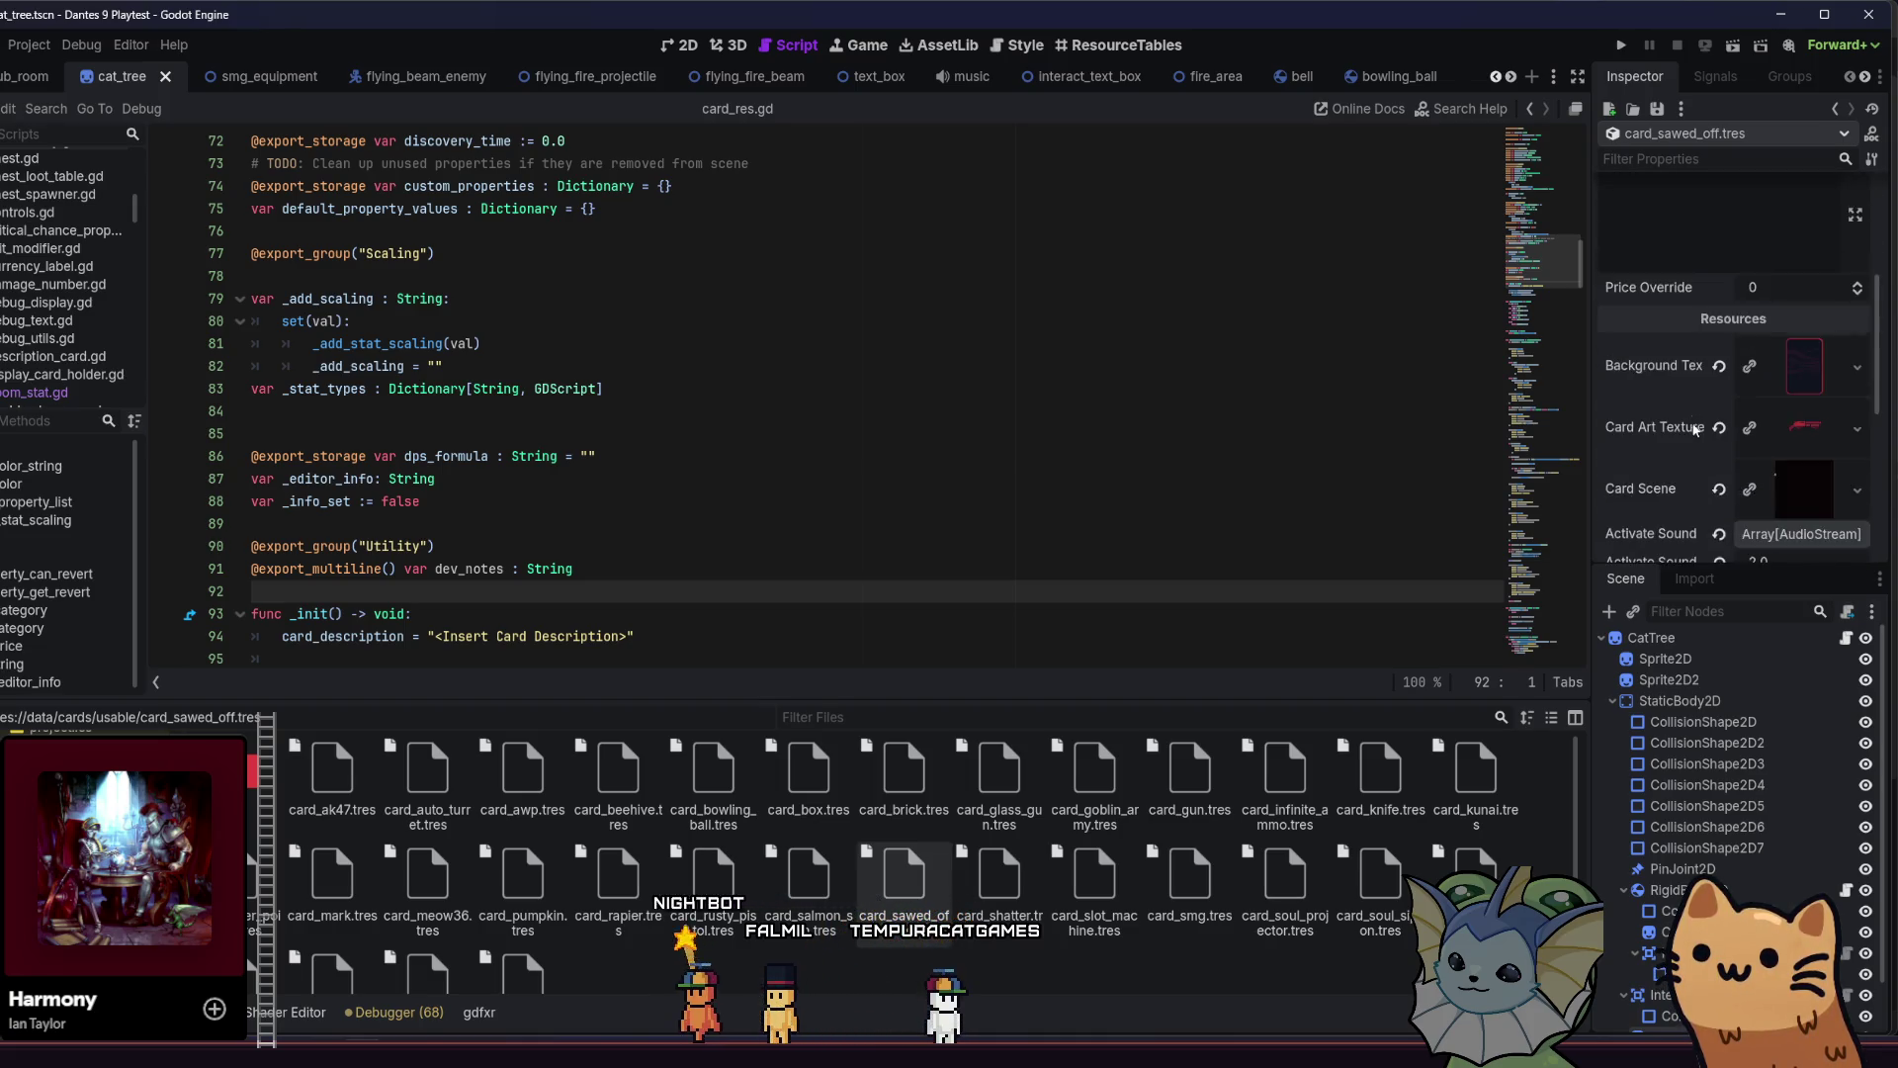
scroll(1695, 428, "down", 3)
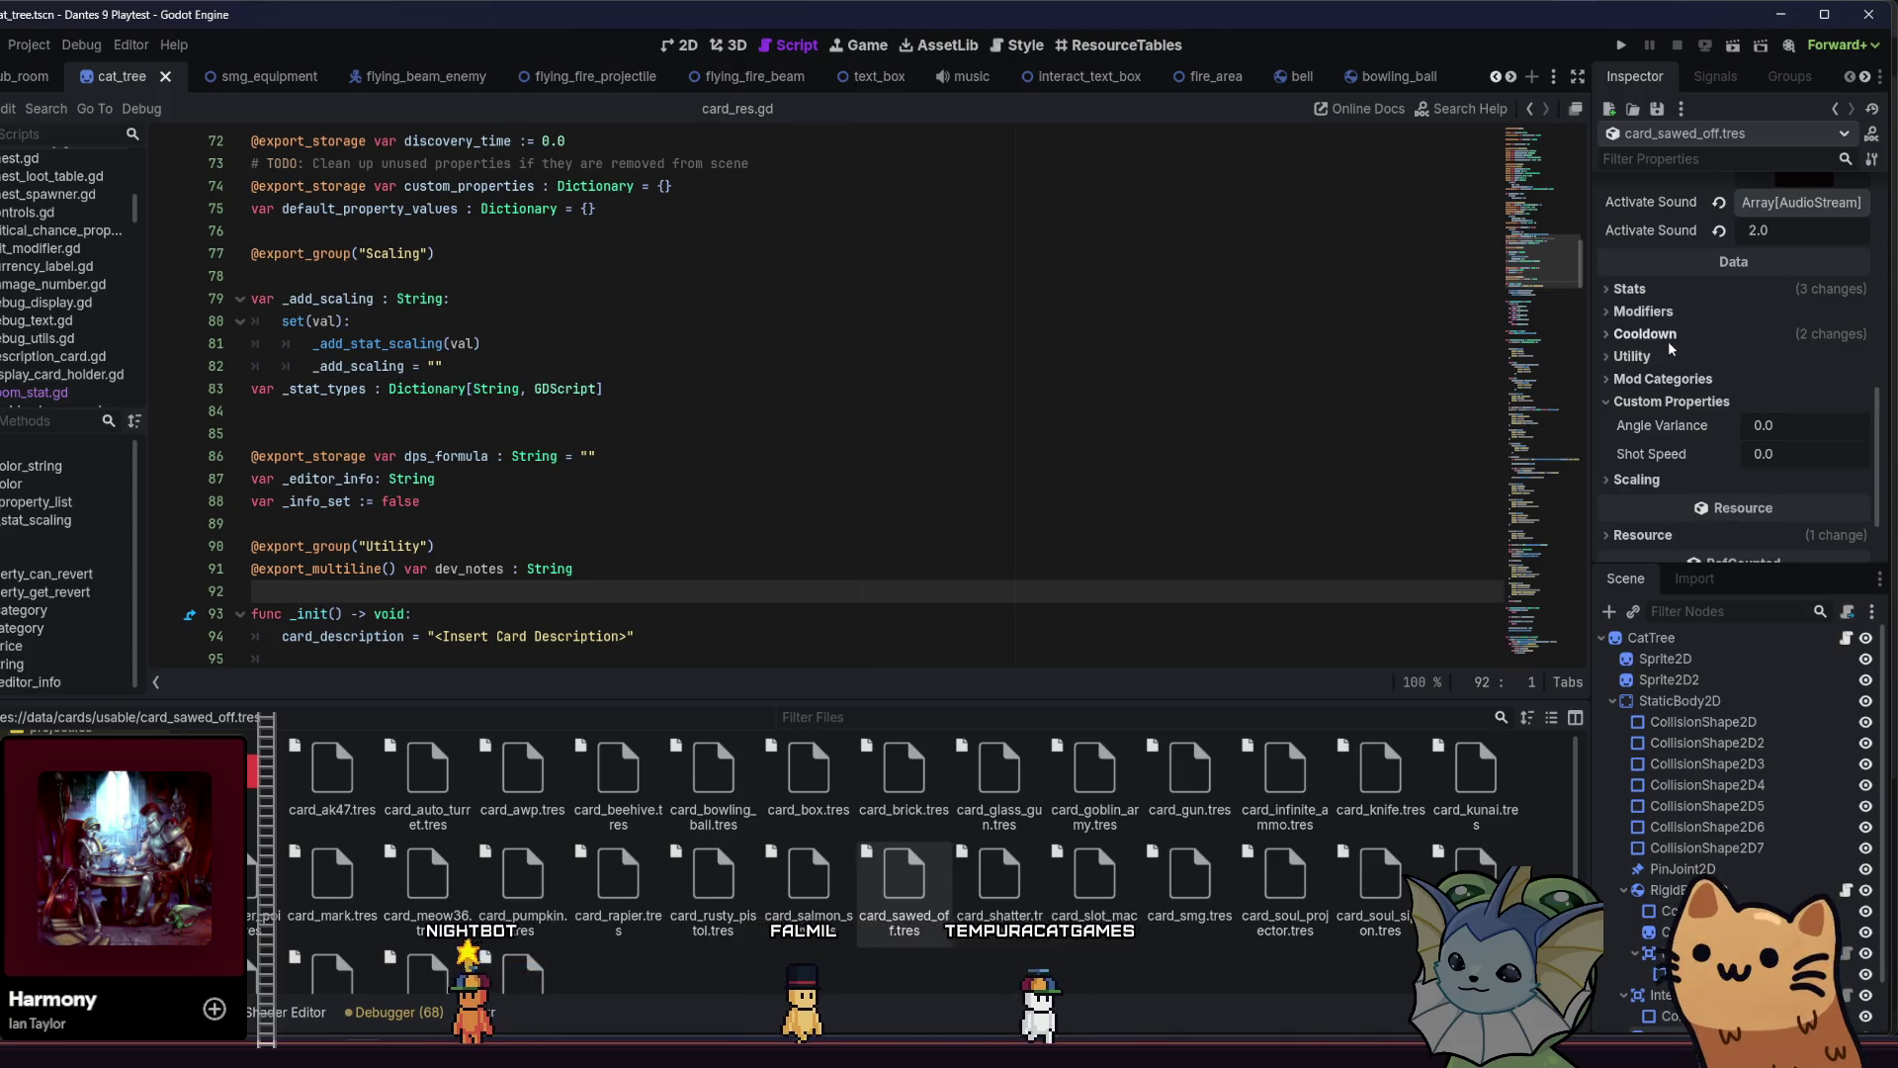
left_click(1664, 288)
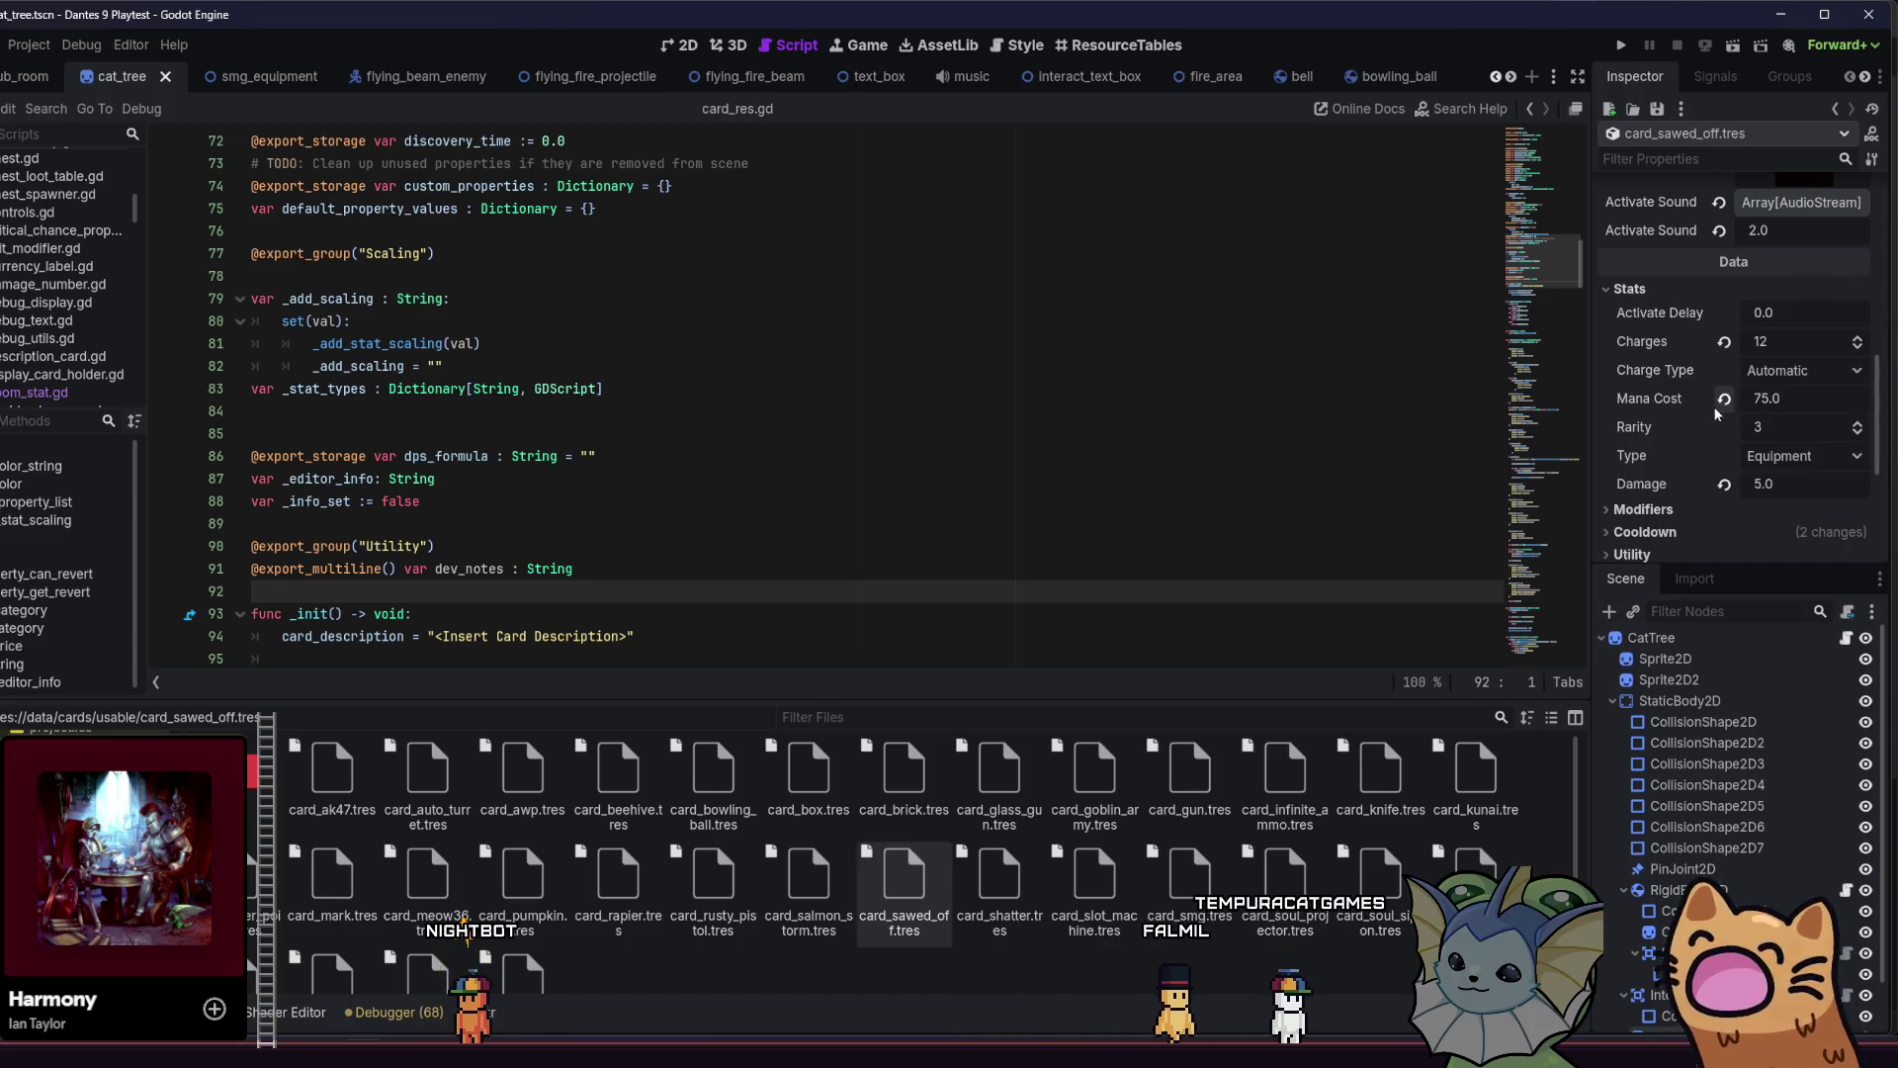
left_click(1721, 484)
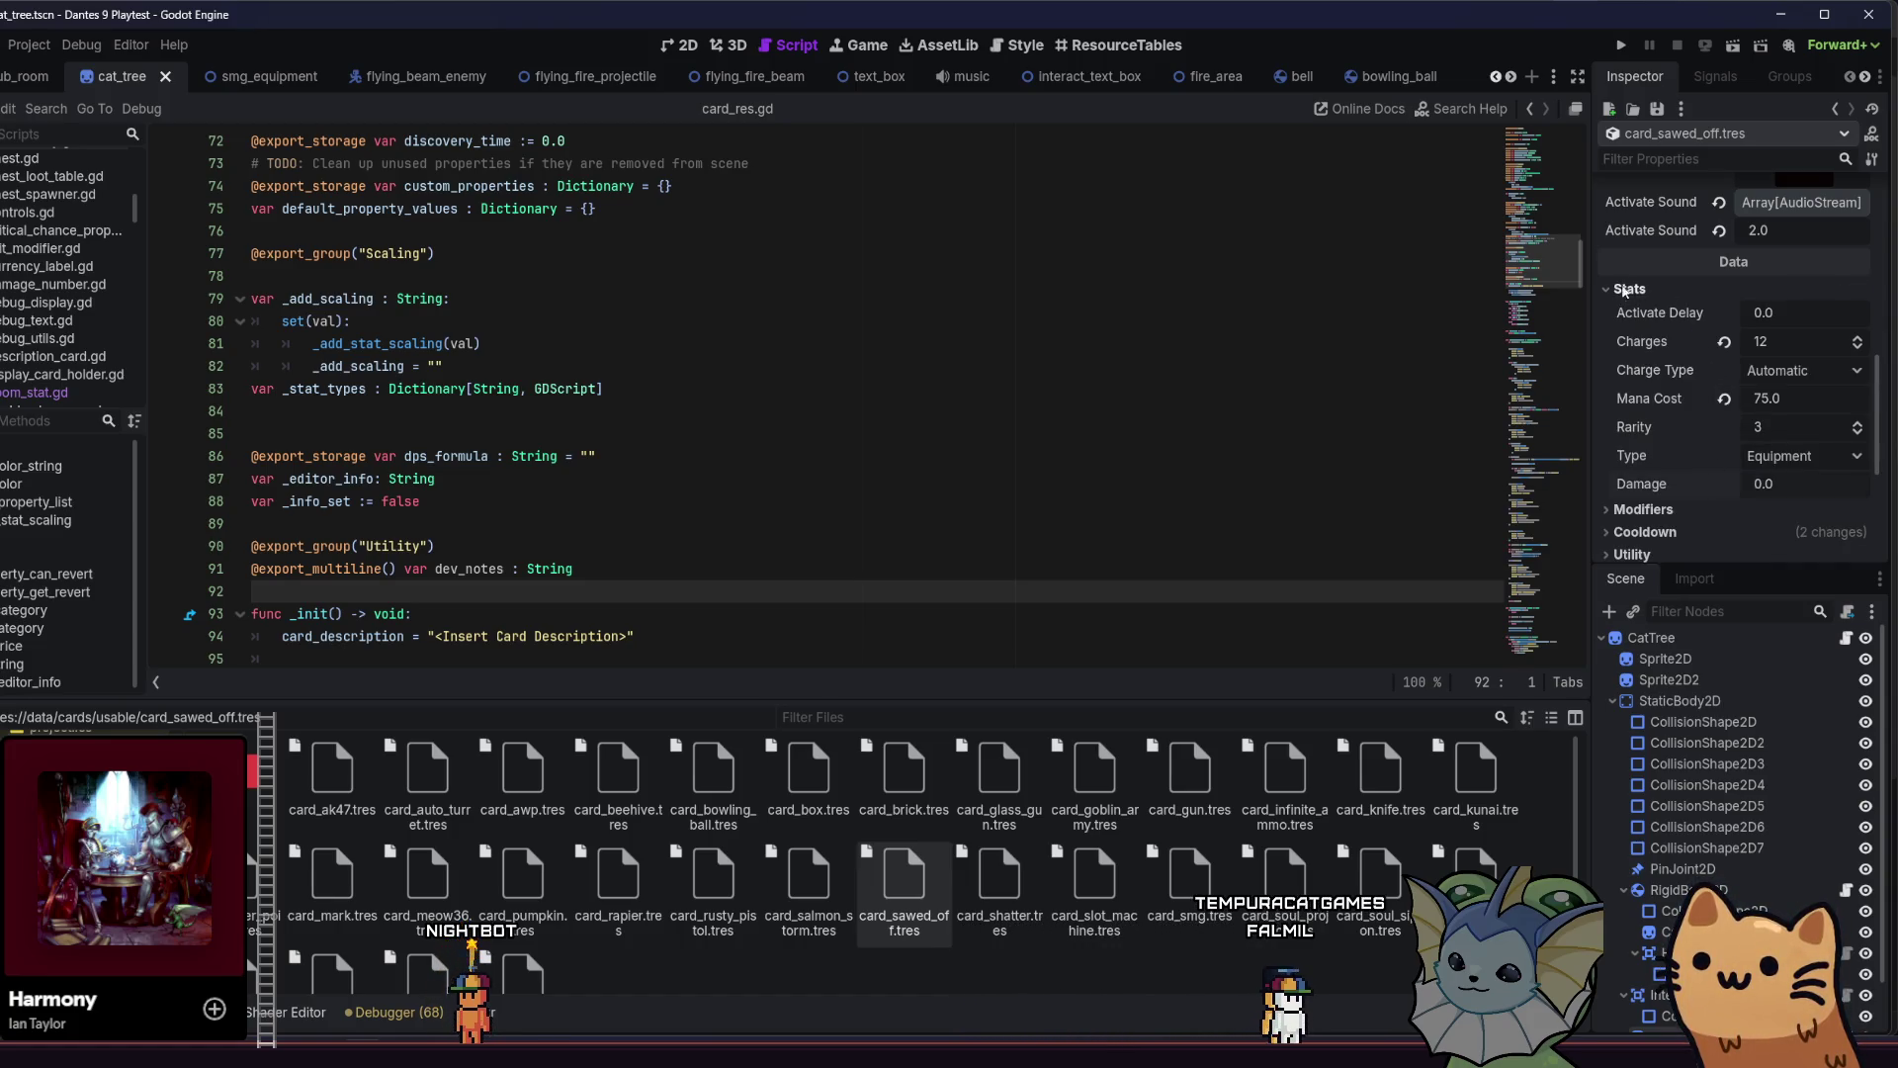
left_click(1622, 287)
Step: Add a physical_stat damage scaling entry with a 0.8 multiplier and save the card
left_click(1637, 479)
scroll(1666, 490, "down", 1)
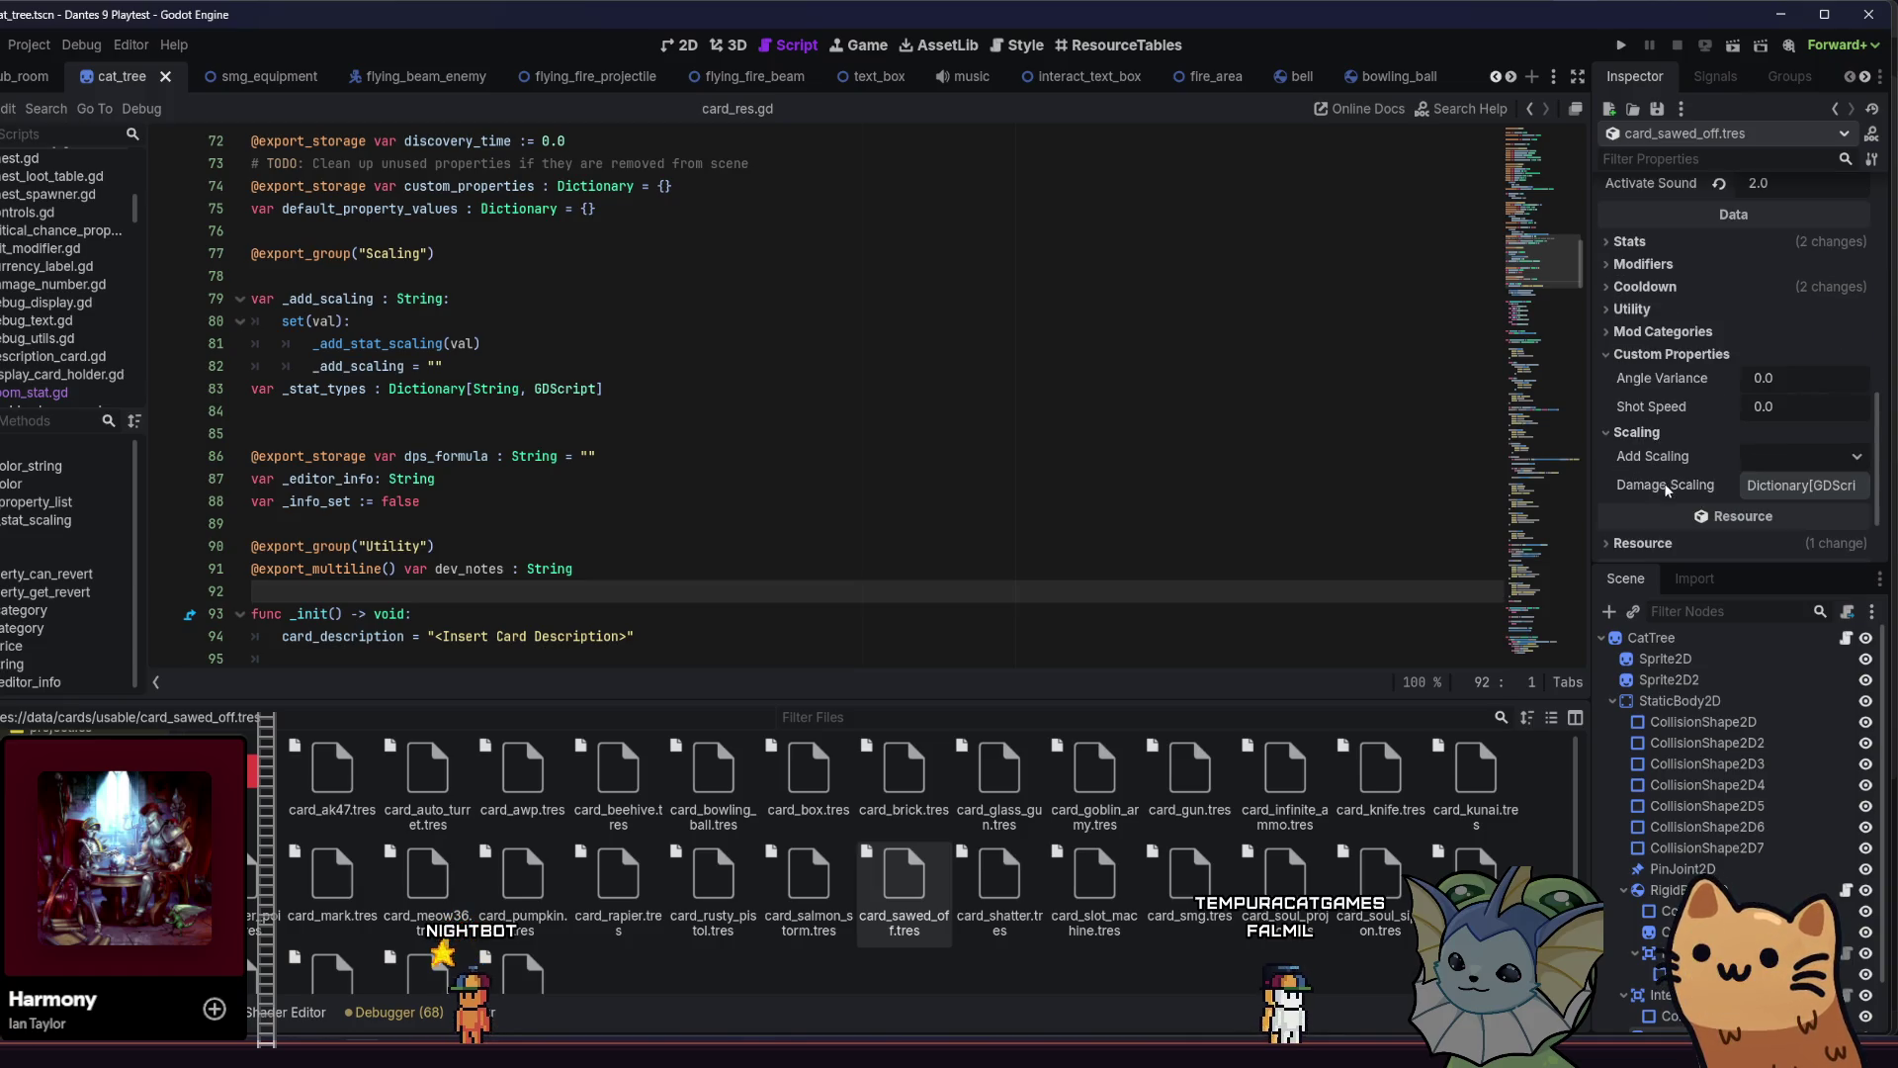
left_click(1770, 457)
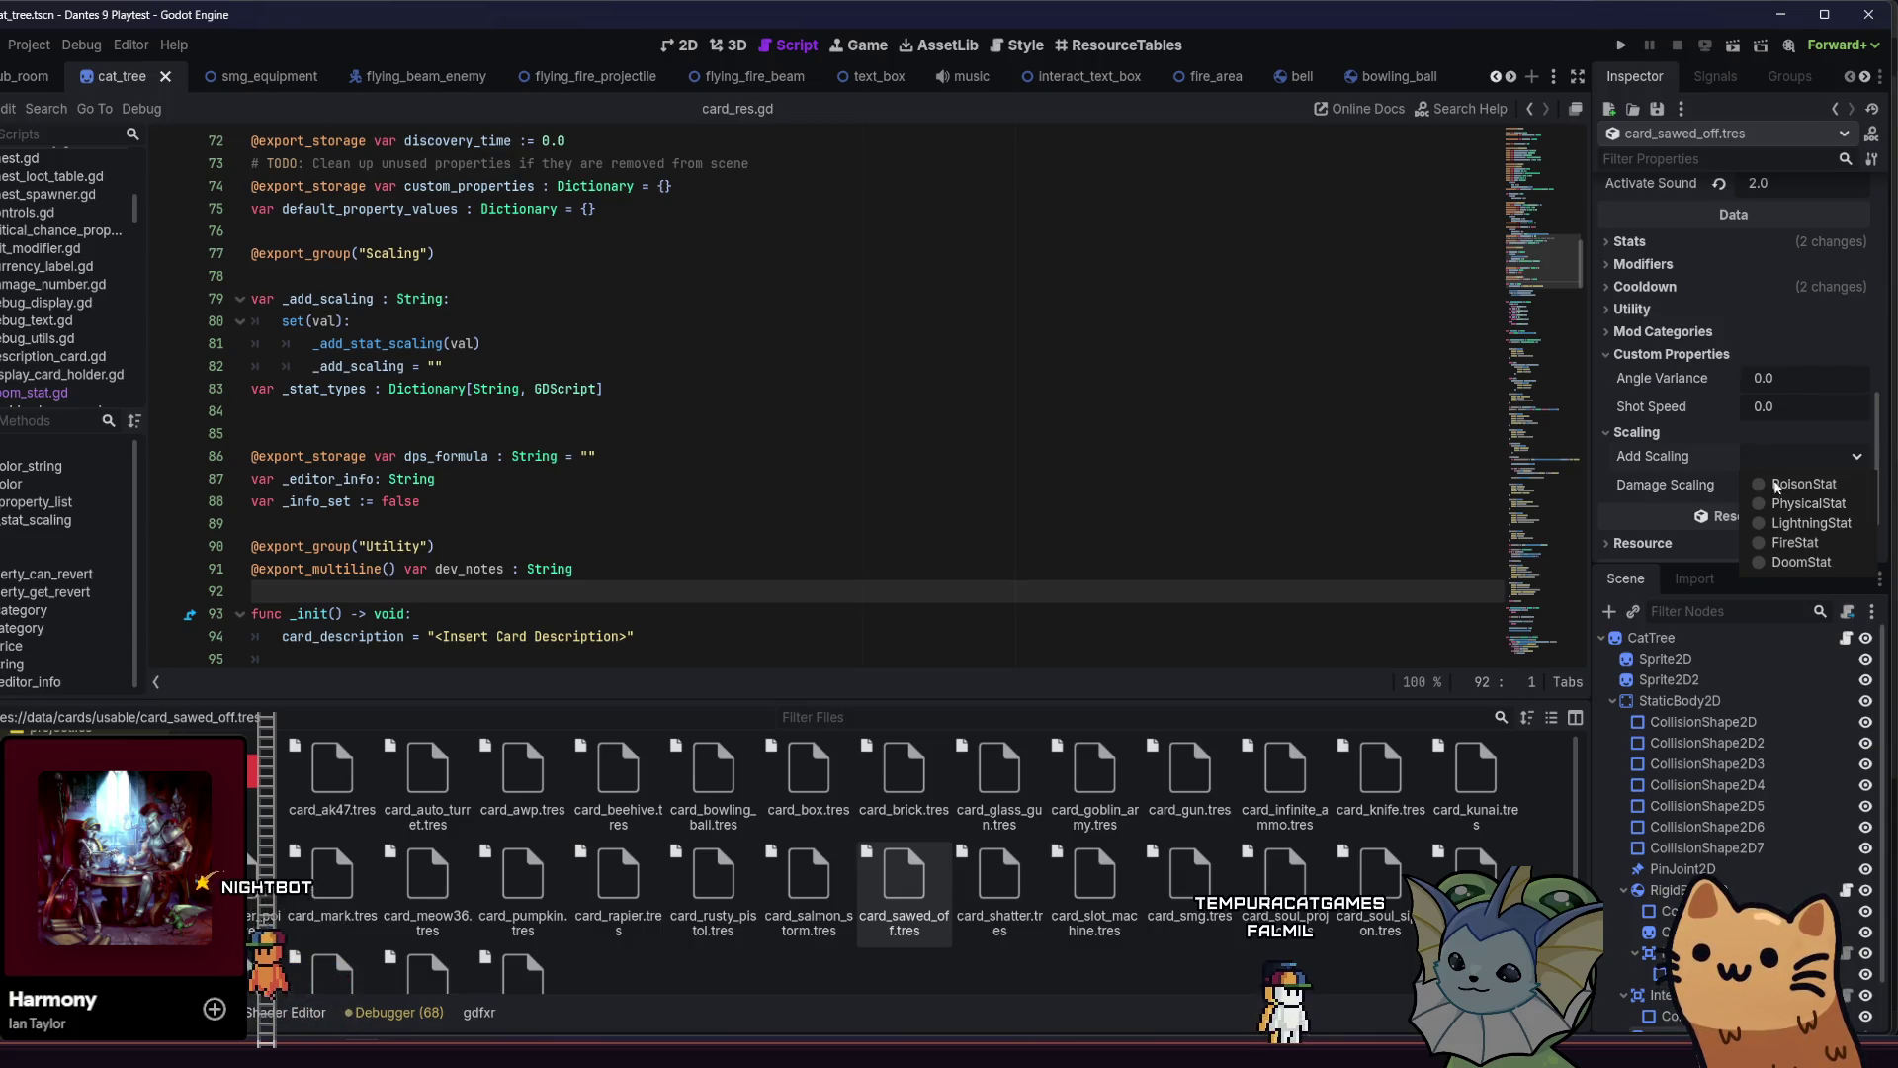
left_click(1808, 503)
left_click(1771, 484)
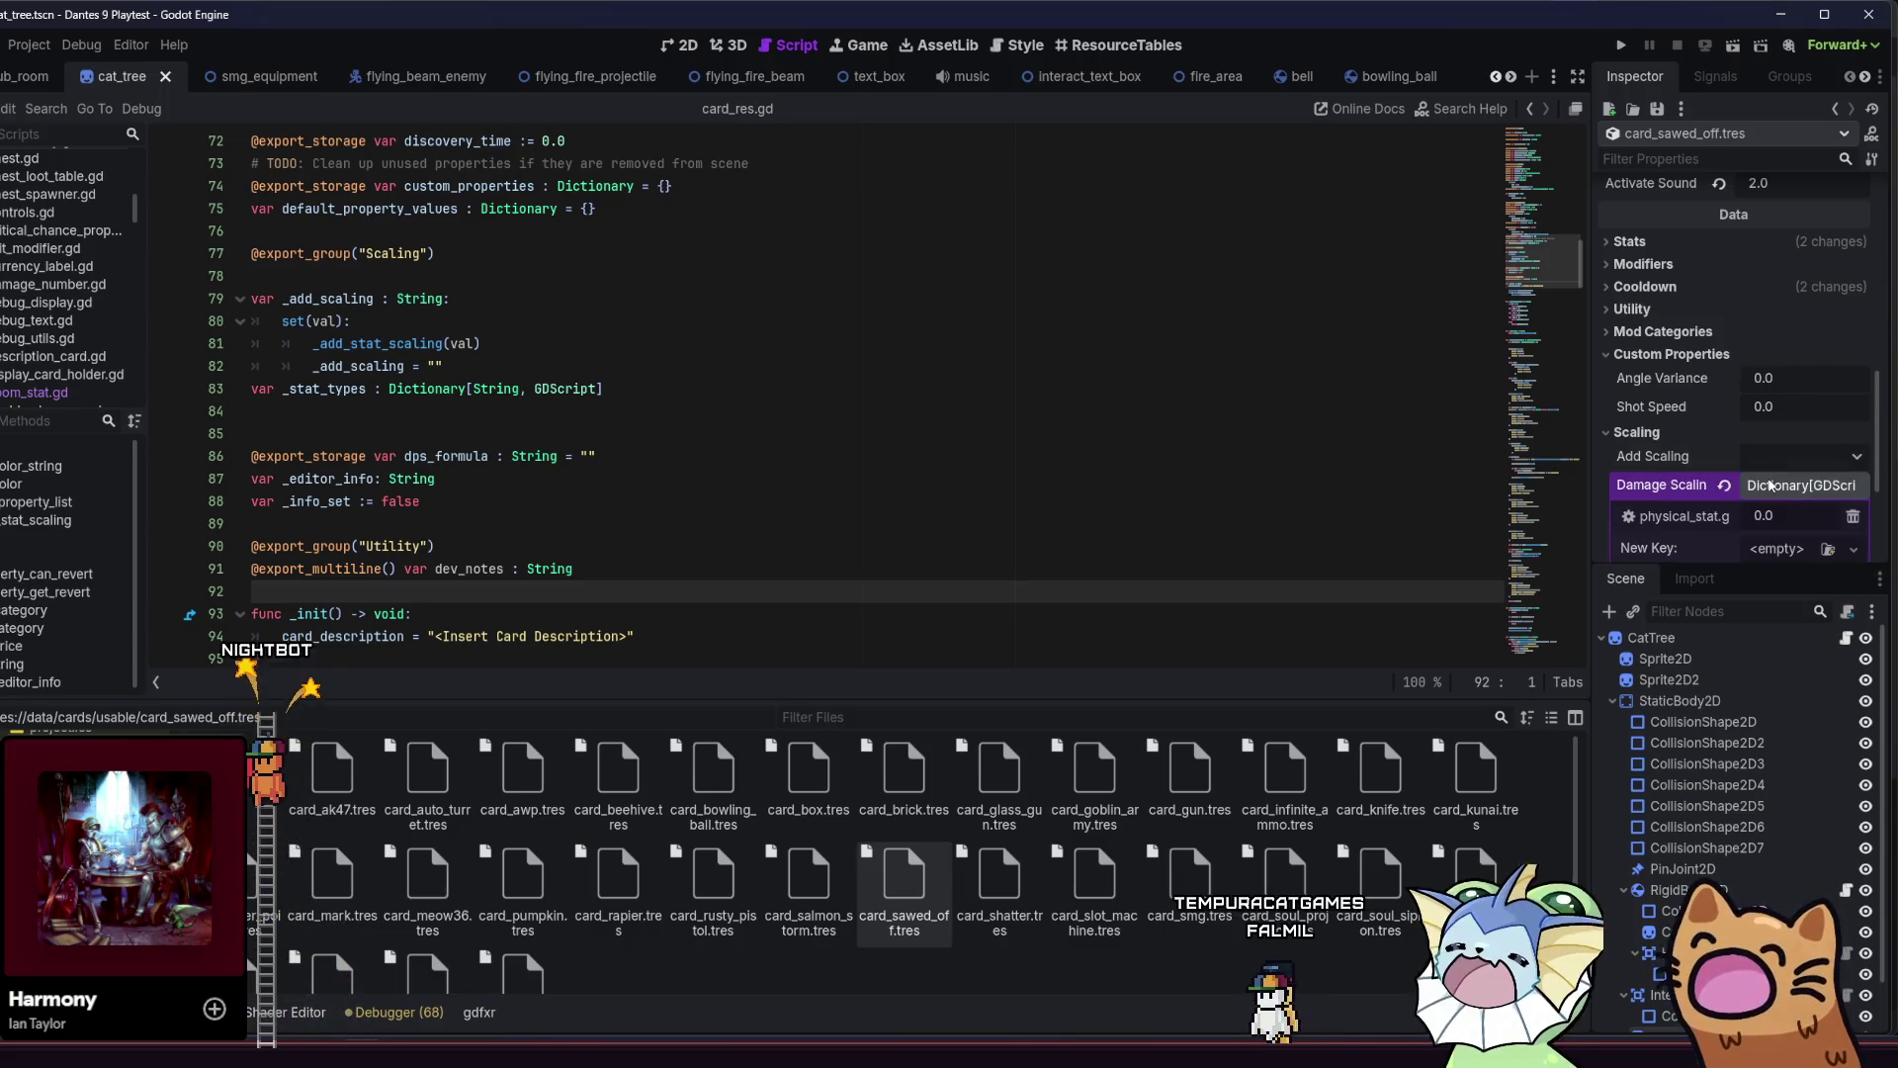
left_click(1782, 515)
type("0.8")
key("ctrl+s")
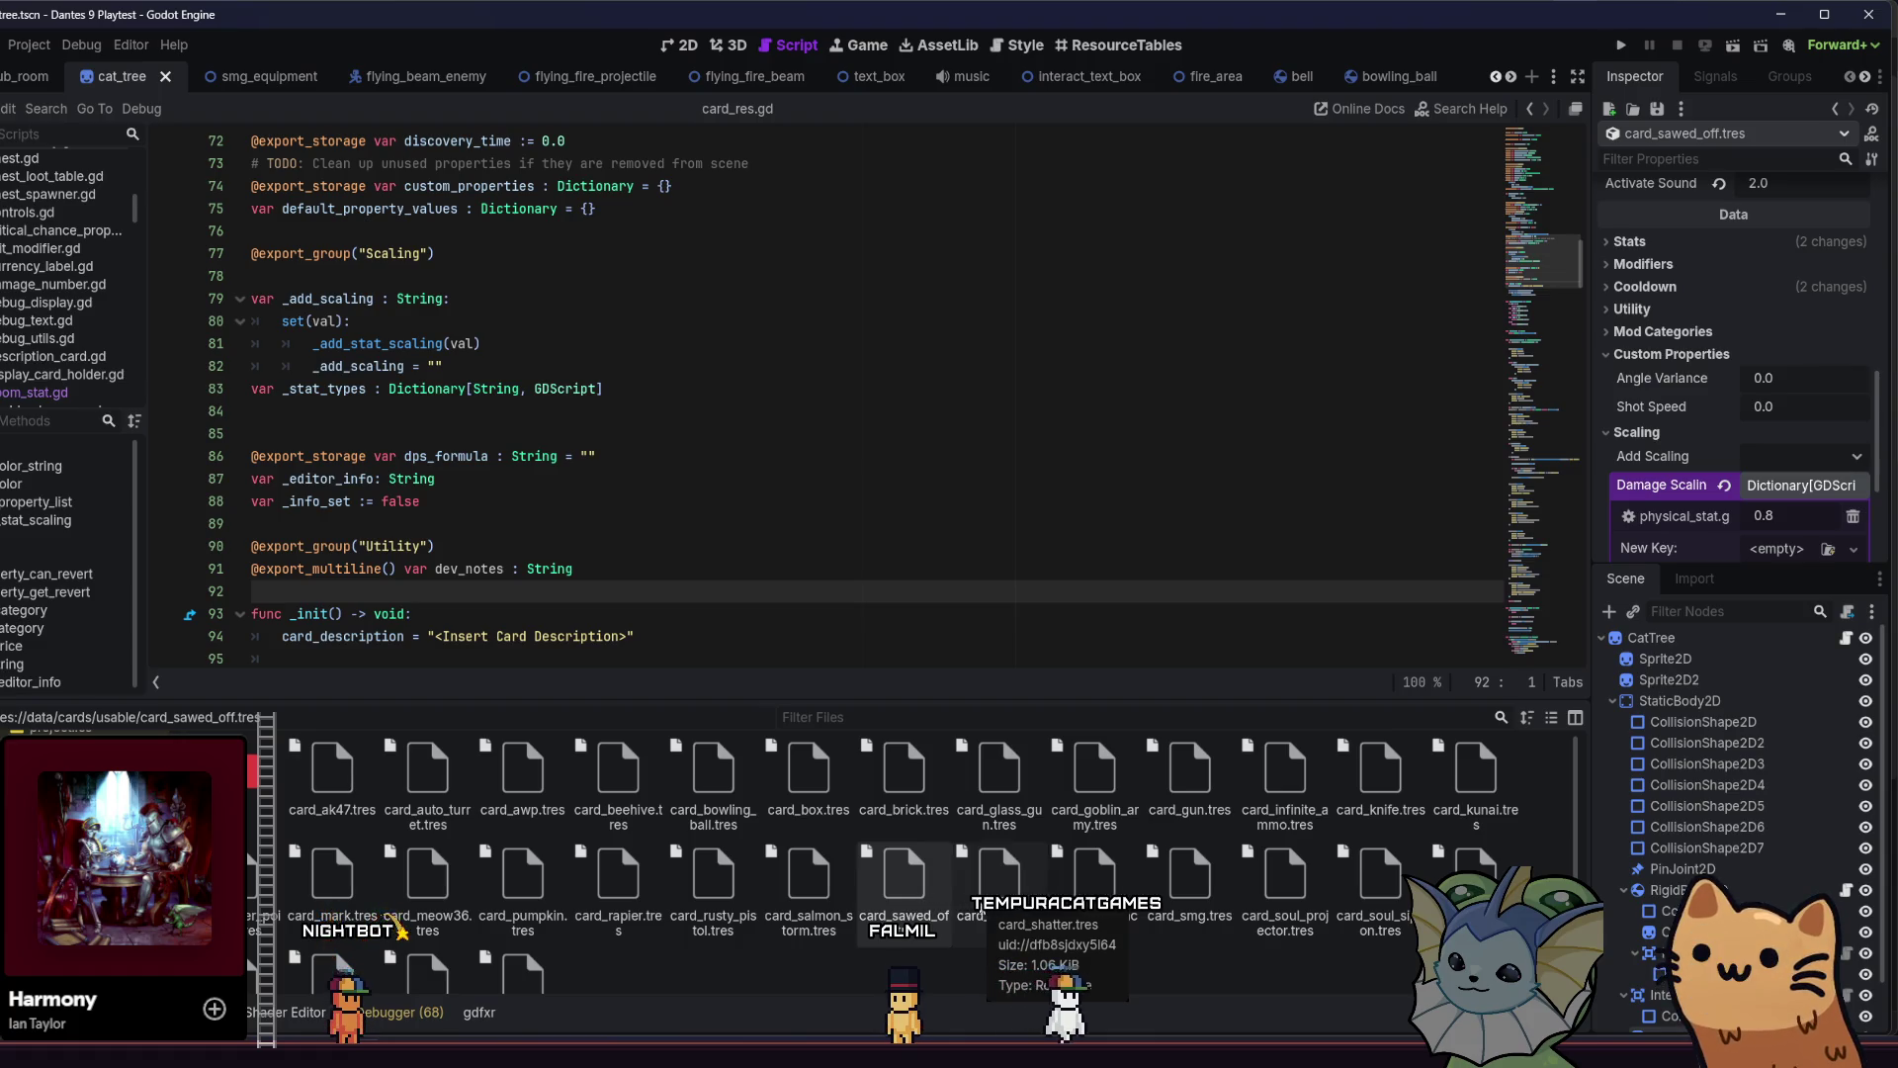
left_click(987, 898)
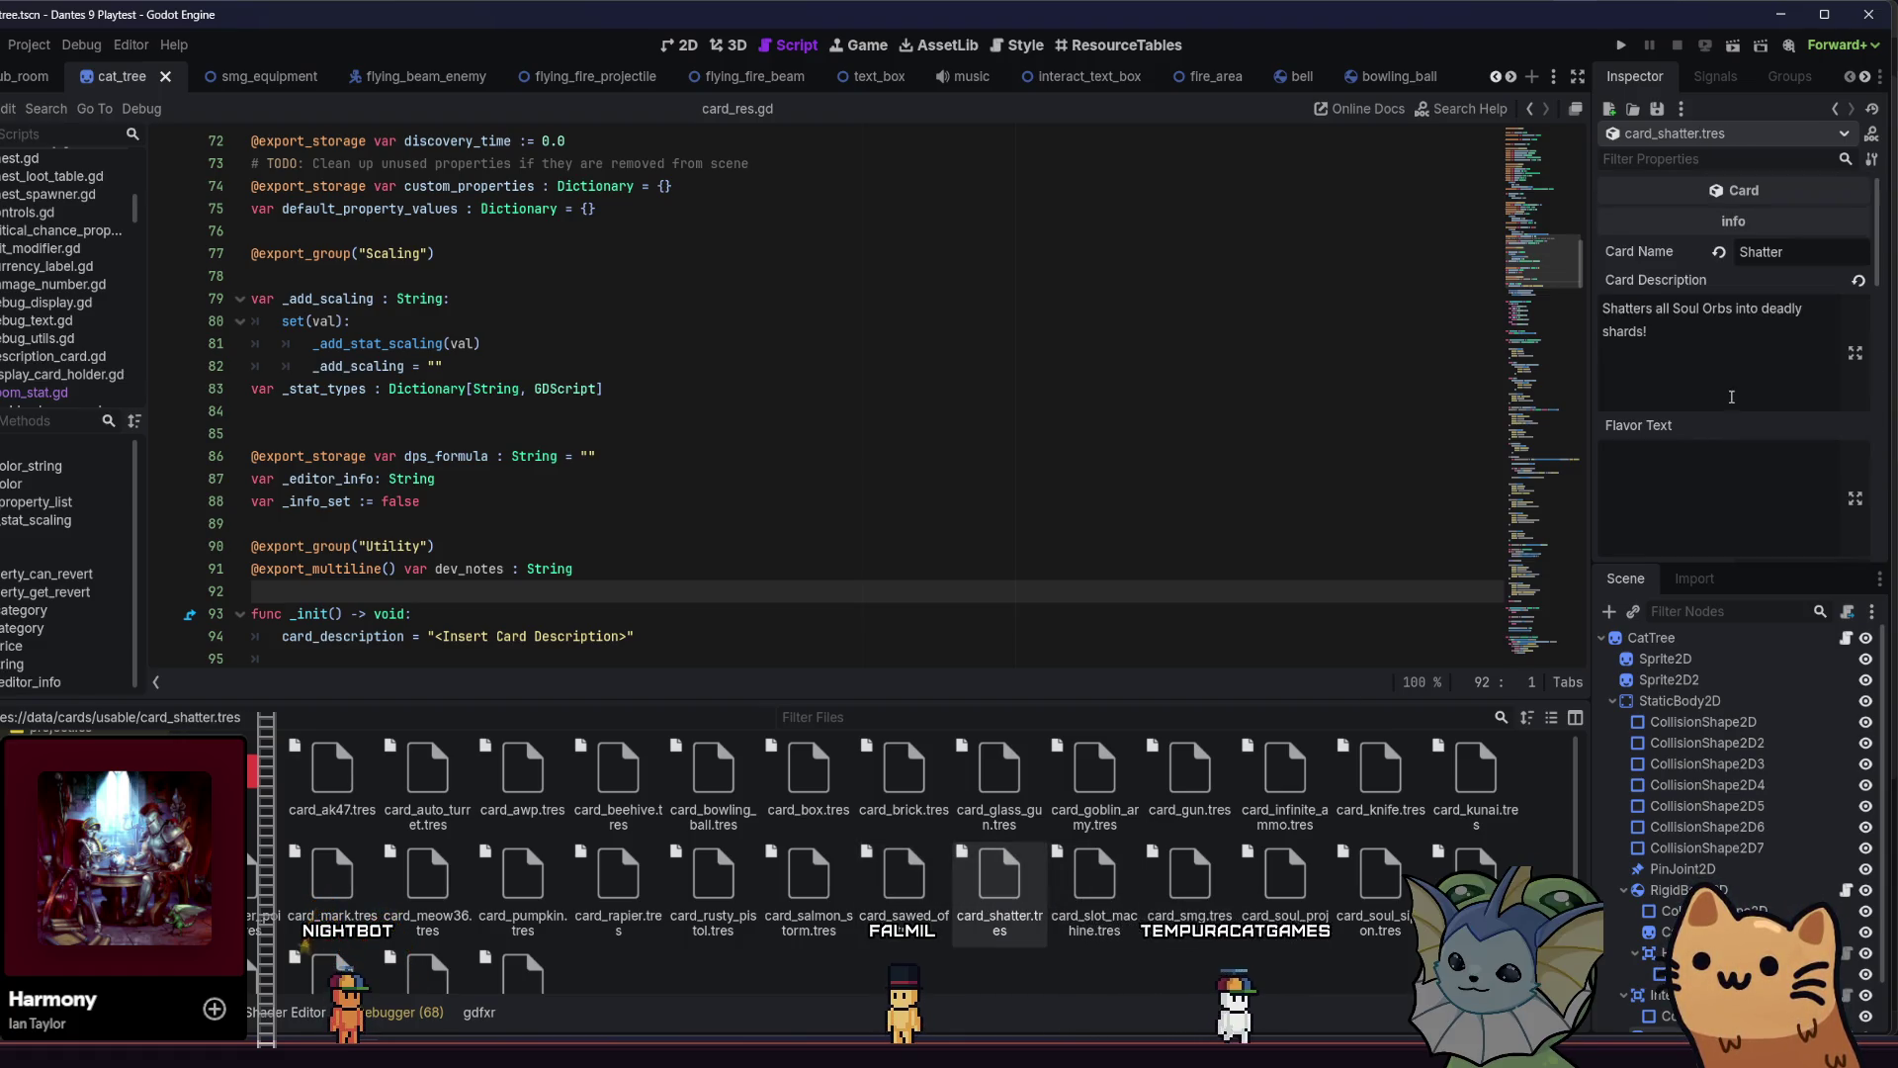
Step: Give the Shatter card a doom_stat damage scaling entry, removing the lightning_stat one added by mistake
scroll(1731, 397, "down", 5)
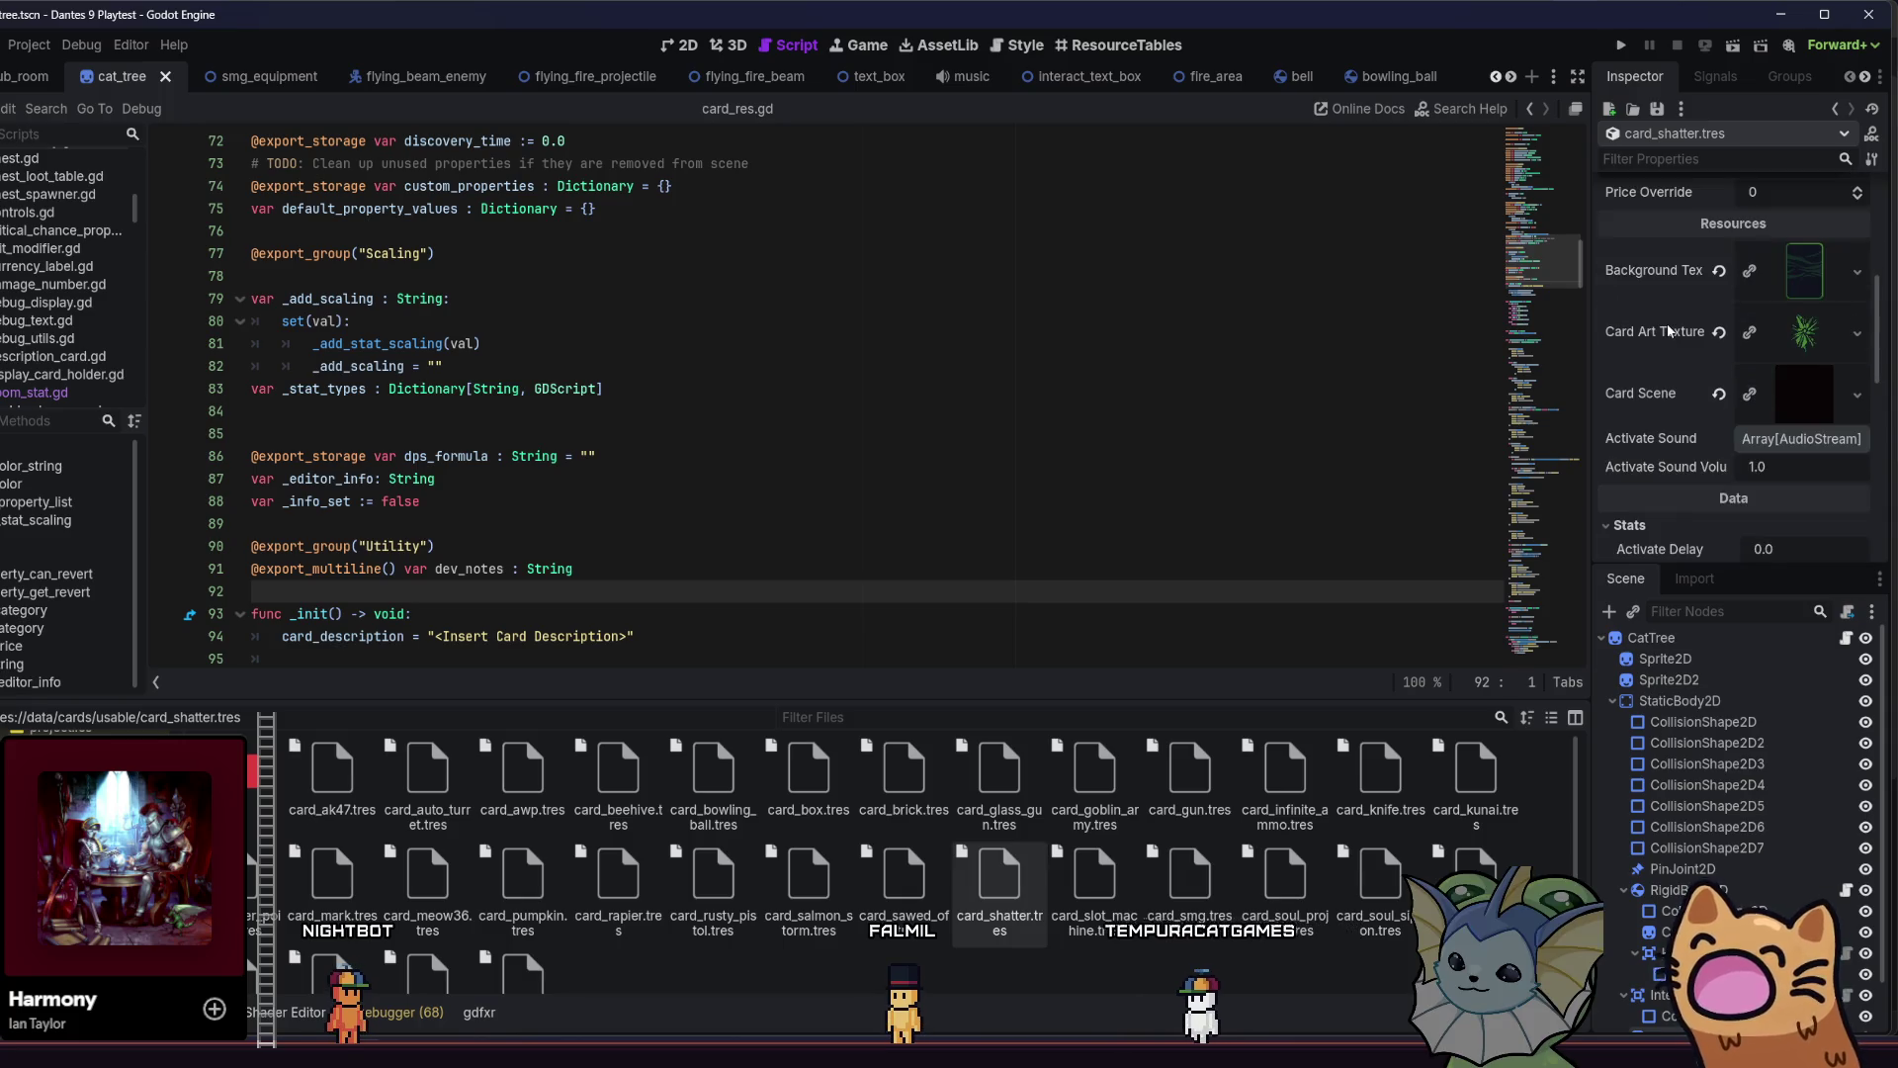
scroll(1669, 331, "down", 5)
left_click(1810, 430)
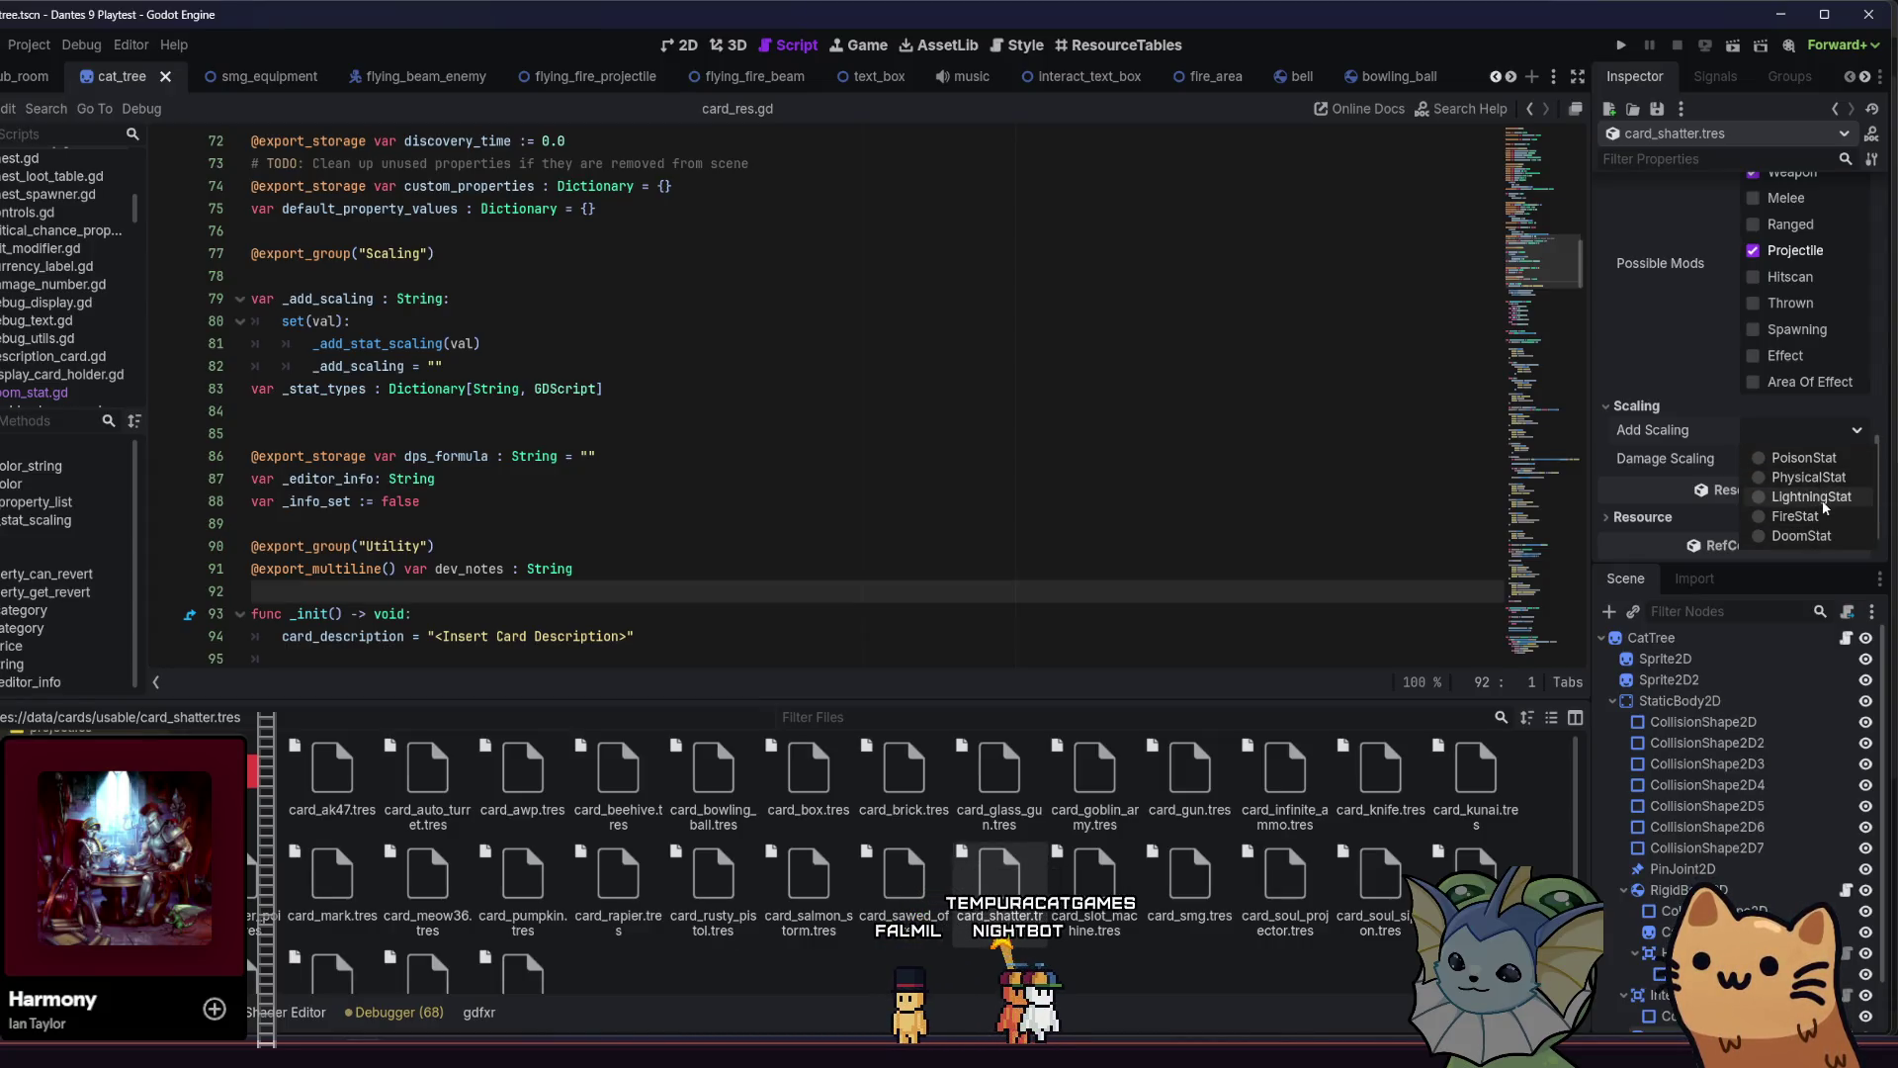
left_click(1823, 500)
scroll(1706, 409, "up", 3)
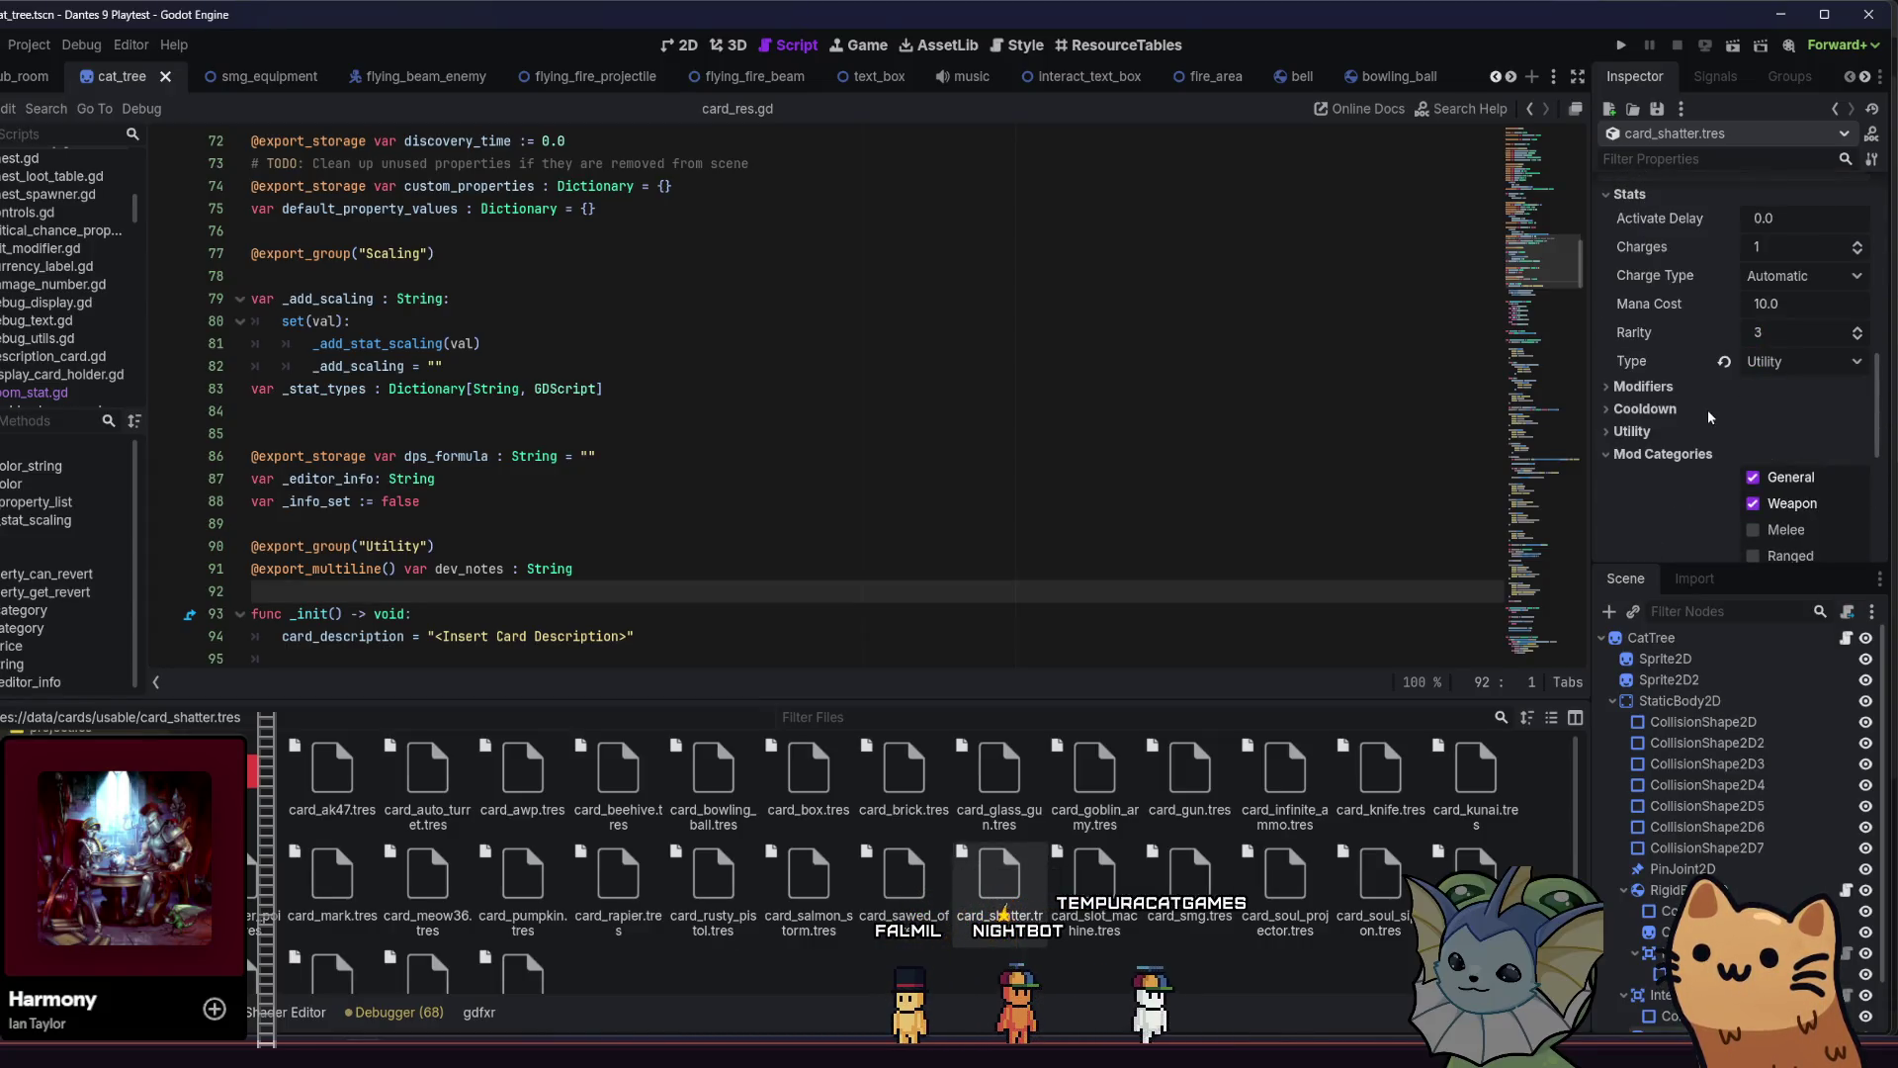
scroll(1688, 334, "up", 1)
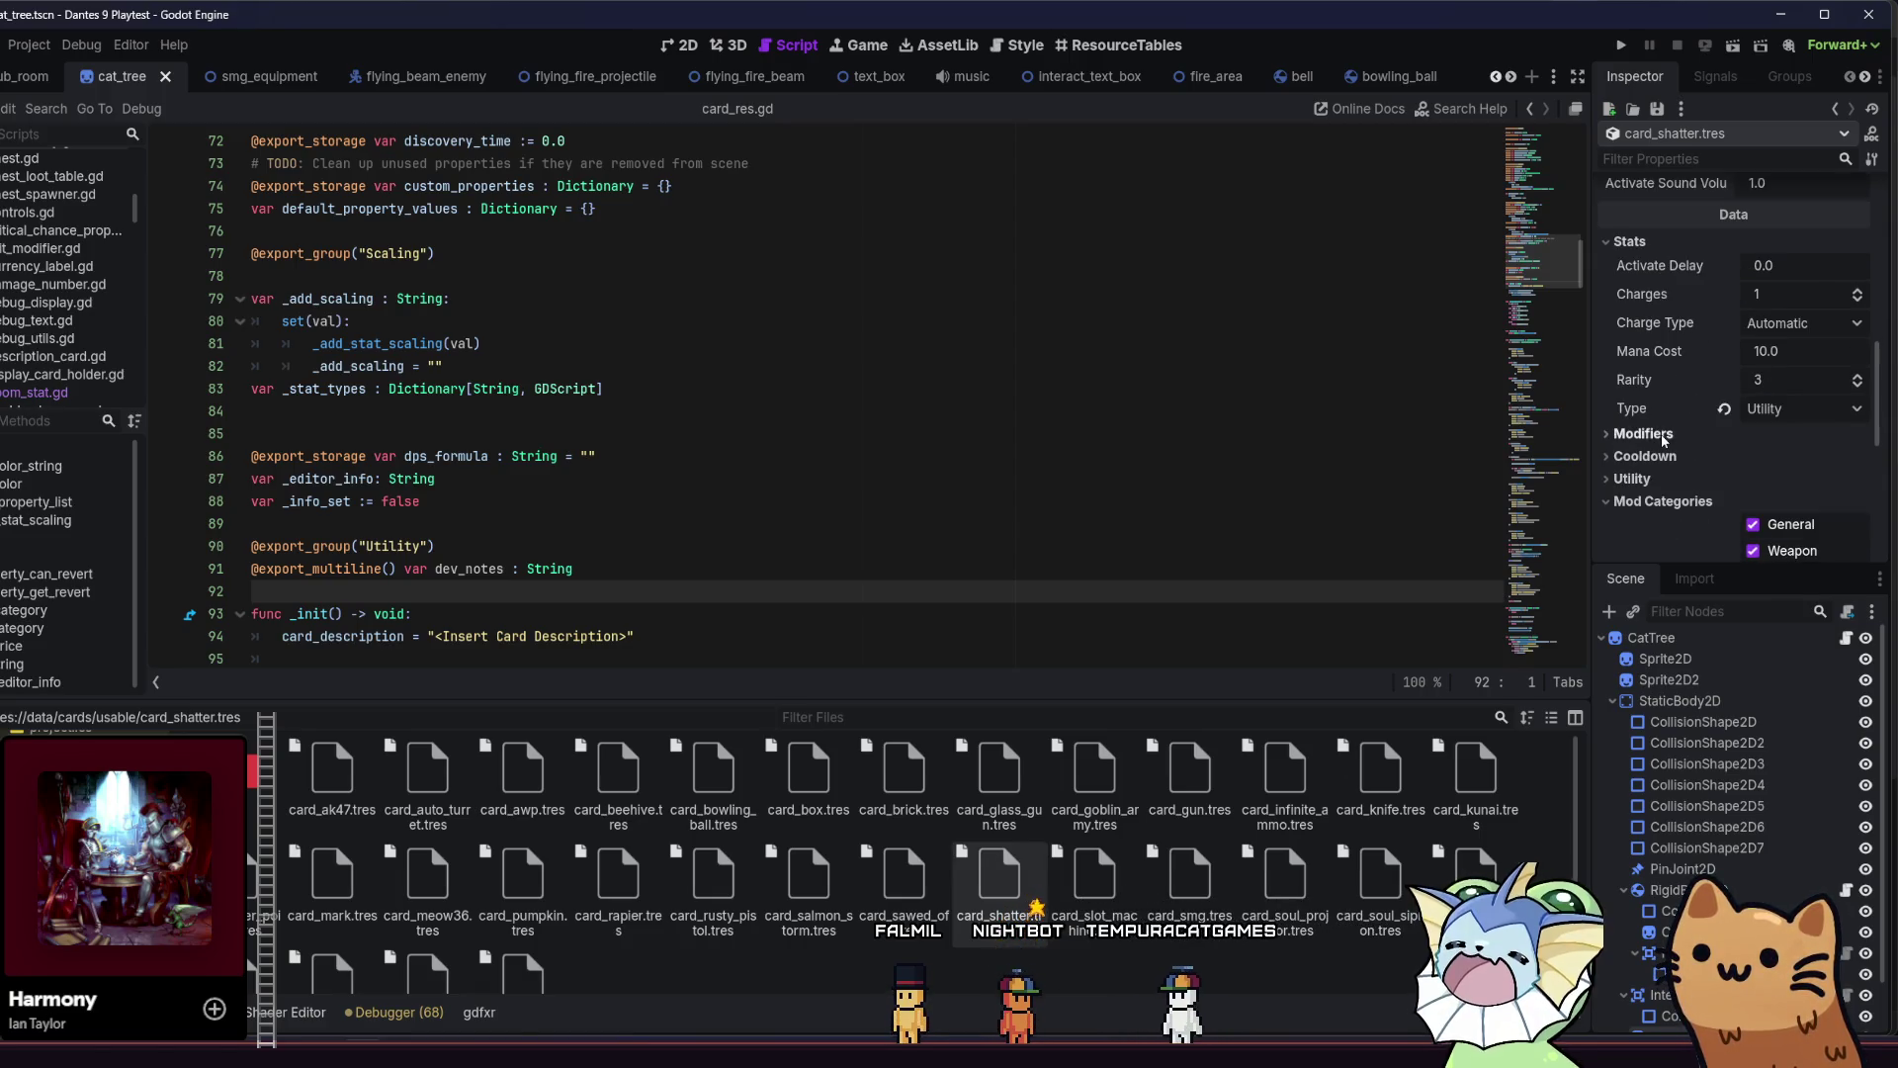
scroll(1662, 440, "down", 3)
scroll(1661, 440, "down", 4)
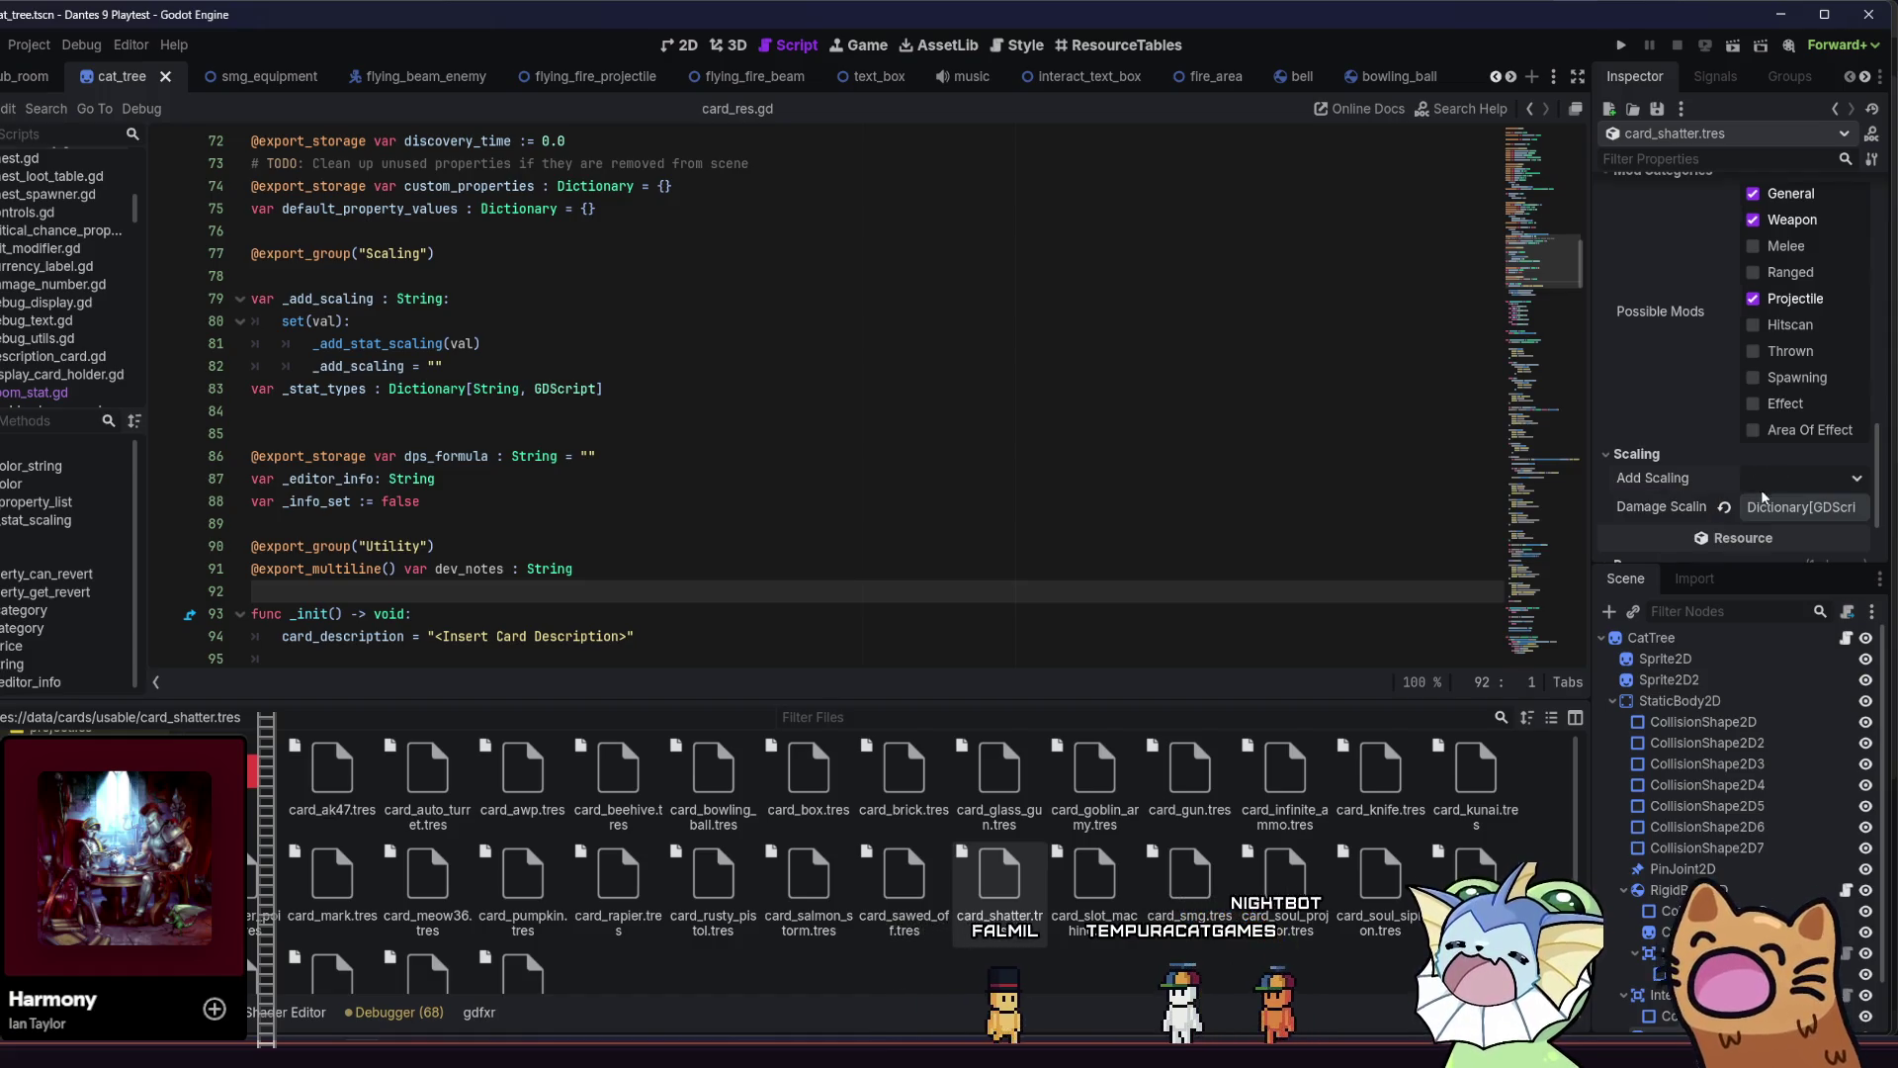
left_click(1775, 478)
left_click(1795, 583)
scroll(1774, 509, "down", 1)
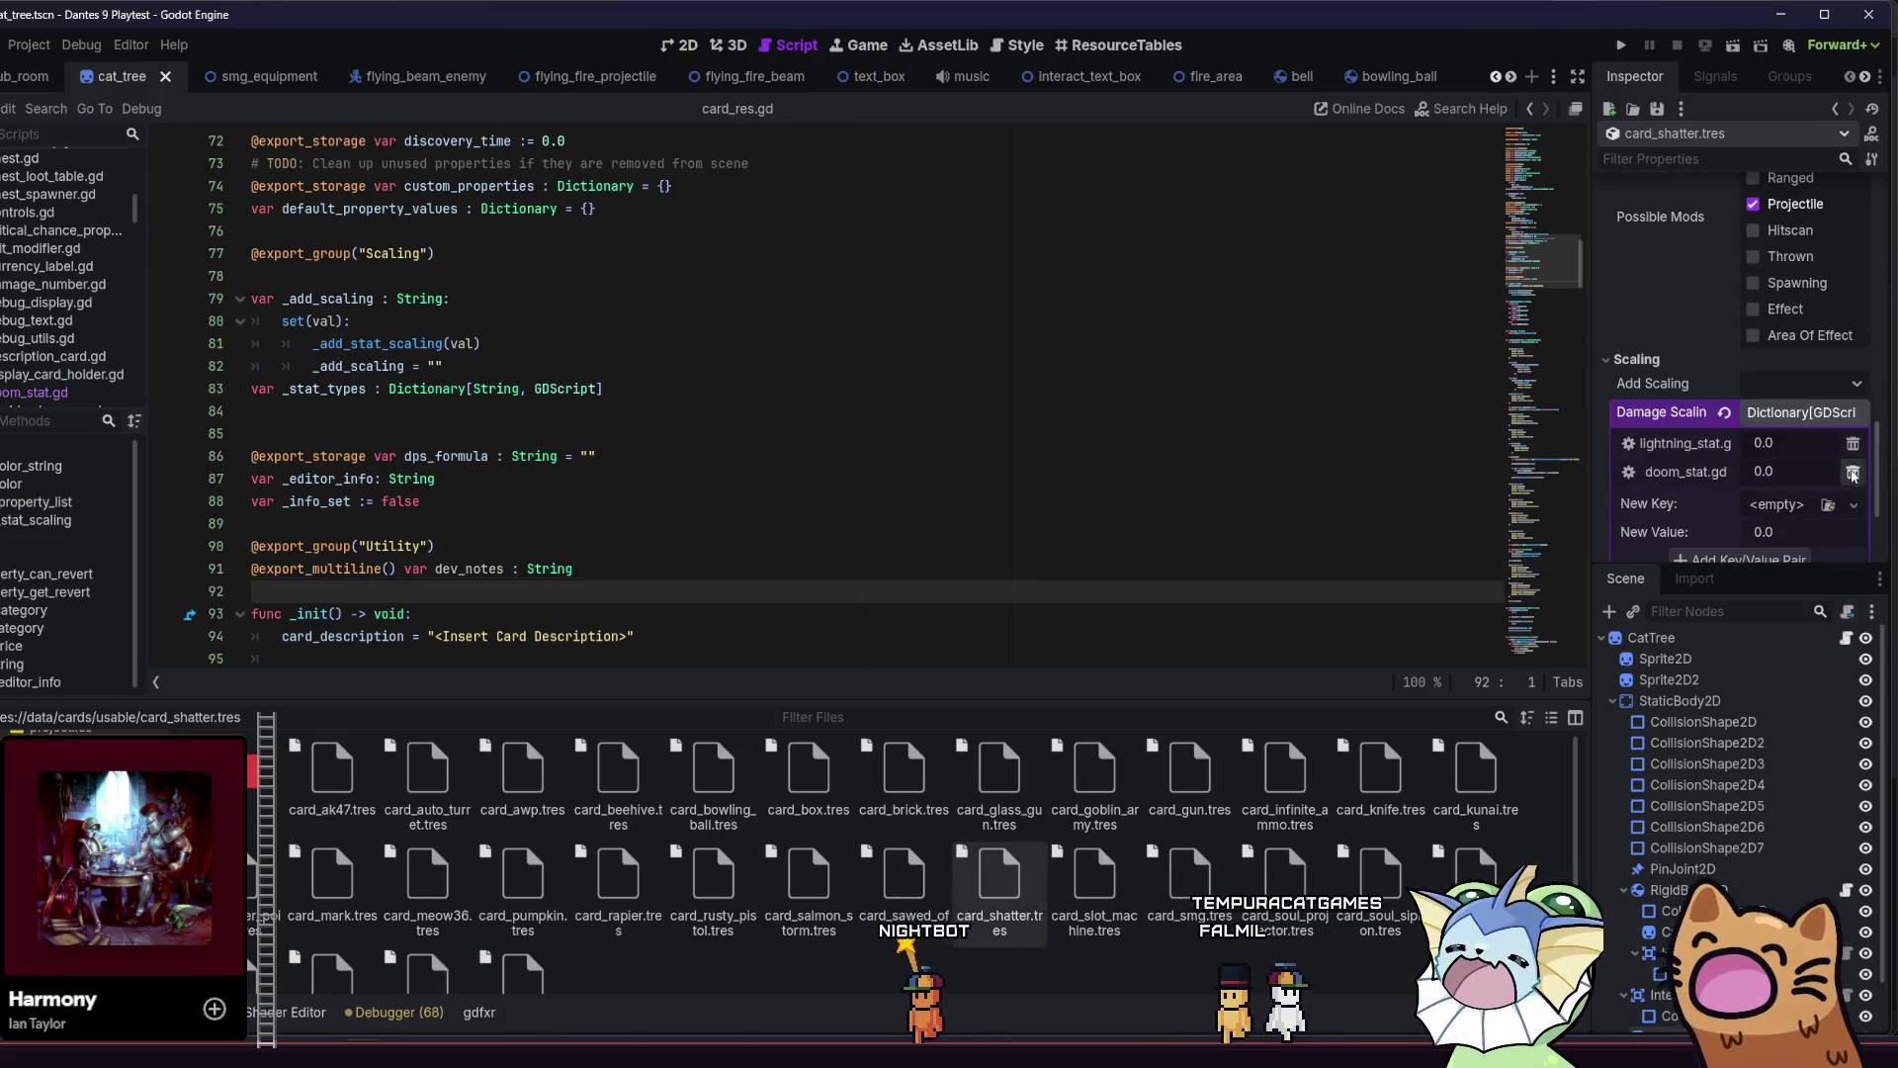
left_click(1852, 446)
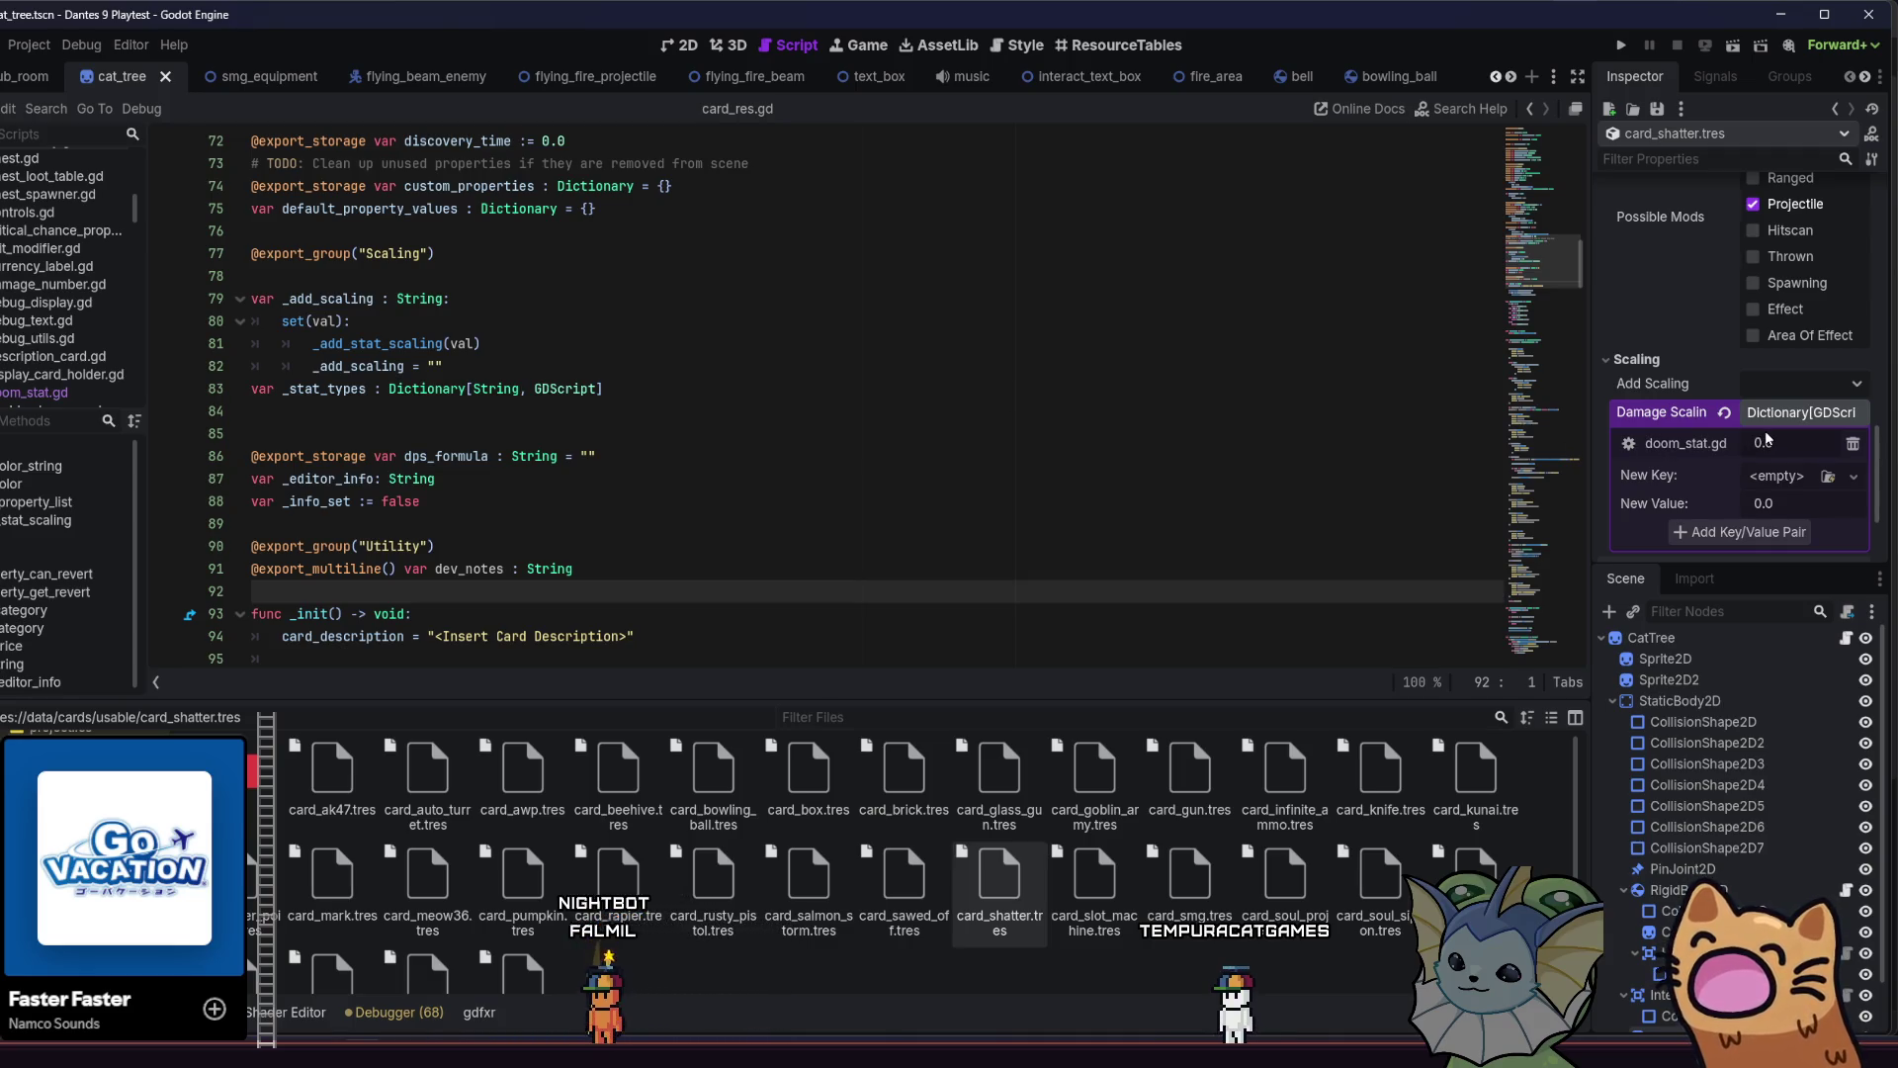
Step: Change the Shatter card's Type from Utility to Equipment
scroll(1667, 382, "up", 5)
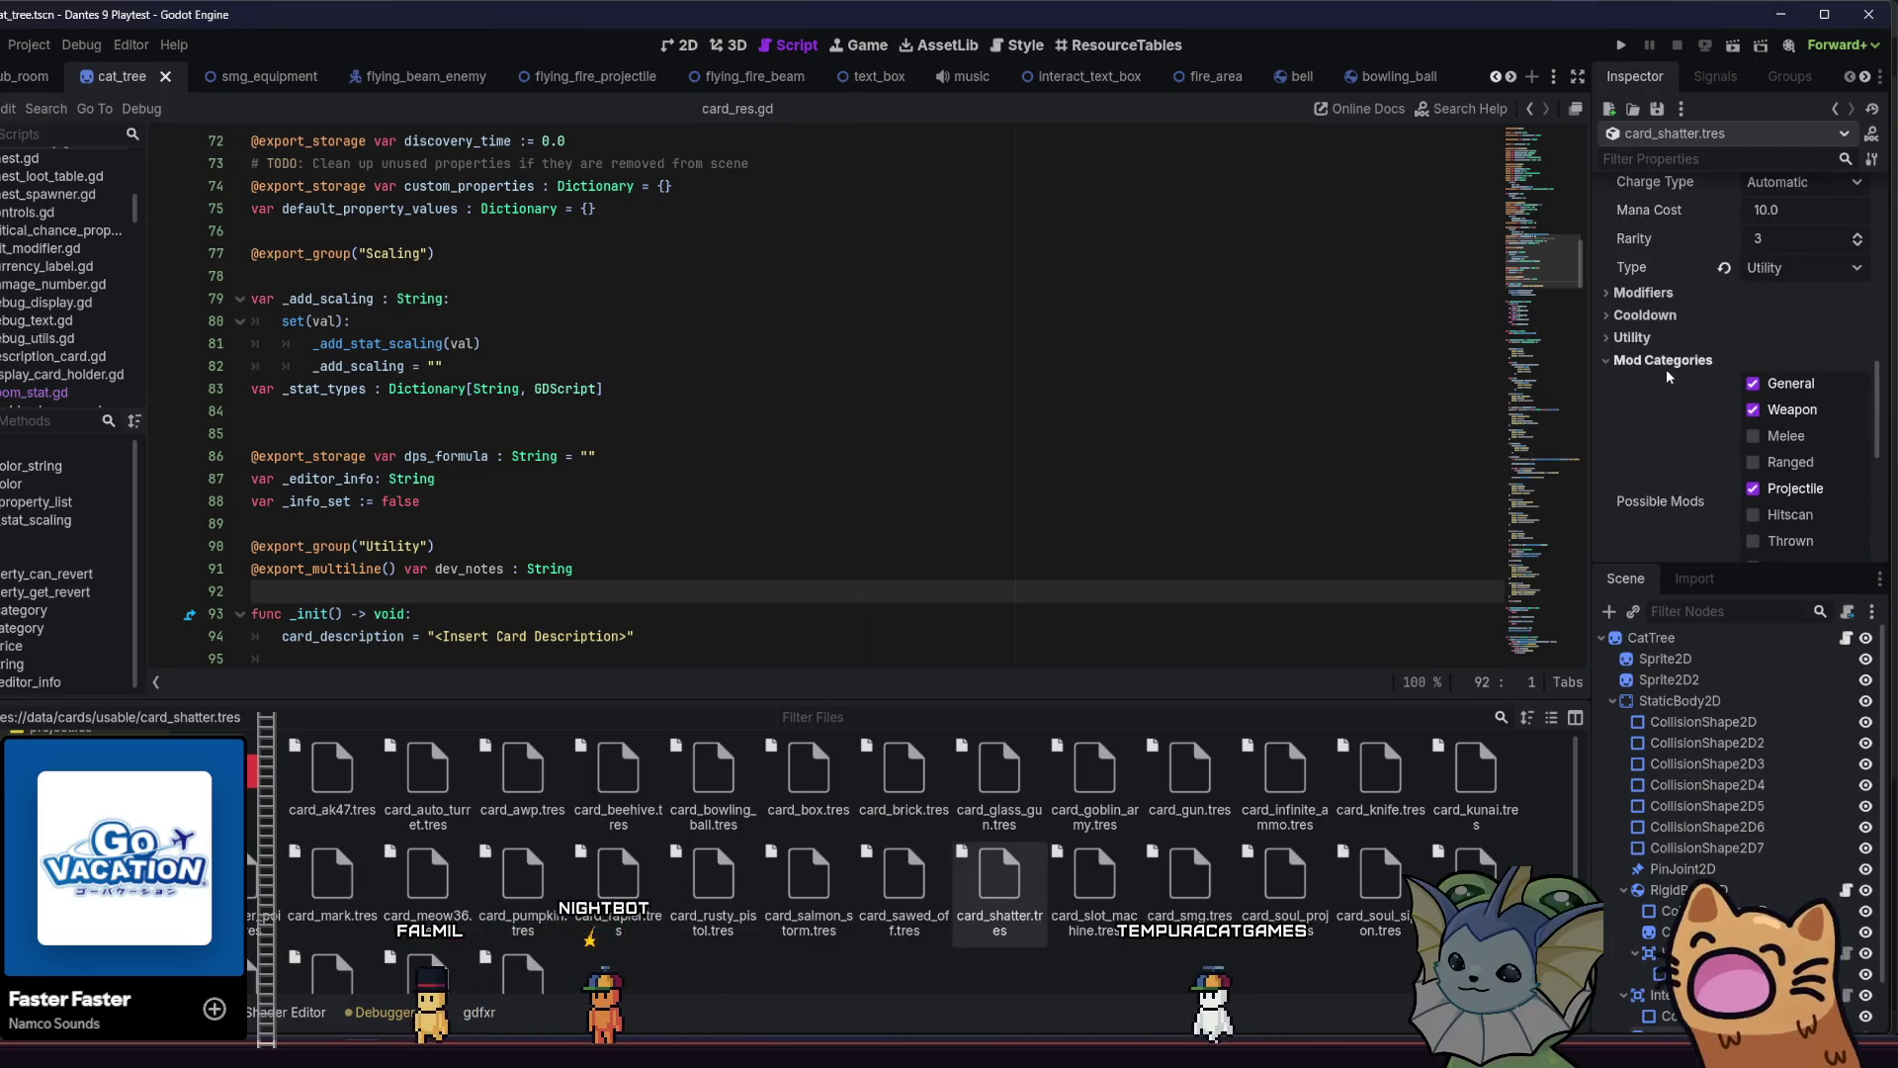
scroll(1674, 346, "up", 3)
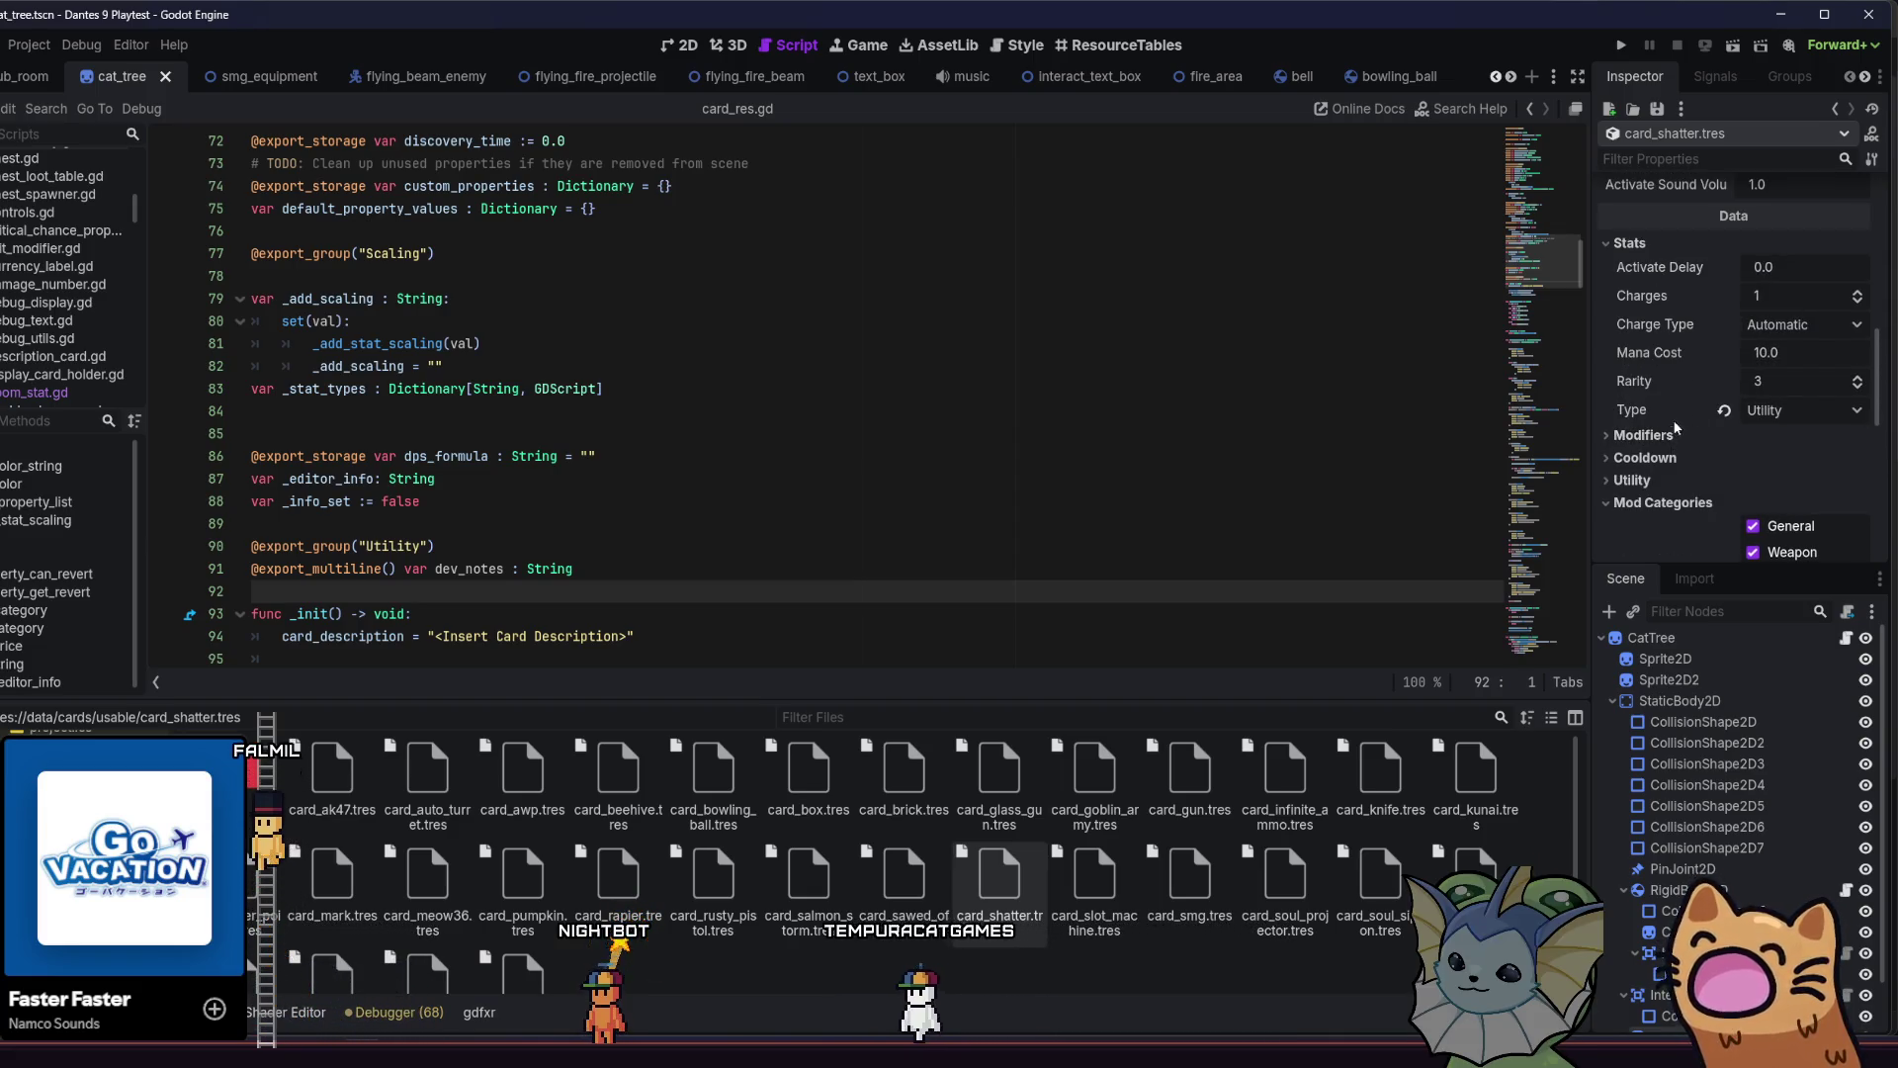
left_click(1750, 416)
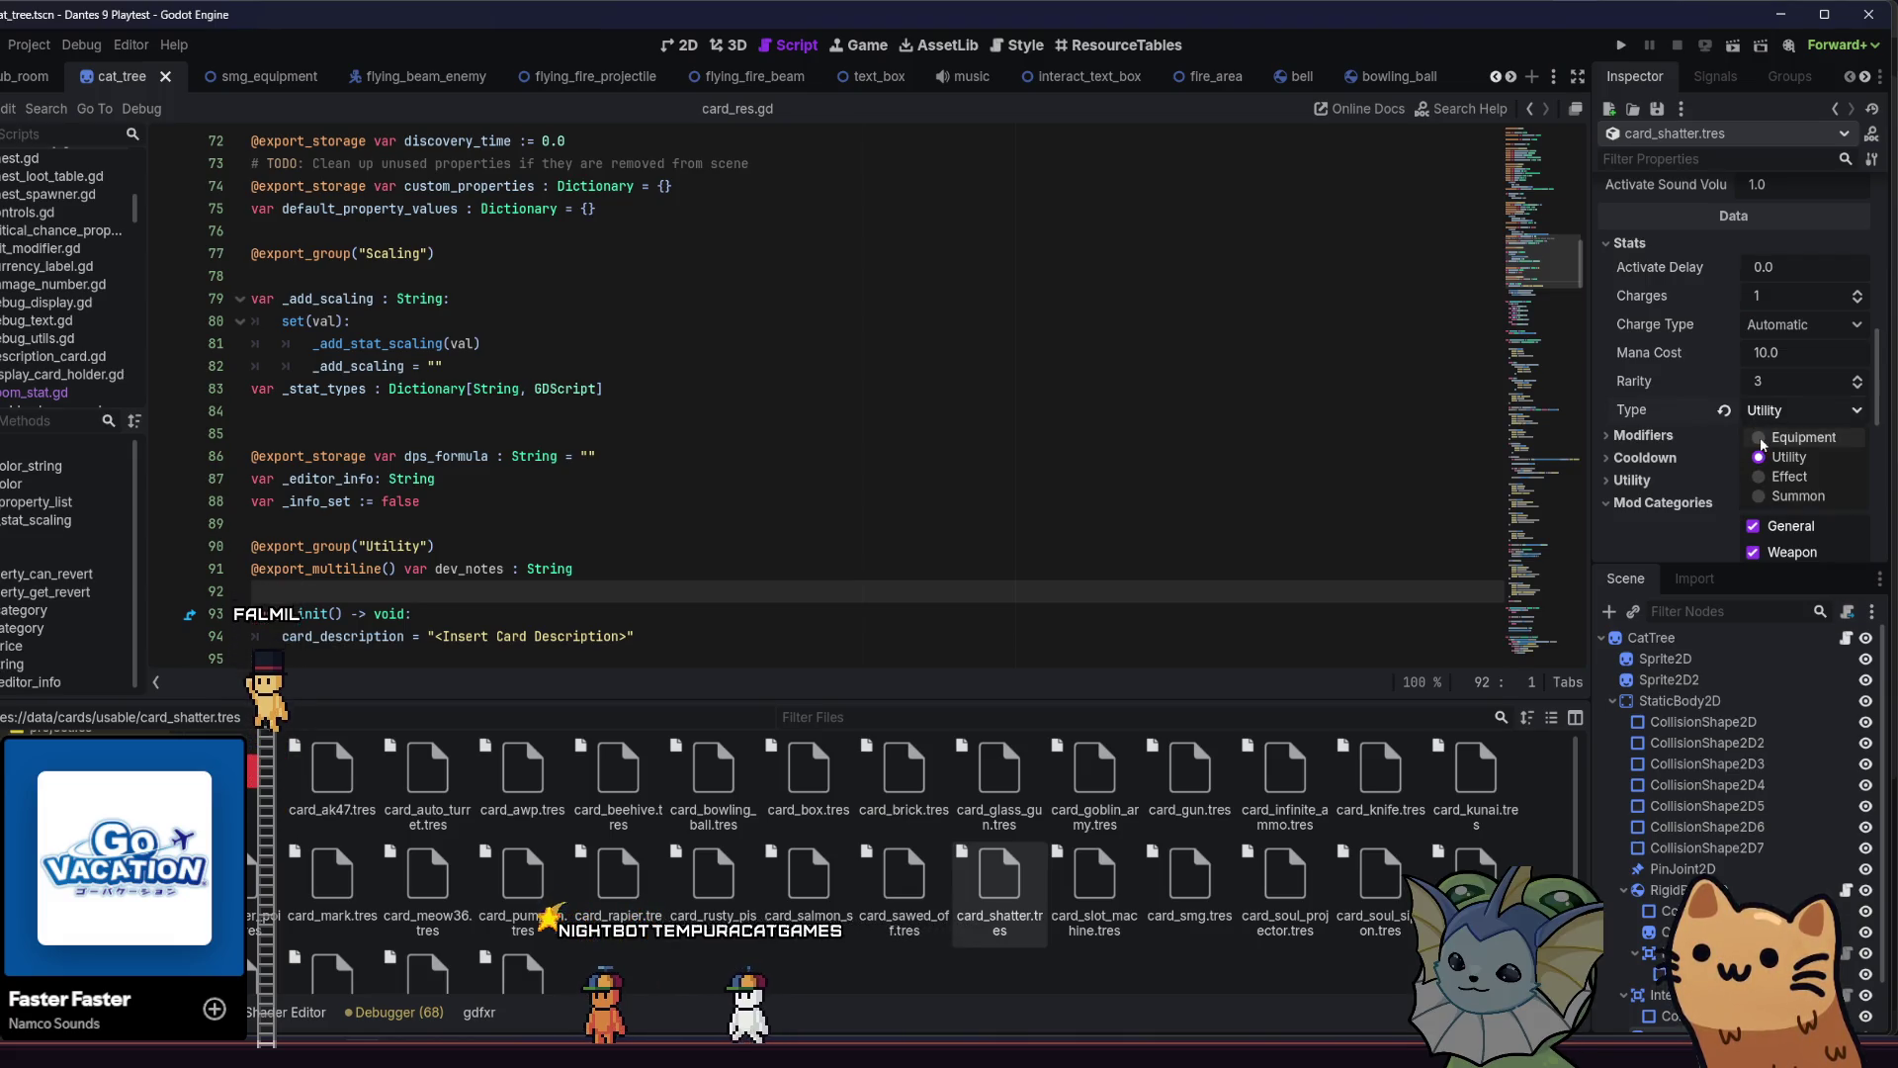
left_click(1760, 437)
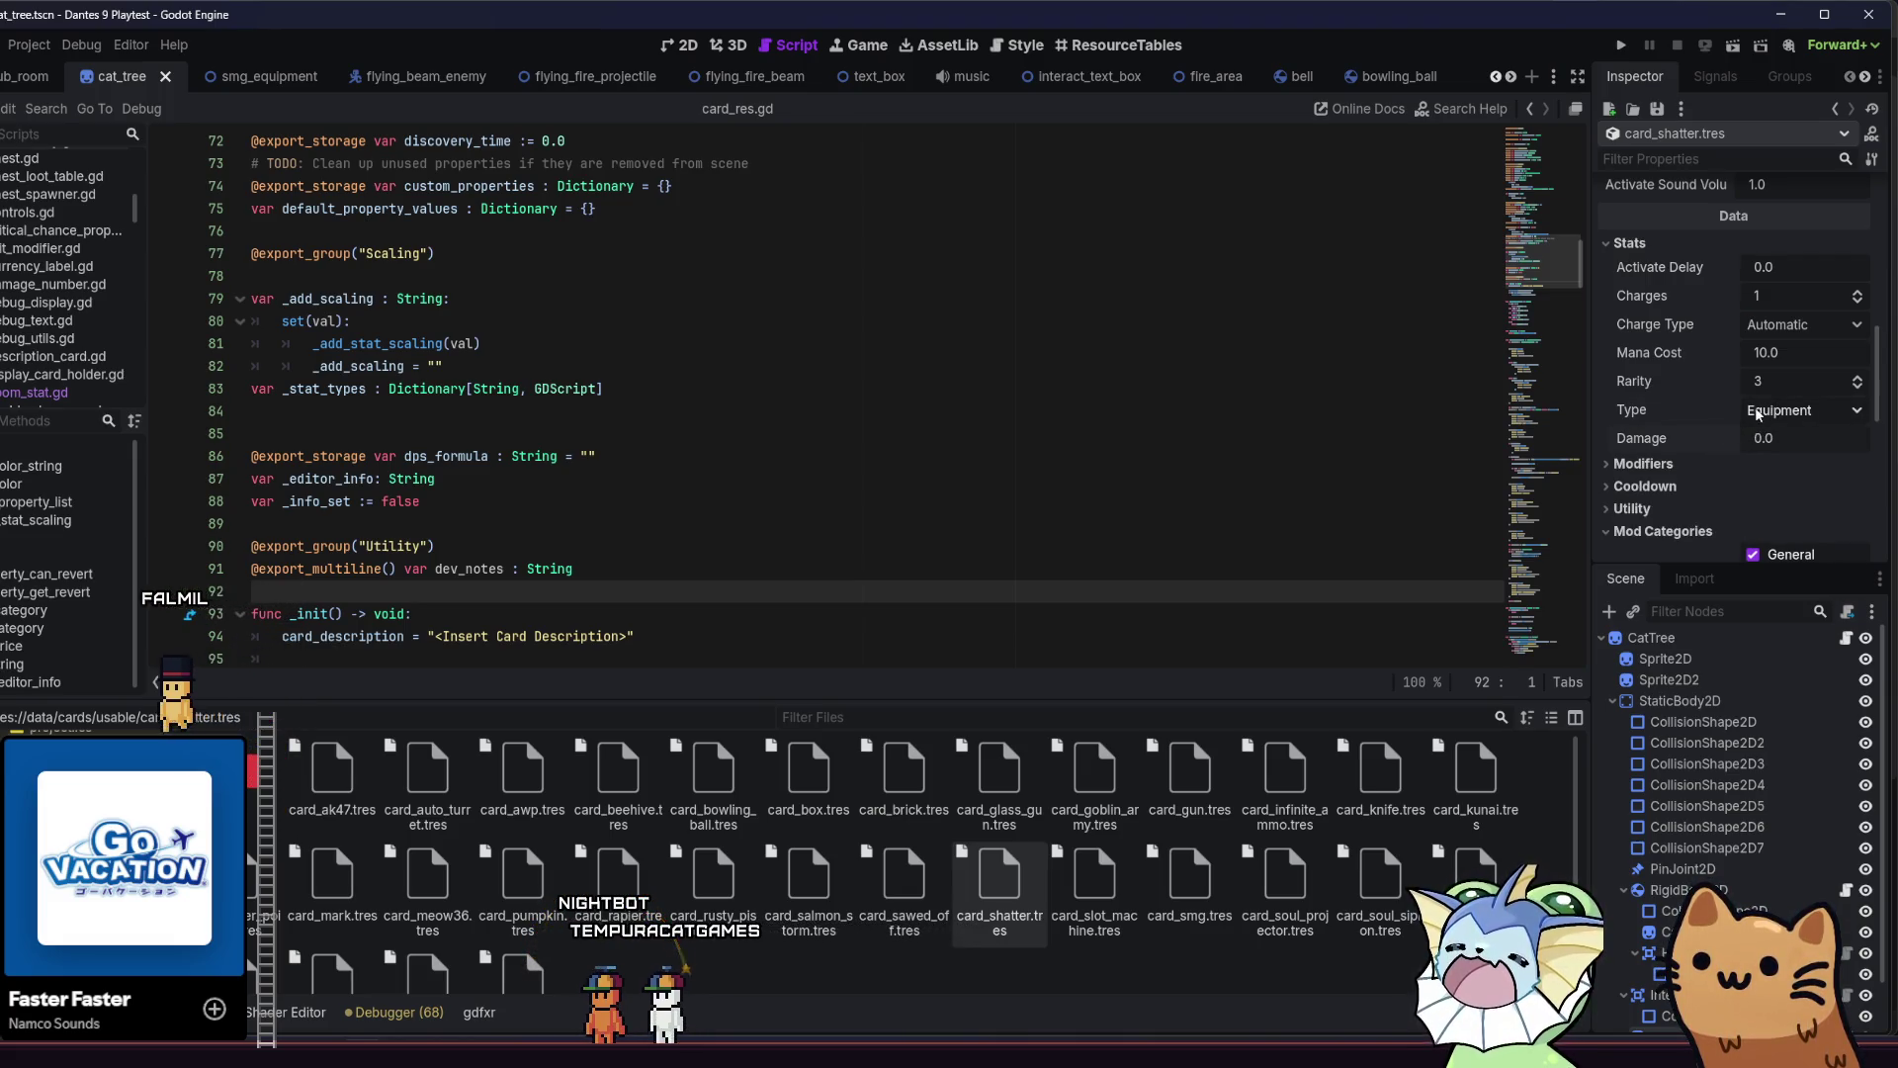
scroll(1763, 458, "down", 5)
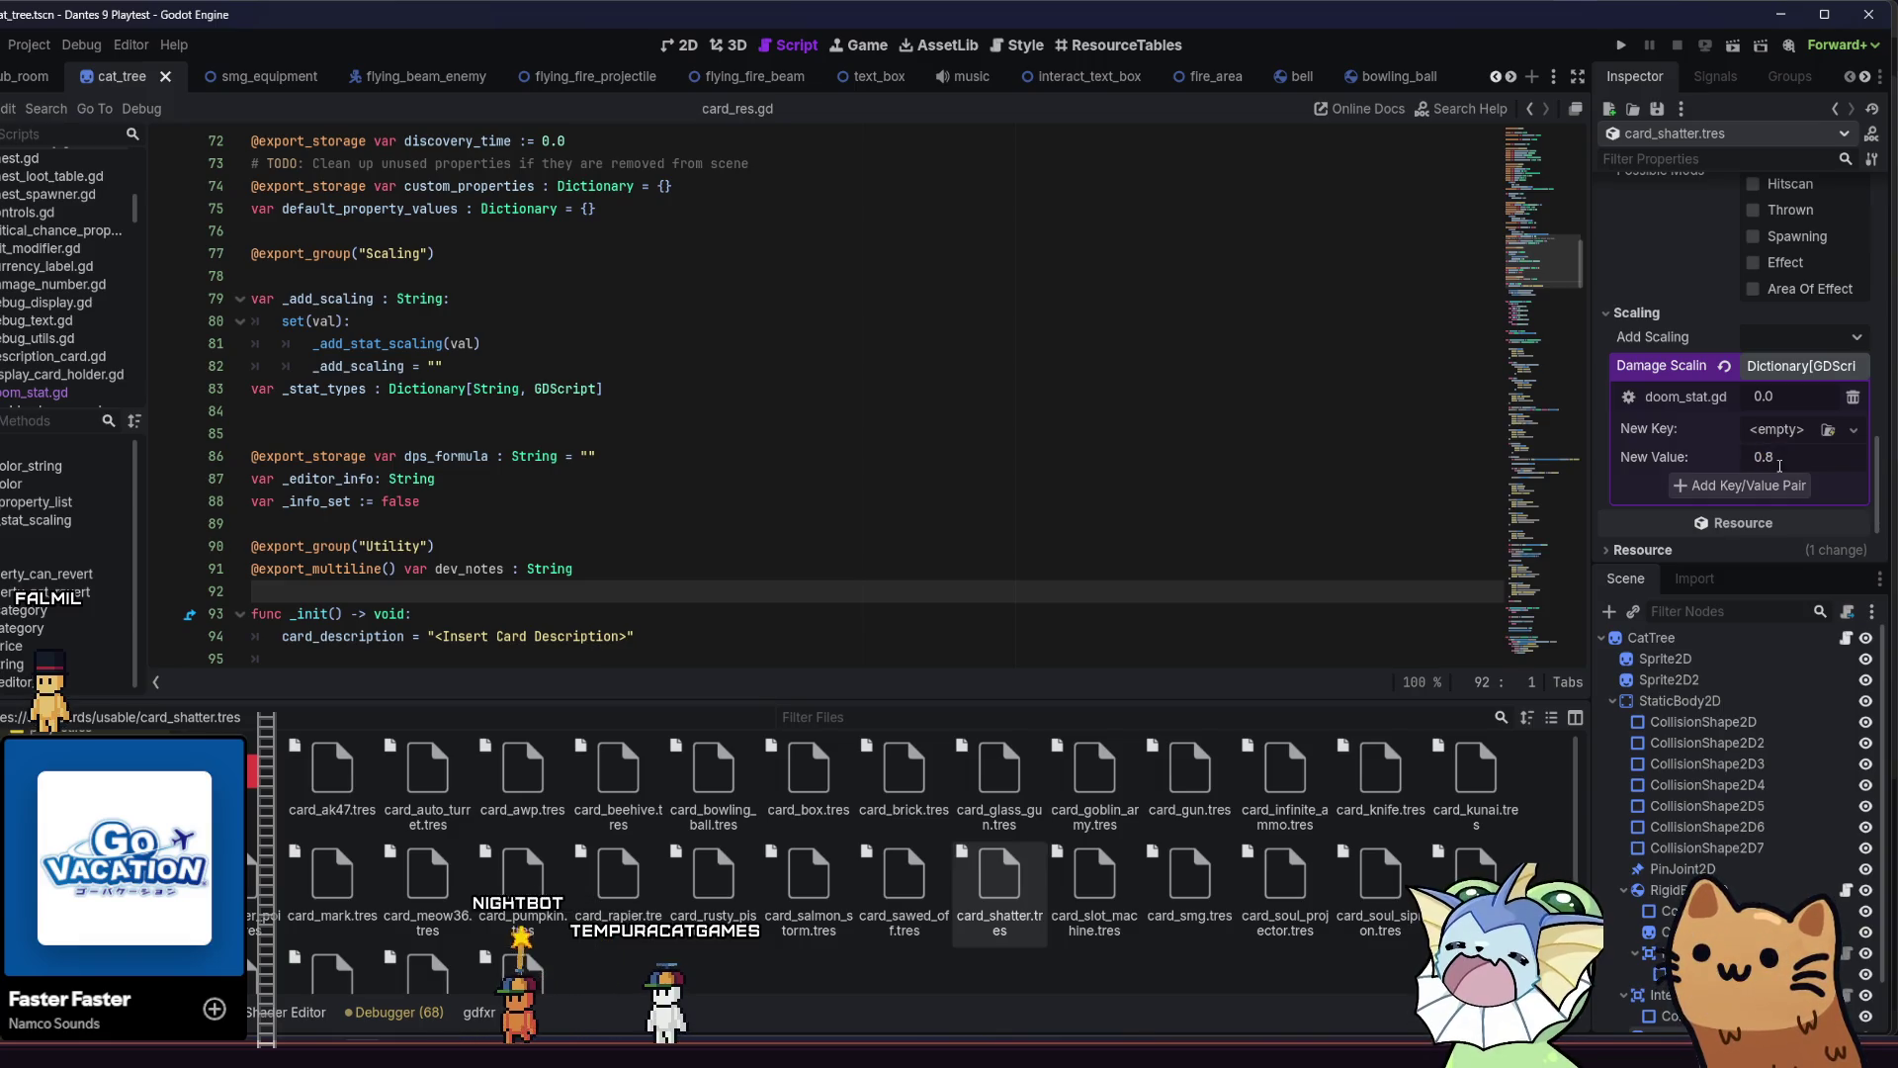
Step: Open card_slot_machine.tres and review its Add Scaling stat choices without adding any
left_click(1094, 875)
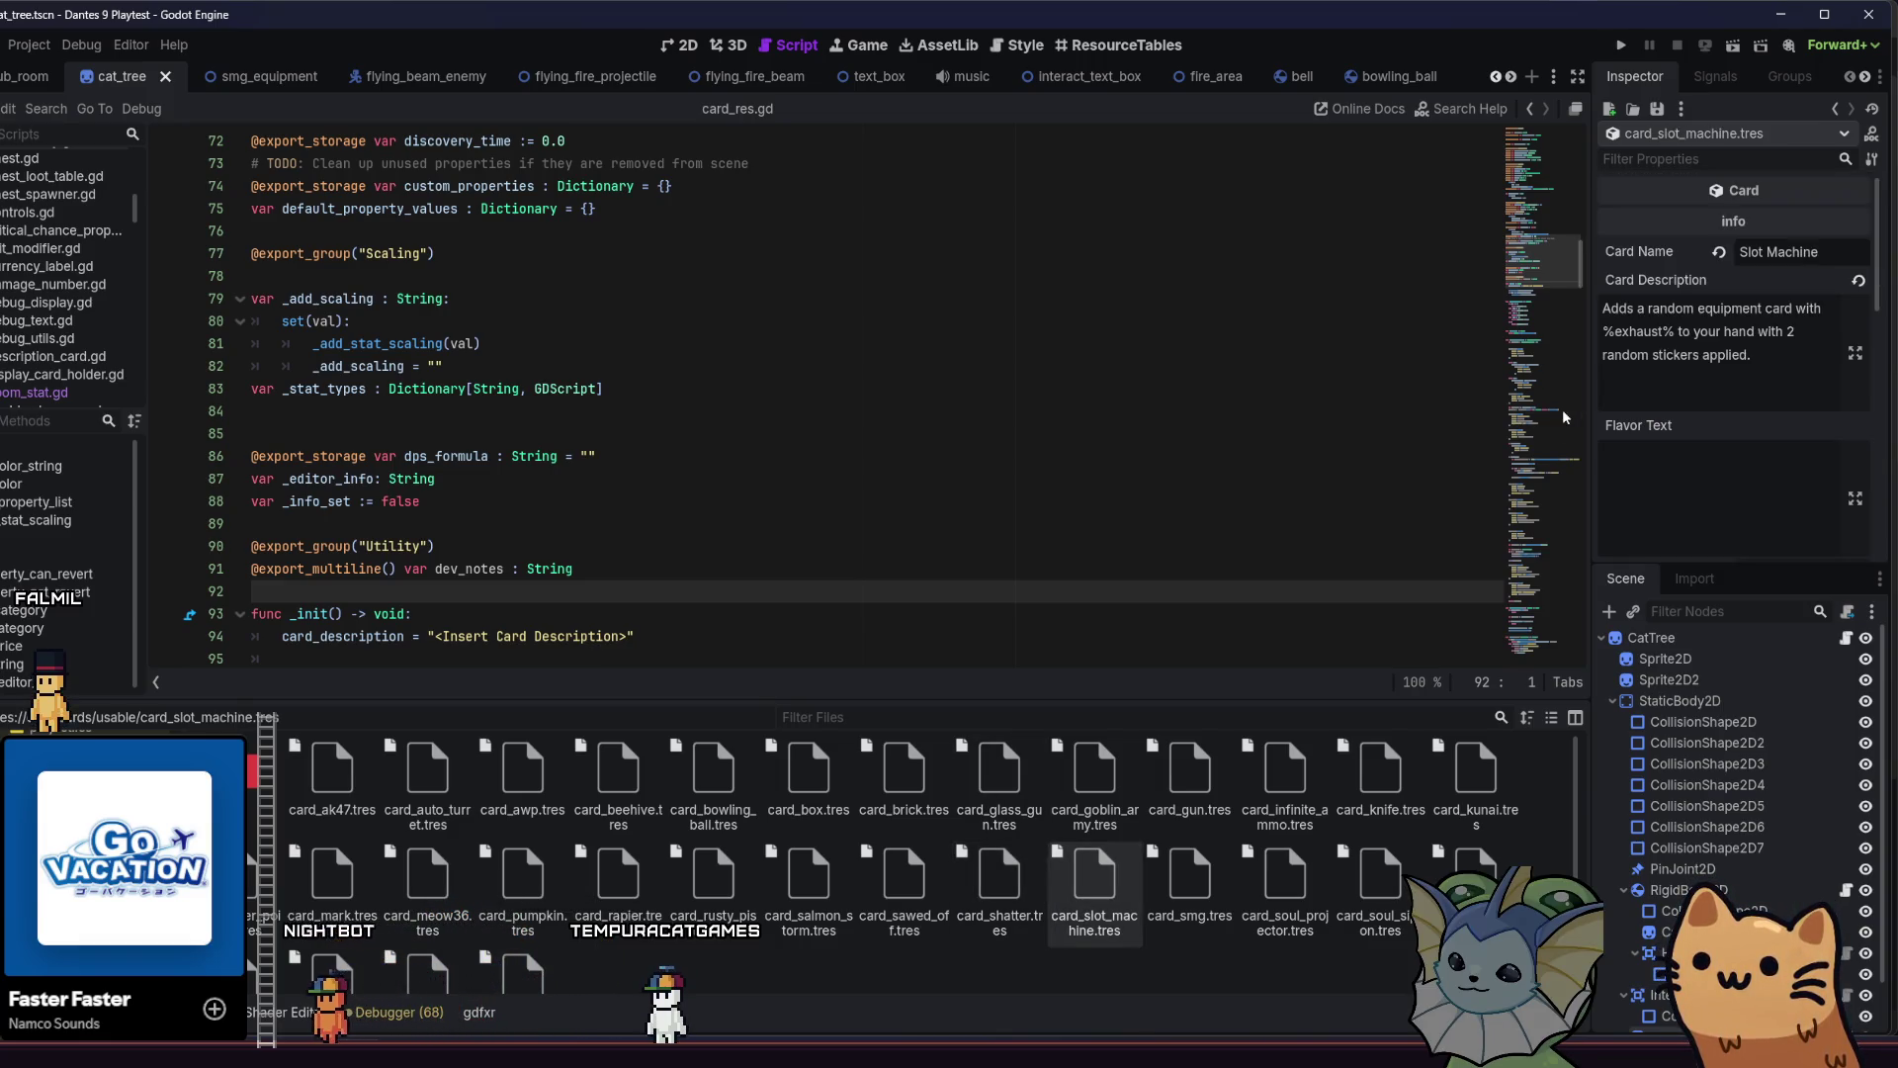
scroll(1657, 318, "down", 5)
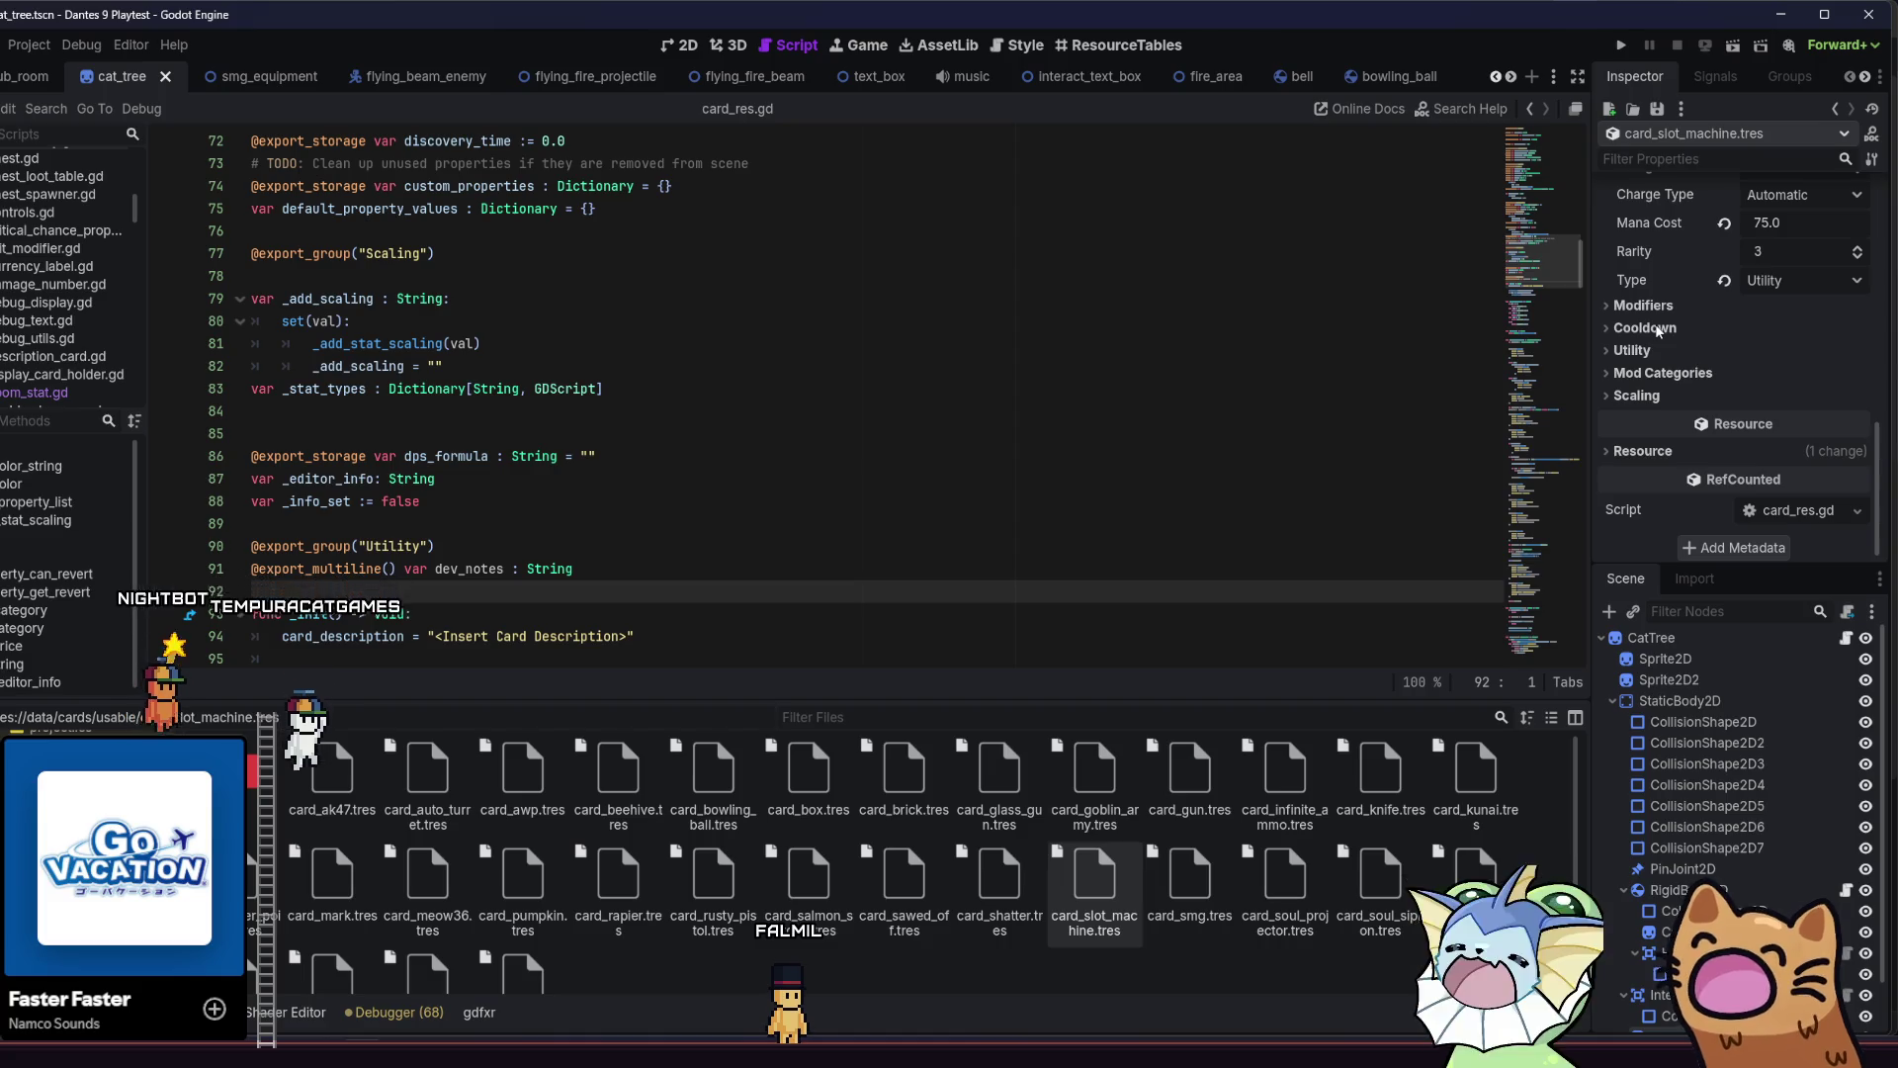
left_click(1699, 397)
left_click(1759, 423)
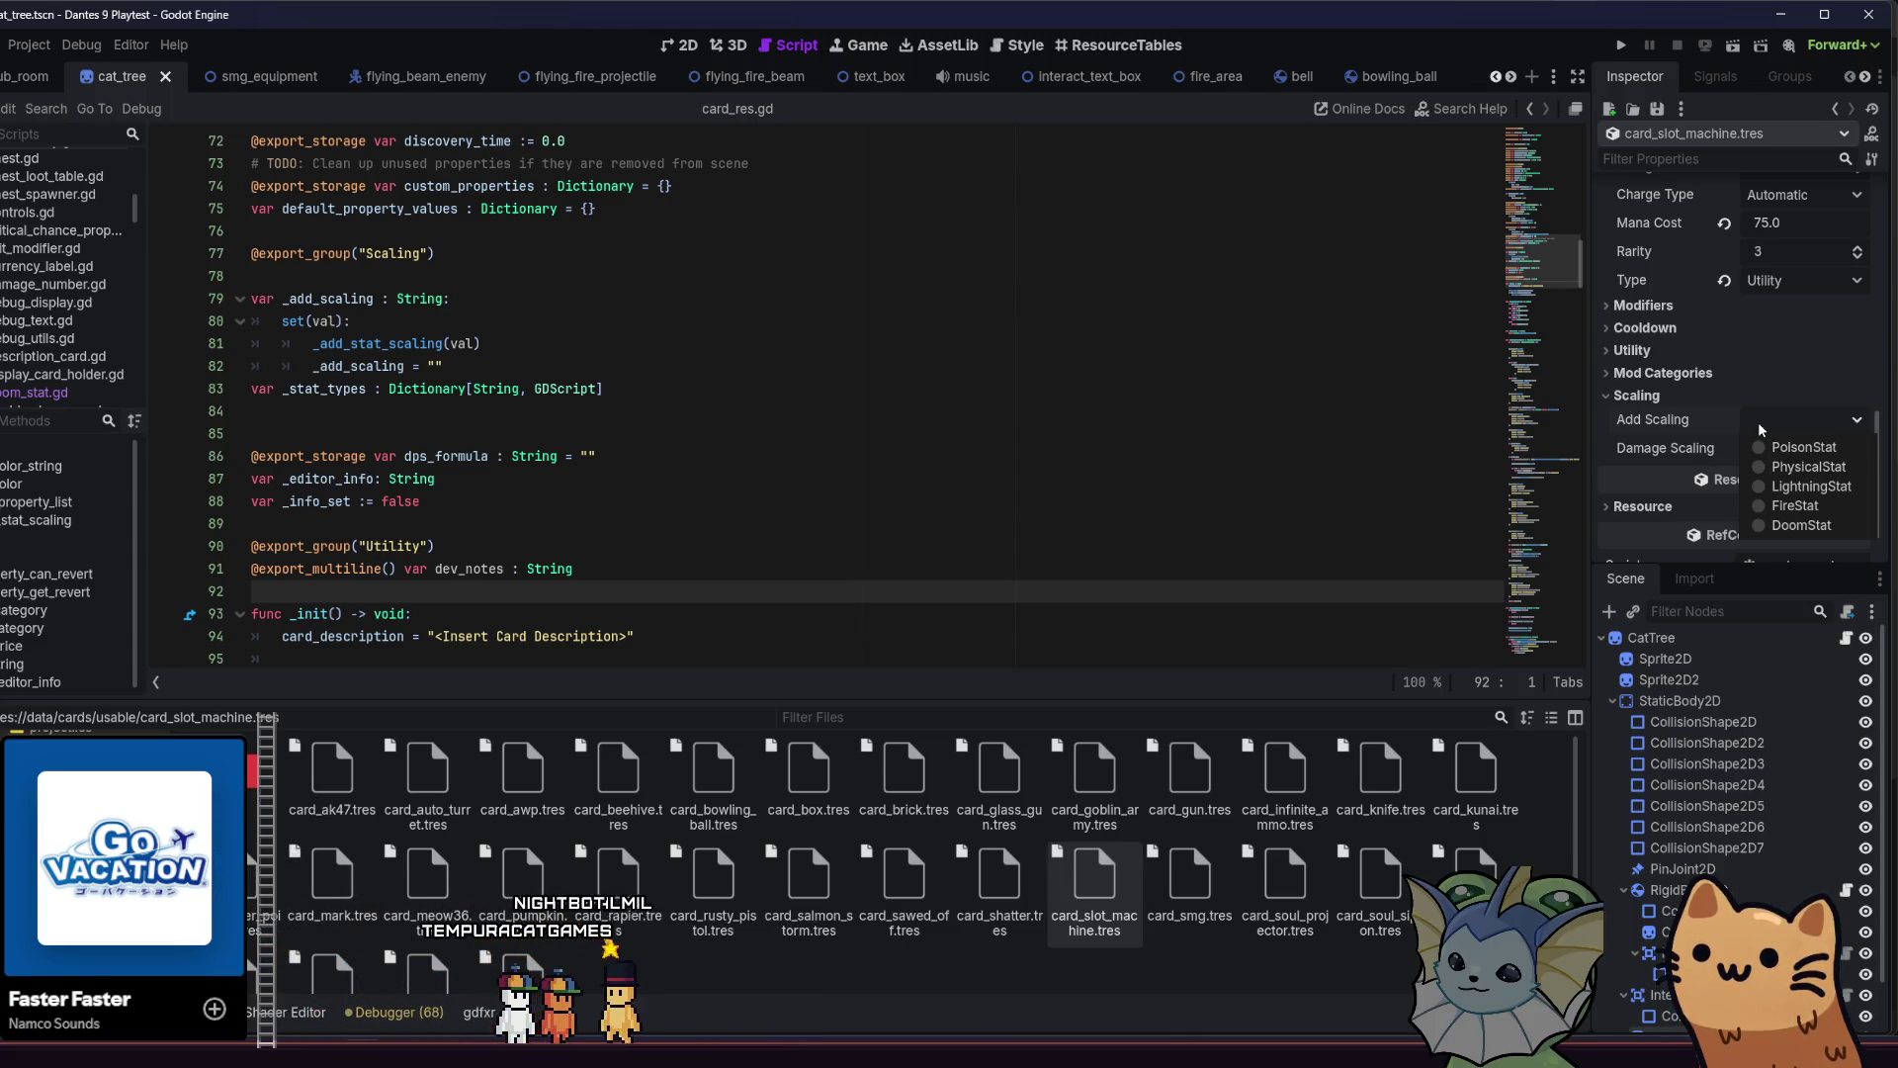
left_click(1758, 421)
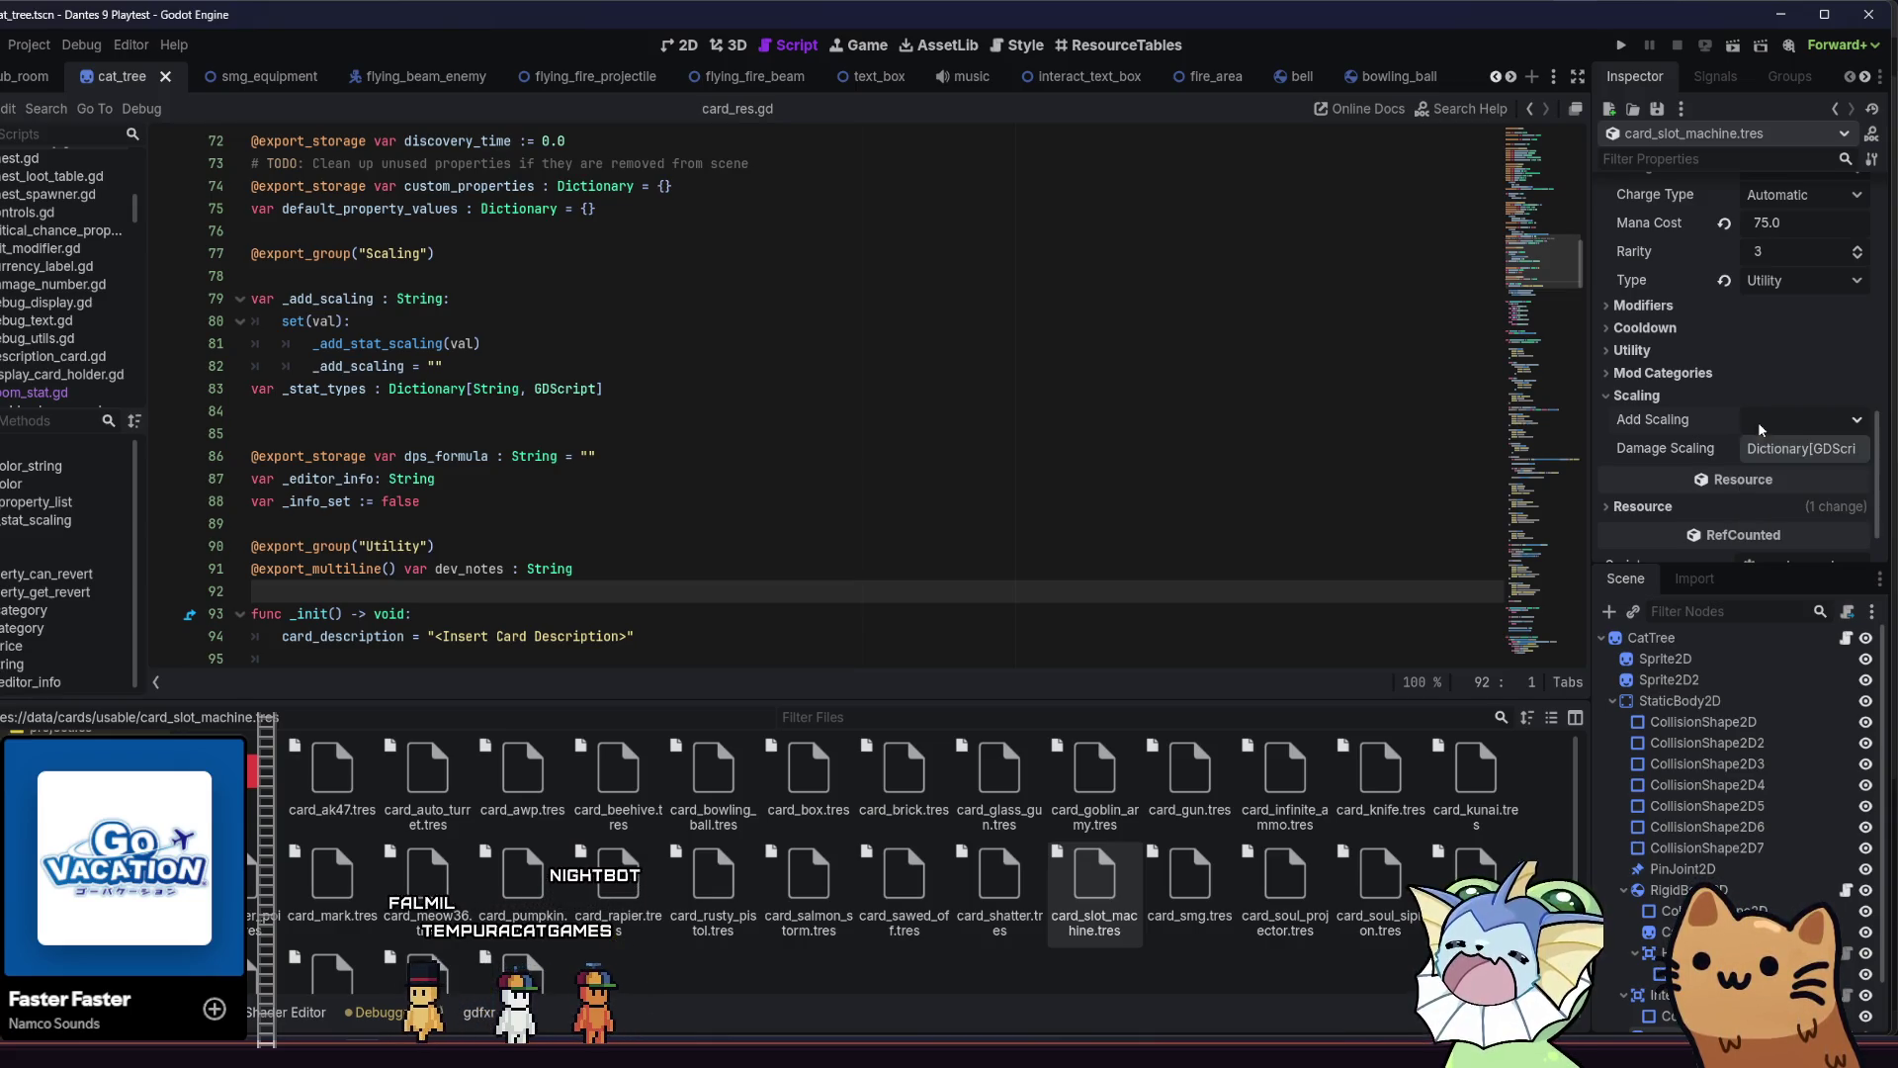
left_click(1653, 396)
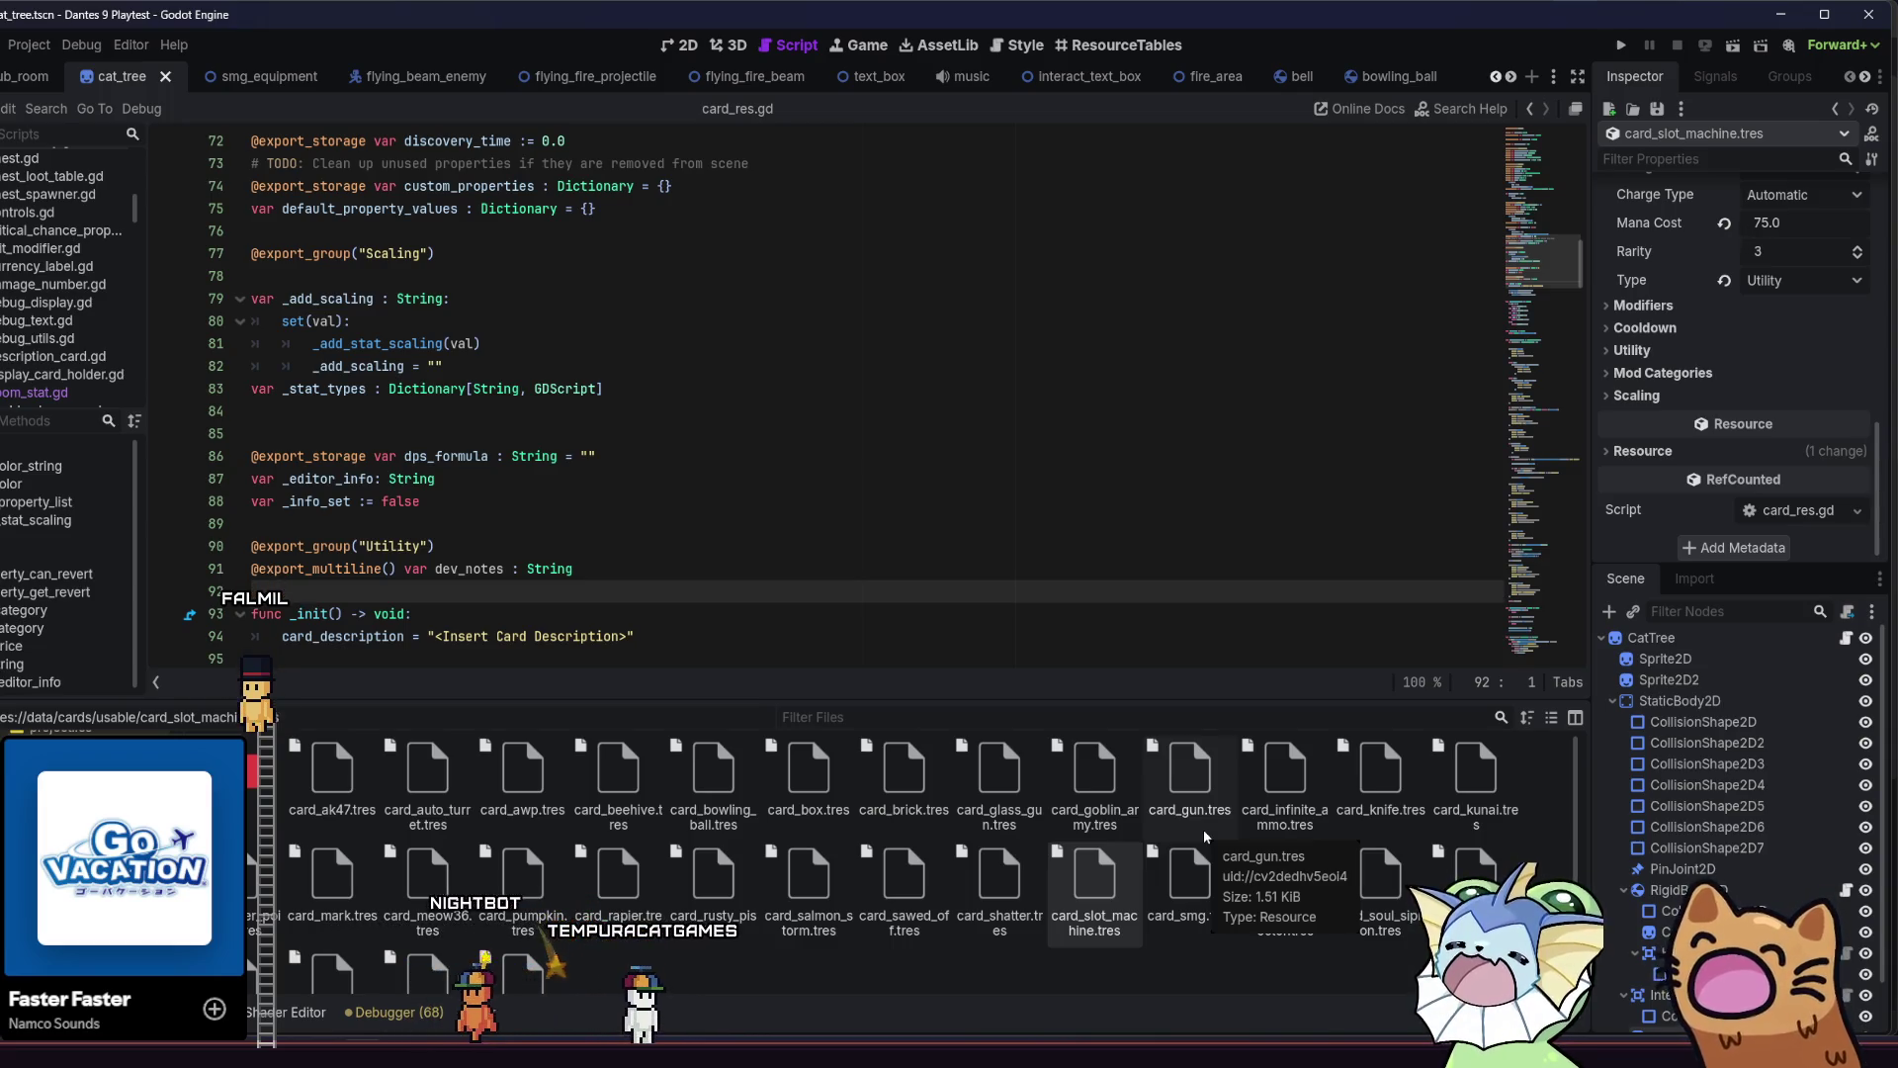
left_click(1190, 875)
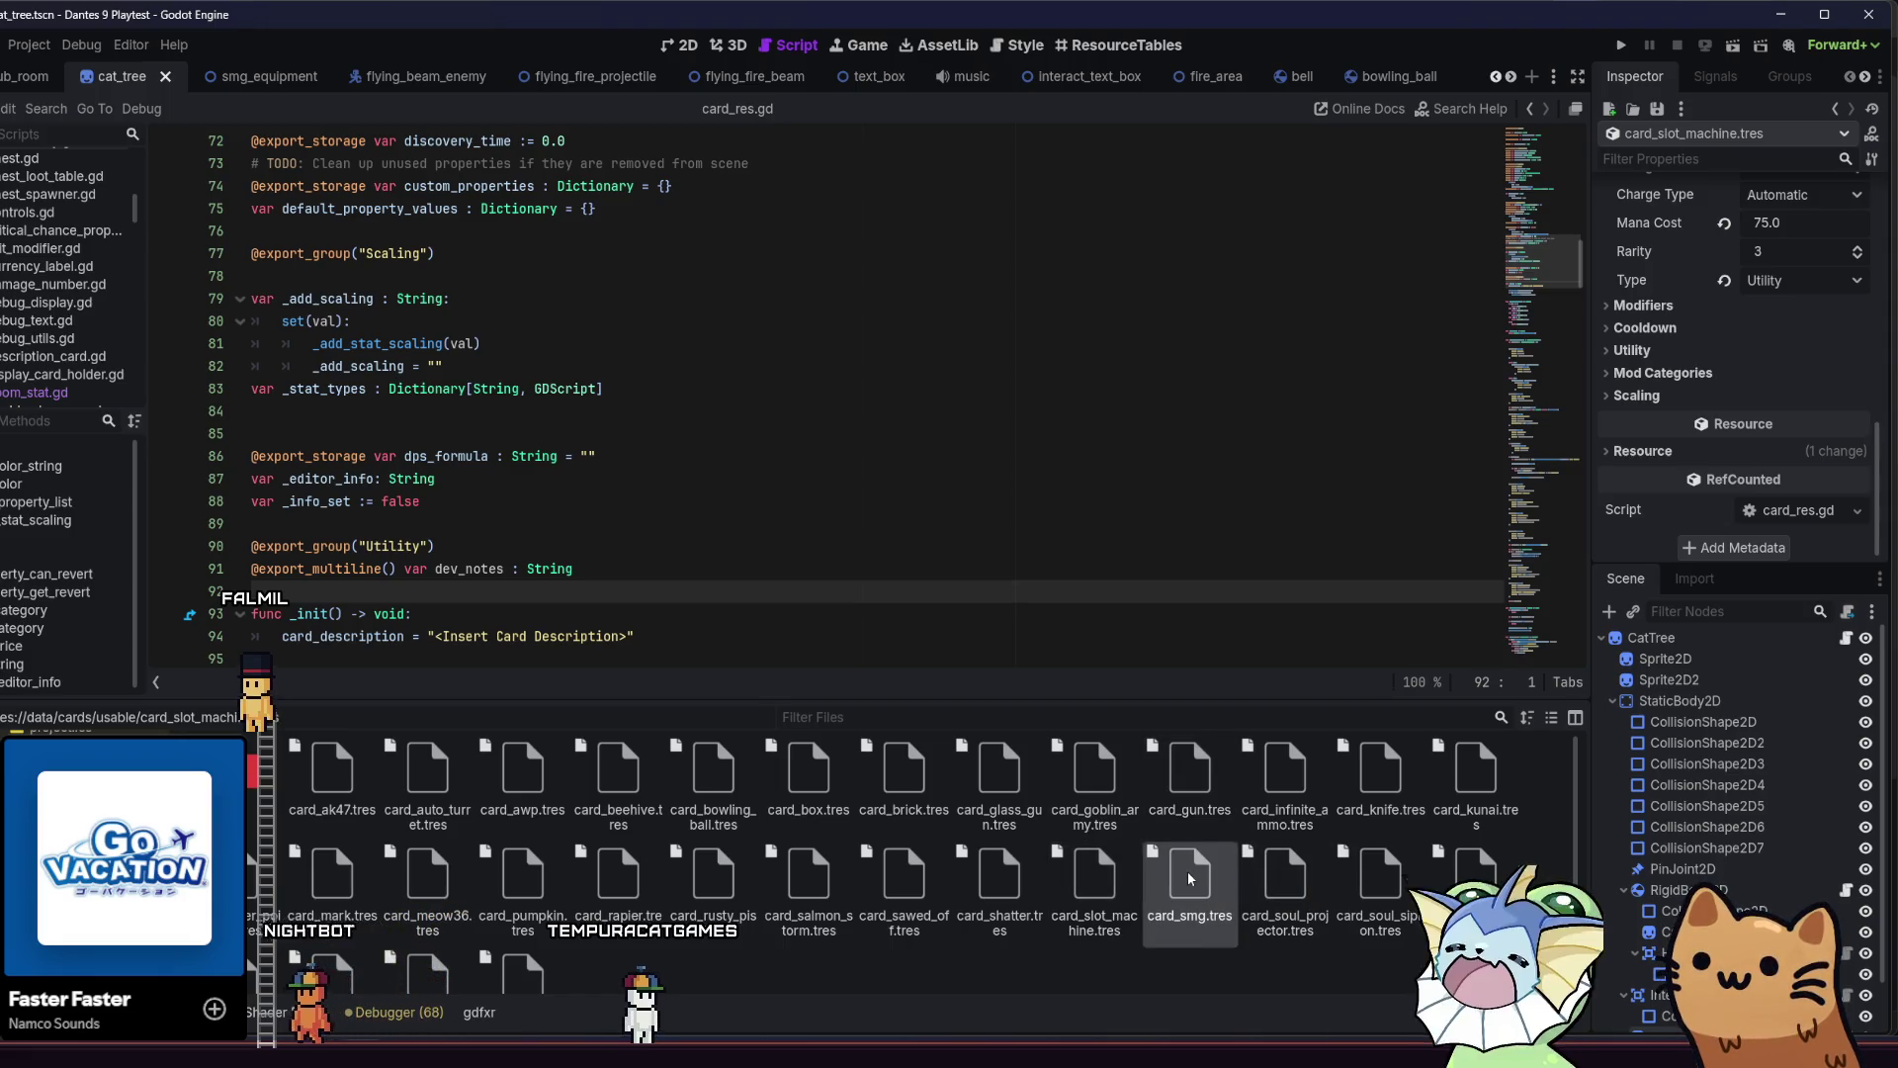
Step: Remove the fire_stat and poison_stat entries from the SMG card's Damage Scaling
scroll(1762, 384, "down", 15)
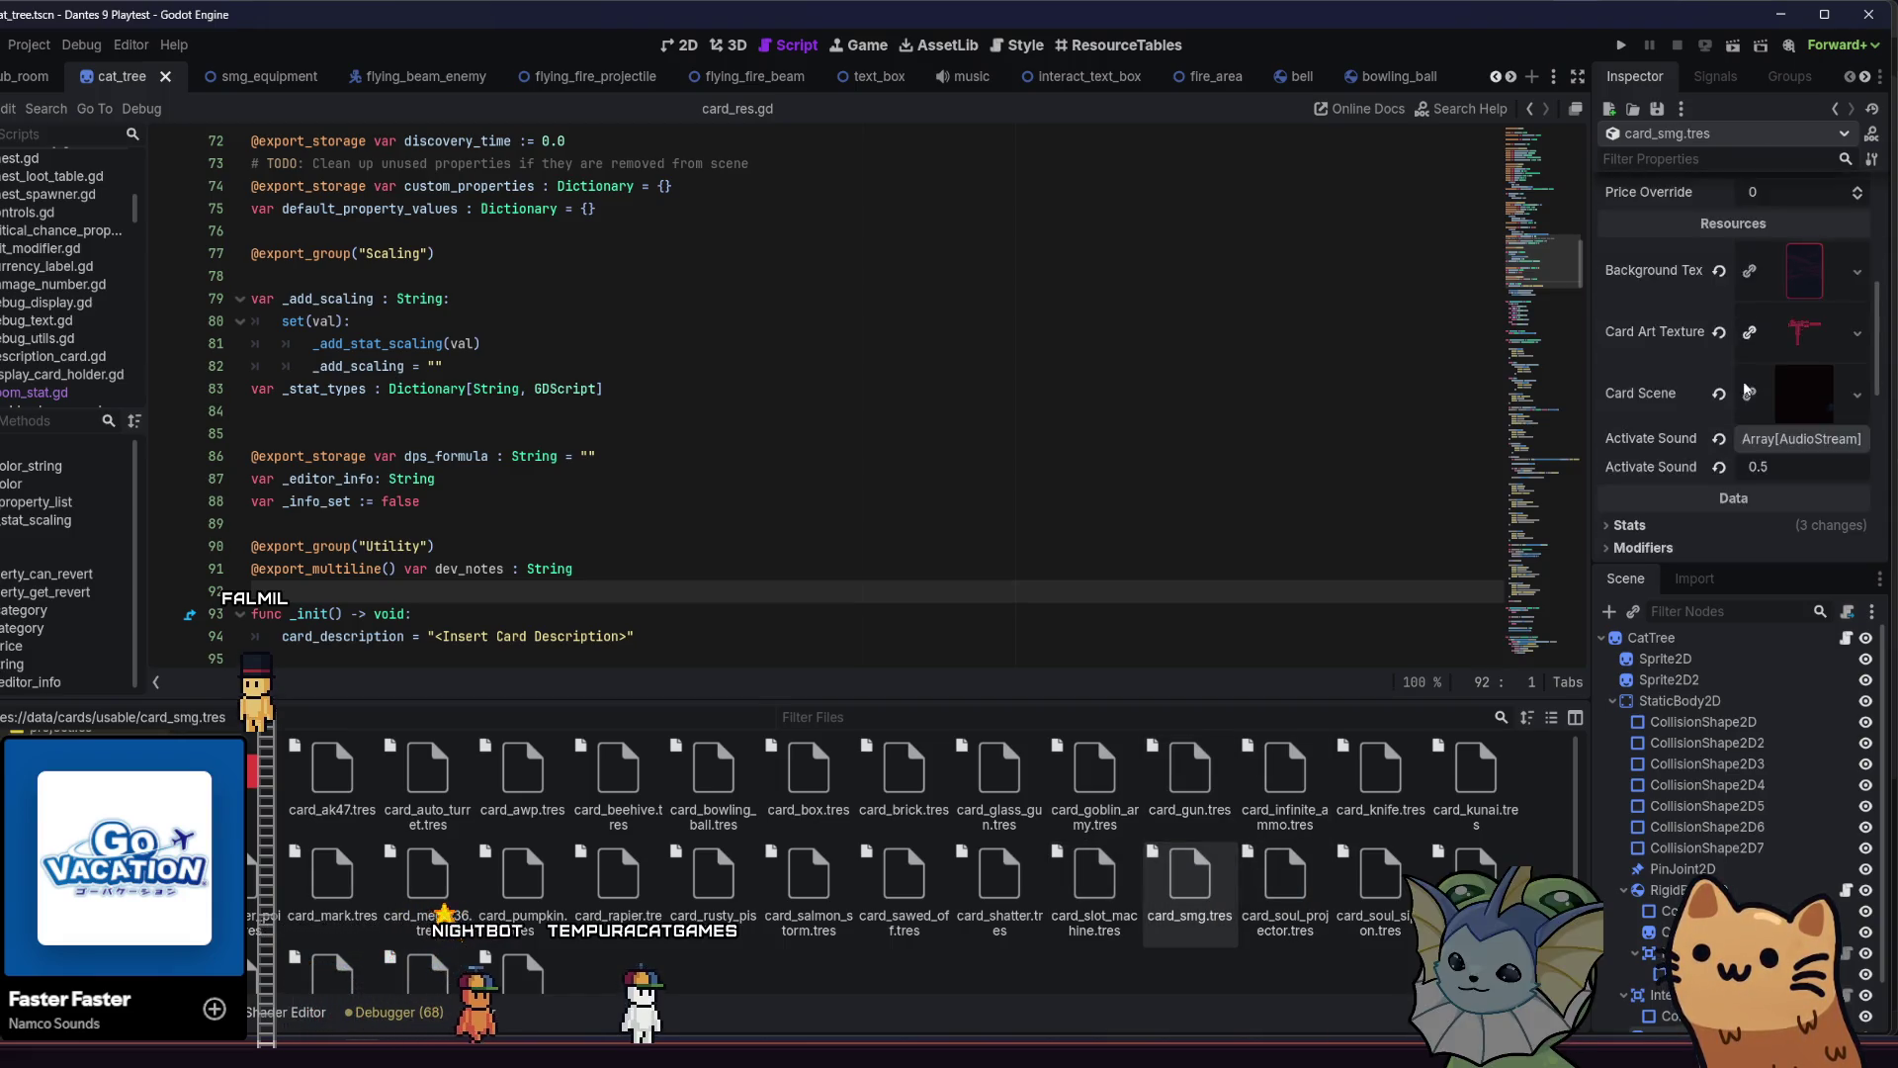
scroll(1688, 407, "up", 2)
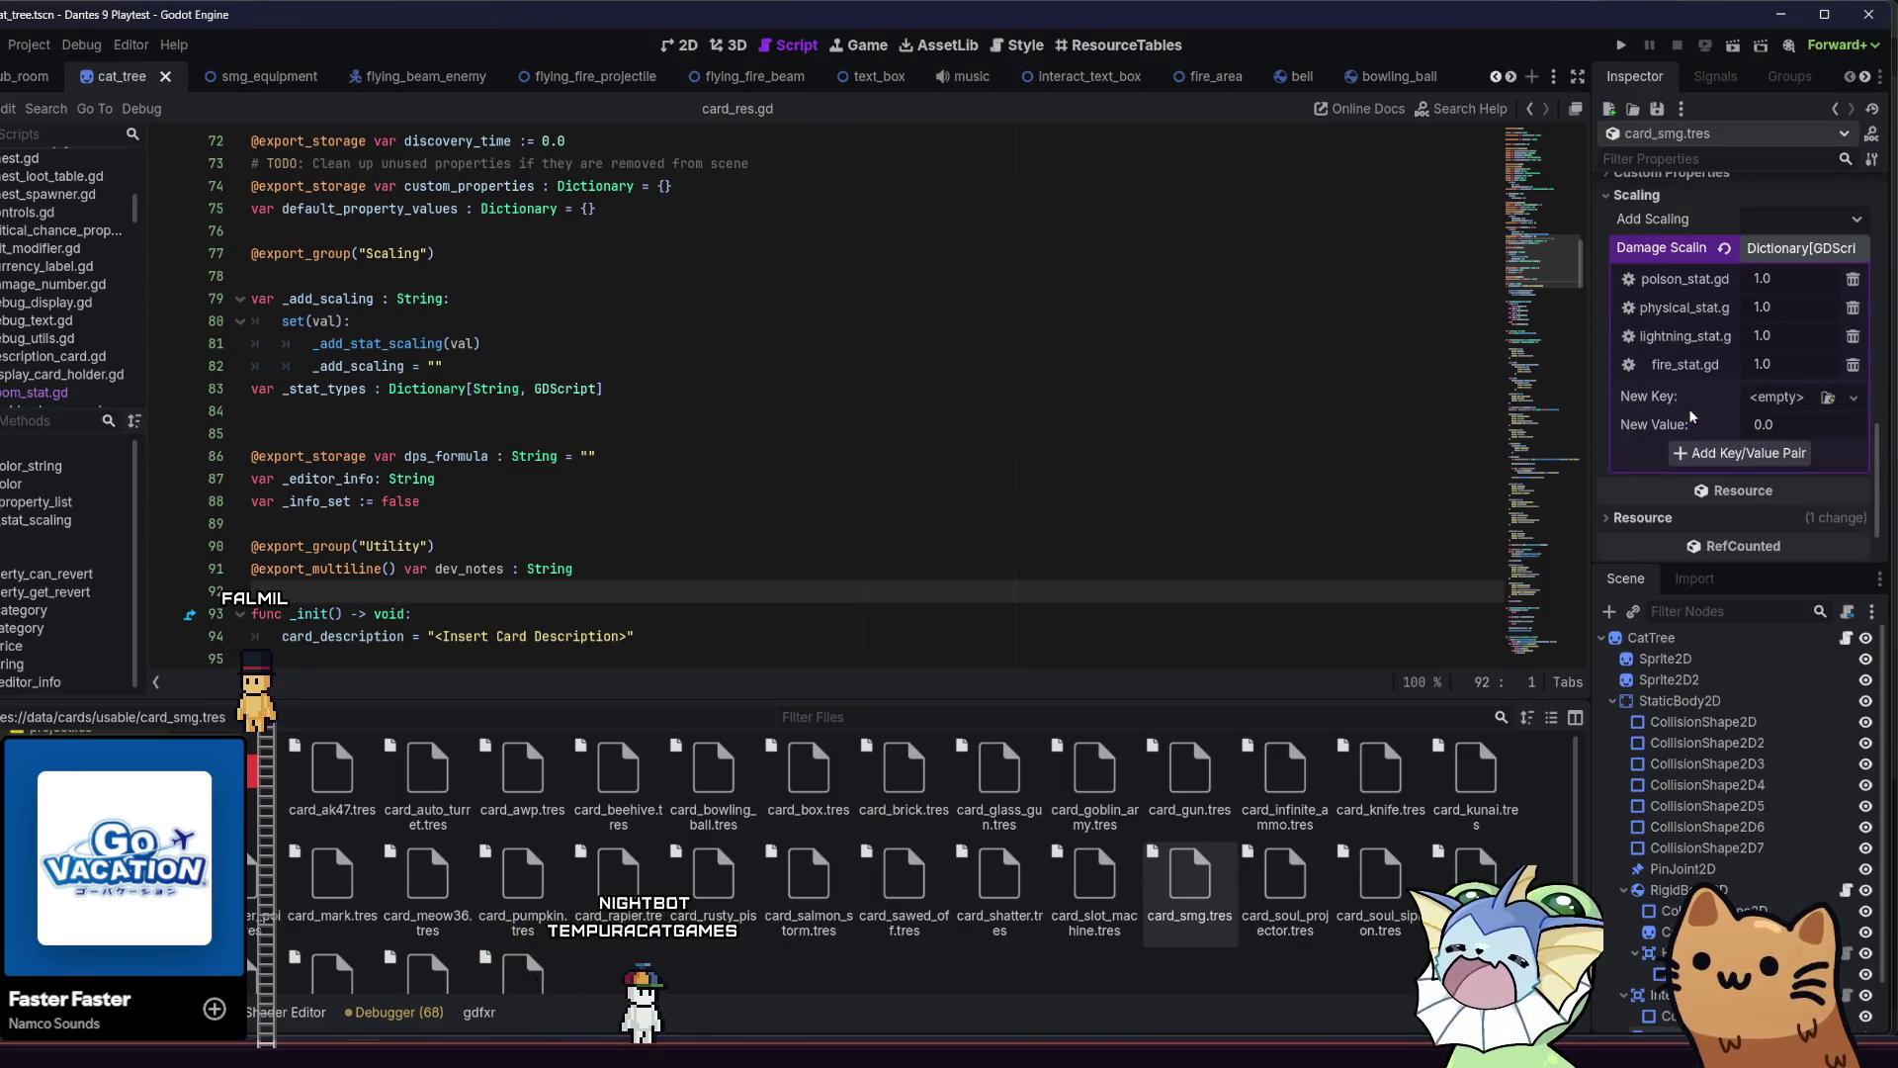
left_click(1852, 364)
left_click(1852, 279)
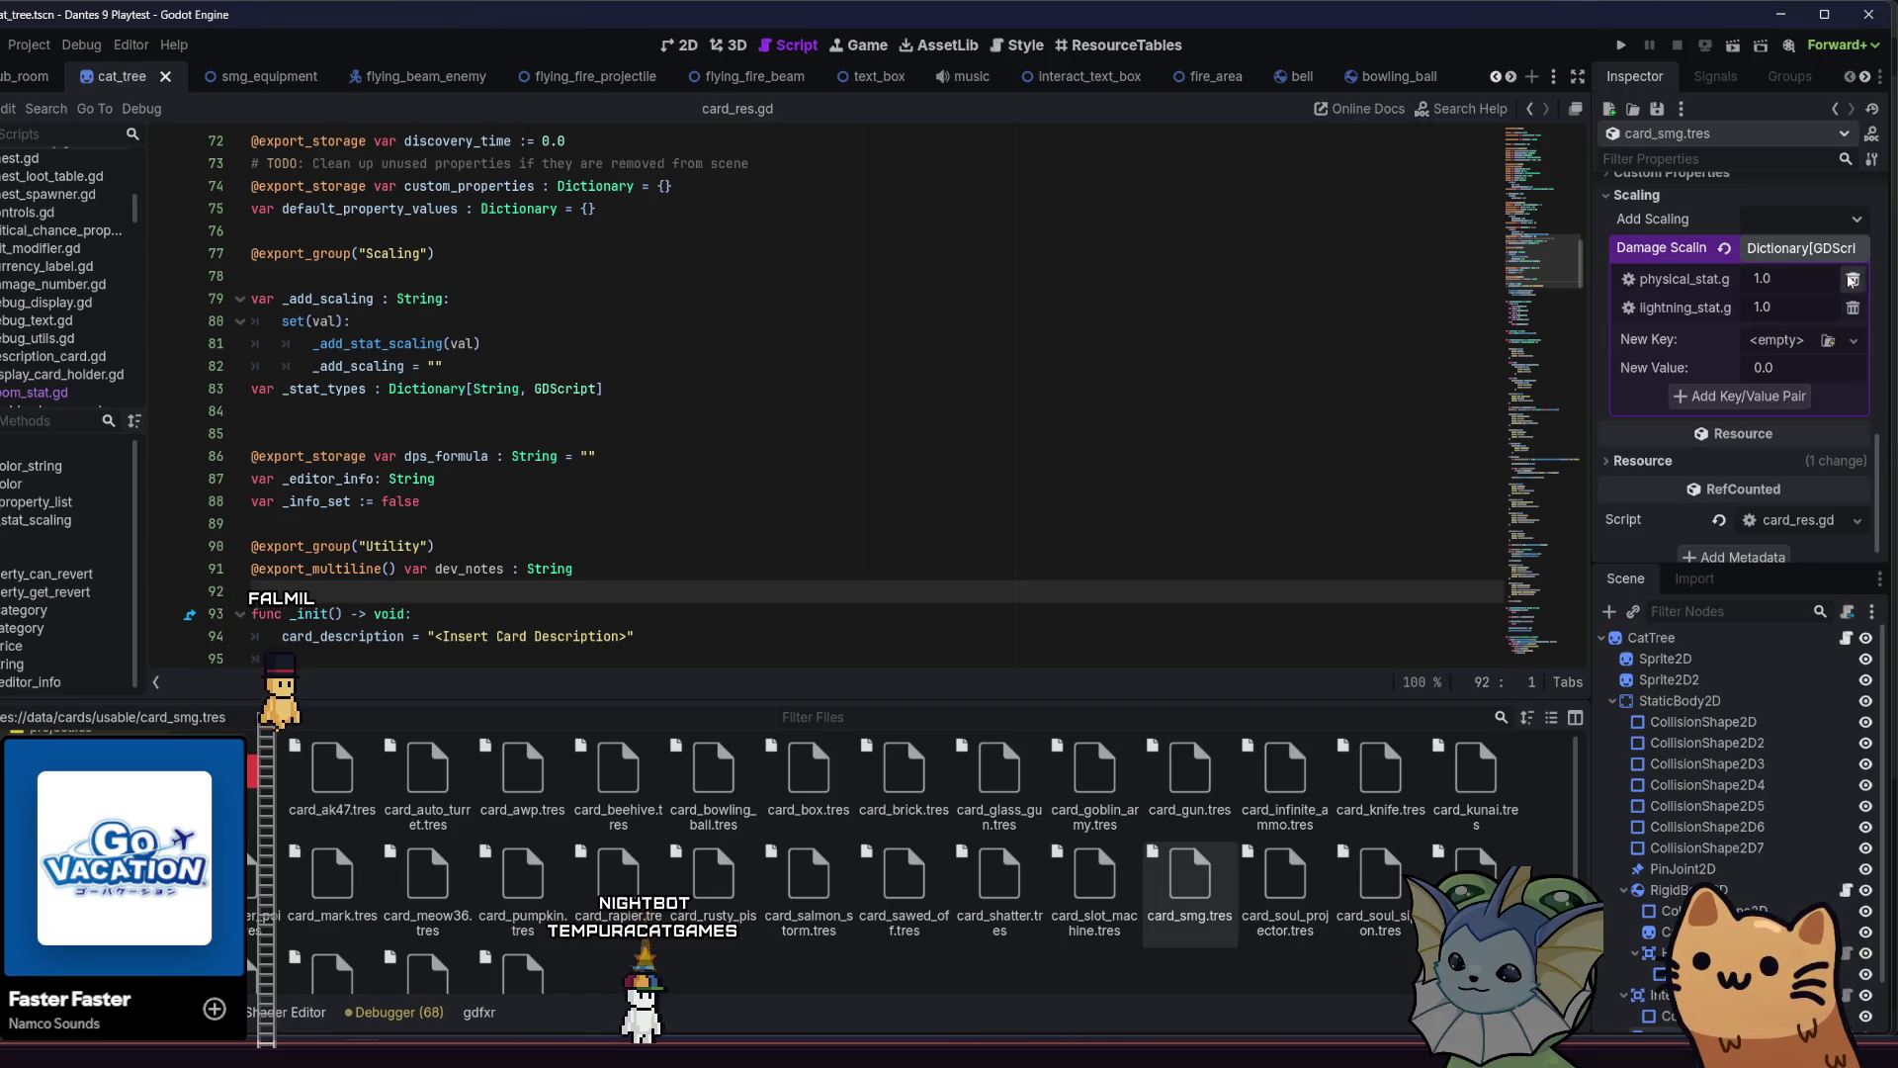
scroll(1740, 306, "up", 4)
scroll(1736, 316, "up", 5)
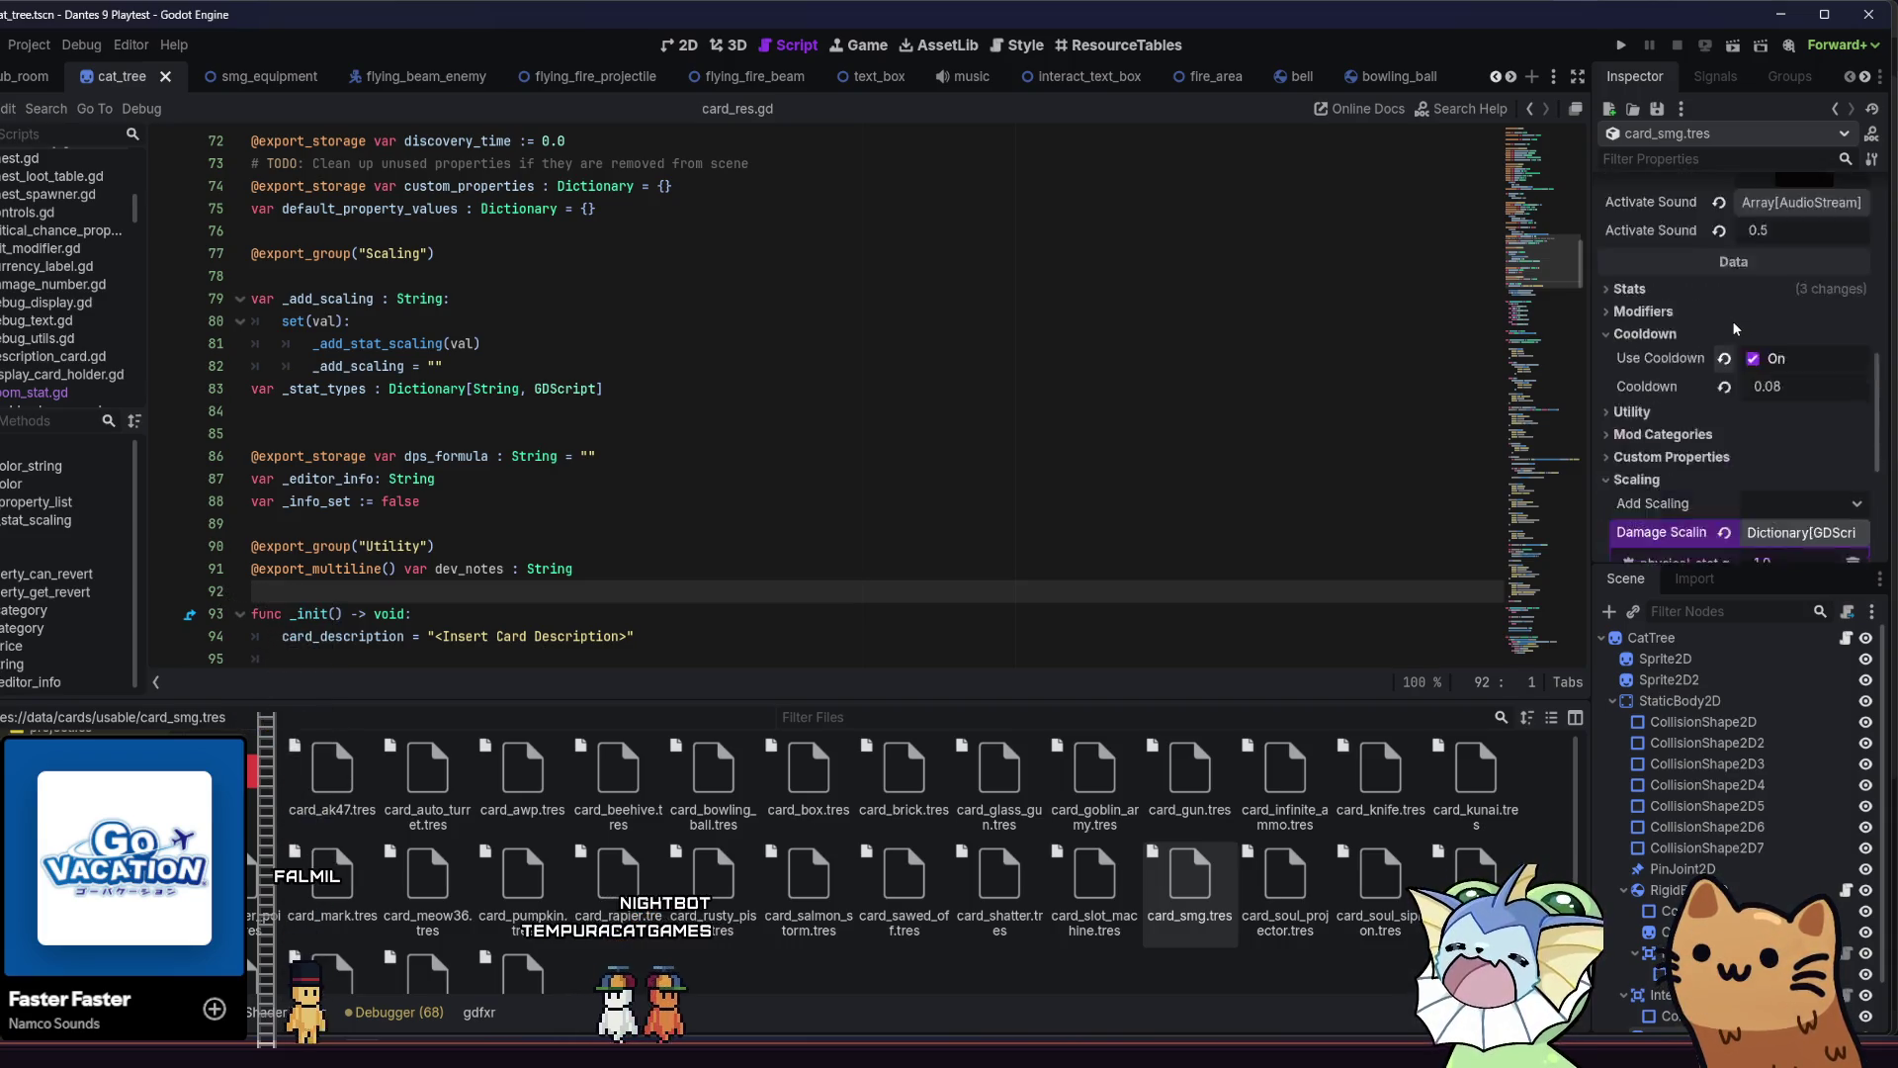
left_click(1689, 423)
scroll(1689, 425, "down", 2)
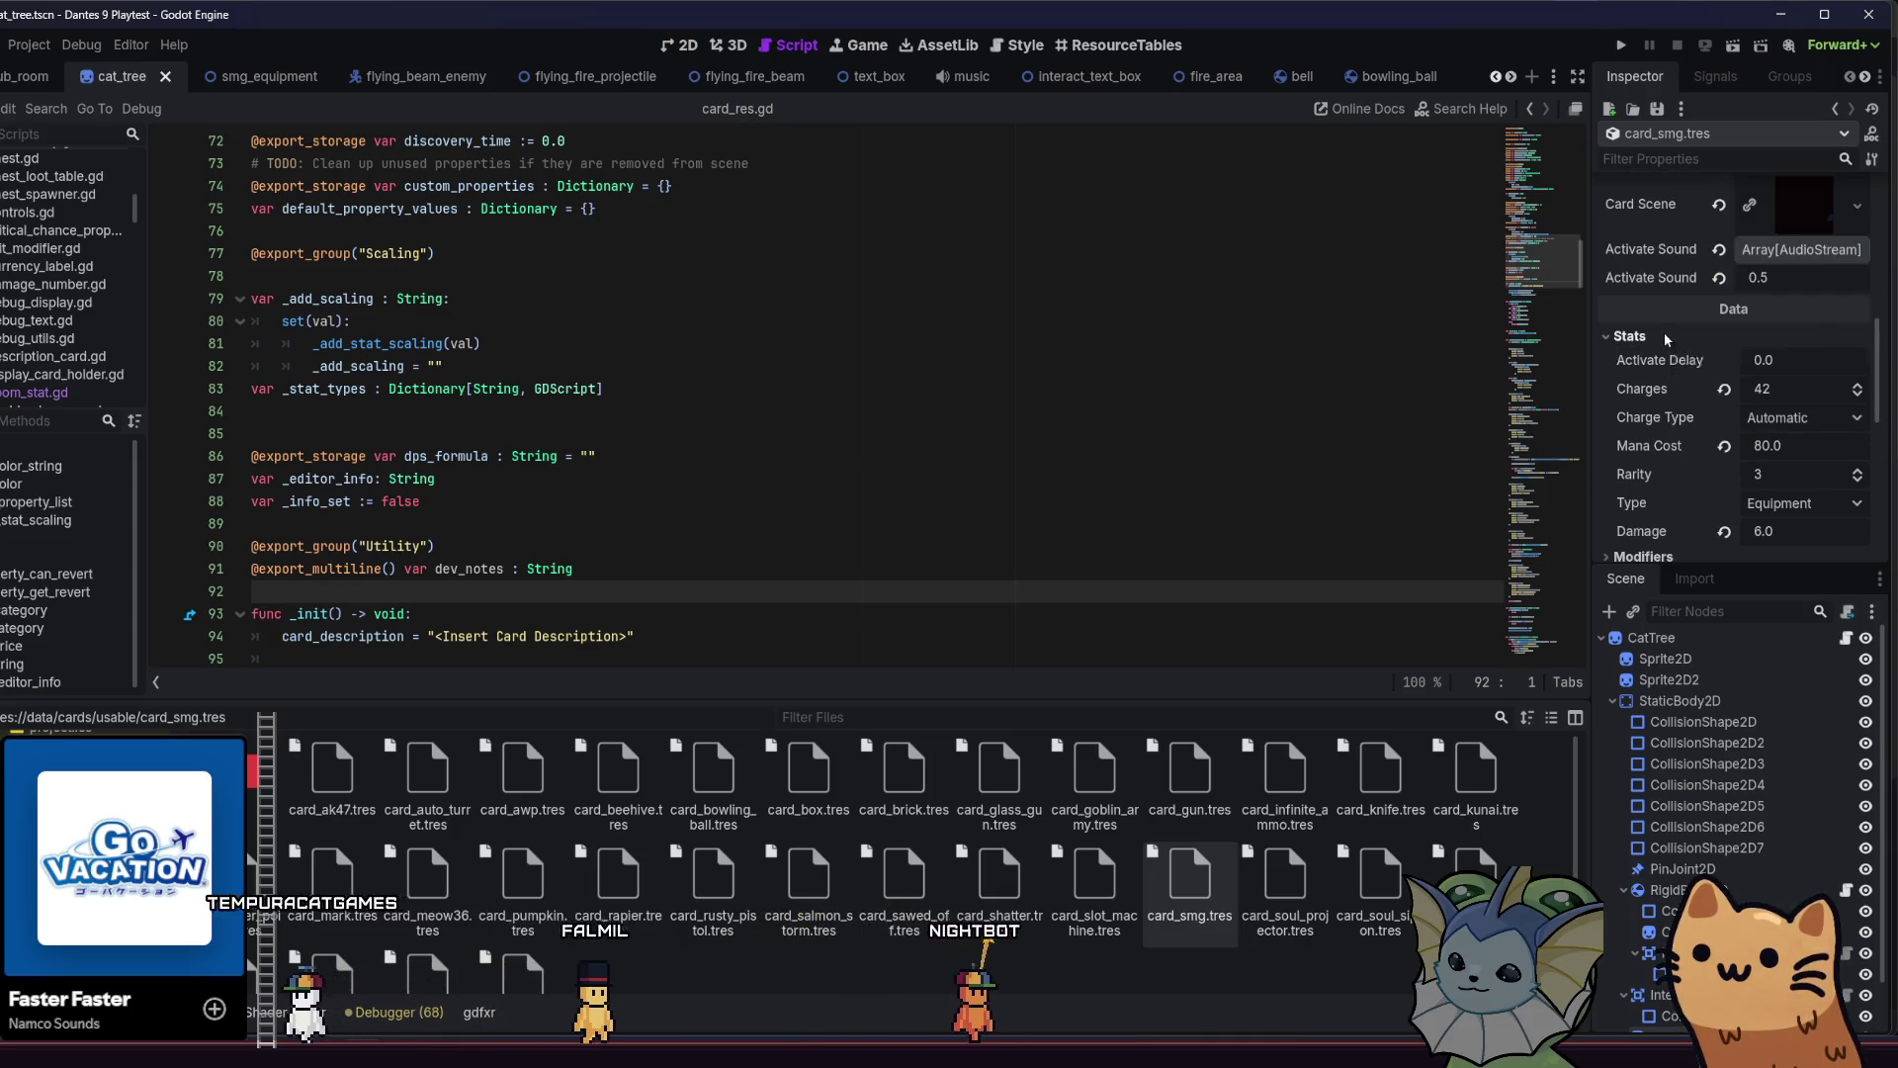
scroll(1671, 386, "down", 5)
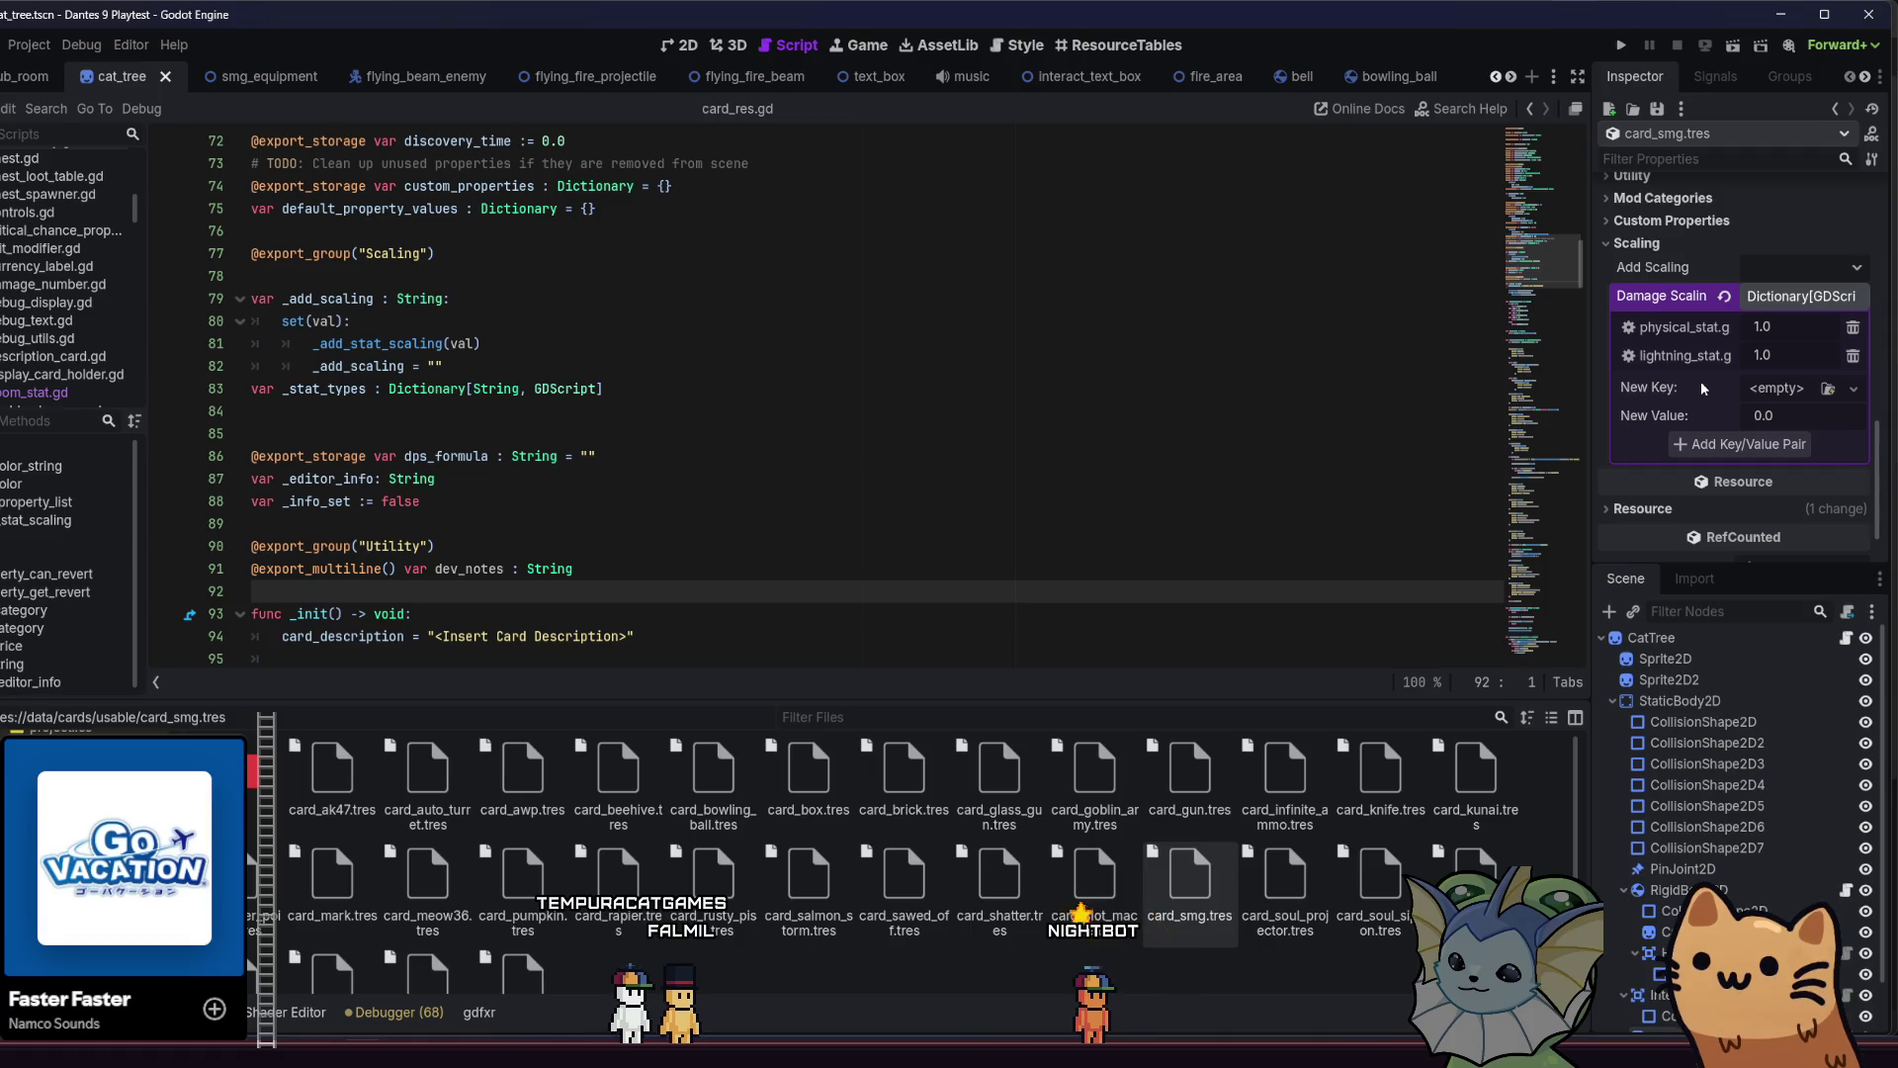
Step: Set the physical_stat and lightning_stat multipliers to 0.12 (3/25)
left_click(1791, 329)
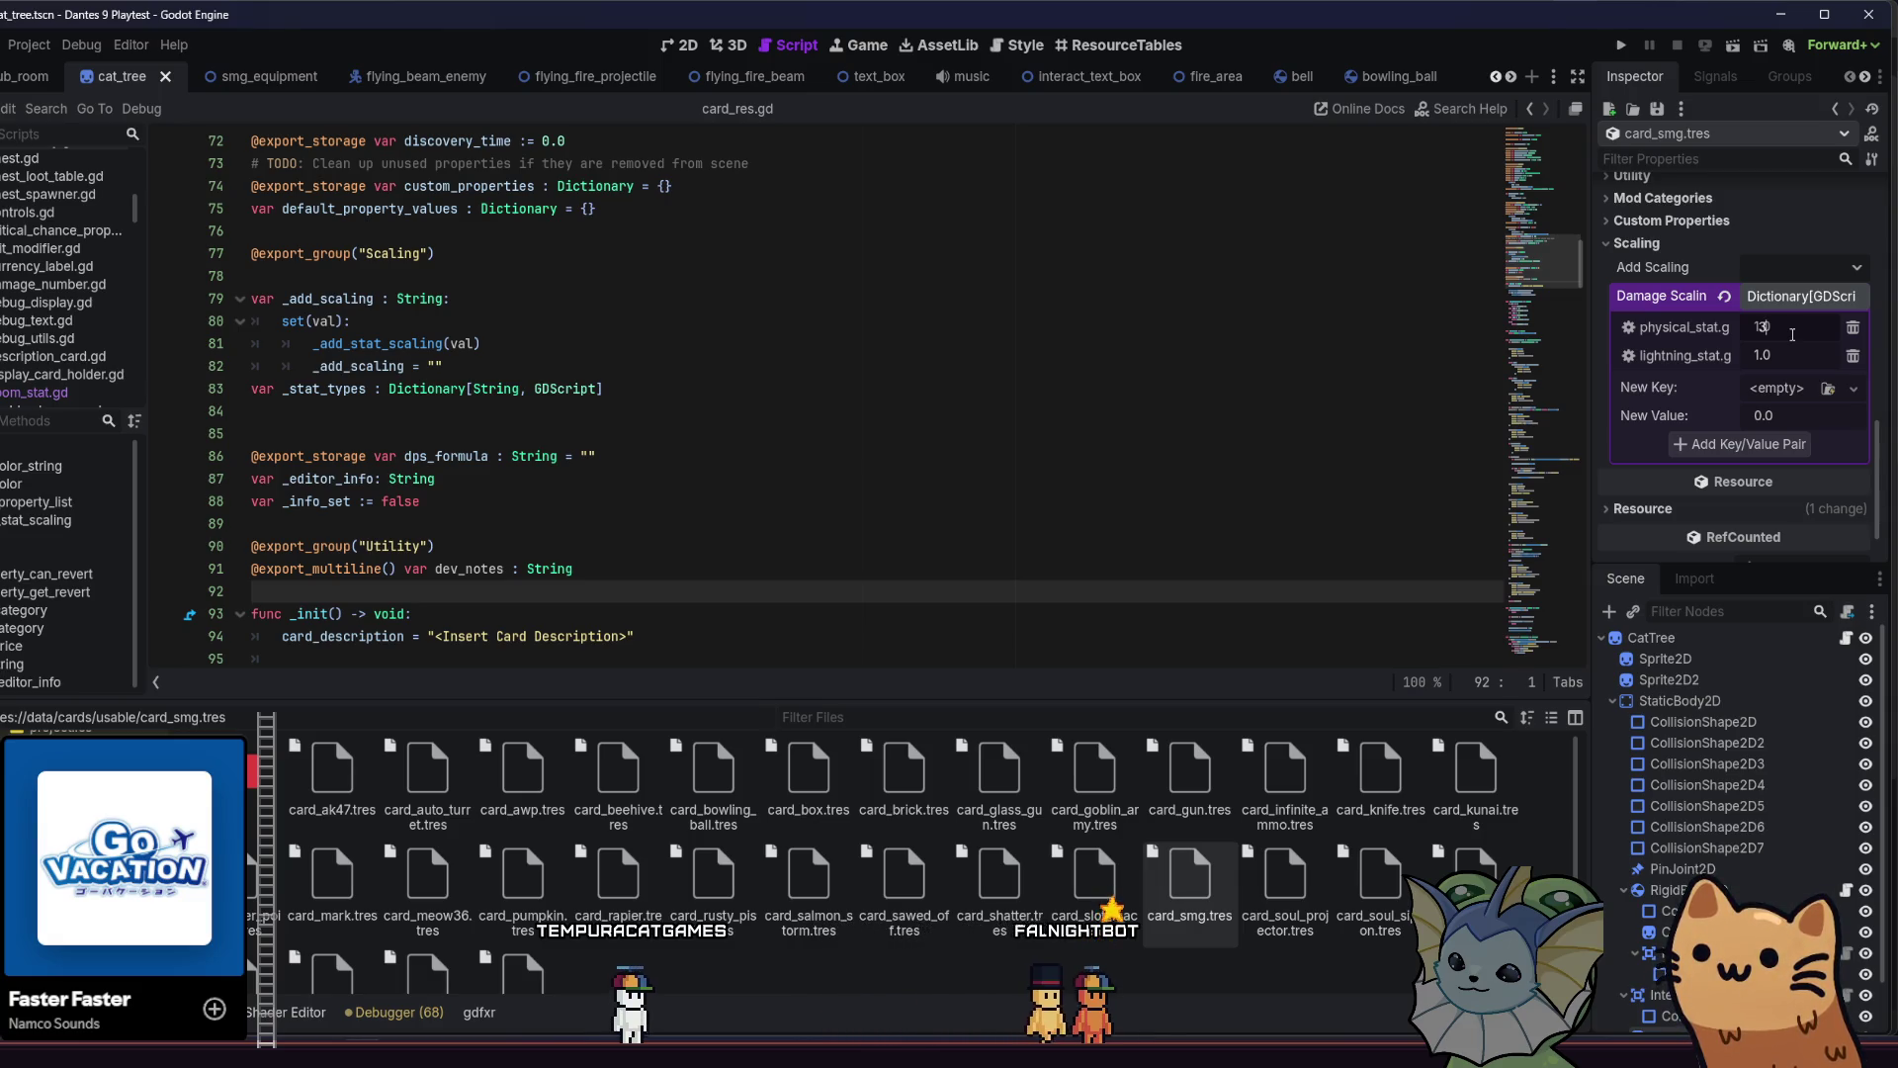
key("ctrl+z")
type("3/ 25.0")
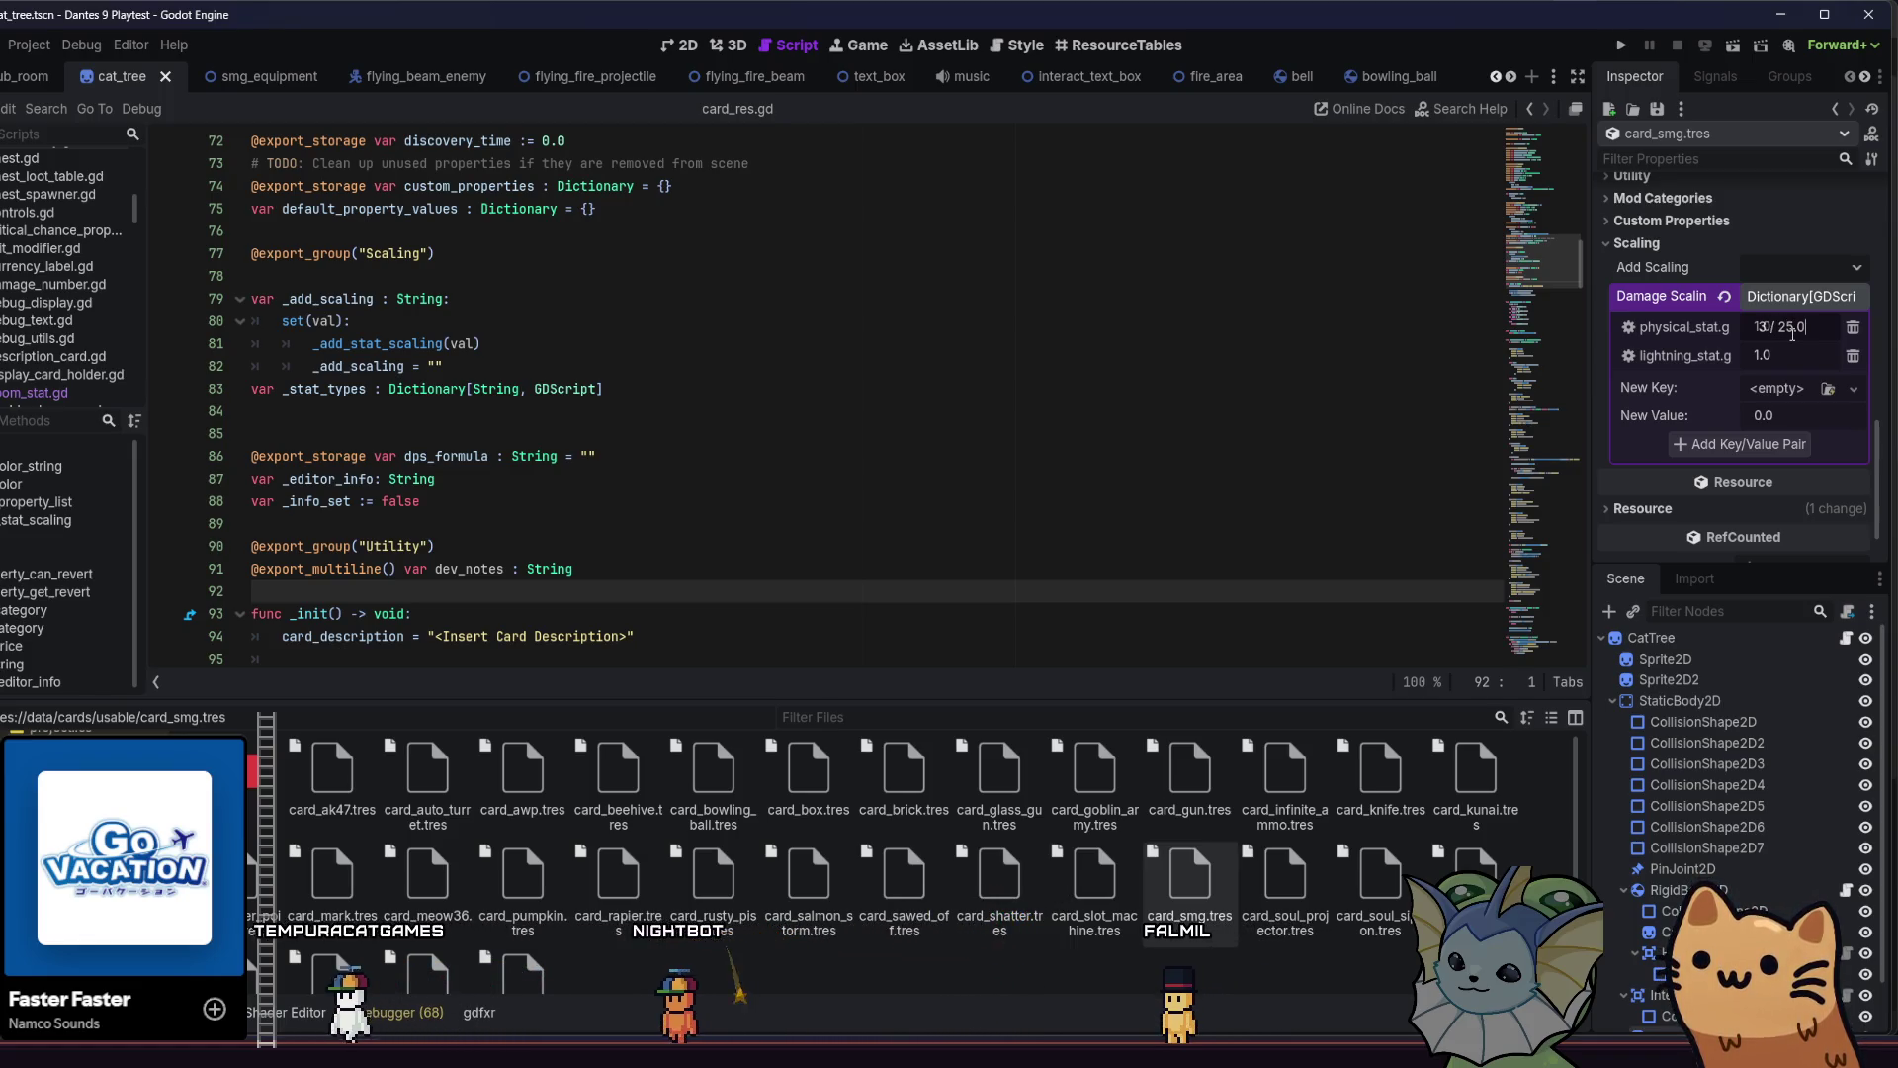
key("Return")
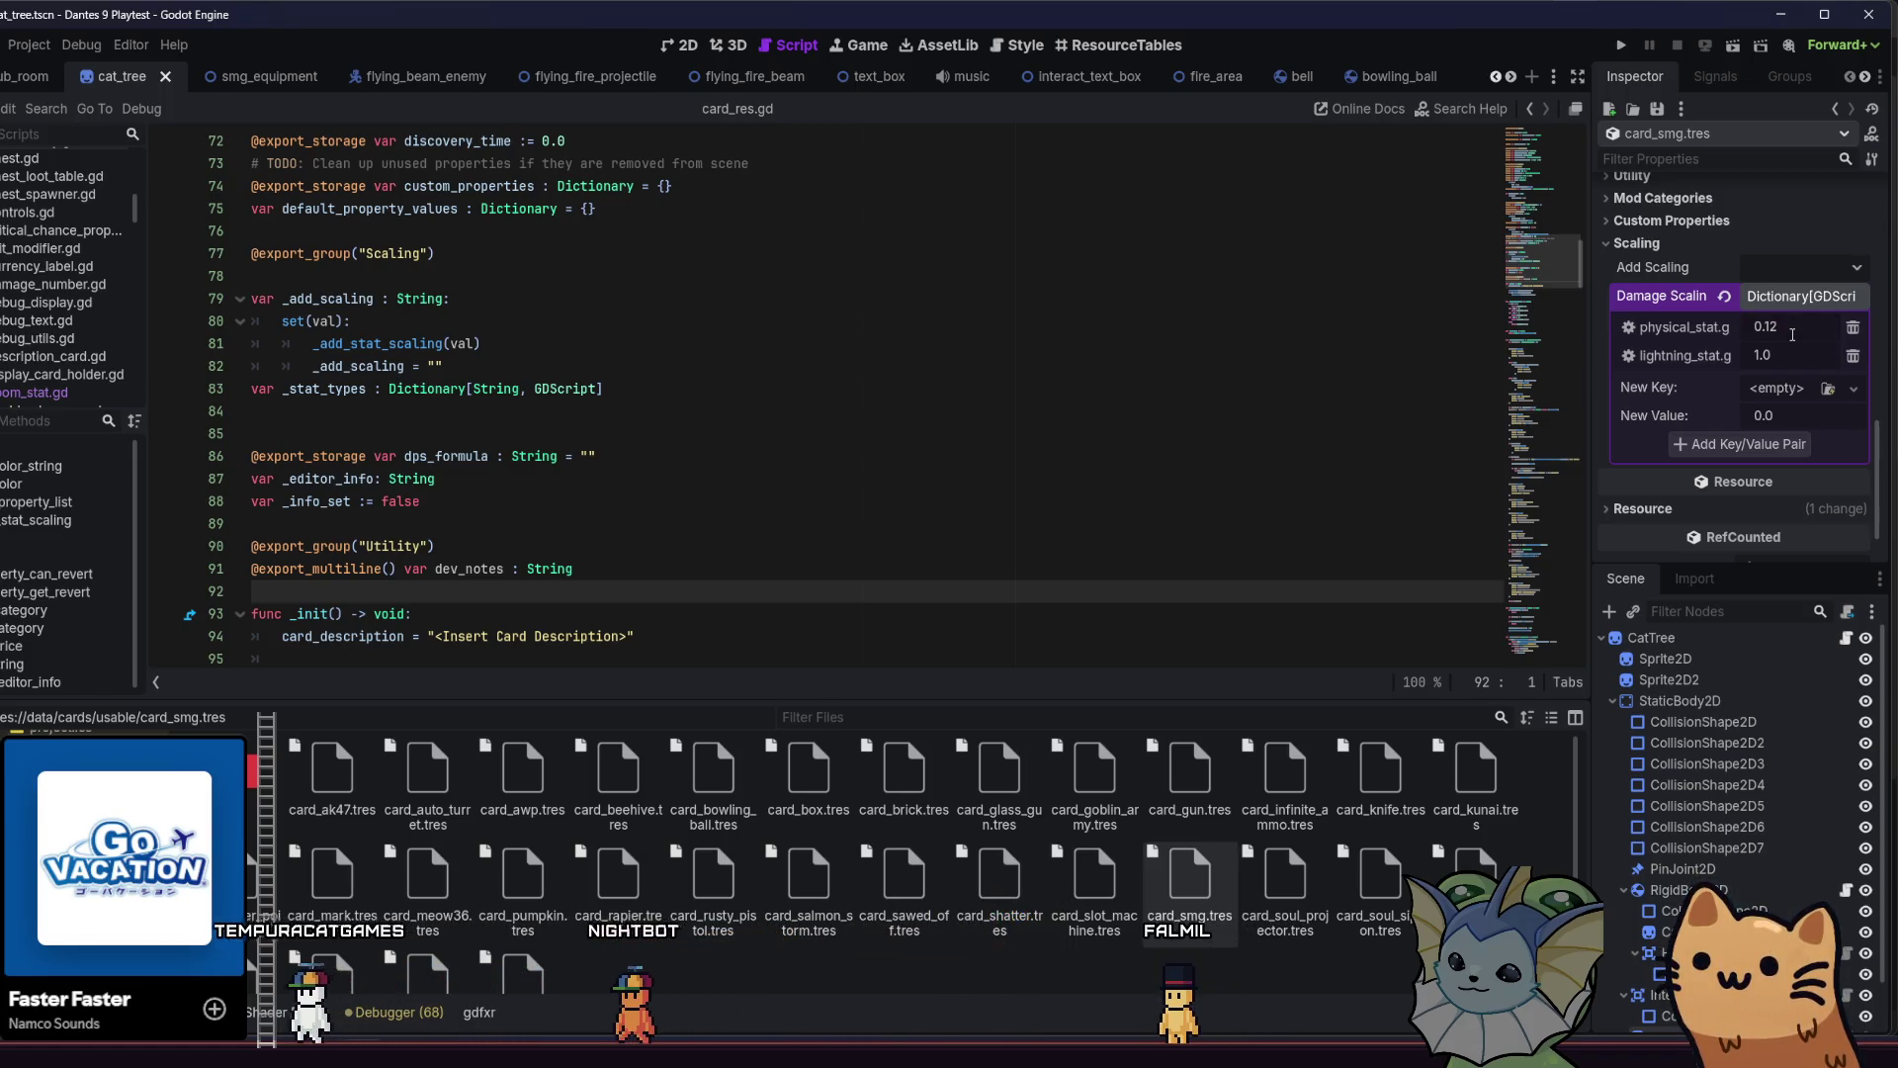
left_click(1789, 353)
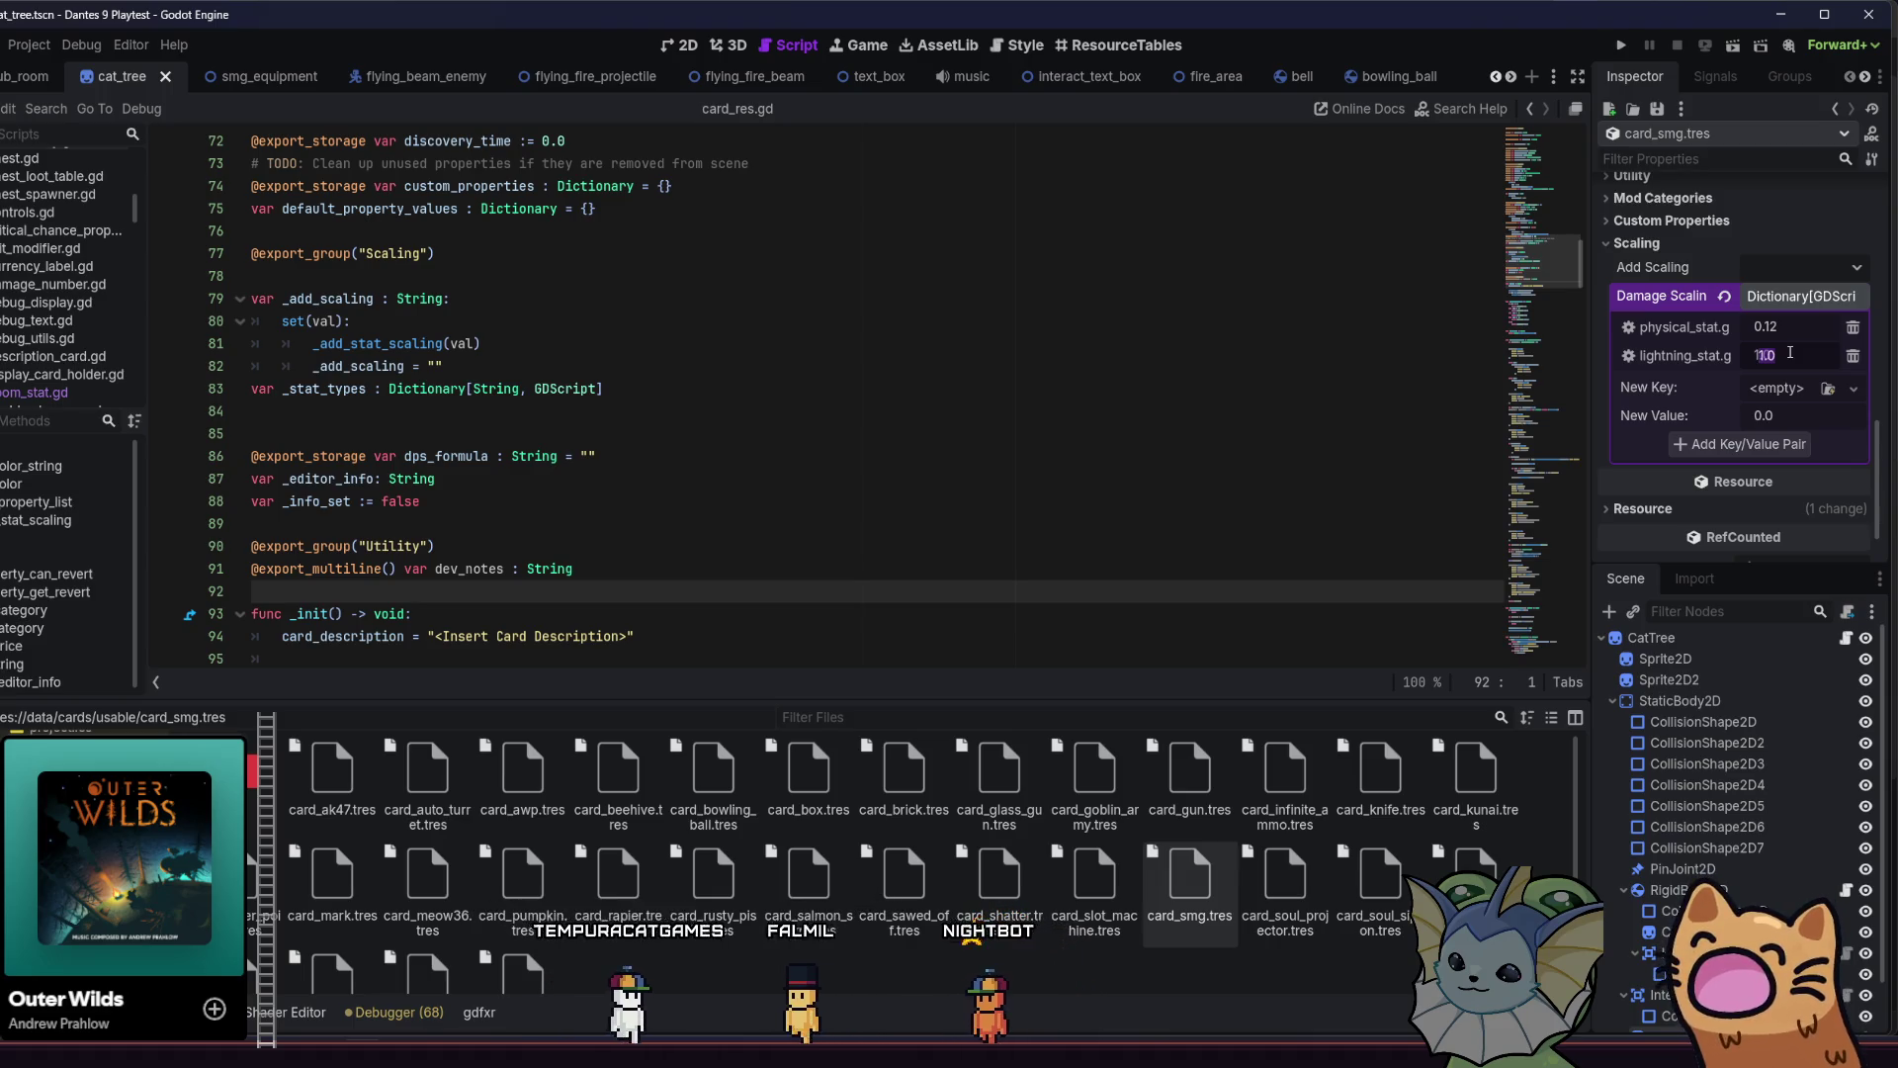
type("10")
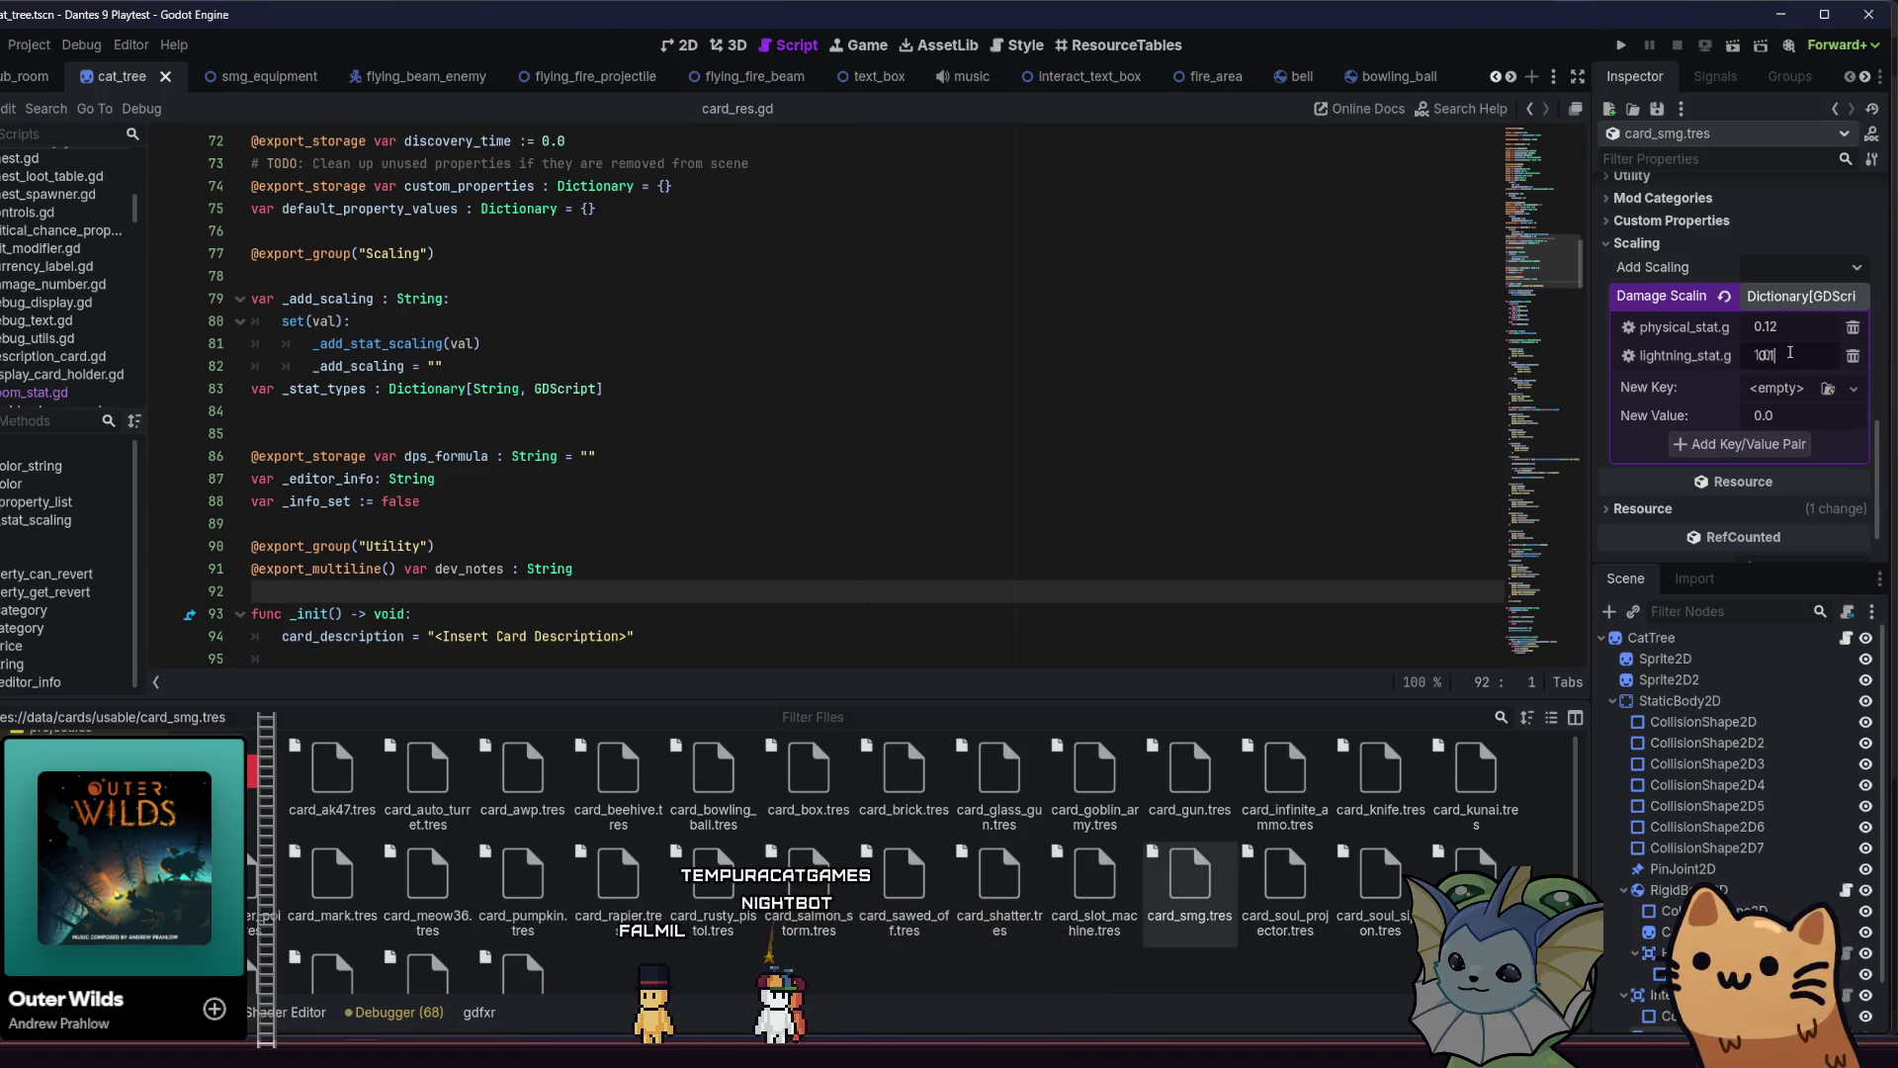
left_click(1271, 897)
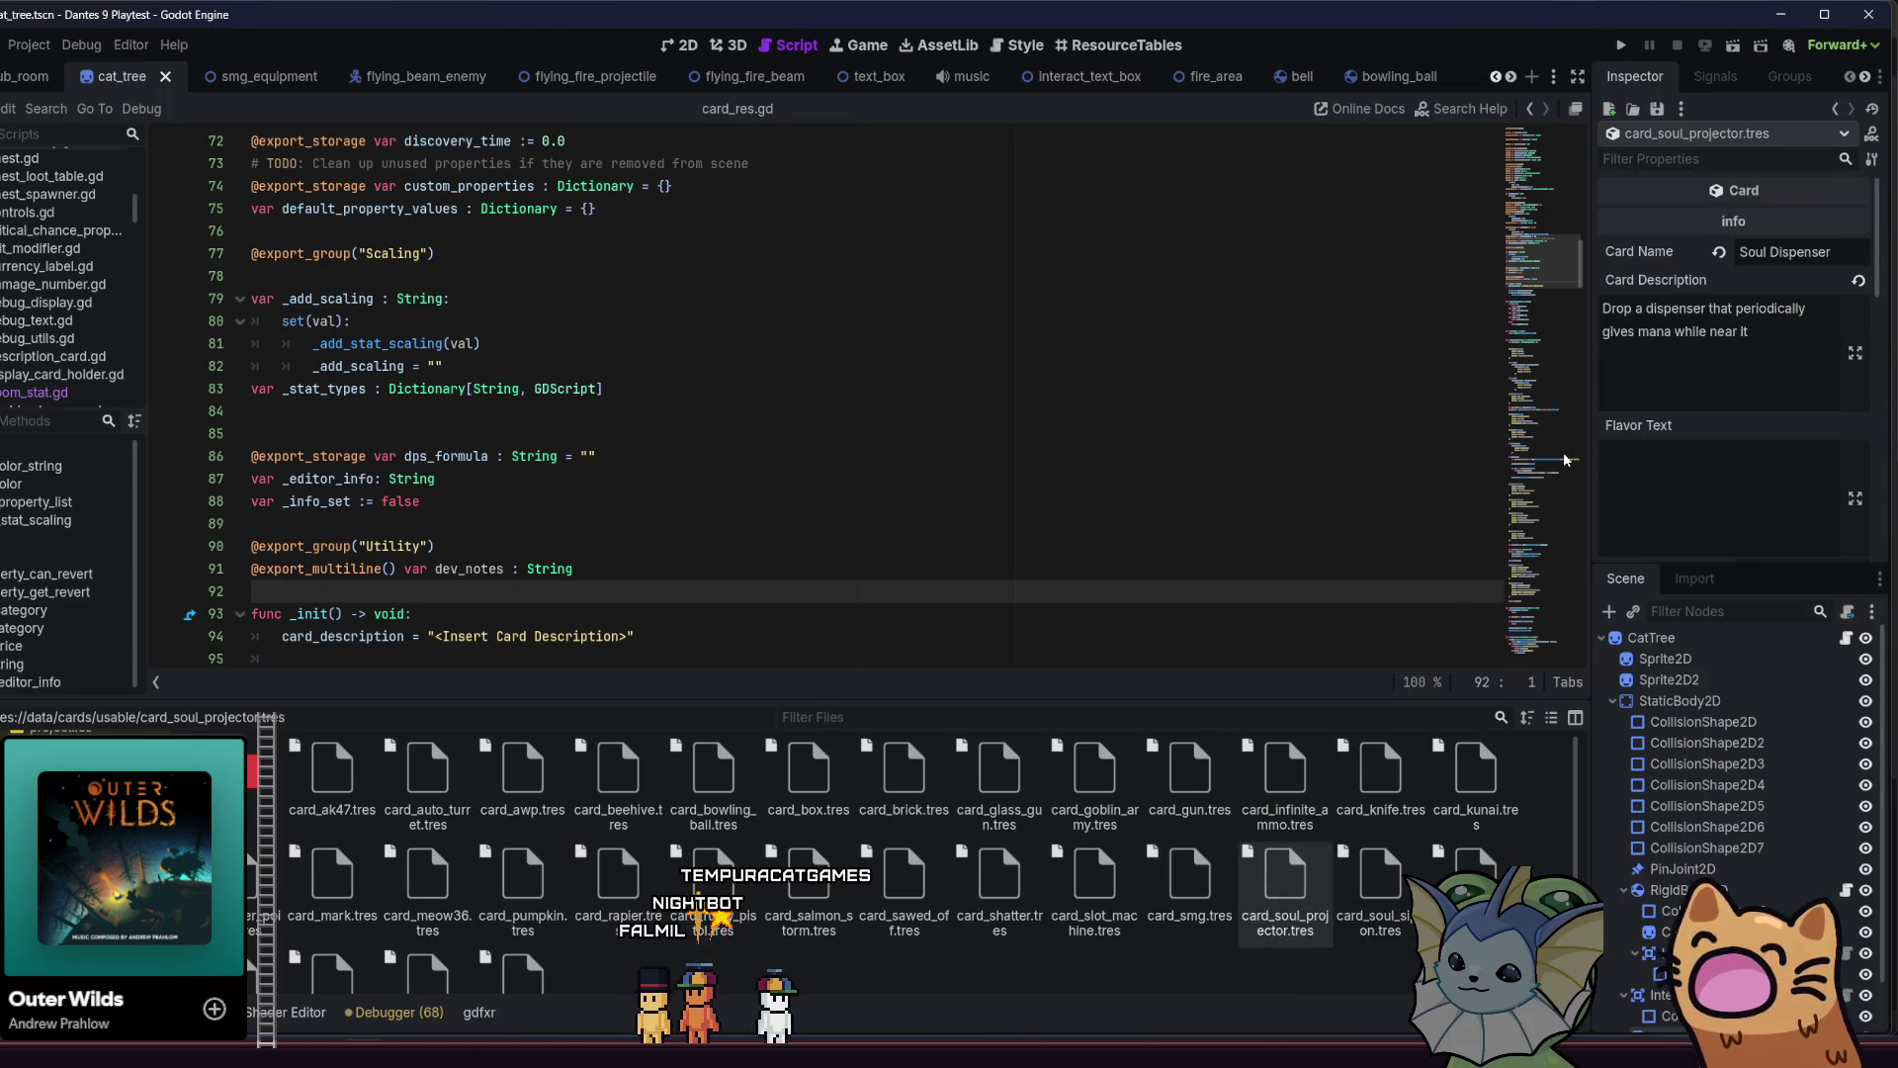
Step: Write the Dev Note 'make cooler theme like soul harvester' on the soul projector card
scroll(1730, 329, "down", 10)
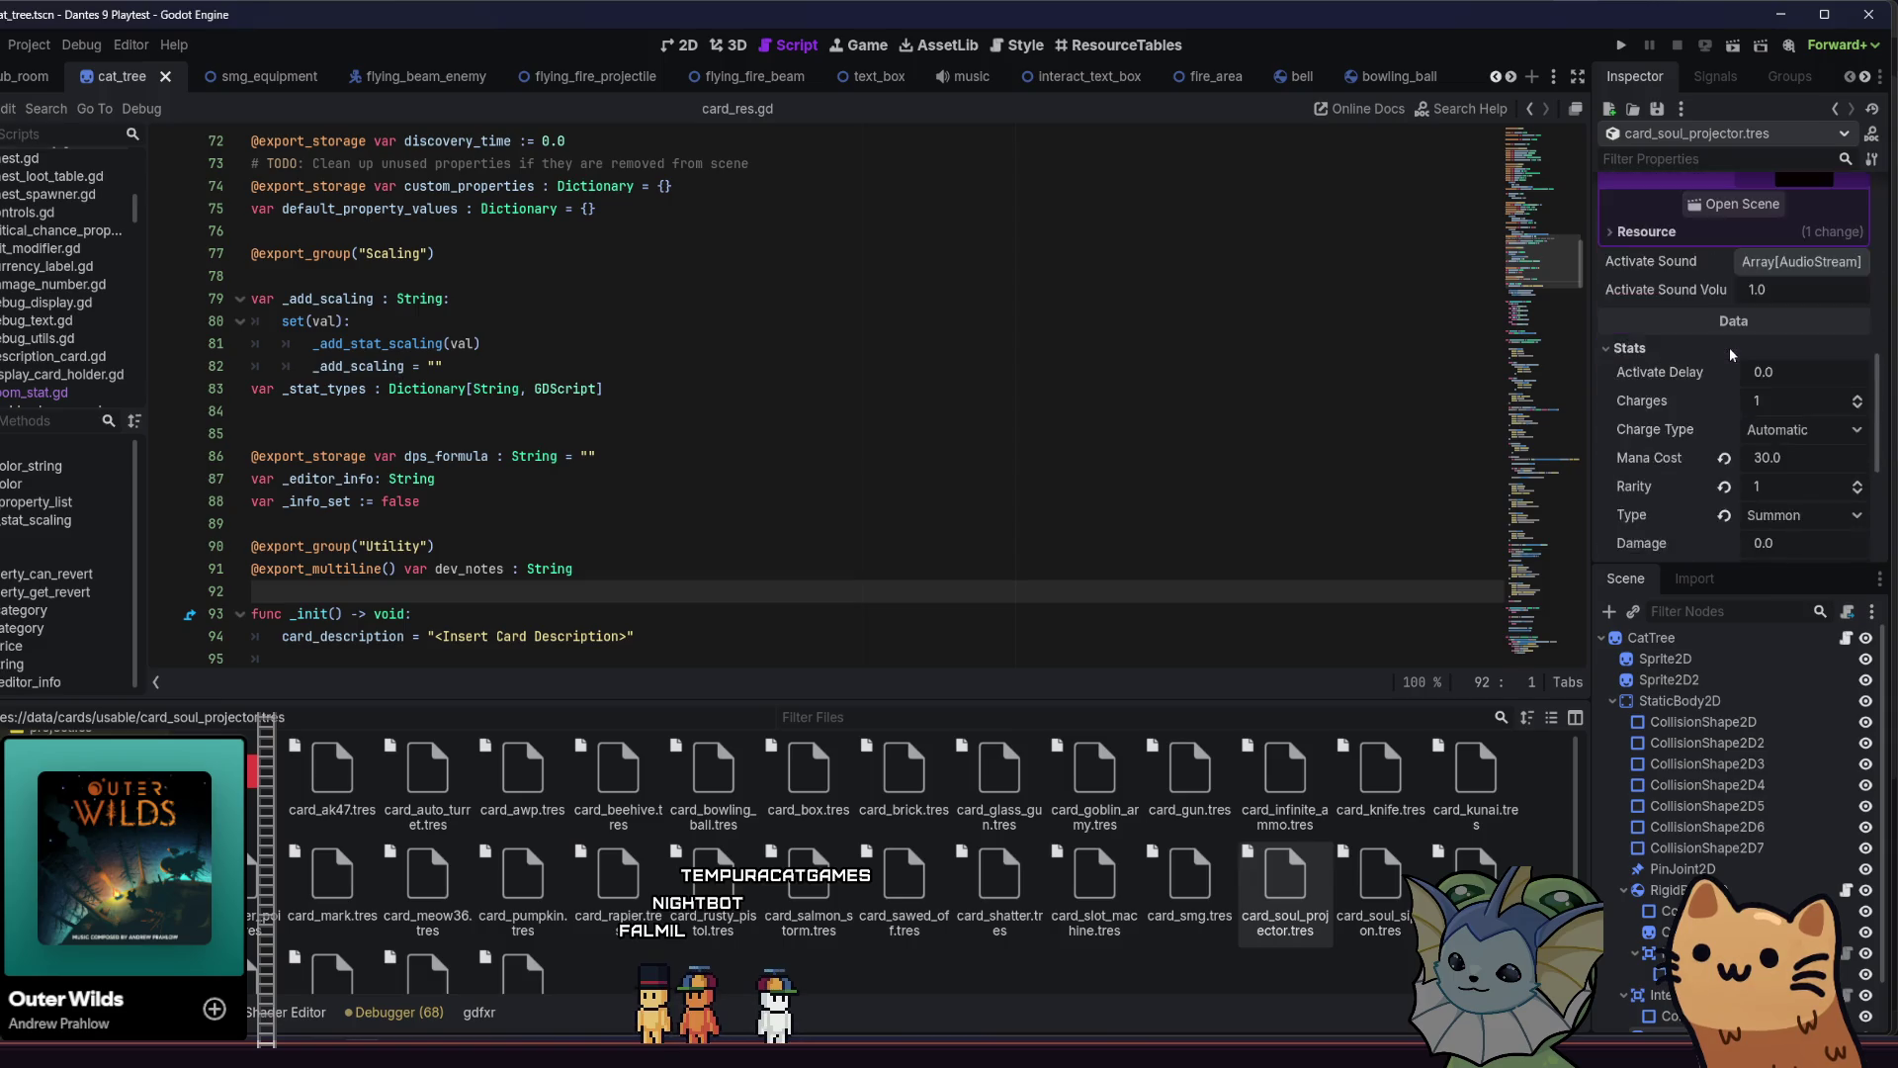
scroll(1729, 348, "down", 3)
left_click(1716, 357)
left_click(1699, 435)
type("mk")
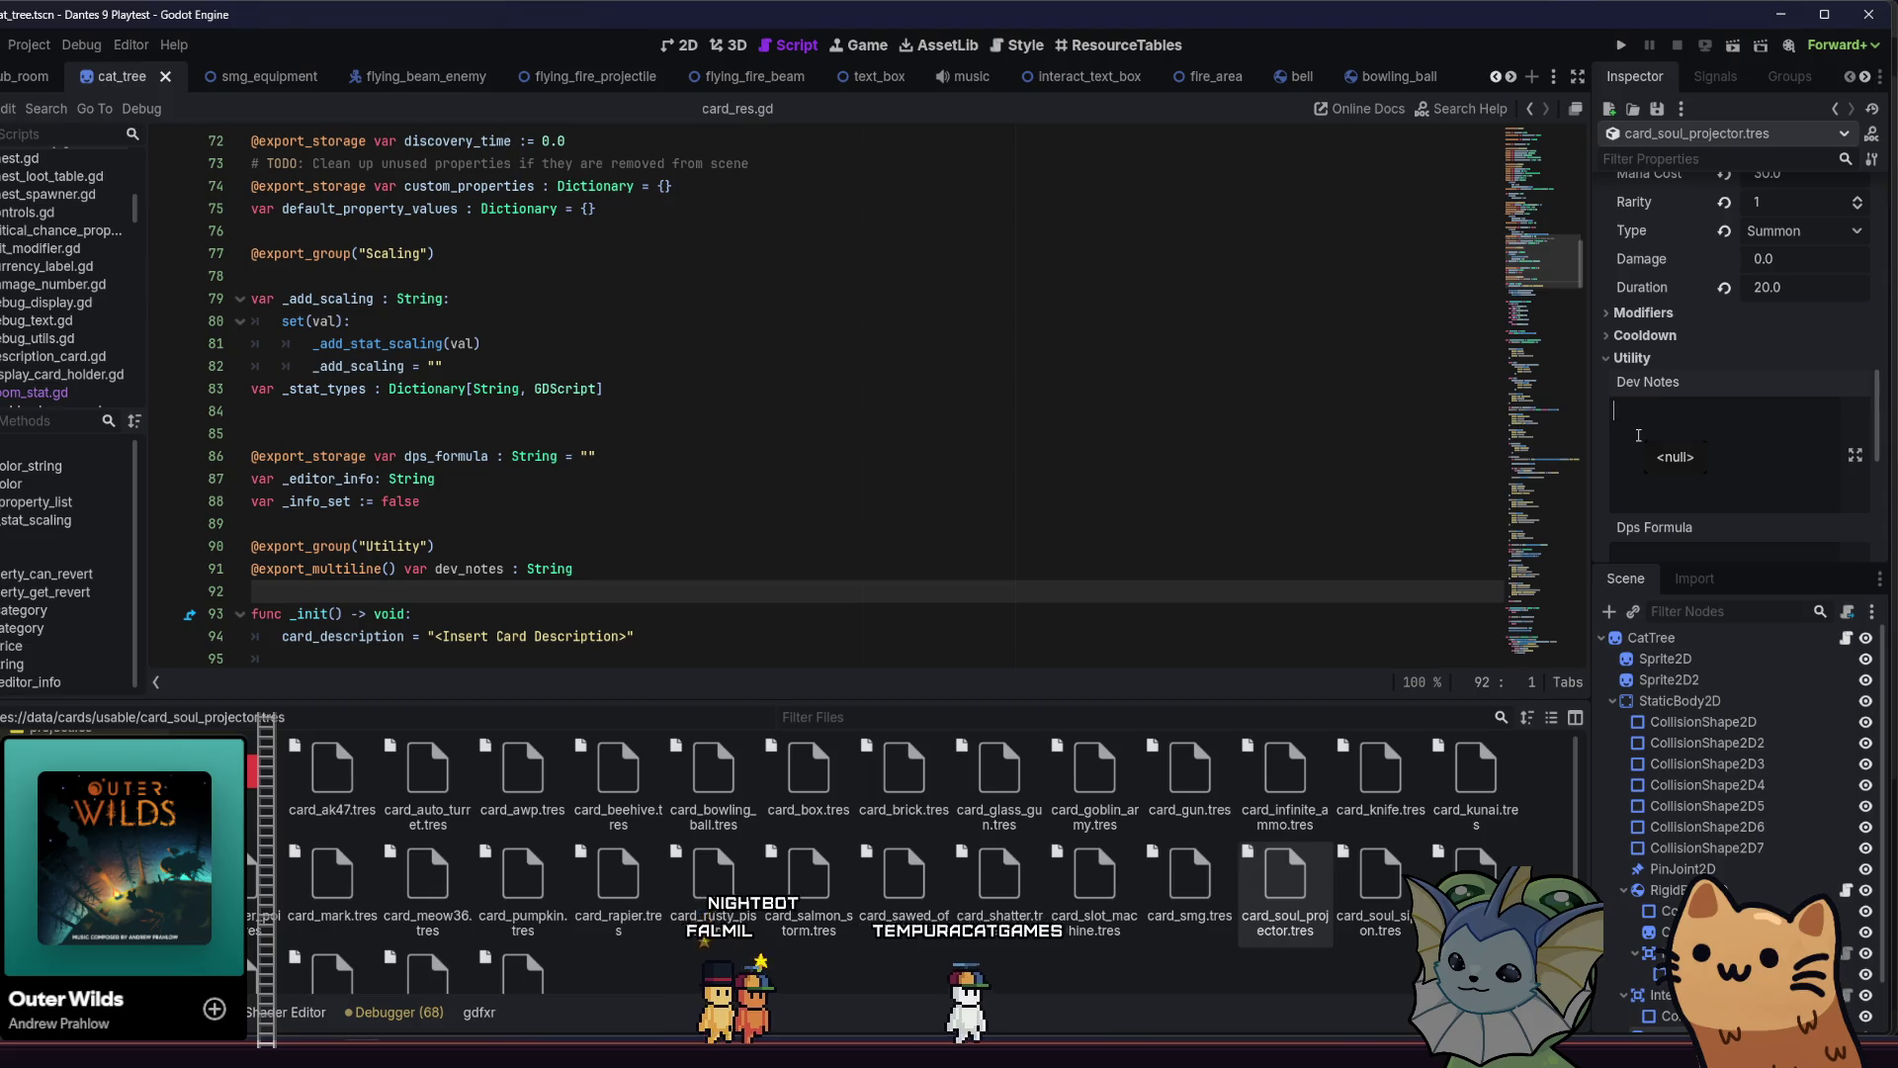
key("BackSpace")
type("ake cooler the")
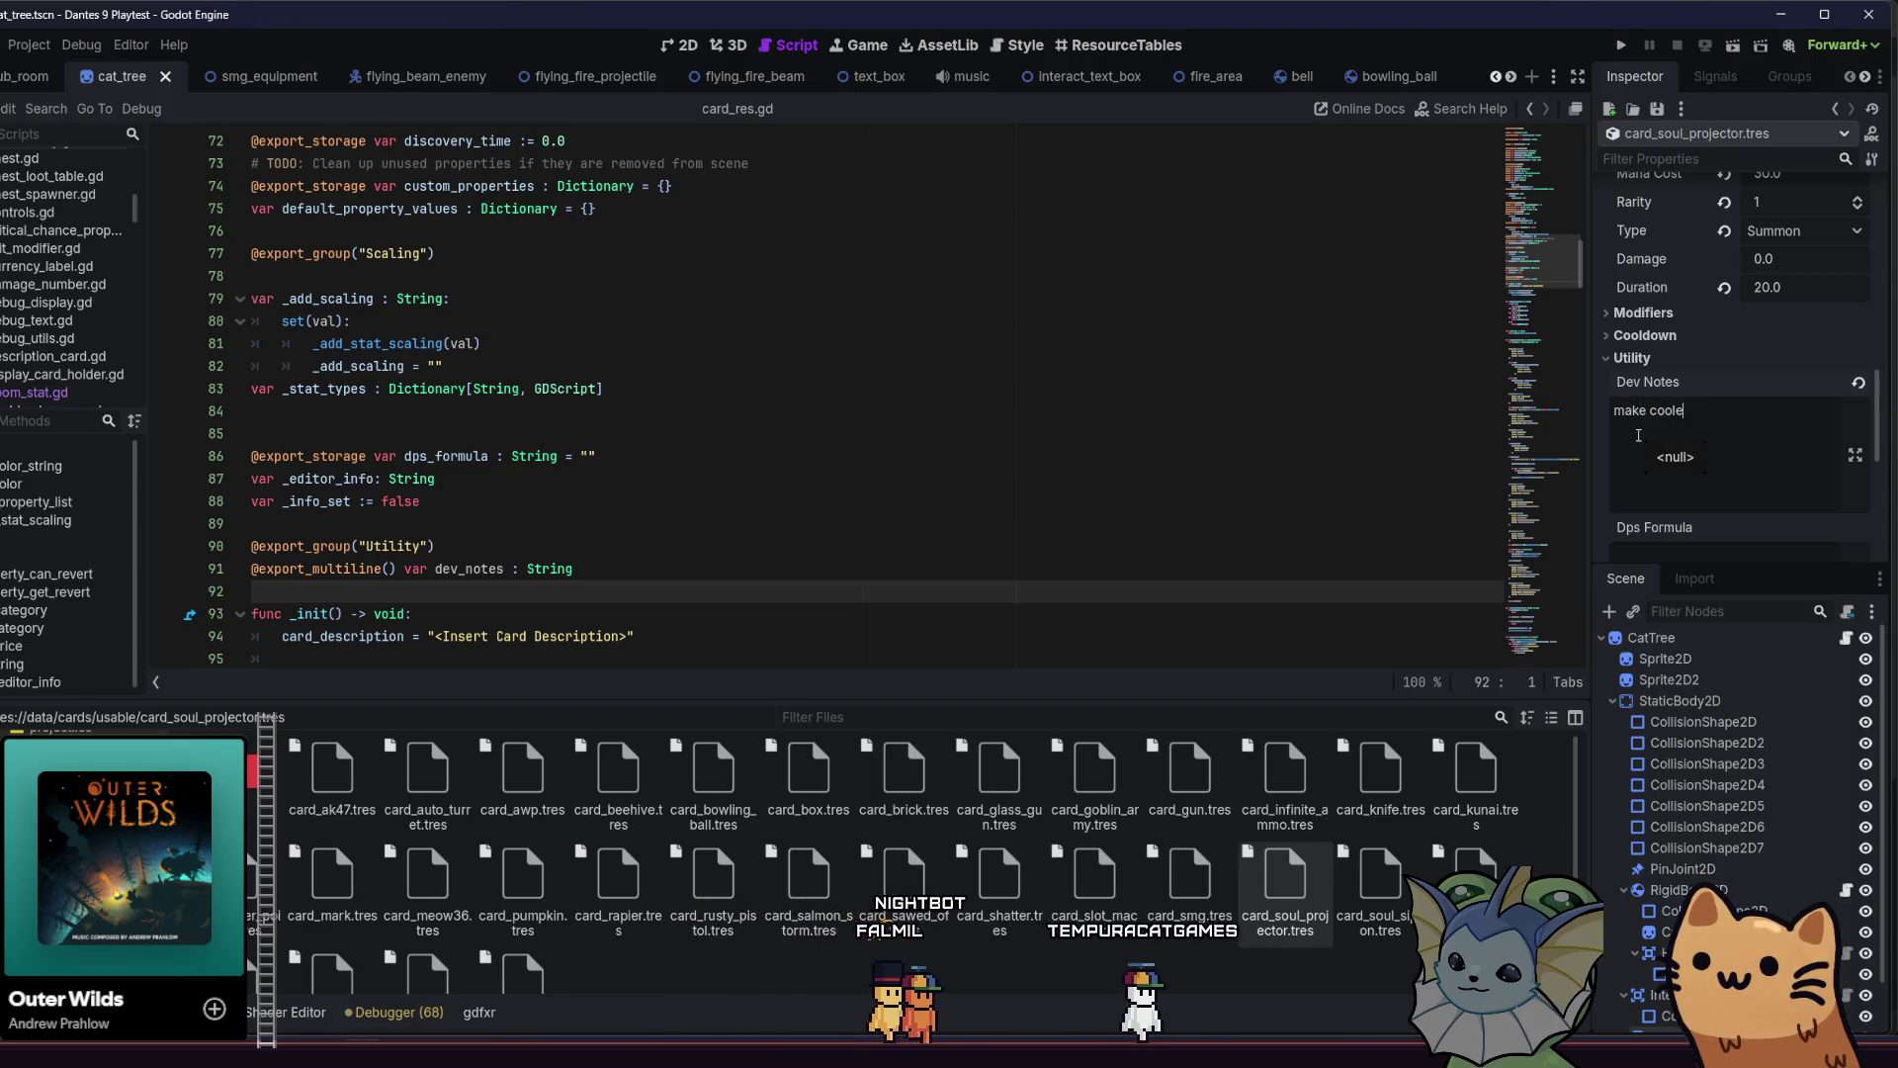
type("me like soul ")
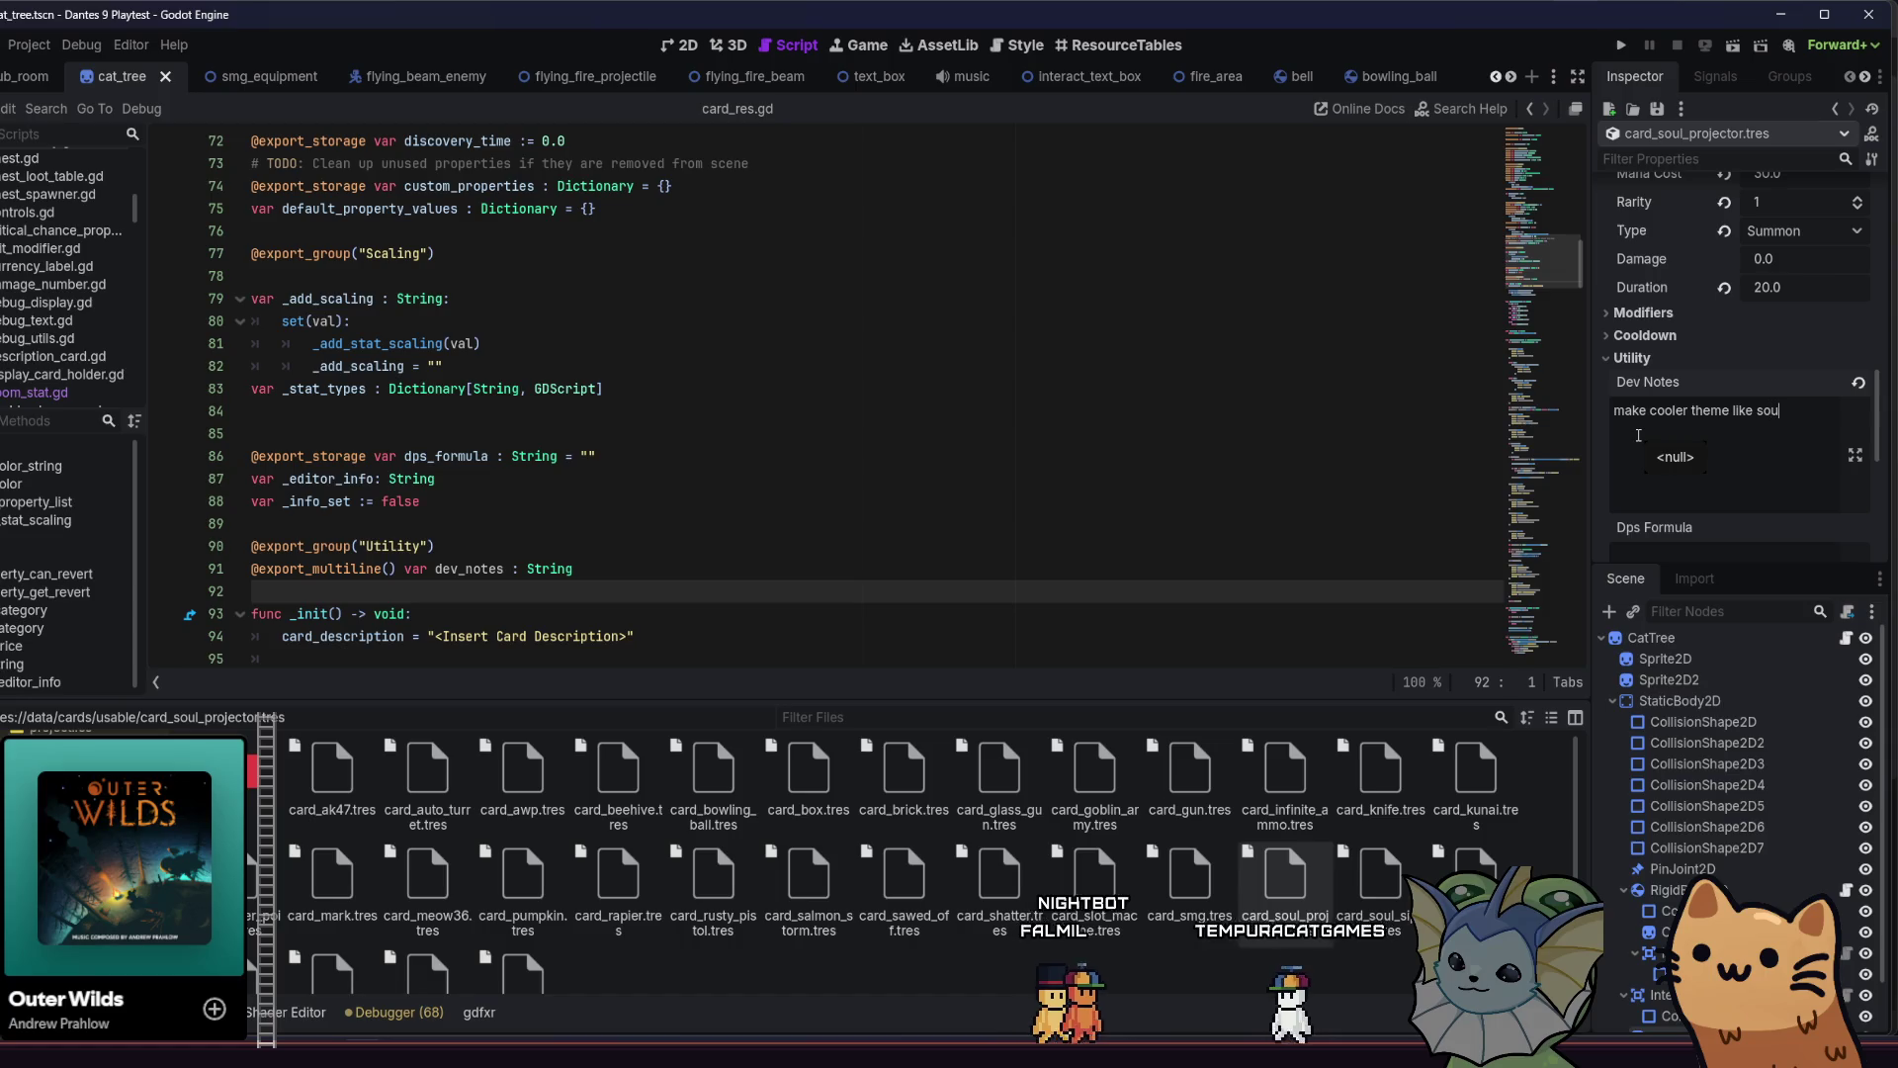
type("harvester")
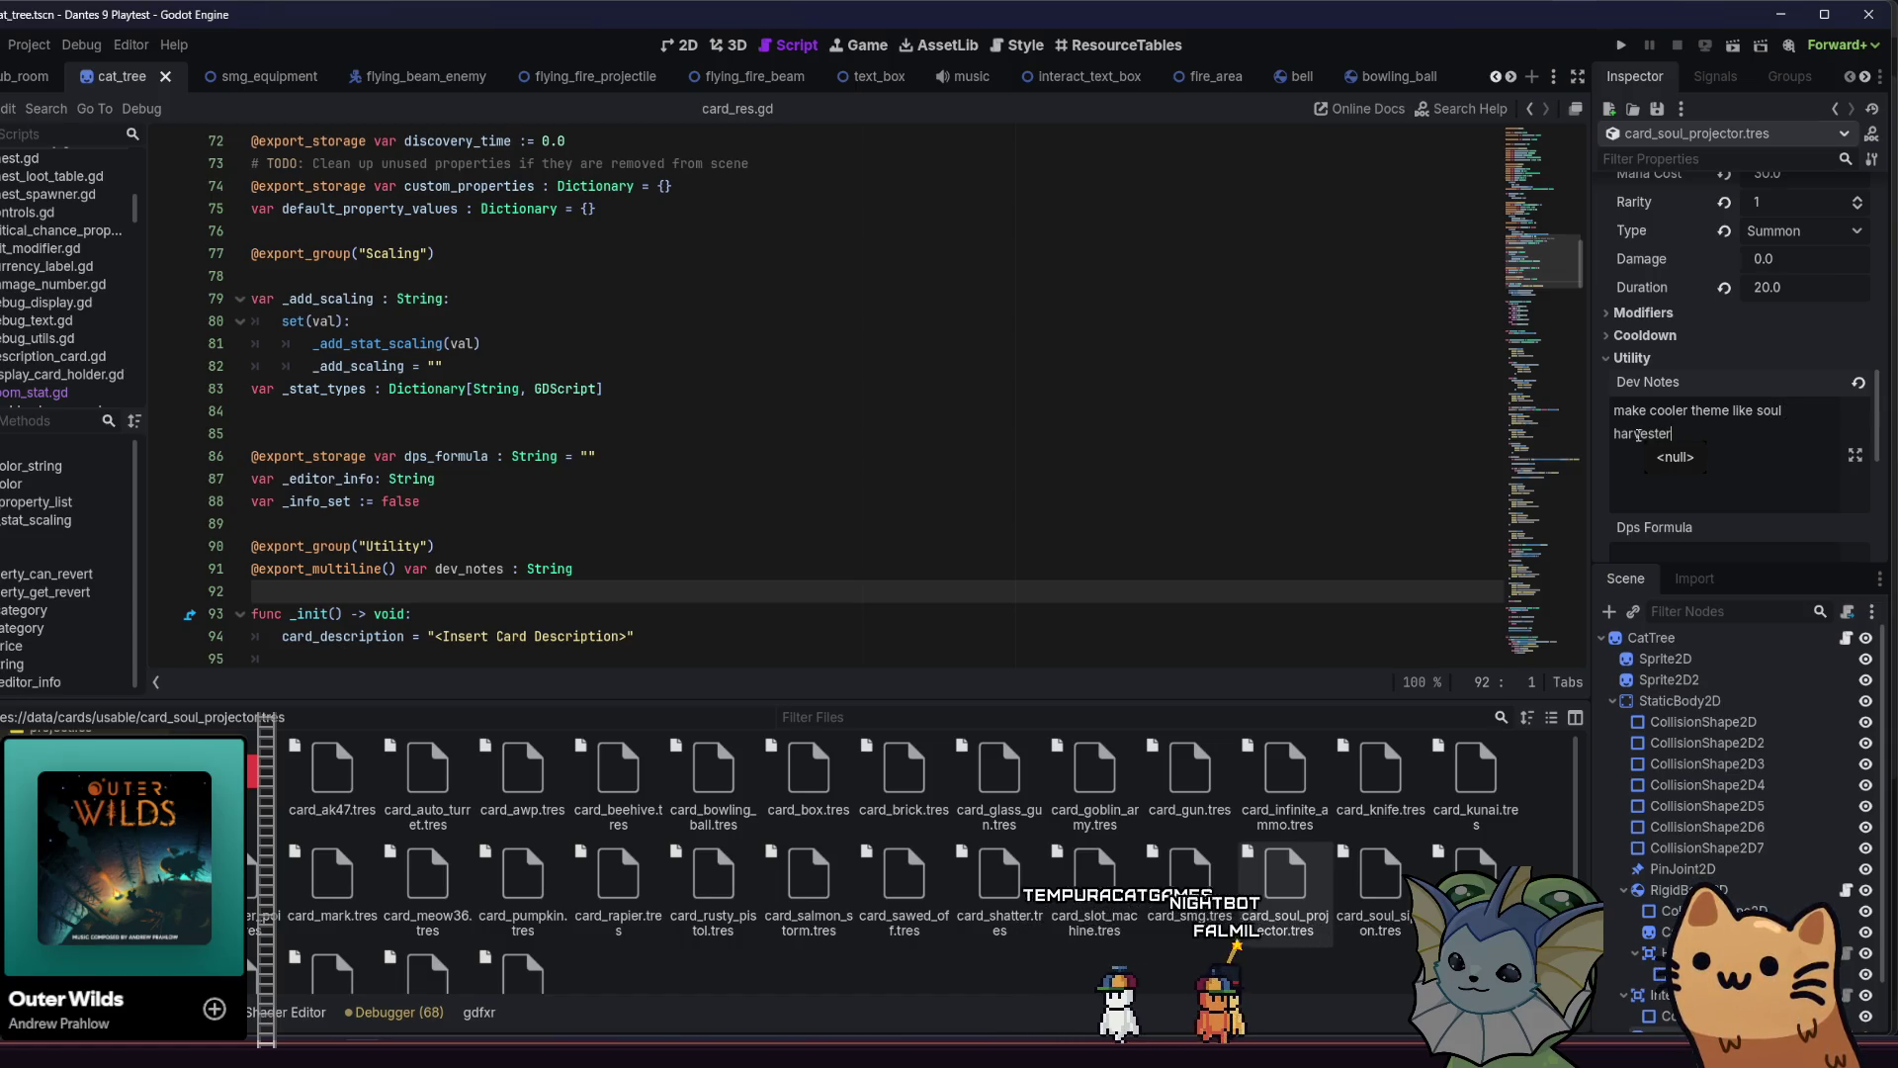
Step: Add a DoomStat damage scaling entry and the Dev Notes line 'make scale with doom'
scroll(1725, 415, "down", 5)
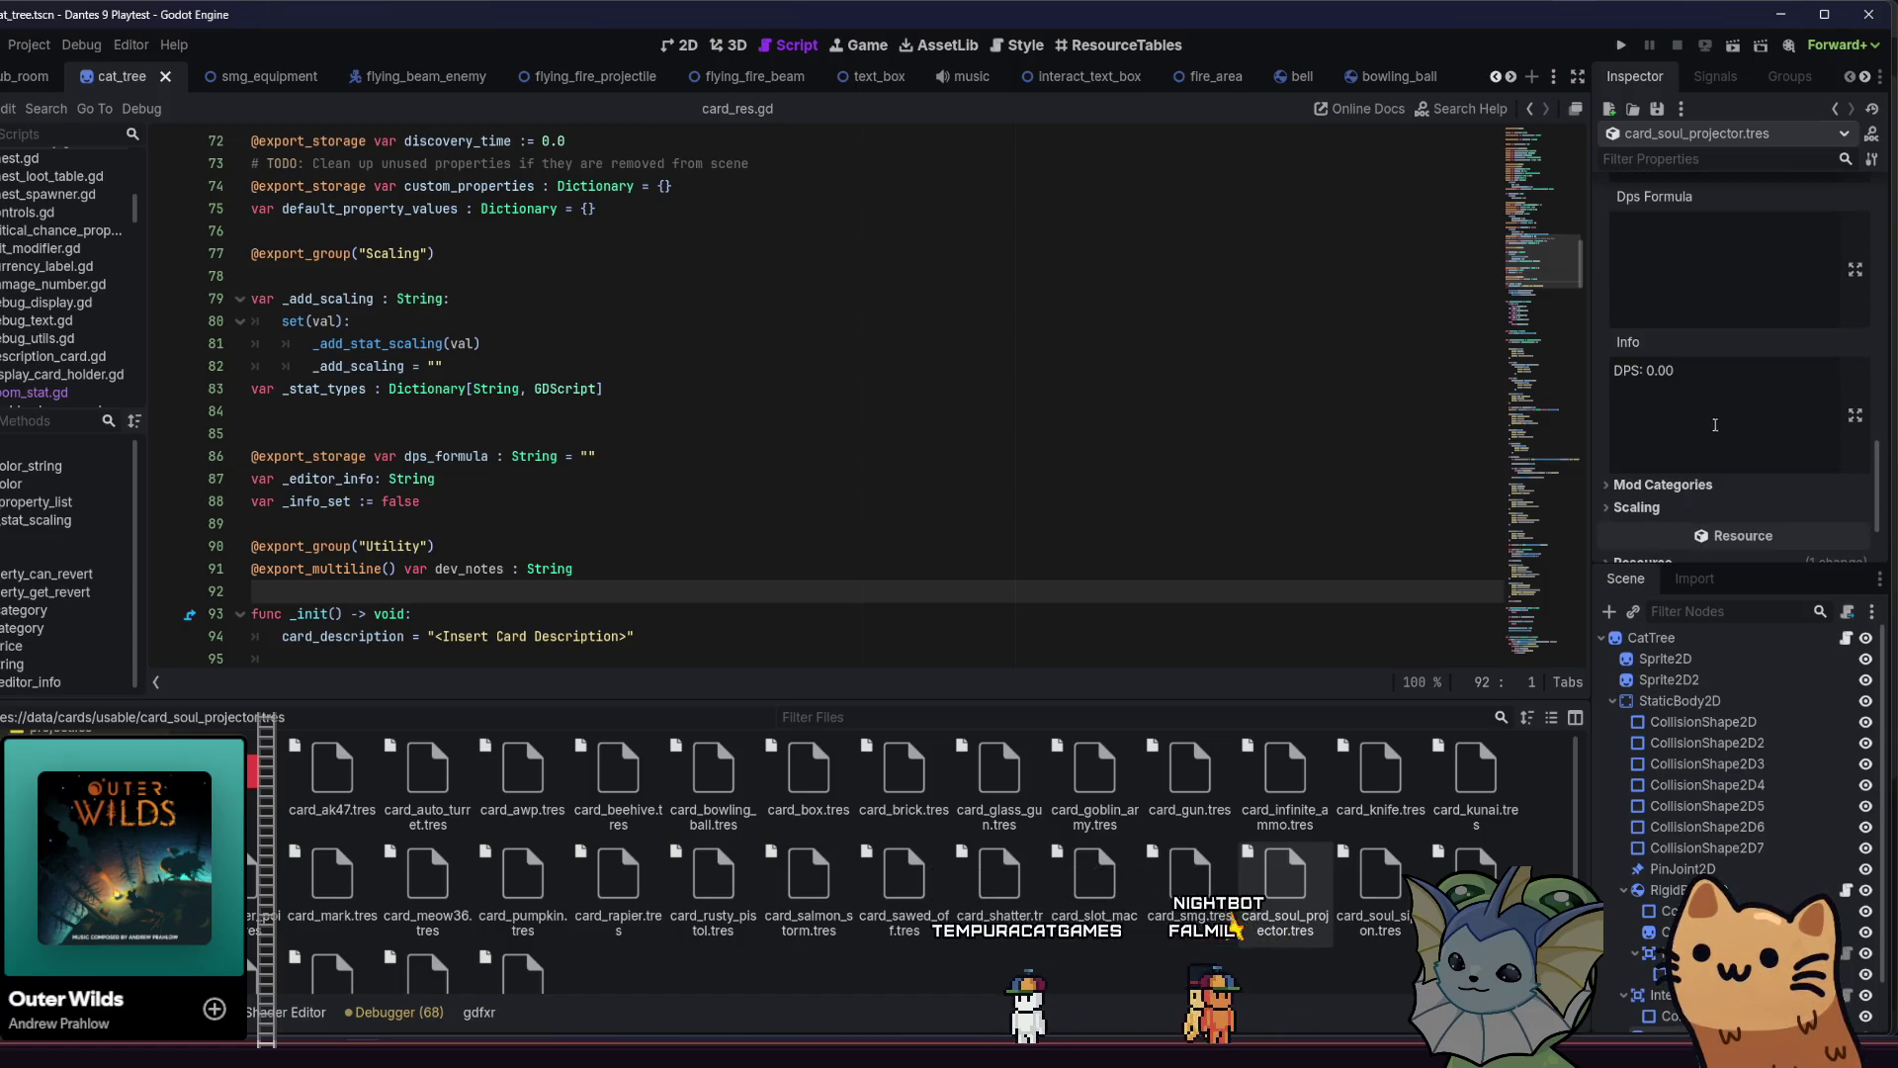
left_click(1692, 504)
left_click(1767, 485)
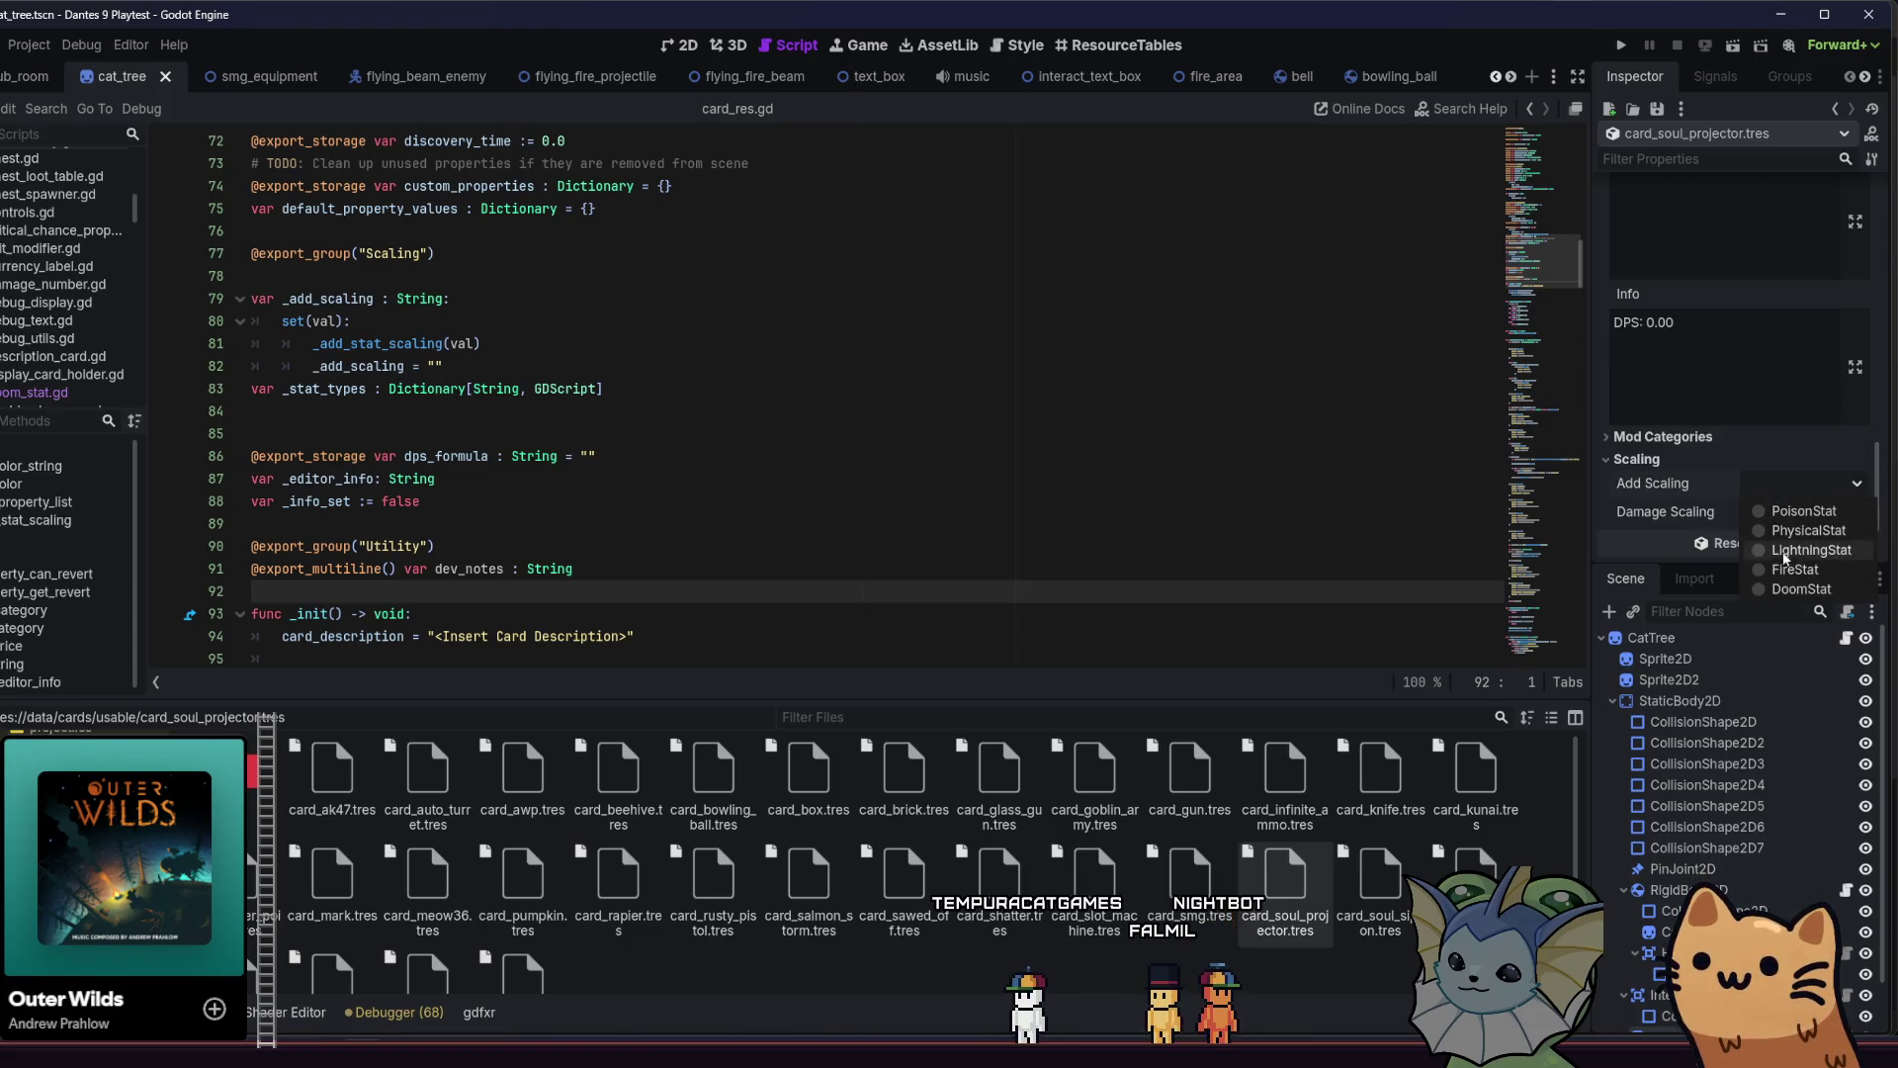
left_click(1799, 591)
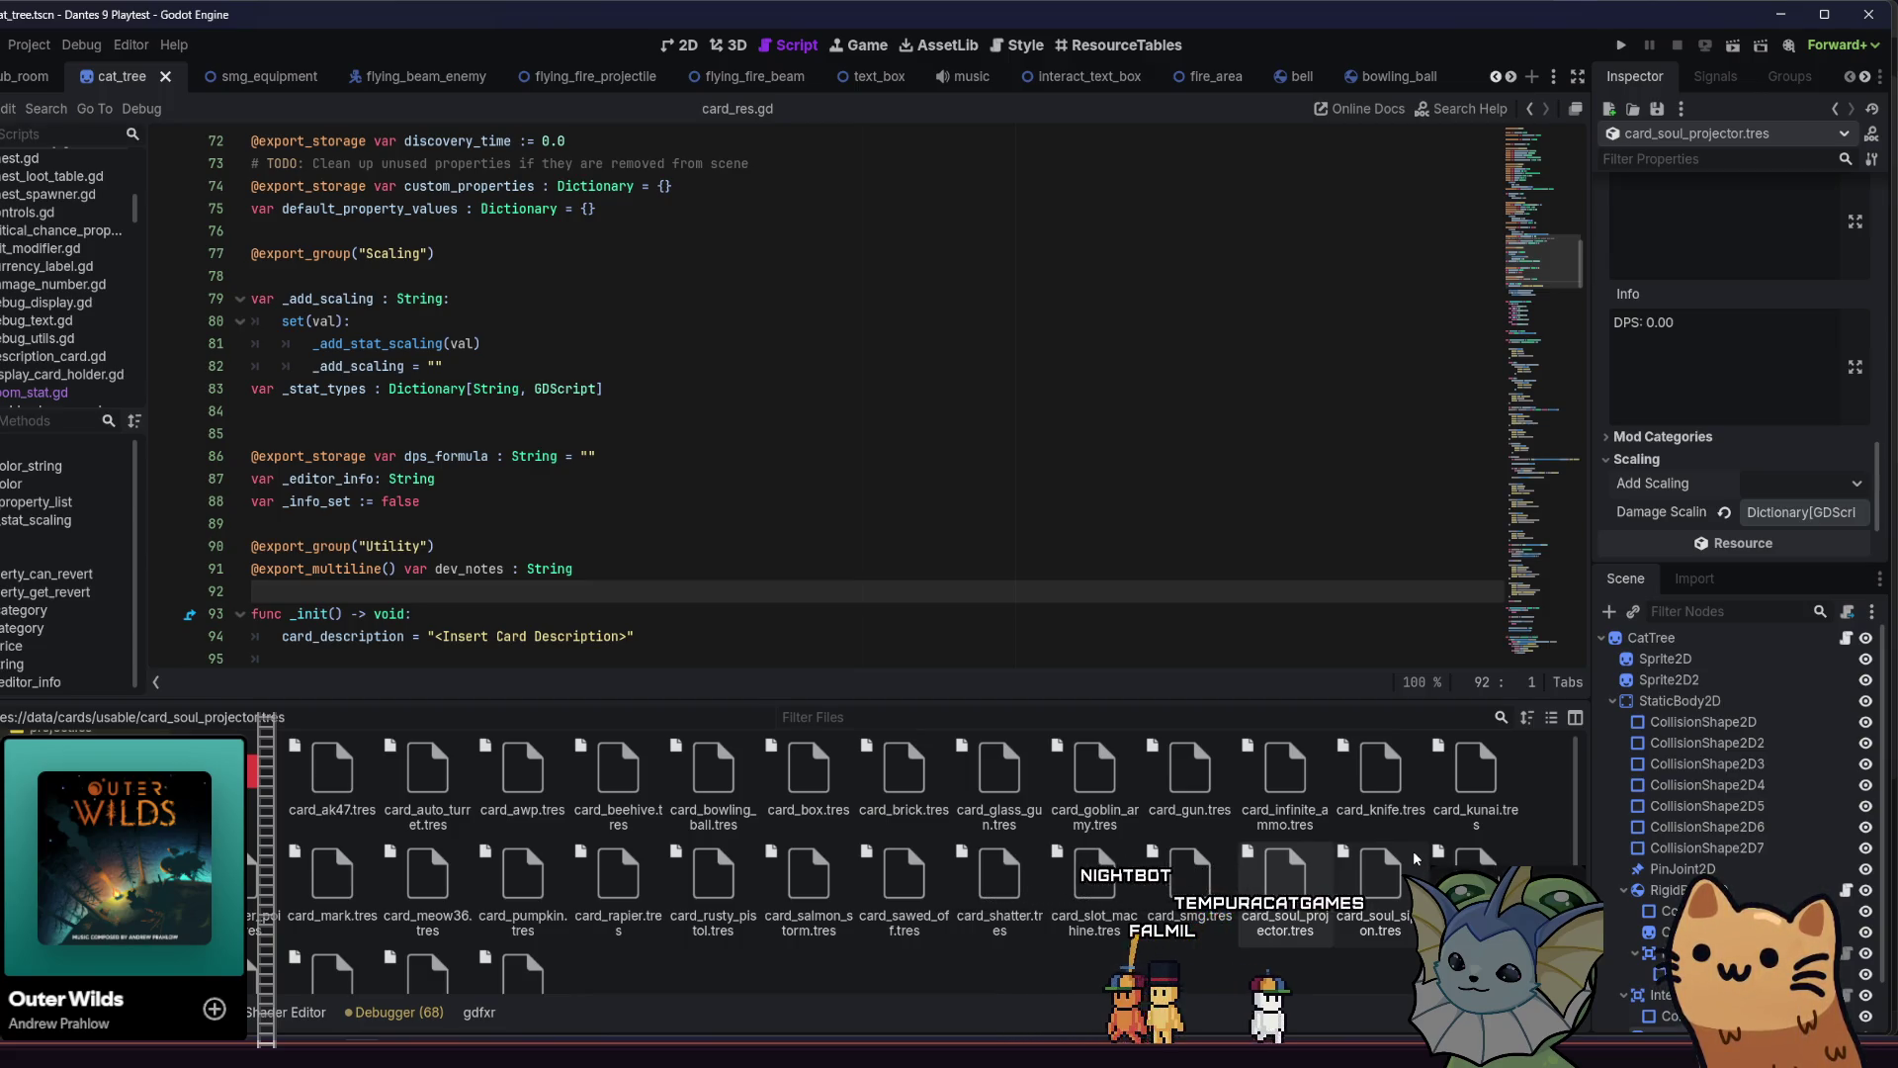
scroll(1830, 321, "up", 1)
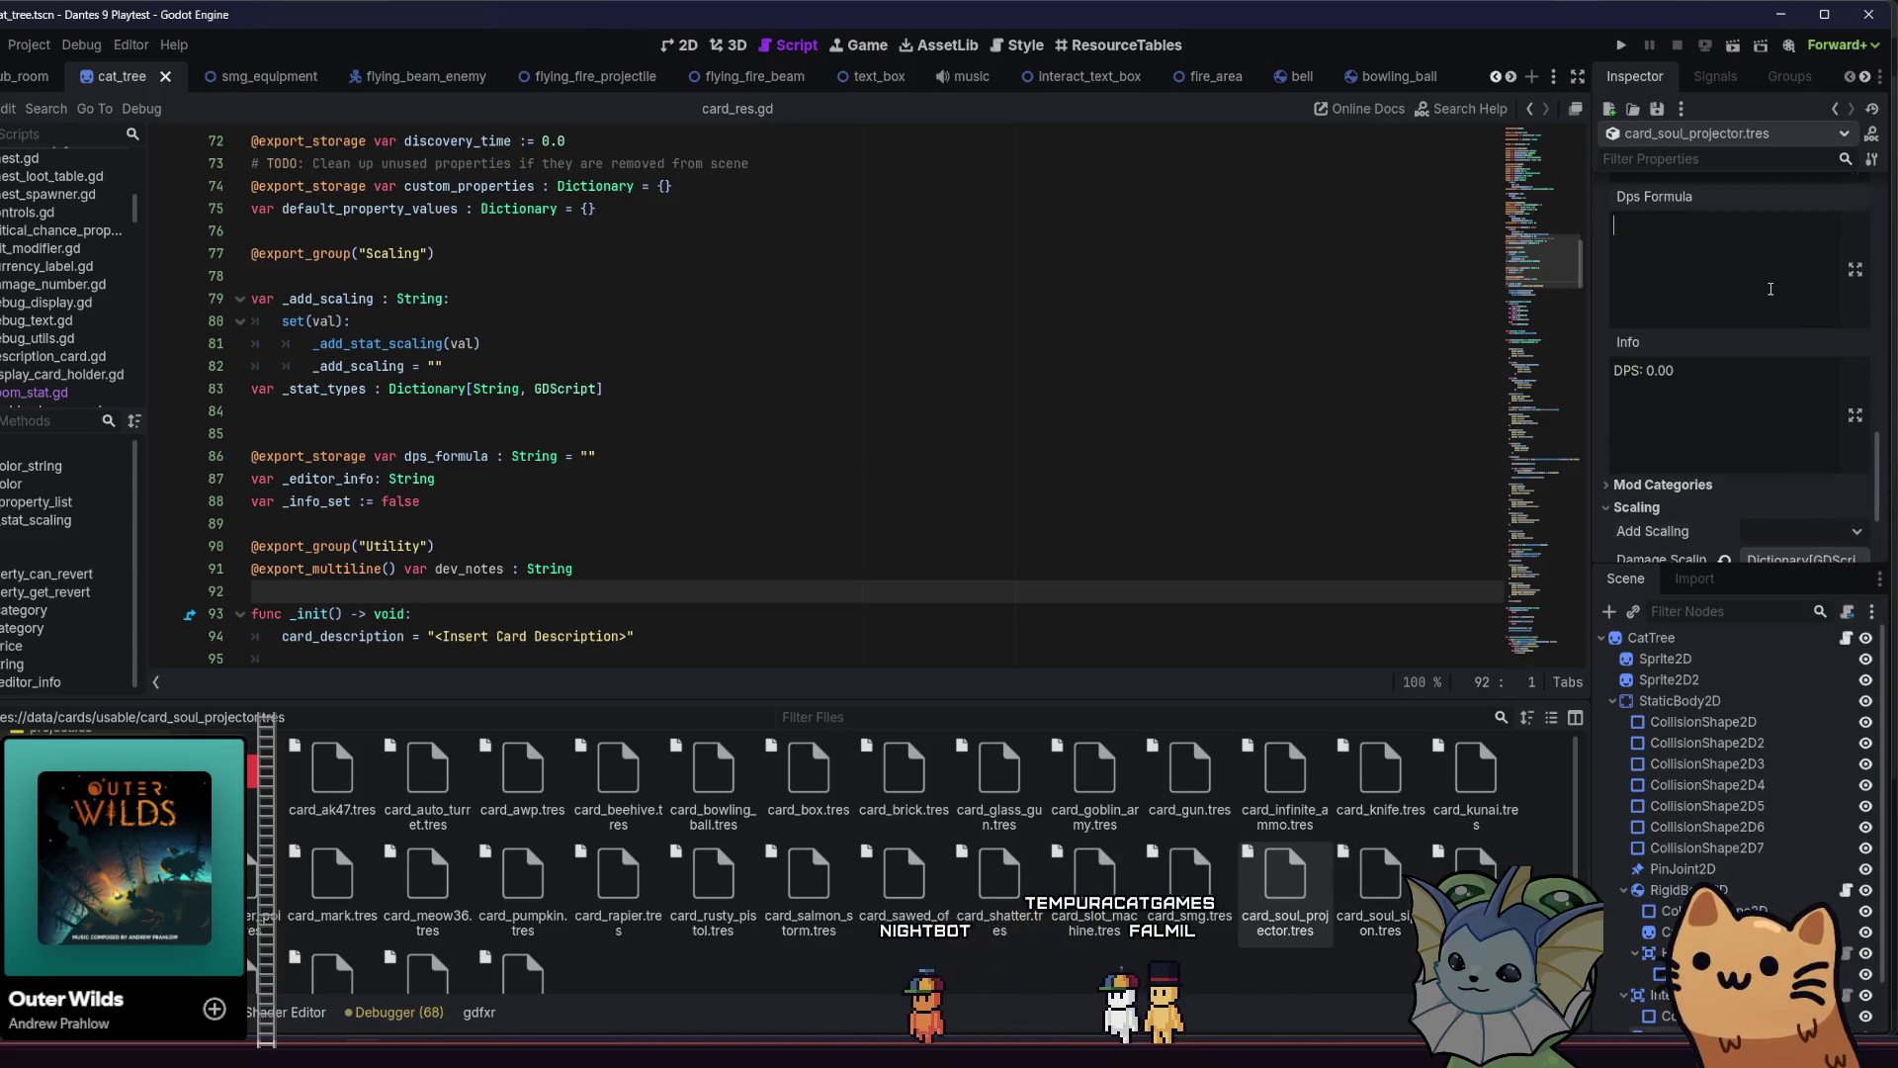
scroll(1819, 307, "up", 2)
type("make s")
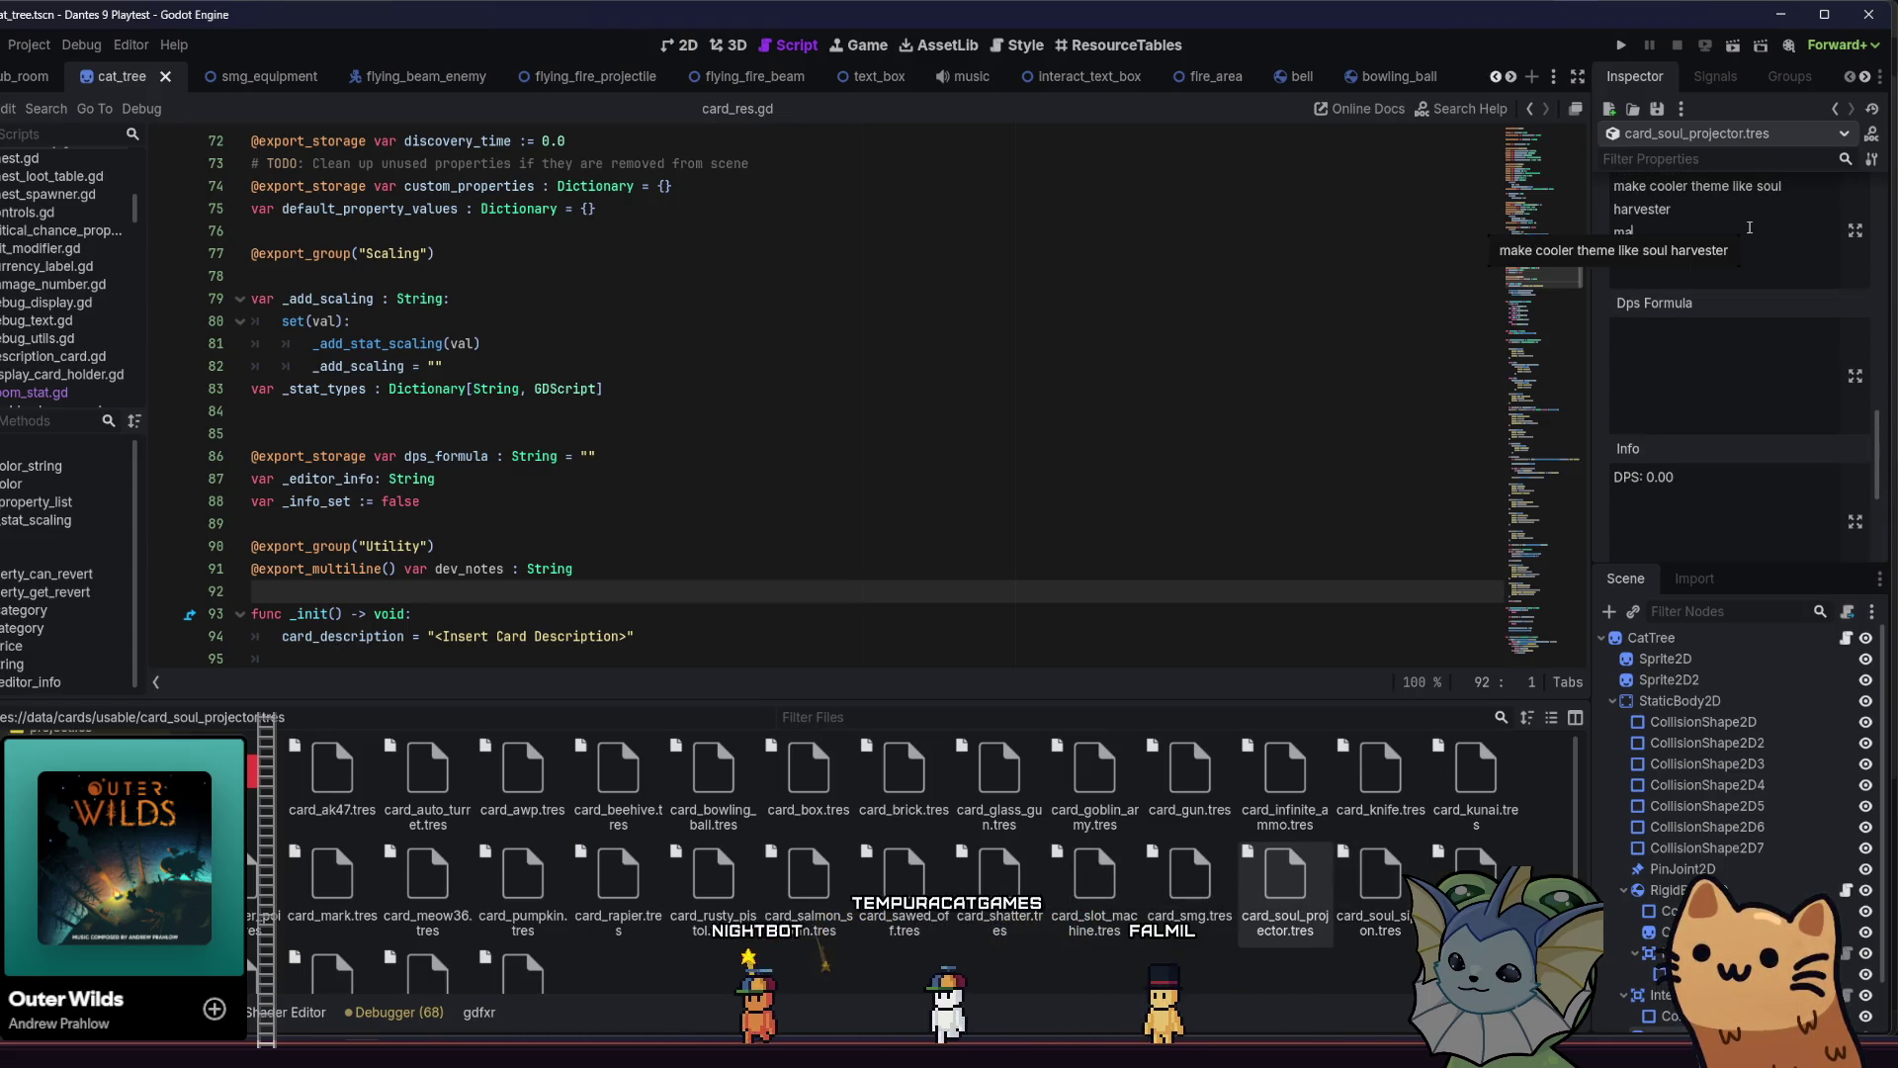
type("cale with d")
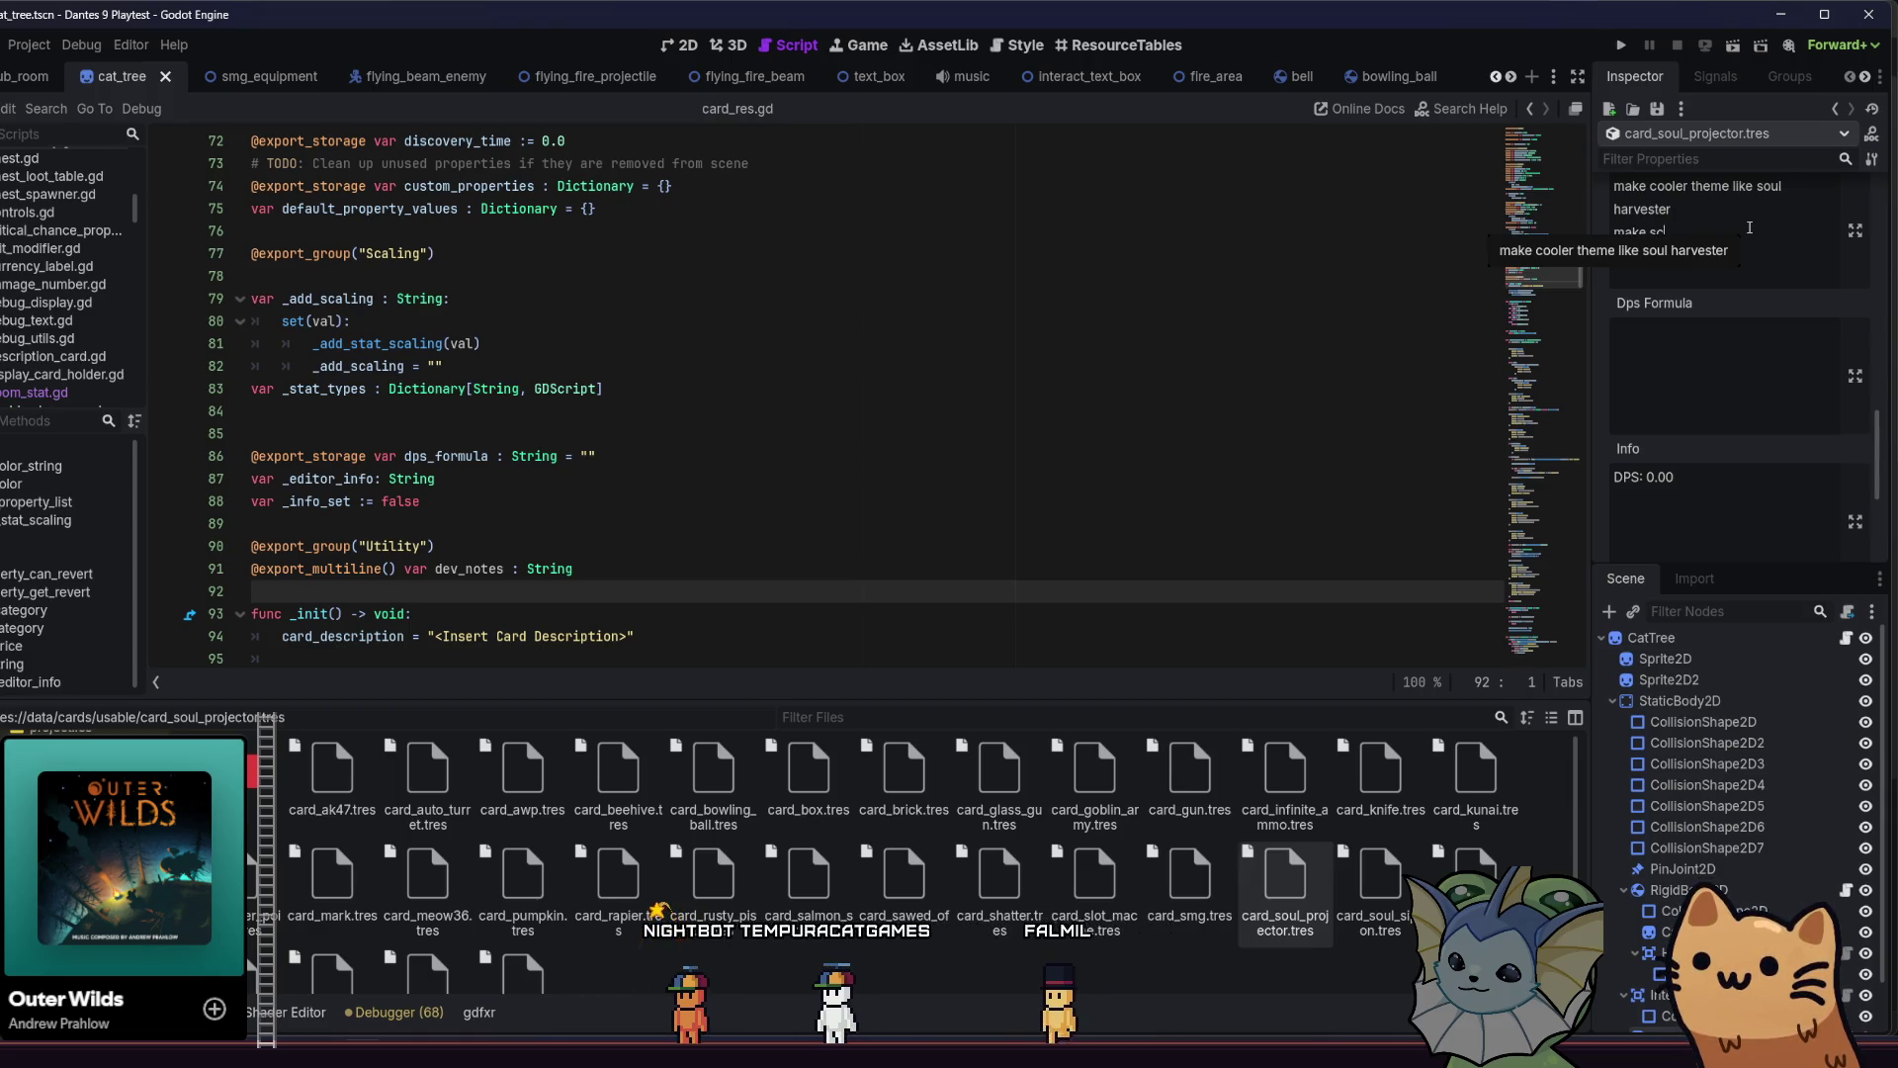
type("oom")
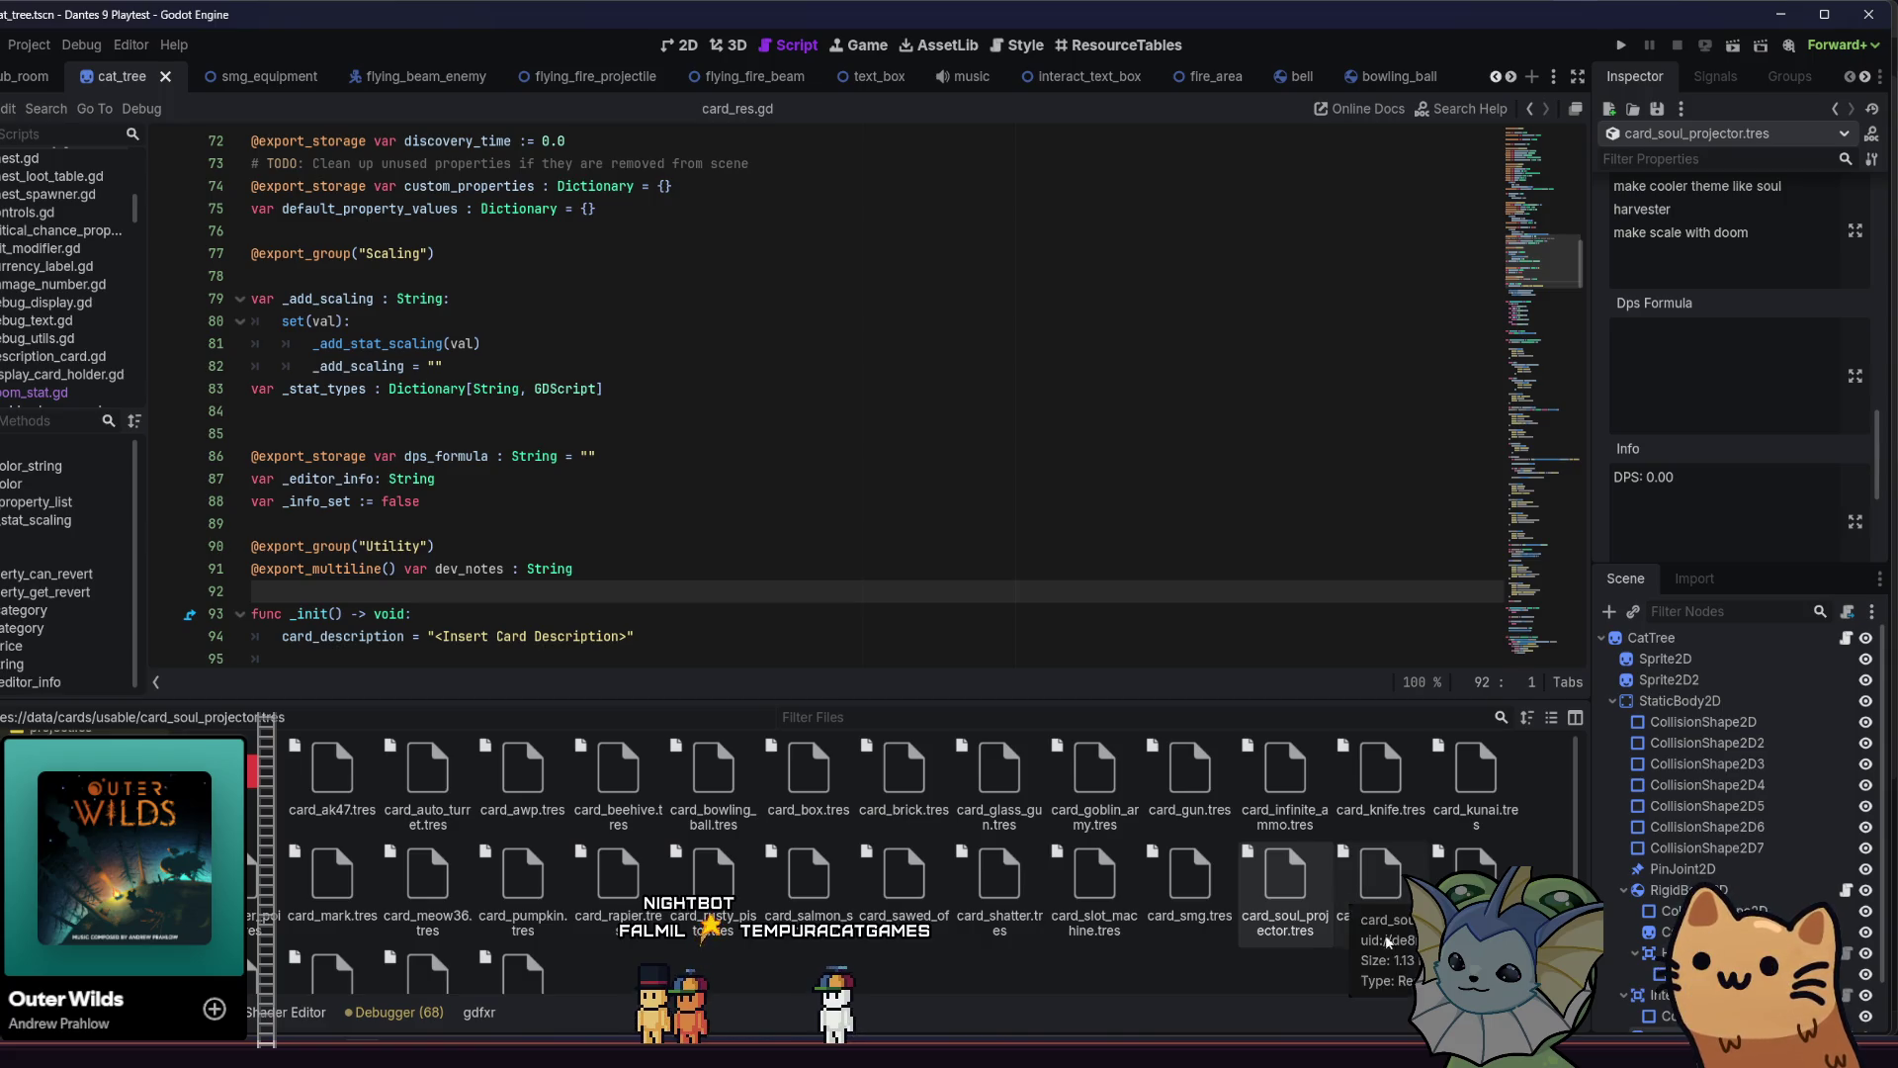
left_click(1409, 921)
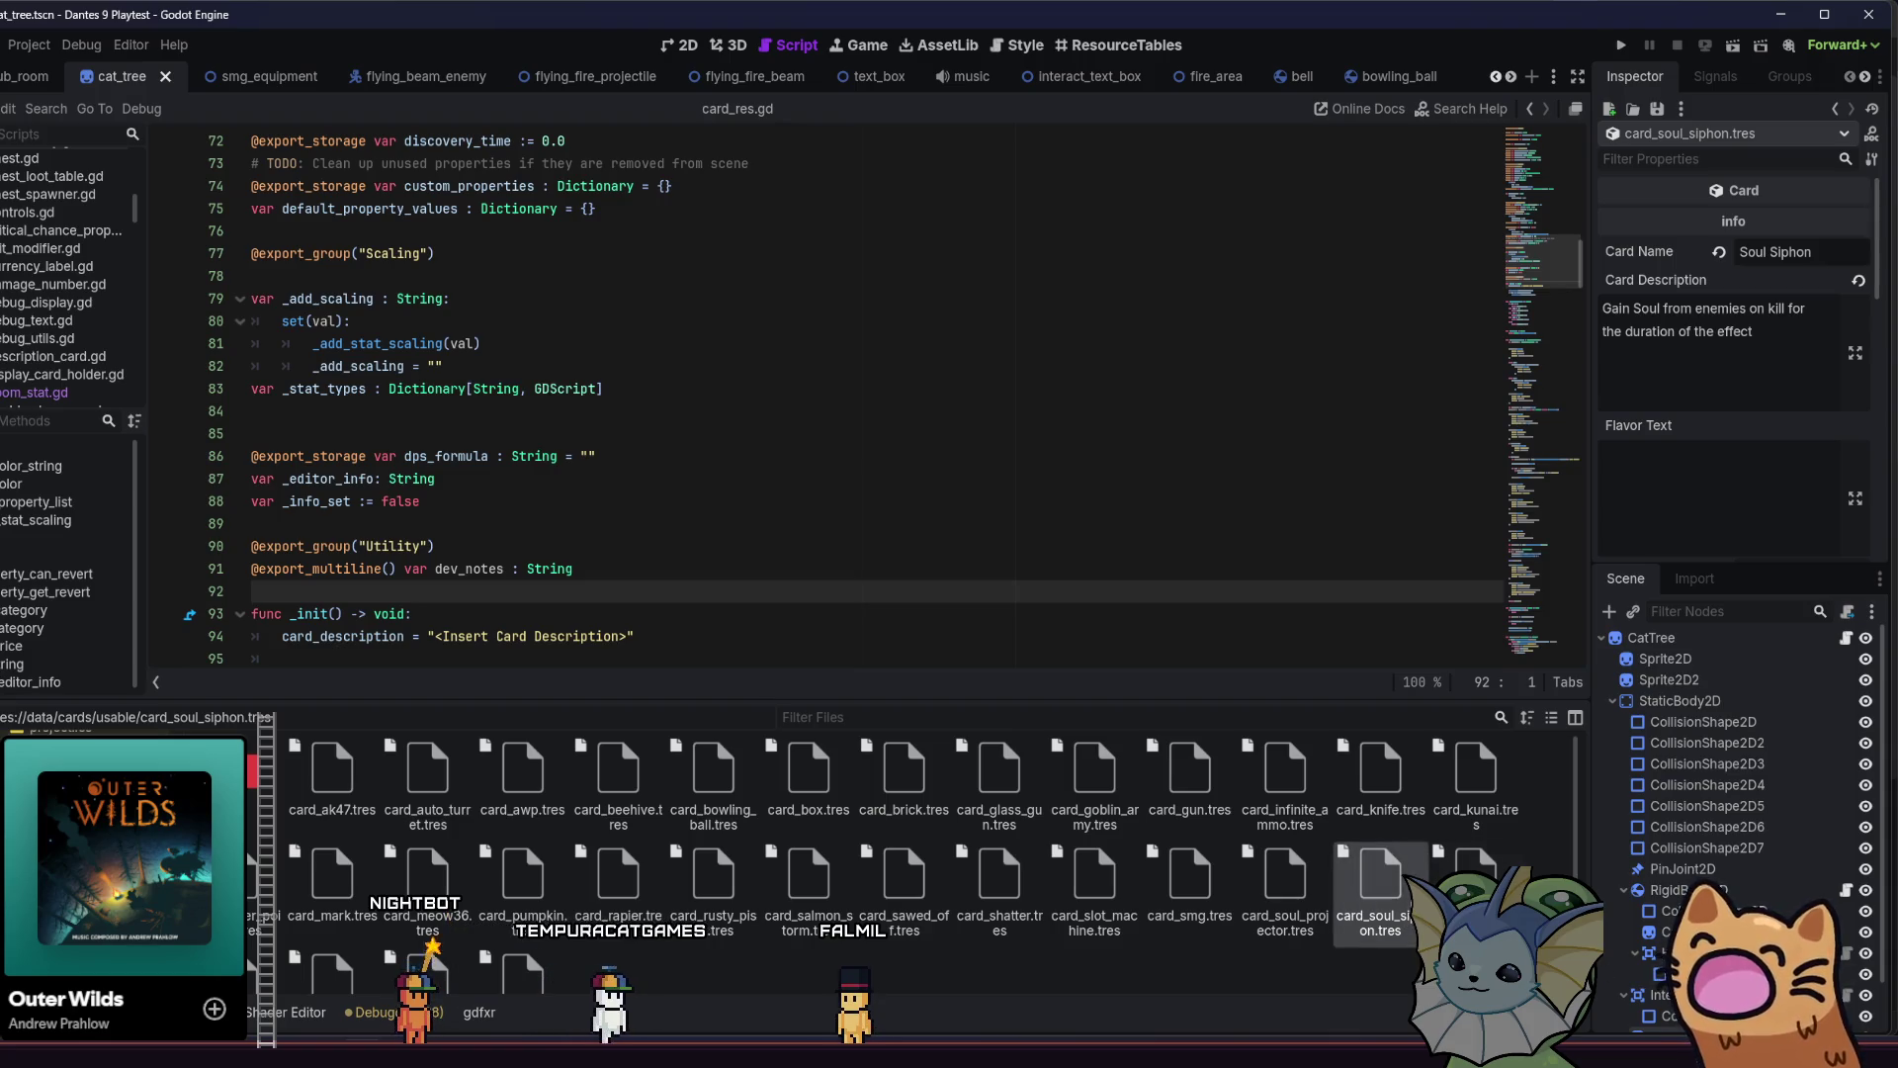
Step: Load the card_speed.tres card resource into the Inspector
left_click(1475, 875)
Step: Add a stat entry to the speed card's damage scaling
scroll(1744, 379, "down", 10)
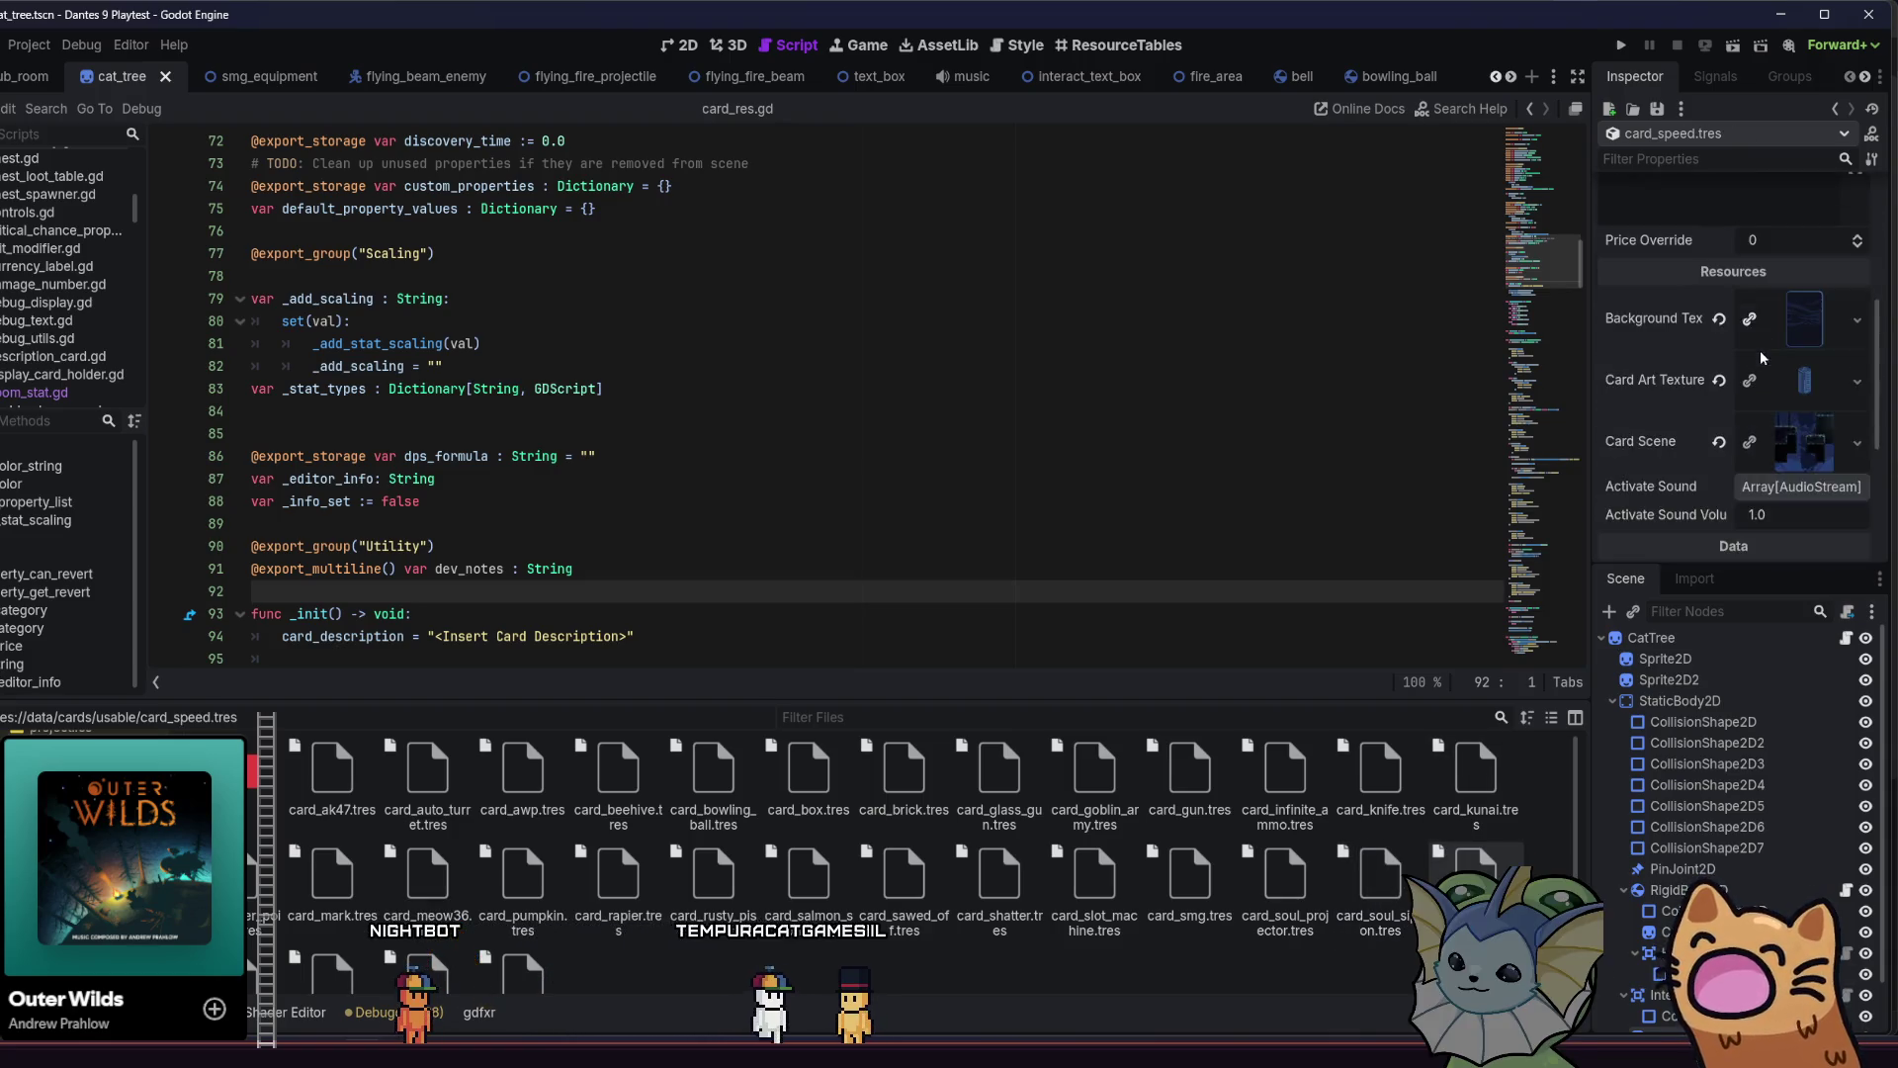
left_click(1686, 496)
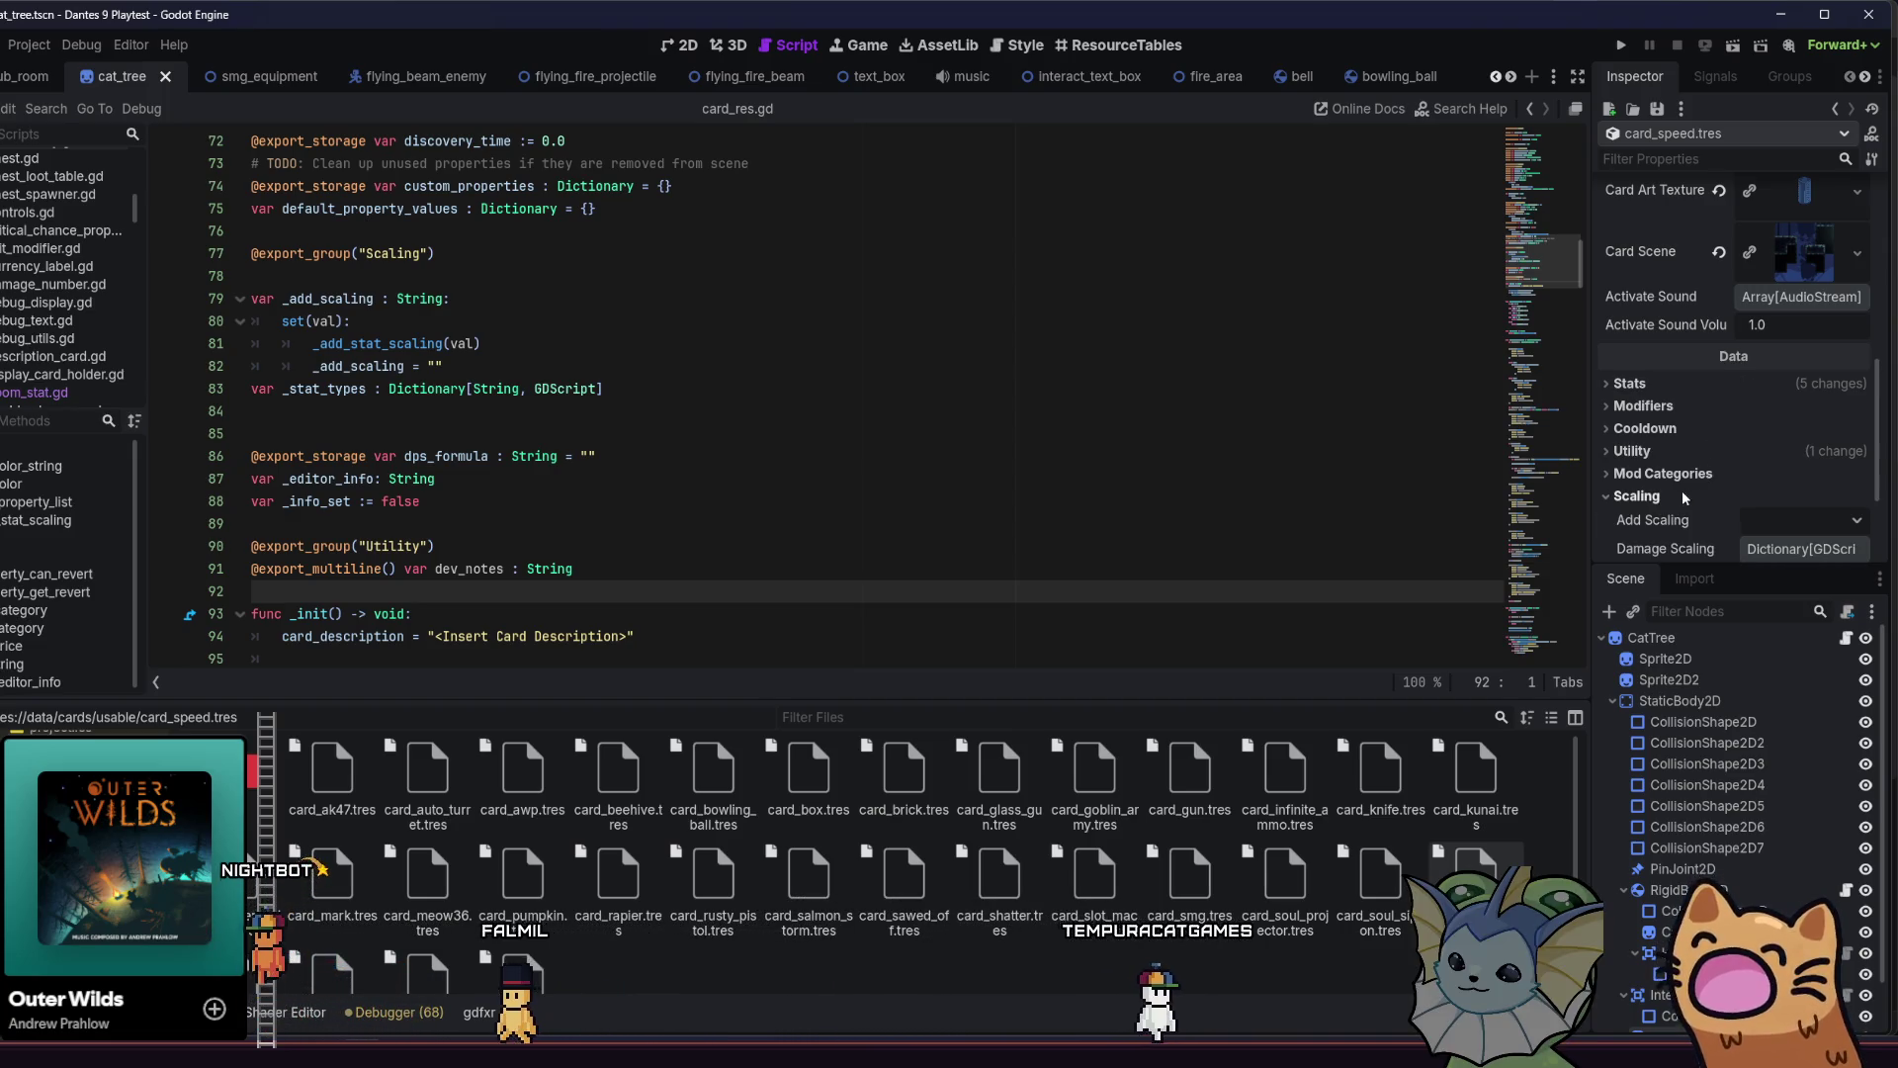
left_click(1780, 521)
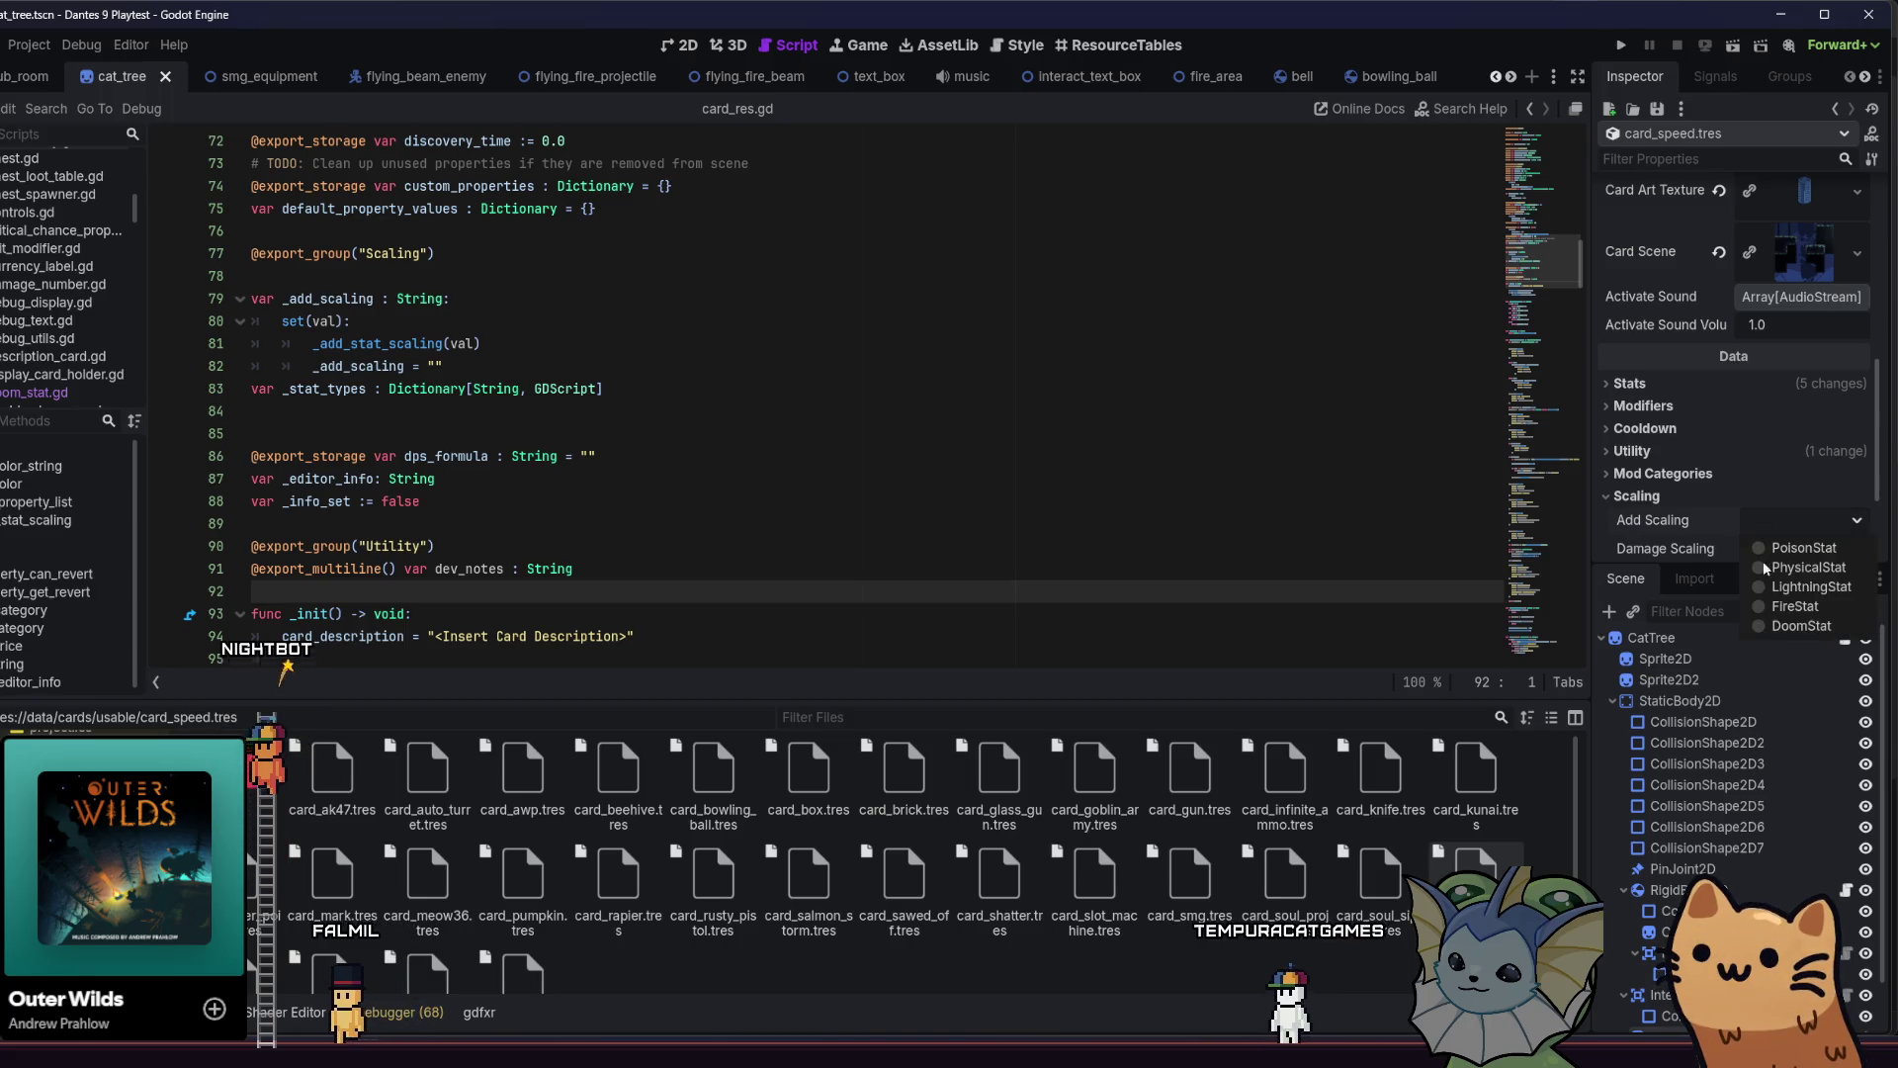
left_click(1773, 591)
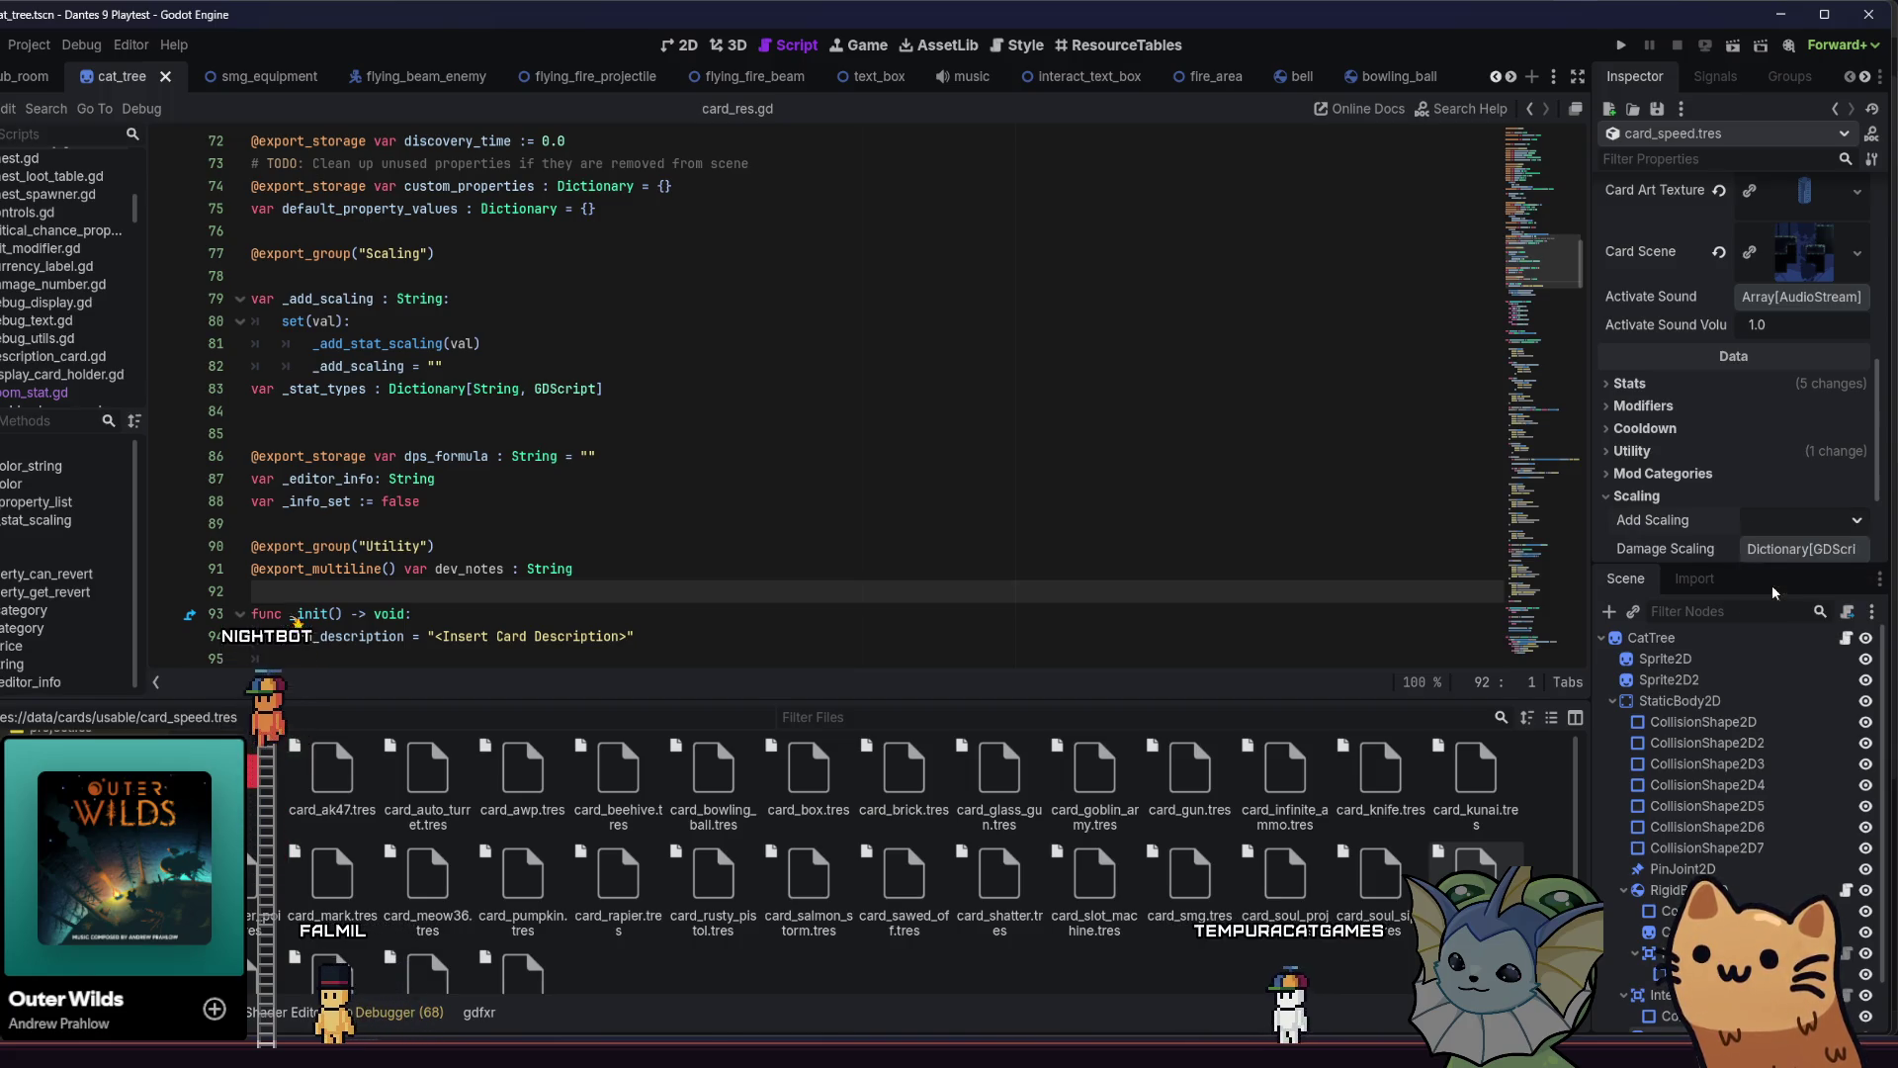
left_click(1671, 495)
Step: Enter 'scale with lightning' in the speed card's Dev Notes under Utility
left_click(1649, 455)
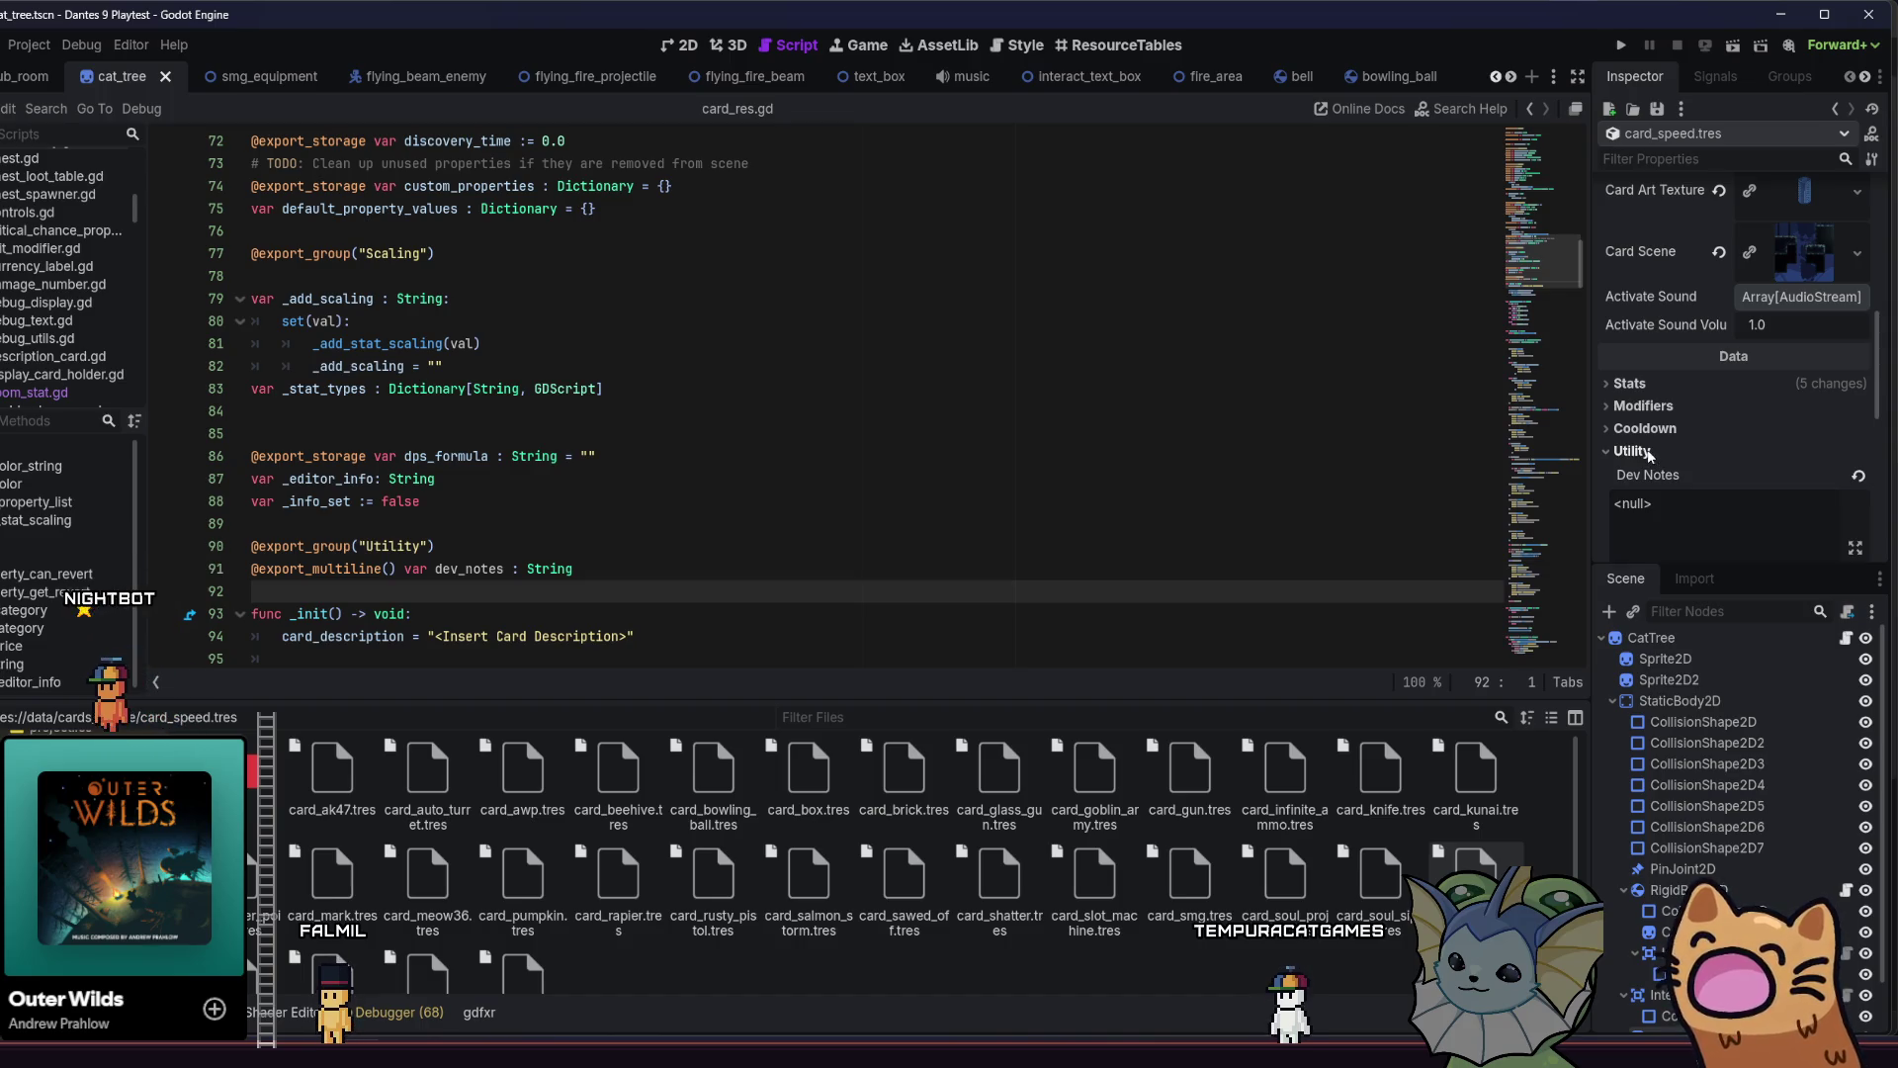
scroll(1646, 455, "down", 2)
type("scale with lightning")
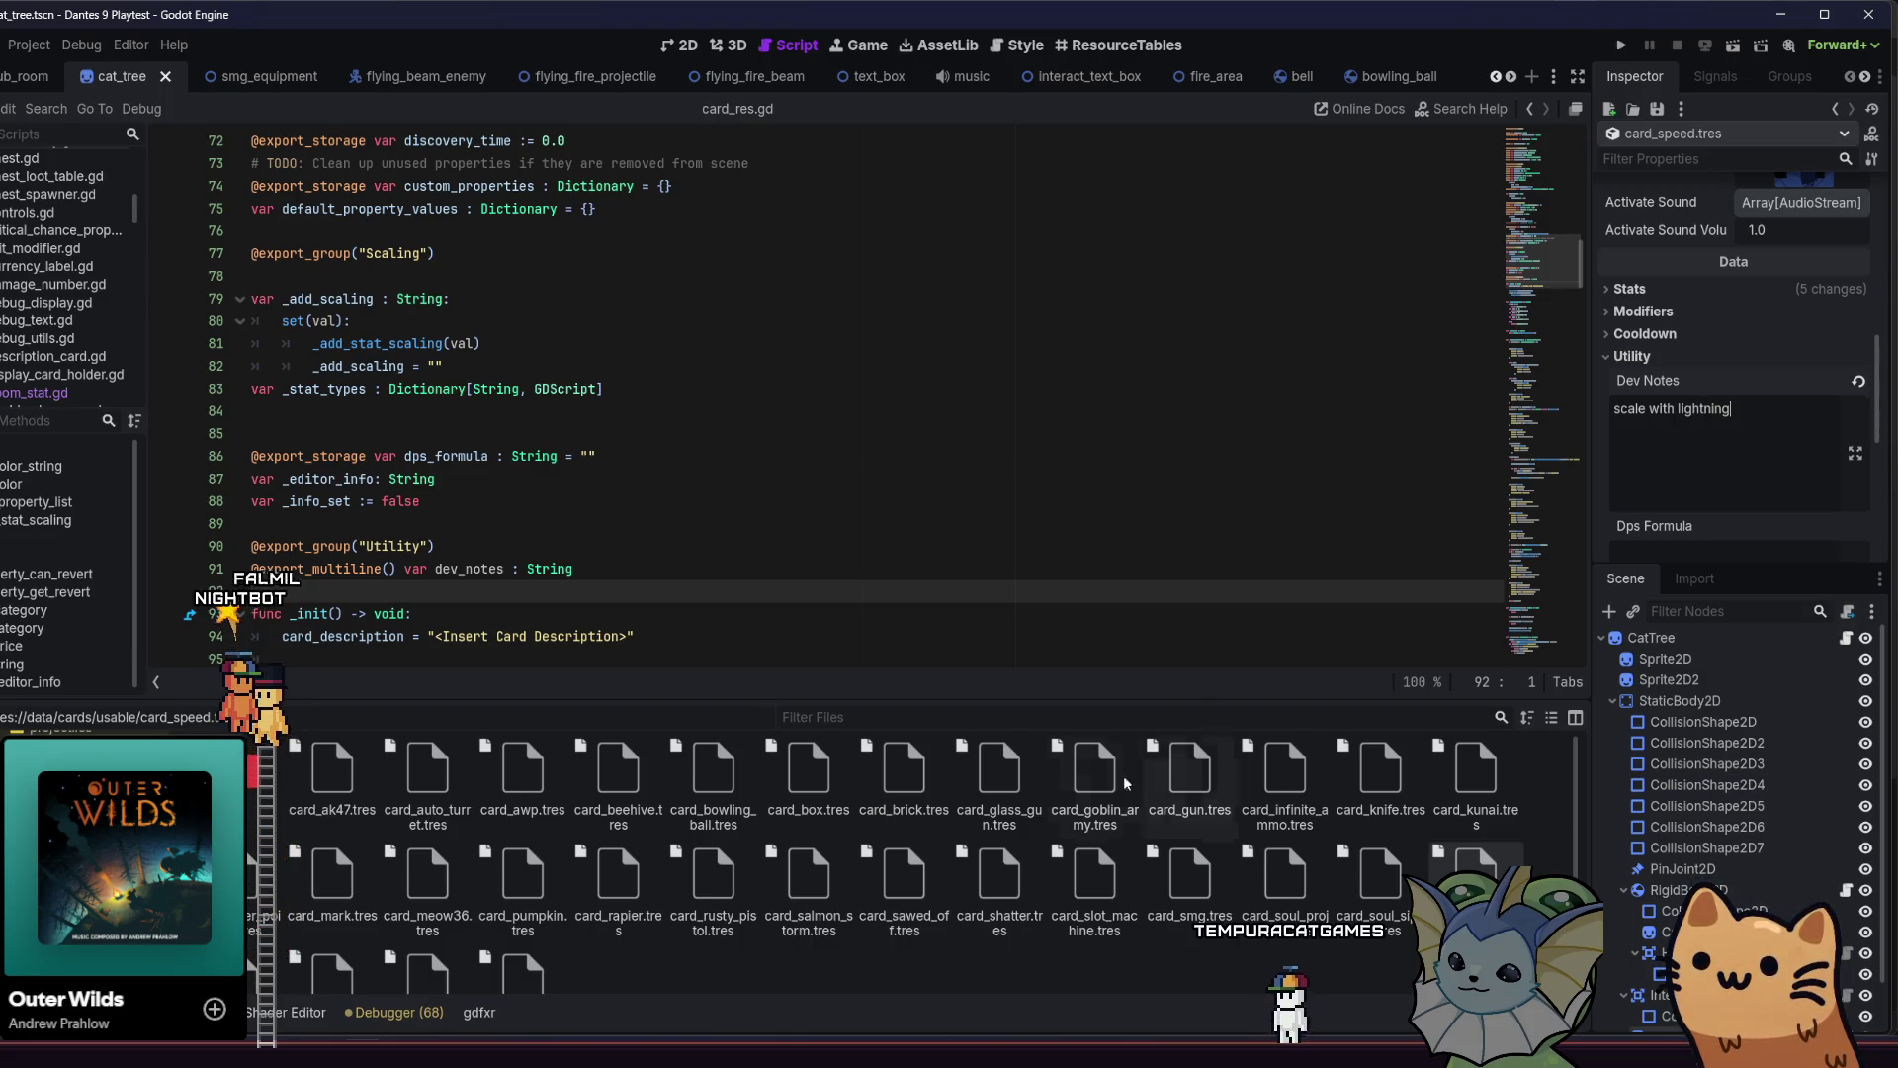
scroll(1181, 771, "down", 1)
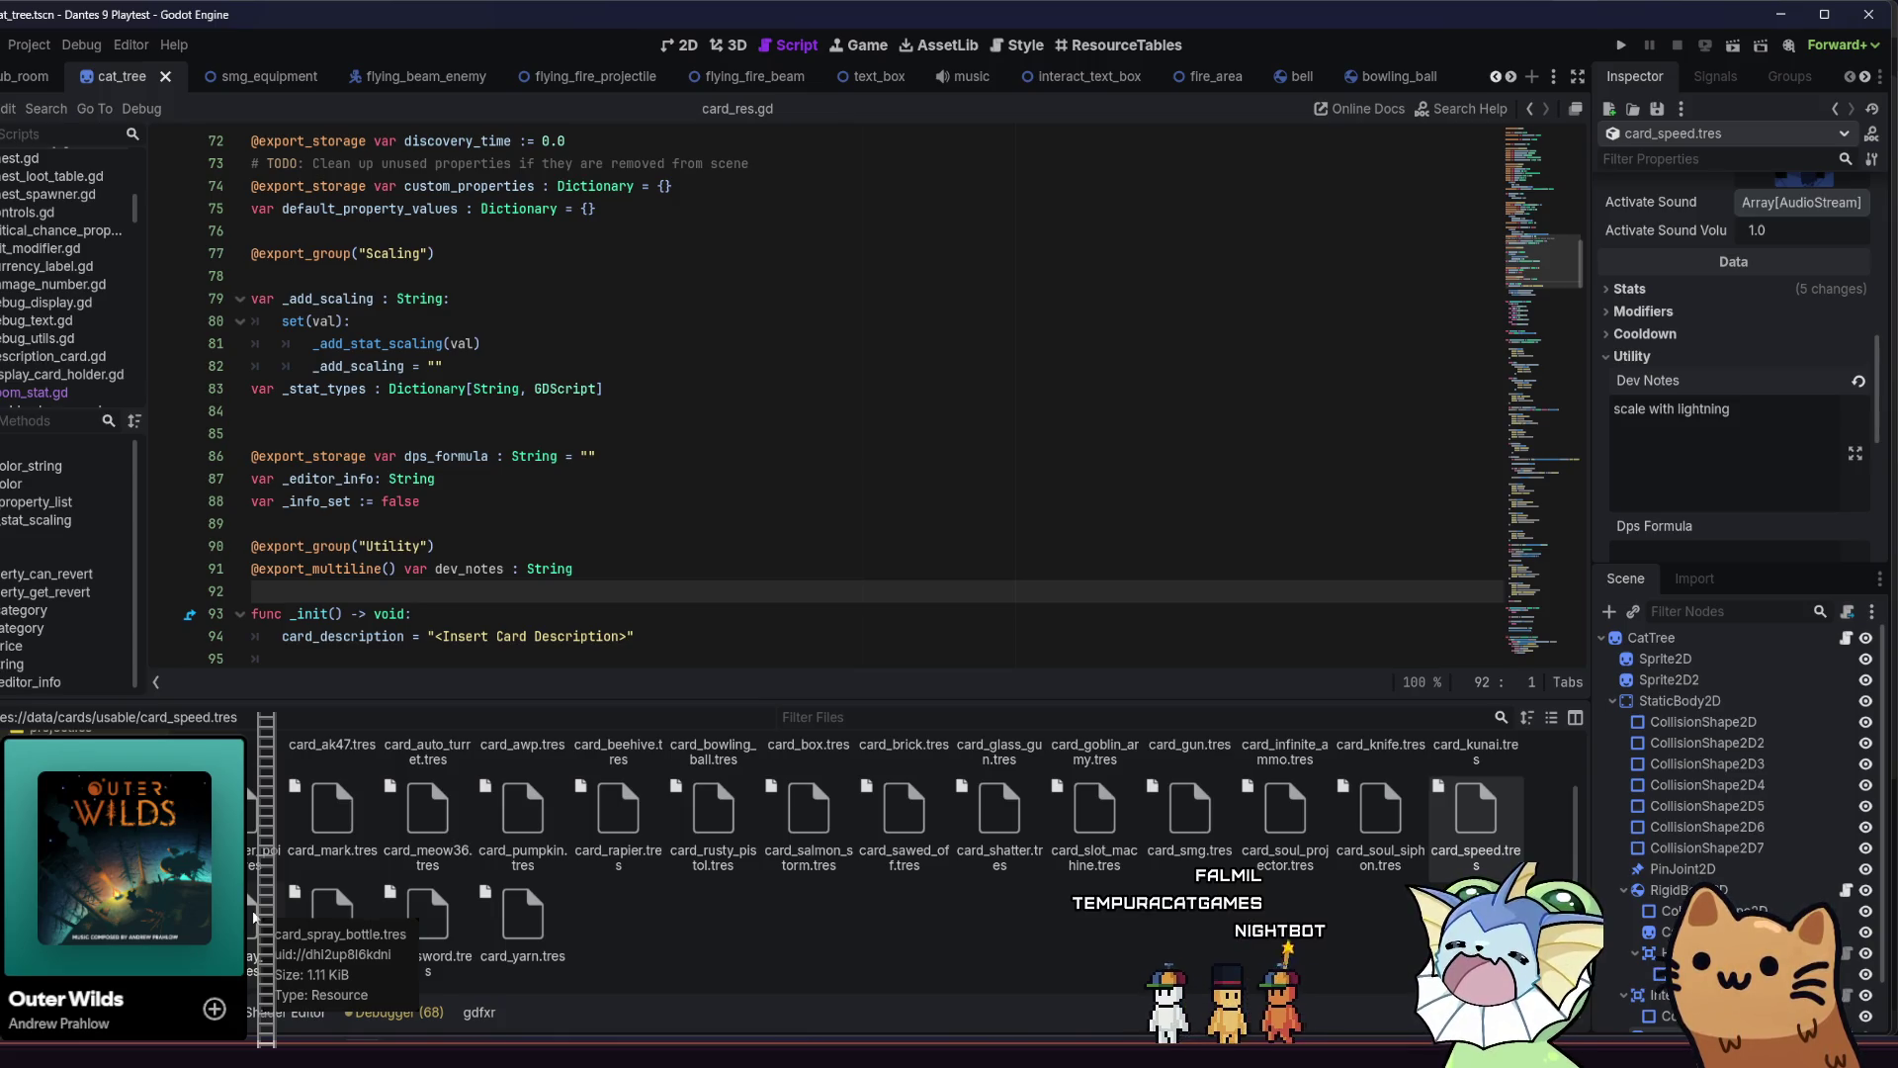
Step: Load card_spray_bottle.tres and expand its Scaling settings
double_click(257, 919)
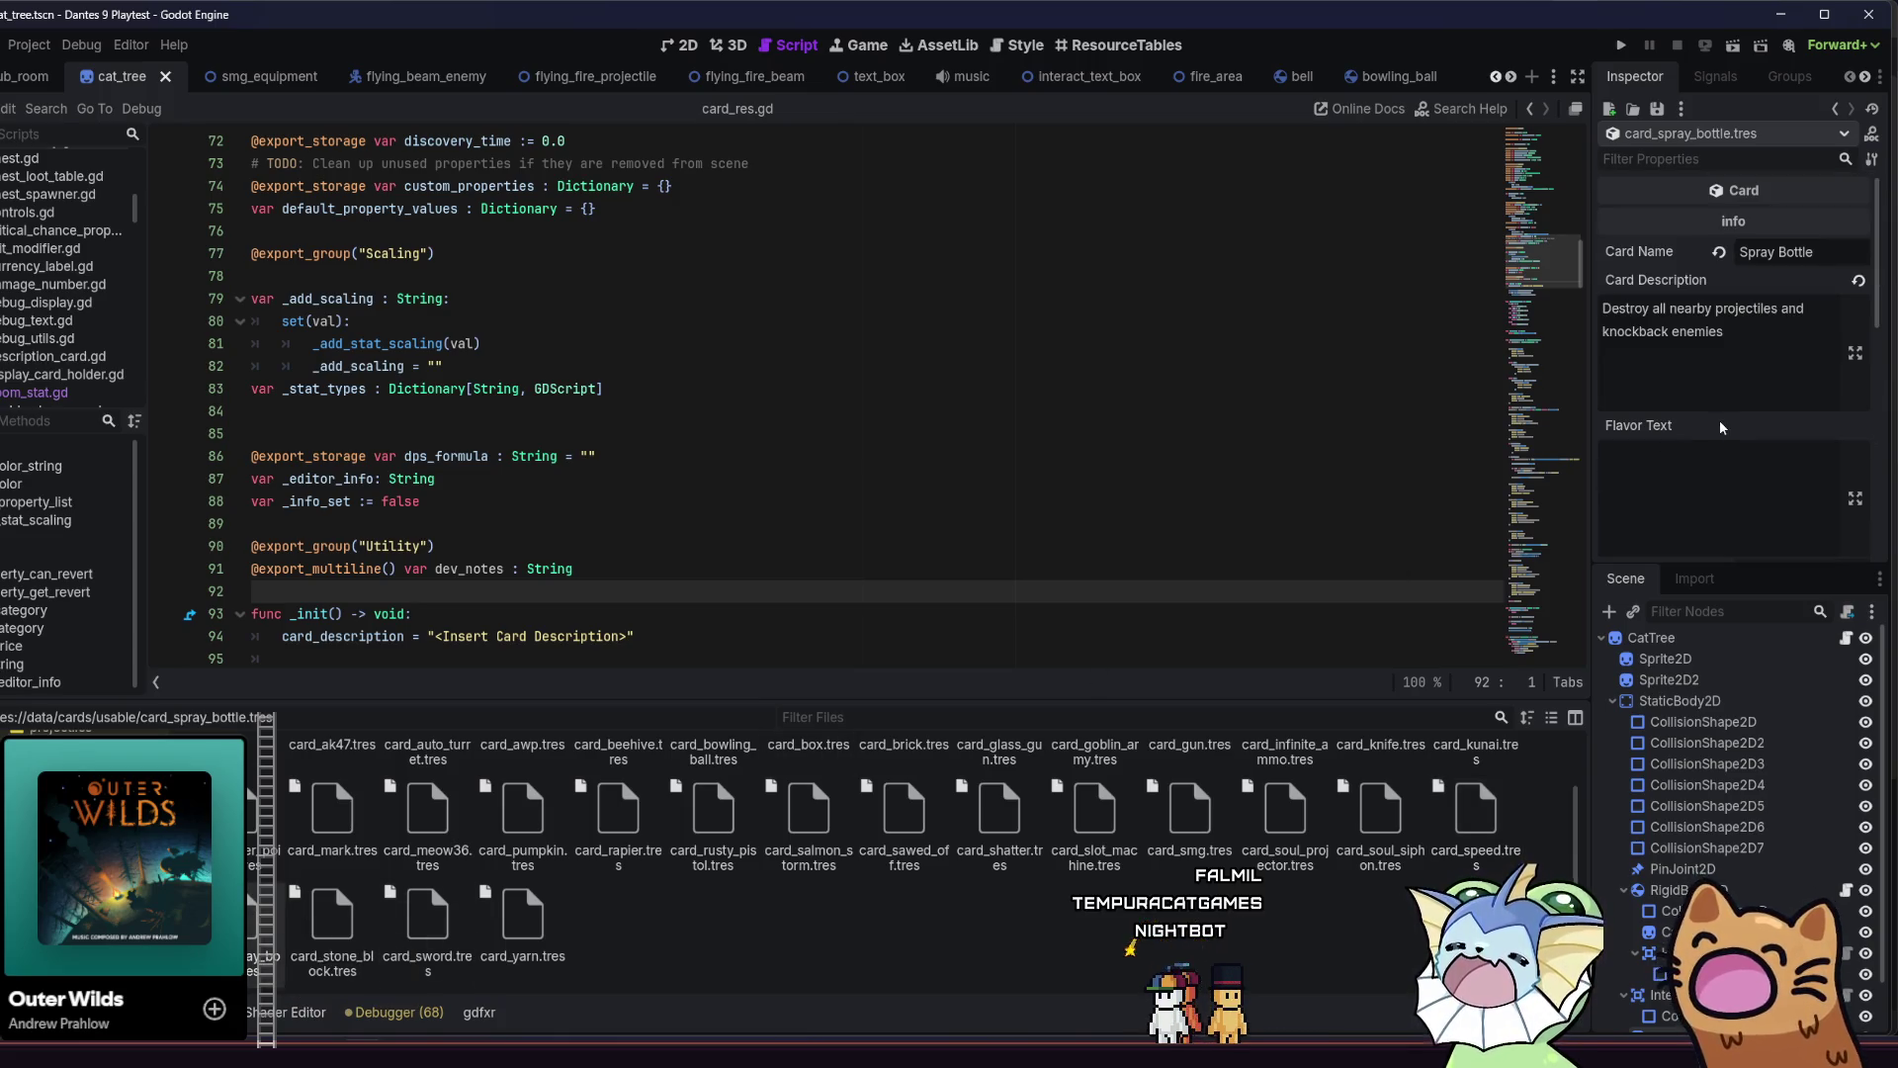
scroll(1722, 400, "down", 3)
scroll(1722, 400, "down", 5)
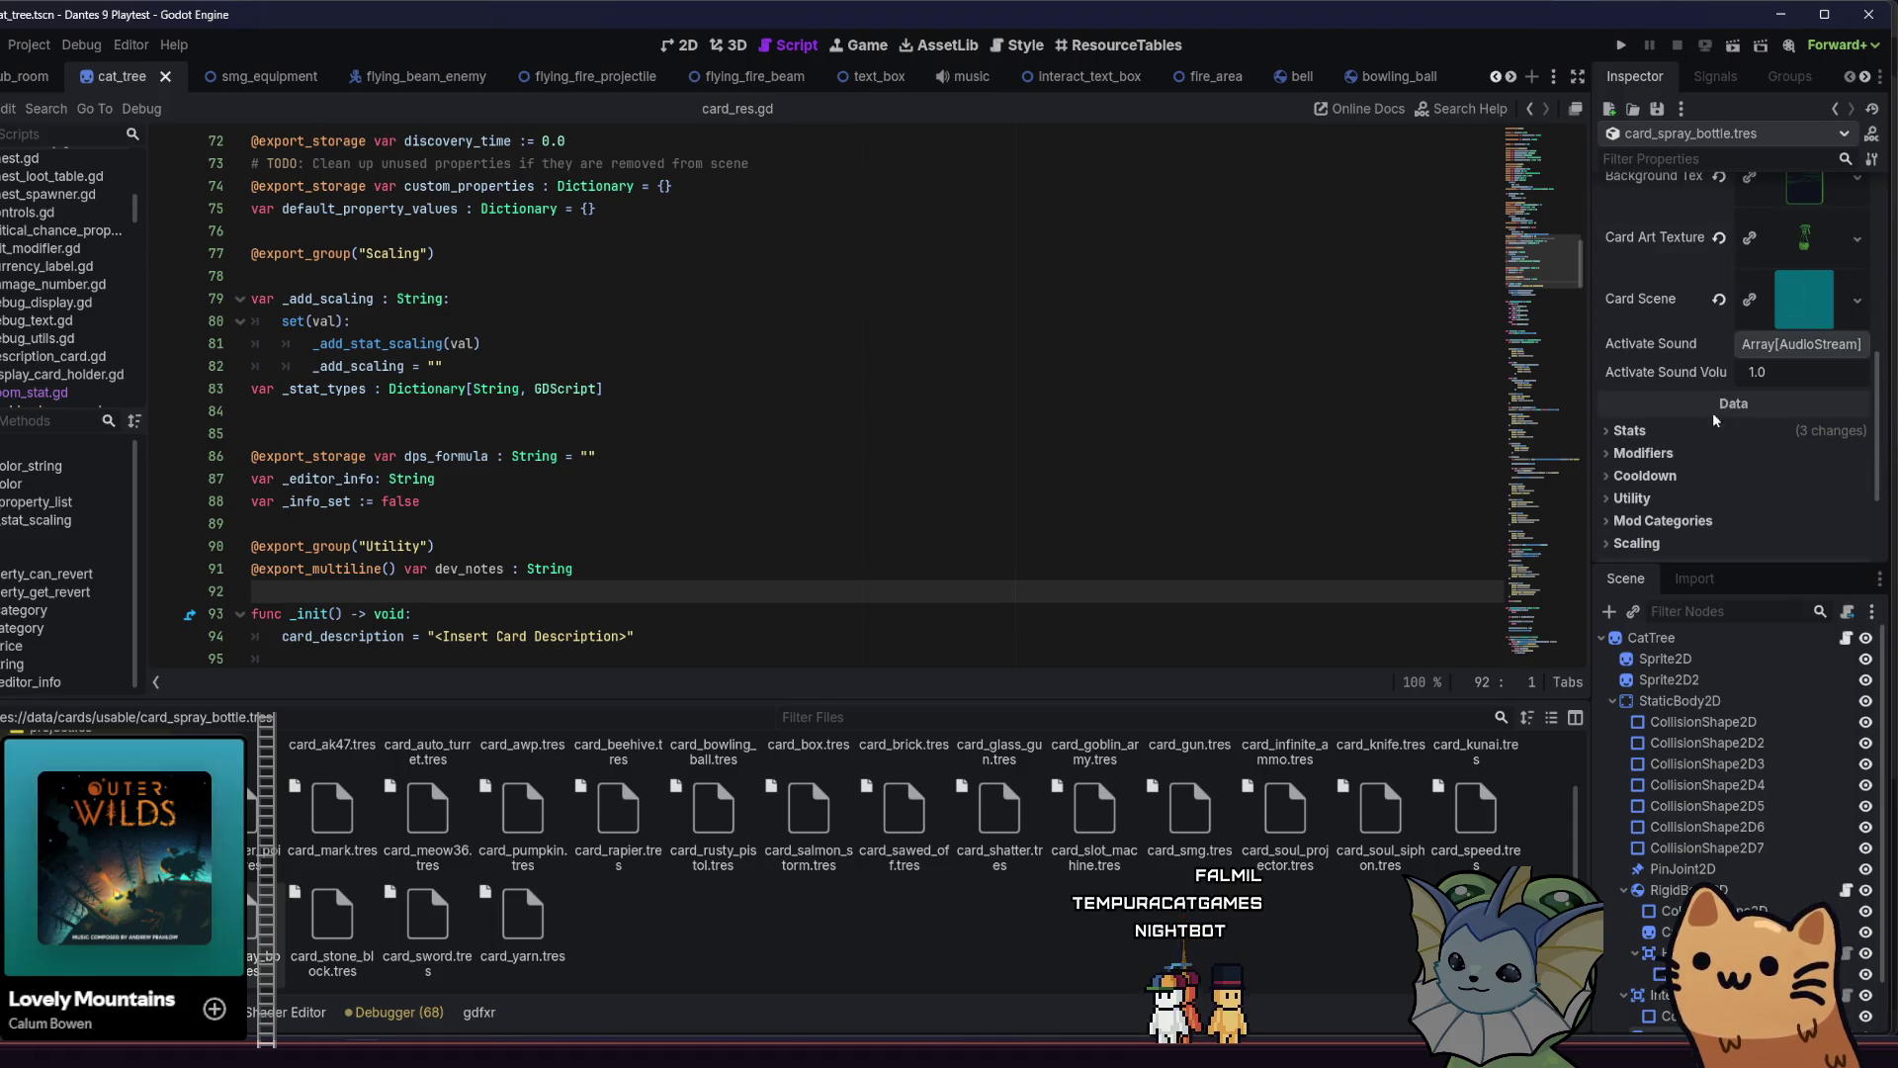
left_click(1680, 403)
left_click(1680, 403)
left_click(1680, 403)
left_click(1680, 381)
left_click(1680, 382)
left_click(1679, 402)
left_click(1680, 401)
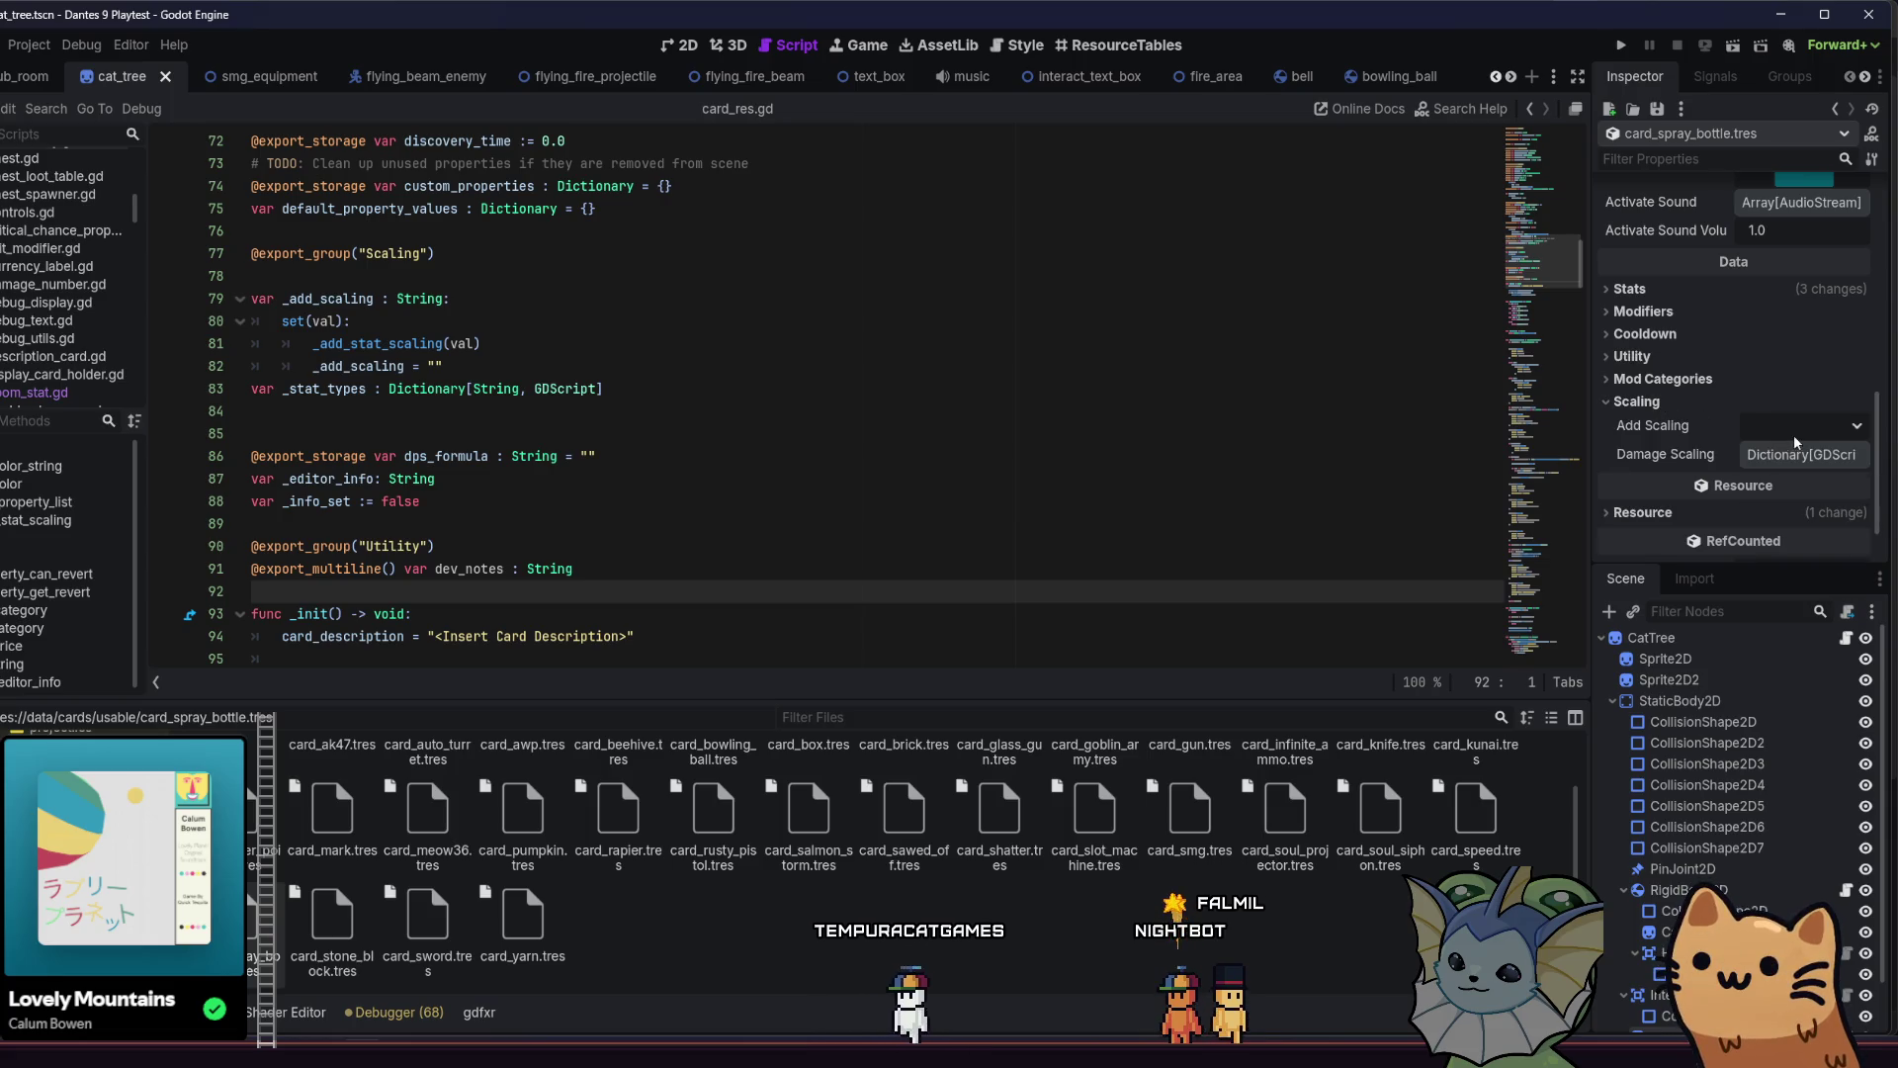
Step: Add a stat to the Spray Bottle's damage scaling and start its Dev Notes with 'make'
left_click(1795, 427)
left_click(1794, 430)
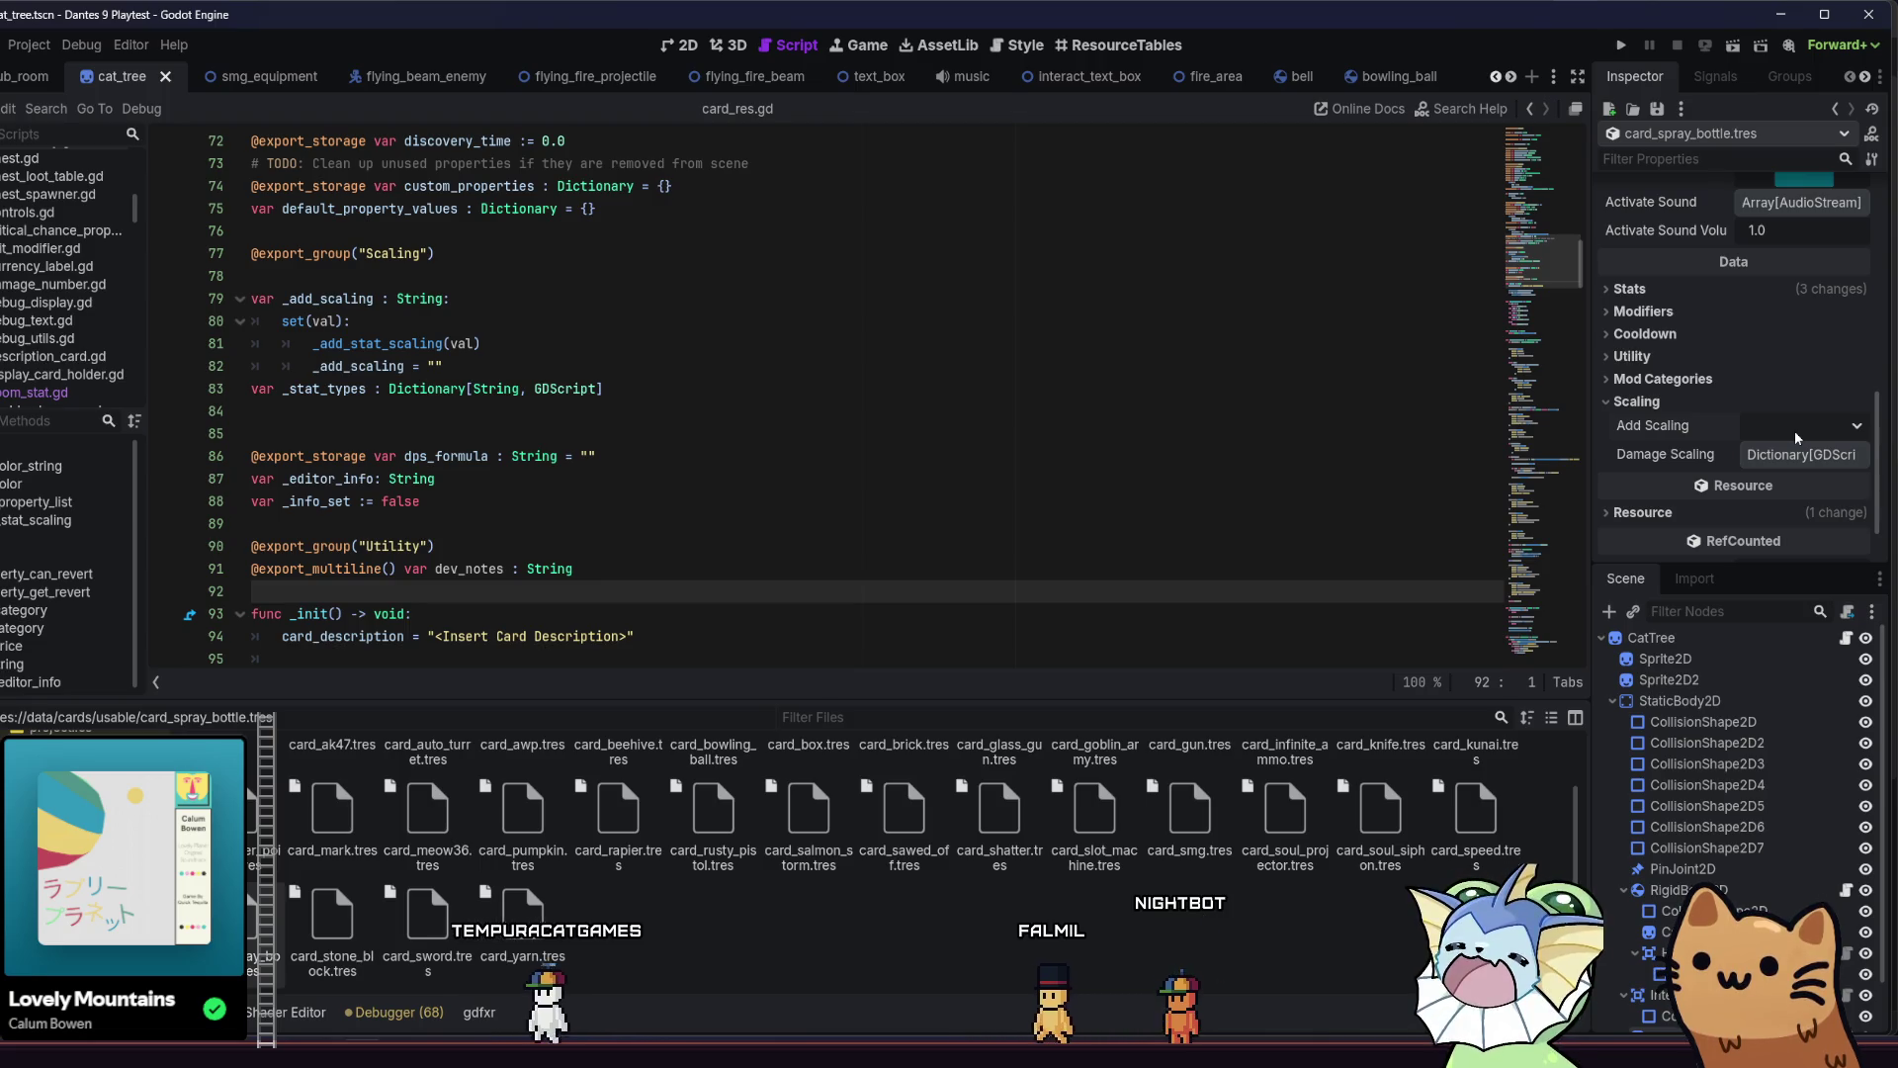
left_click(1795, 430)
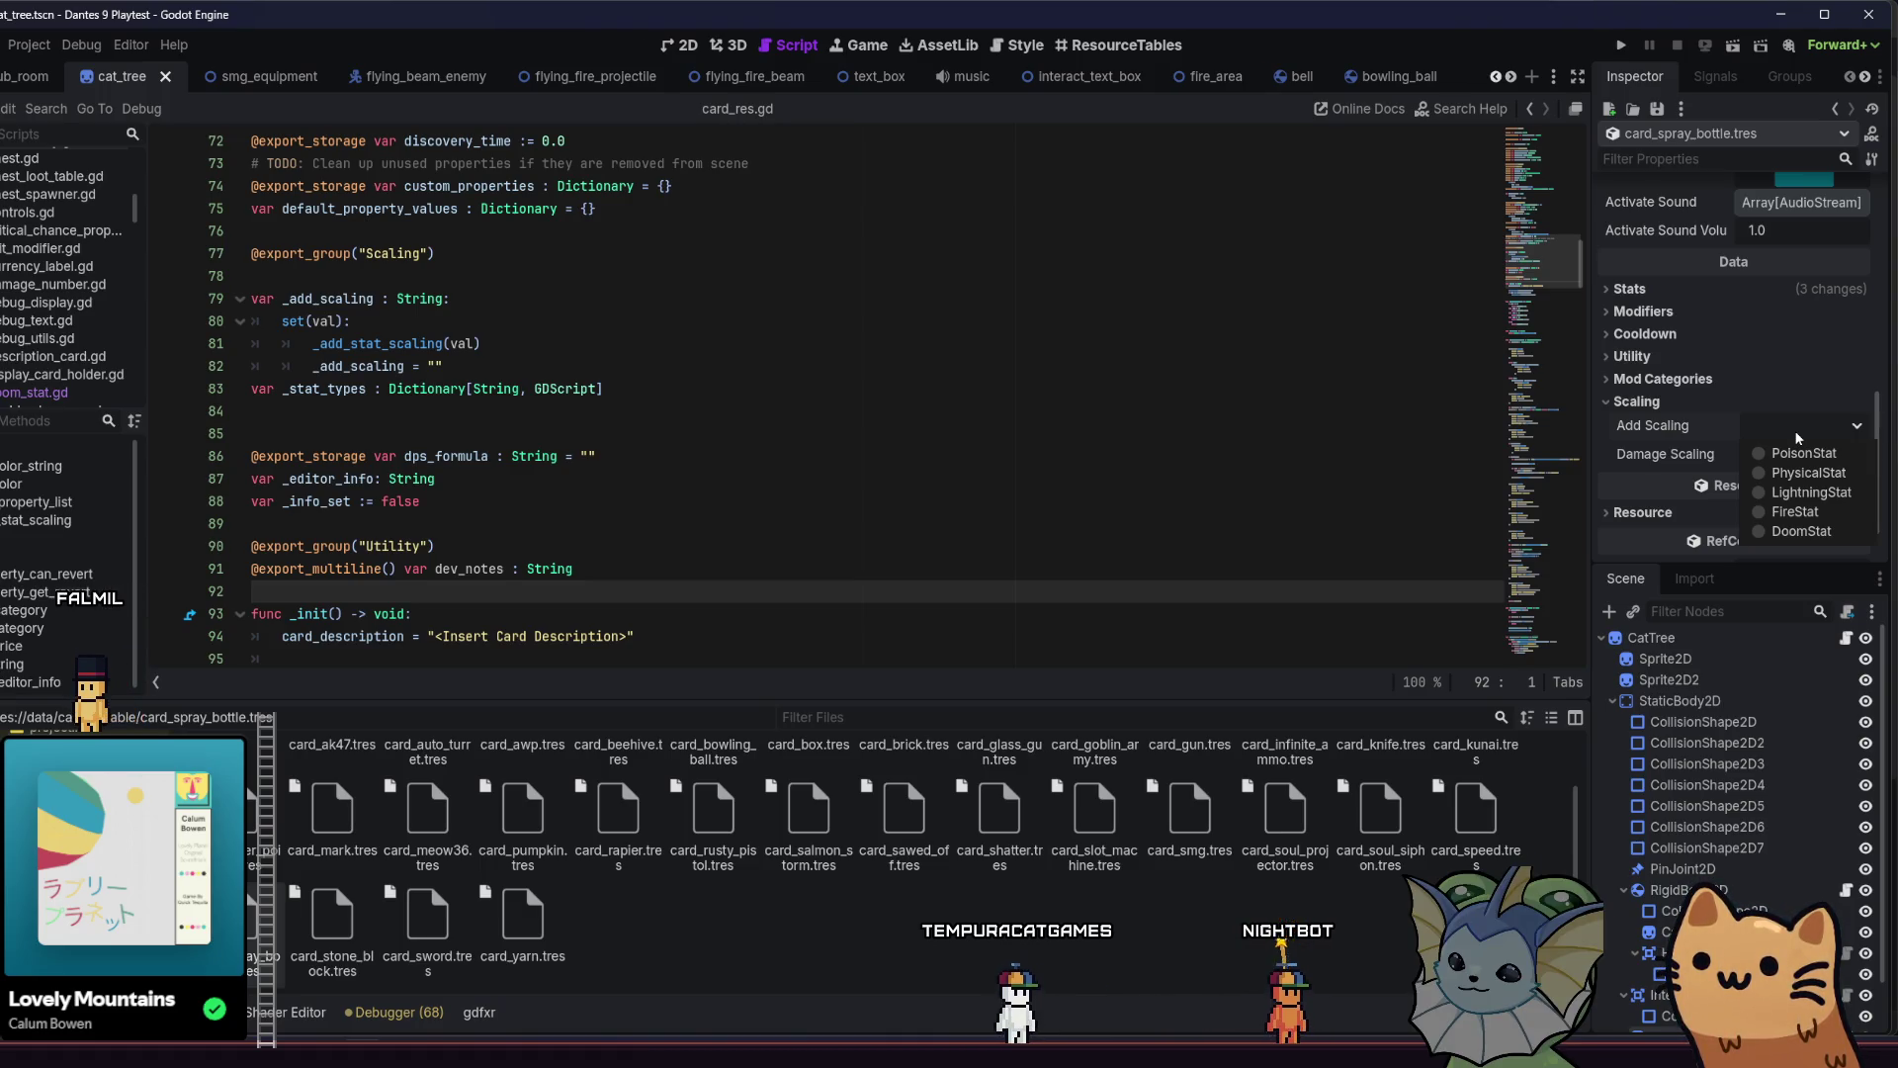
left_click(1800, 494)
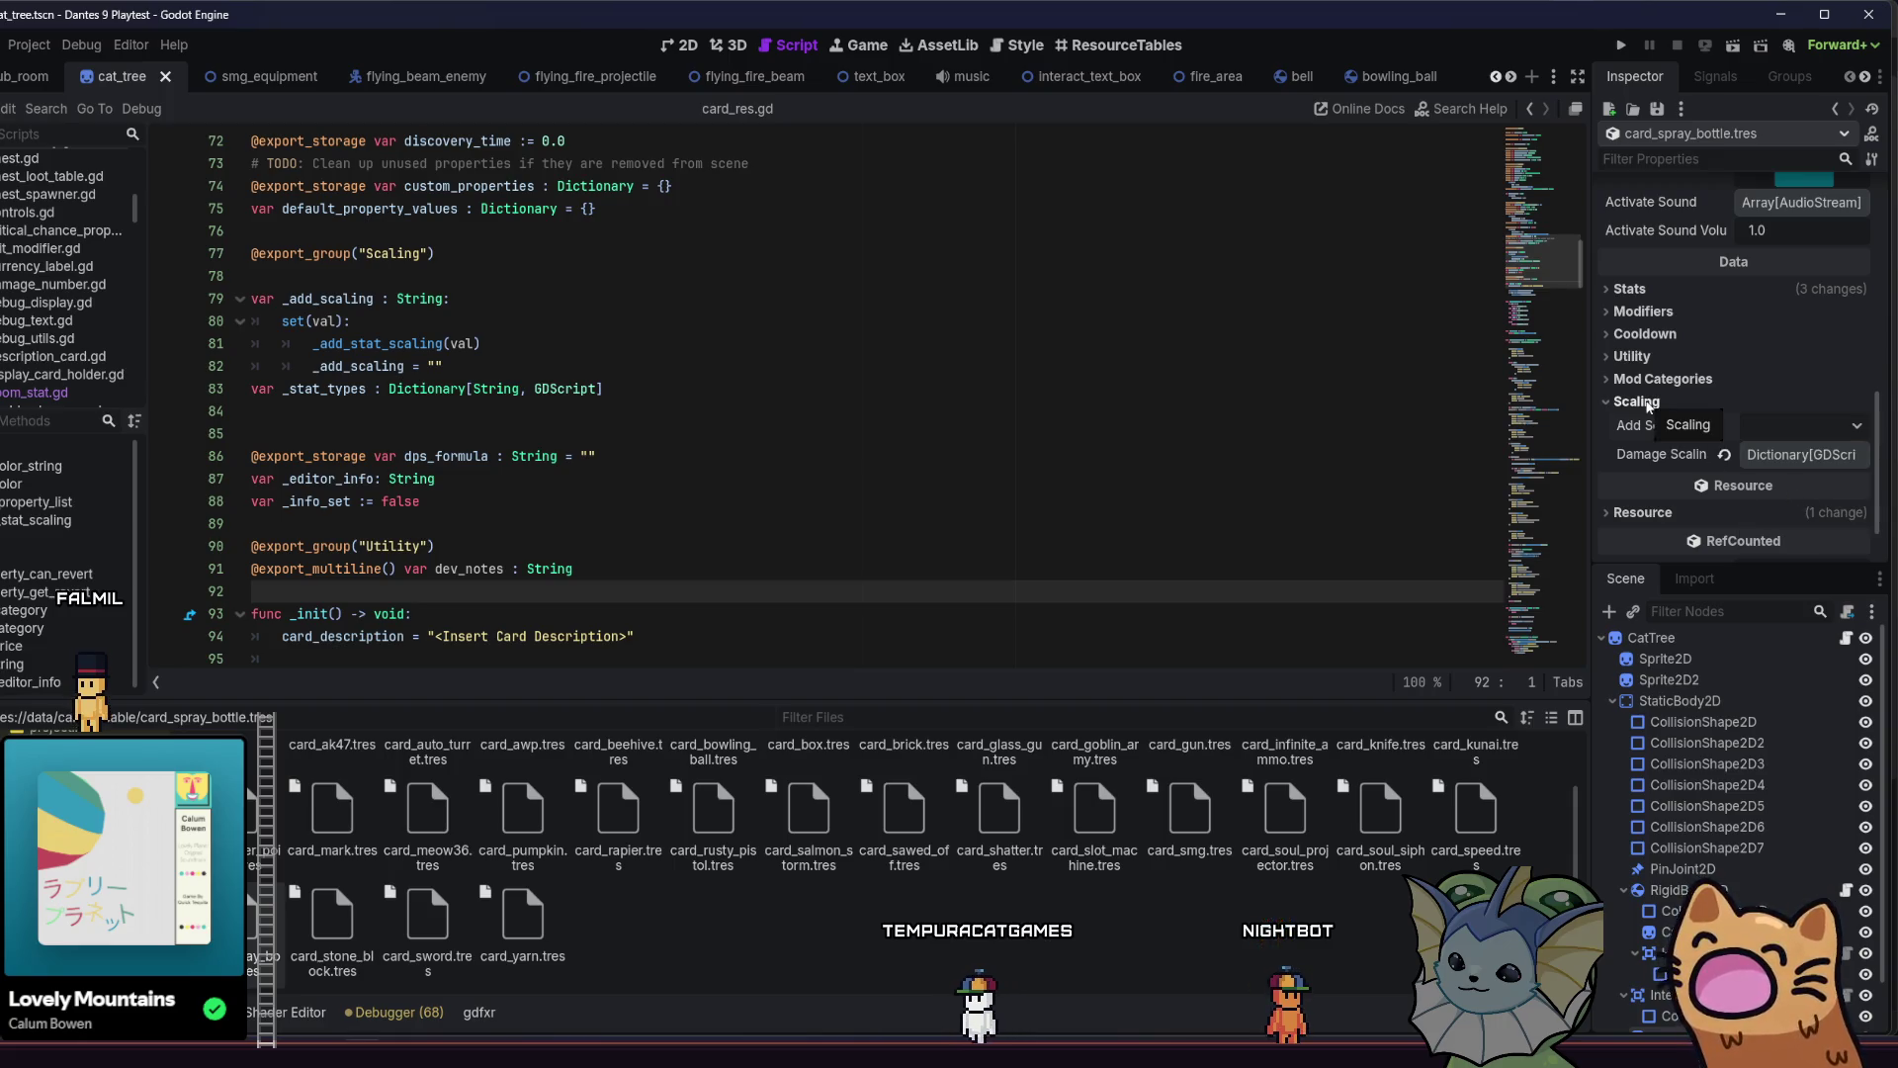
left_click(1656, 358)
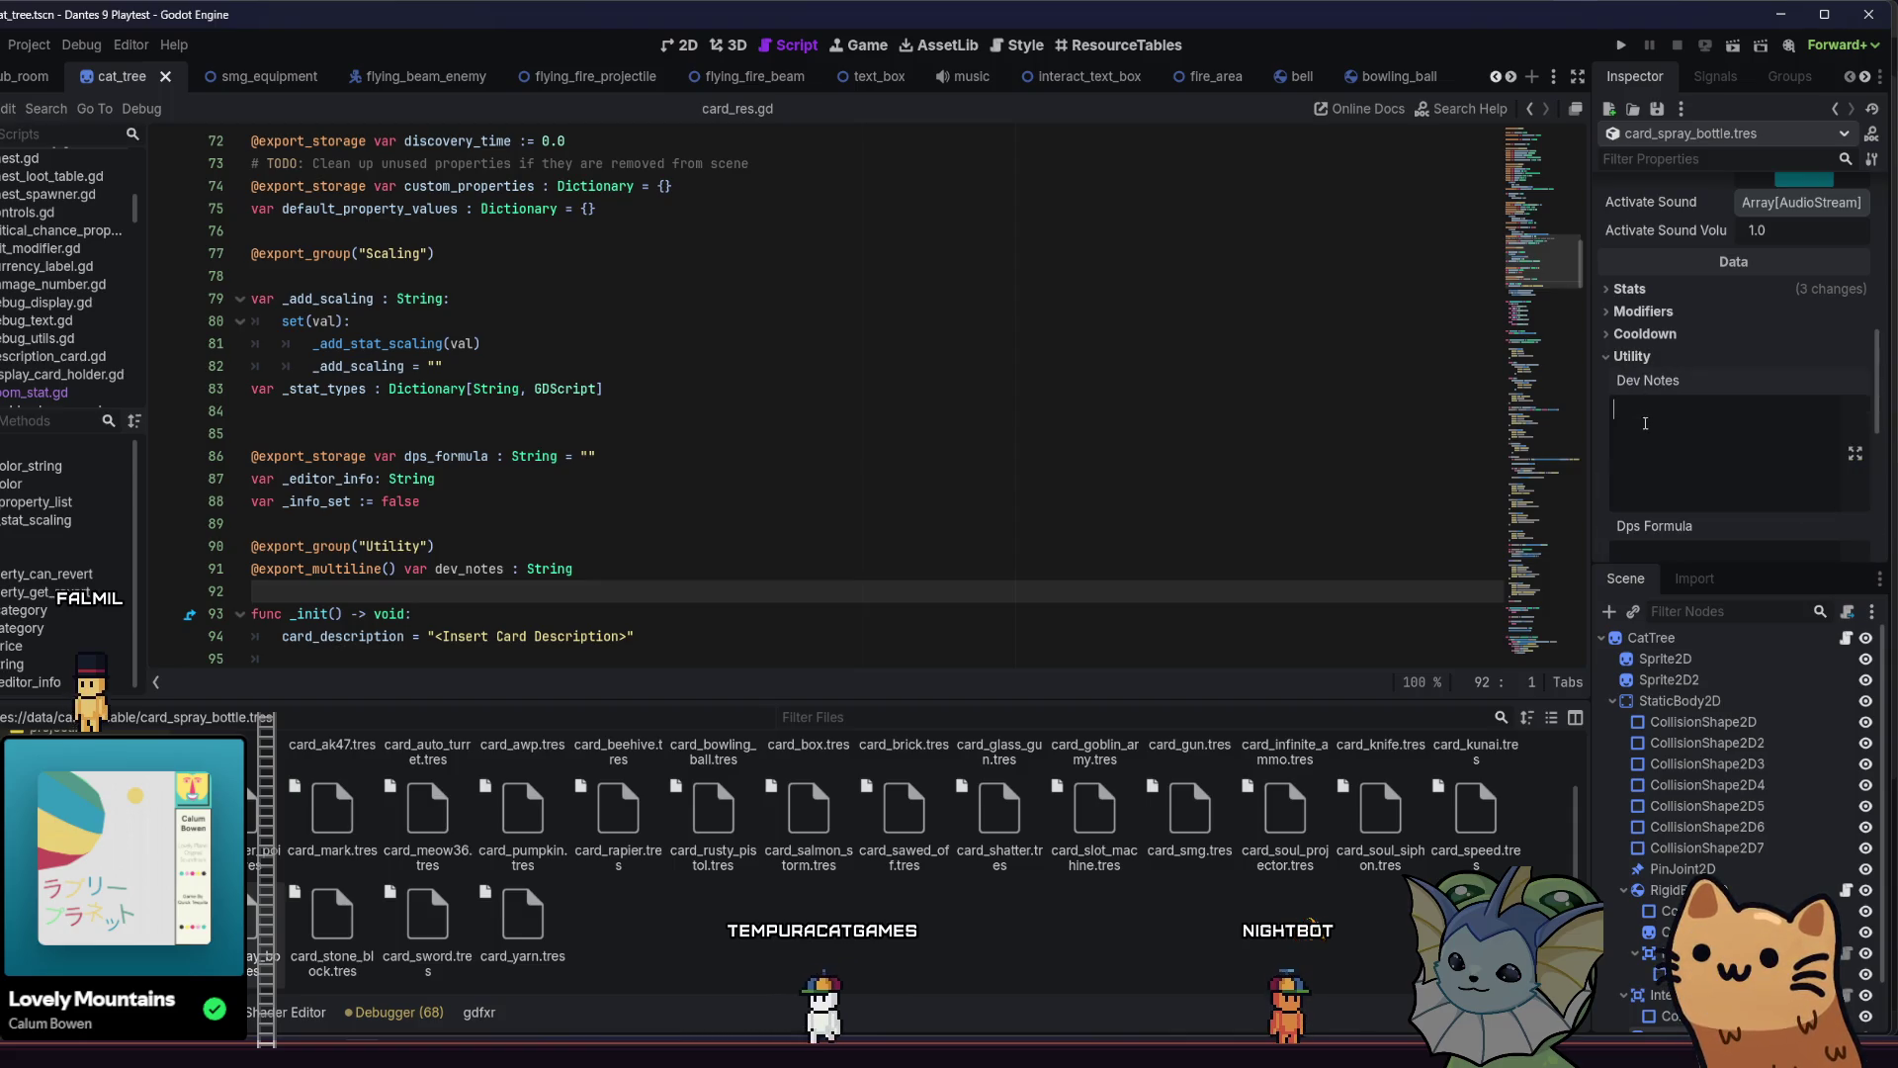
type("ke")
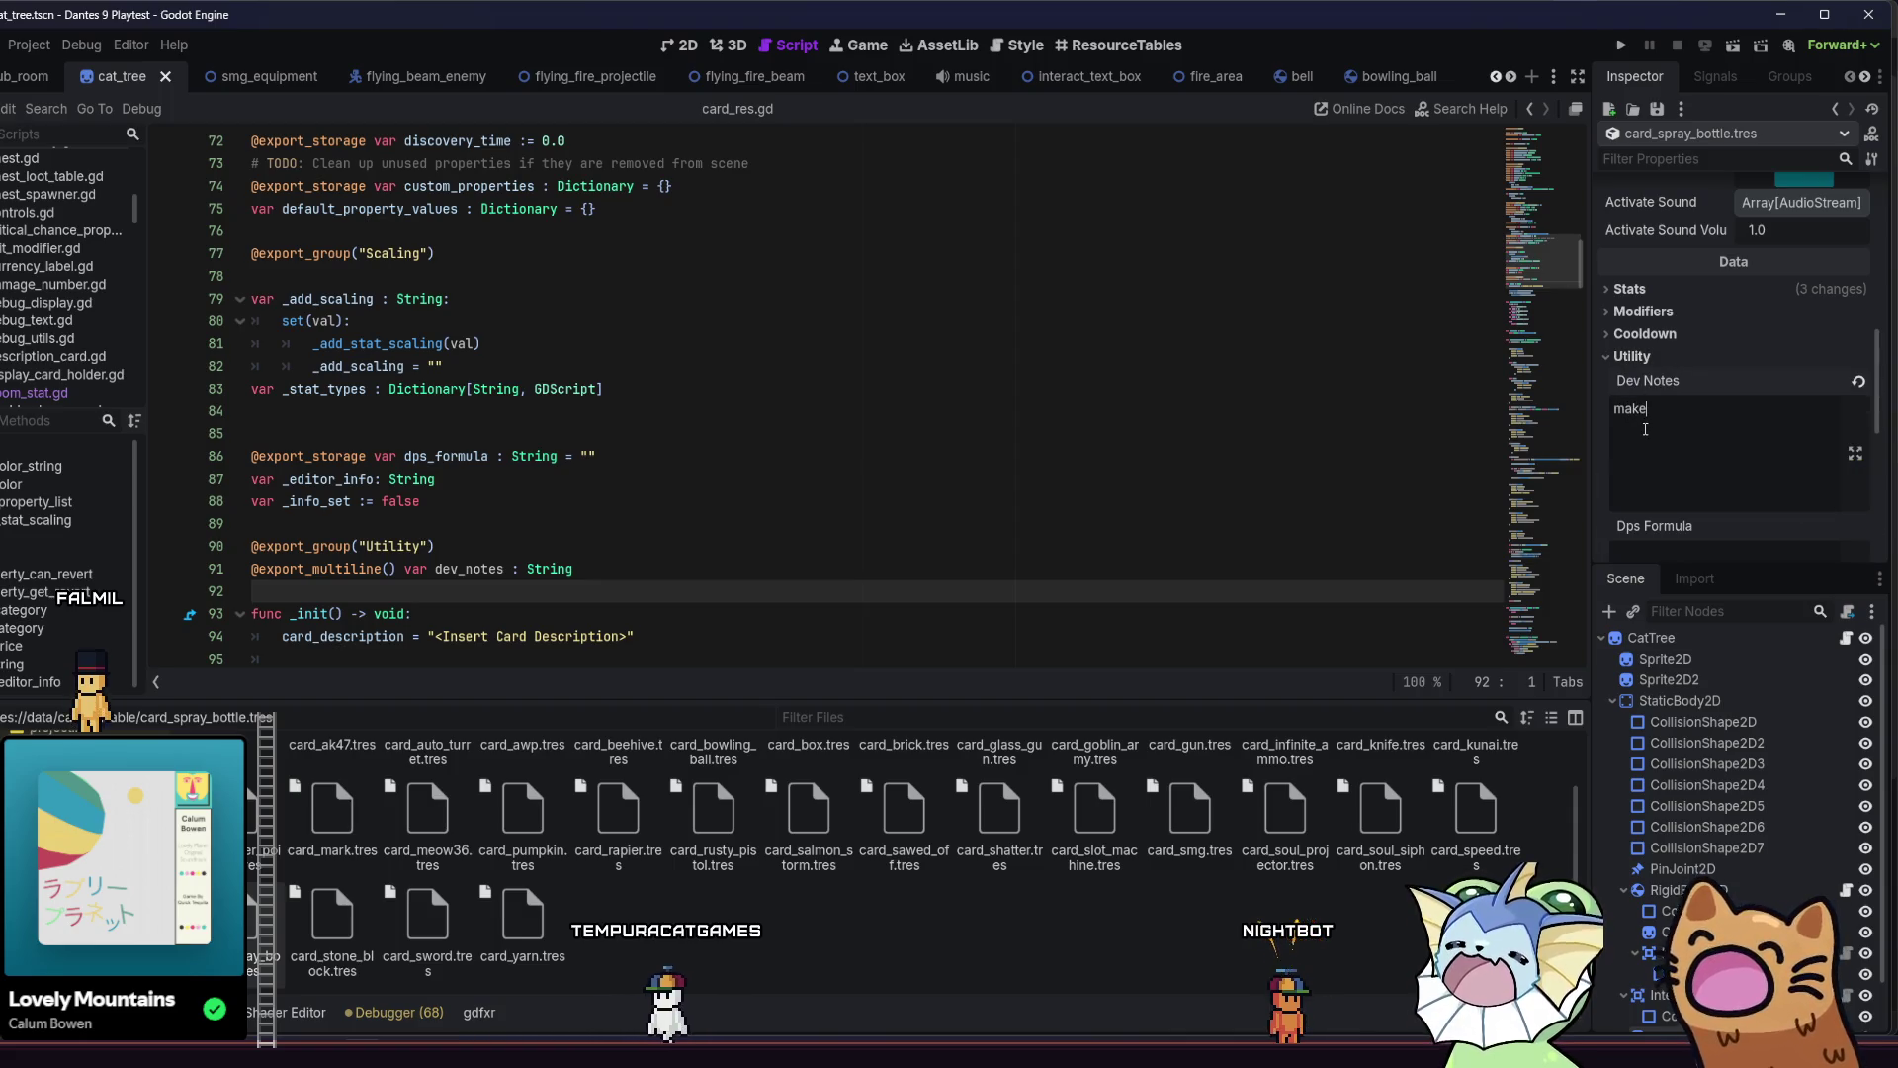
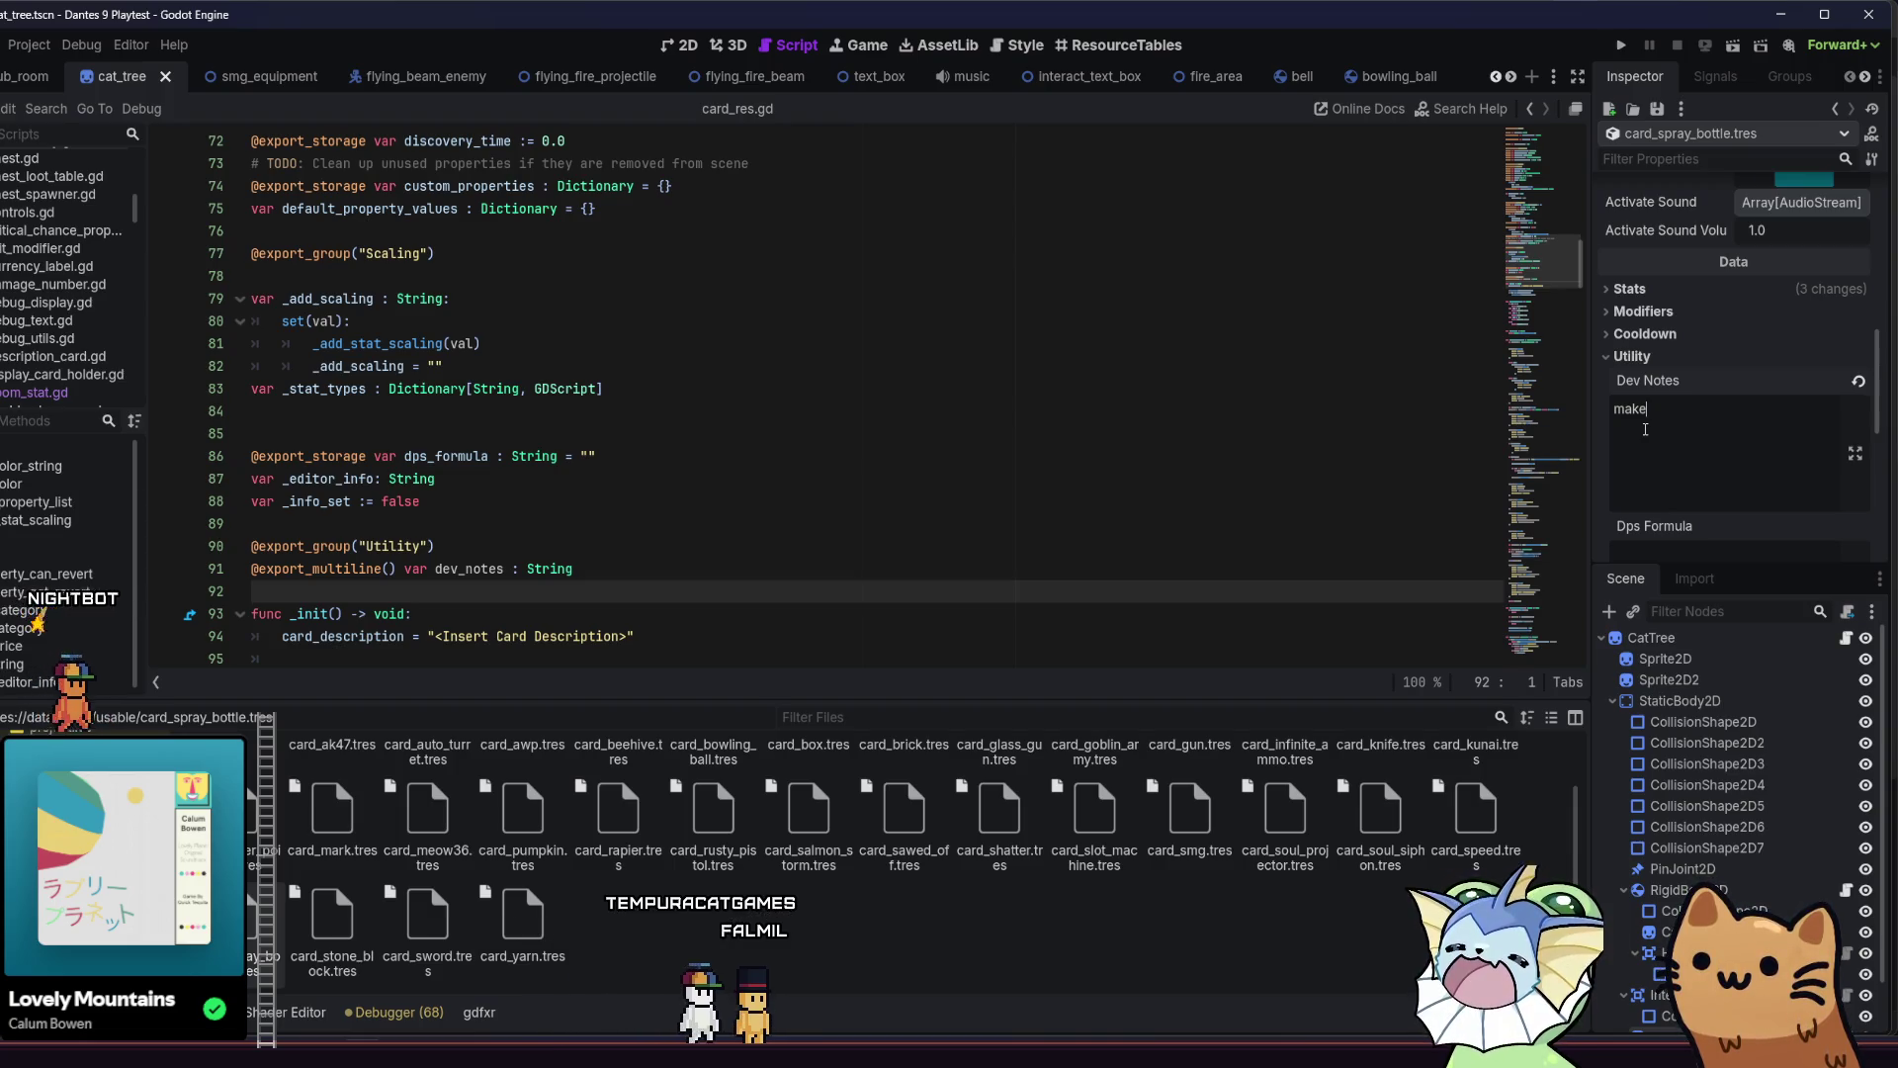
Step: Fix the typo and write 'make enemies wet status, extra damage from lightning' in the spray bottle's Dev Notes
type("wet,")
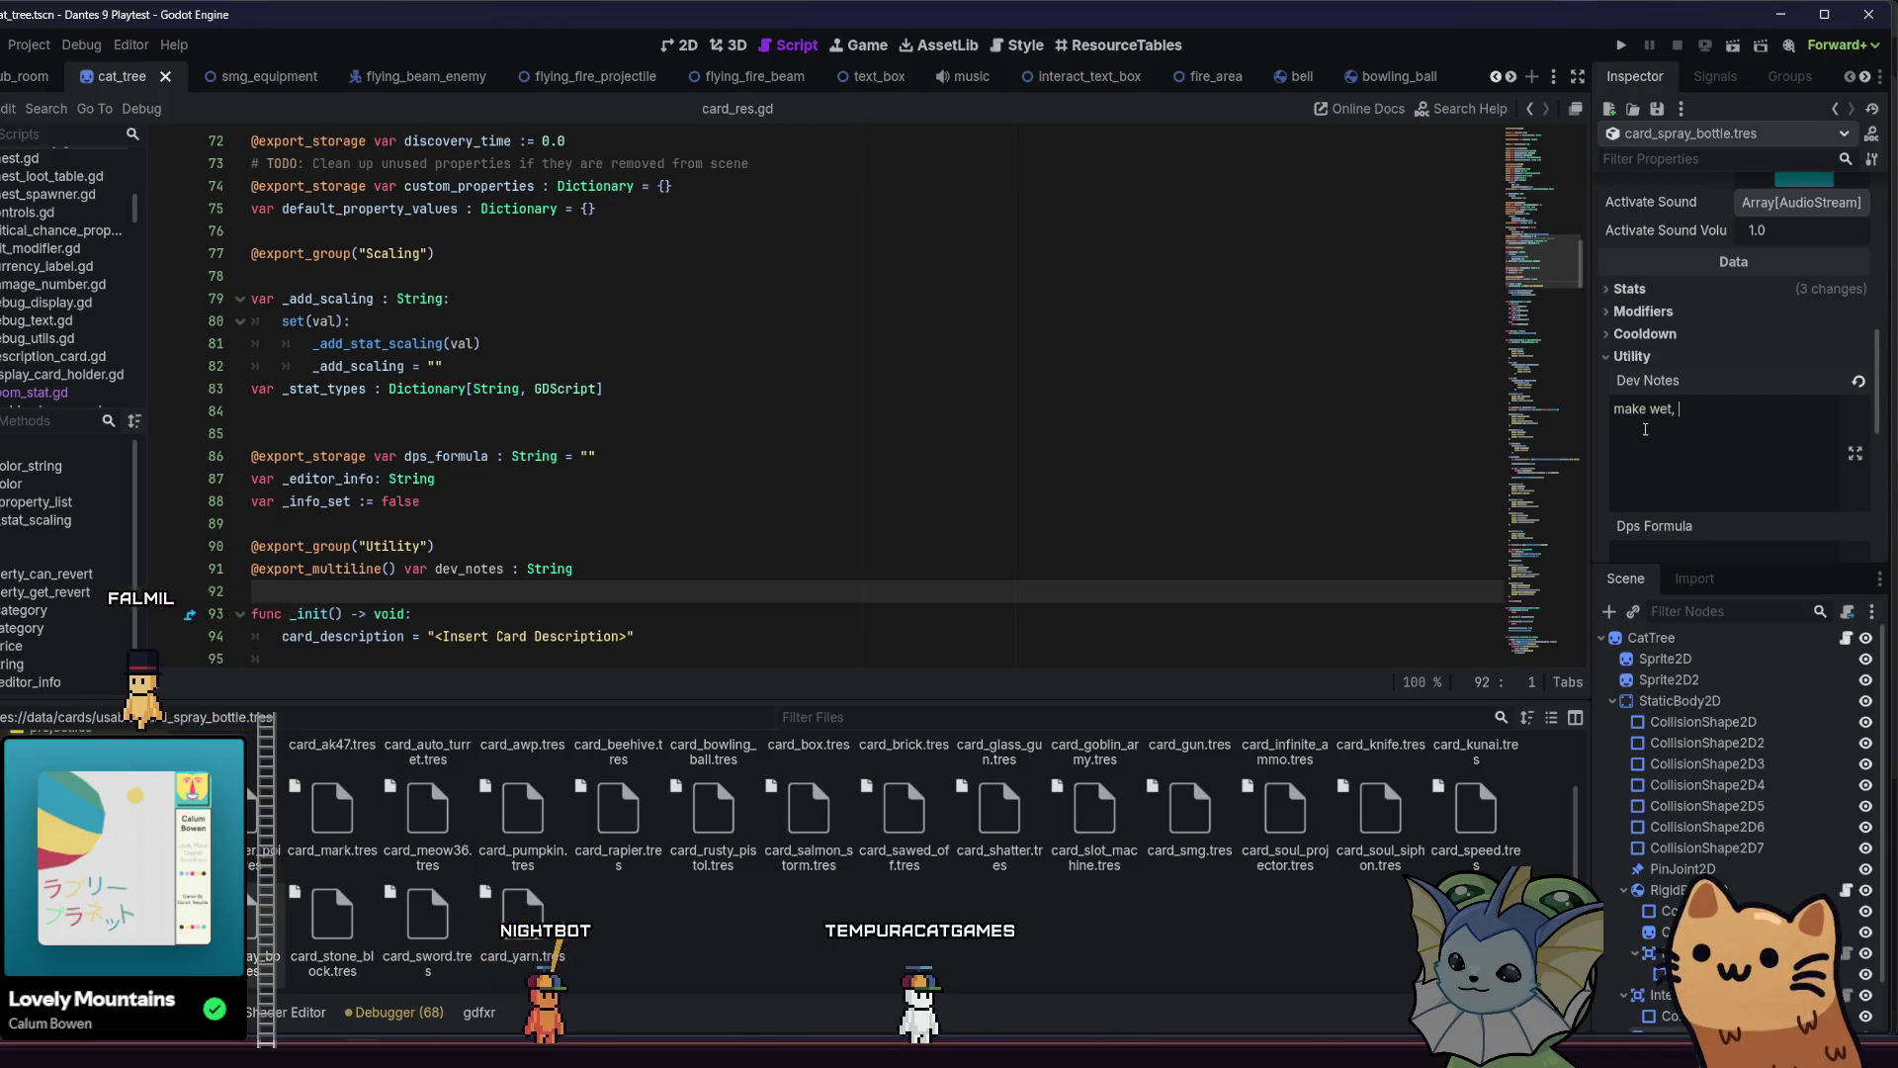
key("BackSpace")
key("BackSpace")
key("BackSpace")
type("en")
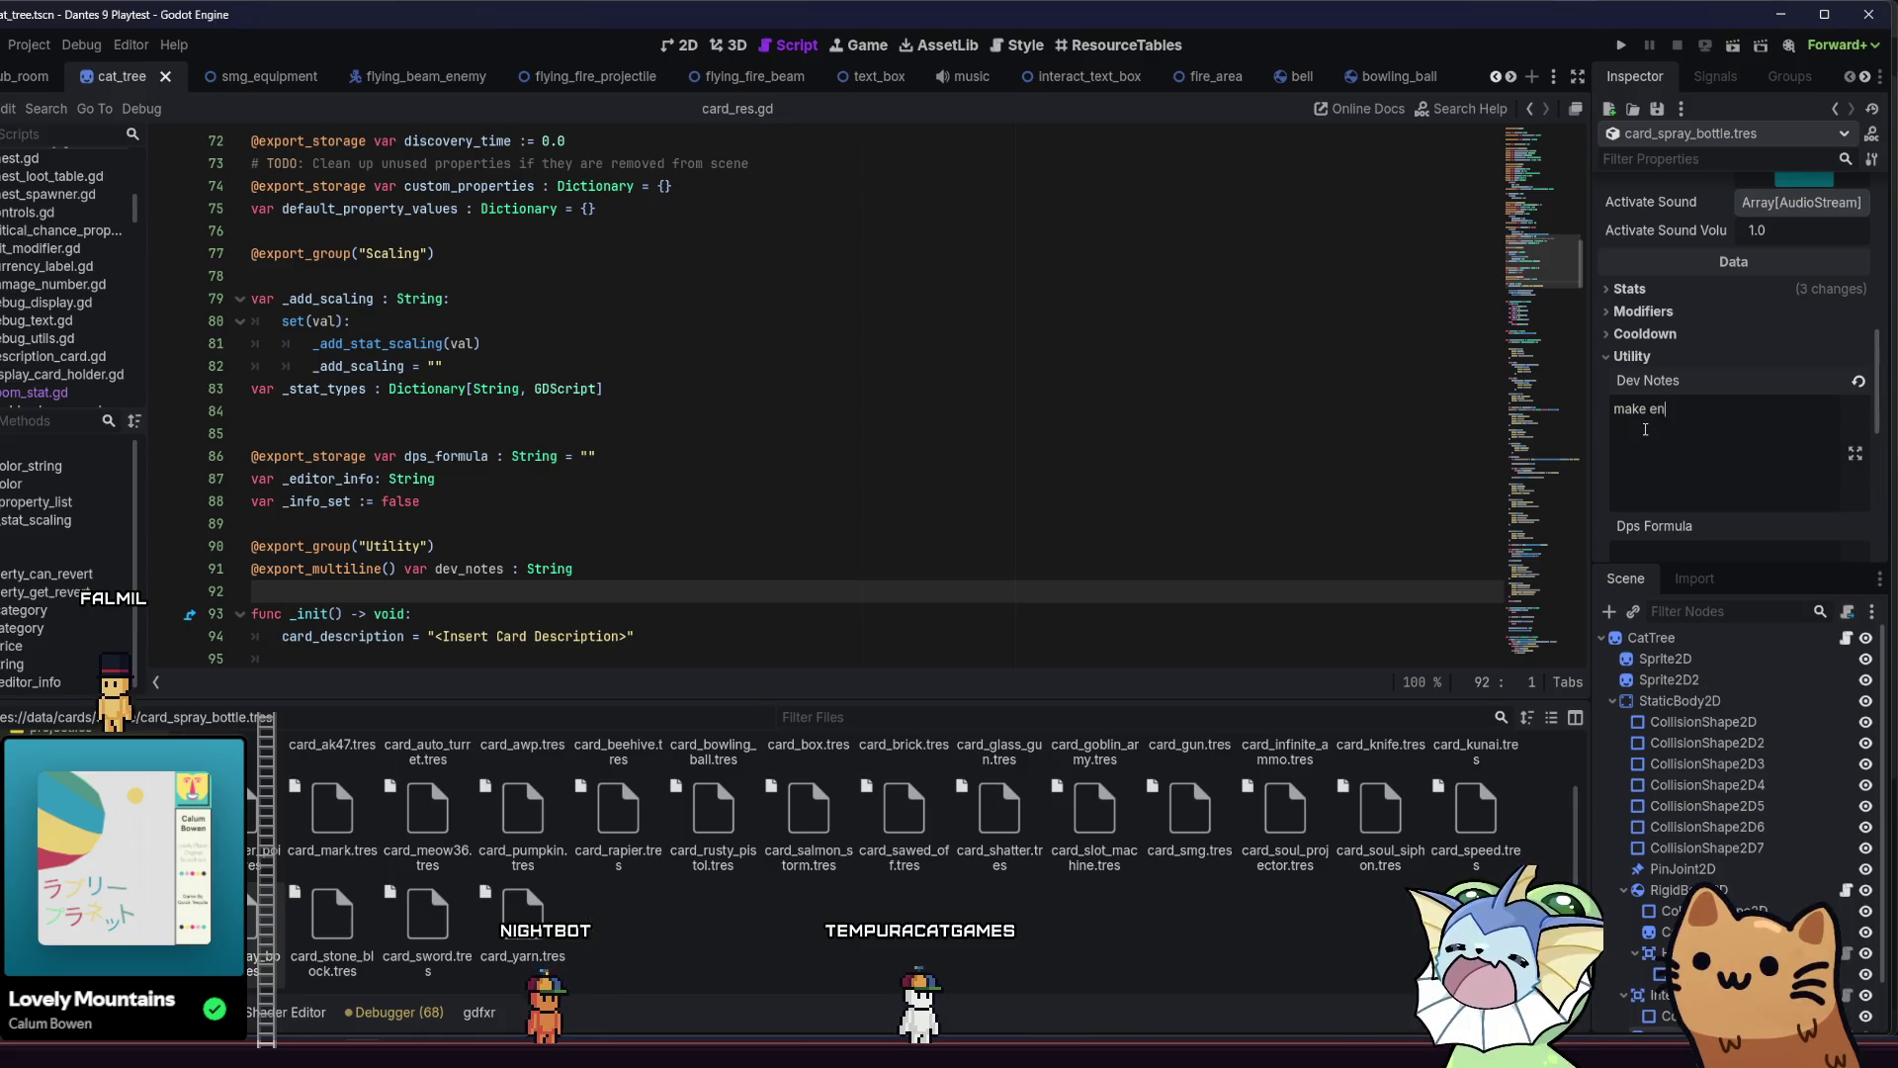
type("emies wet status, extra ")
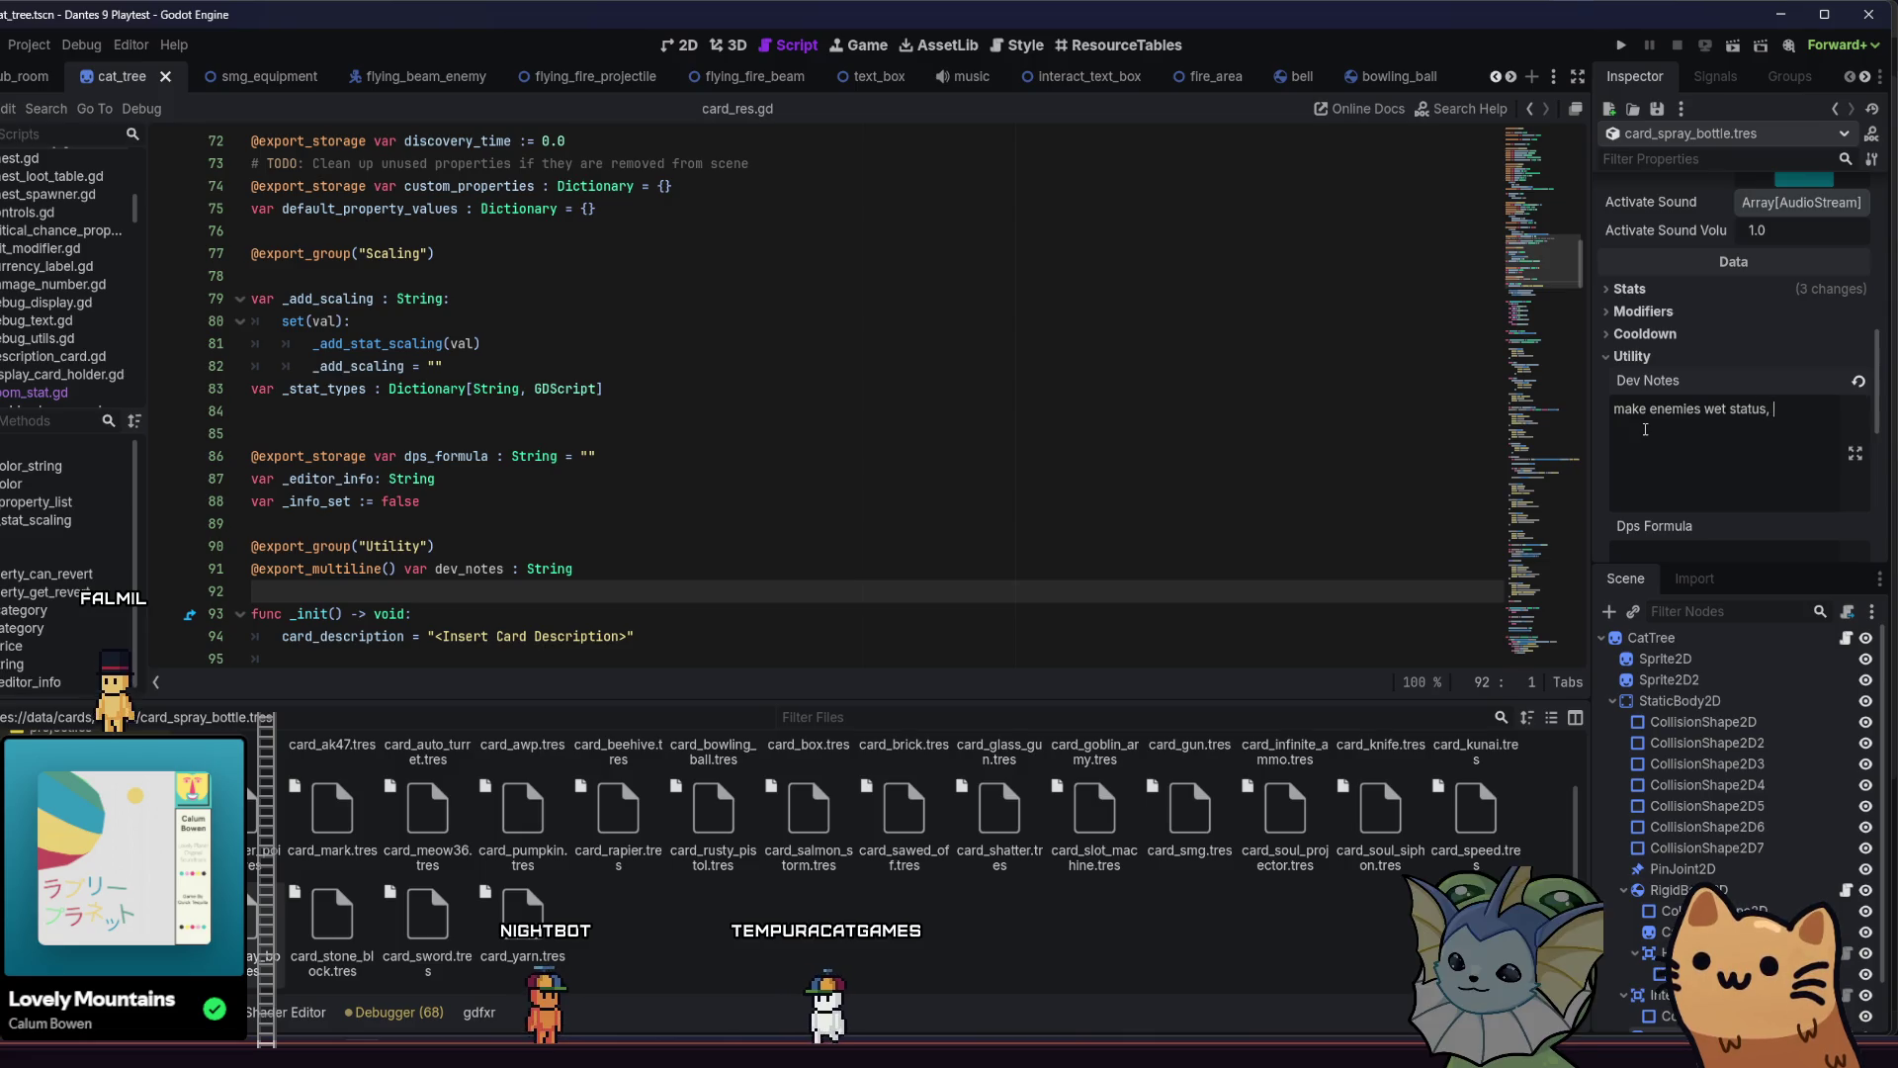
type("damage from lightning")
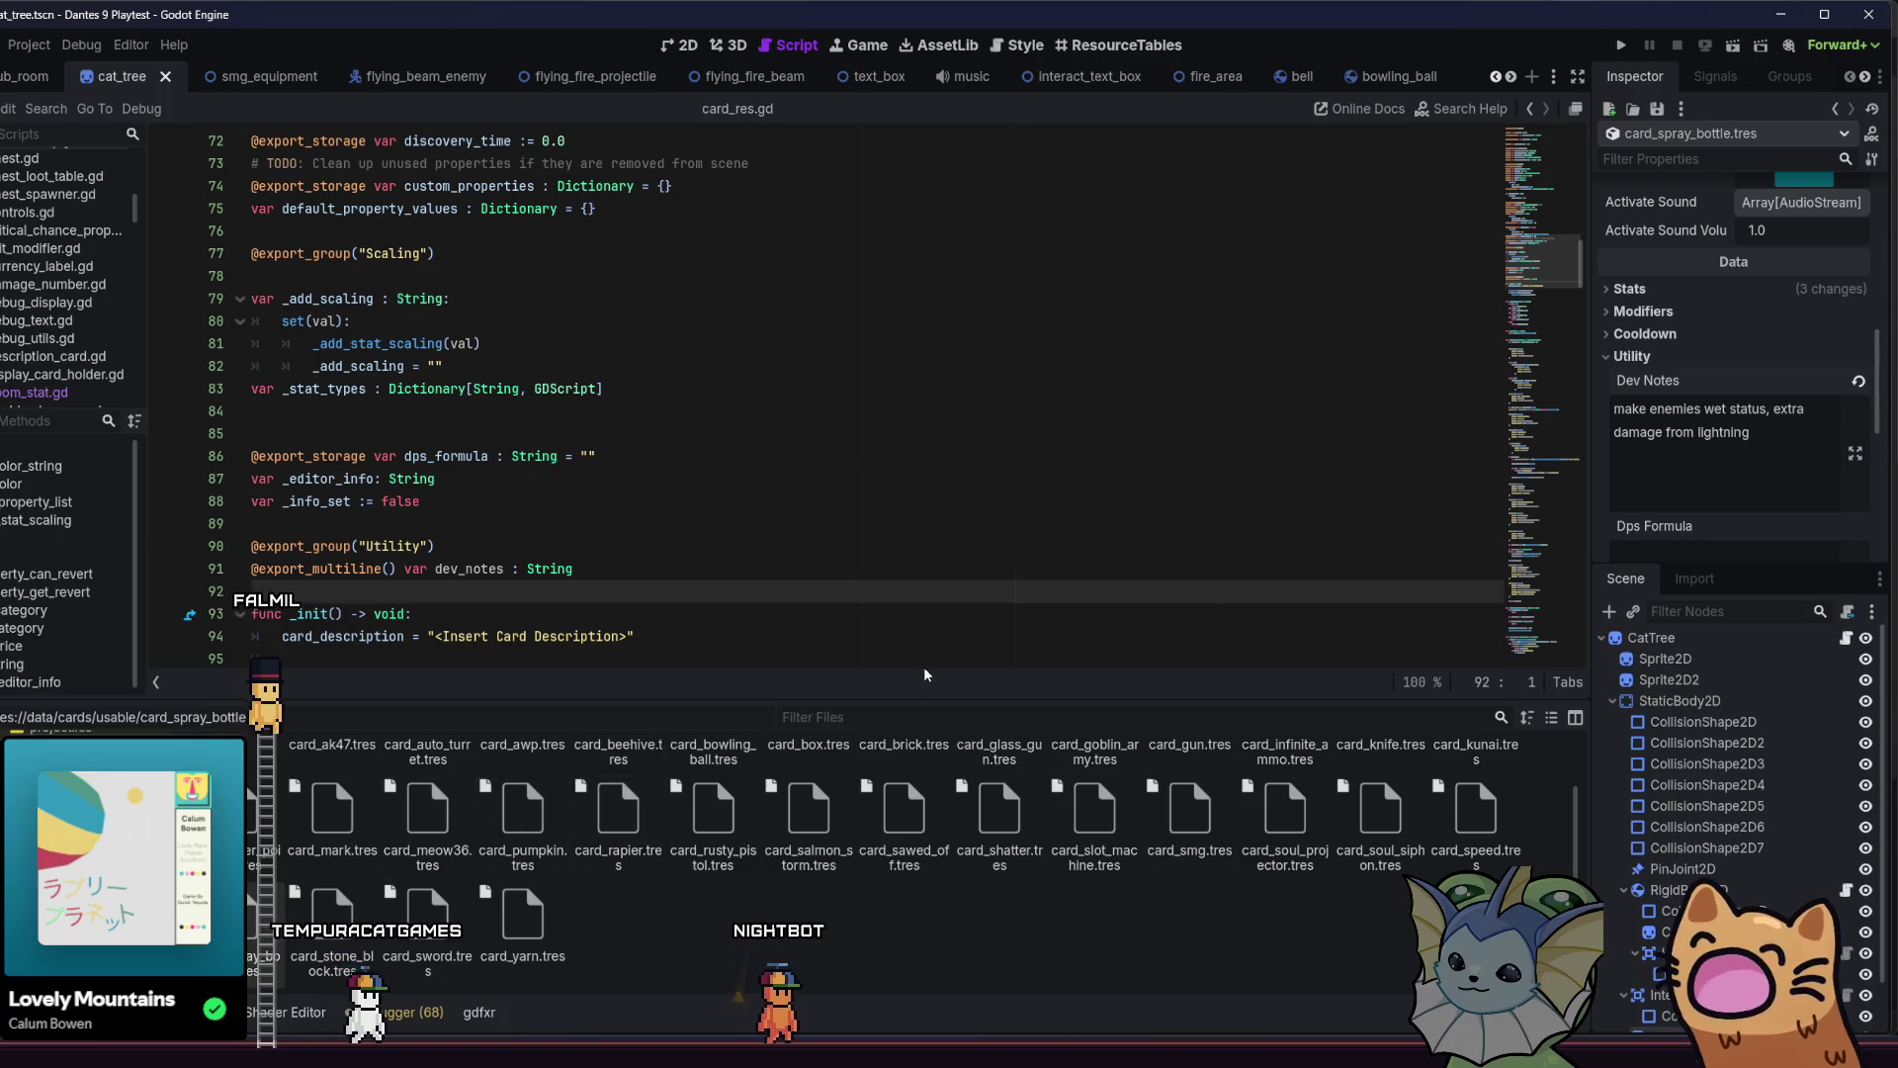
left_click(1759, 432)
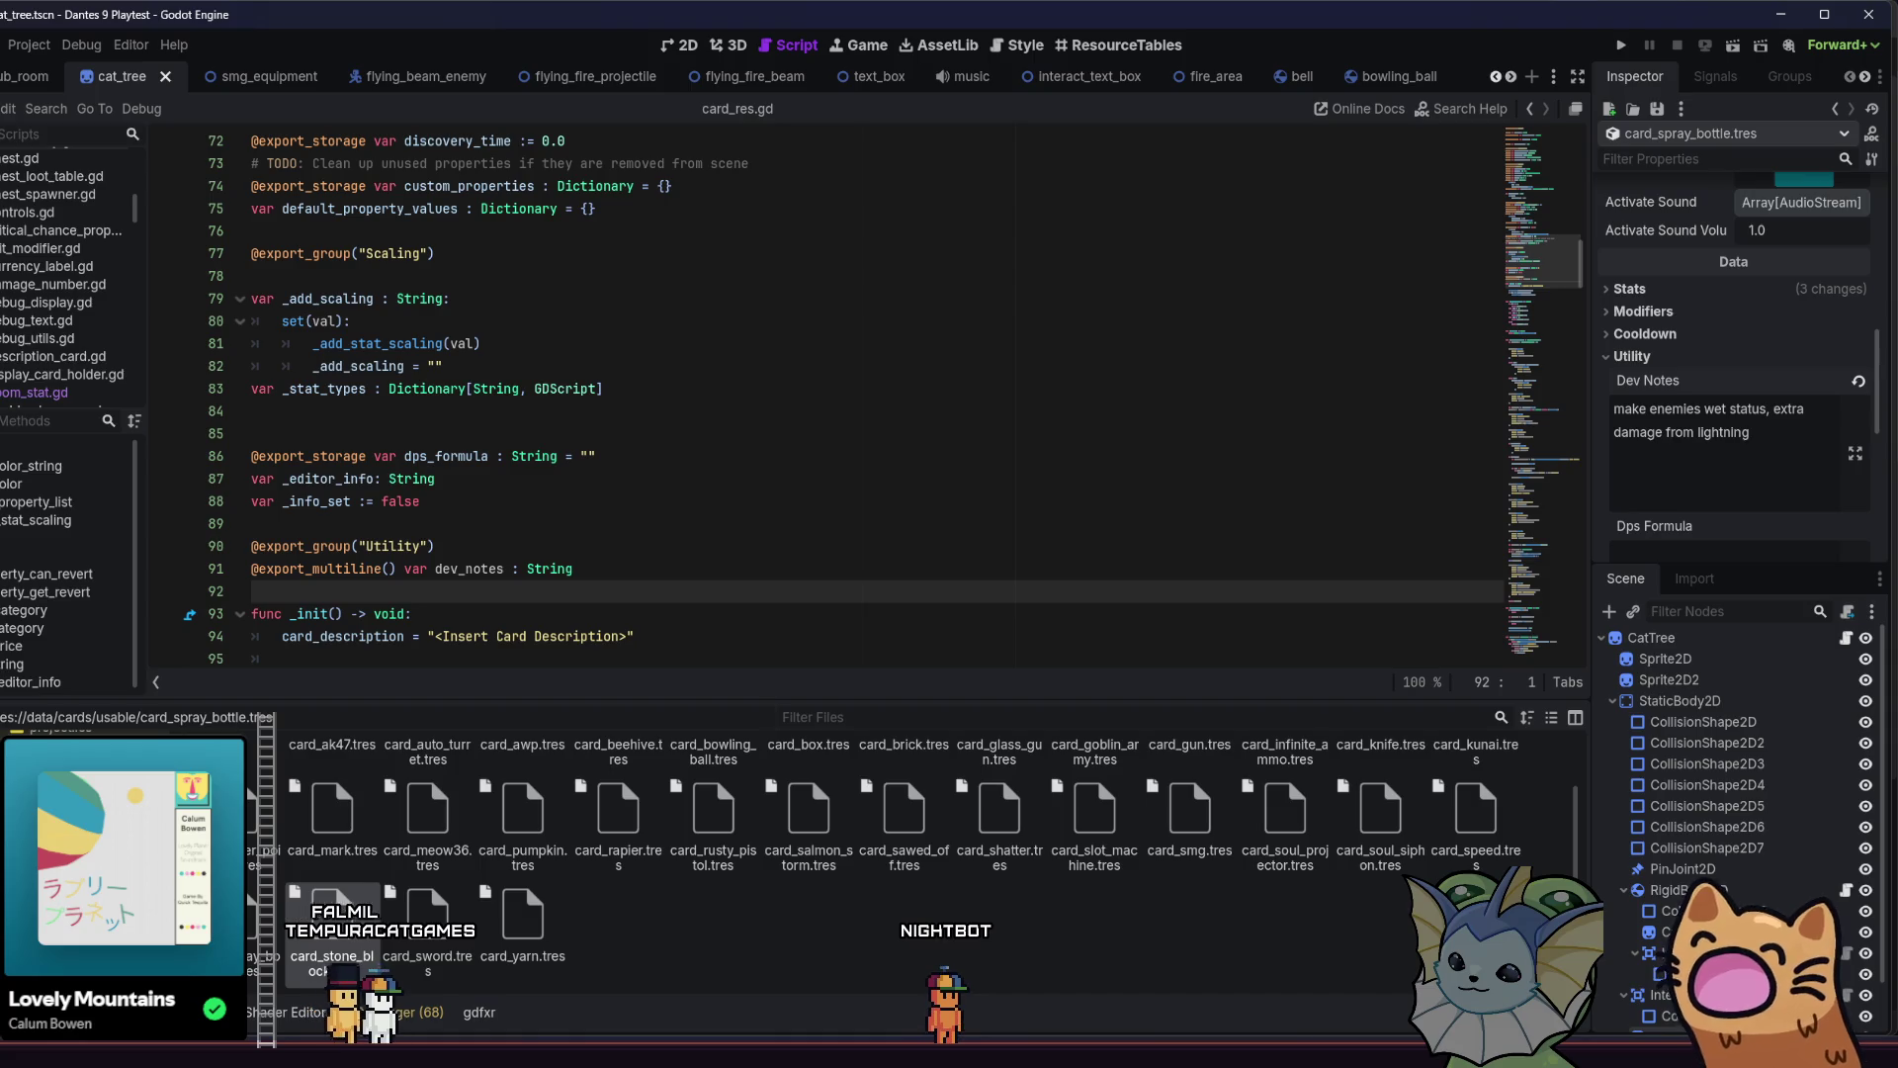
Step: Open card_stone_block.tres and add a stat to its damage scaling
double_click(329, 905)
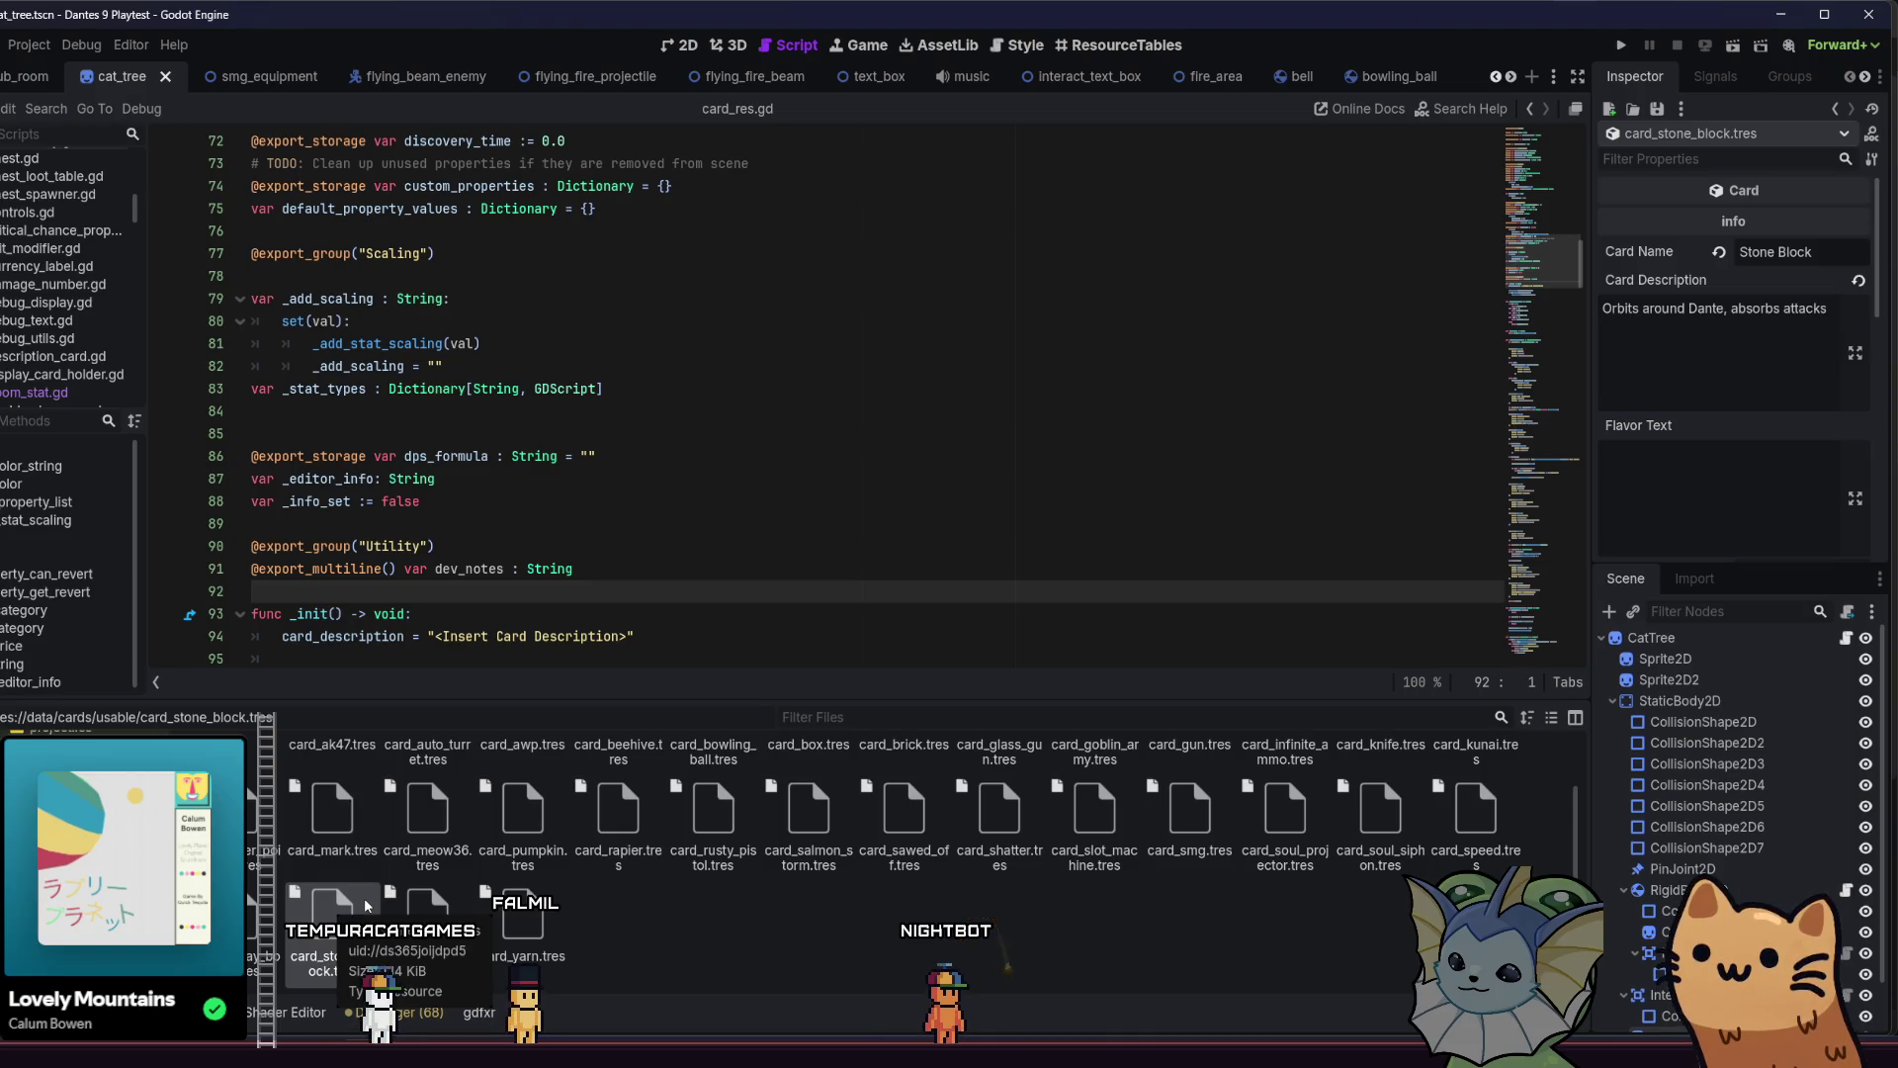
scroll(1713, 470, "down", 3)
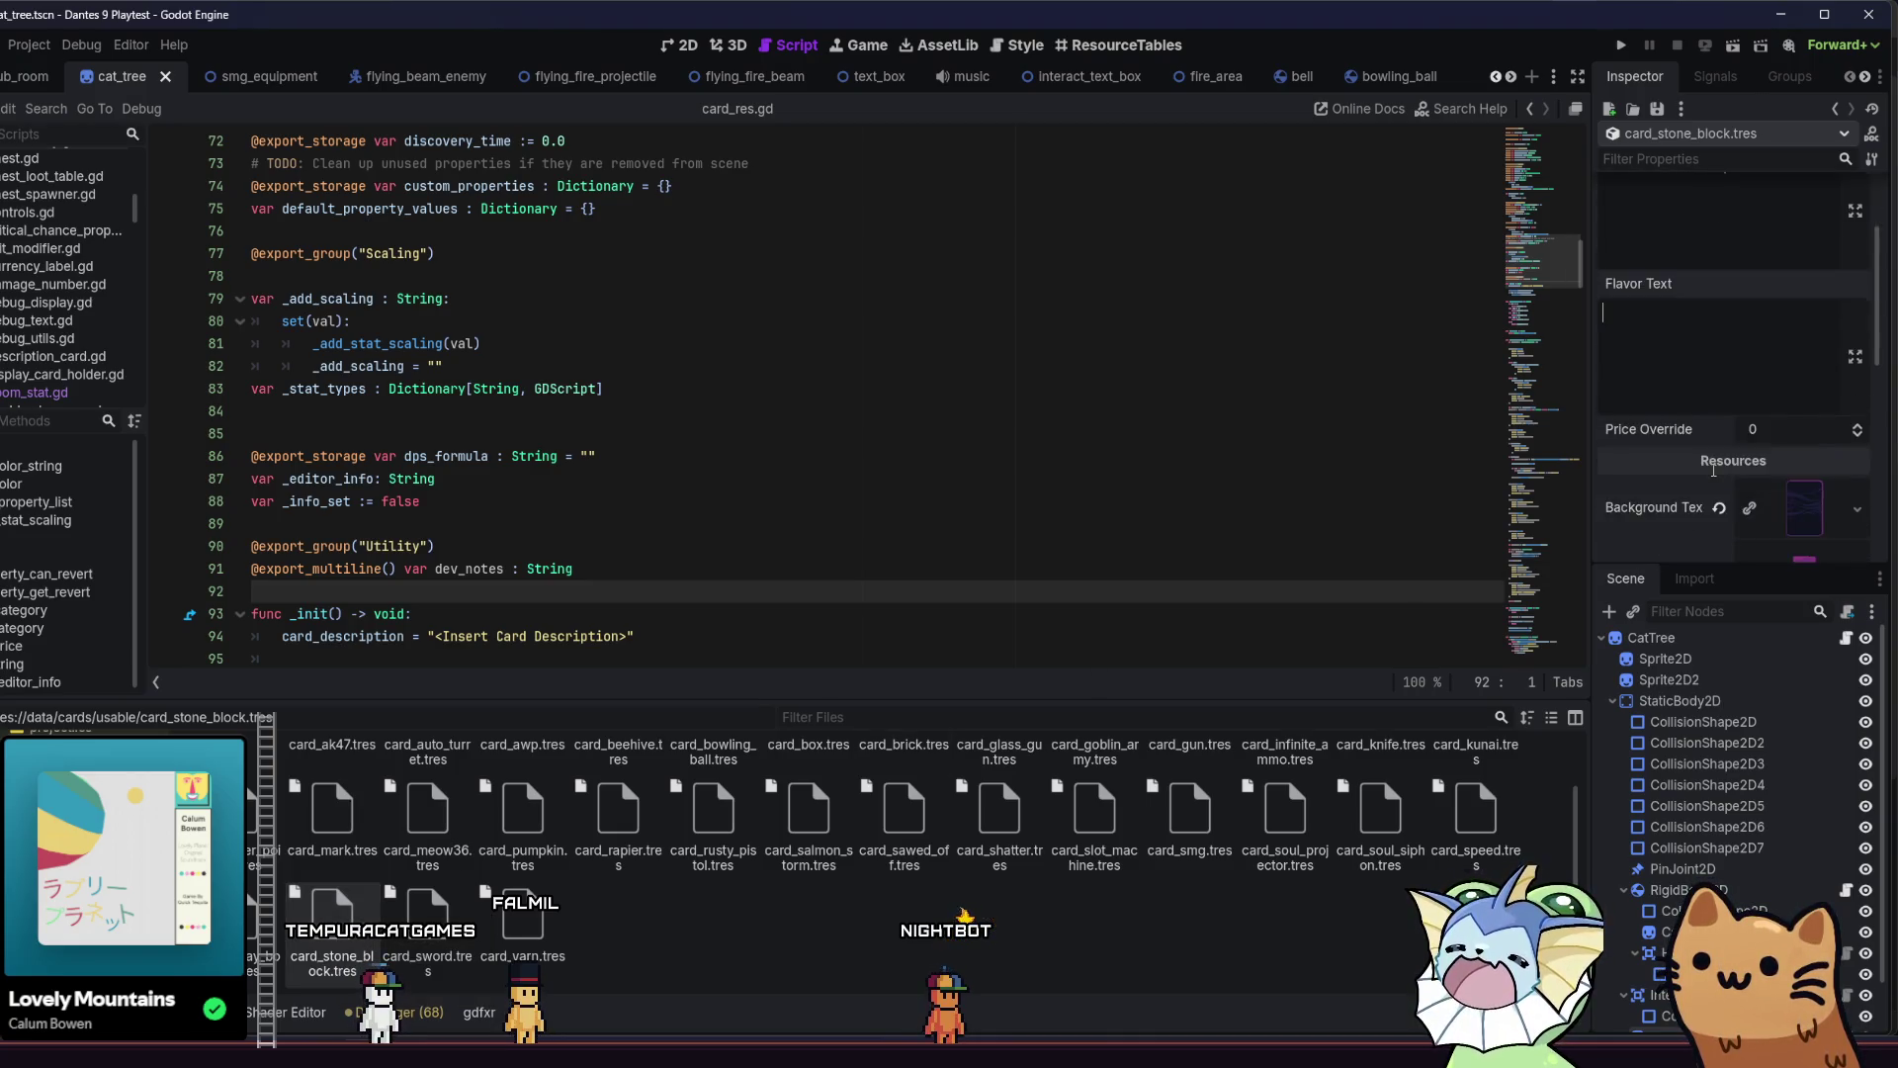
scroll(1713, 470, "down", 10)
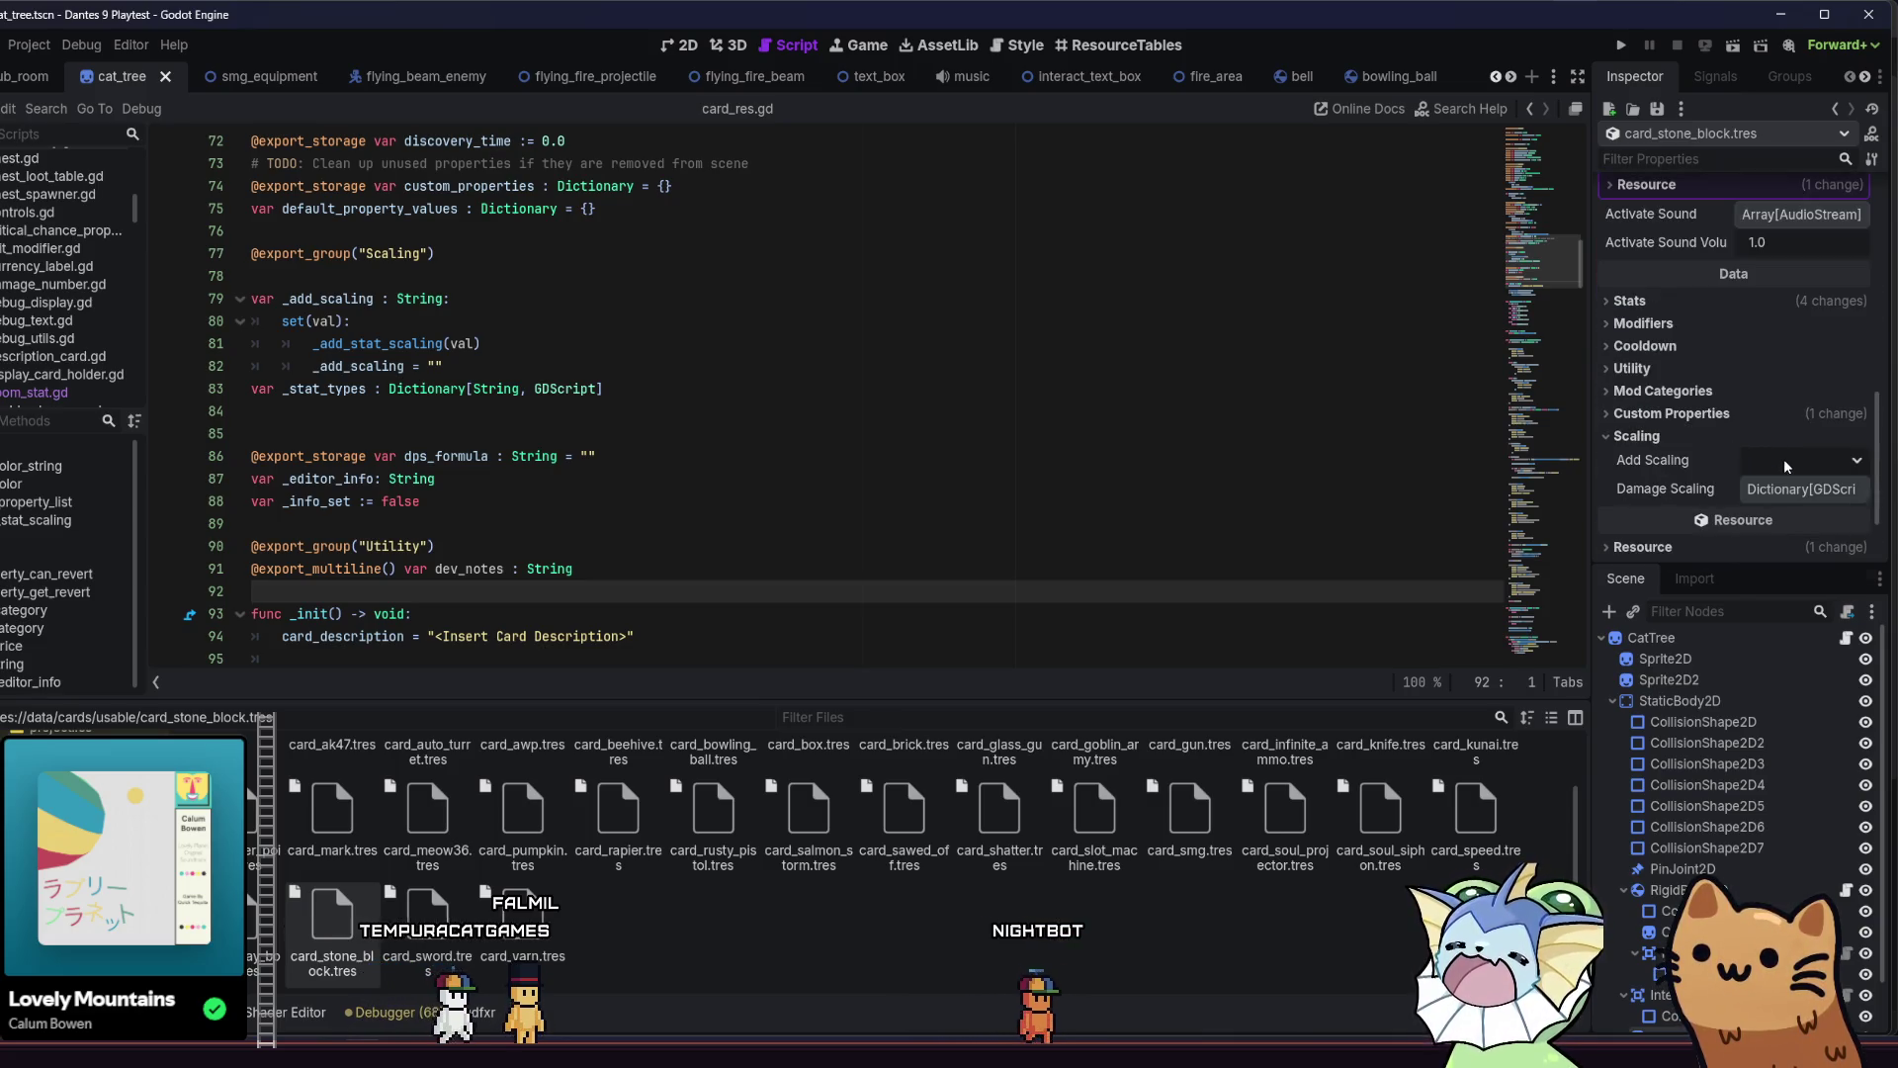
left_click(1786, 465)
left_click(1790, 488)
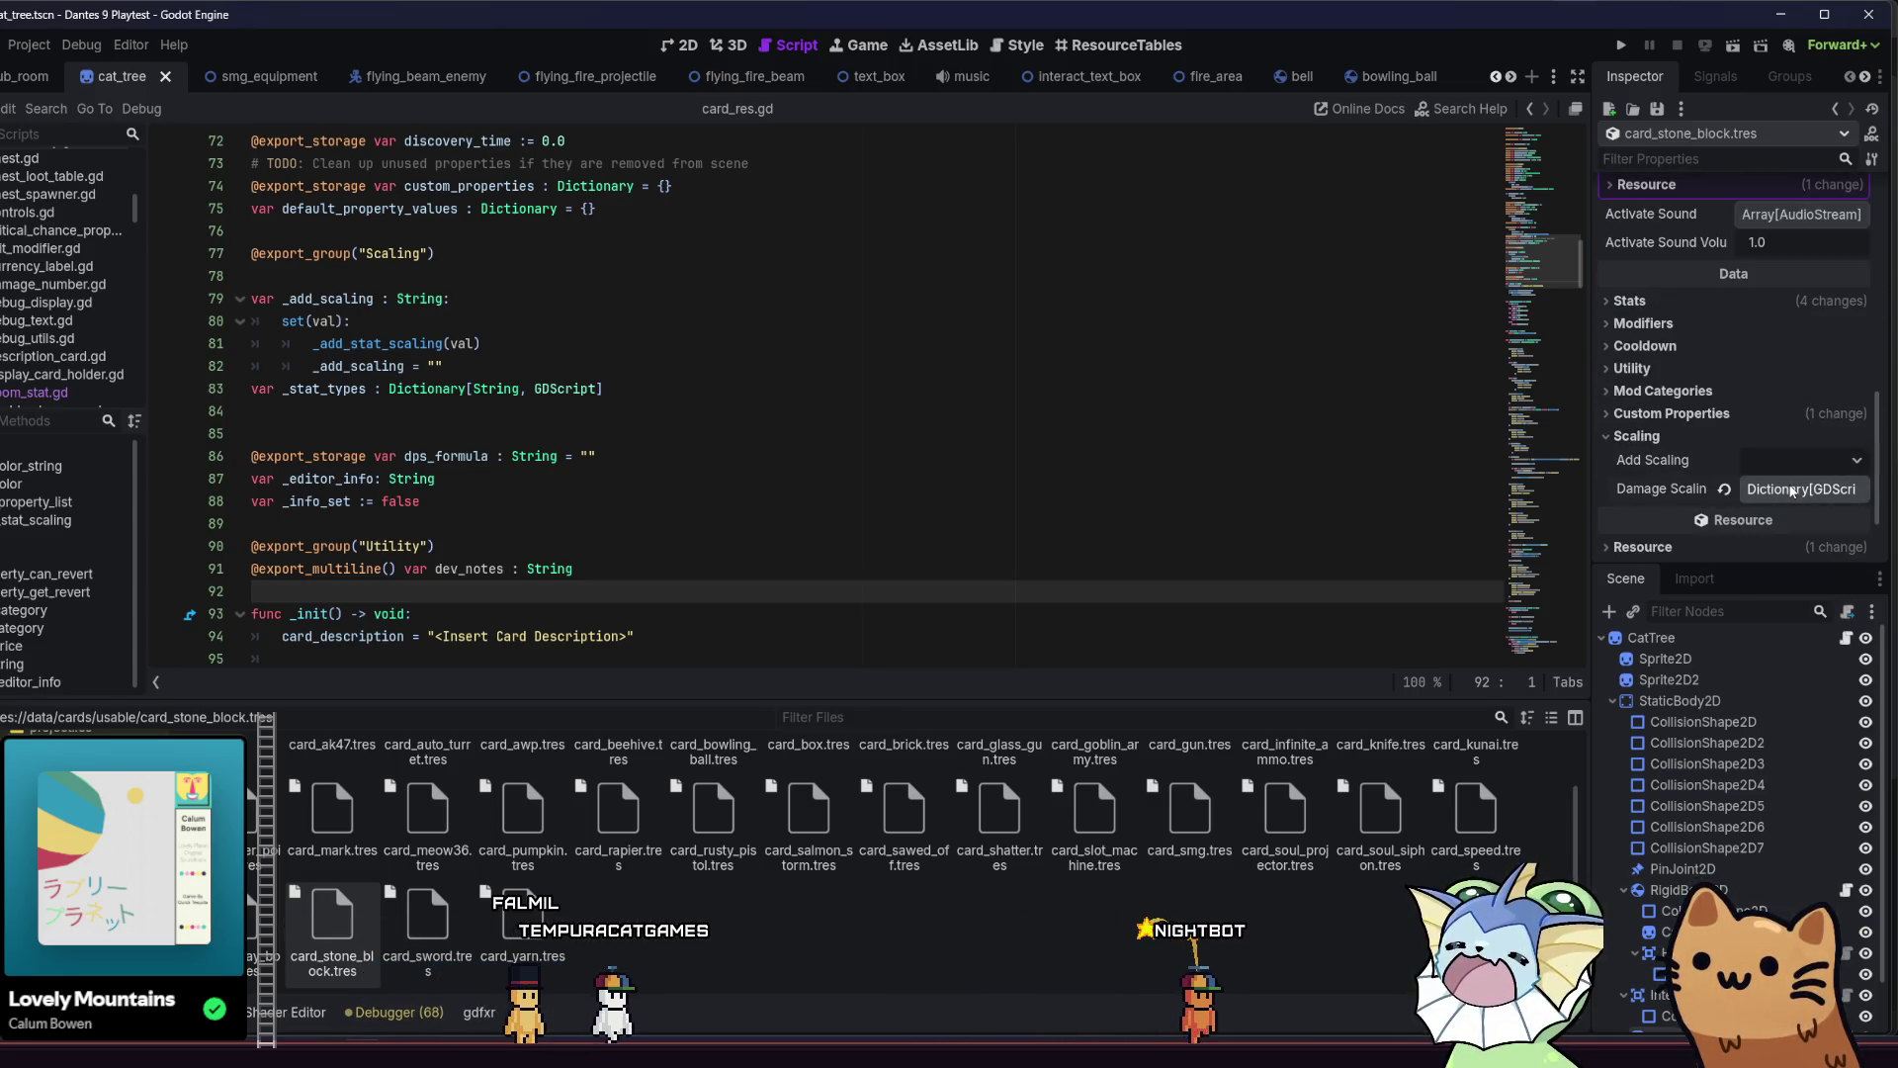
Step: Write Stone Block dev notes about physical scaling and nearby damage, then show card_sword.tres
left_click(1725, 368)
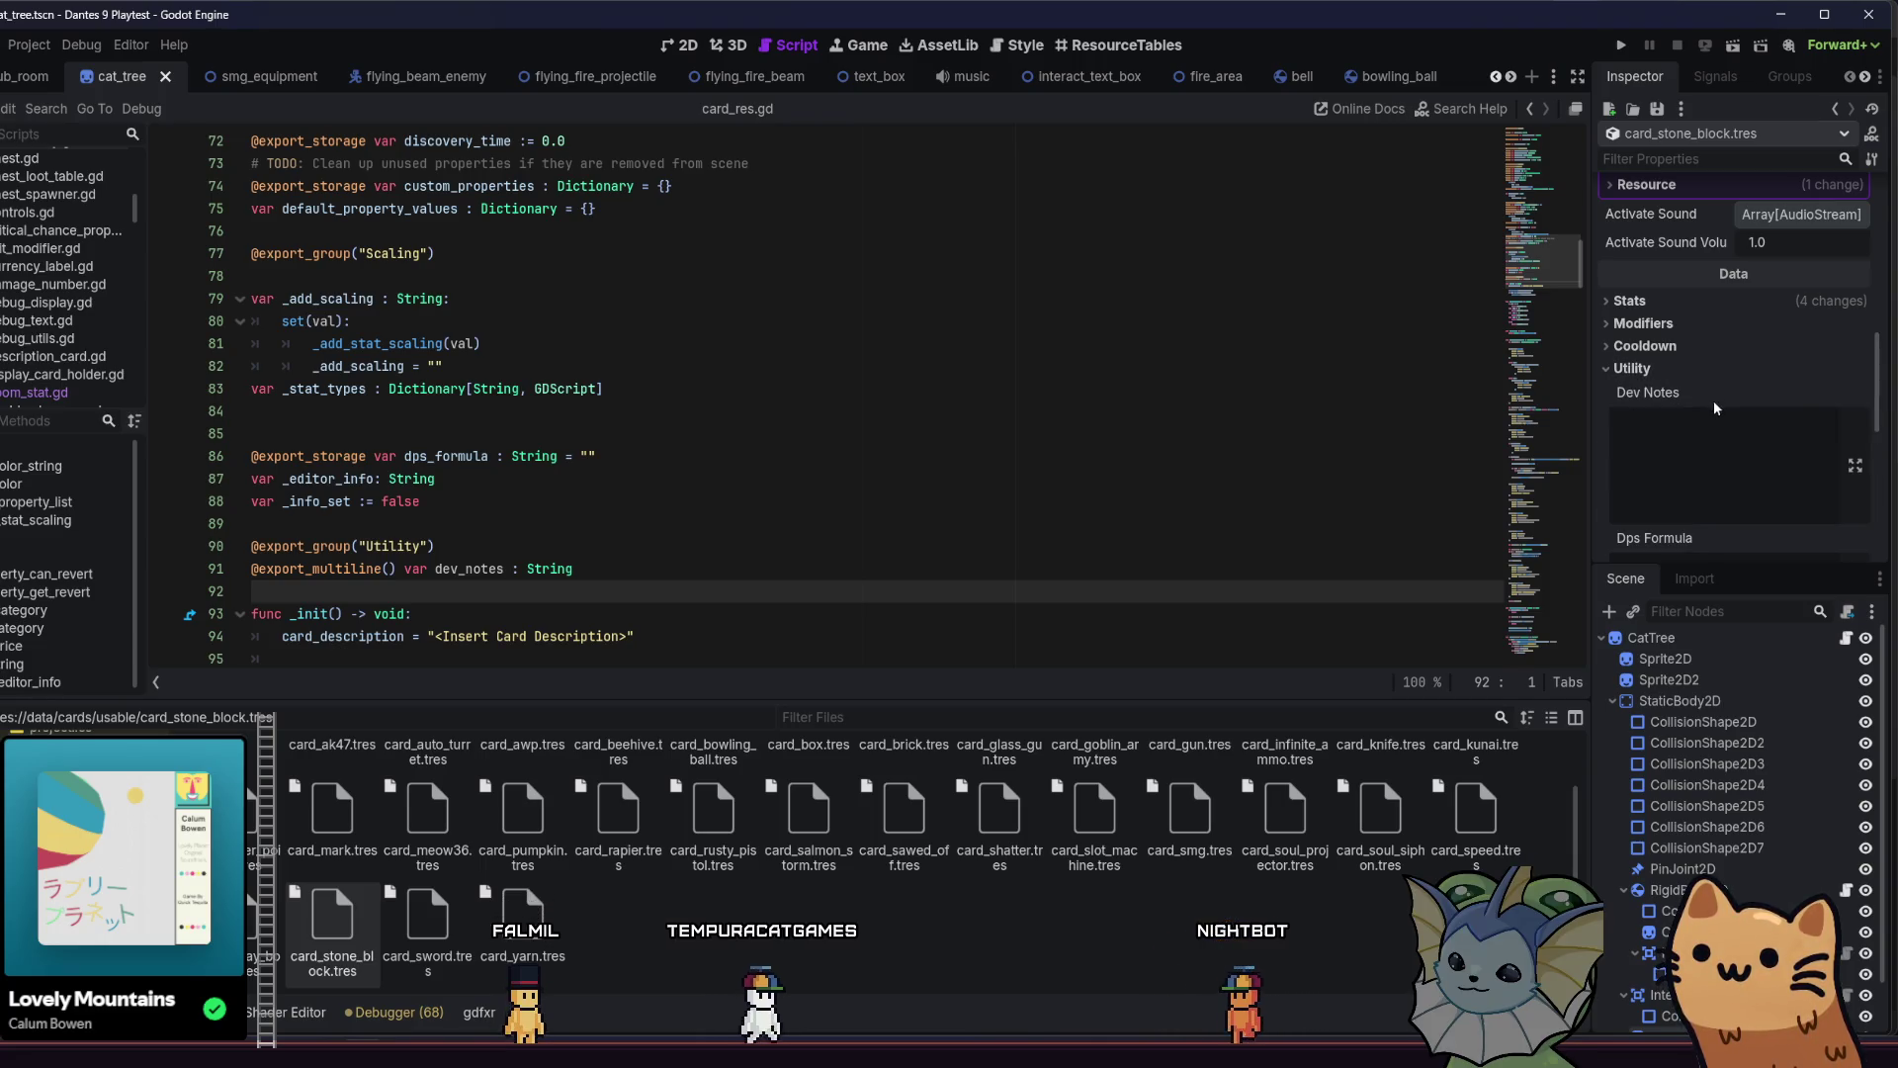
left_click(1708, 367)
left_click(1708, 365)
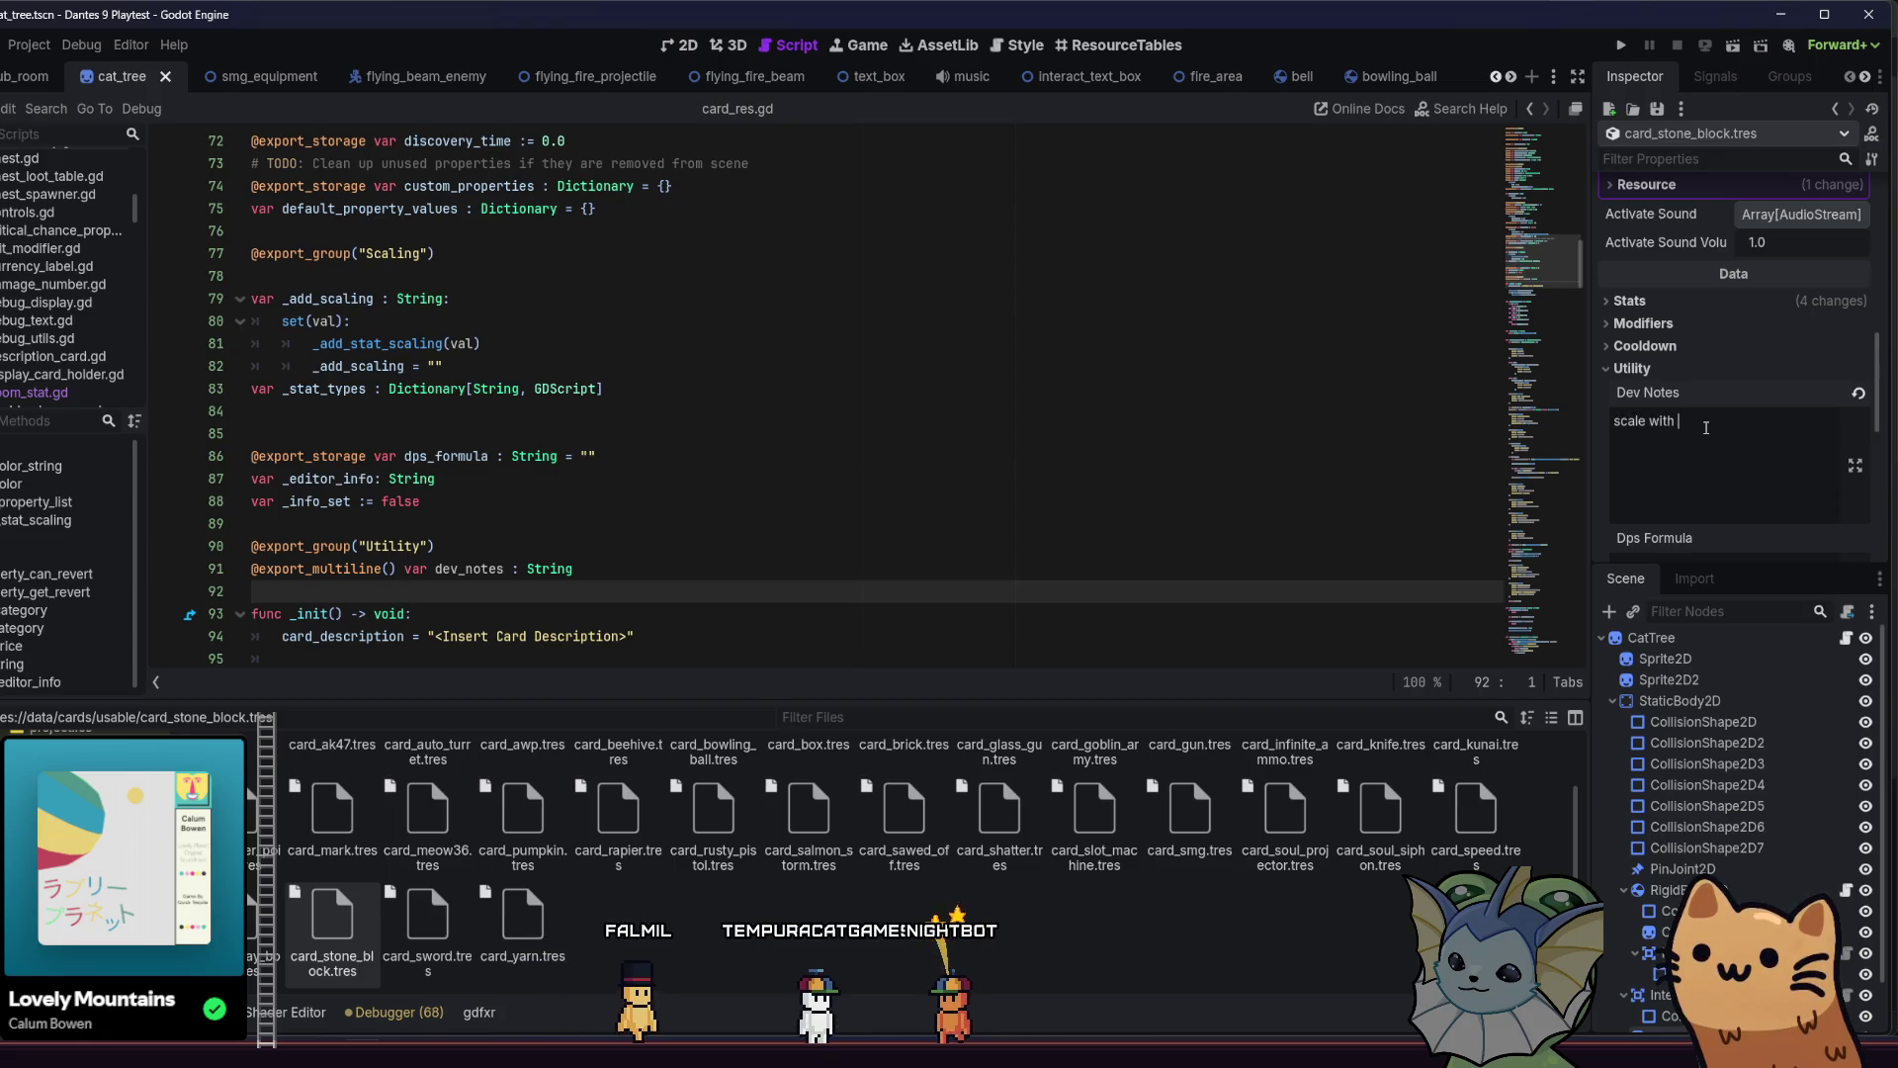
type("sical, deal damage to nearby enemies based on physical")
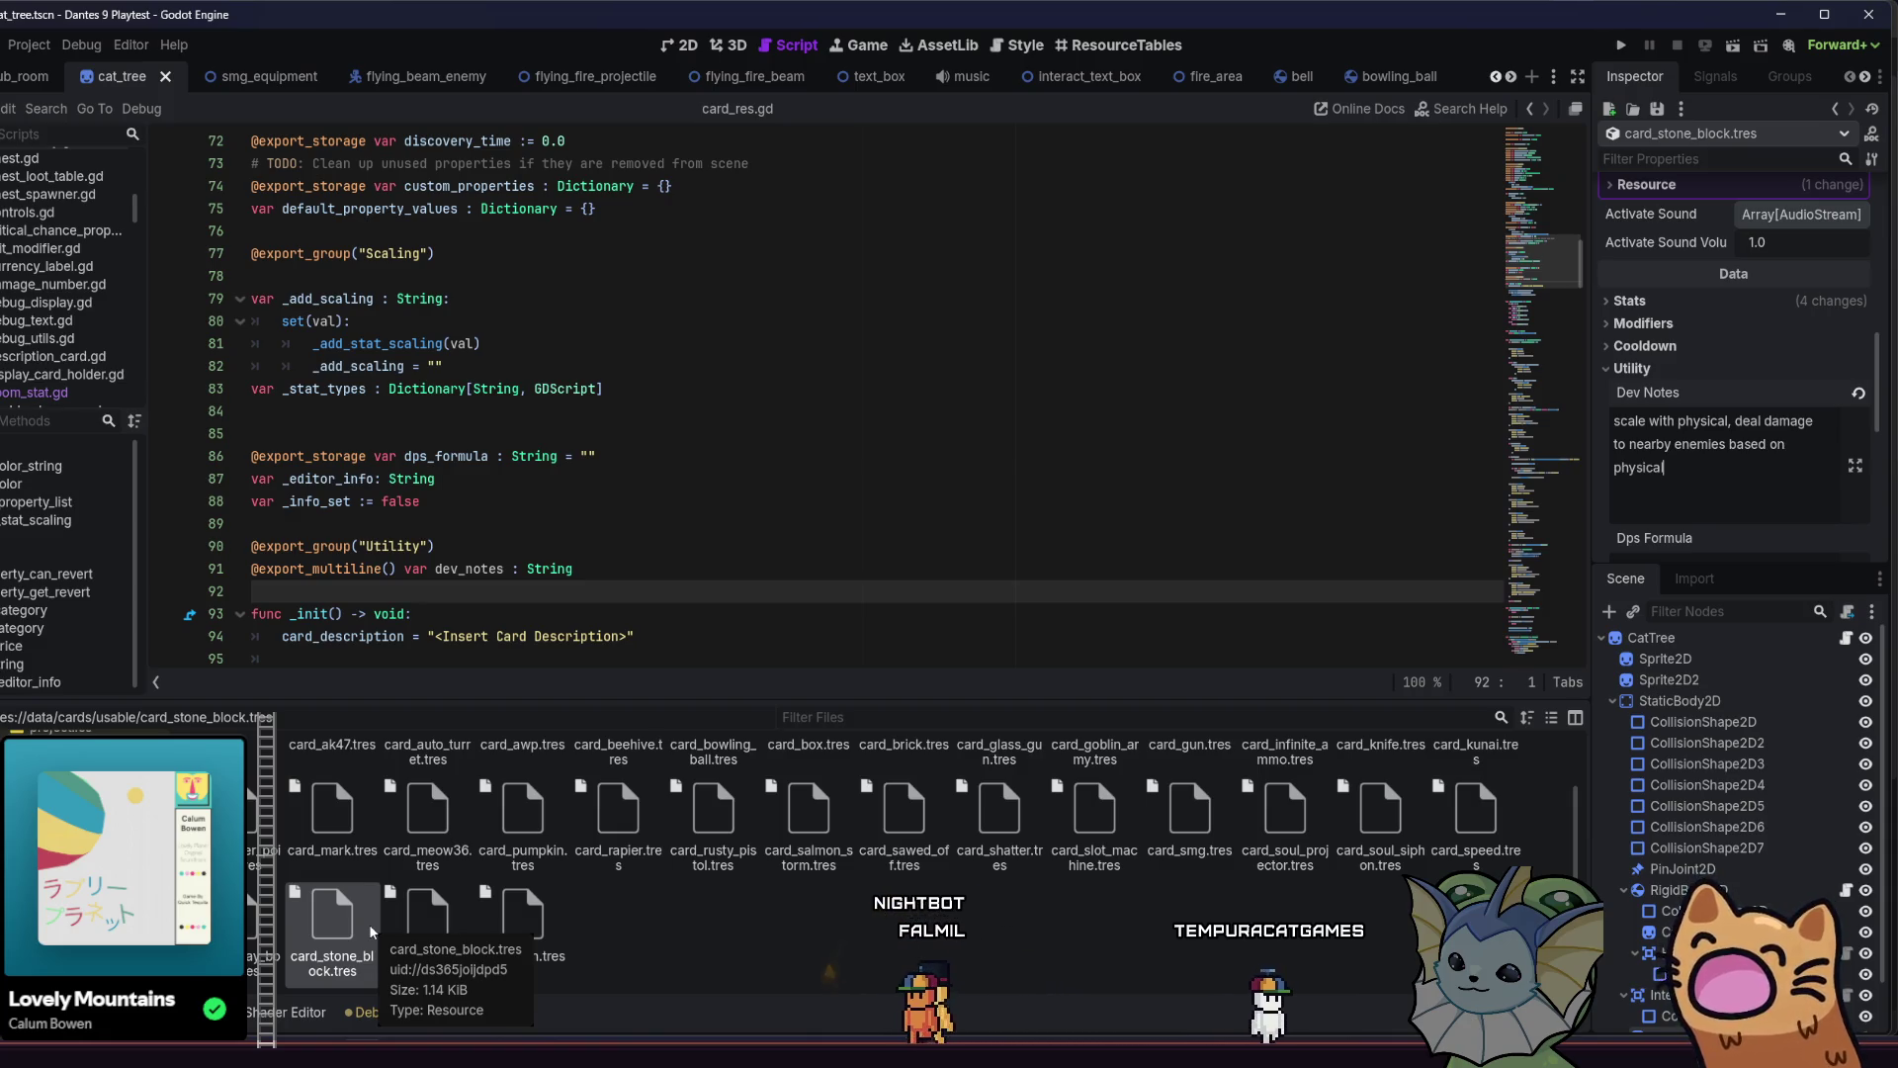
left_click(427, 934)
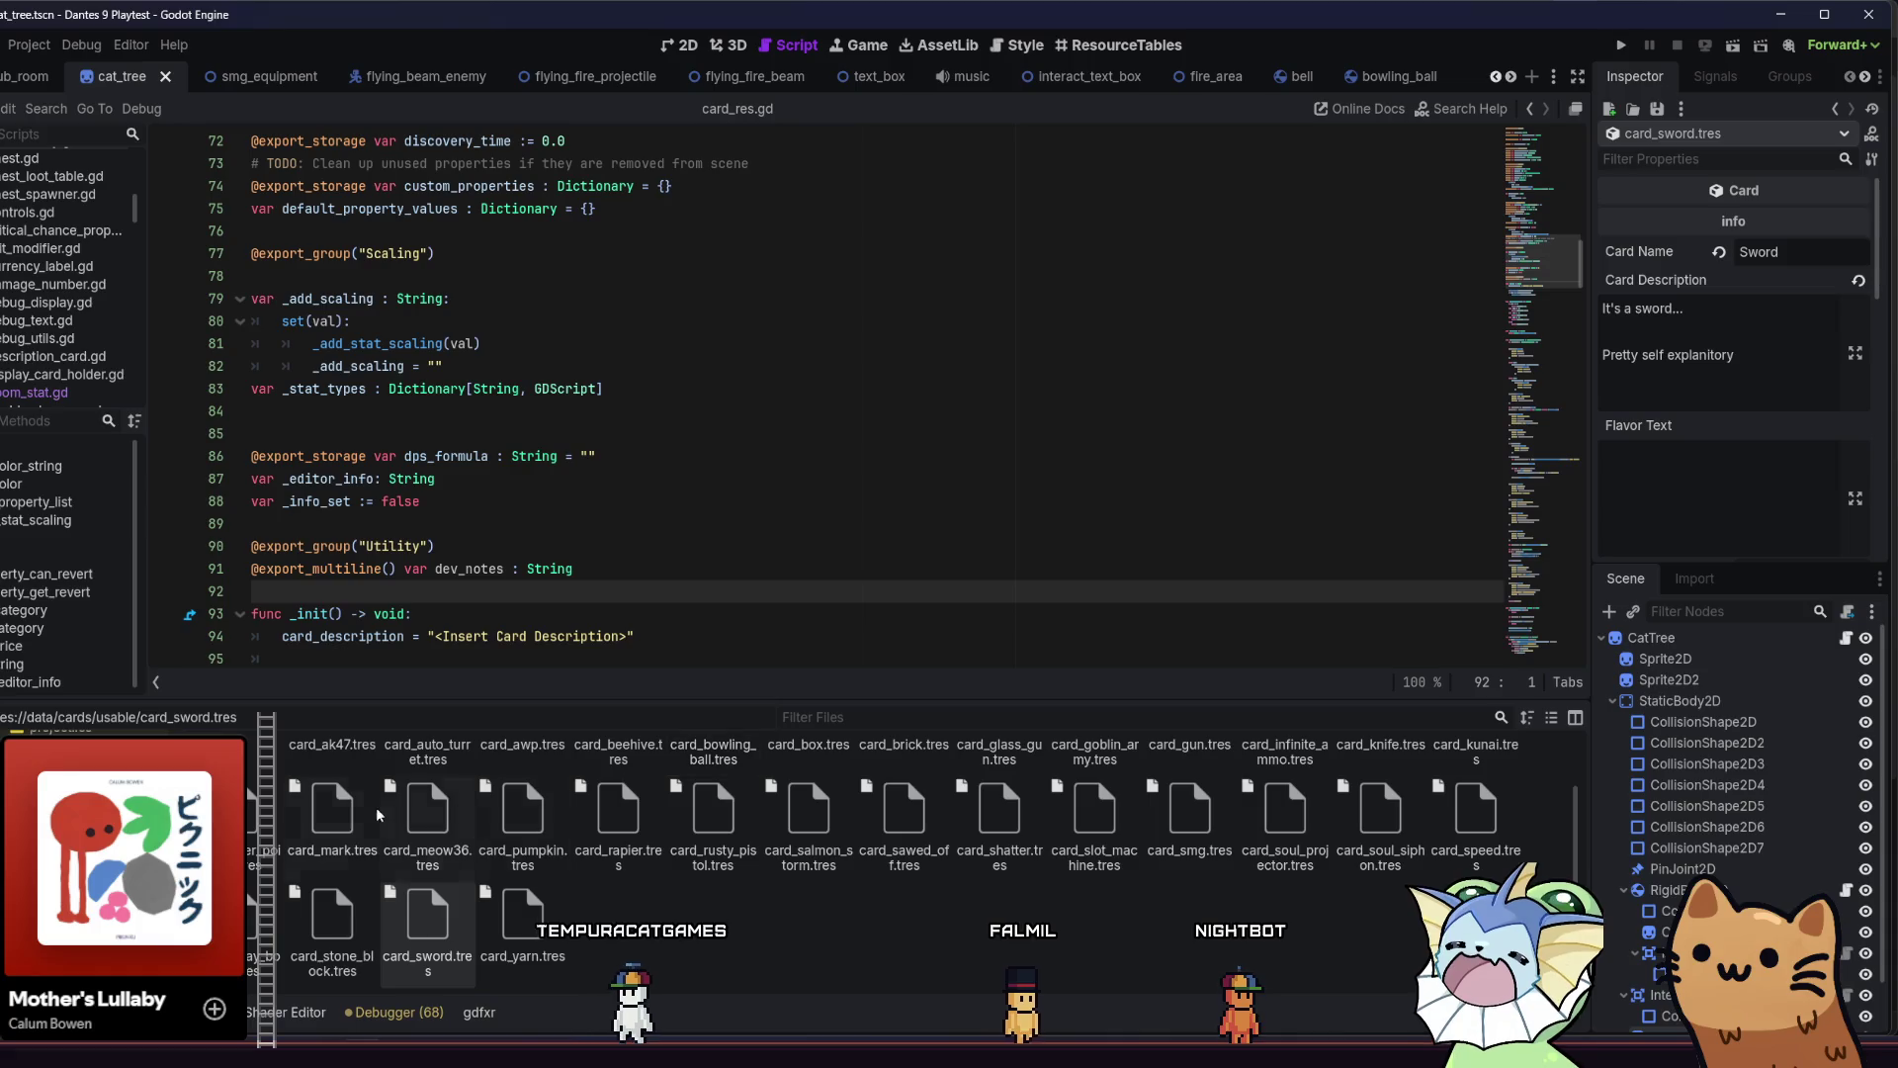
Step: Append an 'increase spin speed' note to the Stone Block dev notes, then return to the Sword card
left_click(358, 886)
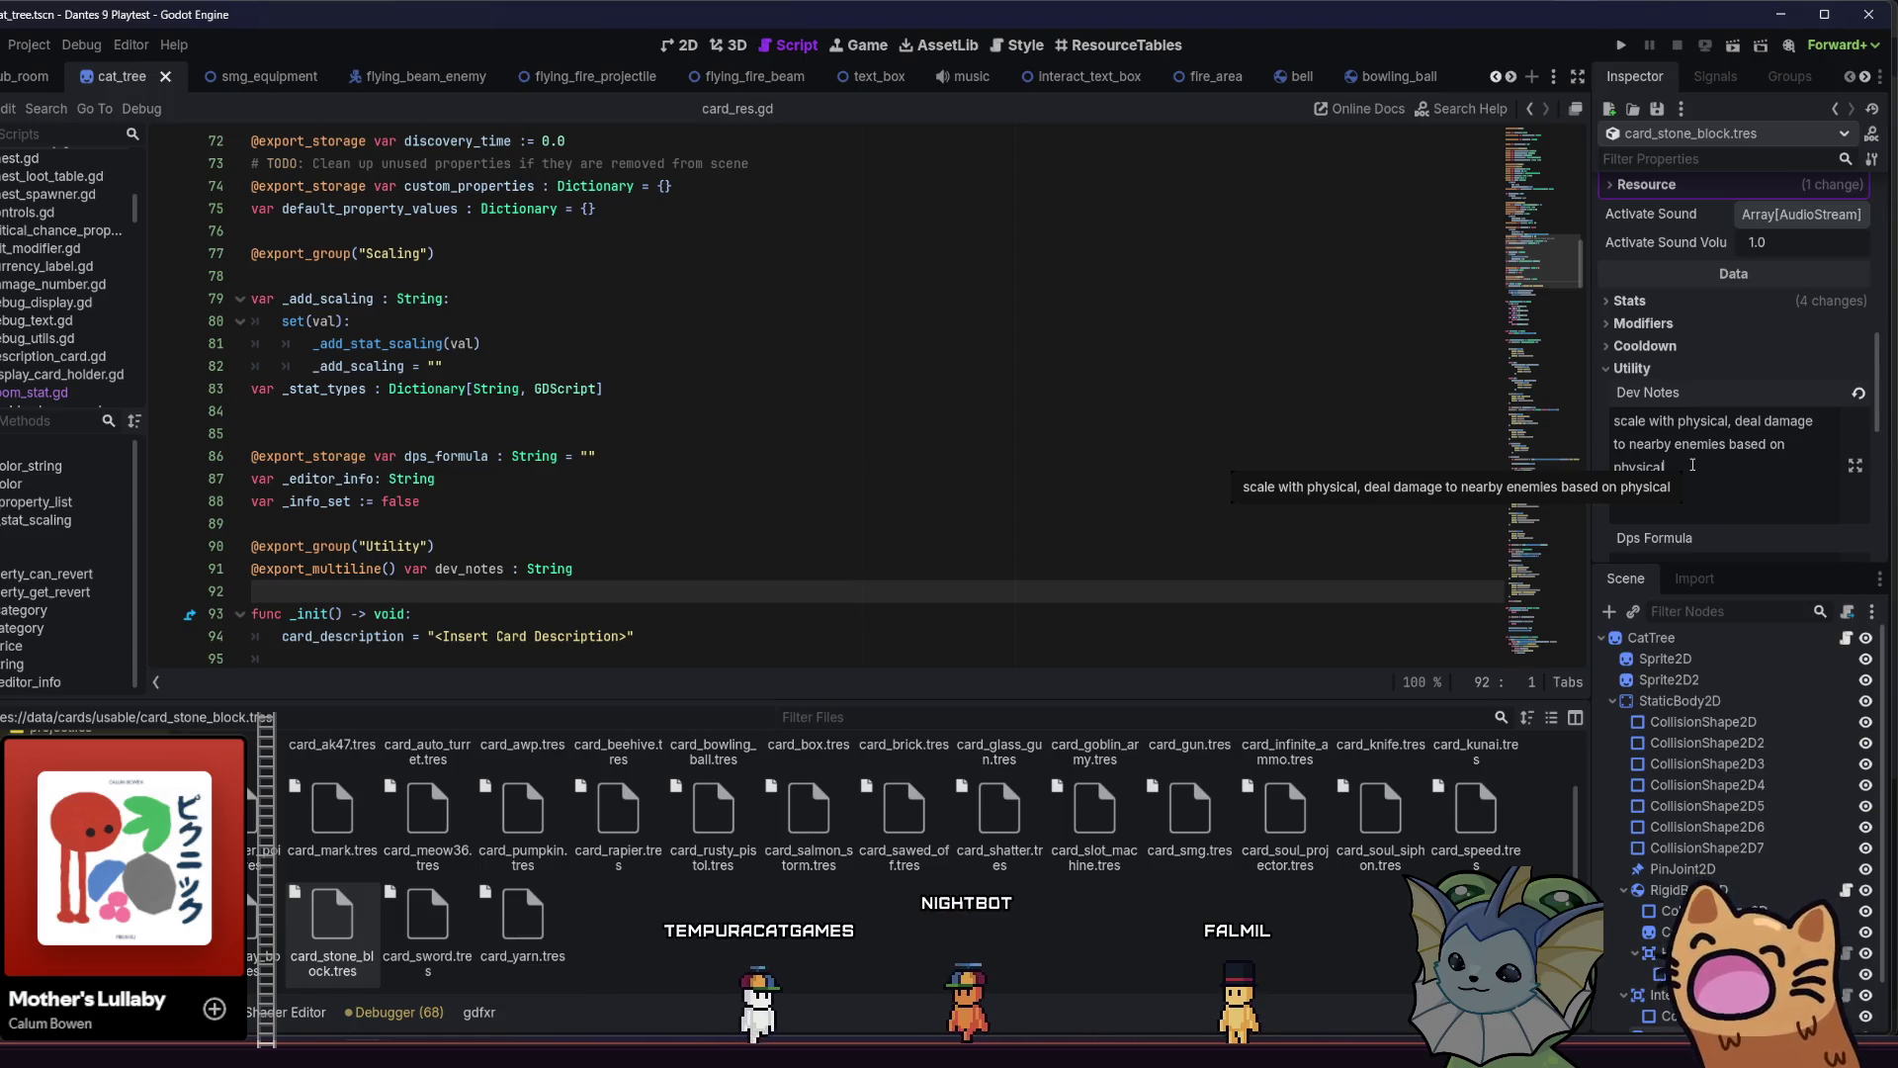
scroll(1700, 459, "down", 10)
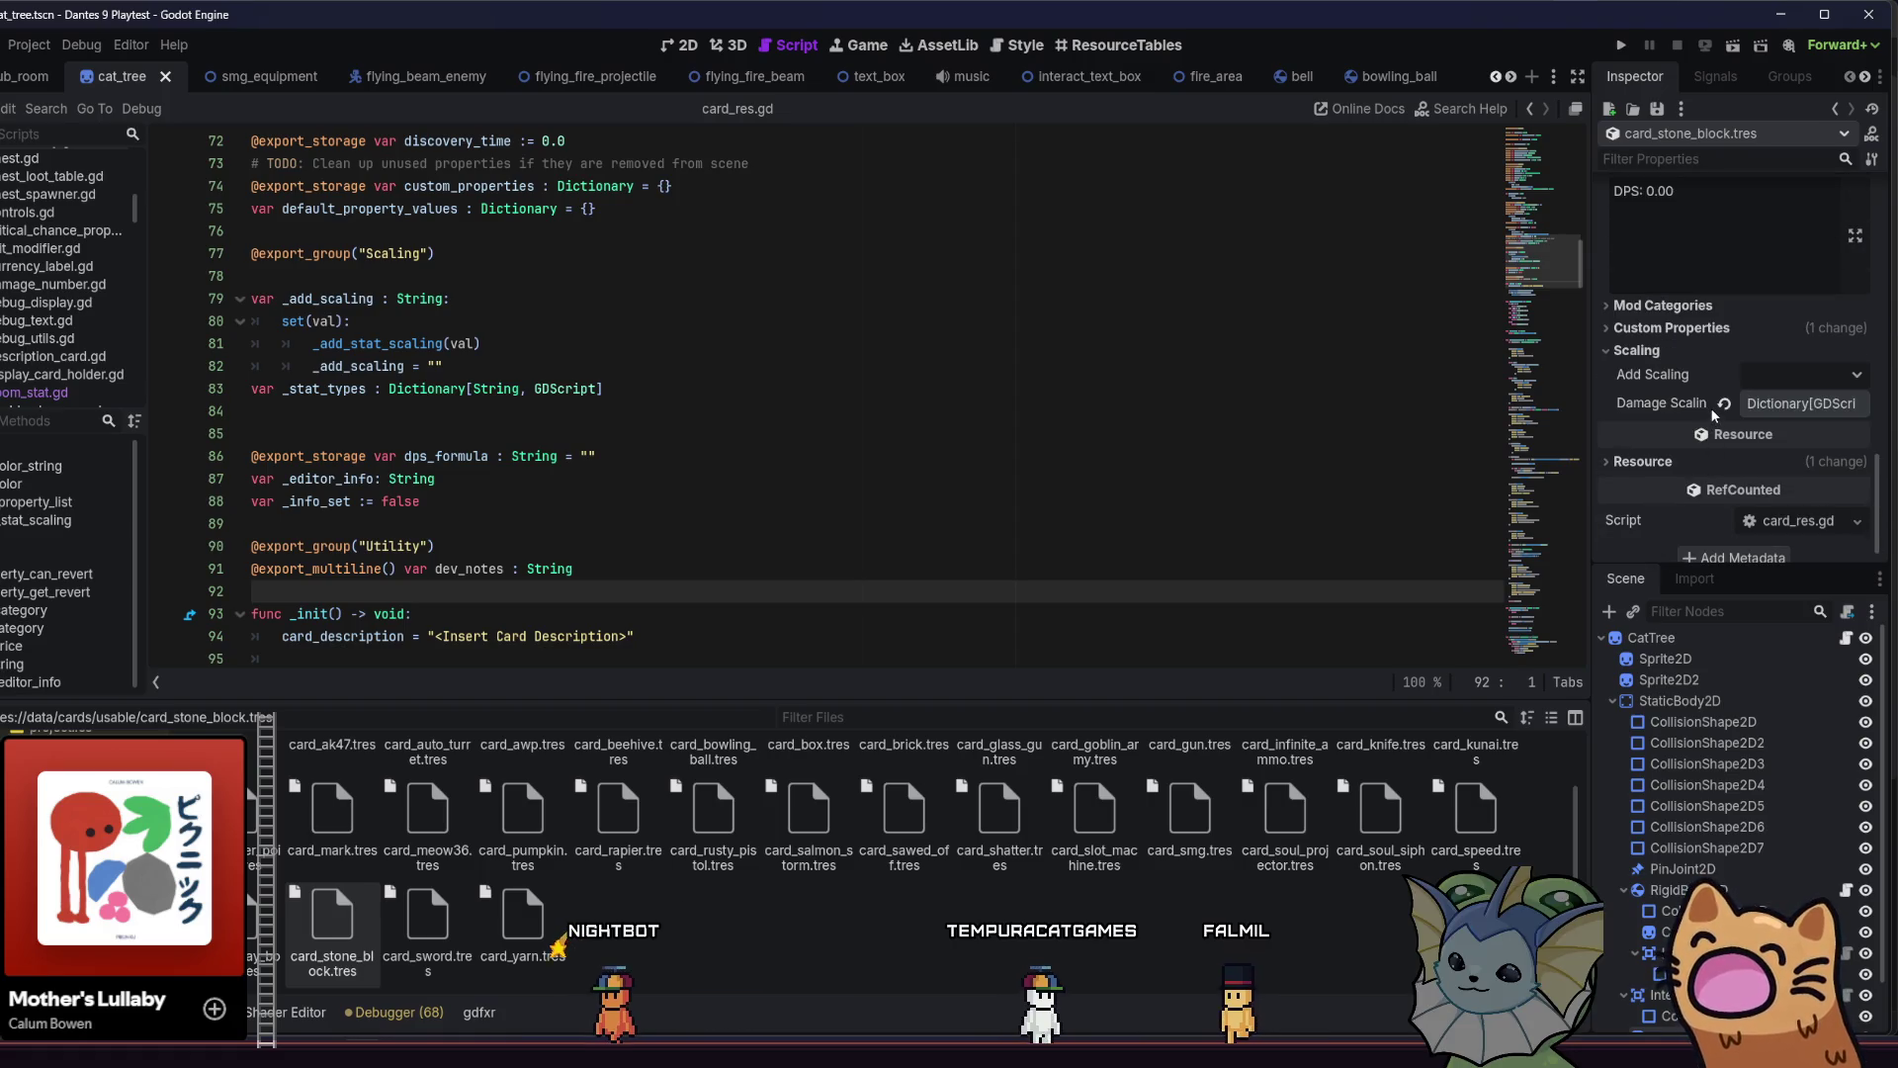
scroll(1705, 403, "up", 2)
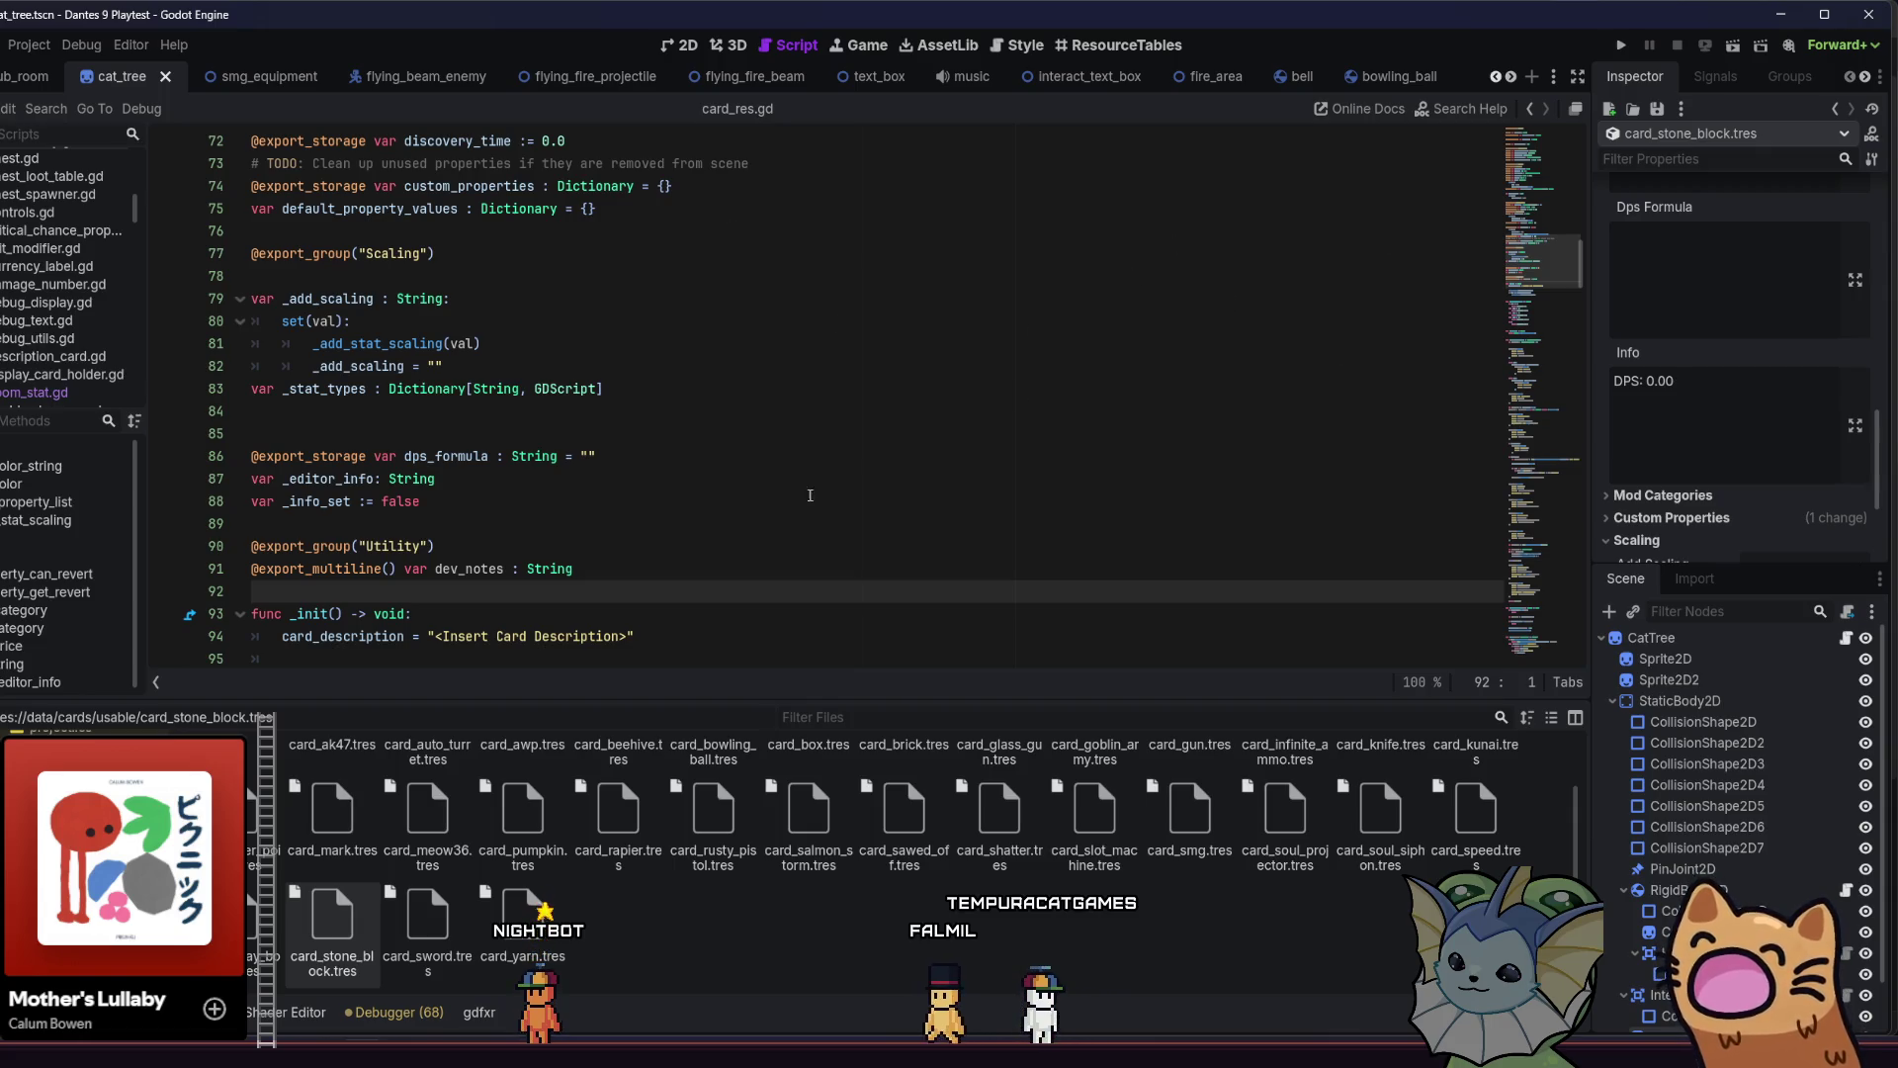
scroll(1635, 370, "down", 2)
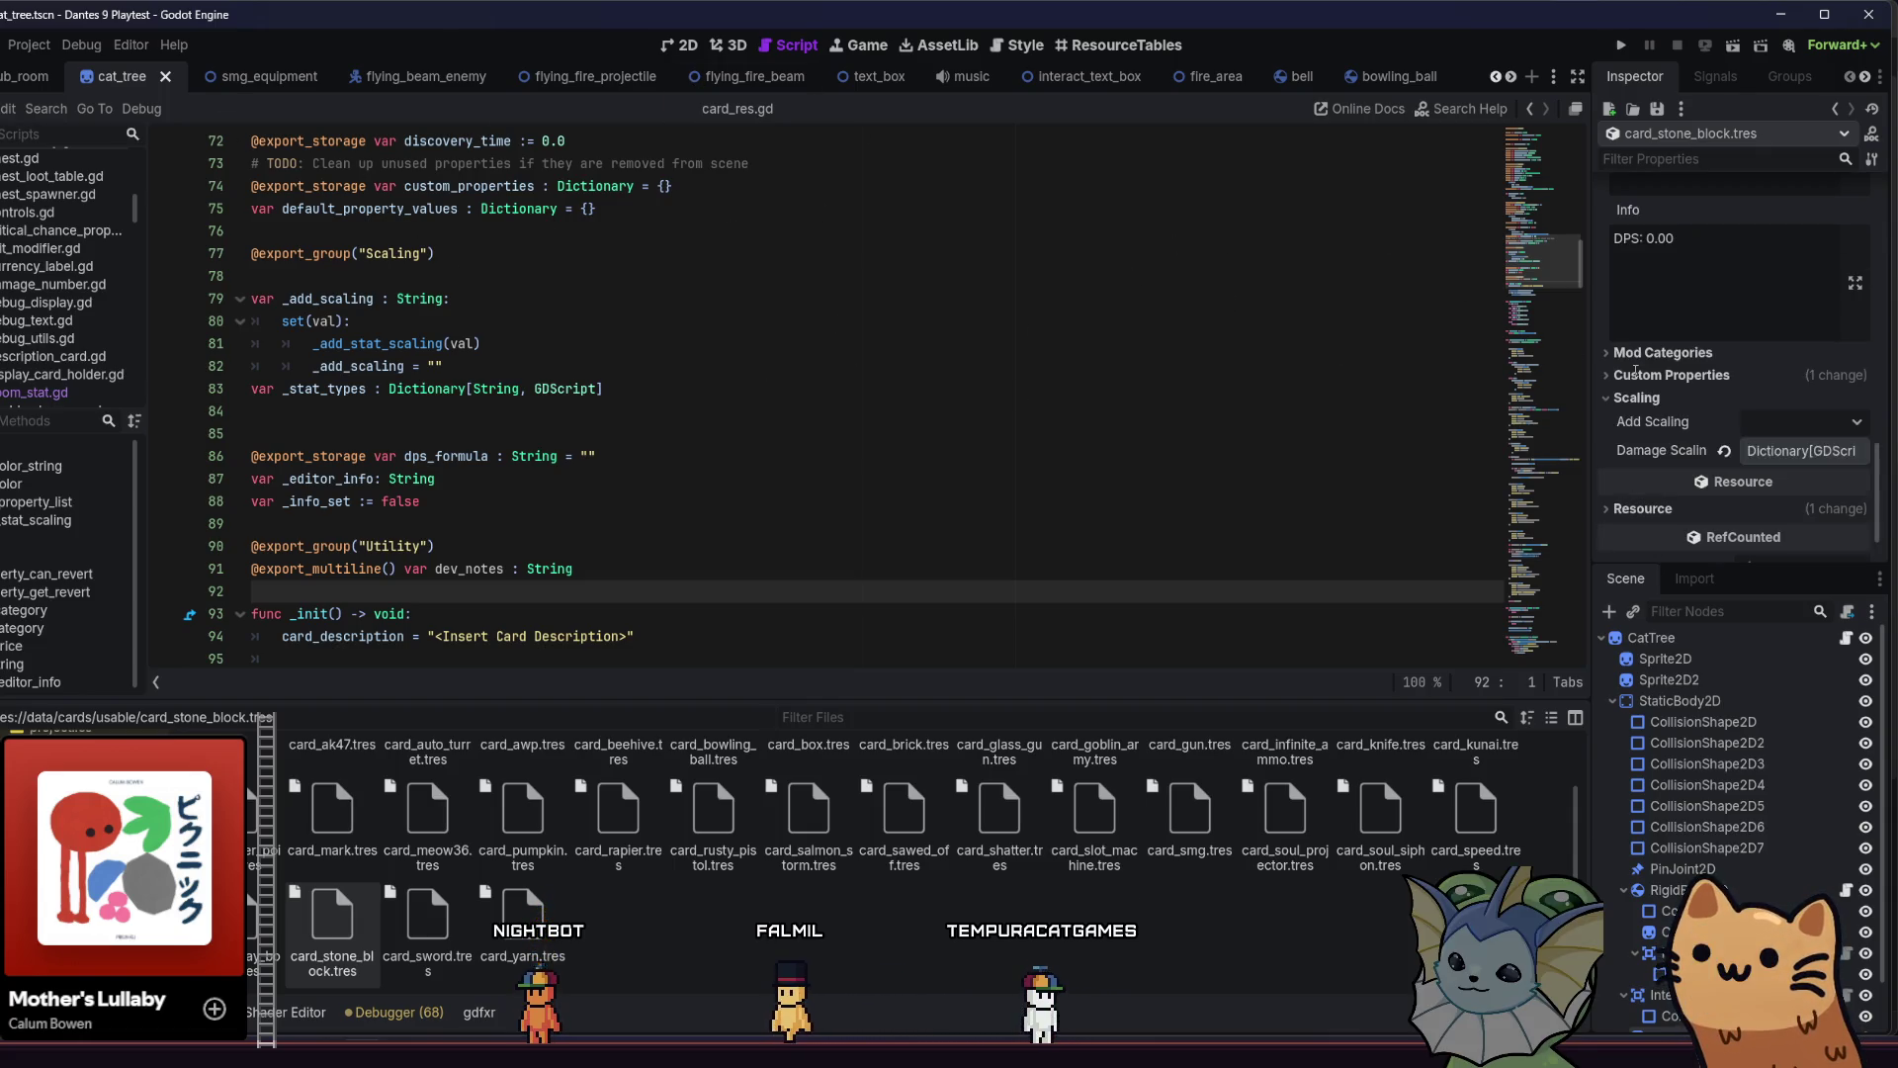
scroll(1681, 388, "up", 3)
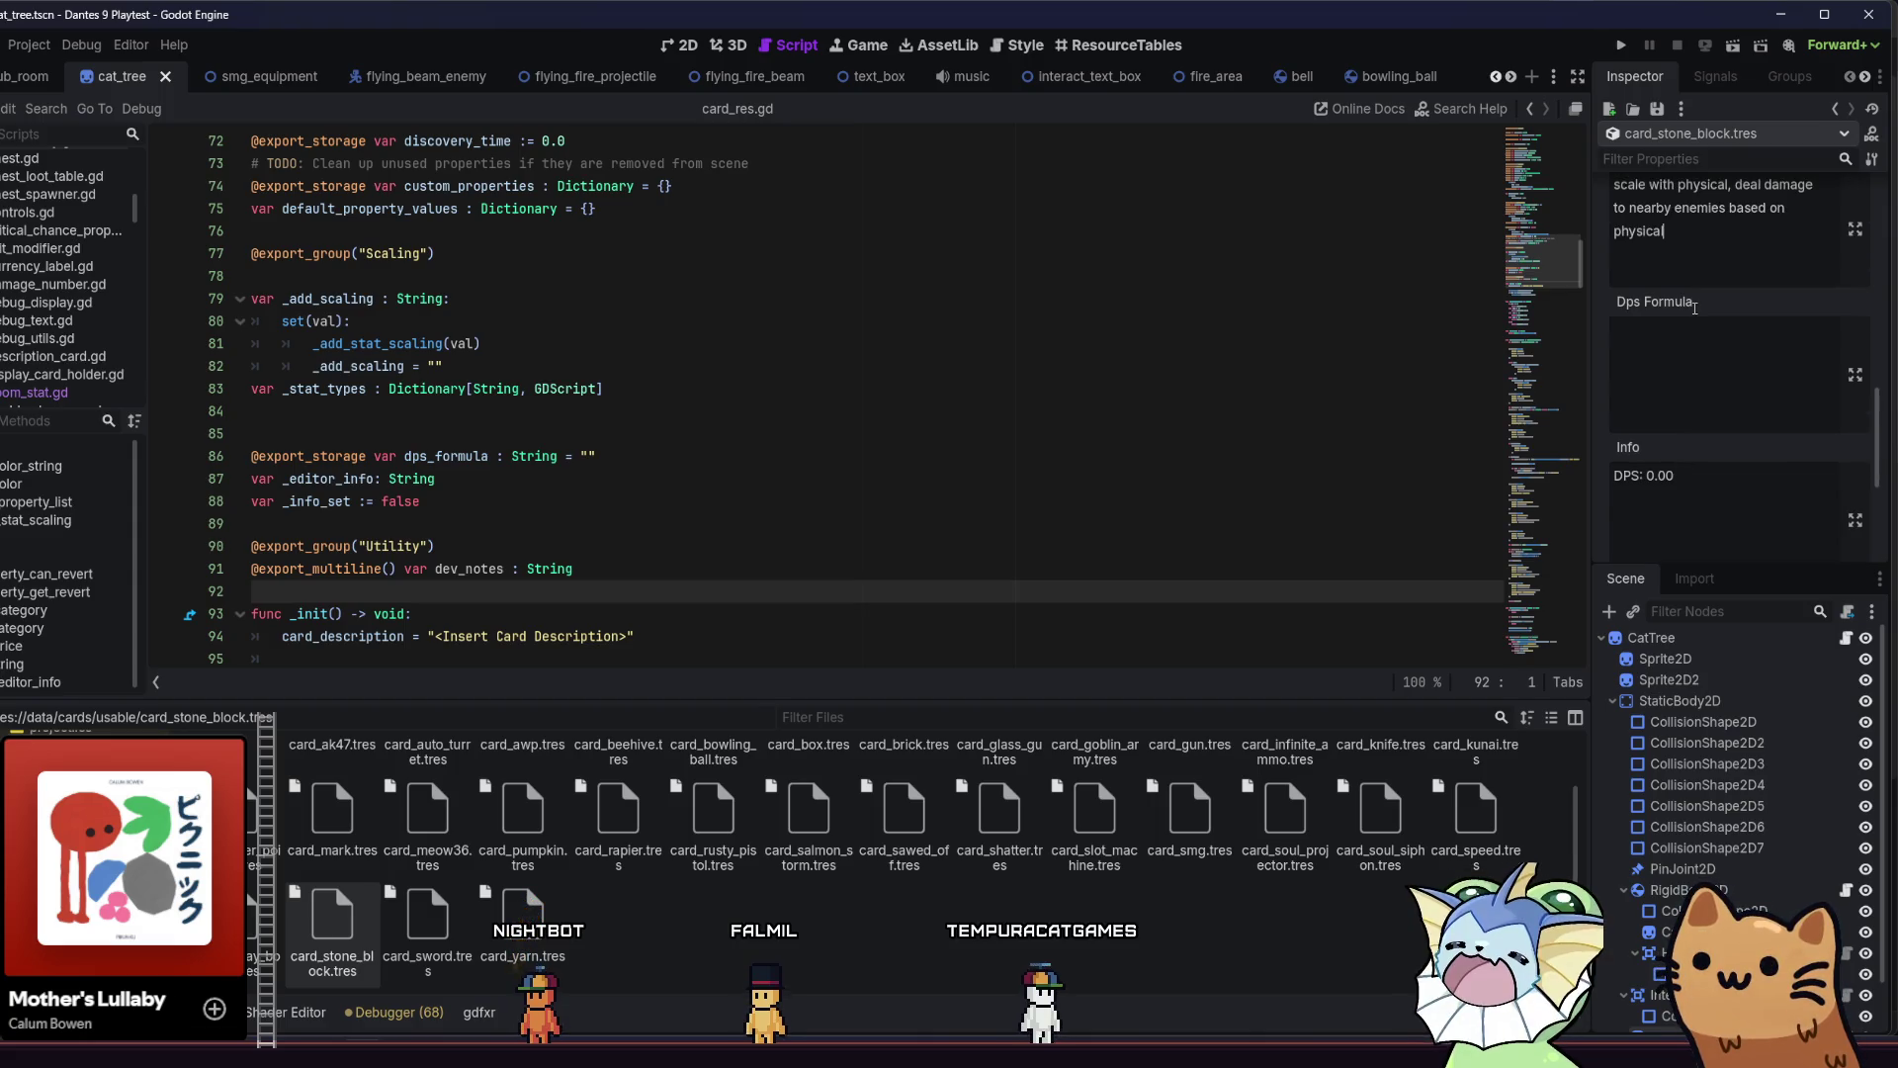
scroll(1707, 267, "up", 1)
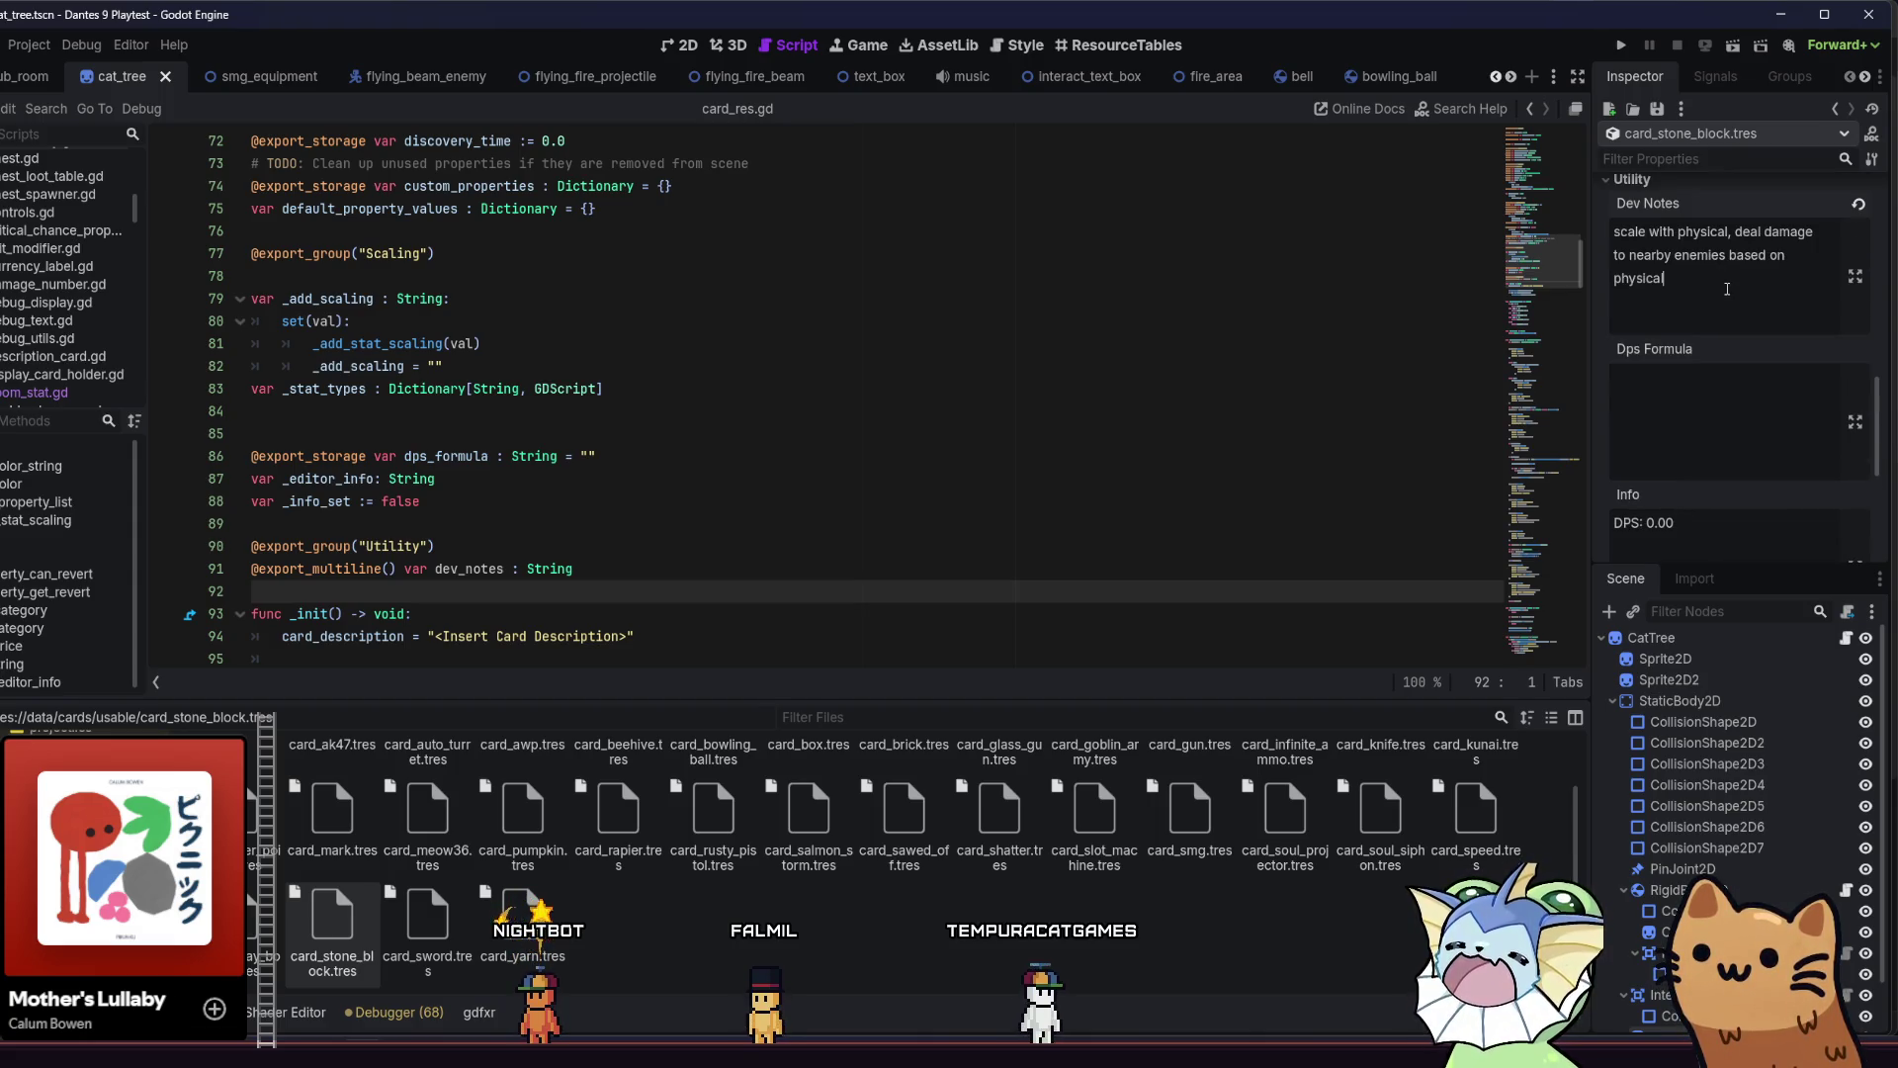
type(", increase ")
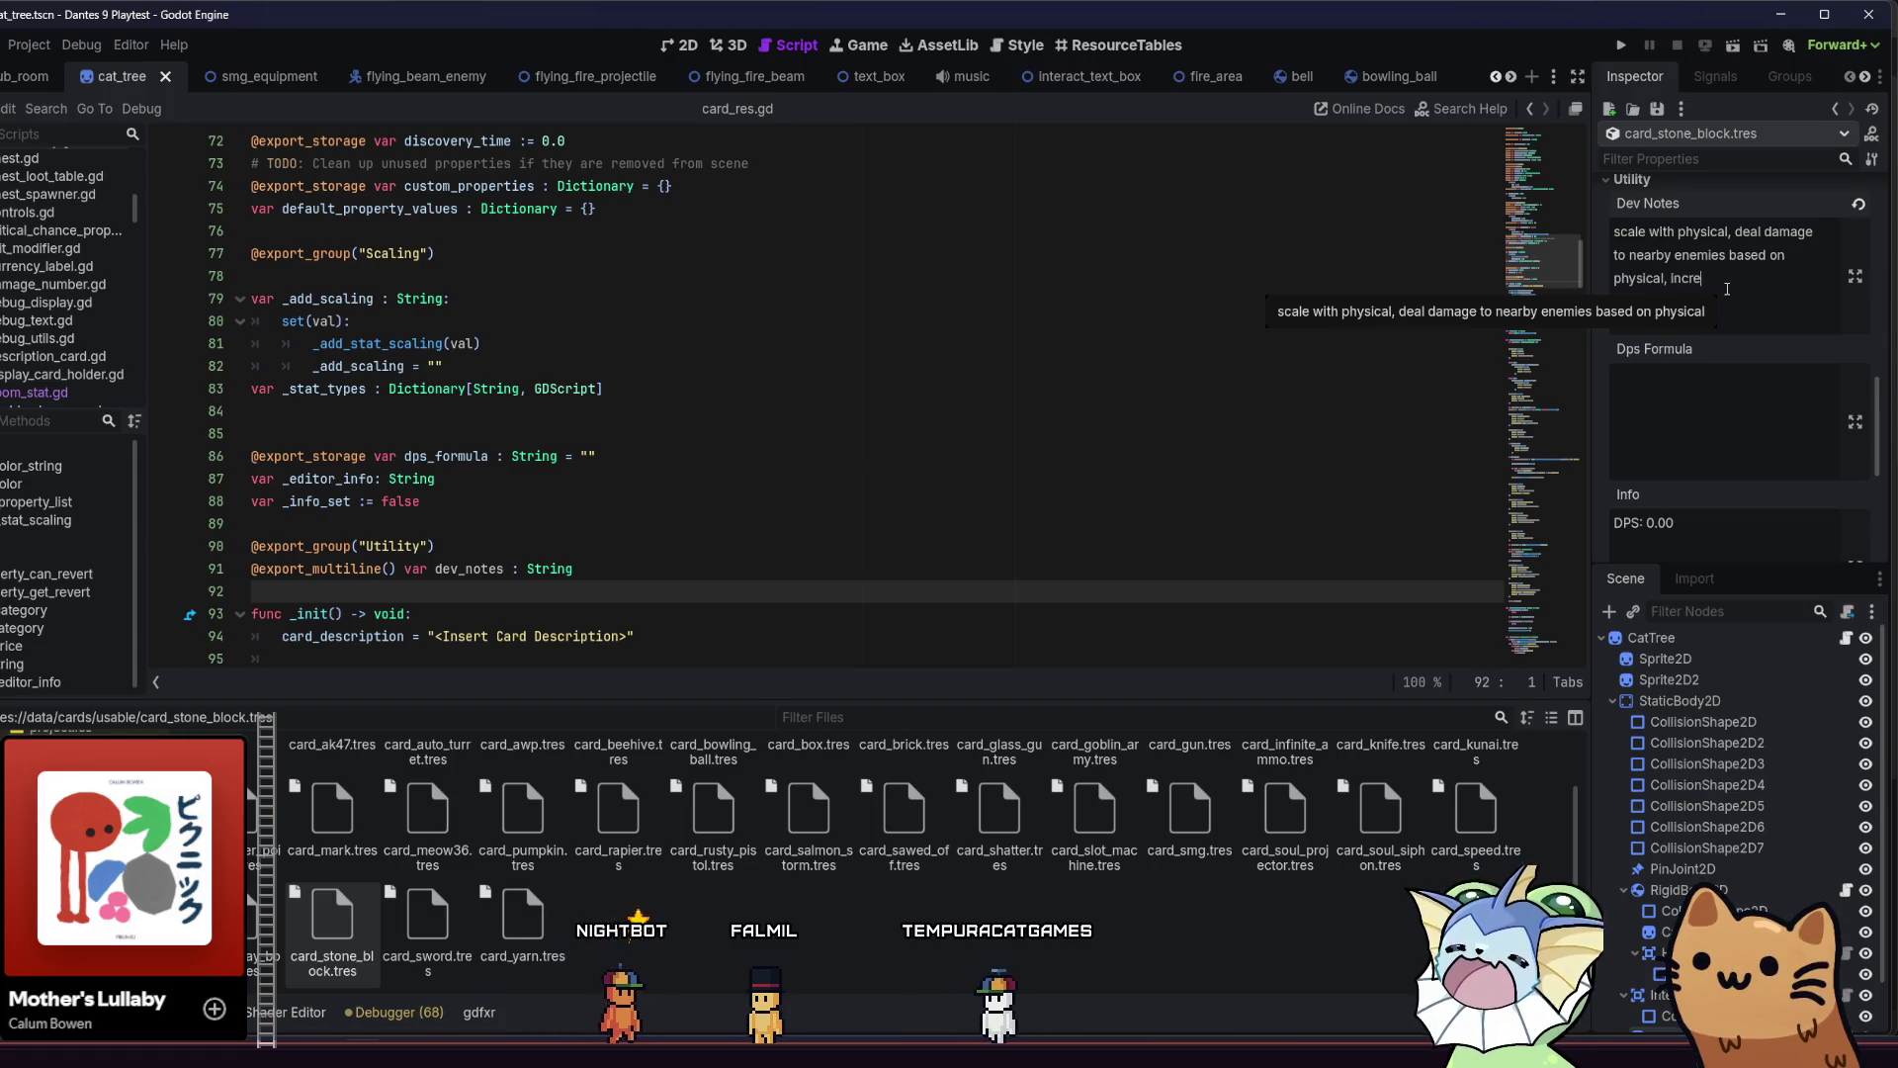
type("spin speed b")
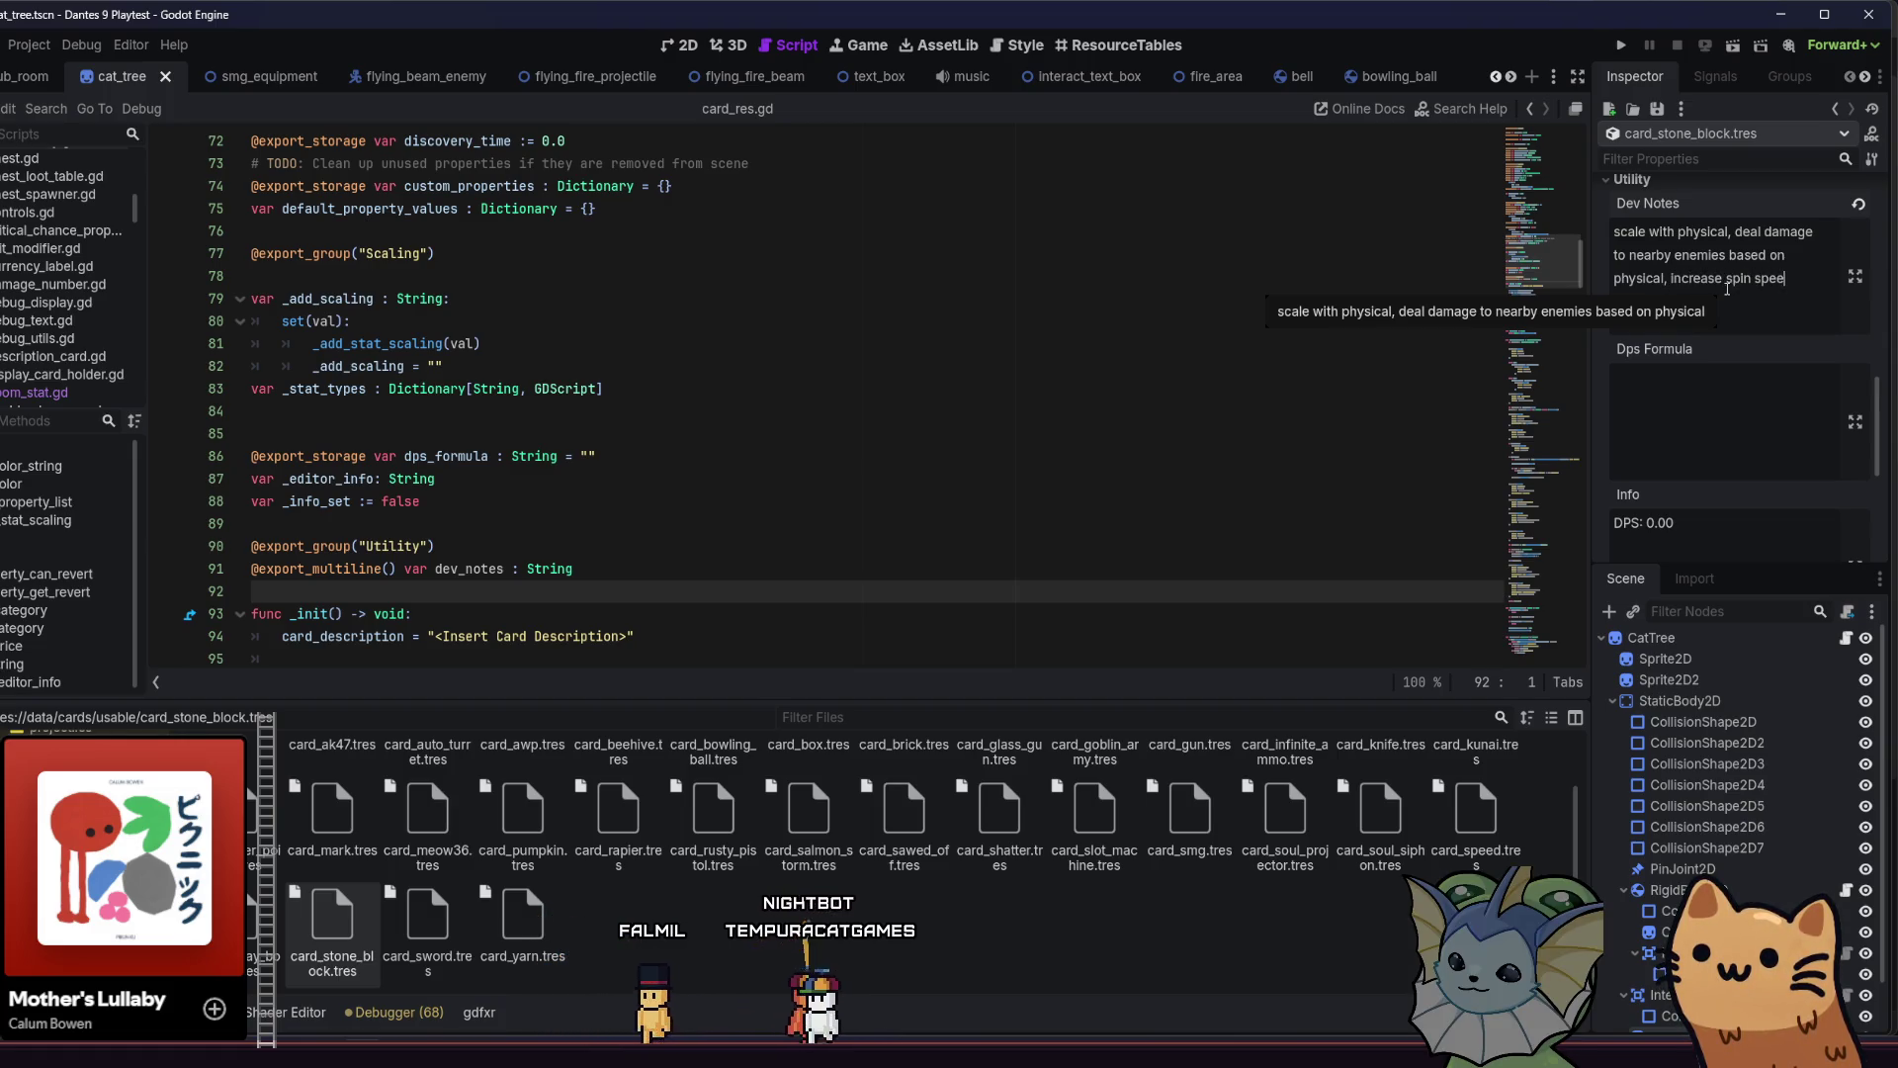
type("y physical scaling")
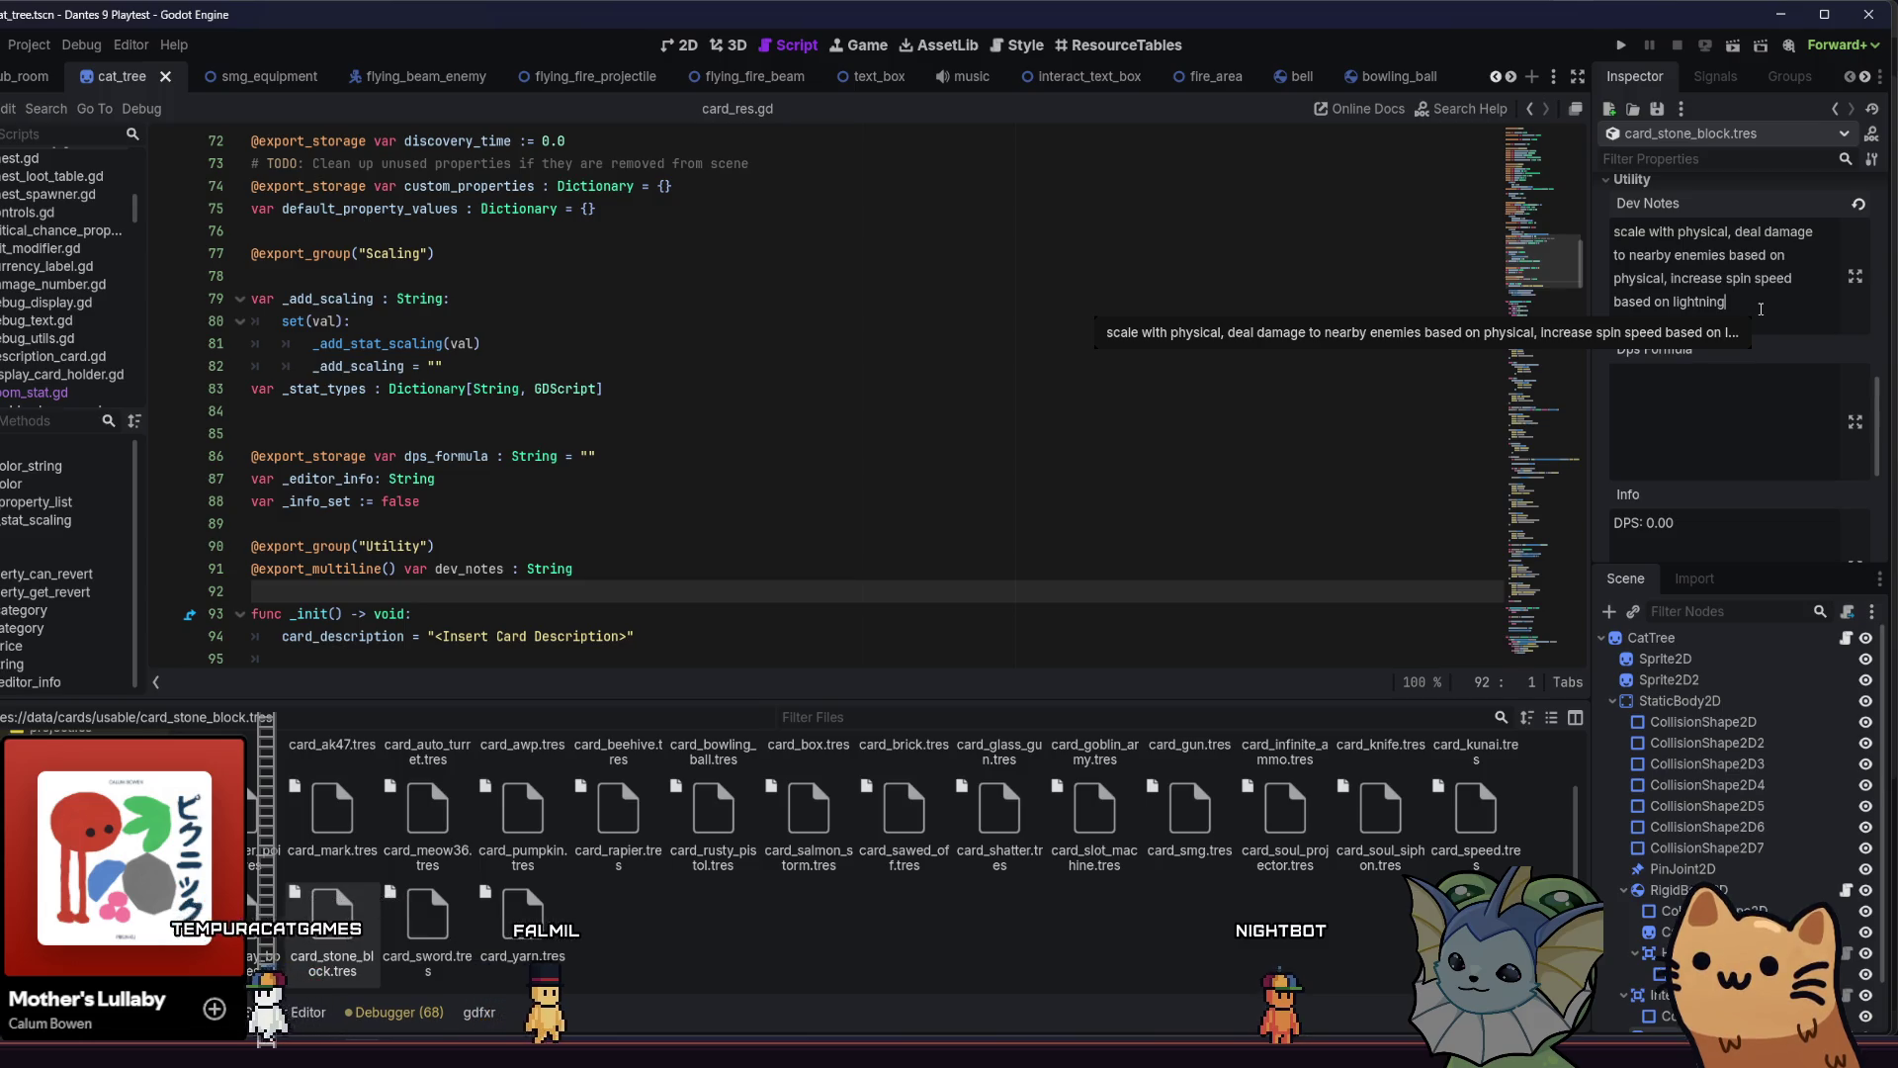
left_click(427, 920)
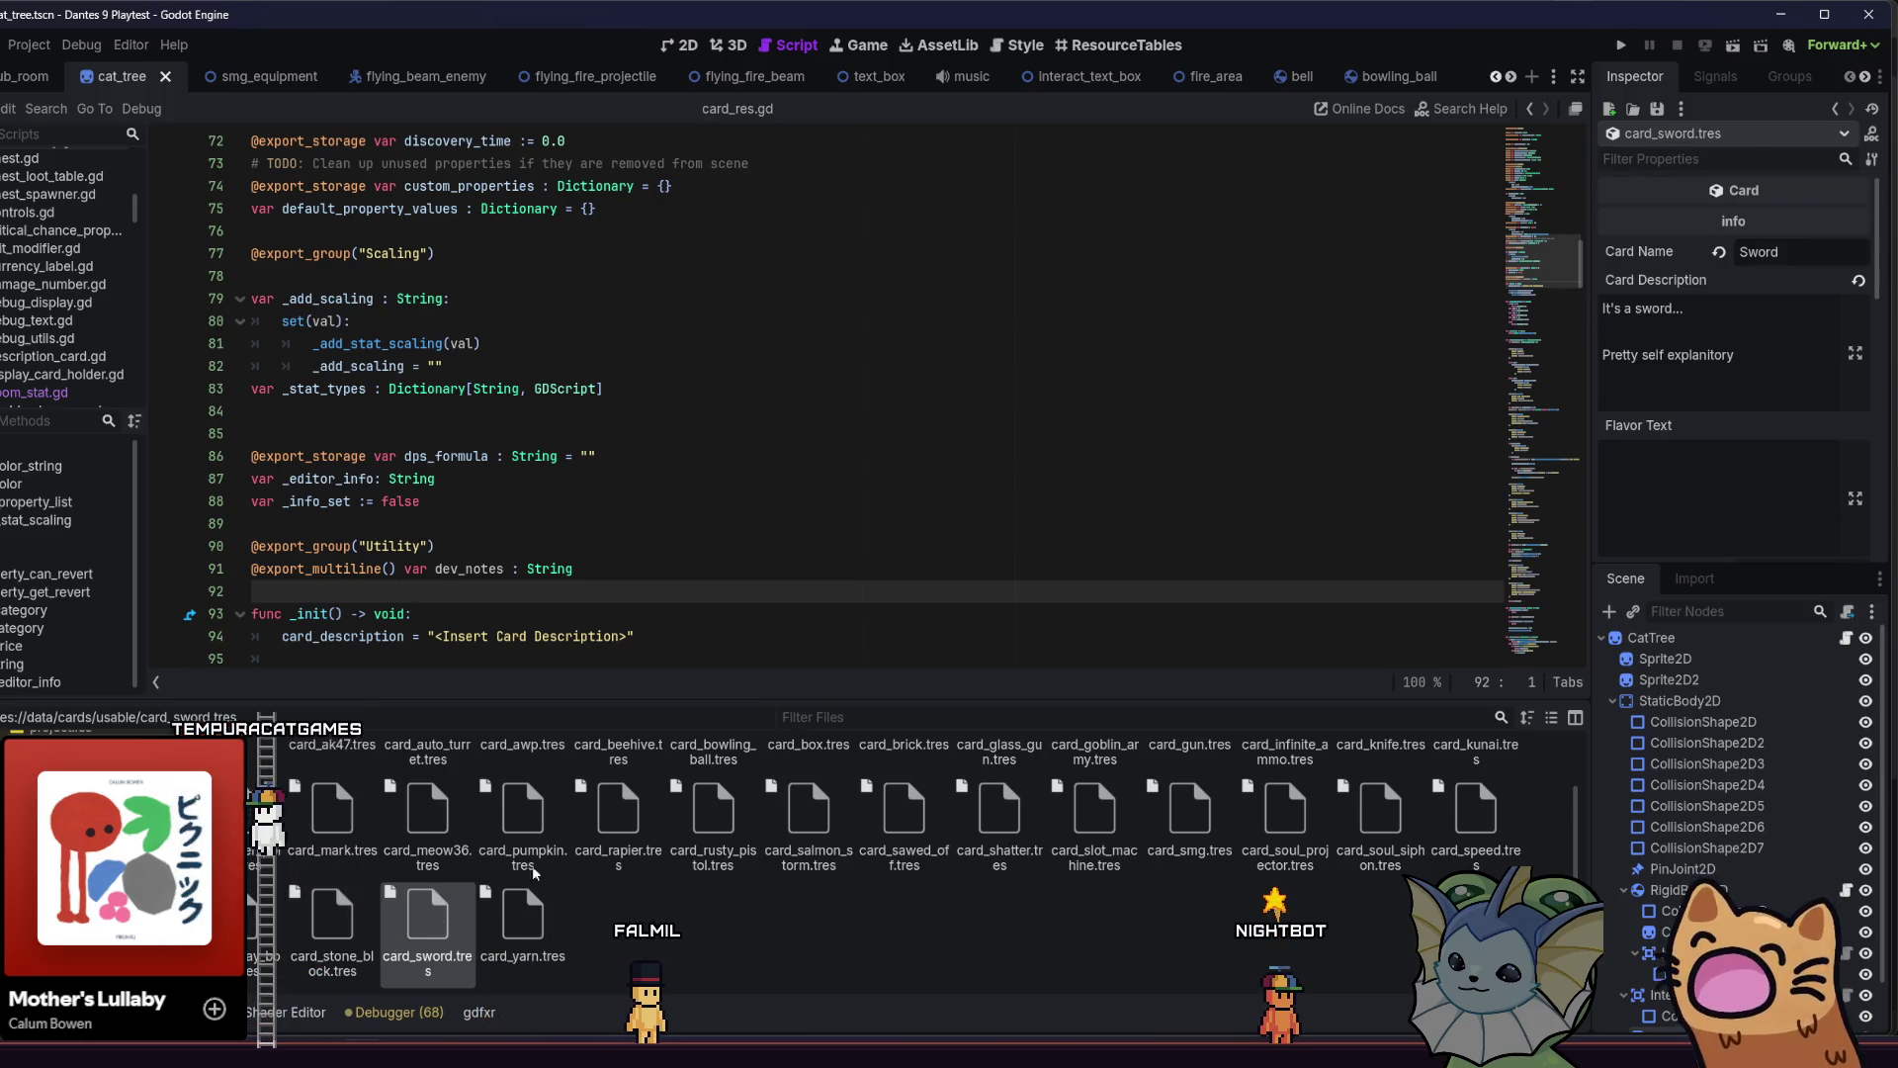
Step: Add PhysicalStat to the Sword card's damage scaling
scroll(1614, 441, "down", 6)
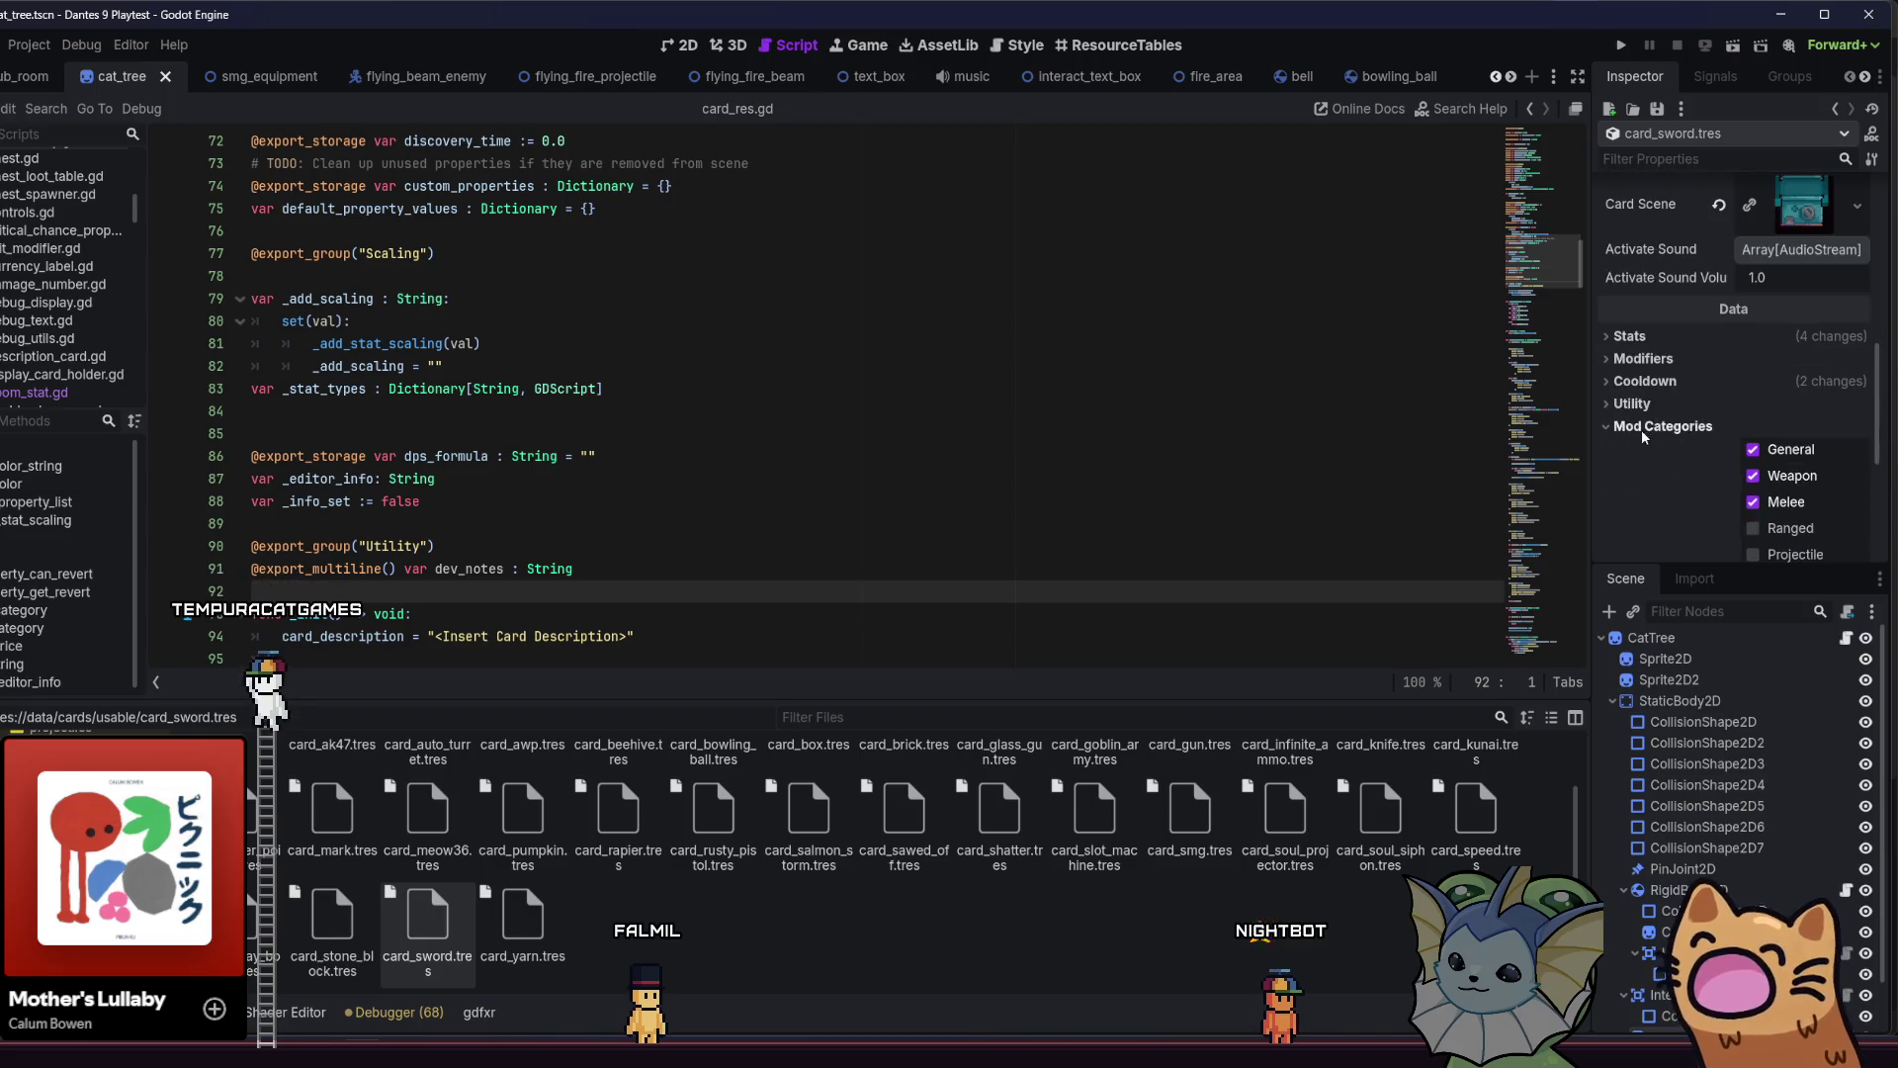
scroll(1644, 436, "down", 4)
scroll(1704, 540, "down", 1)
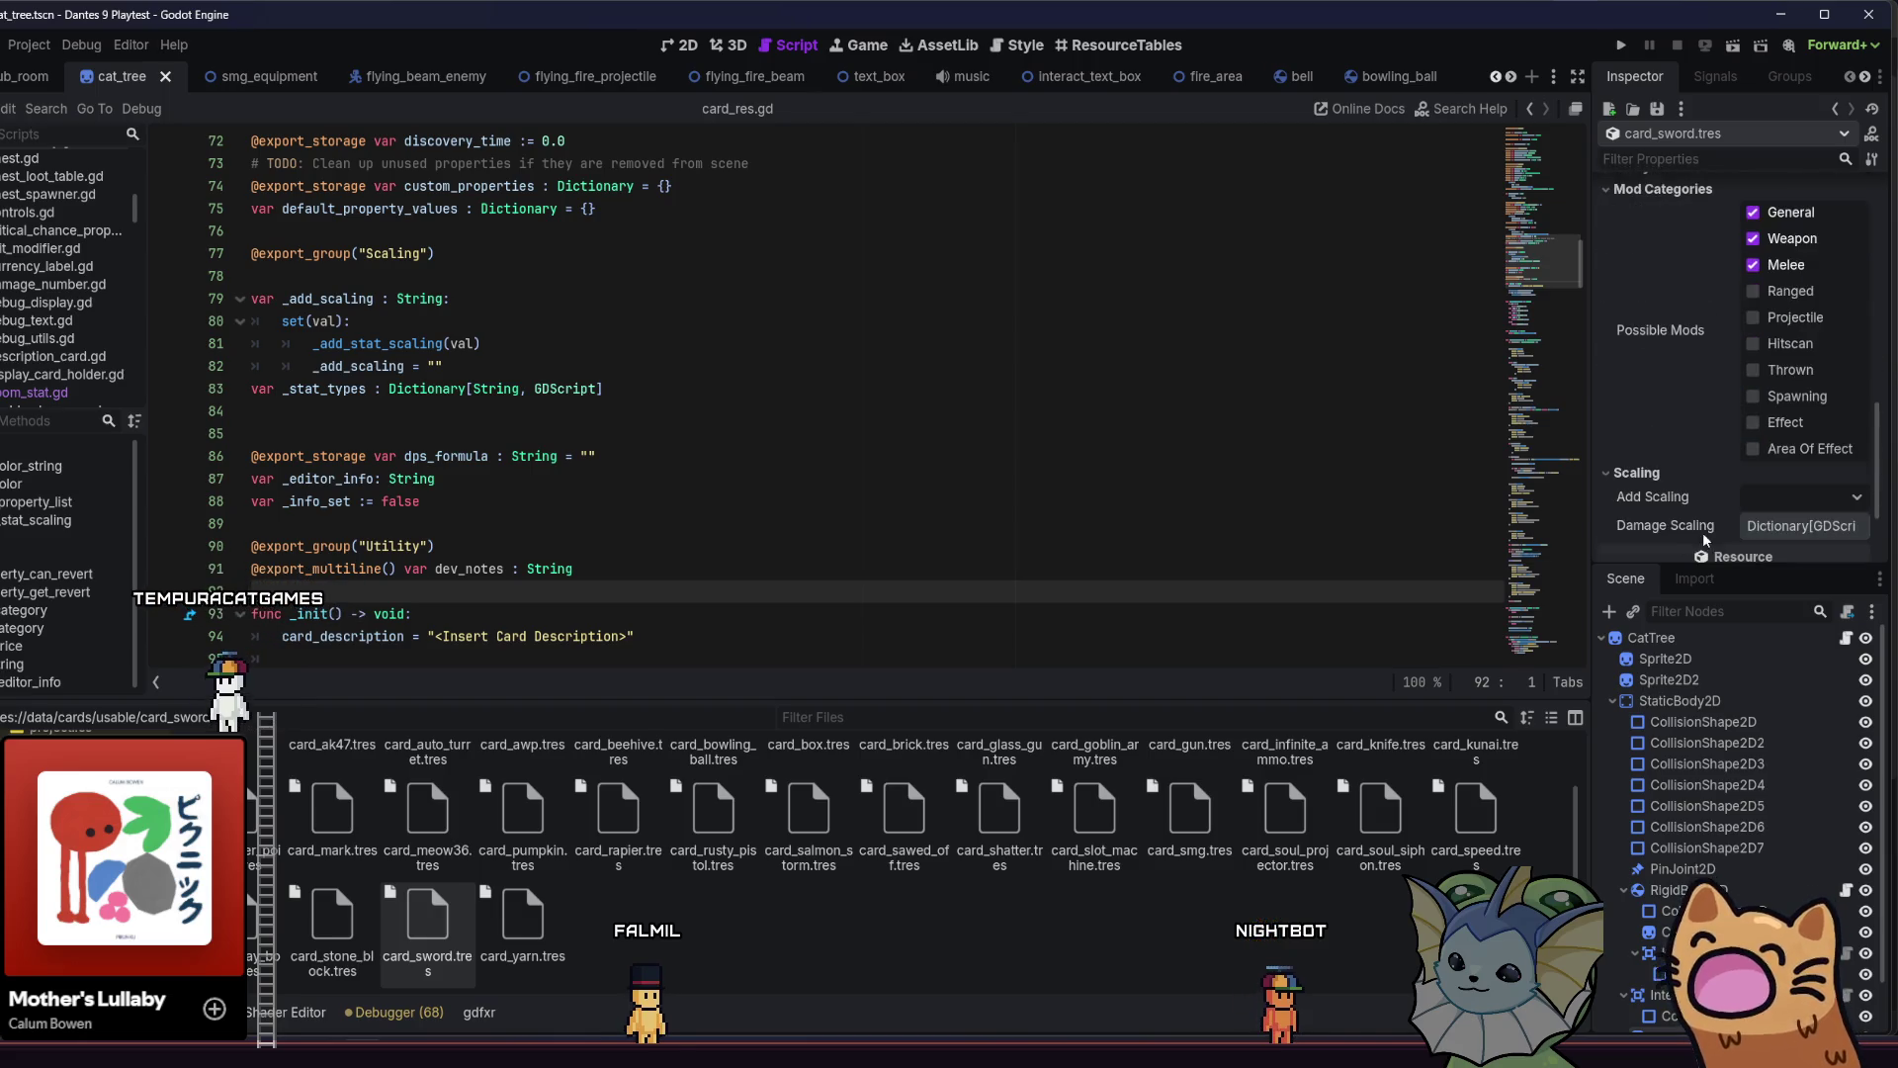
left_click(1764, 525)
left_click(1810, 544)
Step: Set the Sword's physical_stat scaling value to 0.8, then open card_yarn.tres
scroll(1794, 485, "up", 6)
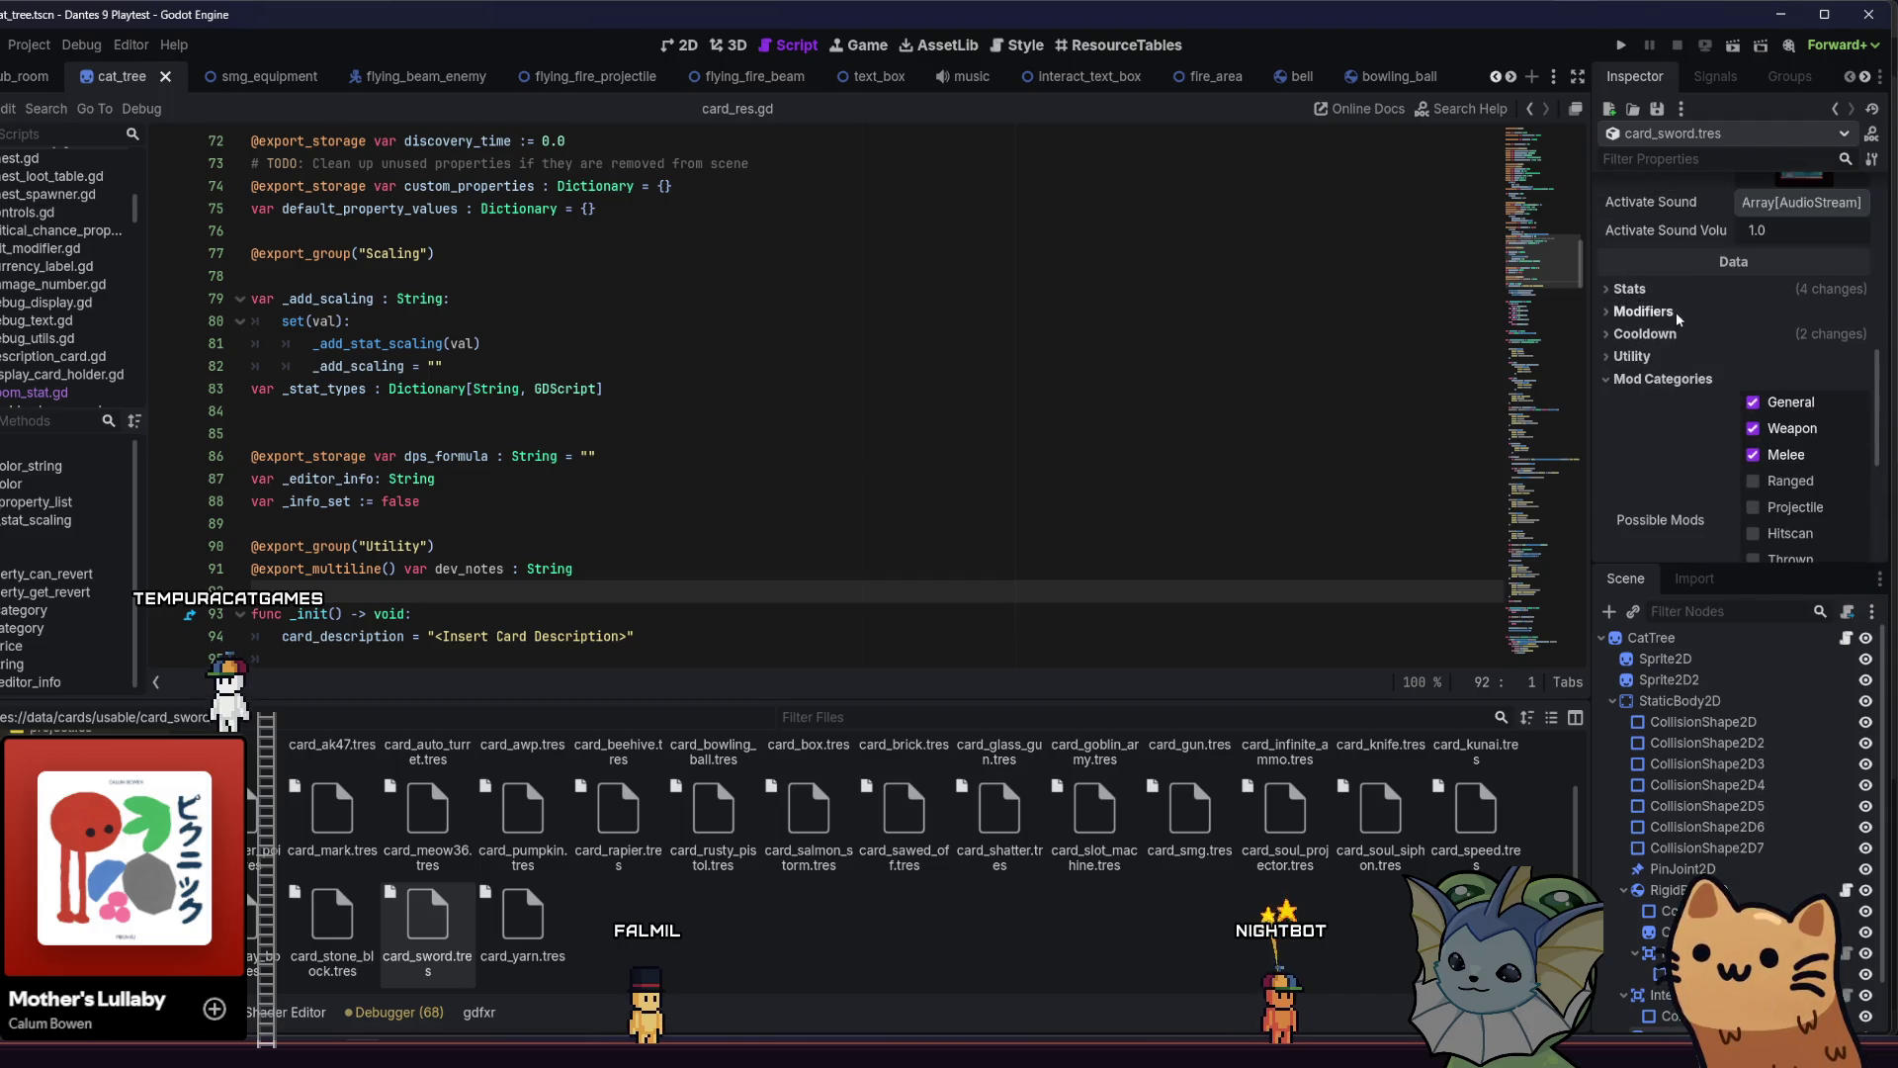
left_click(1622, 289)
scroll(1760, 376, "down", 3)
left_click(1791, 389)
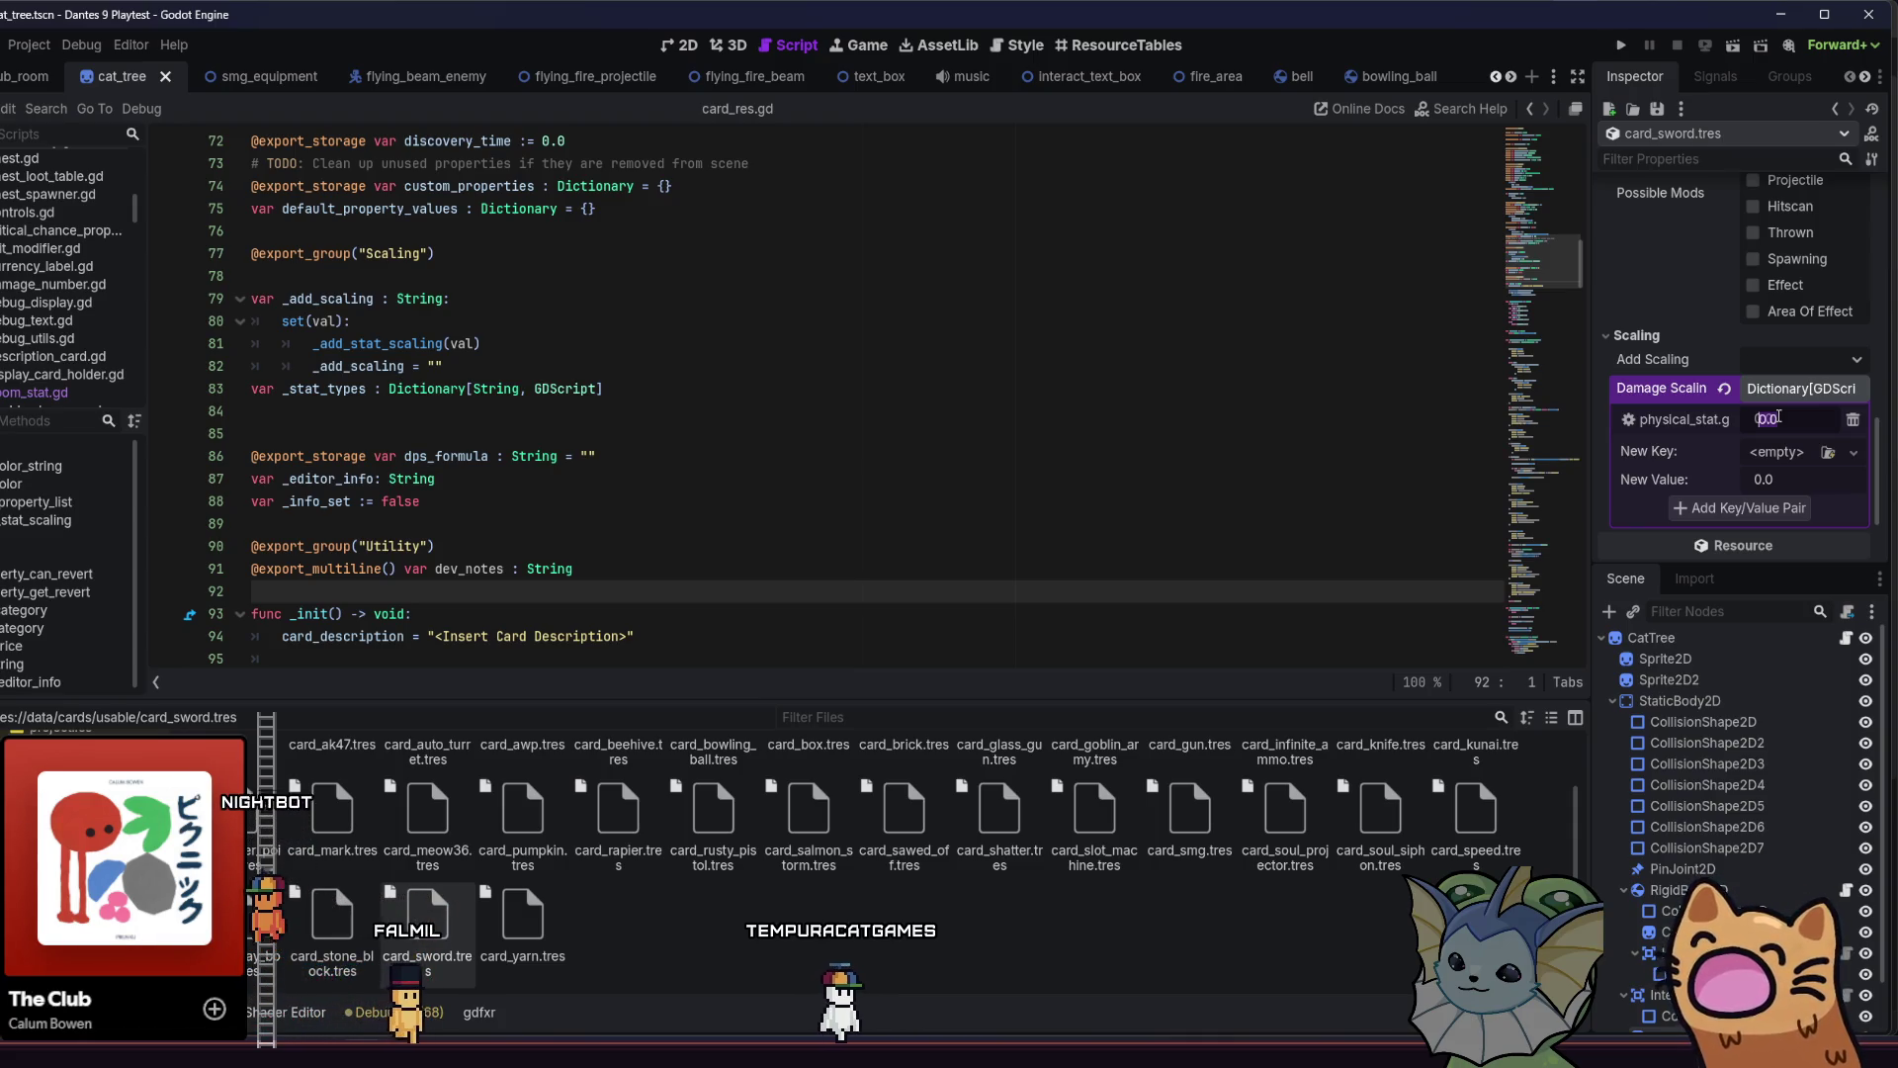
type("20.")
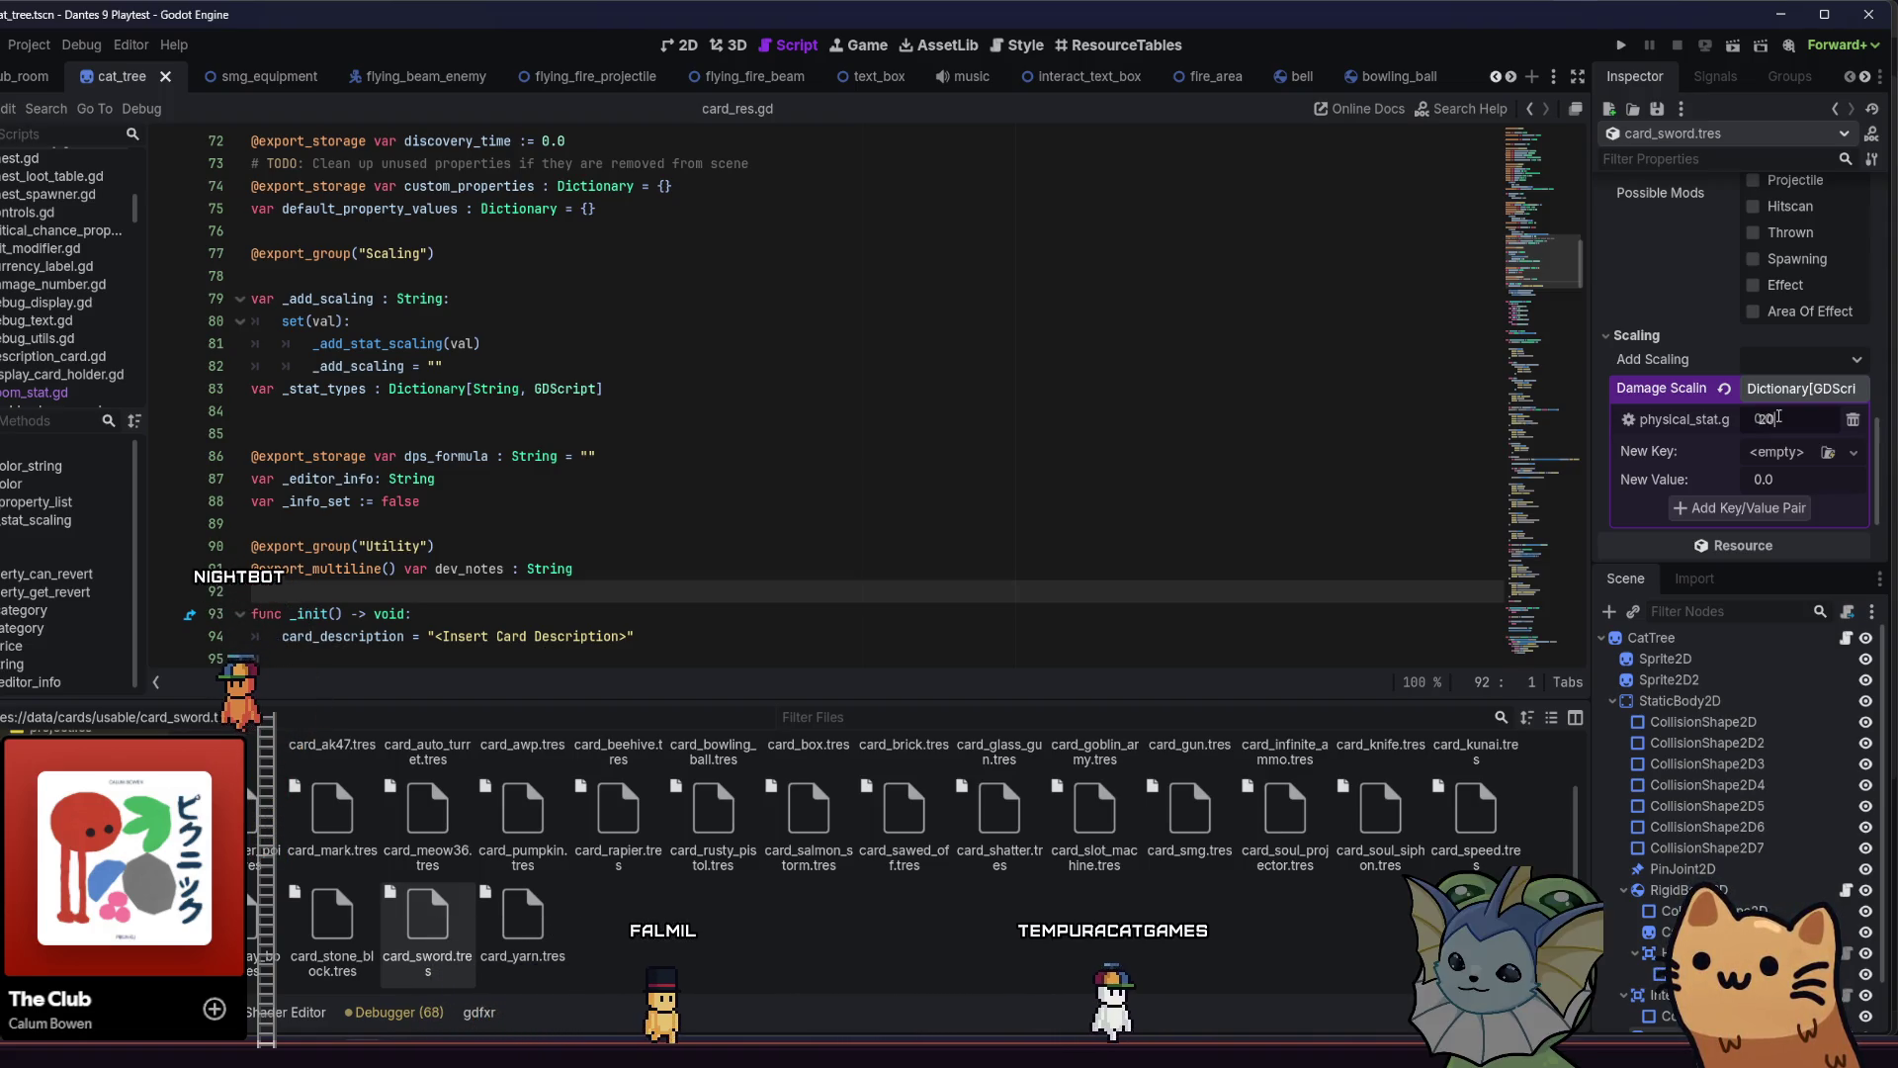
type("25")
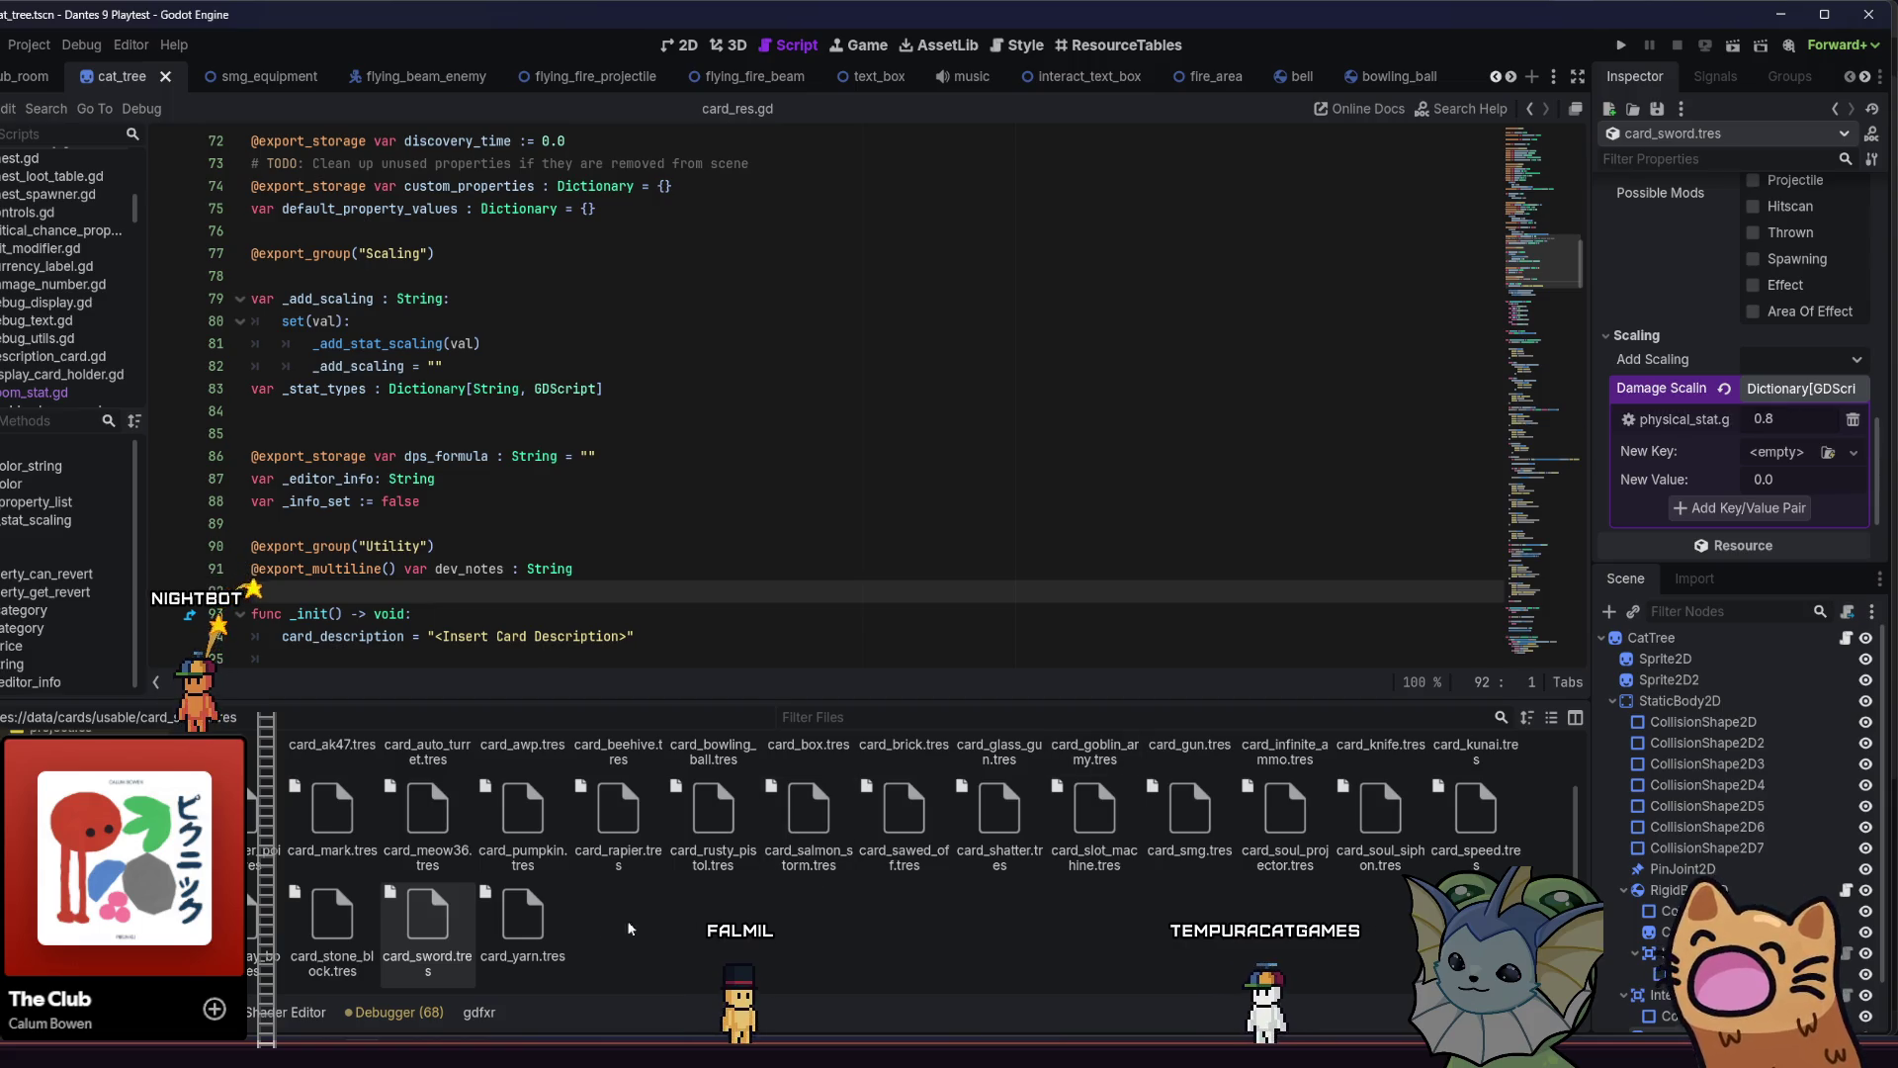
double_click(562, 923)
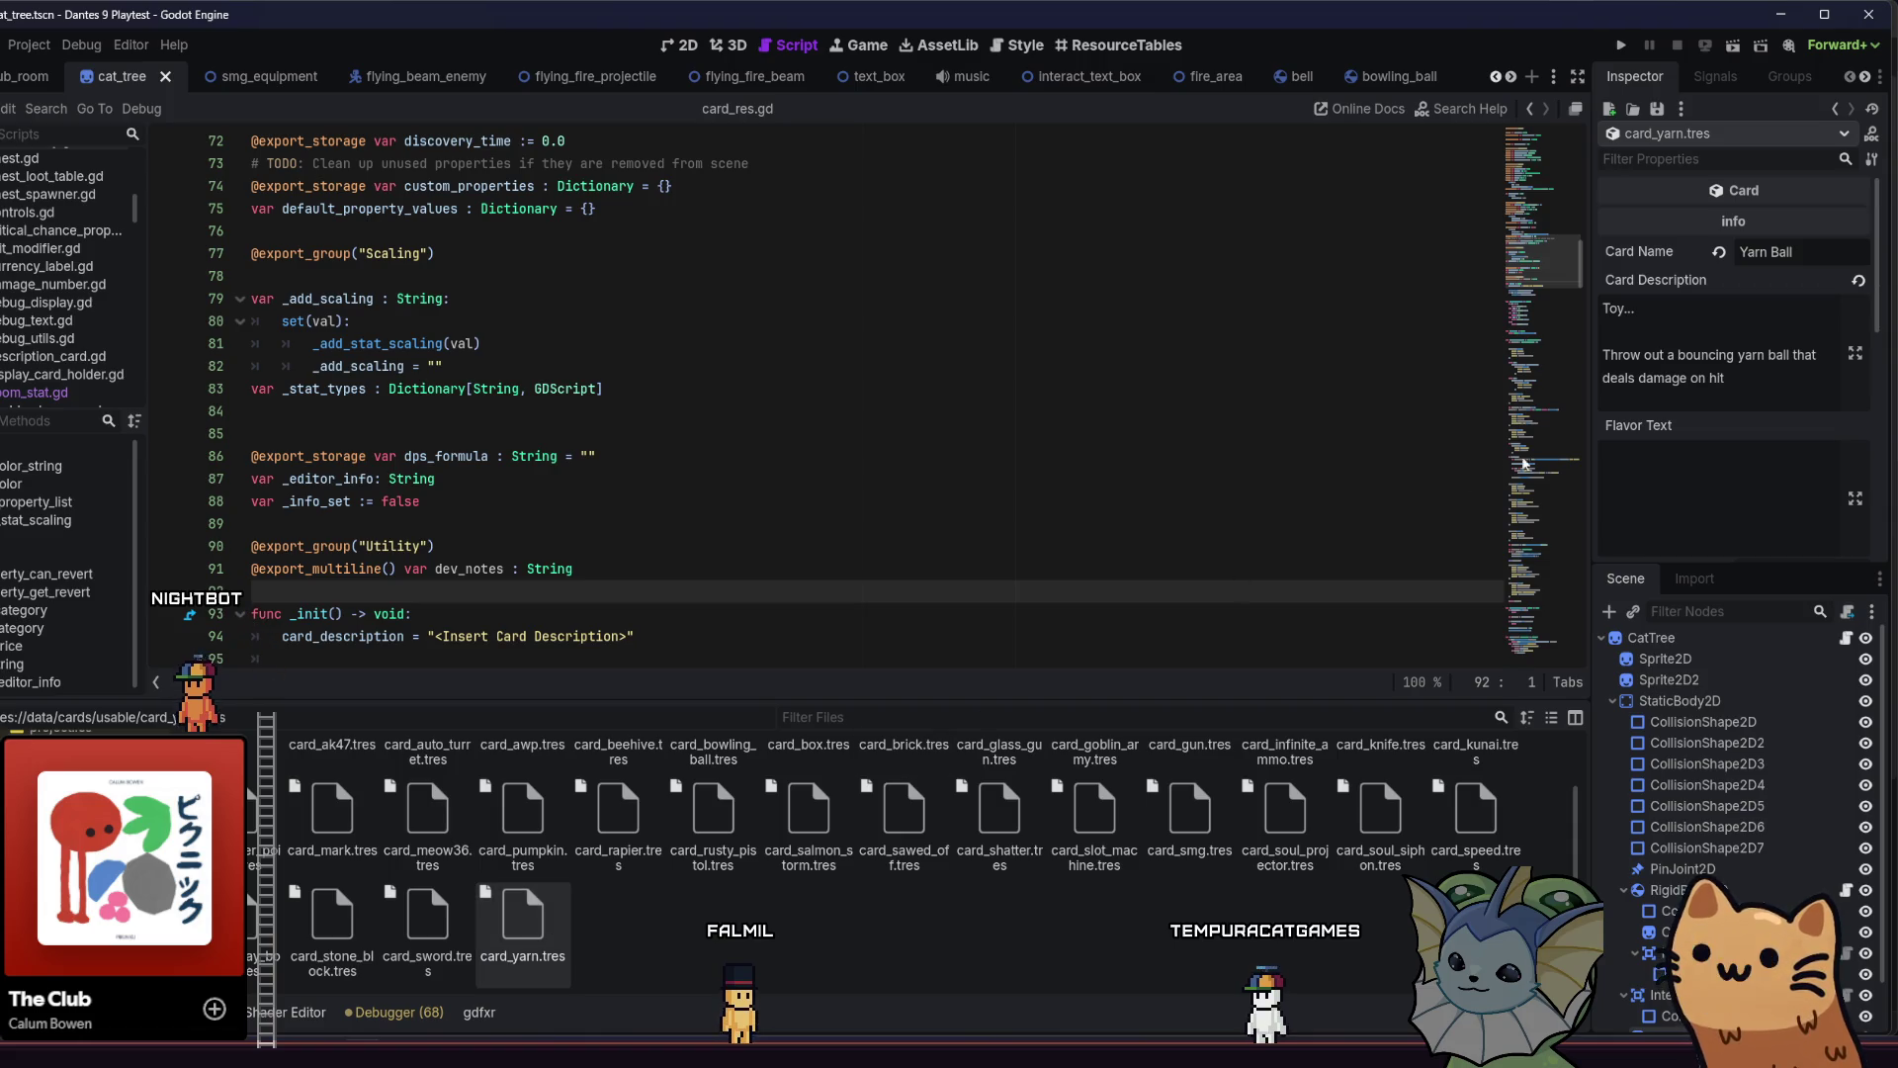
Step: Add PhysicalStat to the Yarn card's damage scaling
scroll(1683, 447, "down", 10)
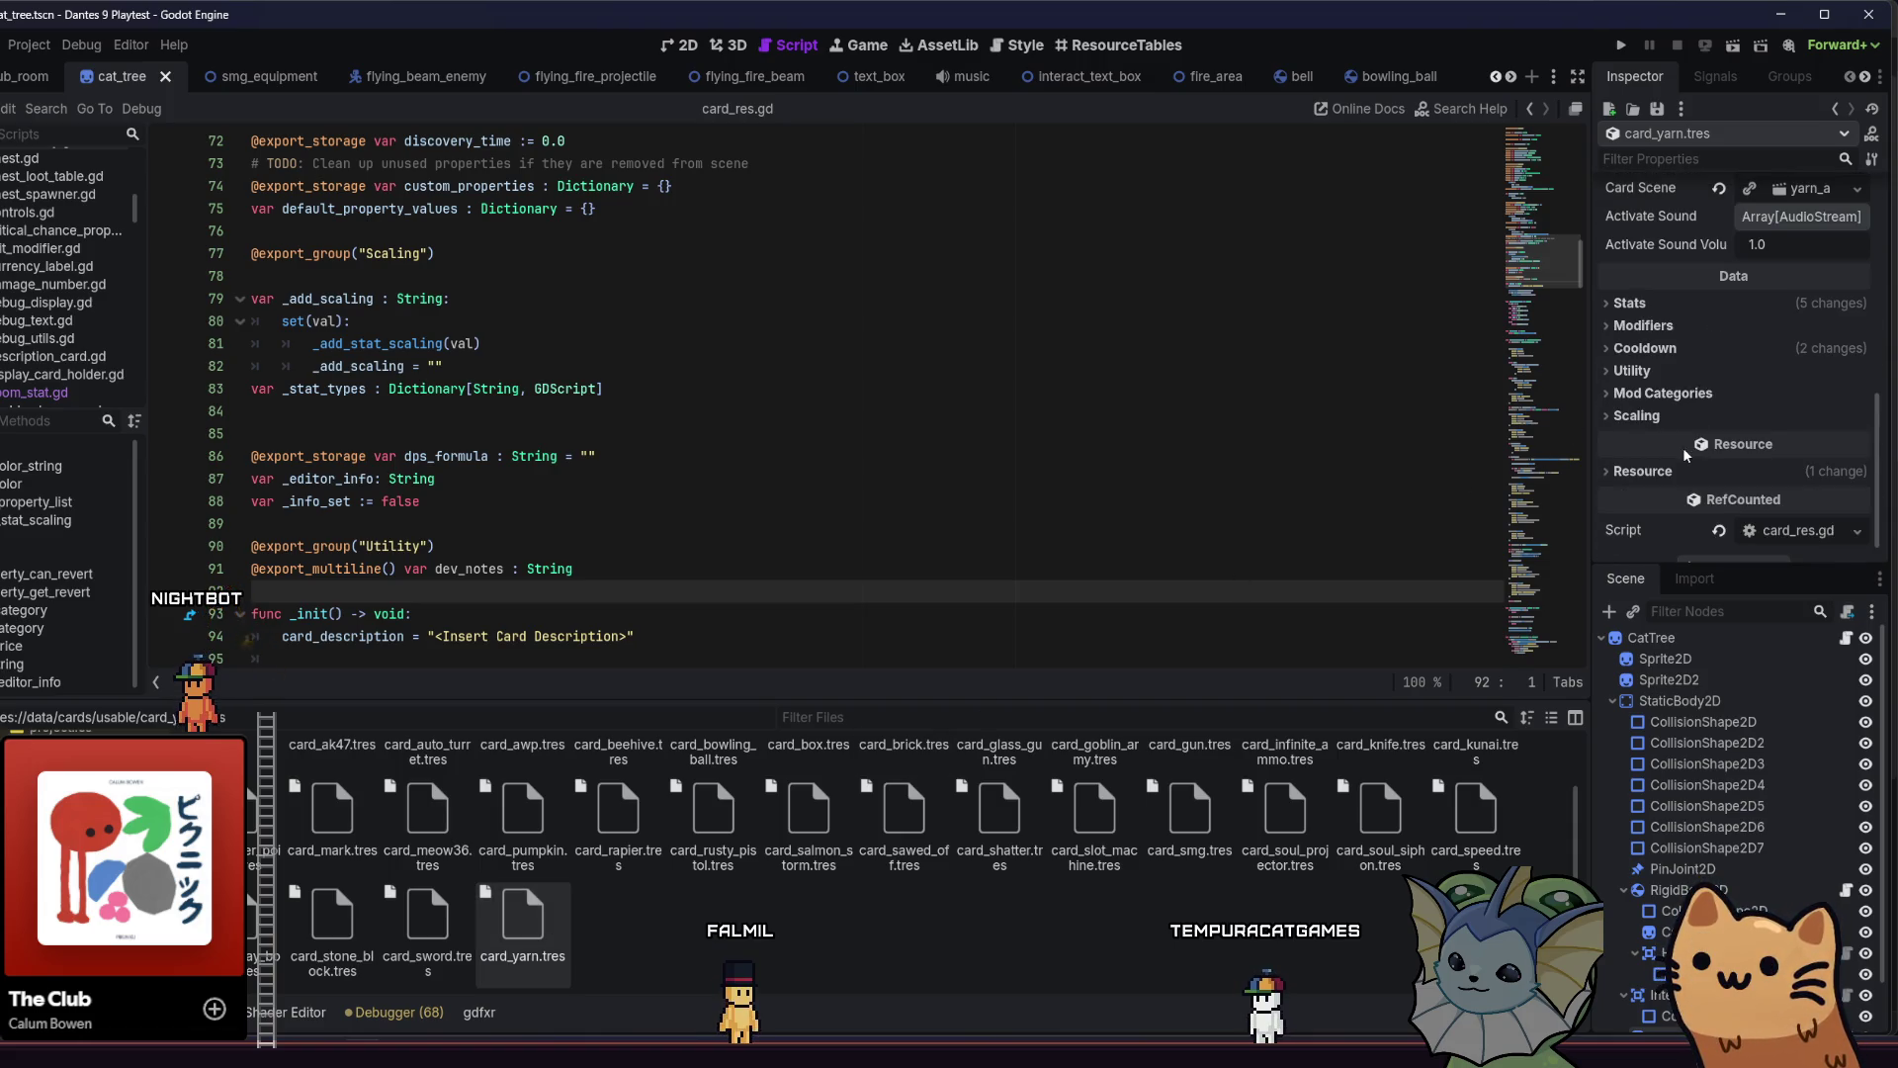
left_click(1671, 424)
left_click(1774, 439)
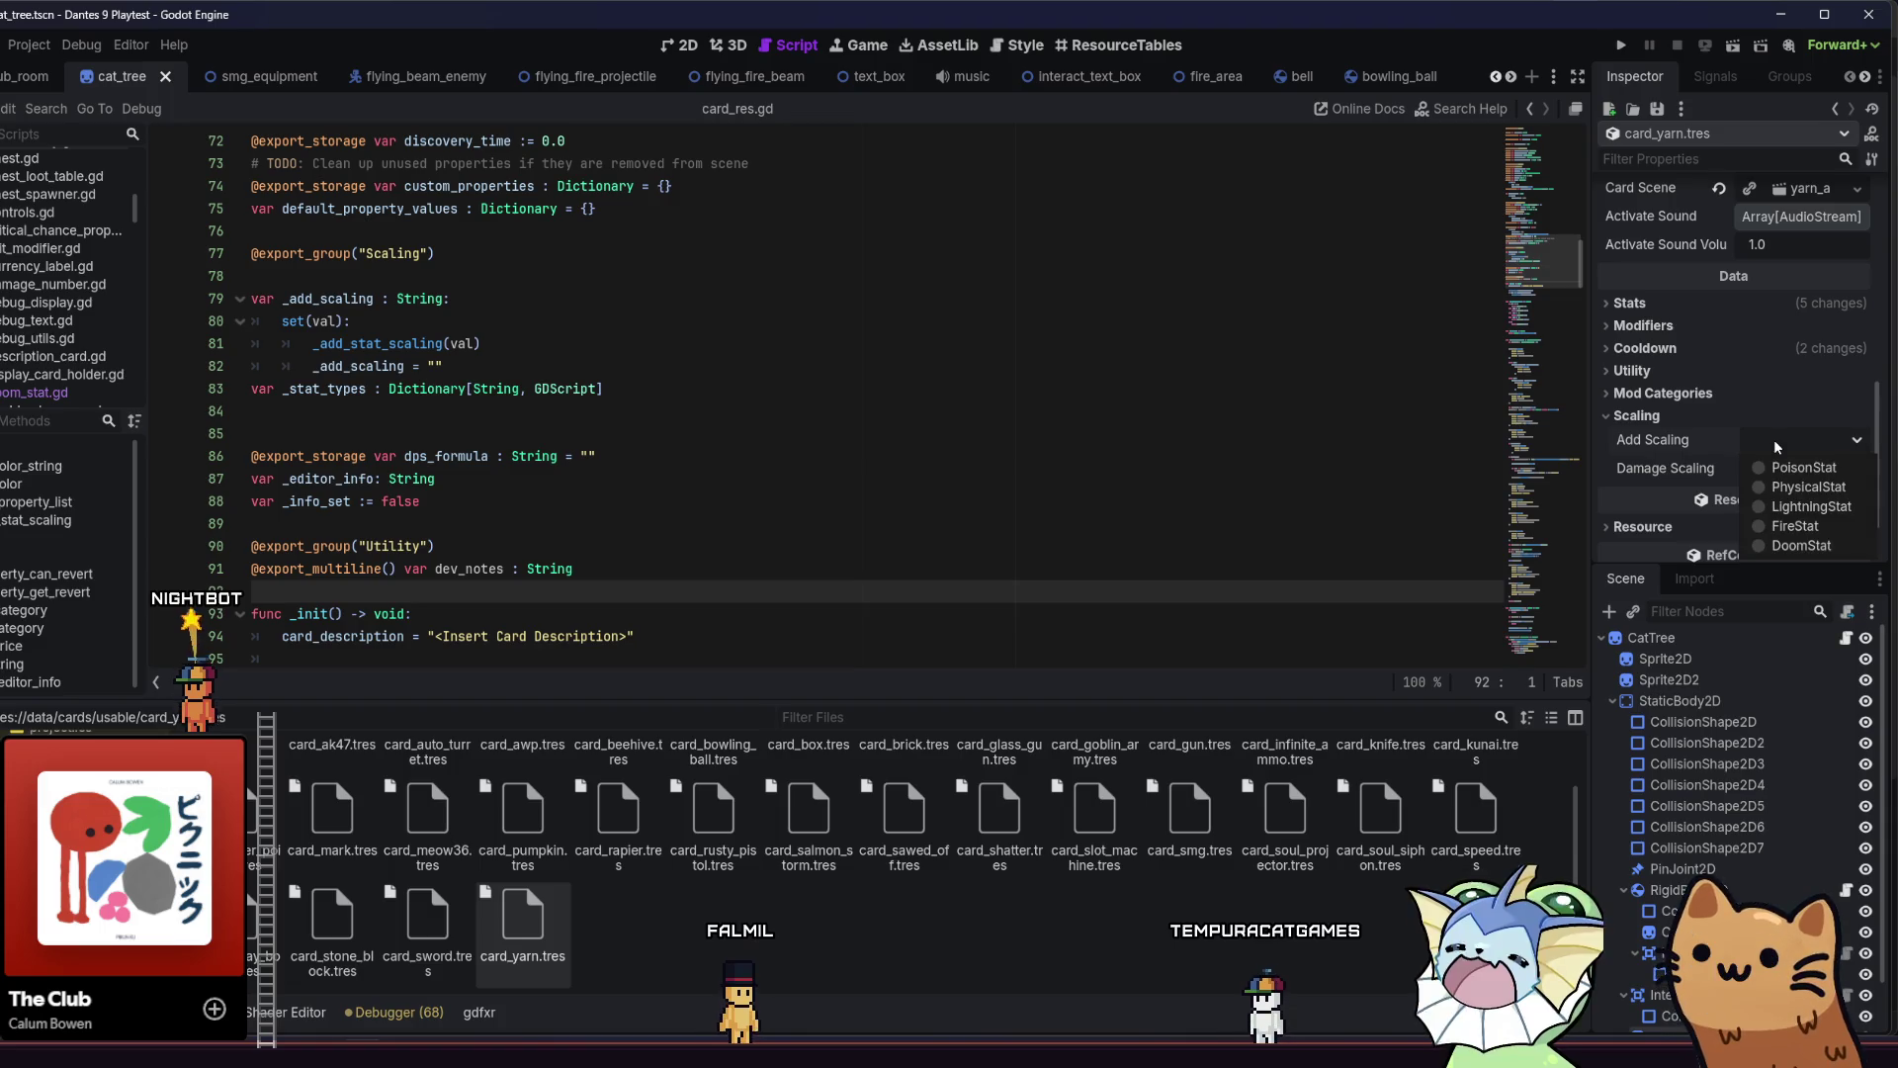
left_click(1801, 466)
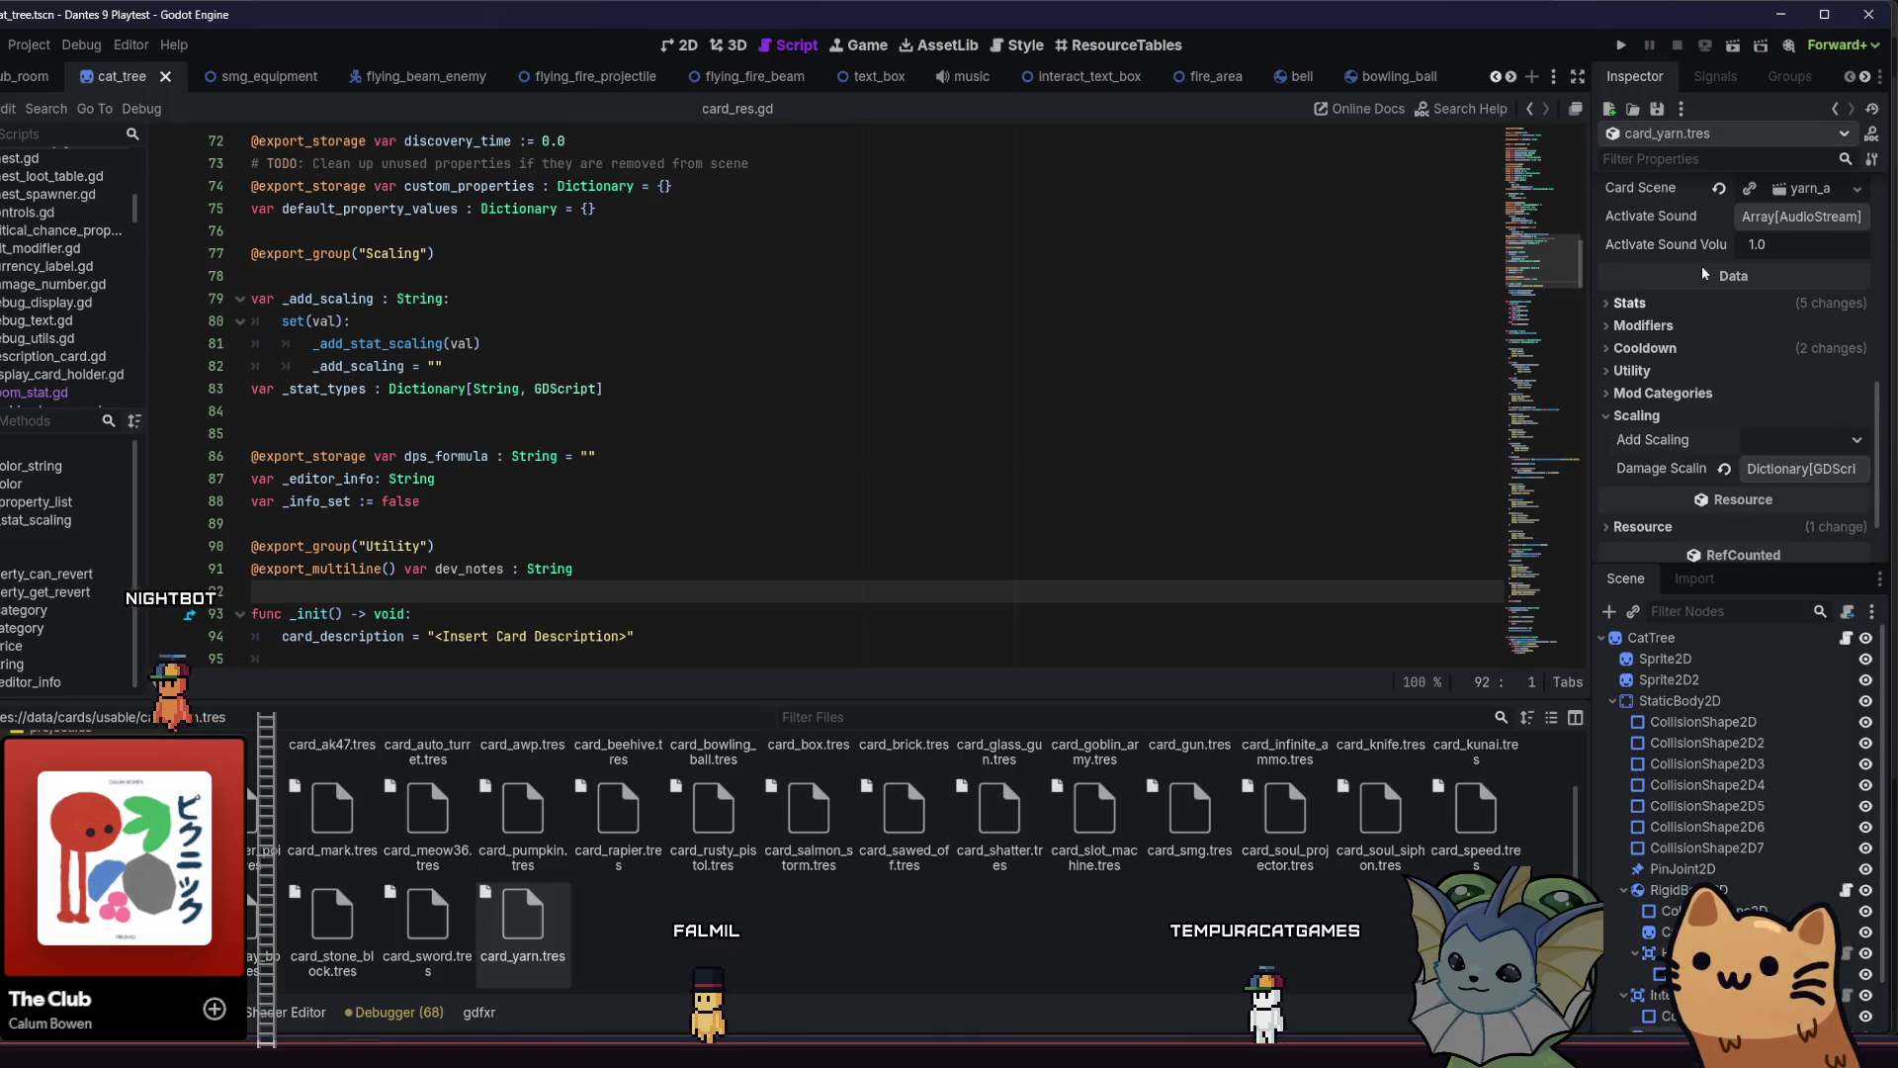
Step: Set the Yarn card's physical_stat scaling to 0.48 and run the project
scroll(1700, 265, "up", 1)
left_click(1648, 348)
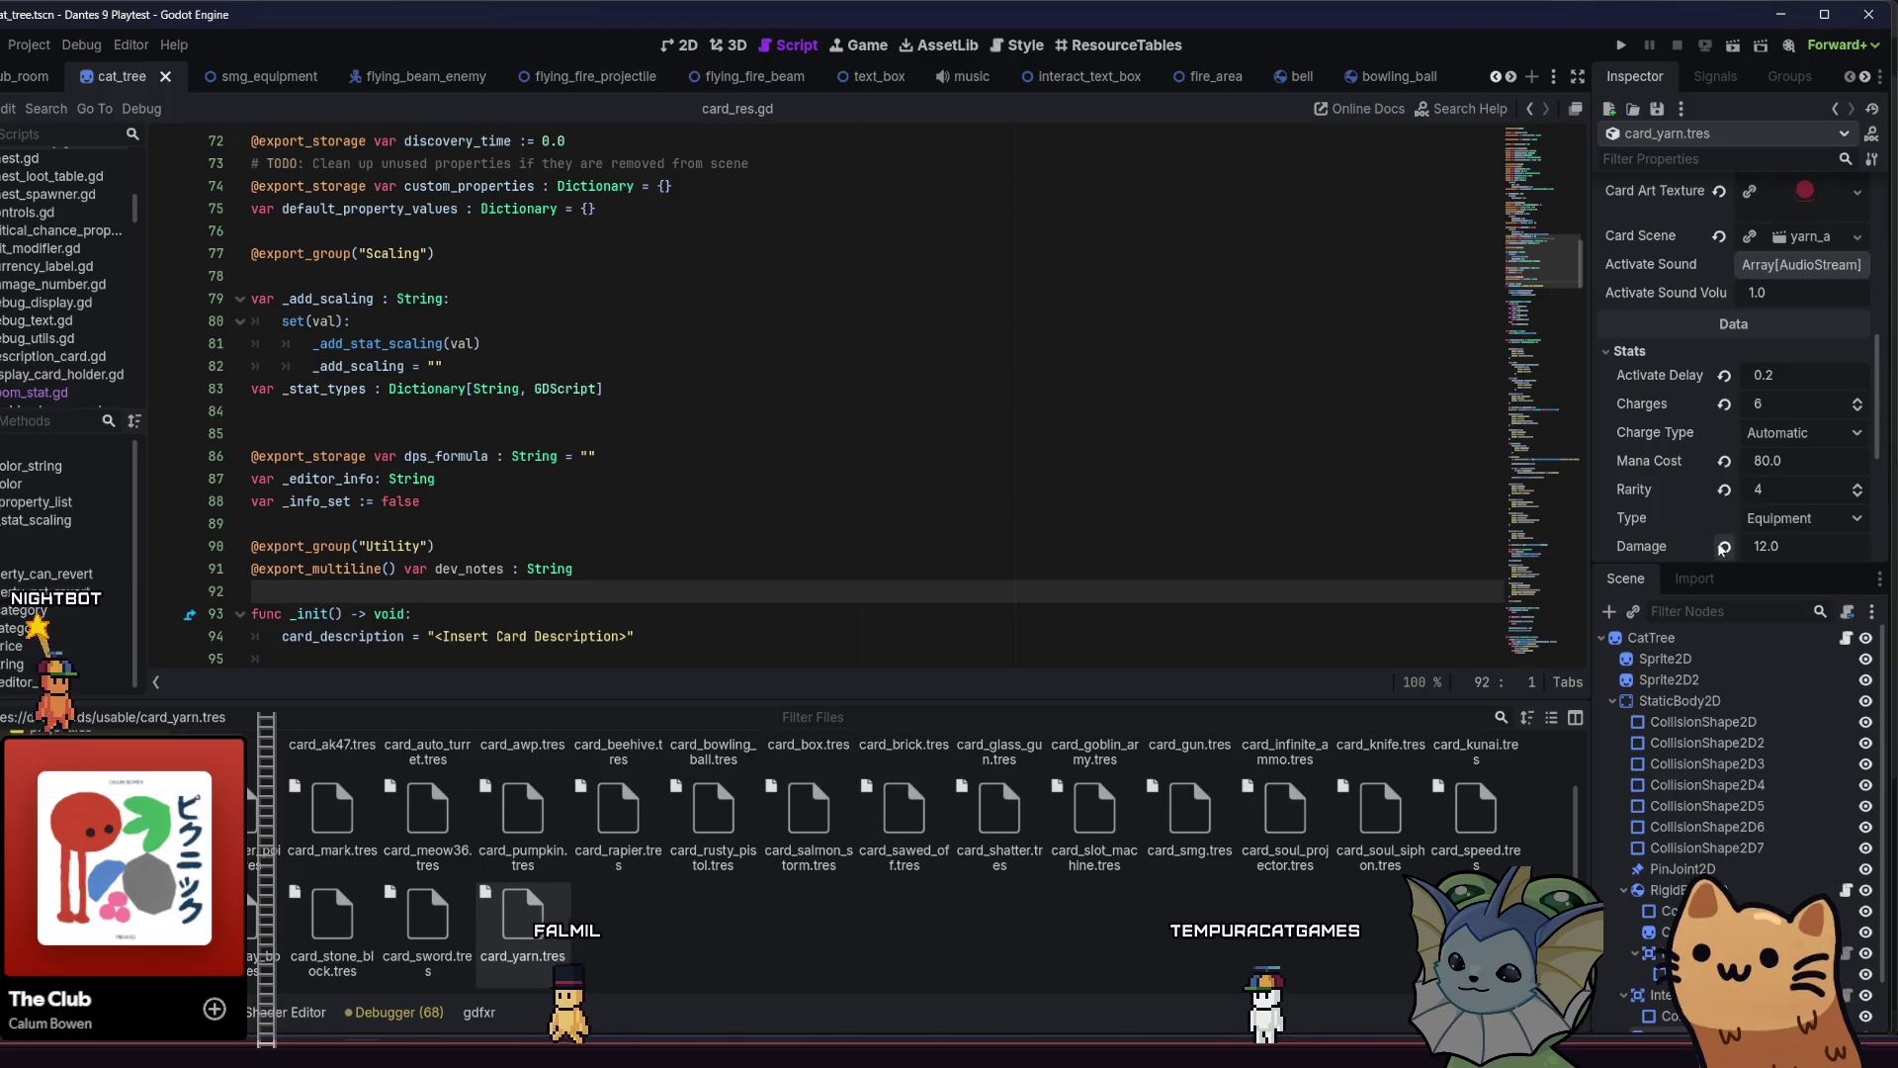
left_click(1646, 352)
left_click(1799, 516)
left_click(1794, 392)
left_click(1794, 403)
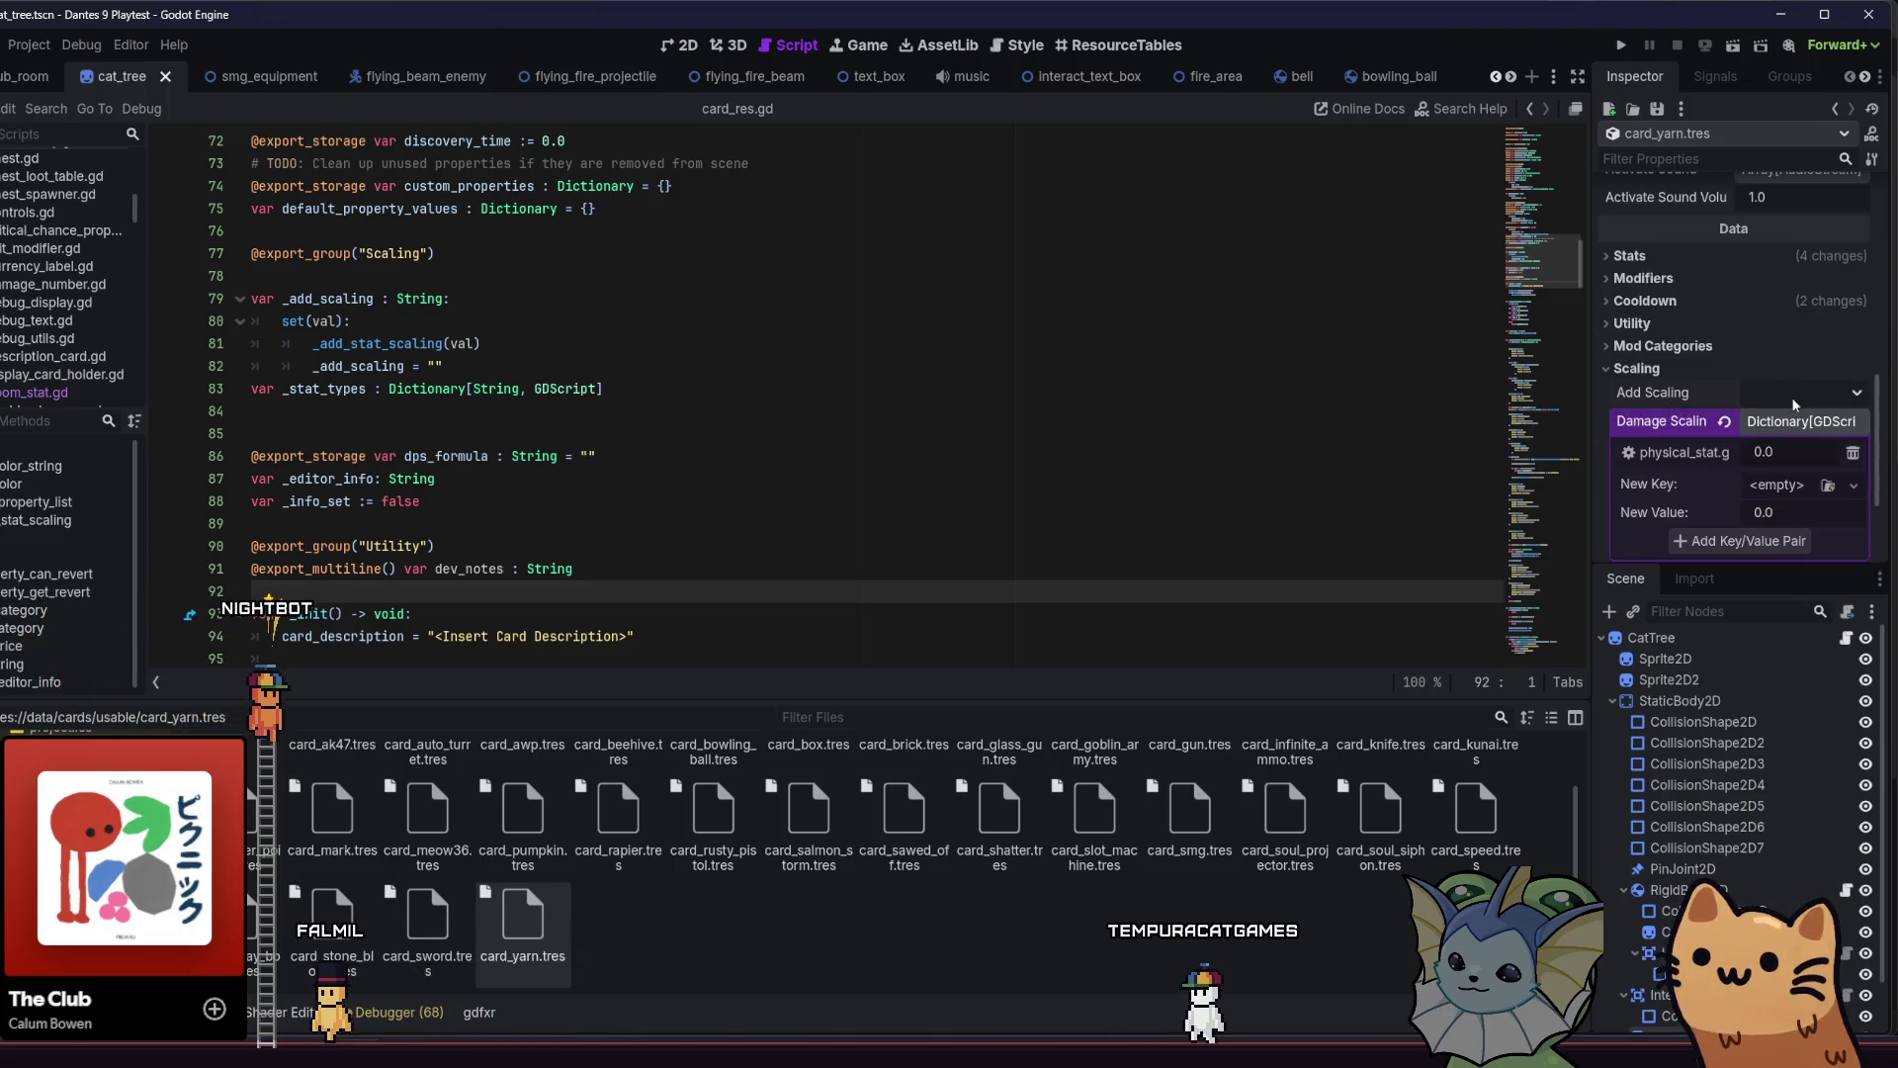
left_click(1777, 452)
type("0.125")
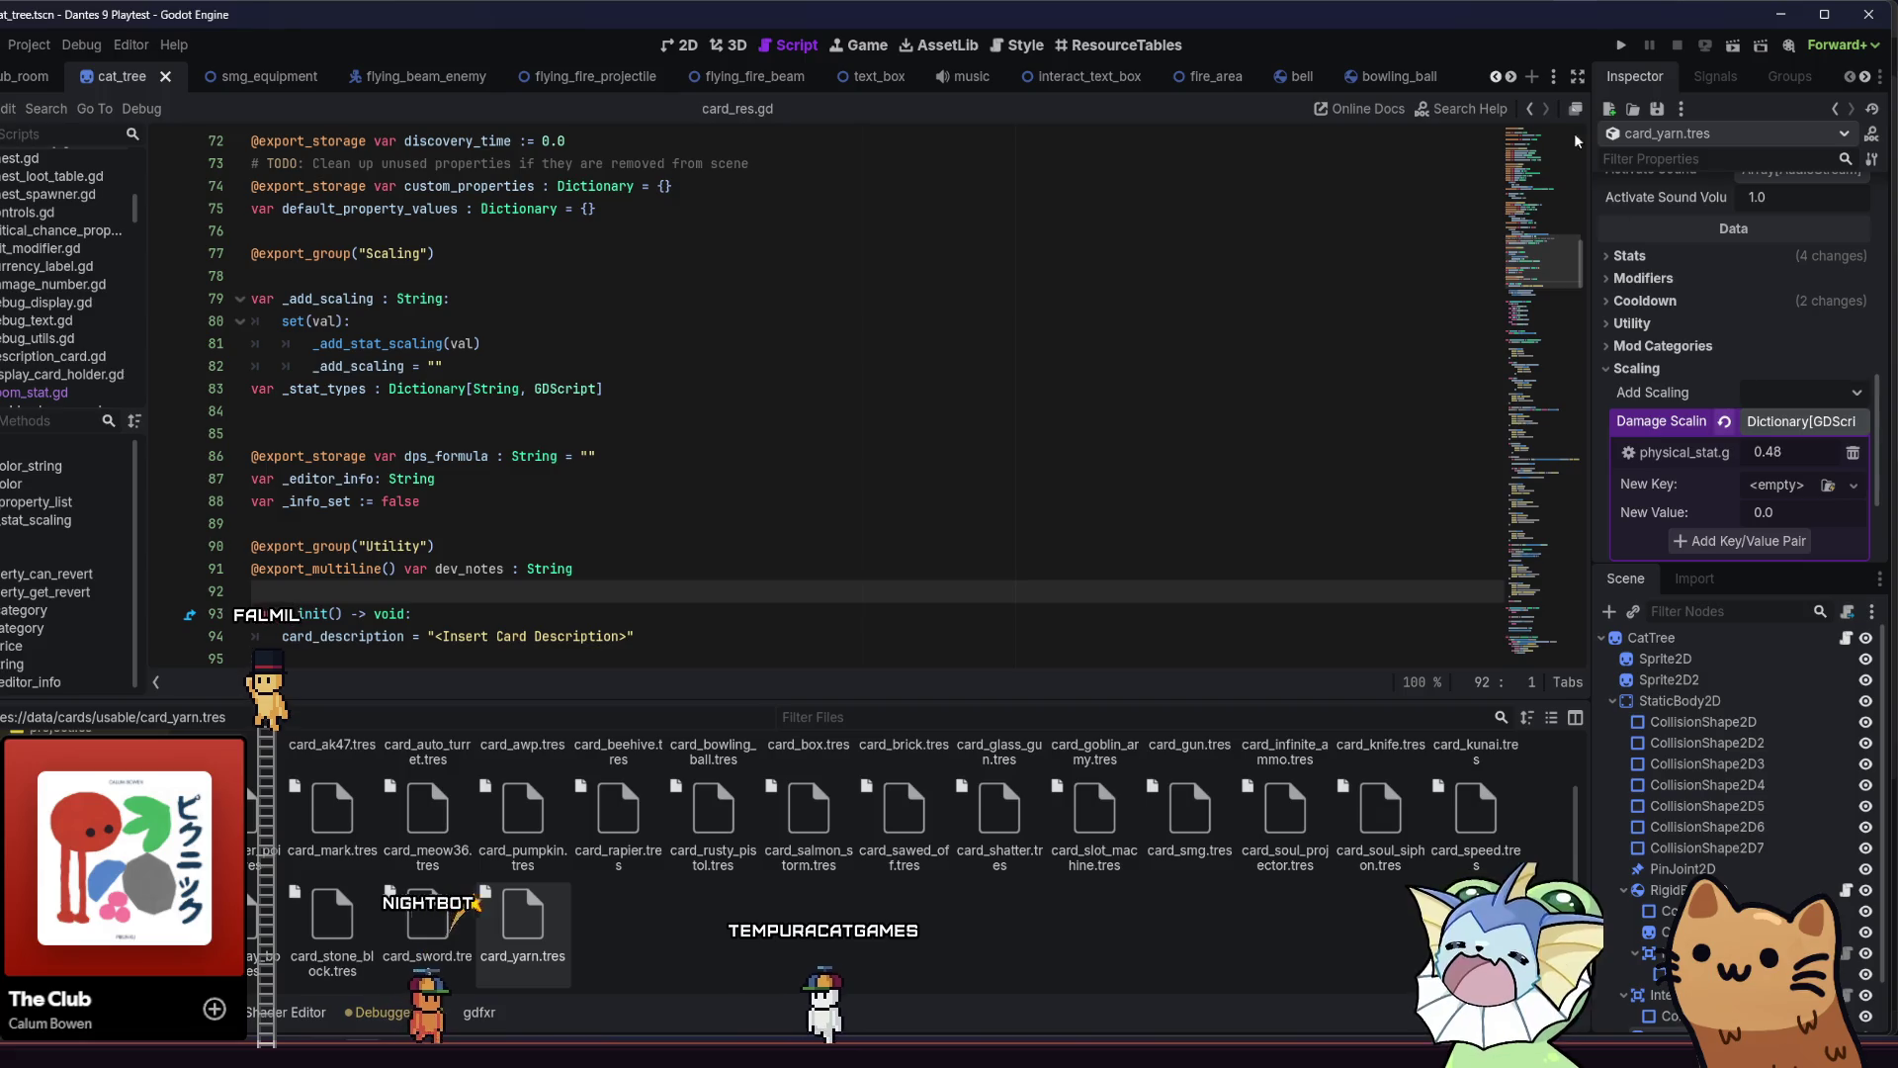
left_click(1621, 46)
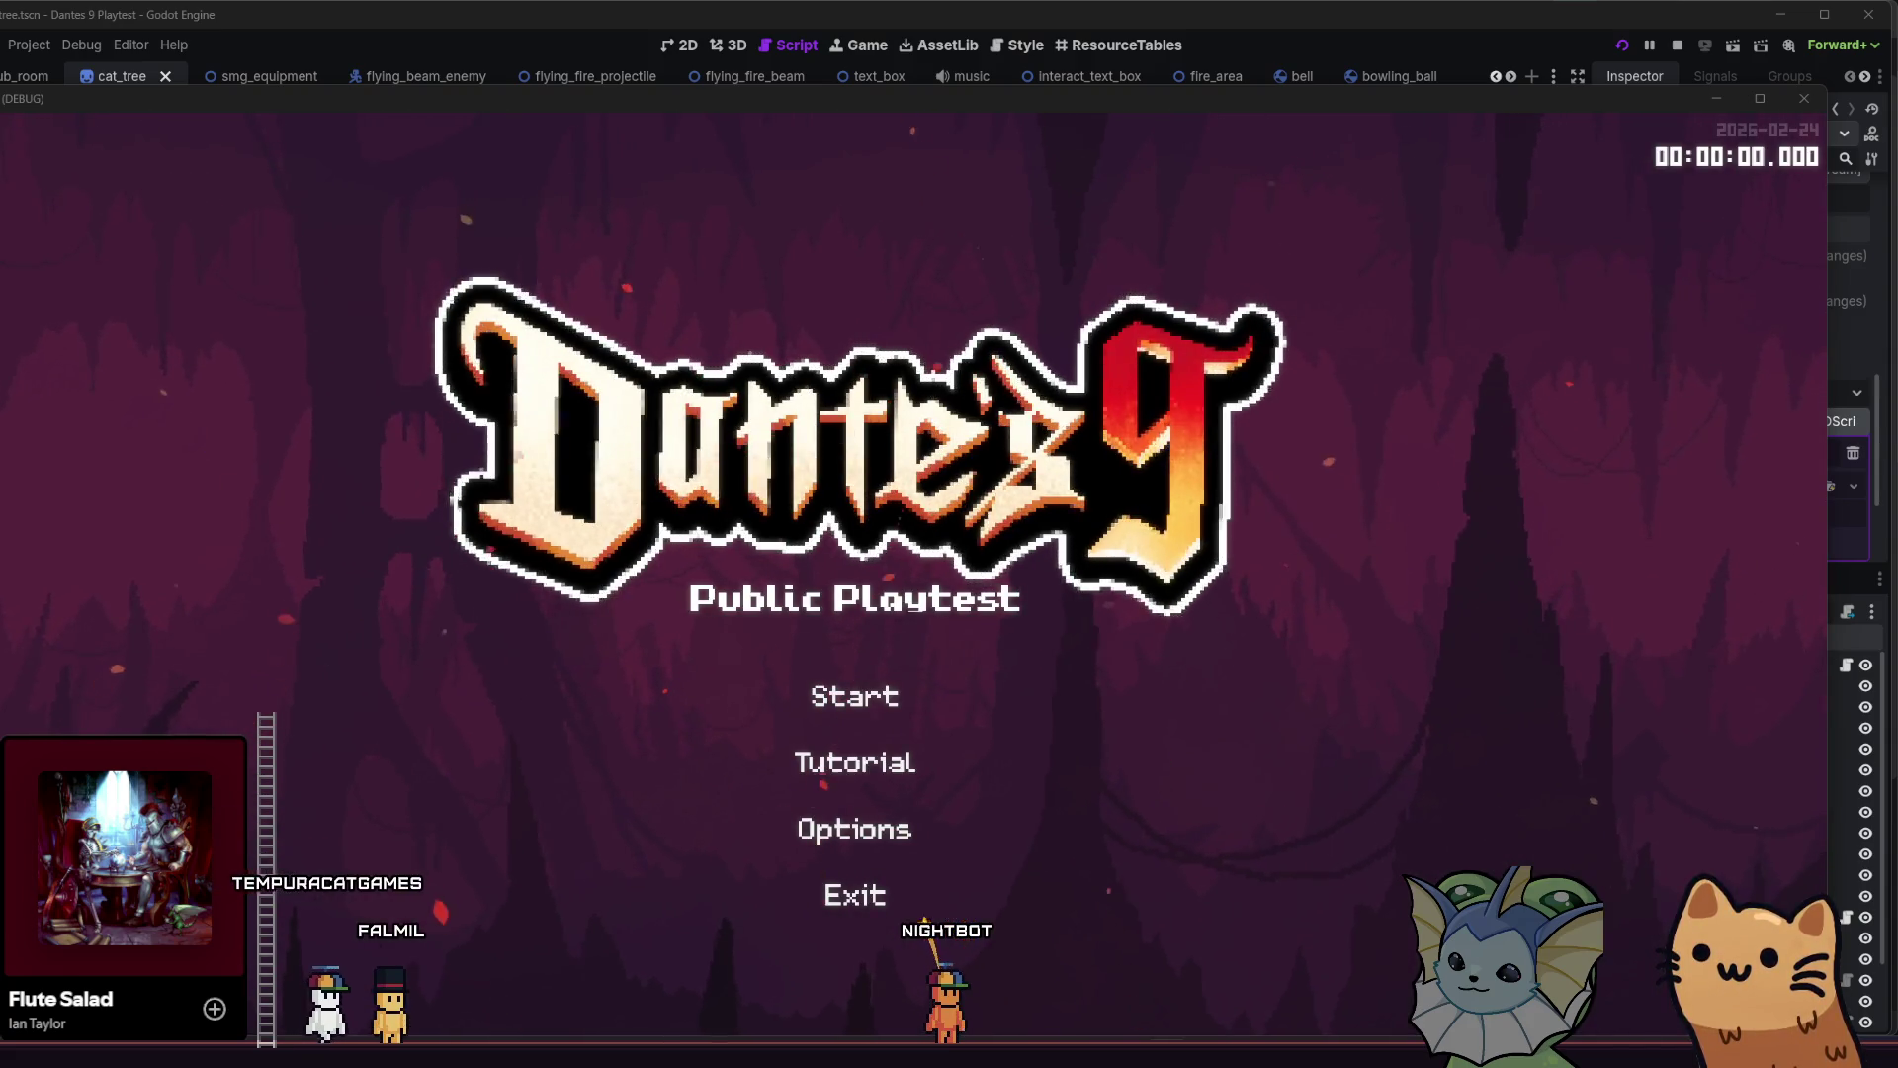
Step: Start a run and add every card through the debug menu's Add All Cards
left_click(685, 682)
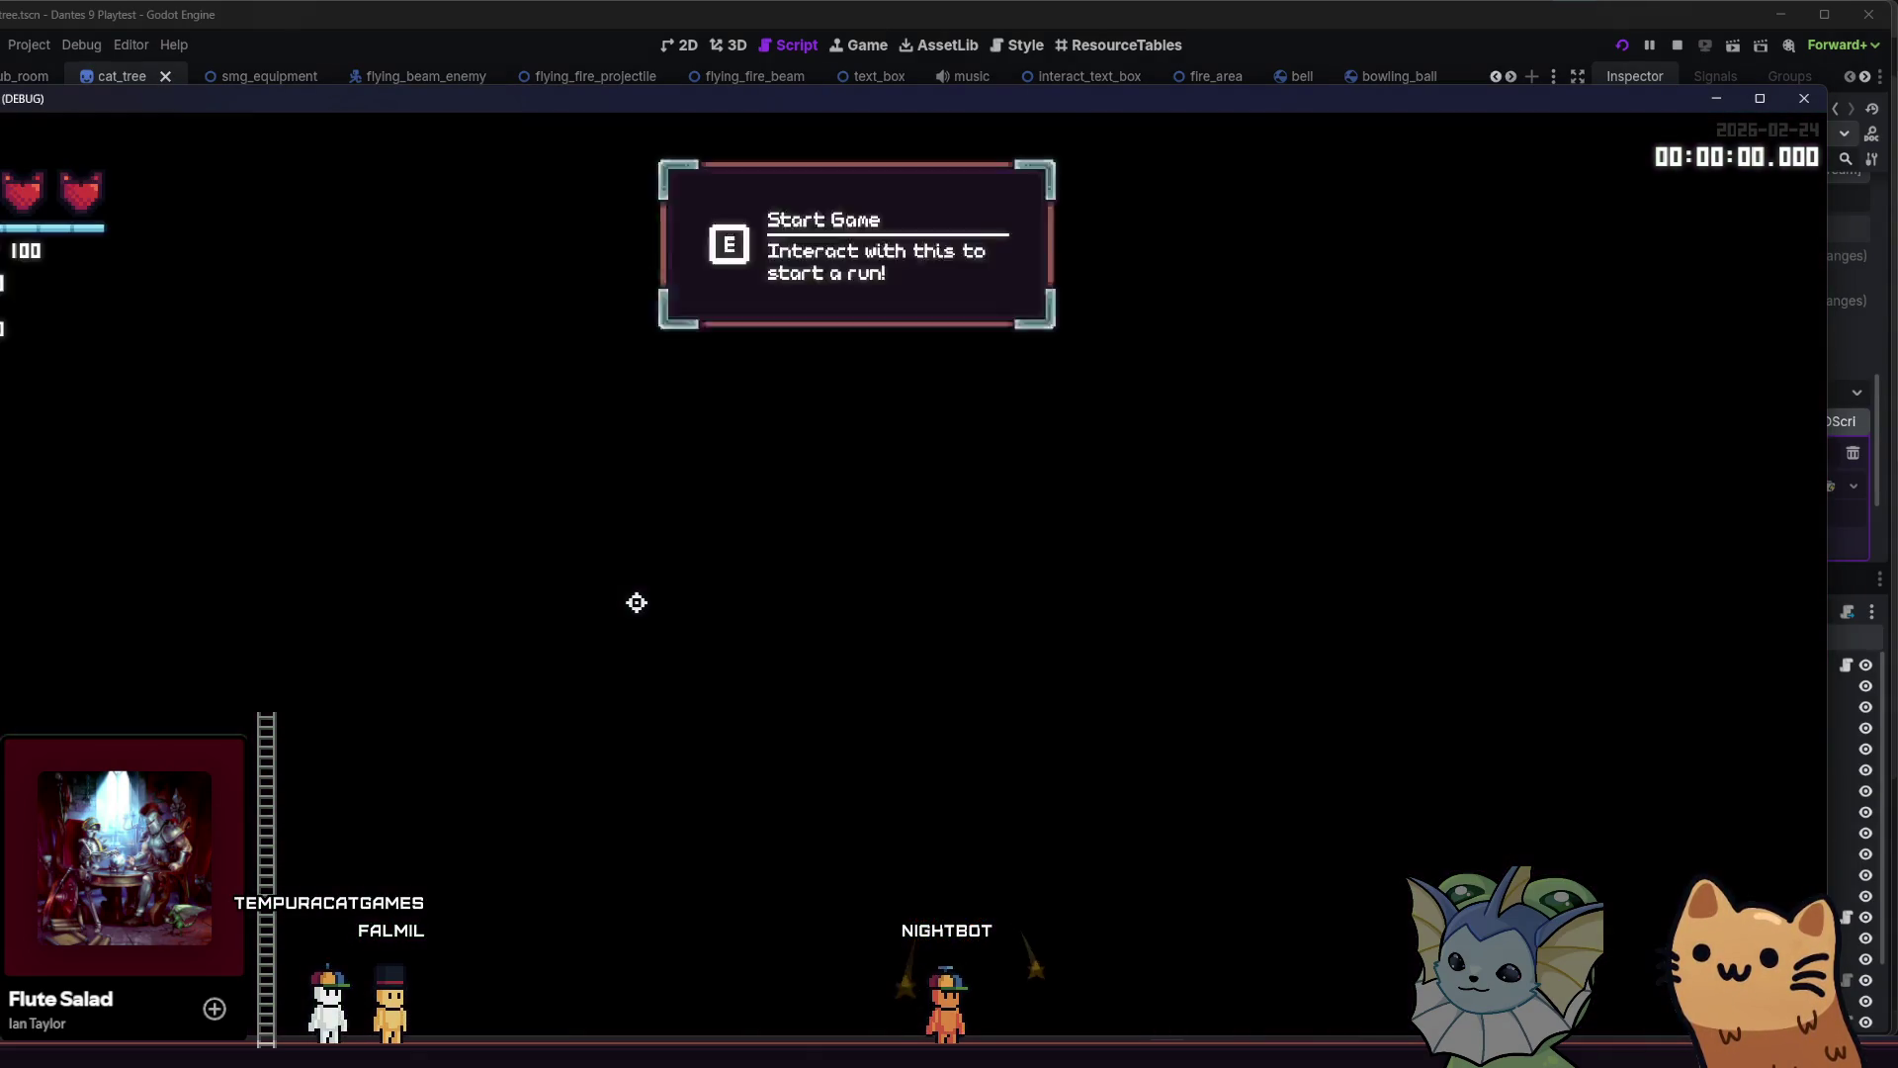
key("e")
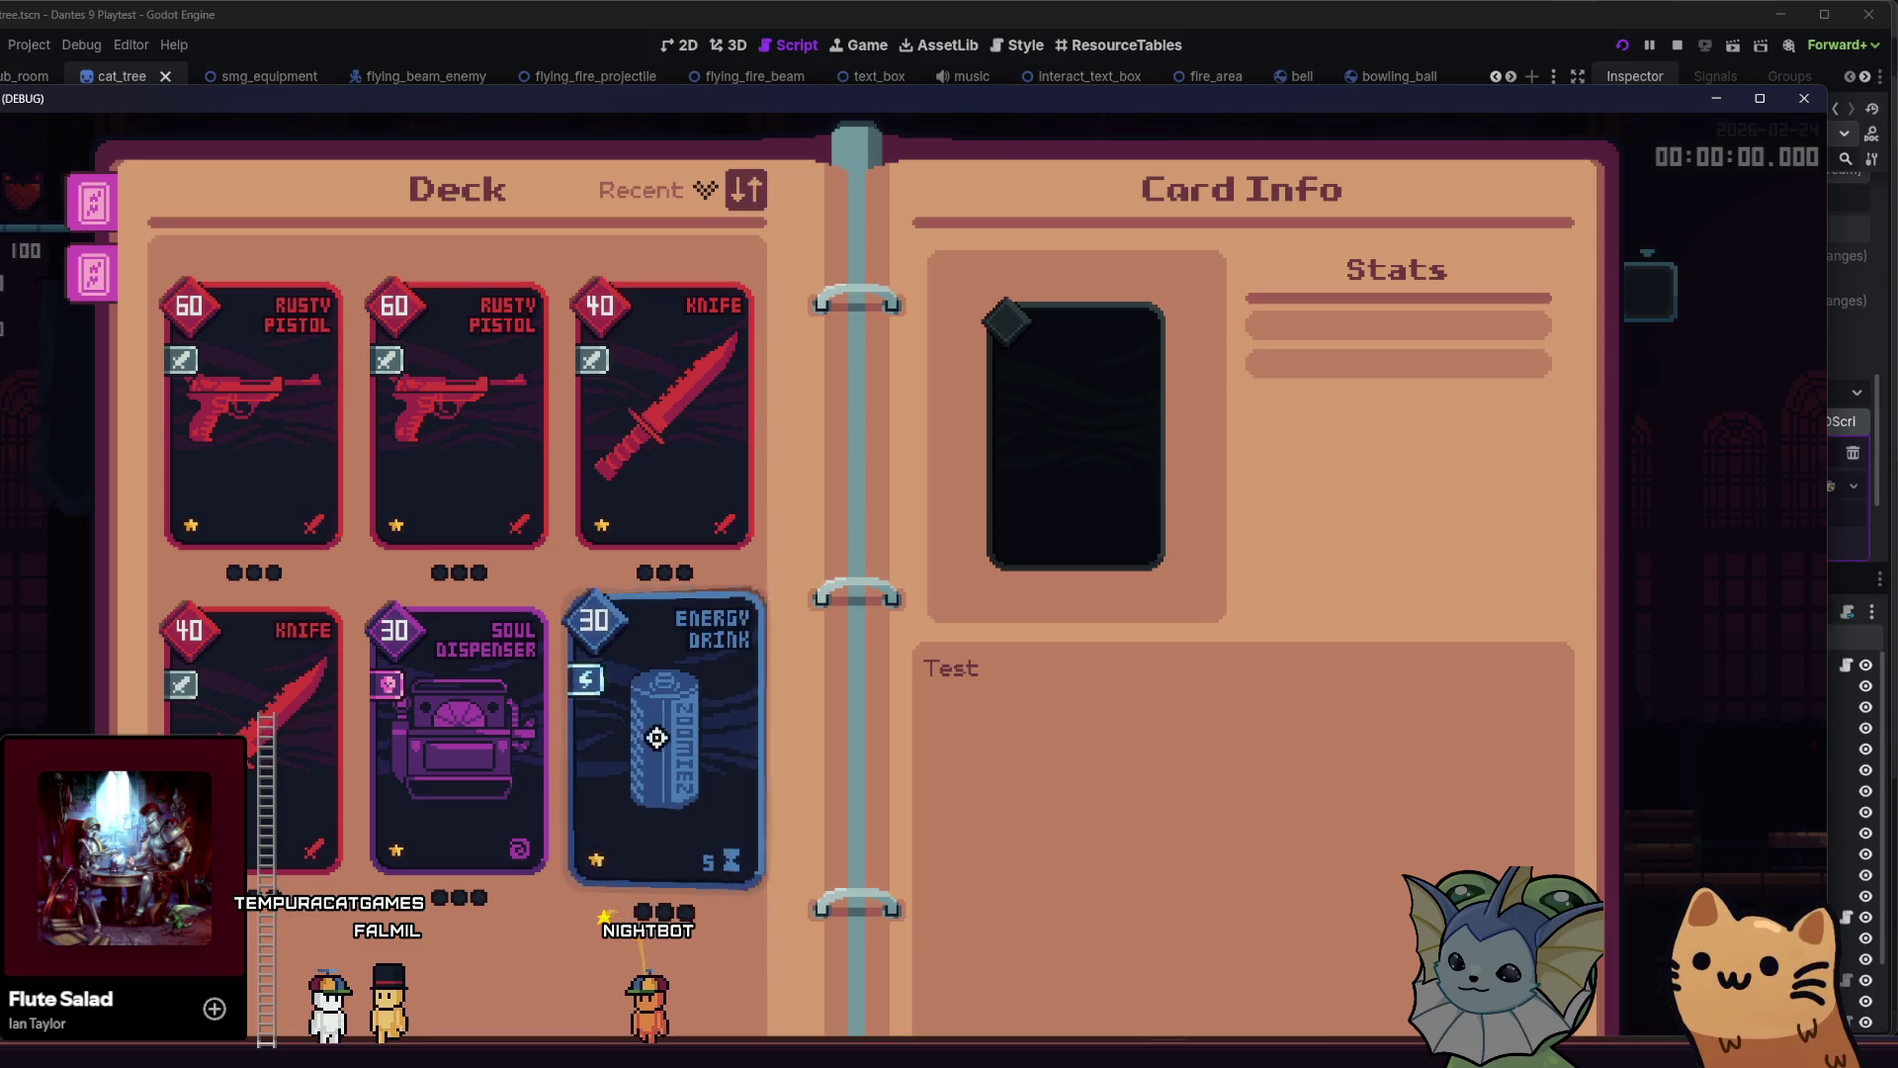
left_click(93, 275)
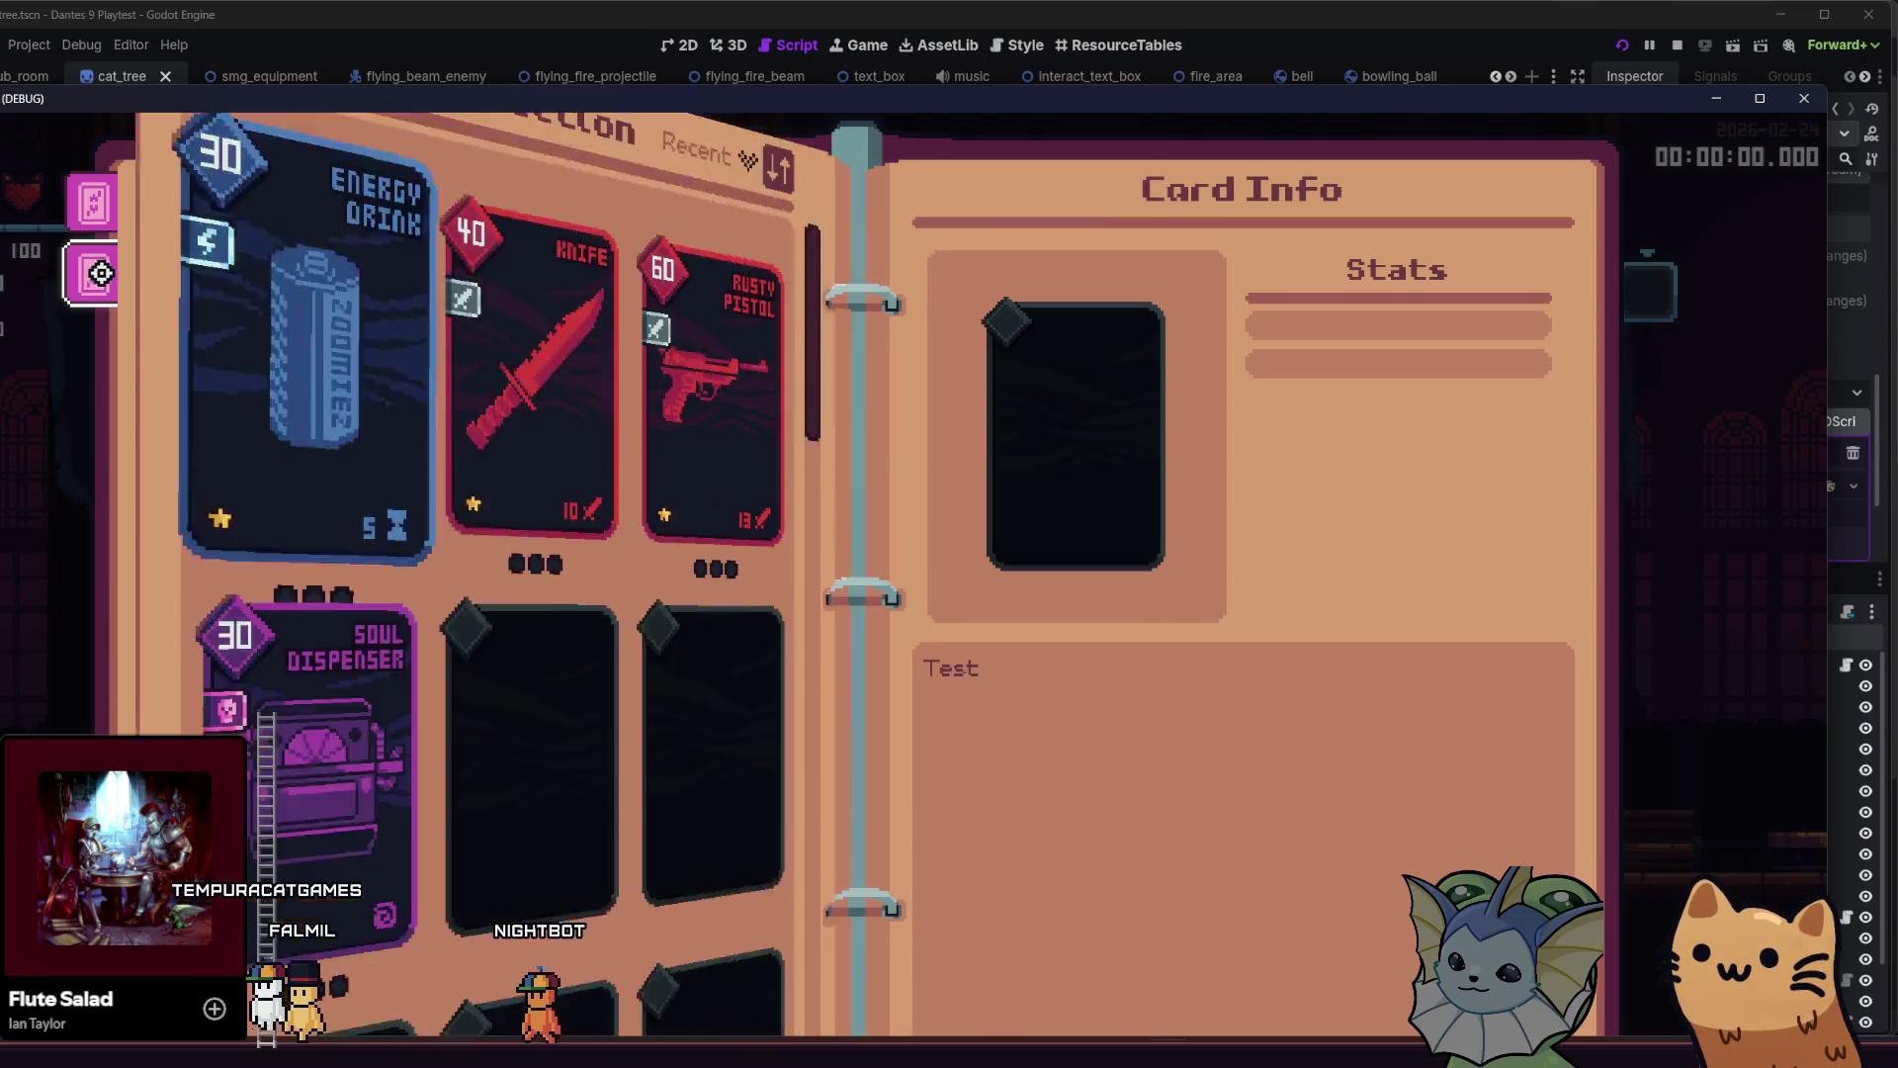
key("Escape")
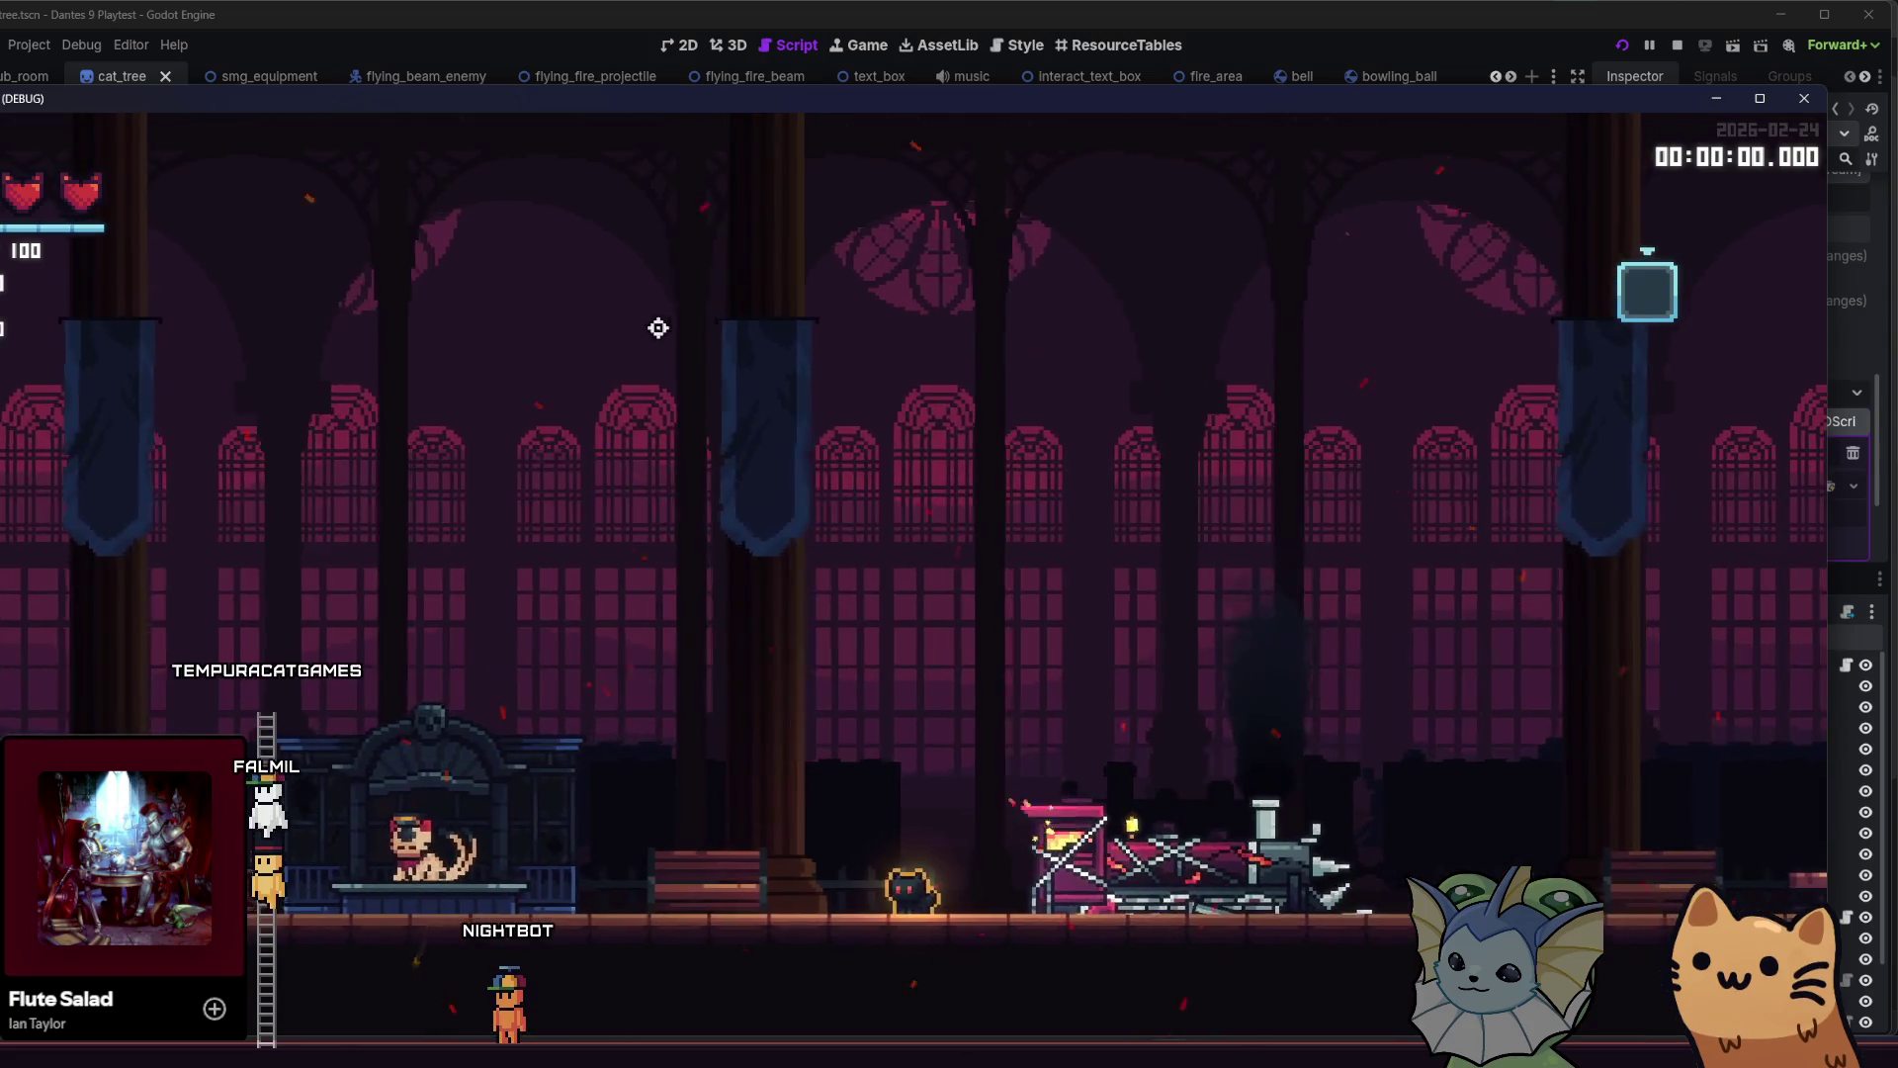
key("F1")
key("c")
left_click(584, 310)
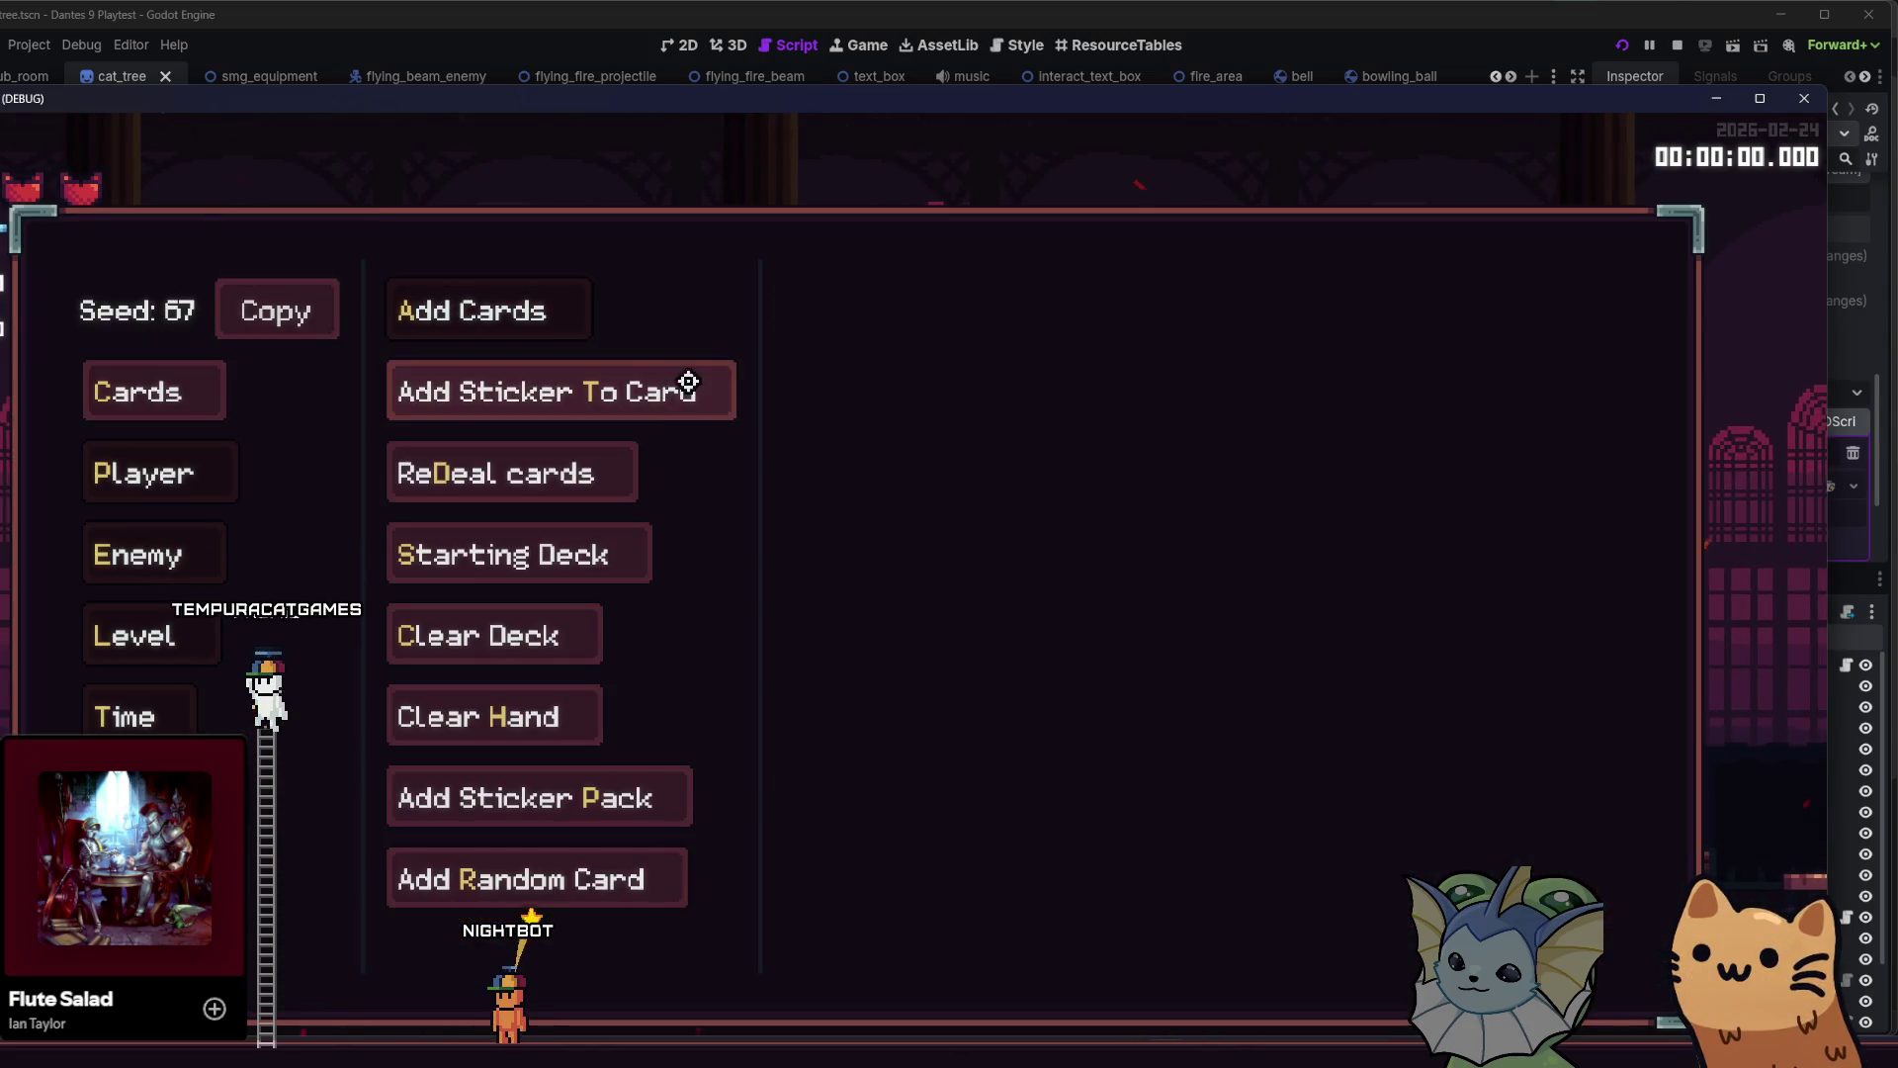
left_click(789, 334)
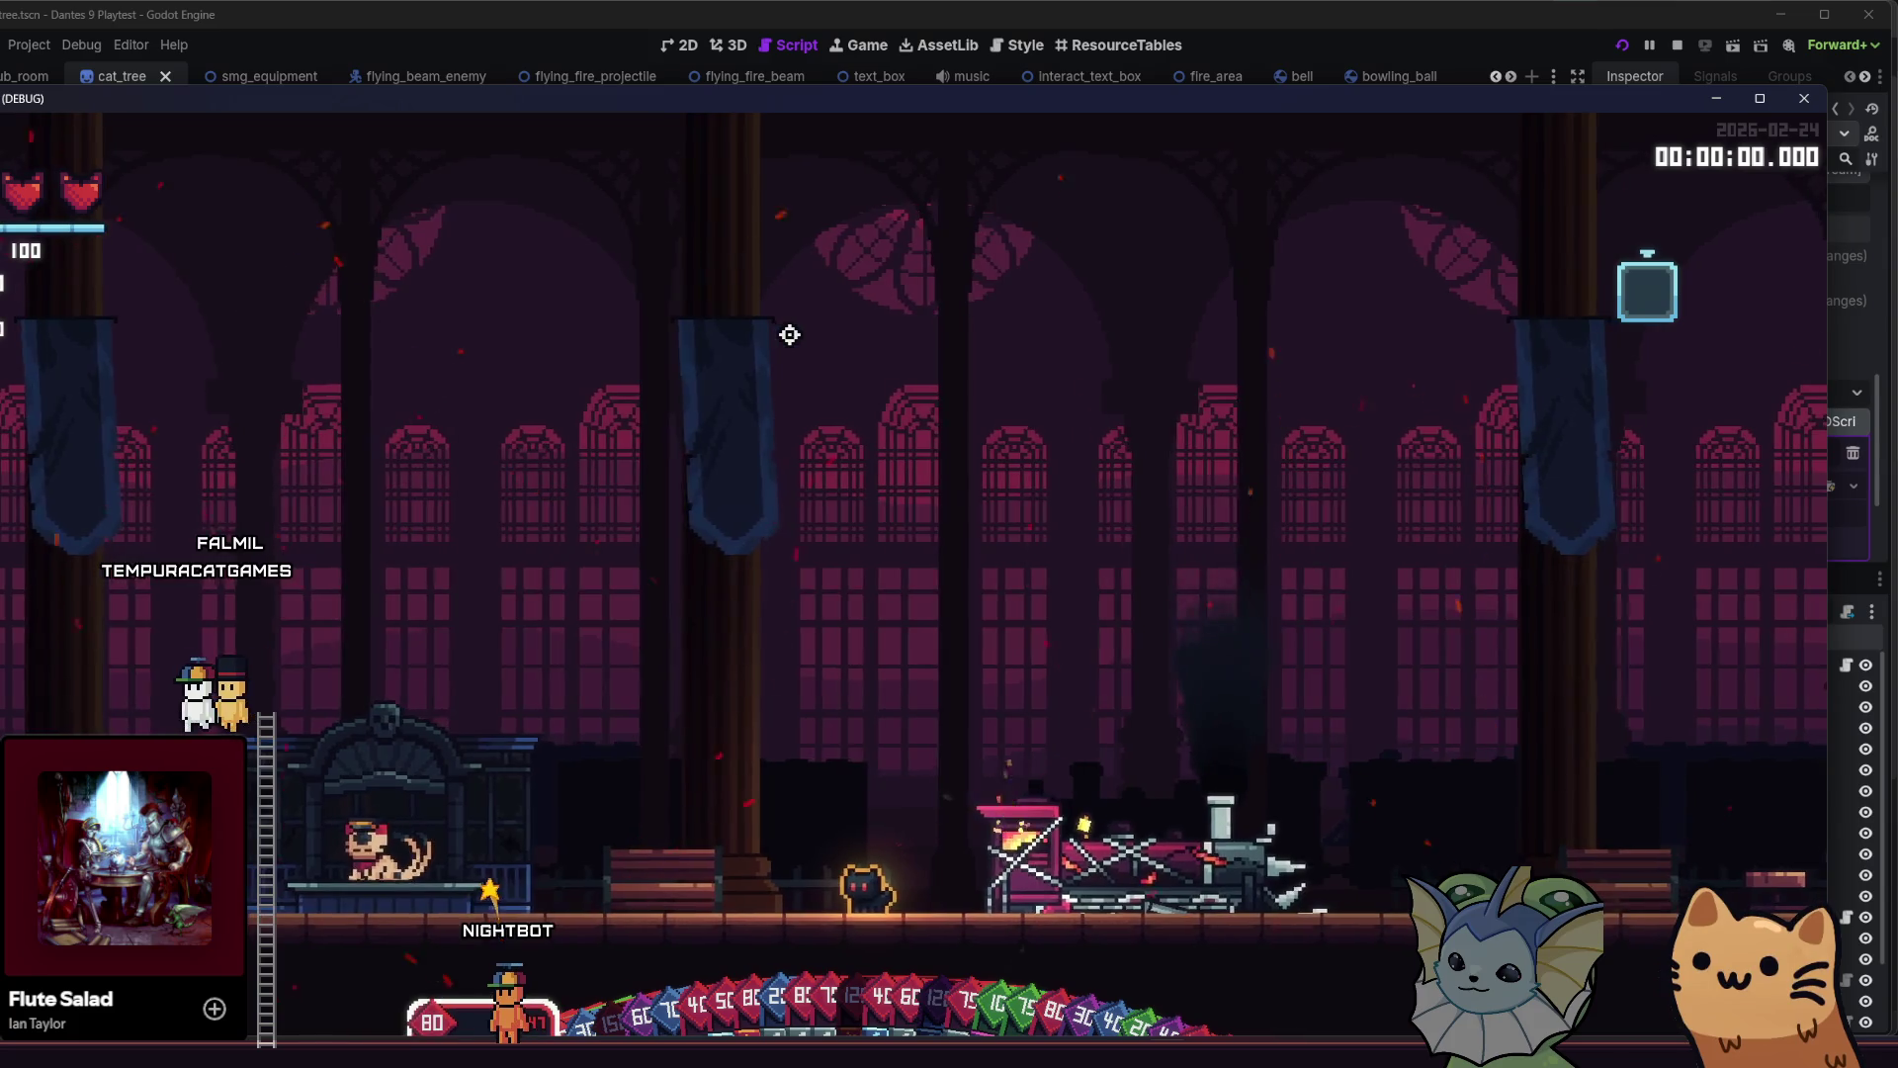
Step: Open the book's Collection page full-screen and scroll down to the Soul Siphon card
key("Tab")
left_click(93, 274)
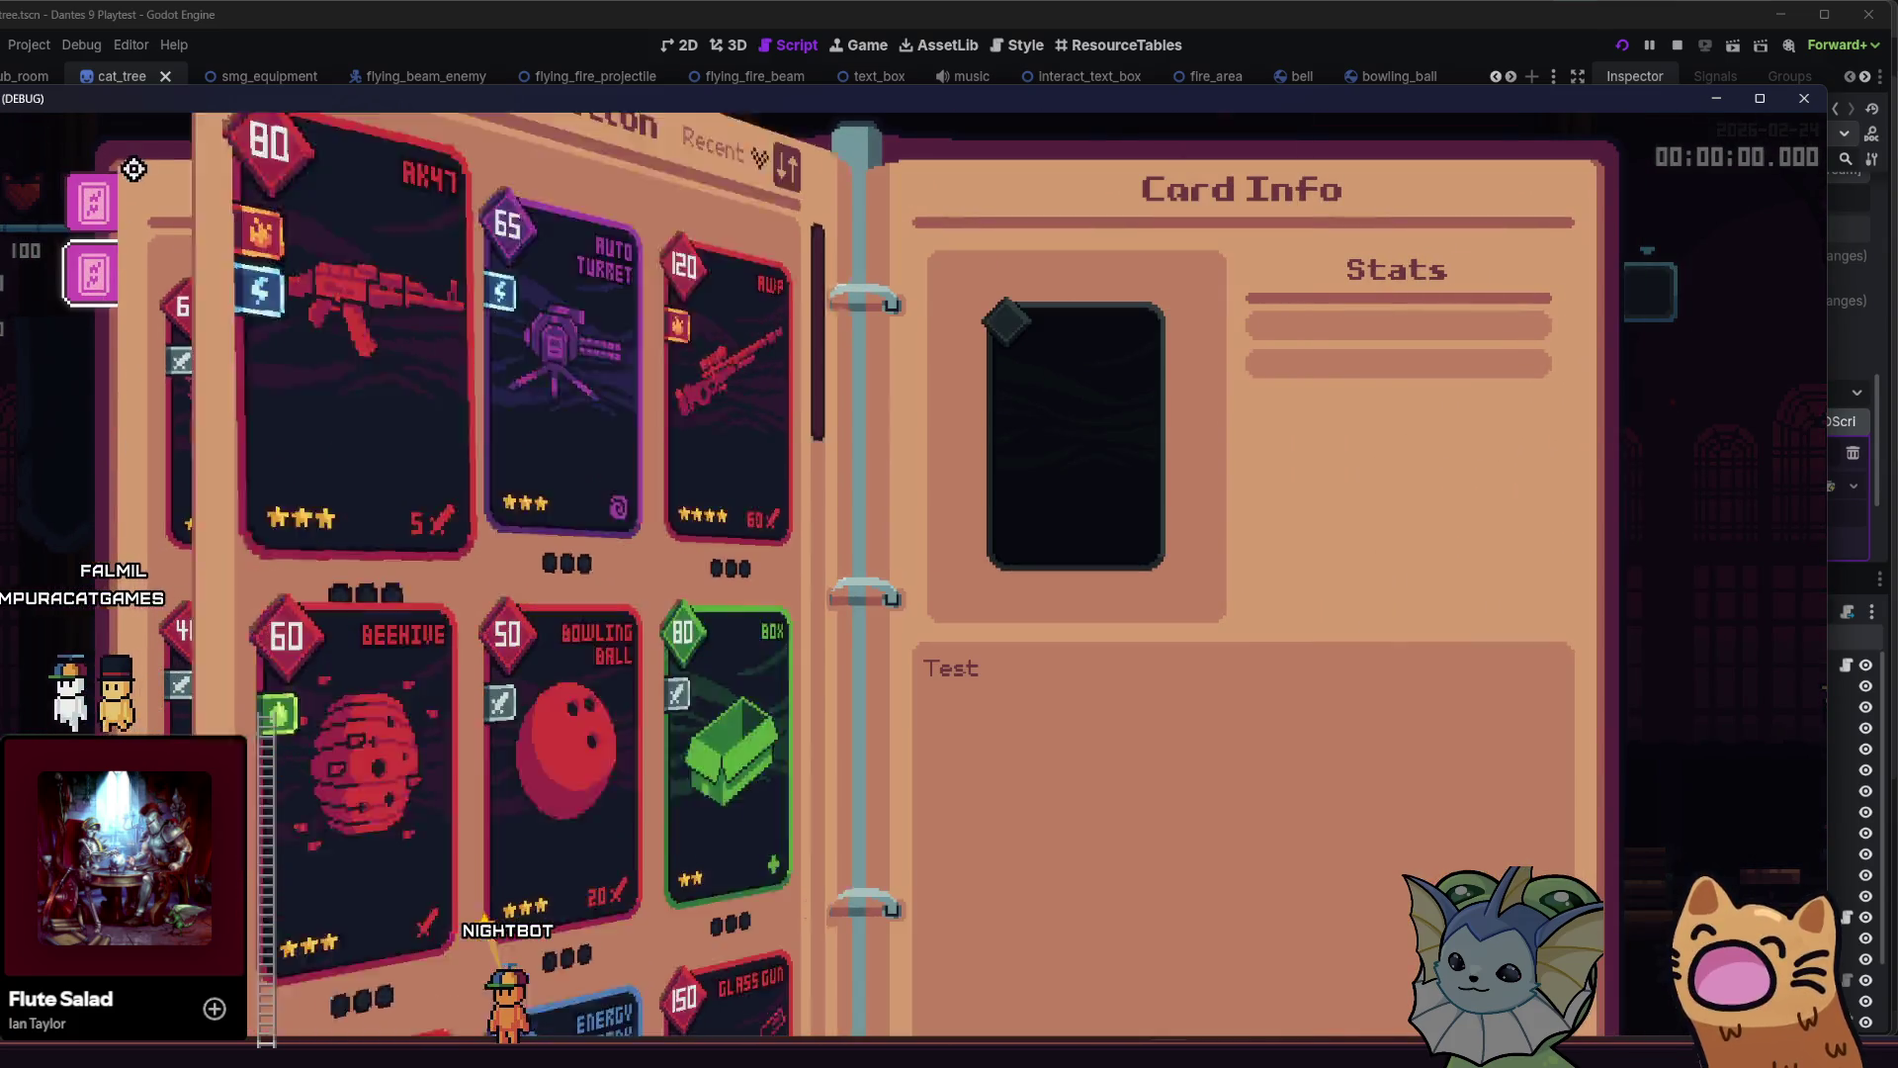
double_click(154, 97)
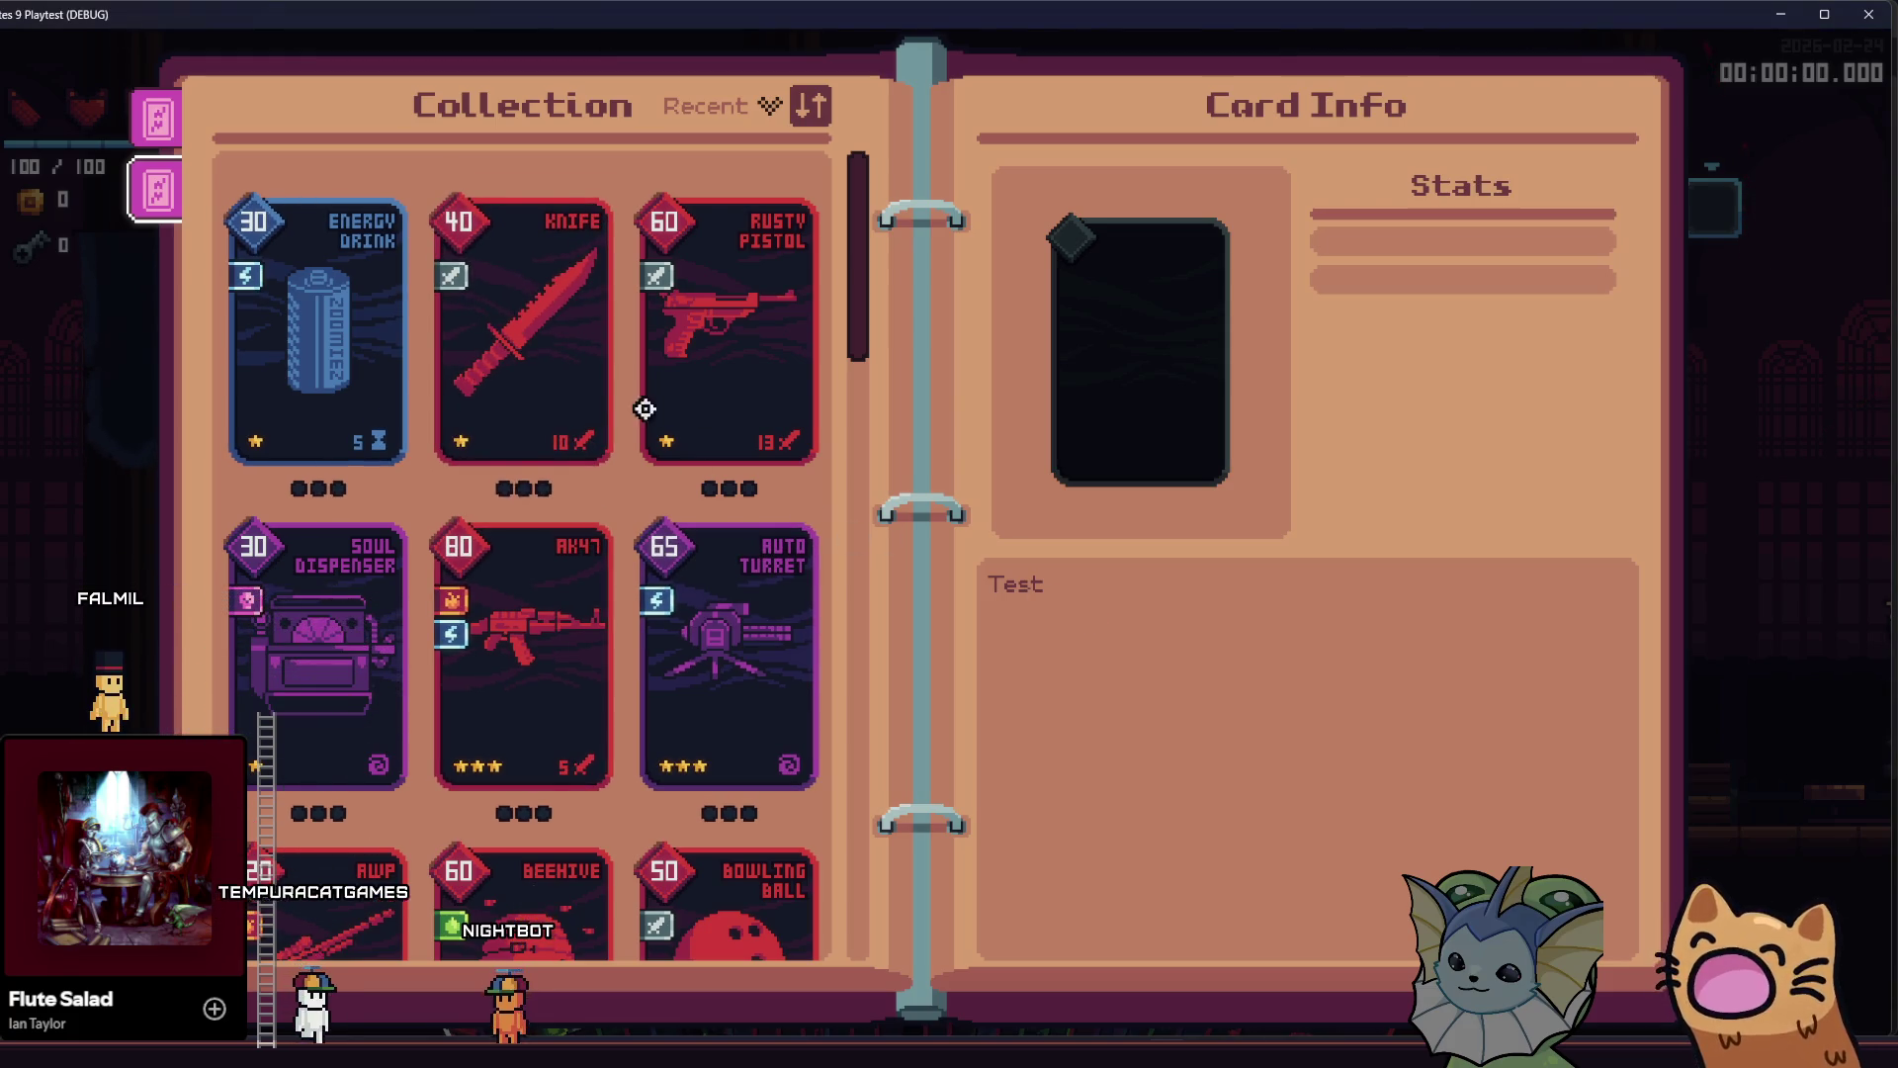
scroll(565, 629, "down", 1)
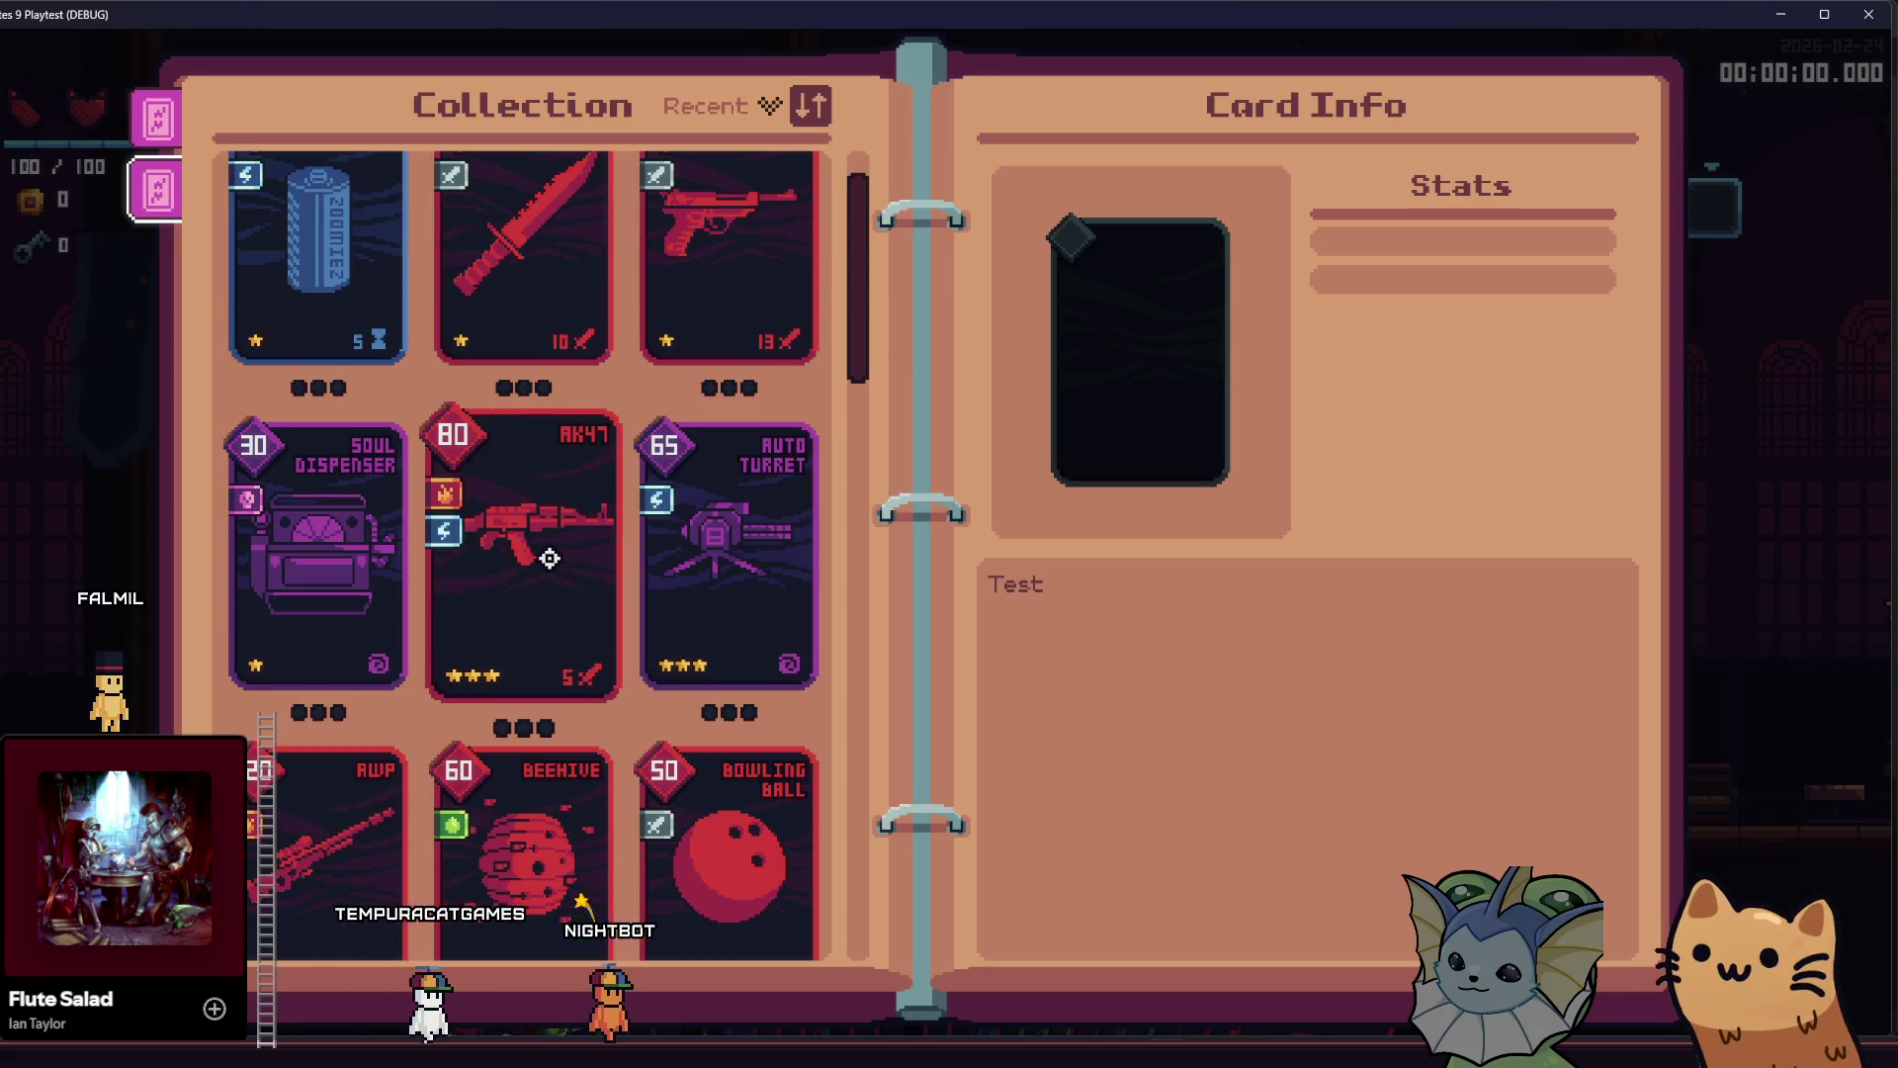
scroll(550, 559, "down", 2)
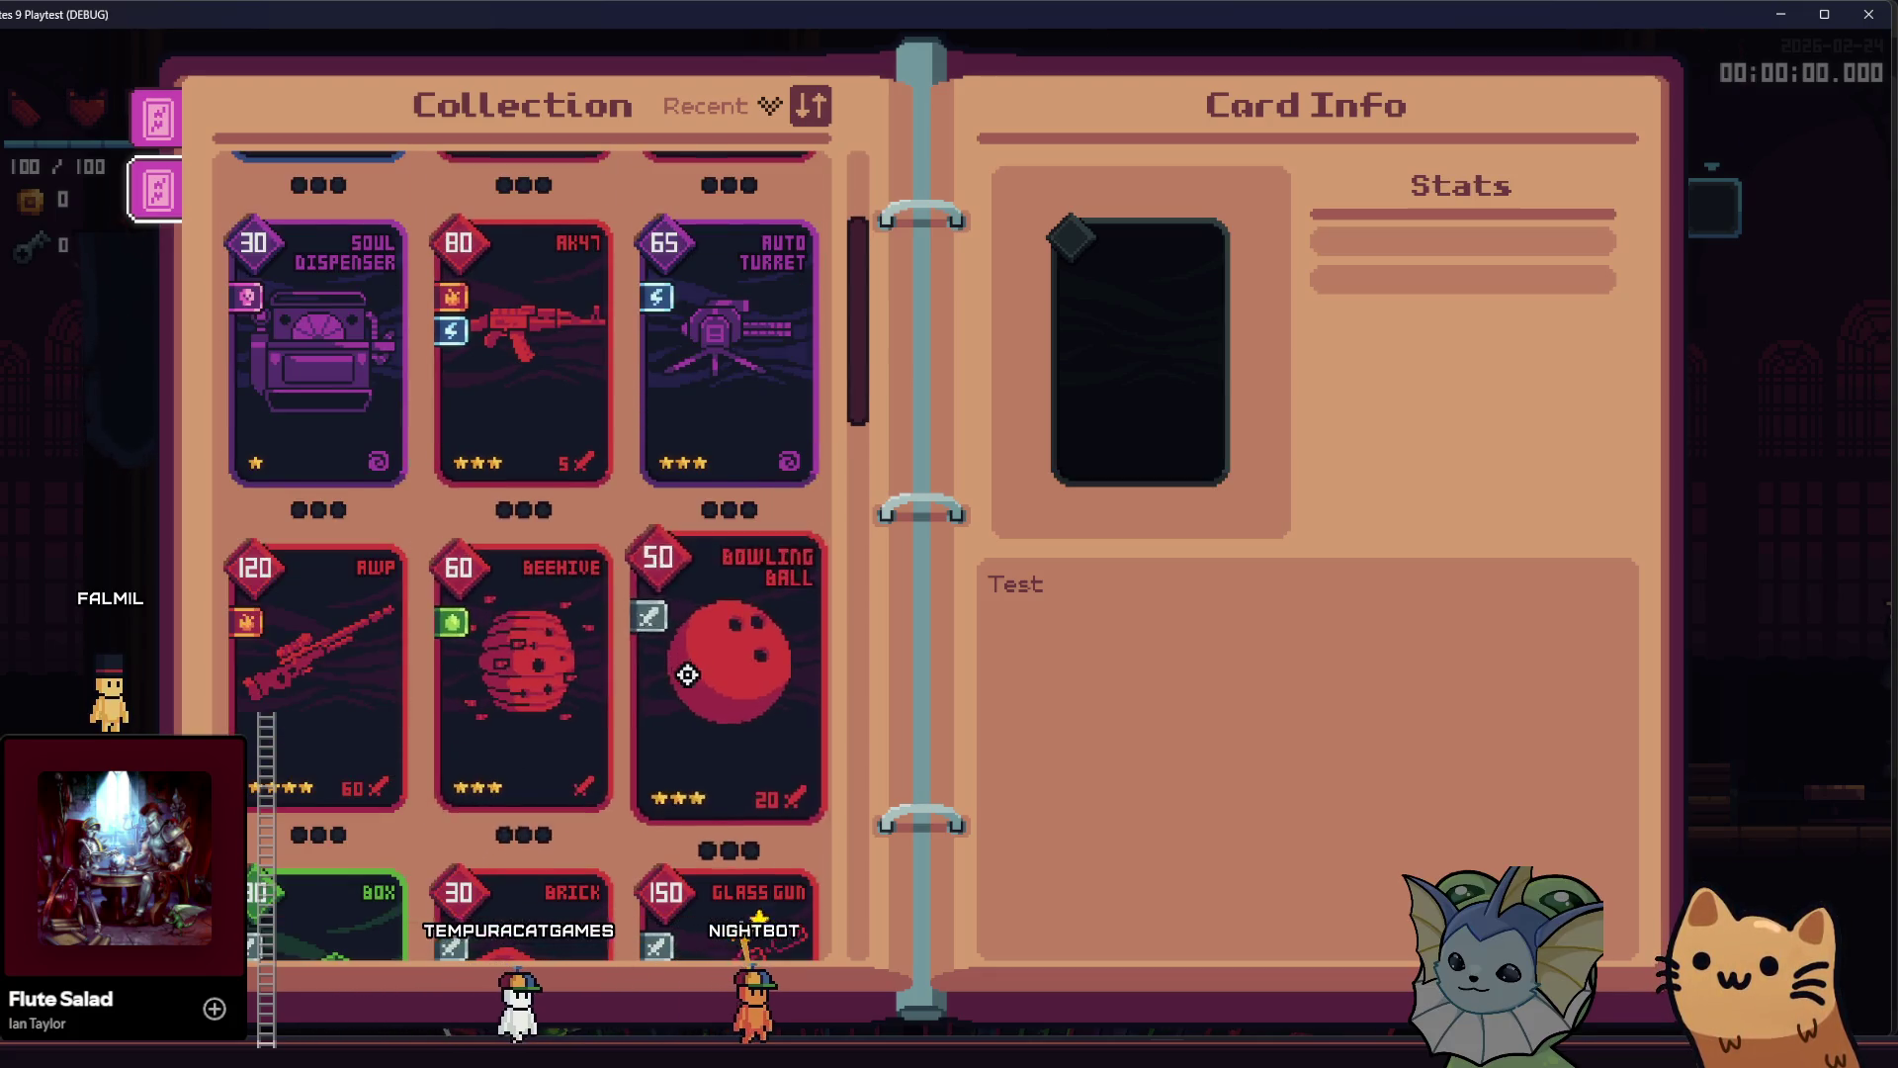
scroll(687, 674, "down", 2)
scroll(527, 739, "down", 1)
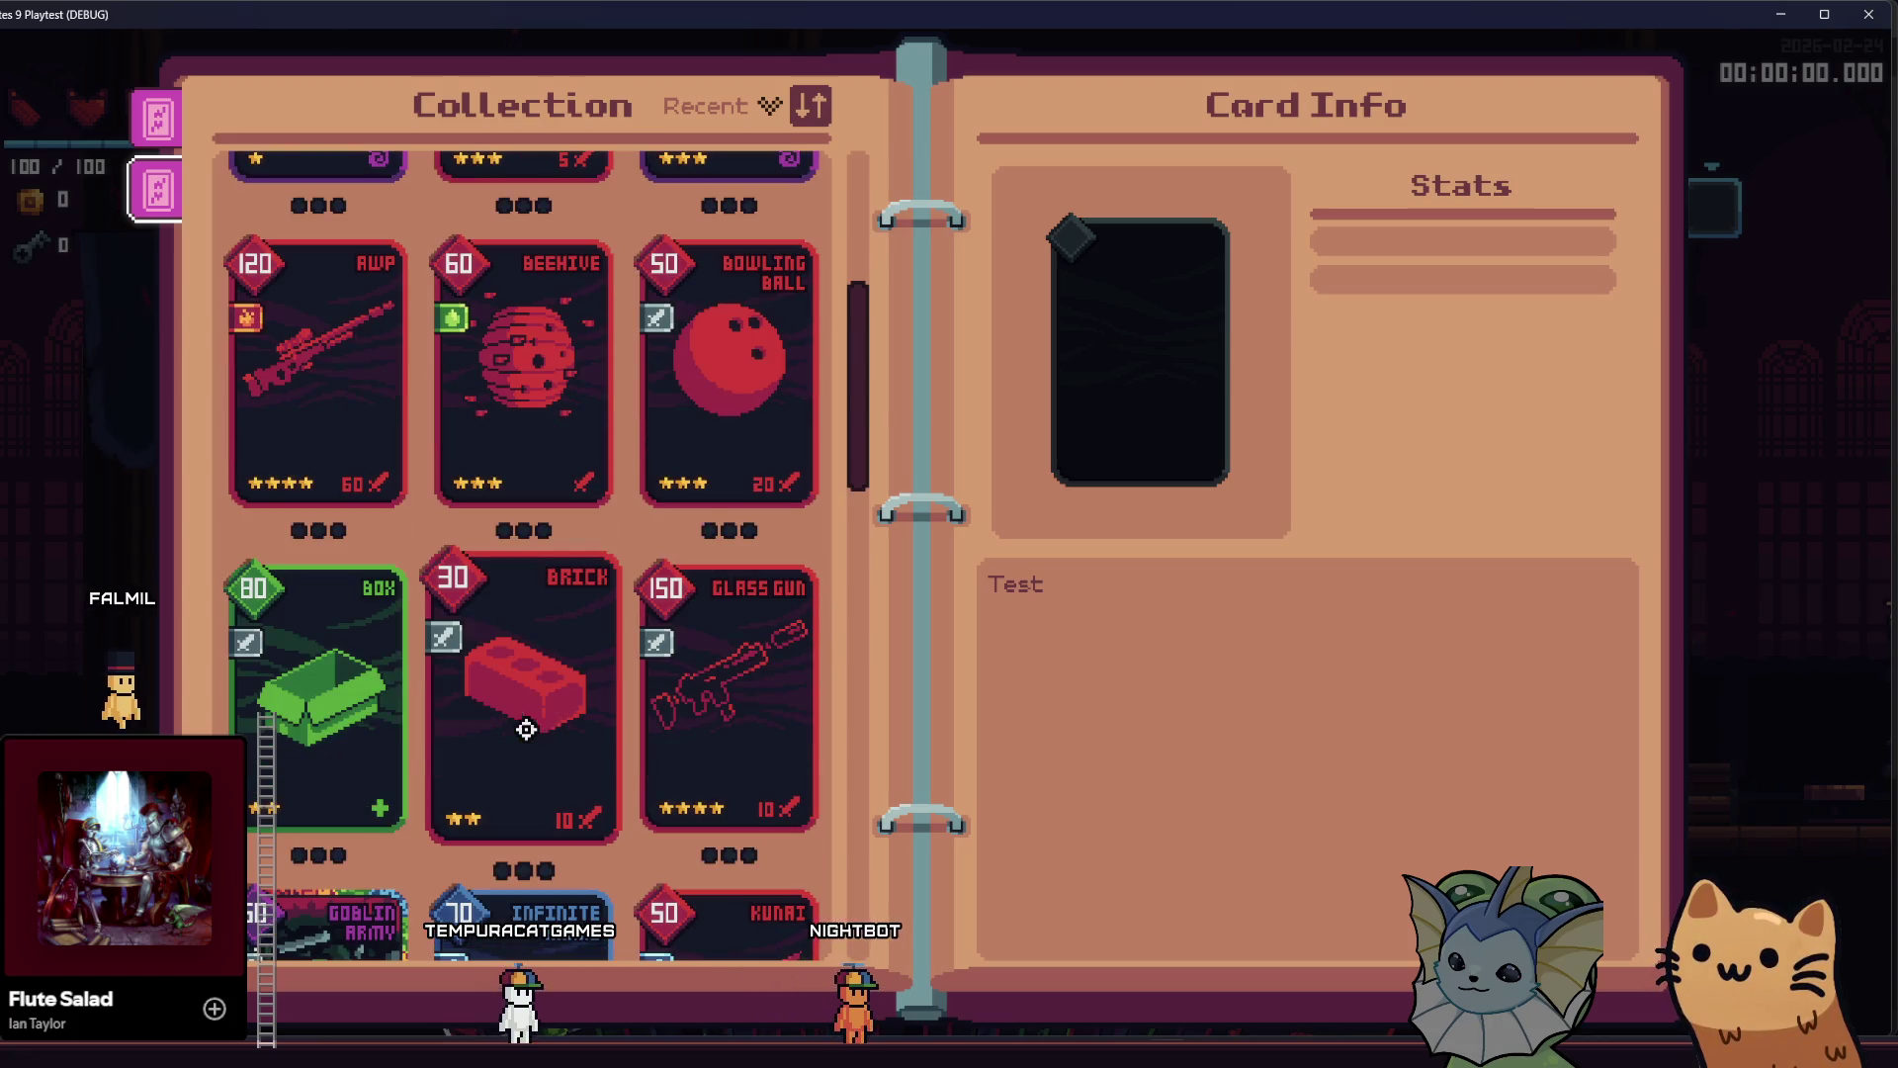
scroll(313, 702, "down", 2)
scroll(544, 767, "down", 2)
scroll(727, 642, "down", 7)
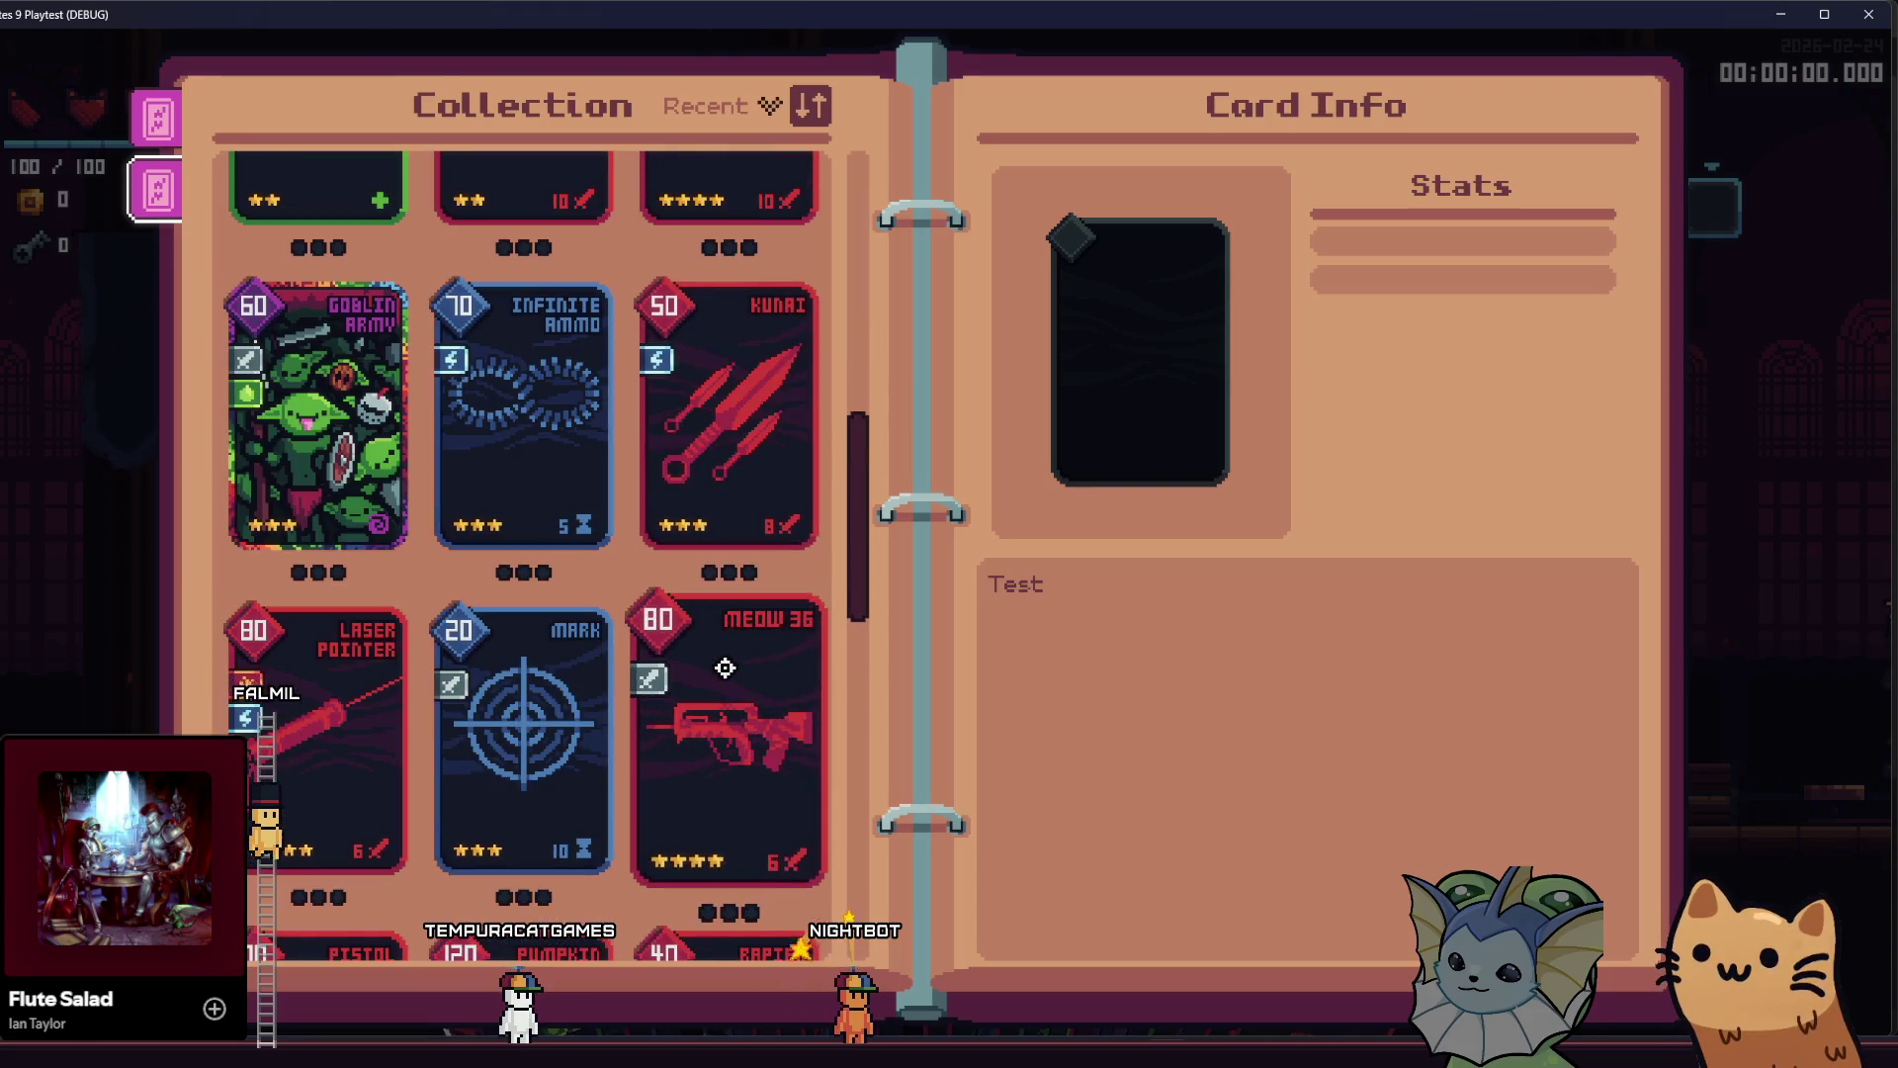
scroll(742, 642, "down", 3)
mouse_move(863, 629)
left_mouse_down()
mouse_move(860, 752)
mouse_move(839, 763)
mouse_move(835, 246)
mouse_move(805, 152)
mouse_move(814, 602)
mouse_move(894, 614)
mouse_move(868, 702)
mouse_move(862, 665)
left_mouse_up()
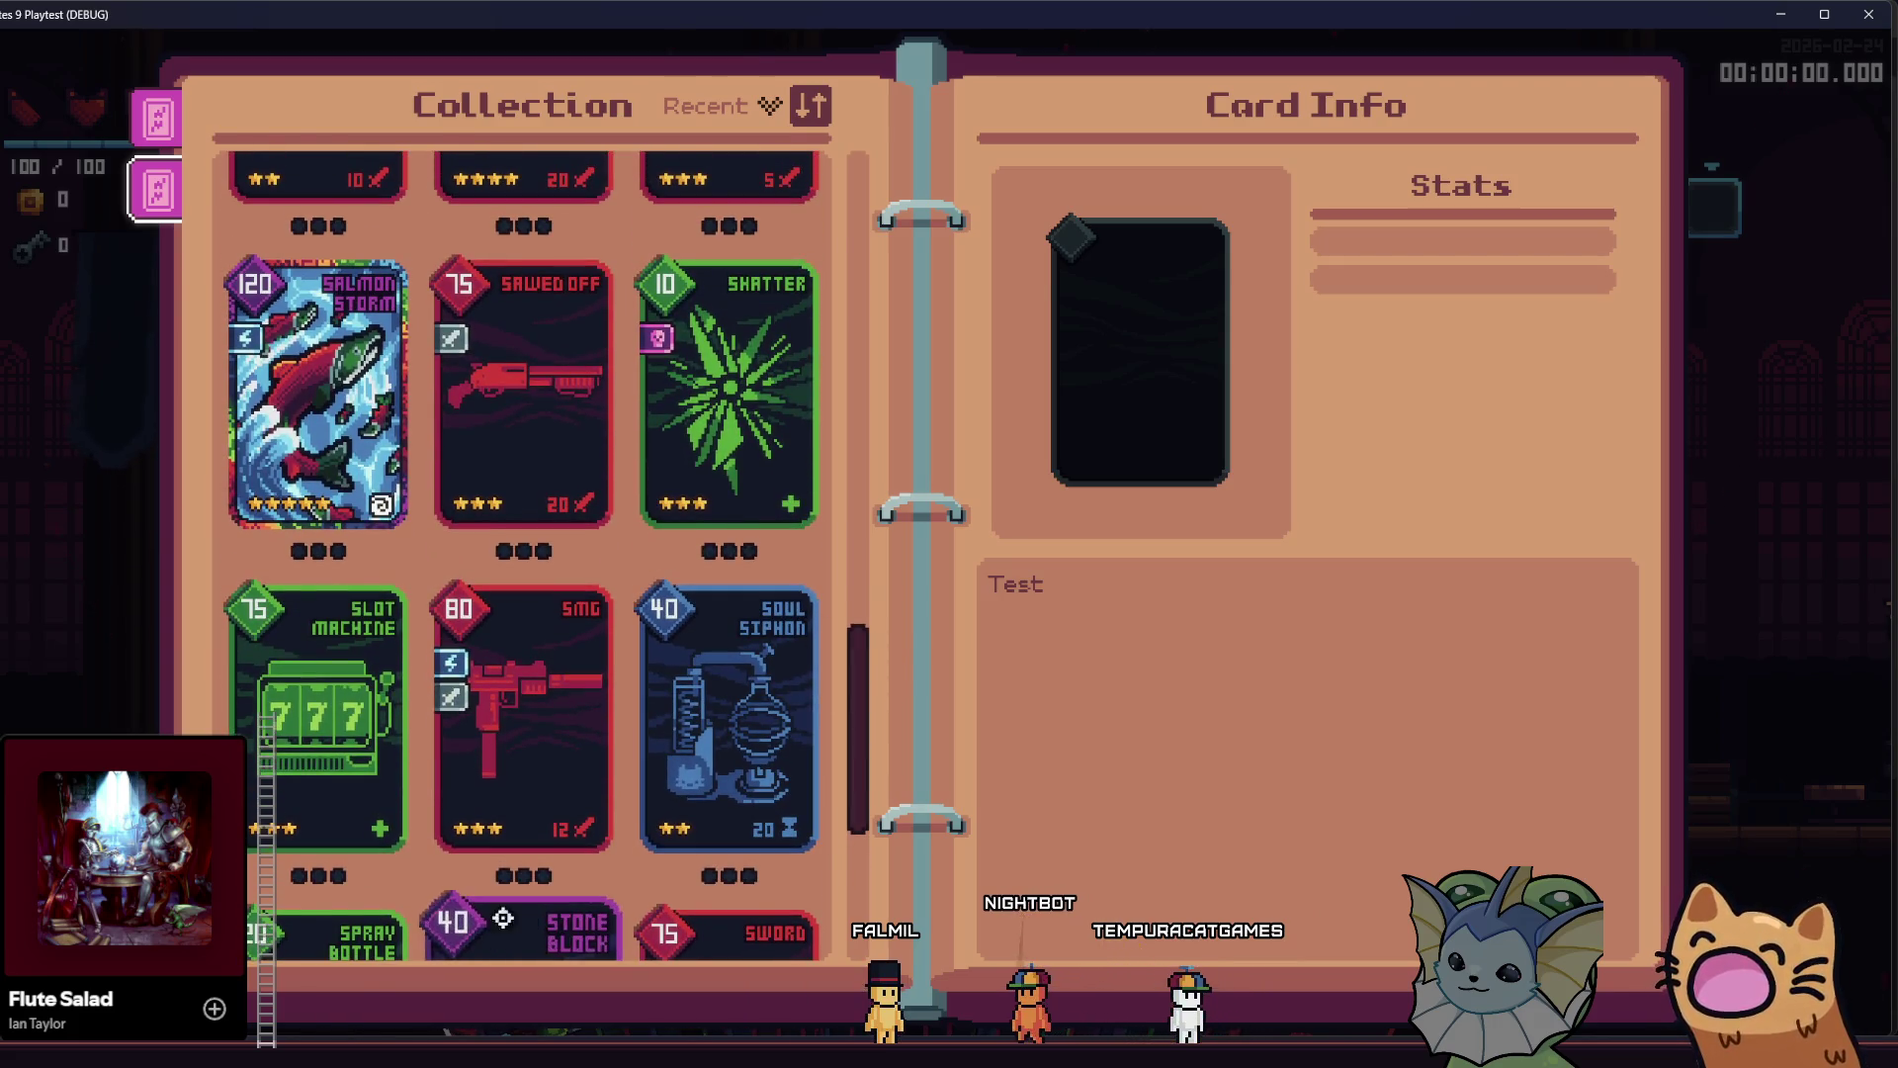
Step: Quick-open card_soul_siphon.tres in the editor and add a stat to its damage scaling
key("alt+Tab")
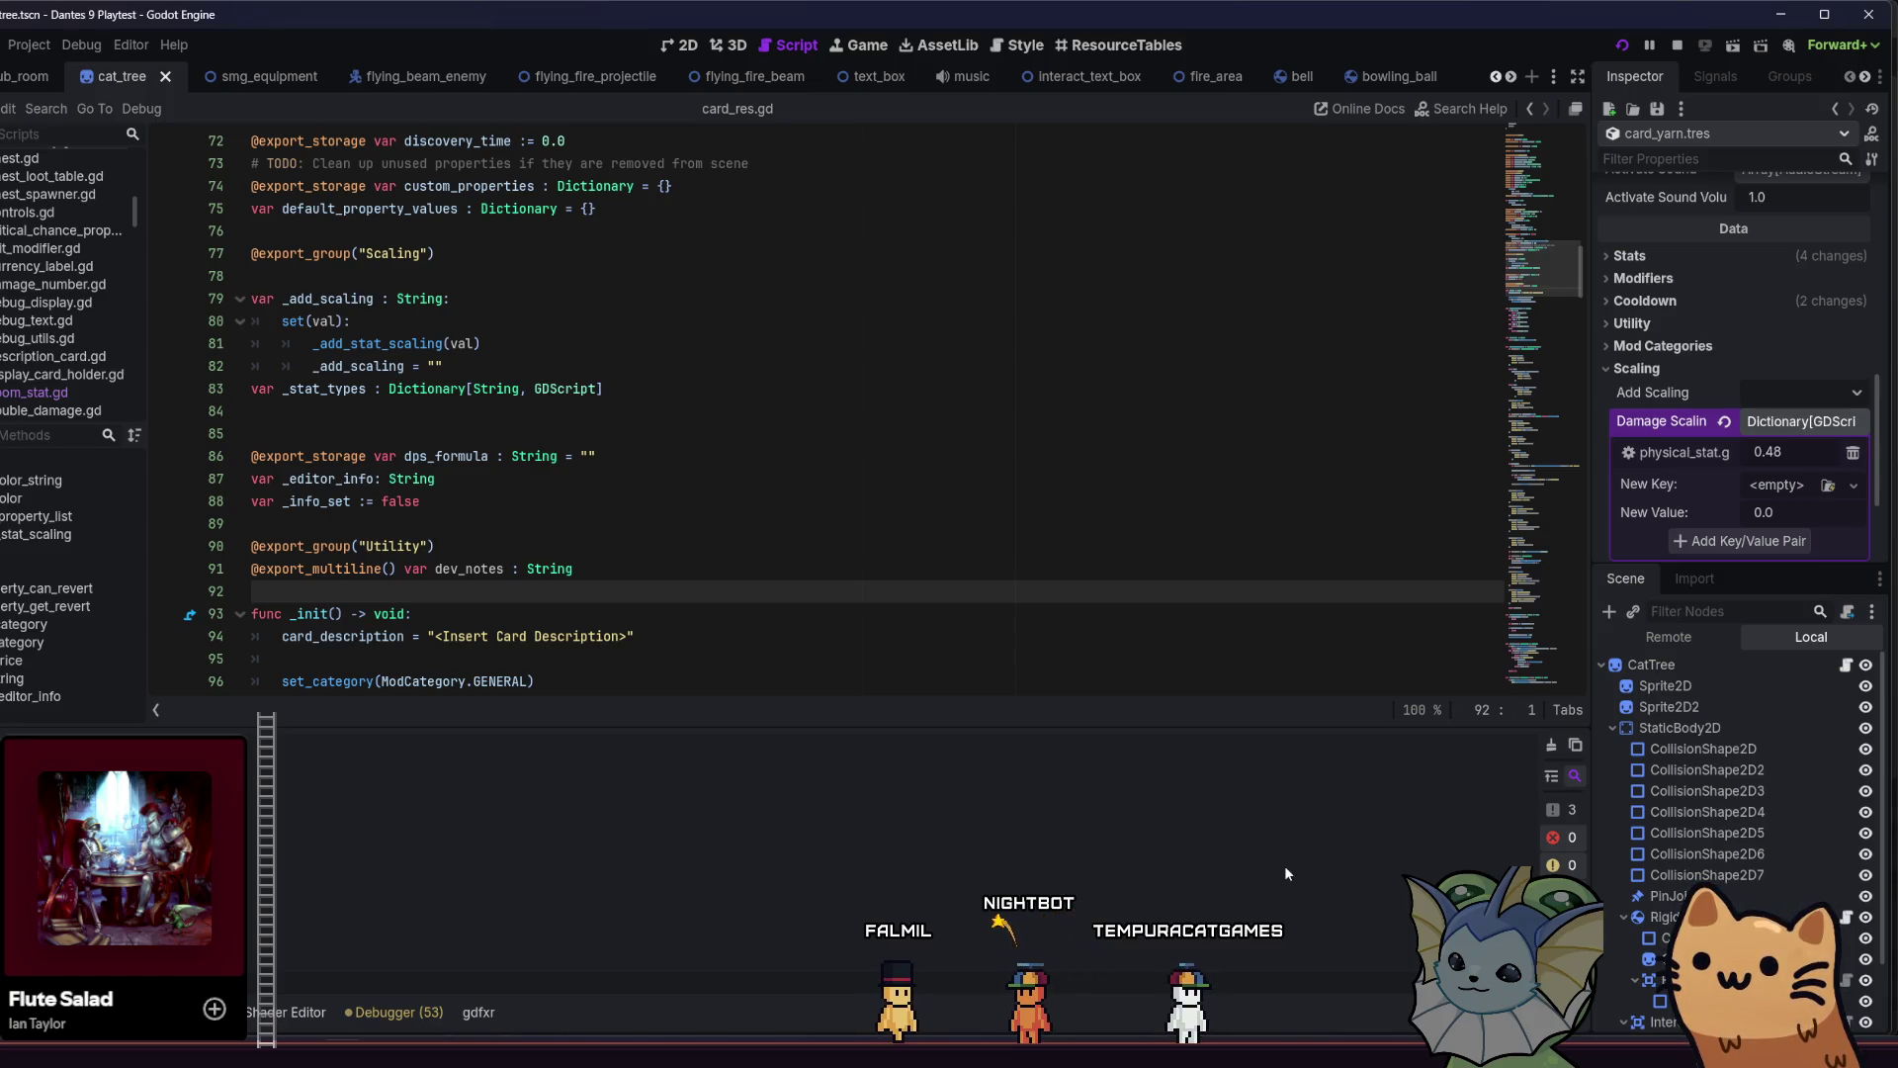
key("shift+alt+o")
type("card_sou")
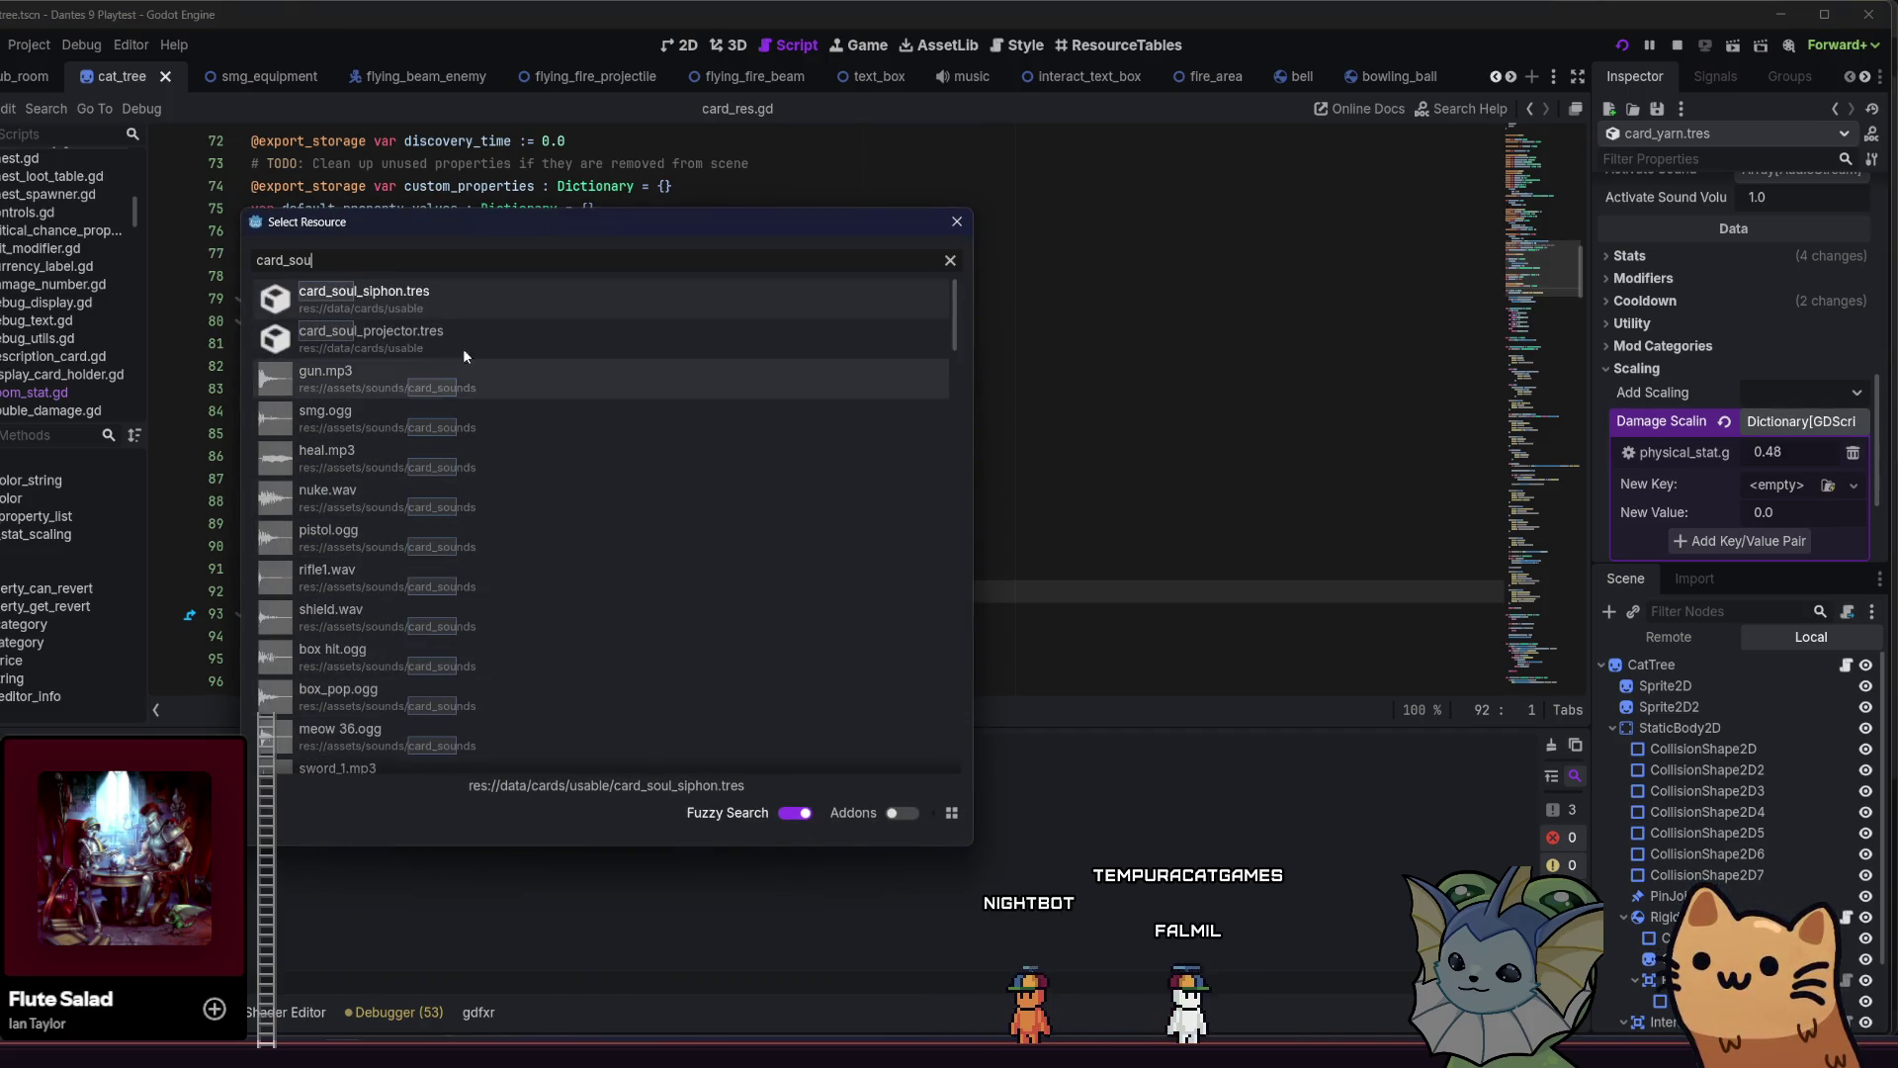
left_click(374, 300)
key("alt+f")
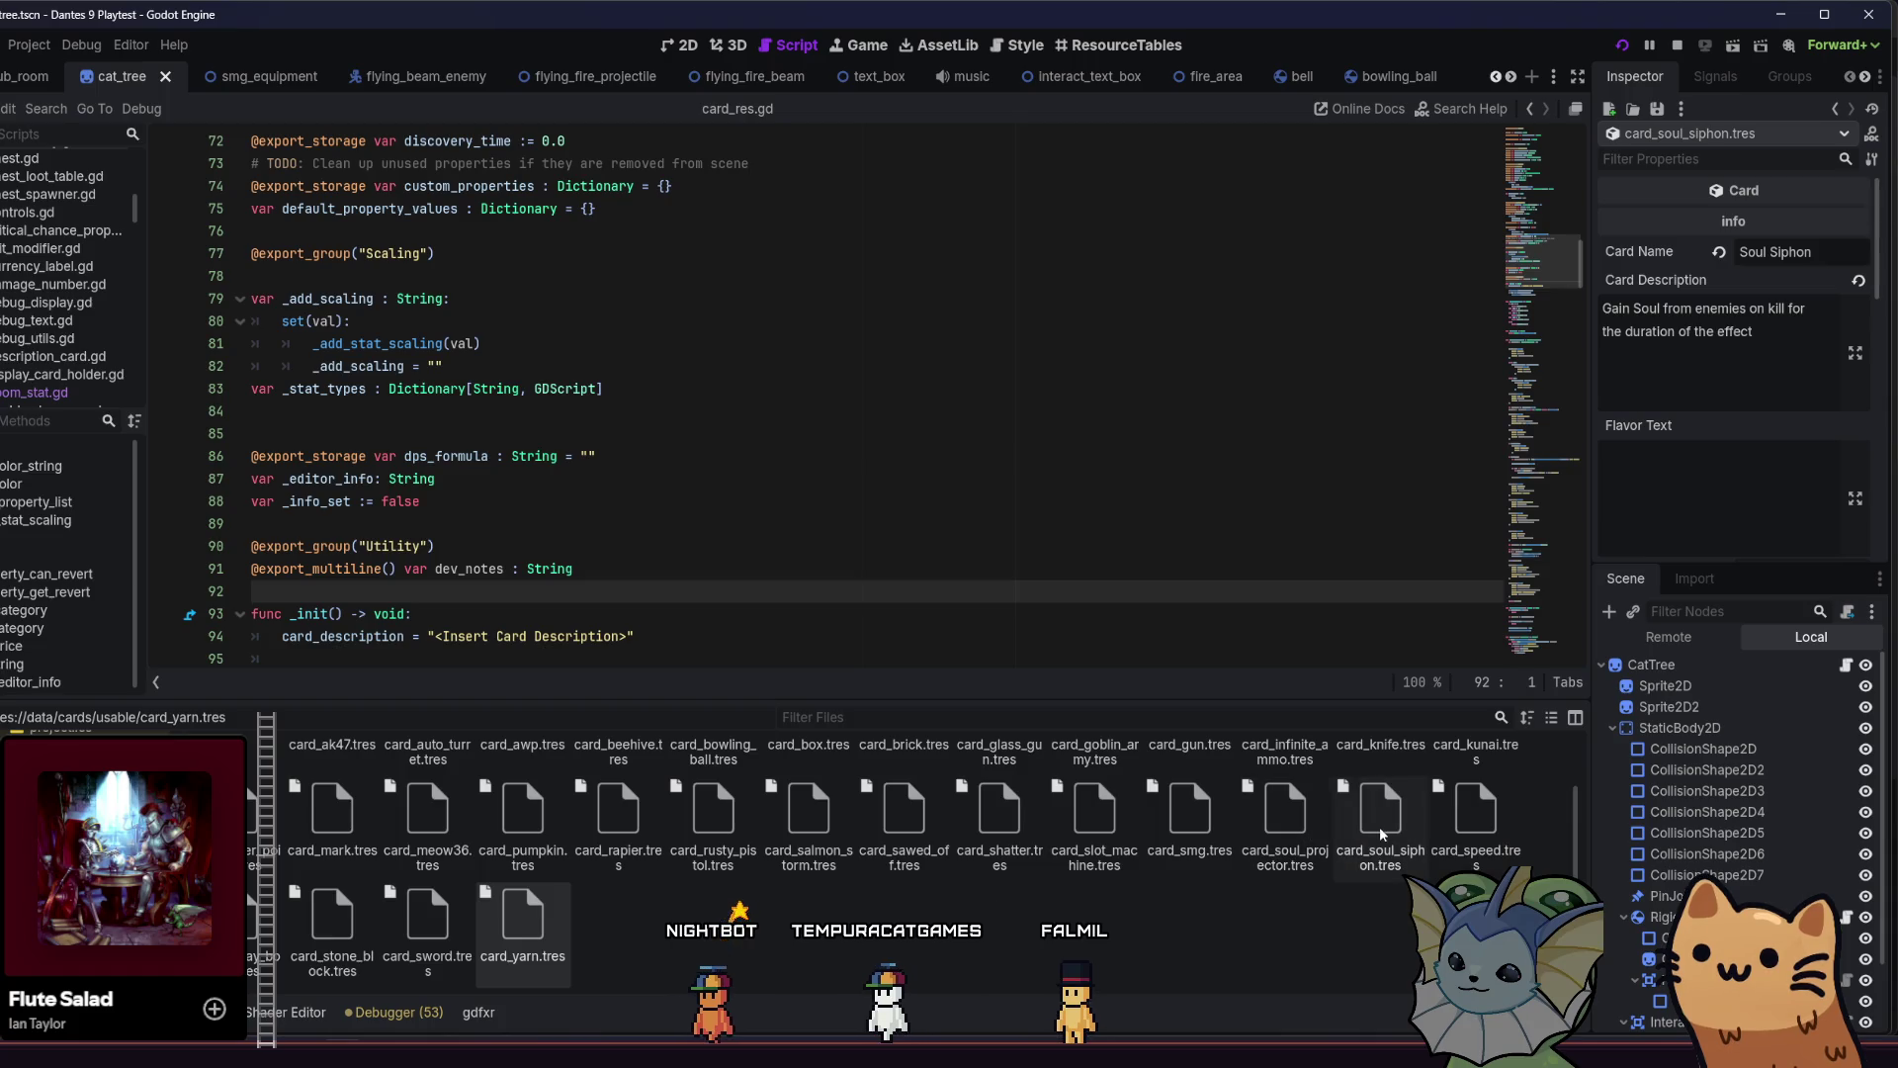
scroll(1665, 436, "down", 10)
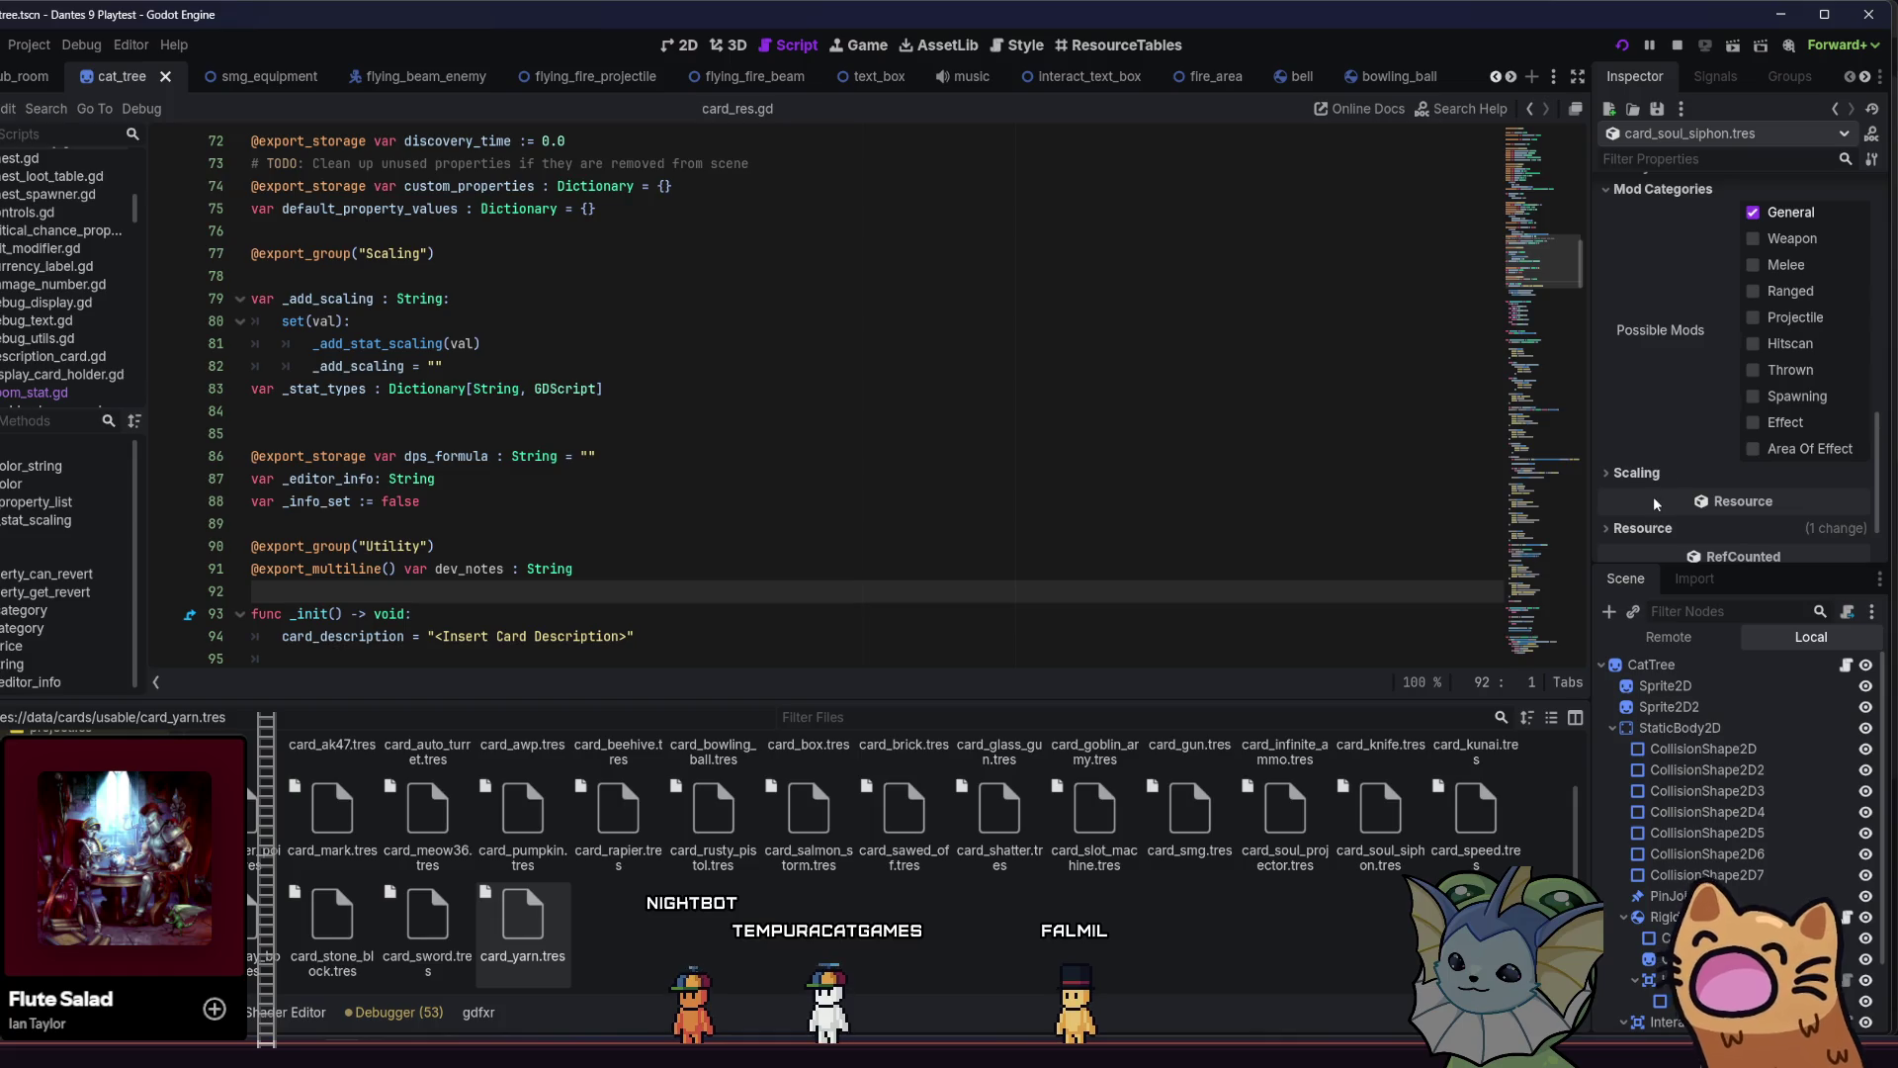
left_click(1678, 474)
left_click(1770, 497)
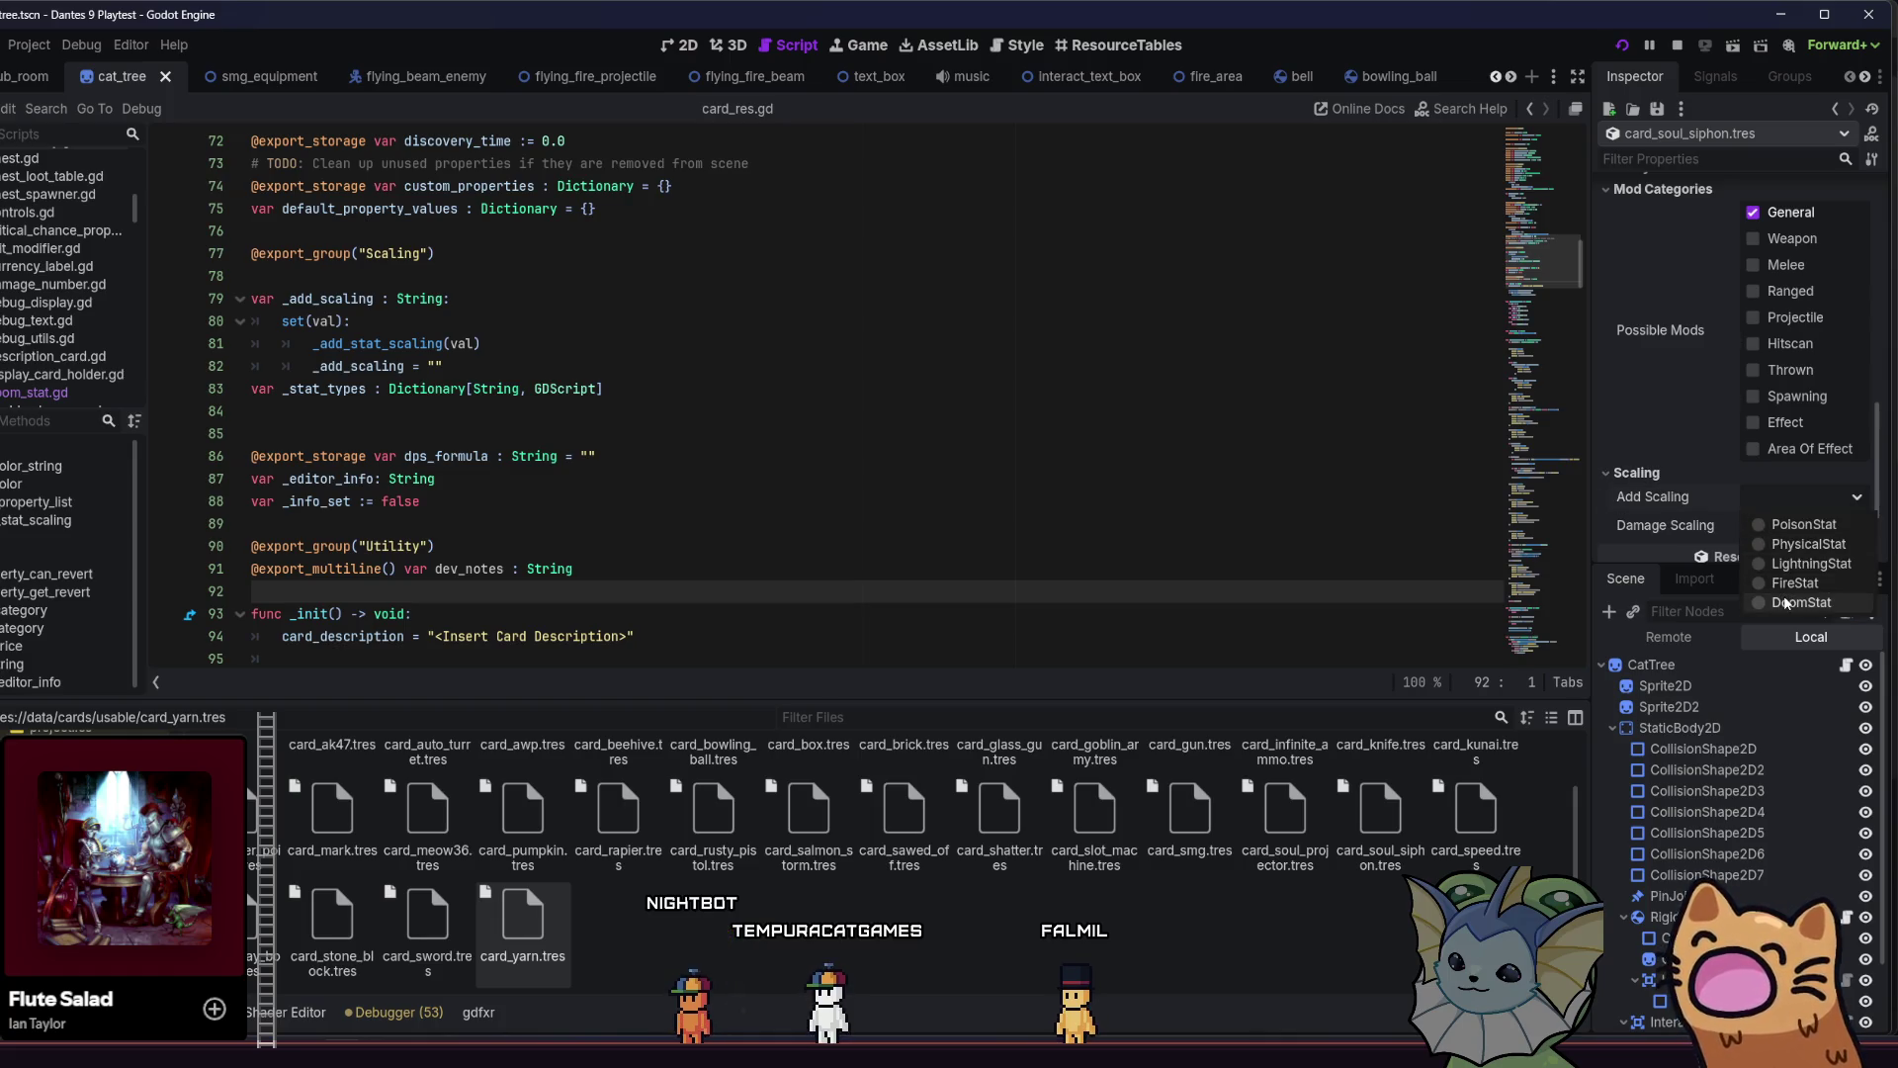
left_click(1787, 602)
Step: Write 'make card better' in Soul Siphon's Dev Notes and return to the playtest
scroll(1674, 466, "up", 1)
left_click(1631, 237)
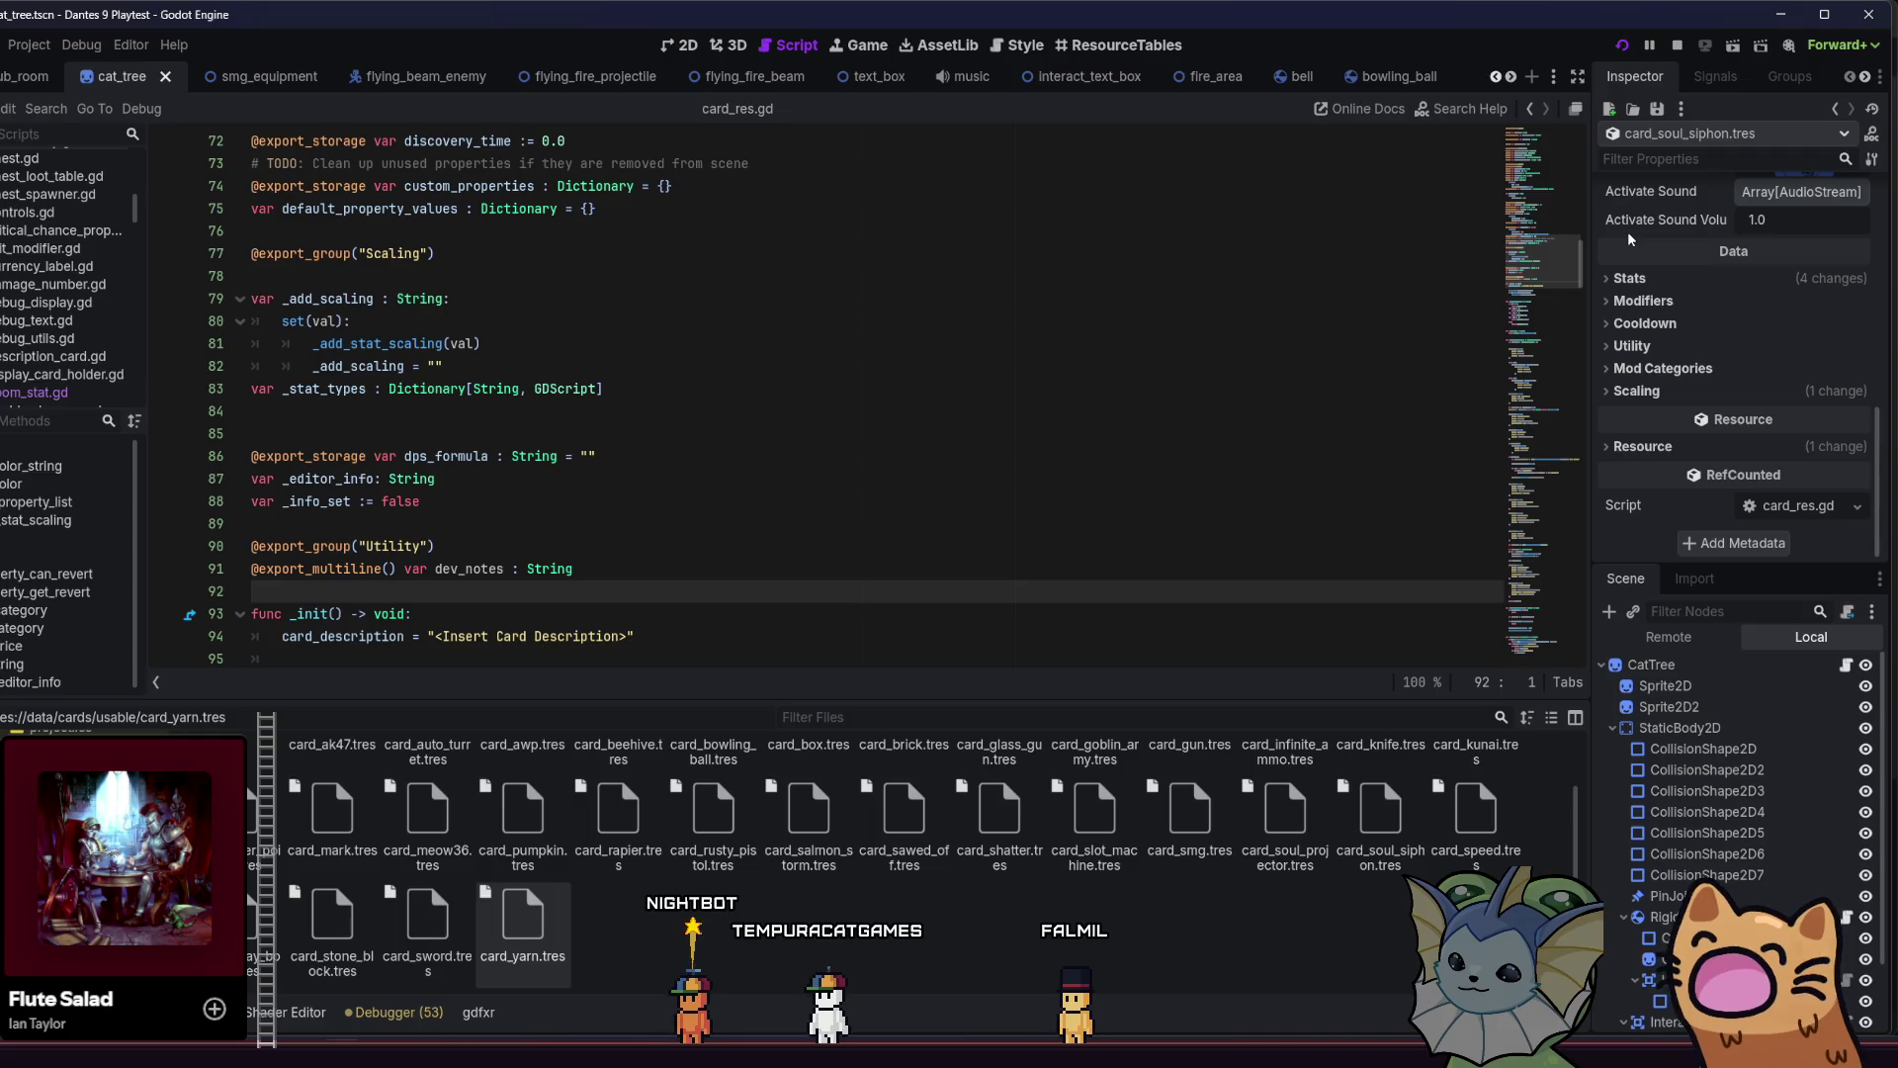
left_click(1634, 346)
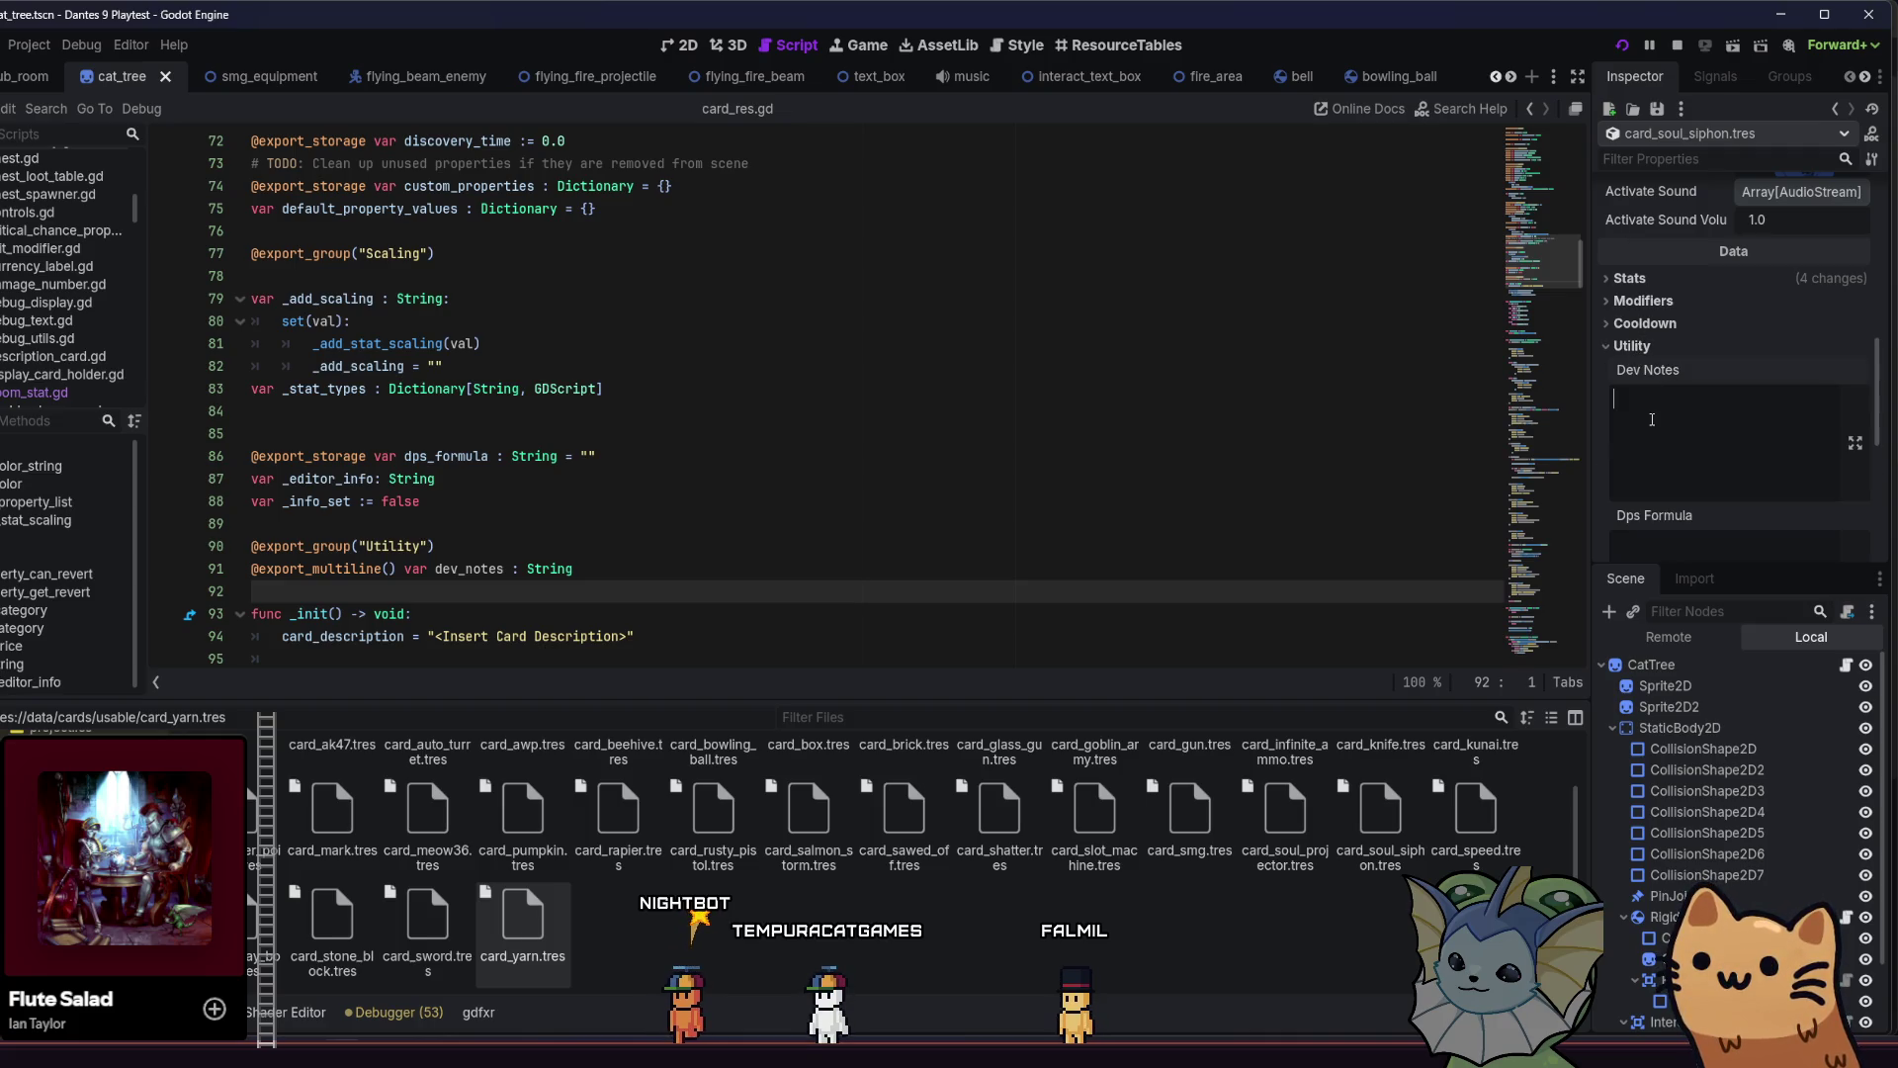
type("make card better")
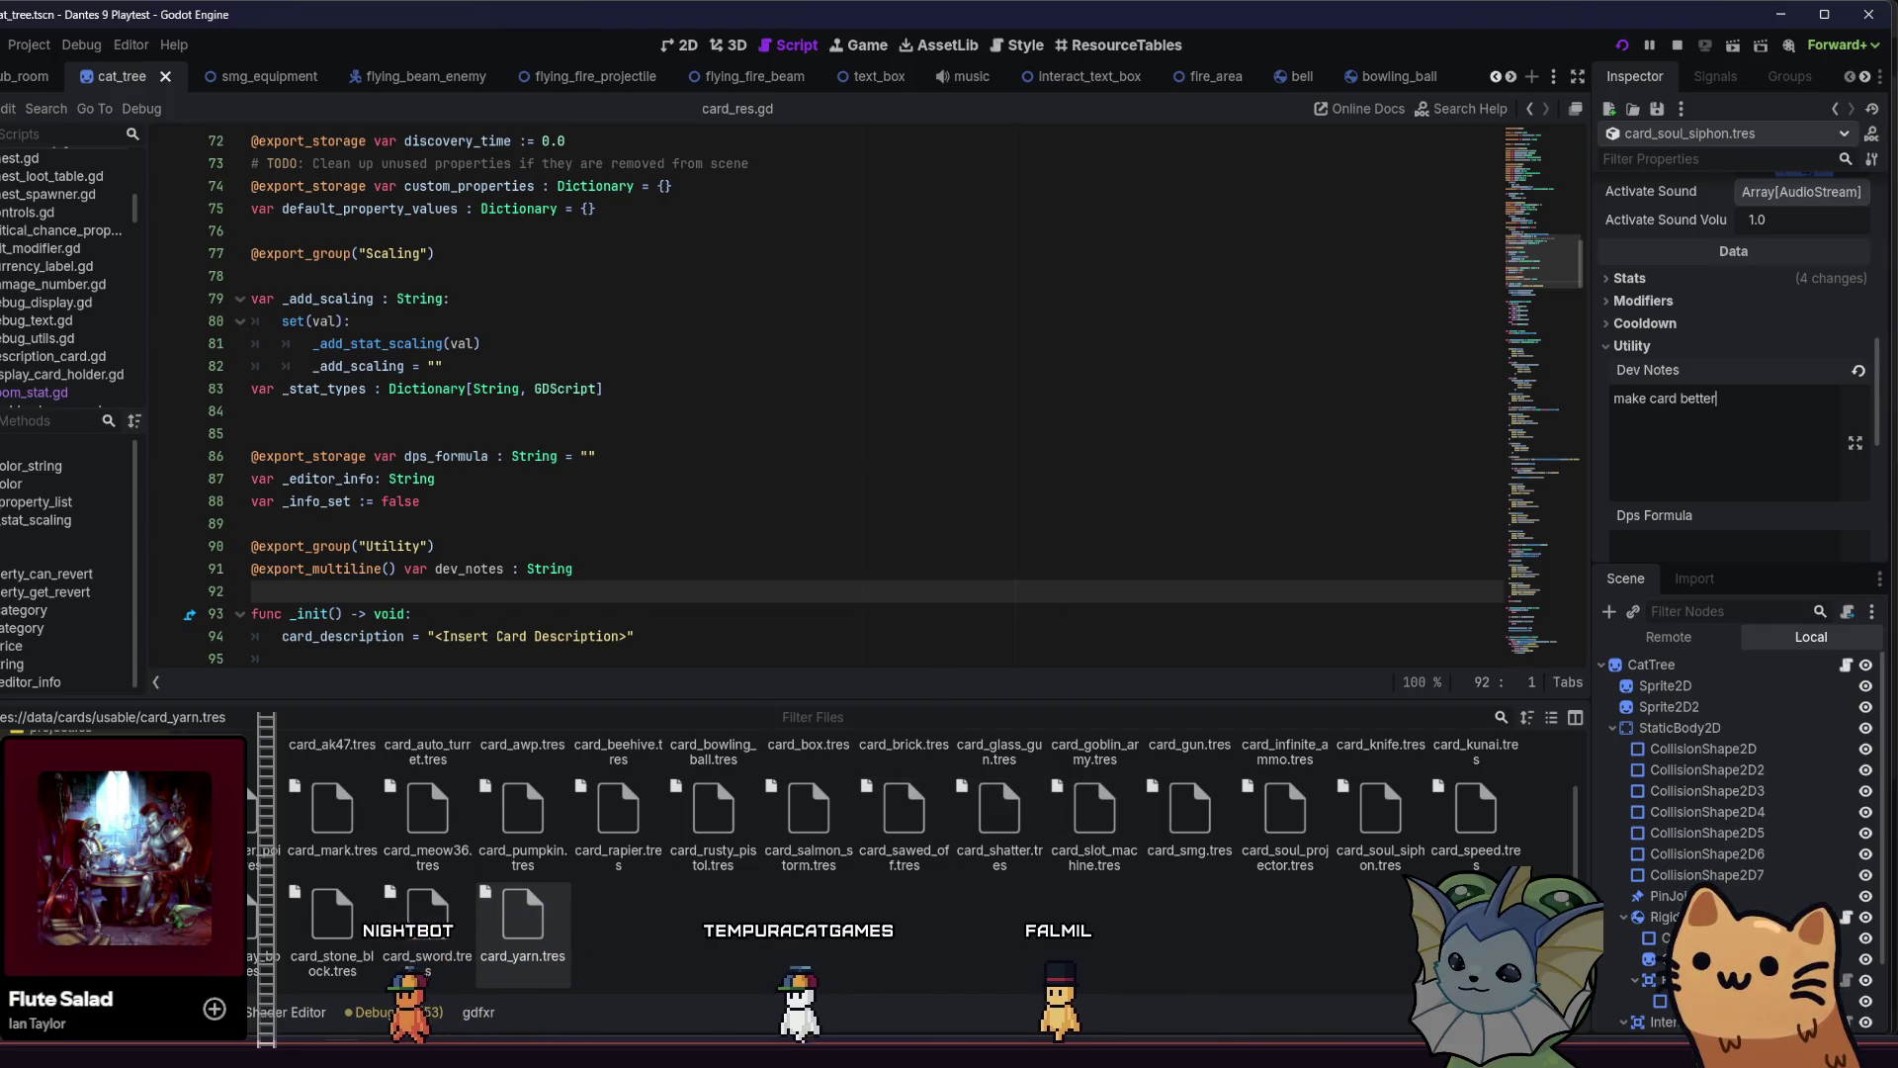
key("alt+Tab")
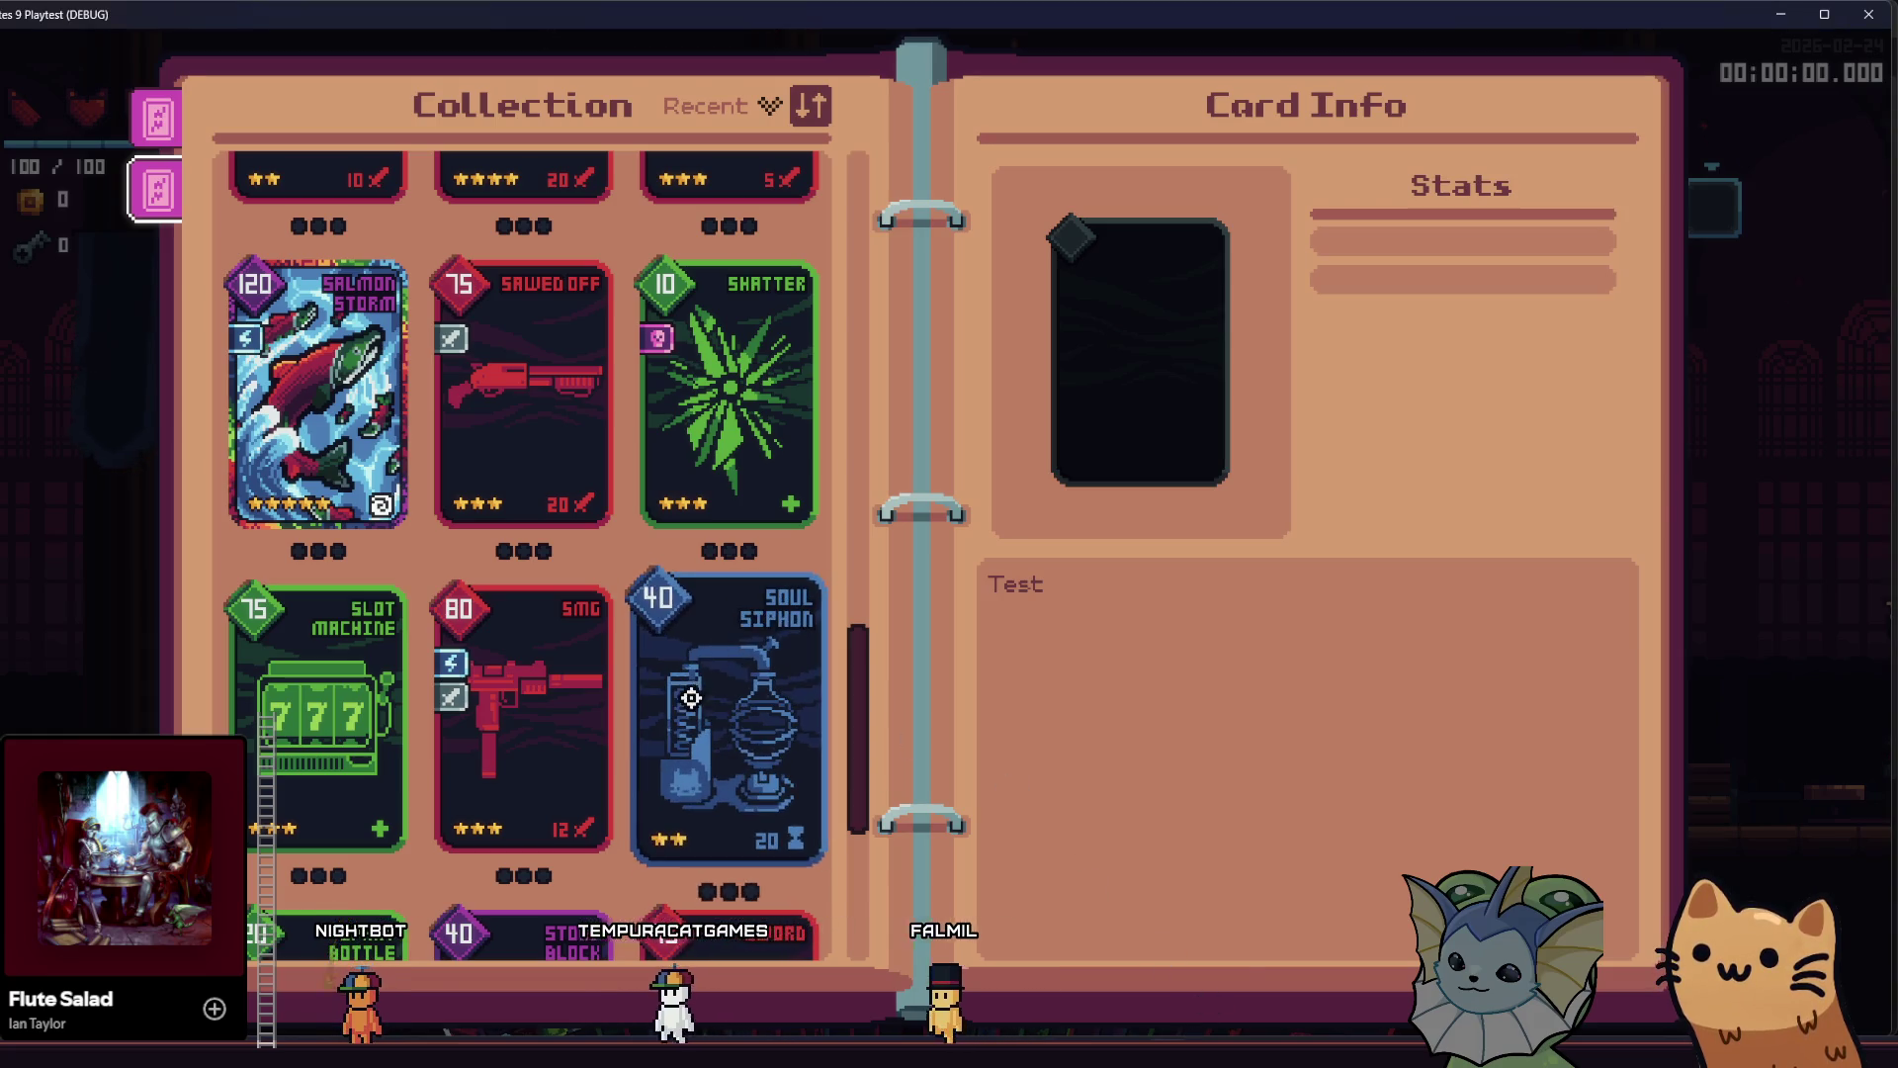
Step: Close the book and the playtest, then save and relaunch the game
key("Escape")
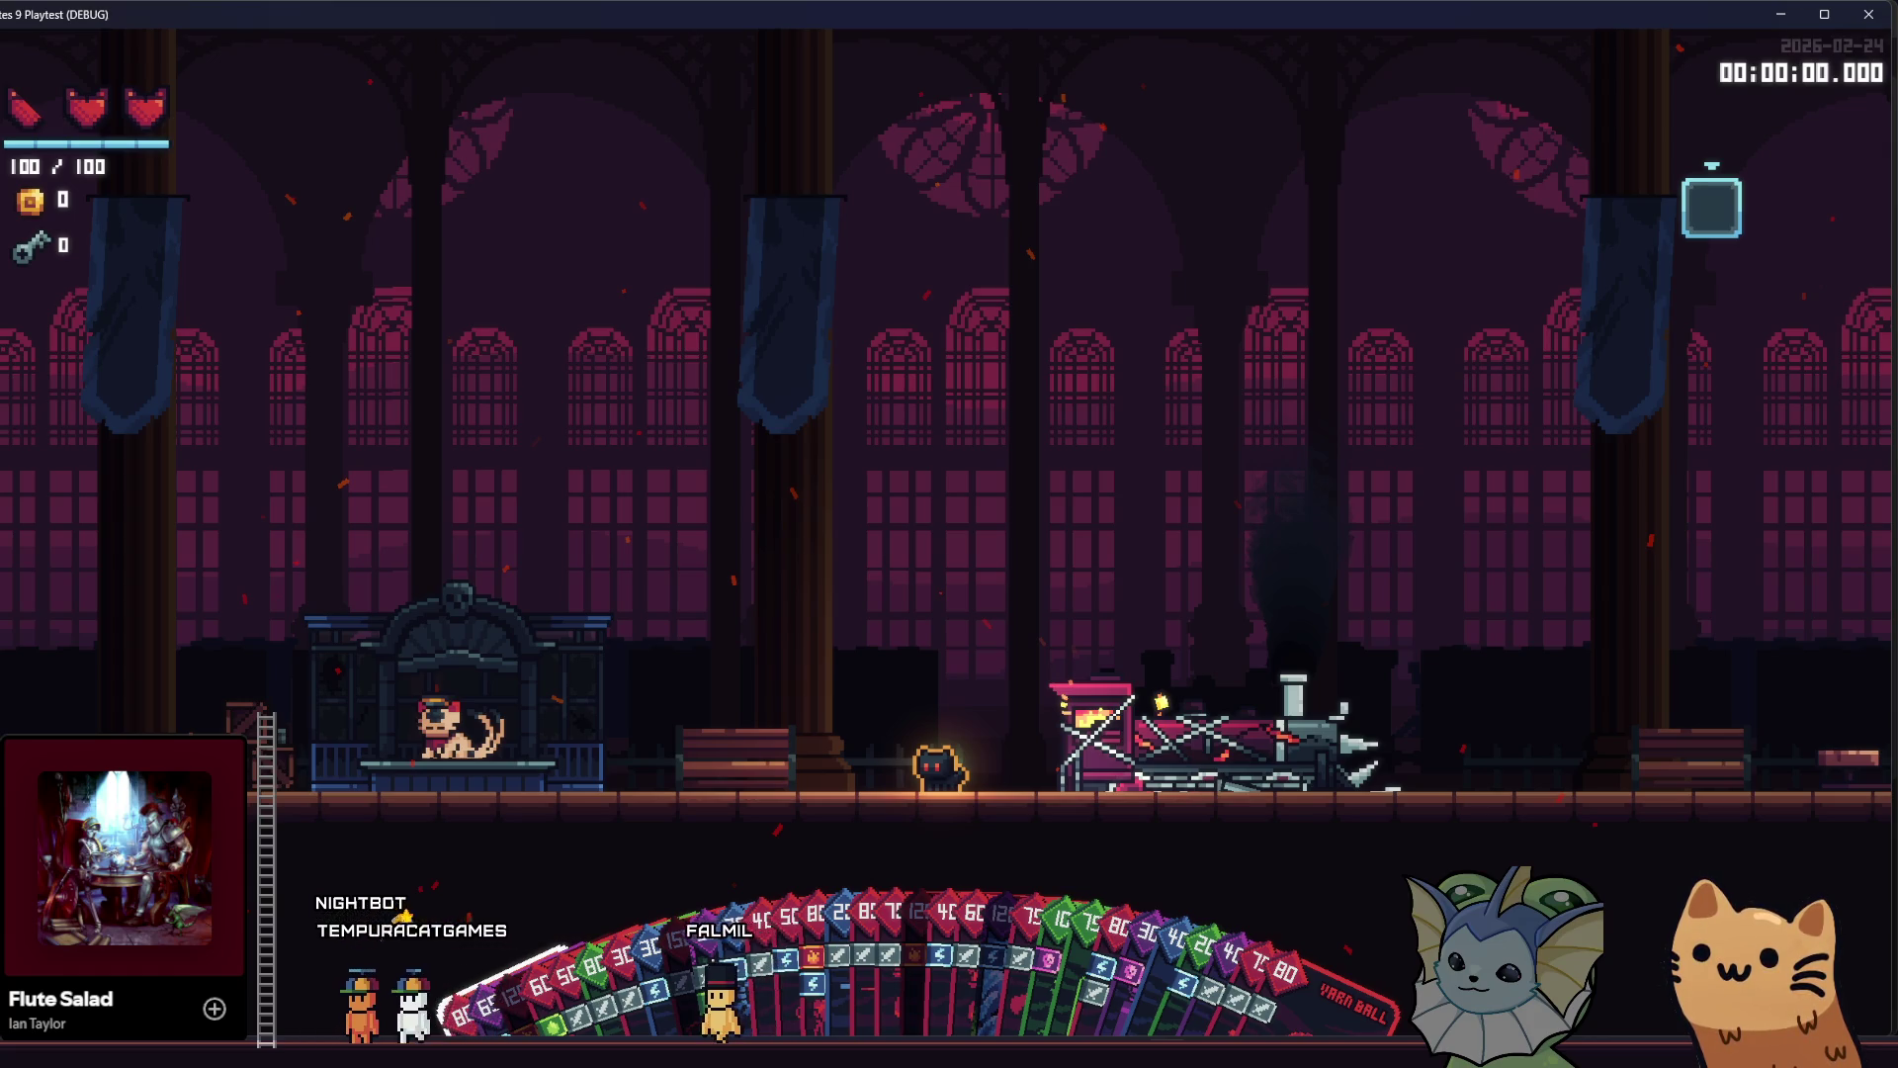
key("F8")
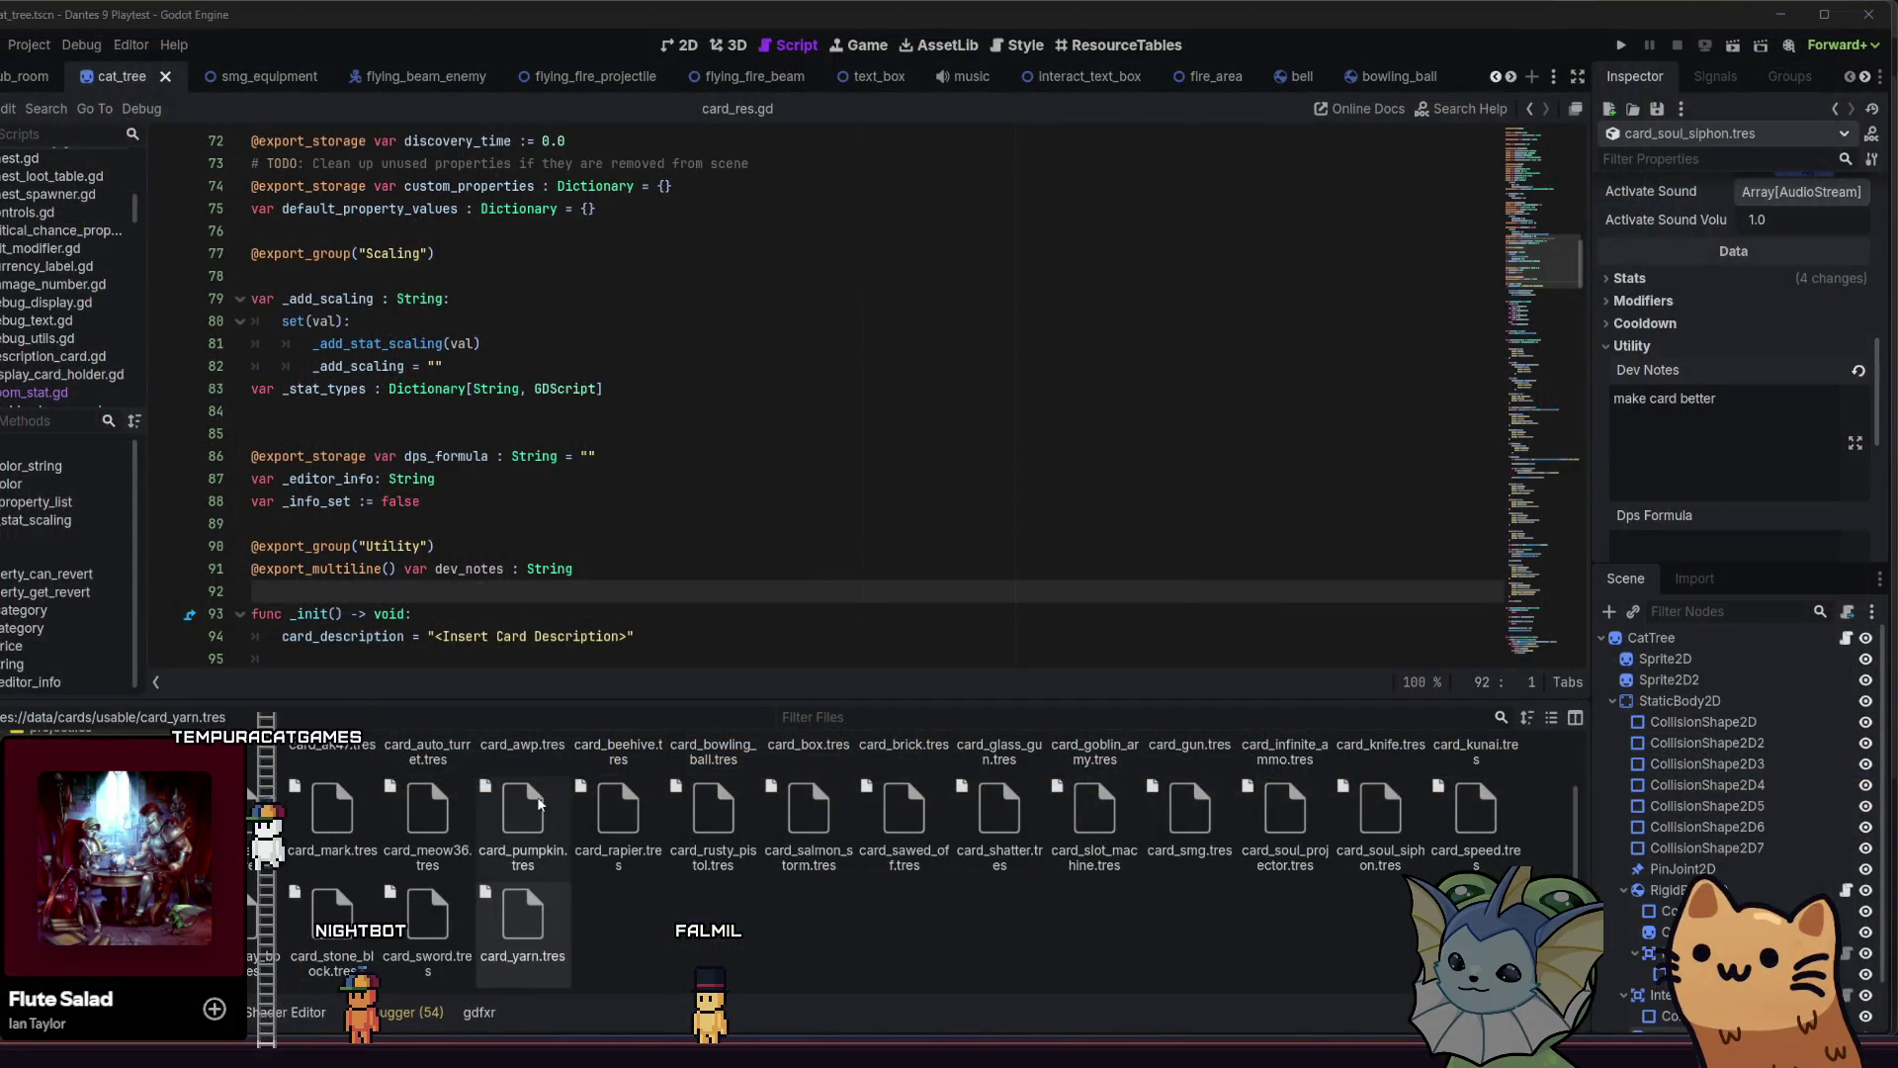
left_click(1622, 47)
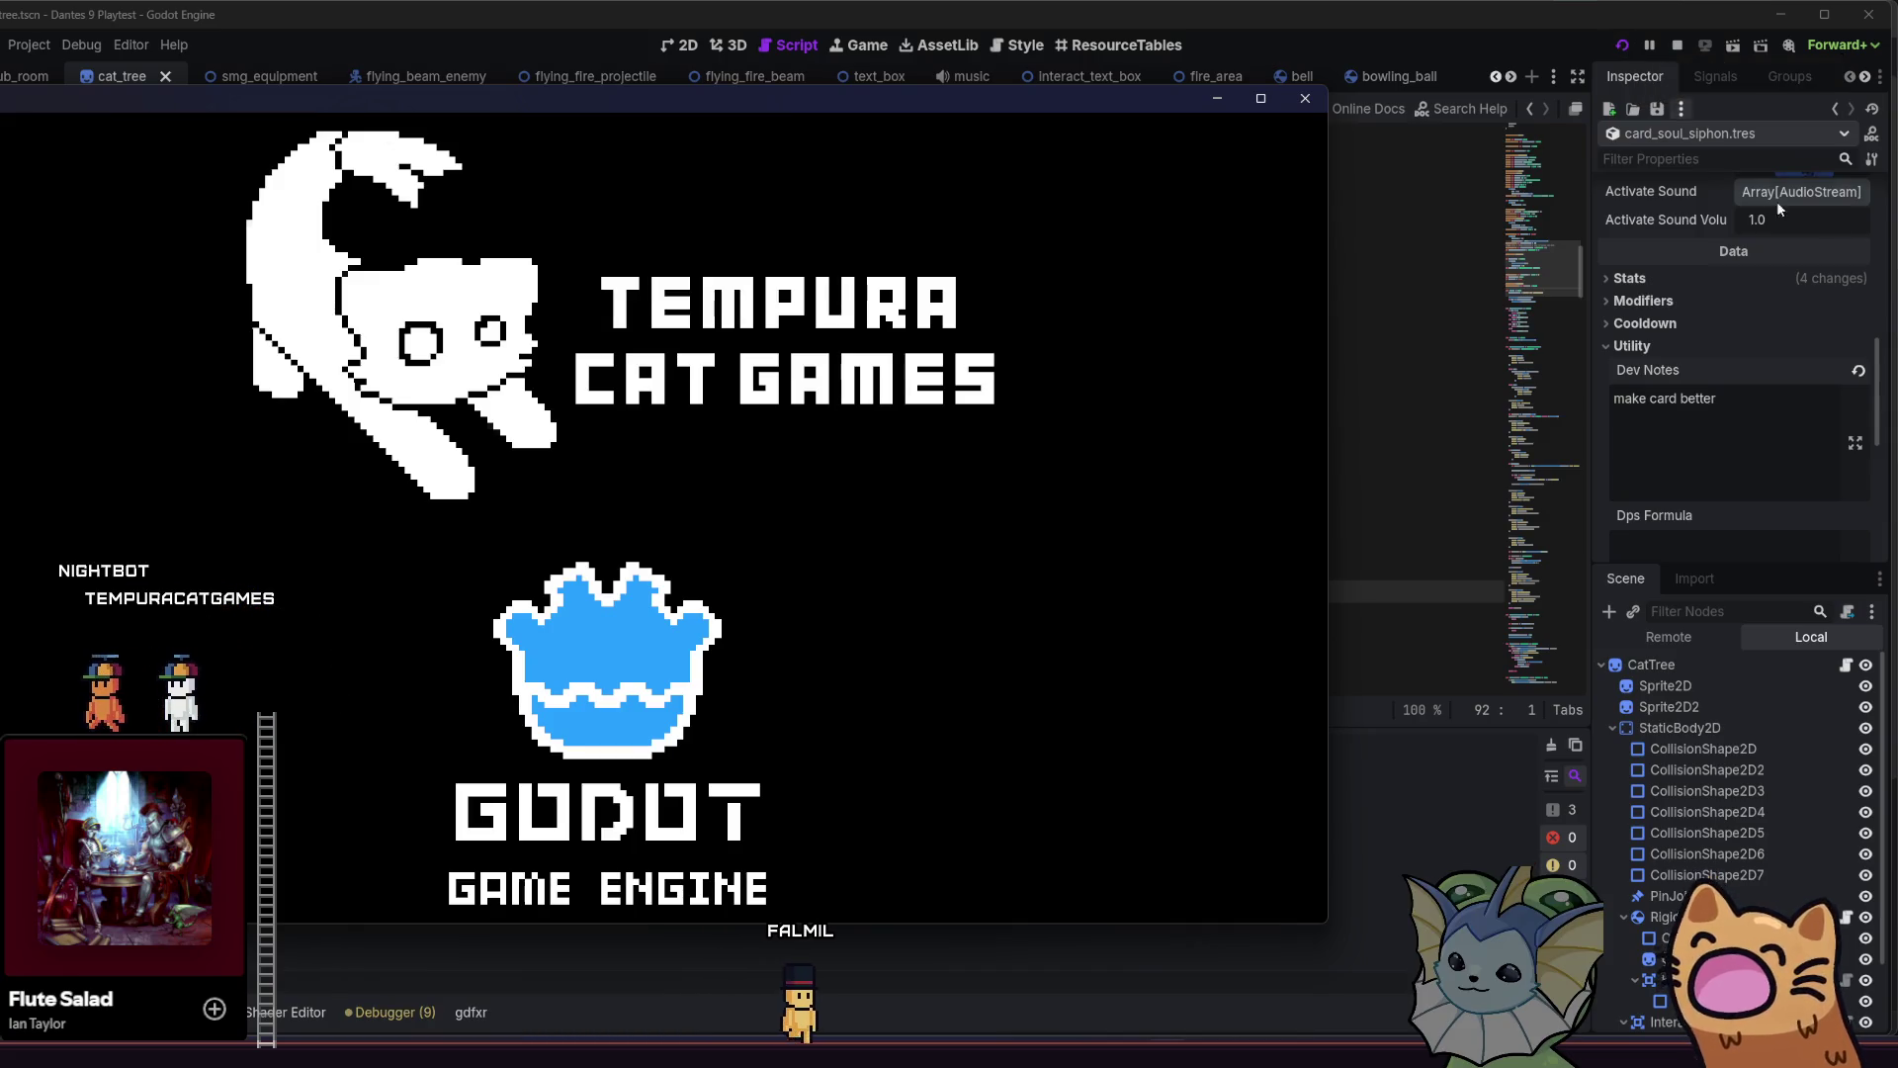
Step: Bring the editor's card_res.gd script in front of the game and start a debug run
scroll(1730, 346, "down", 5)
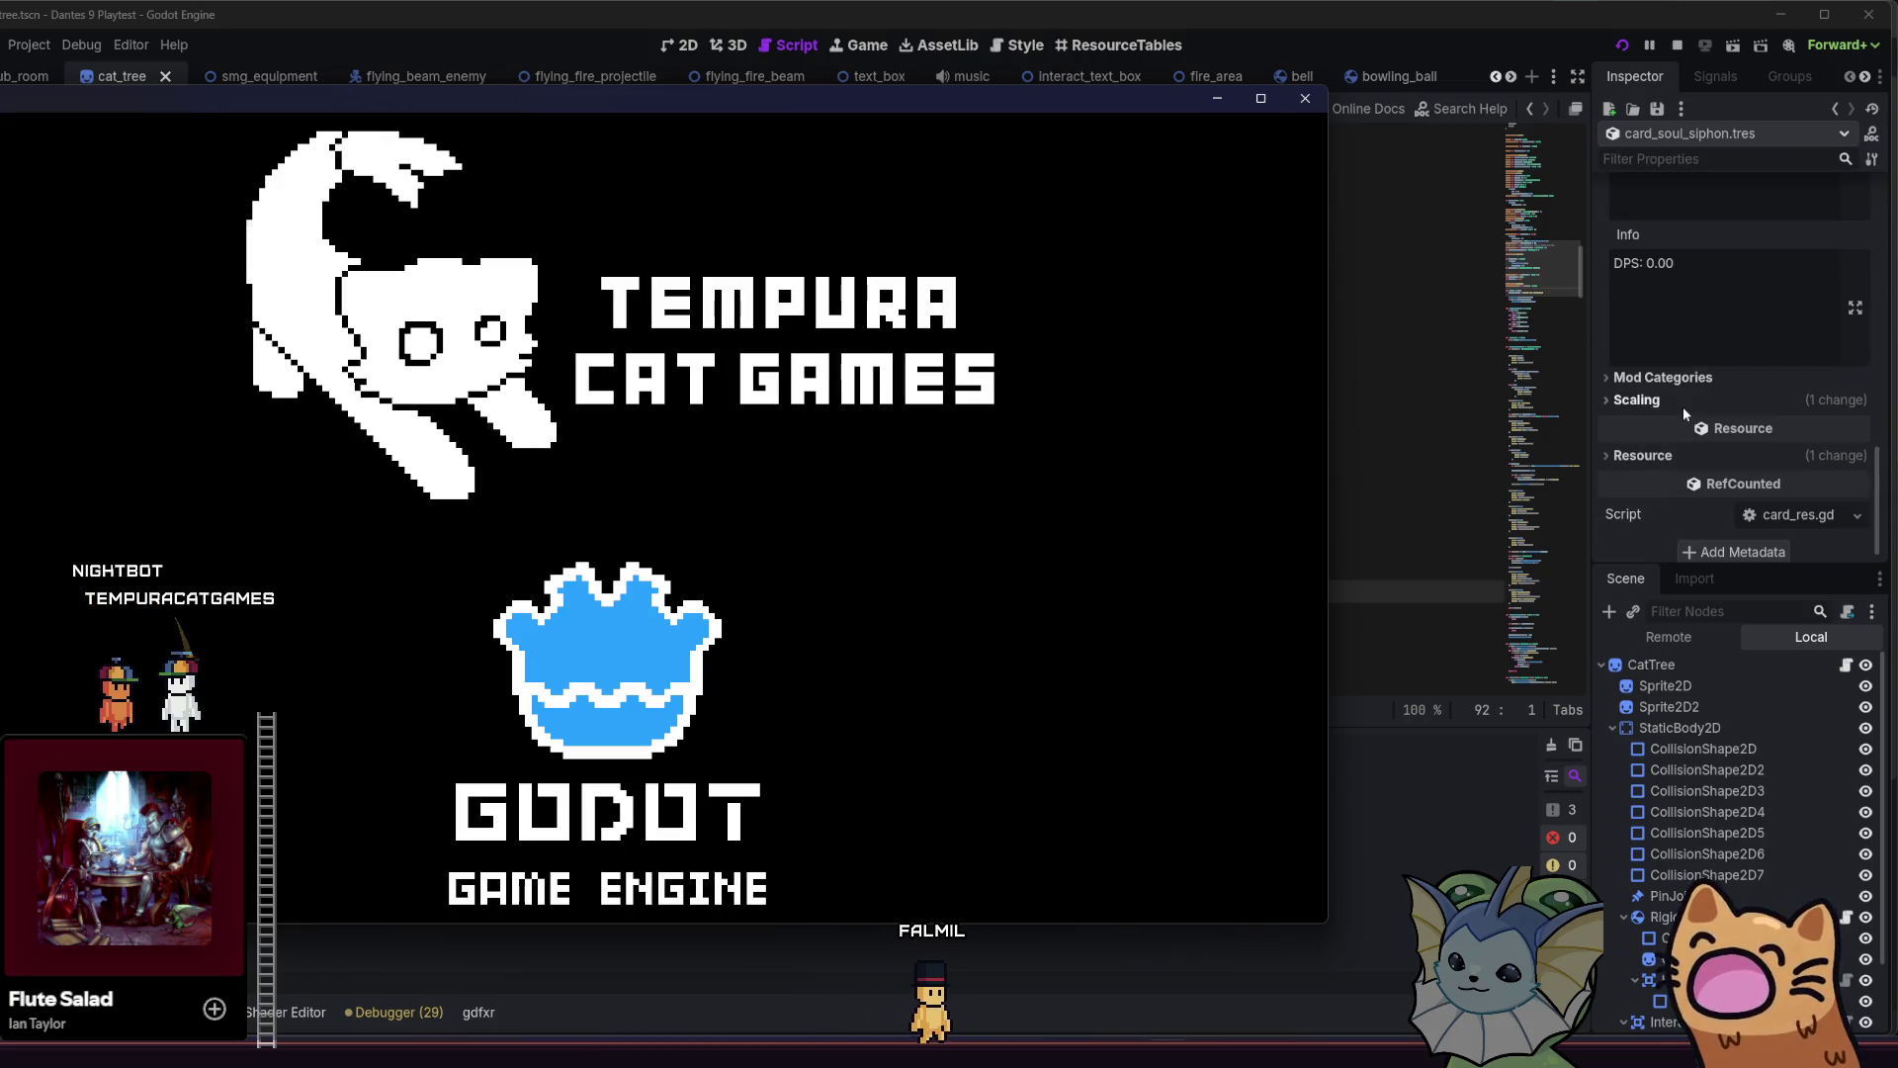
left_click(1683, 399)
left_click(1677, 399)
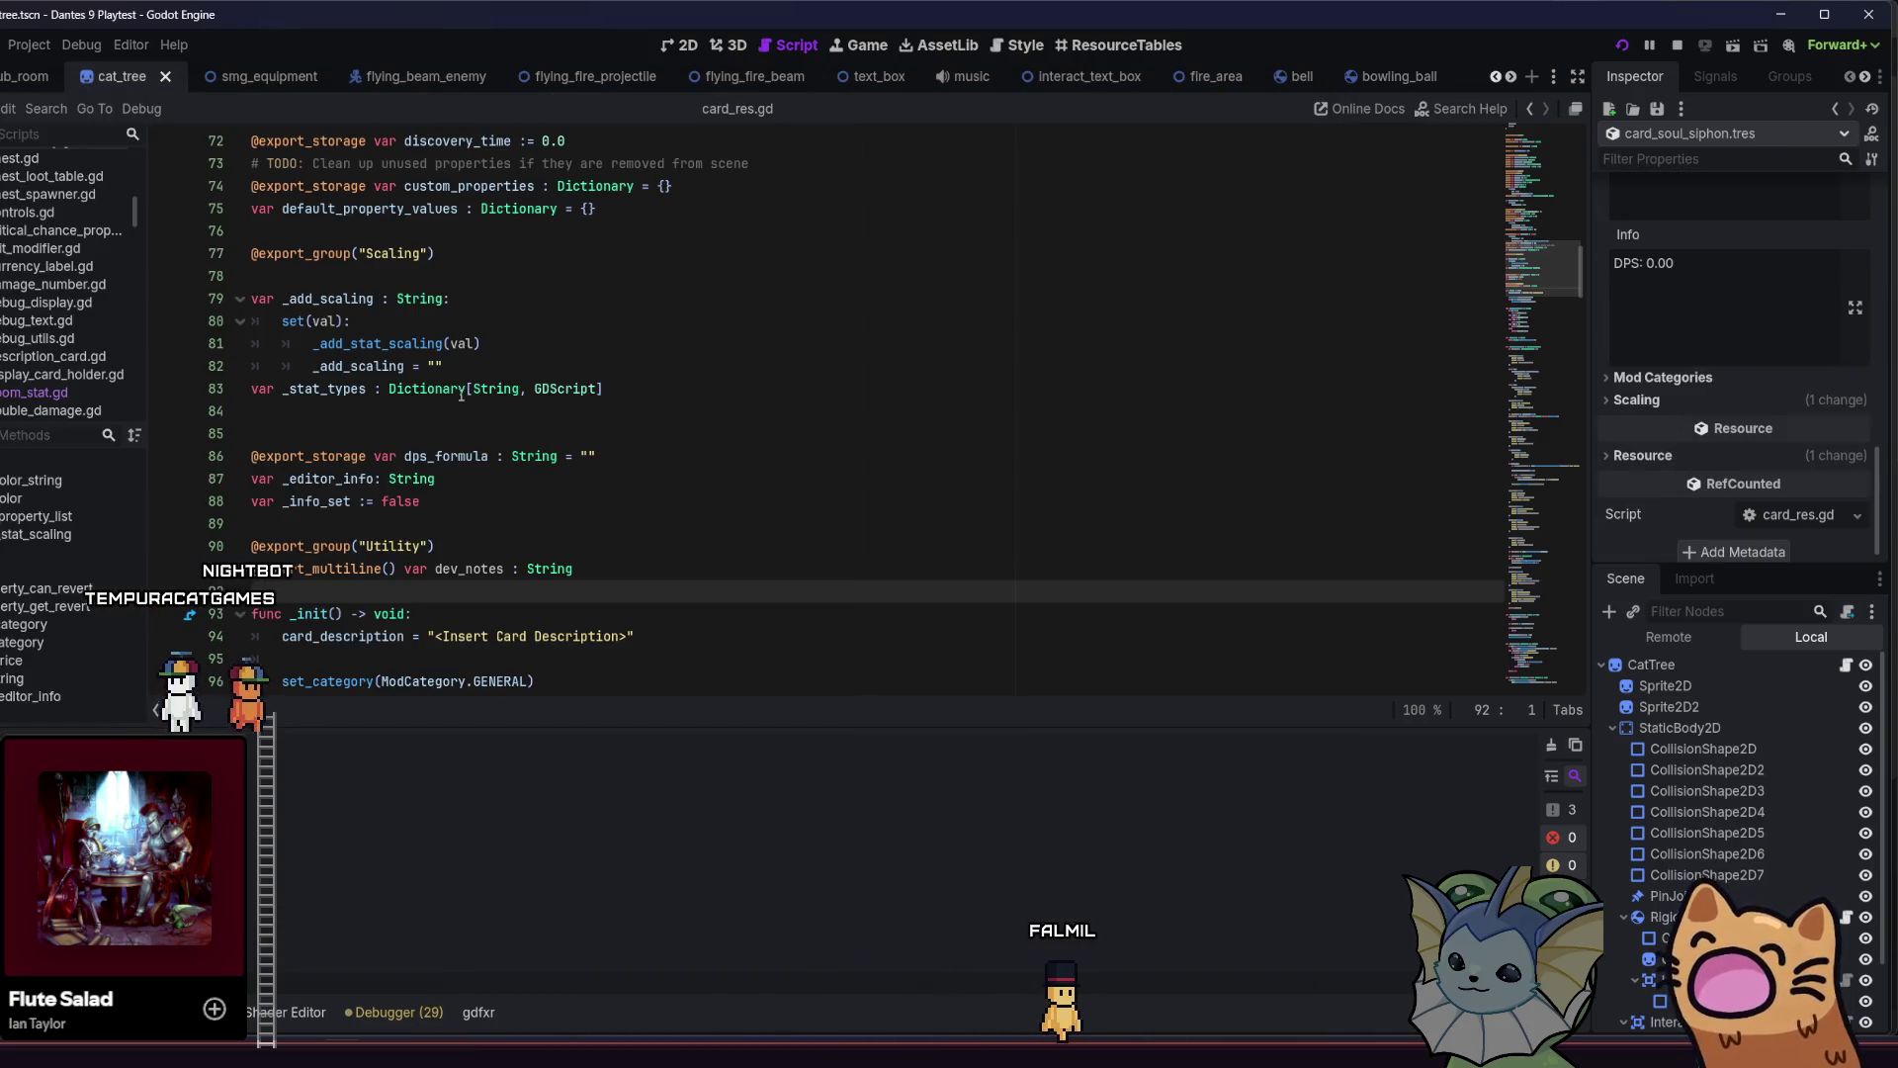
mouse_move(333, 351)
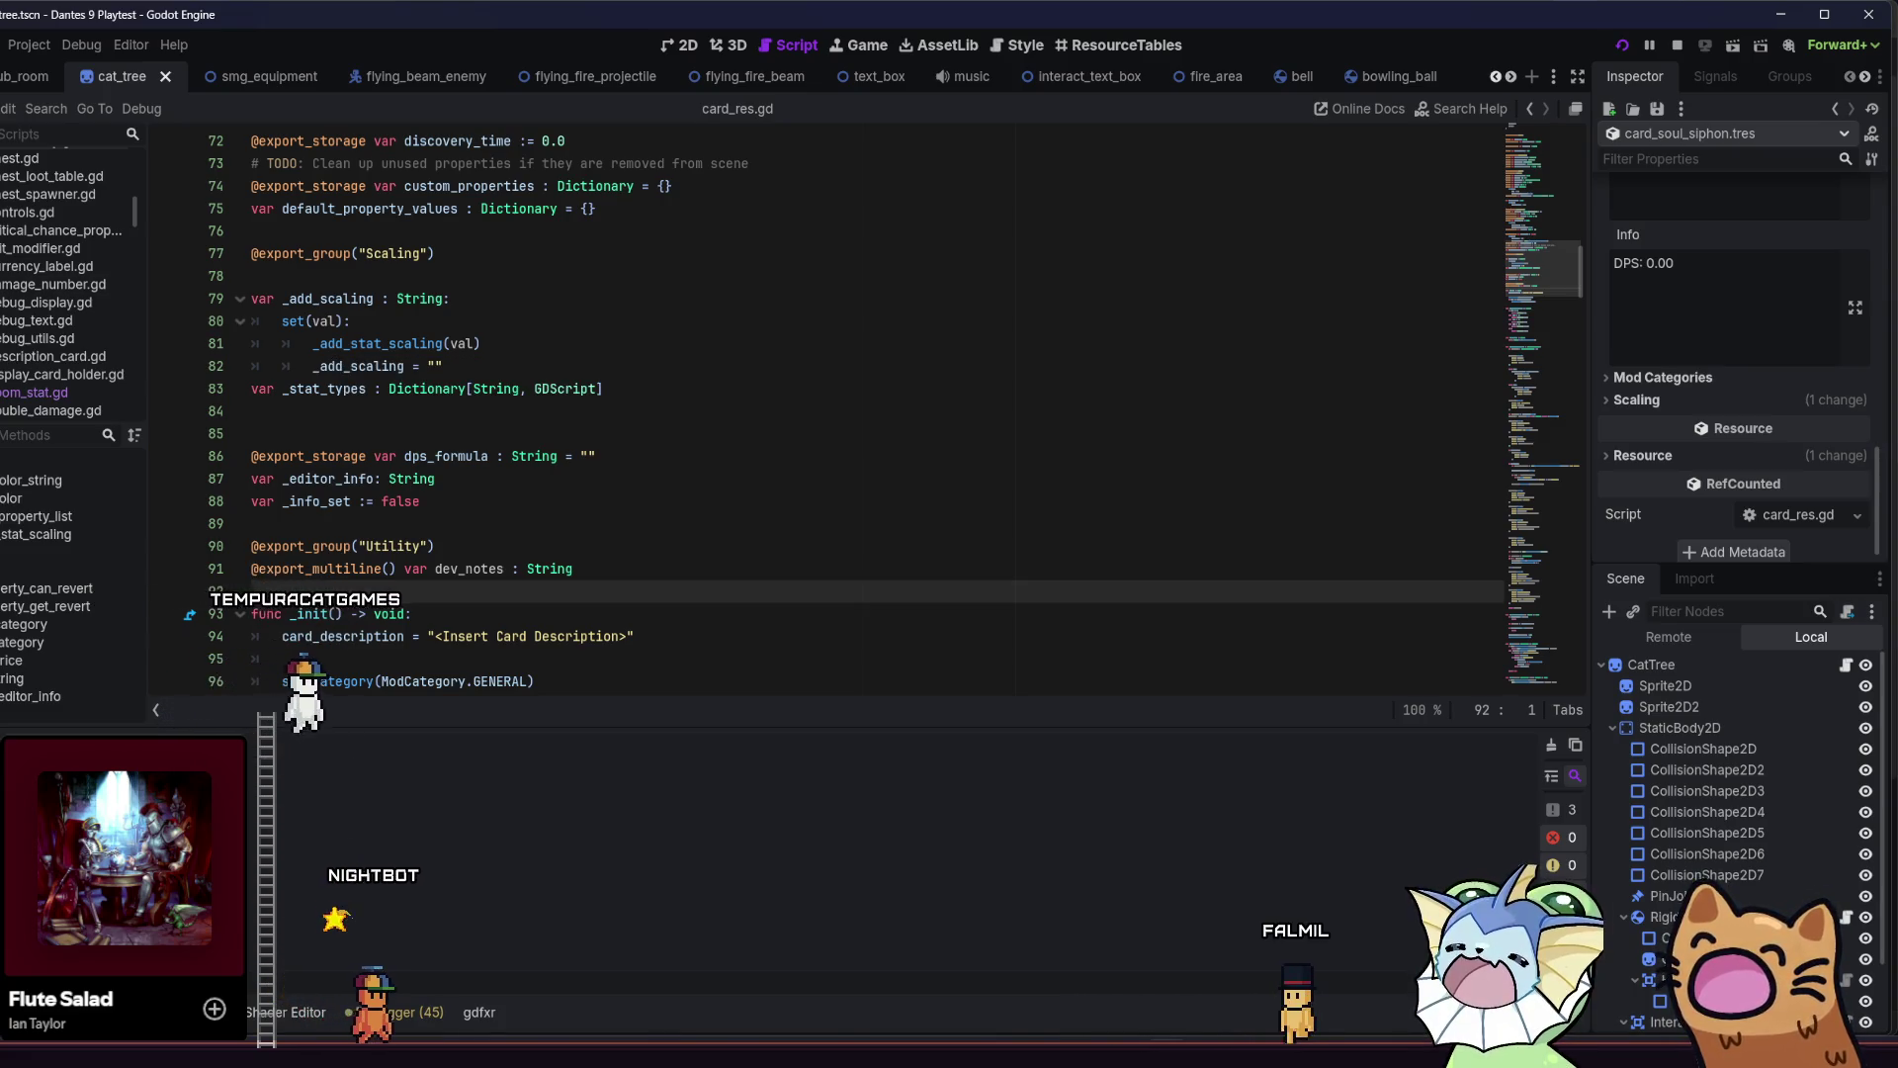
key("F5")
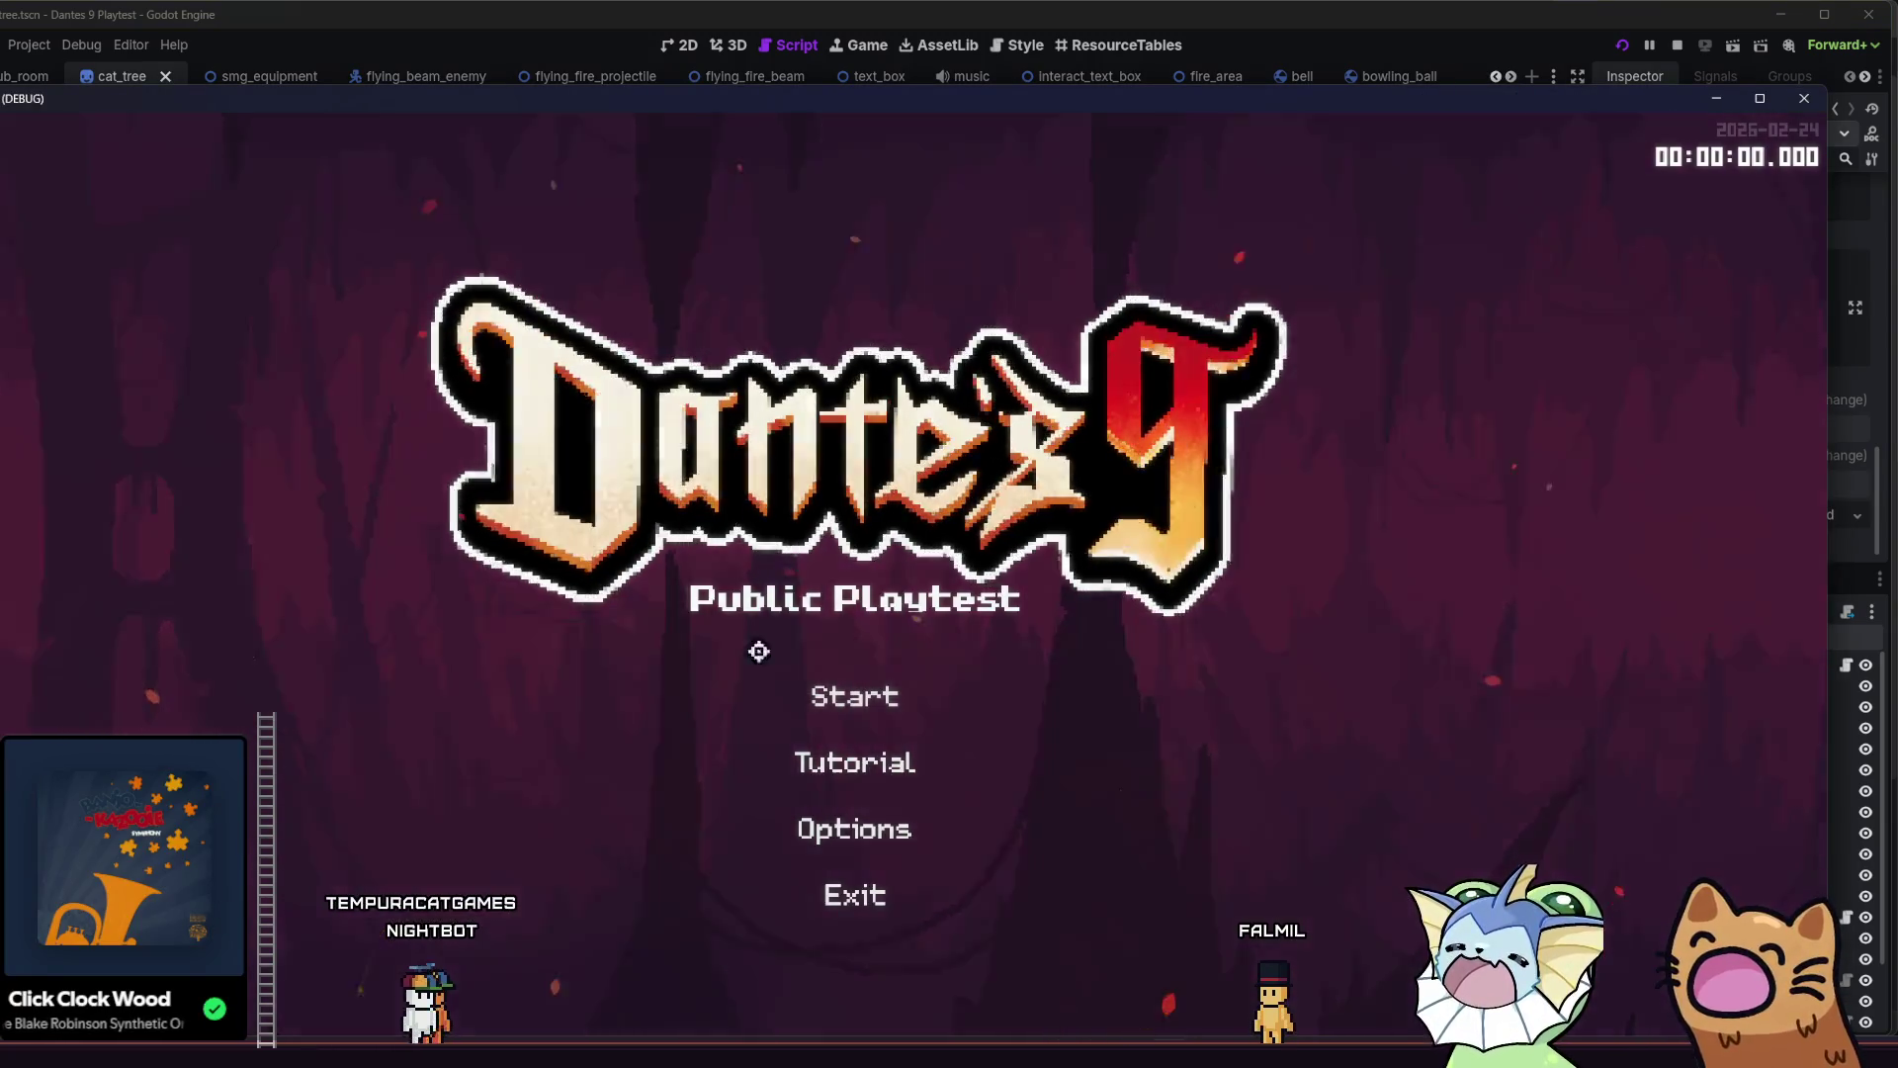
Step: Start a run in a full-screen window and add all cards via the debug panel
left_click(821, 696)
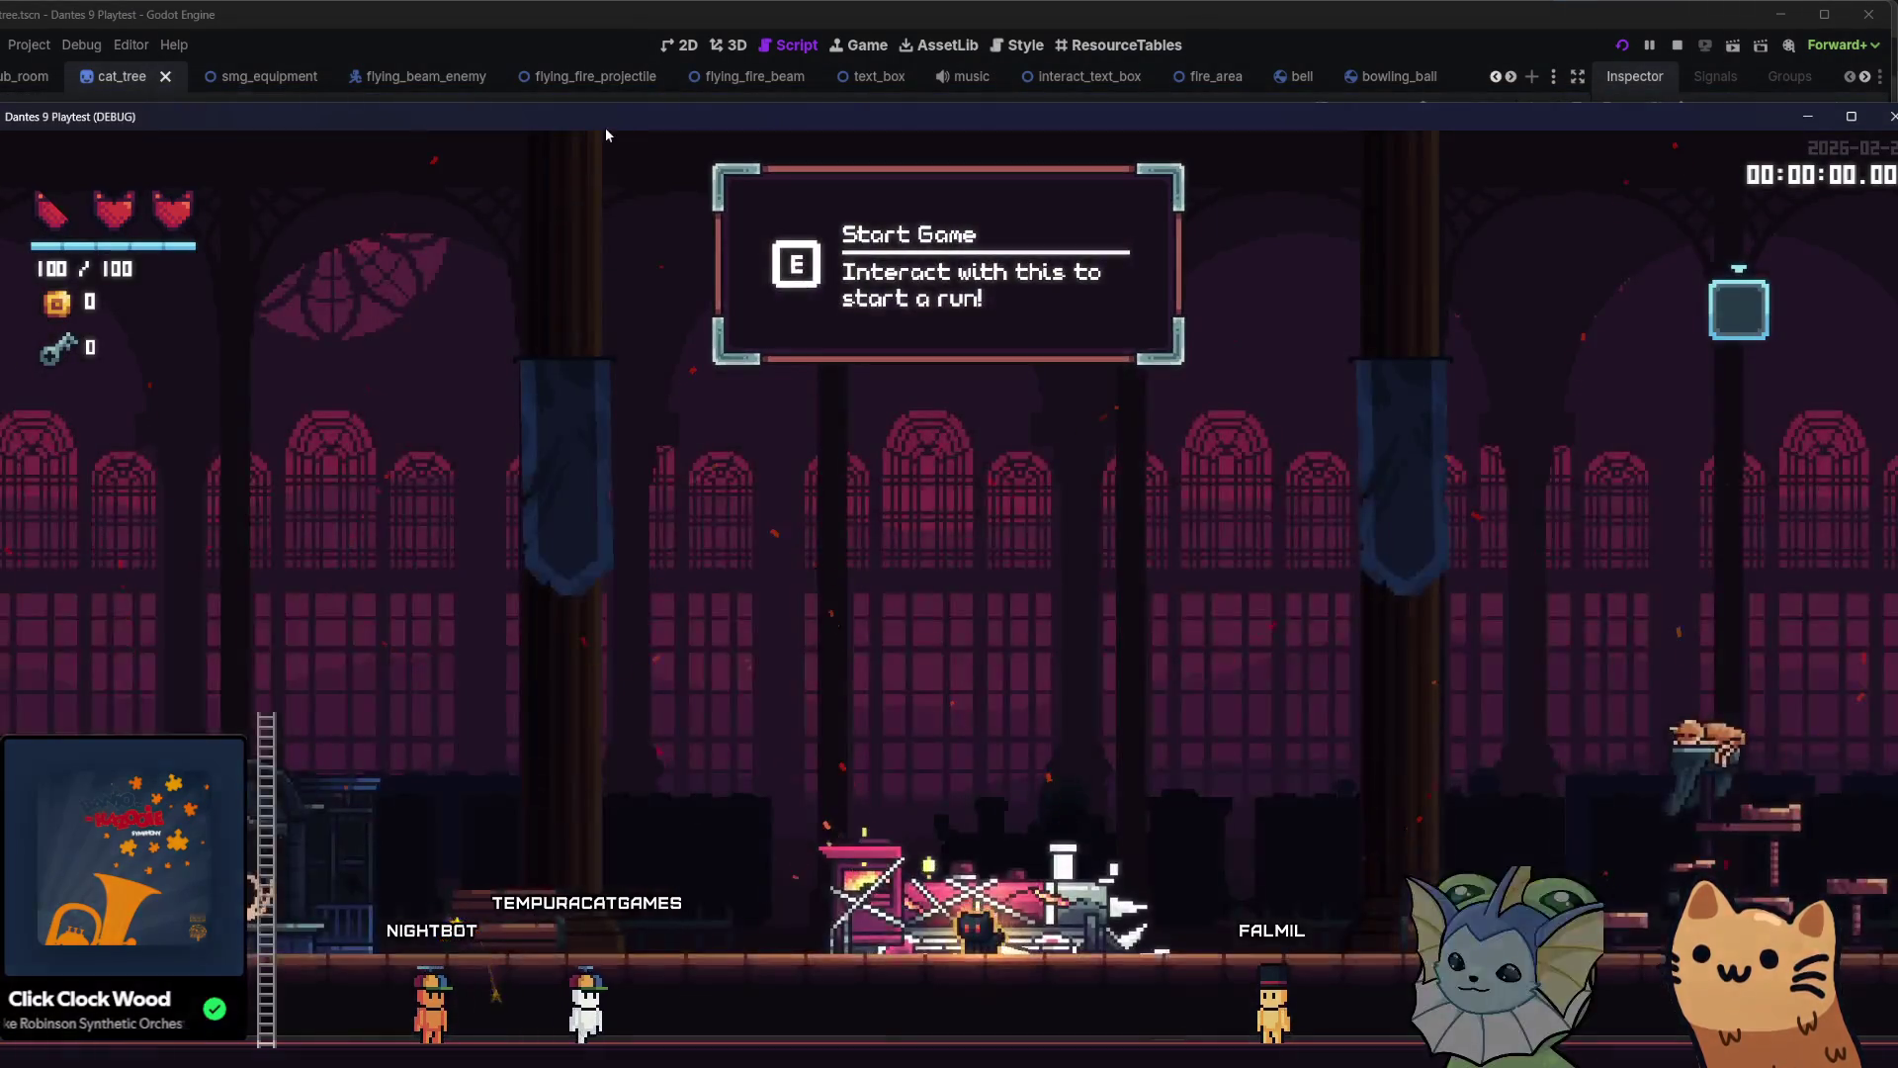
double_click(605, 127)
key("Tab")
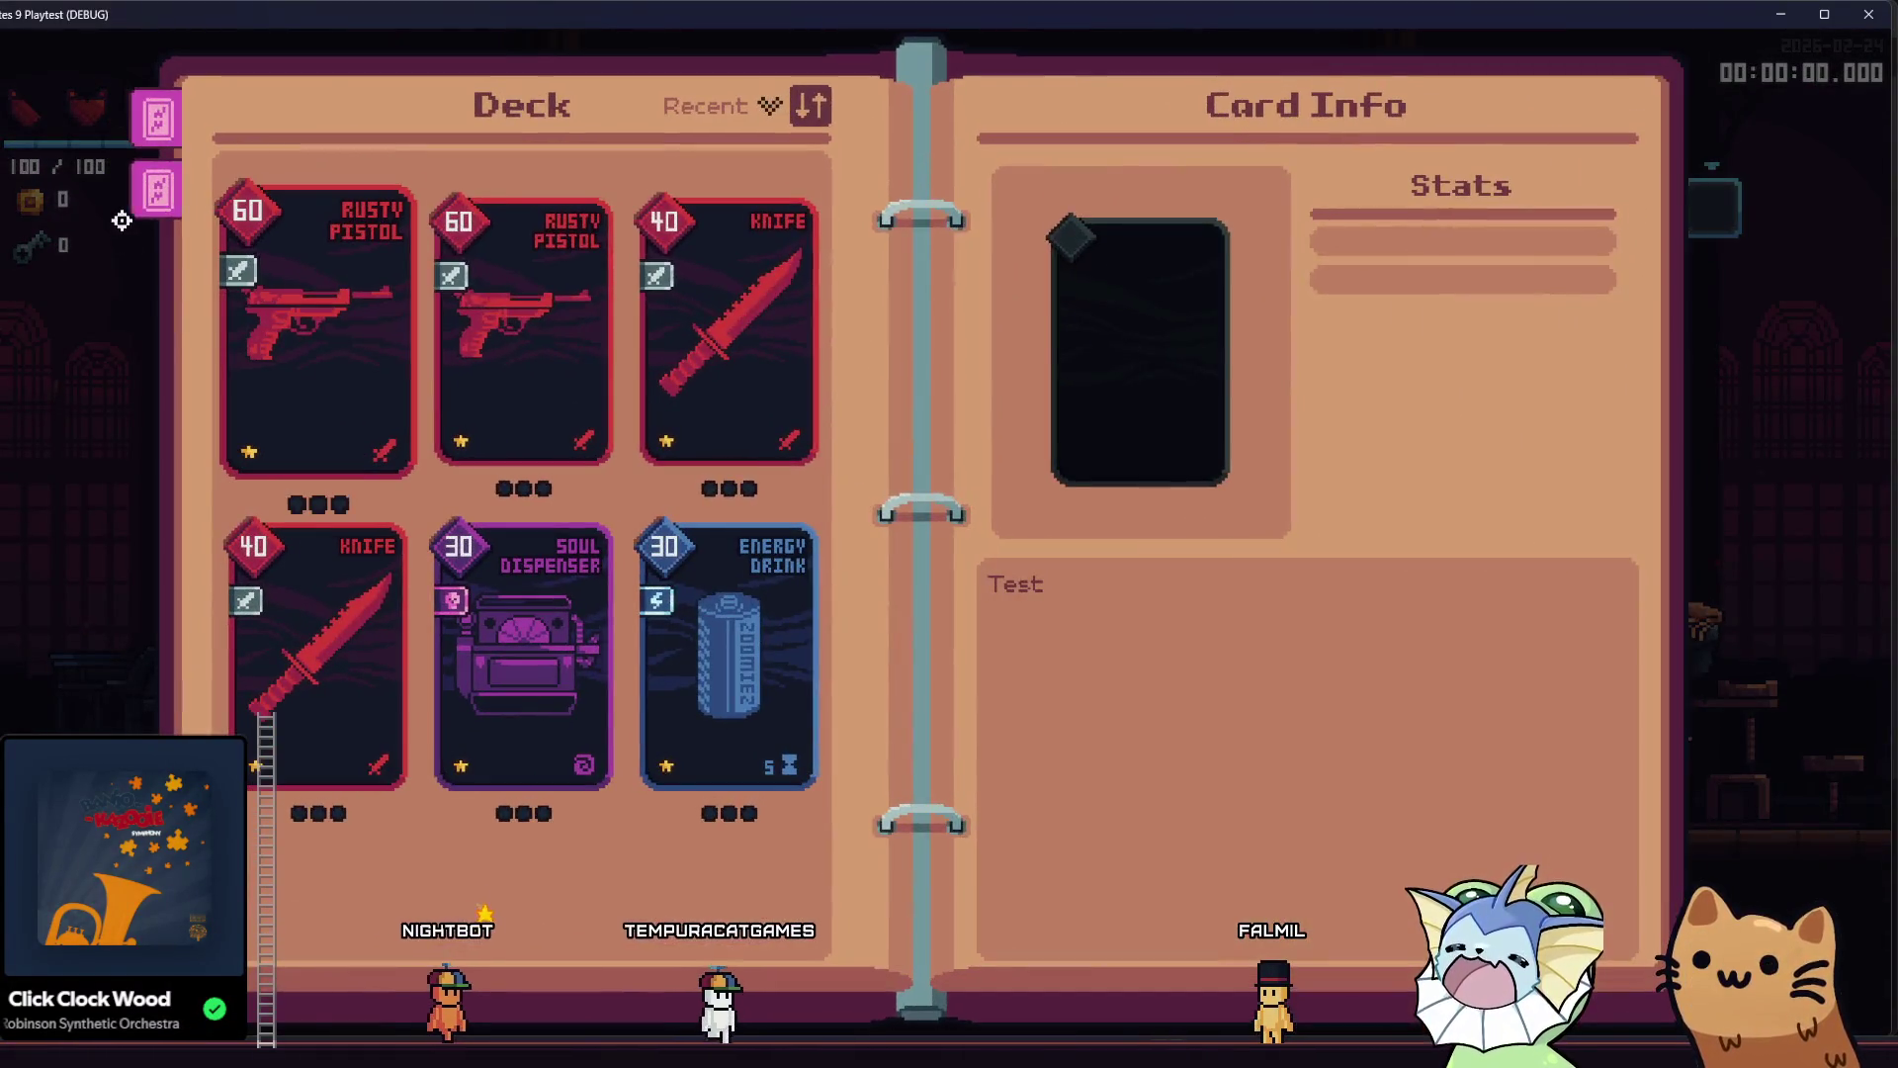
left_click(156, 193)
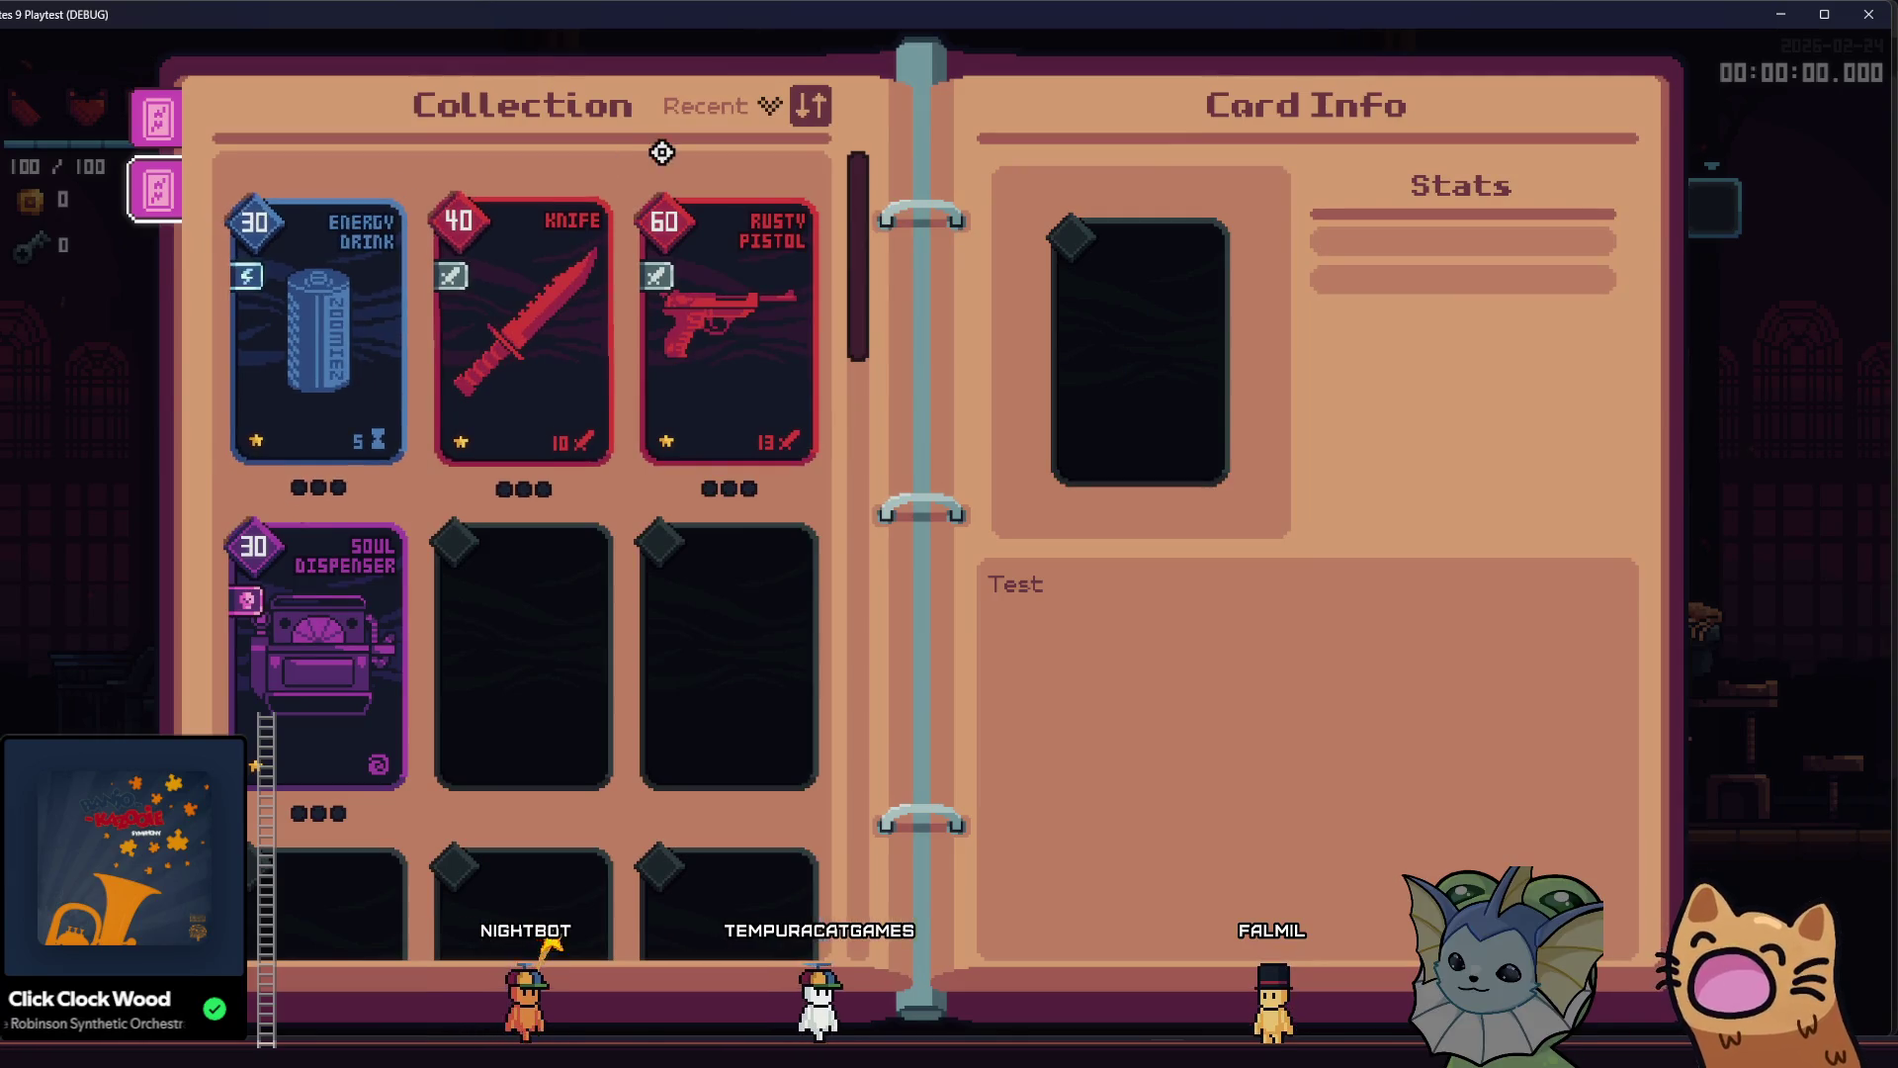
key("Tab")
key("grave")
left_click(247, 307)
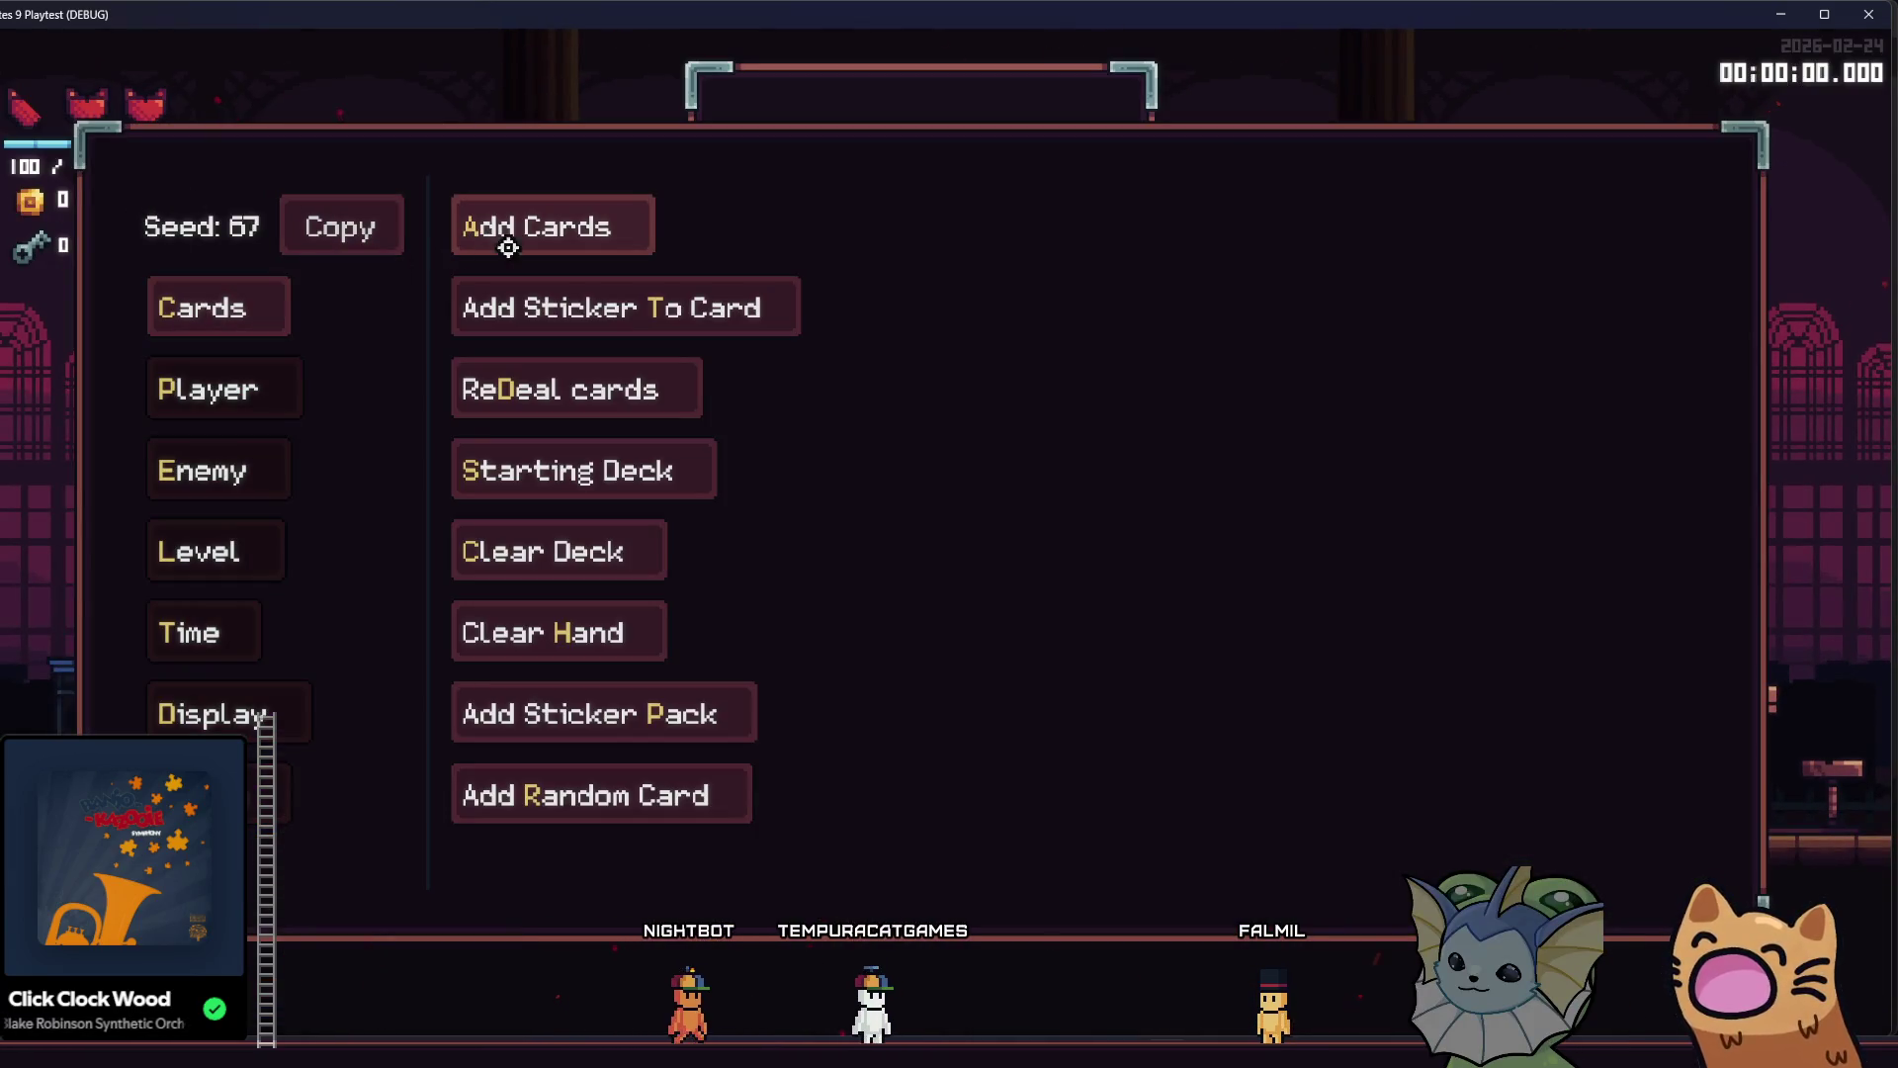
left_click(524, 228)
left_click(870, 227)
key("grave")
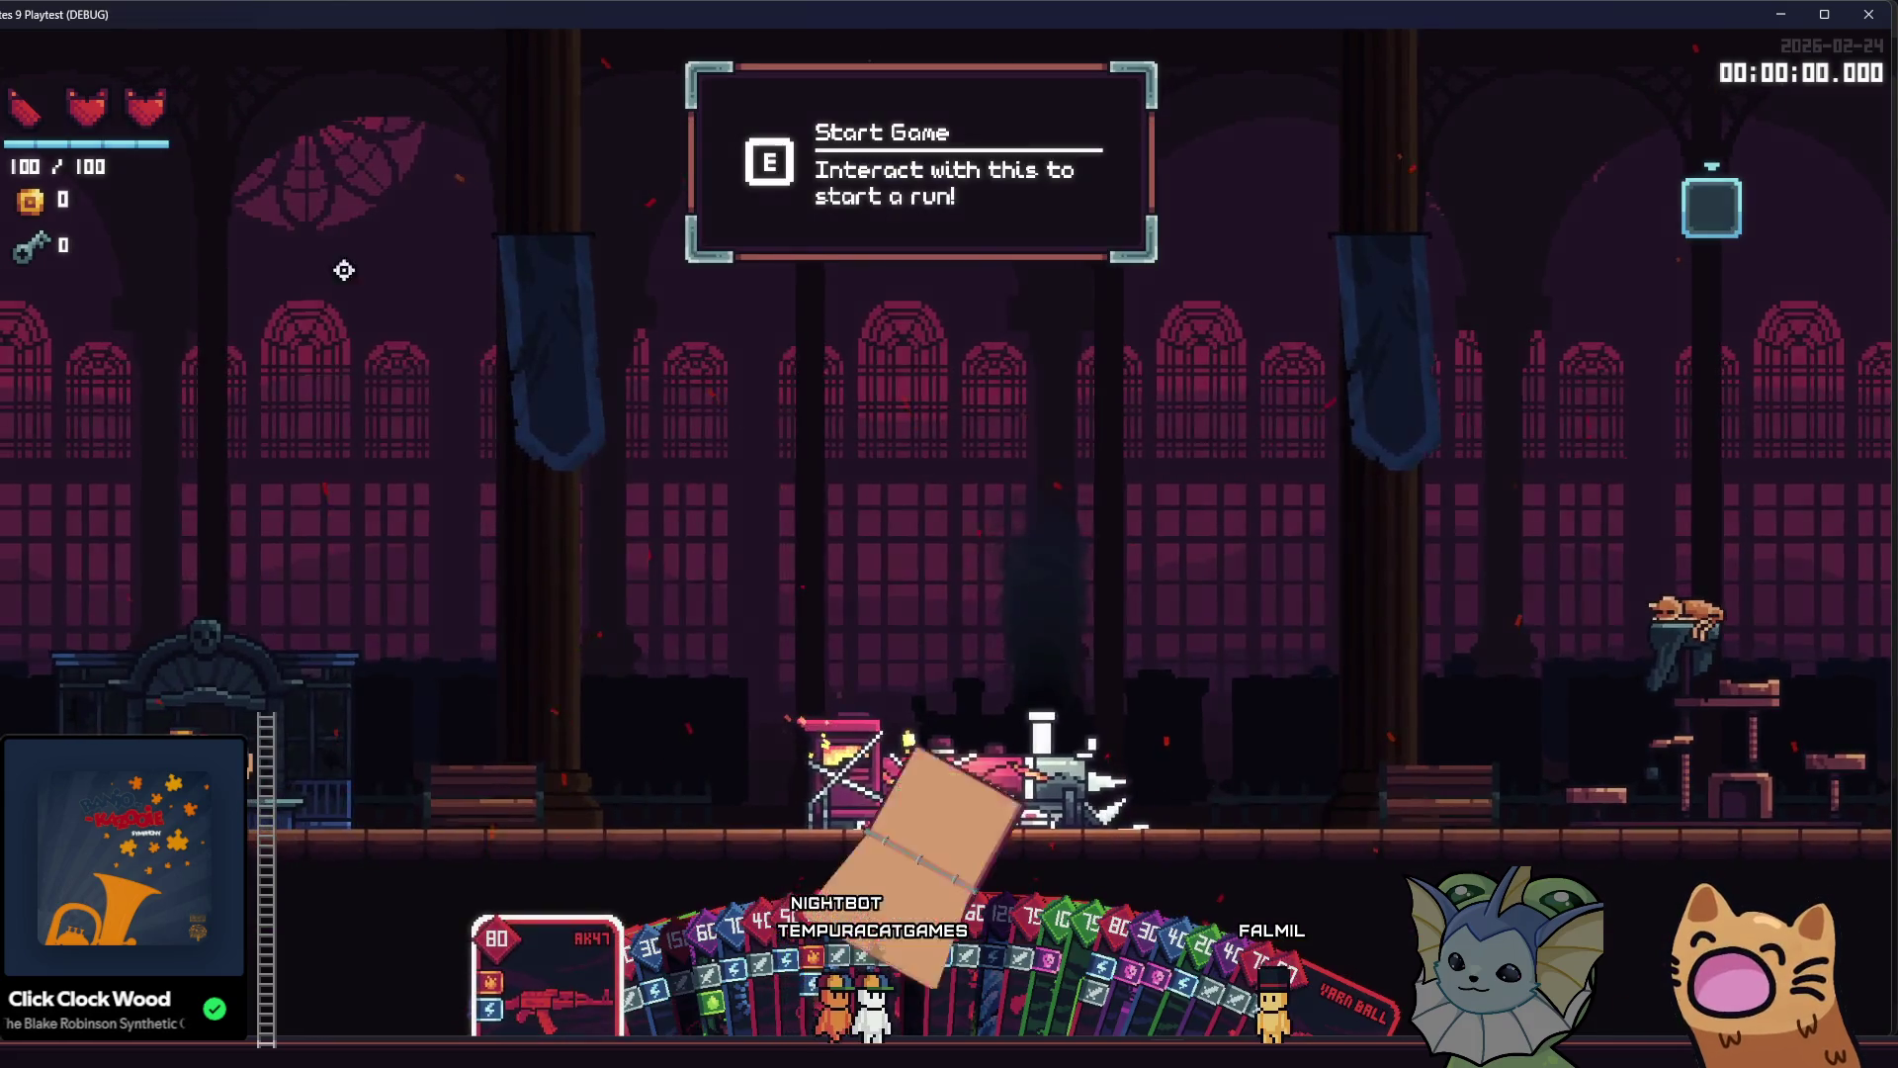
Step: Browse the book's Collection page of cards and begin a screen capture
key("Tab")
left_click(156, 191)
scroll(643, 421, "down", 5)
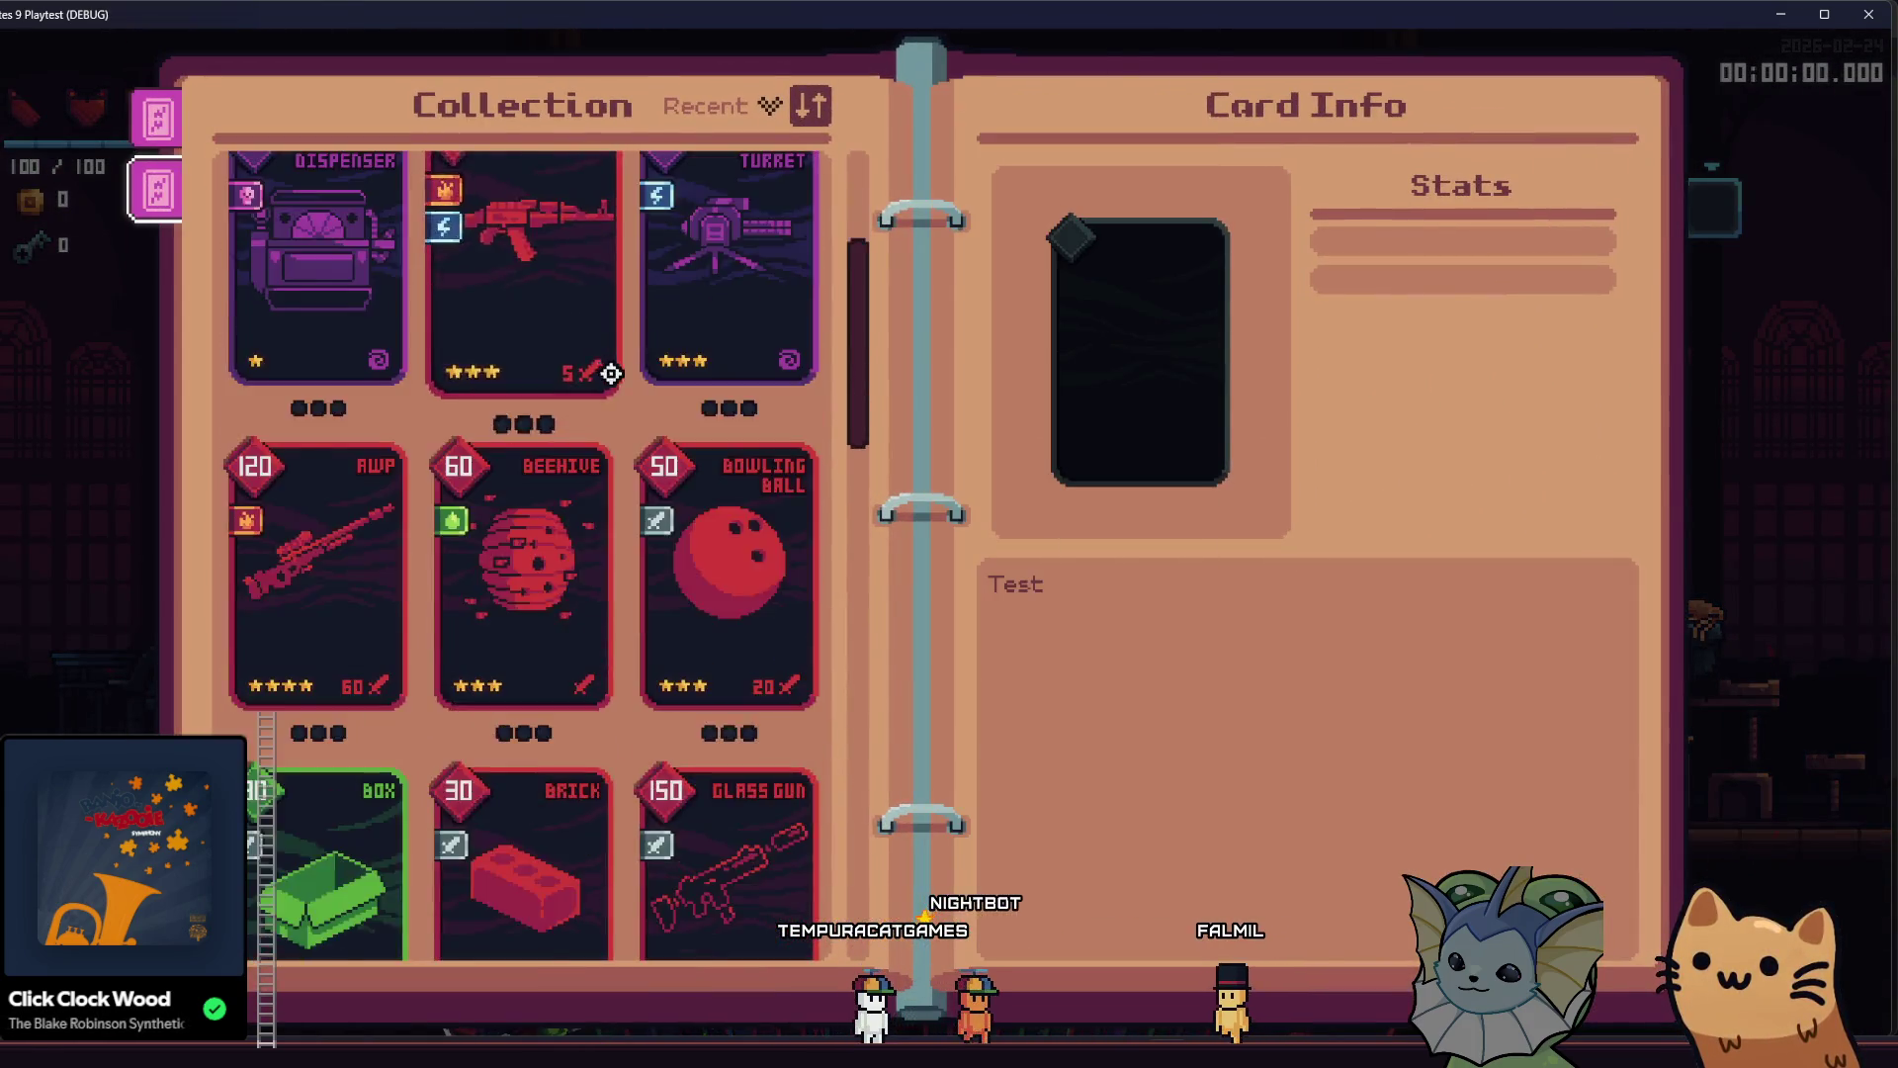
scroll(643, 421, "down", 10)
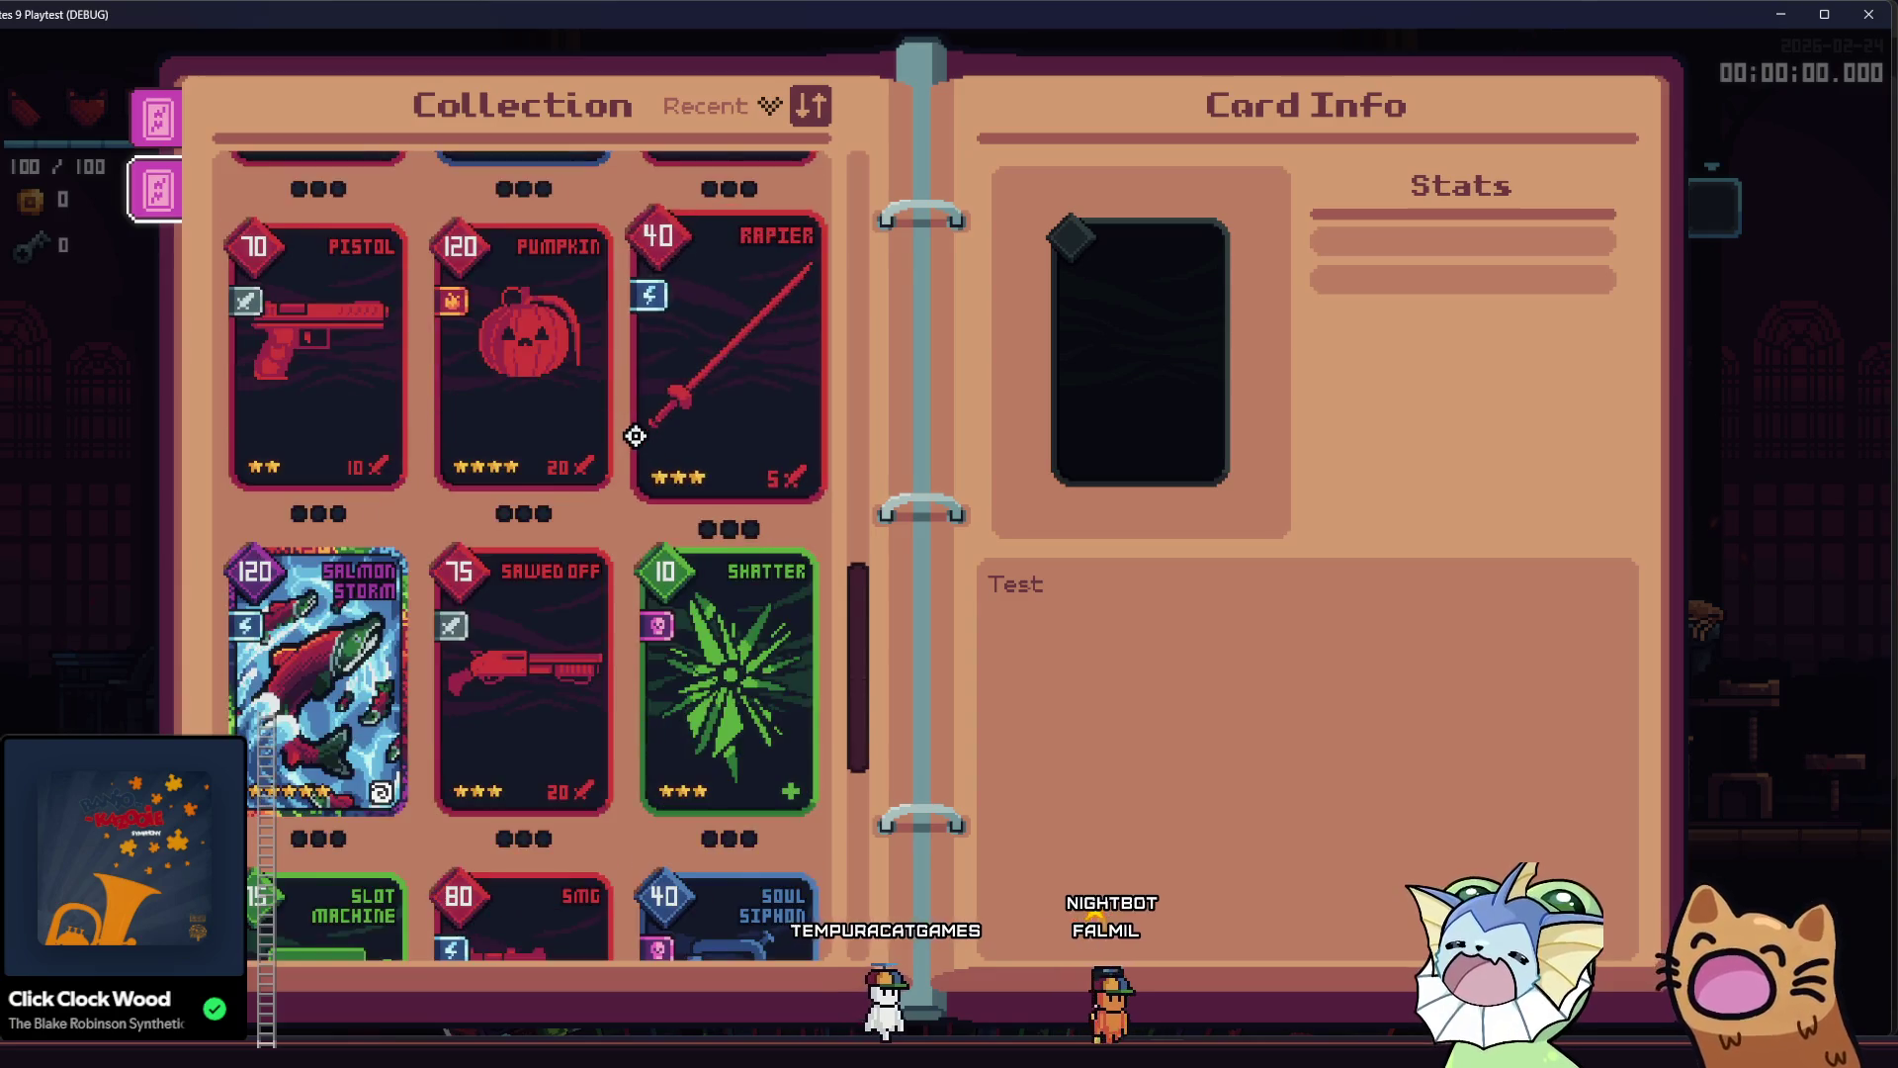
scroll(373, 771, "down", 3)
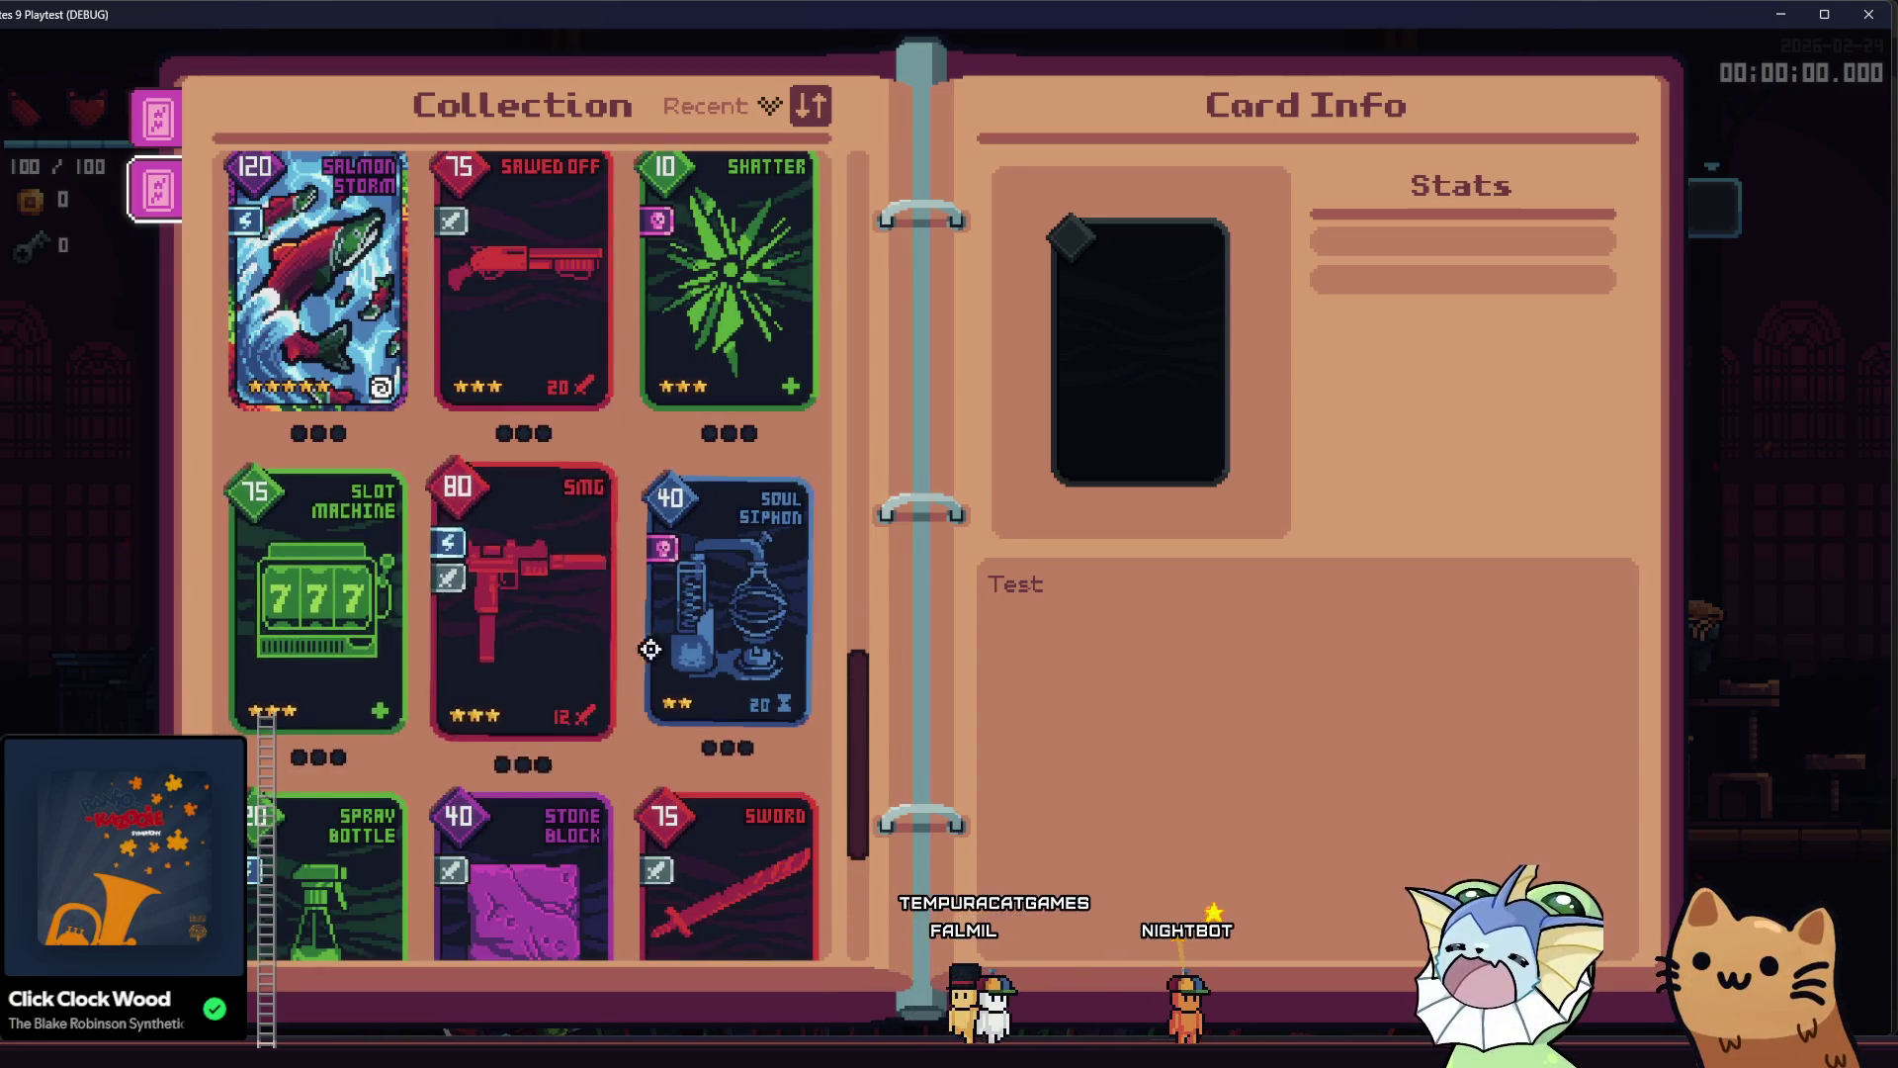
scroll(229, 498, "up", 3)
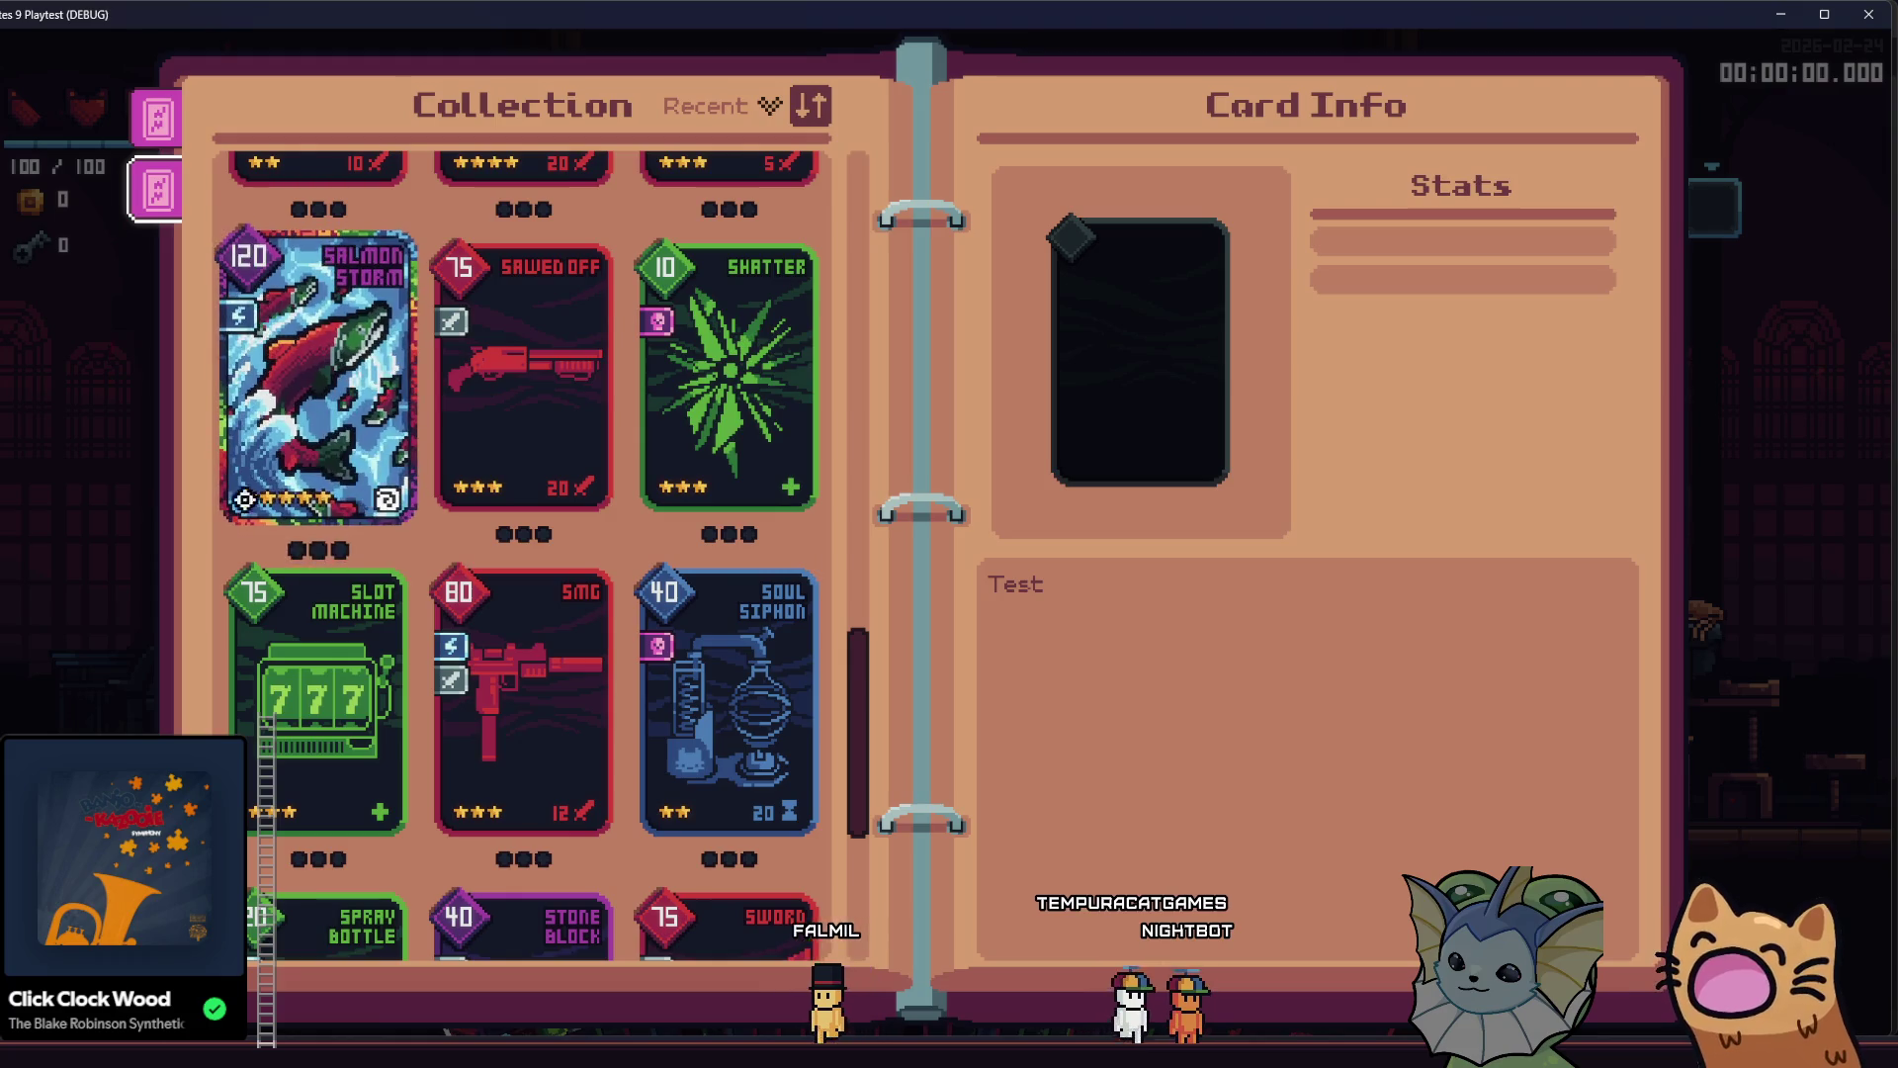
scroll(230, 498, "up", 1)
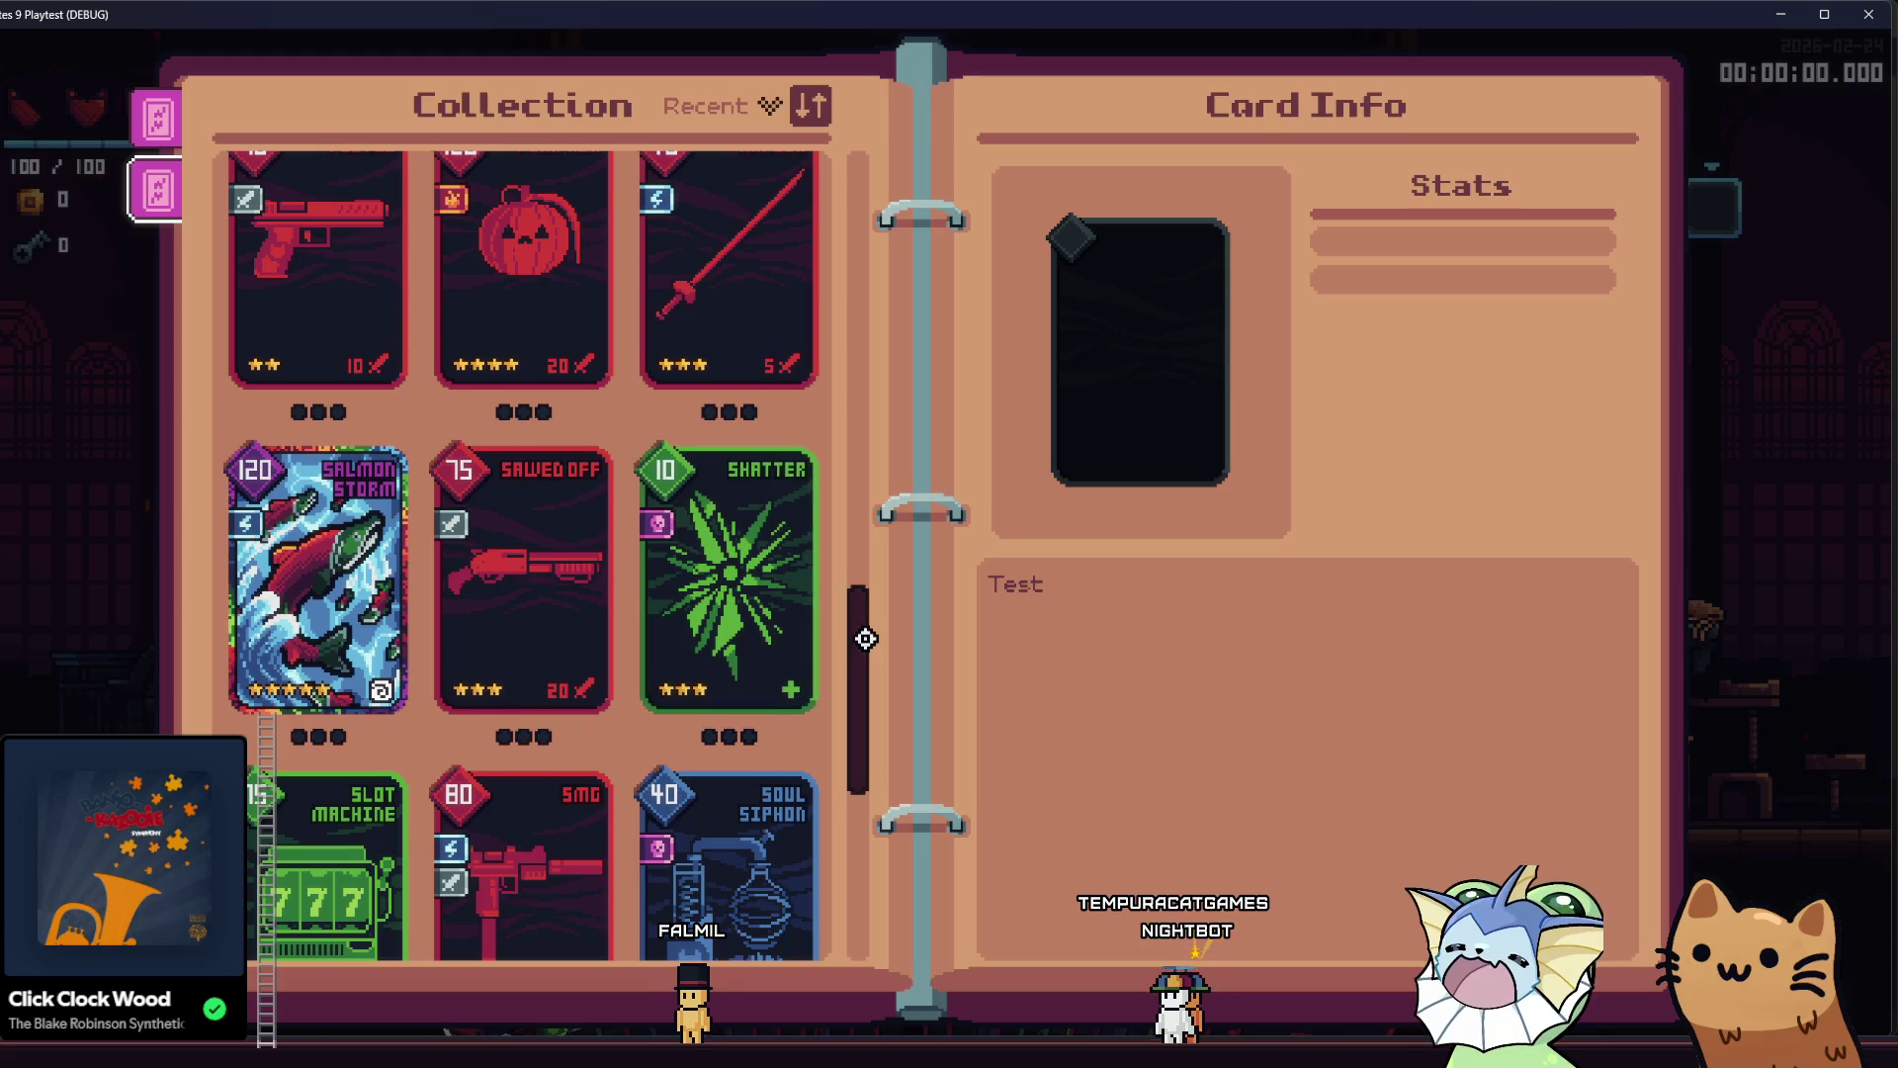
scroll(865, 633, "up", 1)
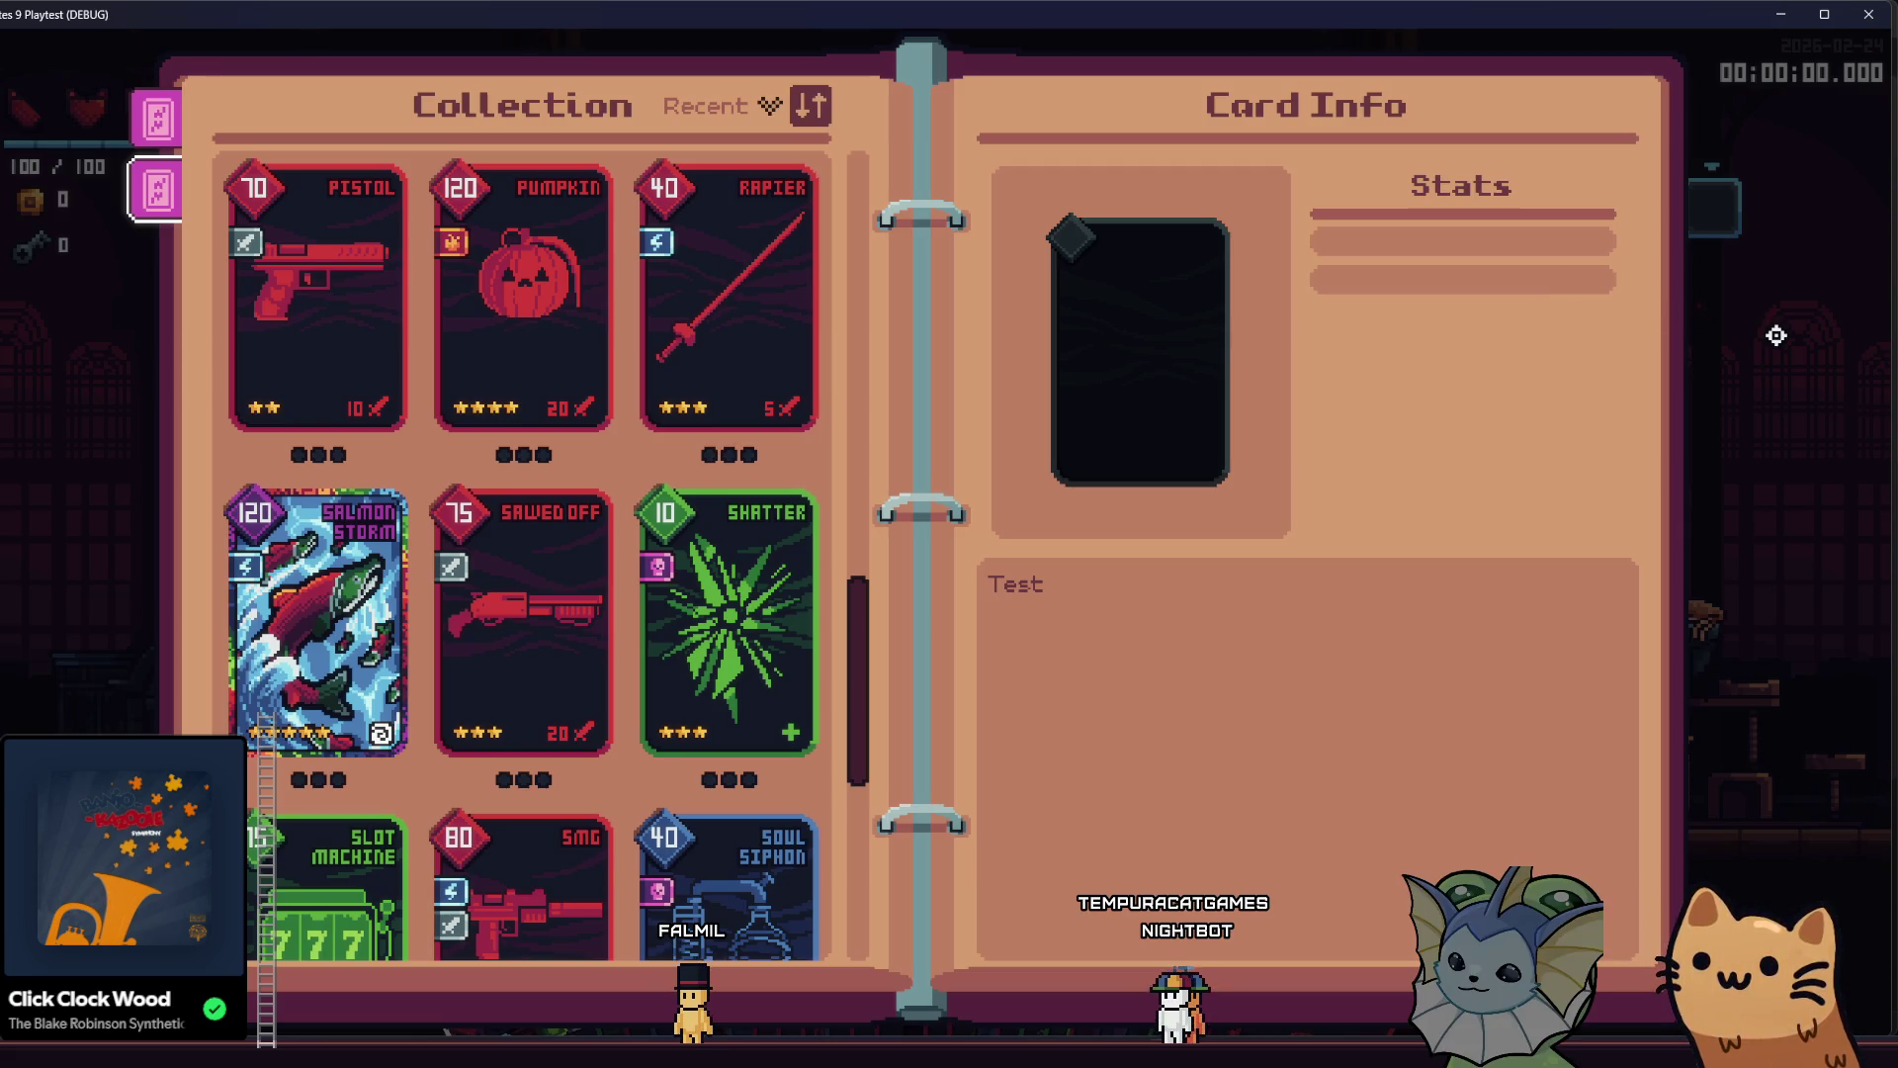
key("super+shift+s")
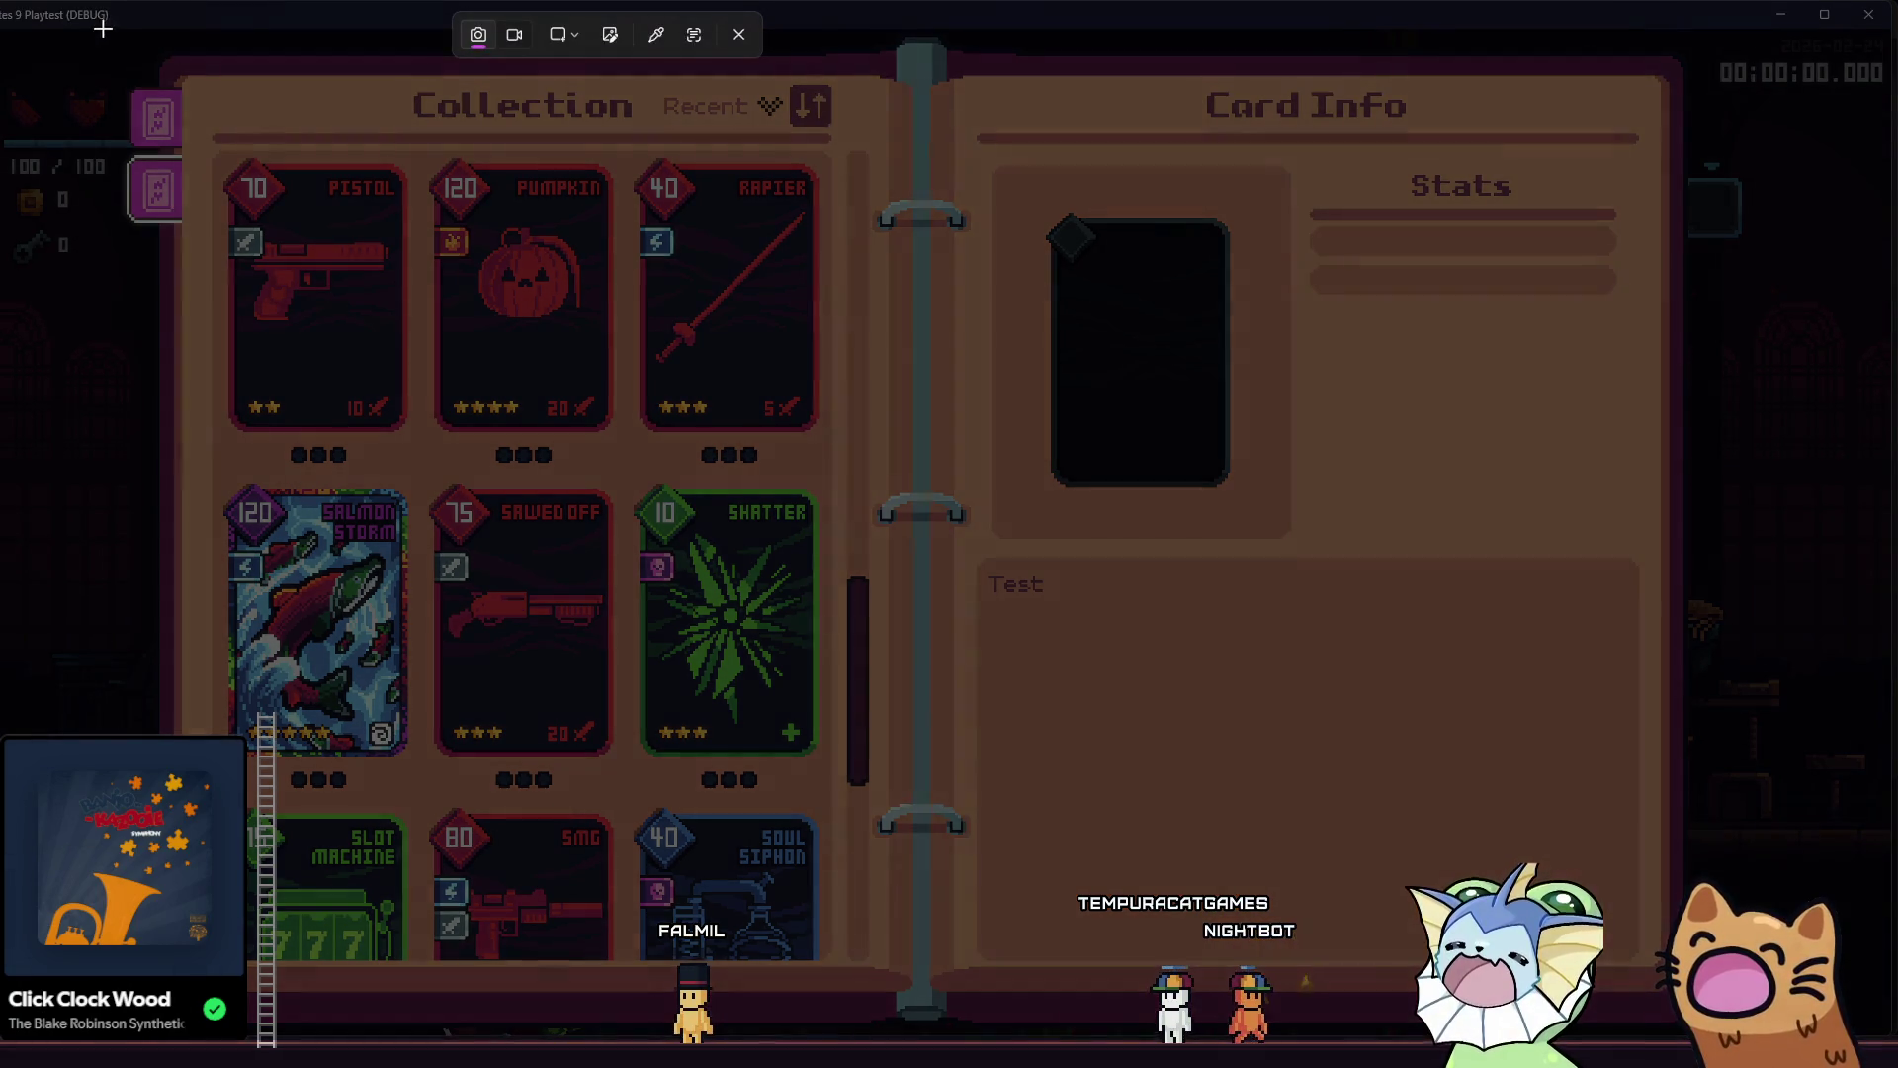
Step: Snip the Collection page showing Pistol through Soul Siphon
mouse_move(110, 35)
left_mouse_down()
mouse_move(866, 890)
mouse_move(955, 1026)
left_mouse_up()
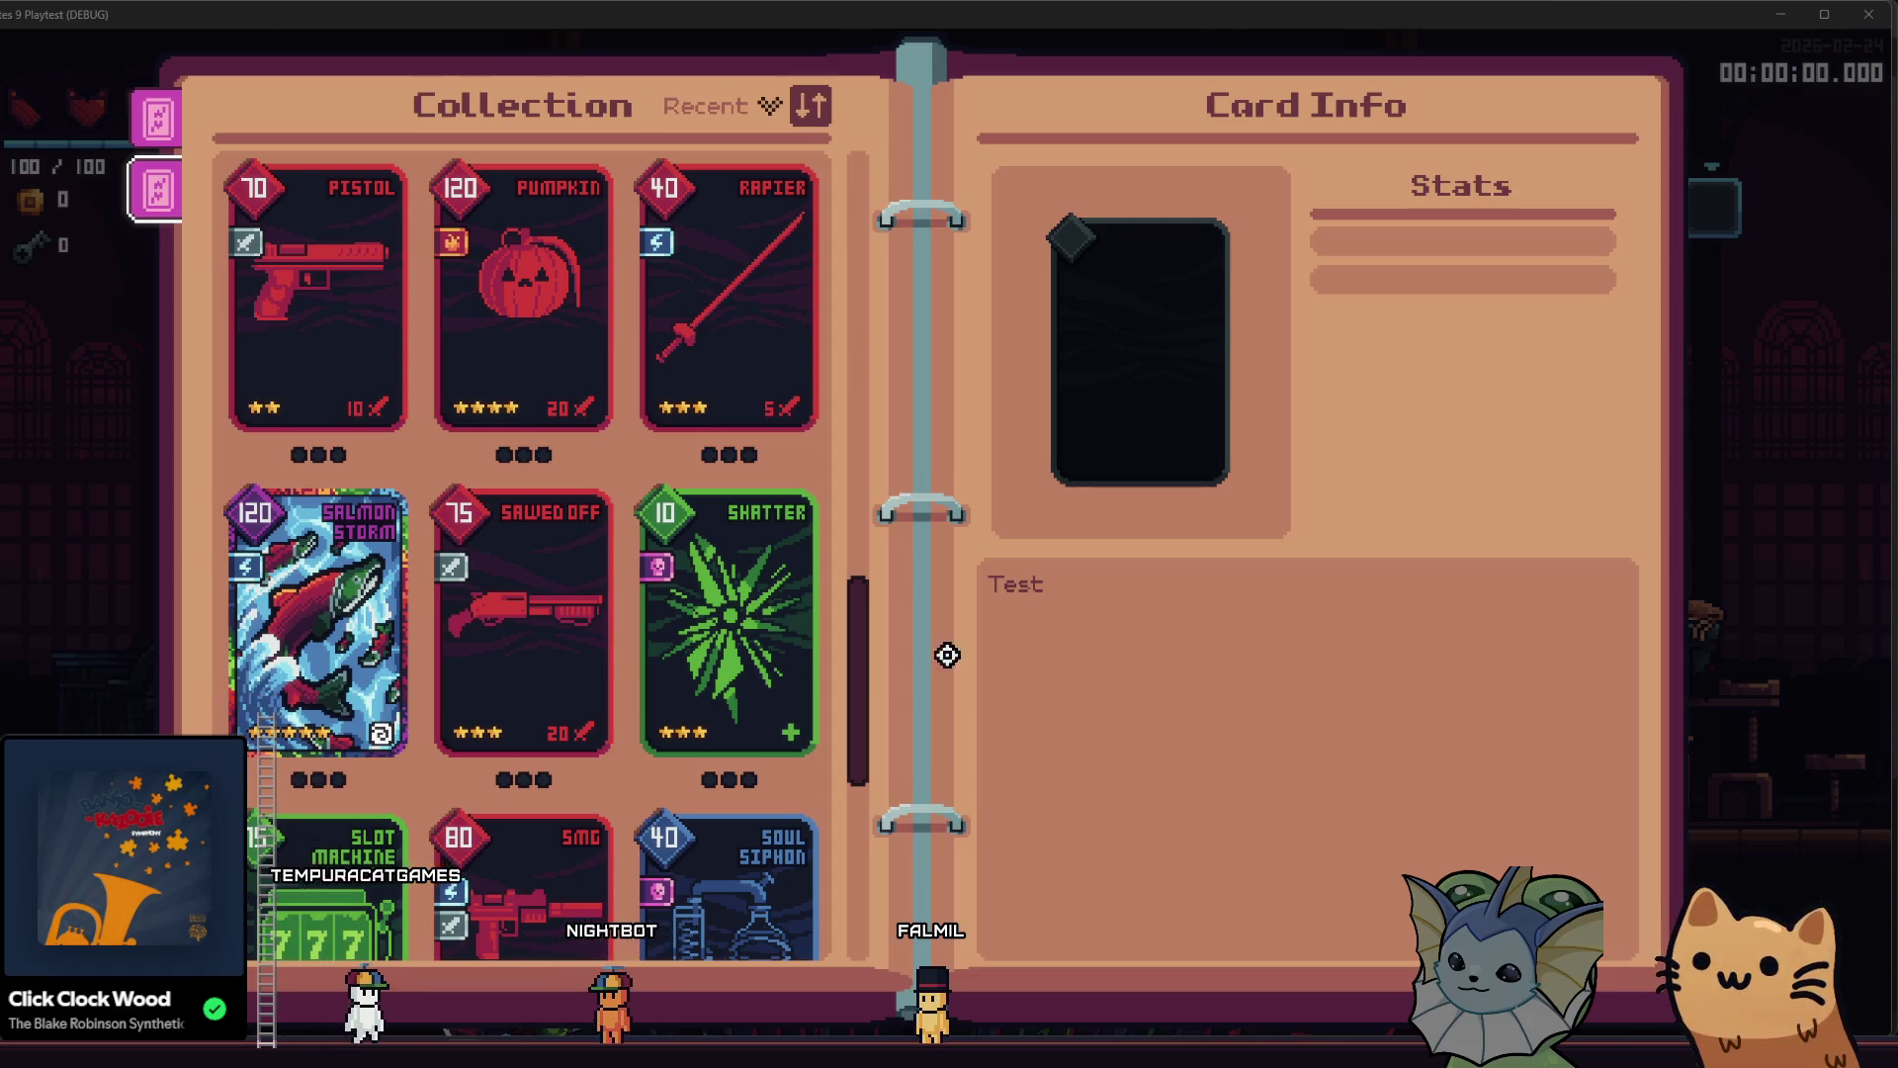
Step: Review the Shatter, Rapier, Sawed Off and Pumpkin card details in the Collection
left_click(721, 598)
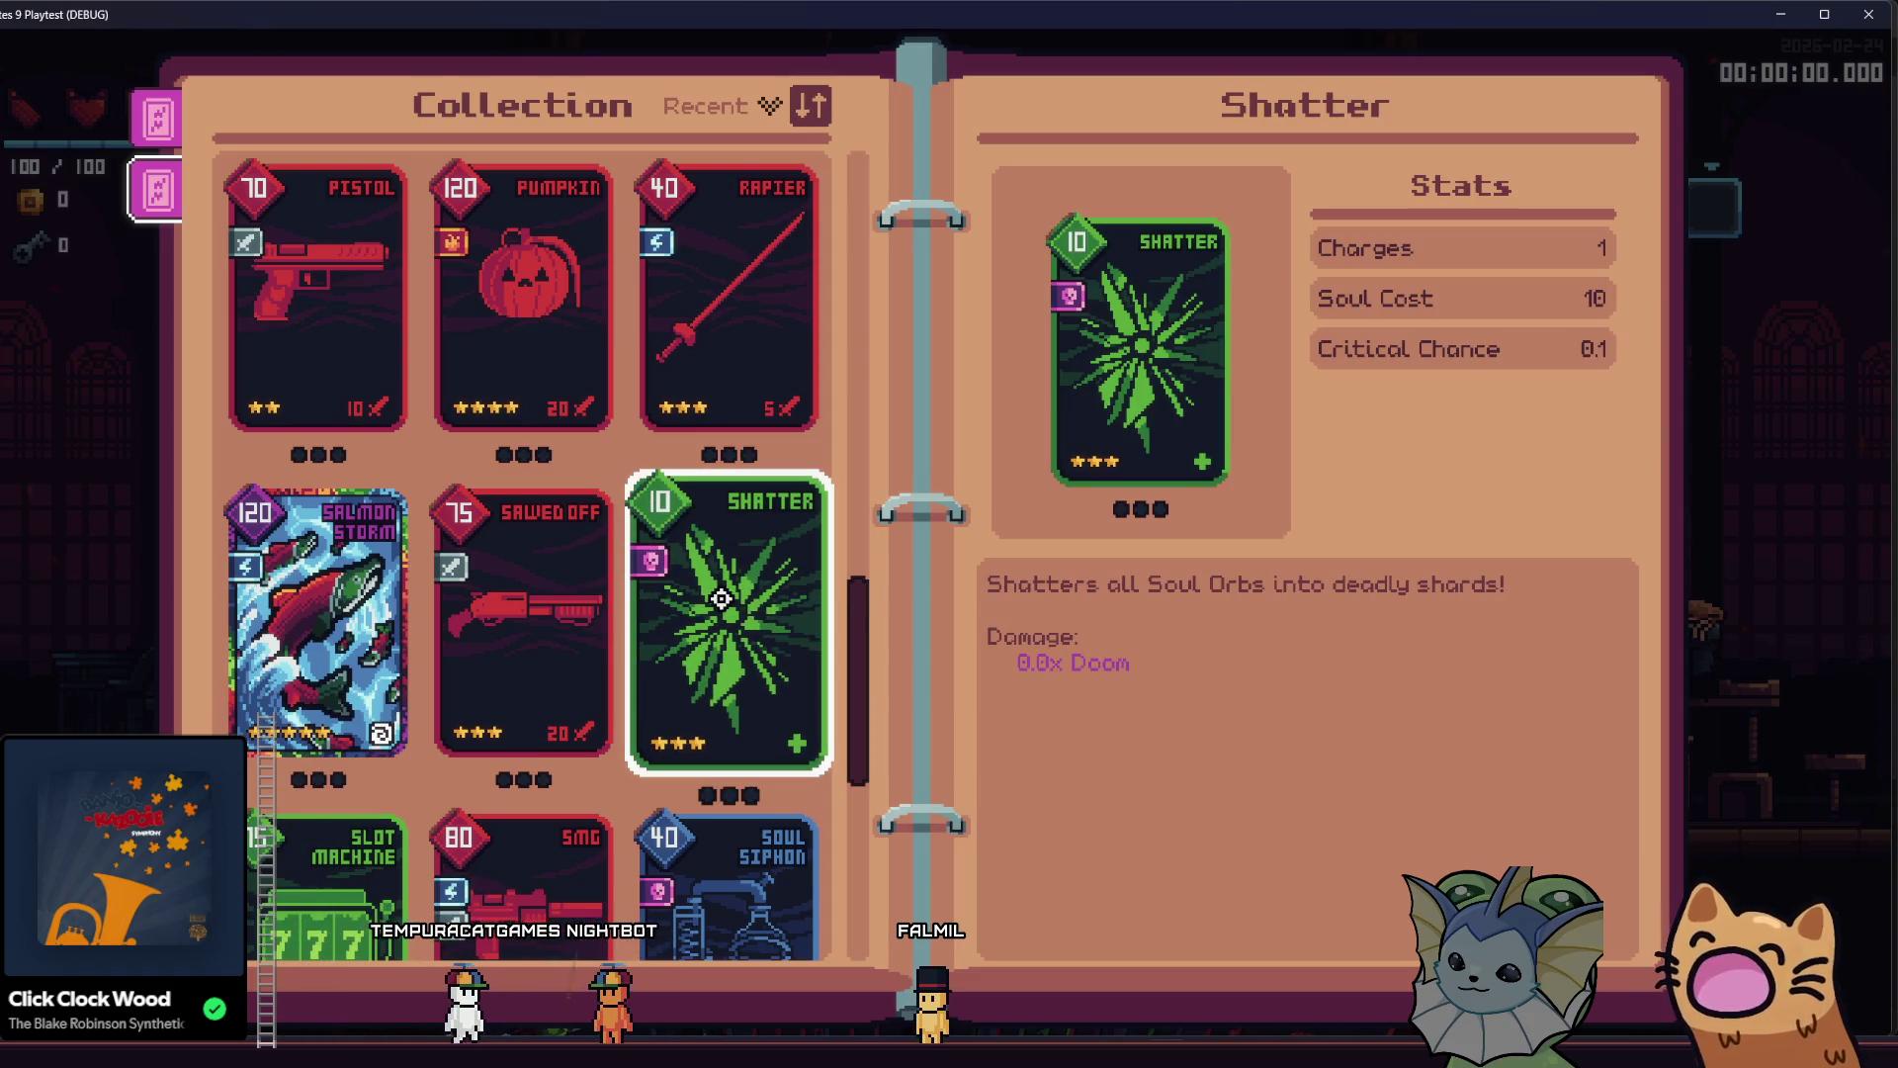
left_click(729, 297)
left_click(740, 607)
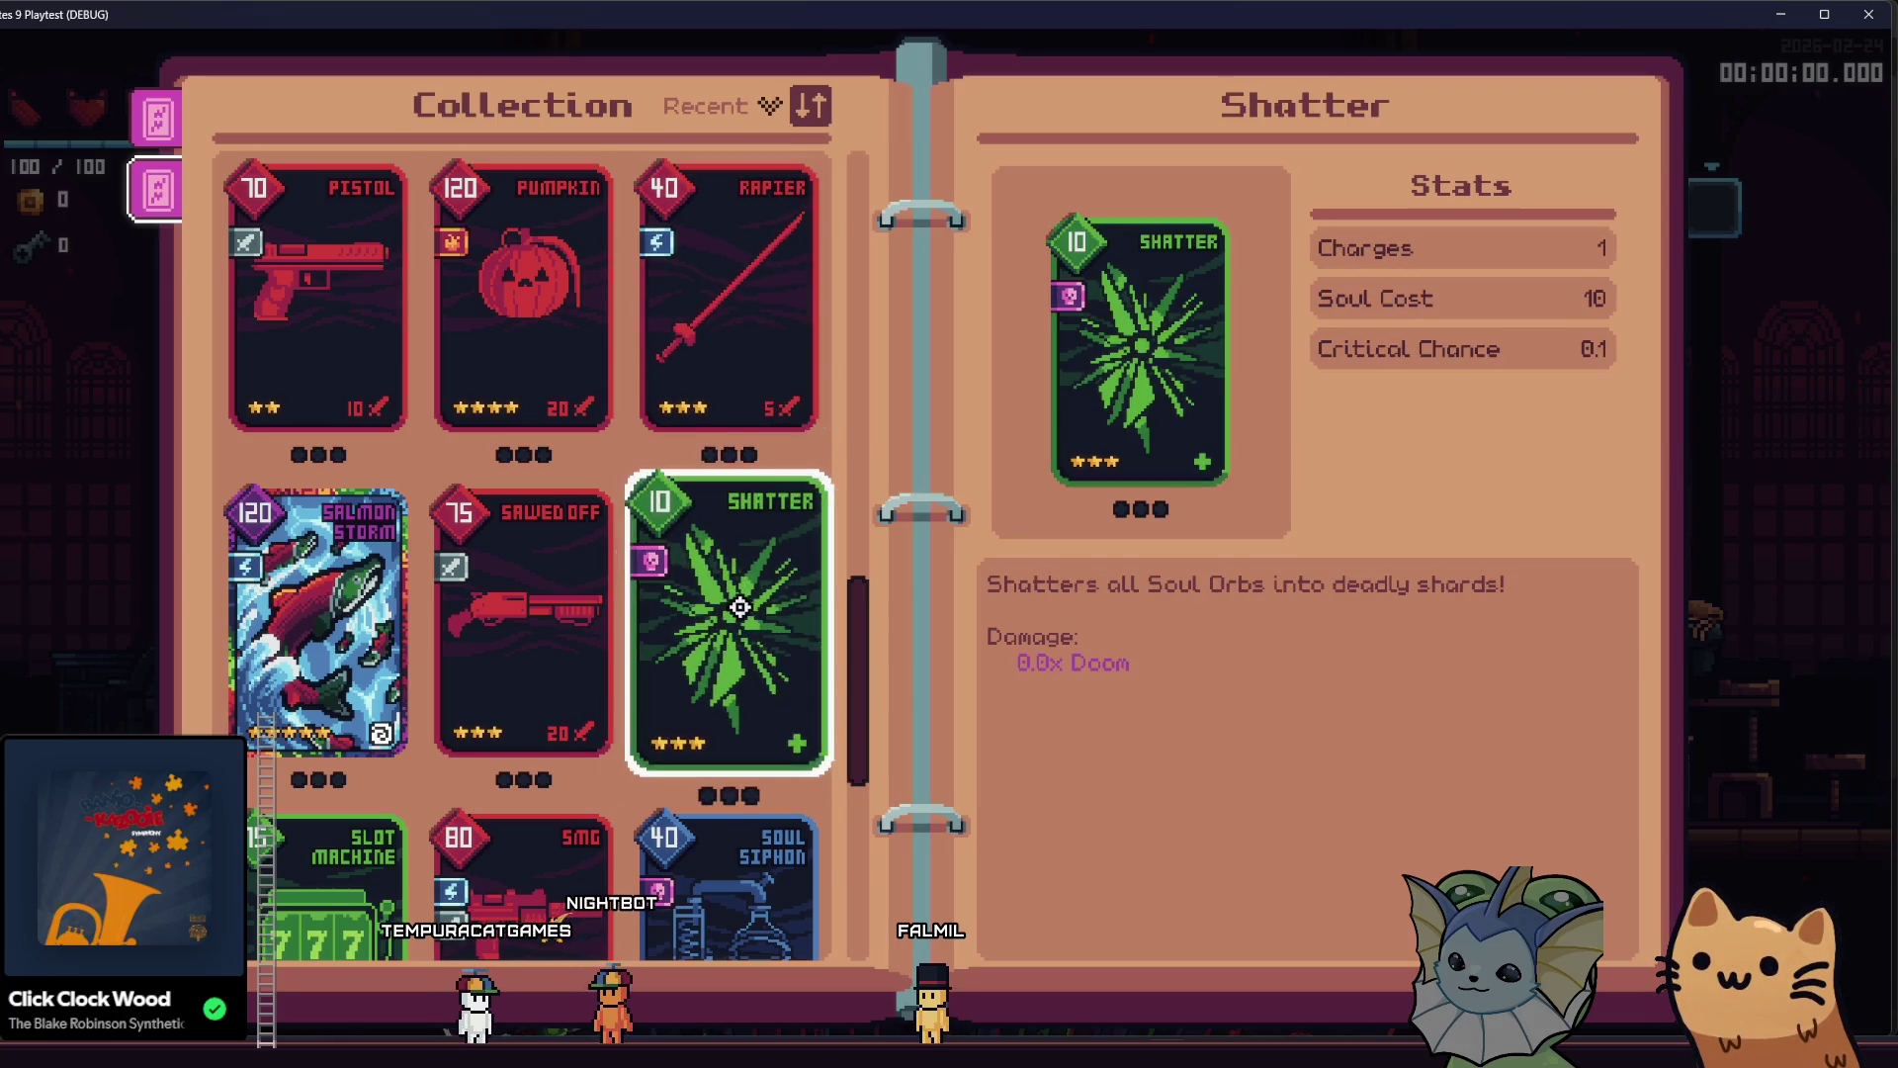
left_click(584, 633)
left_click(546, 241)
left_click(597, 653)
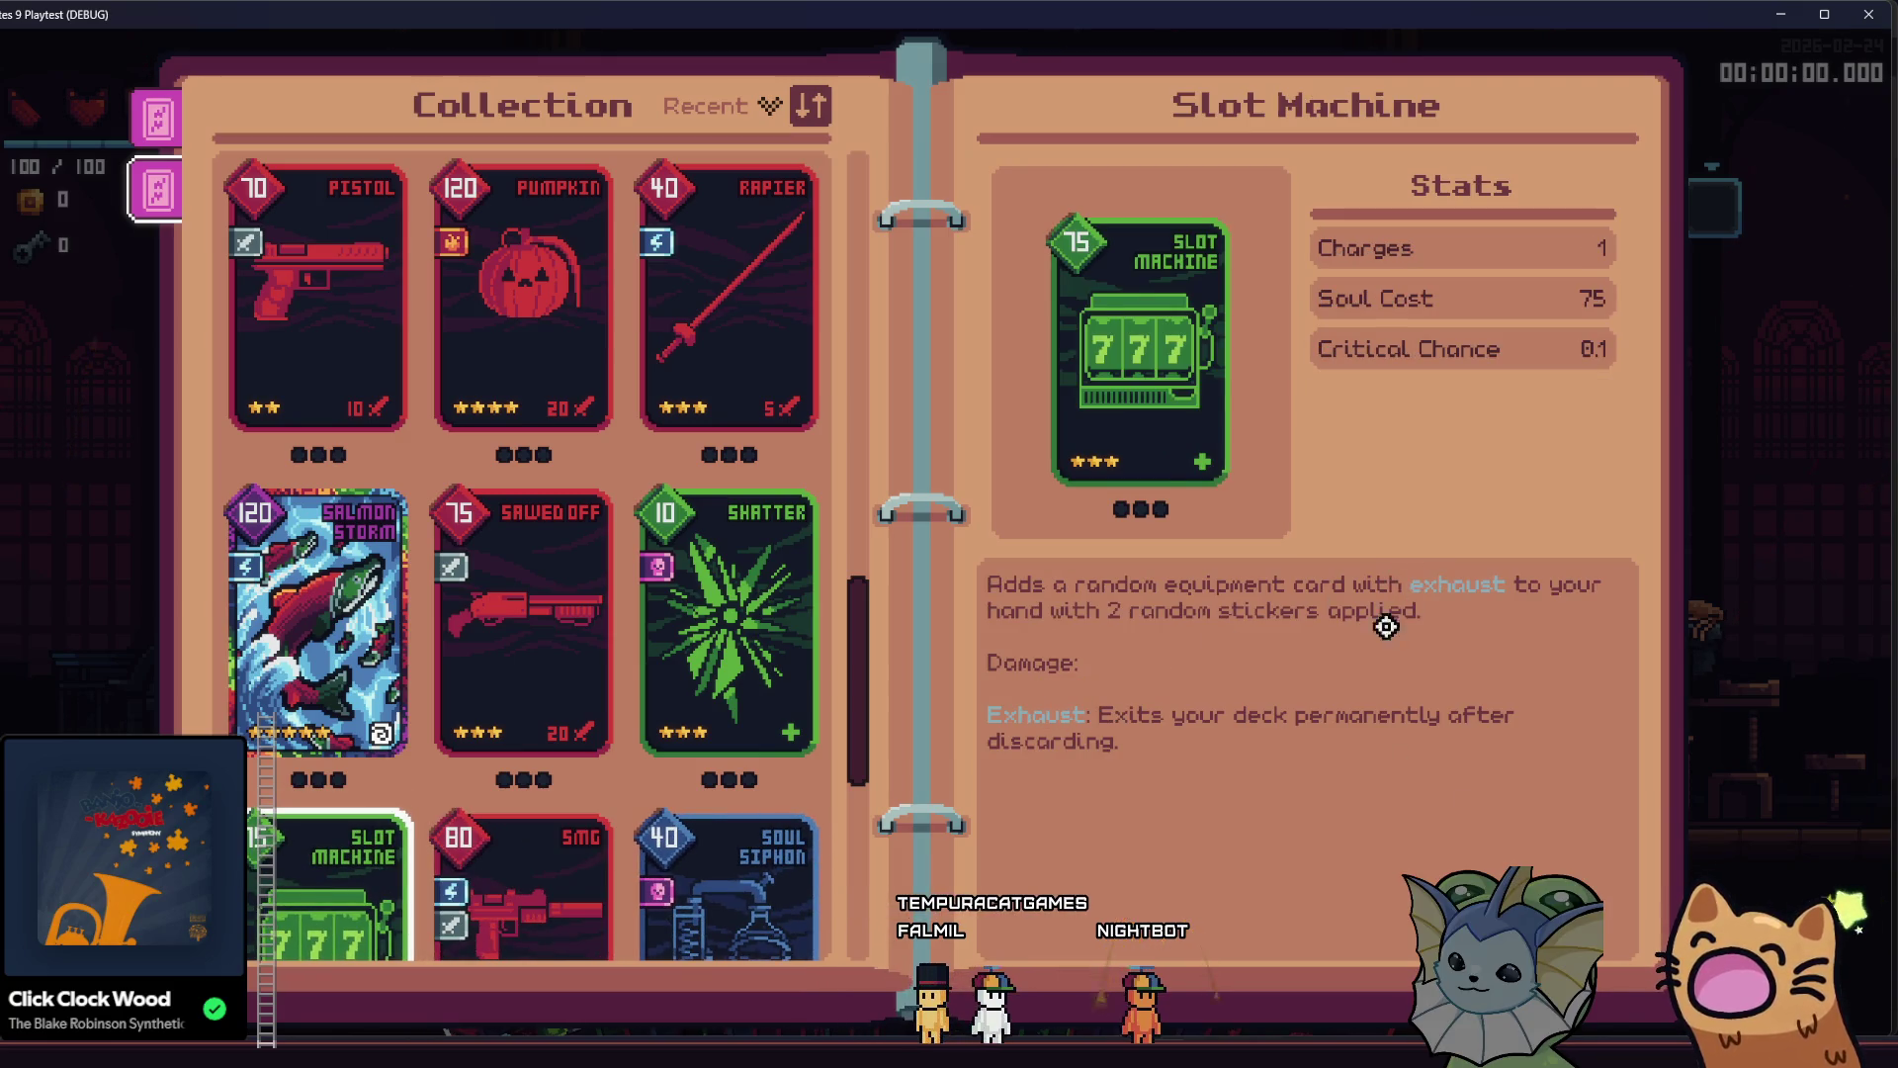
Step: Scroll down and review Soul Siphon, Sword, Stone Block, Spray Bottle and Yarn Ball details
scroll(1226, 662, "down", 2)
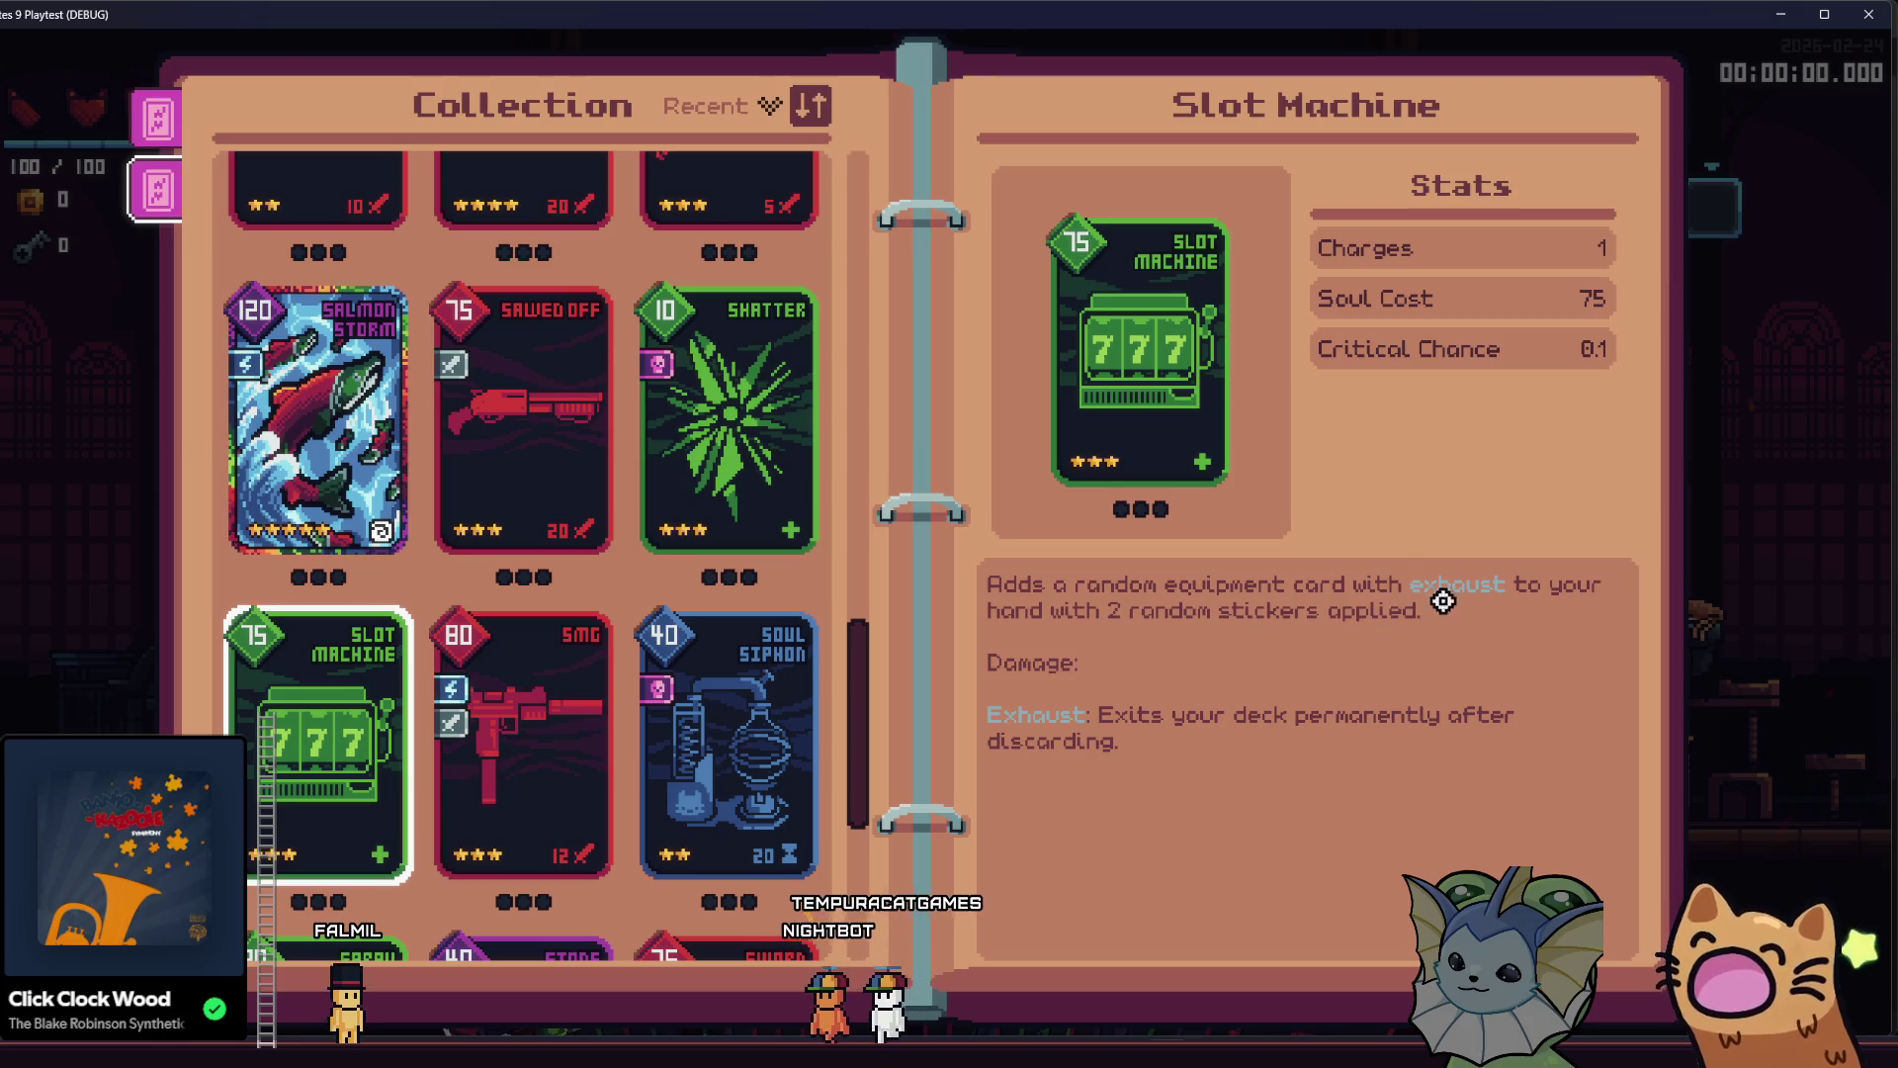
scroll(501, 551, "down", 2)
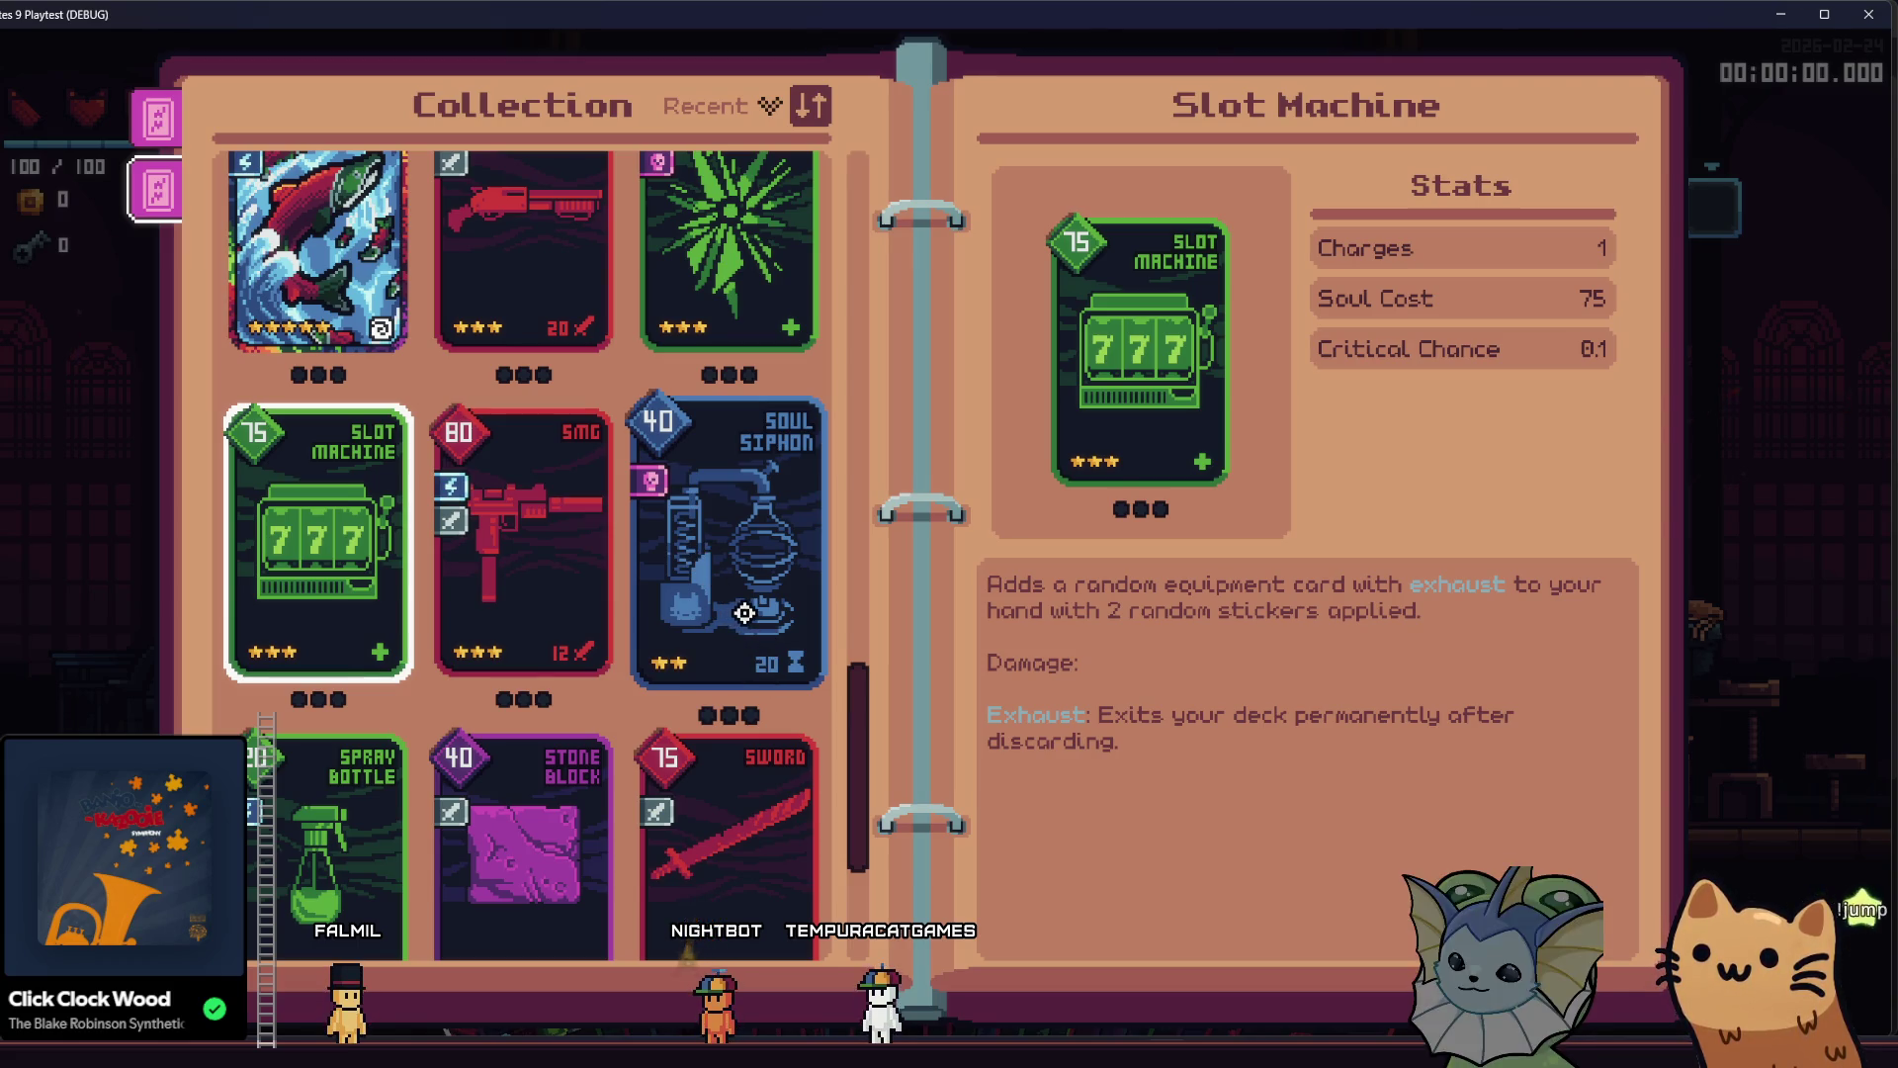
left_click(728, 553)
left_click(728, 850)
left_click(494, 840)
left_click(336, 830)
scroll(332, 791, "down", 2)
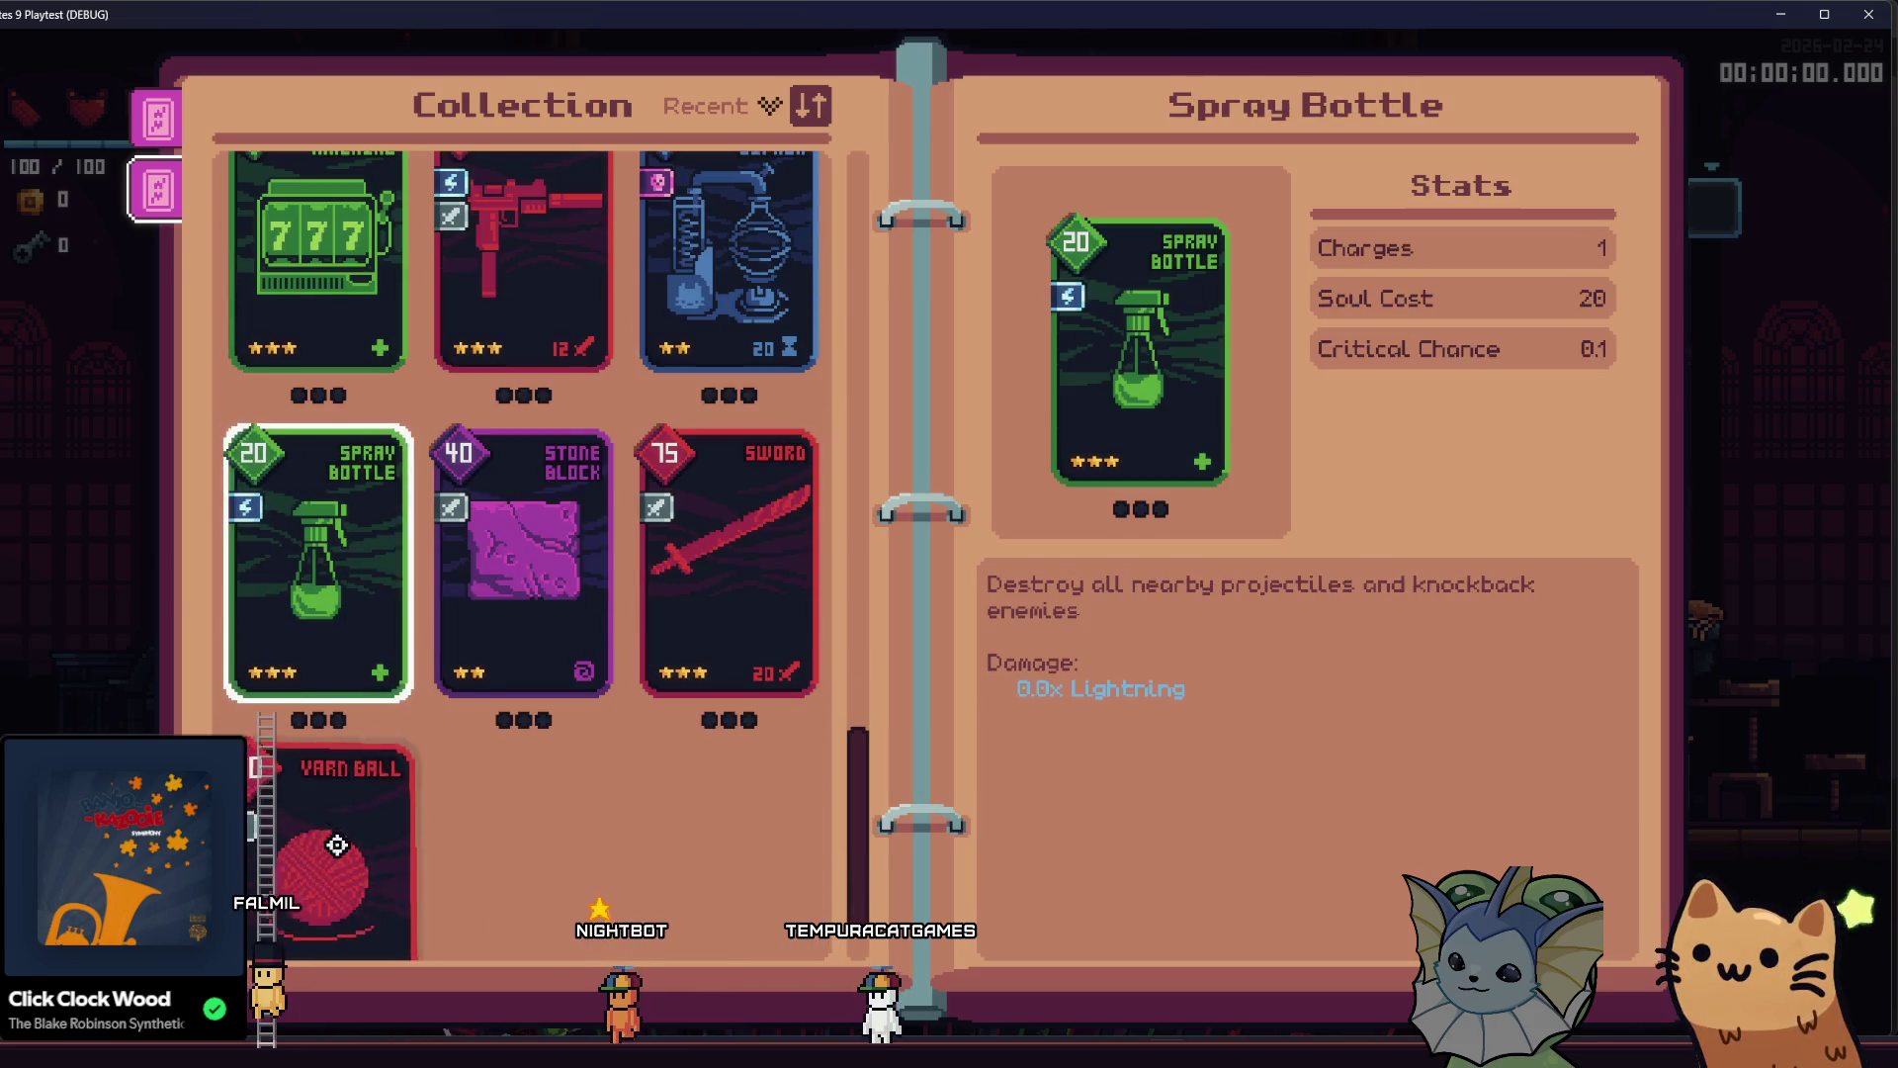
left_click(326, 840)
Step: Compare the Slot Machine and SMG cards, then return to Godot and the May 31st note
scroll(326, 692, "up", 2)
left_click(329, 492)
left_click(519, 464)
left_click(366, 446)
left_click(466, 488)
left_click(405, 487)
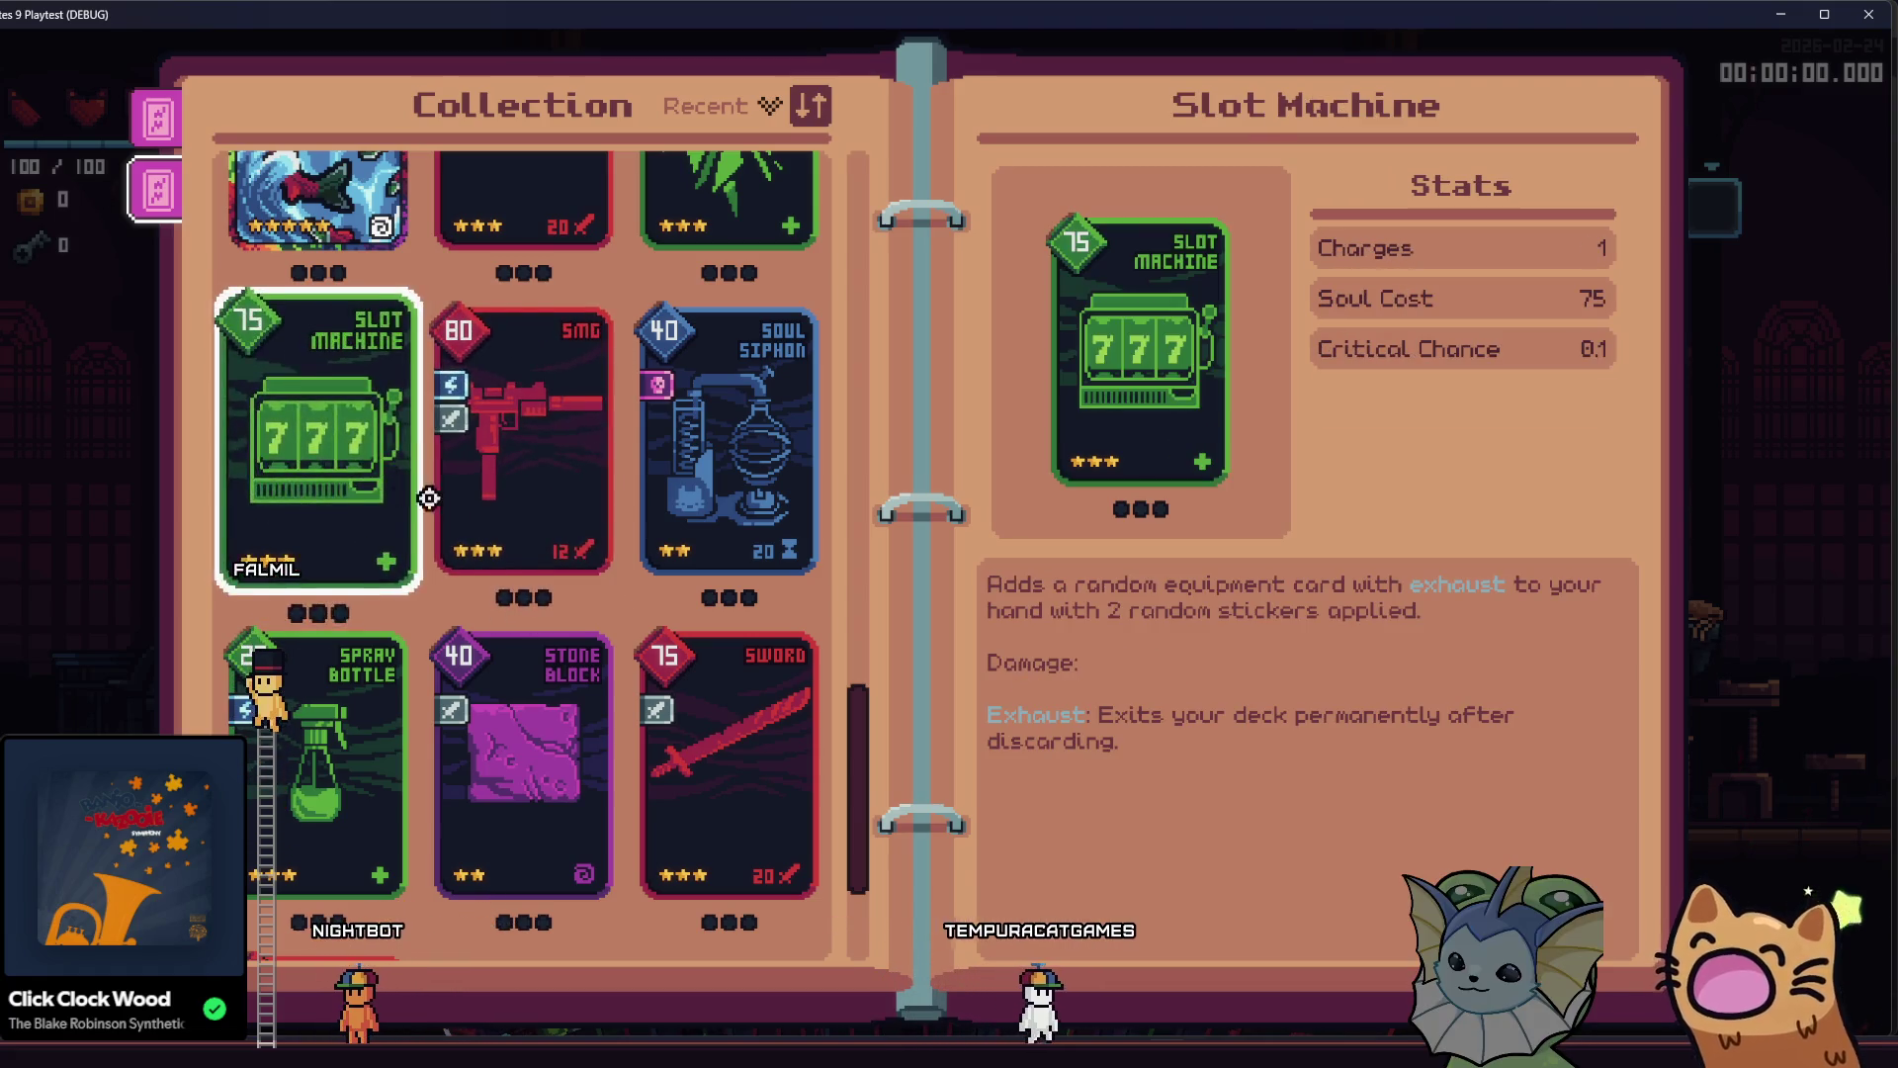
left_click(508, 534)
left_click(346, 465)
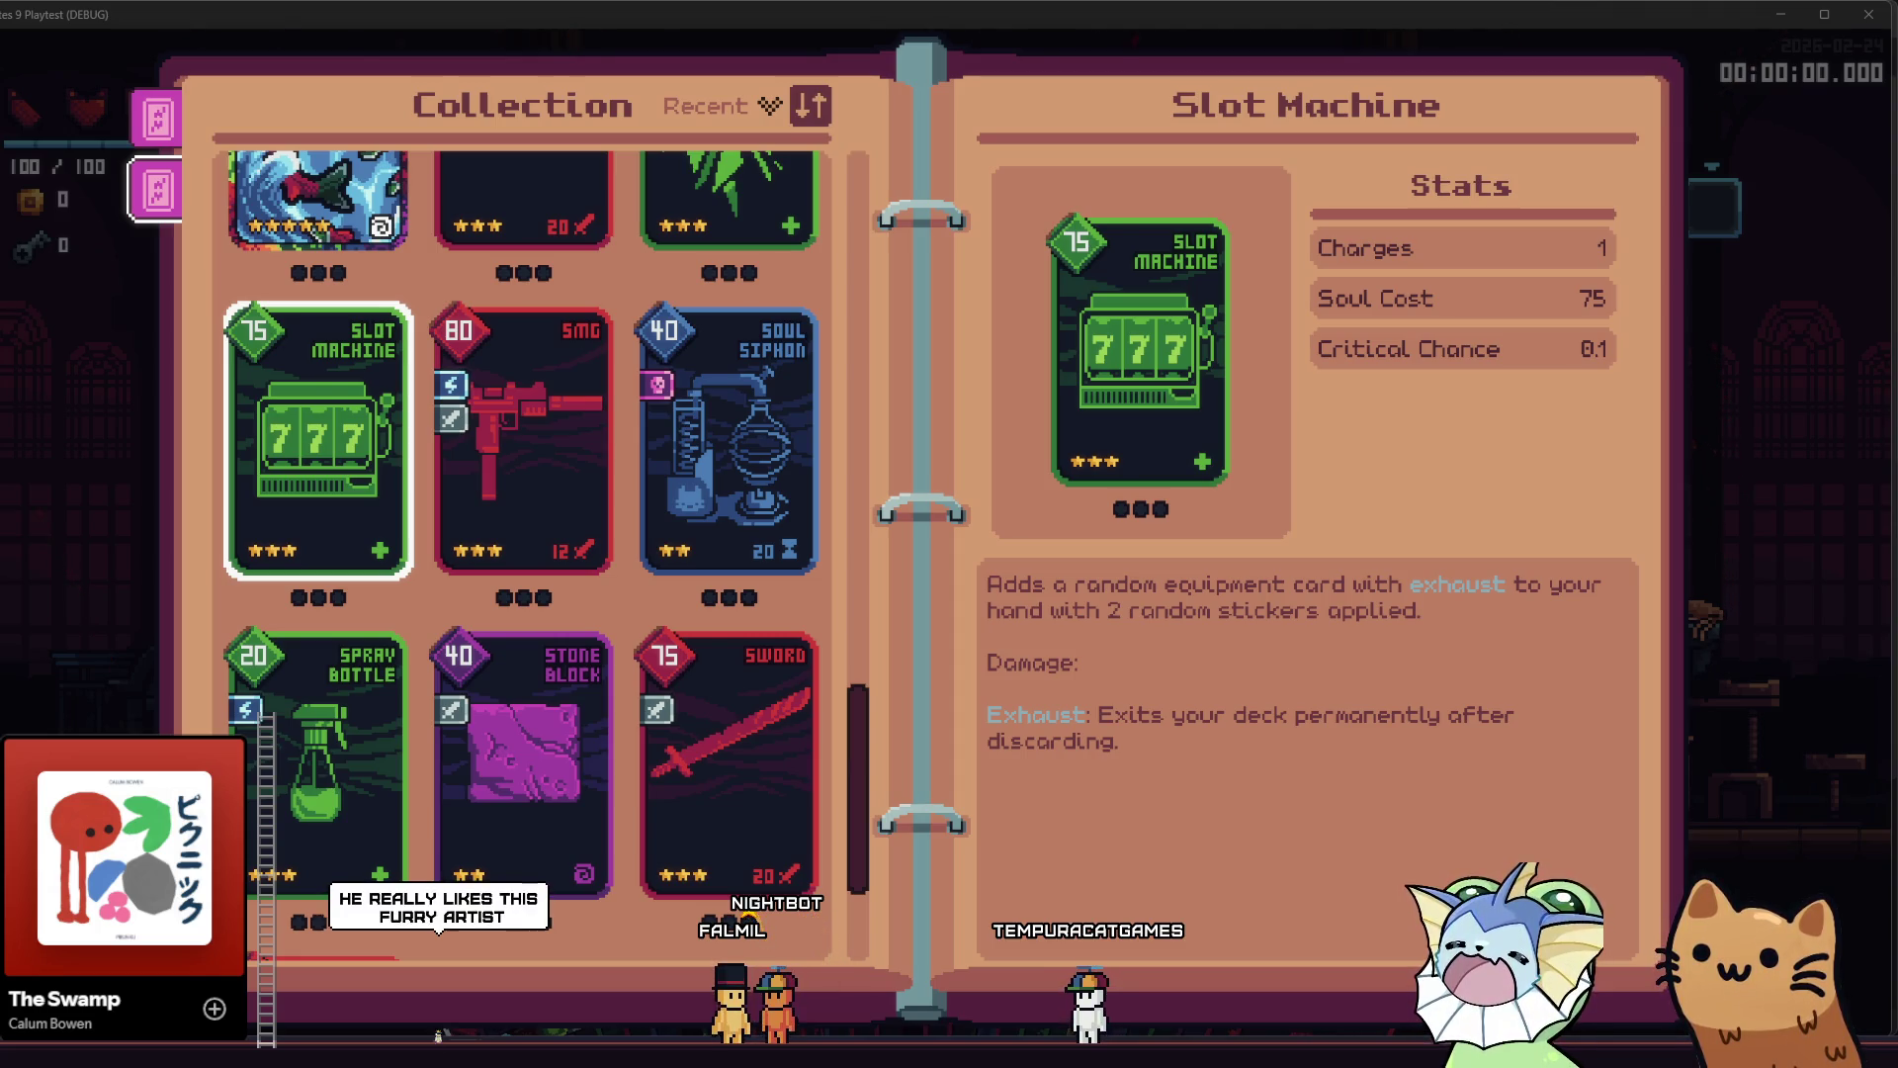
key("alt+Tab")
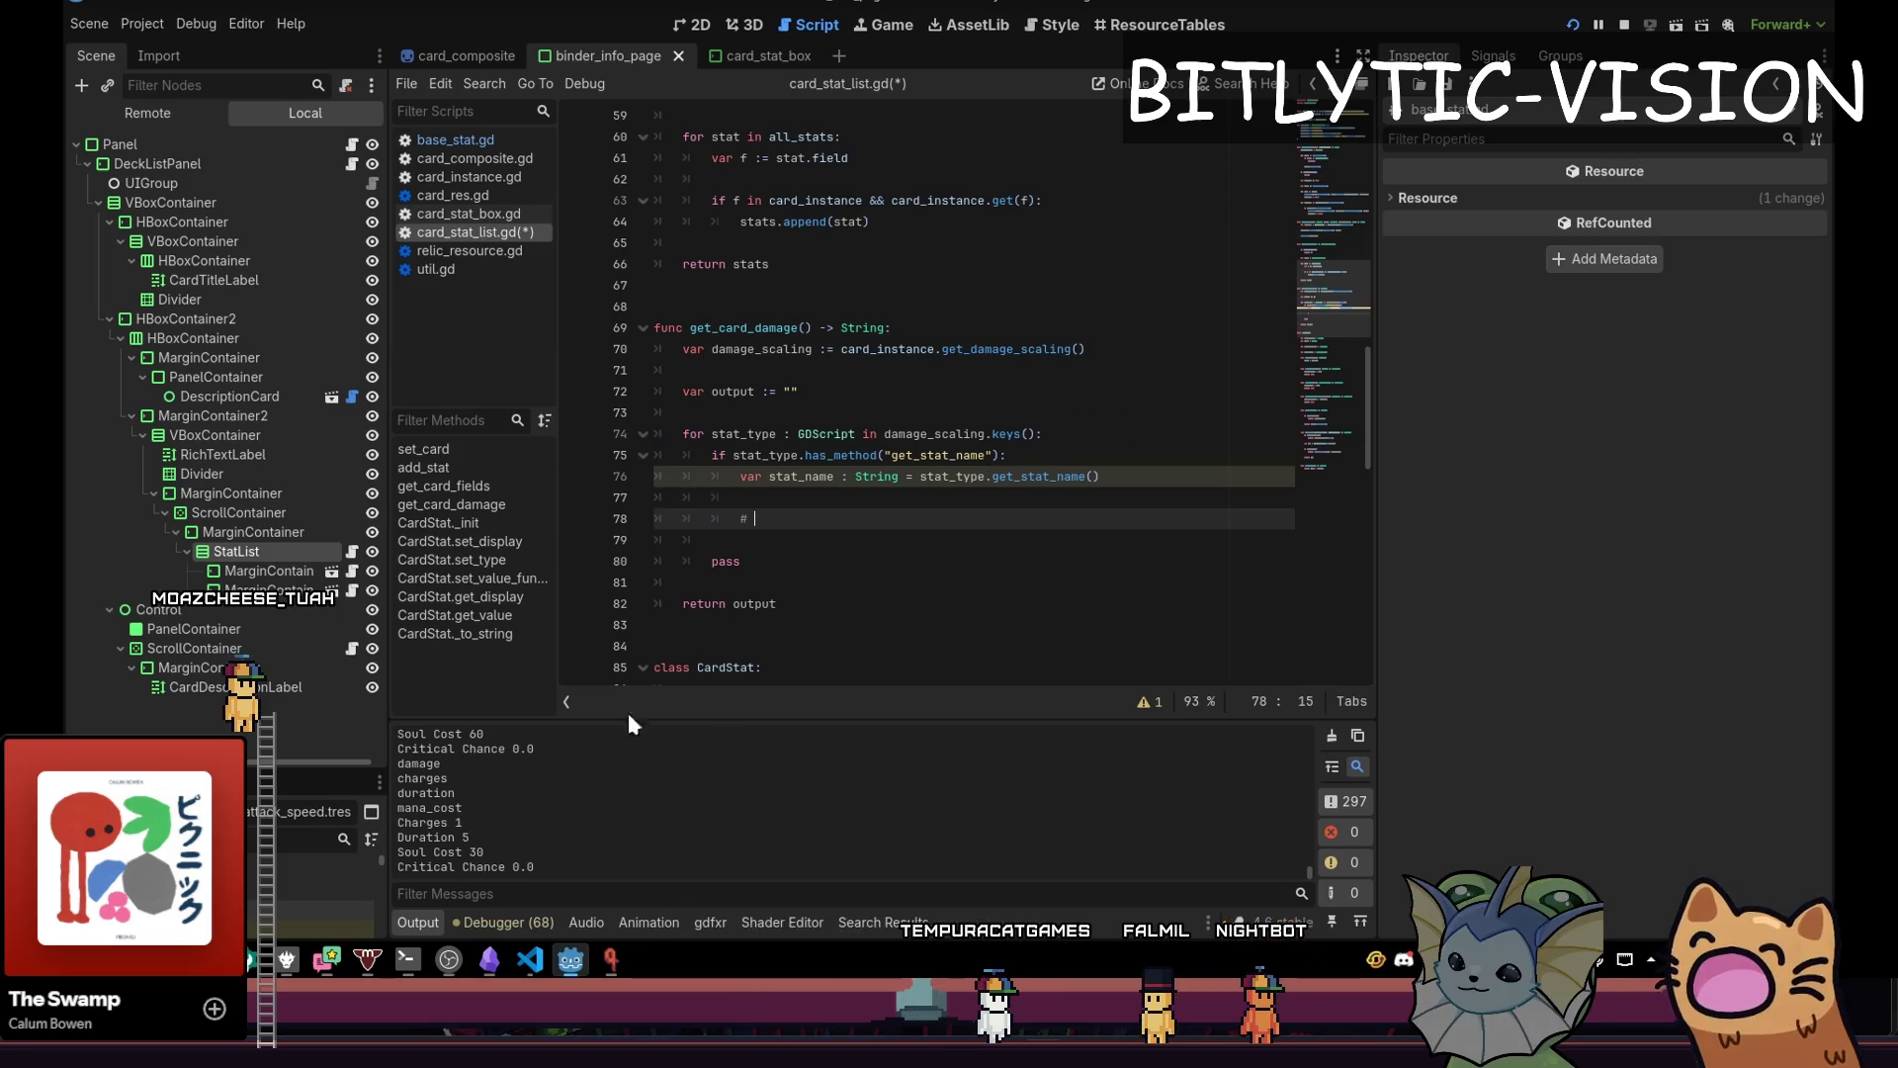
left_click(489, 963)
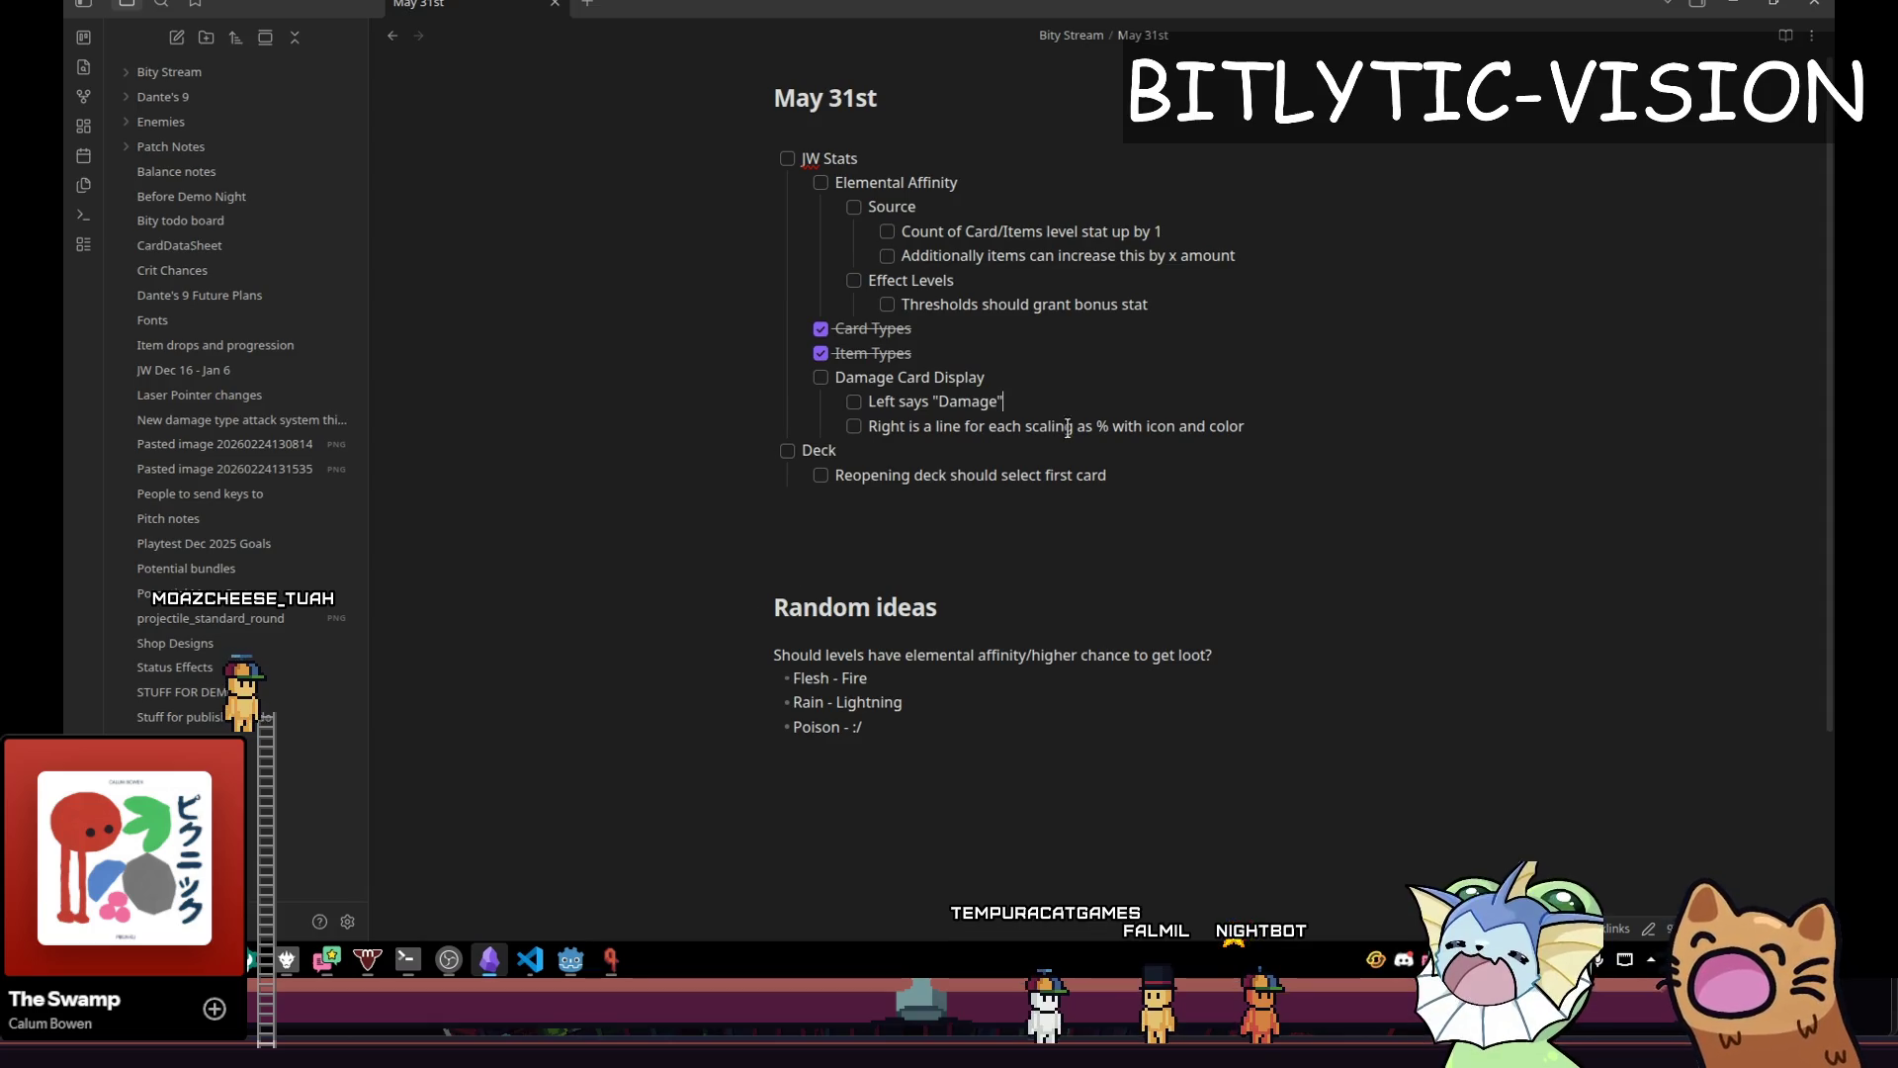
Step: Add a checklist item reading '<Fire_Icon> 50%' below the scaling line in the May 31st note
left_click(1312, 419)
key("Return")
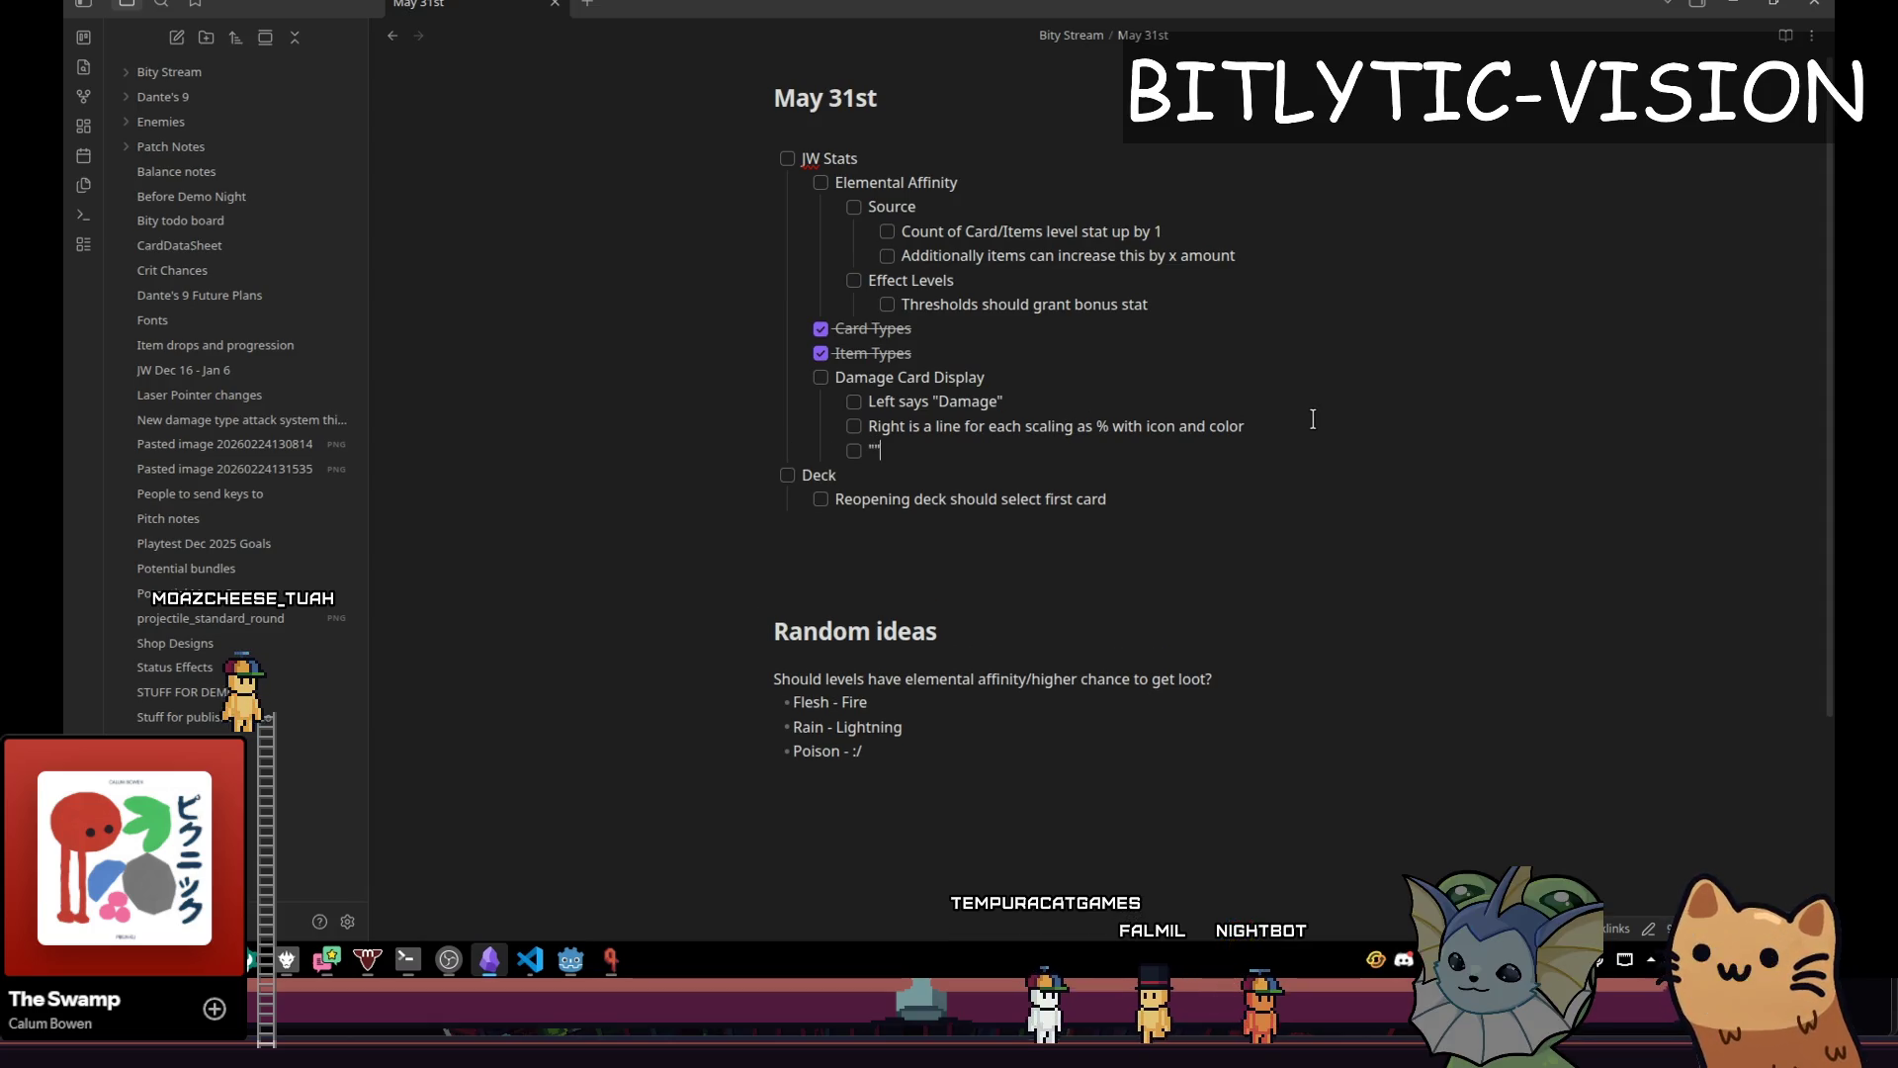
type("\"")
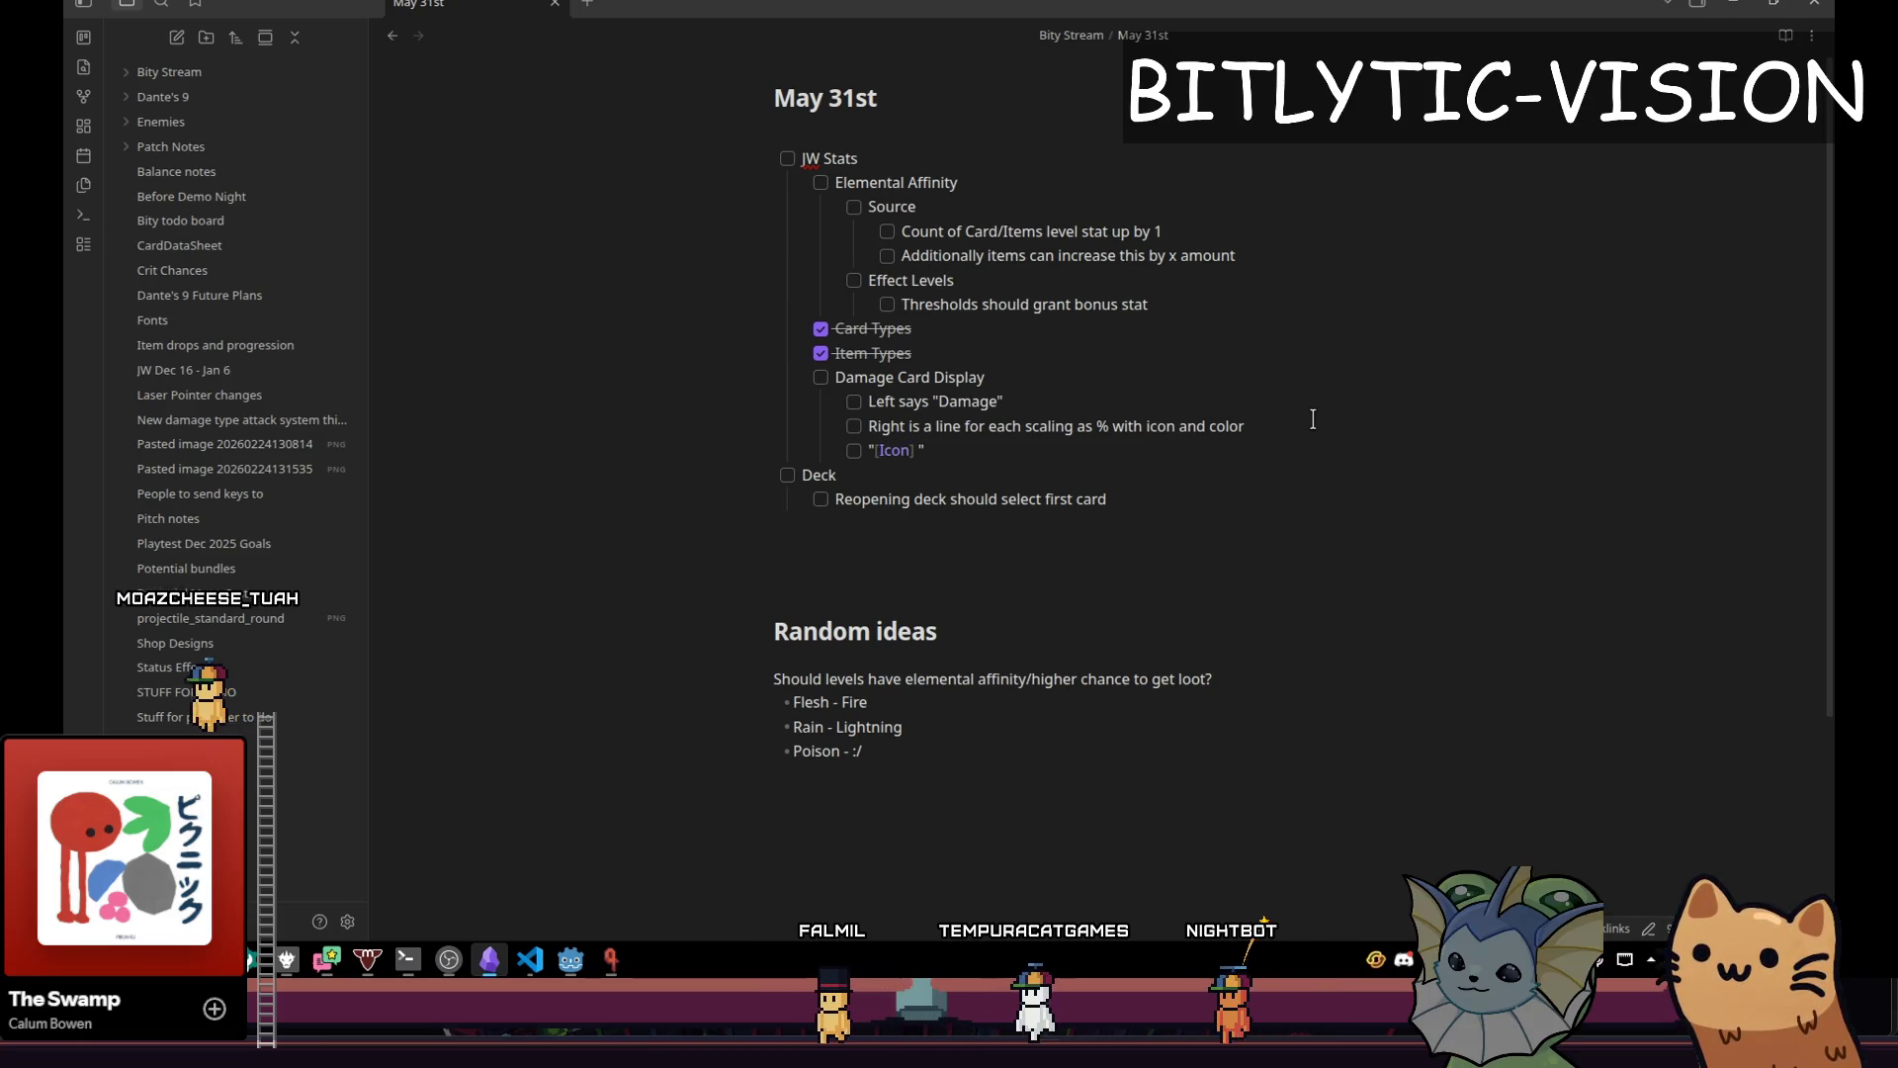
type(" 50%")
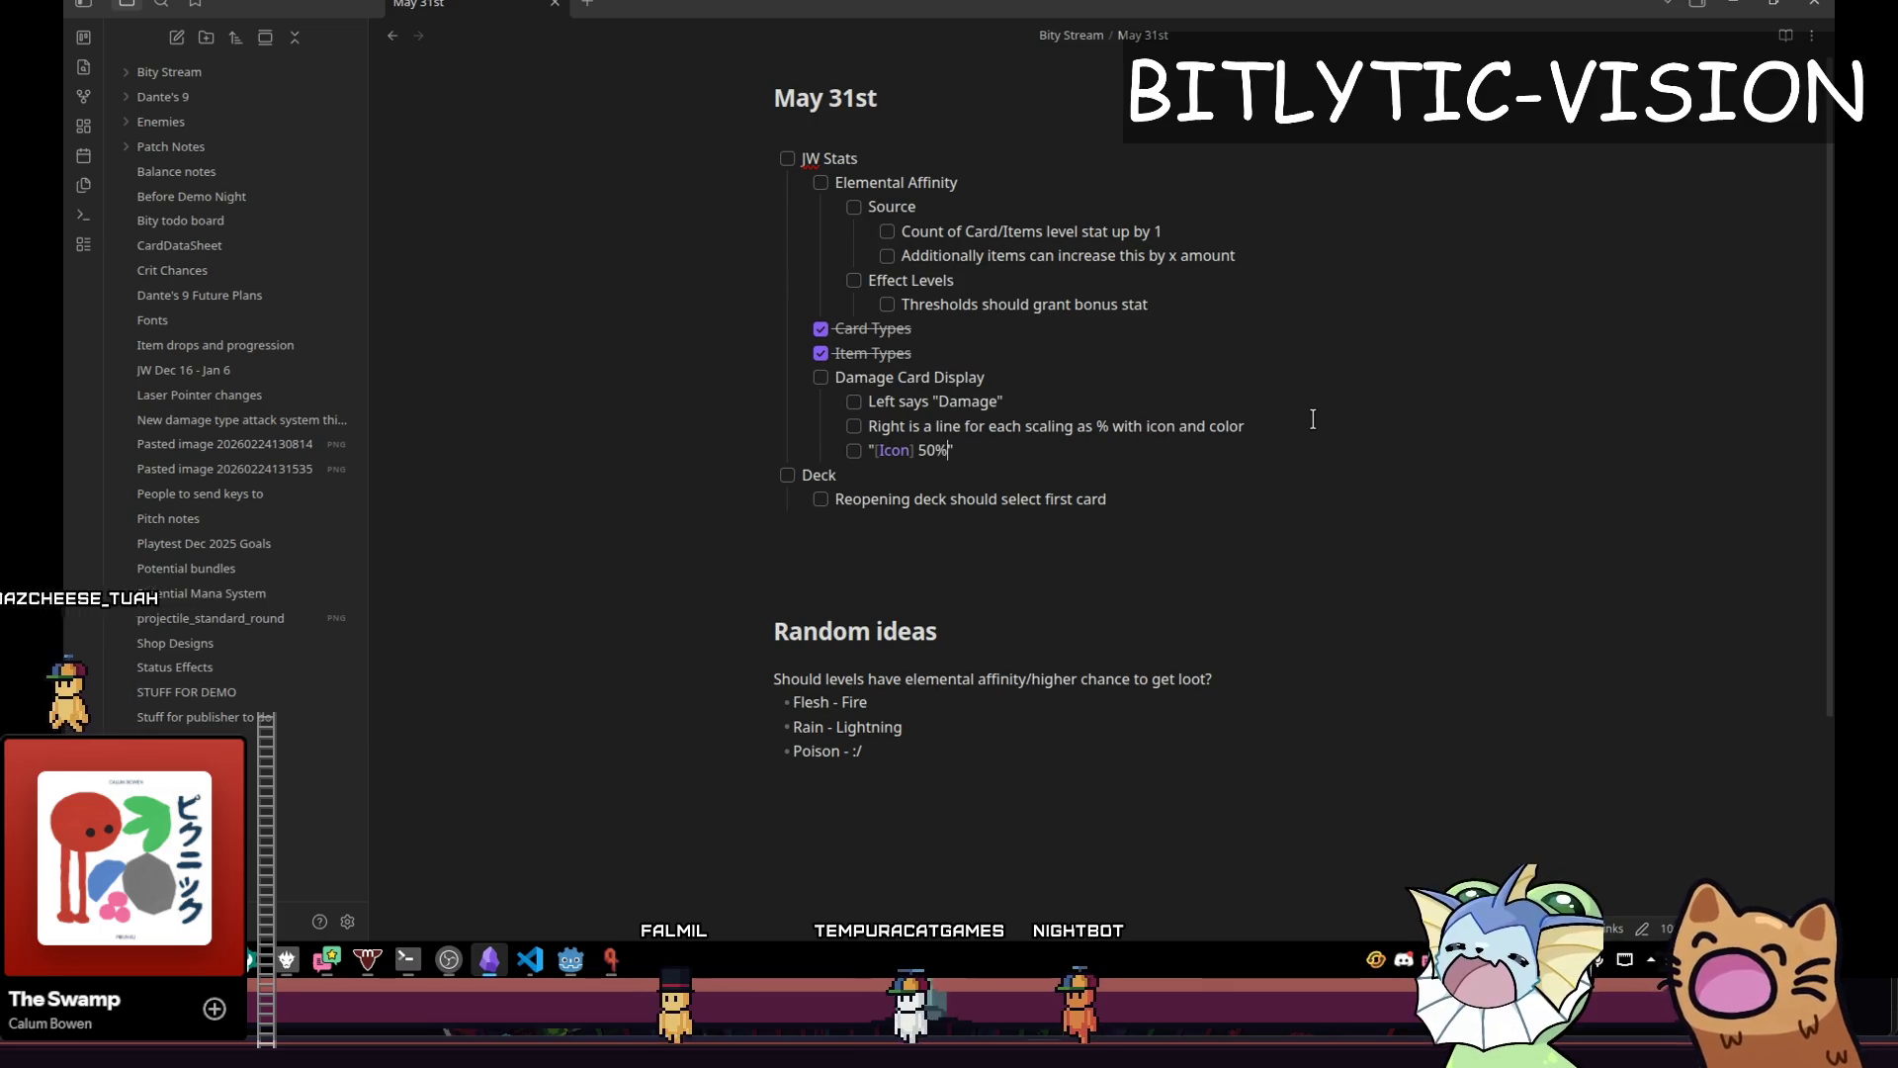
key("Left")
key("BackSpace")
key("BackSpace")
key("BackSpace")
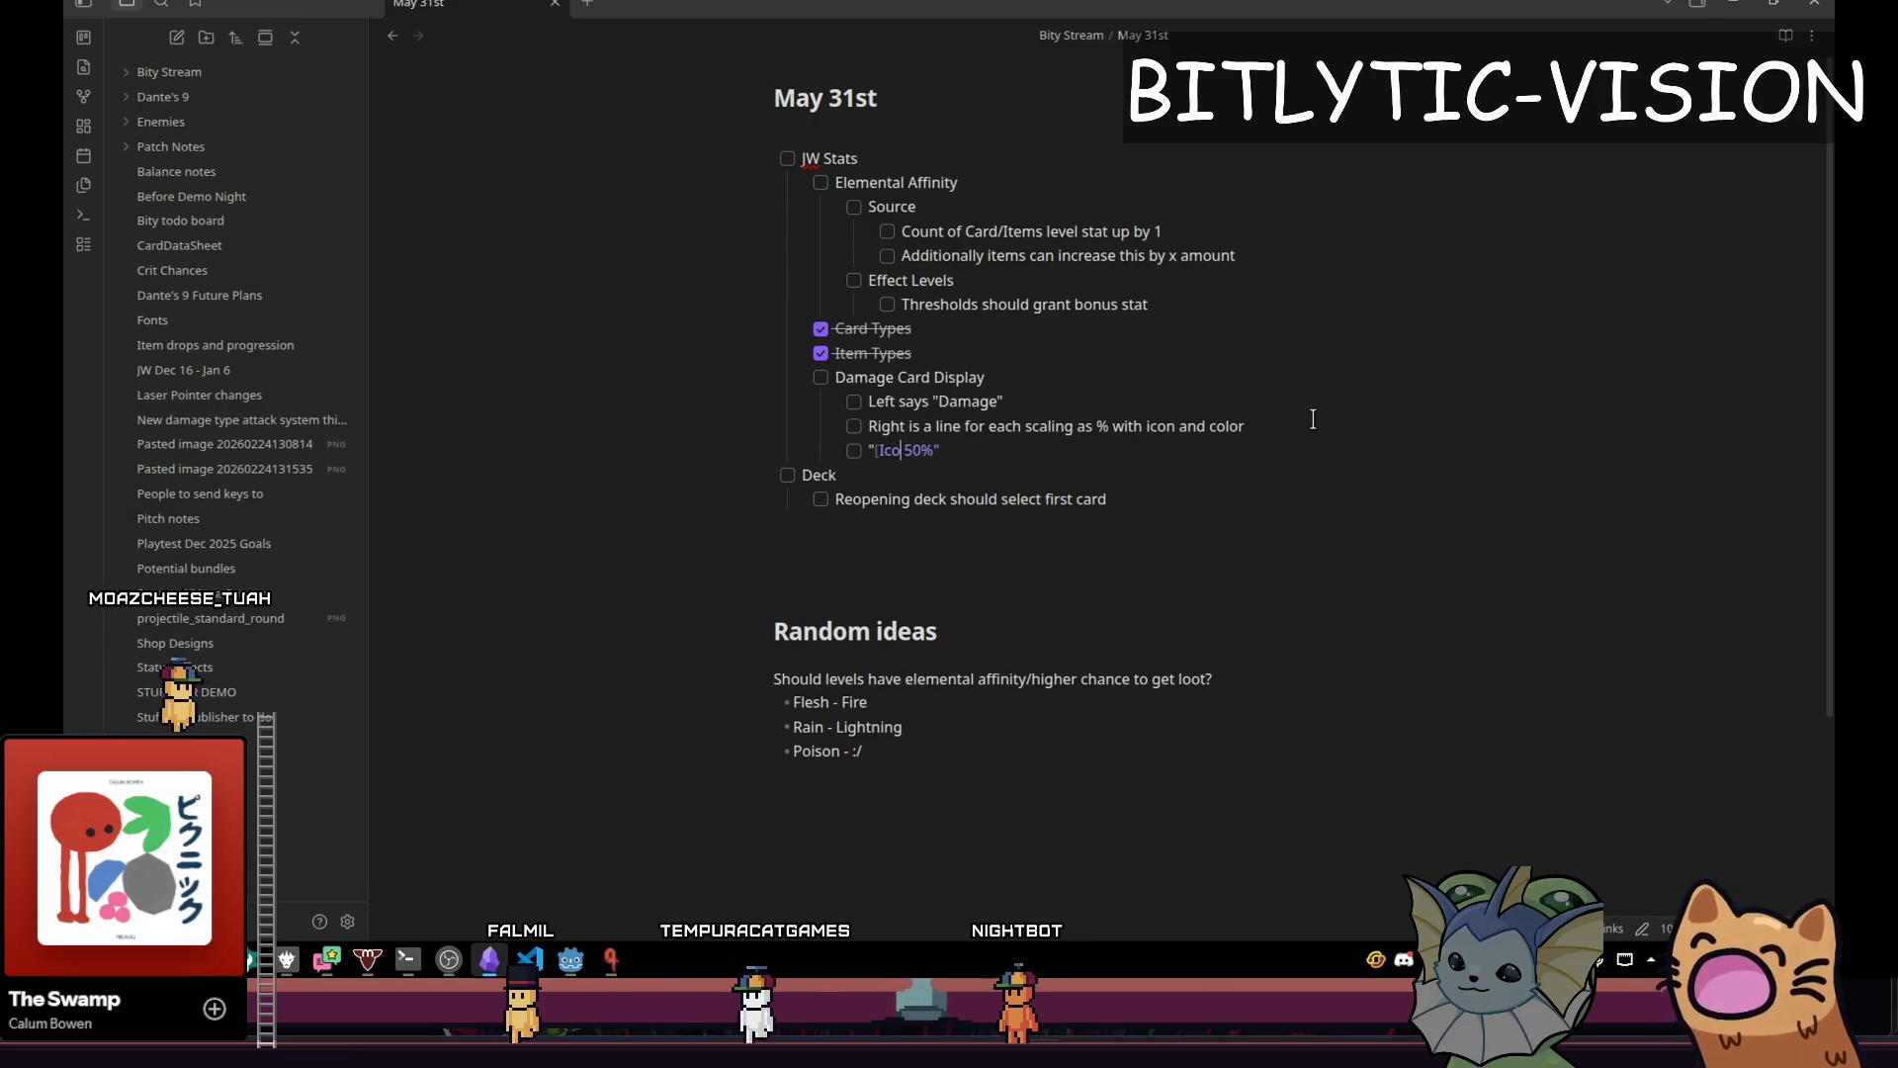
type("< ")
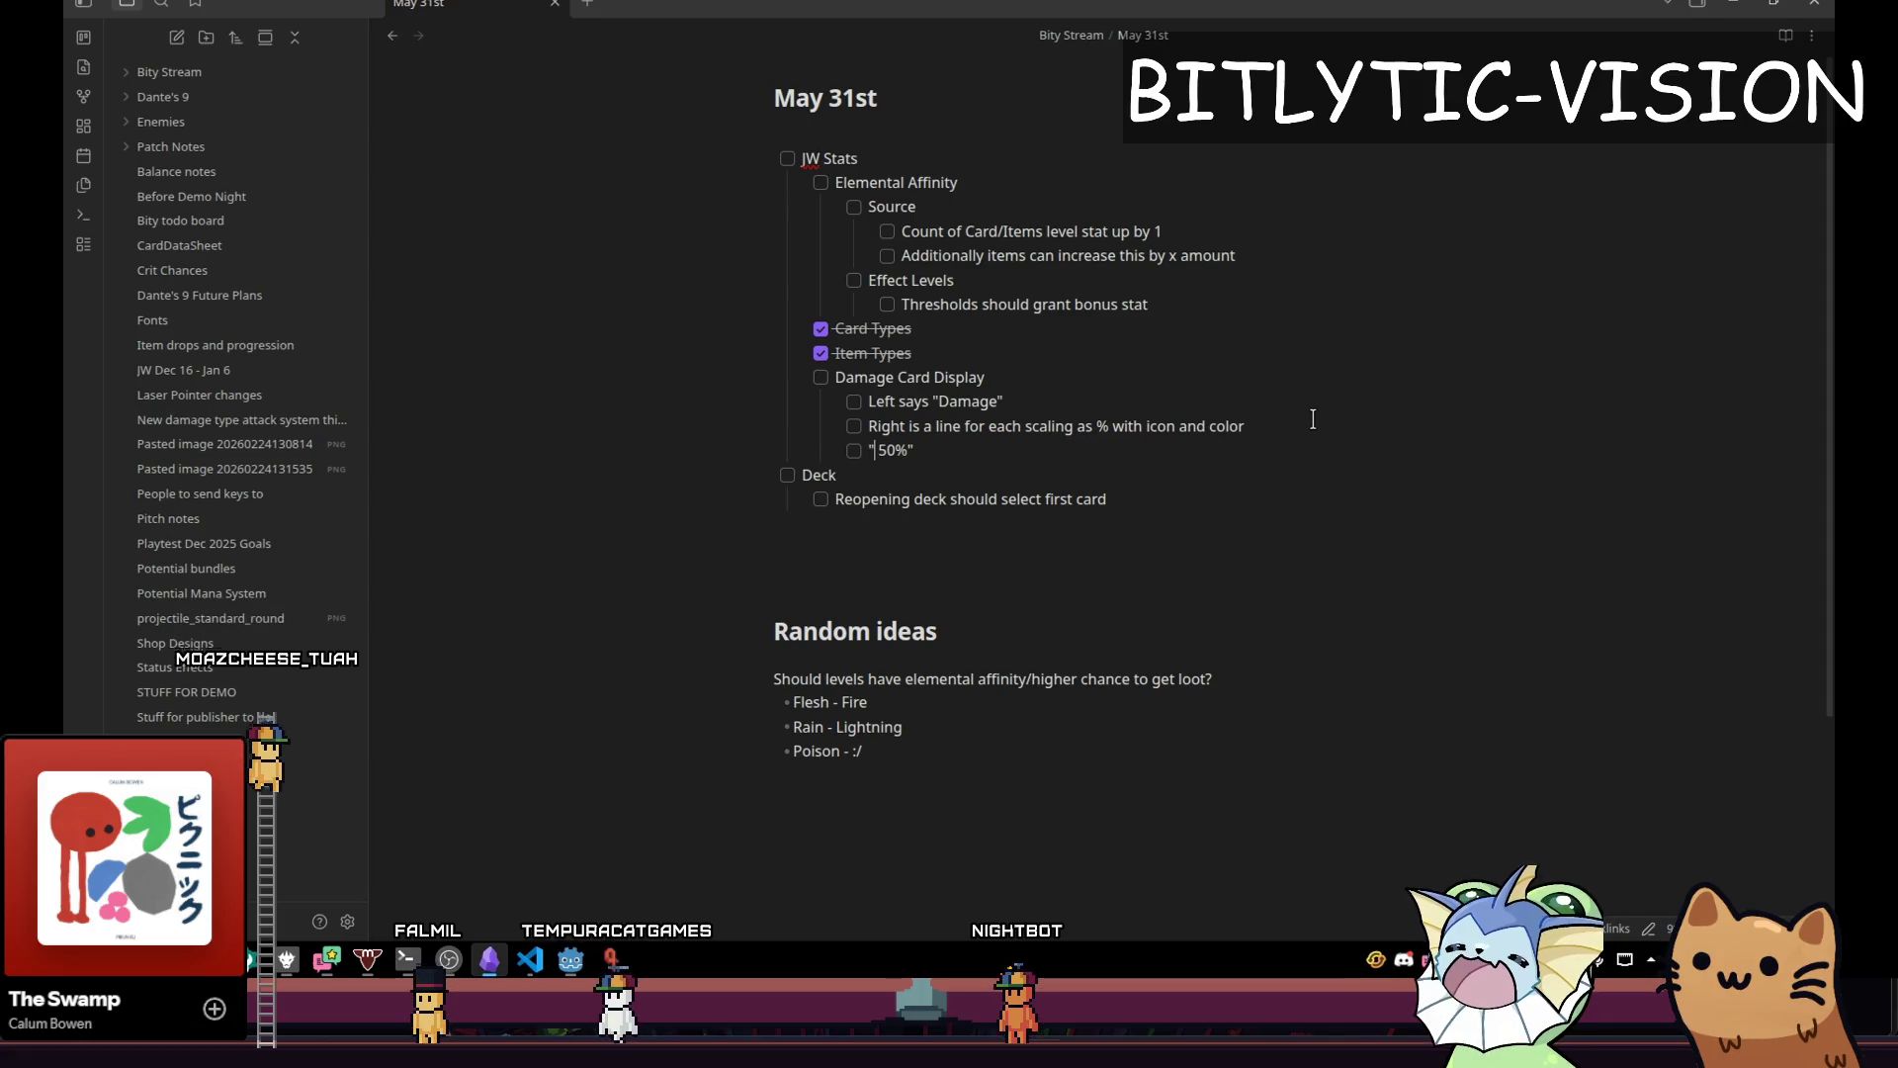
type("Fire_ic>")
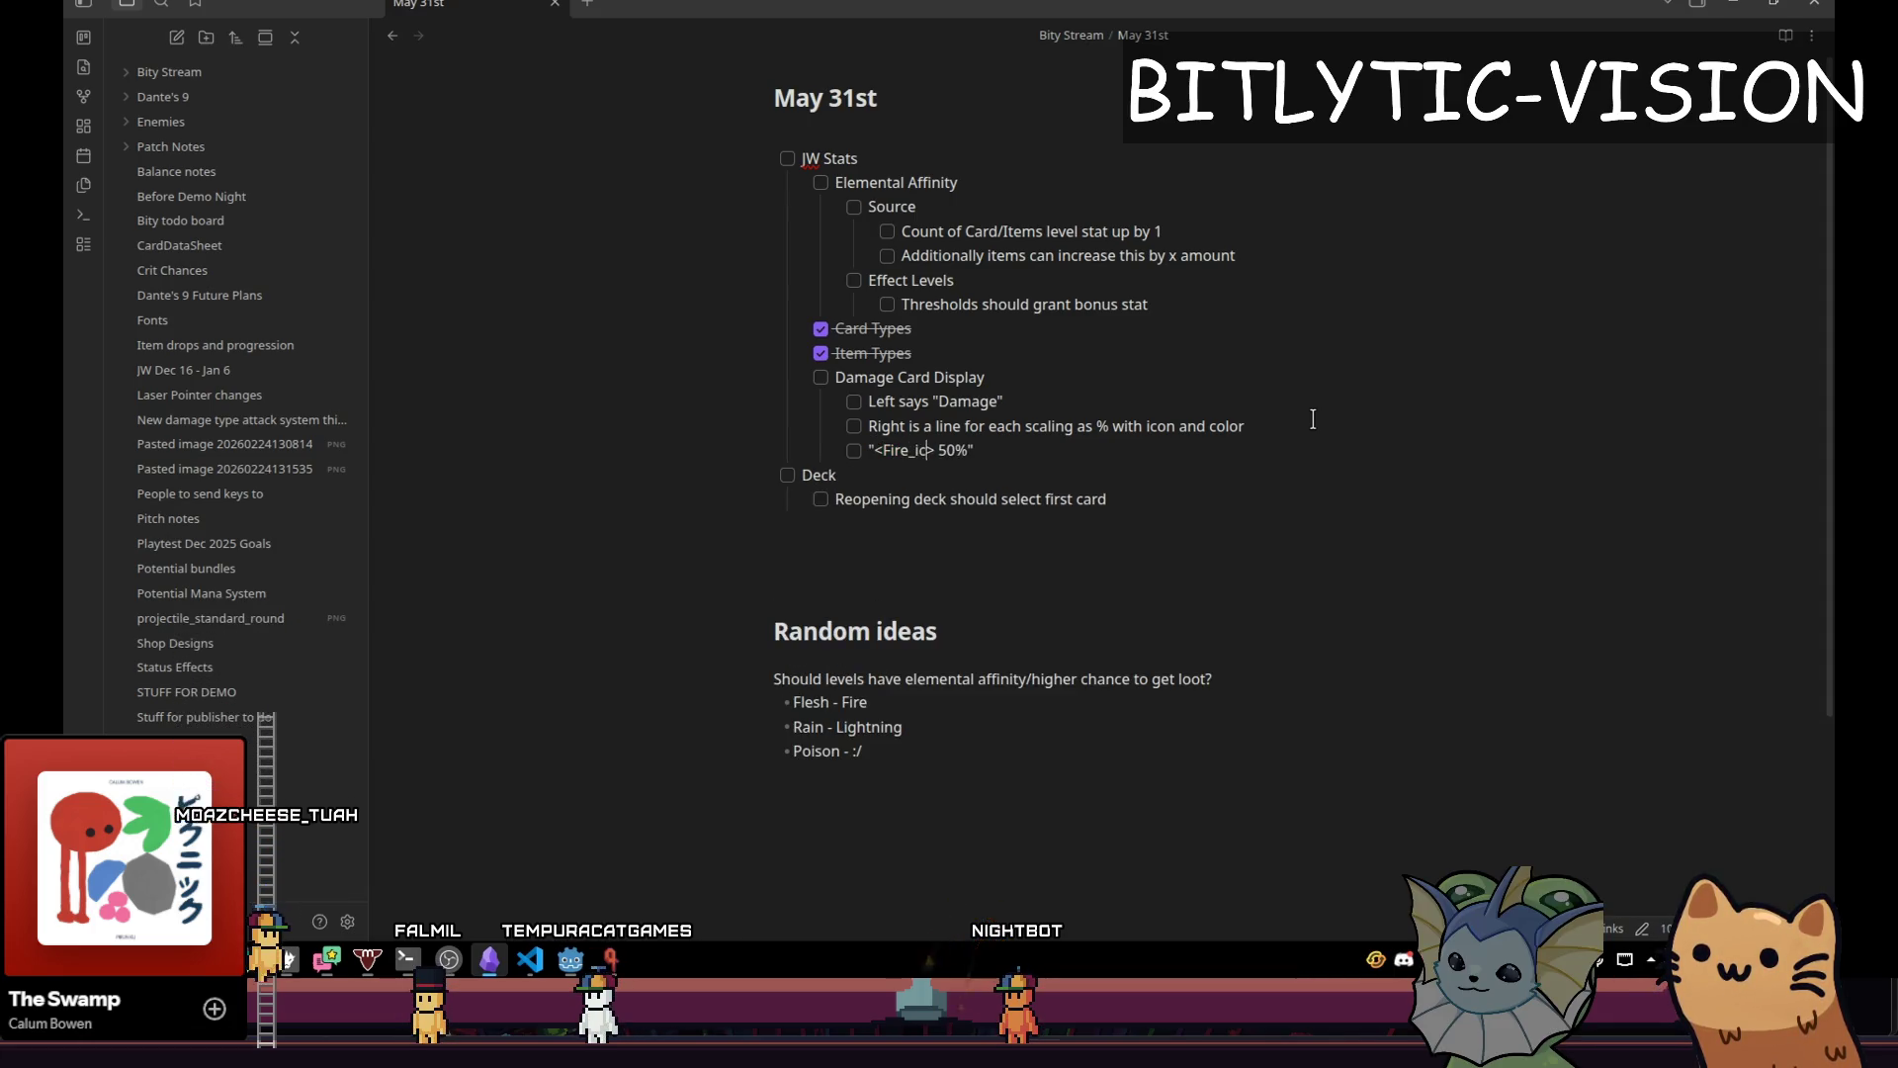
key("BackSpace")
key("BackSpace")
key("BackSpace")
type("Icon")
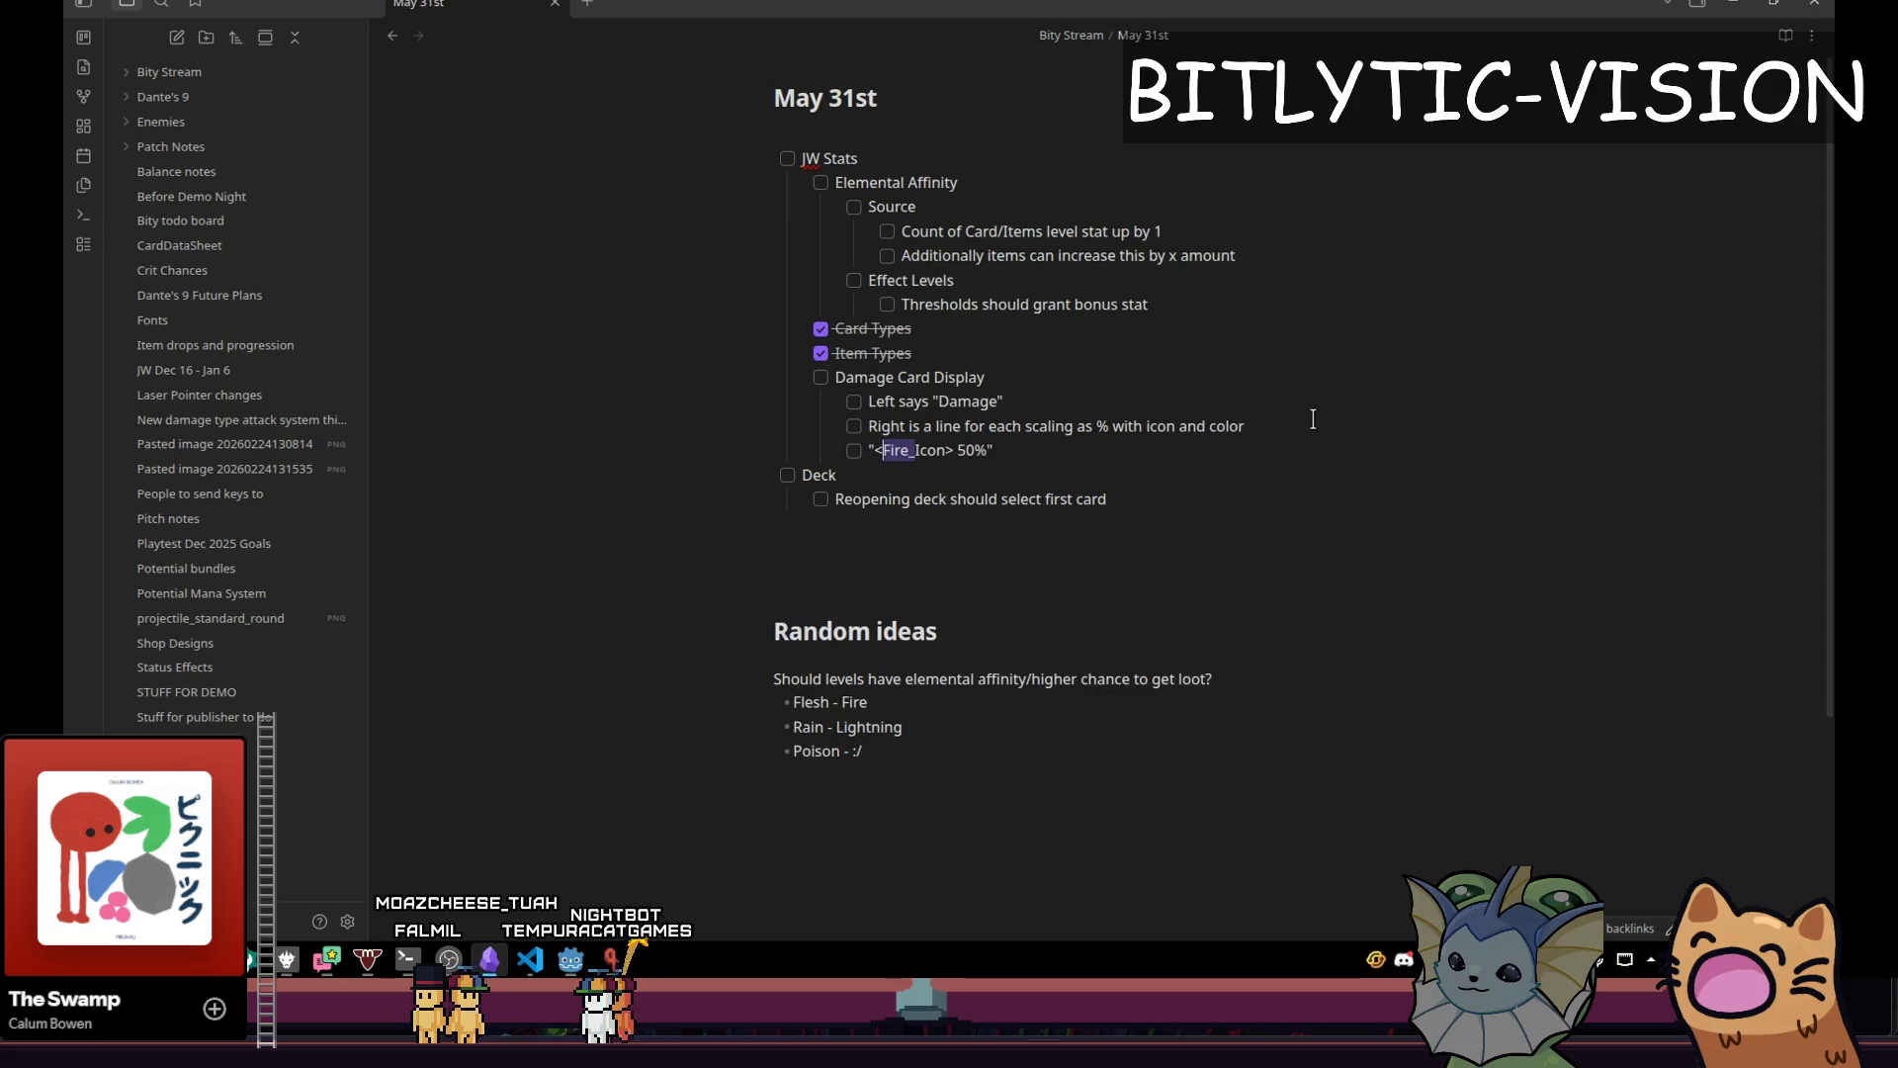
key("BackSpace")
key("shift+Left")
key("shift+Left")
key("shift+Left")
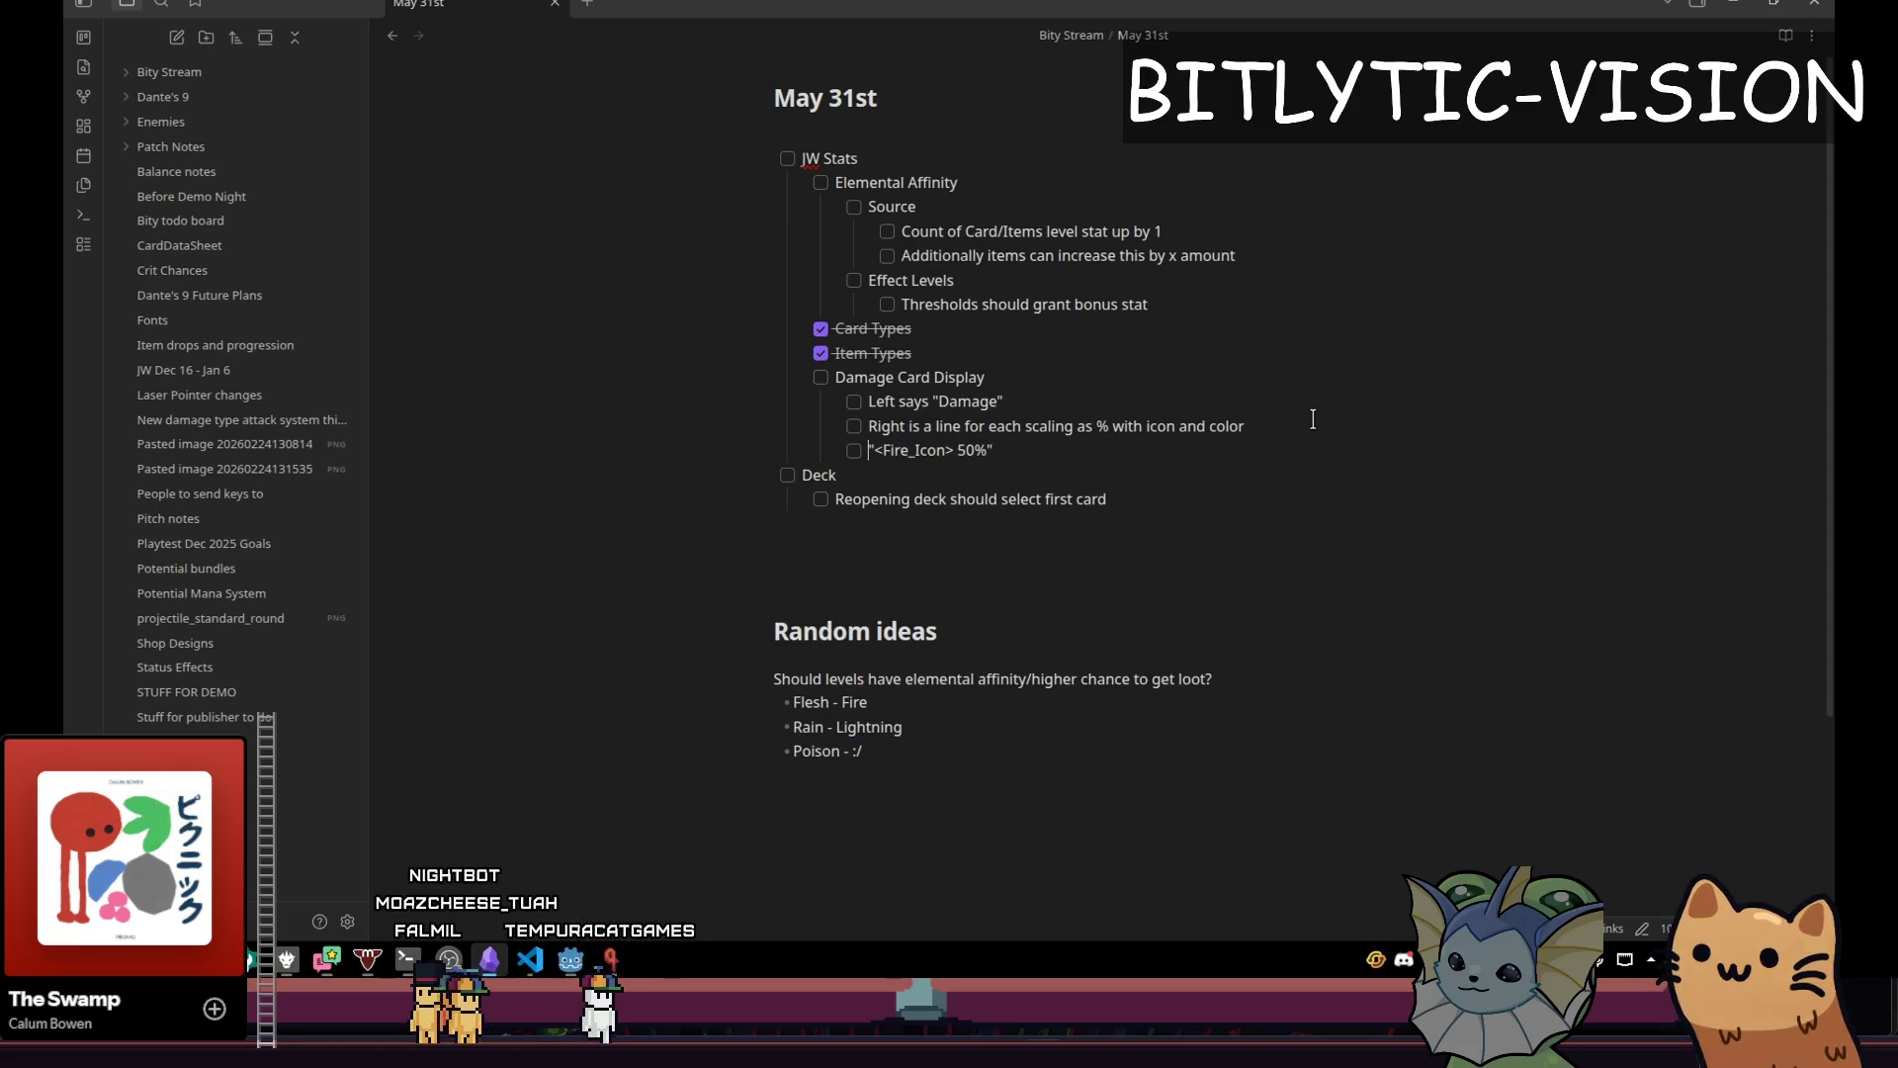
key("End")
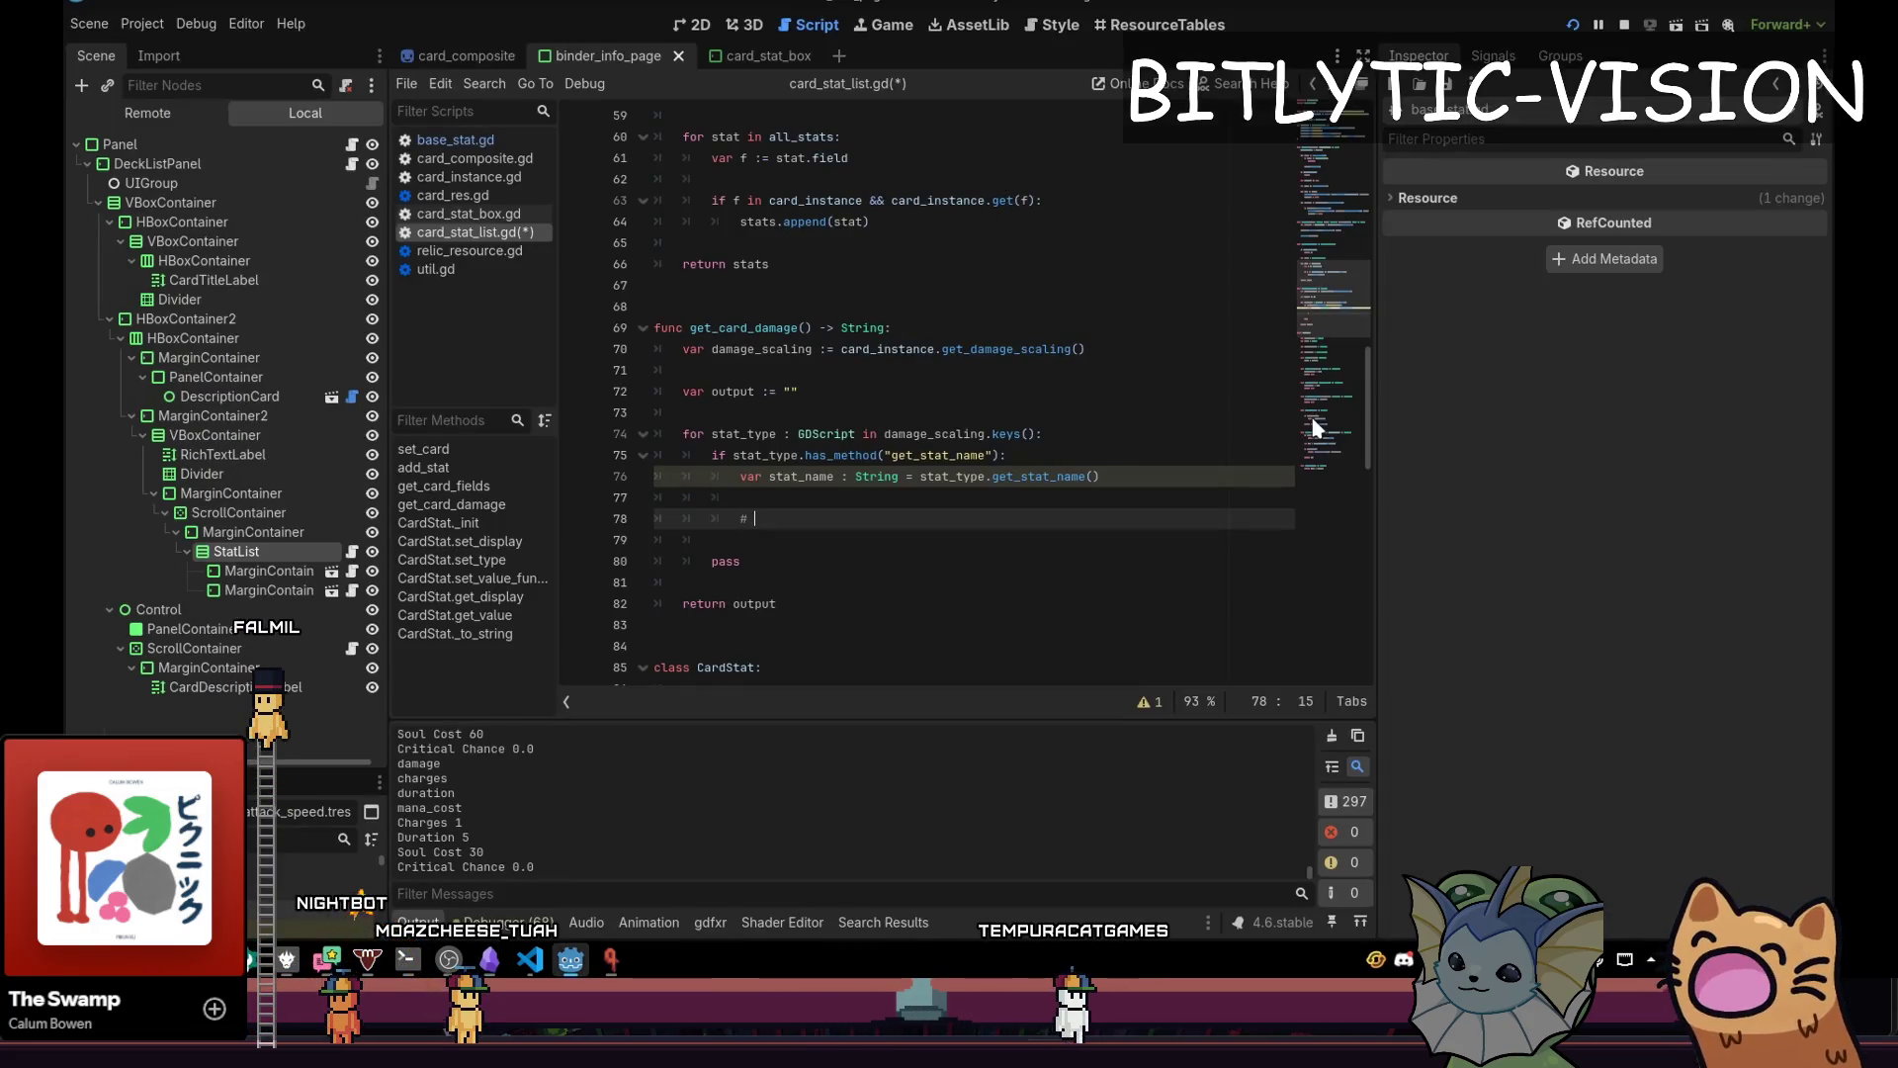
Step: Open base_stat.gd by searching 'stat' in Quick Open
key("Up")
key("Up")
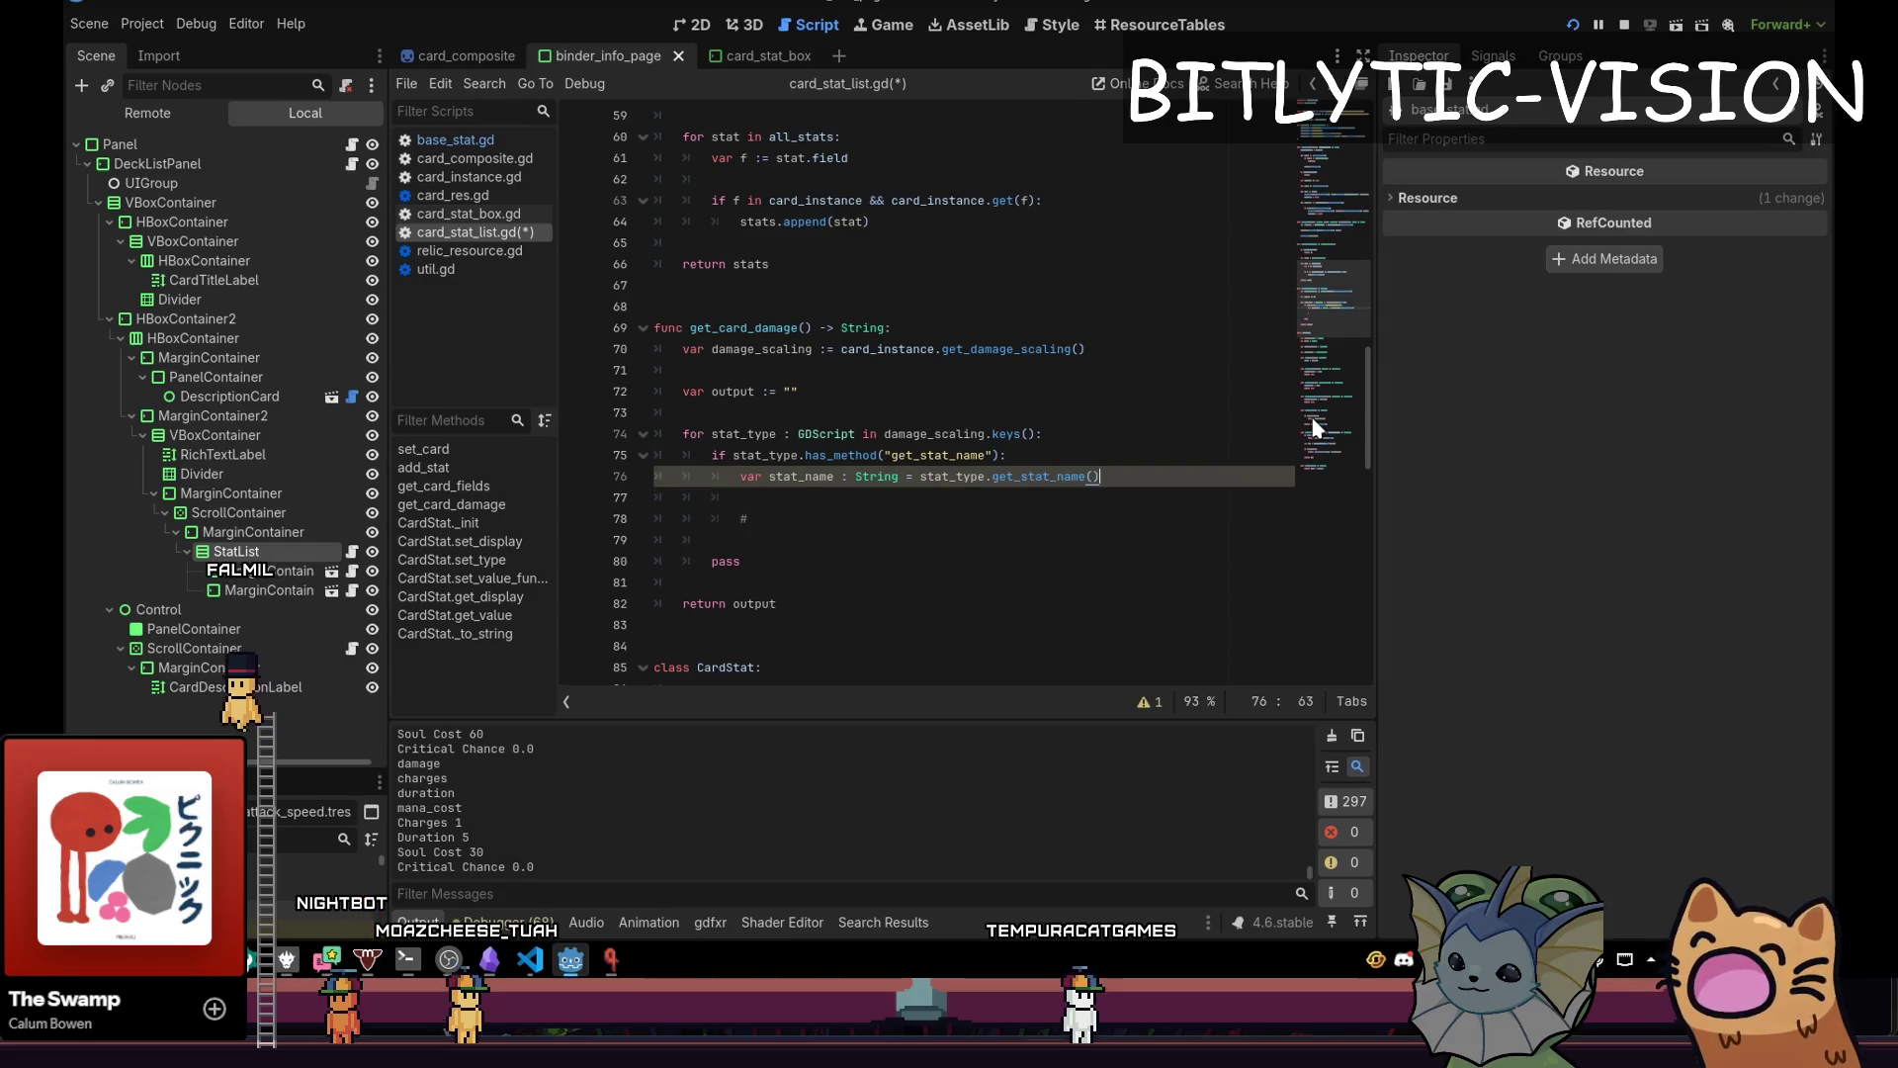
key("shift+alt+o")
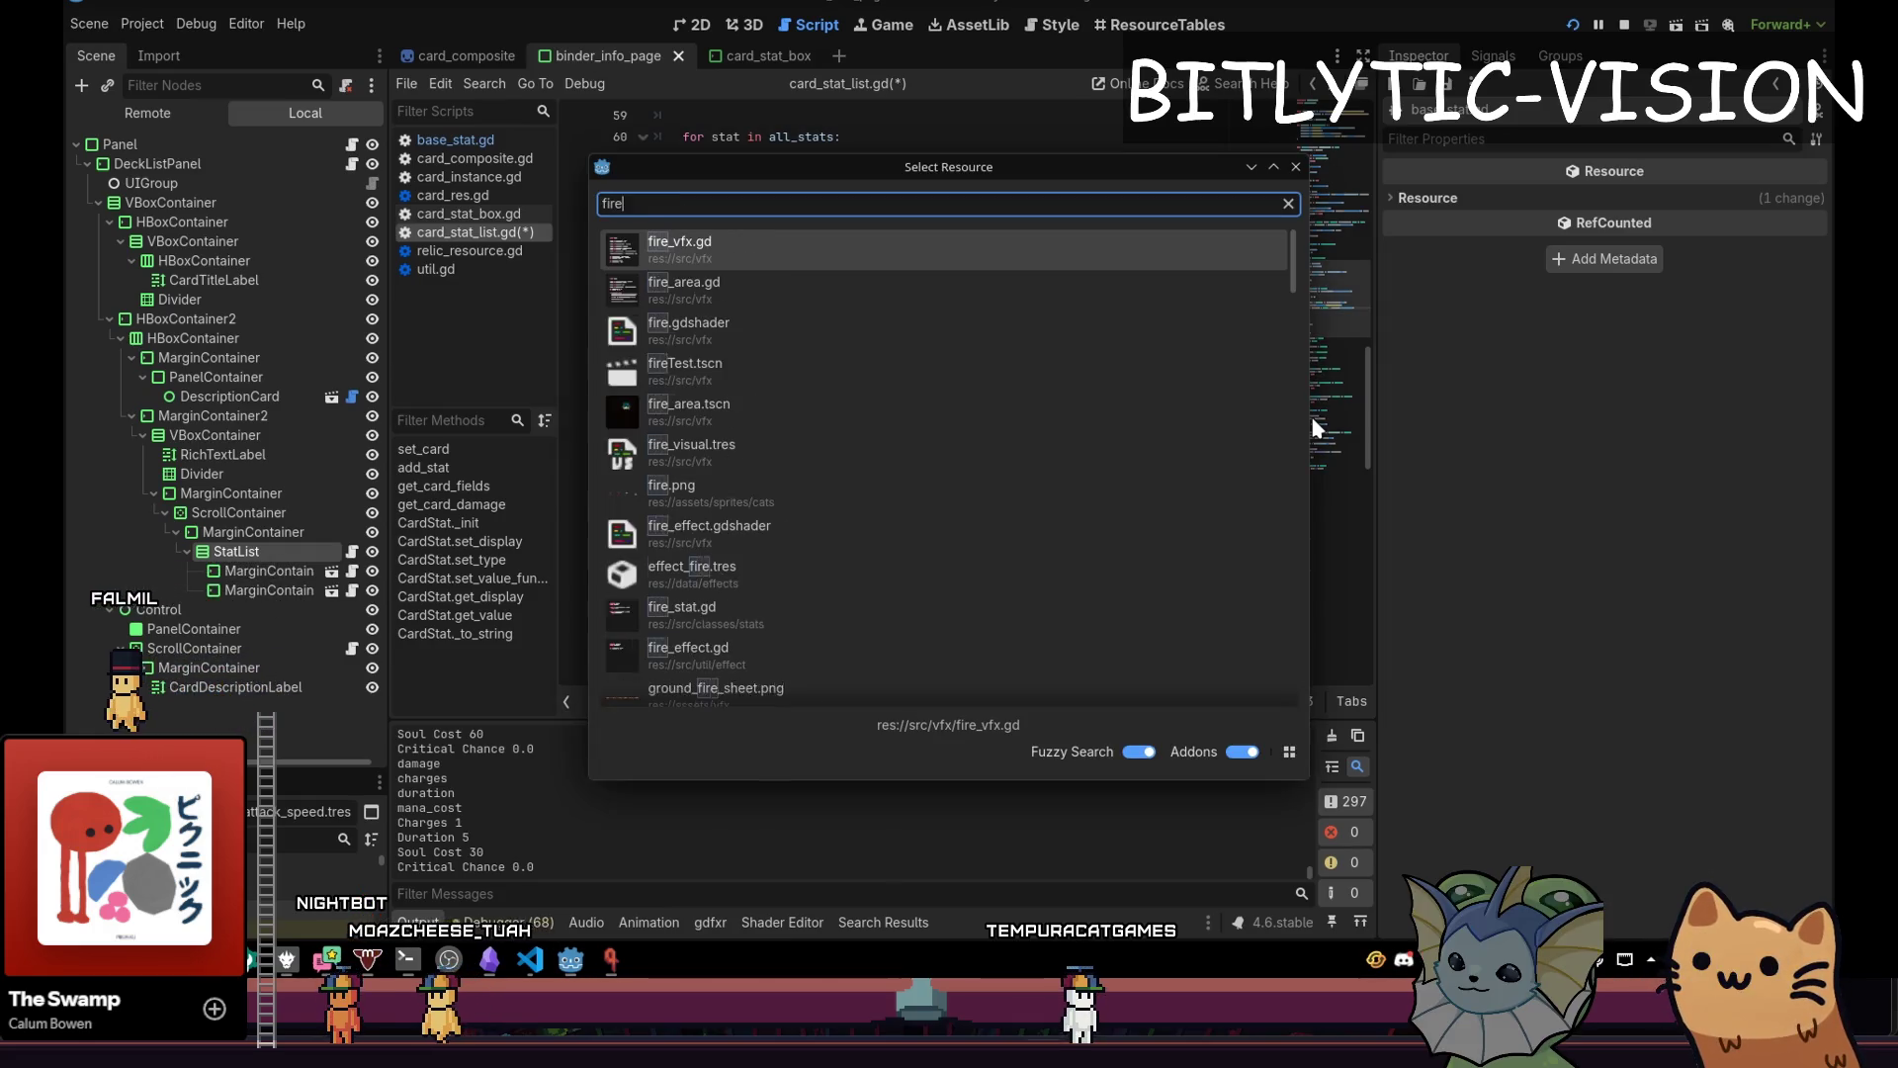
type("stat.")
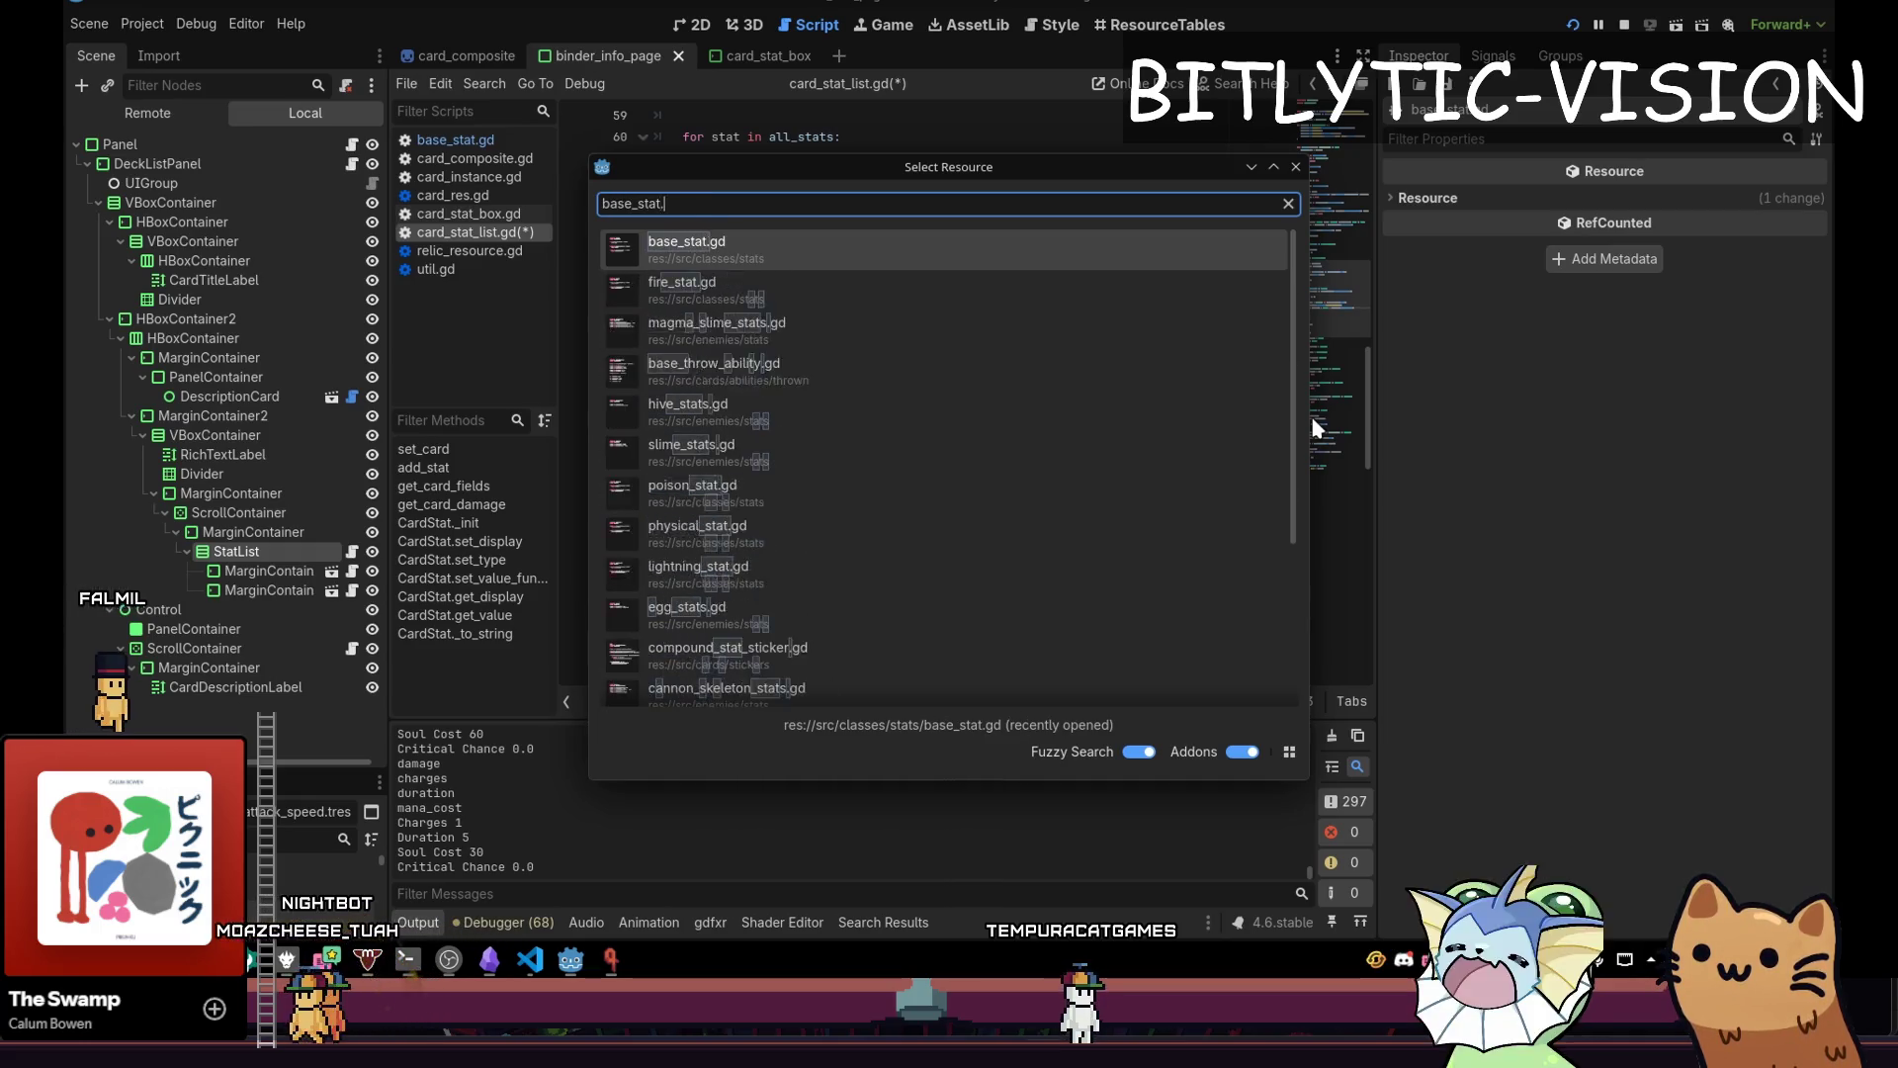
key("Return")
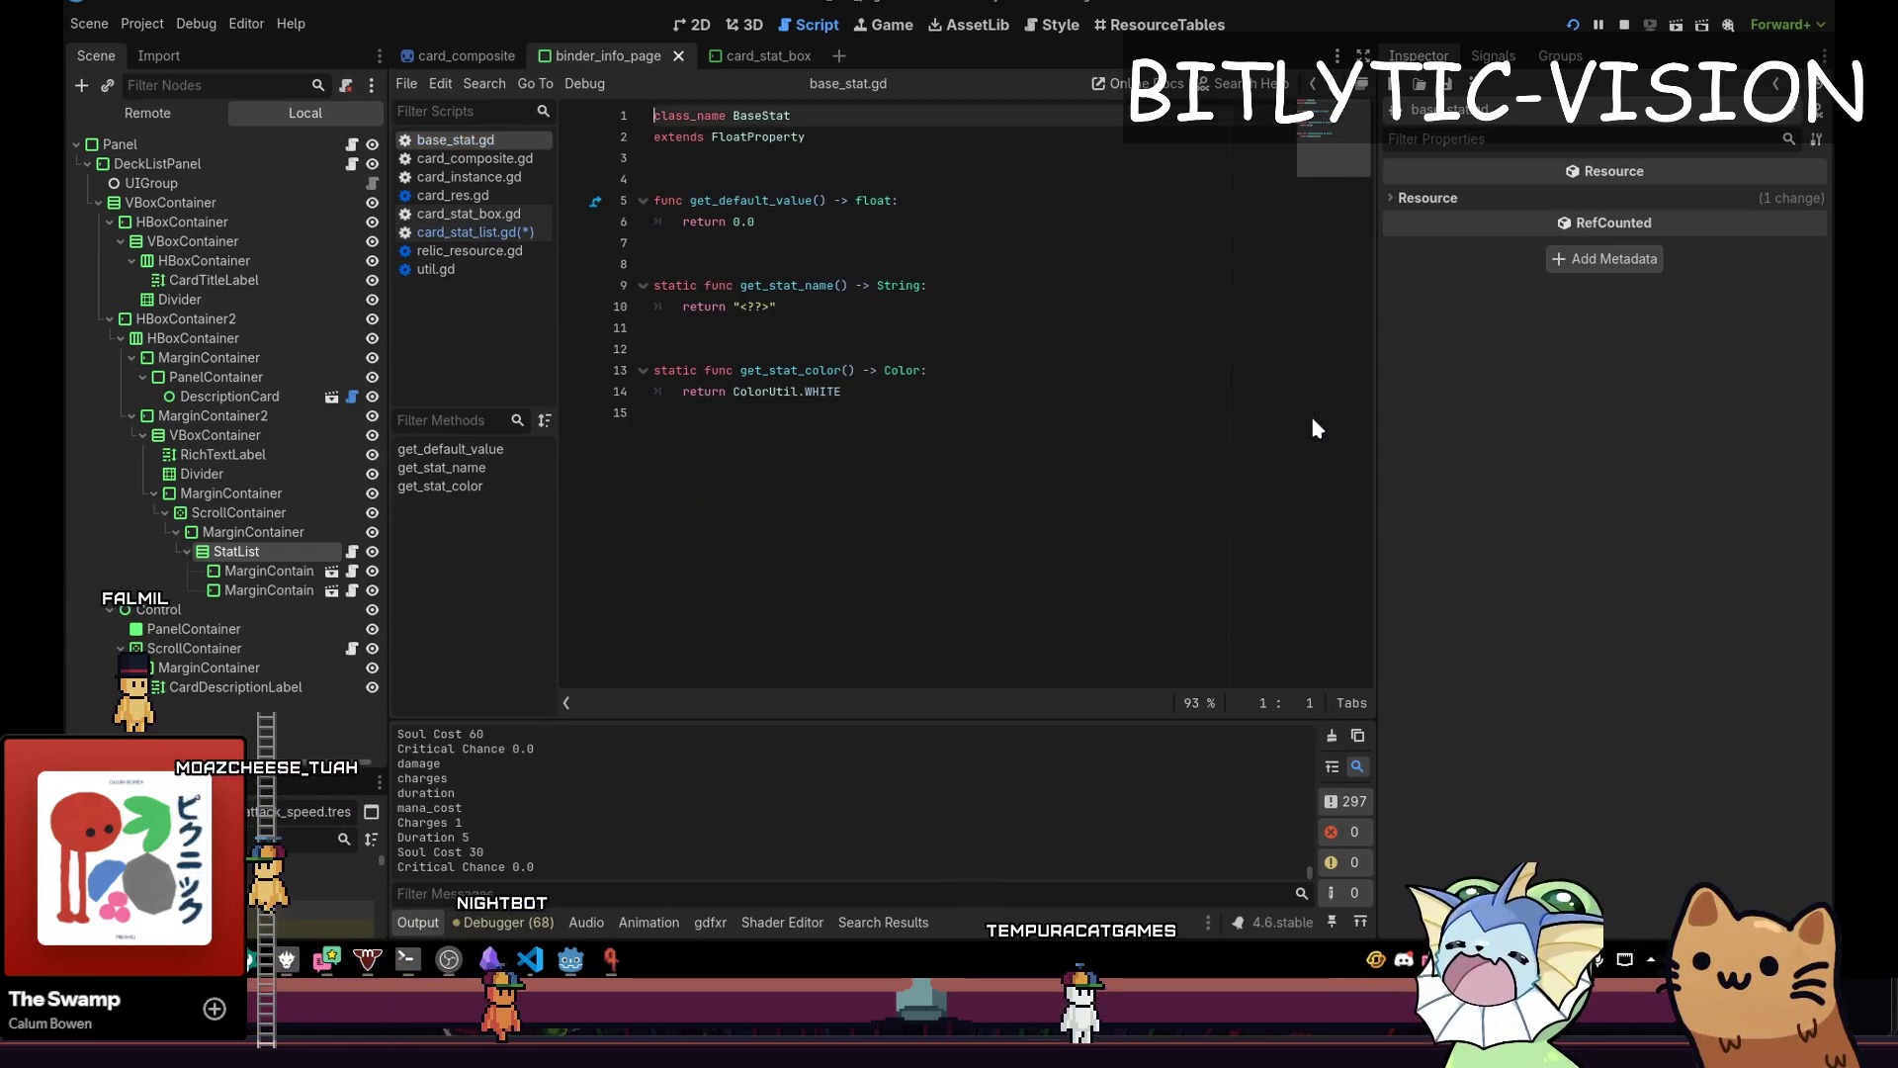
Step: Duplicate the get_stat_color function directly below itself
key("Up")
key("shift+Up")
key("shift+Up")
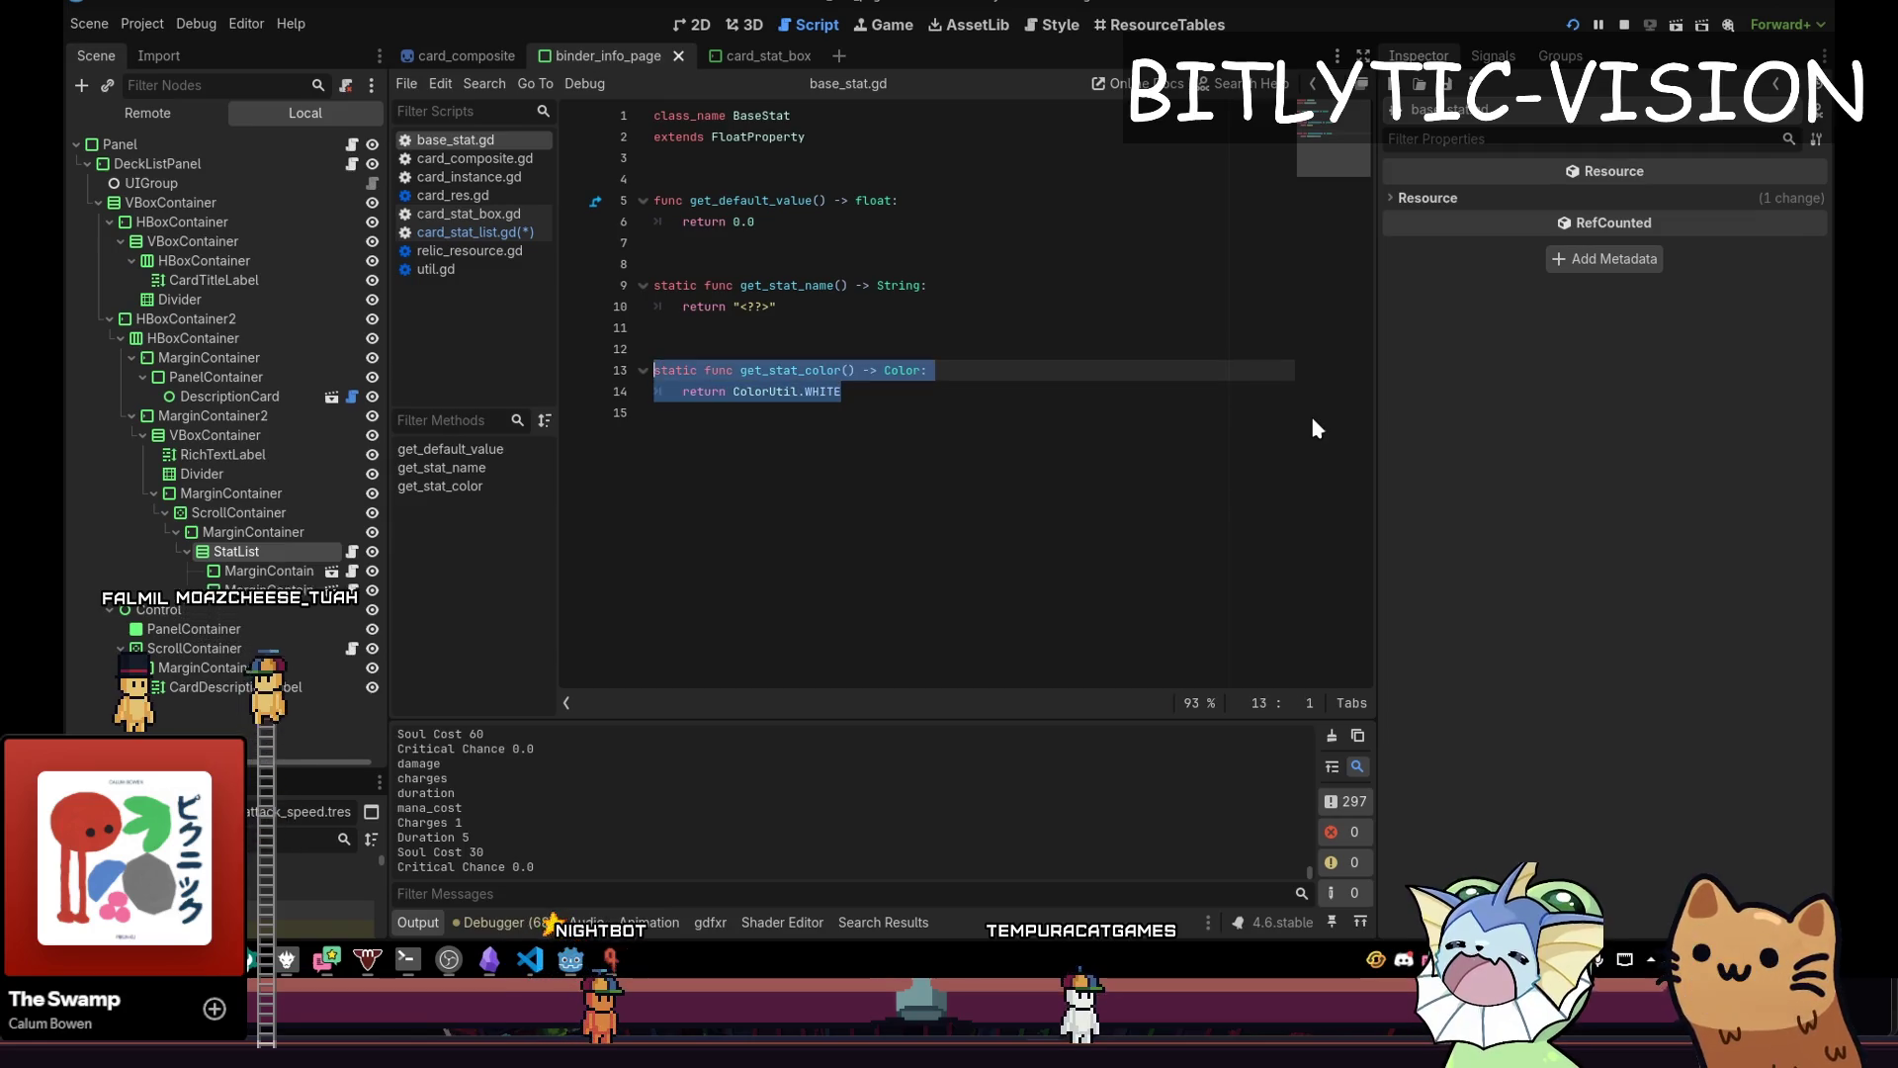
key("Left")
key("Up")
key("Up")
key("End")
key("shift+Up")
key("Down")
key("Down")
key("Down")
key("End")
key("shift+Up")
key("shift+Home")
key("Right")
key("shift+Up")
key("shift+Home")
key("ctrl+c")
key("Right")
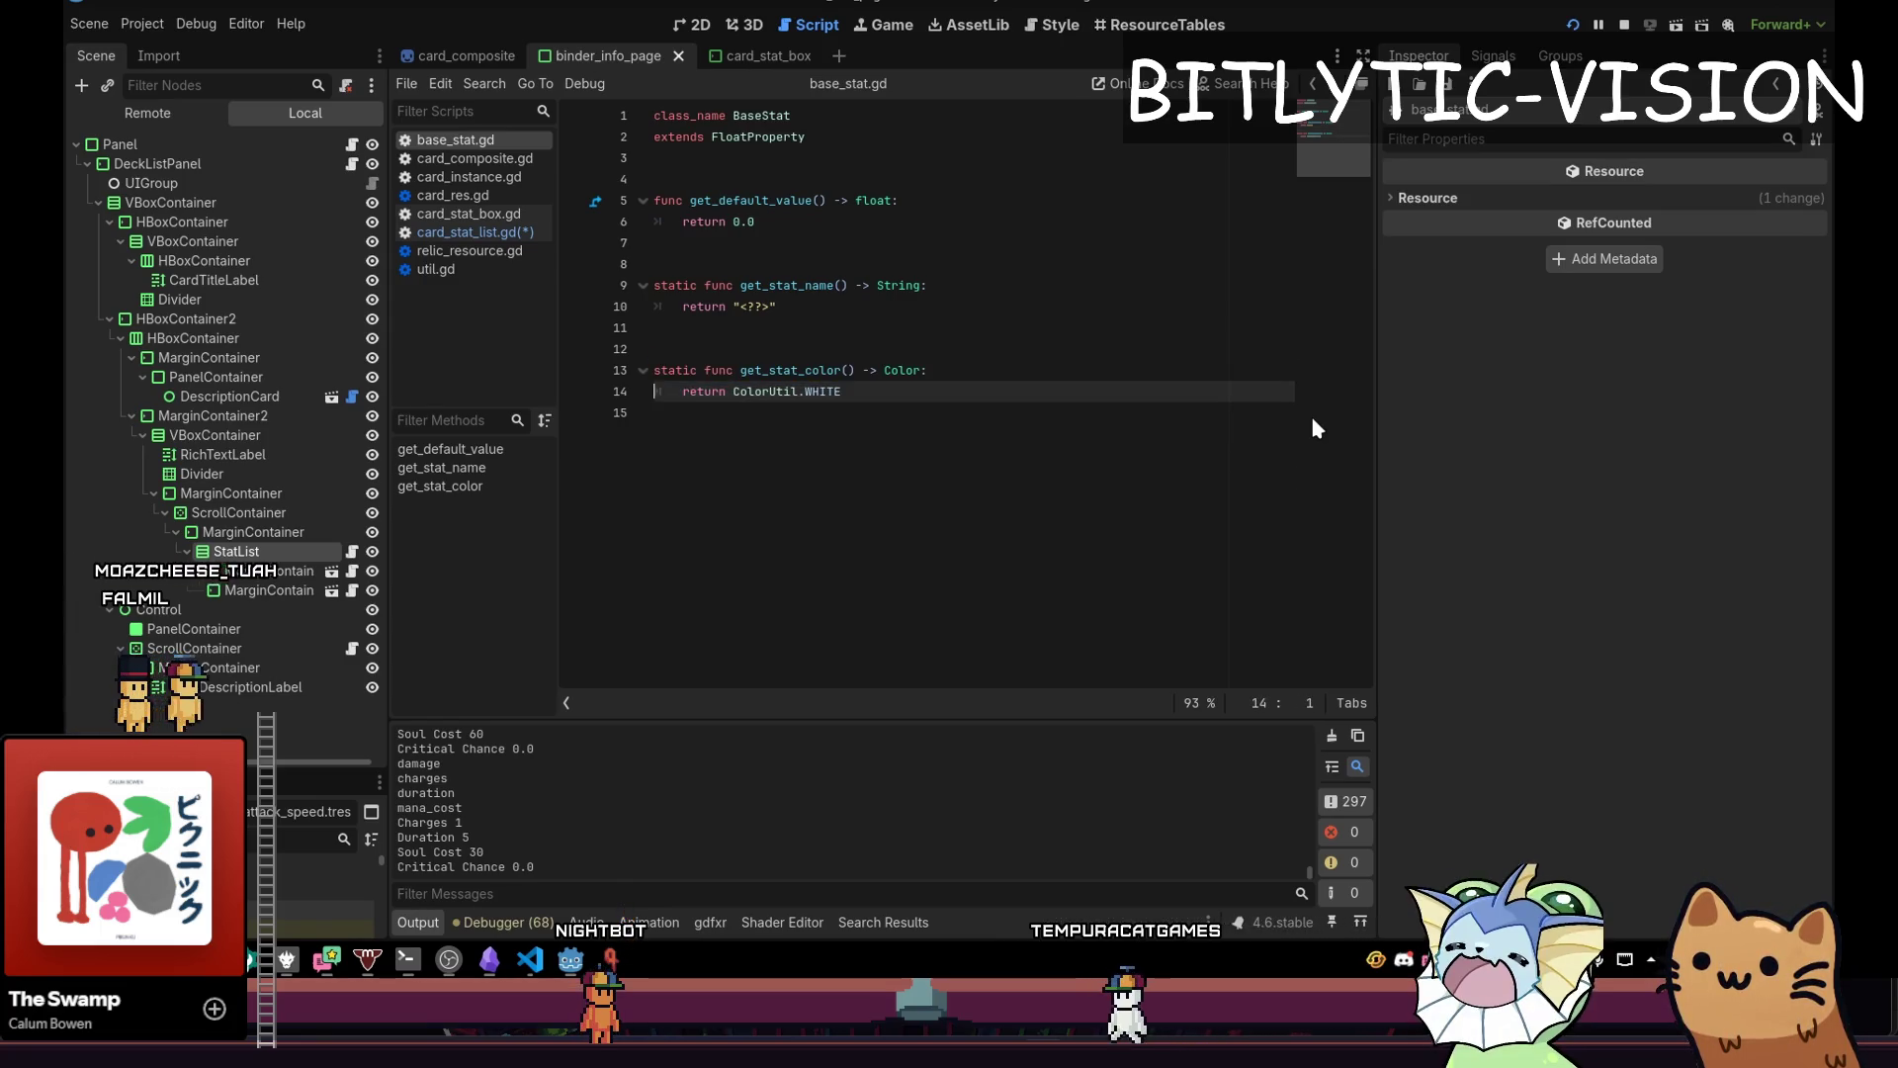
key("Return")
key("Return")
key("ctrl+v")
key("Up")
Step: Rename the copy to get_stat_icon with a Texture2D return type
key("ctrl+shift+Left")
type("get_stat")
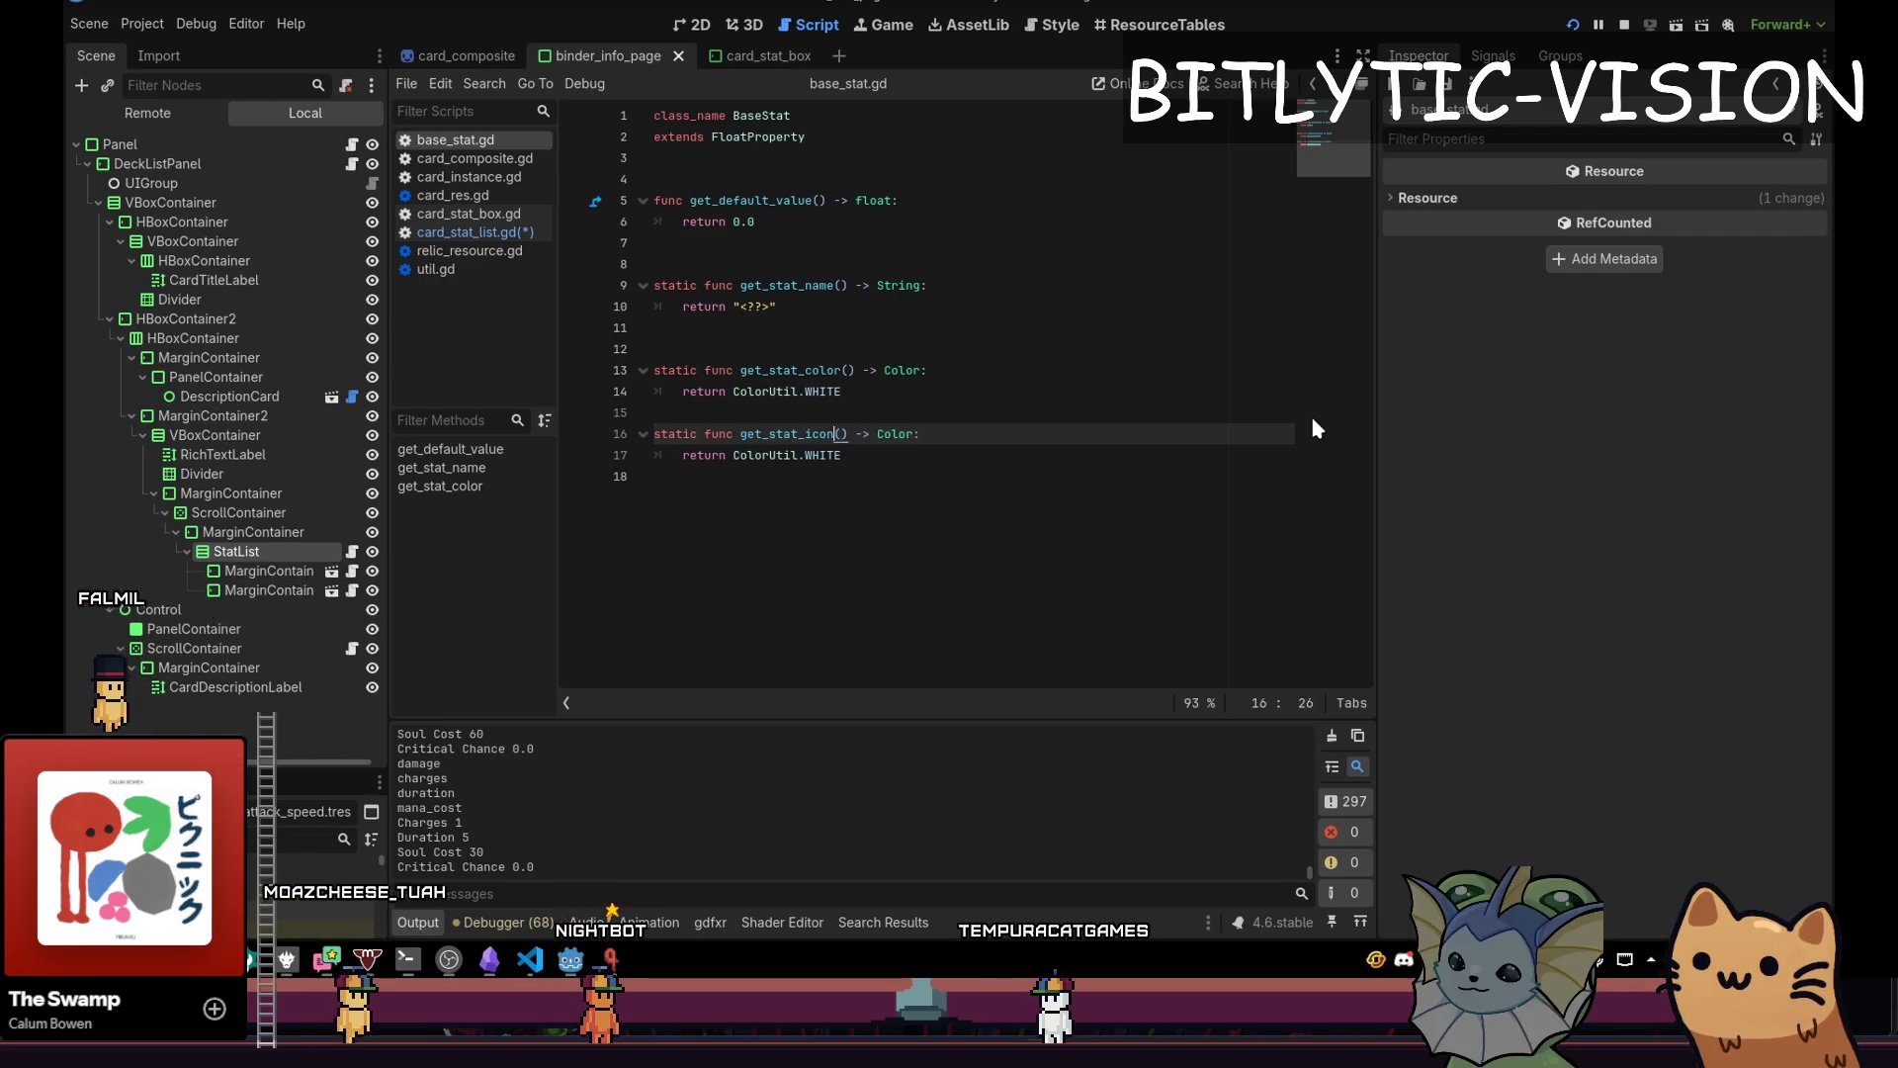
key("Home")
key("Return")
key("End")
key("Left")
key("ctrl+shift+Left")
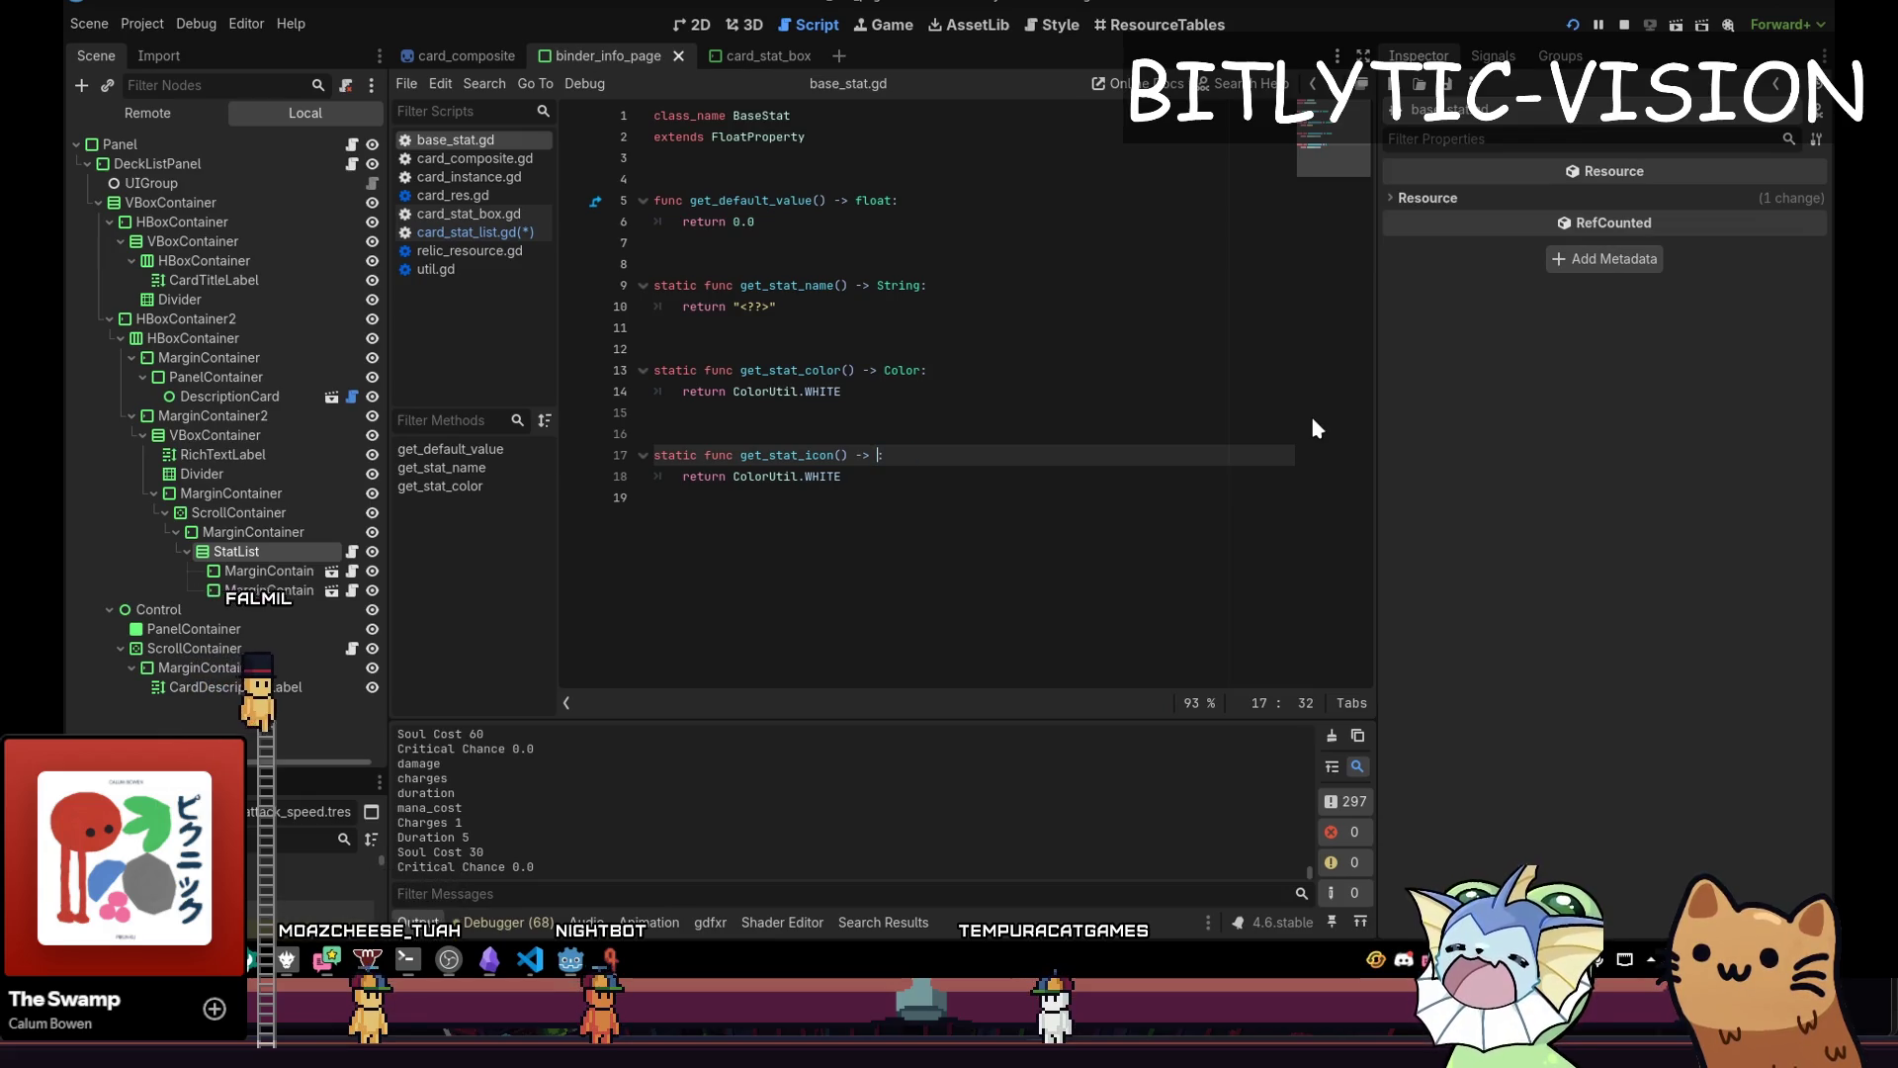
type("2D")
key("Return")
Step: Replace its return line with a preload of the icon_fire.png asset
key("Down")
key("Home")
key("shift+End")
type("return preload")
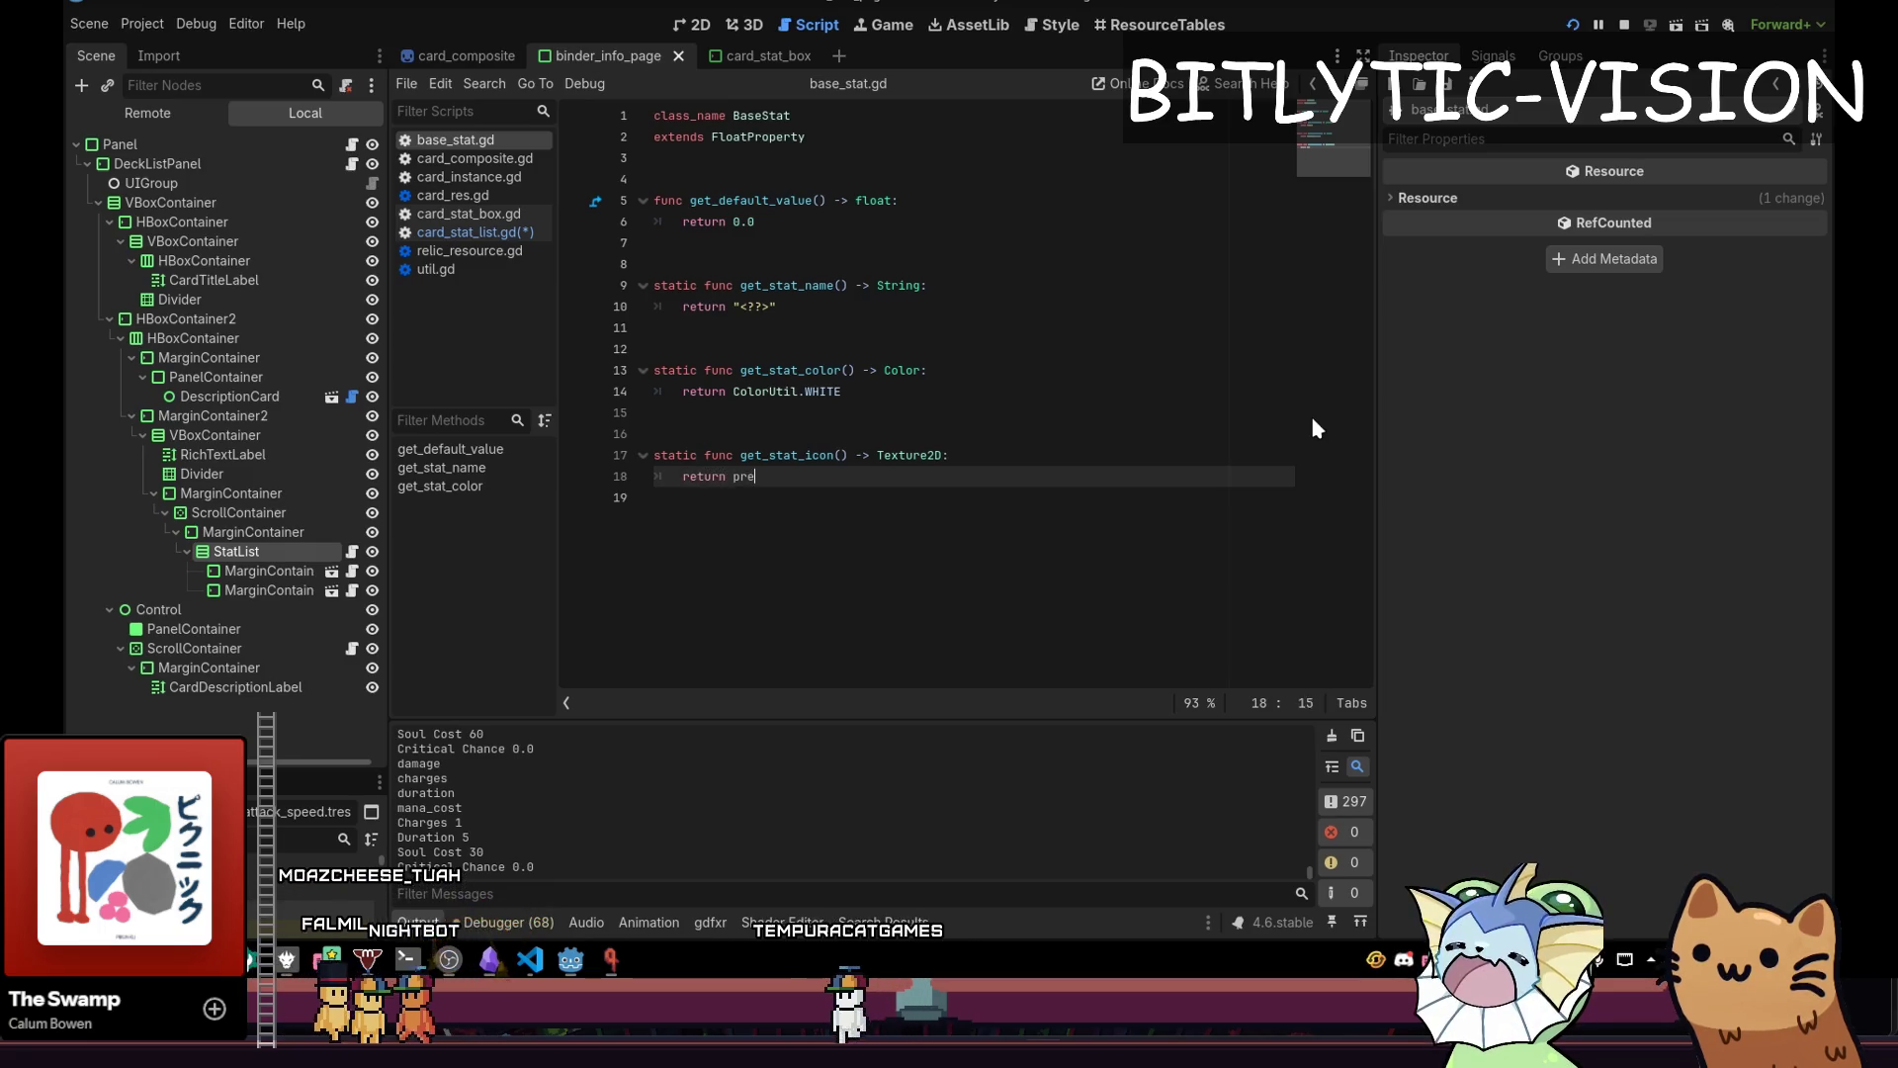
type("(\"res:")
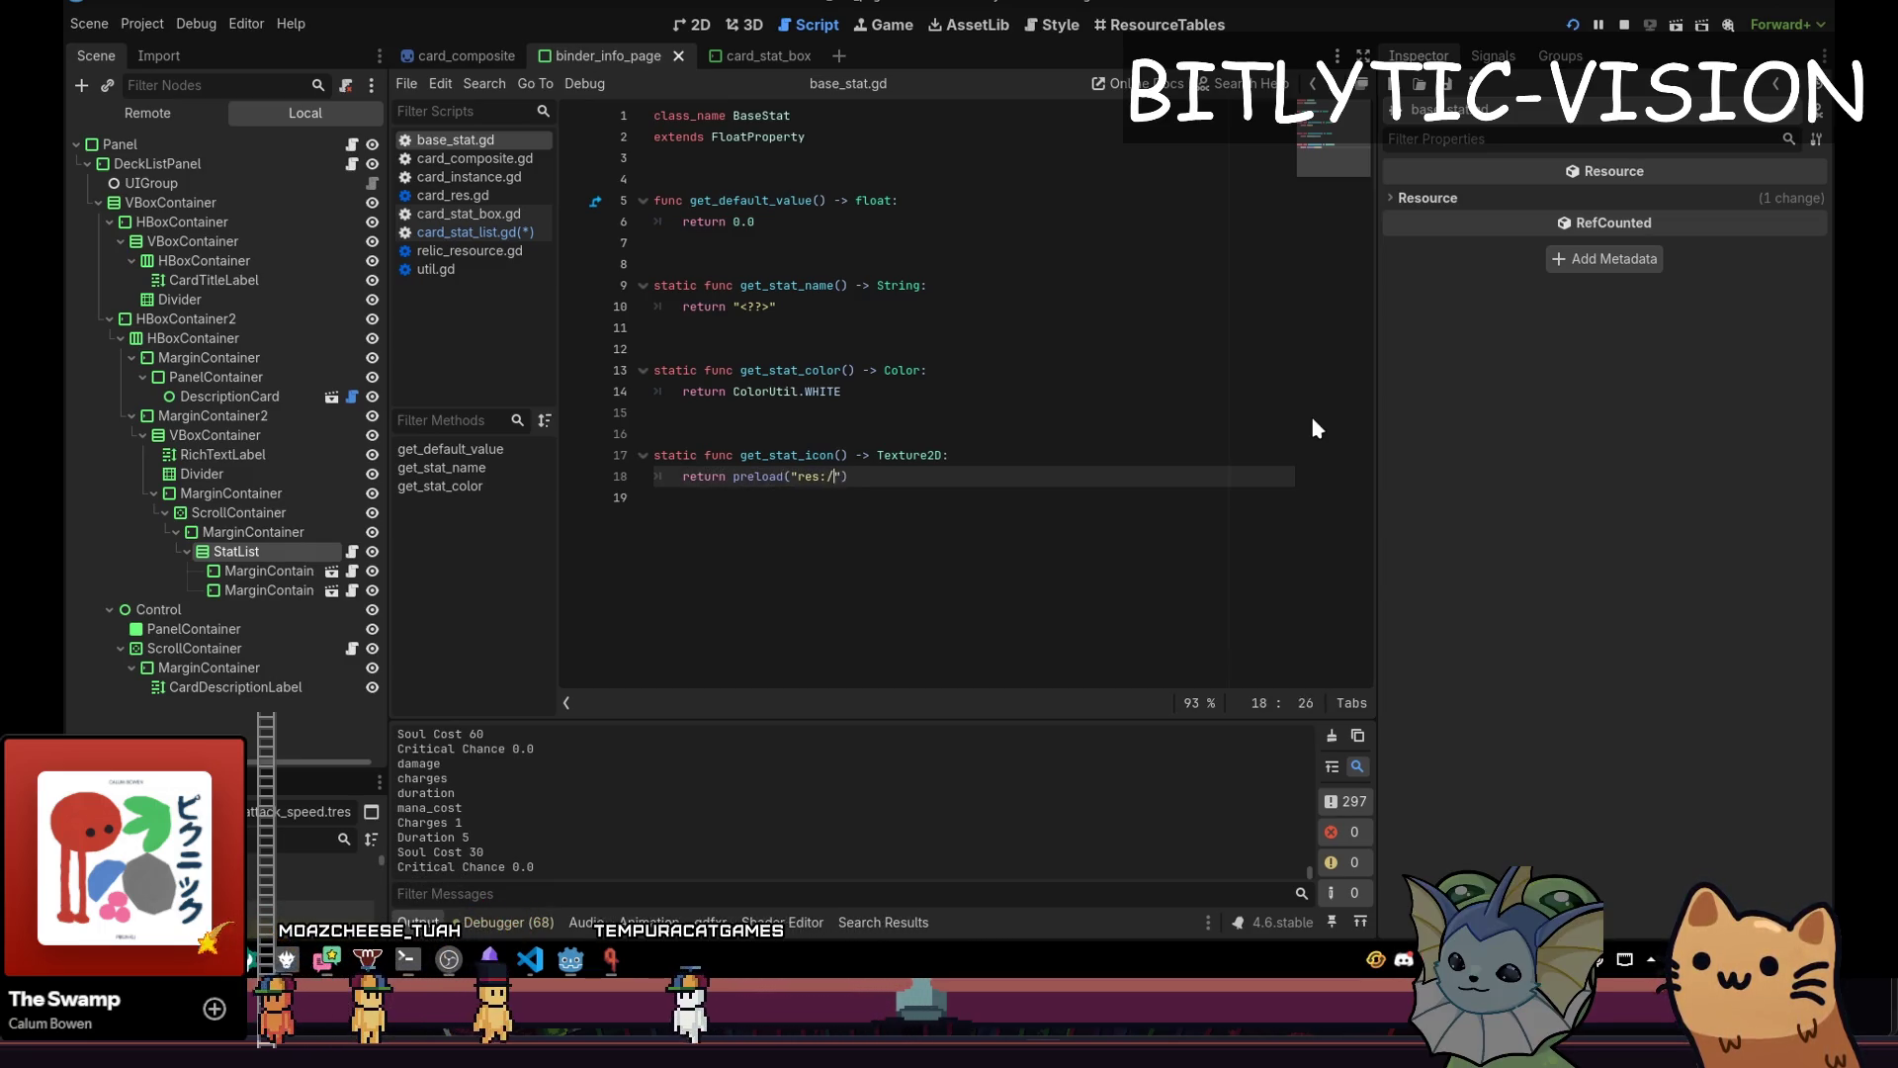
type("//fire_icon")
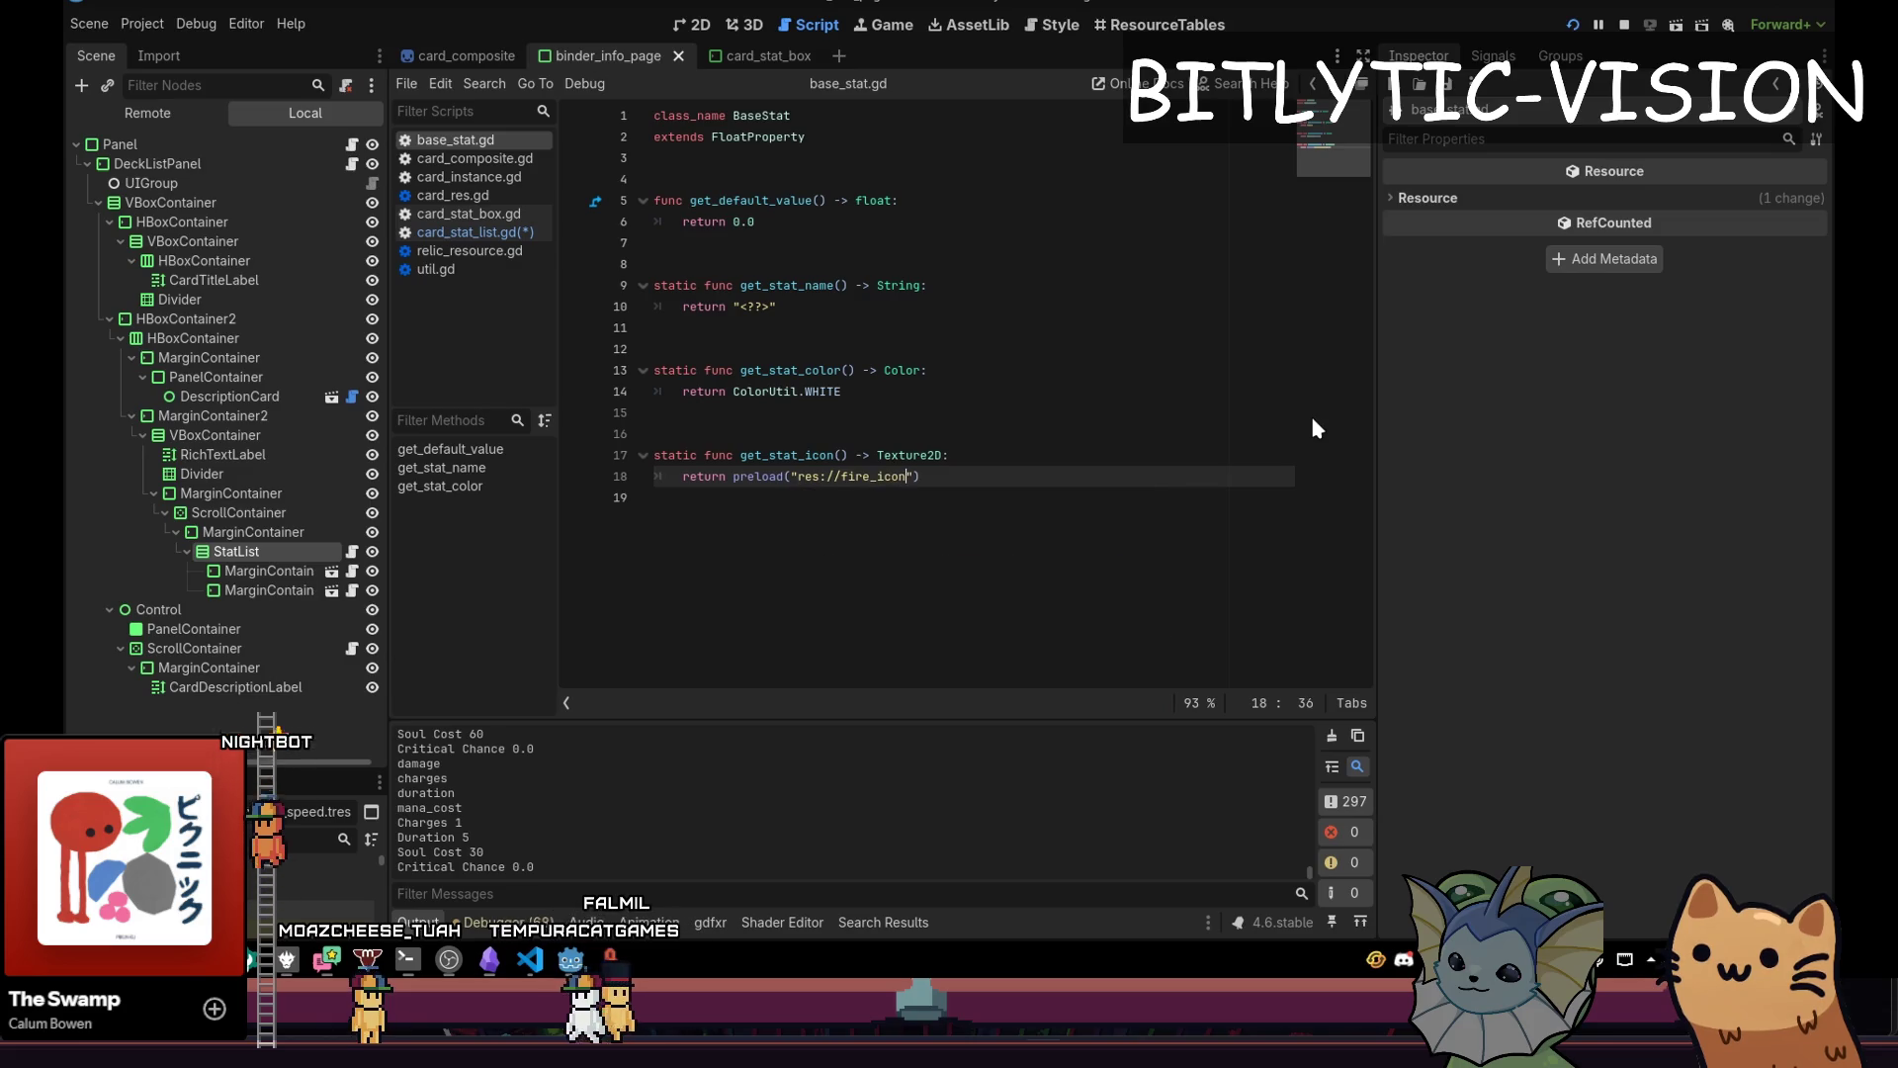
key("ctrl+space")
type("fire_stat")
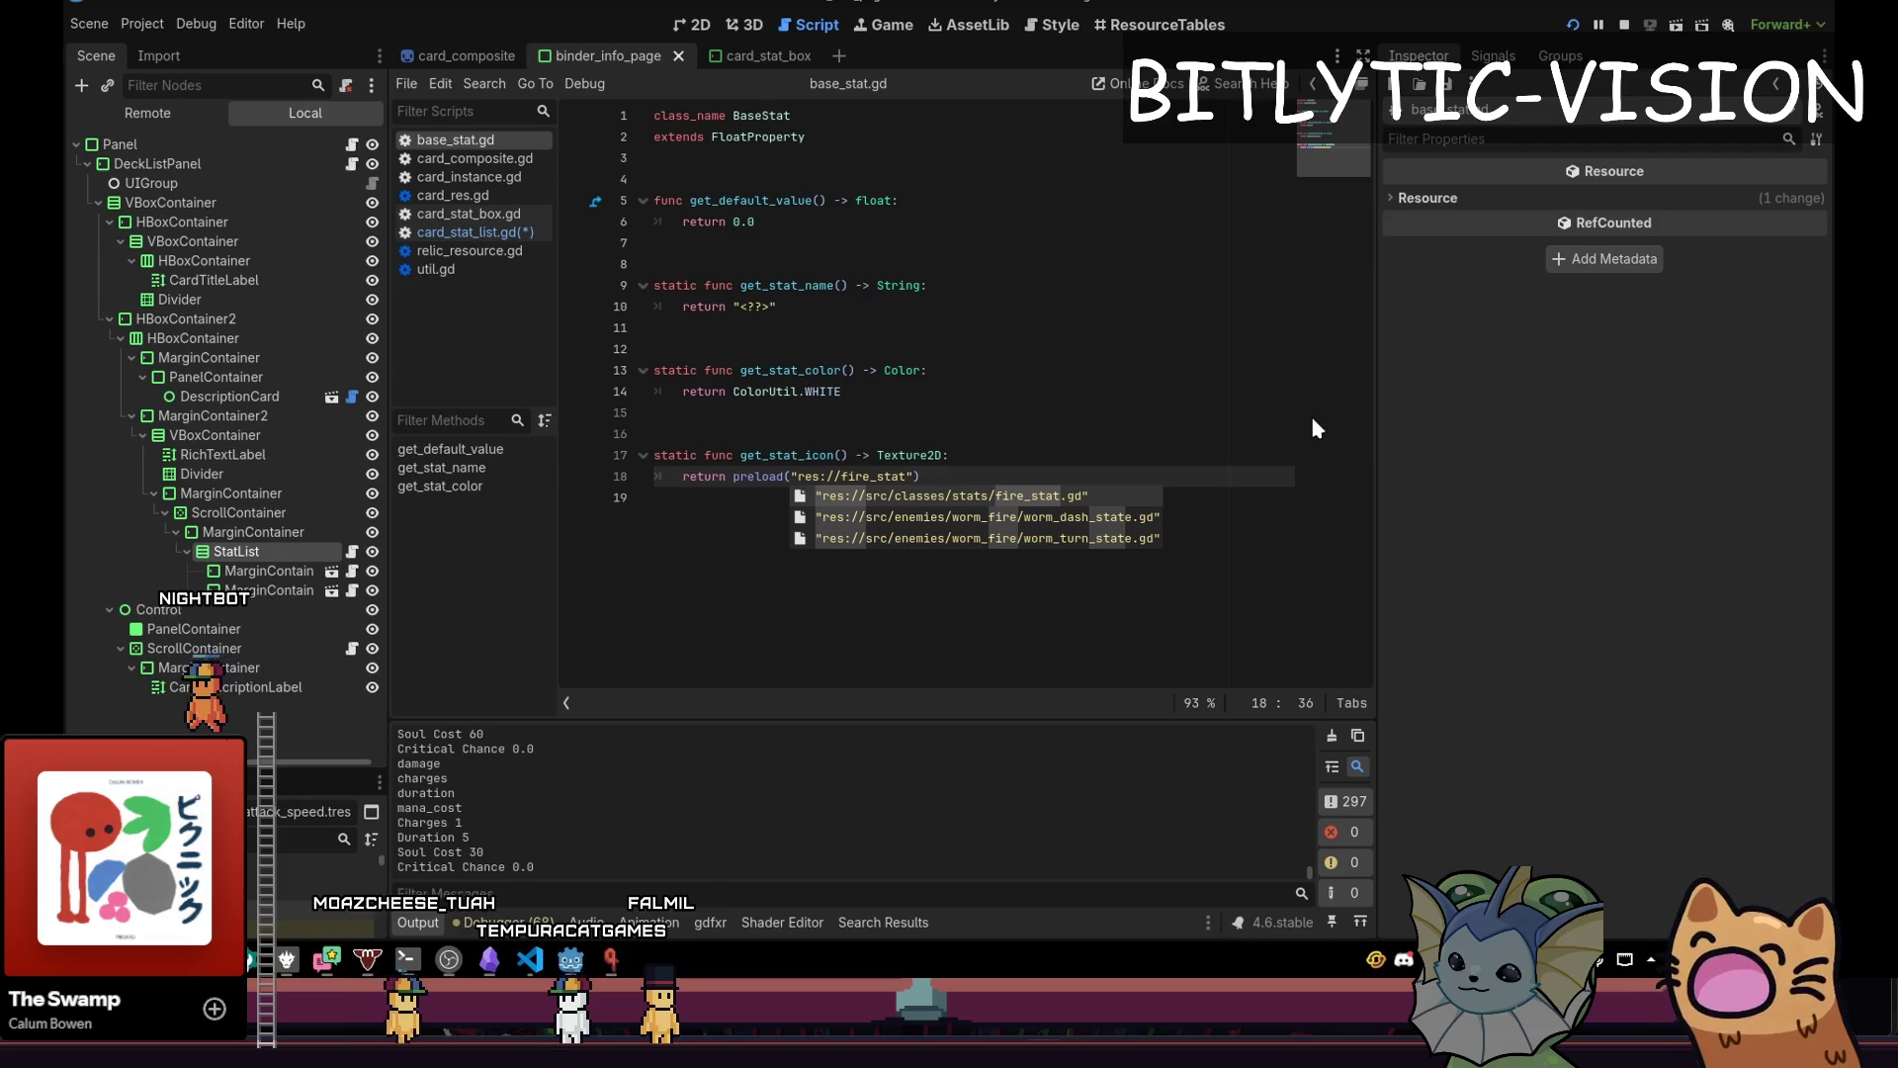
key("BackSpace")
key("BackSpace")
key("BackSpace")
type("icon_fire.png\")")
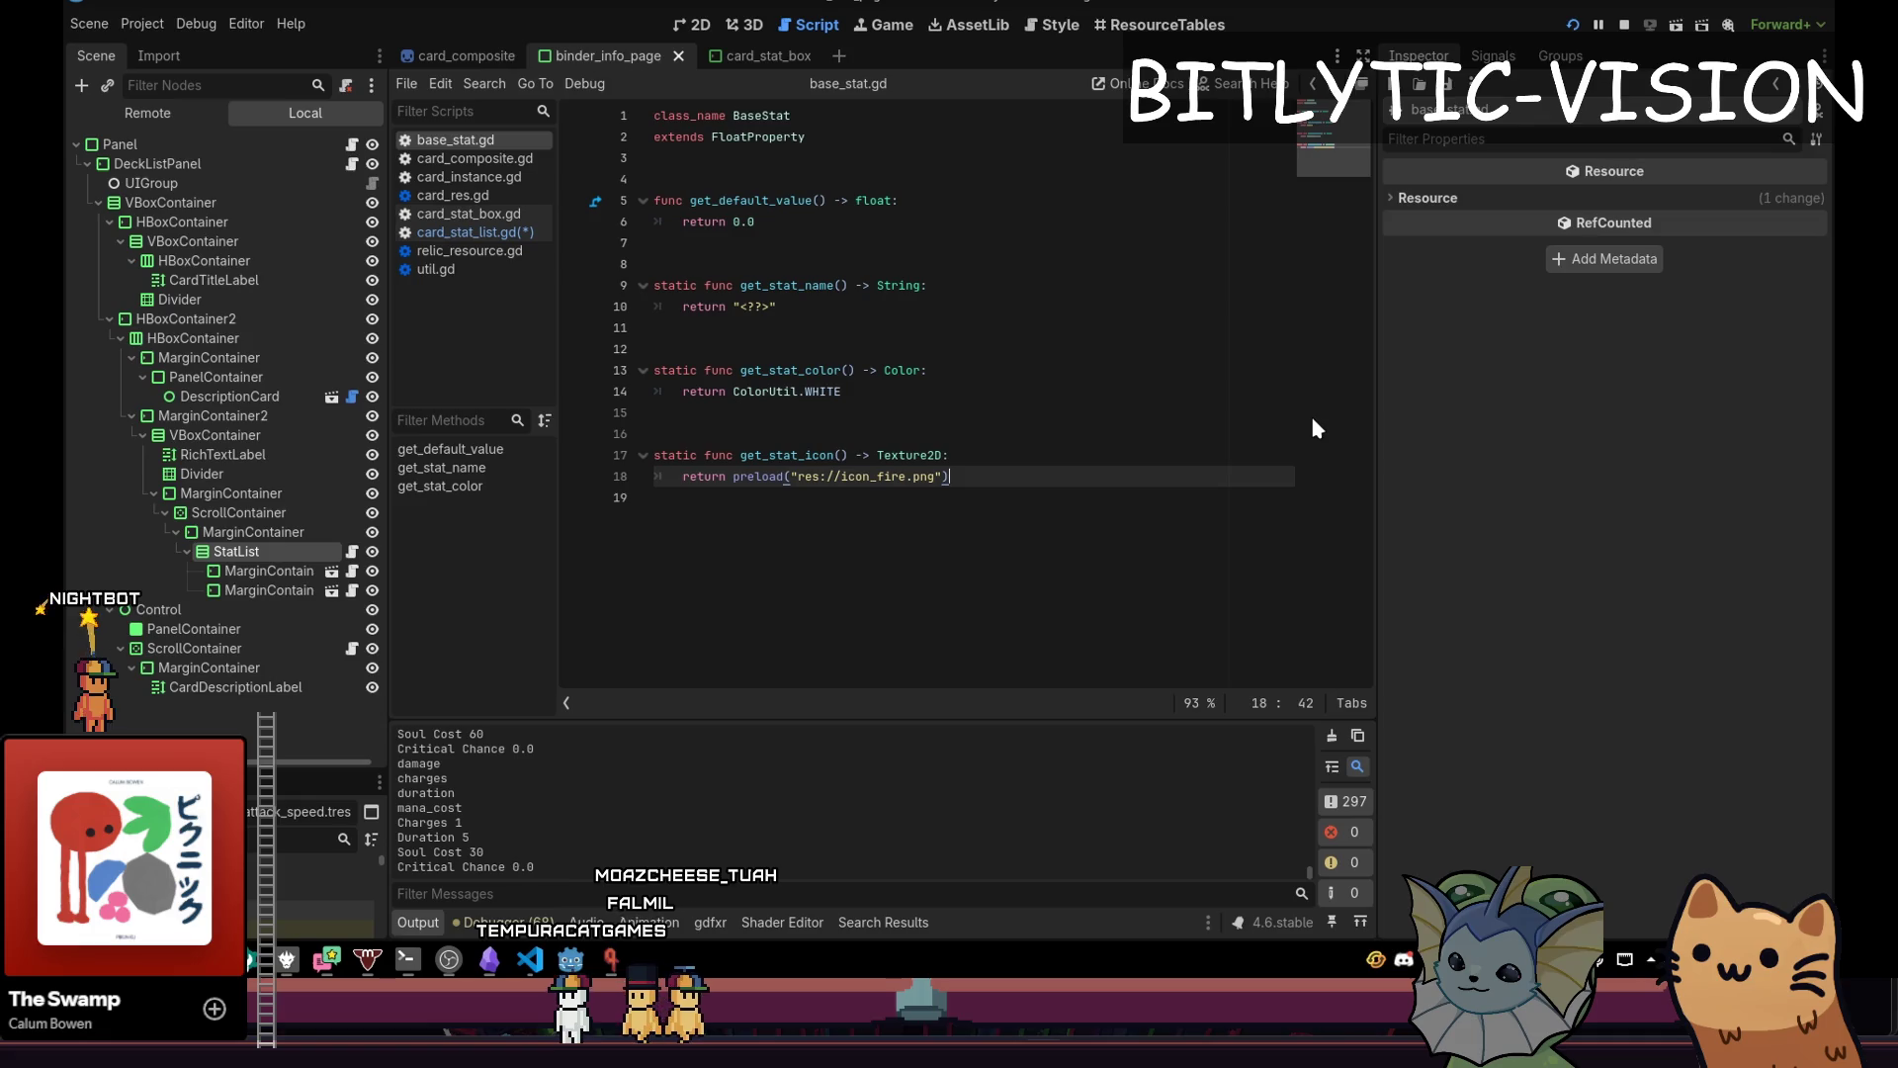
key("BackSpace")
key("BackSpace")
key("BackSpace")
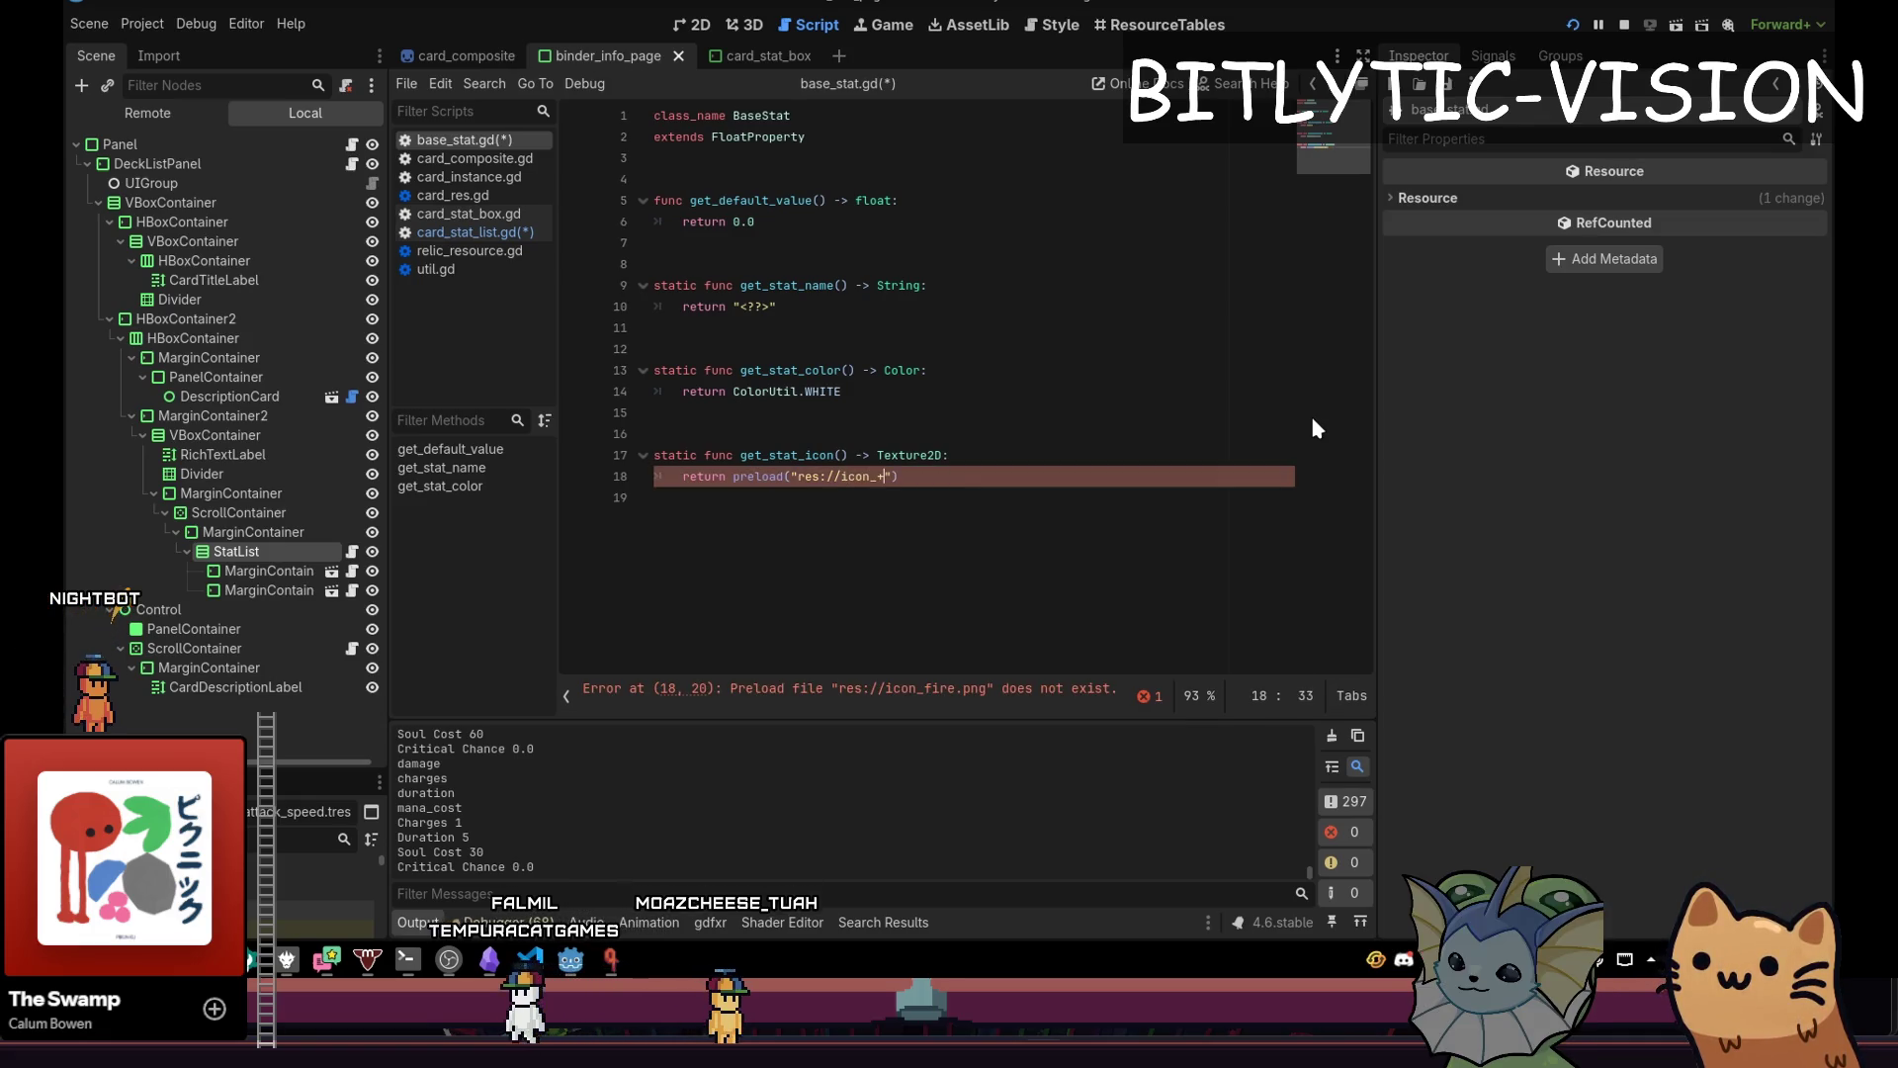
key("ctrl+space")
key("Return")
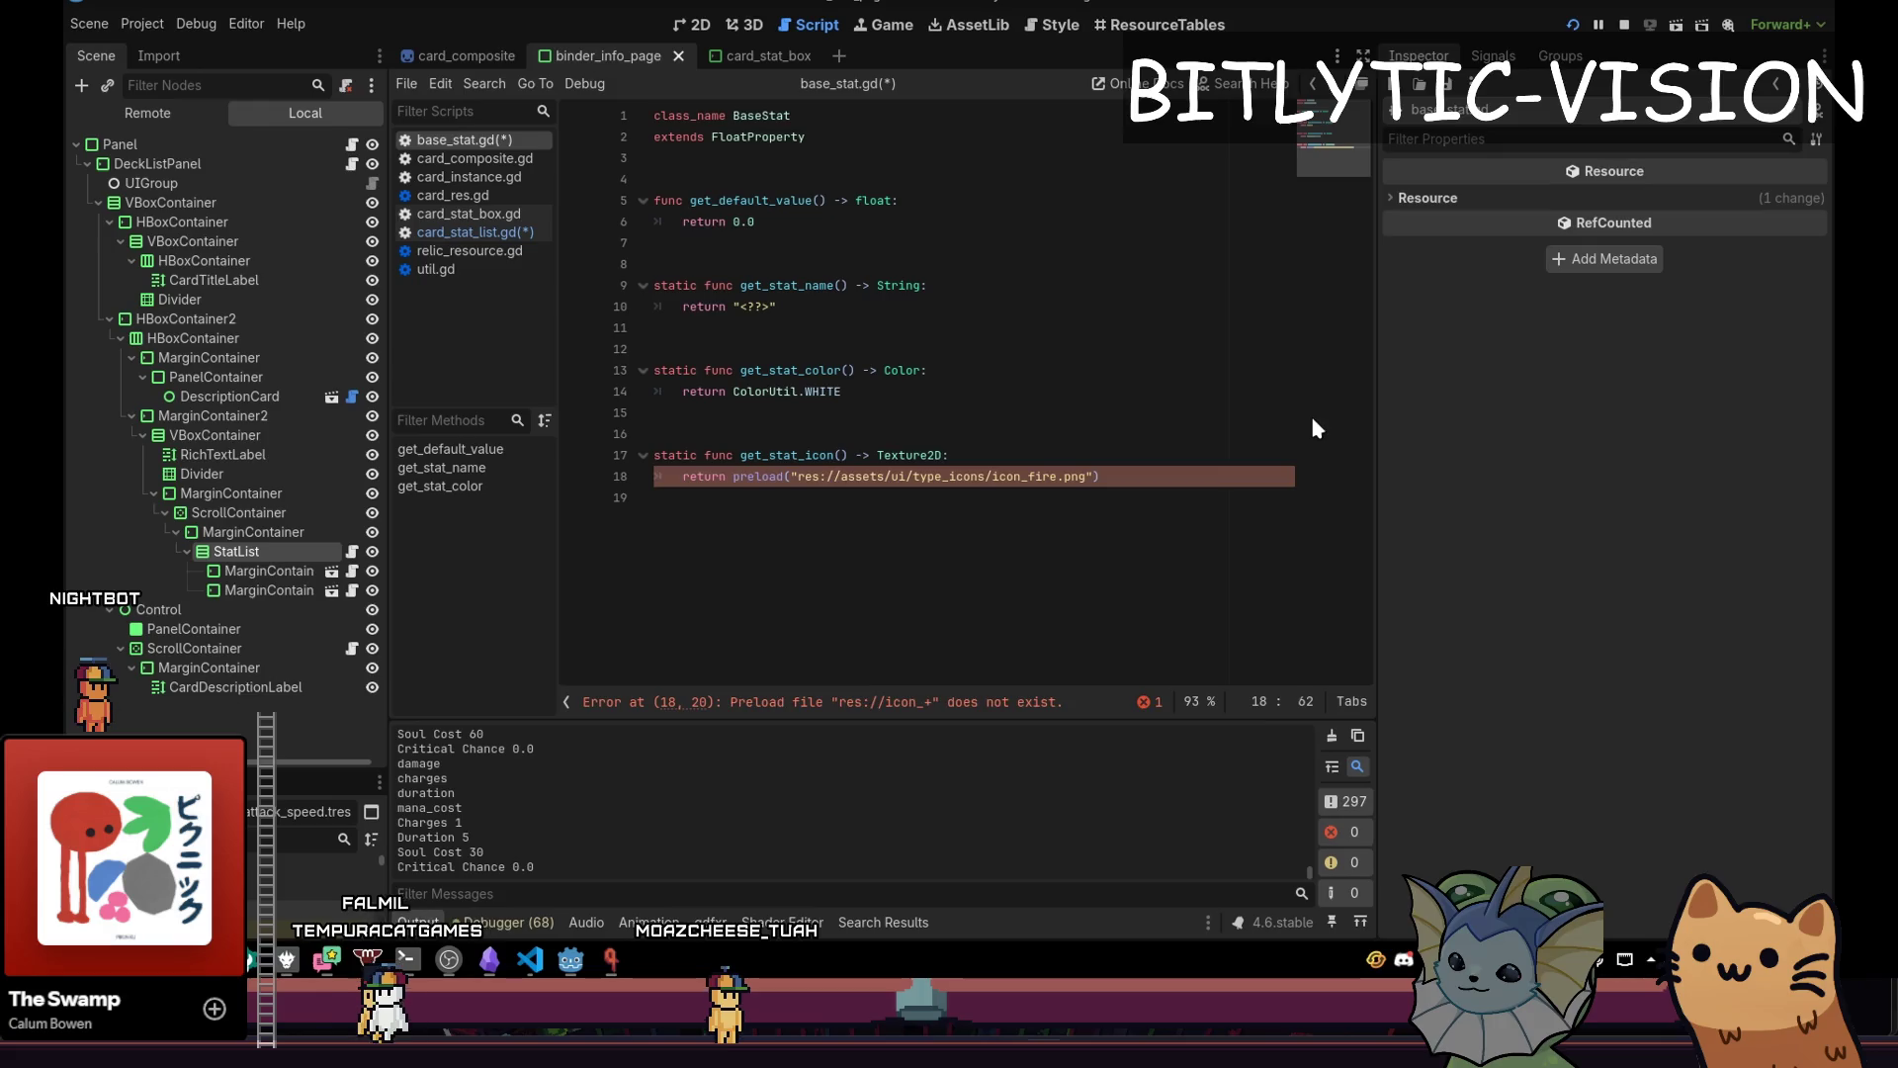
Step: Make base_stat's get_stat_icon return null, keeping the icon_fire.png preload line beneath
key("Up")
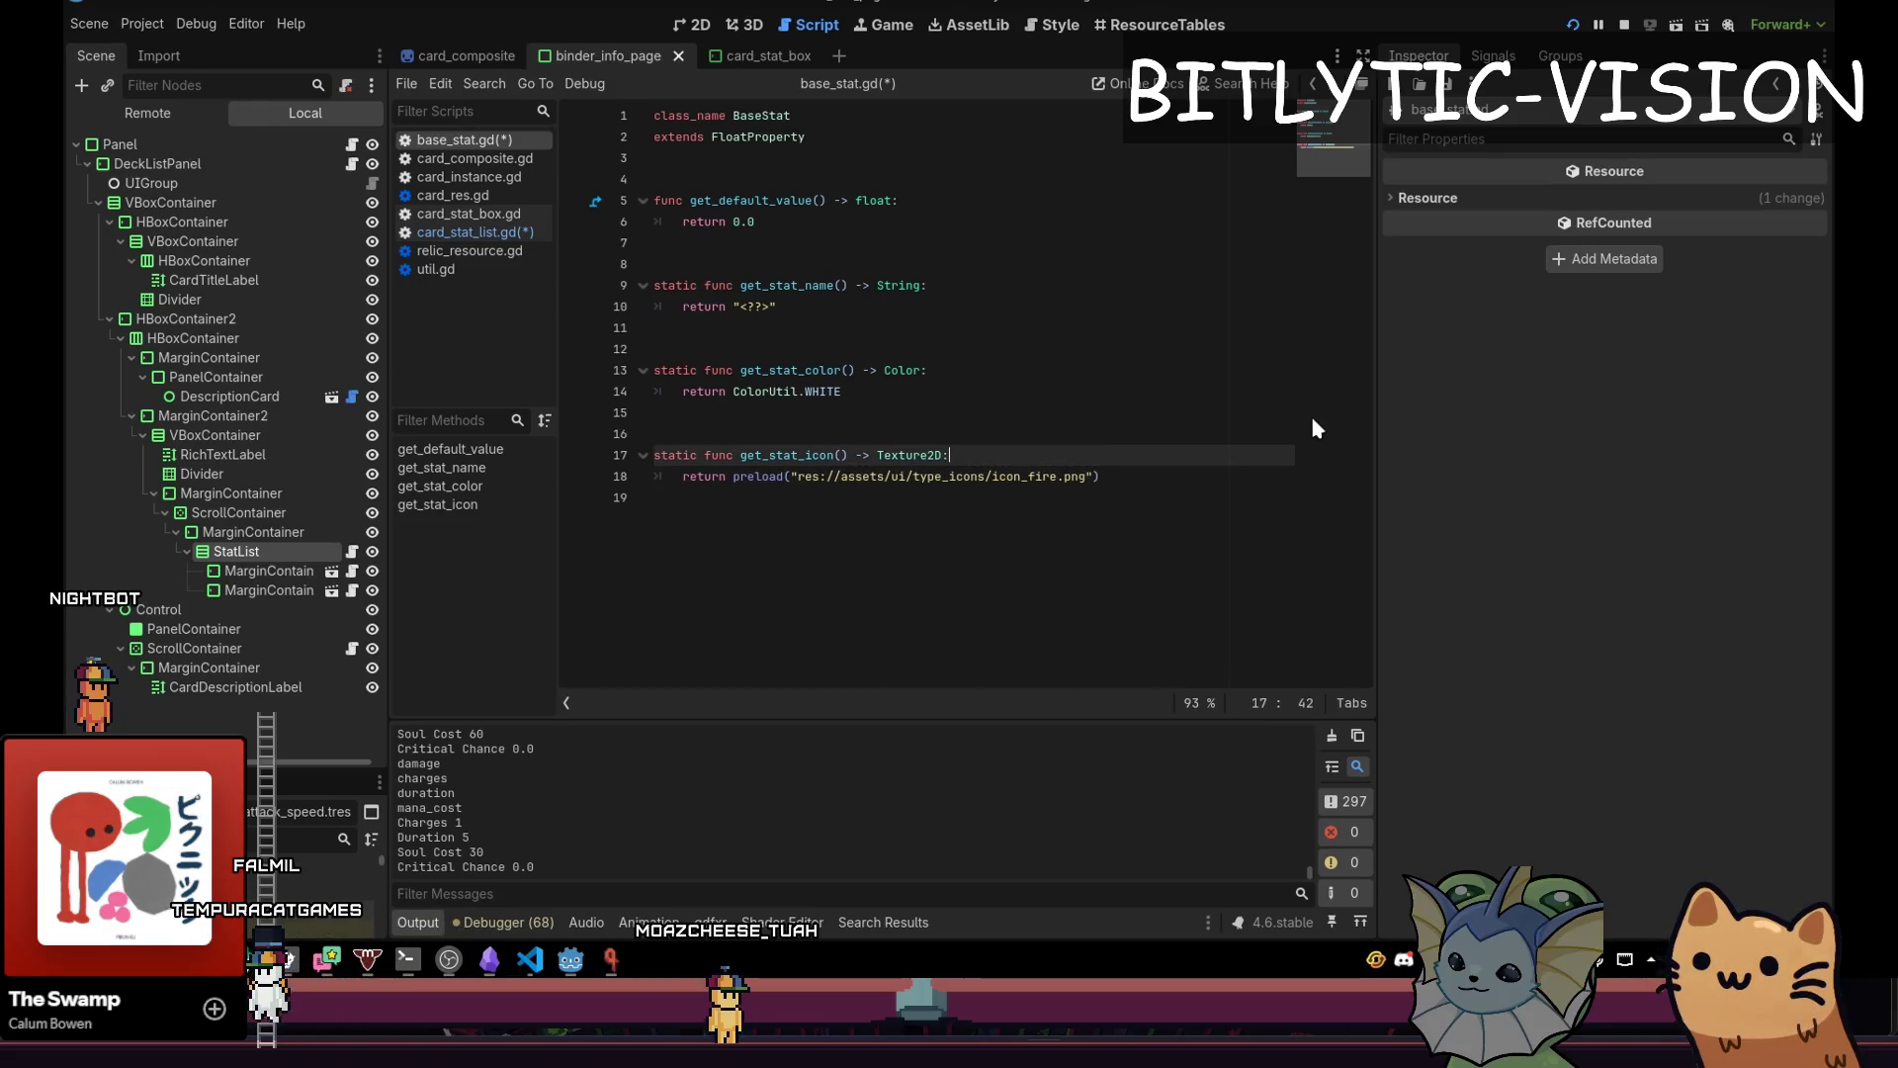
key("shift+Down")
key("shift+Up")
key("Return")
type("return null")
key("Down")
key("Home")
key("shift+End")
type("return preload(")
key("shift+alt+o")
Step: Open fire_stat.gd and paste the icon_fire.png preload line at the end
type("fire_stat")
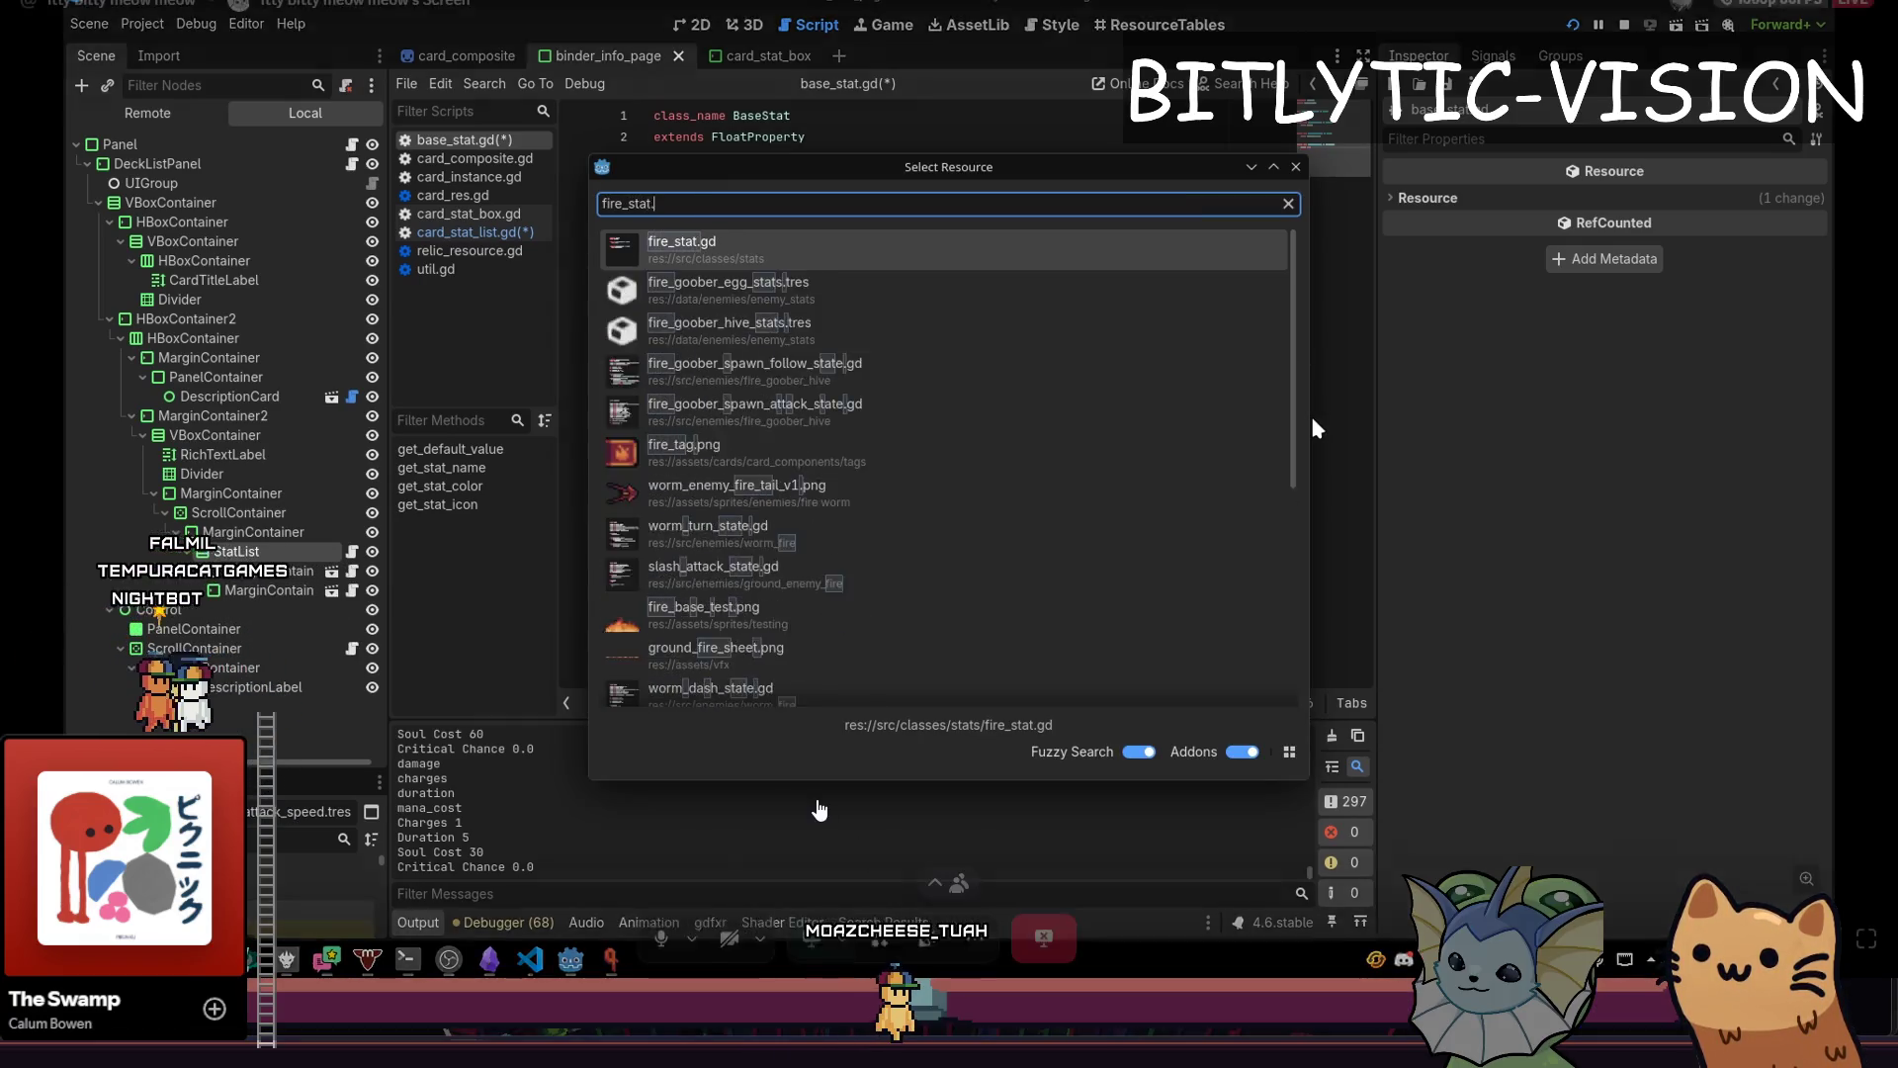
key("Return")
key("Down")
key("Down")
key("Down")
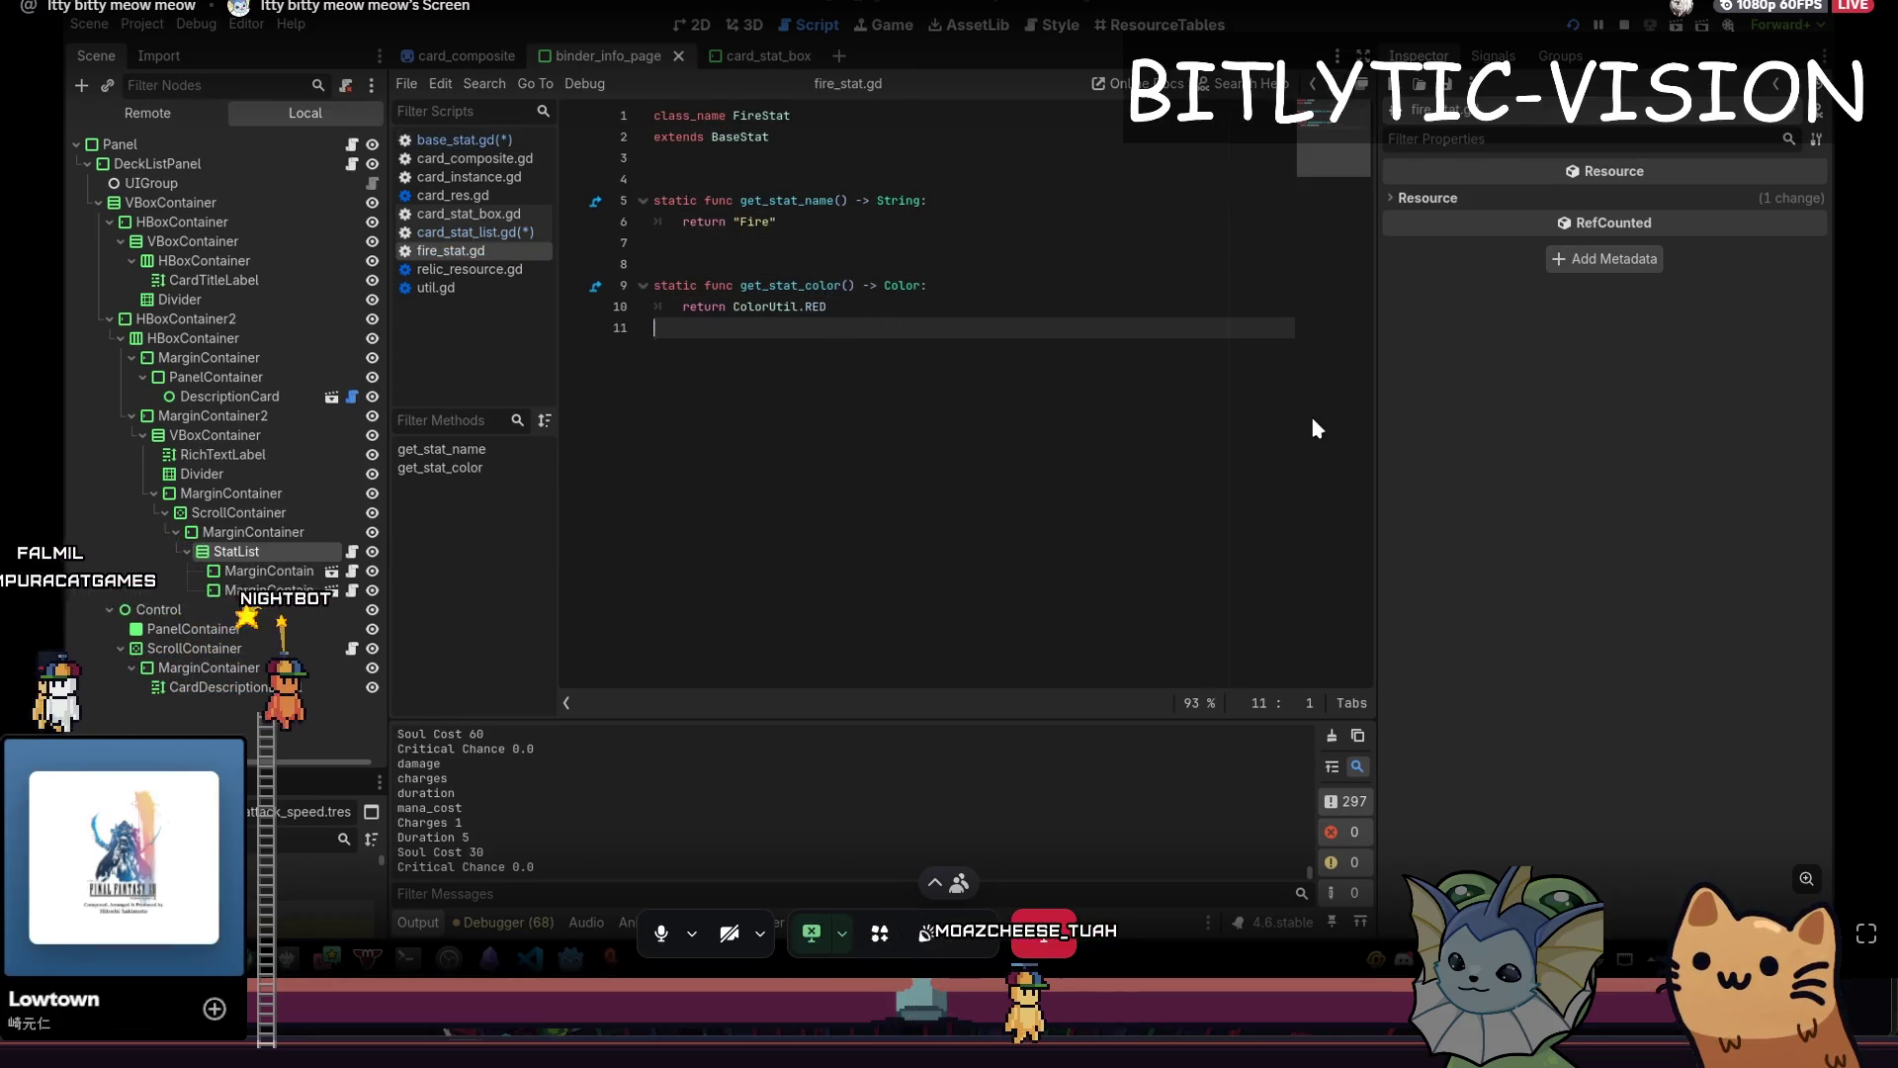
type("return preload(\"res://assets/ui/type_icons/icon_fire.png\")")
key("Return")
Step: Write a static get_stat_icon() -> Texture2D header above the preload and save
type("static func get_stat_color() -> Color:")
key("ctrl+Right")
key("ctrl+shift+Left")
type("get_s")
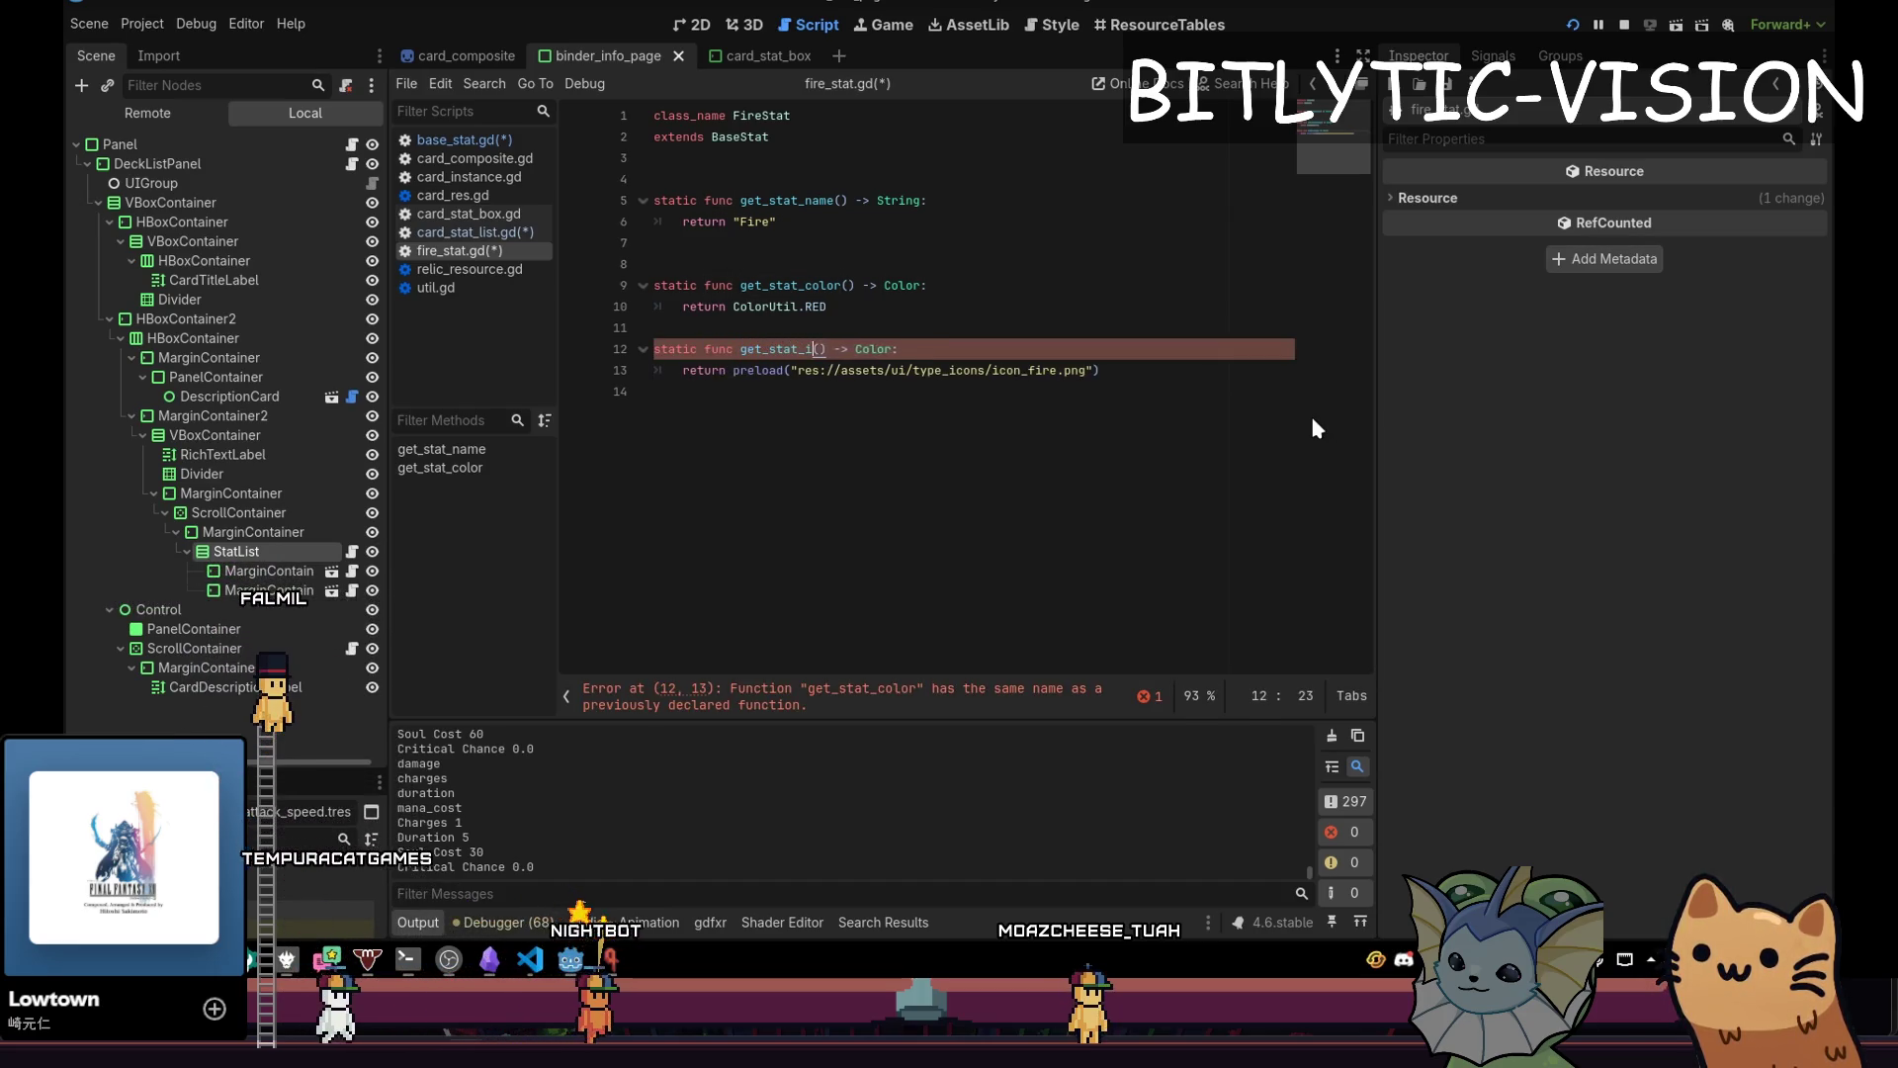
type("tat_icon() -> Texture2")
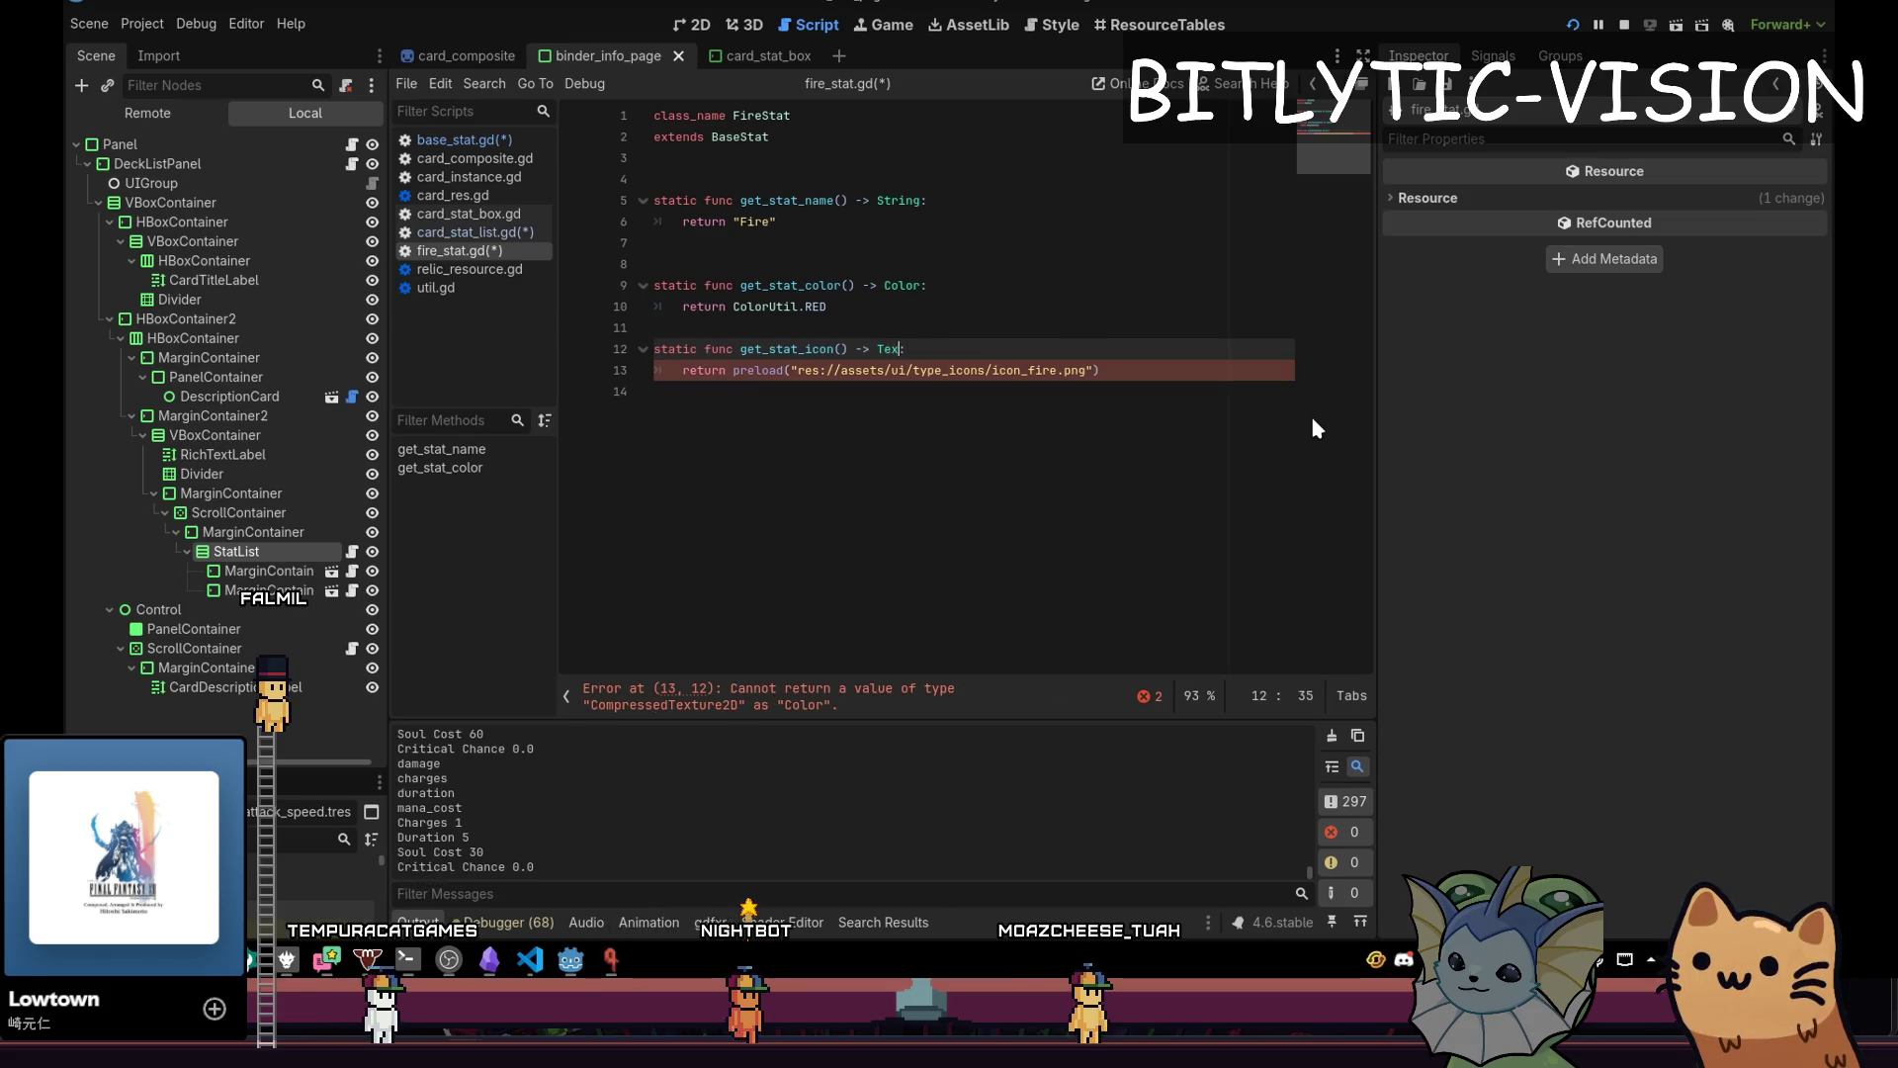
type("D")
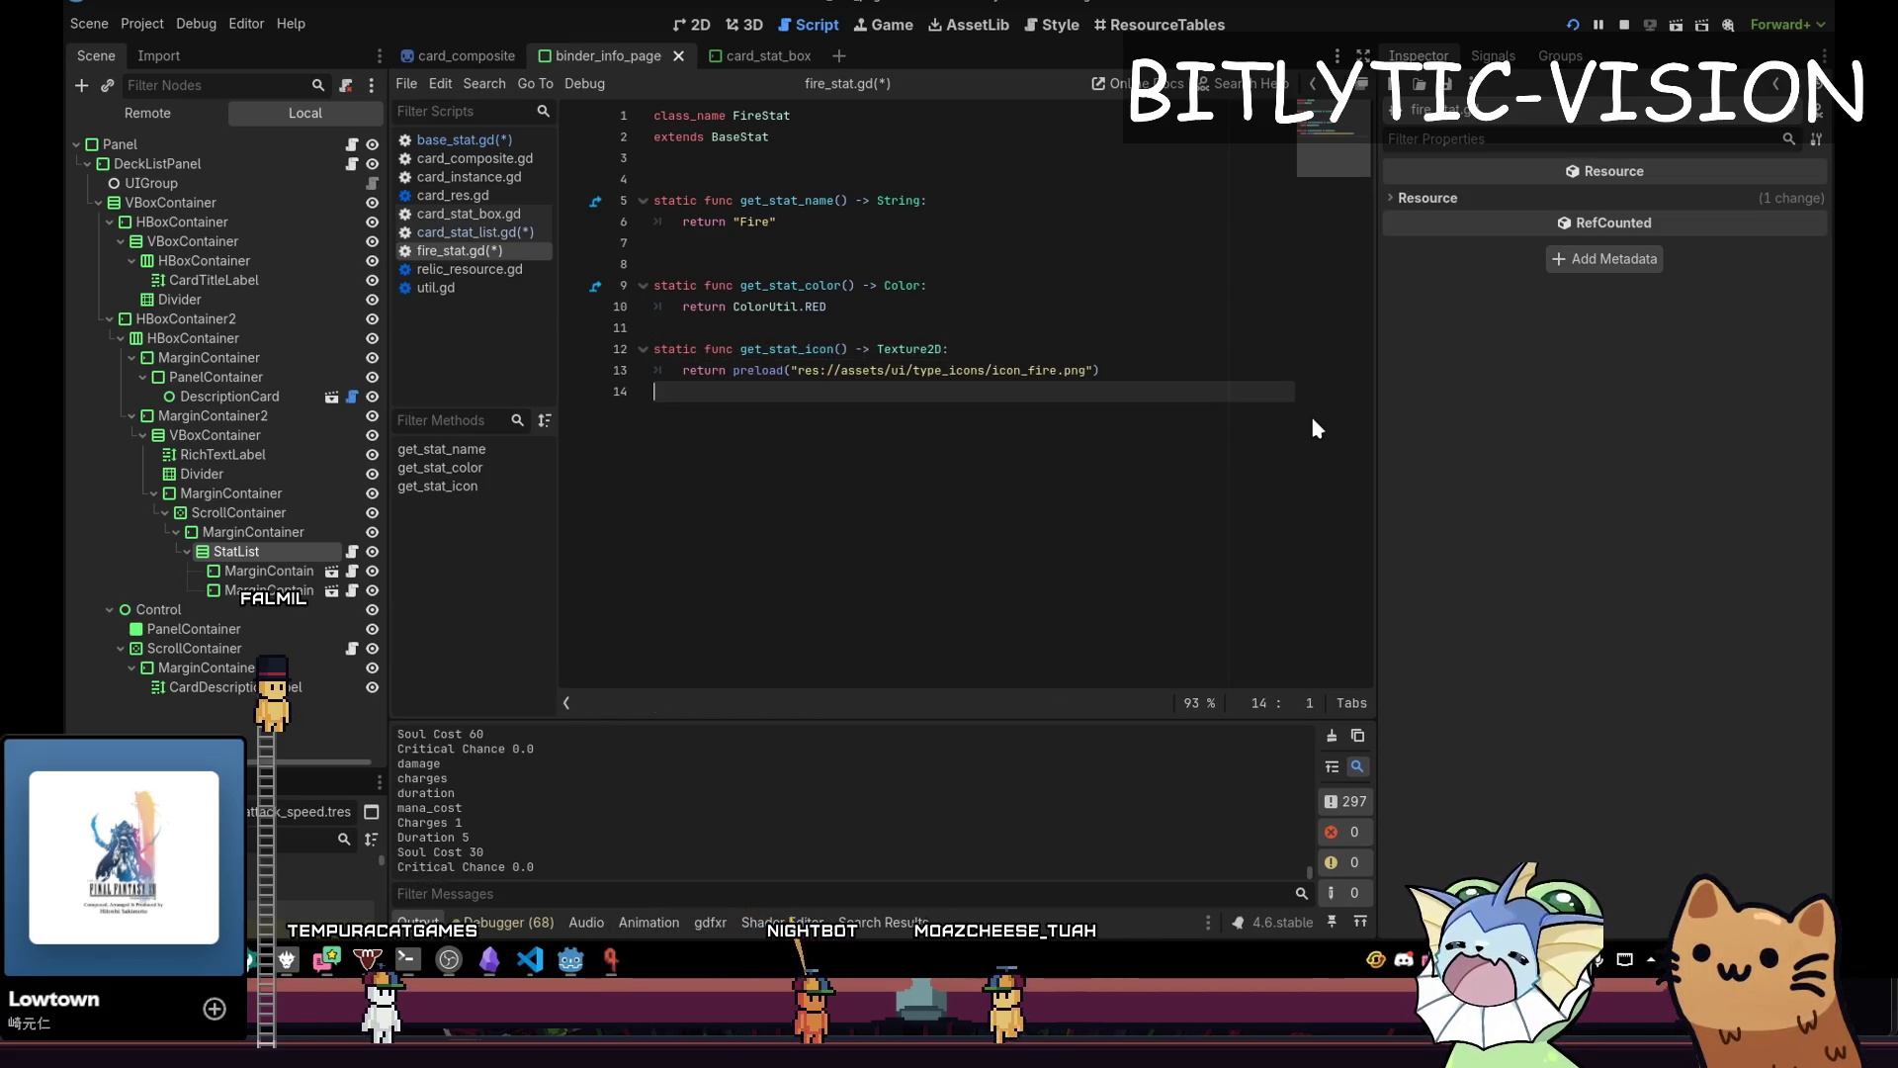
key("Down")
key("Home")
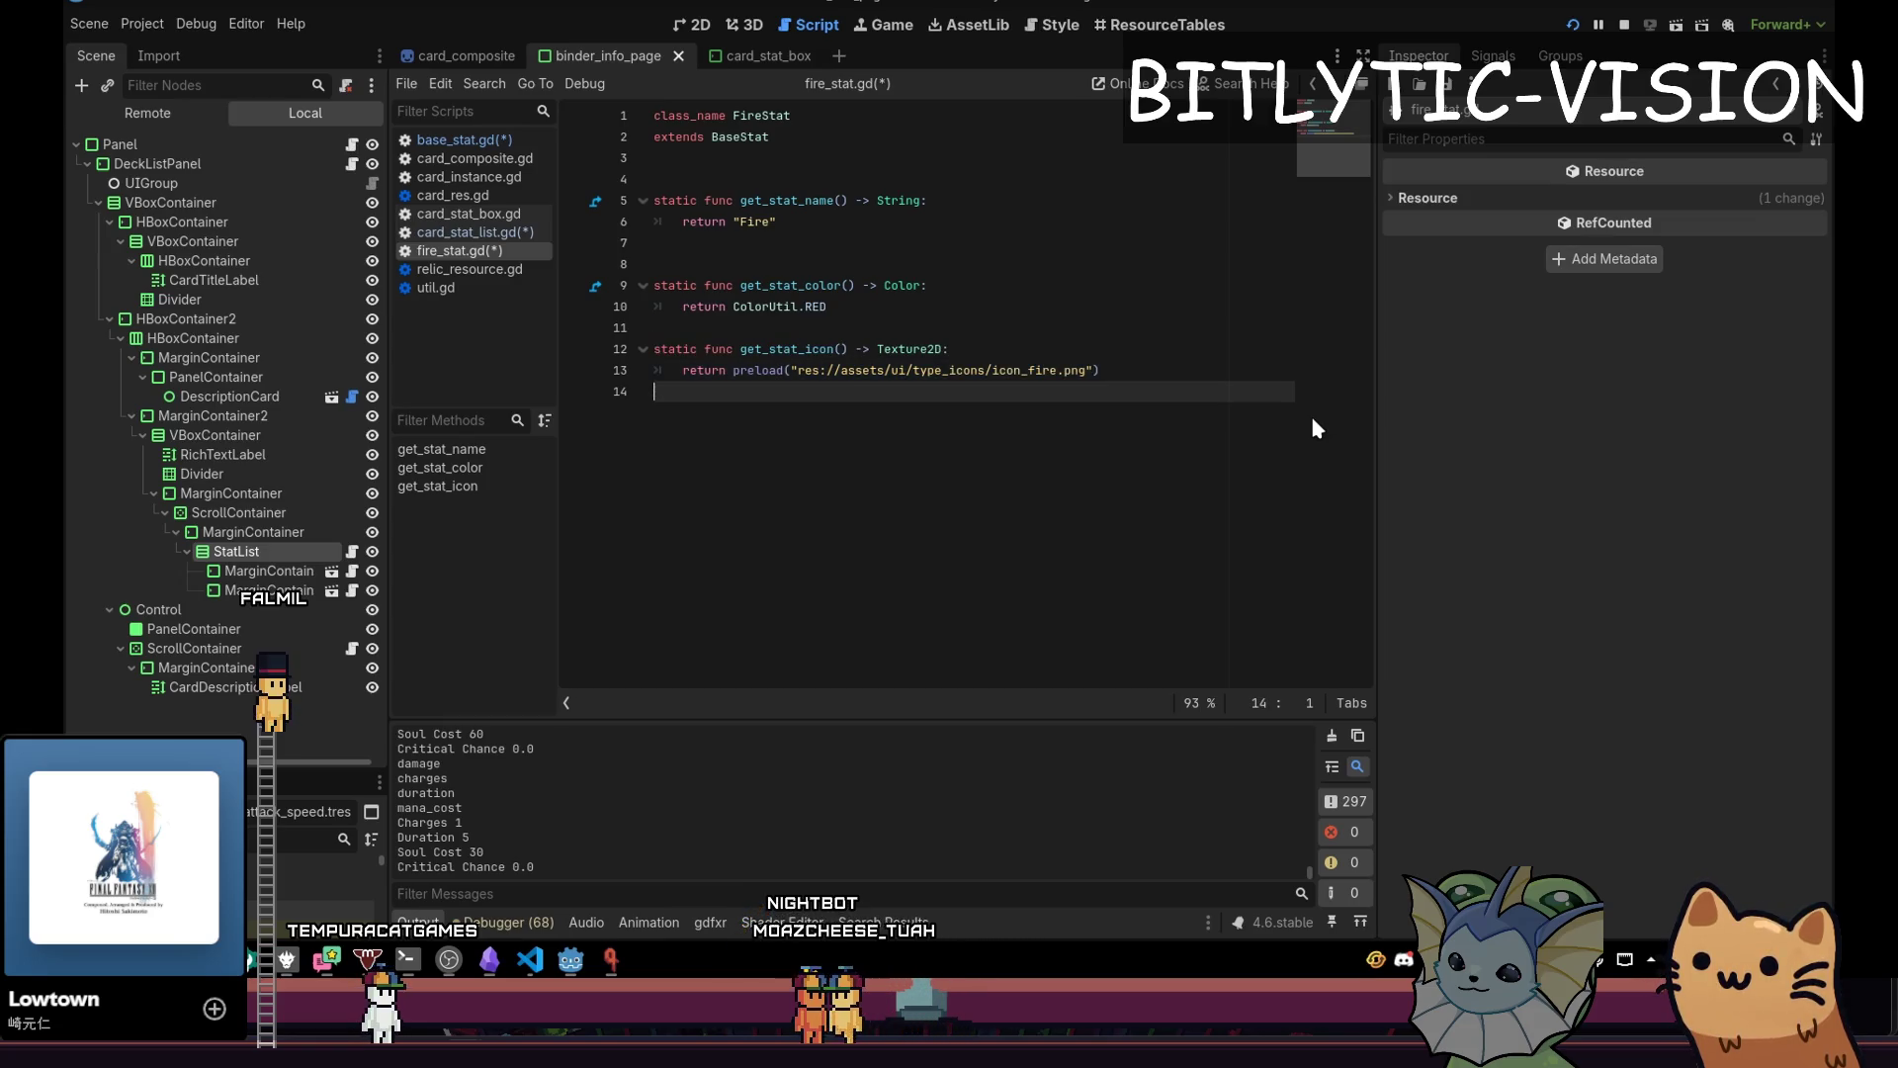
key("ctrl+s")
Step: Add a blank line above get_stat_icon in fire_stat.gd
key("Up")
key("Home")
key("Return")
key("Down")
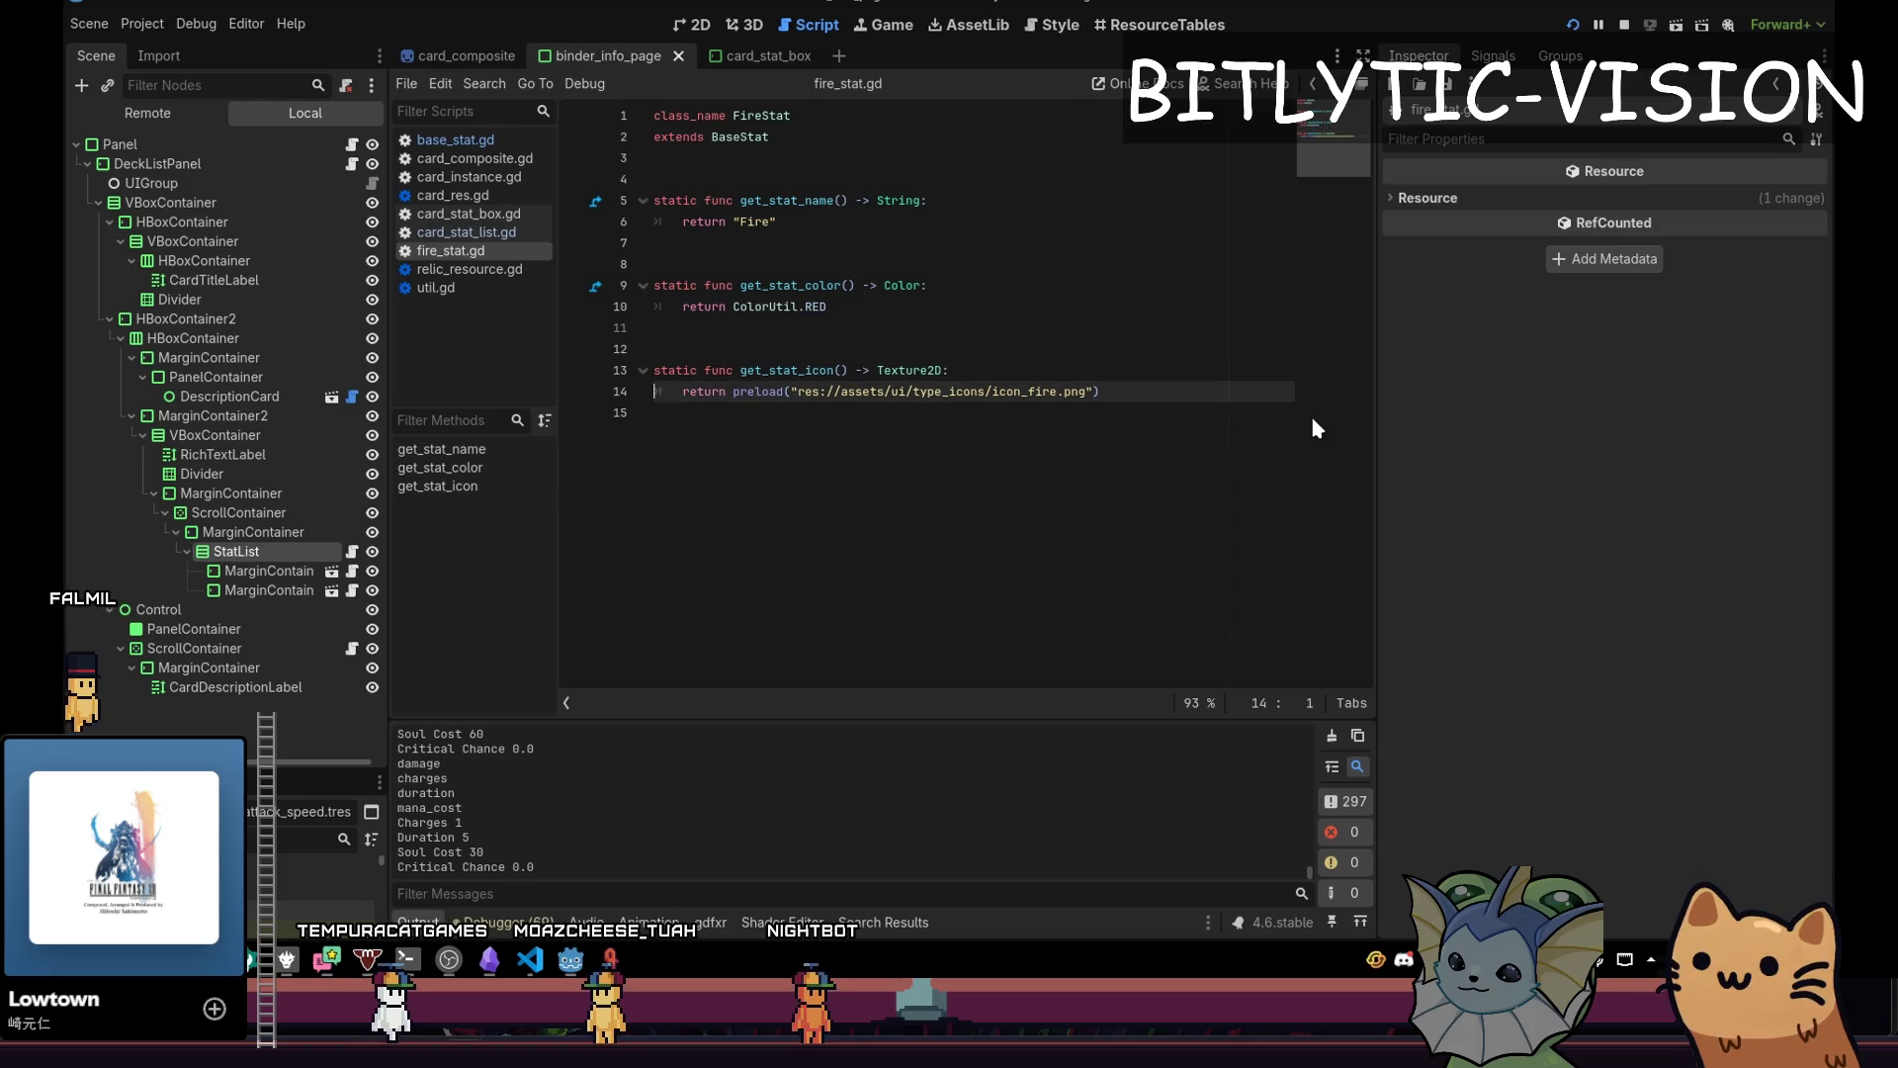
key("shift+alt+o")
Step: Open lightning_stat.gd, paste the get_stat_icon function at the end, and save
type("lightning_stat")
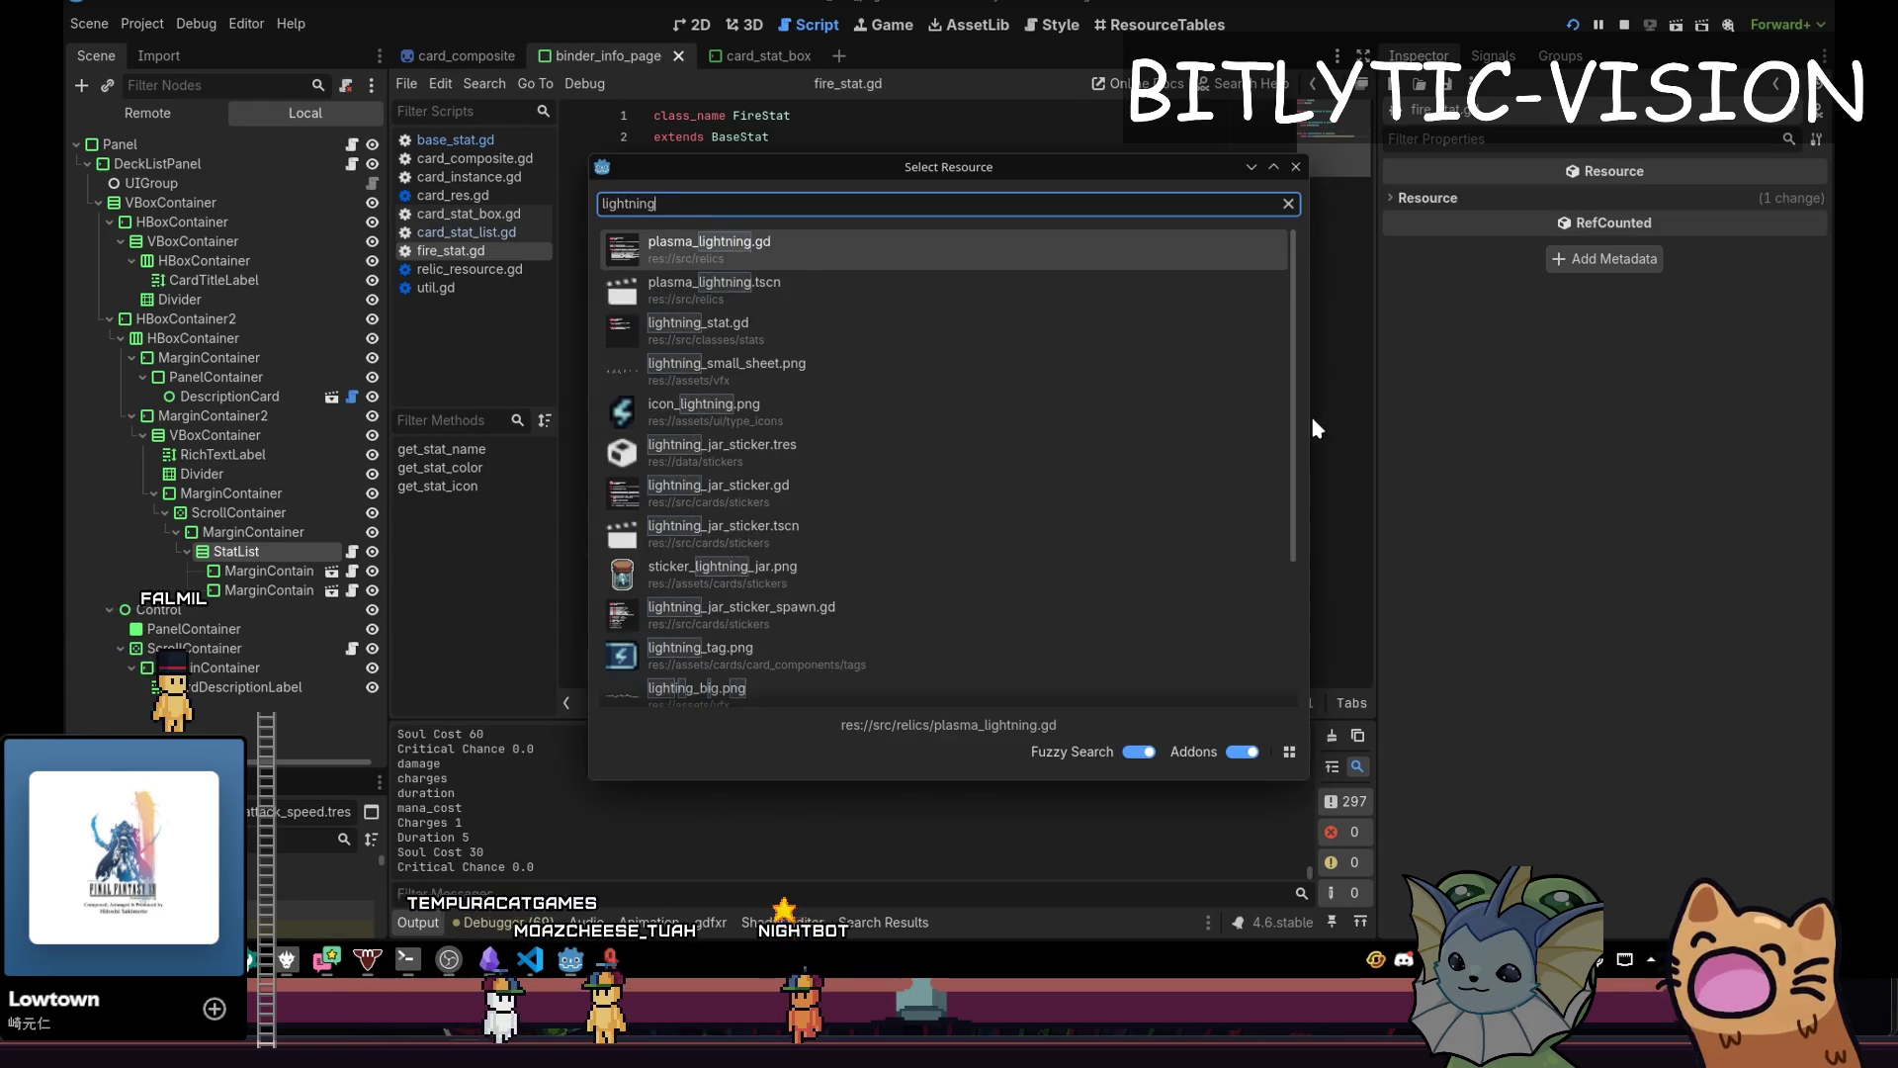
key("Return")
key("Down")
key("Down")
key("Down")
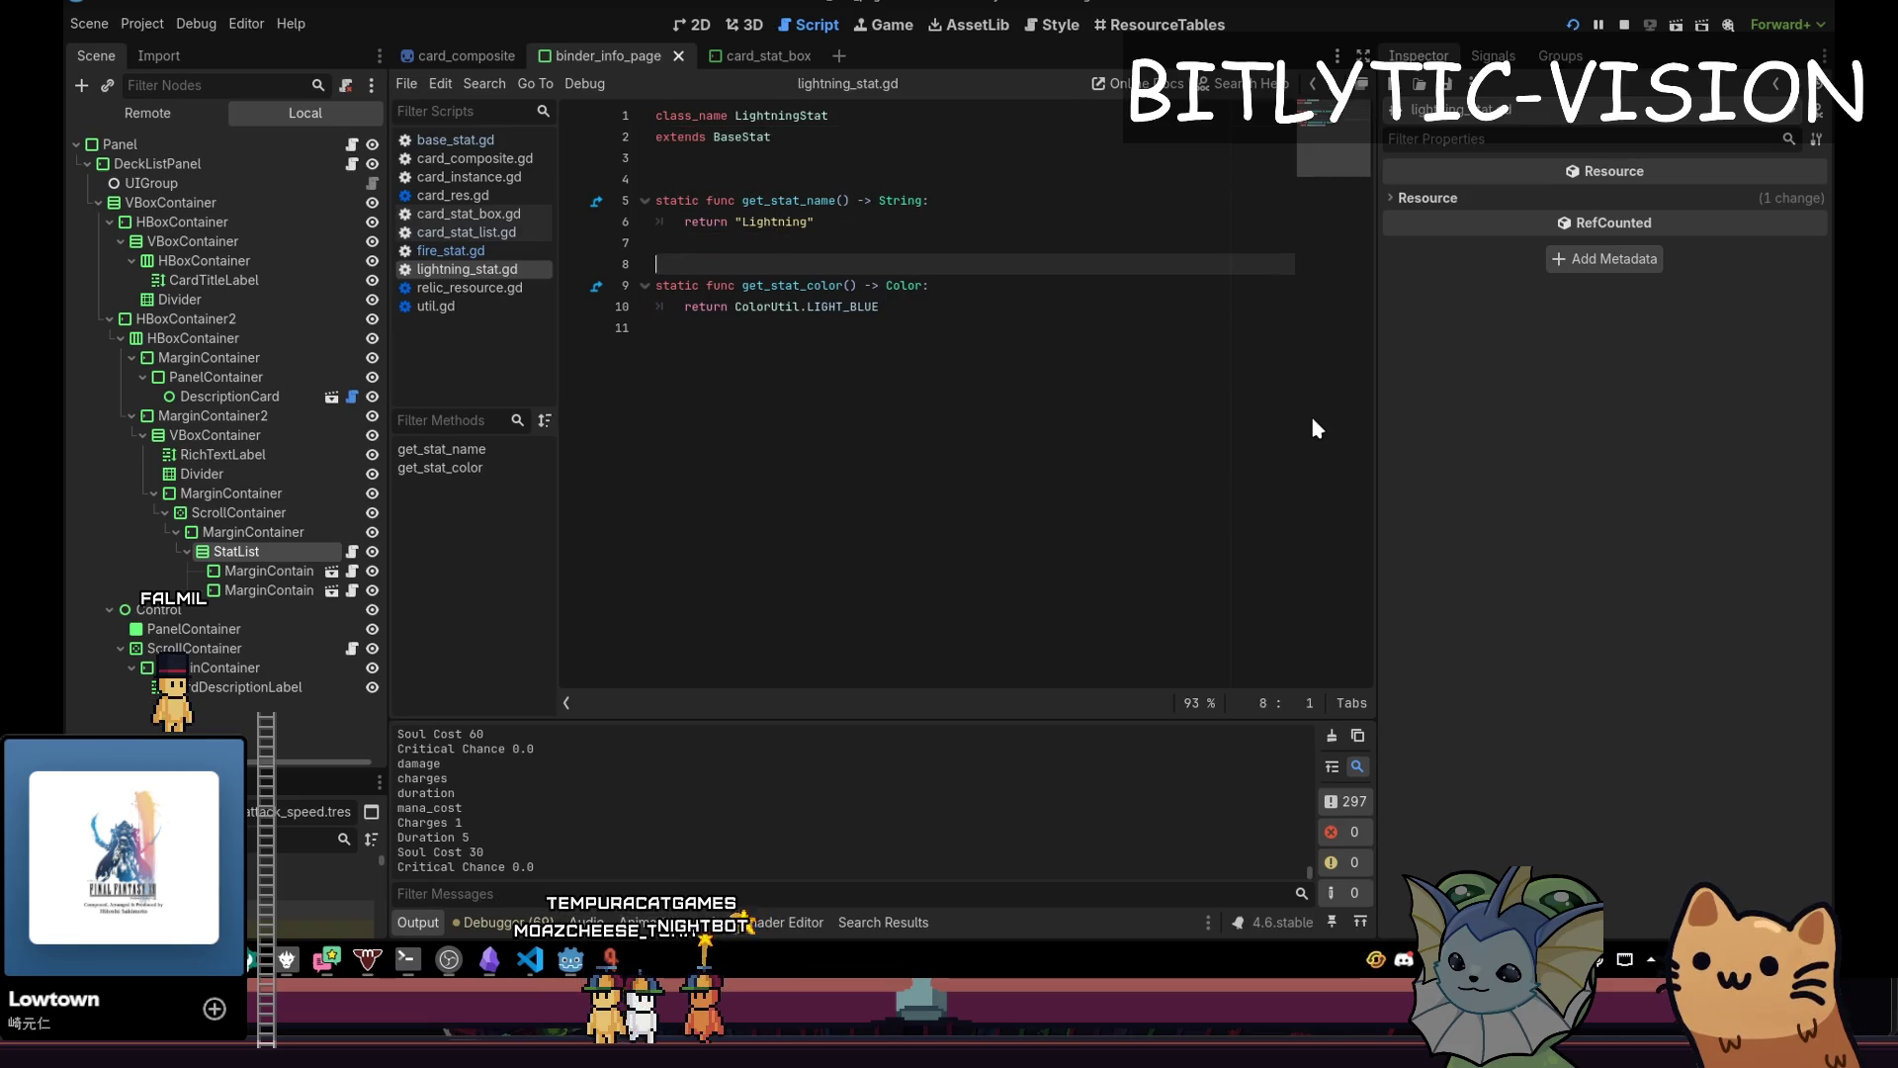
type("static func get_stat_icon() -> Texture2D: \treturn preload(\"res://assets/ui/type_icons/icon_fire.png\")")
key("Up")
key("Home")
key("Return")
key("ctrl+s")
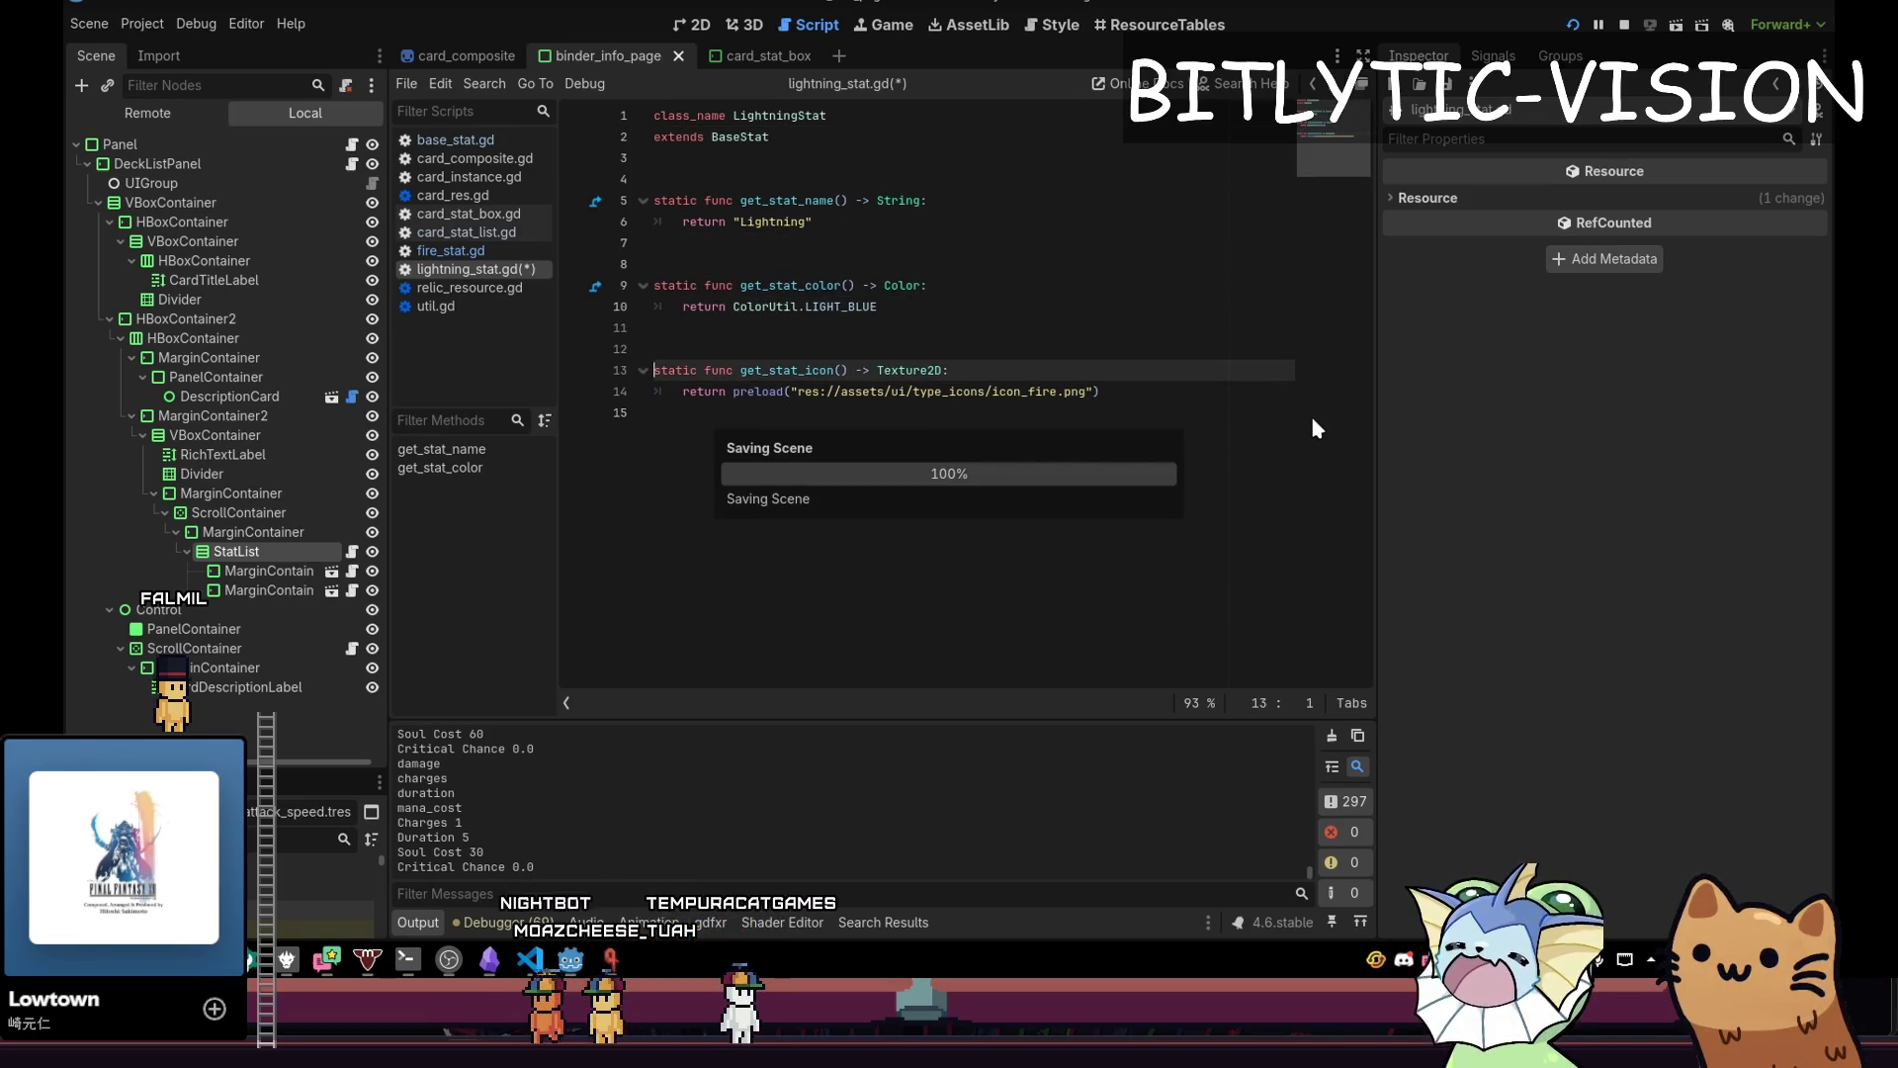
Step: Open physical_stat.gd through Quick Open
key("shift+alt+o")
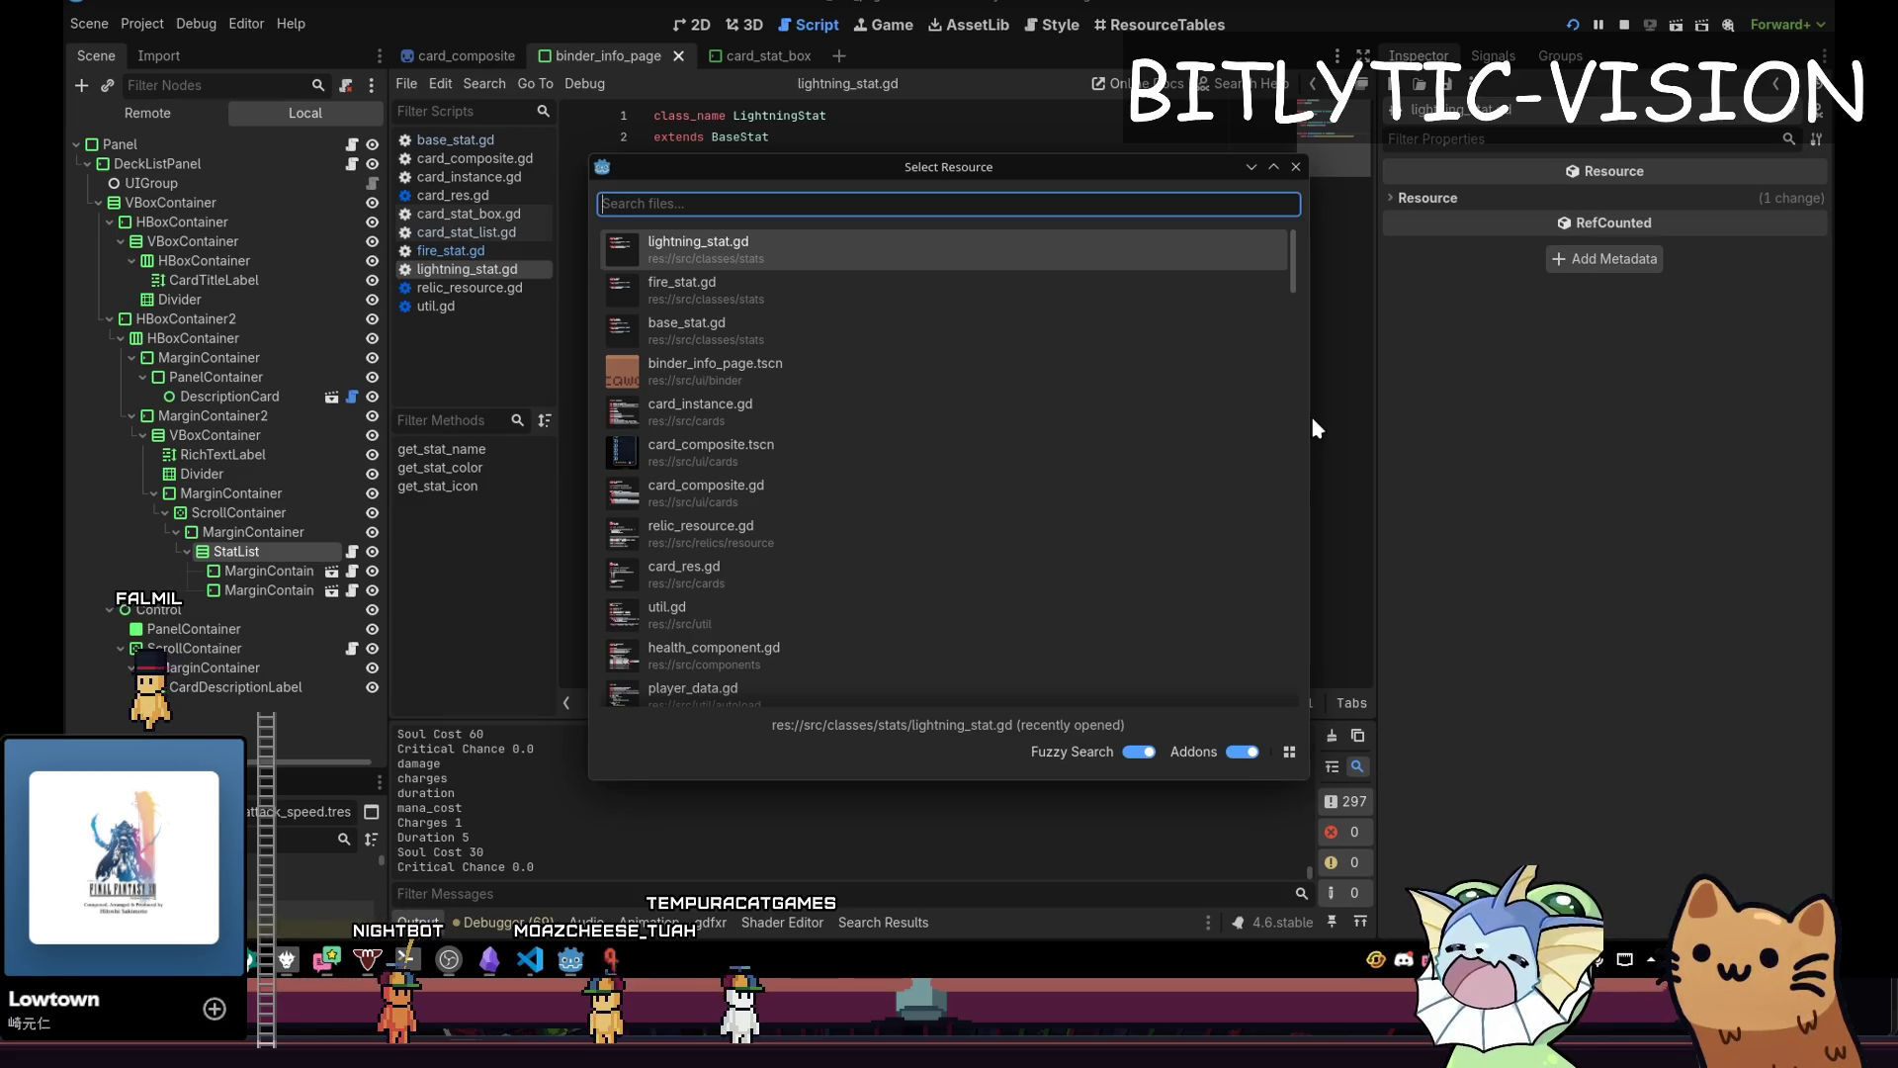
key("Escape")
key("shift+alt+o")
key("Escape")
key("shift+alt+o")
key("Escape")
key("shift+alt+o")
key("Escape")
key("shift+alt+o")
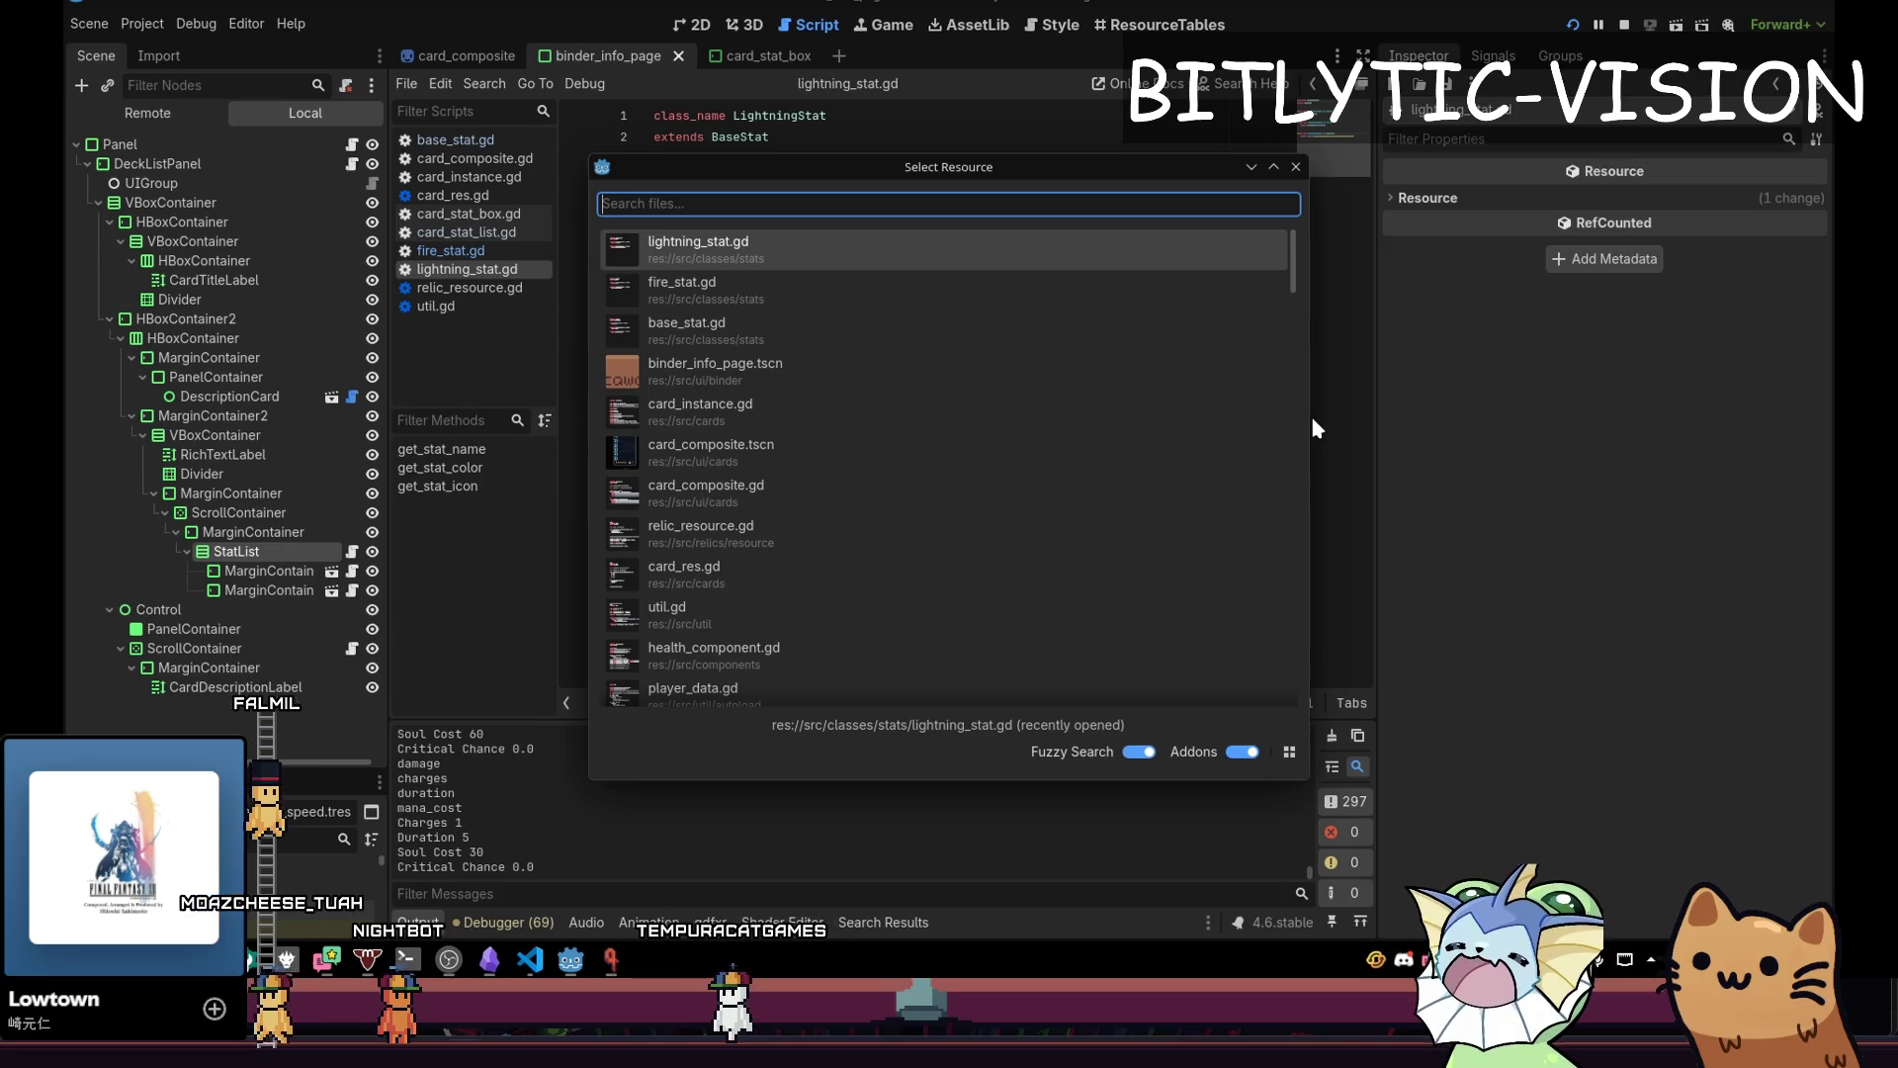
key("Down")
key("Down")
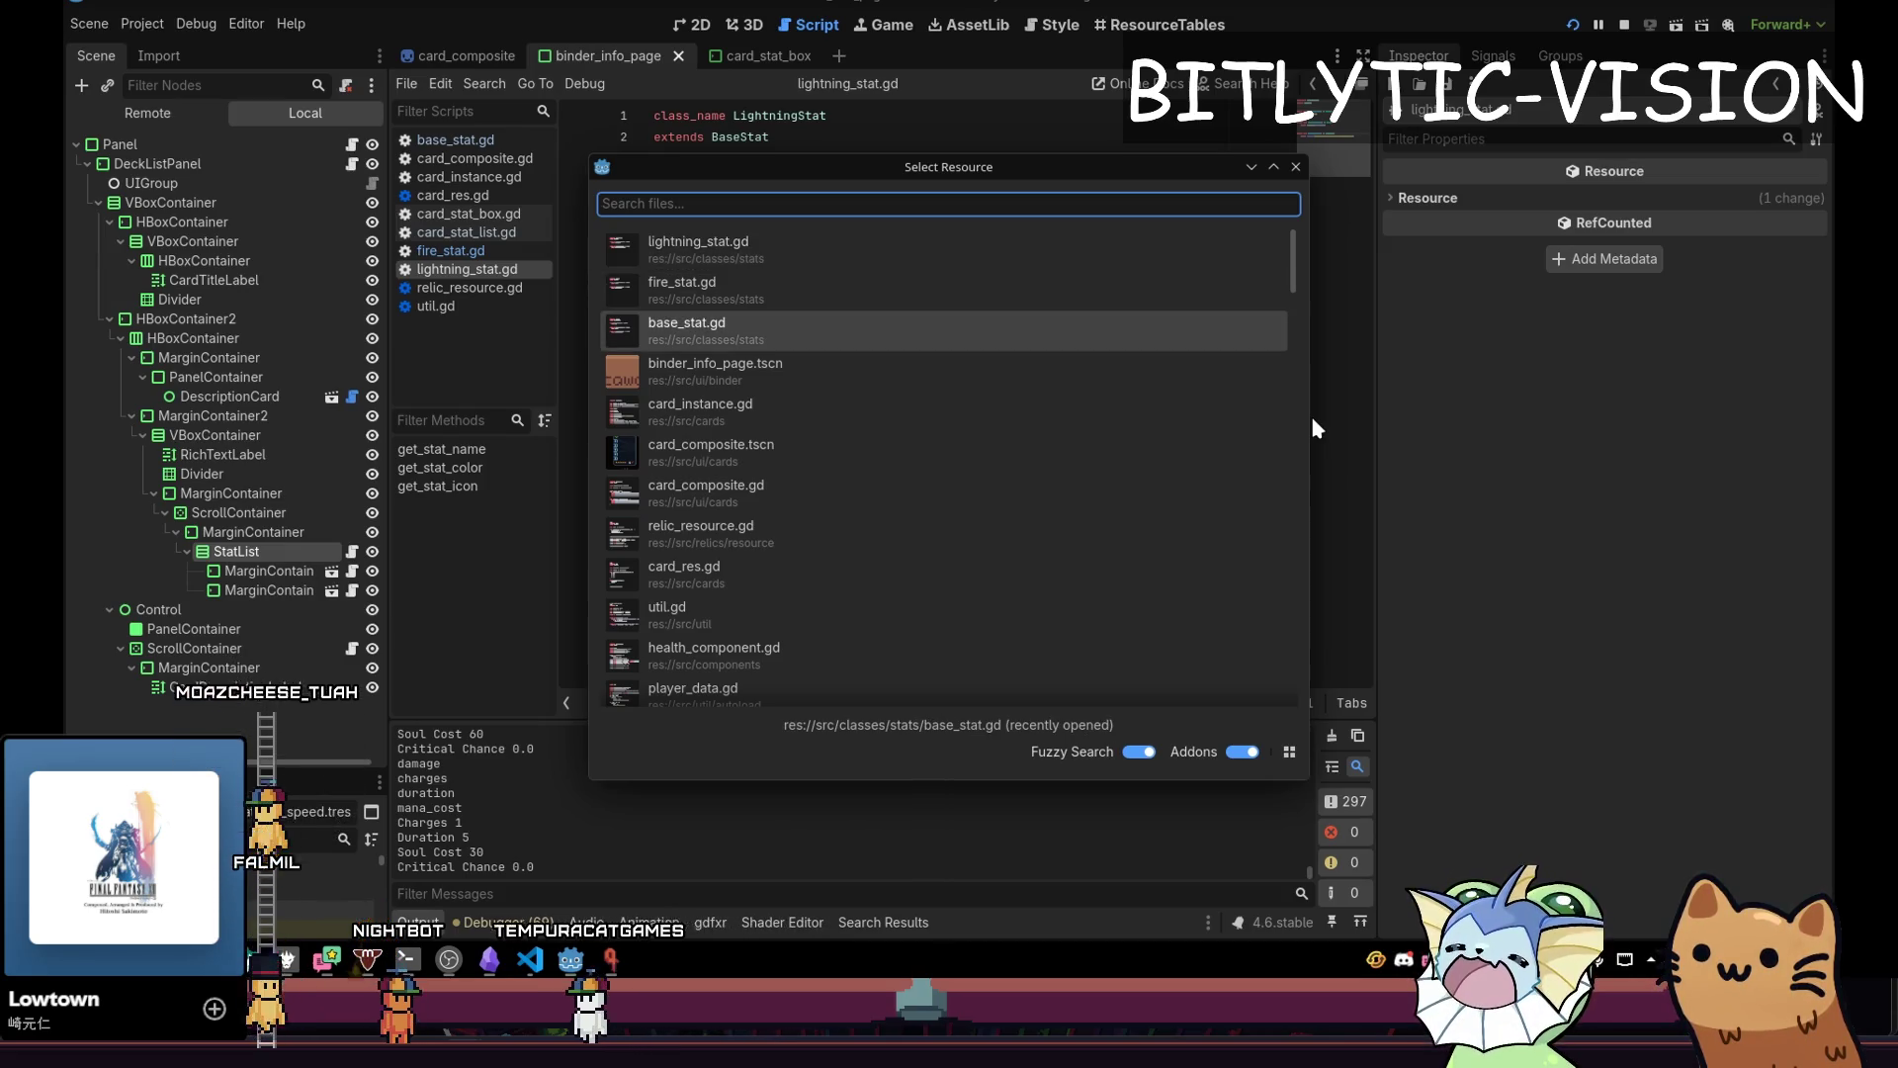
key("Escape")
key("shift+alt+o")
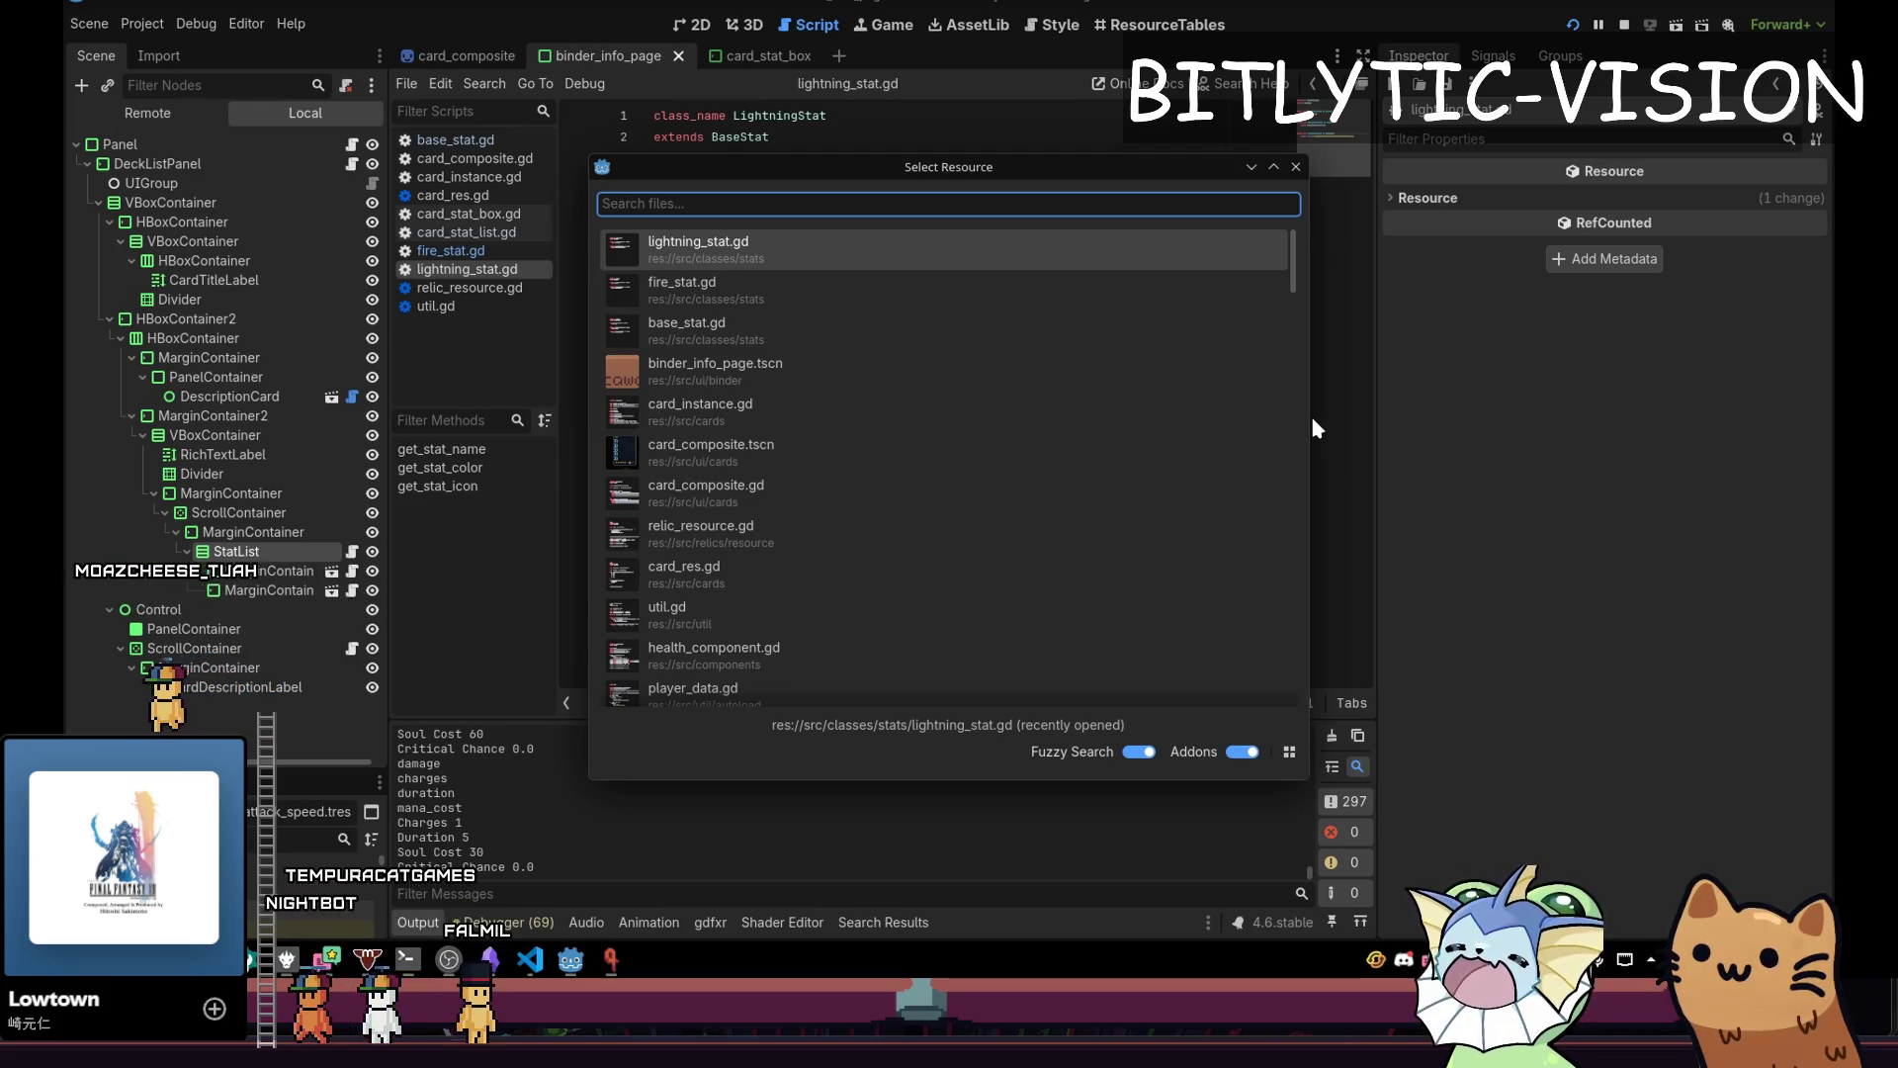
type("physical_stat")
key("Return")
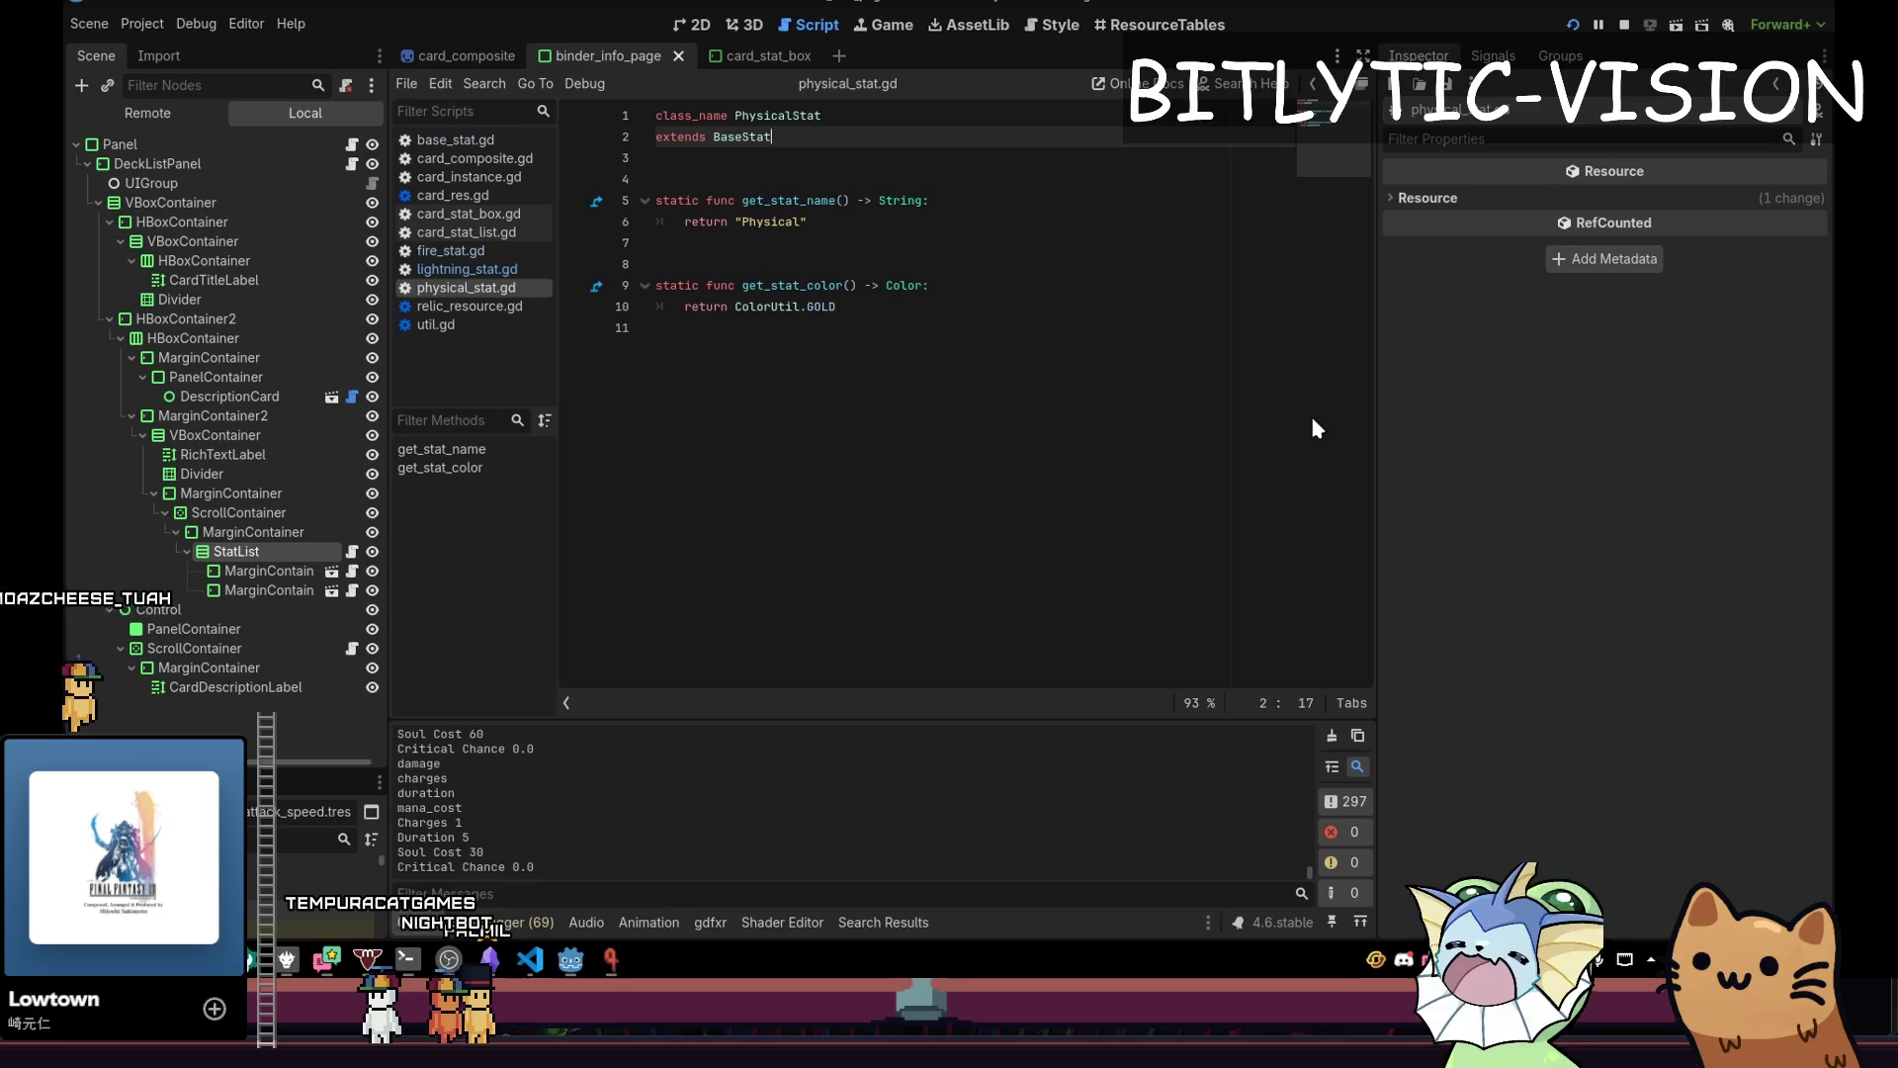
Step: Paste the get_stat_icon function into physical_stat.gd and poison_stat.gd
key("Down")
key("Down")
key("Down")
key("ctrl+v")
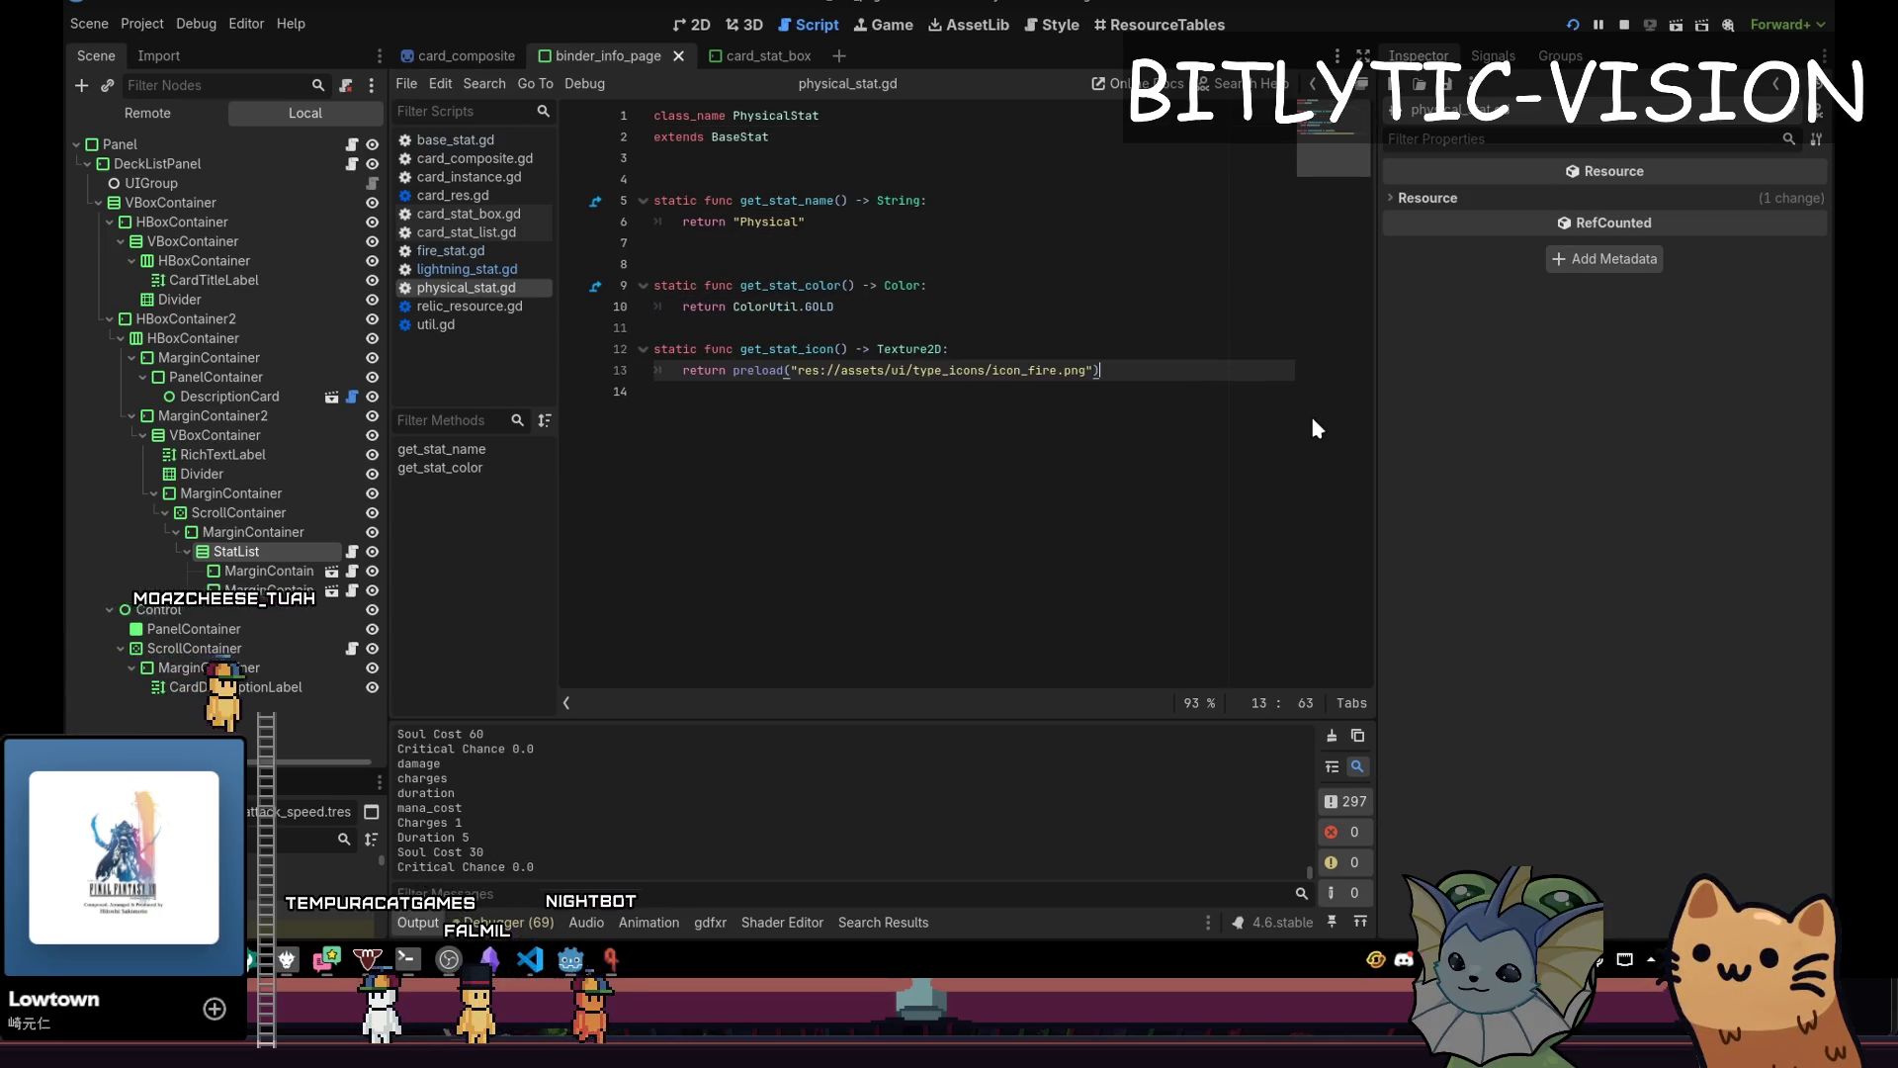
key("shift+alt+o")
type("poison")
key("Return")
key("Down")
key("Down")
key("Down")
key("Return")
key("Return")
type("static func get_stat_icon() -> Texture2D: \treturn preload(\"res://assets/ui/type_icons/icon_fire.png\")")
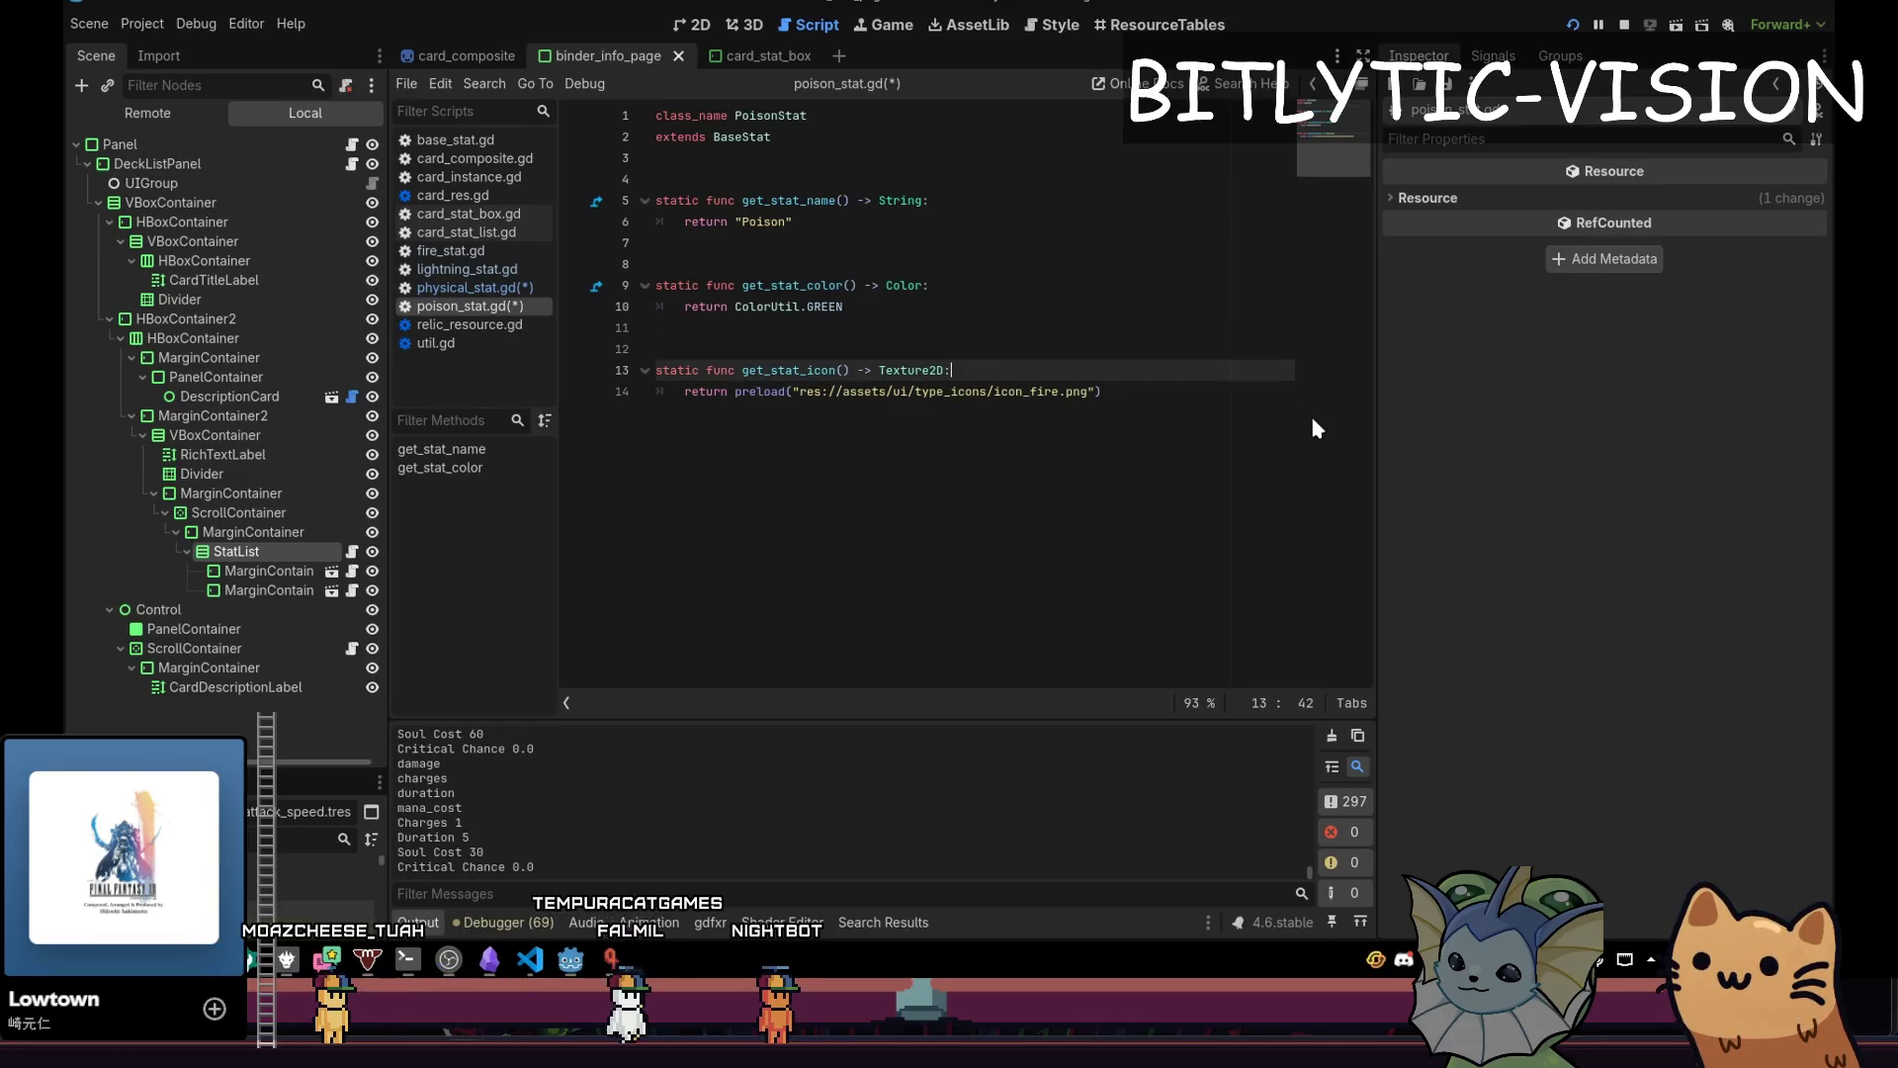
Step: Change poison_stat.gd's icon preload path to icon_poison.png and save it
key("Down")
key("End")
key("Return")
key("Up")
key("Up")
key("Down")
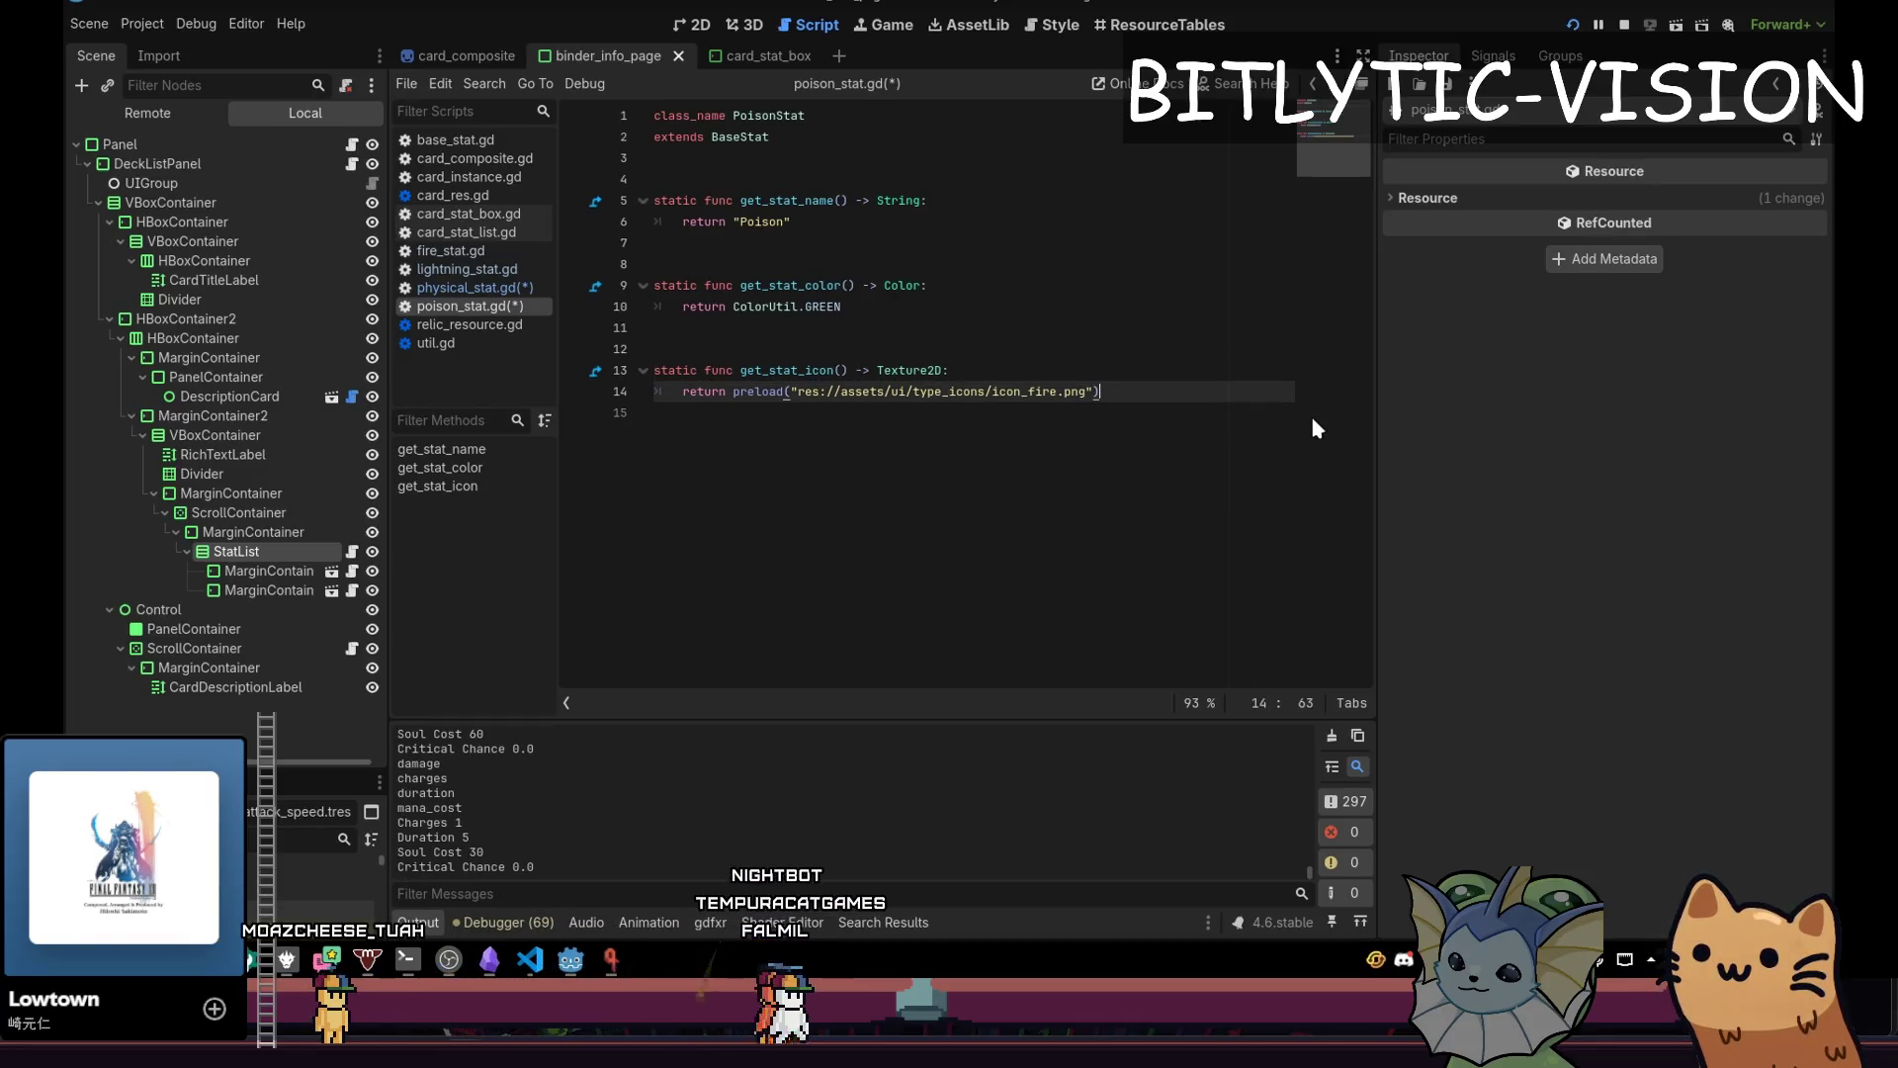
key("Left")
key("Left")
key("Left")
key("BackSpace")
key("BackSpace")
key("BackSpace")
type("po")
key("Return")
key("ctrl+s")
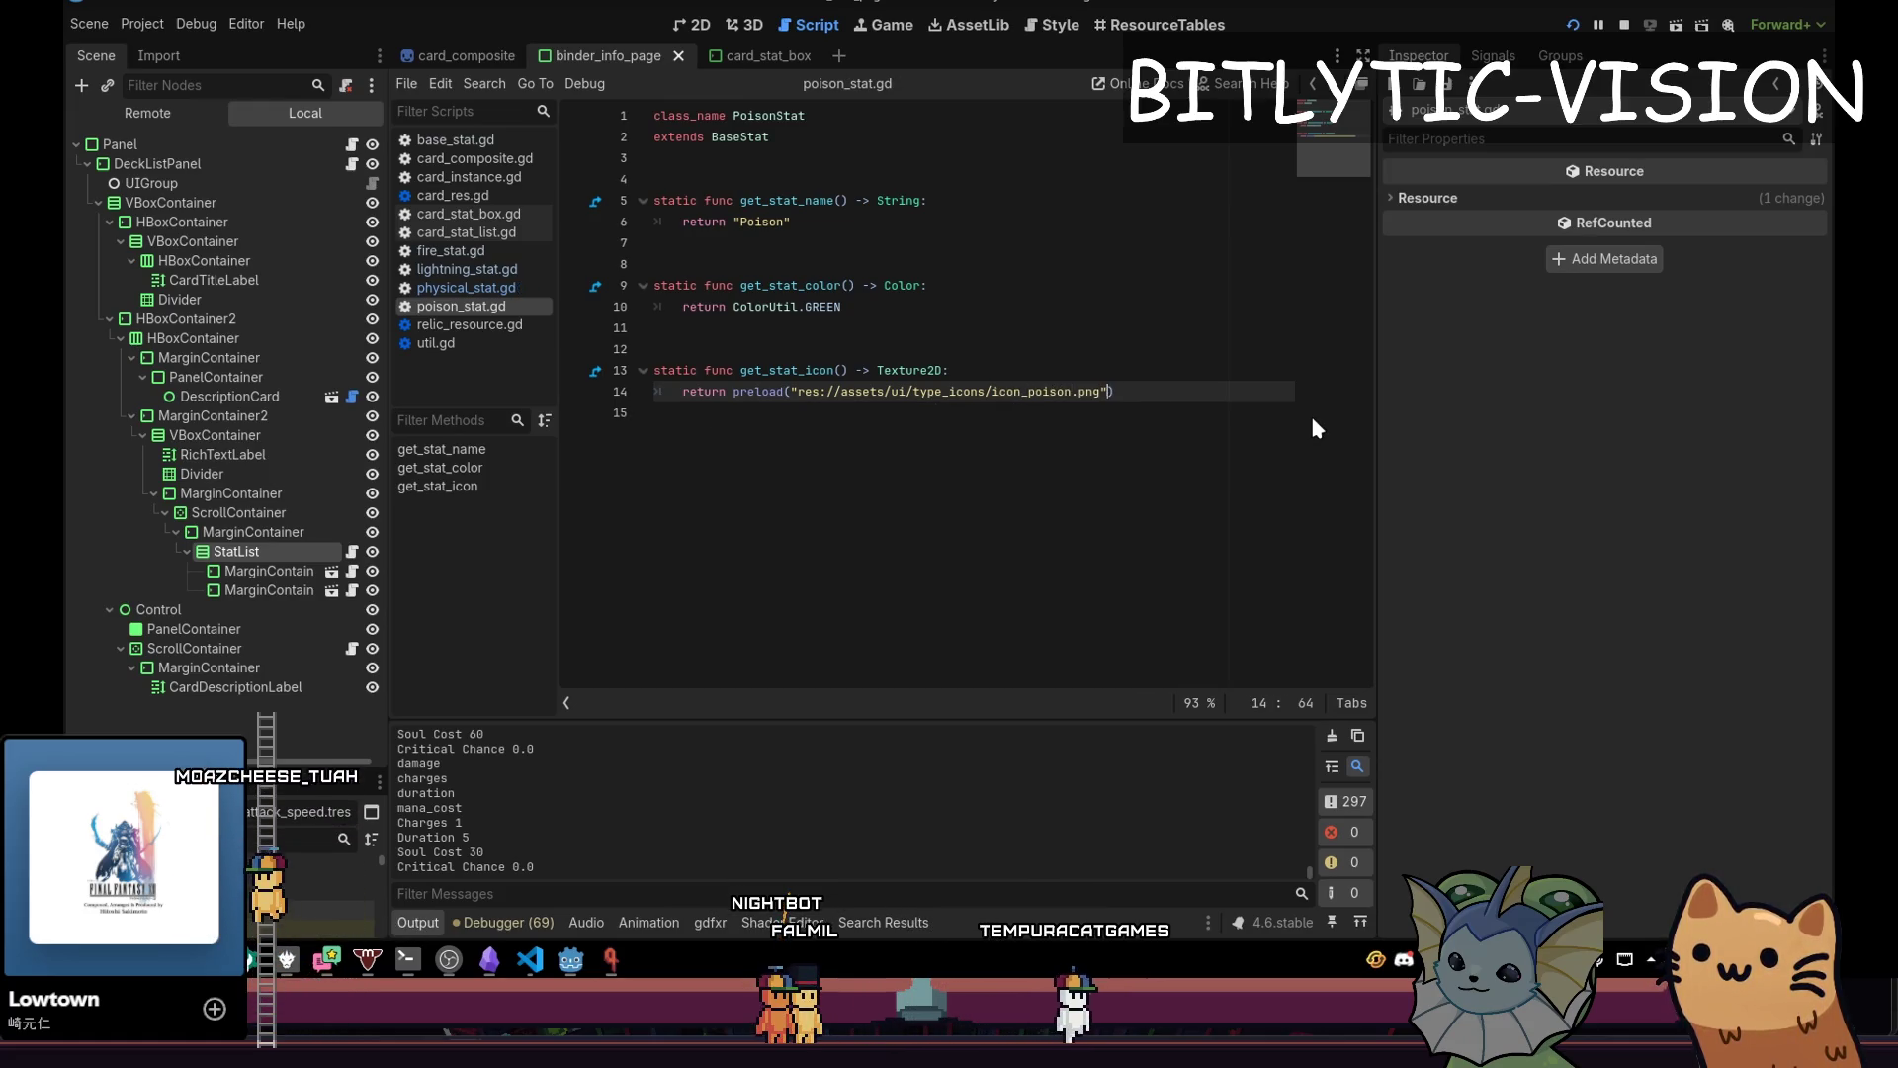
Step: Point physical_stat.gd's icon preload path to icon_physical.png and save it
key("alt+Left")
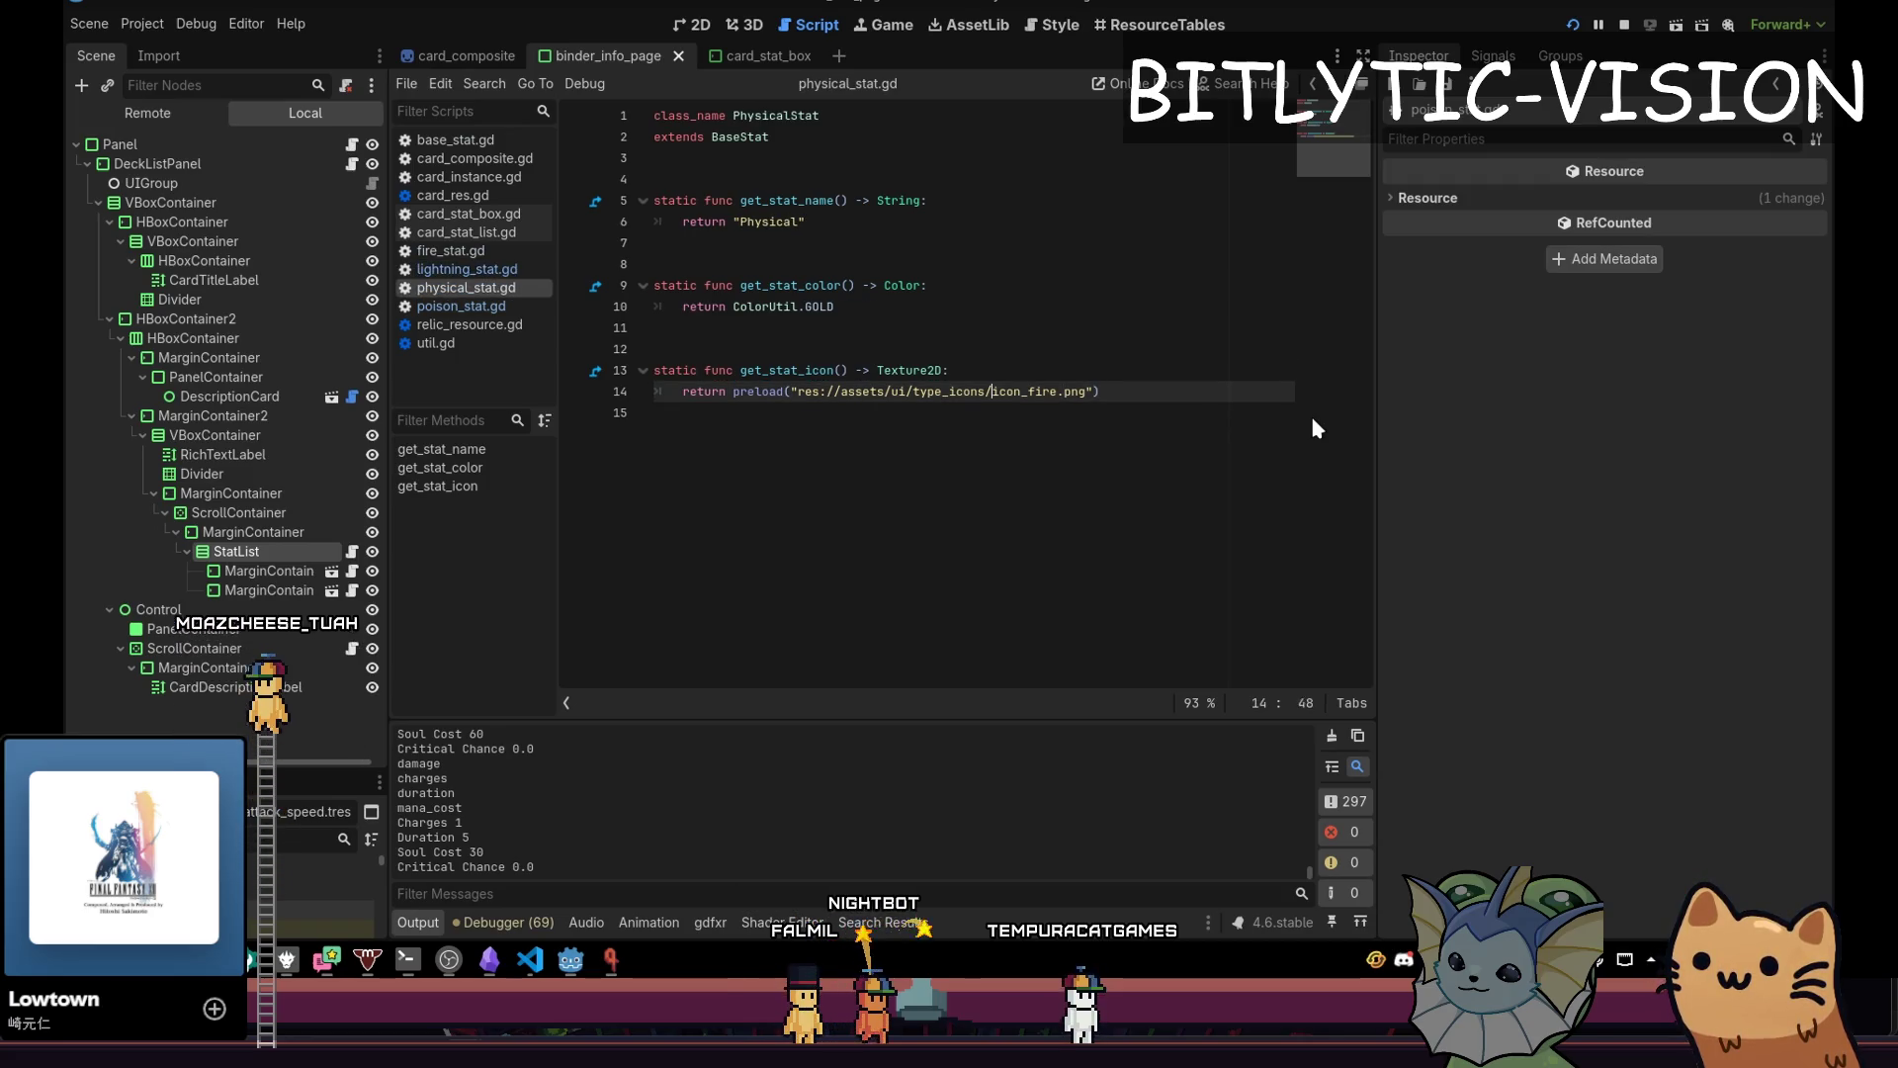
key("ctrl+space")
key("Return")
key("ctrl+s")
Step: Point lightning_stat.gd's icon preload path to icon_lightning.png and save it
key("alt+Left")
key("End")
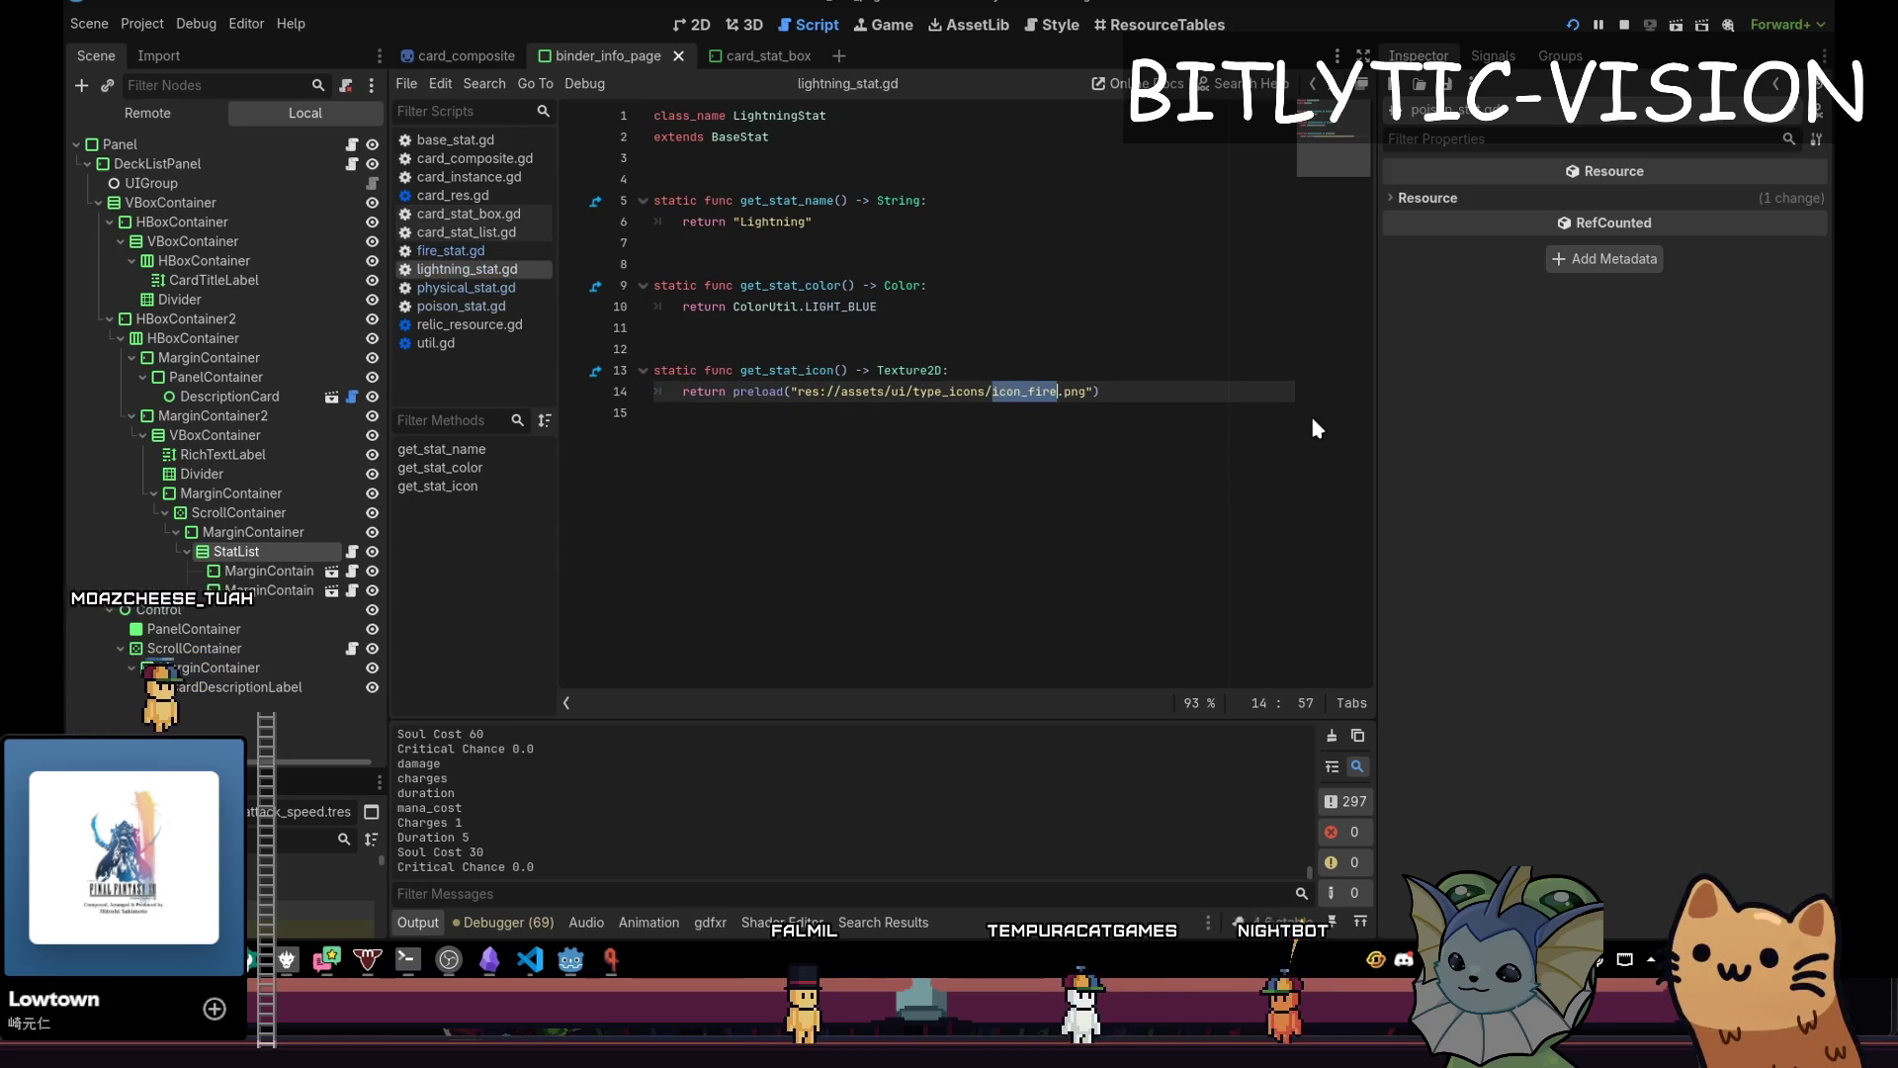
key("BackSpace")
key("BackSpace")
key("BackSpace")
type("ligh")
key("Return")
key("Home")
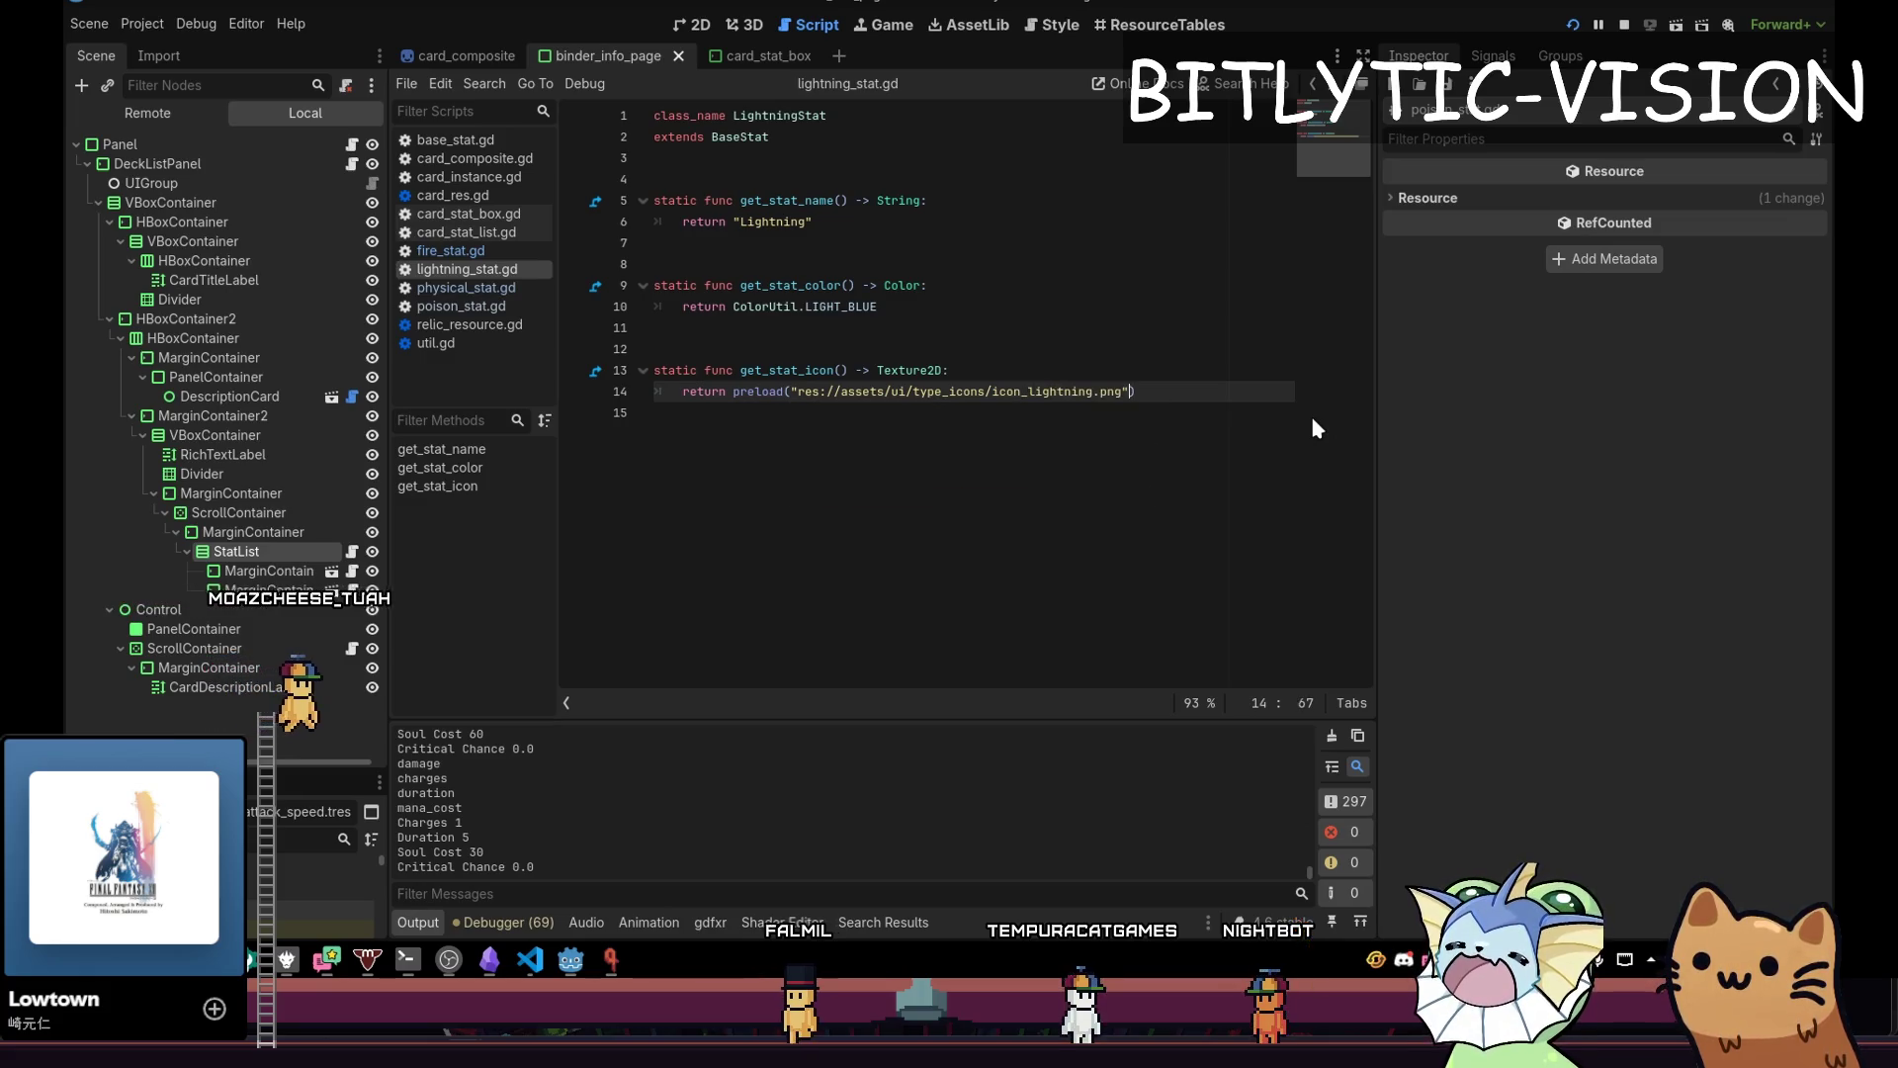
key("ctrl+s")
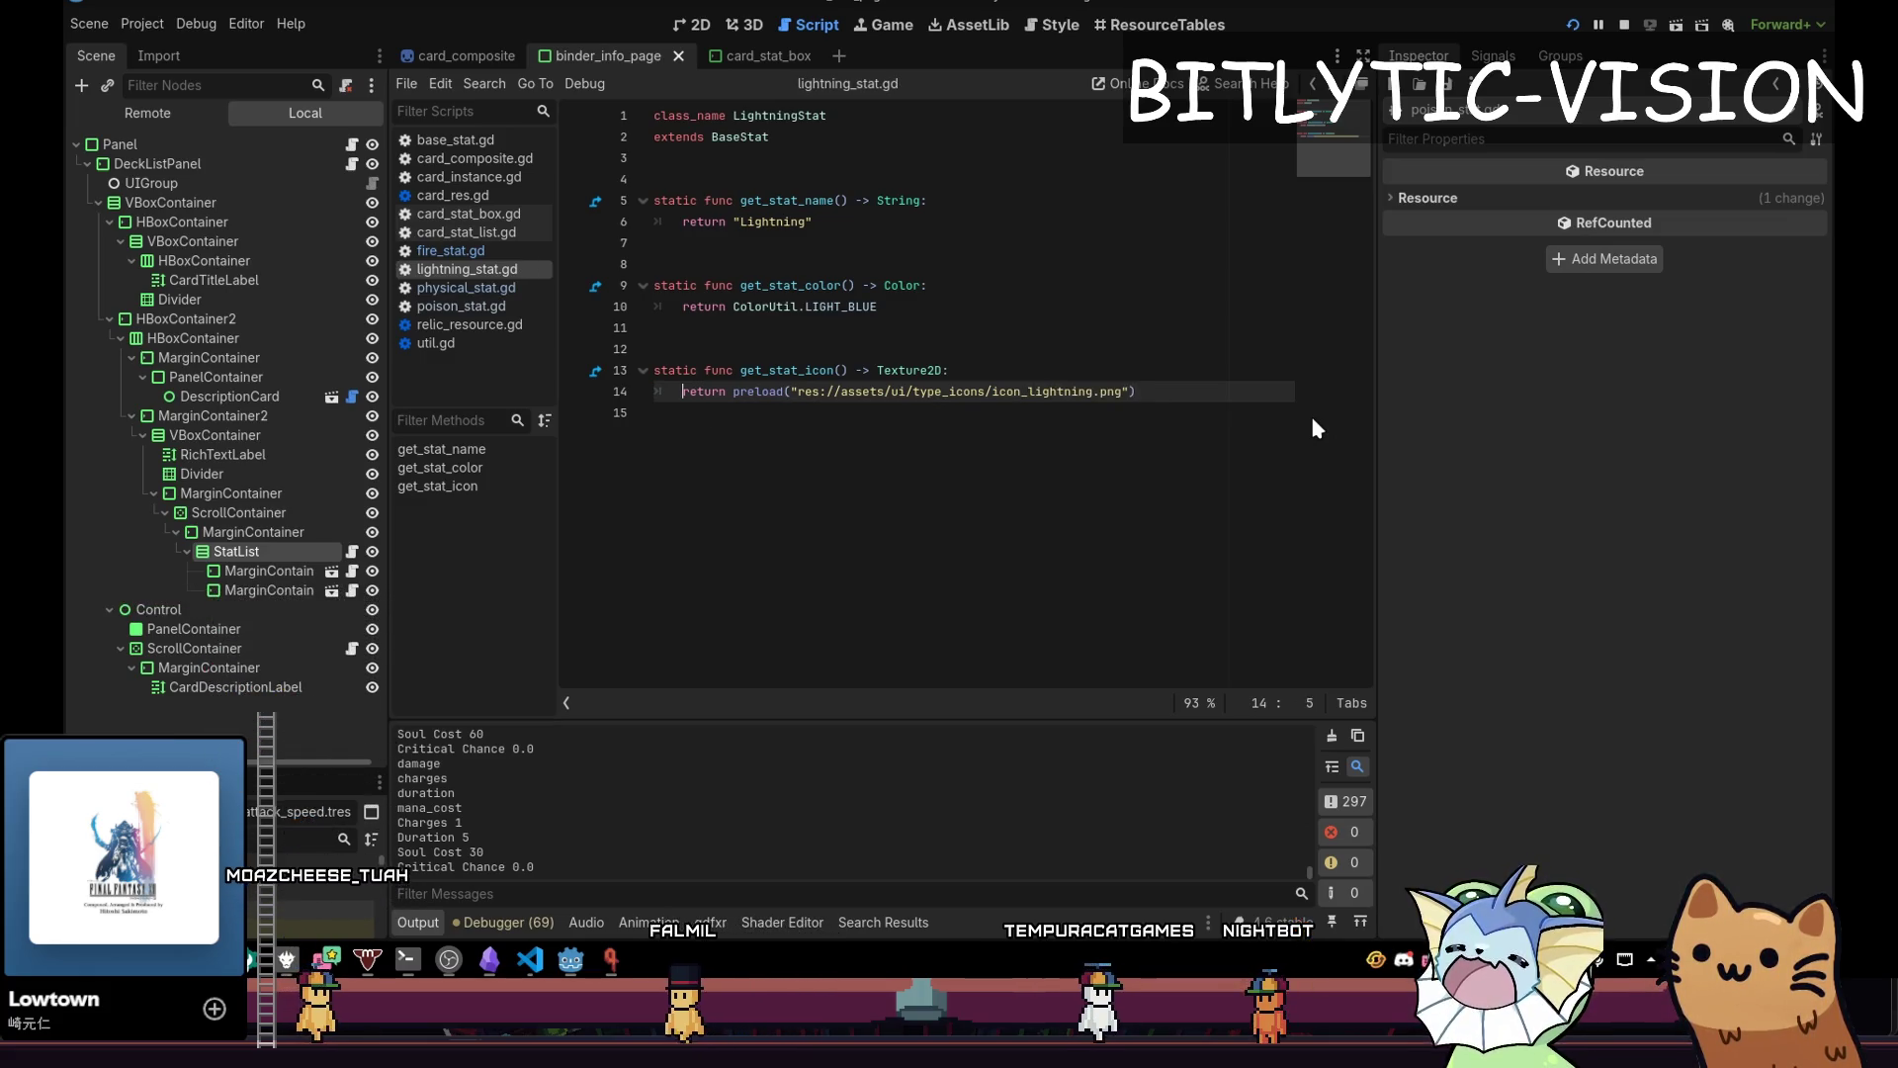
key("shift+alt+o")
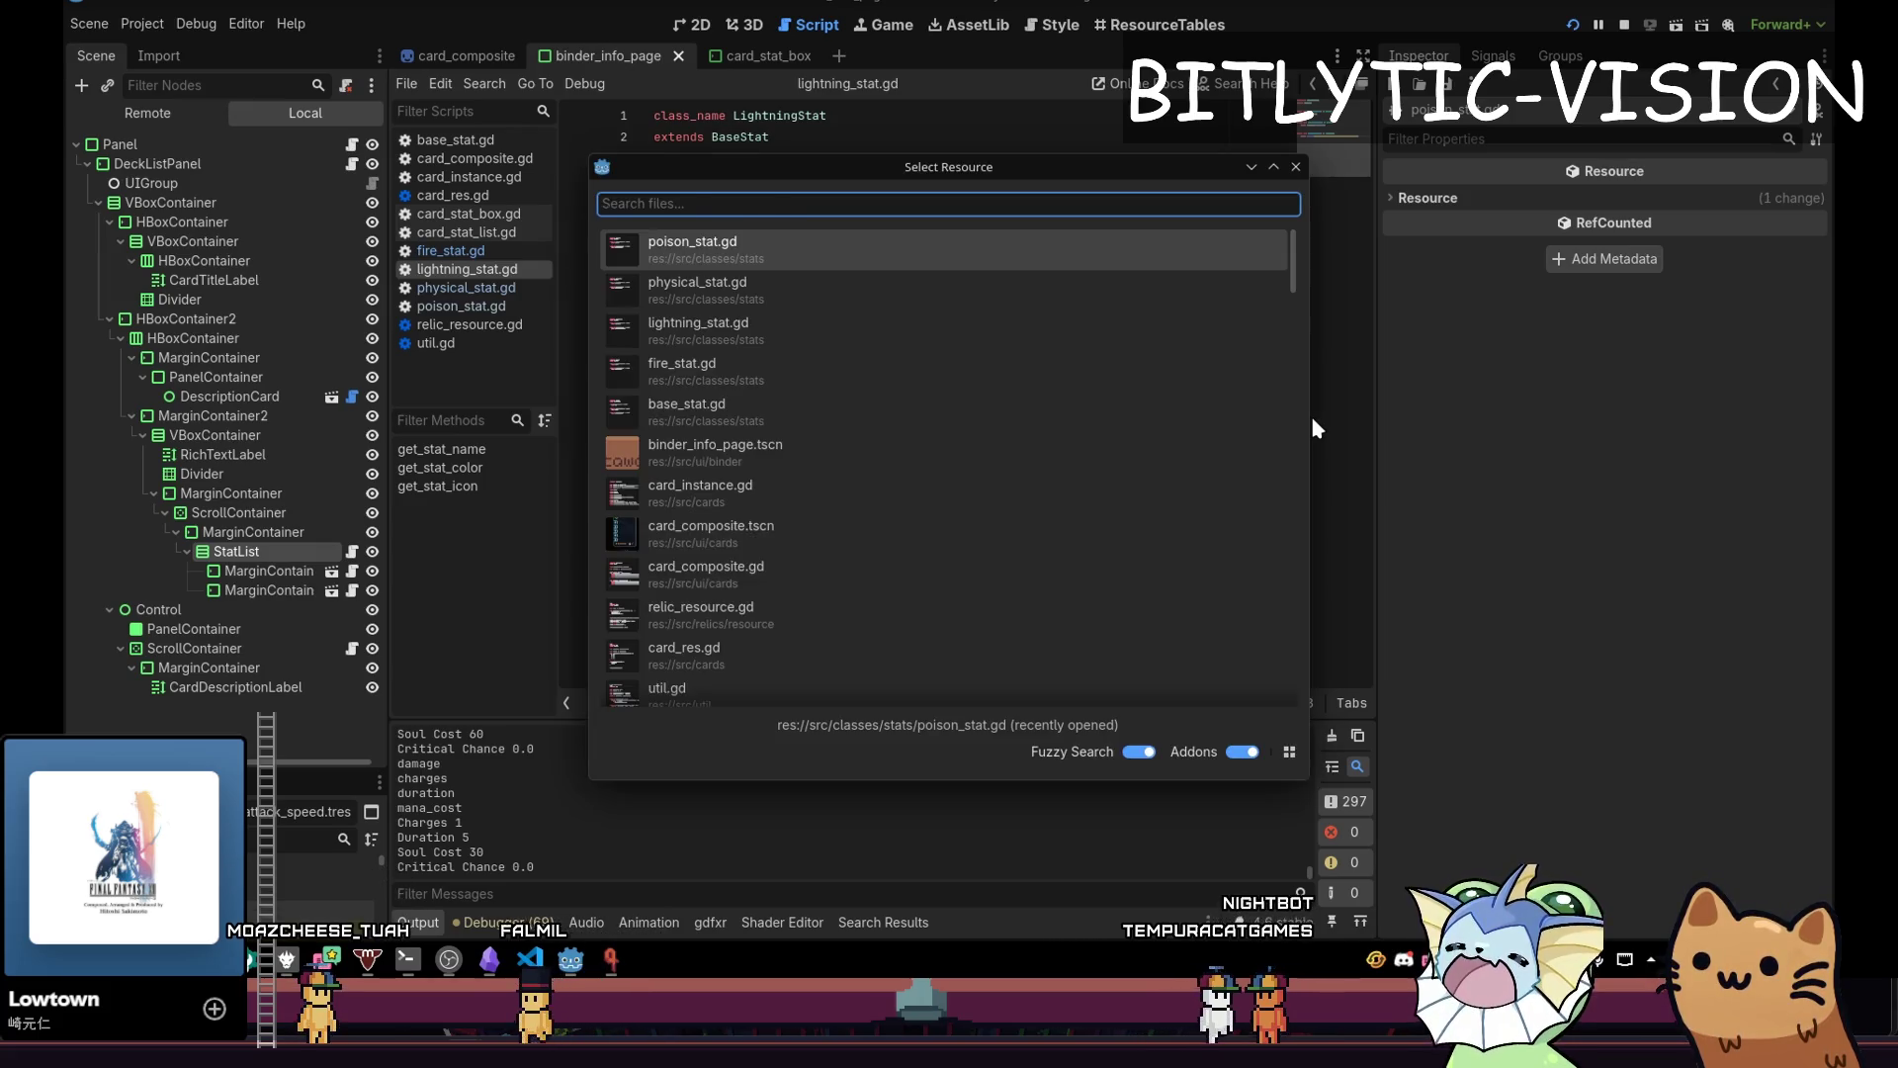
key("Escape")
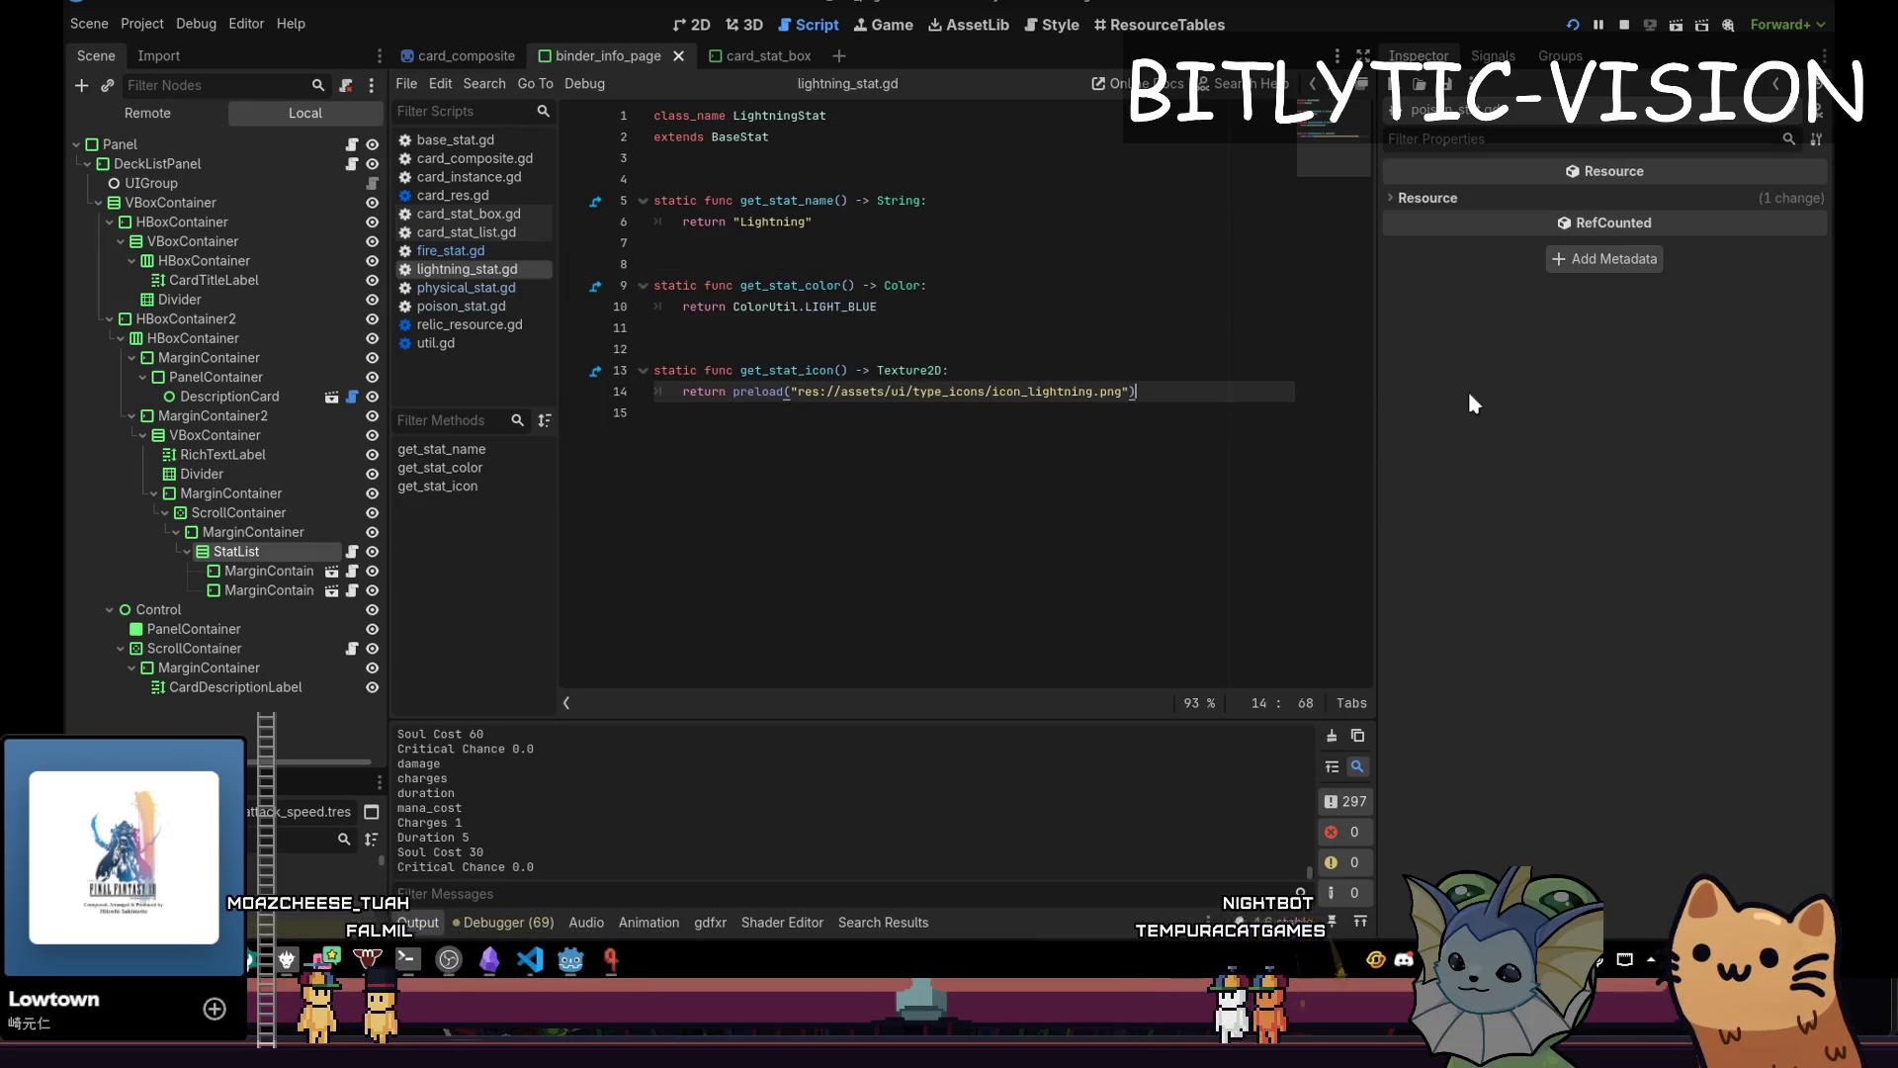
Step: In card_stat_list.gd's get_card_damage, rename stat_name to stat_icon on both lines
left_click(830, 534)
left_click(465, 233)
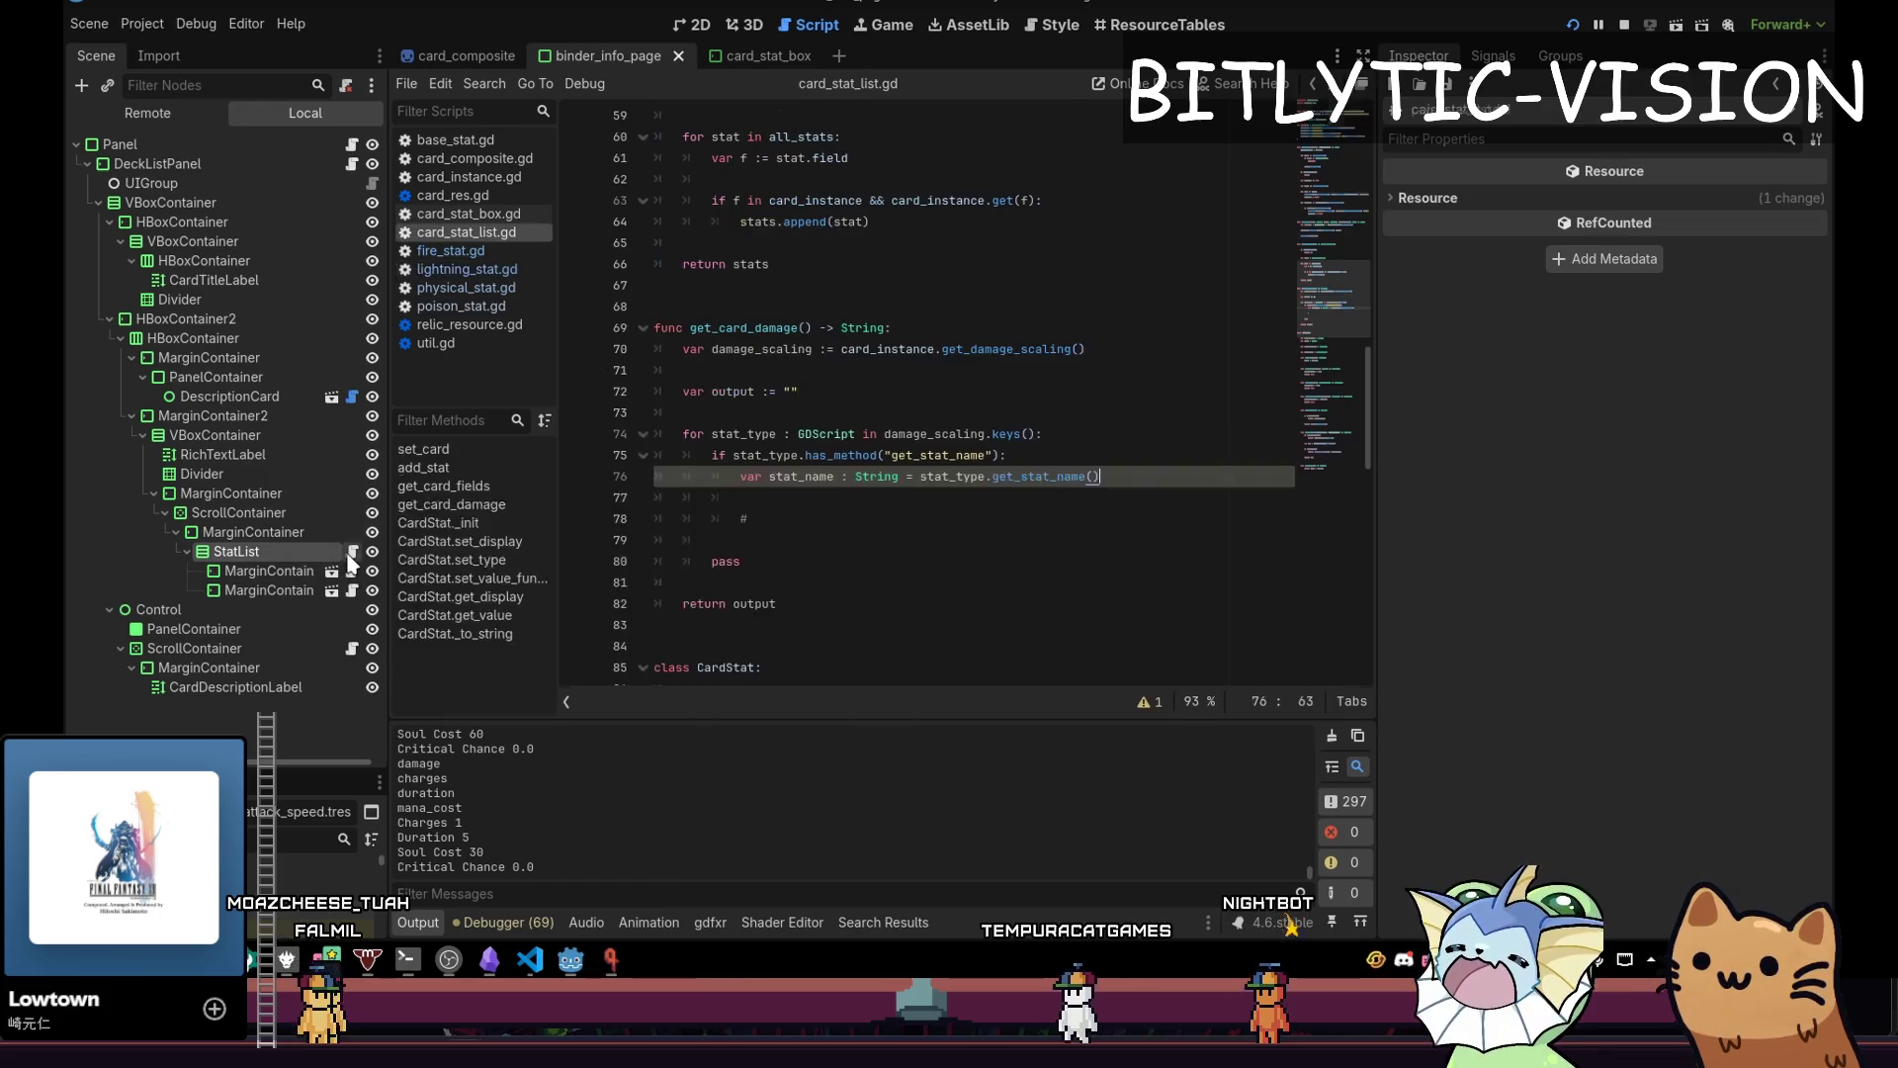
left_click(824, 498)
key("Up")
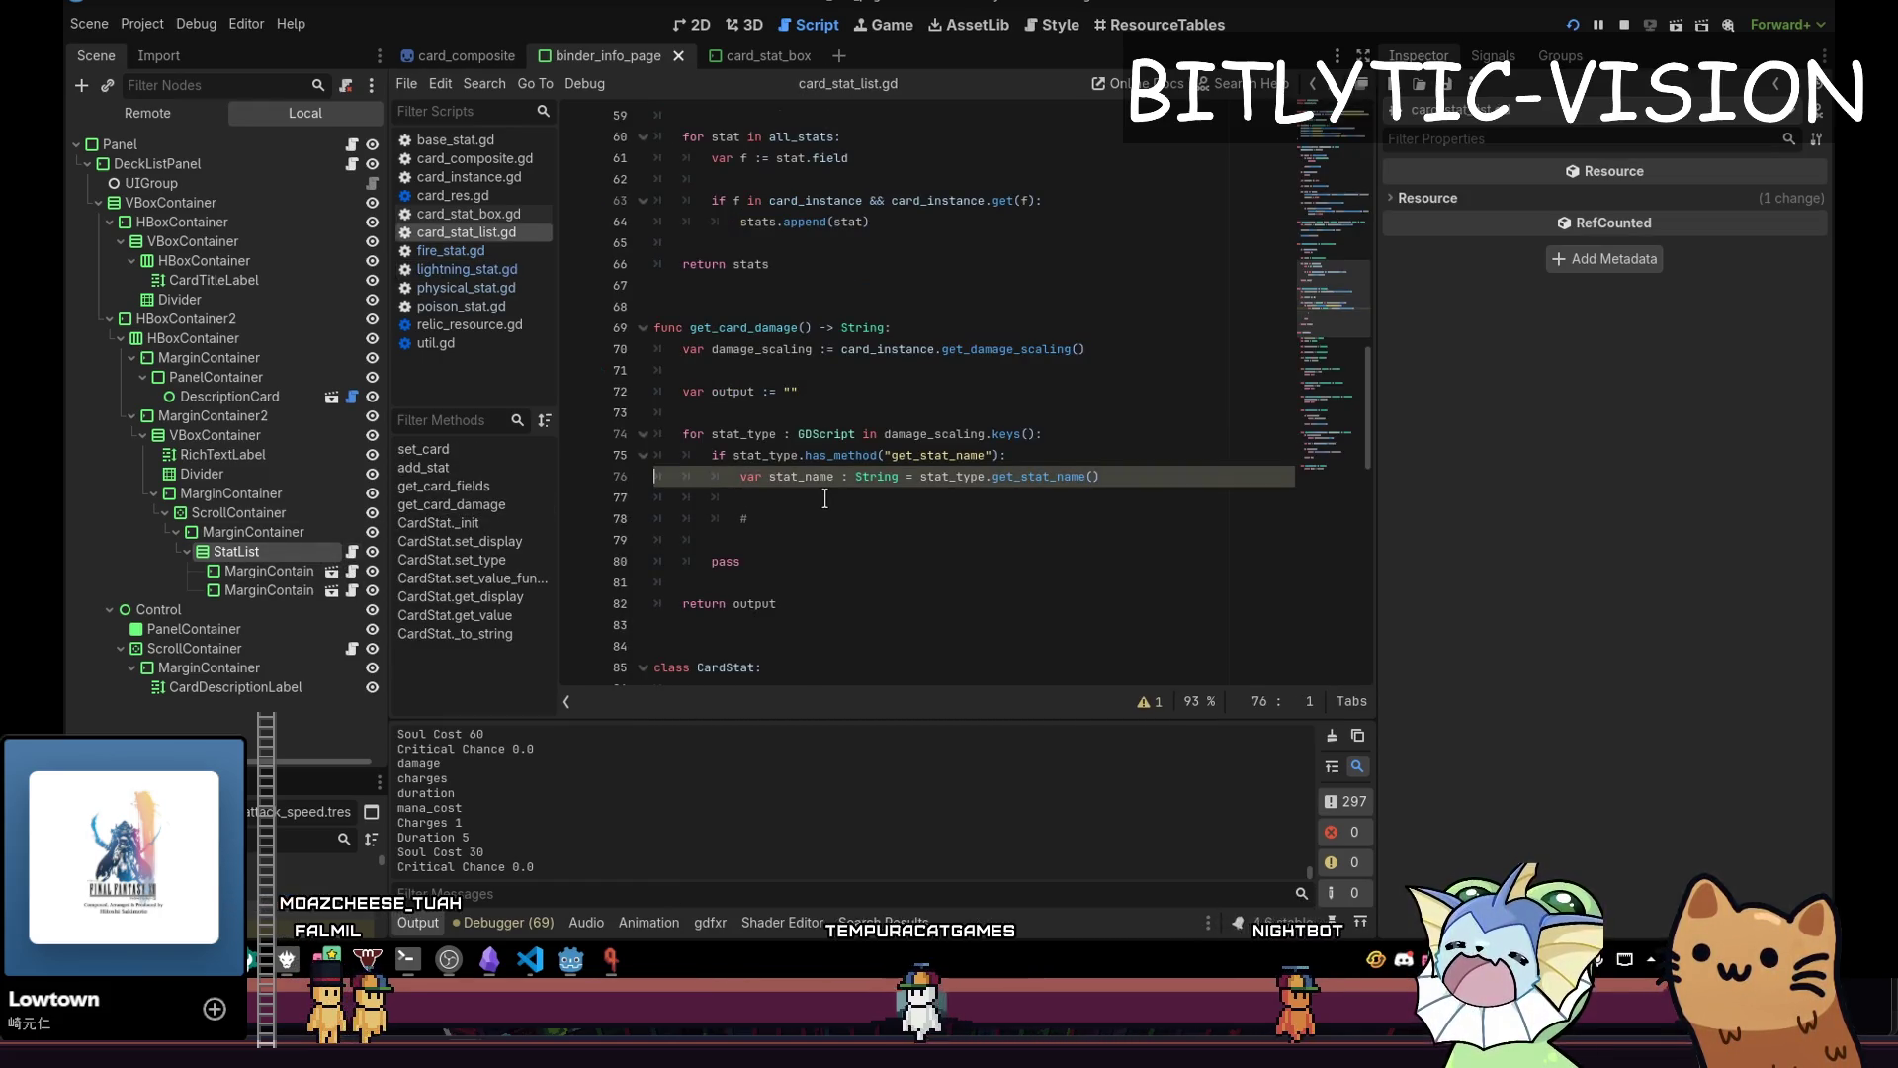
key("ctrl+Right")
key("Right")
key("ctrl+shift+Right")
type("tat_i")
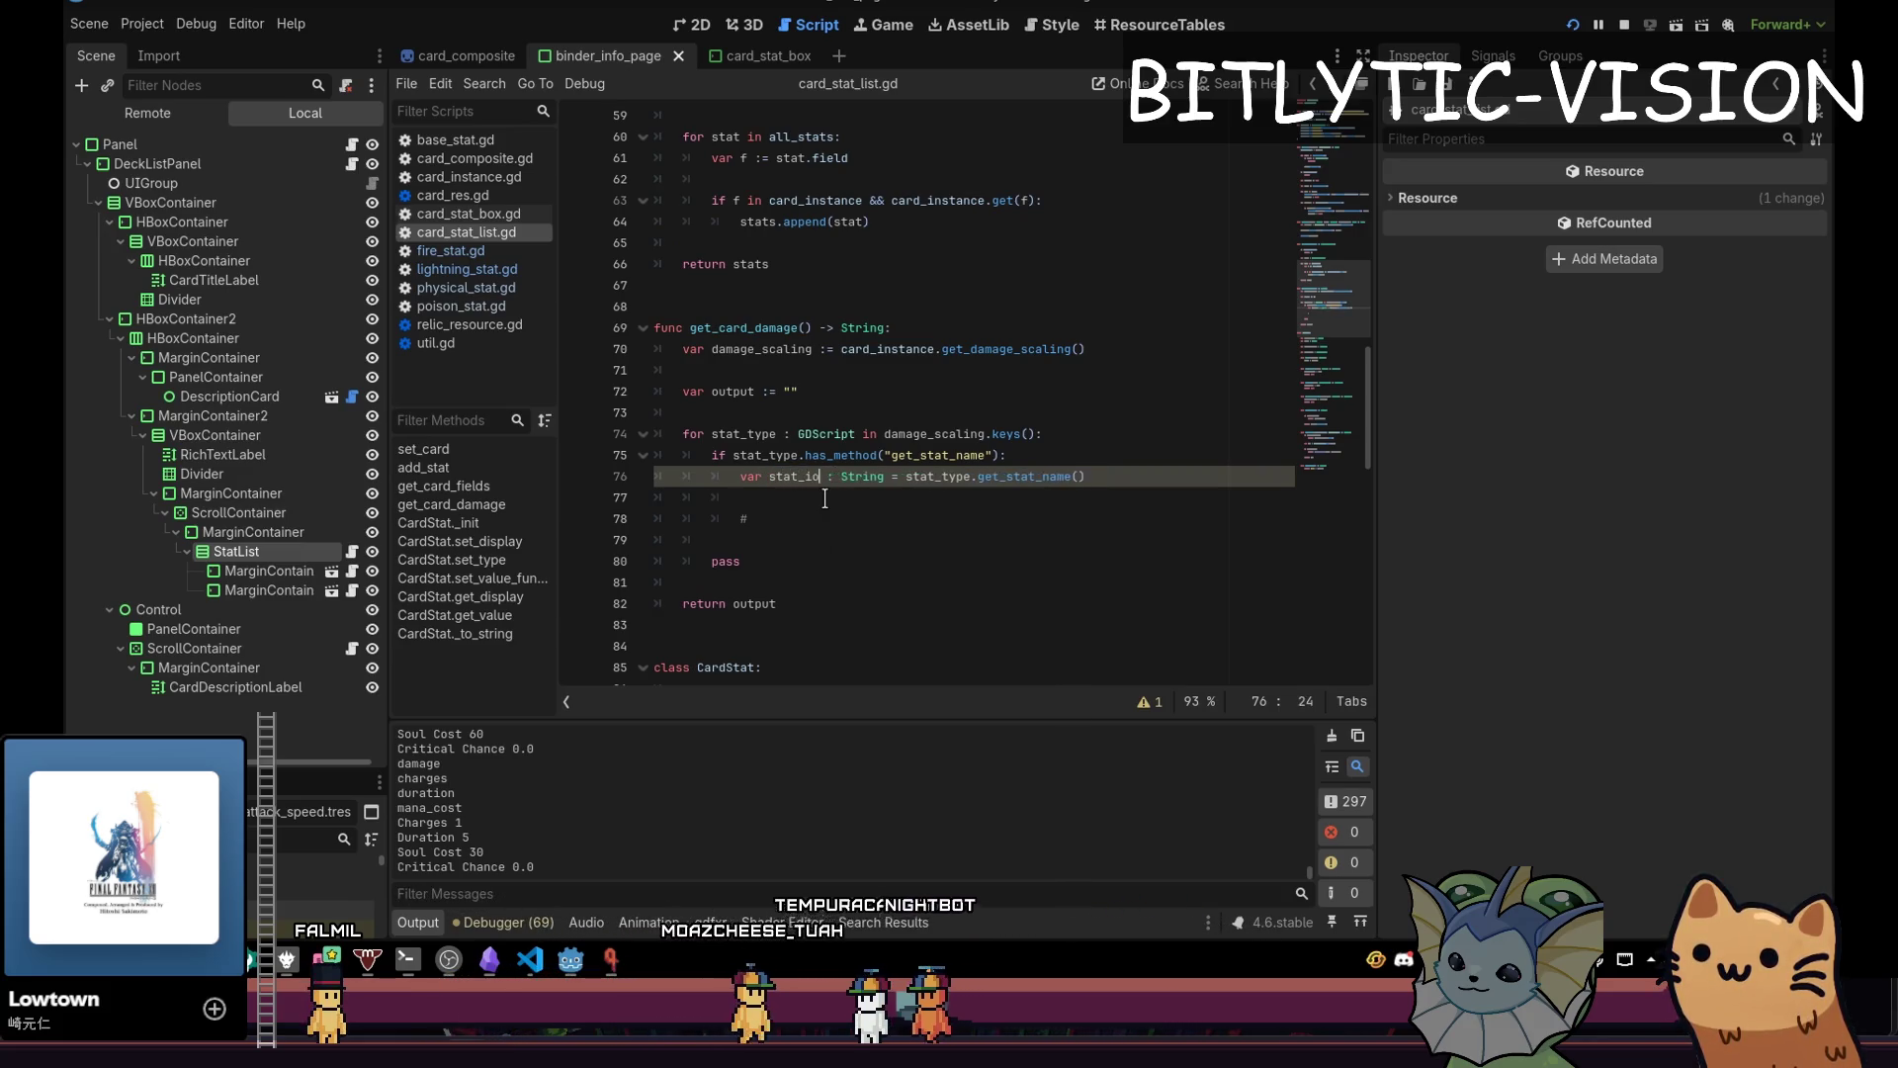
key("End")
key("Left")
key("Left")
key("ctrl+shift+Left")
key("ctrl+shift+Left")
key("shift+Left")
key("ctrl+d")
key("BackSpace")
key("Escape")
Step: Delete the commented placeholder lines and change the stat_icon type from String to Texture2D
key("Down")
key("End")
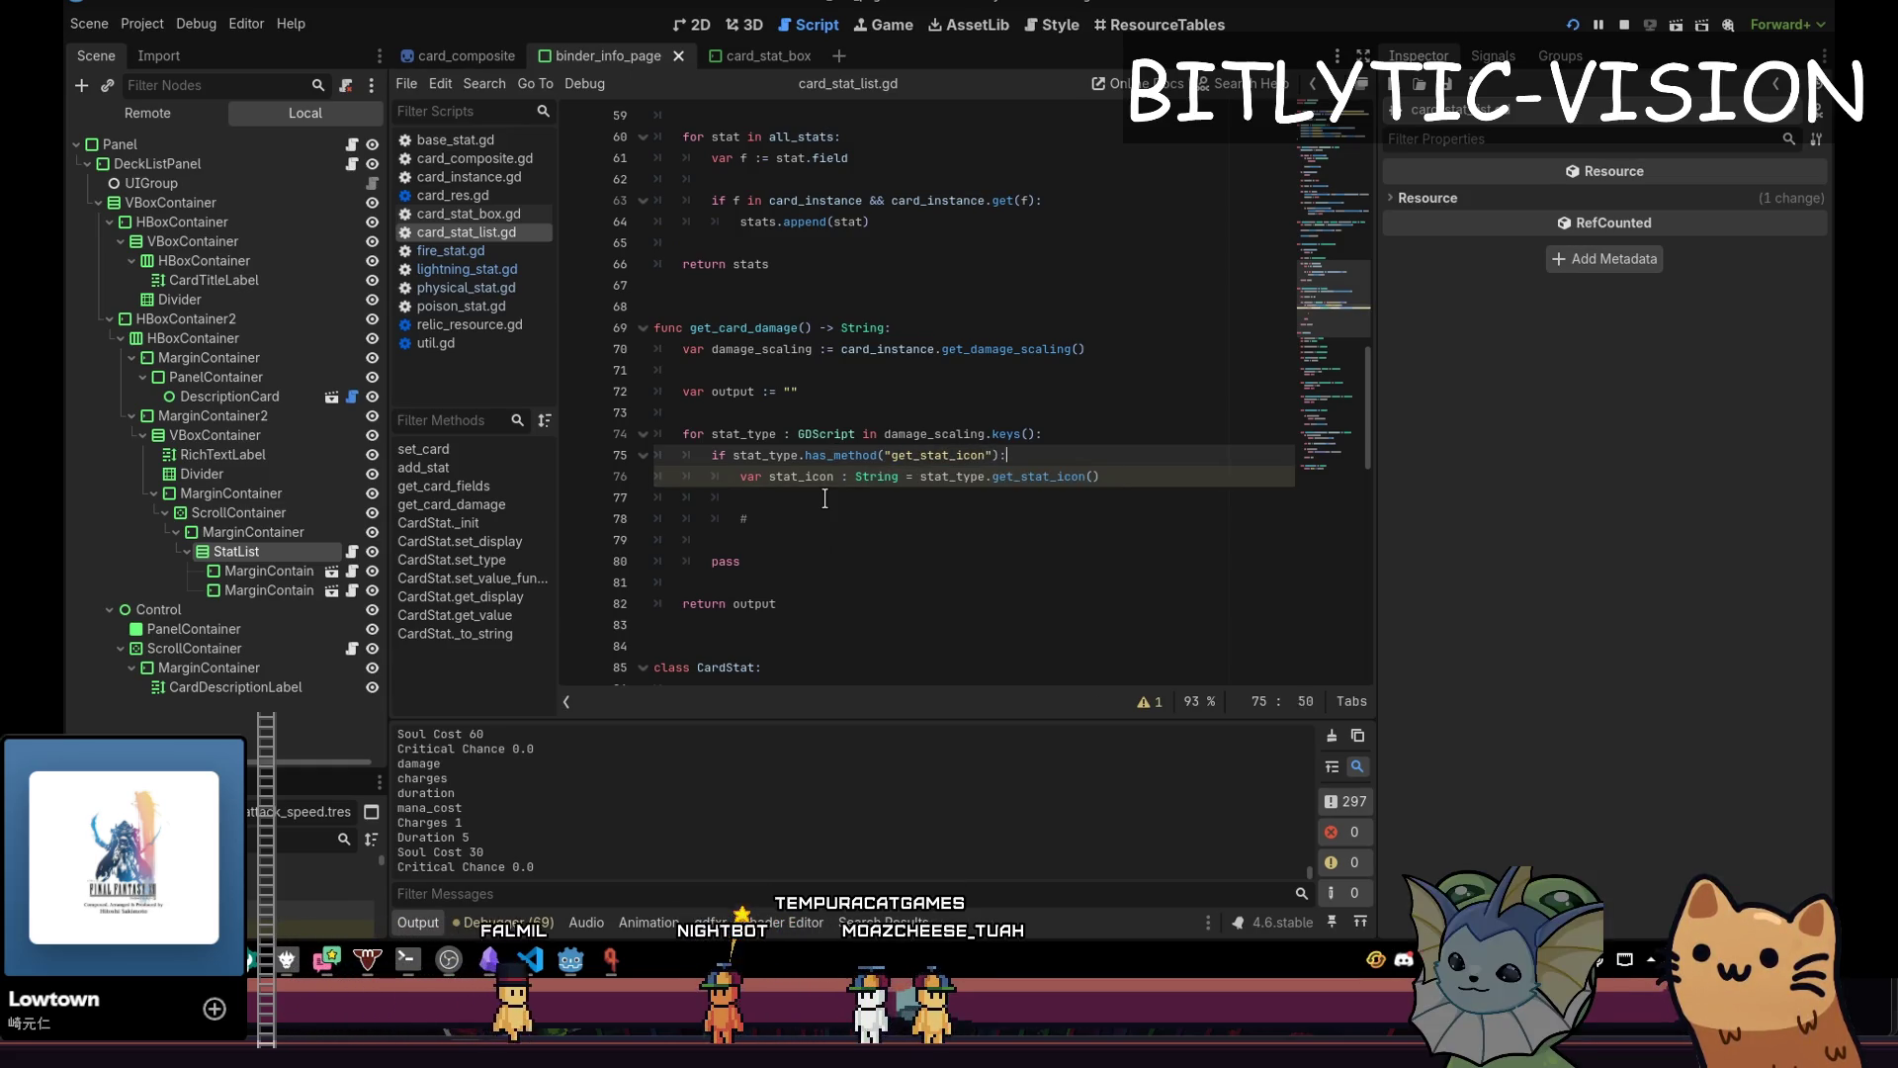
key("shift+Down")
key("shift+Down")
key("BackSpace")
key("Return")
key("Return")
key("Up")
key("Up")
key("ctrl+Right")
key("ctrl+Right")
key("ctrl+Right")
key("ctrl+BackSpace")
type("Texture2D")
Step: Remove the pass placeholder, try a ColorUtil texture line, then clear it again
key("Down")
key("Down")
key("Down")
key("BackSpace")
key("Down")
key("End")
key("ctrl+BackSpace")
key("Tab")
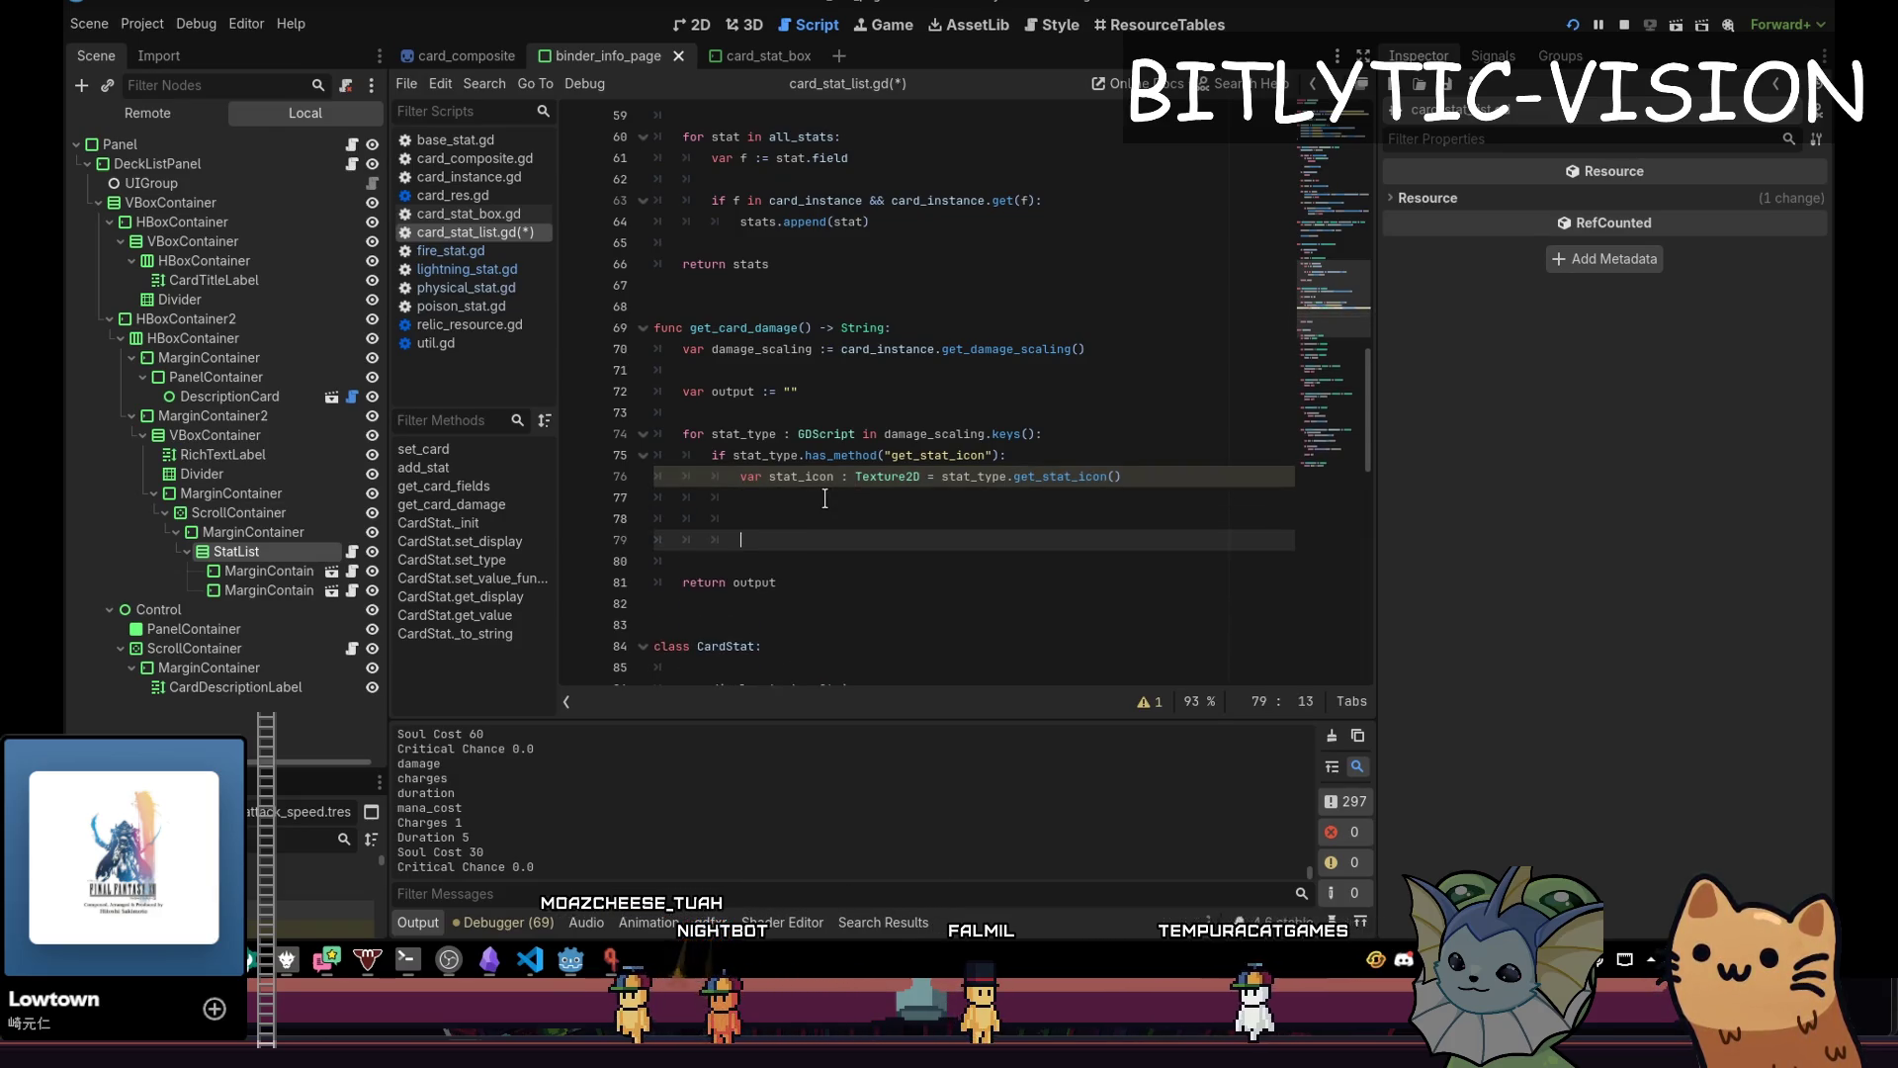
type("l.")
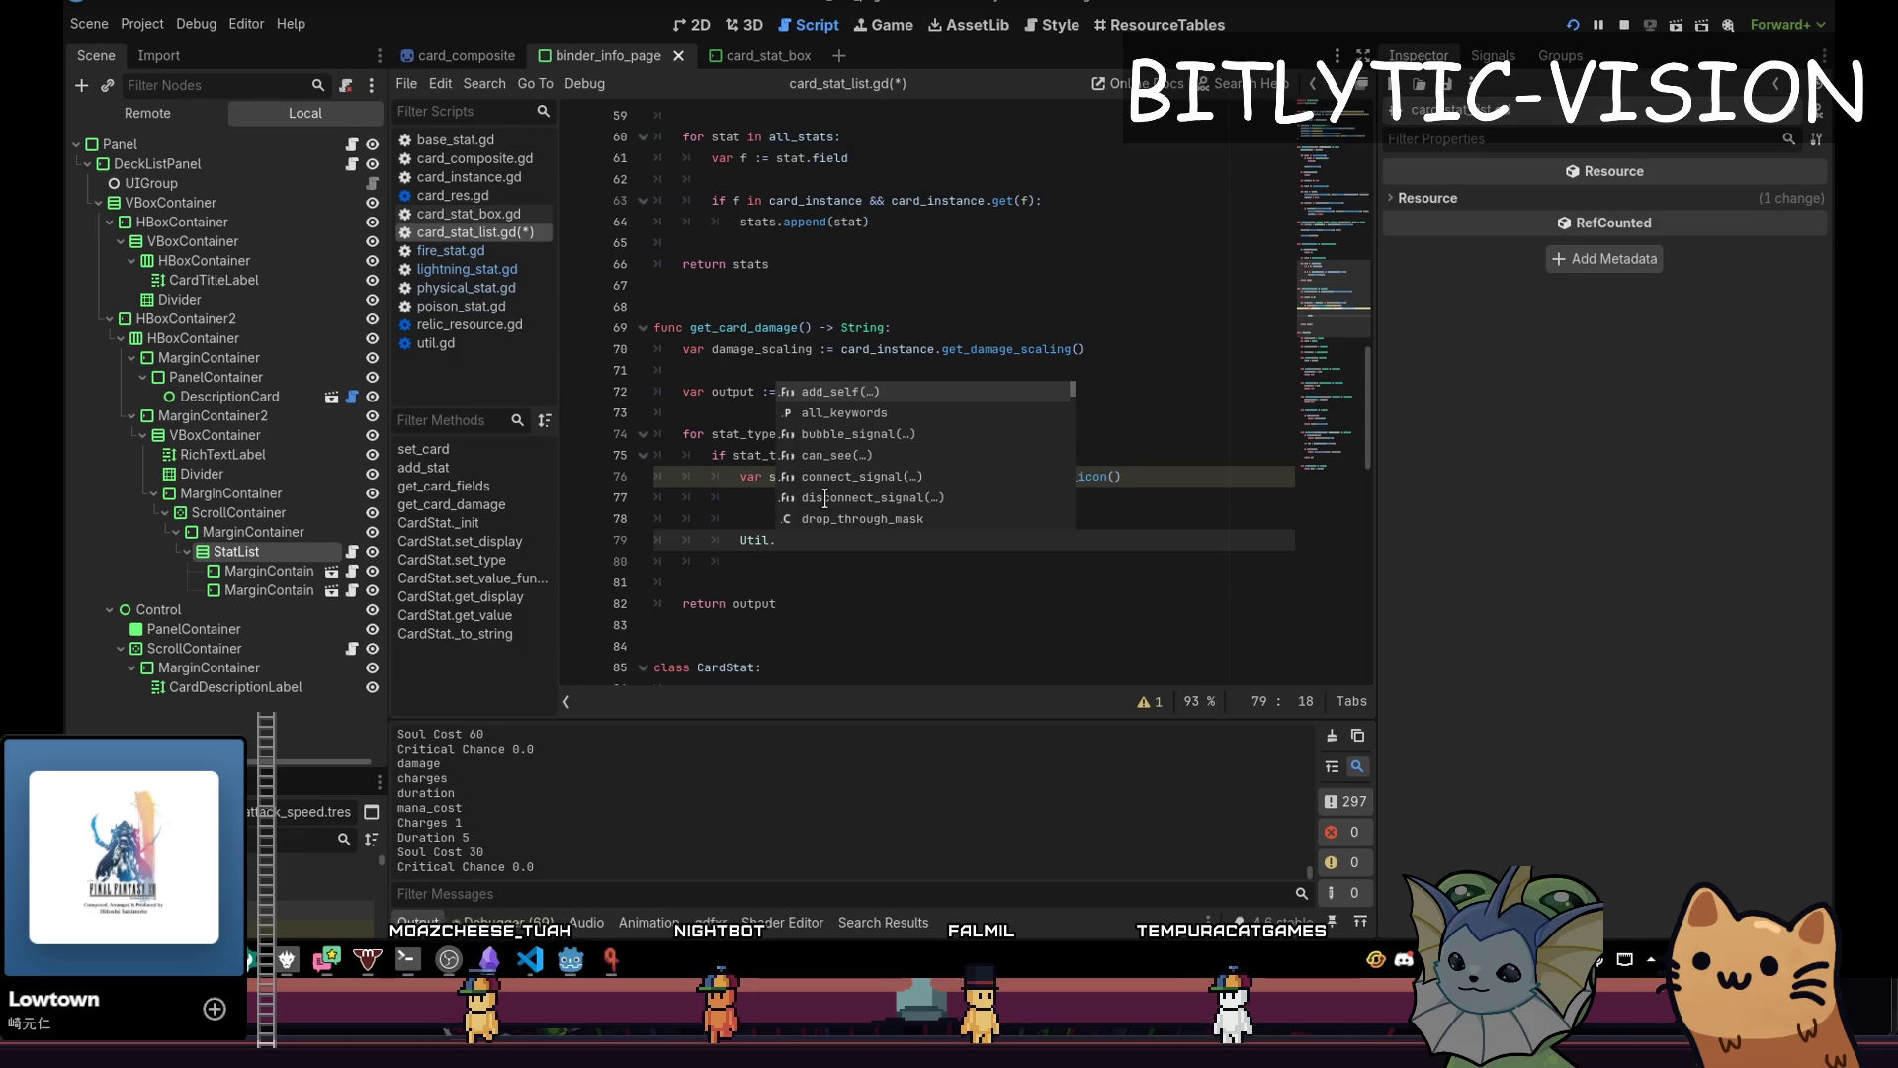
type("addtext")
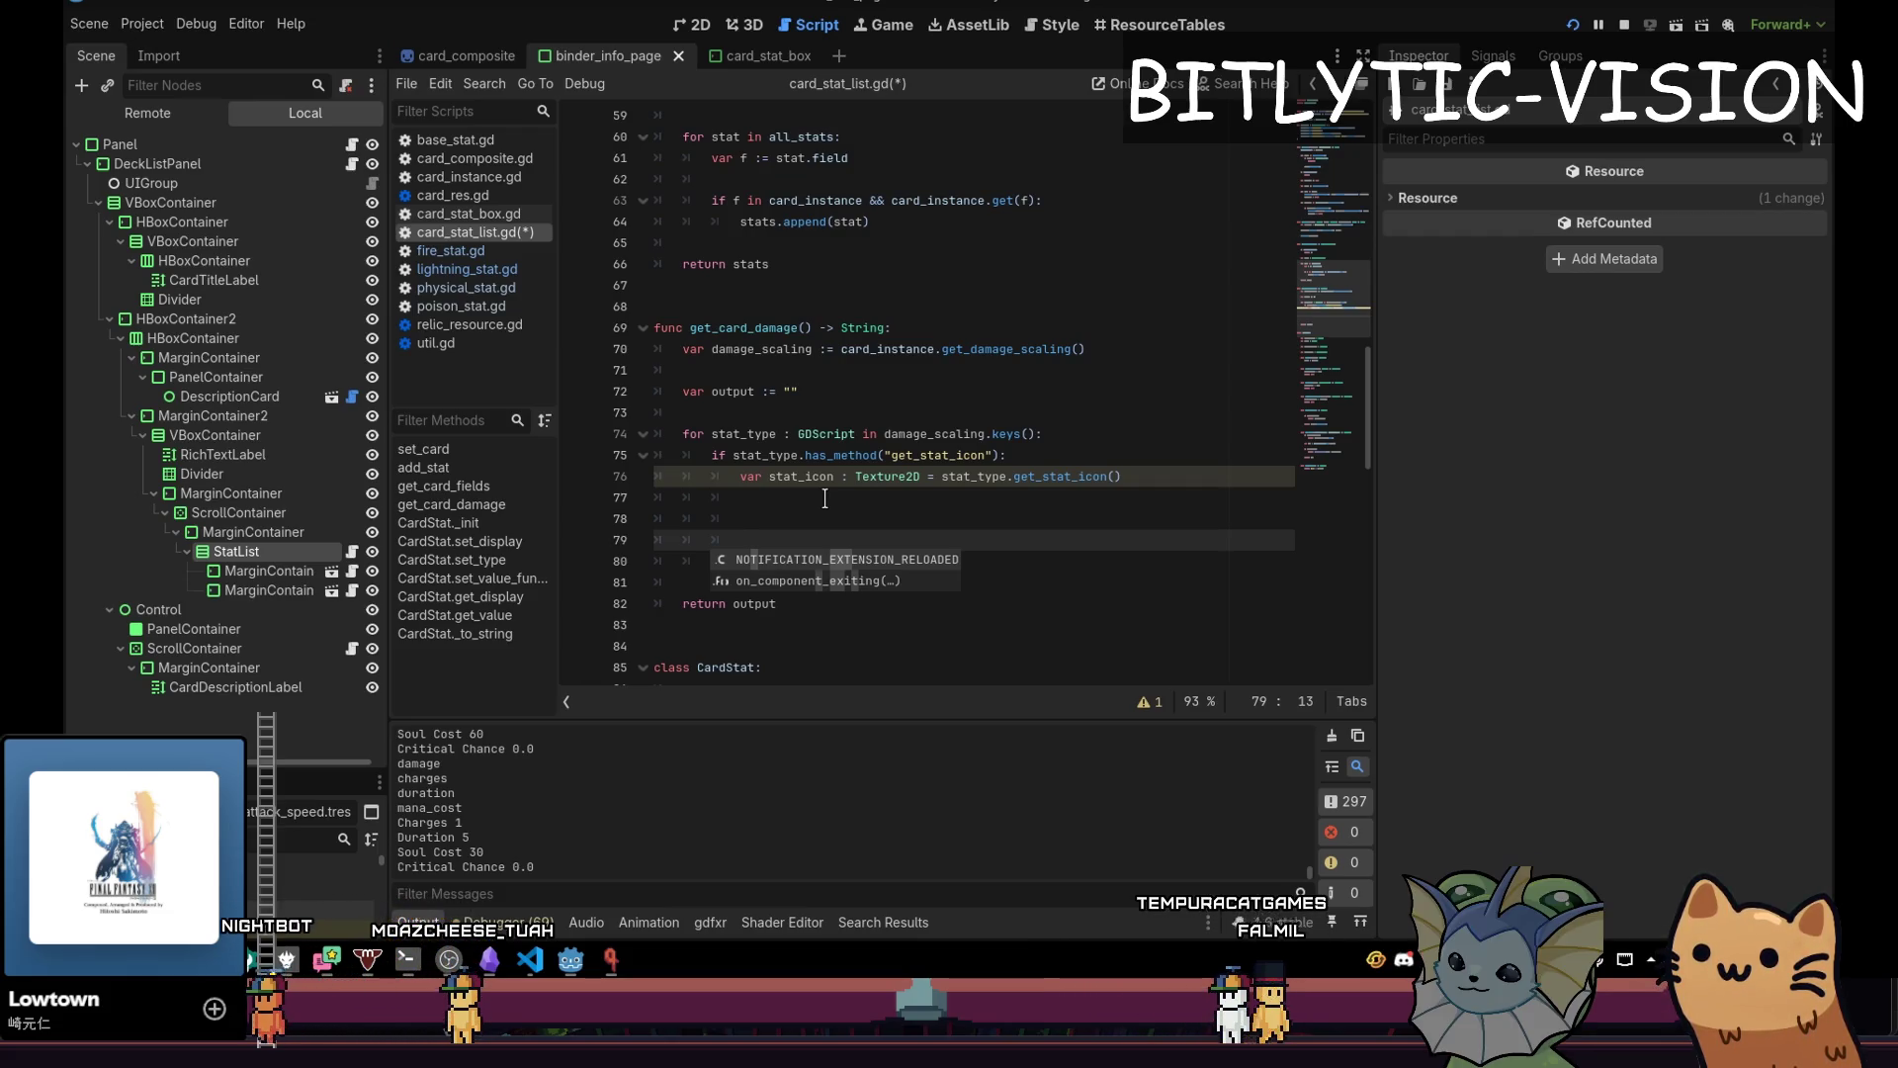
type("TextUtil")
key("ctrl+BackSpace")
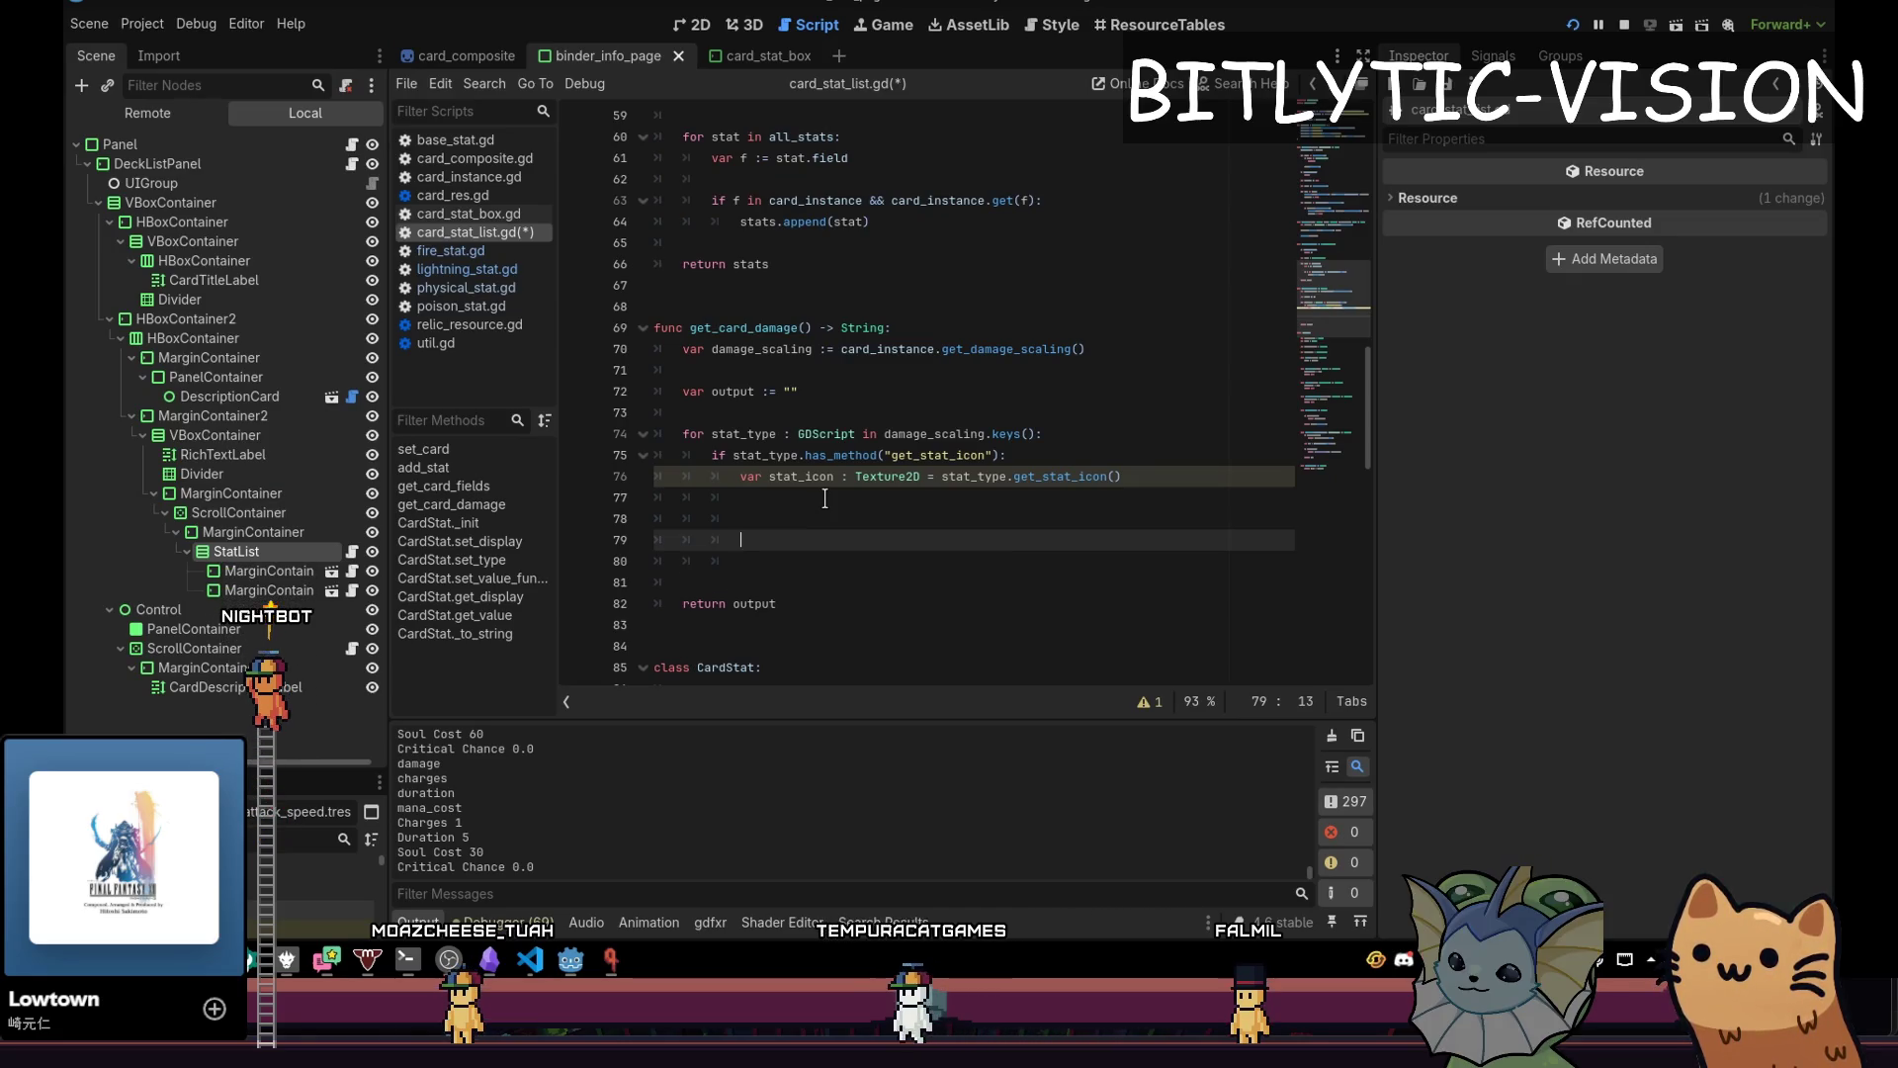
type("ColorUtil.")
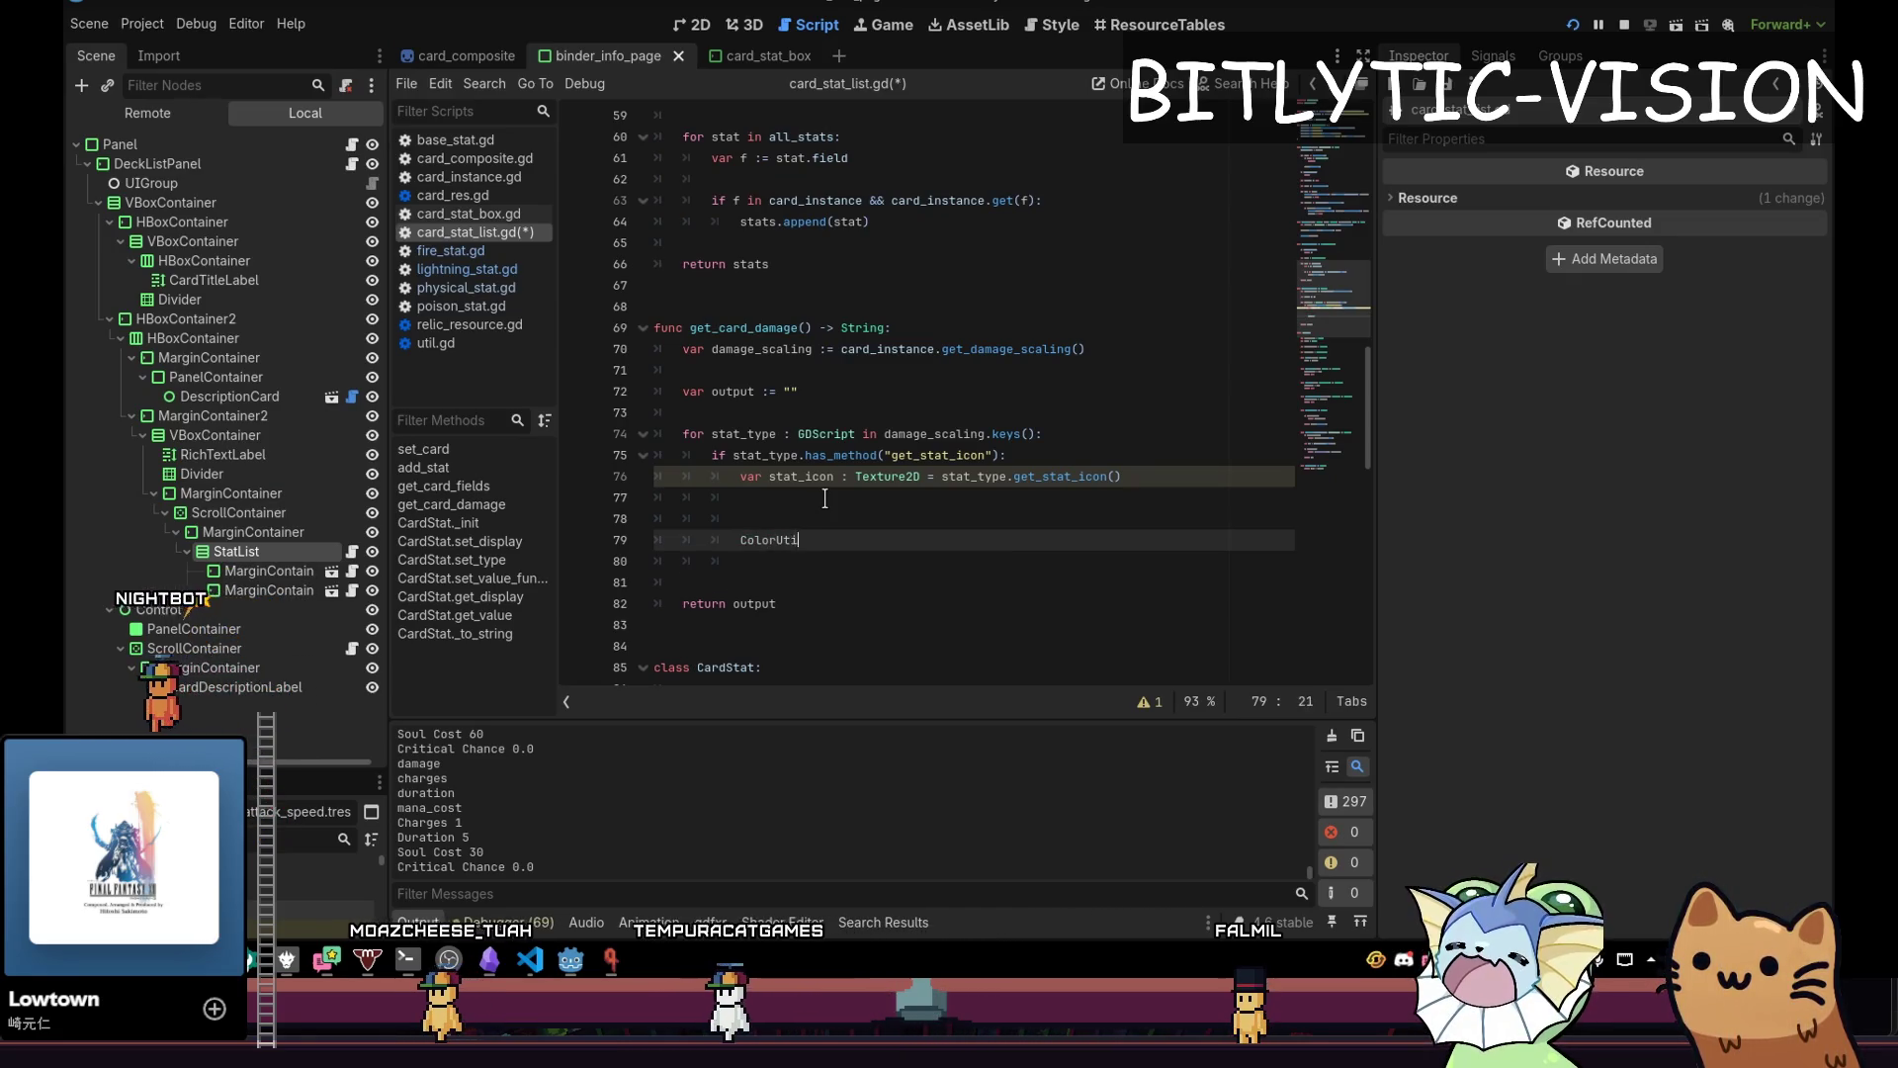
type("textu")
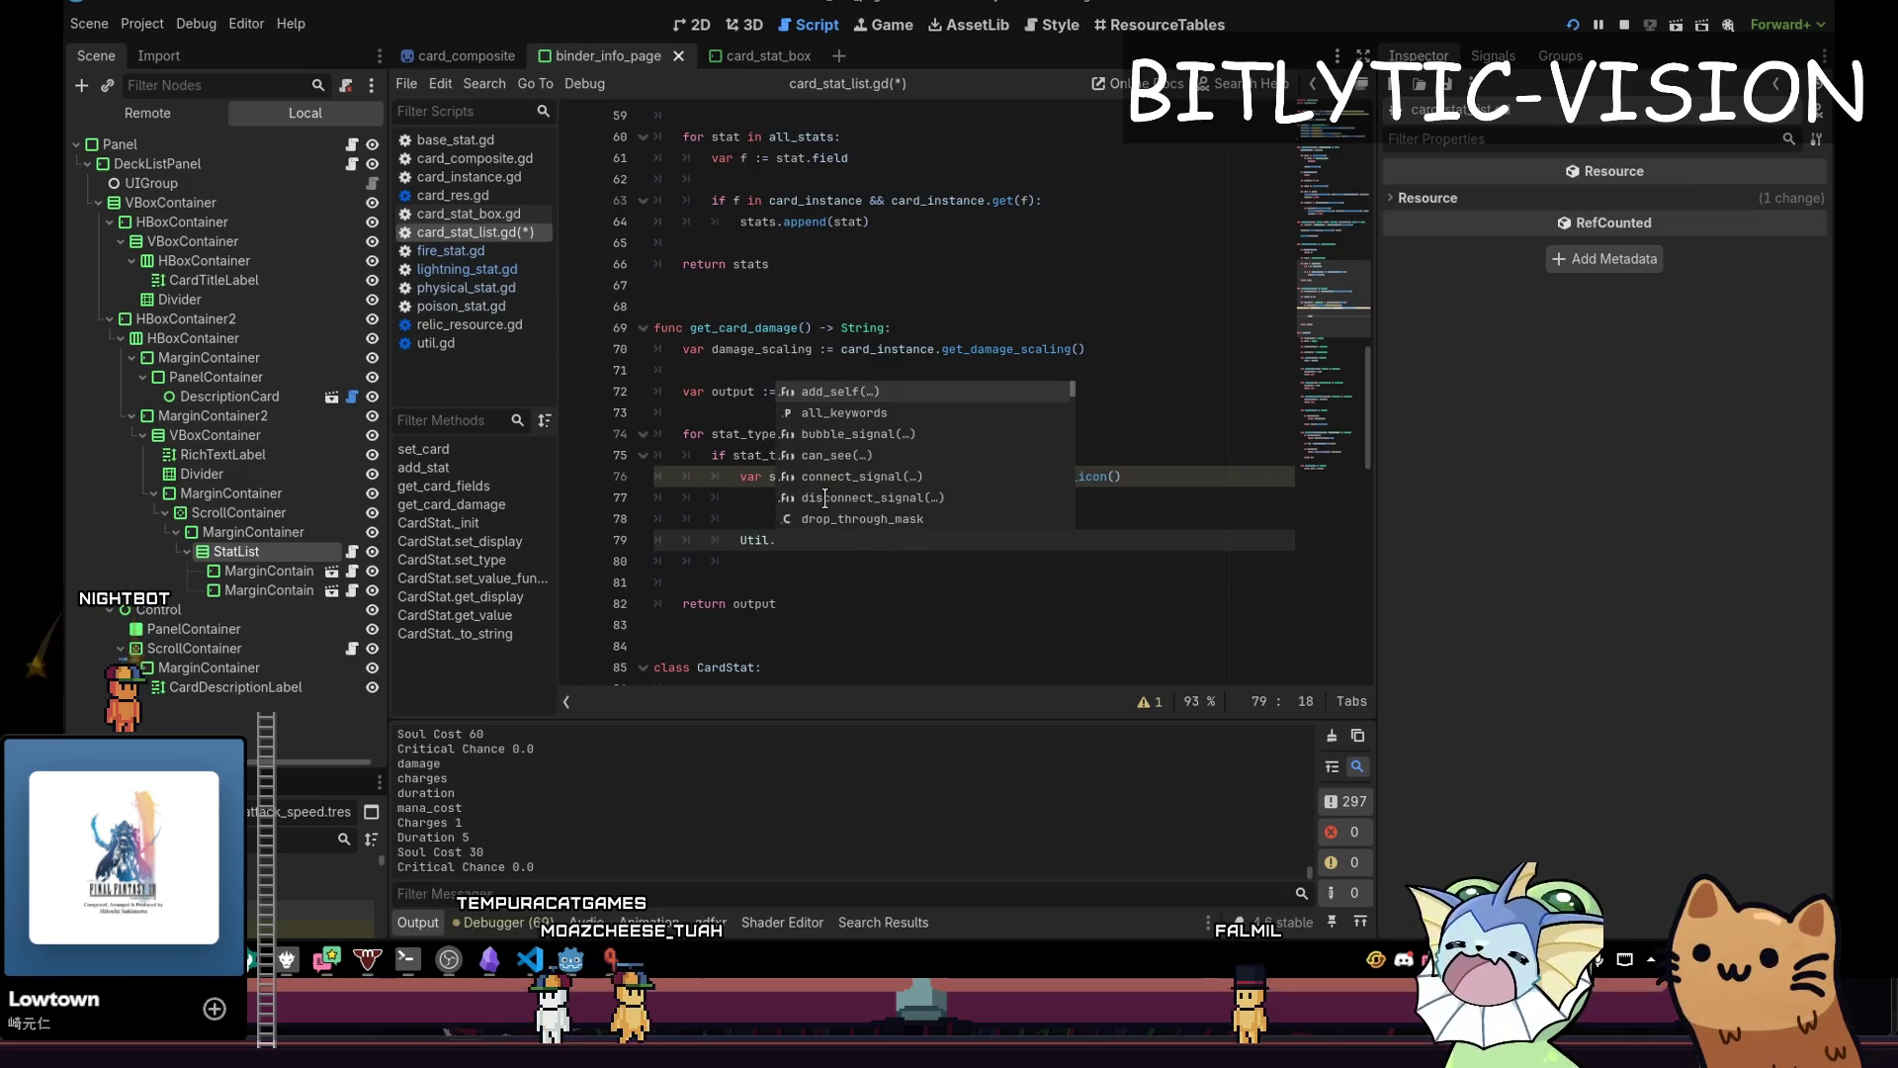
type("rich")
key("BackSpace")
key("BackSpace")
key("BackSpace")
type("text")
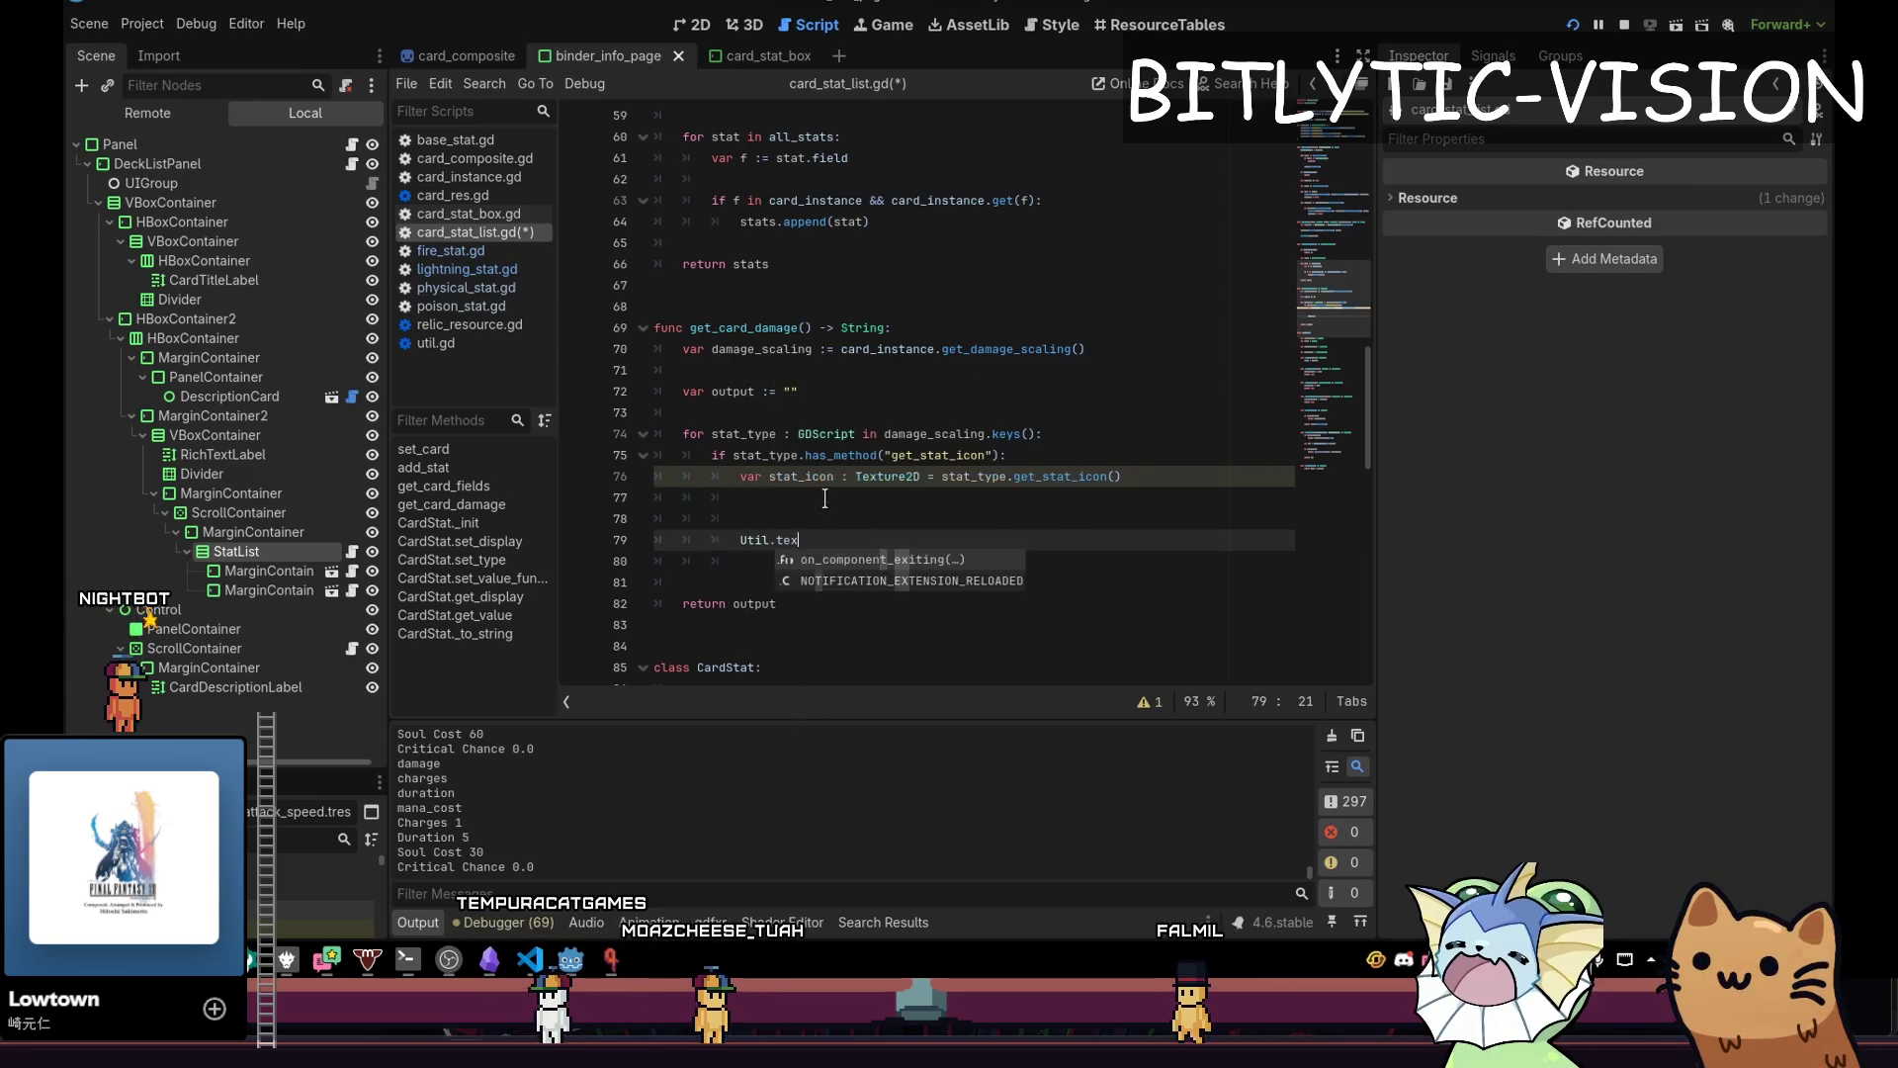
key("Escape")
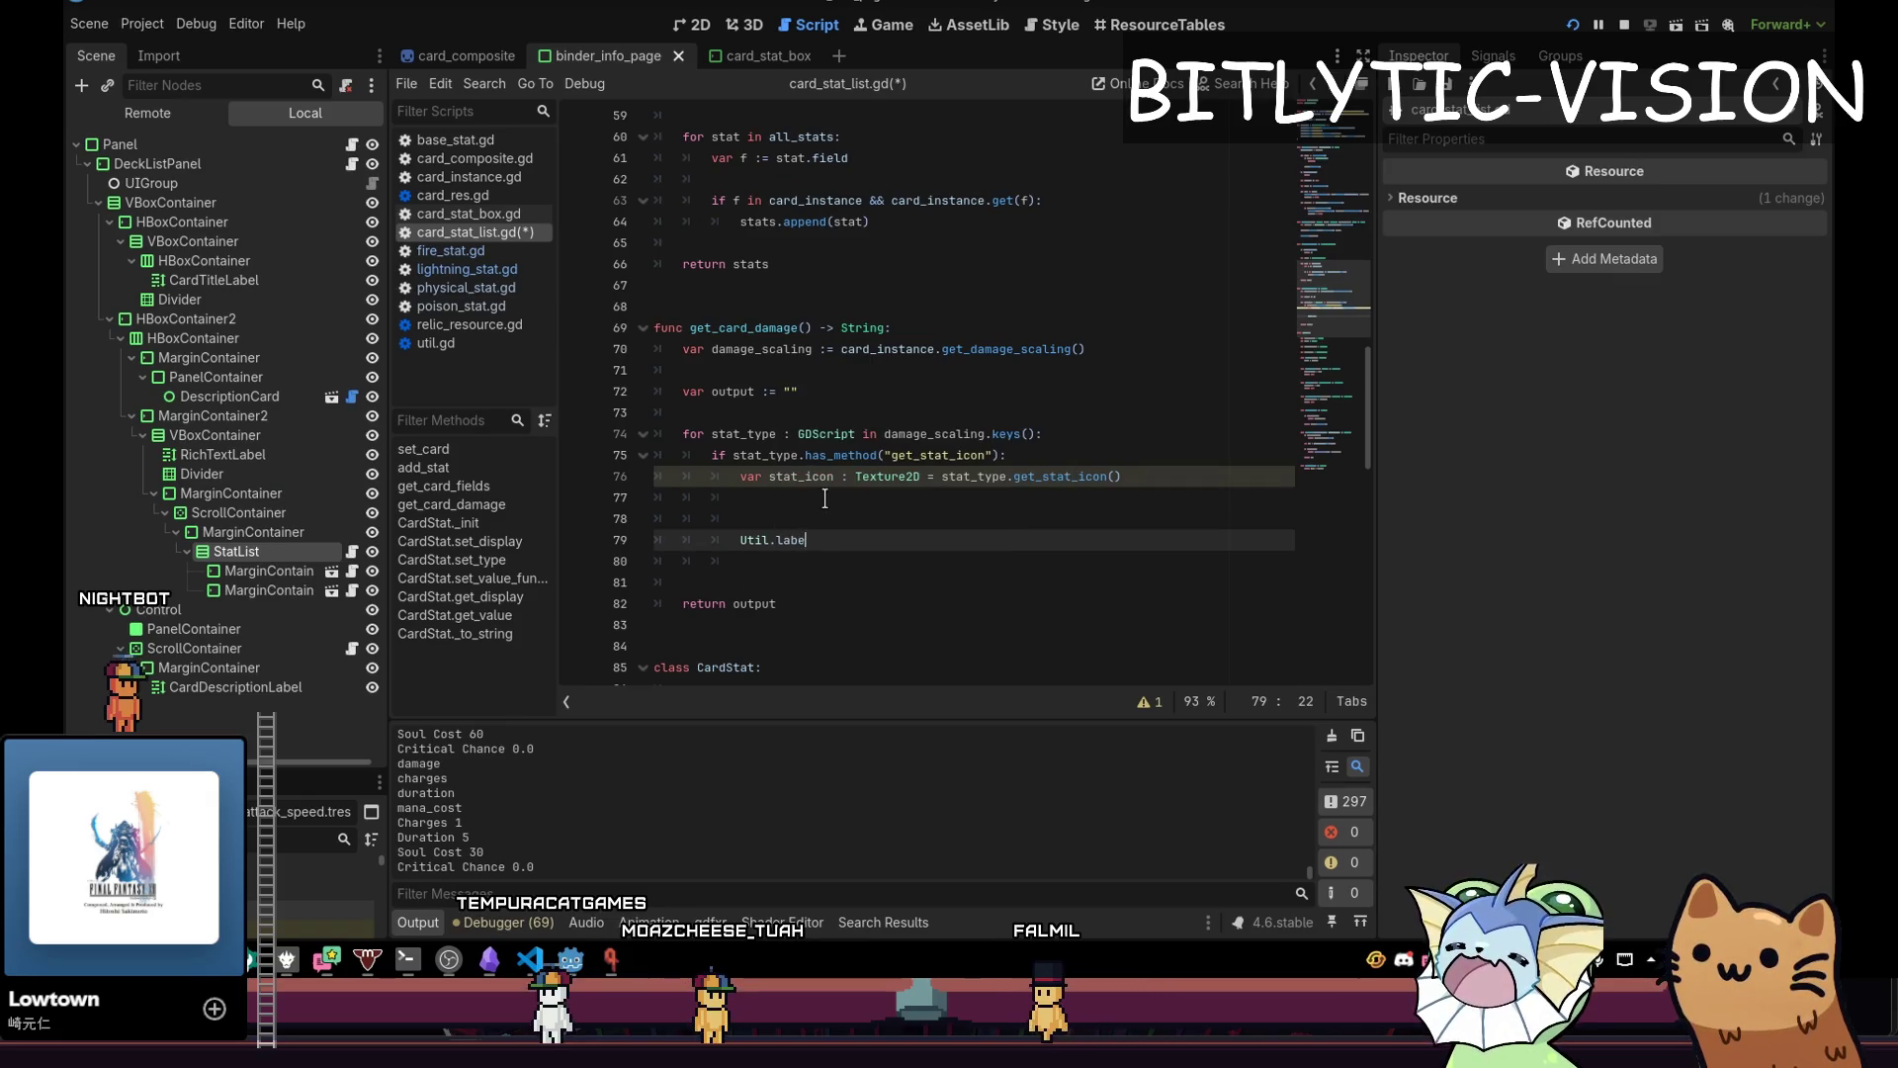
key("BackSpace")
key("BackSpace")
key("BackSpace")
key("Tab")
key("Tab")
key("Tab")
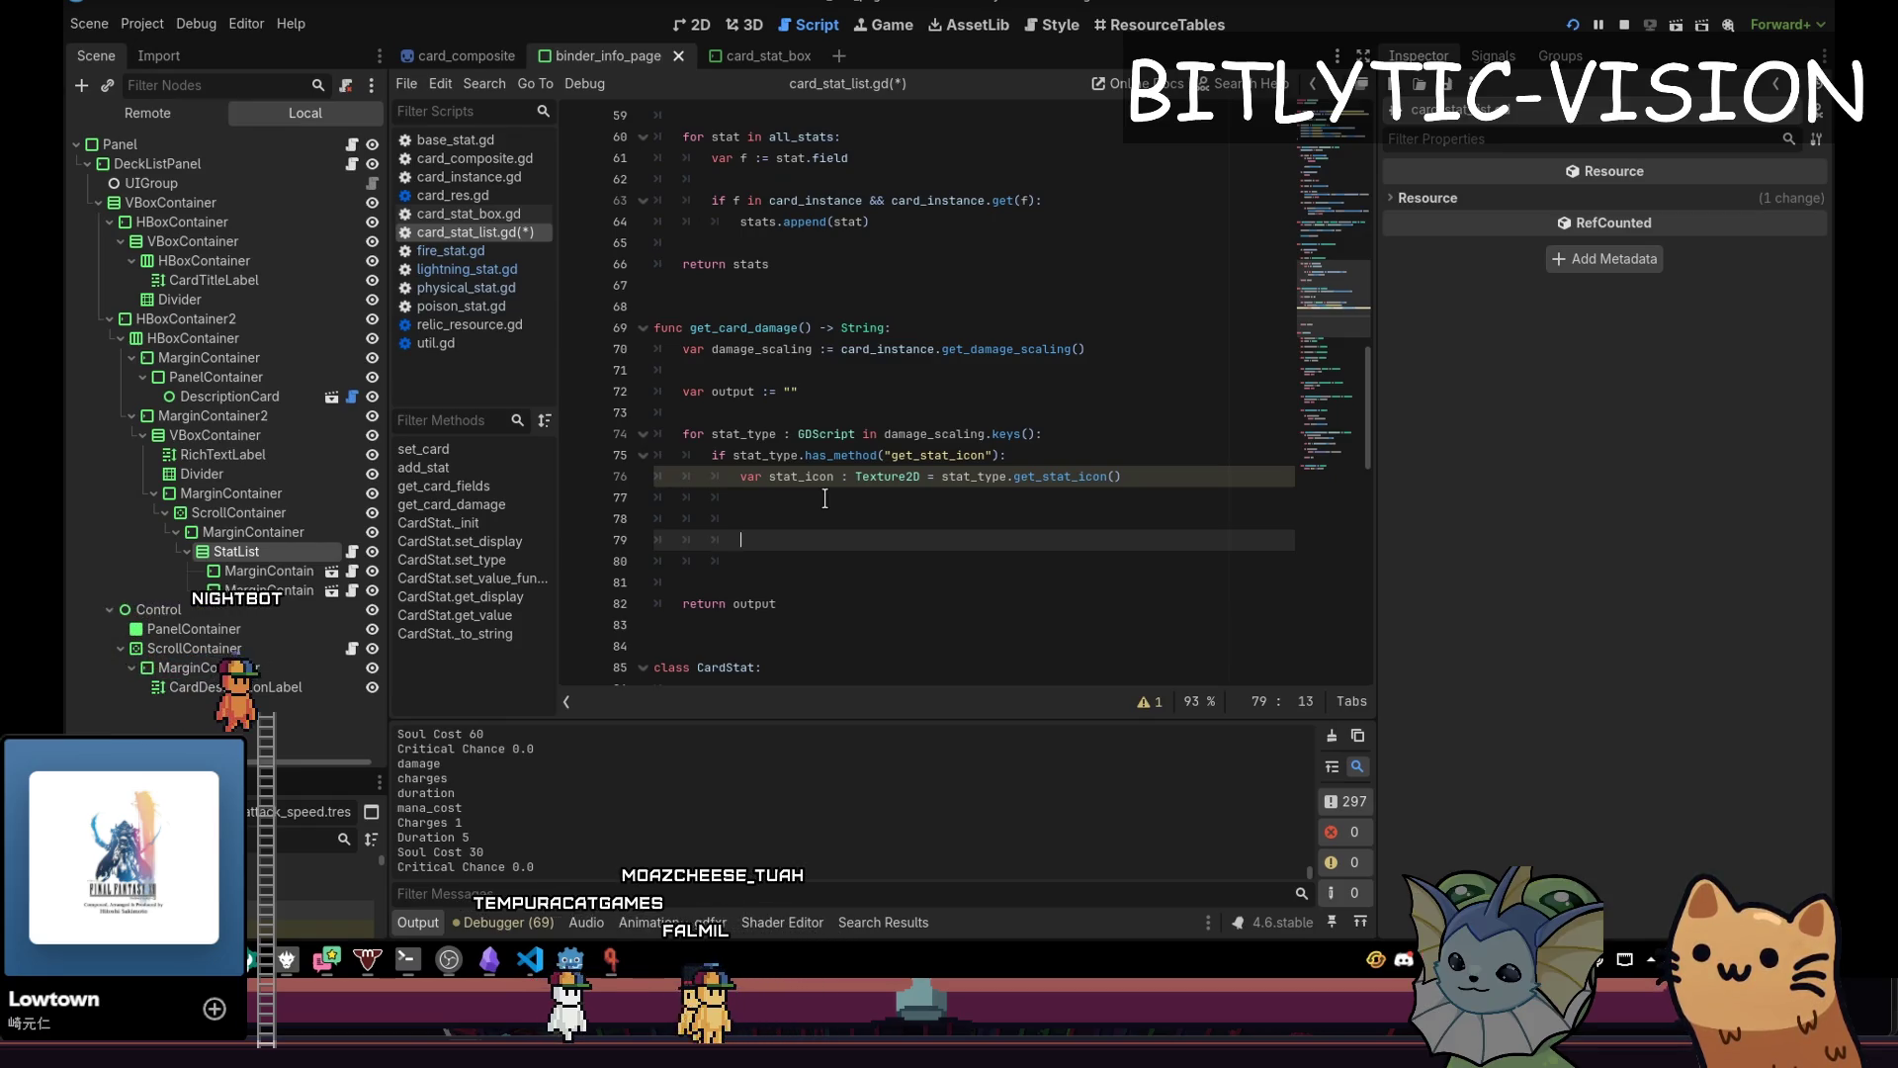
Step: Remove the leftover blank lines and save card_stat_list.gd
key("ctrl+shift+k")
key("BackSpace")
key("BackSpace")
key("BackSpace")
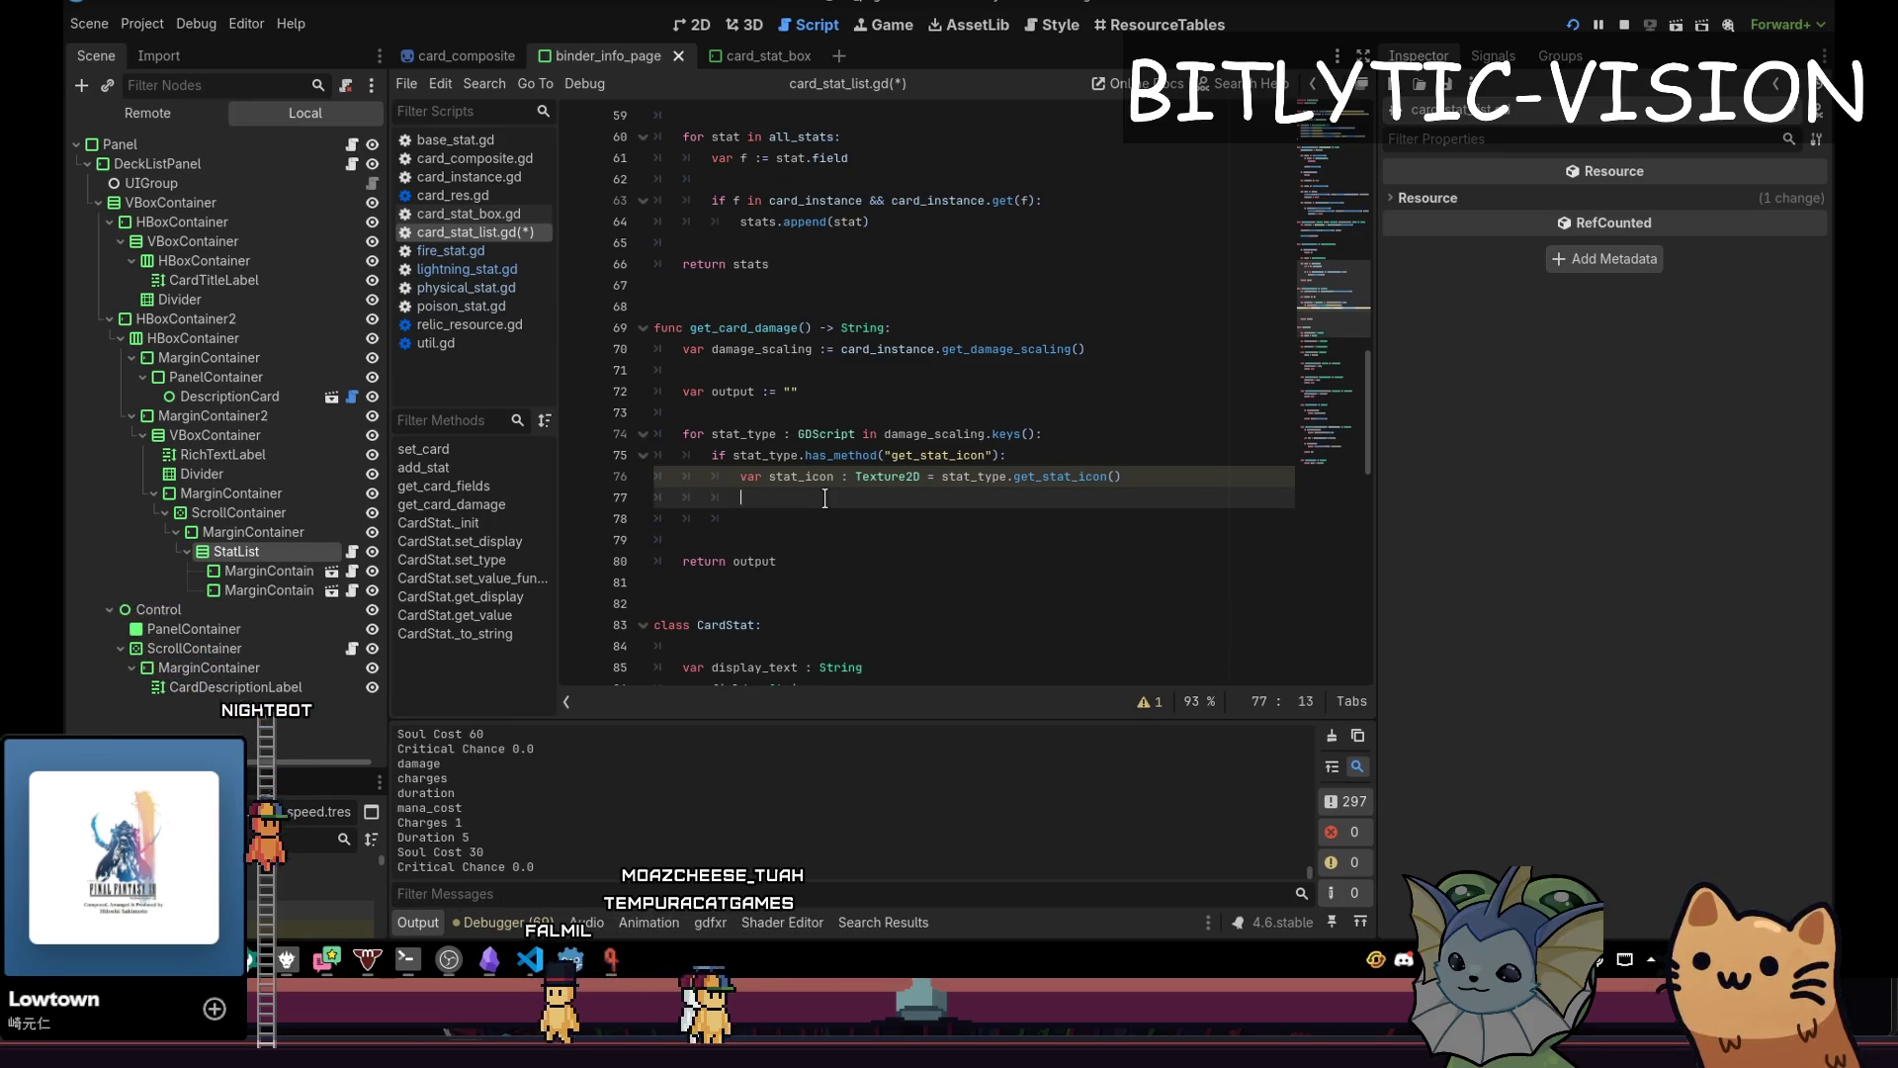
key("ctrl+s")
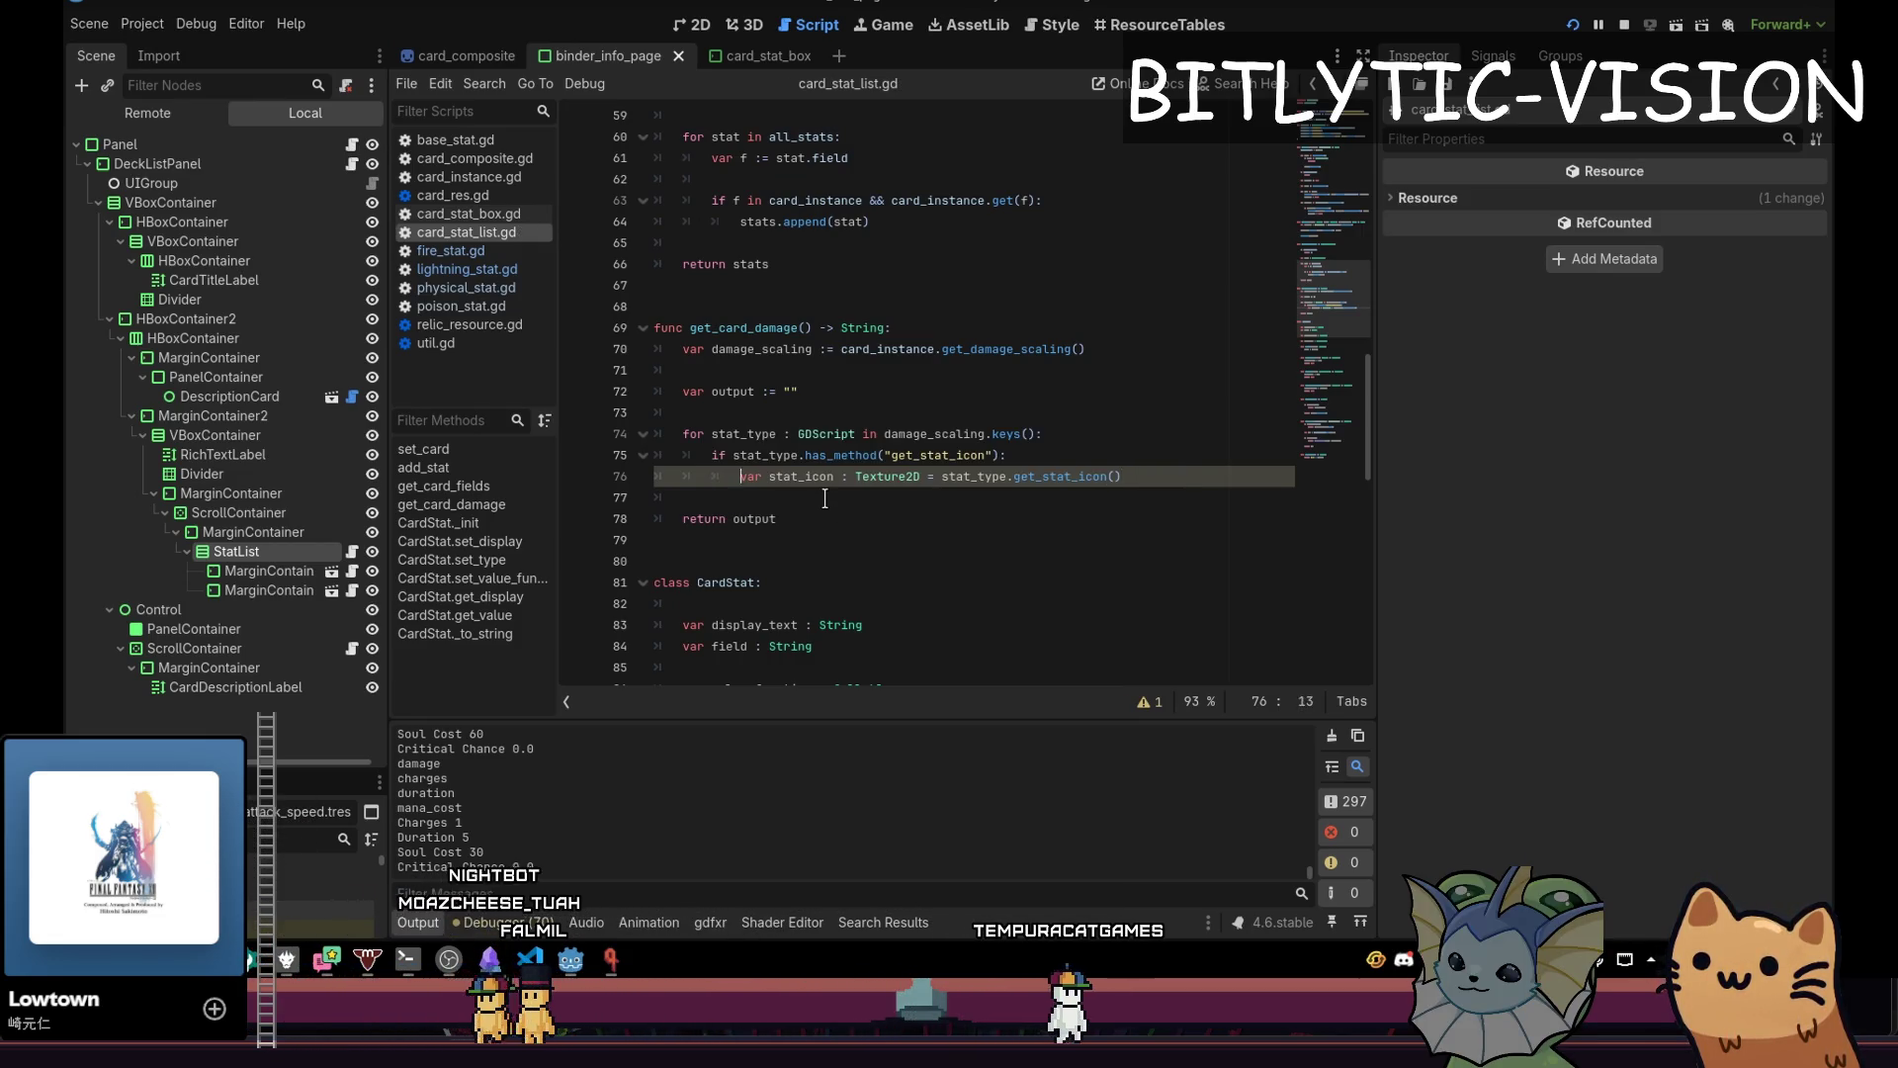
key("Home")
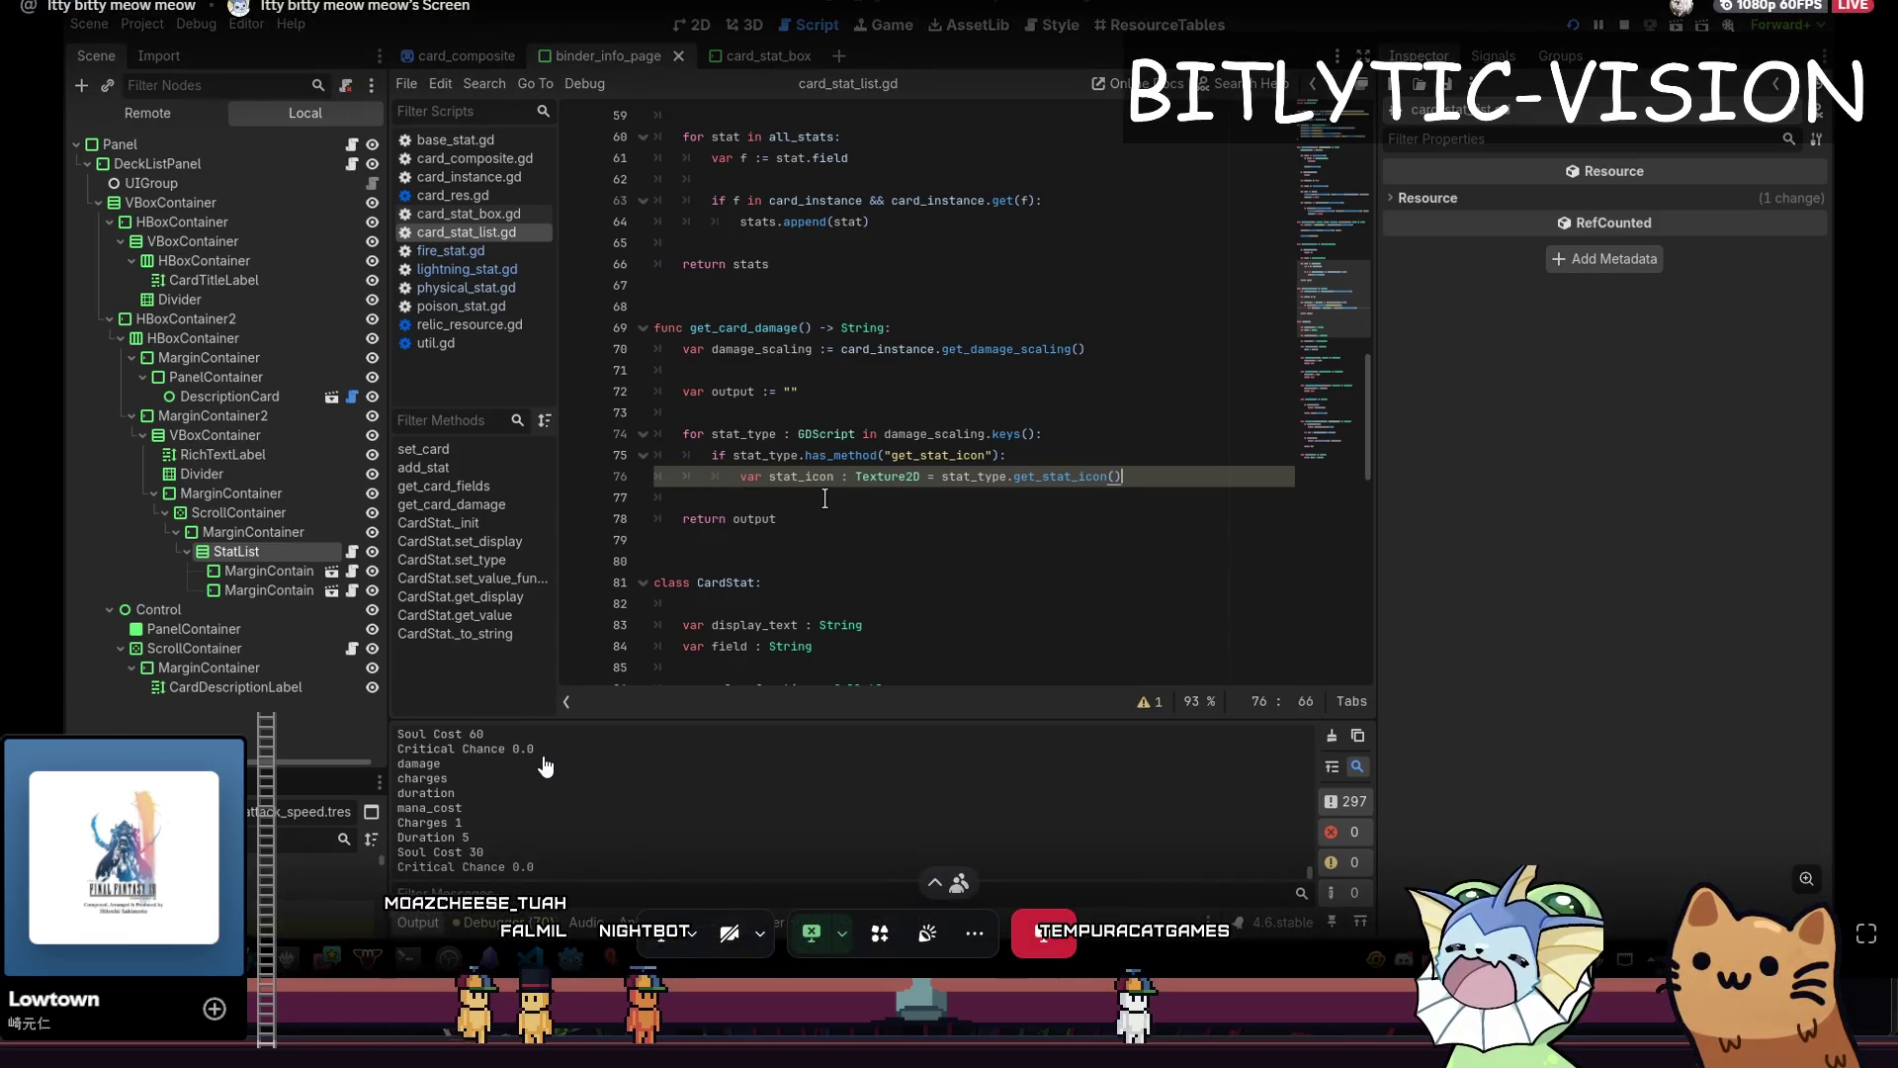
Step: Review get_card_damage, return to the top of card_stat_list.gd, and switch to the running game
key("Up")
key("Up")
key("Up")
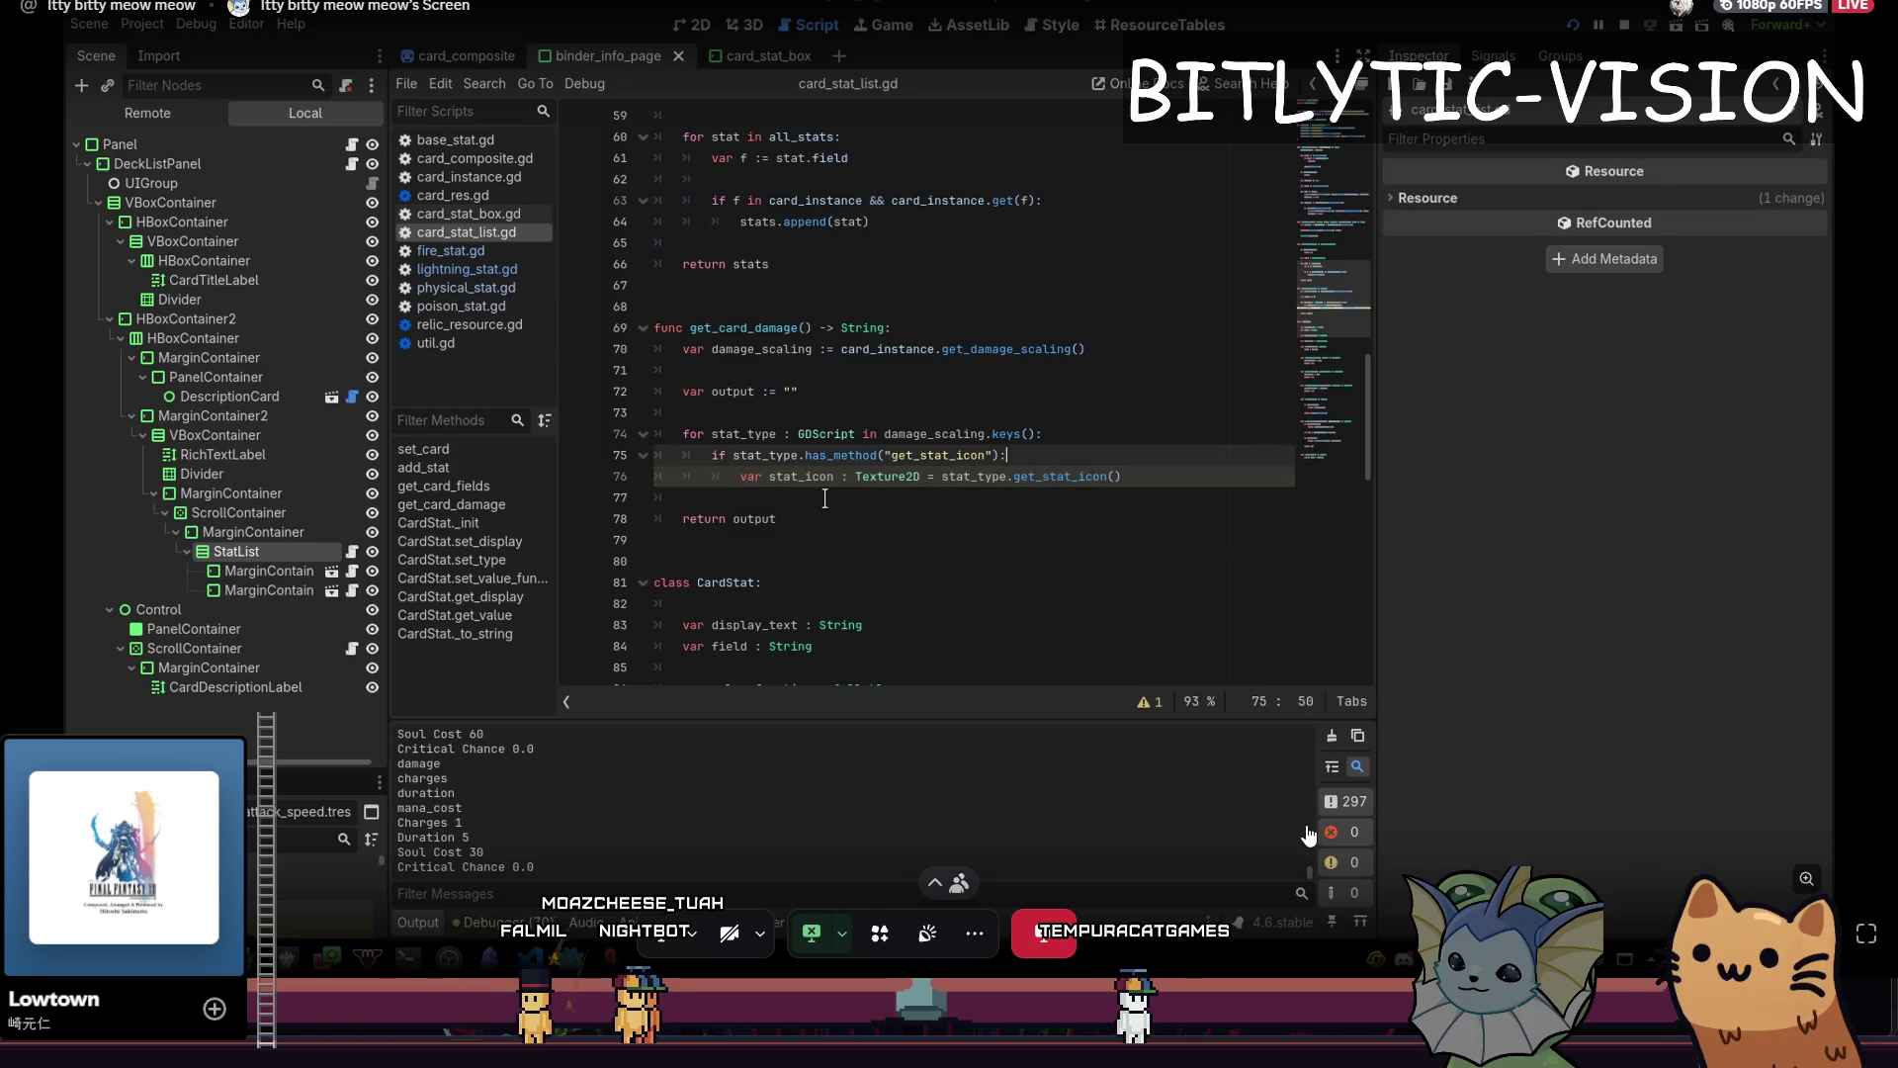
key("Up")
key("Up")
key("Home")
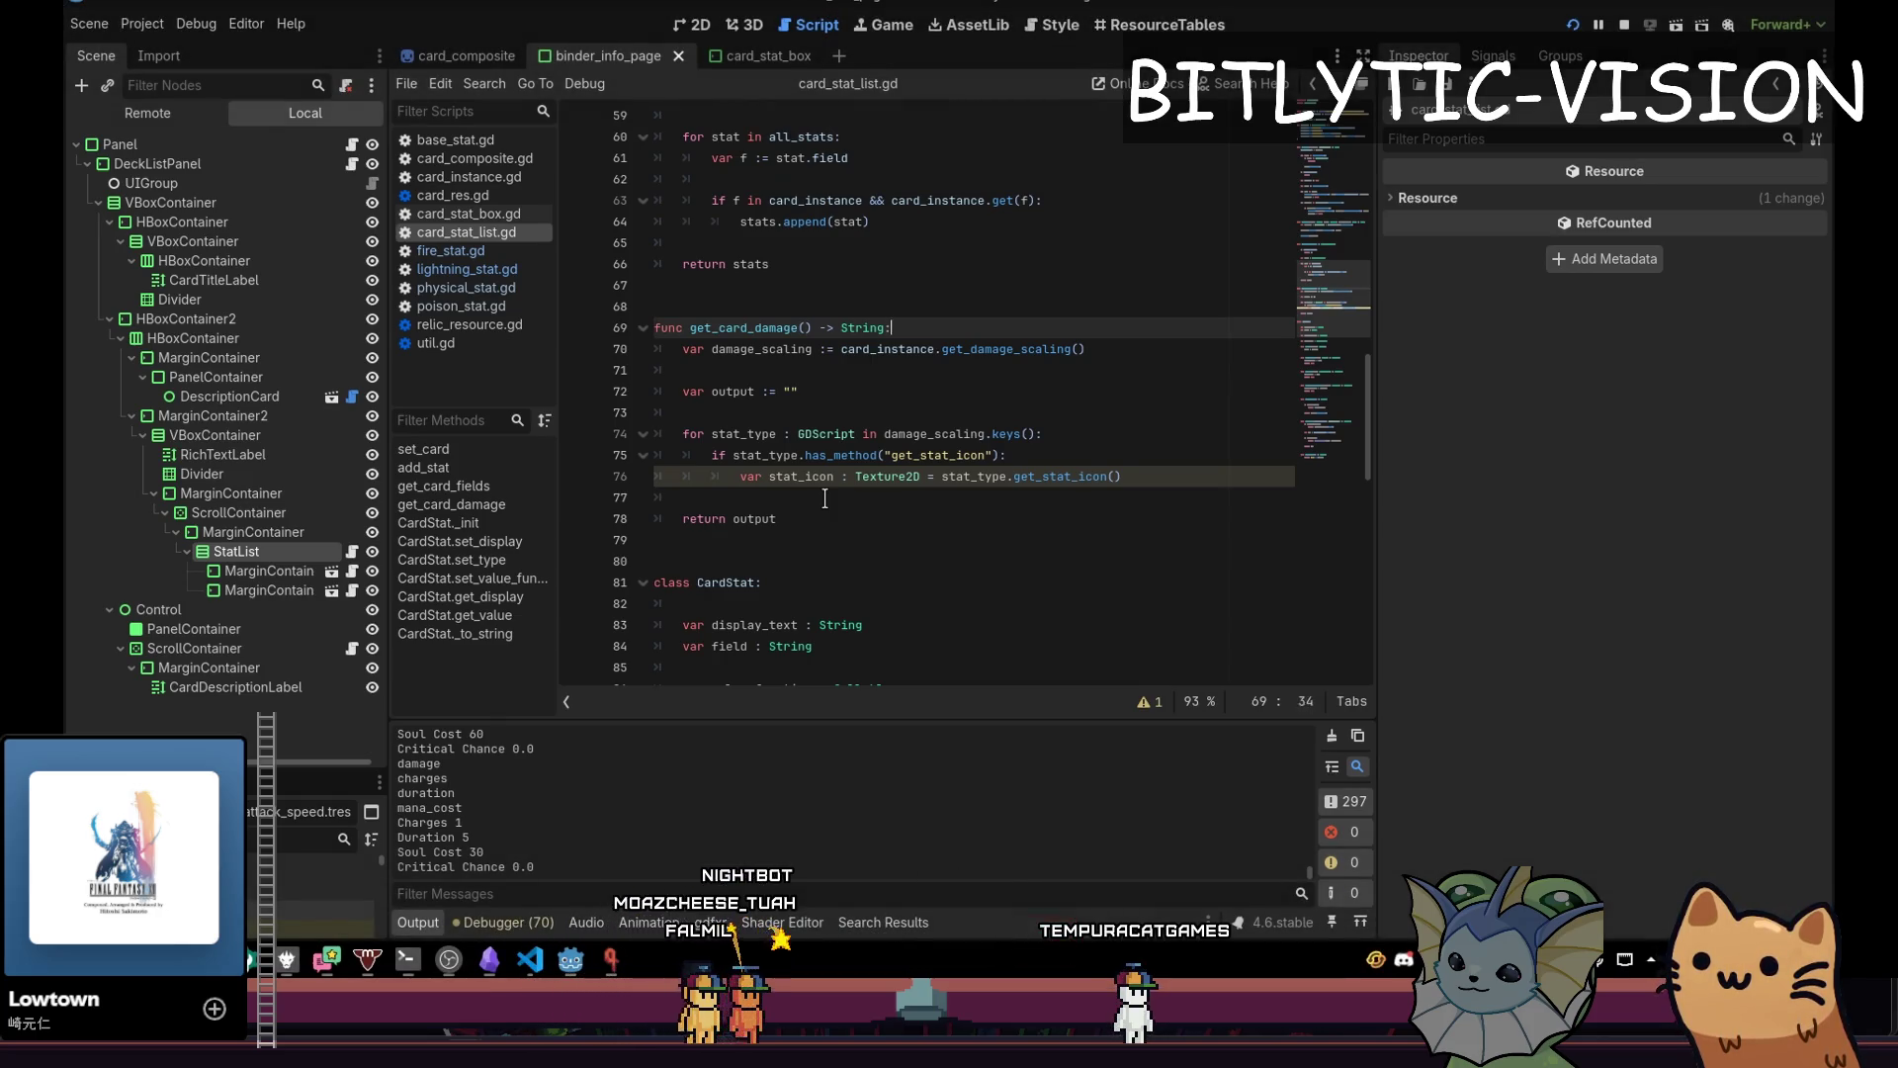
scroll(824, 498, "up", 5)
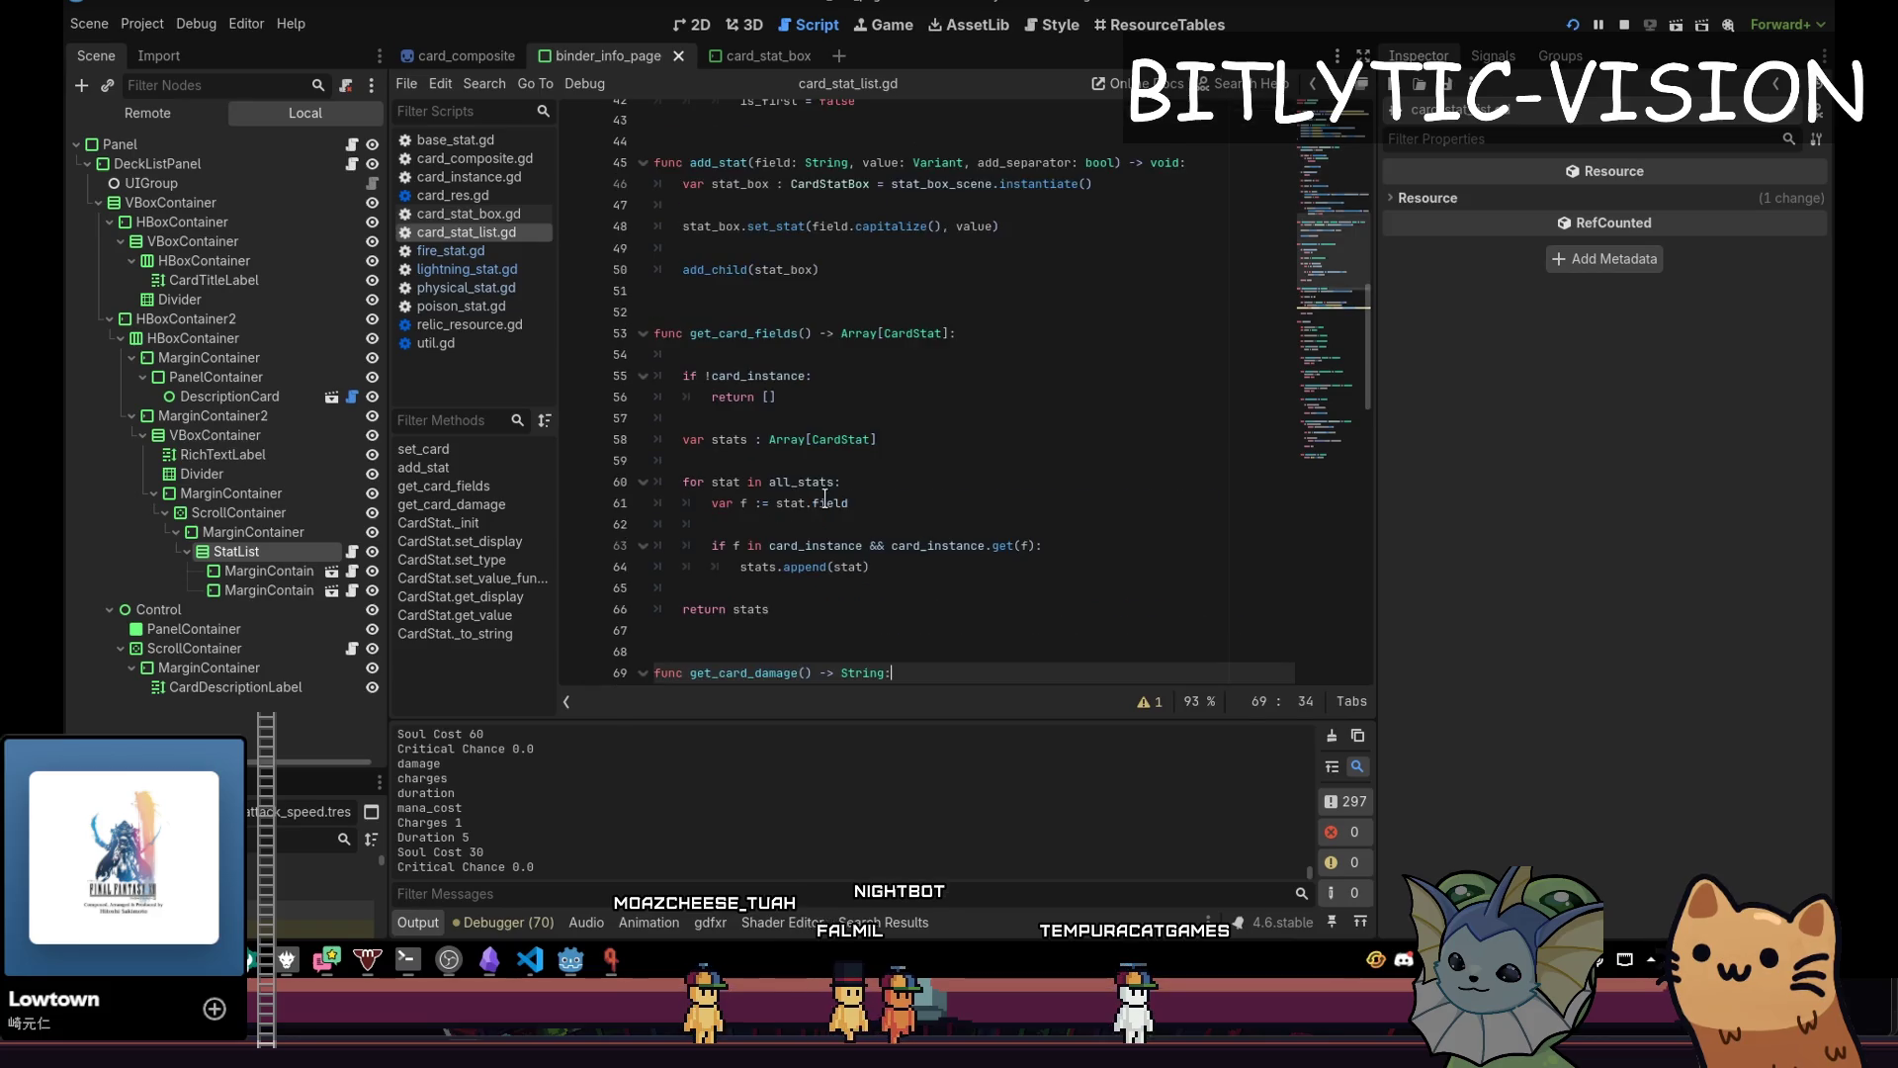
scroll(825, 498, "down", 8)
key("Down")
key("Down")
key("Down")
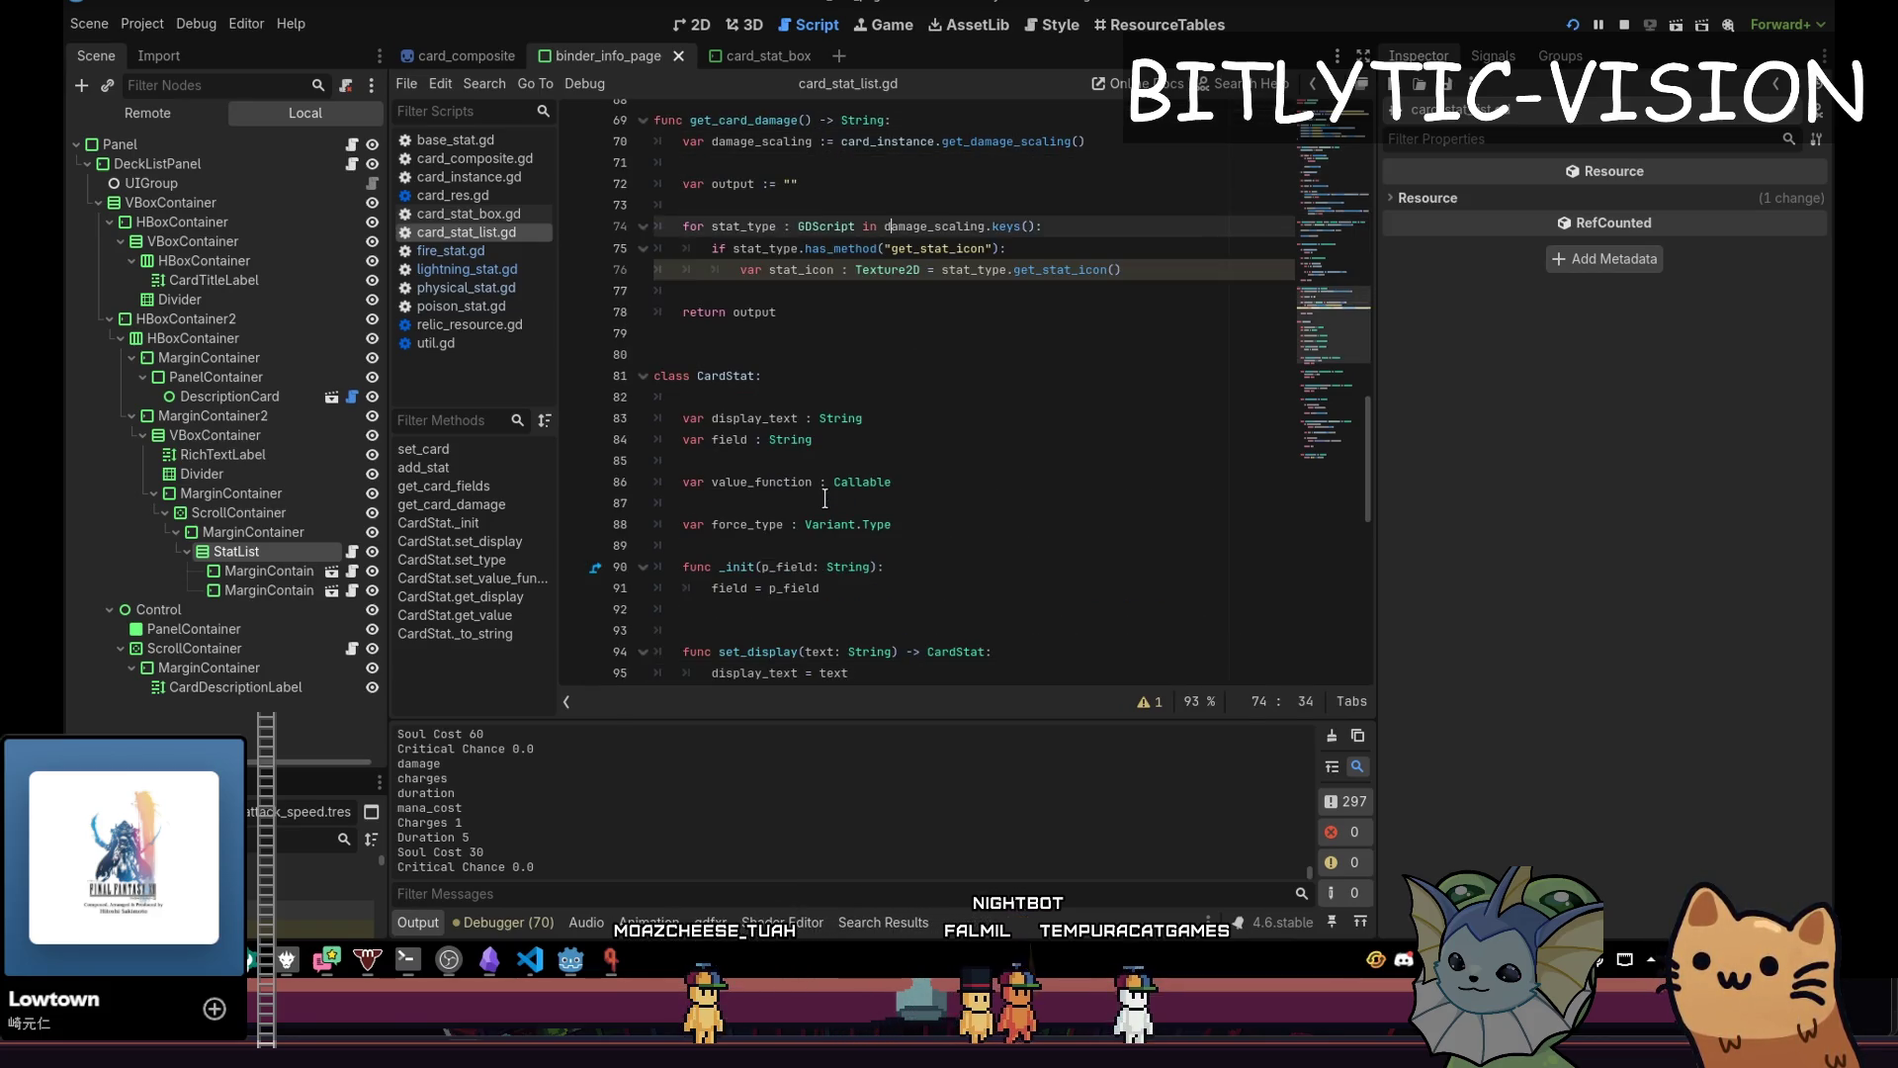
key("Page_Up")
key("Page_Up")
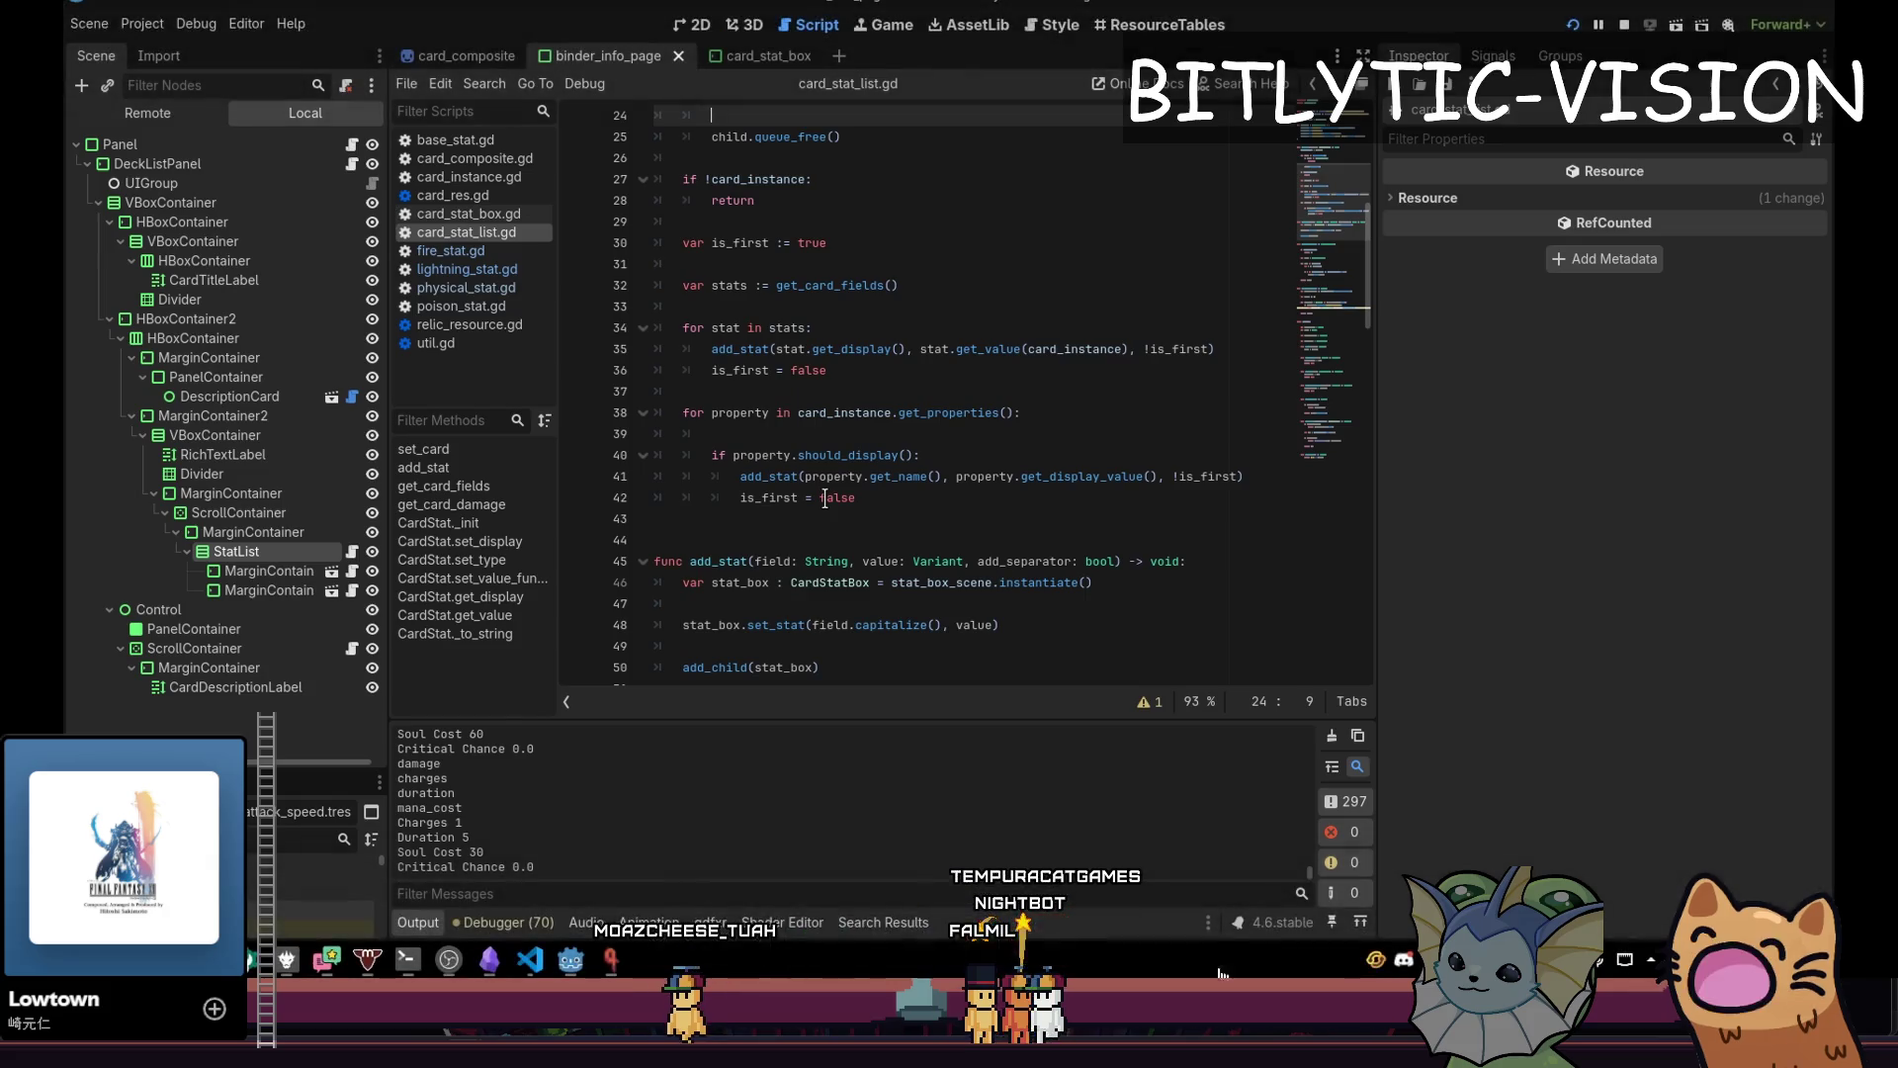
key("Page_Up")
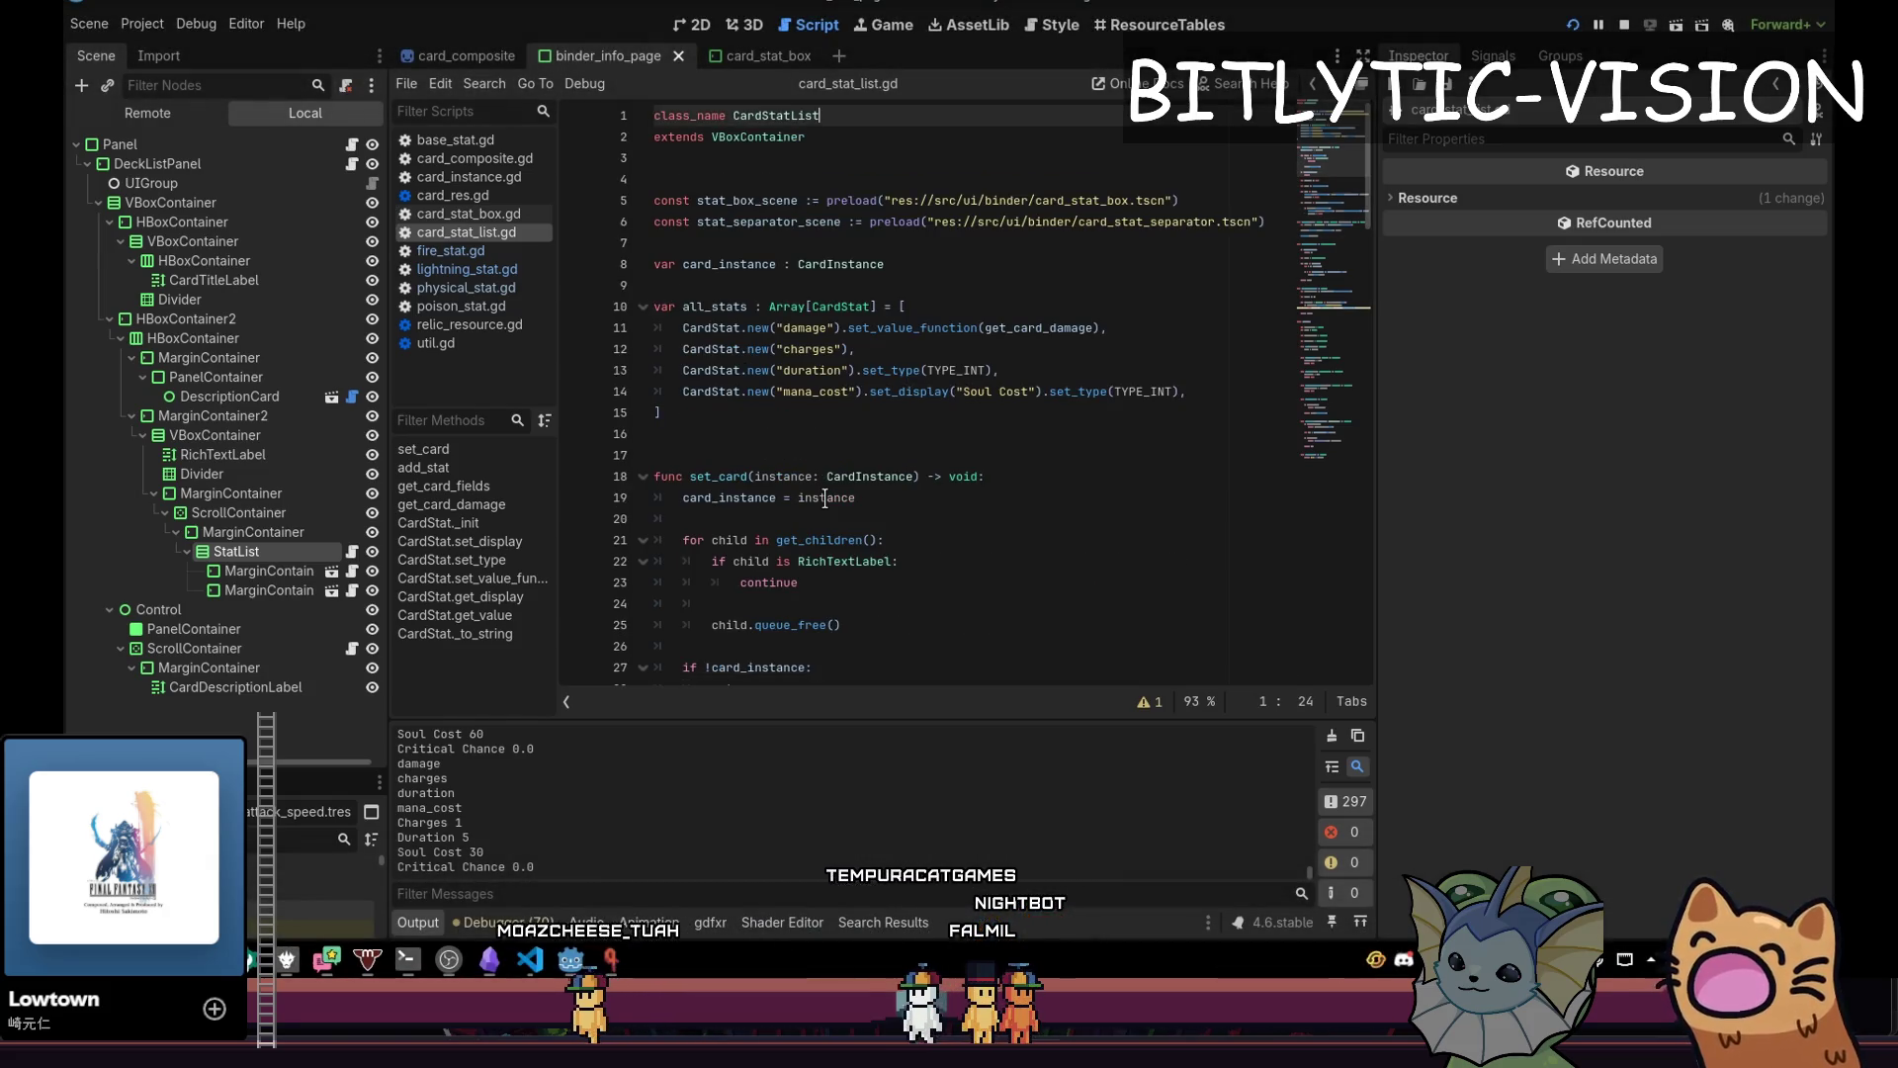
key("alt+Tab")
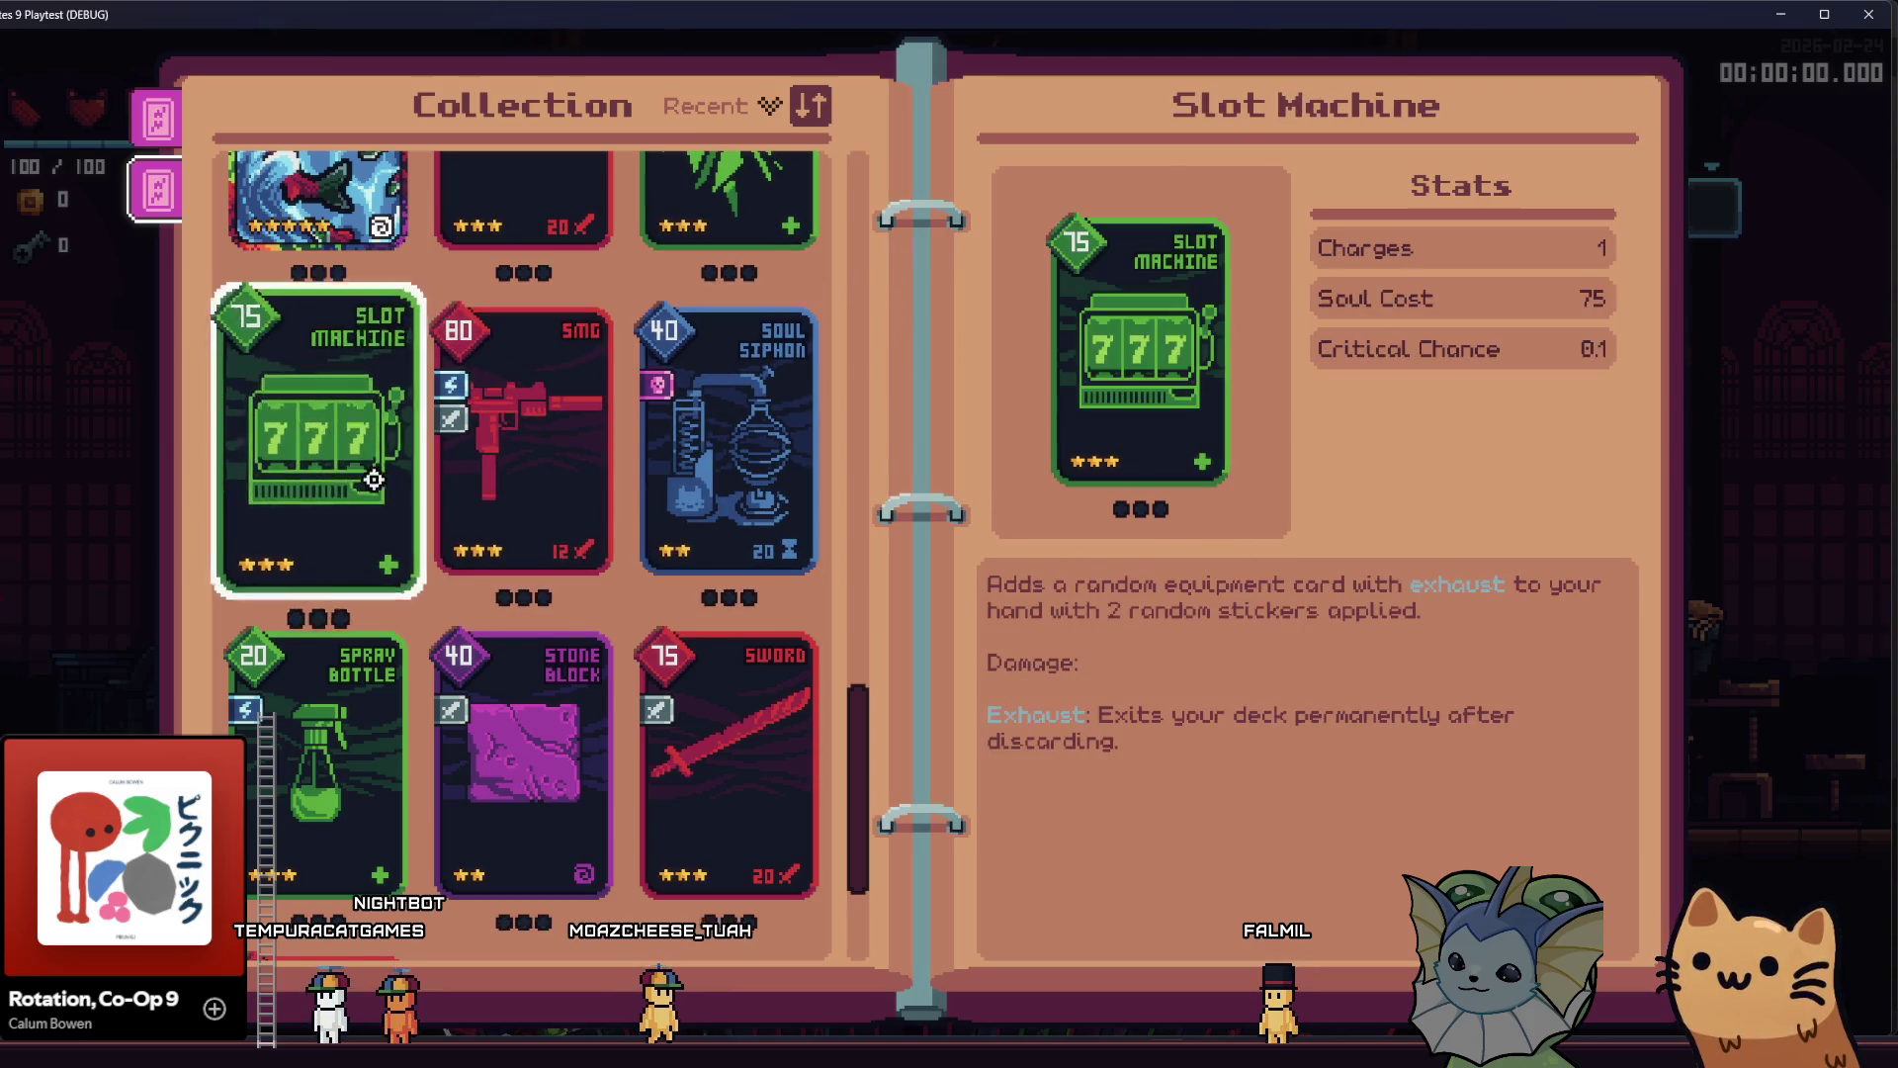
Step: Scroll the Collection grid to check card stats, then close the playtest with F8
scroll(524, 466, "up", 15)
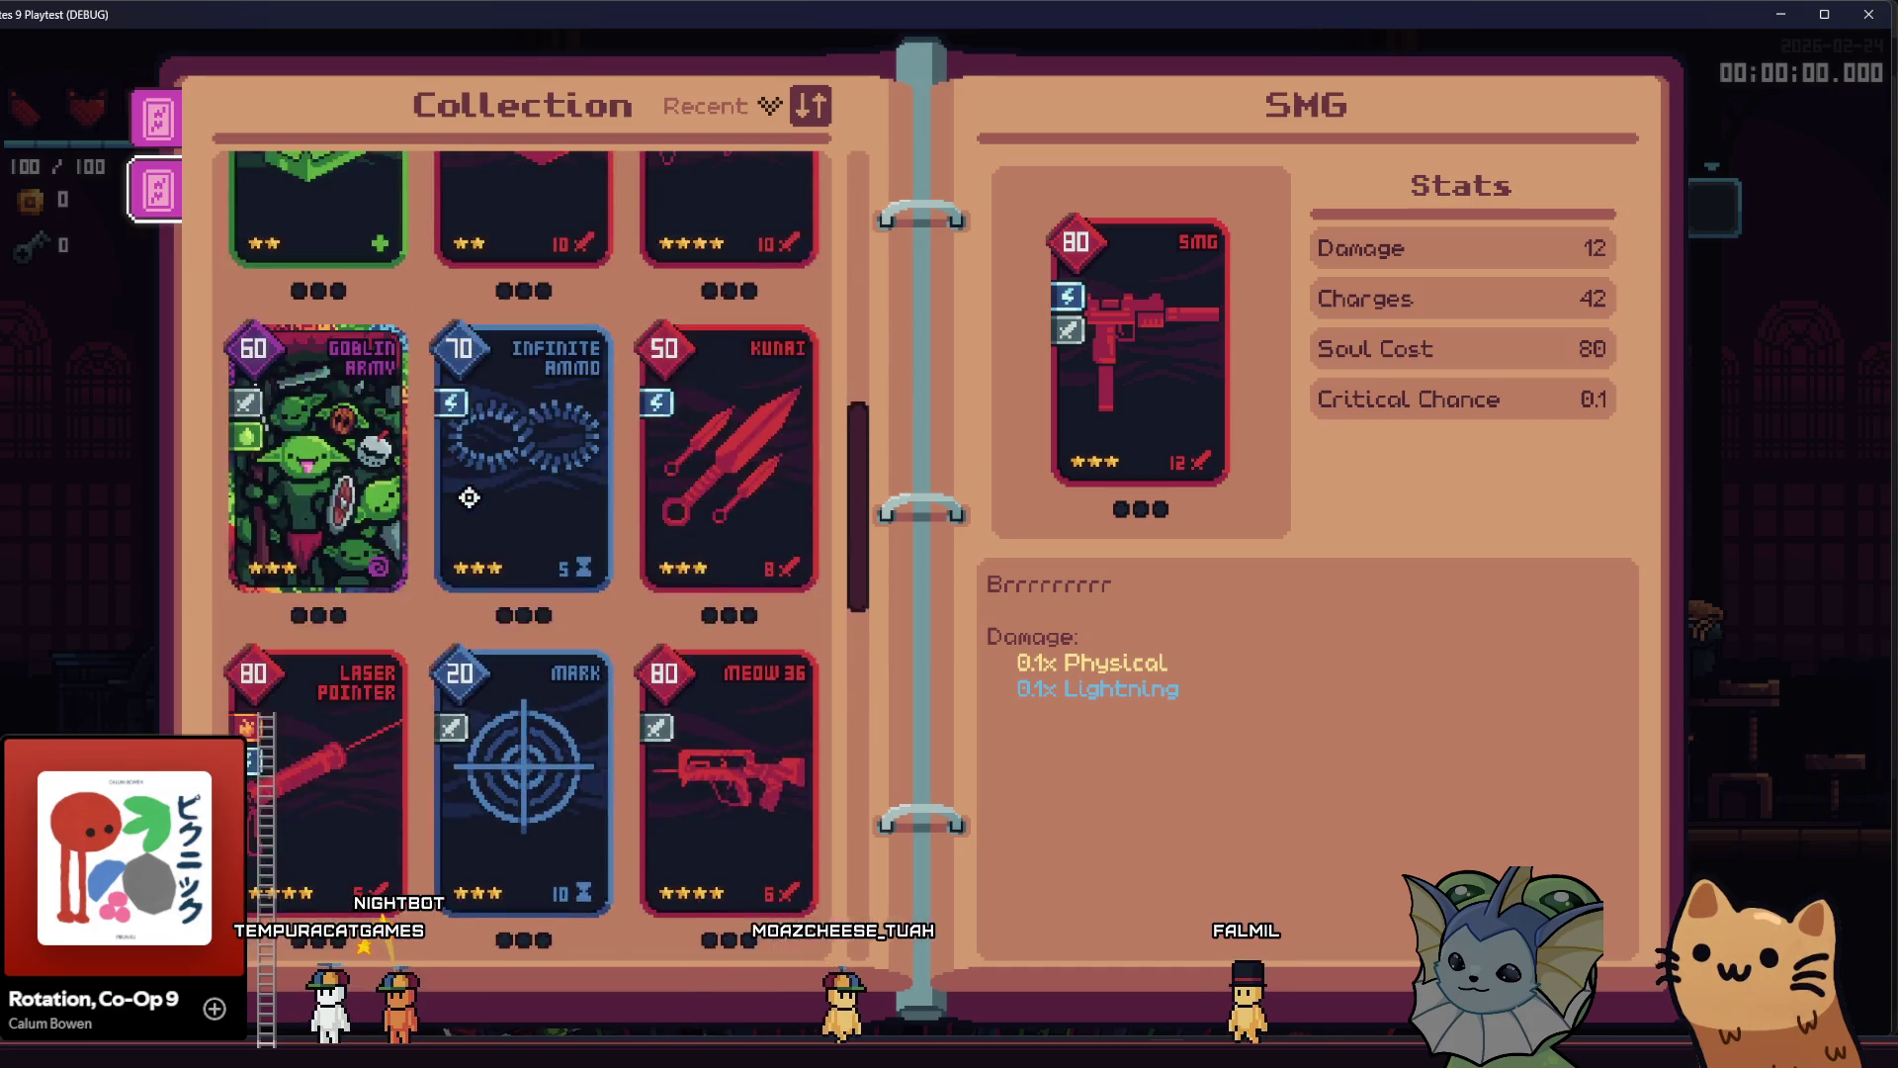
scroll(467, 500, "up", 5)
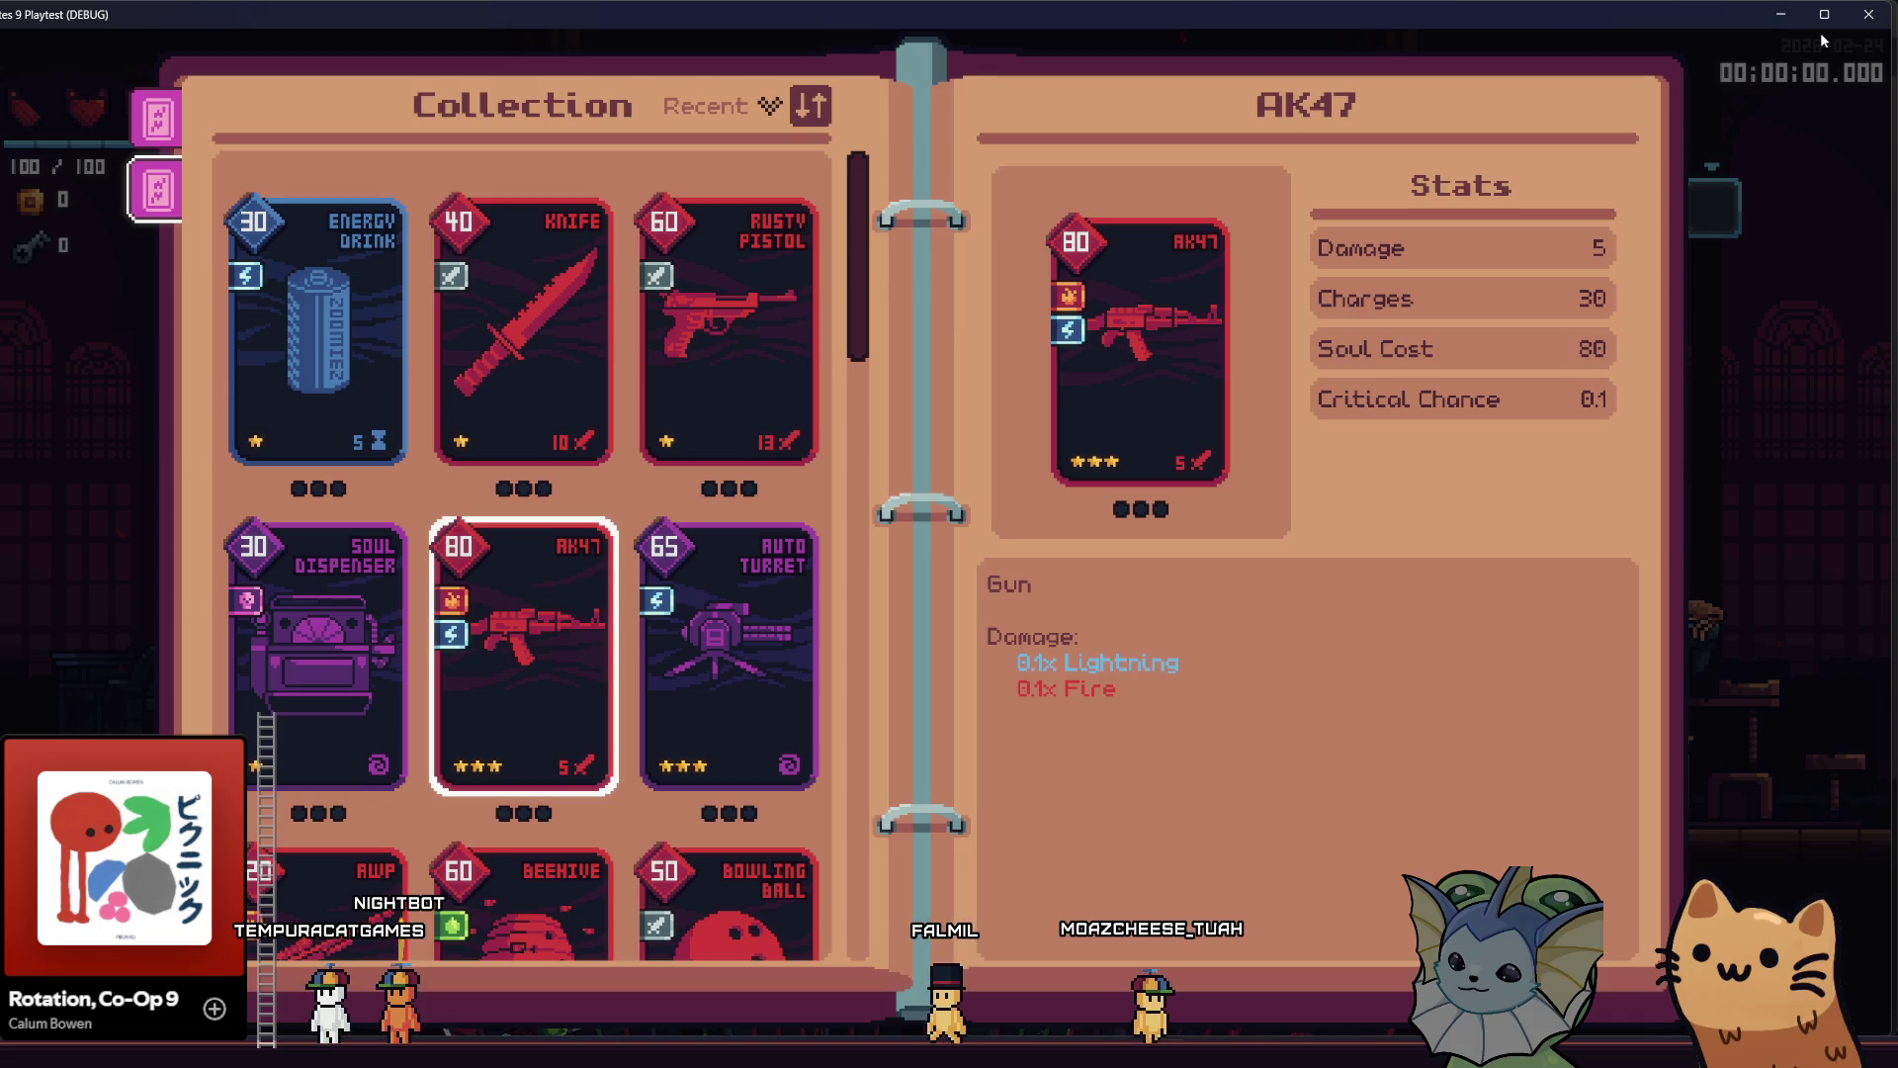
key("F8")
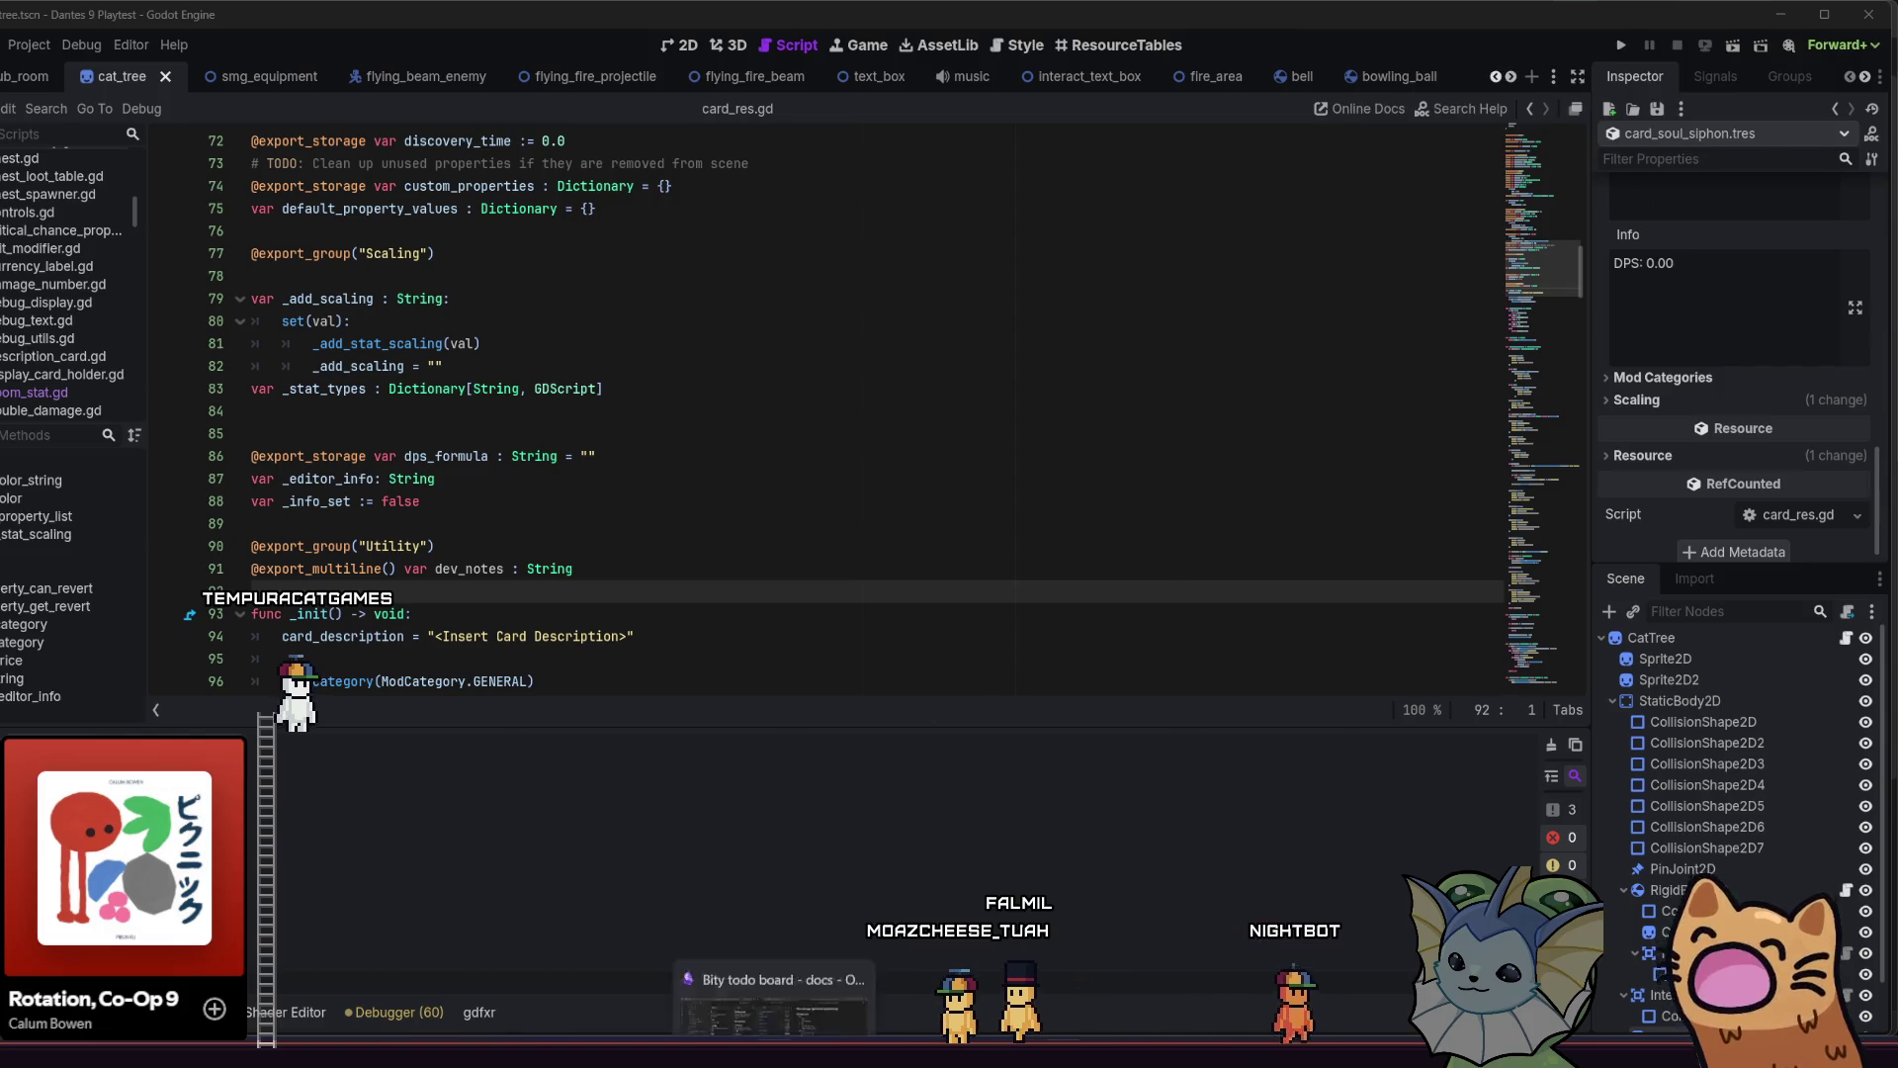
Step: Switch to the Bity todo board in Obsidian and scroll through the cards list
left_click(801, 998)
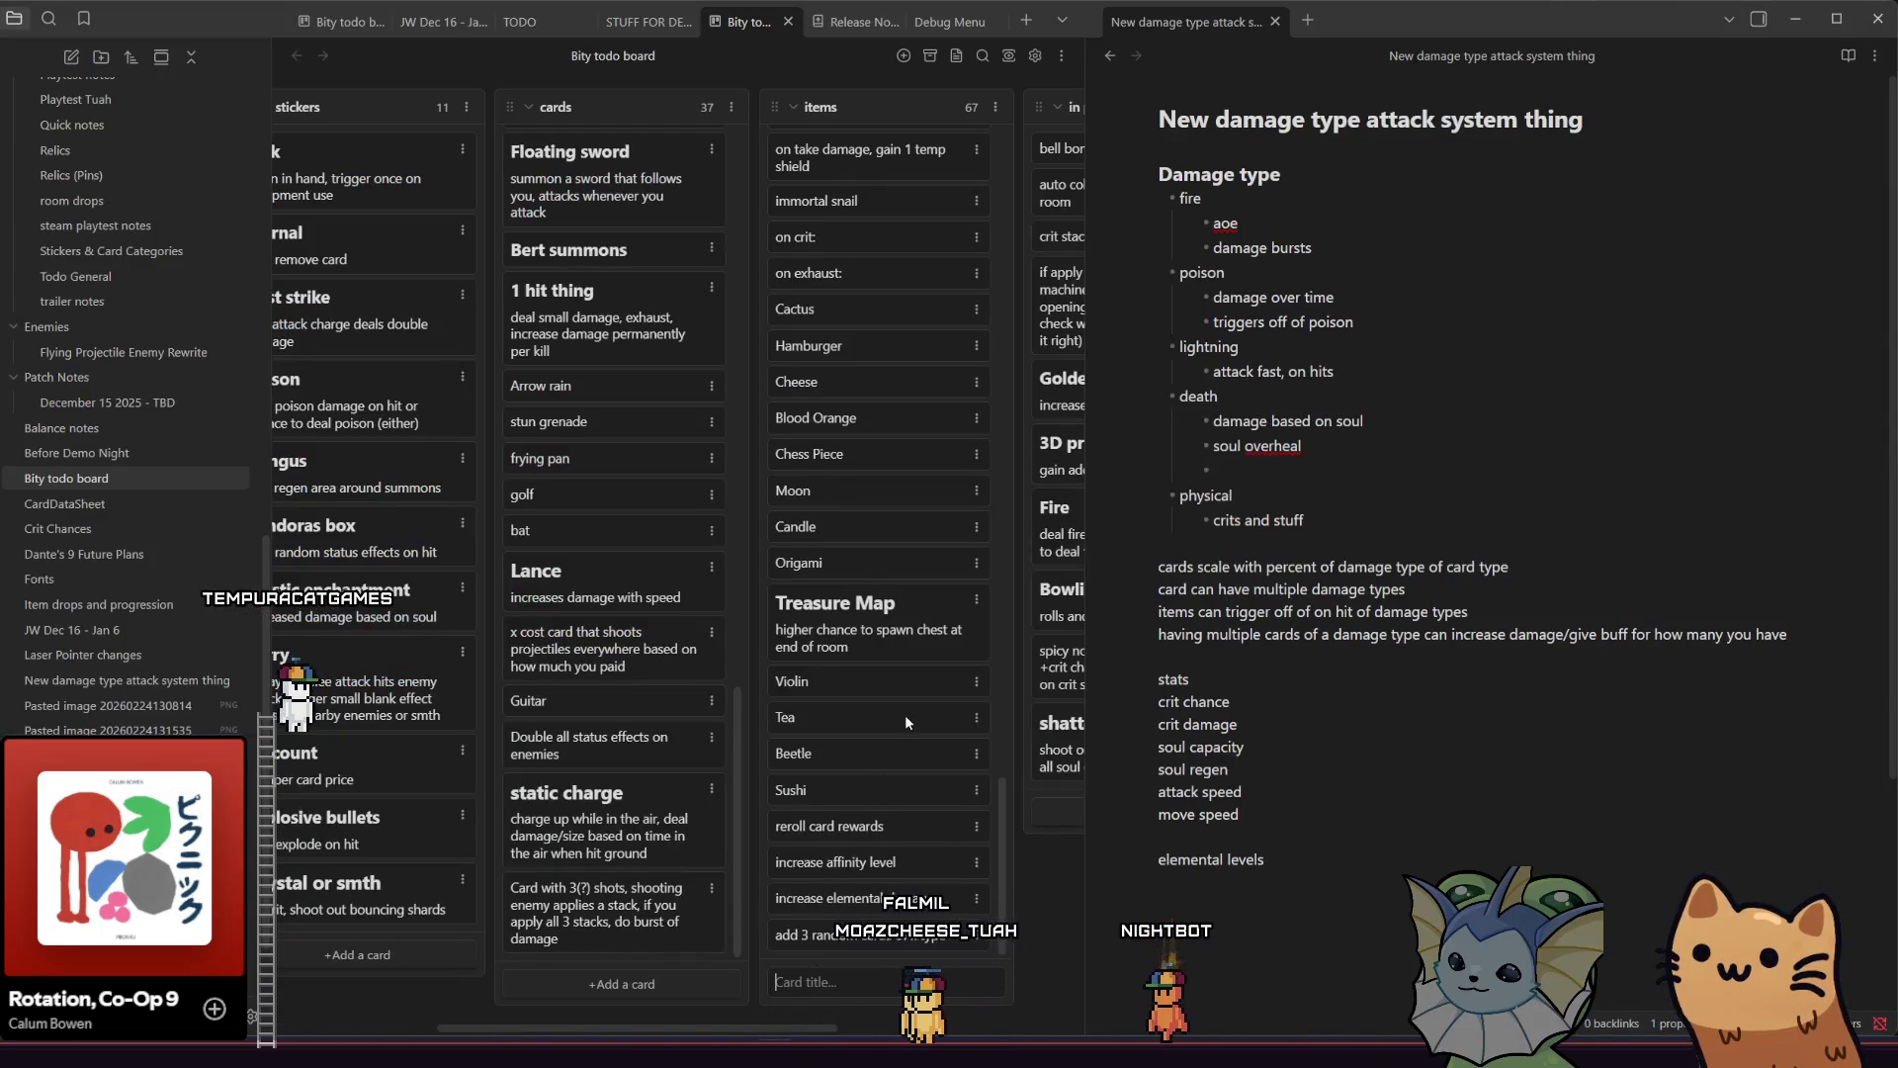
scroll(904, 713, "up", 3)
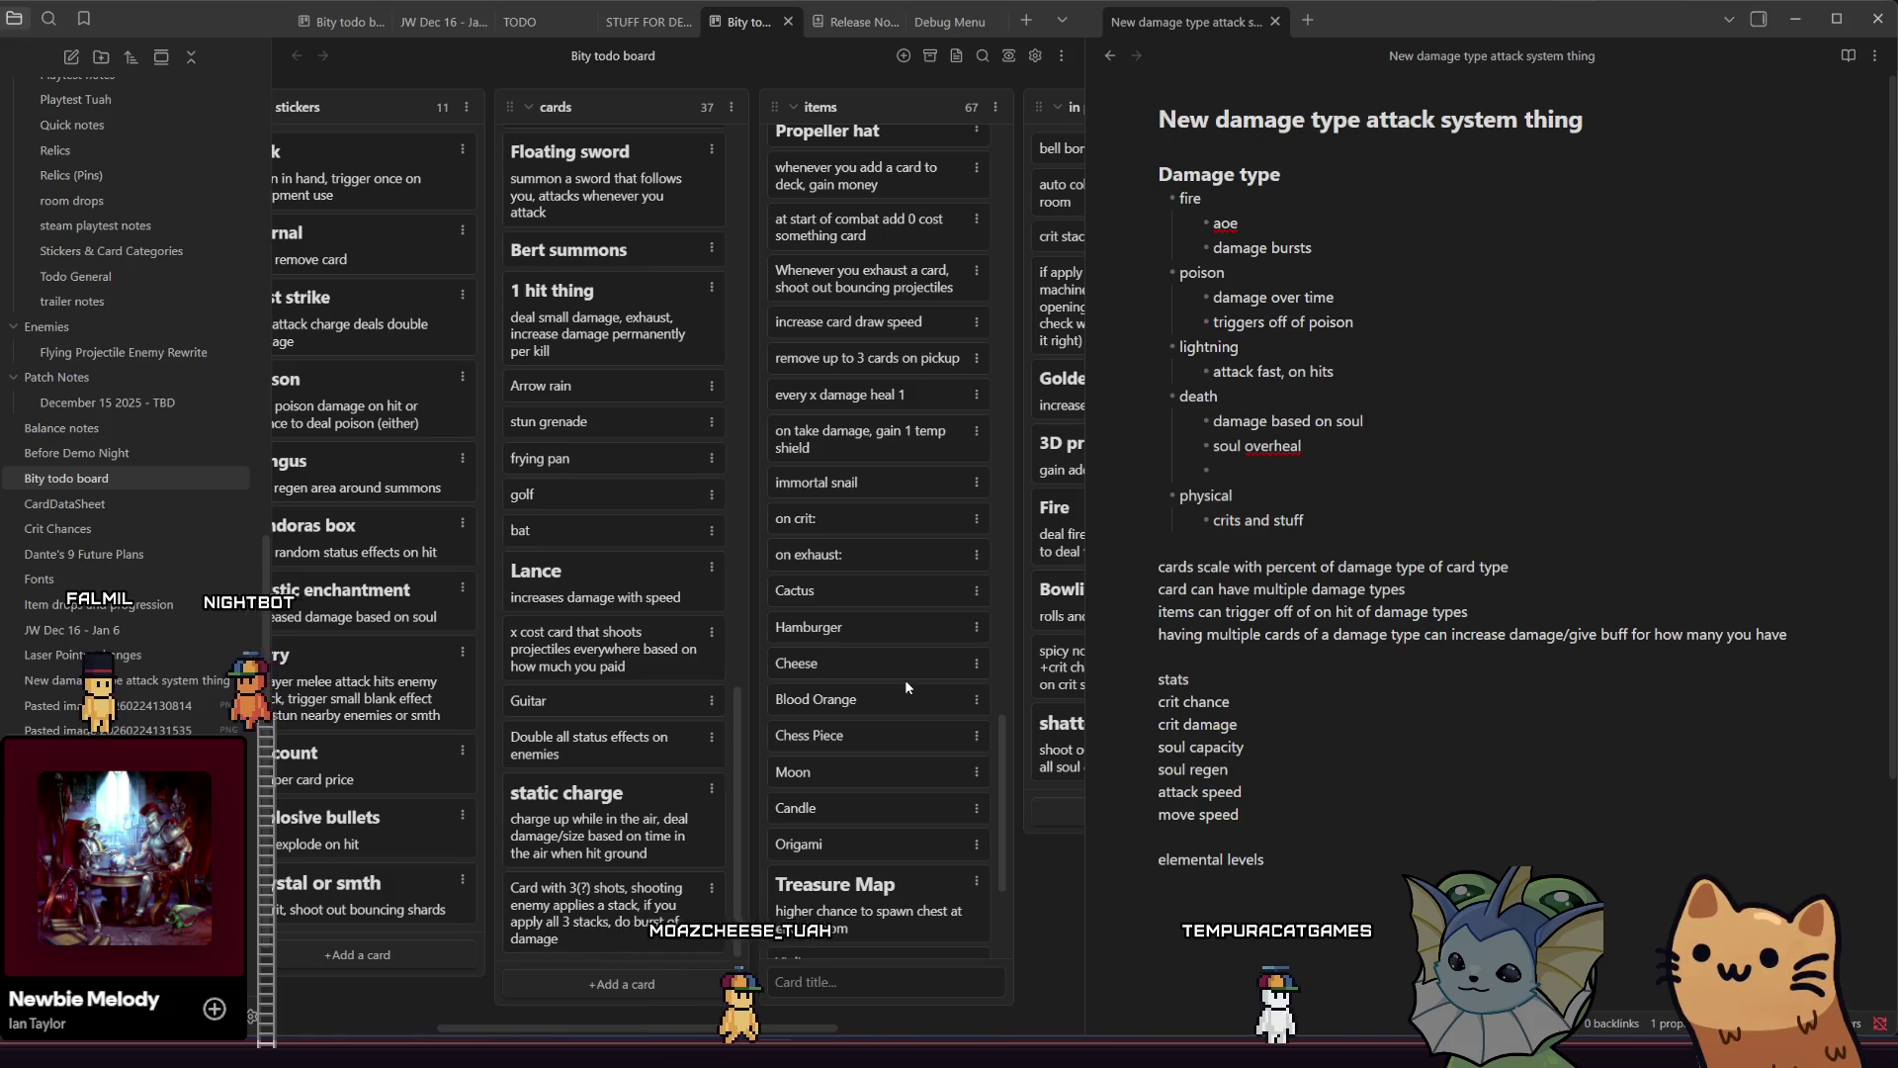
scroll(584, 508, "up", 5)
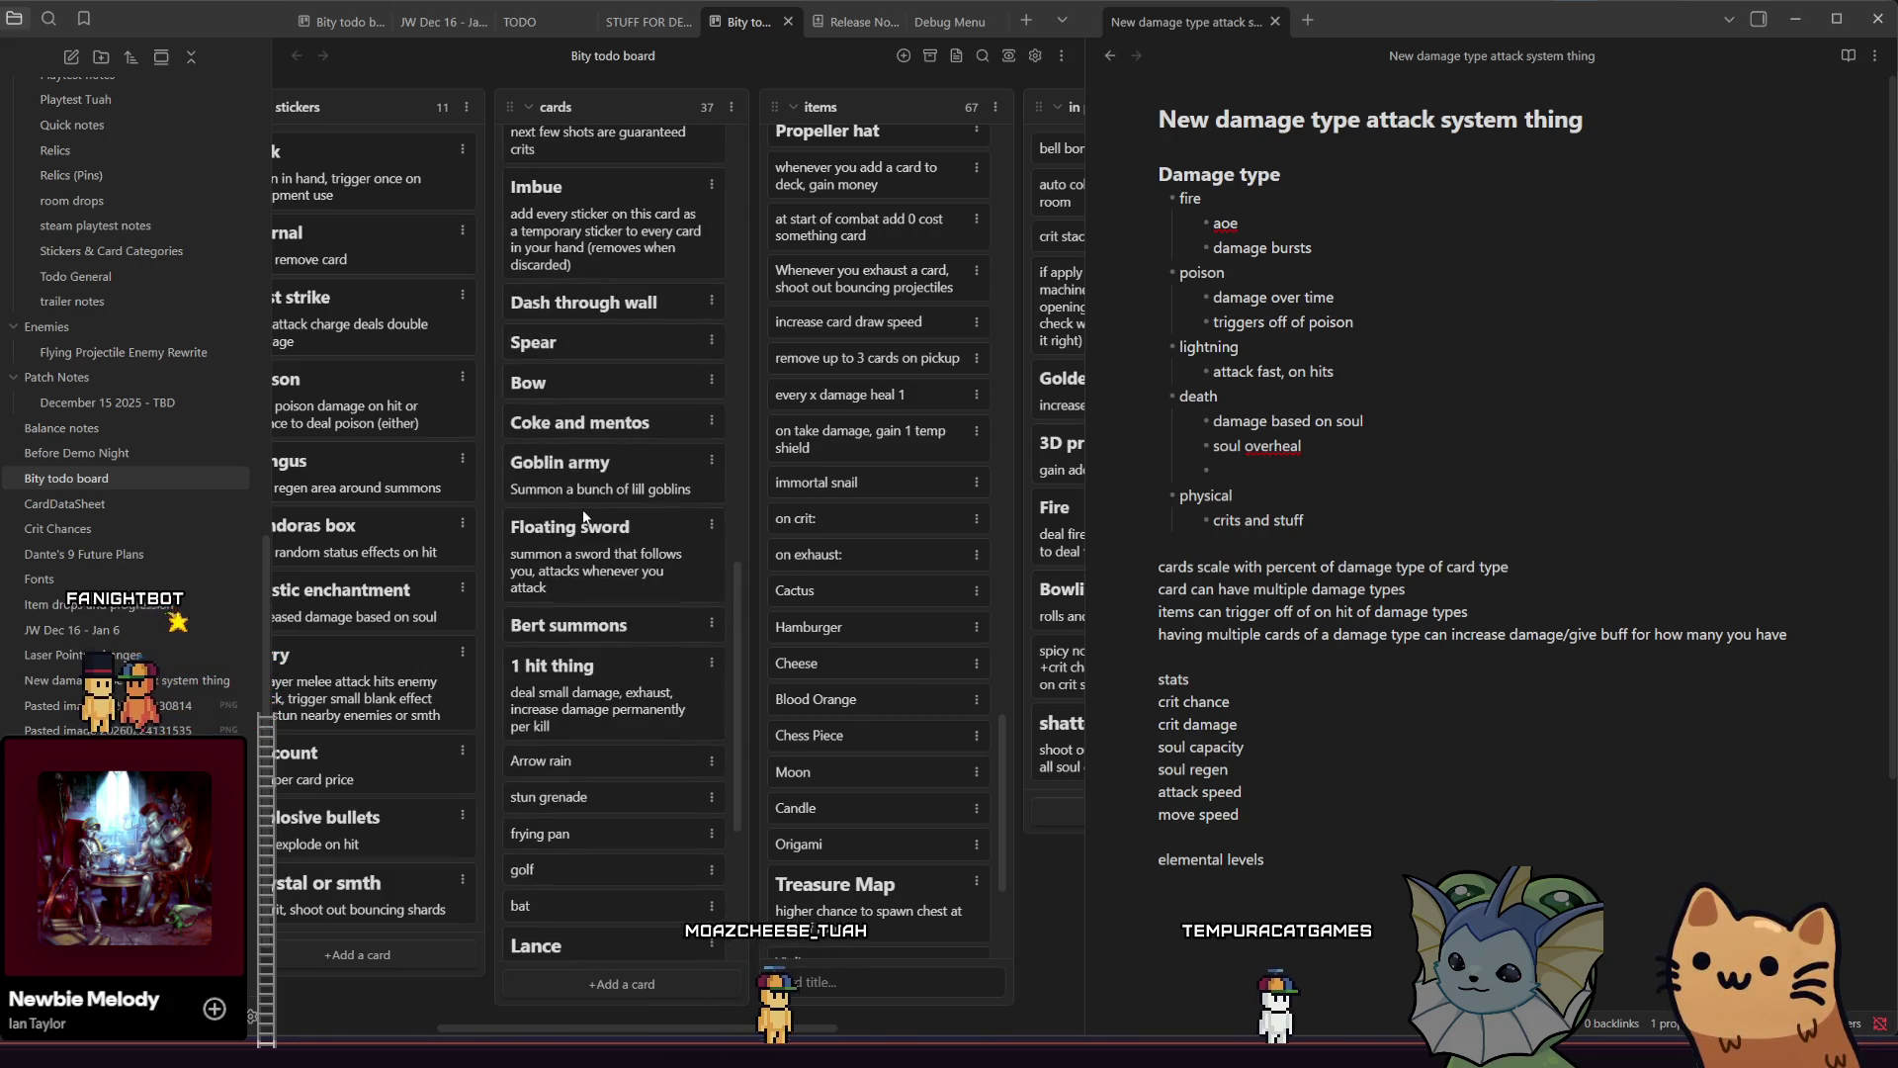
scroll(583, 508, "up", 1)
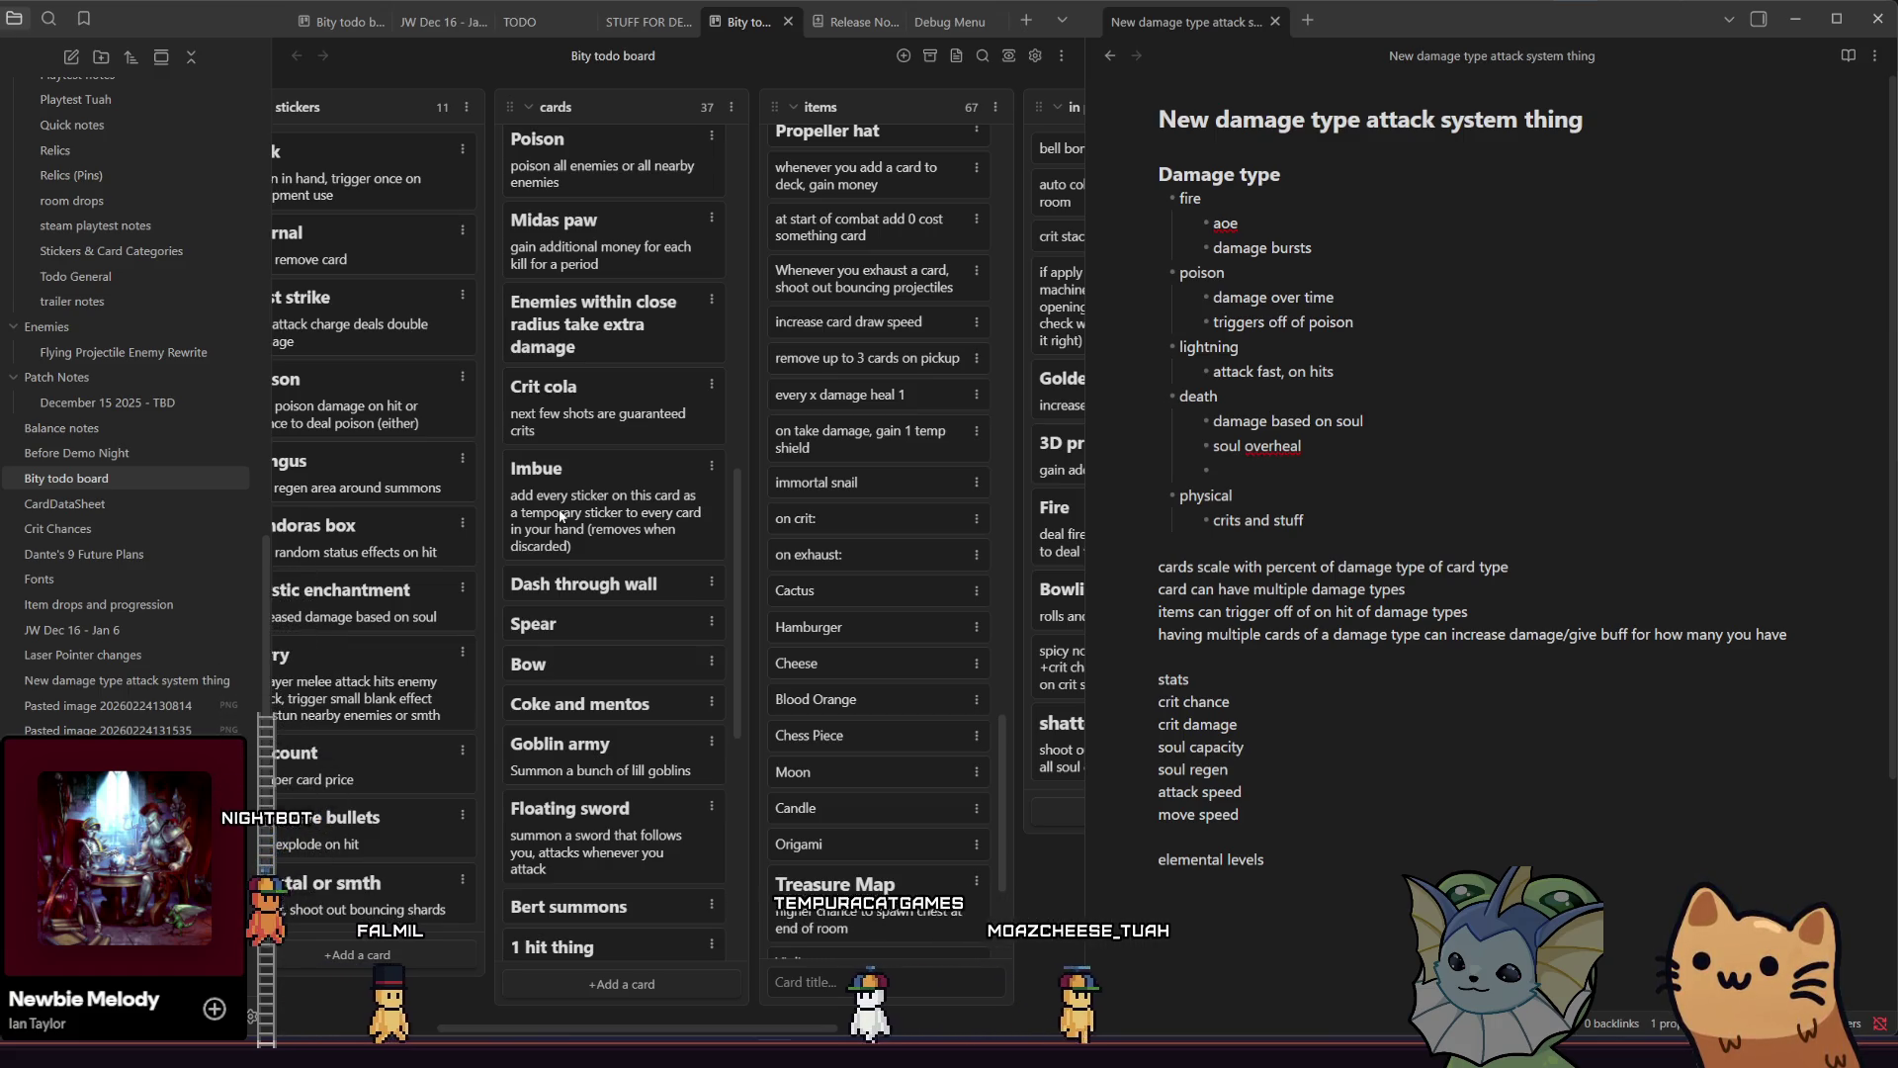
scroll(559, 514, "up", 2)
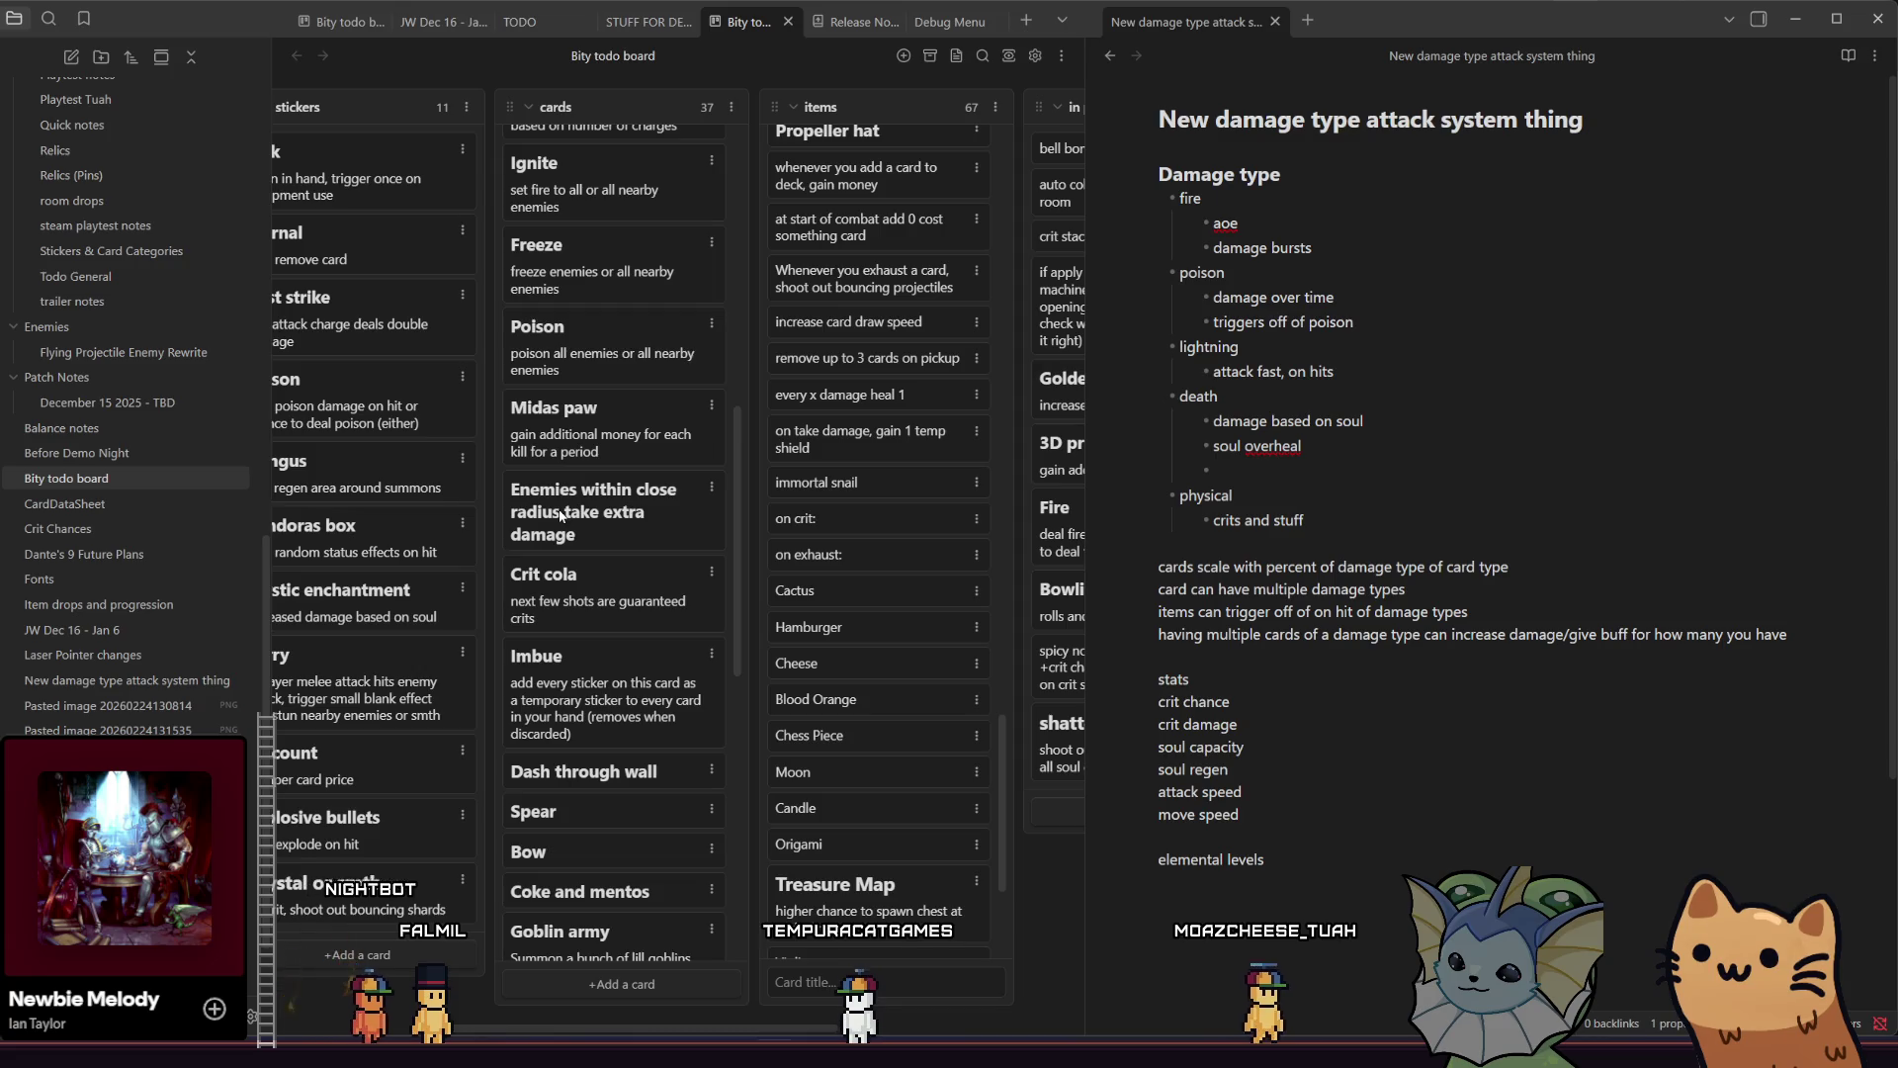
scroll(560, 514, "up", 1)
scroll(560, 514, "up", 1)
scroll(559, 514, "up", 2)
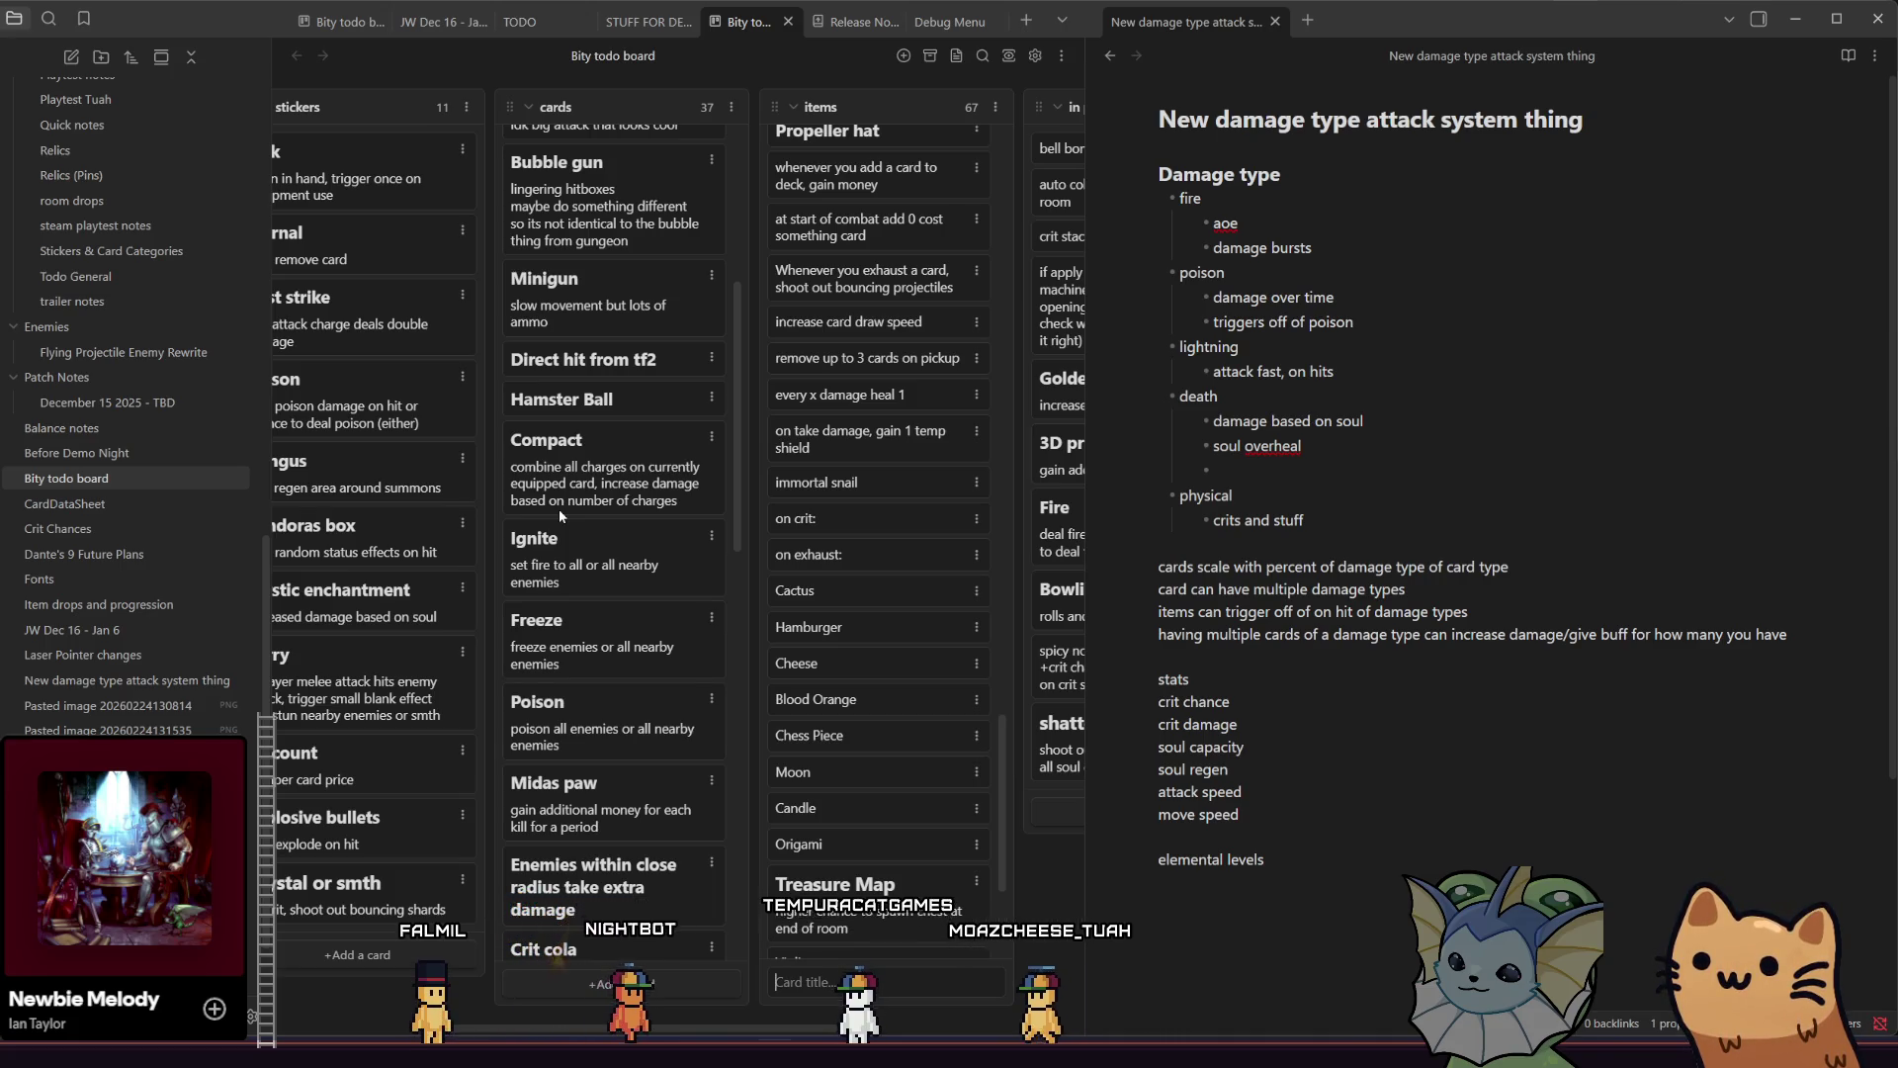
scroll(559, 508, "up", 1)
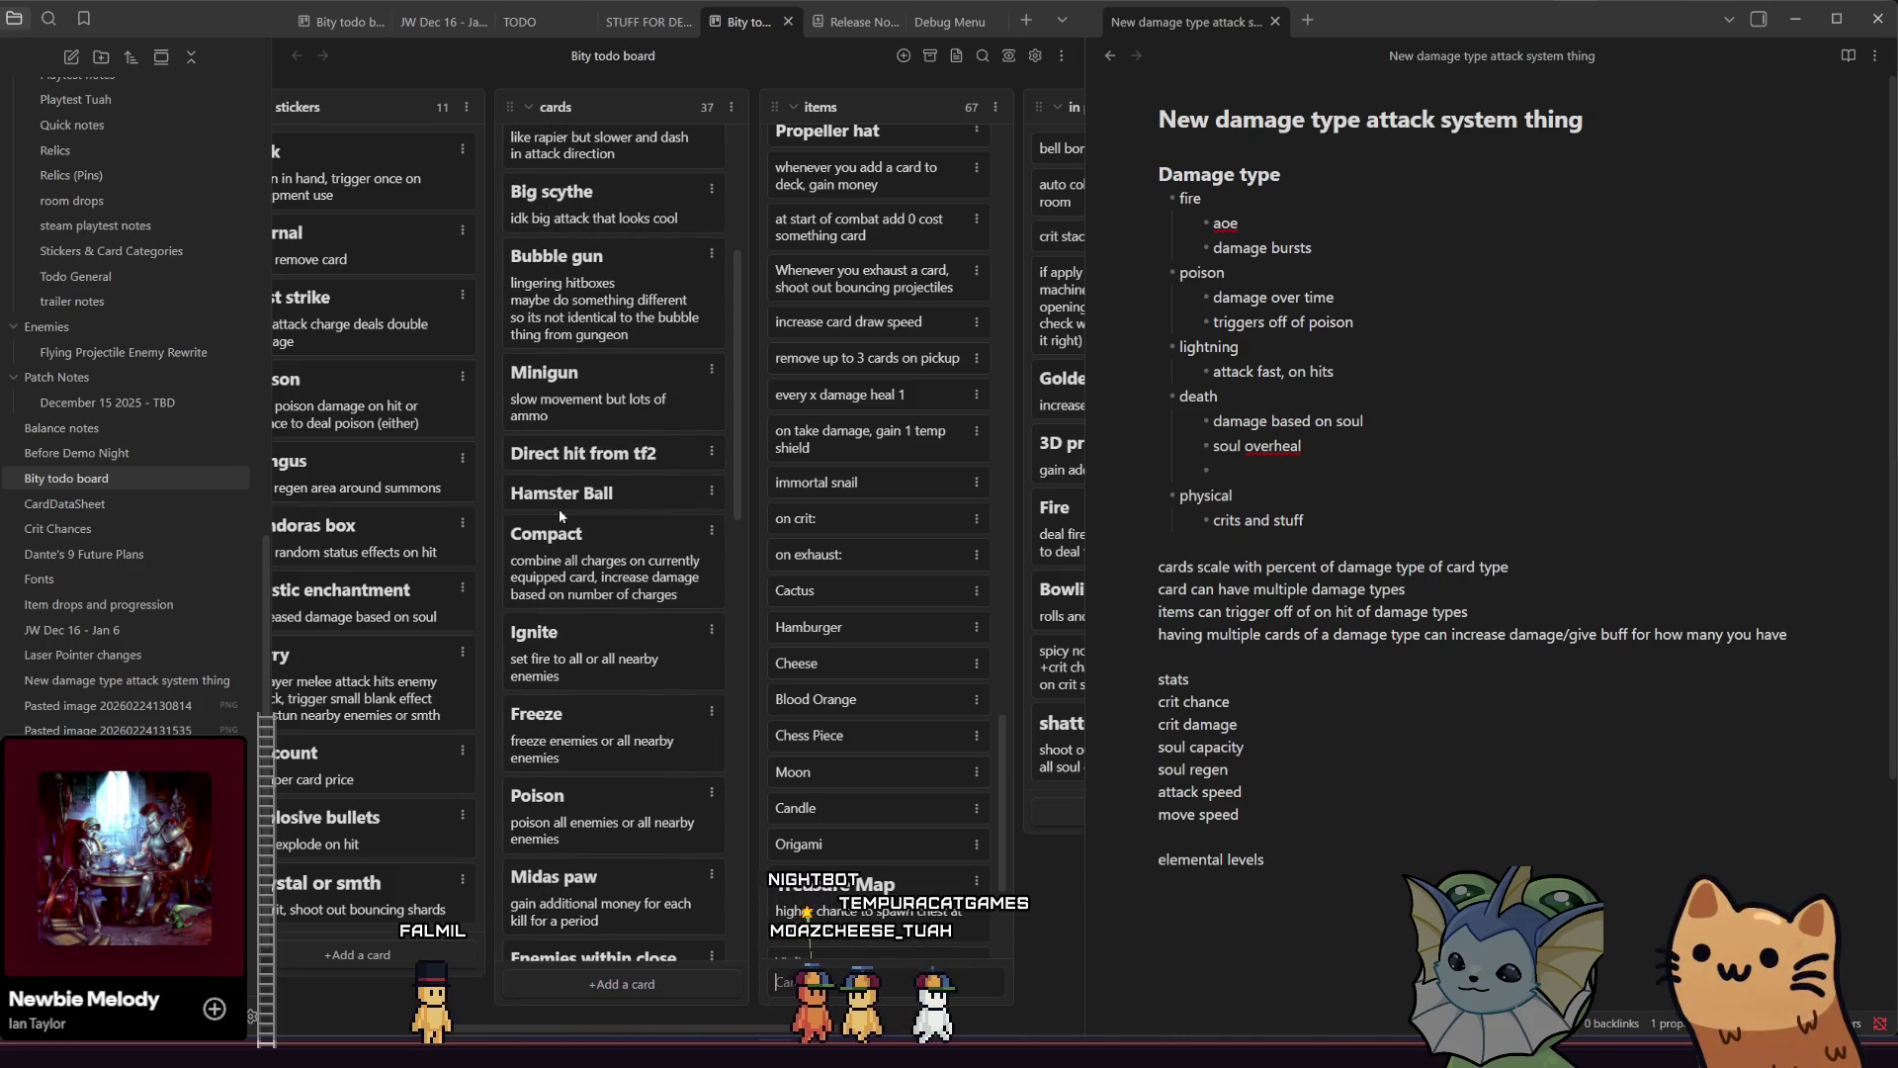
scroll(560, 508, "up", 1)
scroll(560, 508, "up", 3)
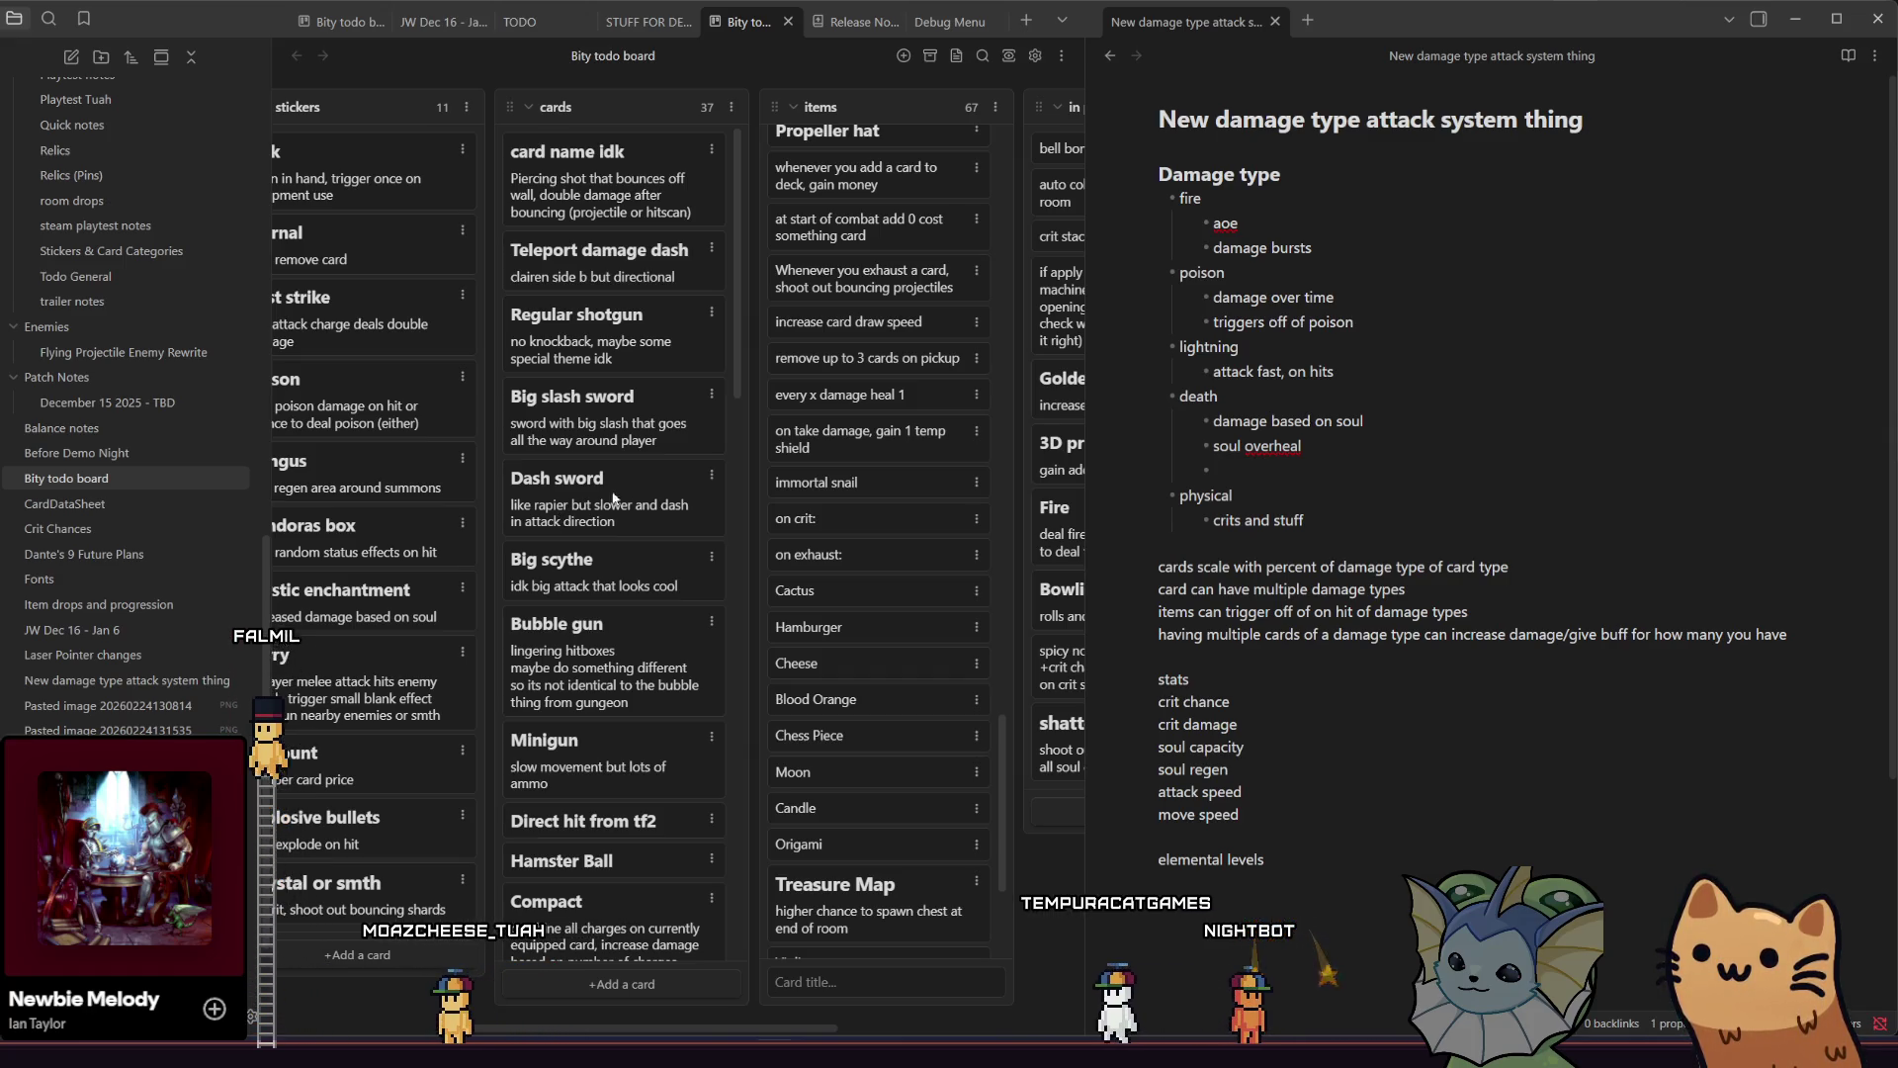
Step: Adjust the view and scroll across the board to review the items list
left_click_drag(736, 353, 726, 1019)
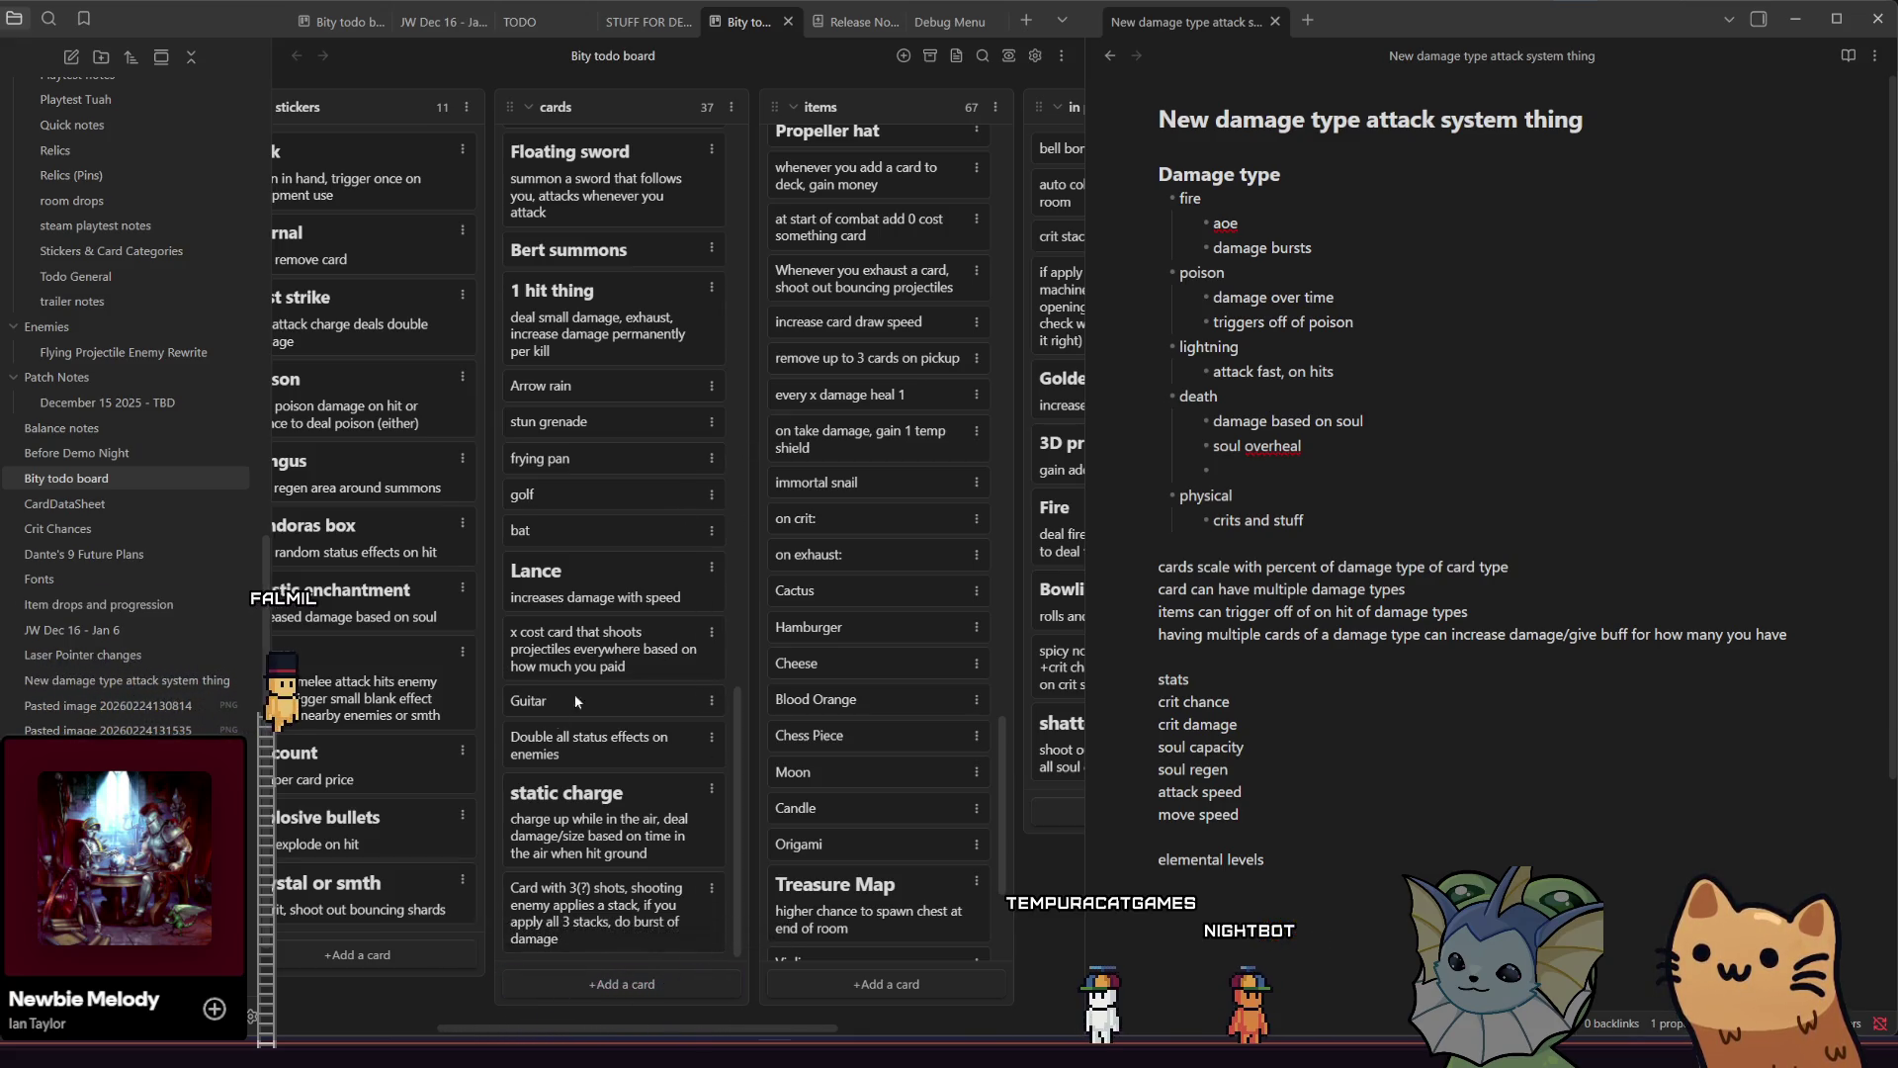
mouse_move(620, 1026)
left_mouse_down()
mouse_move(454, 983)
mouse_move(496, 983)
mouse_move(475, 1001)
mouse_move(586, 986)
left_mouse_up()
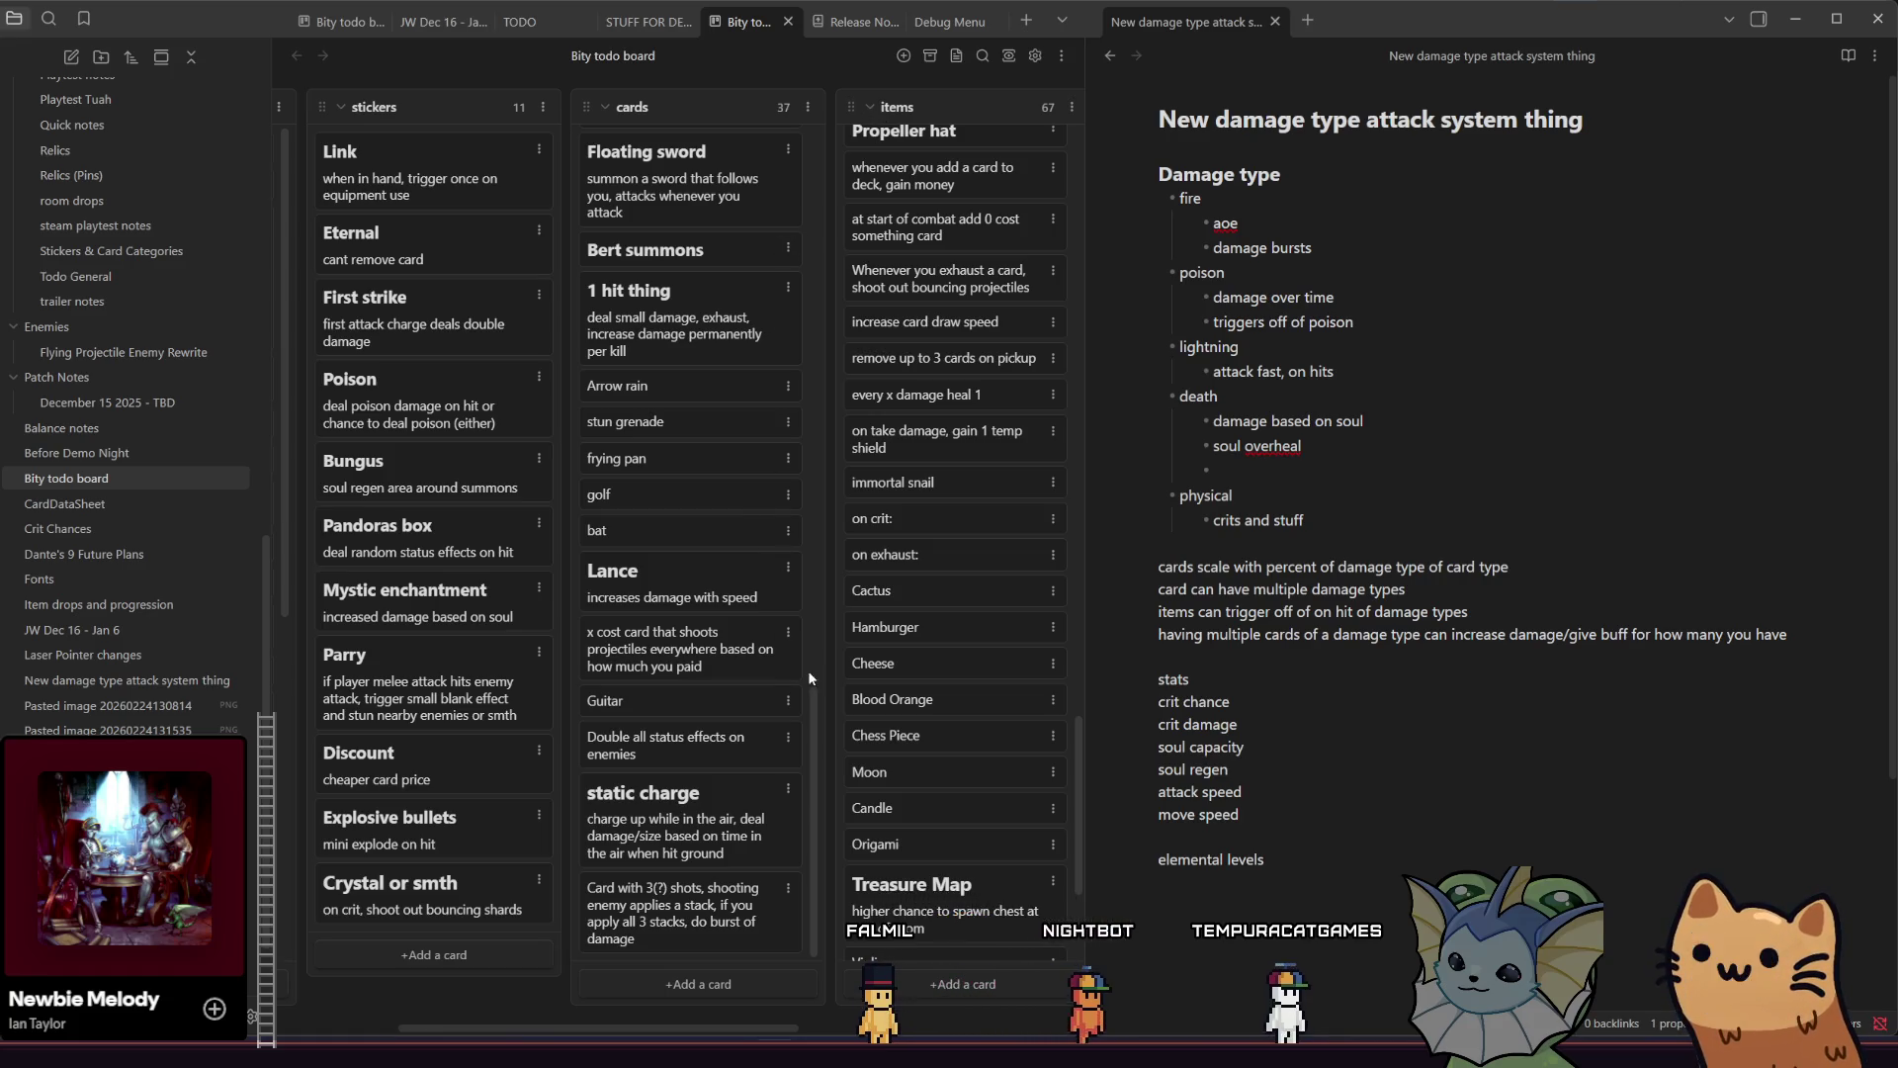
left_click_drag(810, 698, 816, 92)
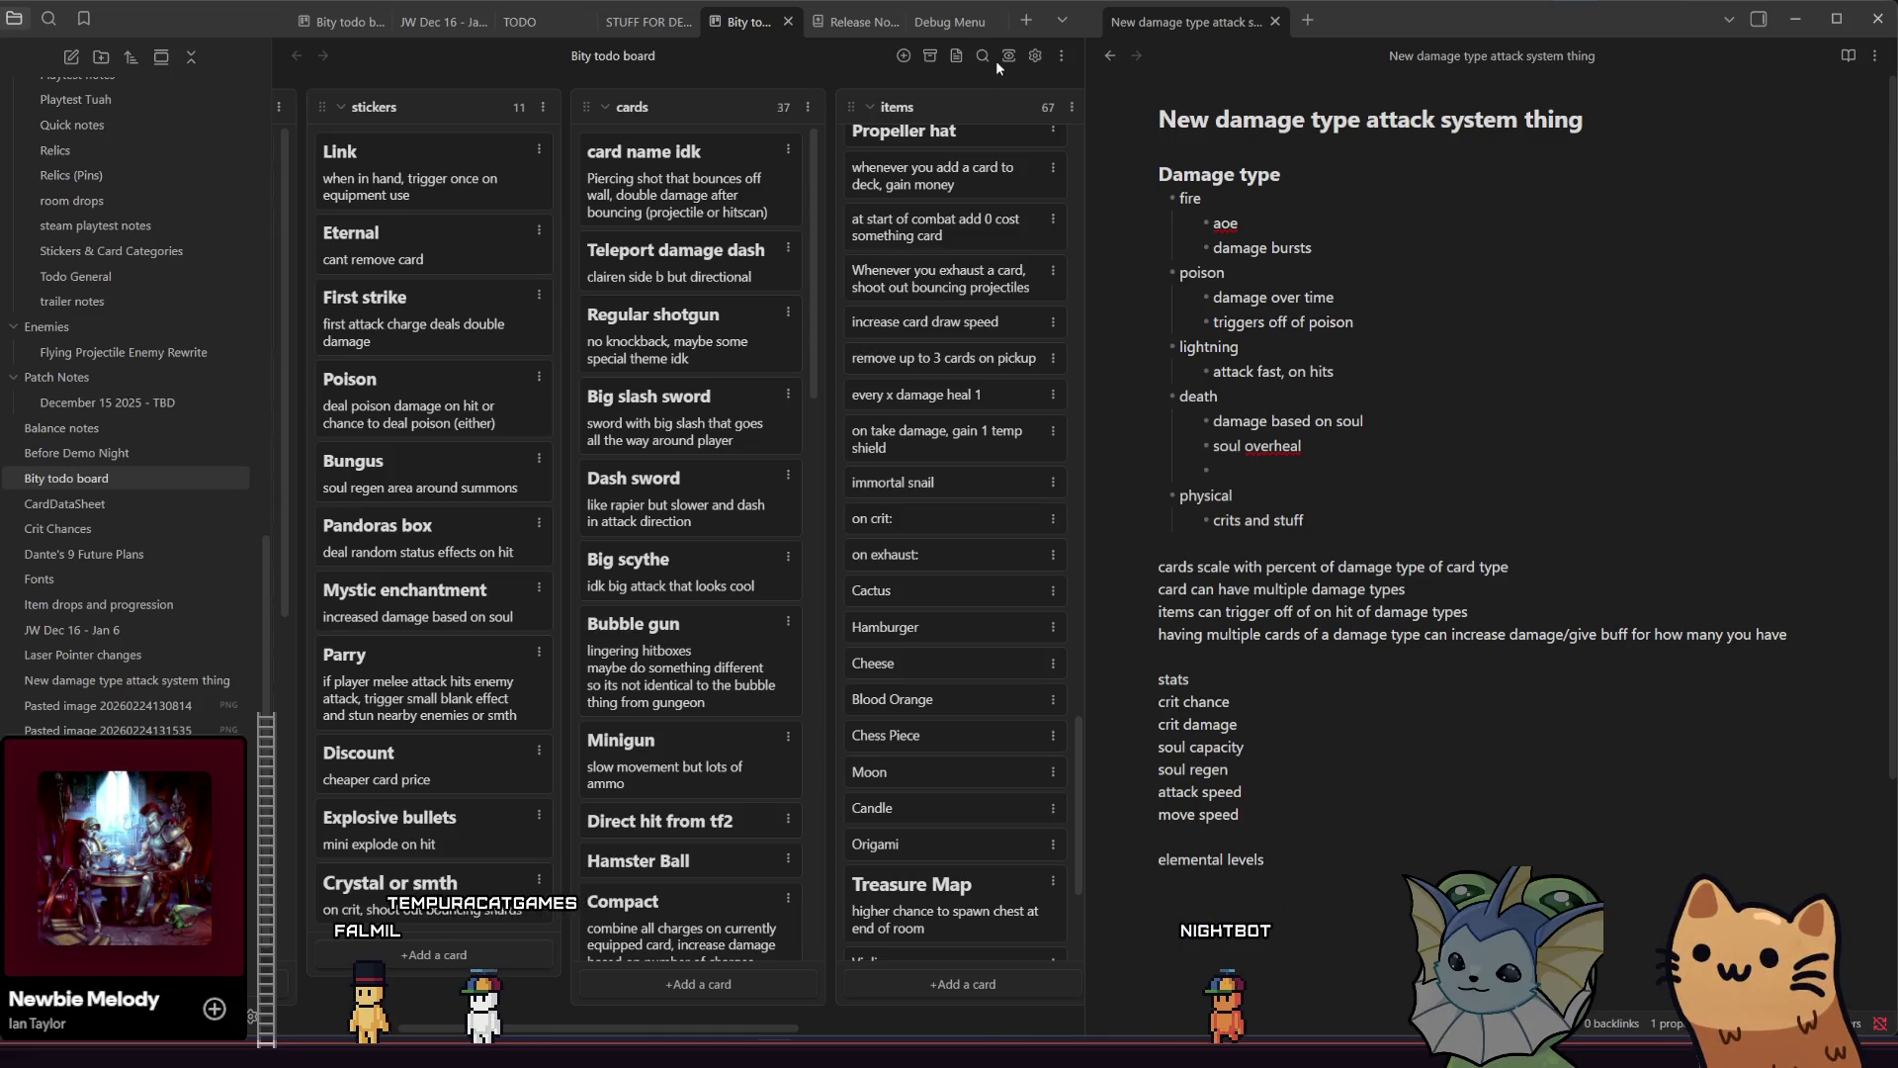
scroll(886, 402, "down", 2)
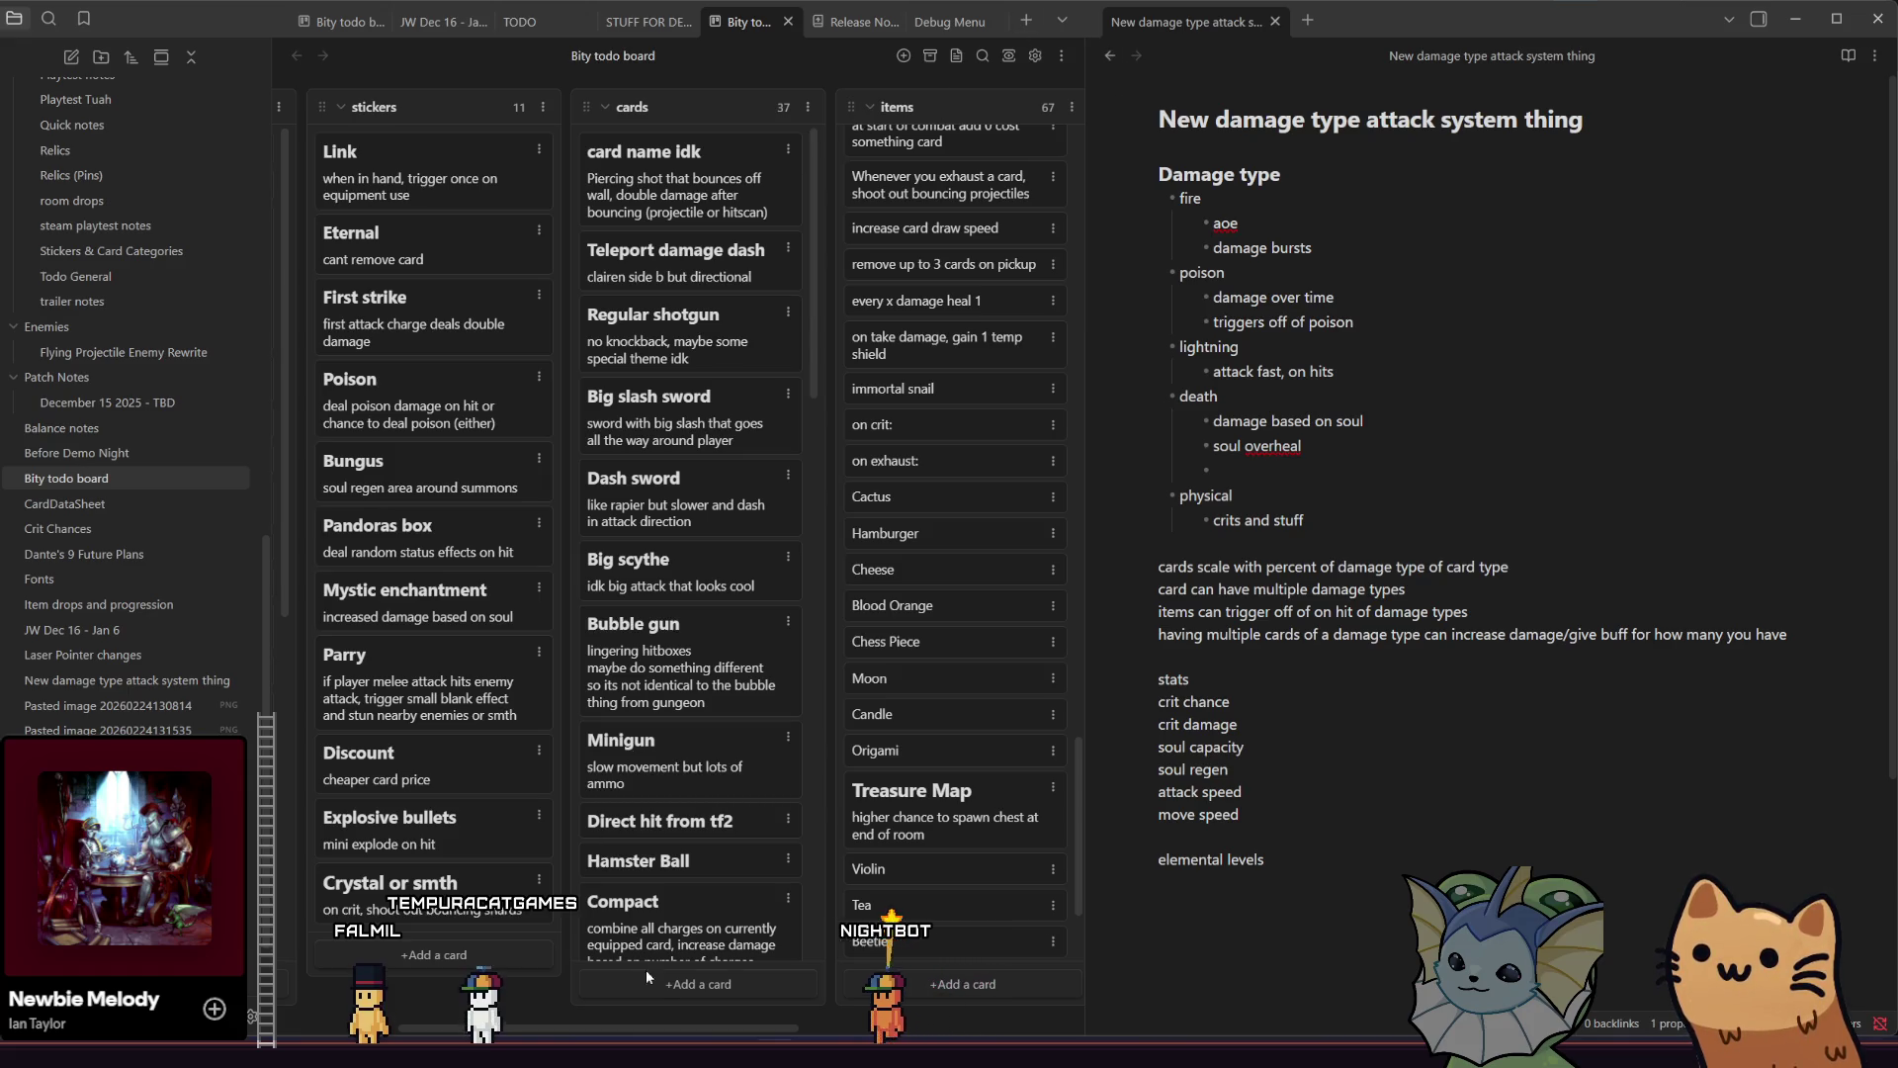
scroll(992, 990, "right", 5)
scroll(1082, 962, "left", 5)
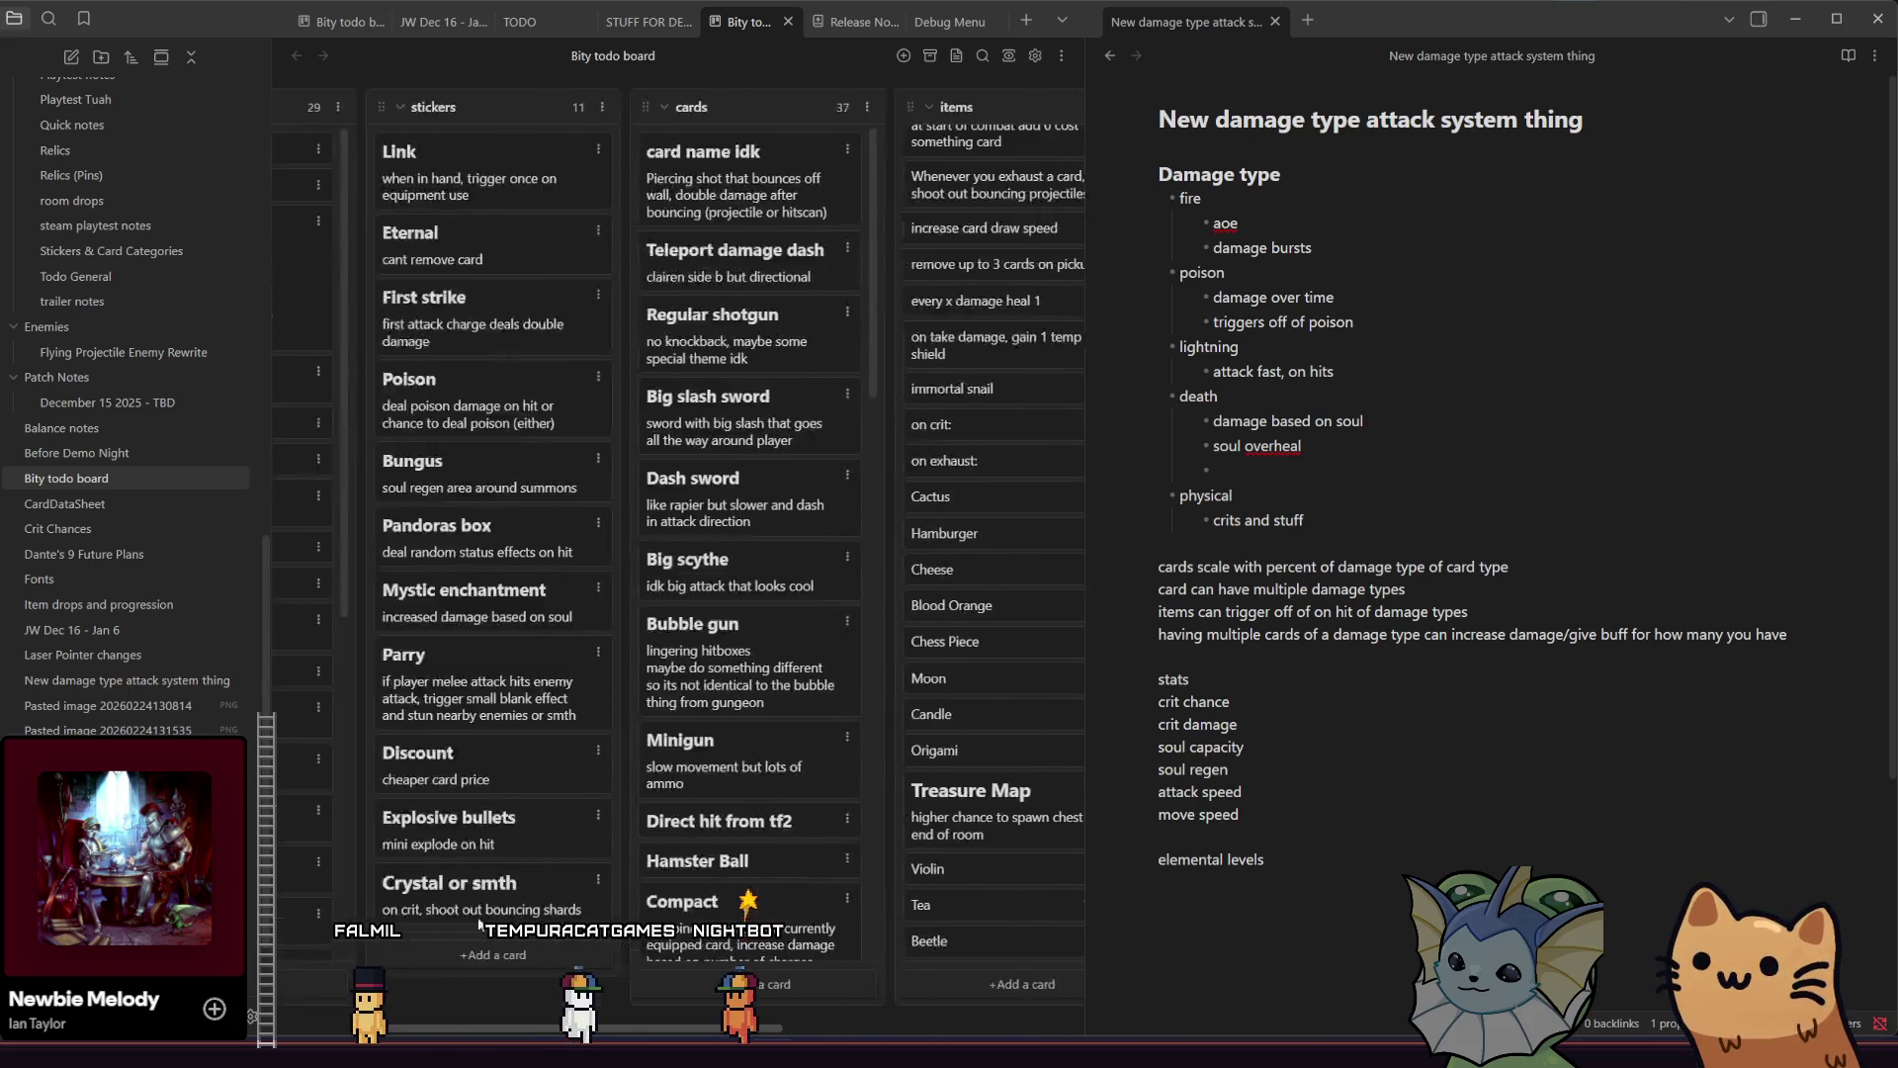
scroll(519, 923, "left", 2)
scroll(500, 926, "right", 2)
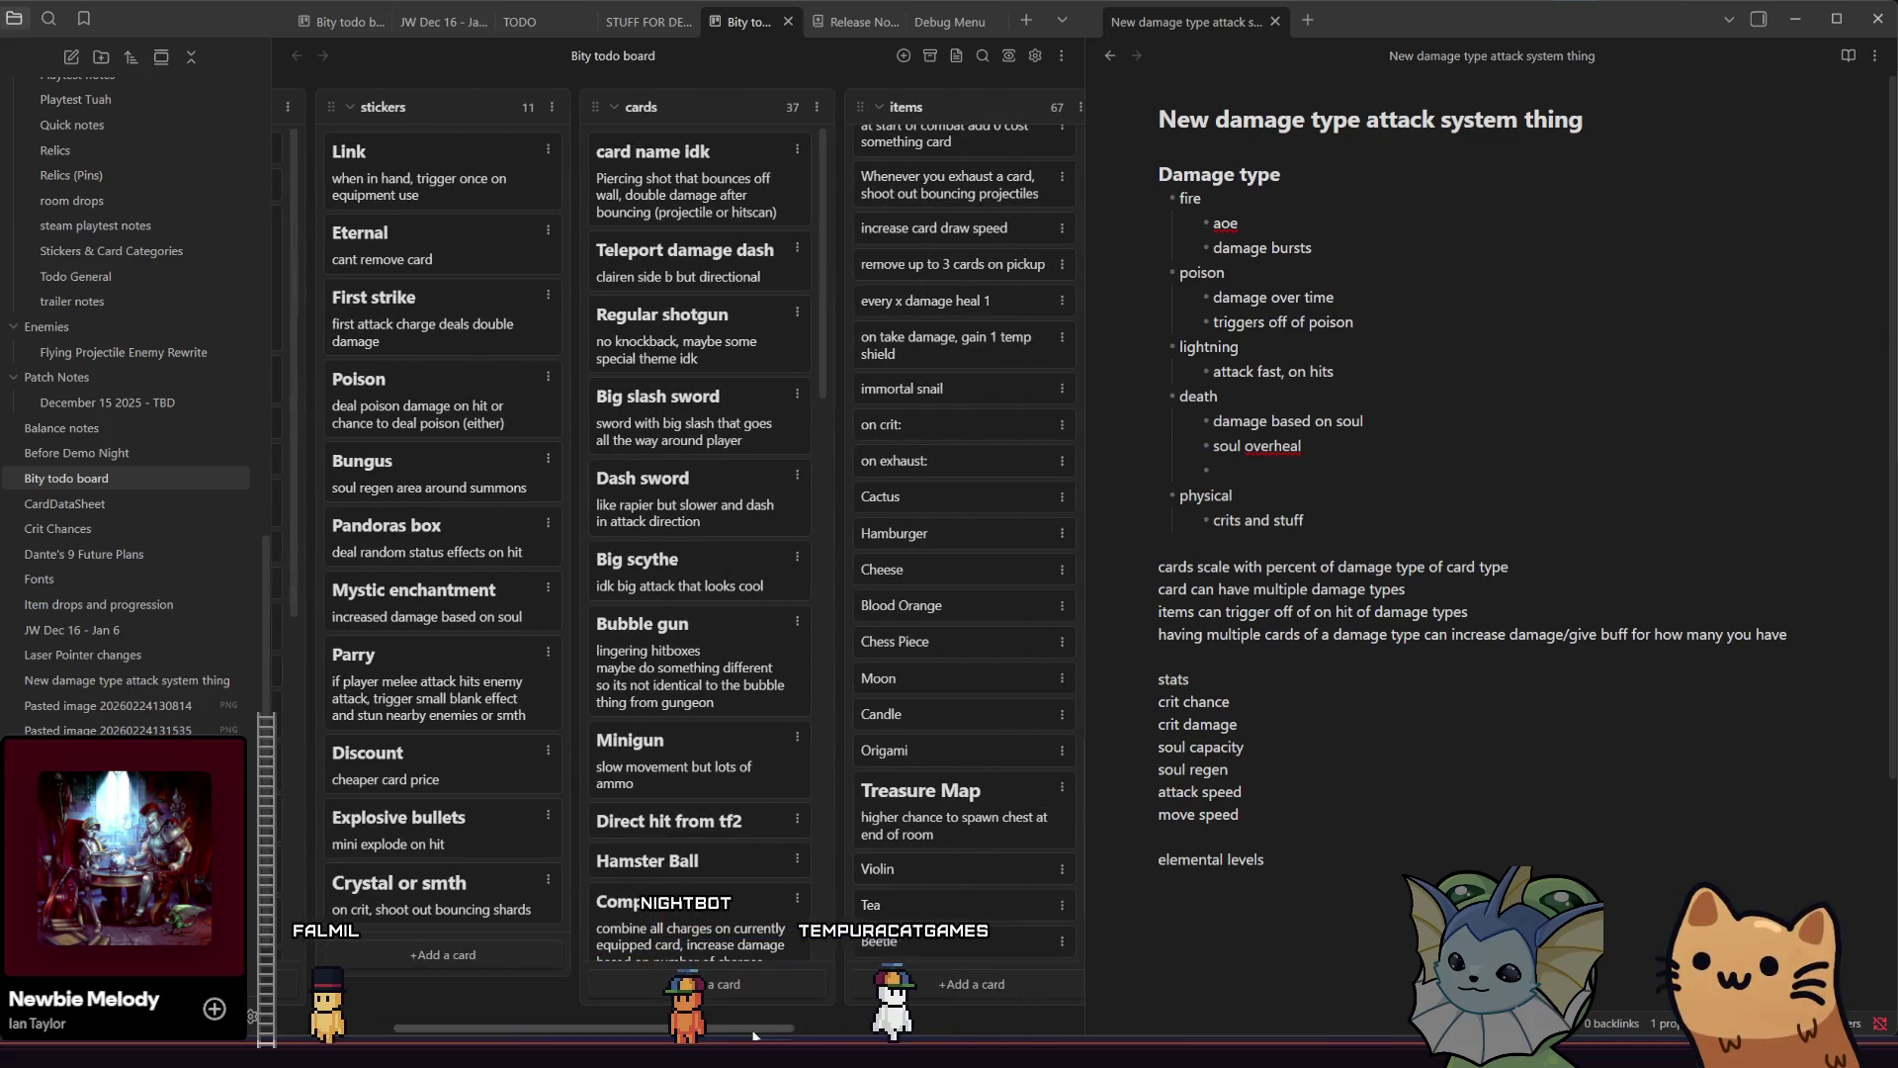
scroll(810, 1012, "right", 2)
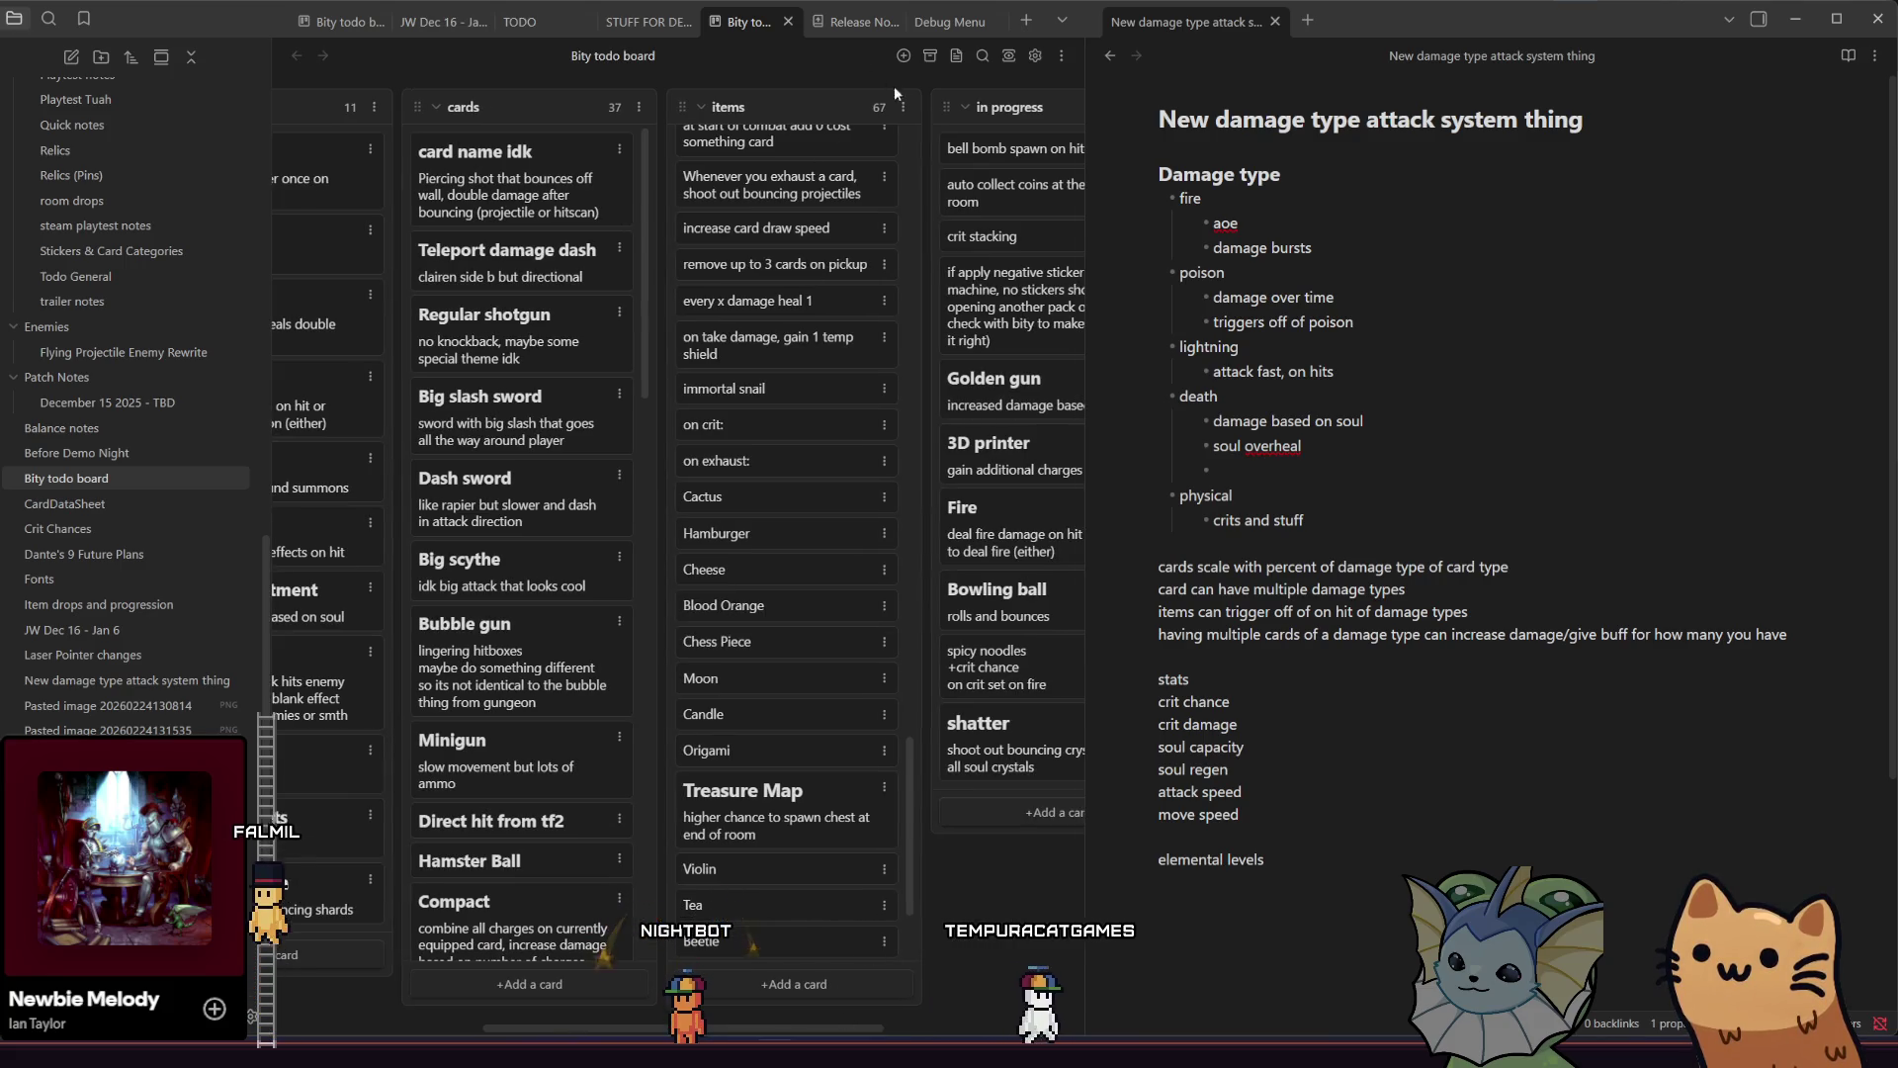
scroll(817, 336, "up", 2)
scroll(815, 336, "up", 10)
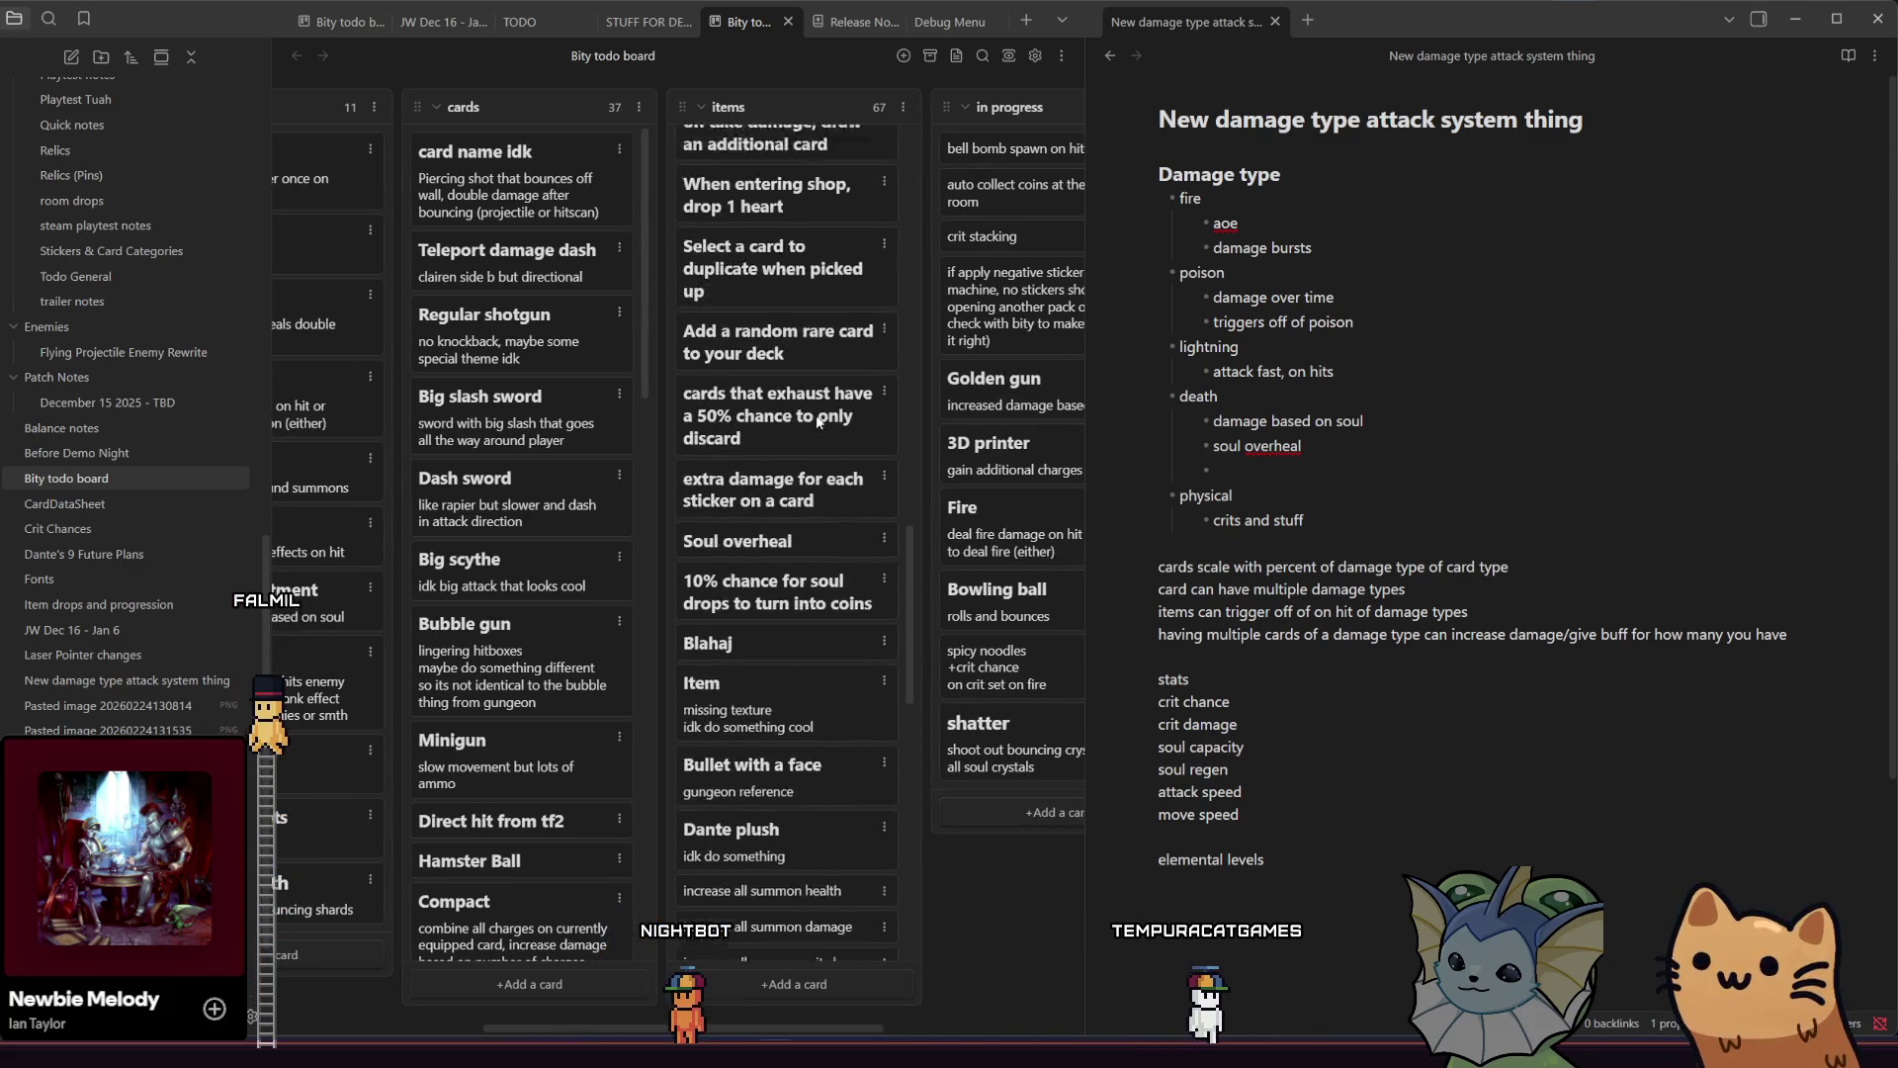
scroll(816, 431, "up", 10)
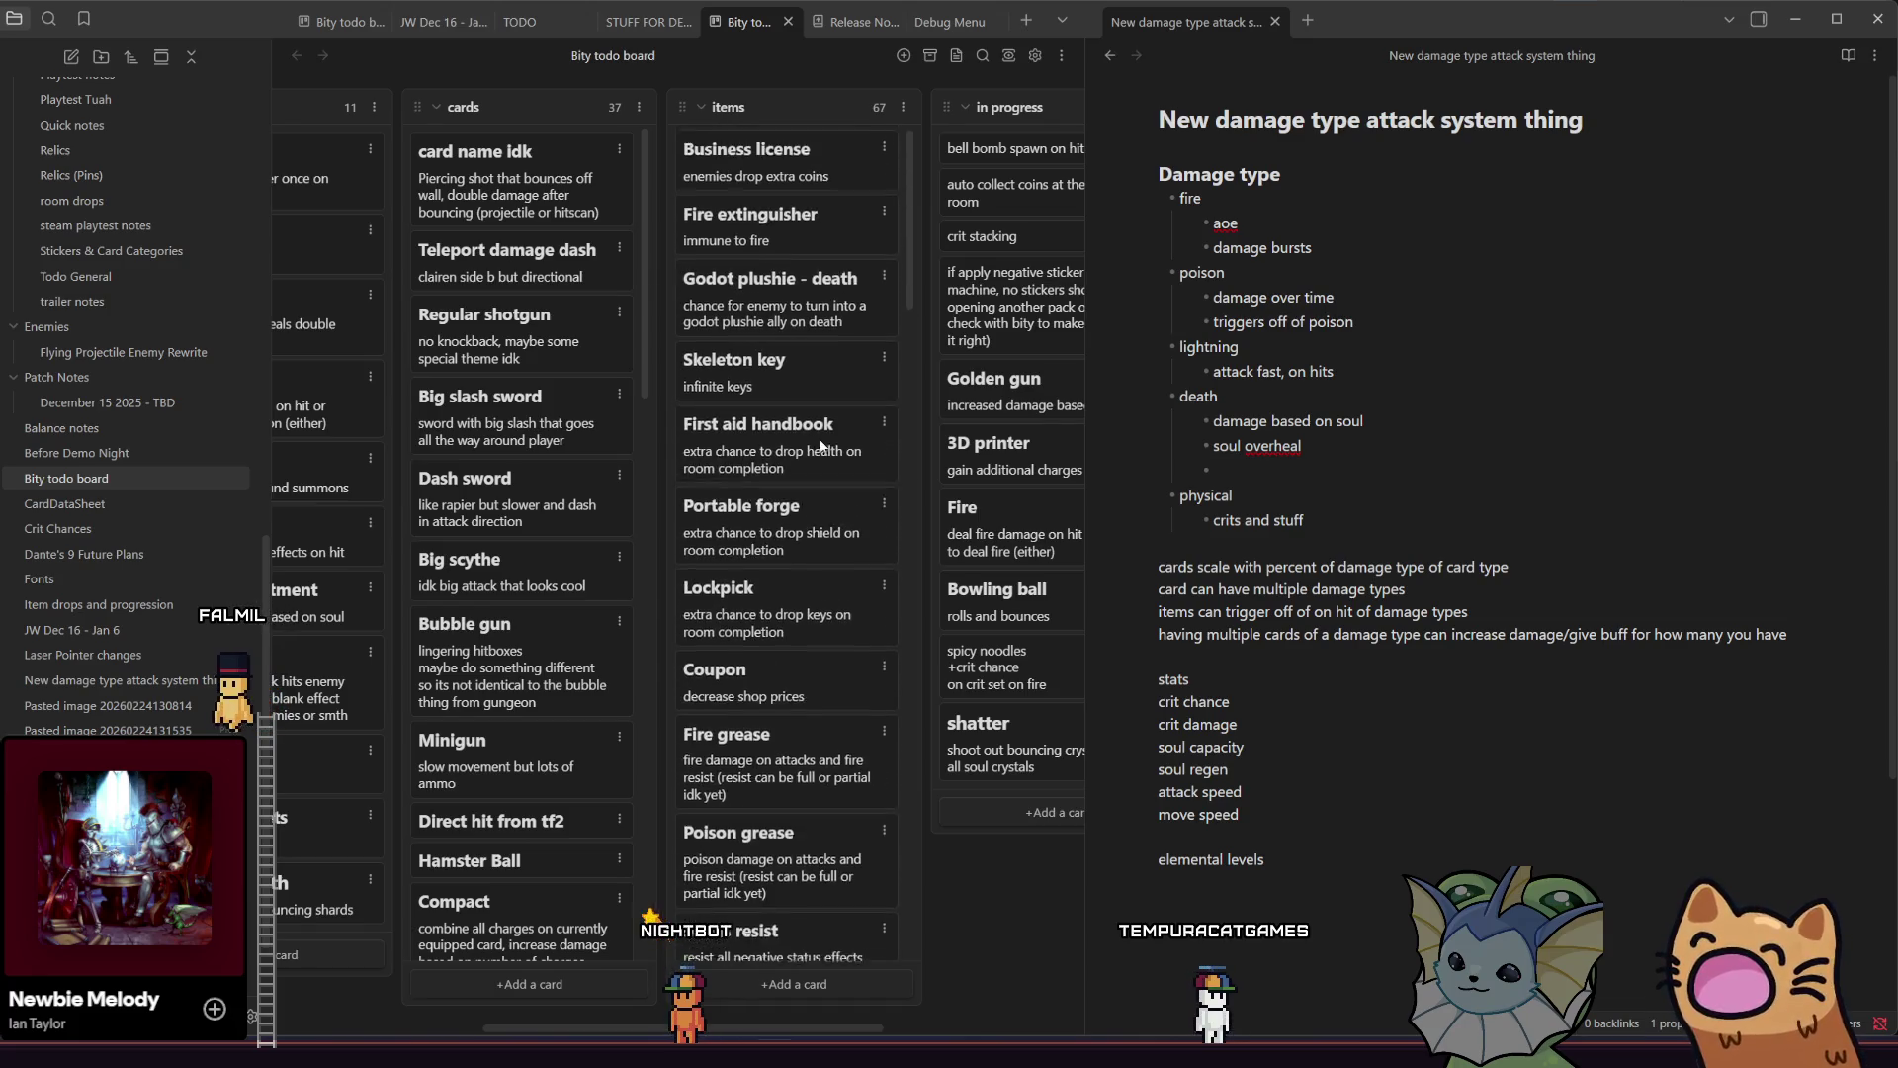
Step: Insert a new list after items and title it Fire
left_click(902, 107)
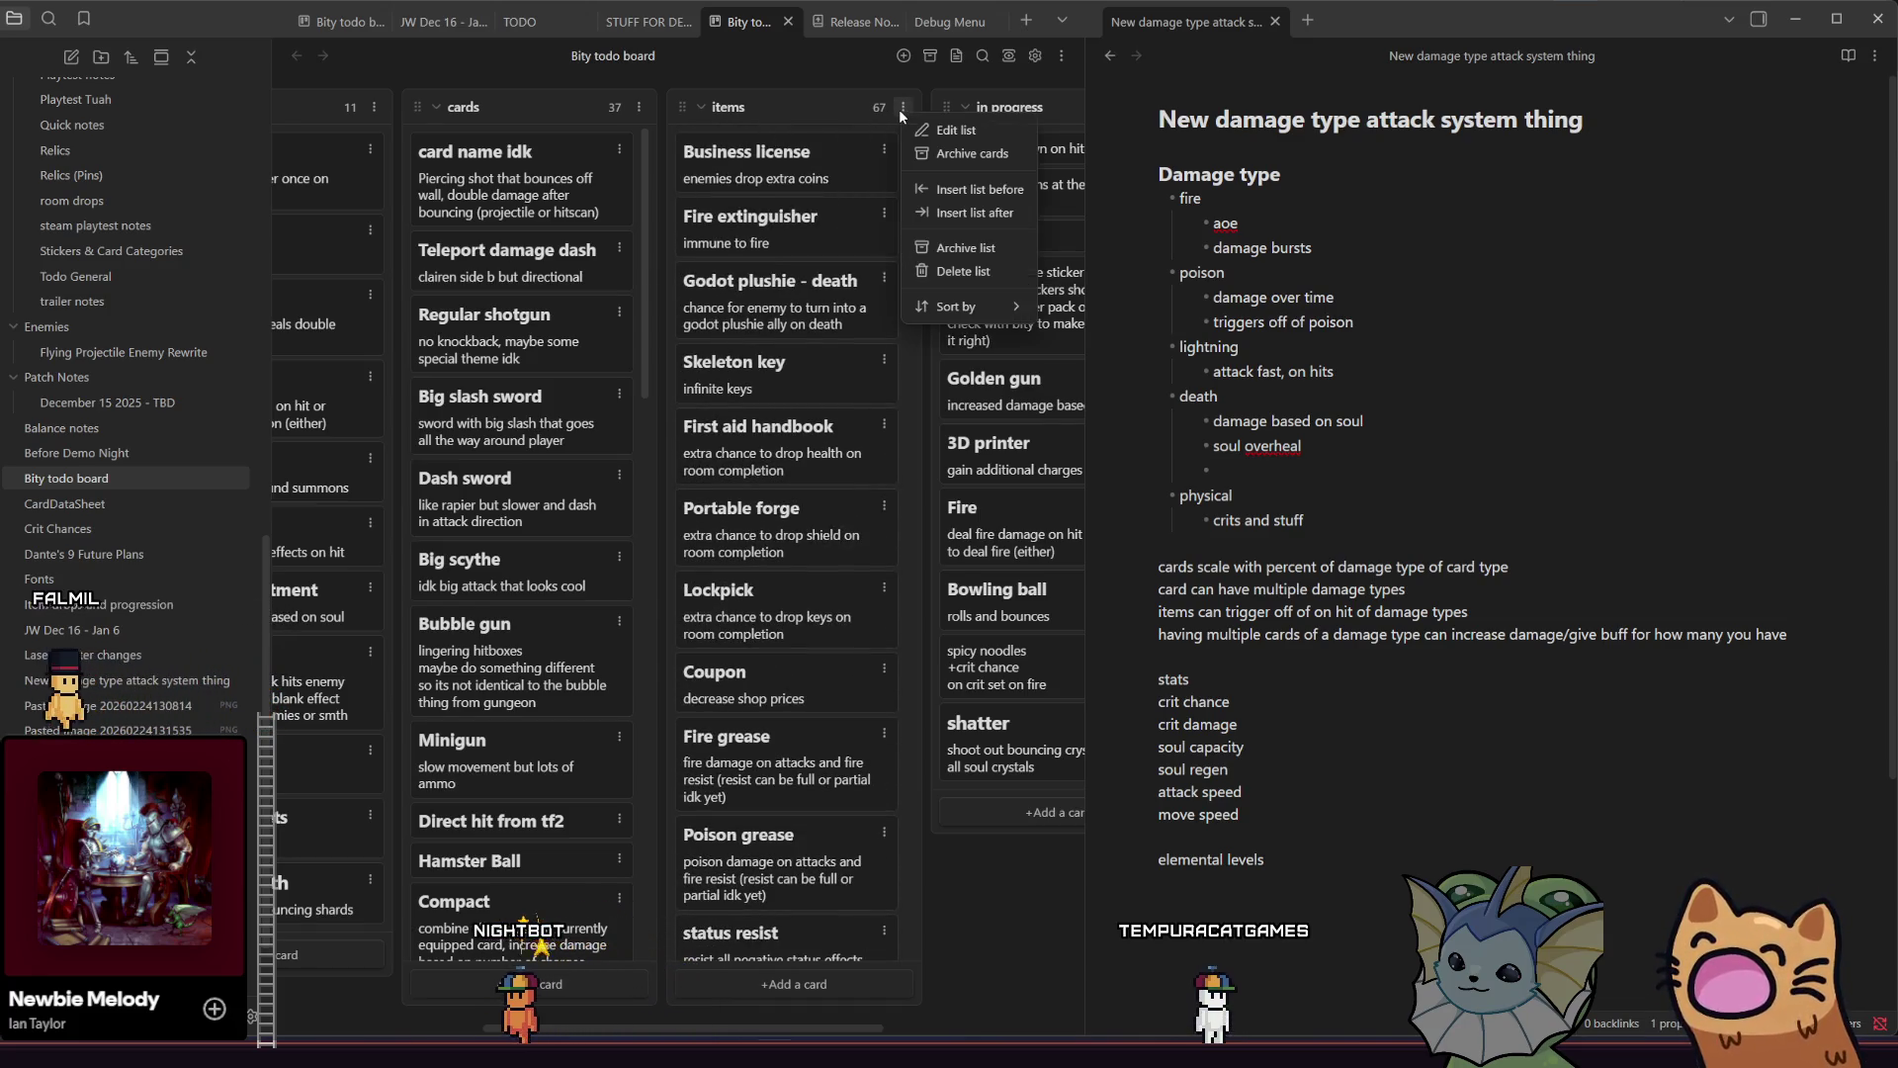
left_click(975, 214)
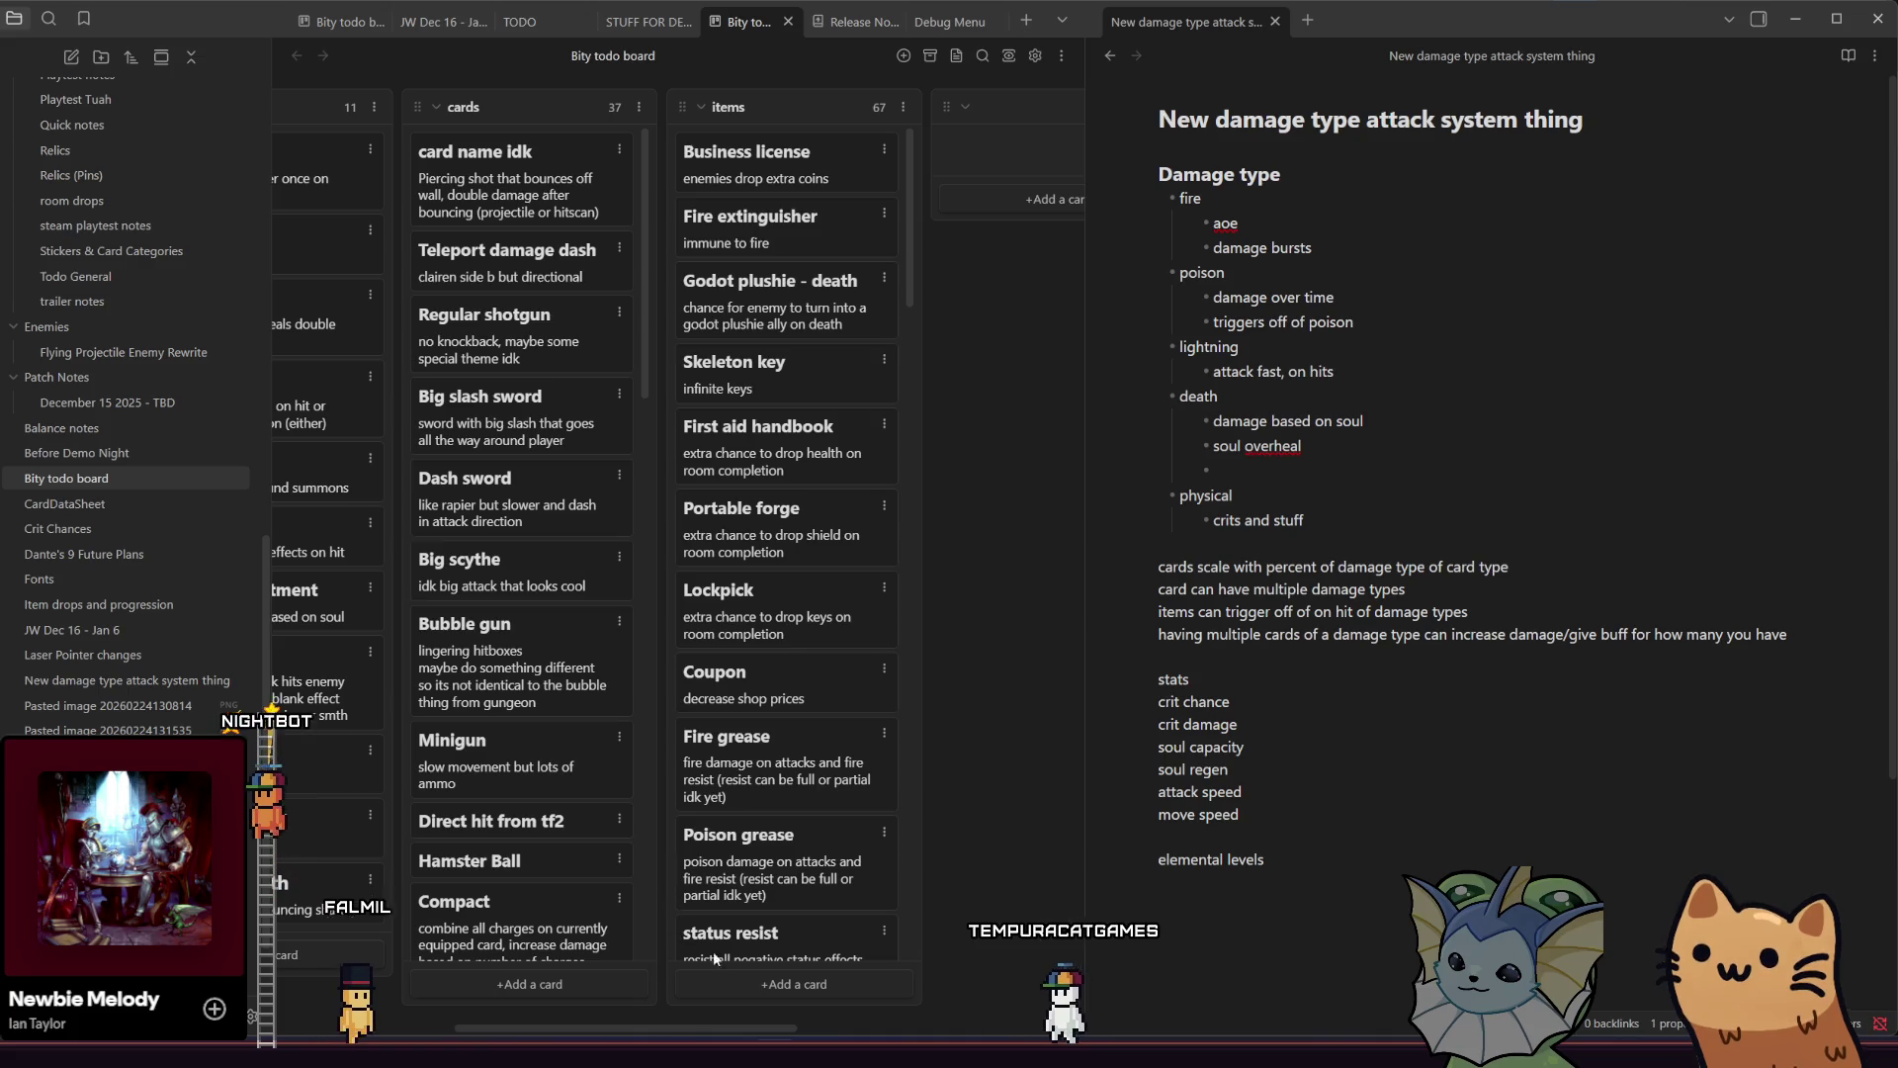
left_click_drag(751, 1033, 820, 1018)
left_click(828, 201)
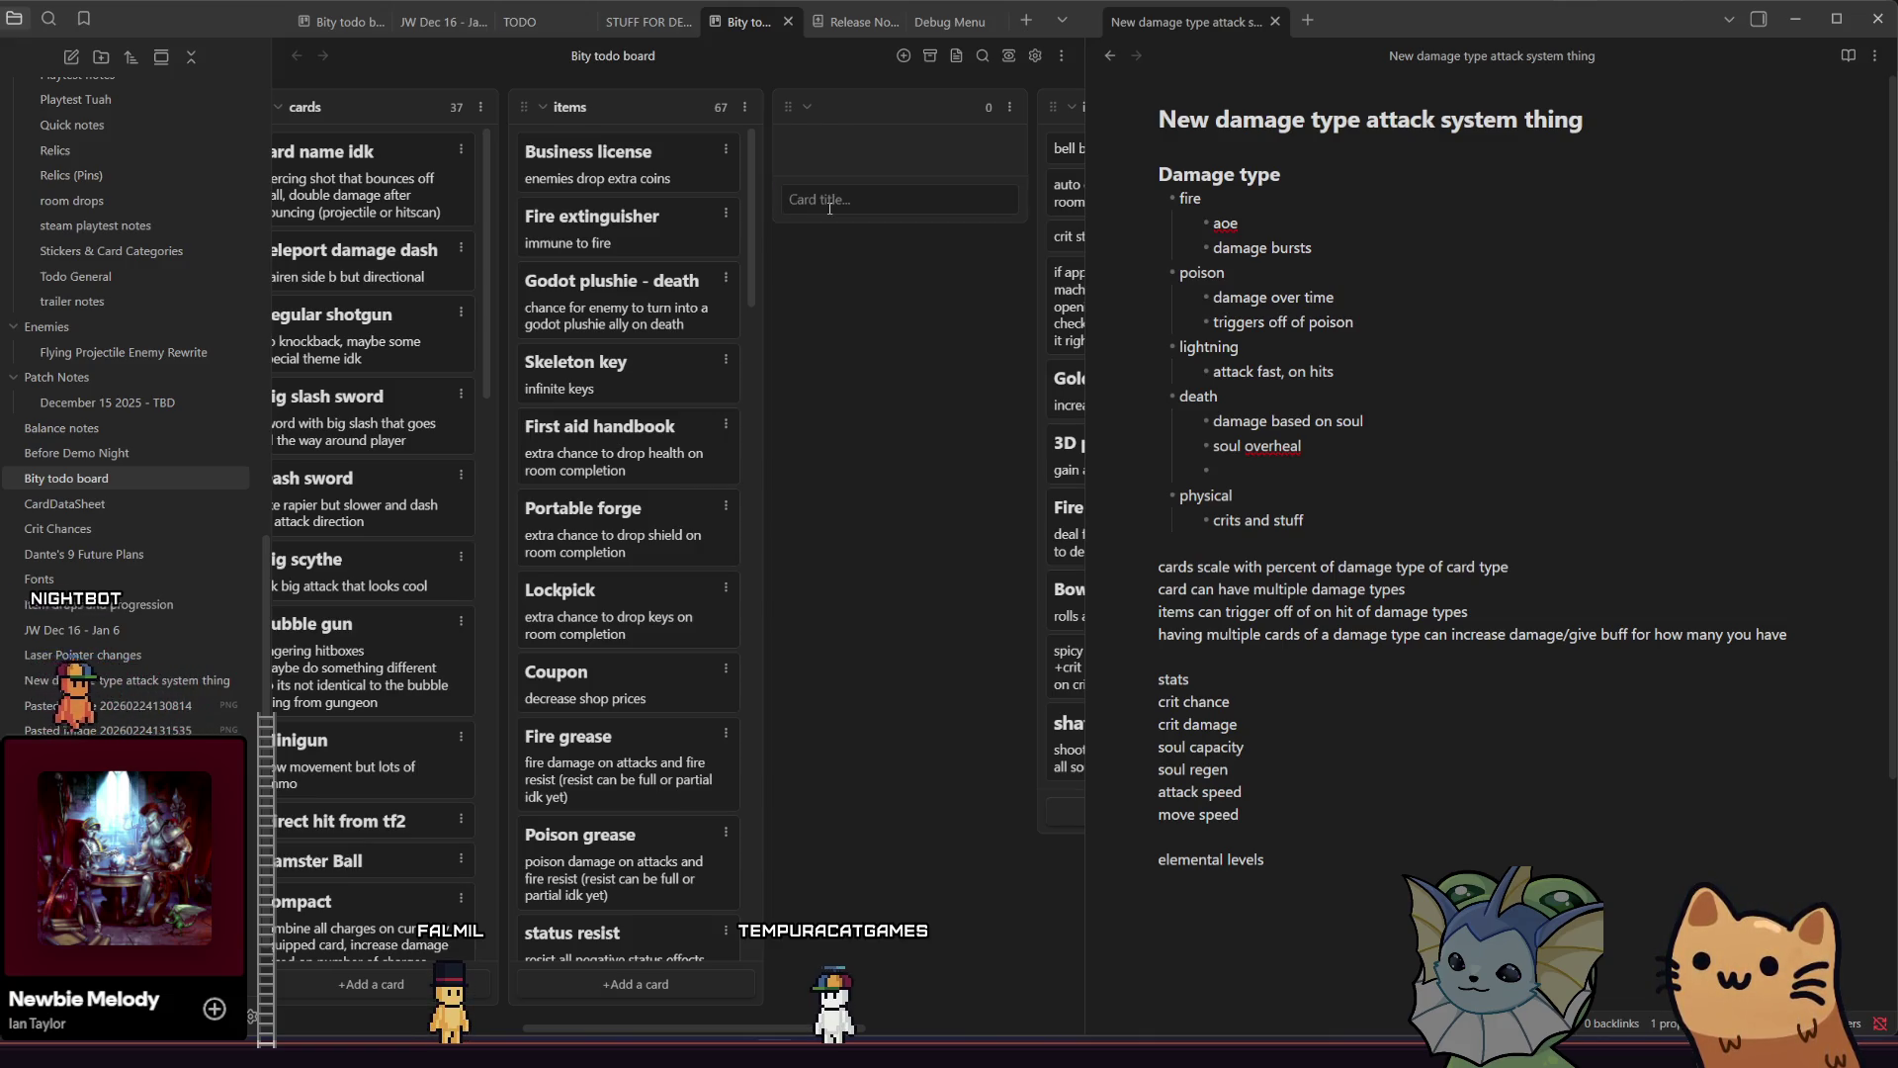
left_click(874, 105)
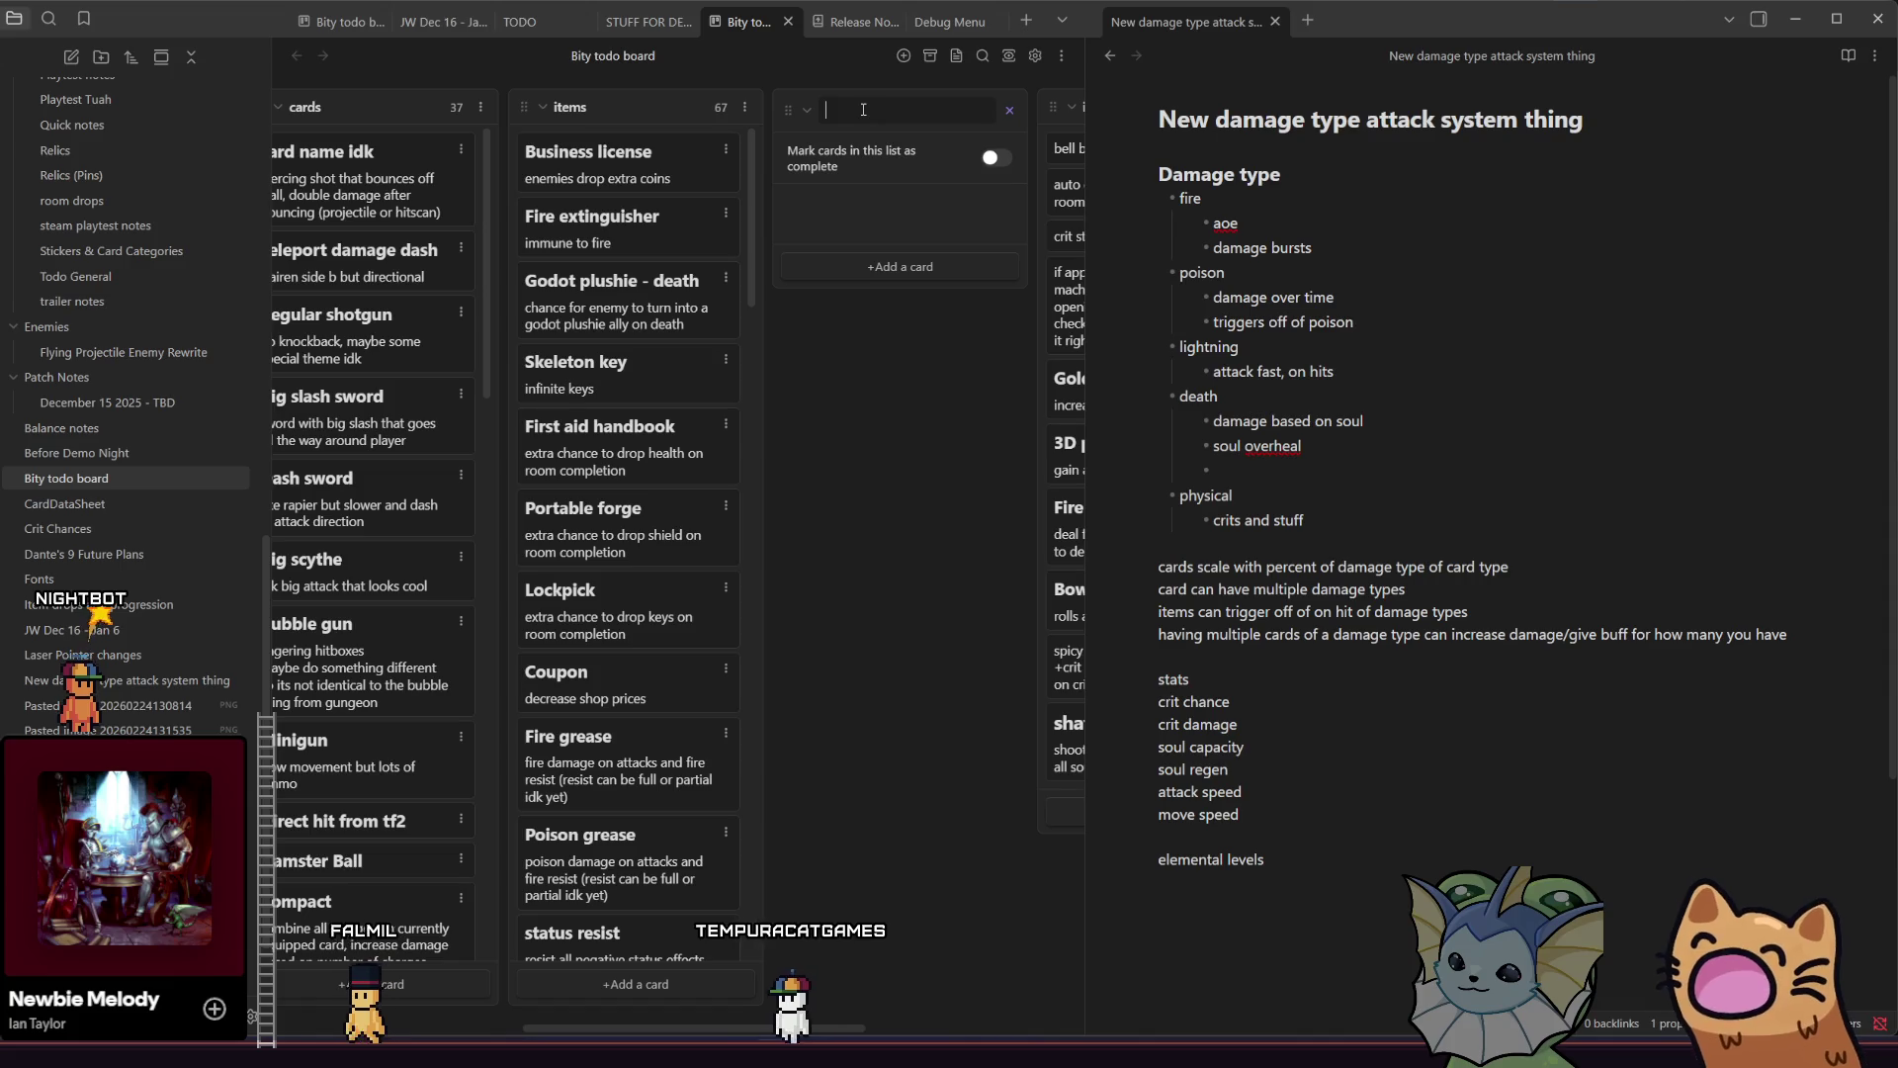
type("Fure")
key("Return")
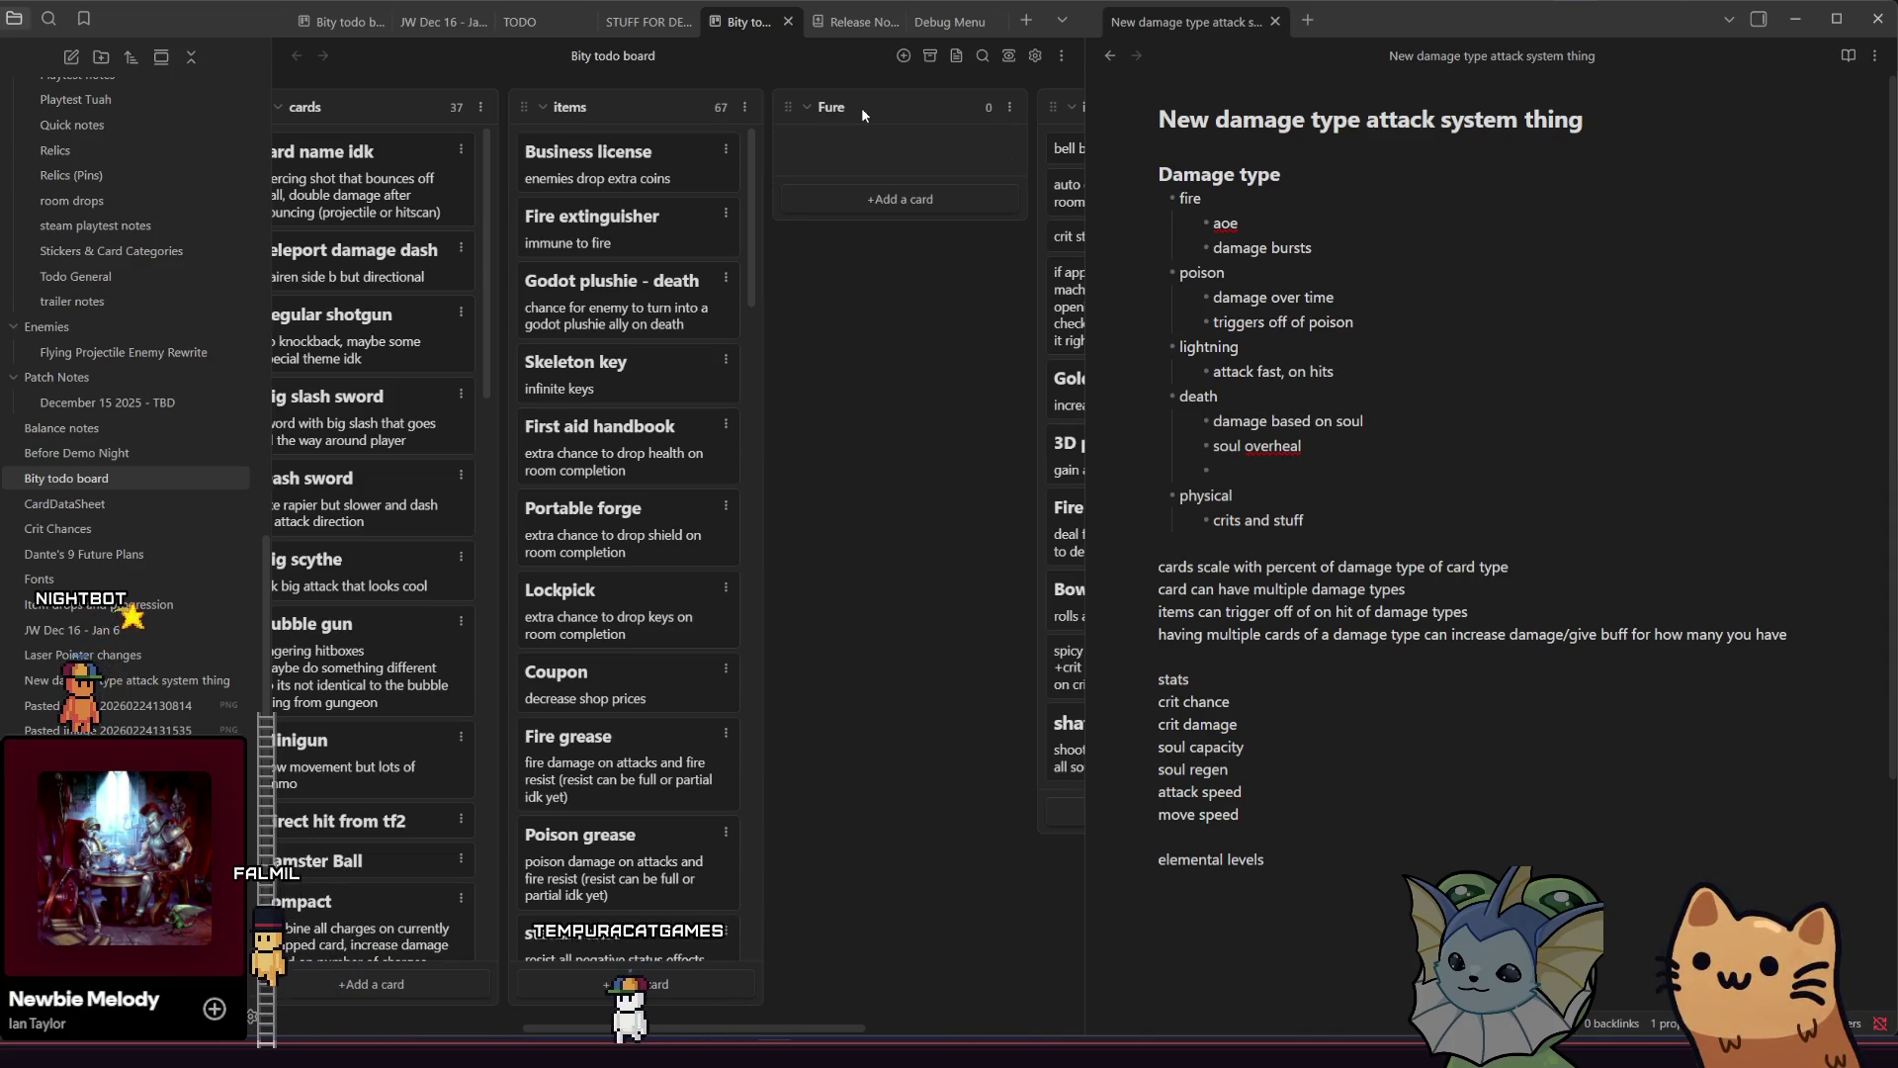
left_click(863, 106)
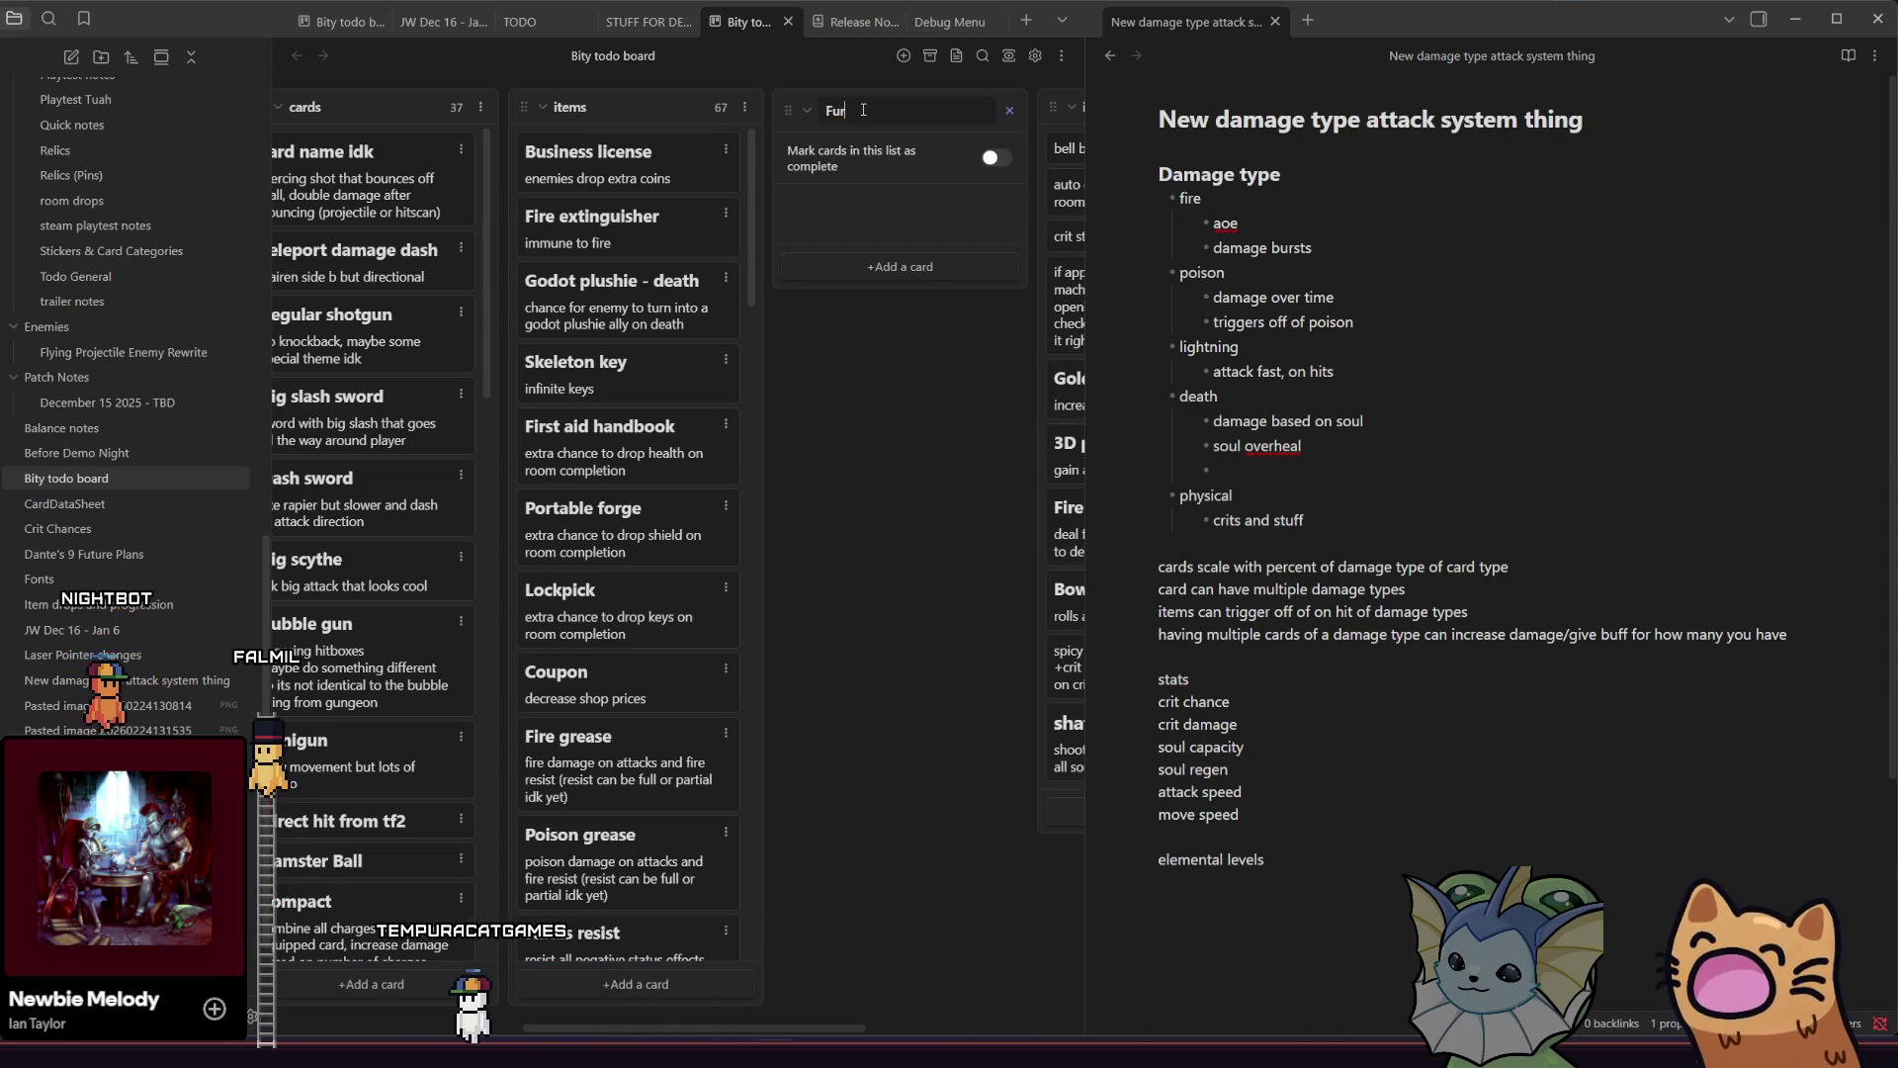
type("re")
key("Return")
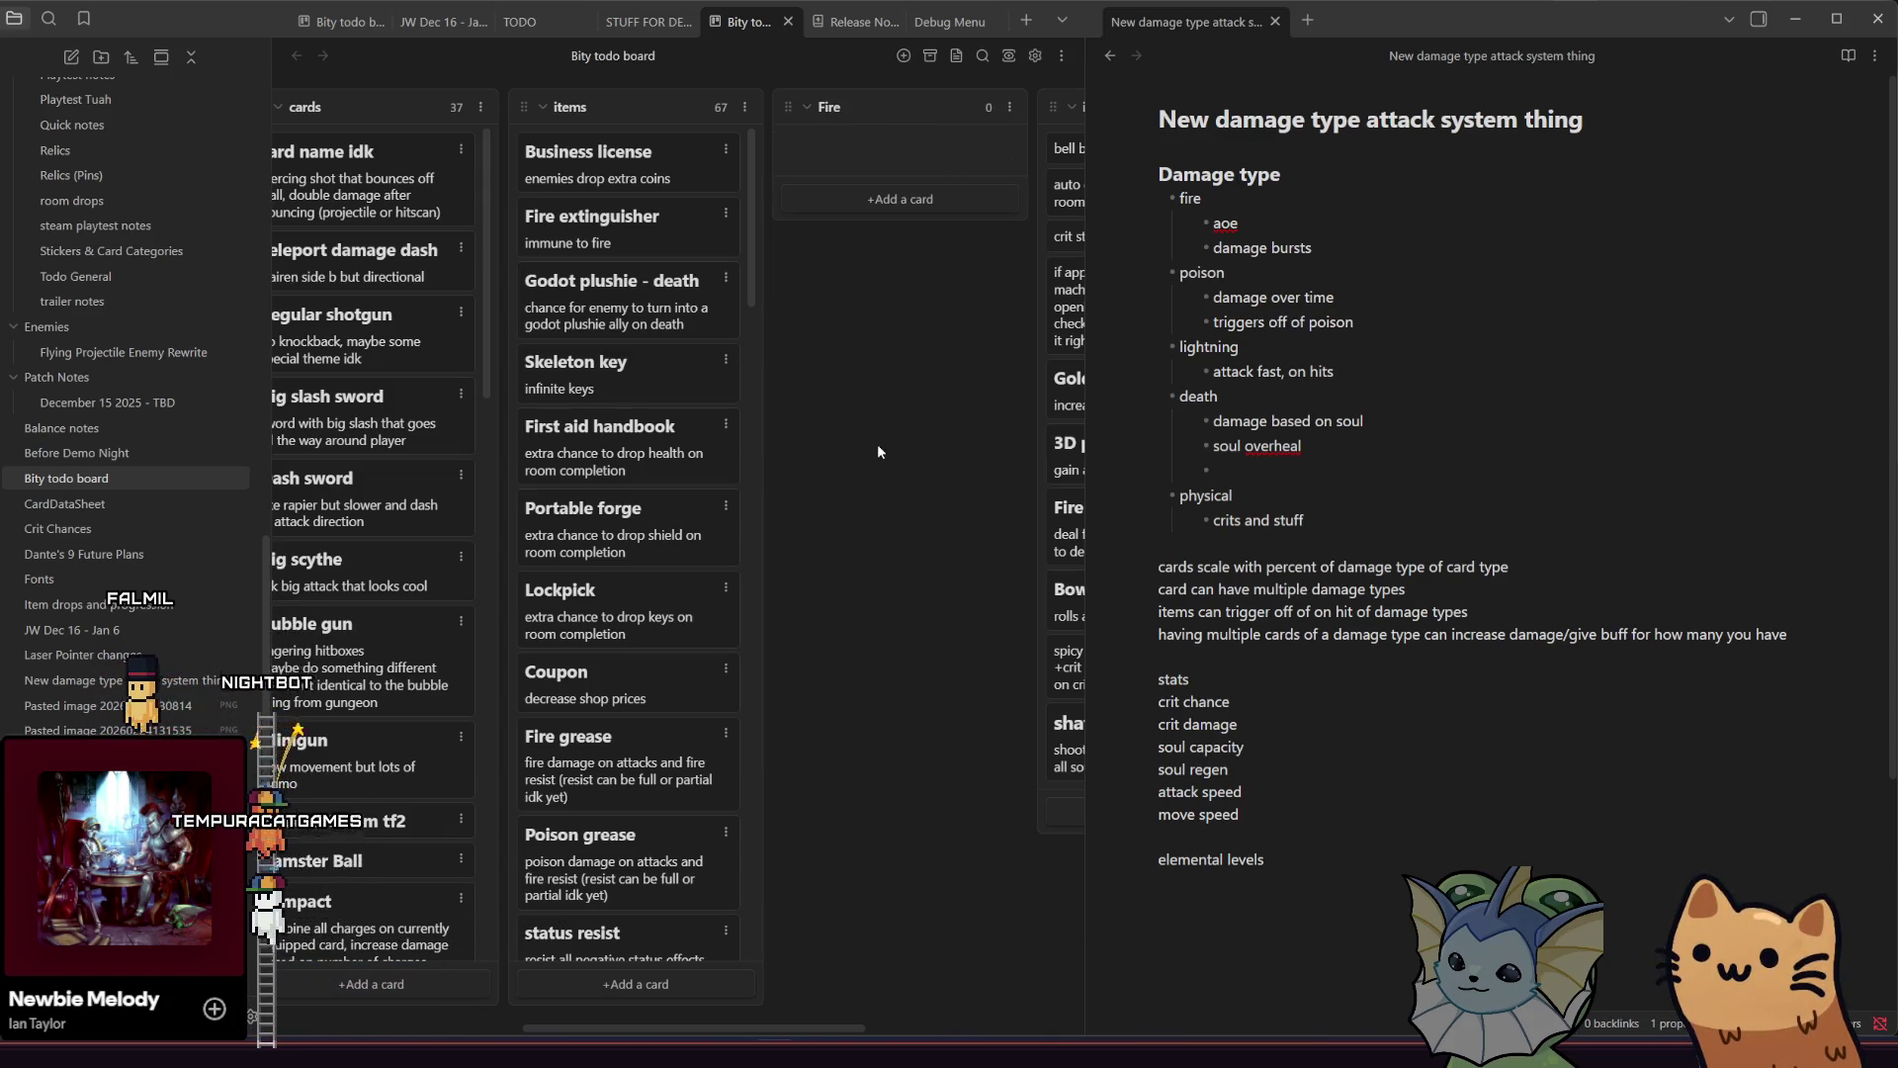
Step: Add new empty lists after the Fire and Poison lists
scroll(672, 282, "right", 4)
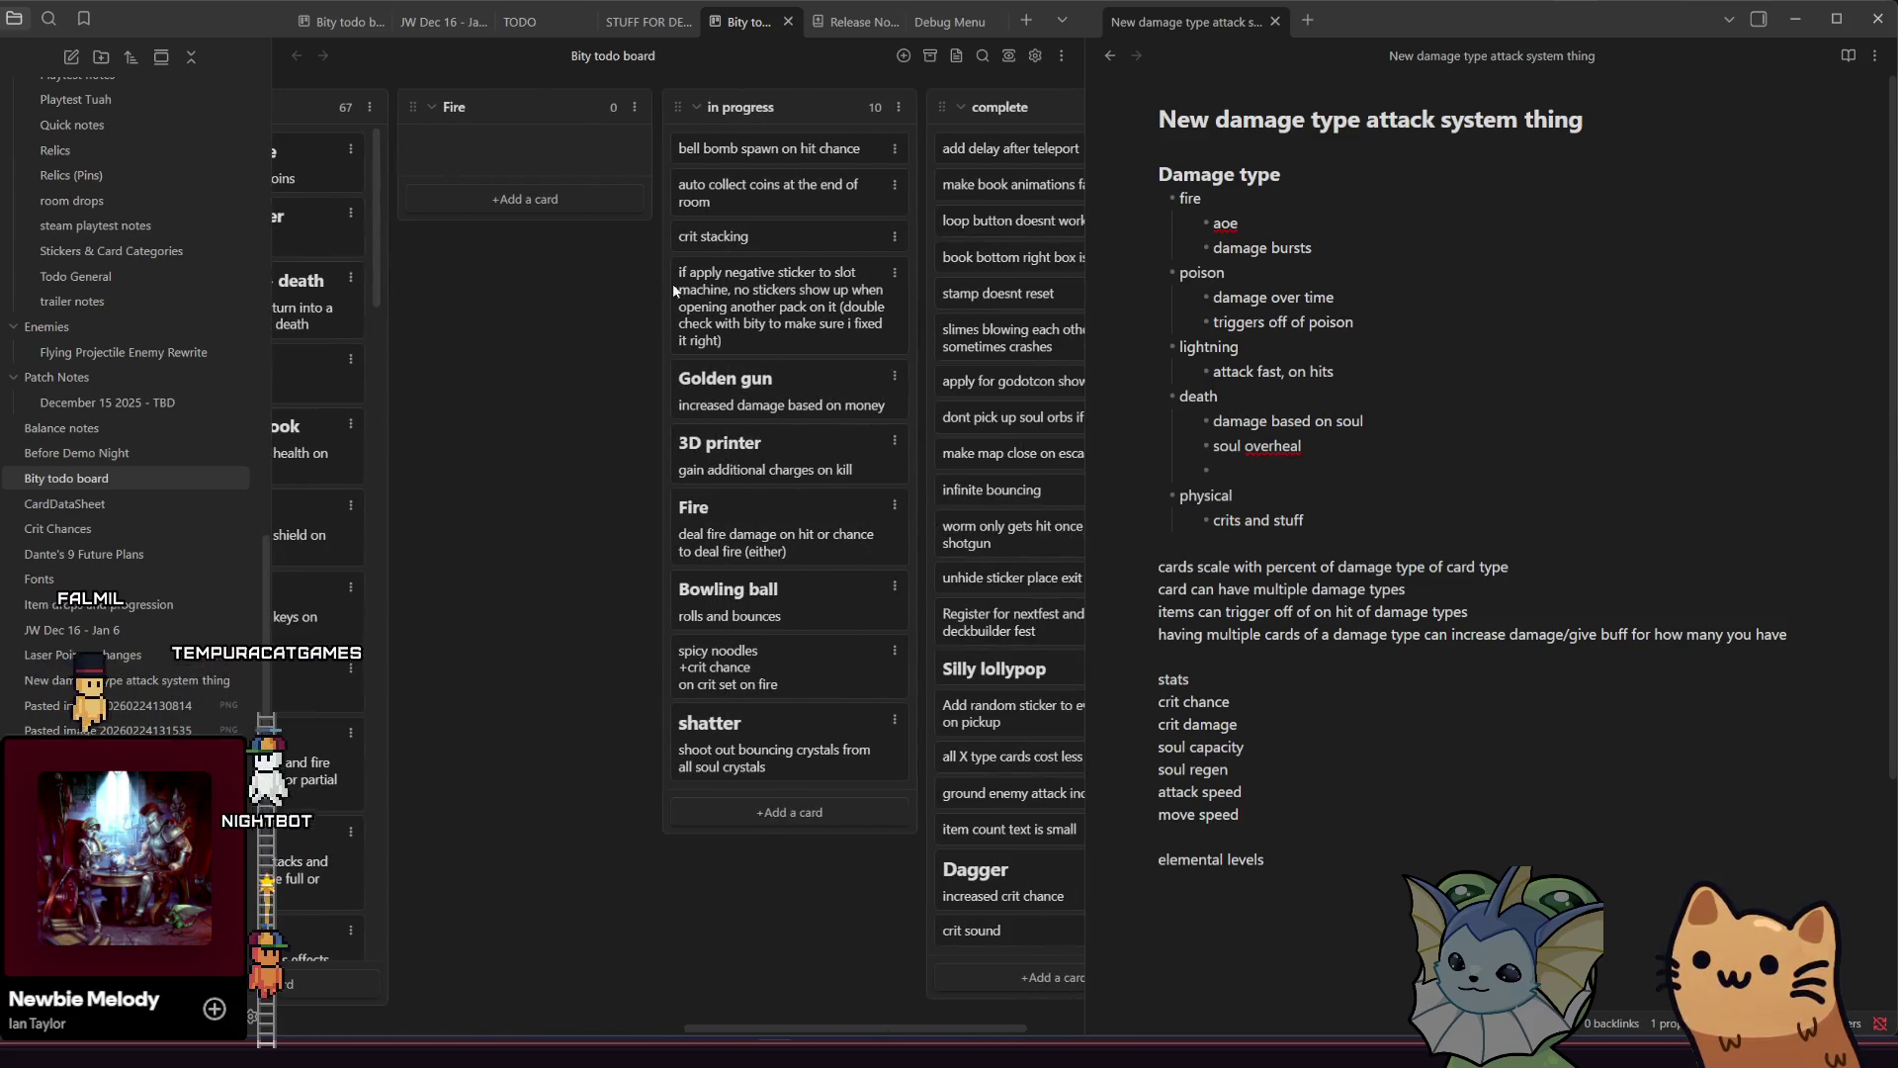
left_click(634, 107)
left_click(697, 216)
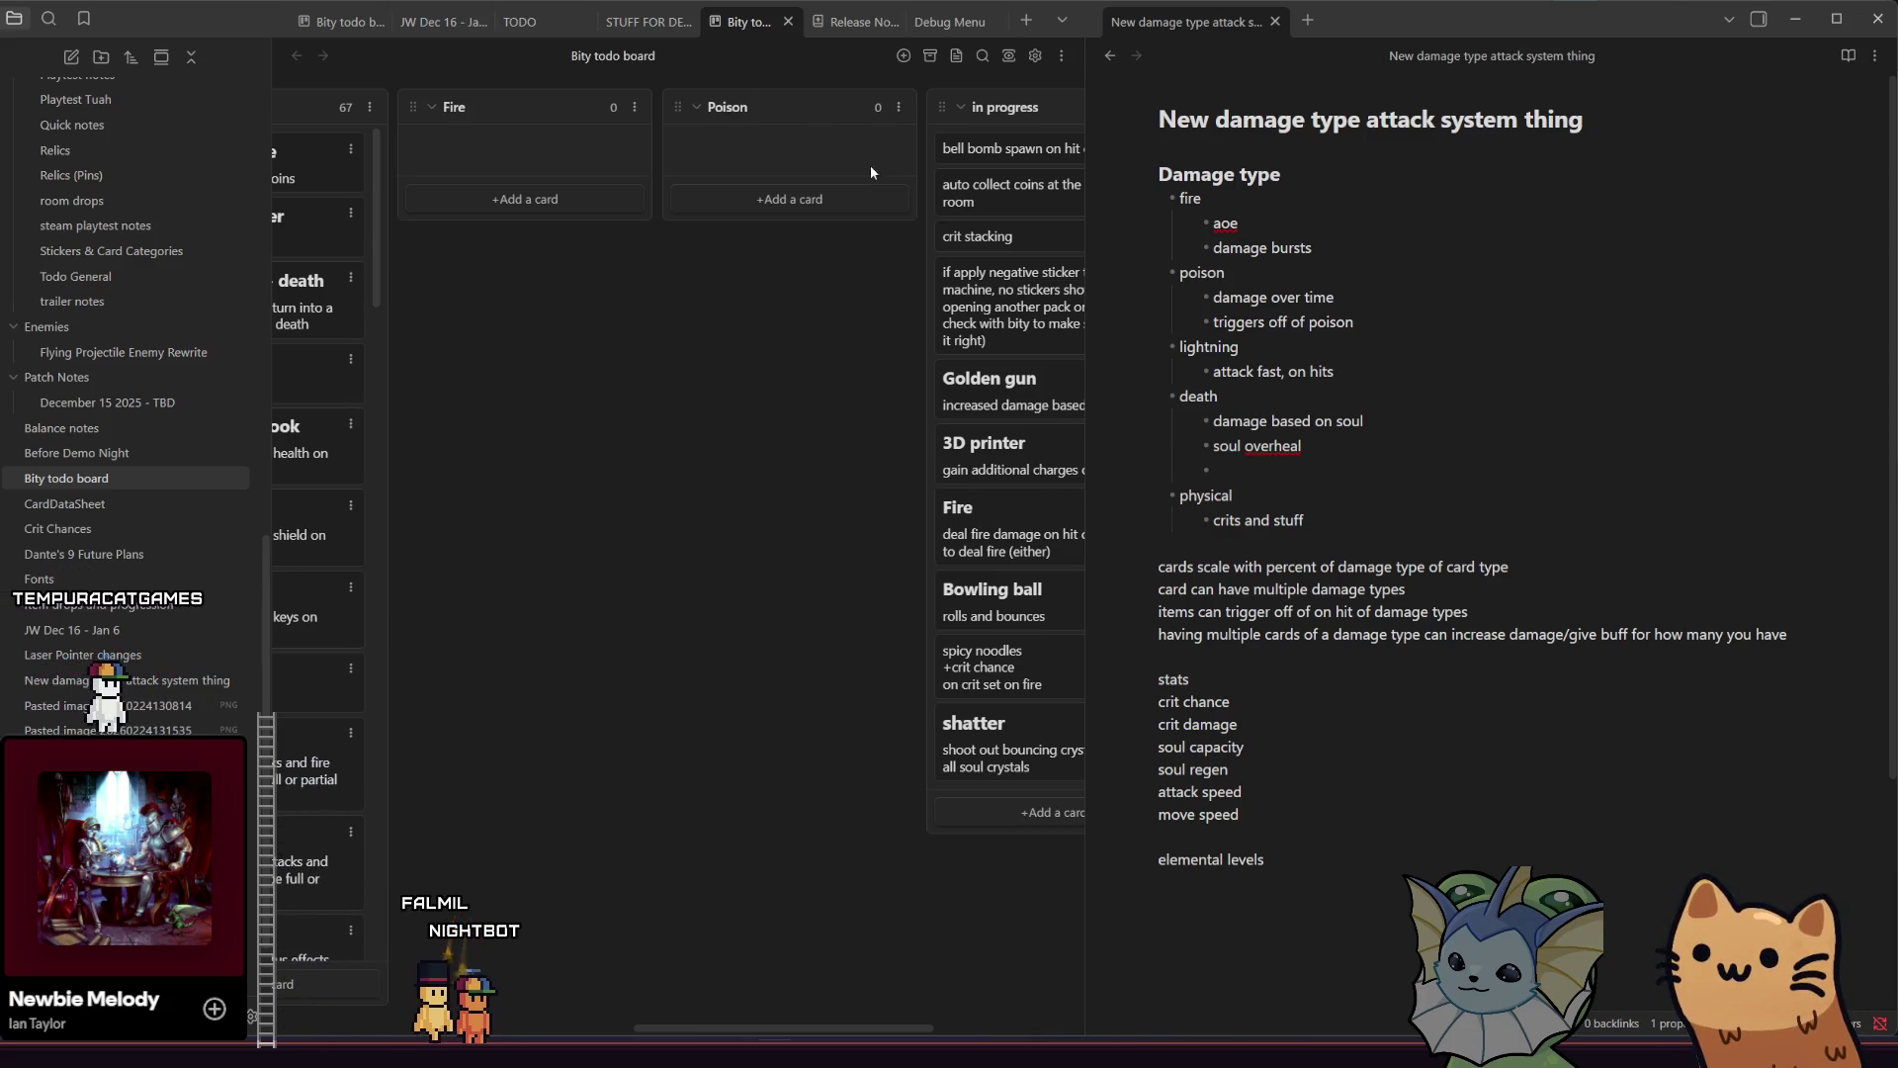
scroll(745, 317, "right", 5)
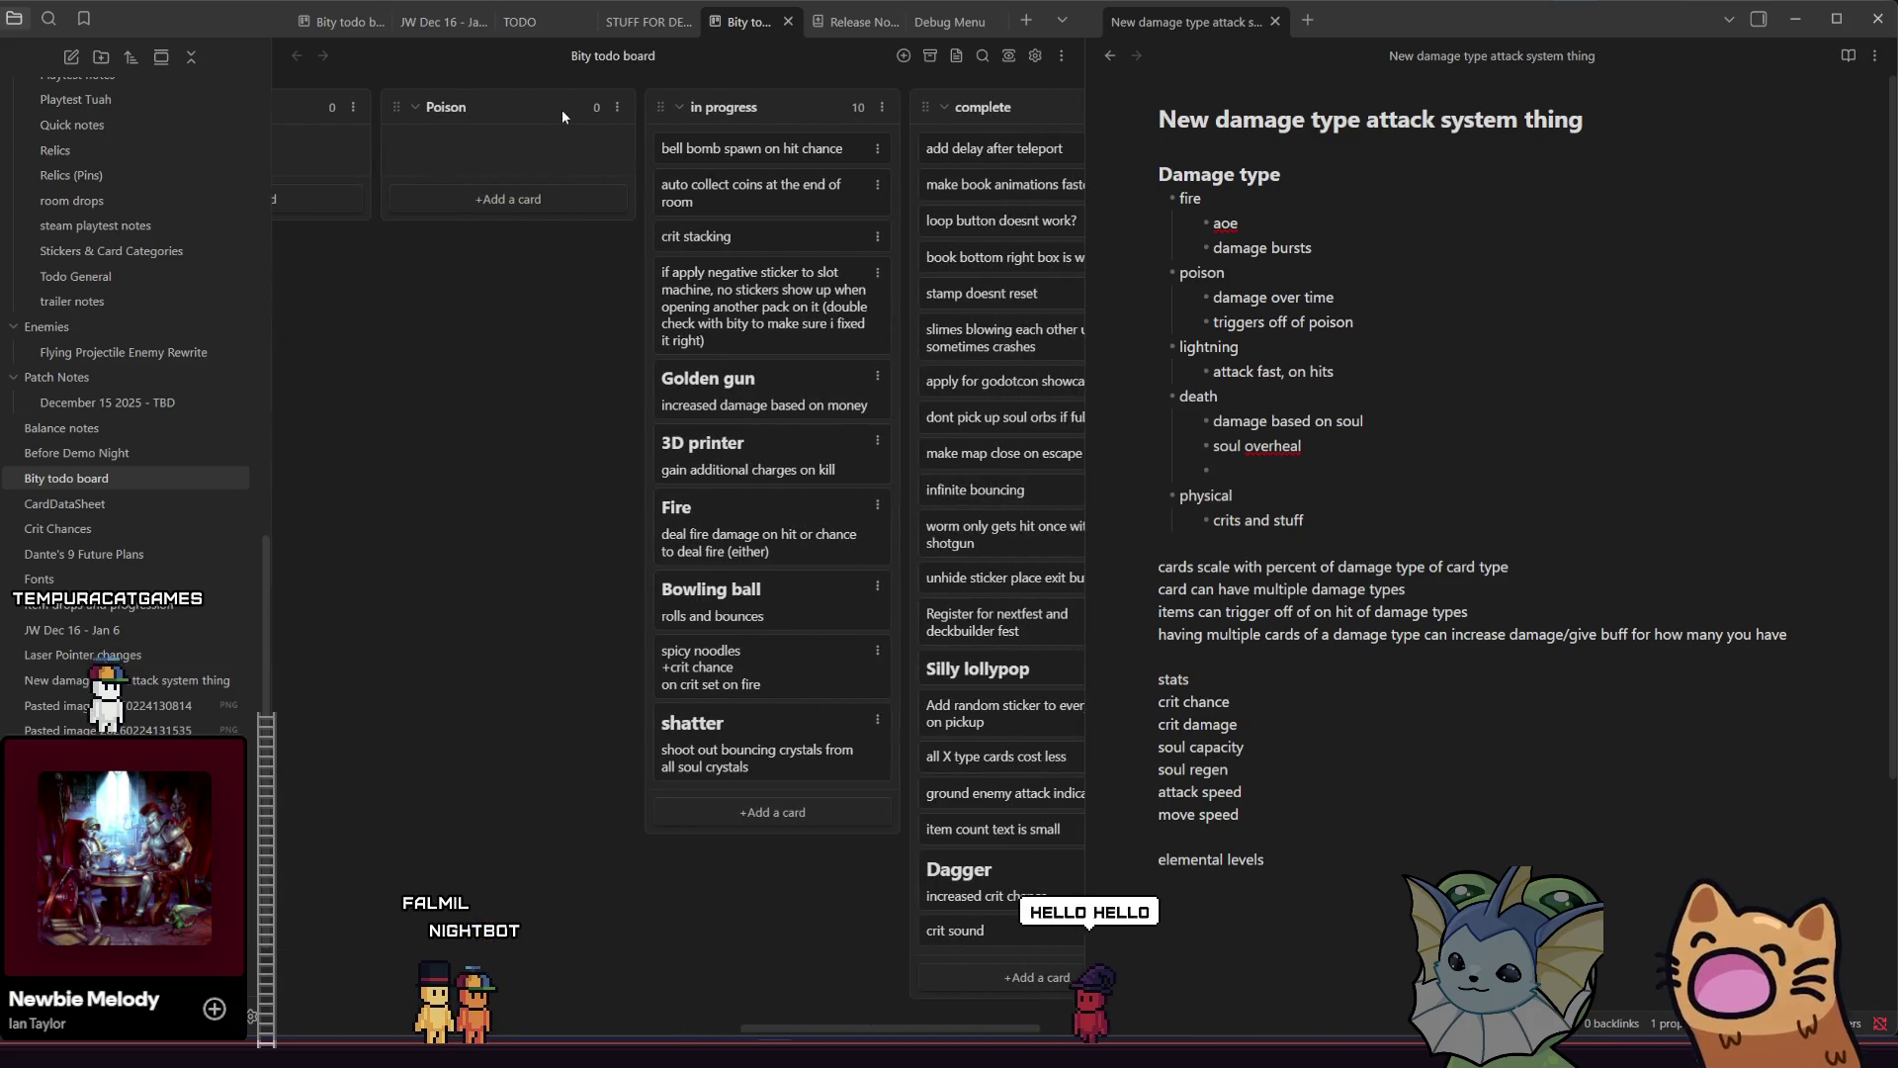
left_click(617, 108)
left_click(692, 213)
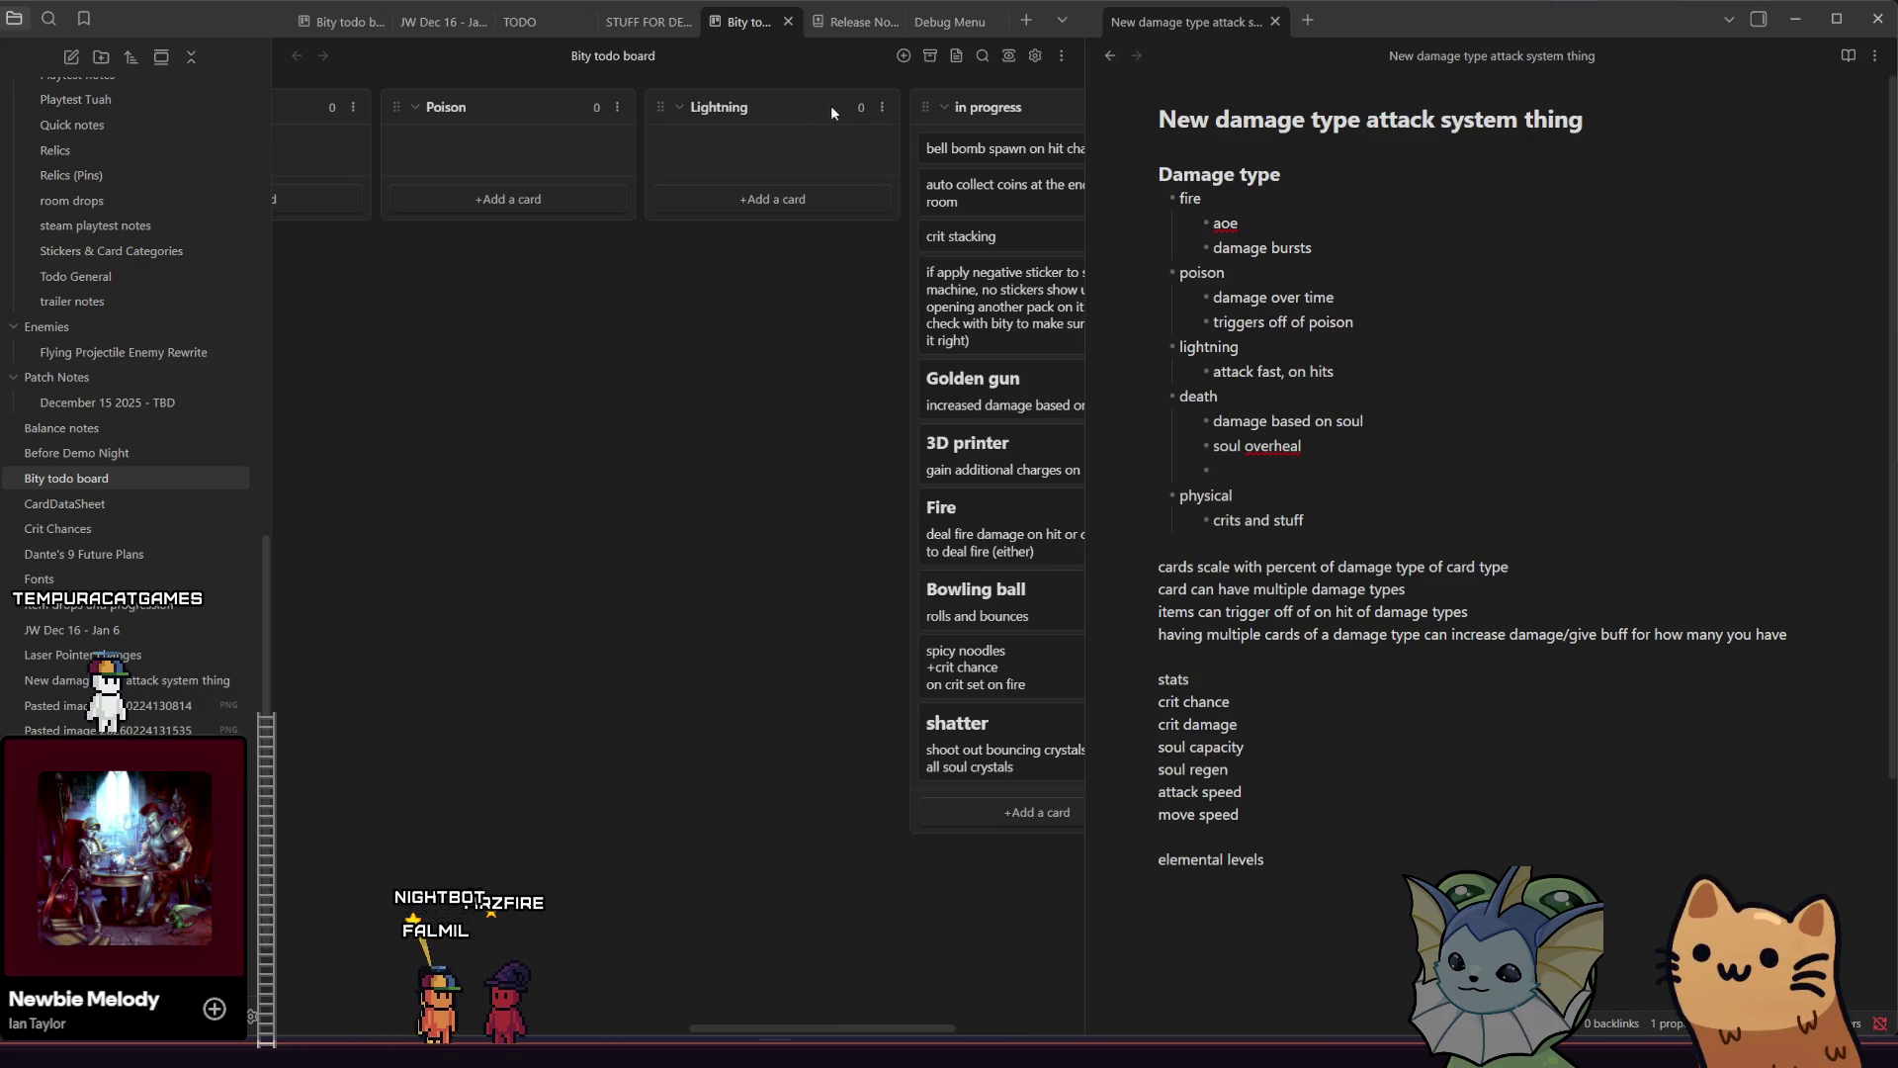
Step: Insert a list after Lightning and name it Doom
left_click(879, 106)
left_click(939, 216)
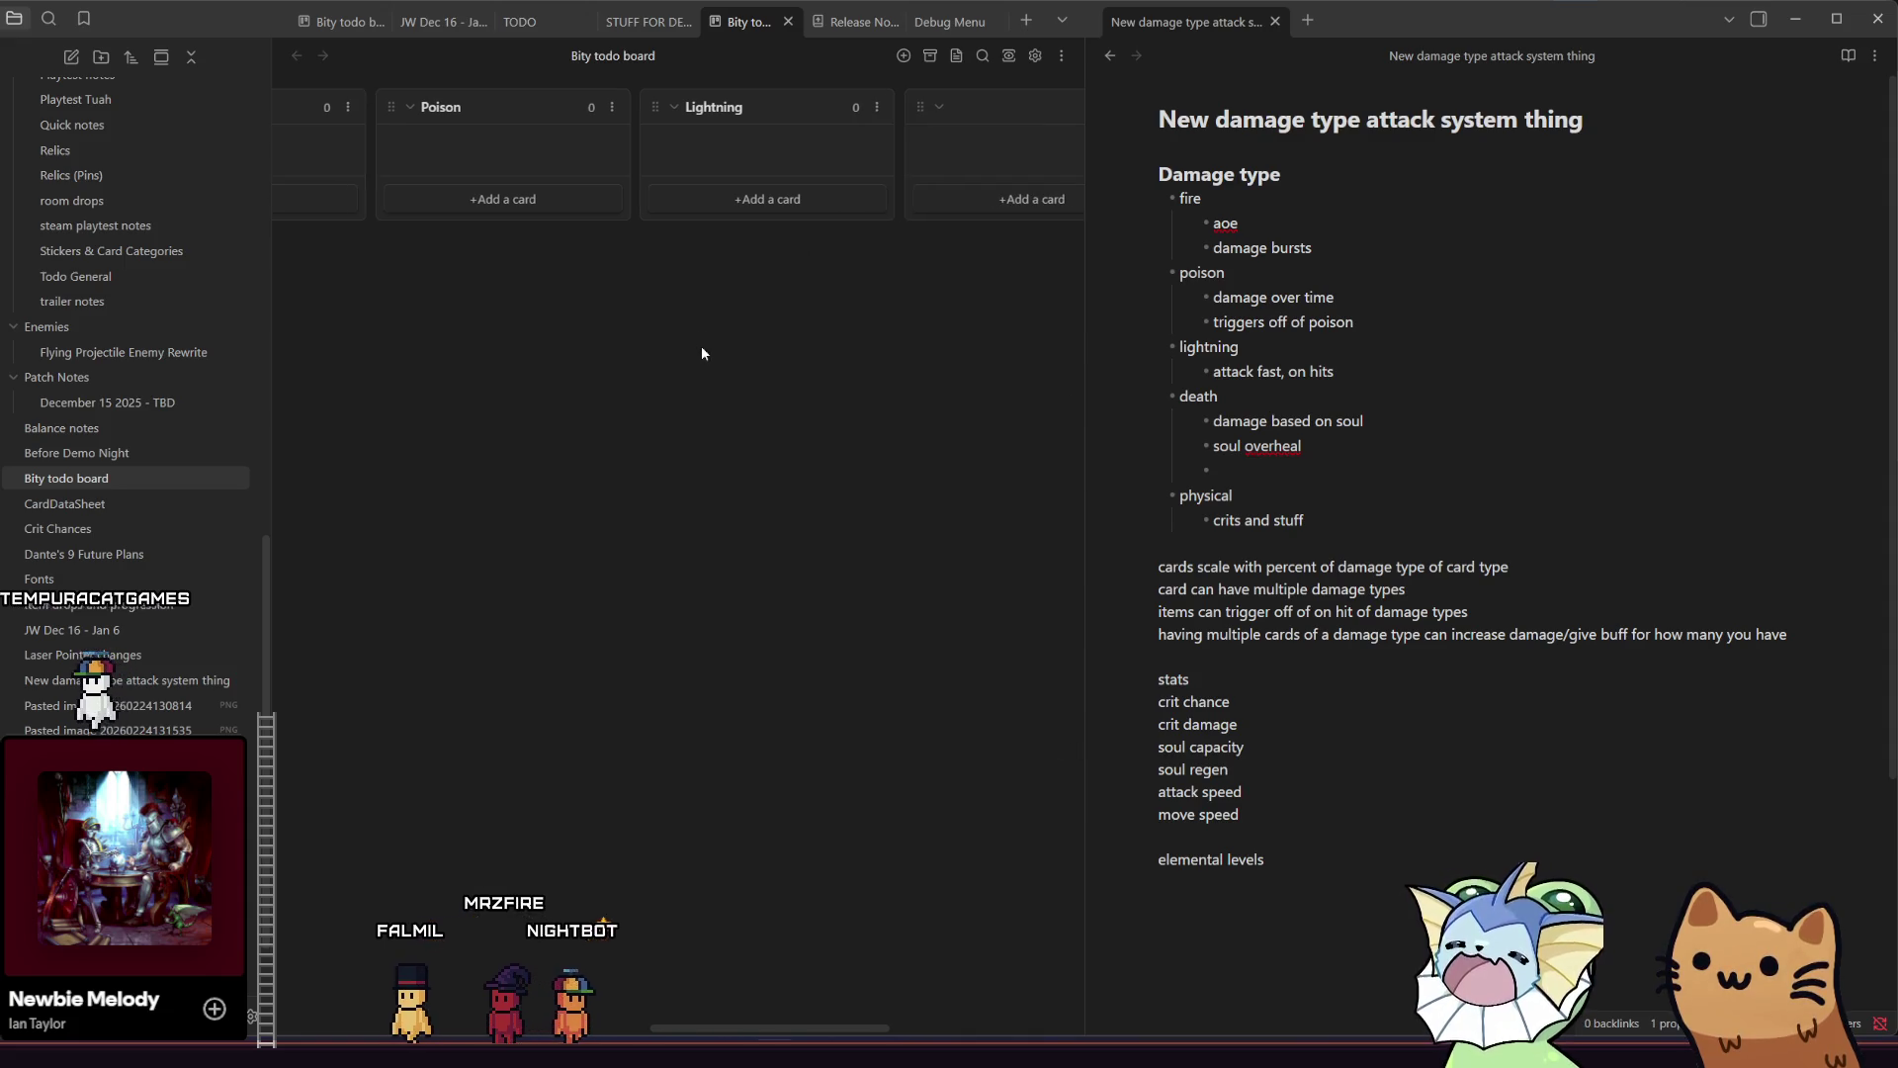
left_click(758, 110)
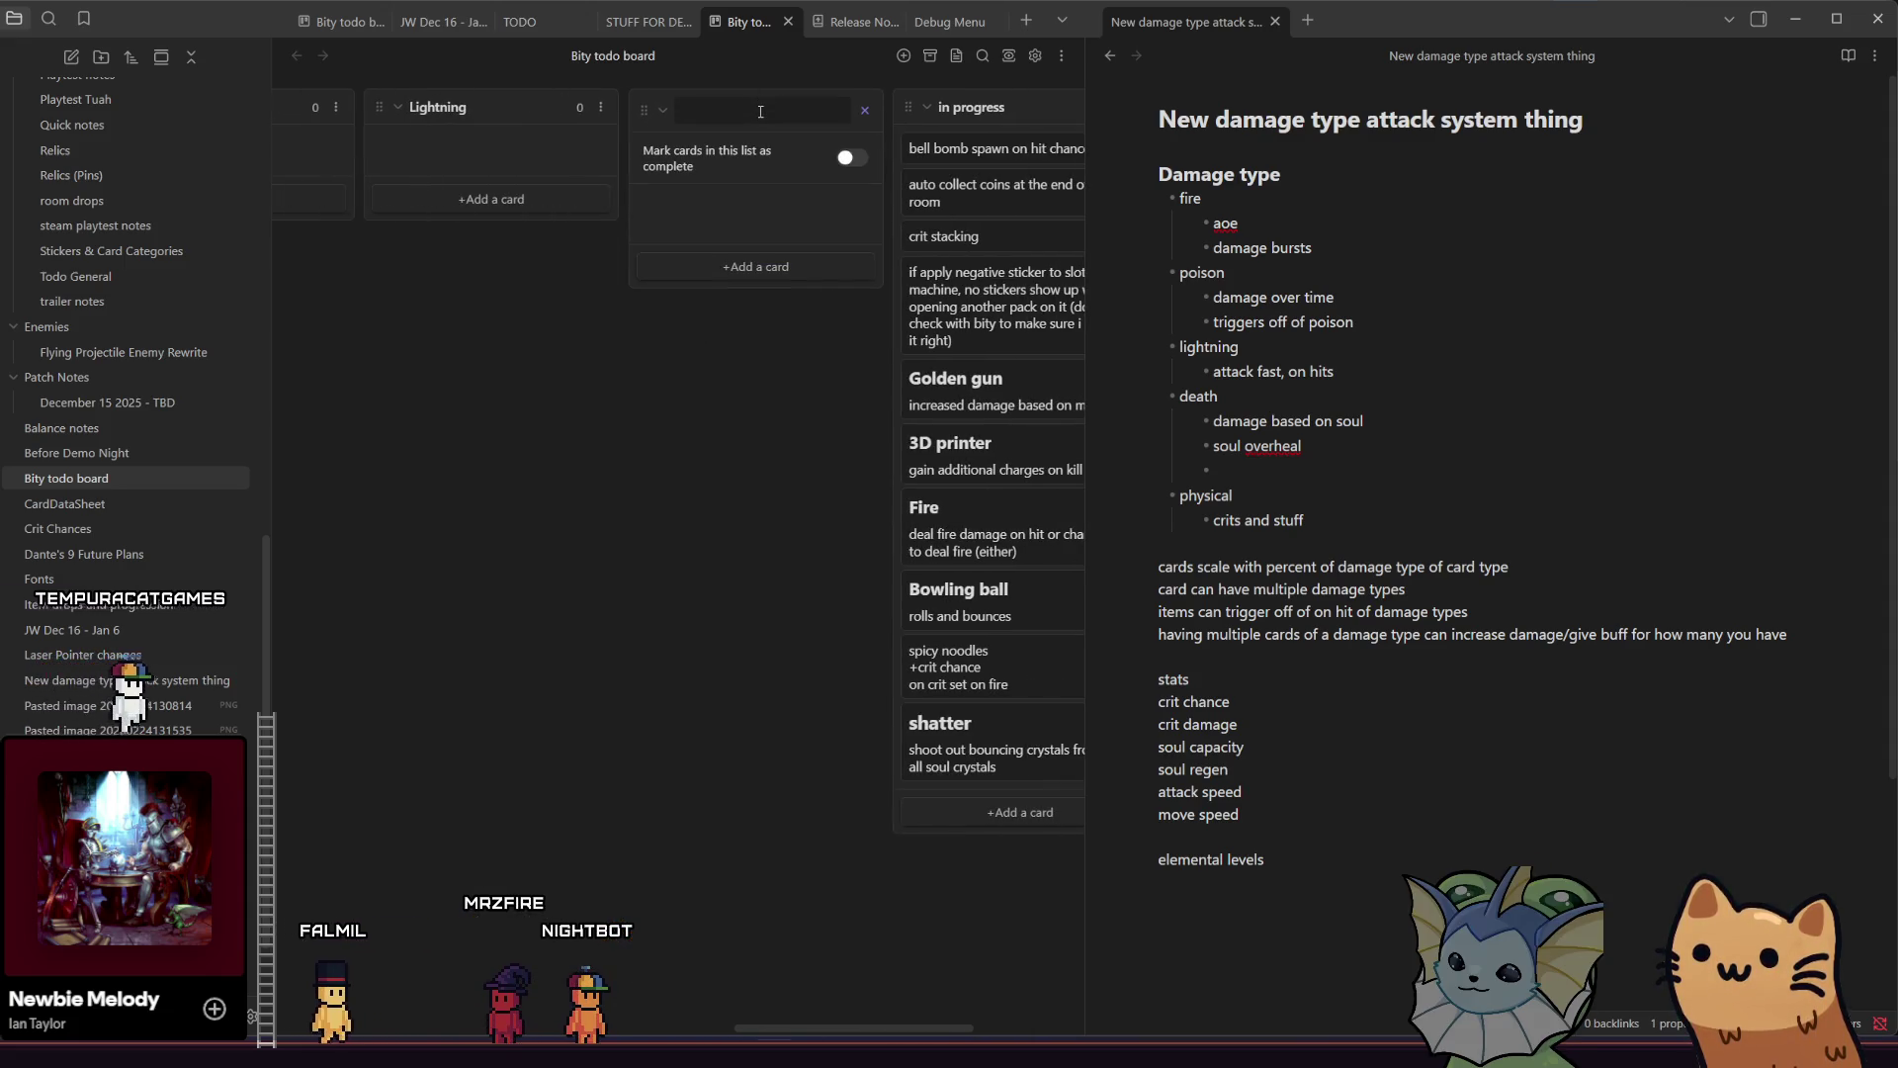
type("Doom")
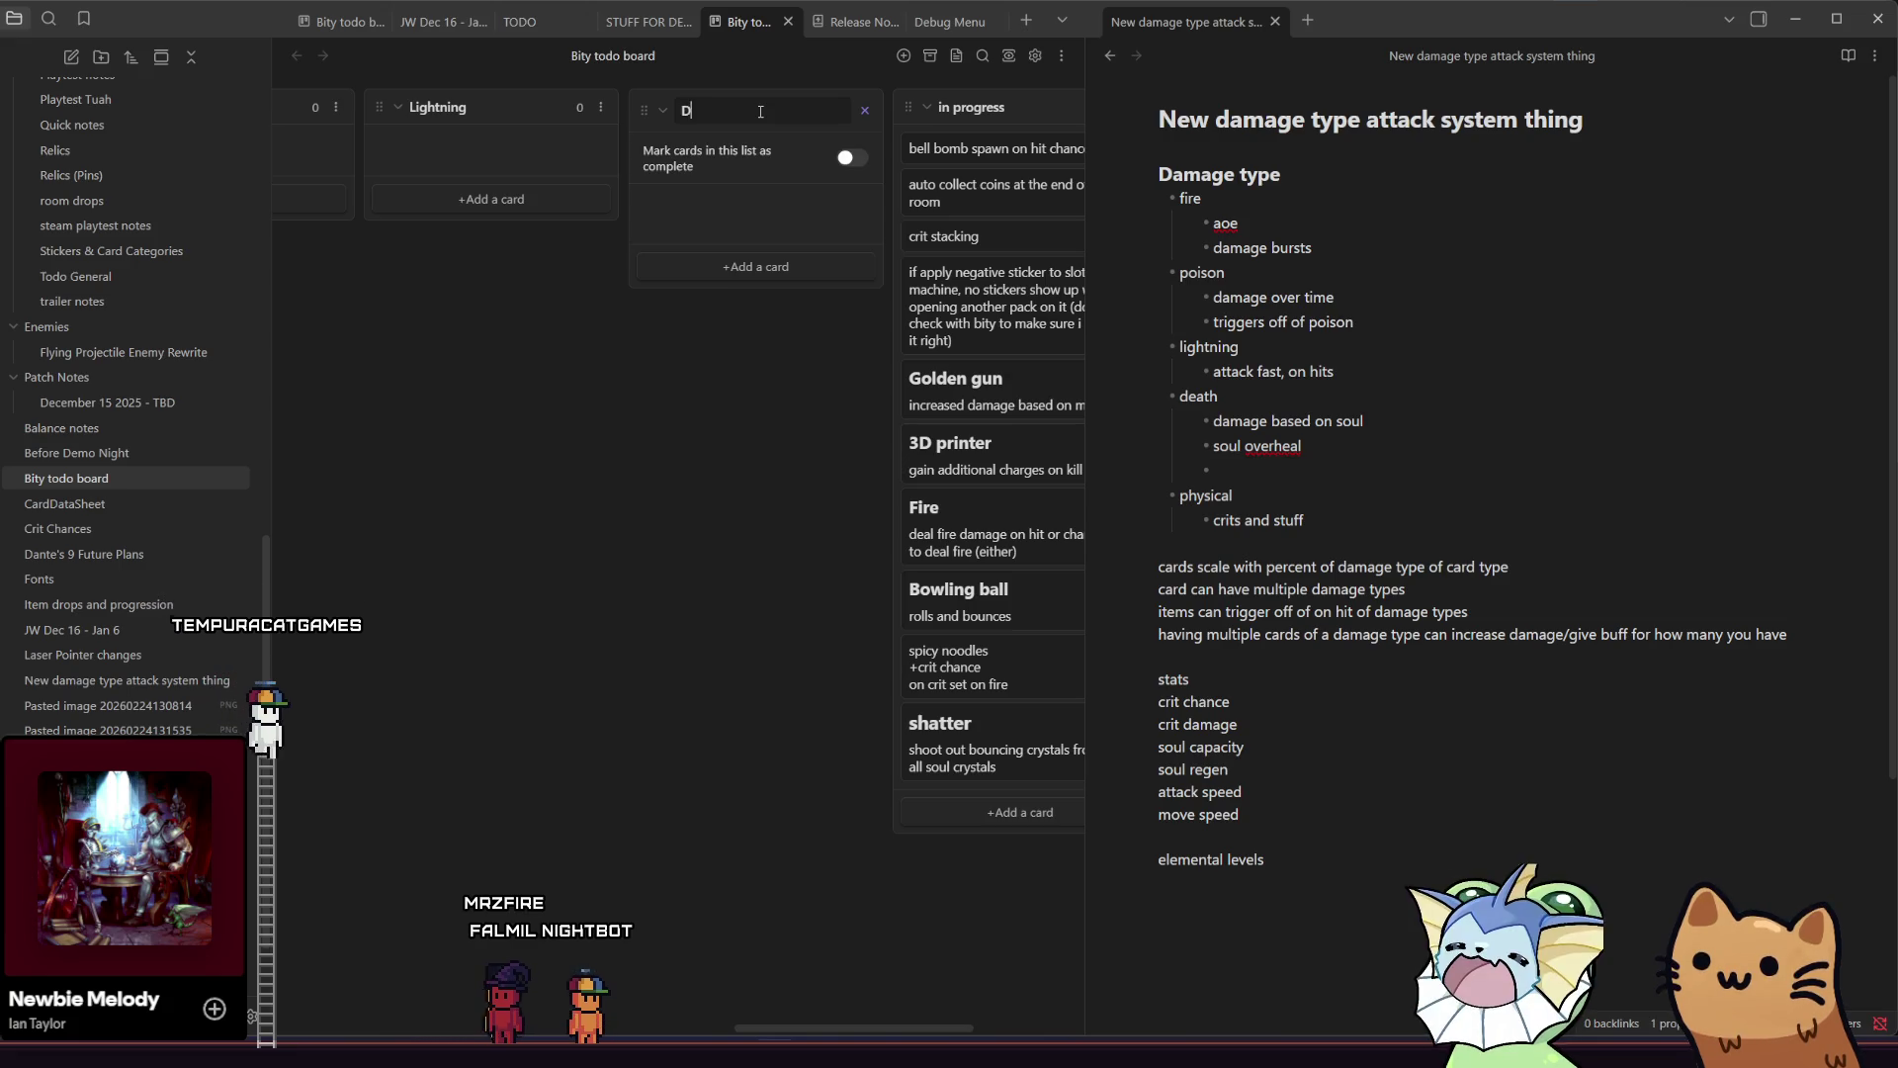
key("BackSpace")
key("BackSpace")
key("BackSpace")
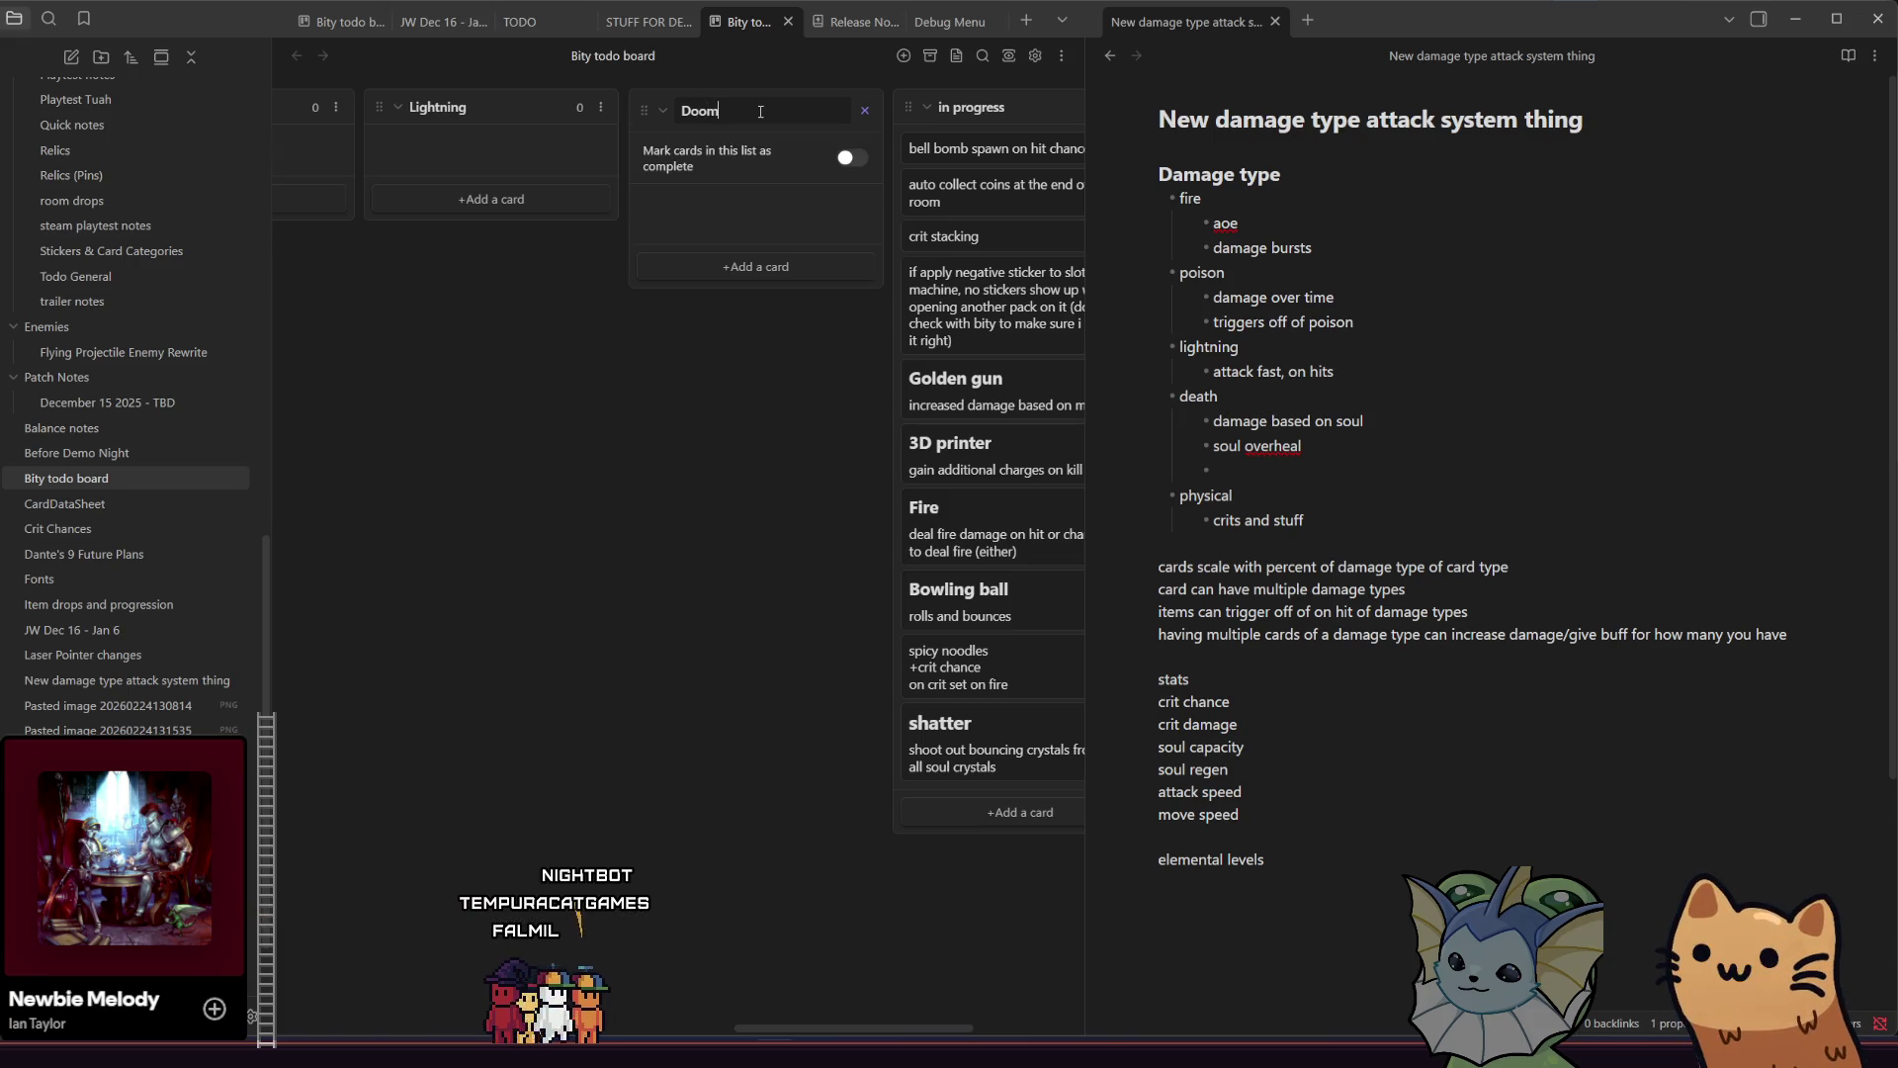
Step: Insert a list after Doom titled Physical
left_click(865, 106)
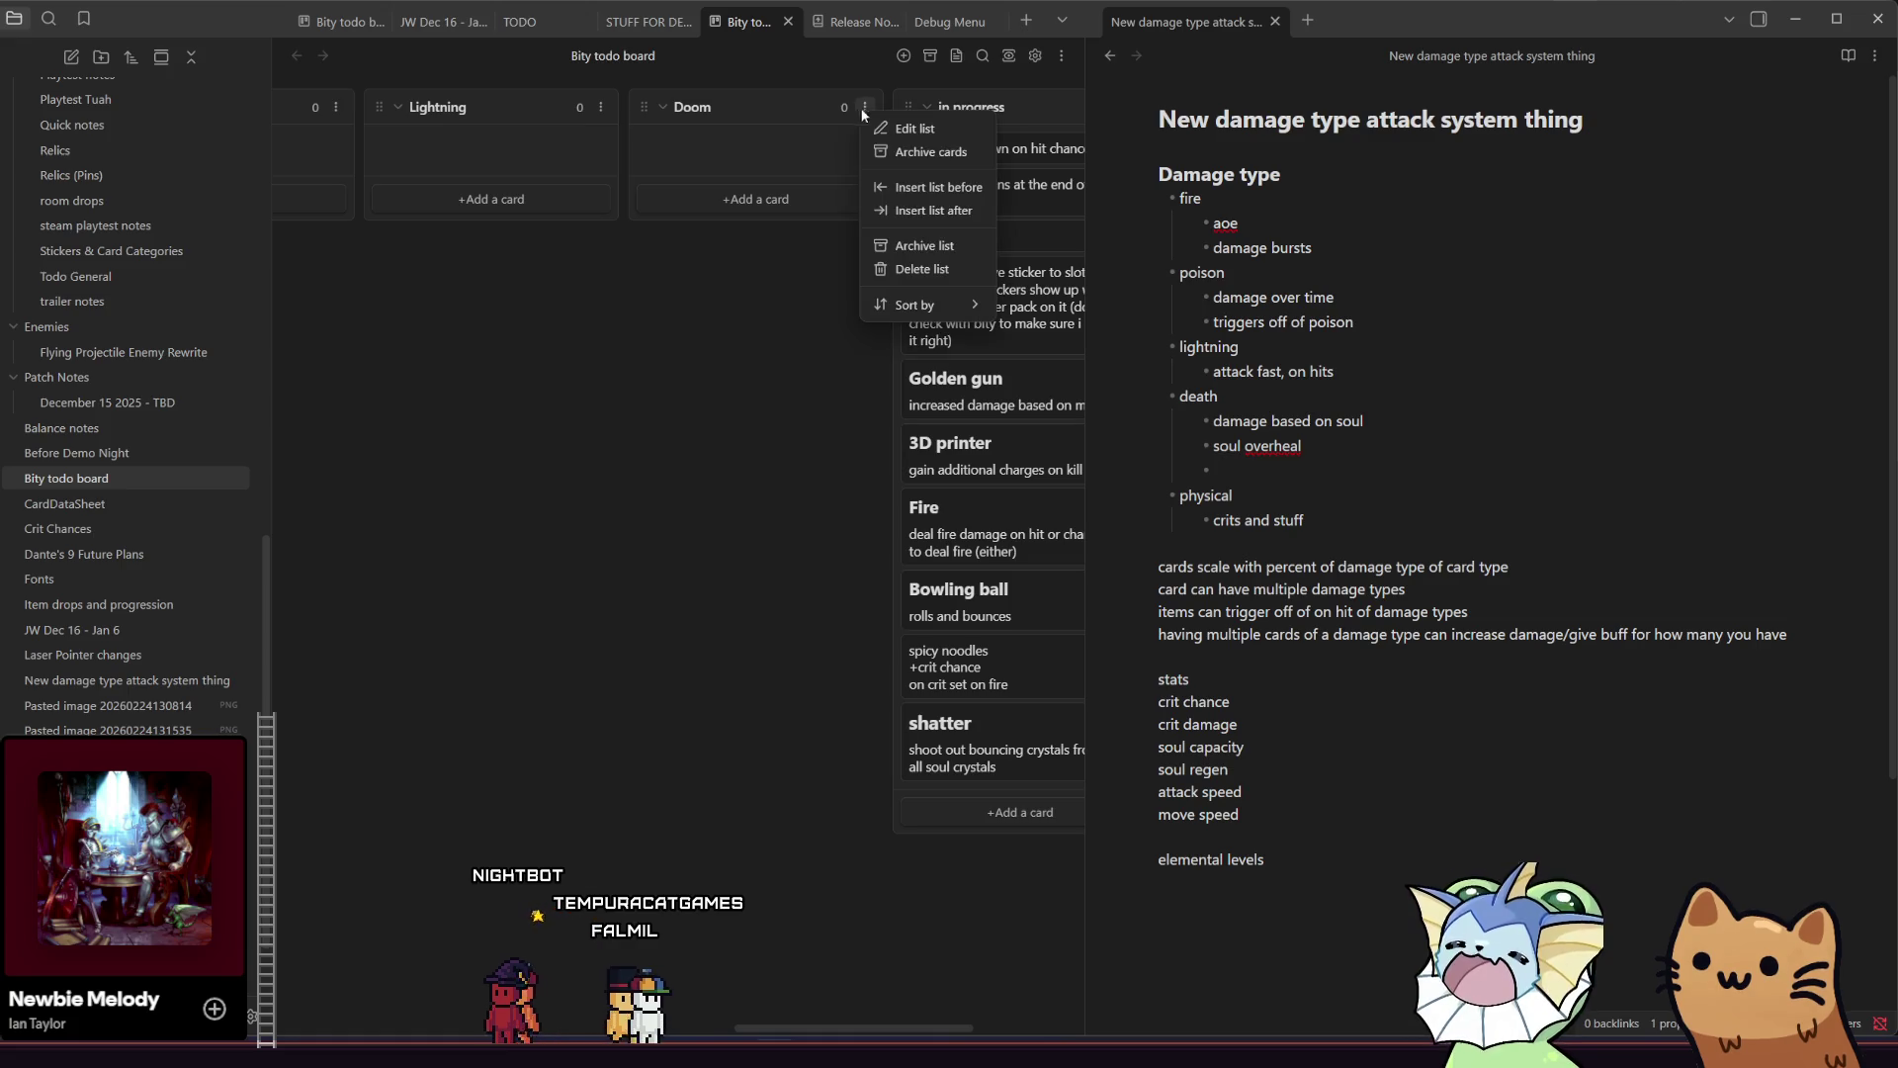
left_click(893, 210)
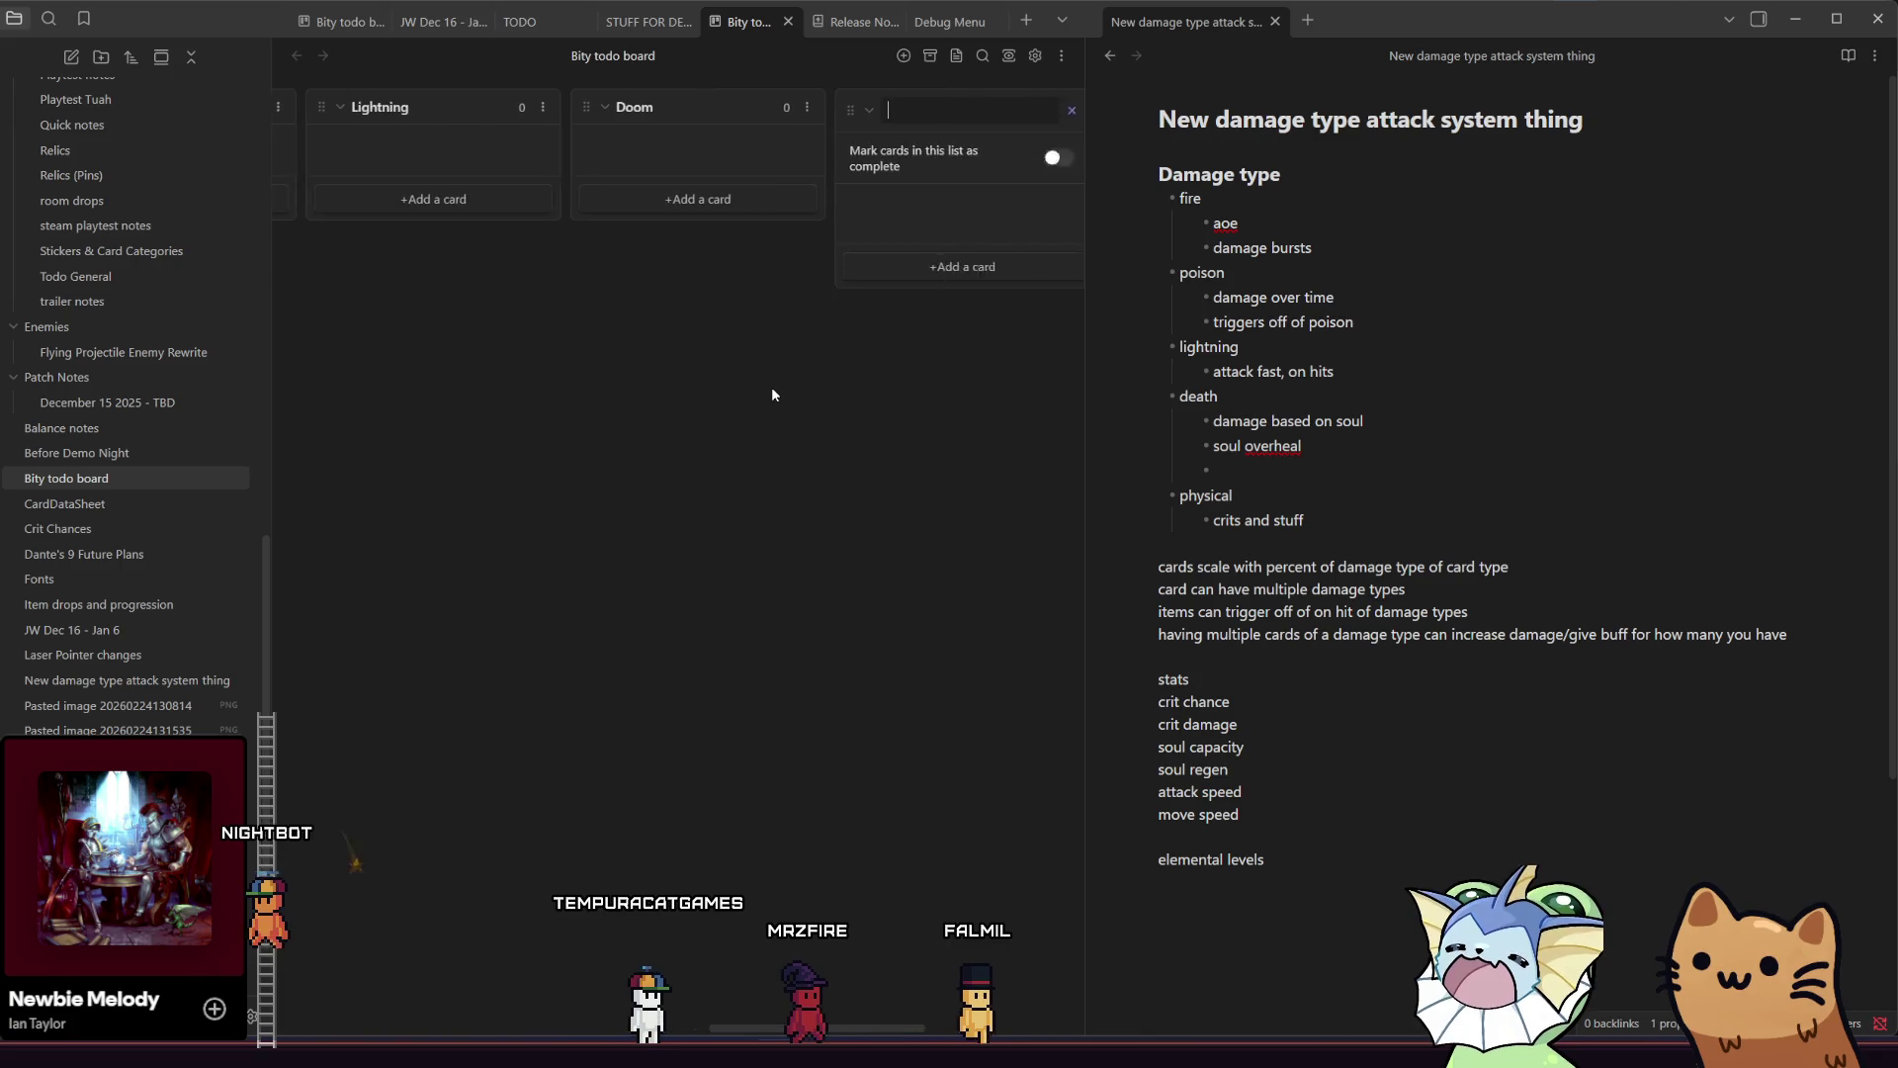
type("Physical")
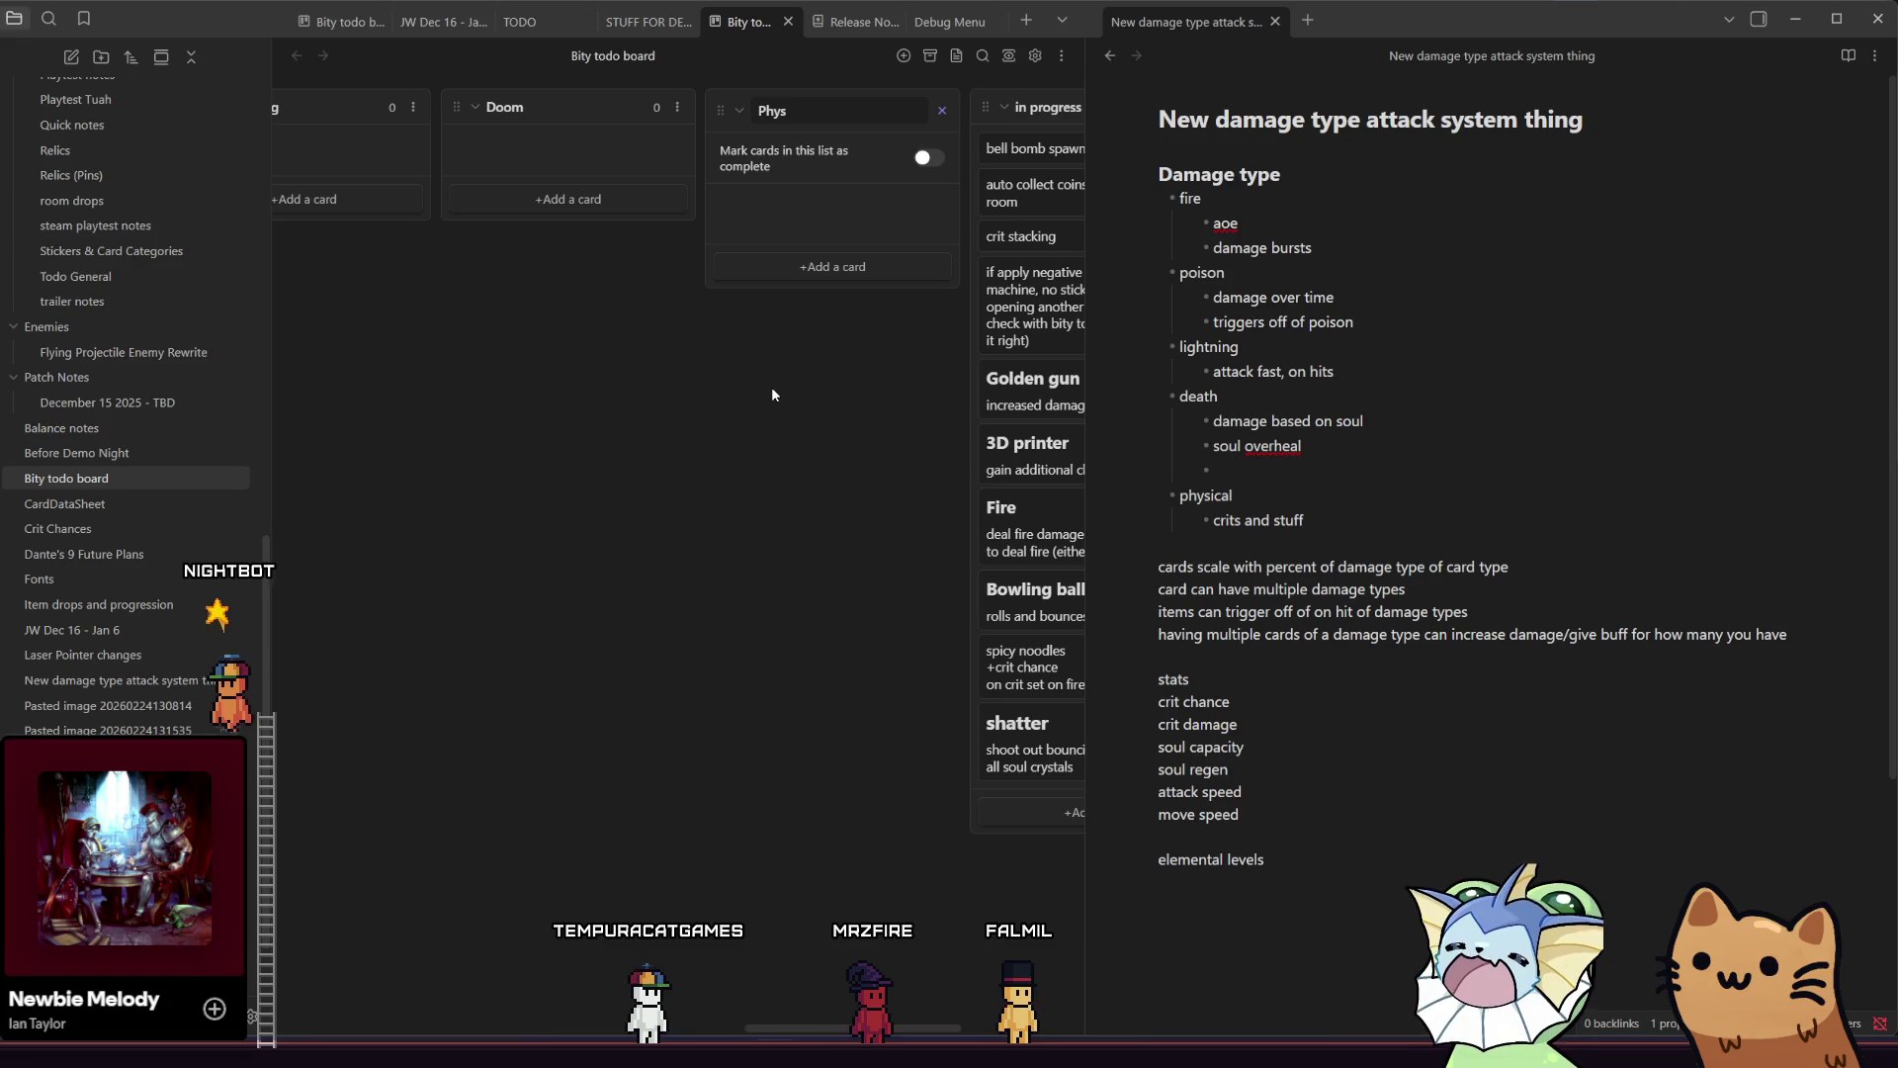
key("Return")
scroll(772, 394, "left", 3)
scroll(772, 394, "left", 3)
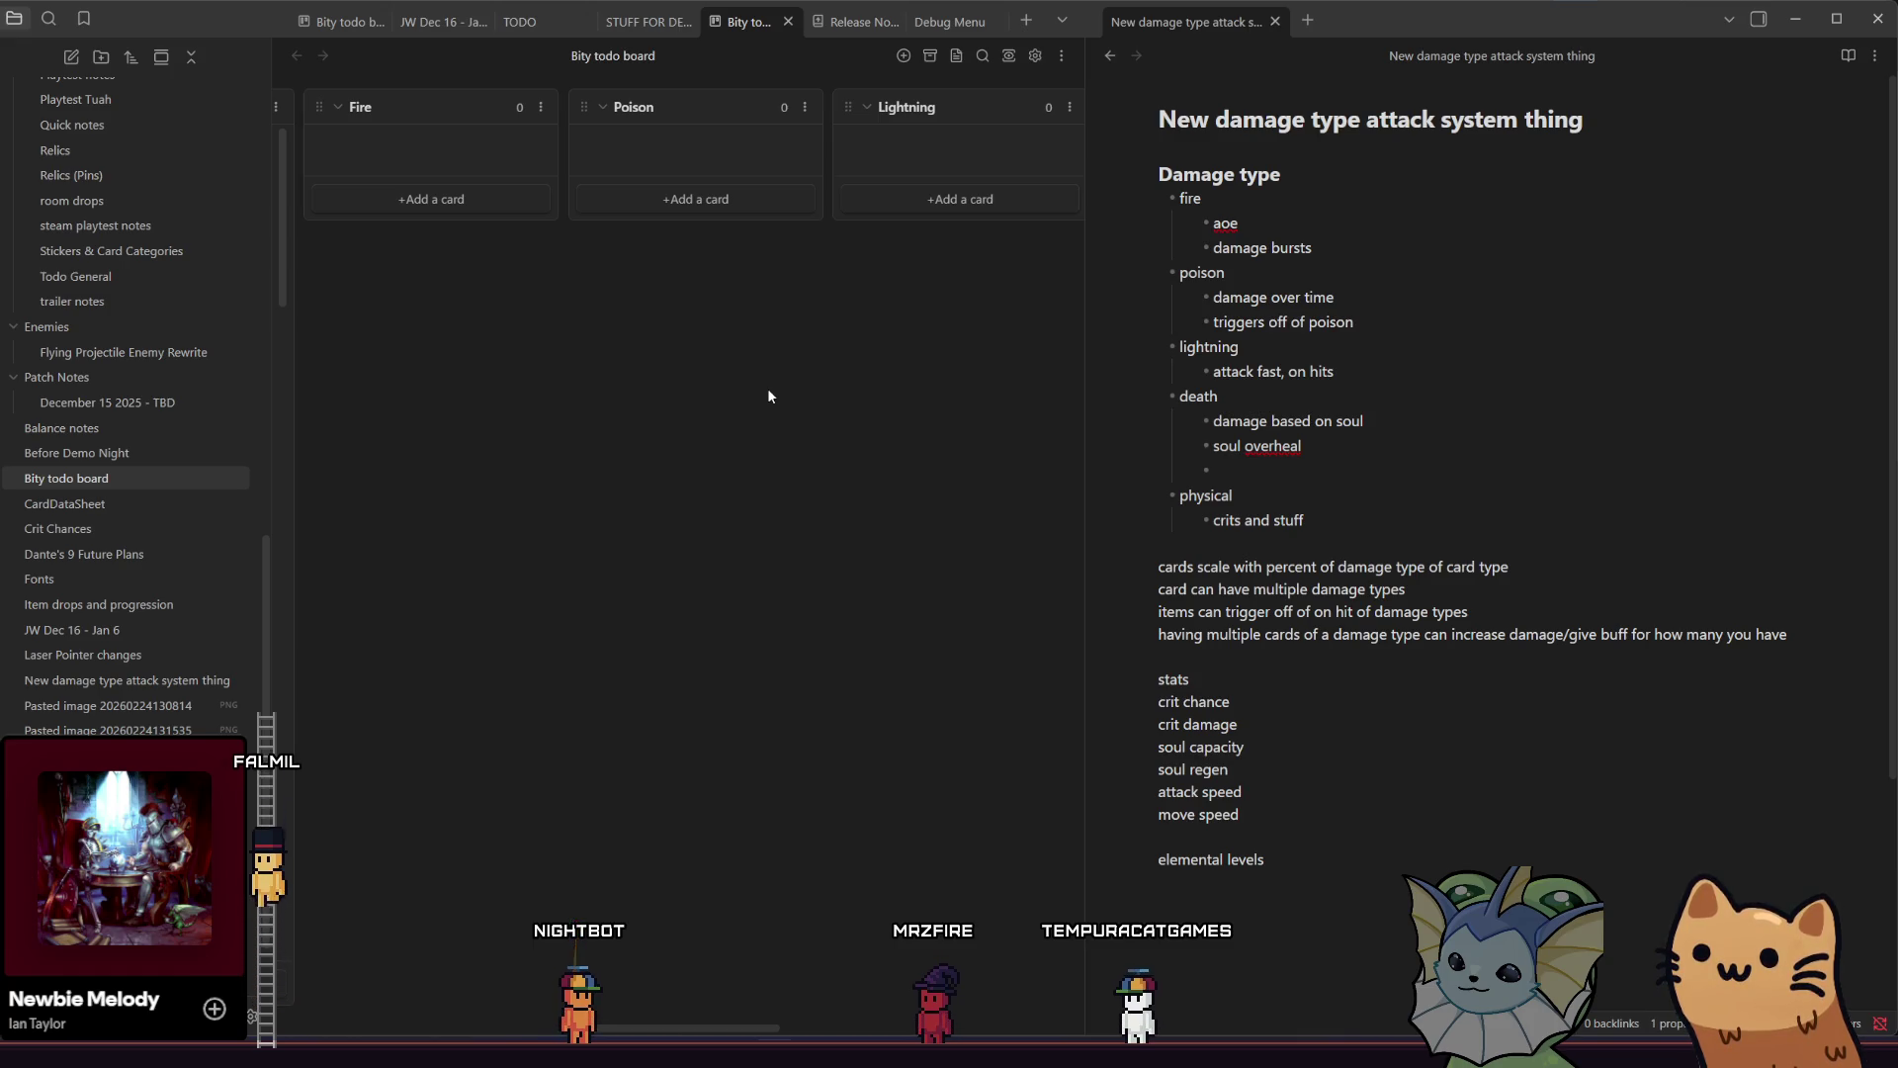
Step: Move the 'Direct hit from tf2' card into Fire, leaving 36 in the cards list
scroll(566, 404, "left", 5)
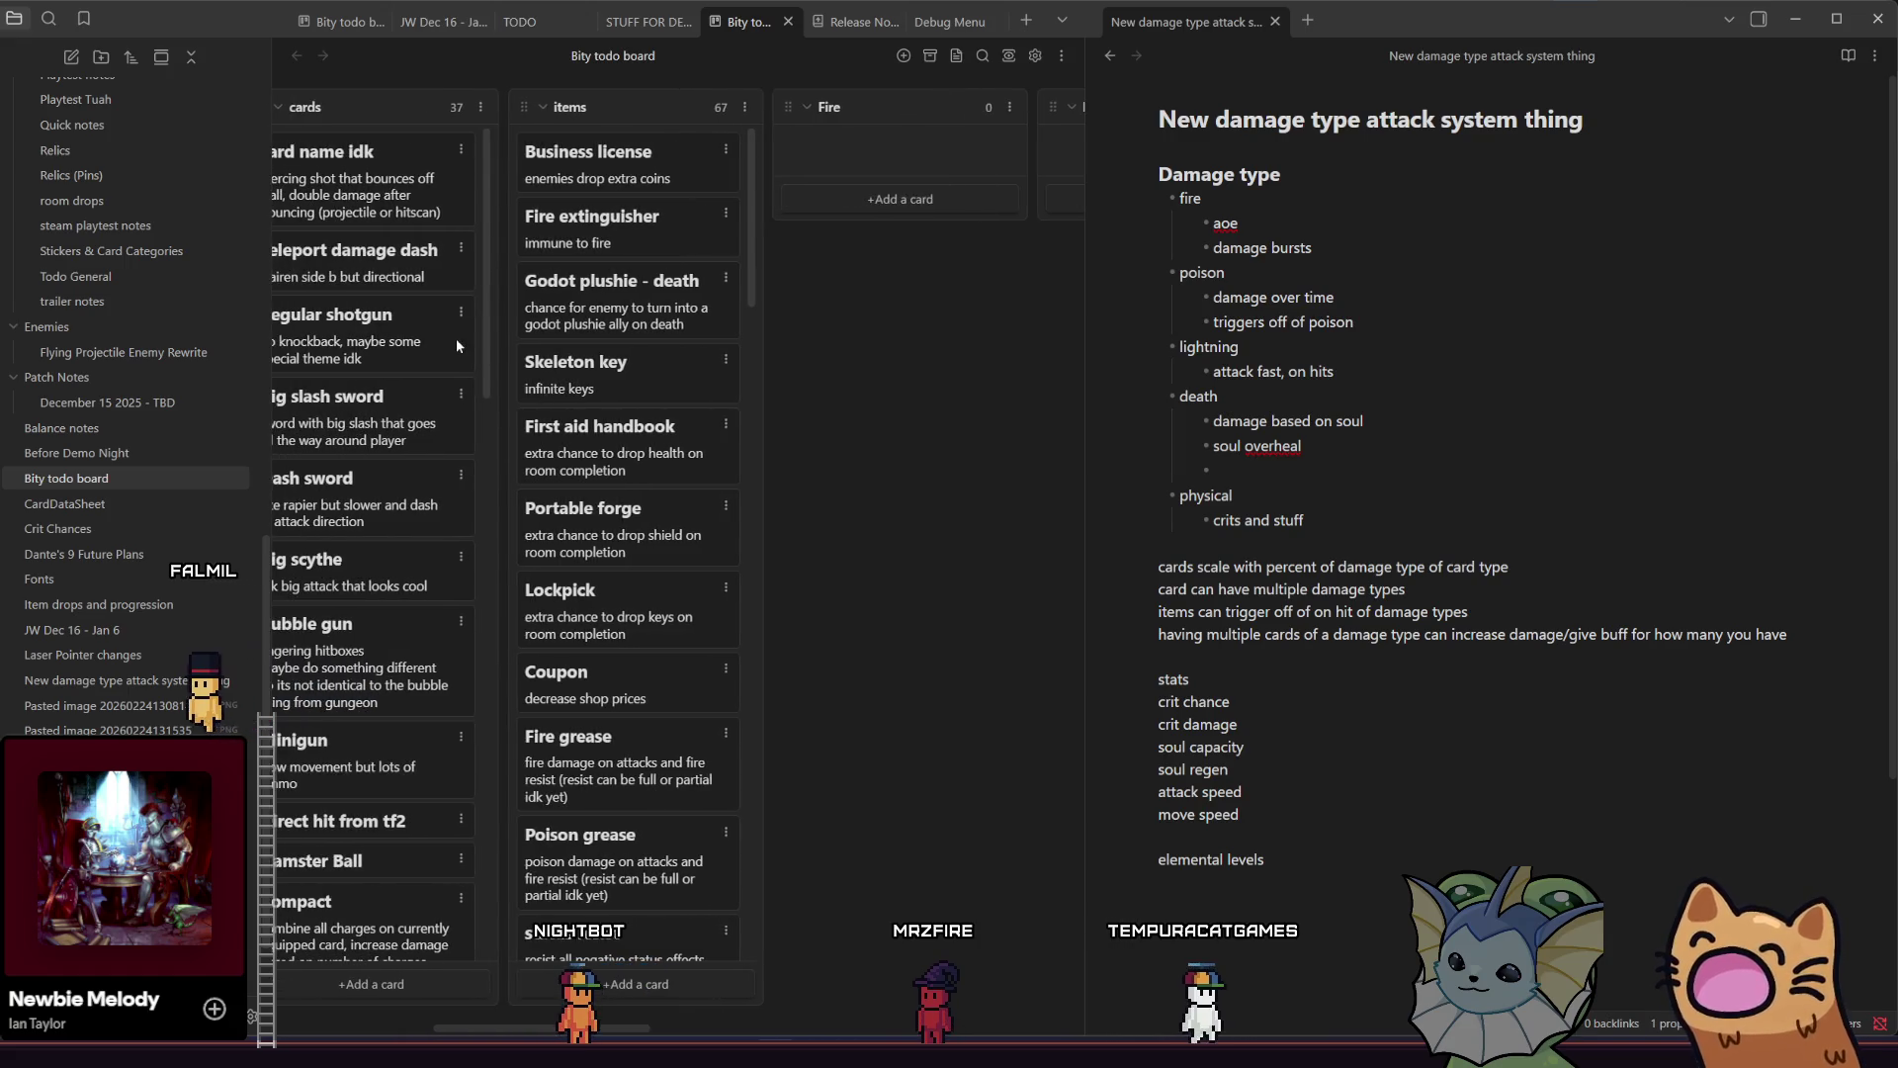
scroll(455, 338, "left", 3)
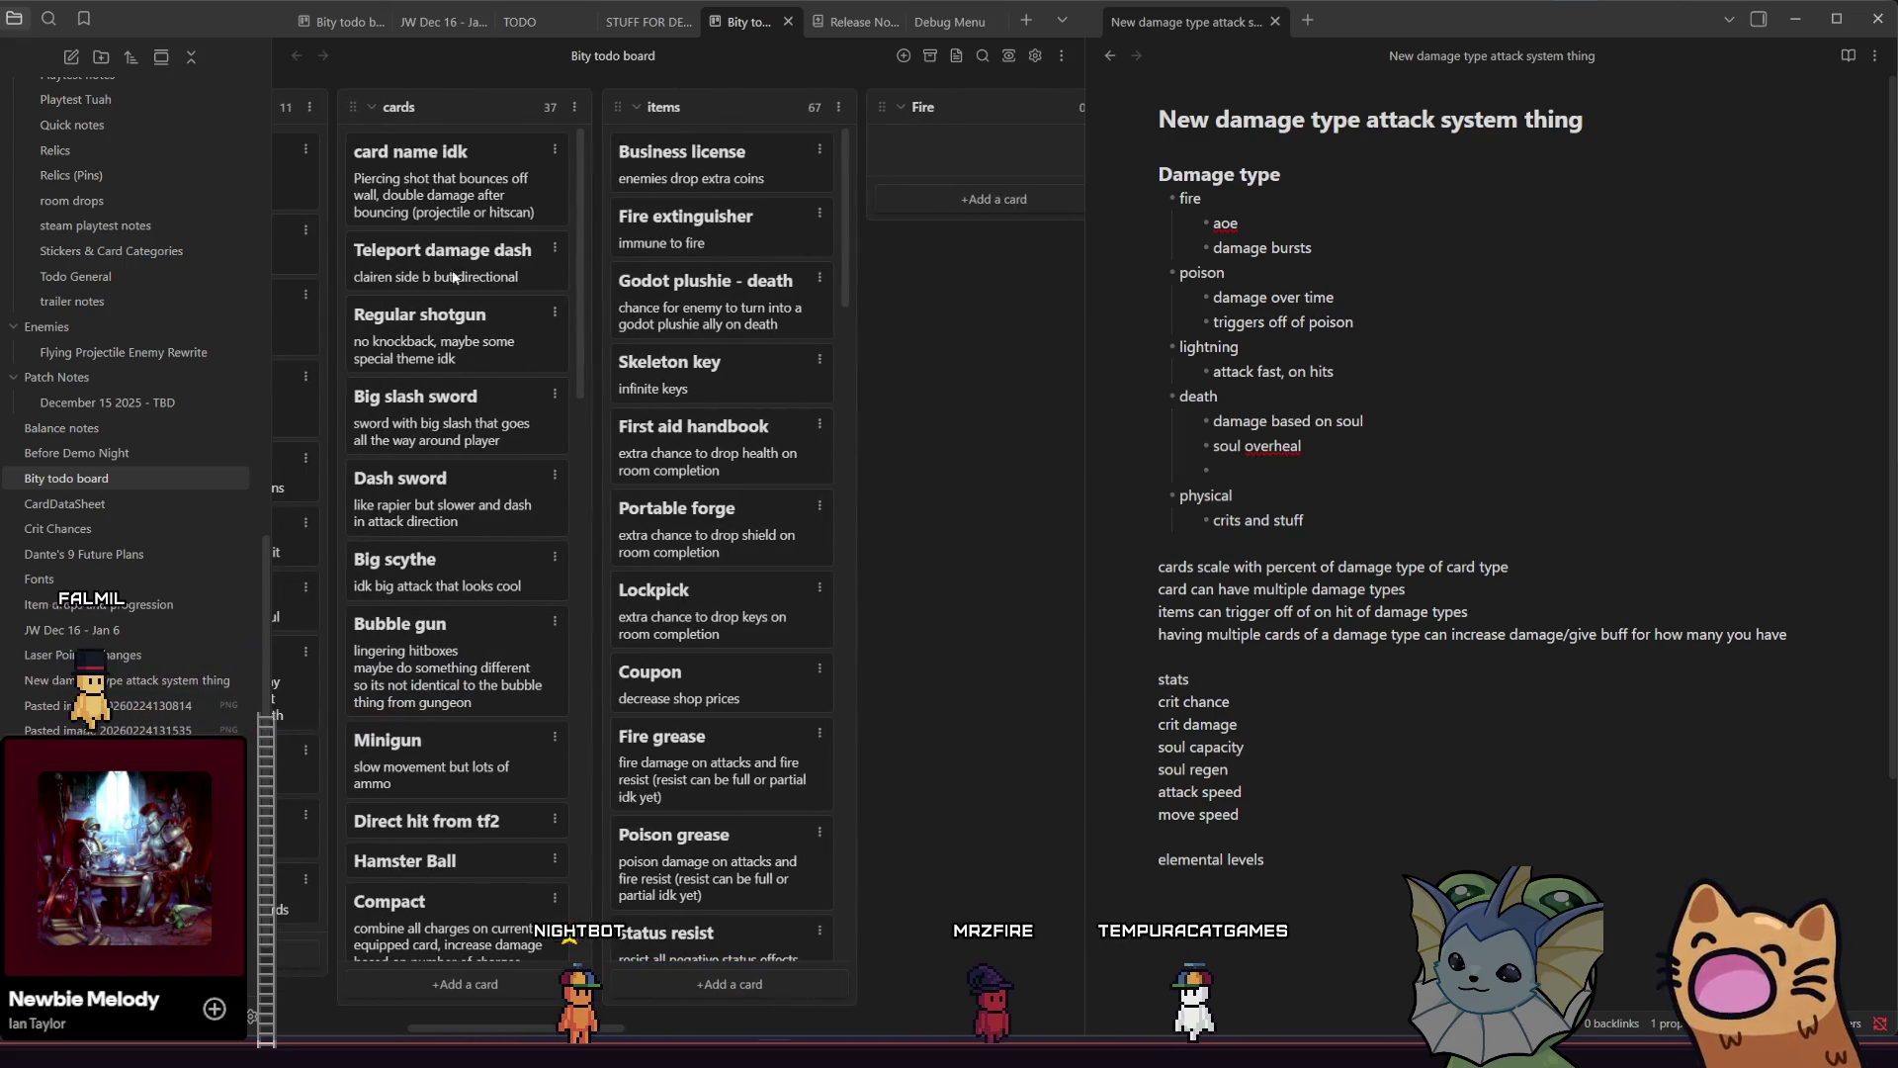
scroll(481, 480, "down", 2)
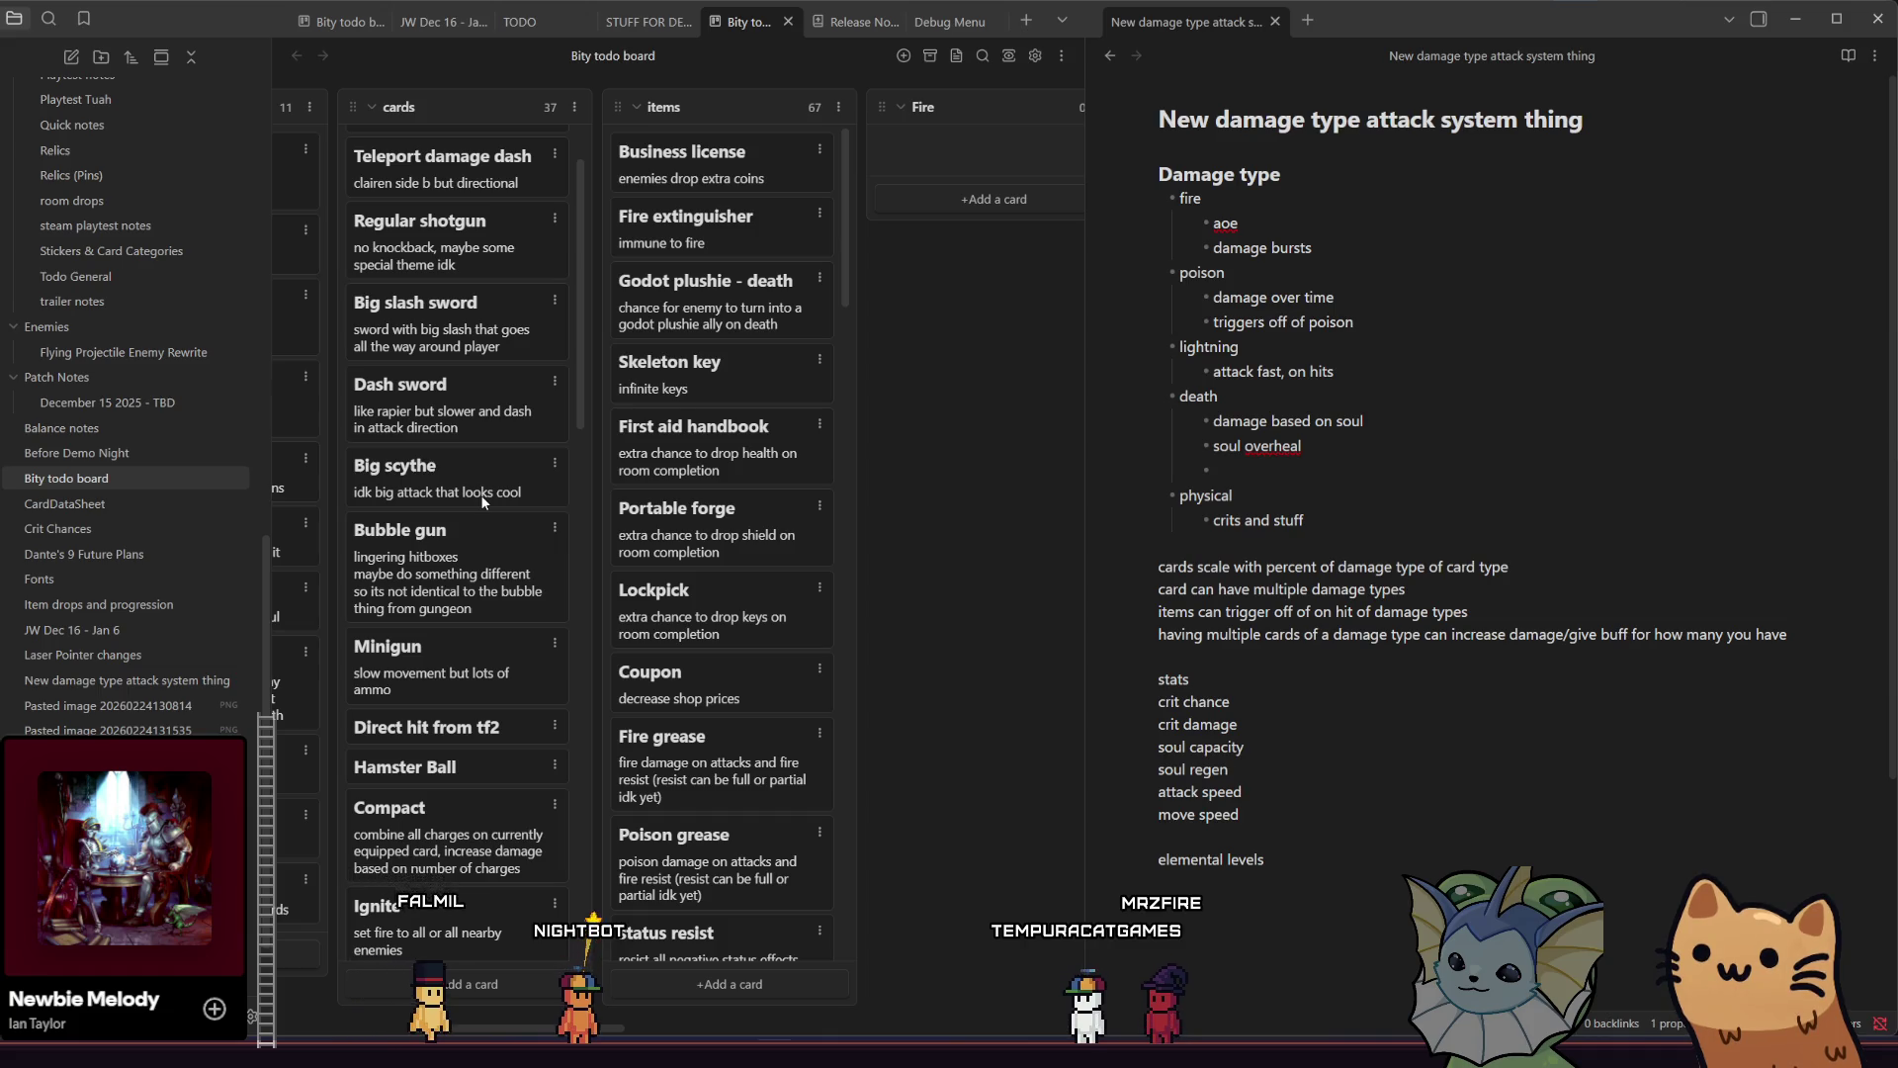
scroll(481, 494, "right", 2)
scroll(481, 494, "left", 2)
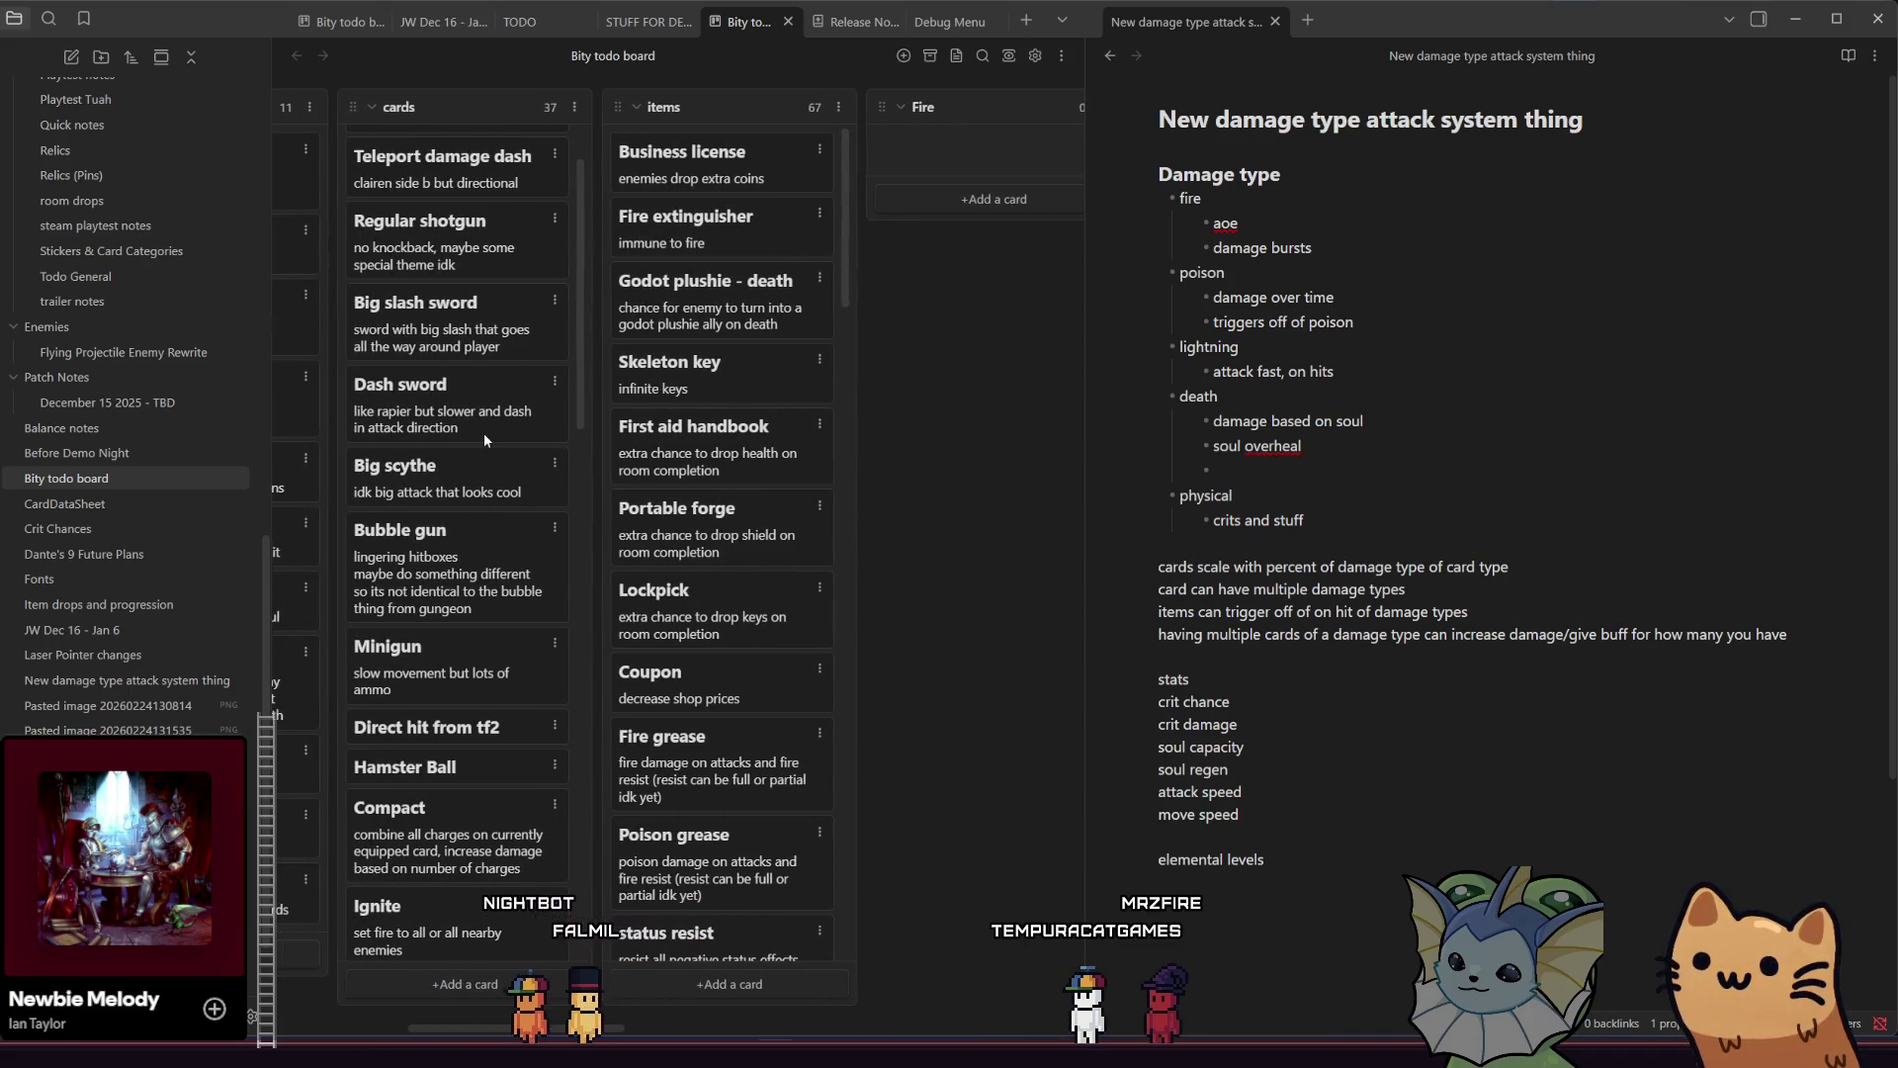
scroll(485, 436, "down", 2)
mouse_move(448, 638)
left_mouse_down()
mouse_move(642, 386)
mouse_move(855, 227)
mouse_move(934, 267)
mouse_move(897, 174)
left_mouse_up()
scroll(322, 332, "up", 4)
scroll(698, 364, "left", 2)
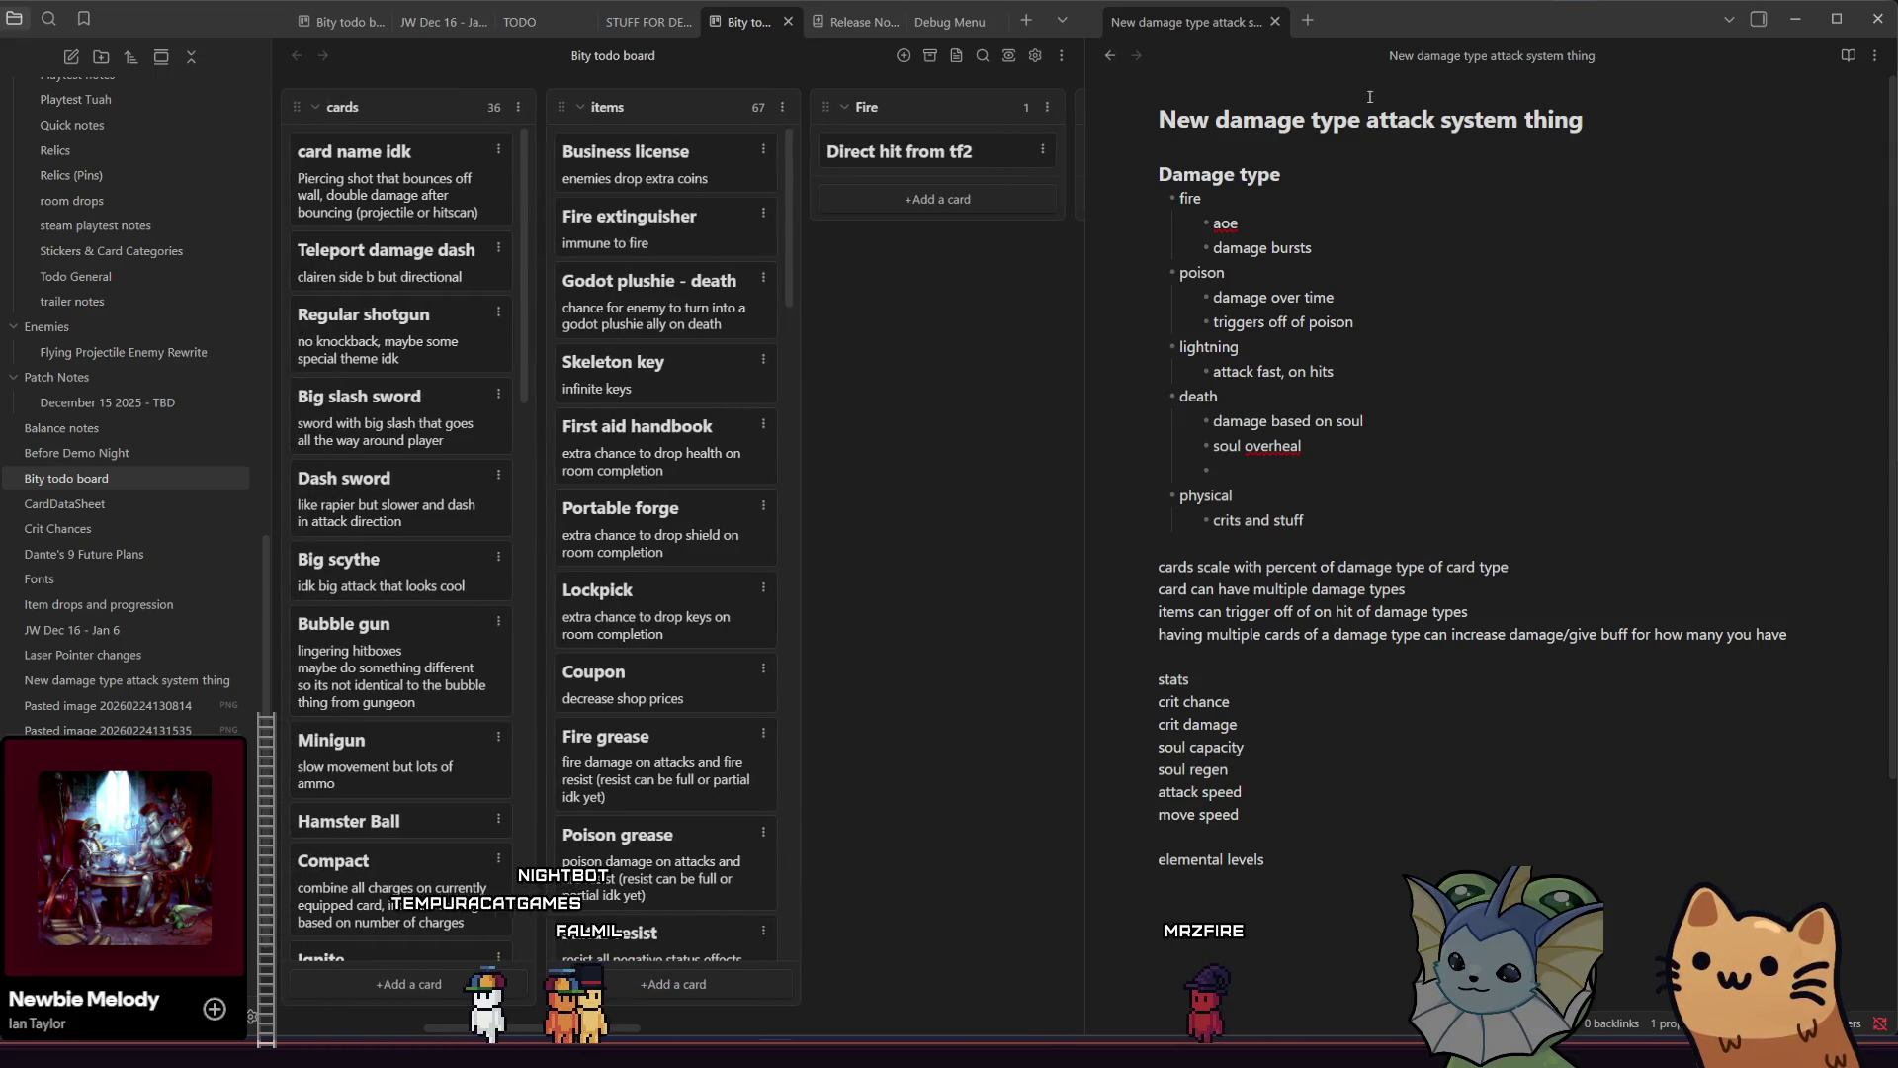
Step: Close the 'New damage type attack system thing' tab so the board spans the window
left_click(1275, 21)
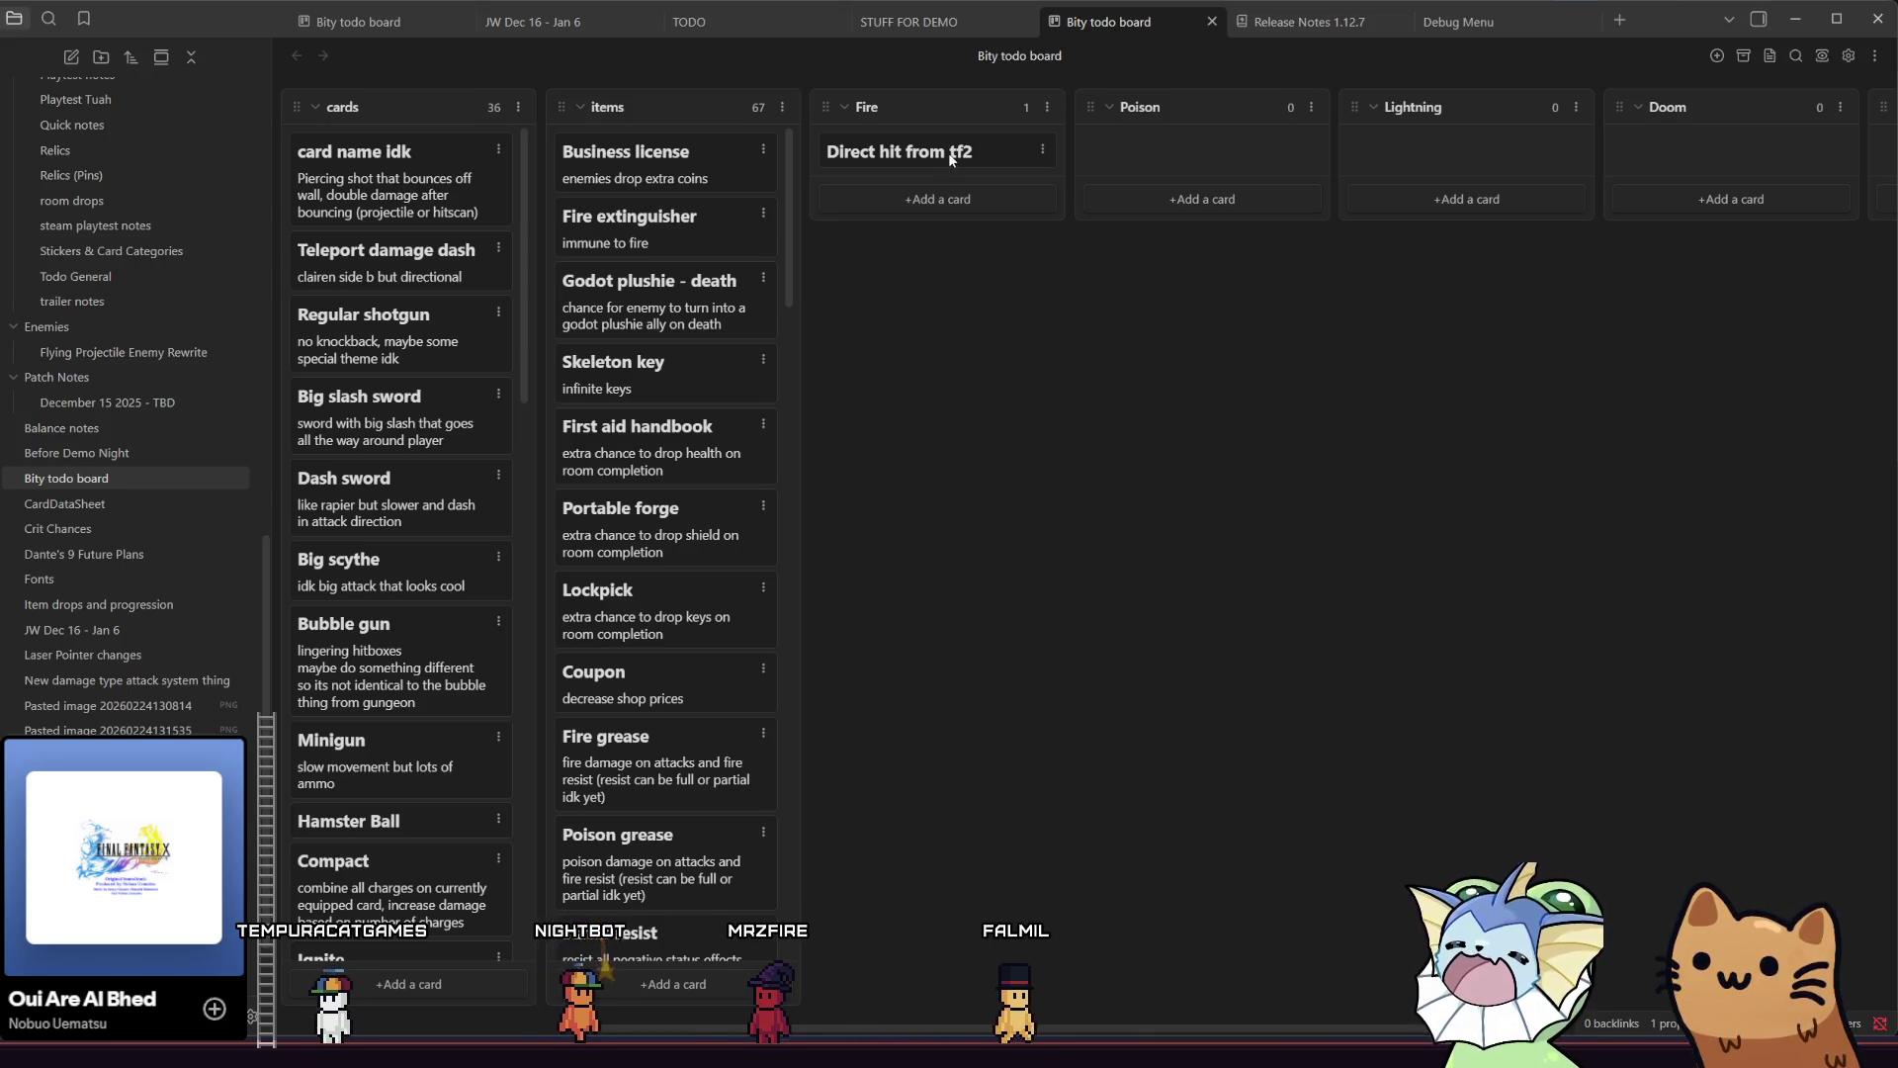
scroll(1050, 301, "right", 3)
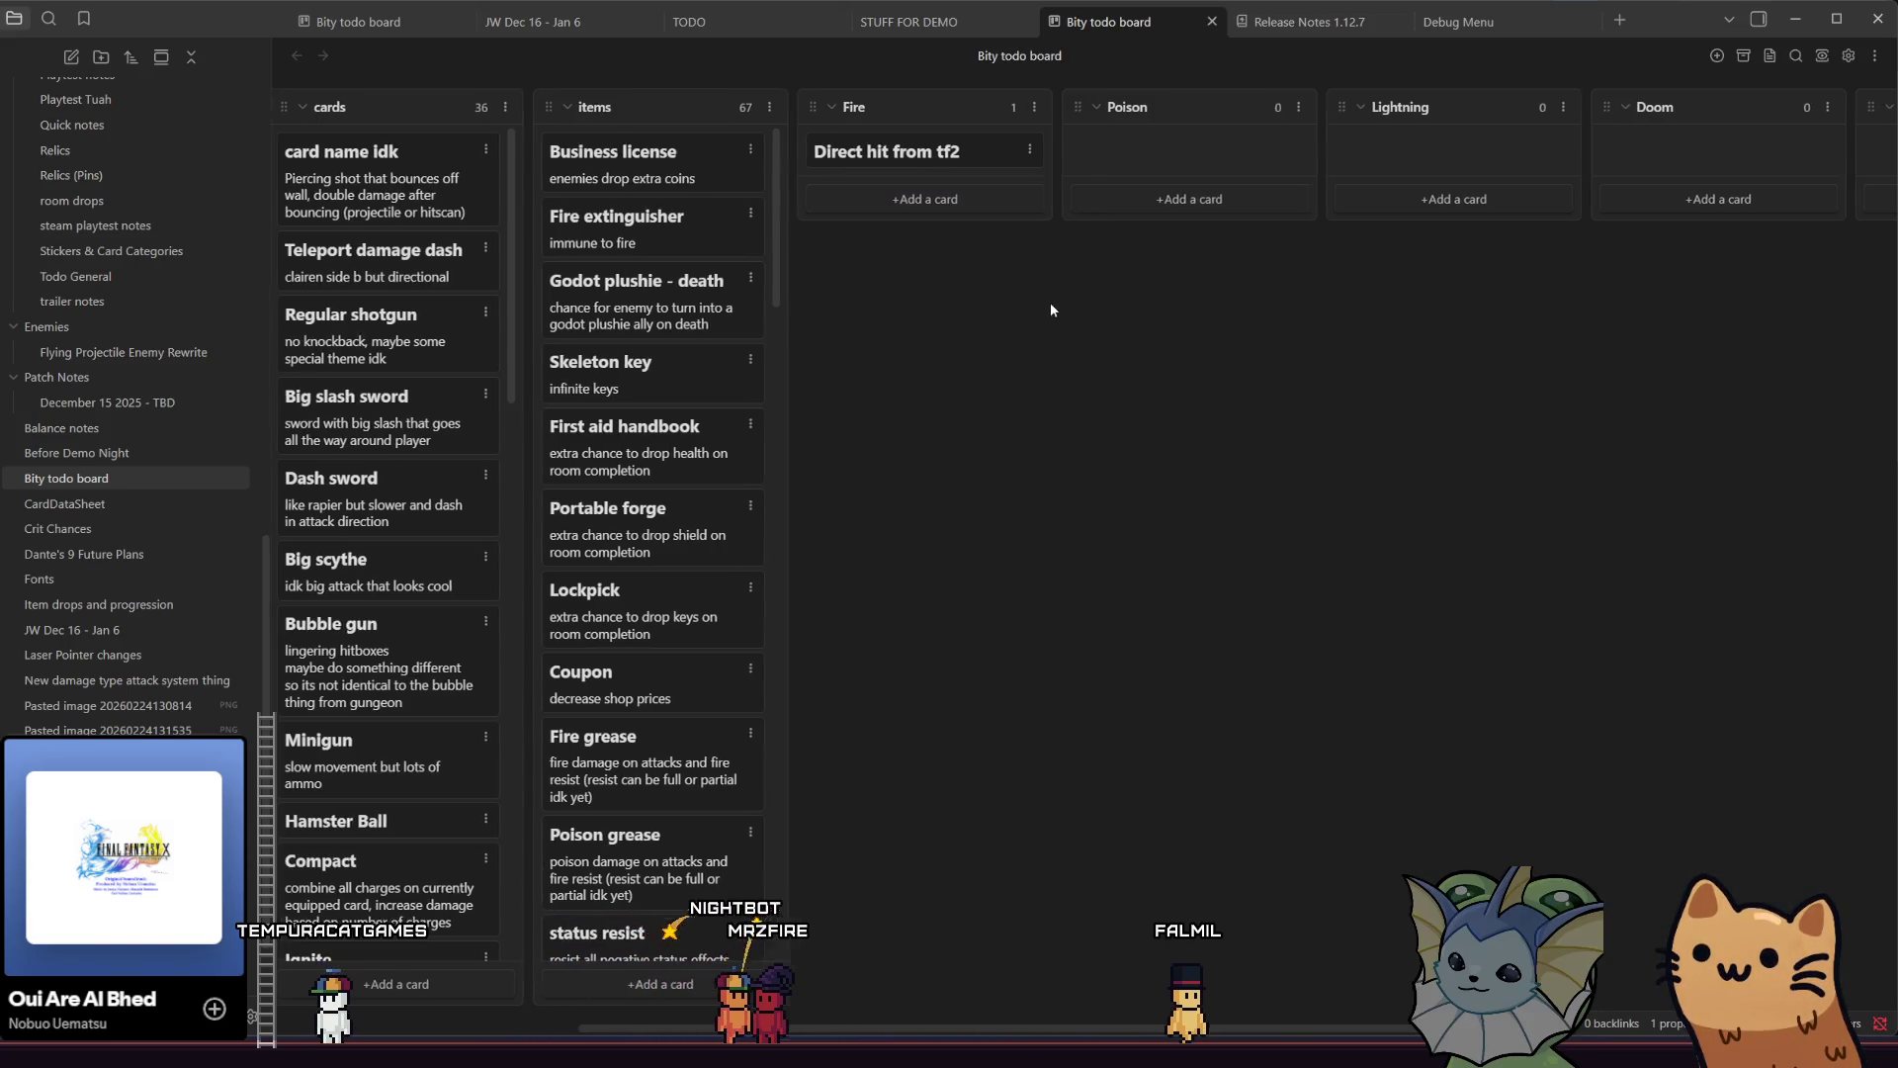
scroll(1051, 309, "right", 1)
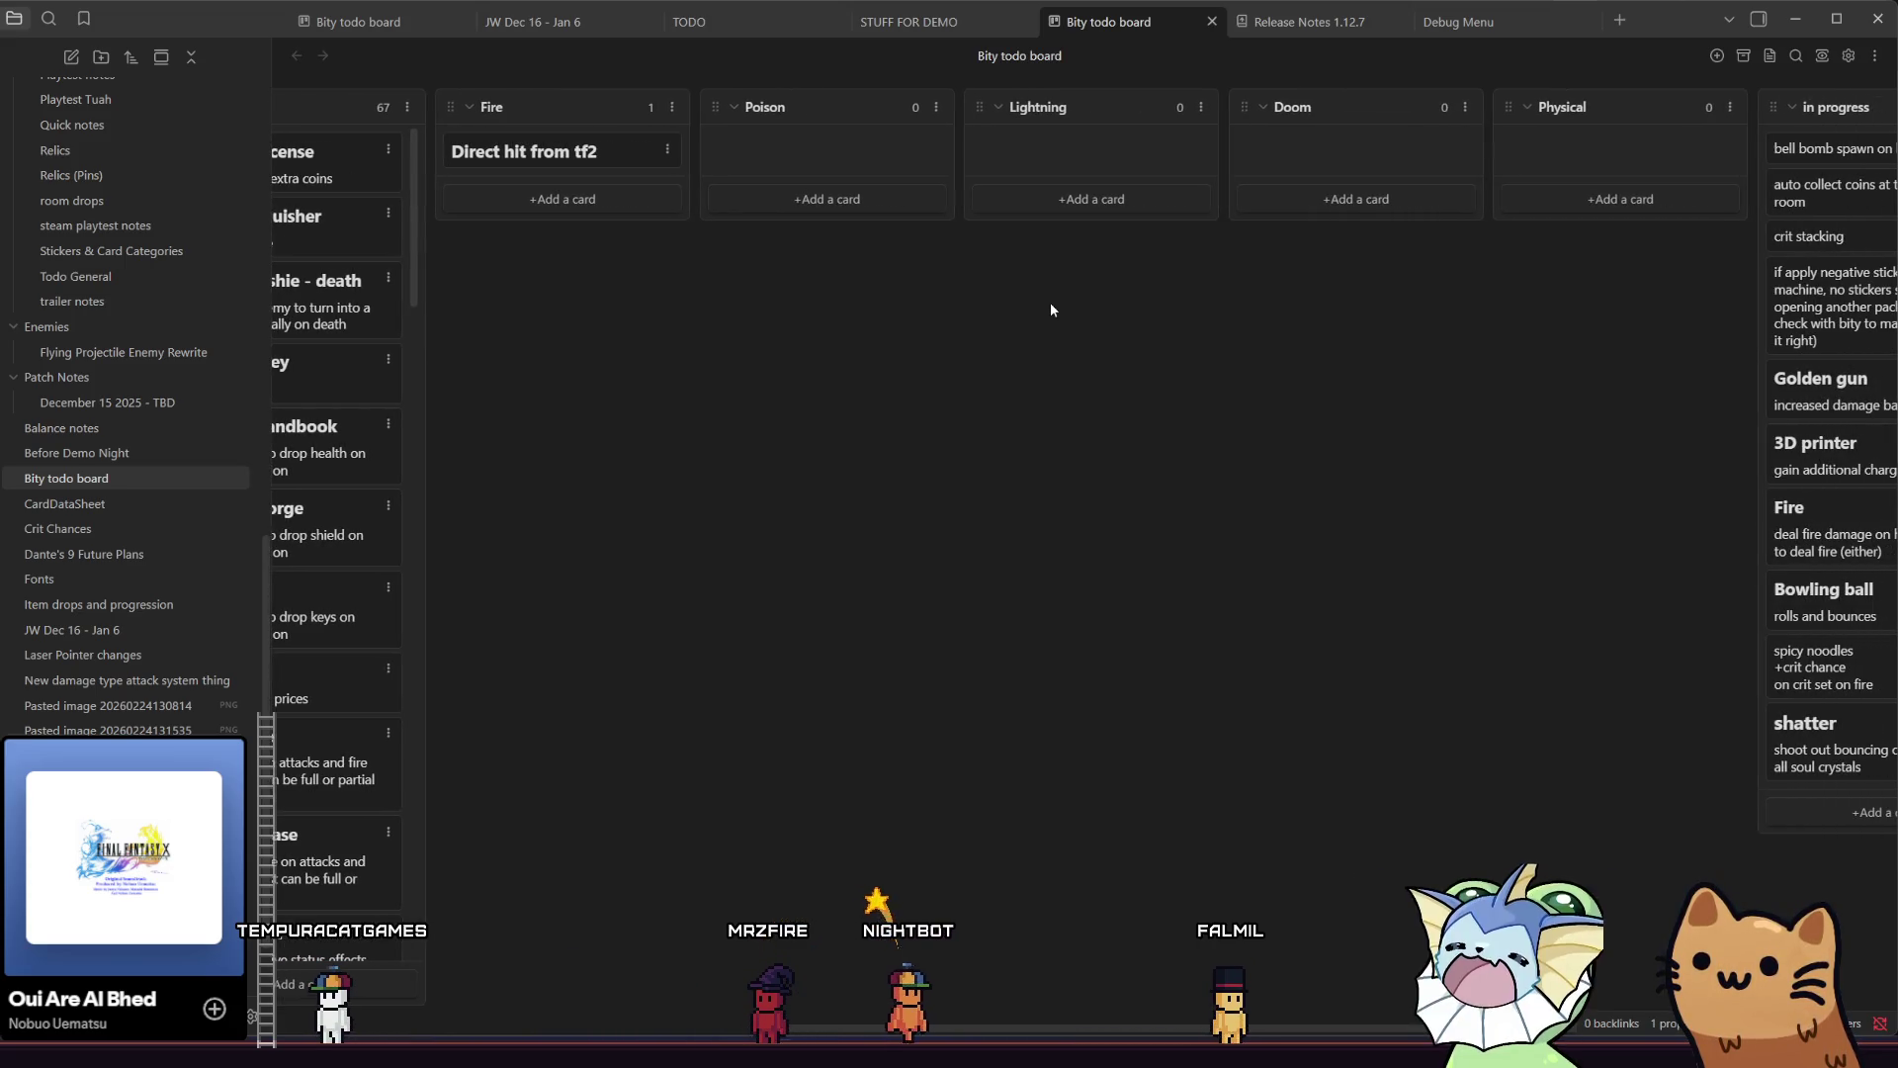
scroll(1051, 310, "left", 4)
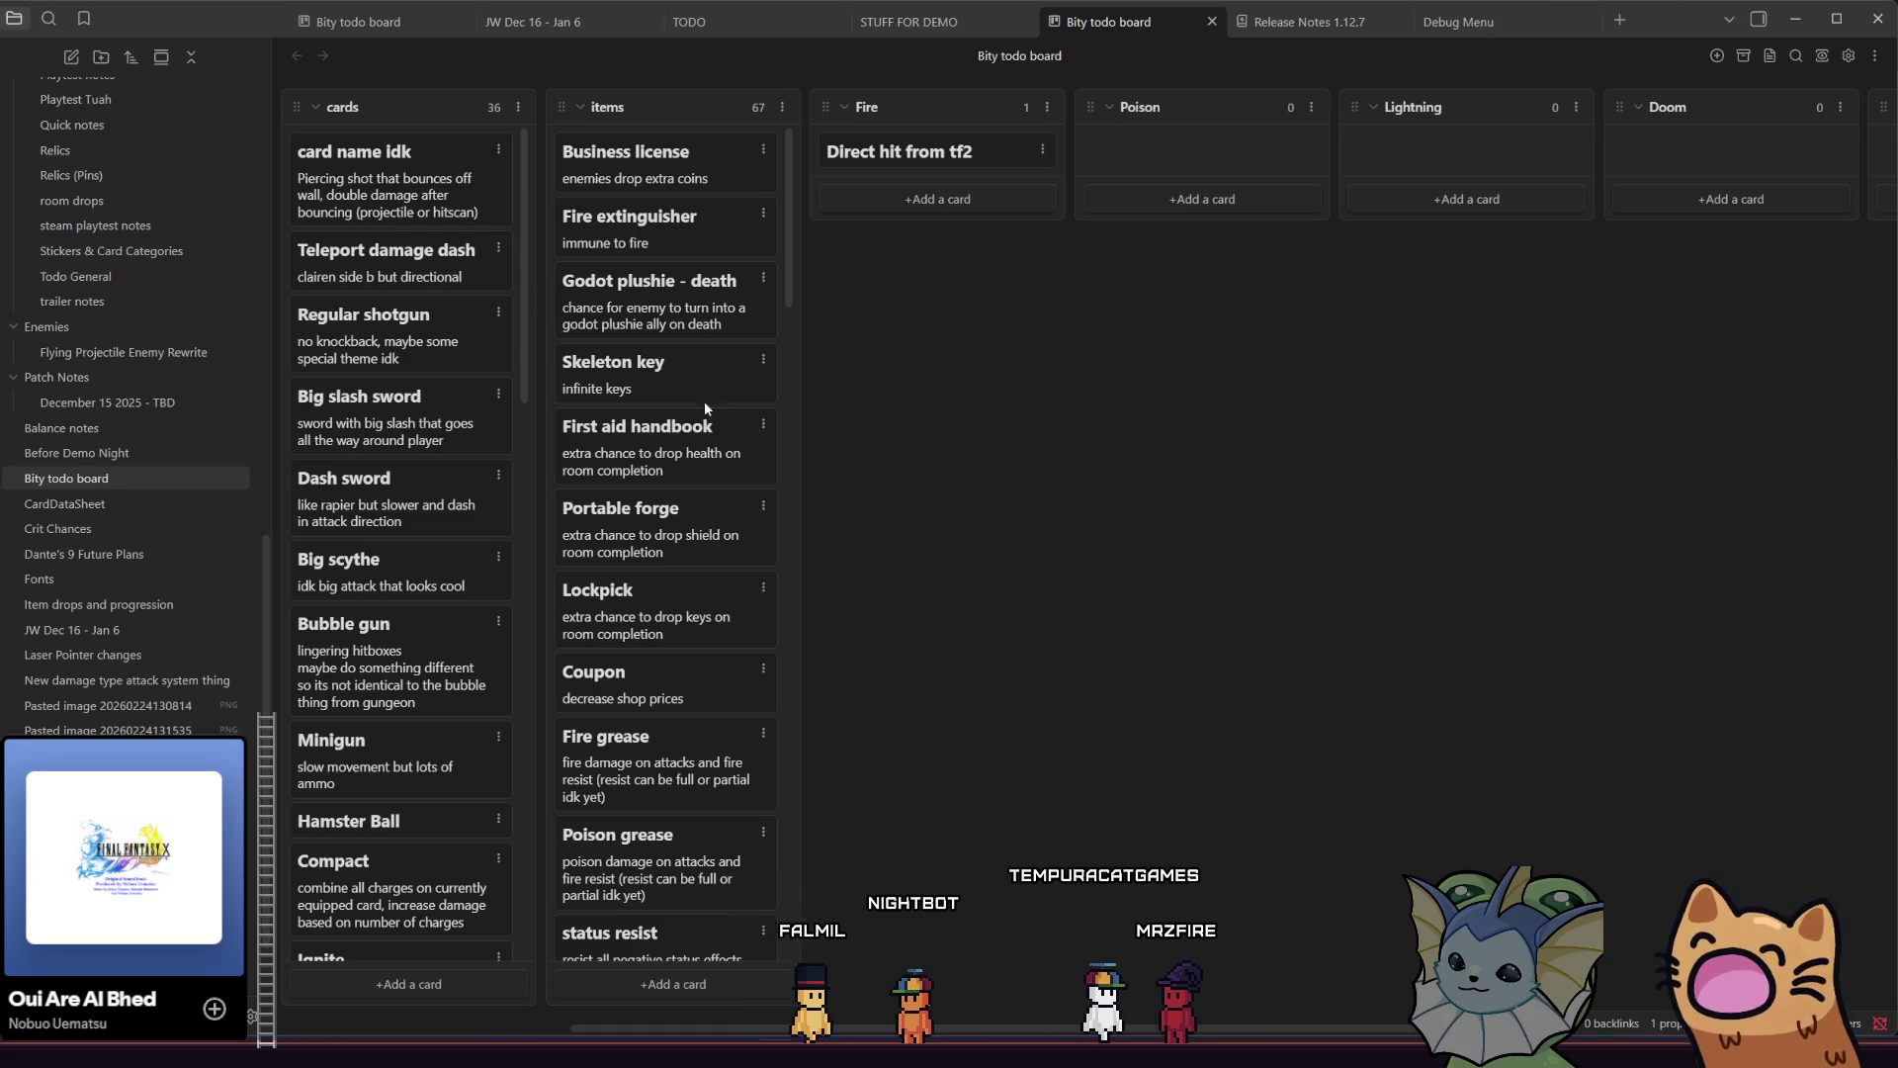
scroll(966, 402, "right", 3)
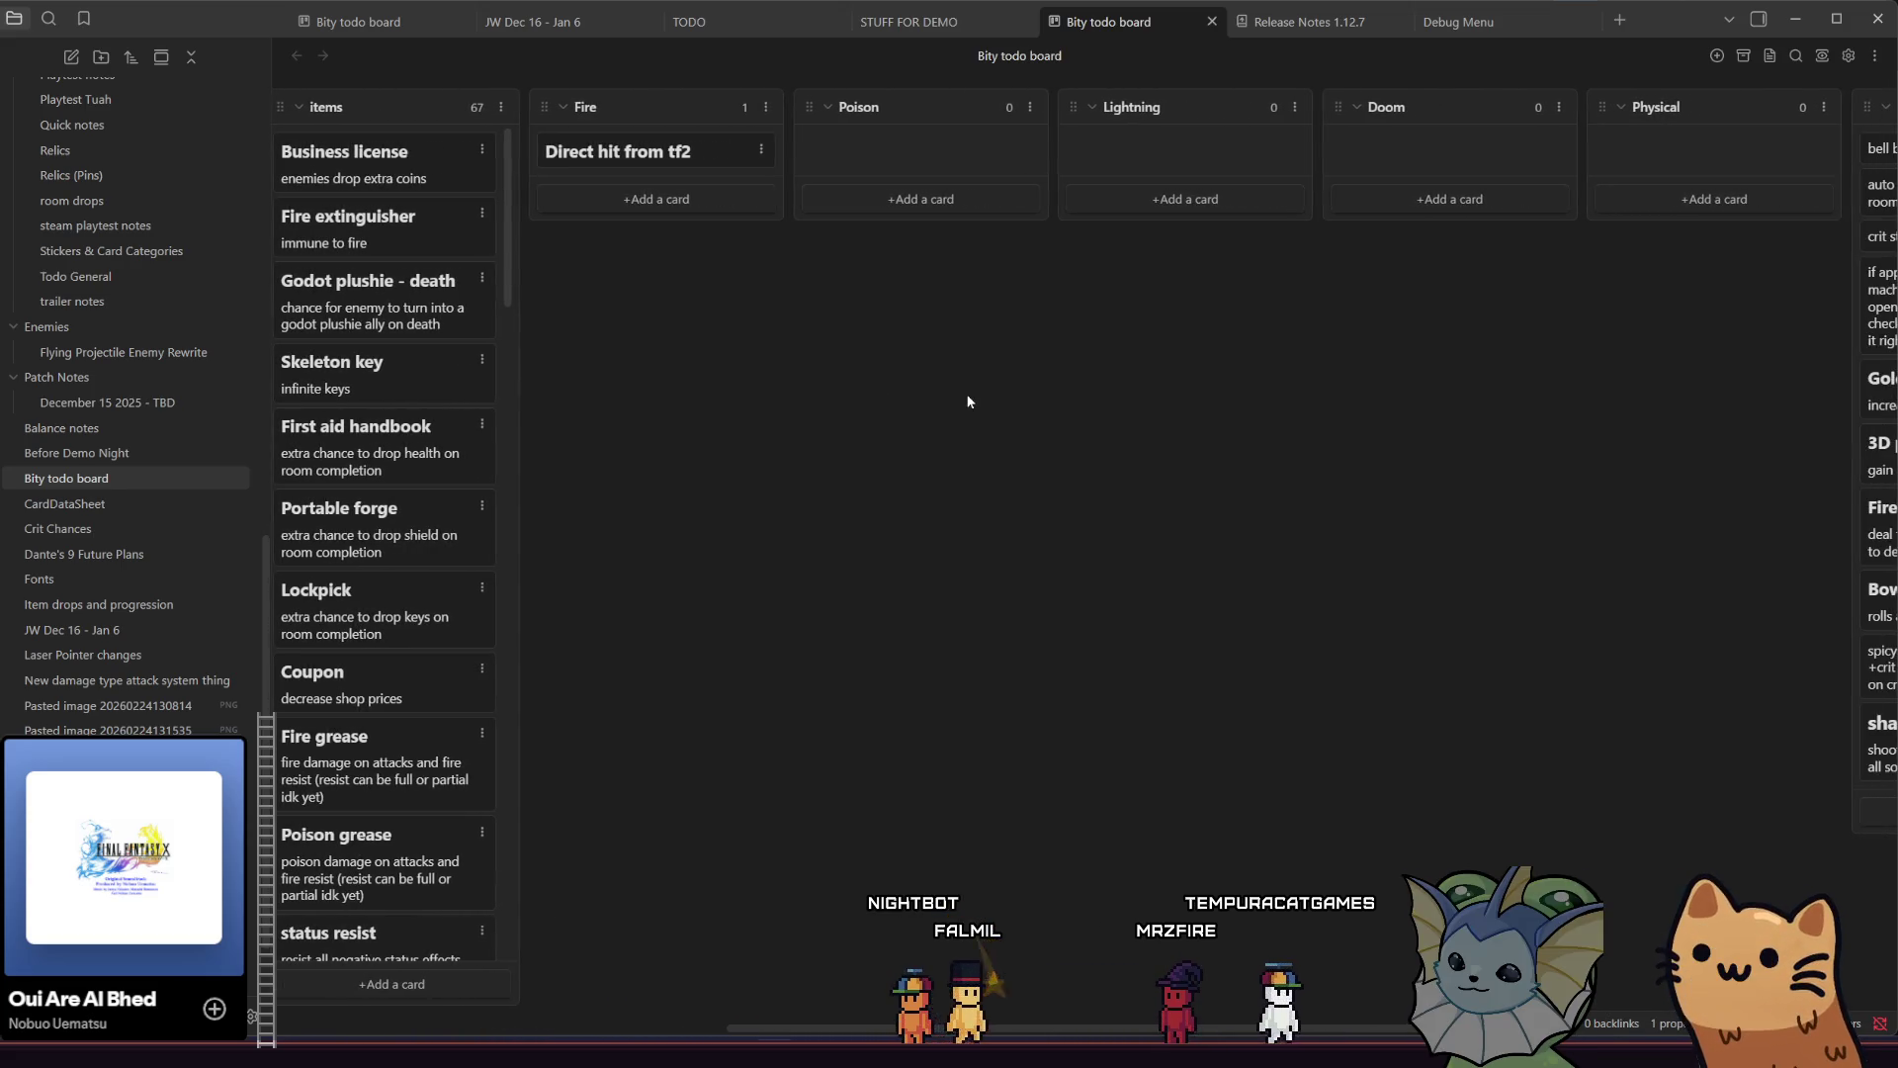
Step: Move 'Direct hit from tf2' from Fire to the Physical list
mouse_move(828, 158)
left_mouse_down()
mouse_move(1864, 148)
mouse_move(1600, 157)
left_mouse_up()
scroll(946, 336, "left", 6)
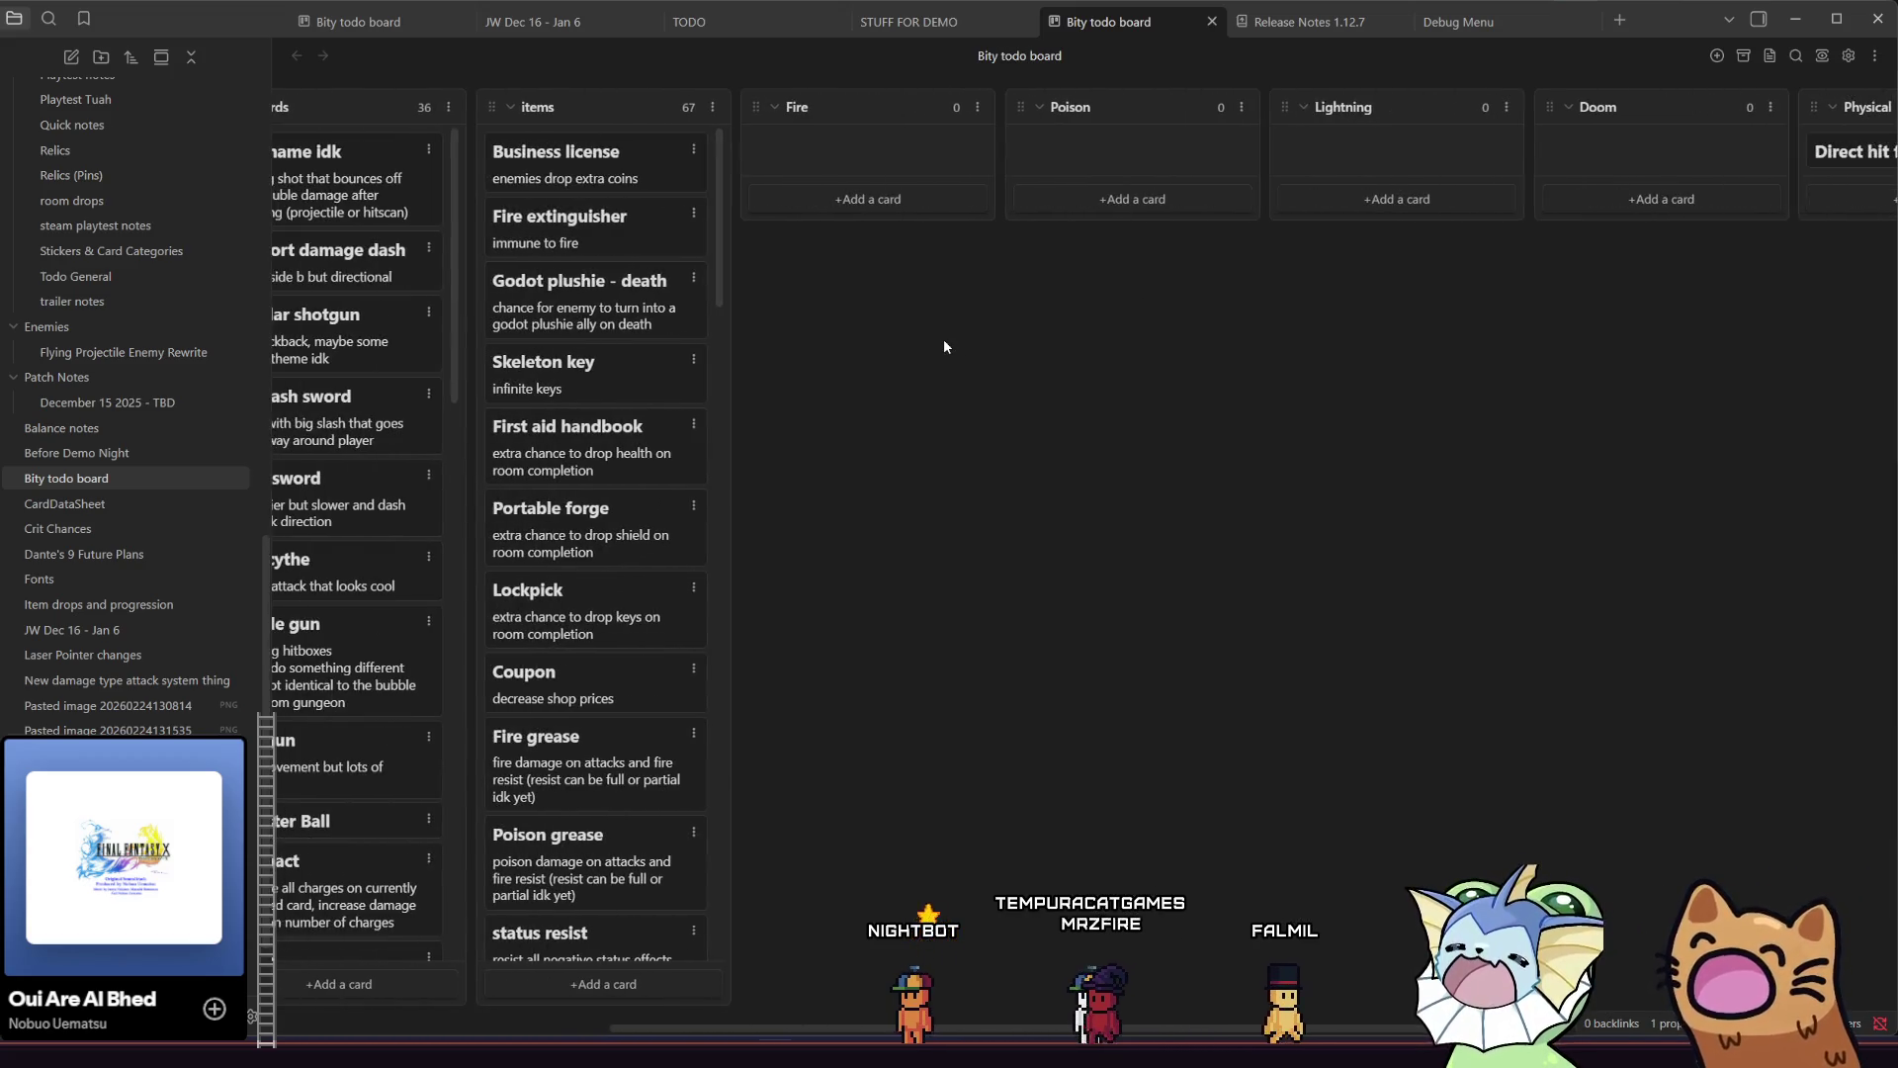
scroll(680, 241, "left", 1)
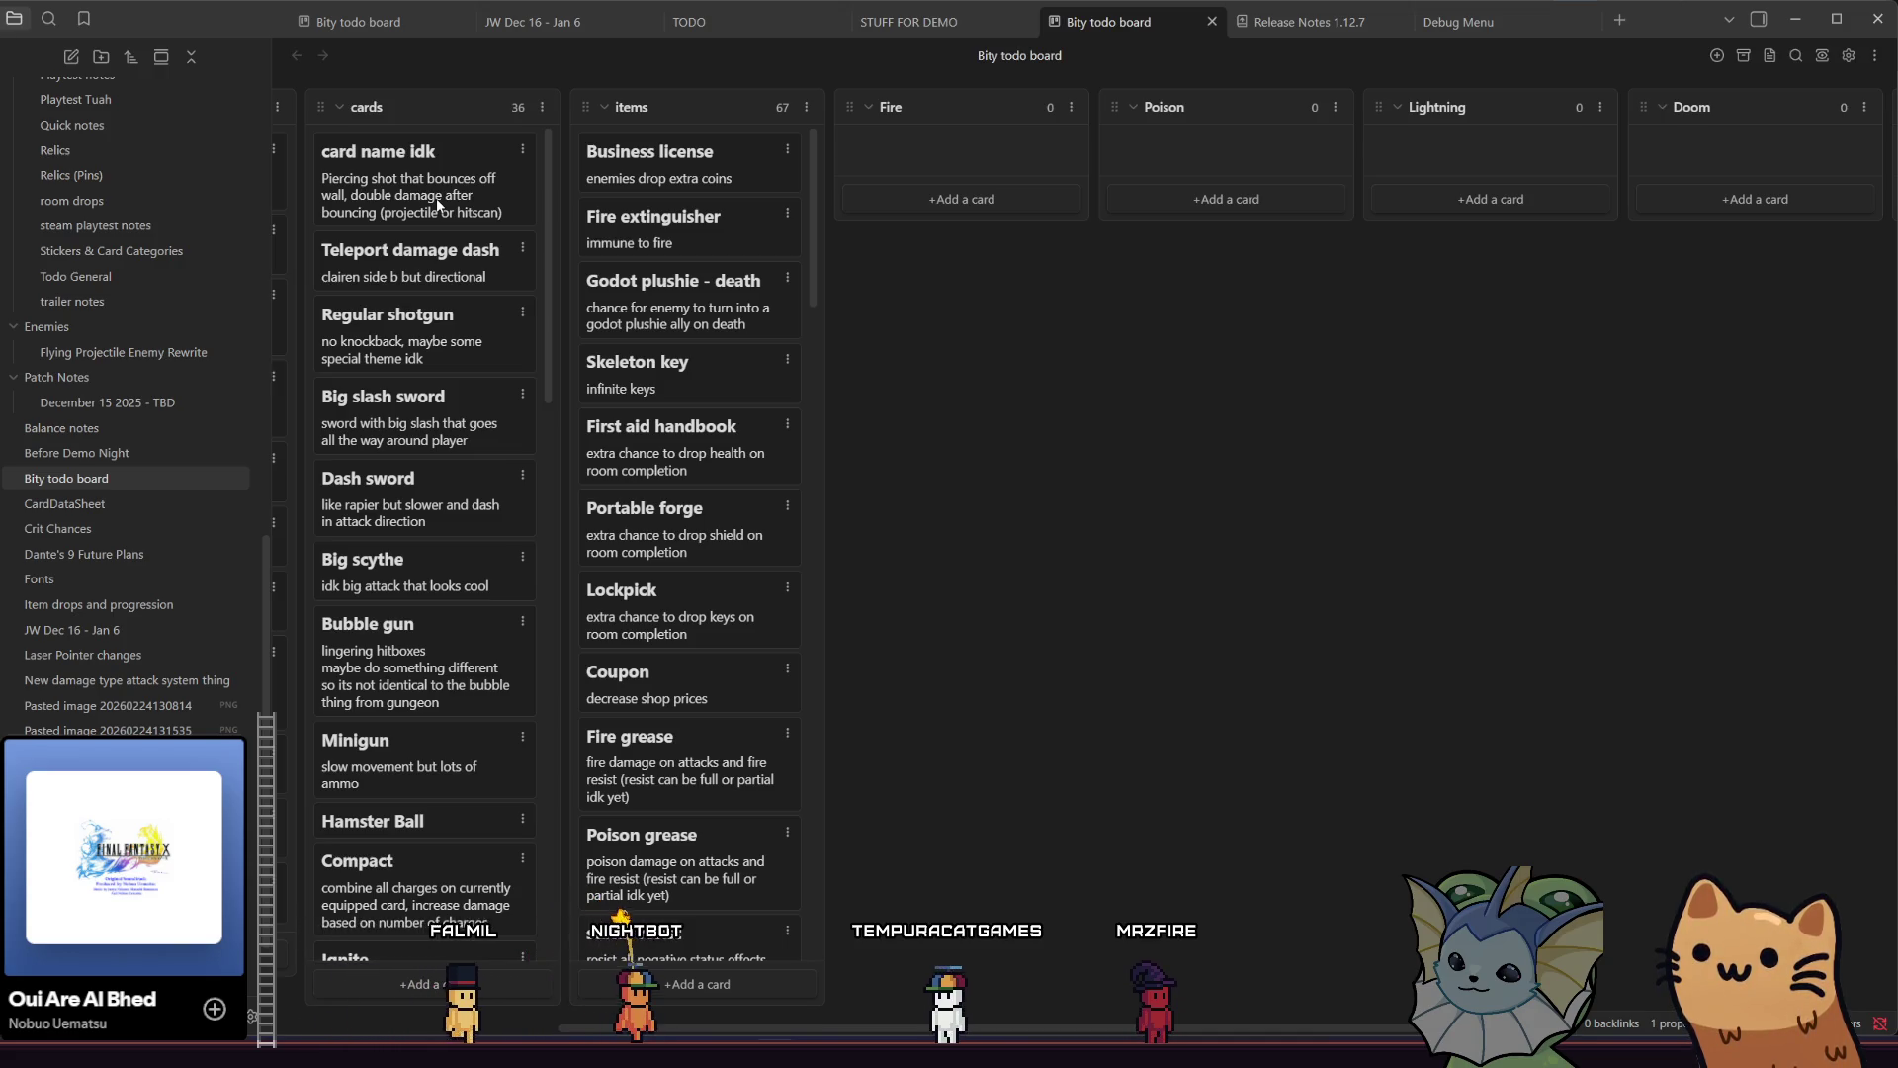
Step: Put 'card name idk' in Lightning and 'Regular shotgun' in Poison
mouse_move(438, 204)
left_mouse_down()
mouse_move(803, 178)
mouse_move(1505, 183)
mouse_move(1461, 198)
left_mouse_up()
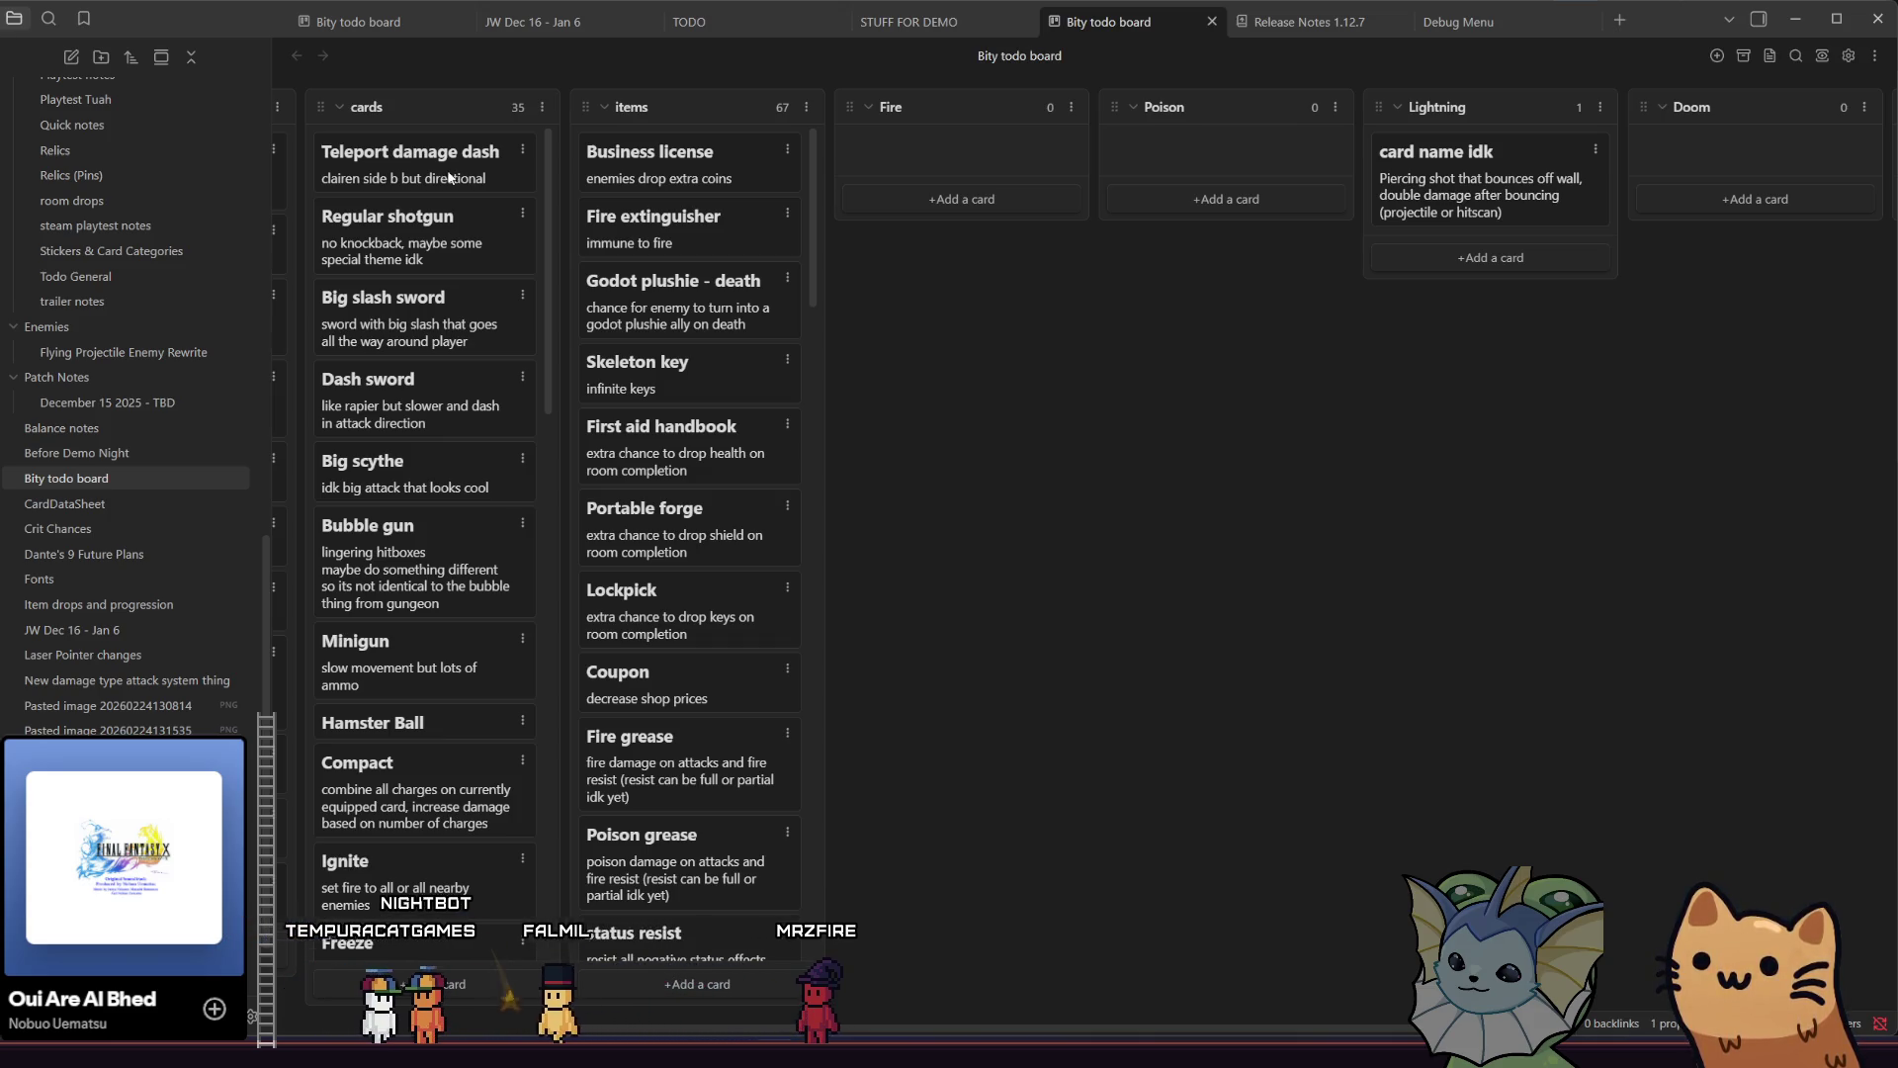
mouse_move(442, 178)
left_mouse_down()
mouse_move(475, 148)
mouse_move(1661, 149)
mouse_move(276, 148)
mouse_move(1006, 148)
left_mouse_up()
scroll(1424, 412, "right", 5)
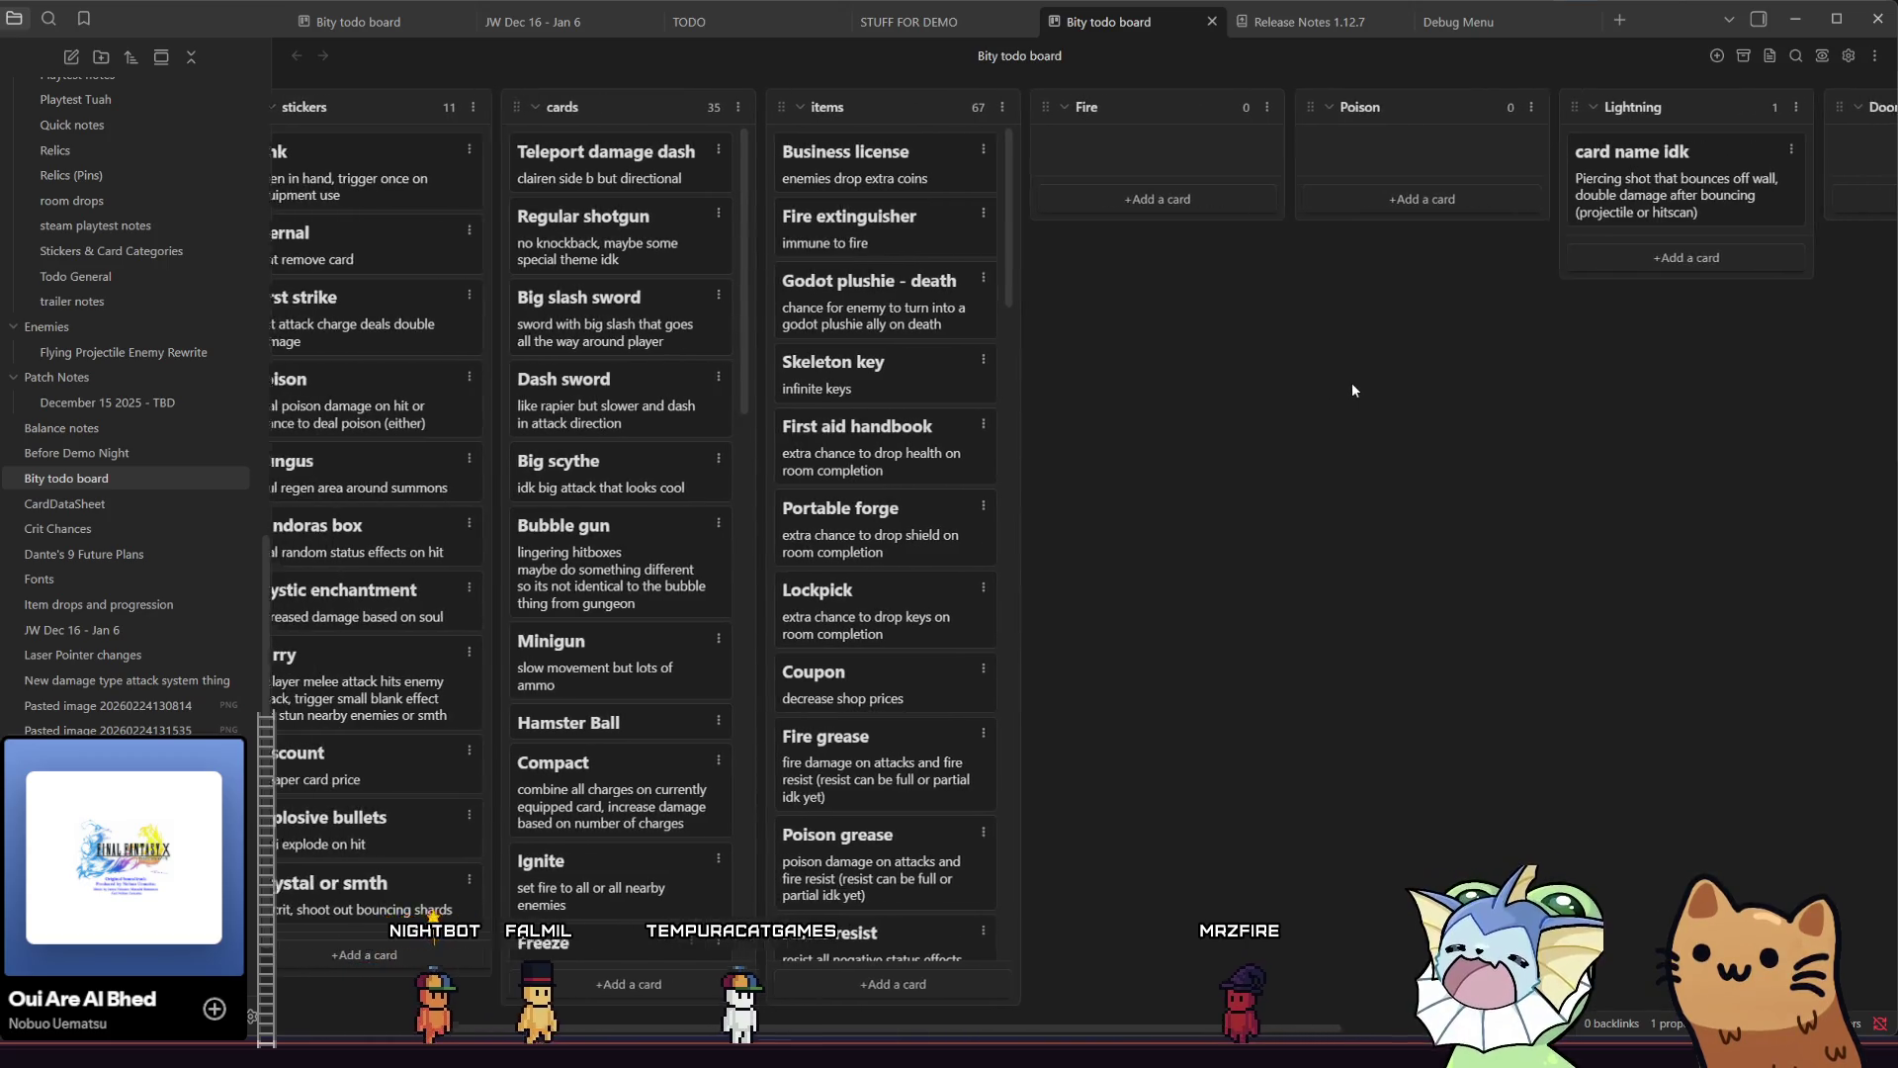
scroll(1350, 386, "right", 3)
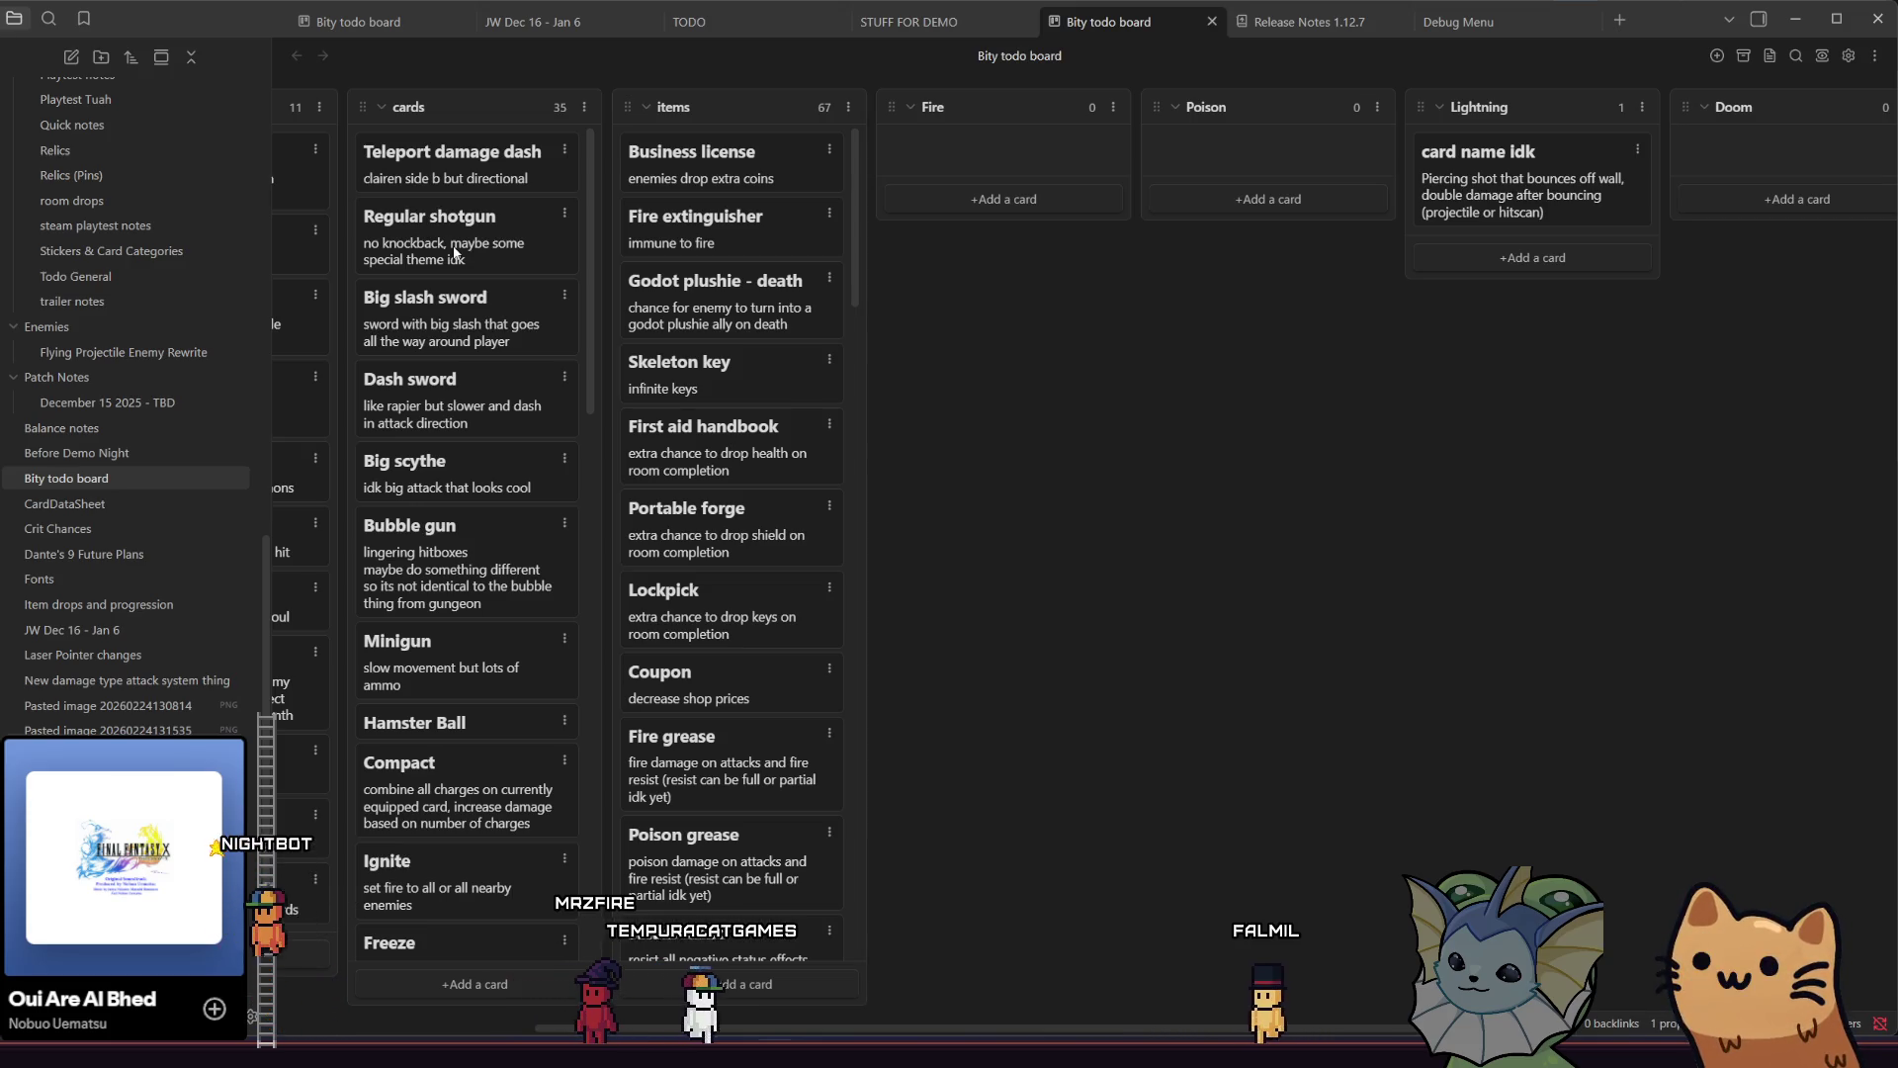
left_click_drag(454, 253, 1227, 183)
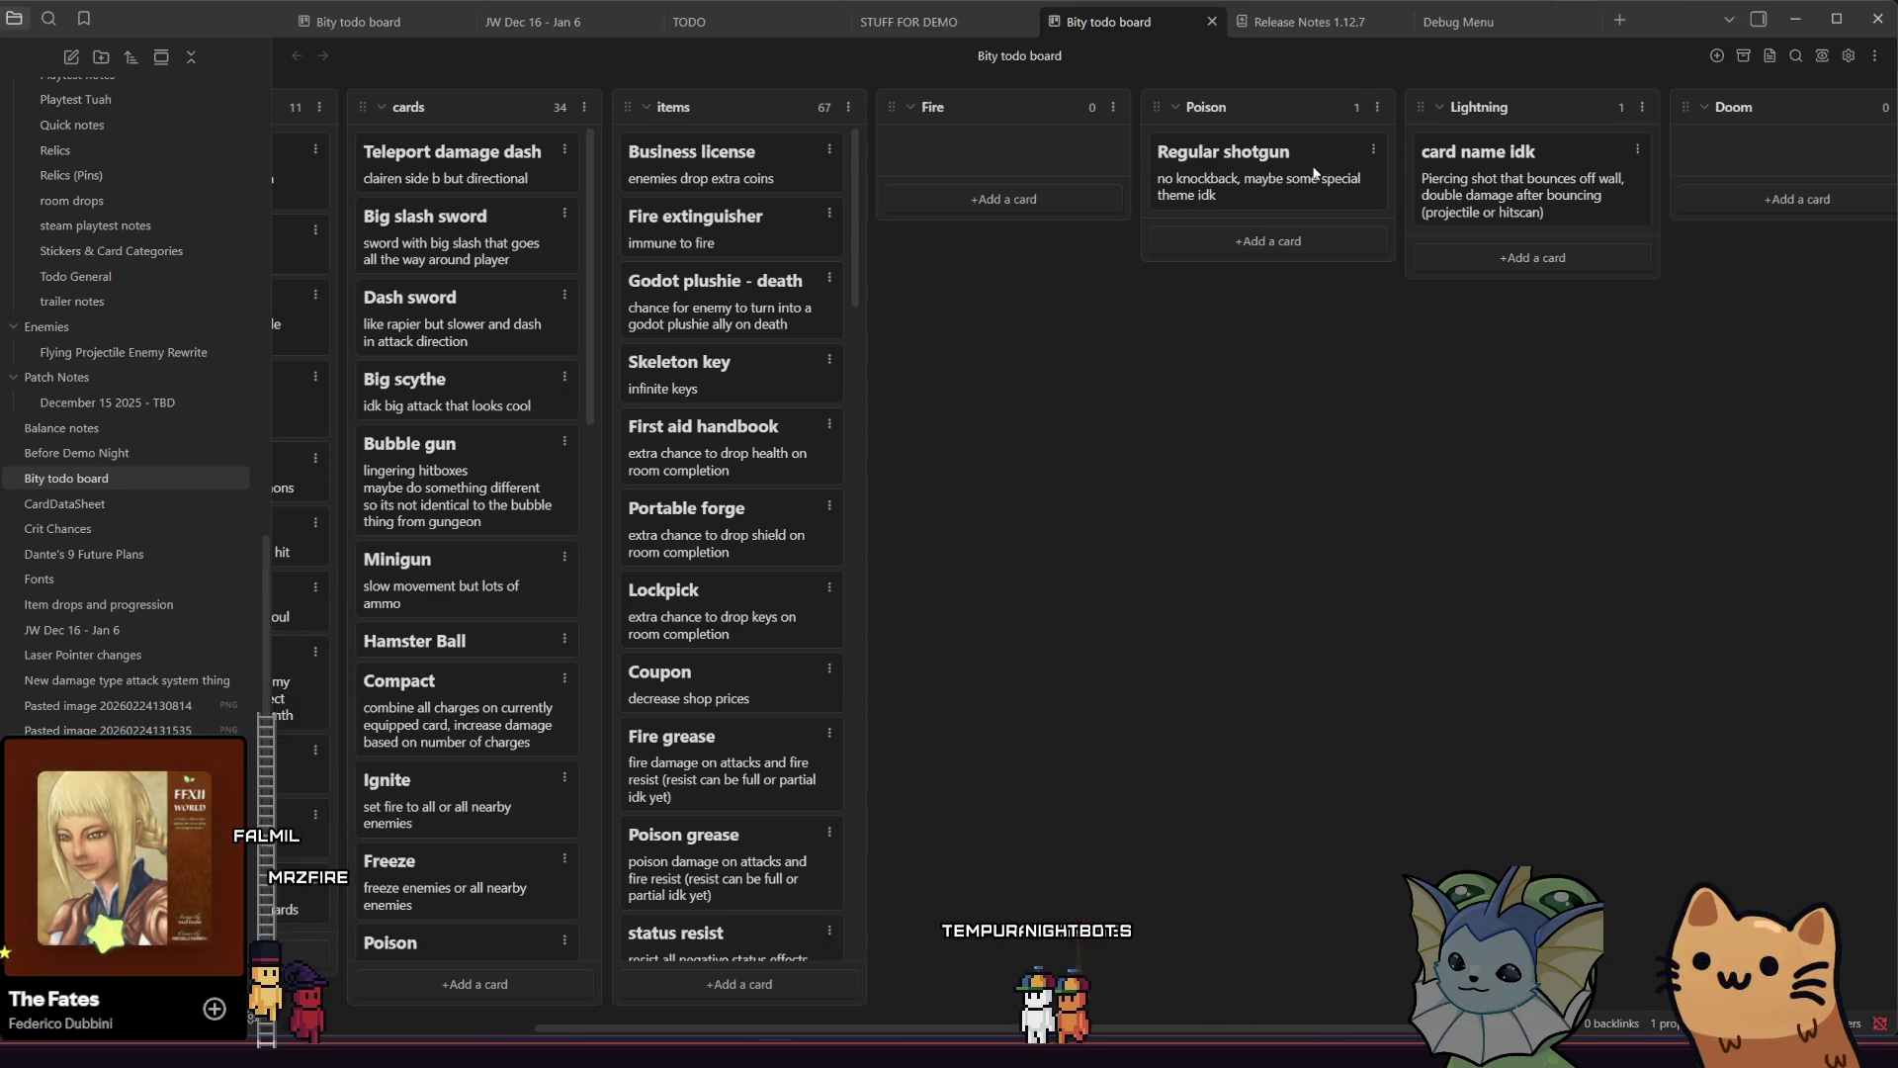
Step: Move the 'Regular shotgun' card from Poison into Doom
mouse_move(1381, 178)
left_mouse_down()
mouse_move(1868, 178)
mouse_move(1453, 158)
mouse_move(1404, 178)
left_mouse_up()
left_click_drag(883, 402, 885, 407)
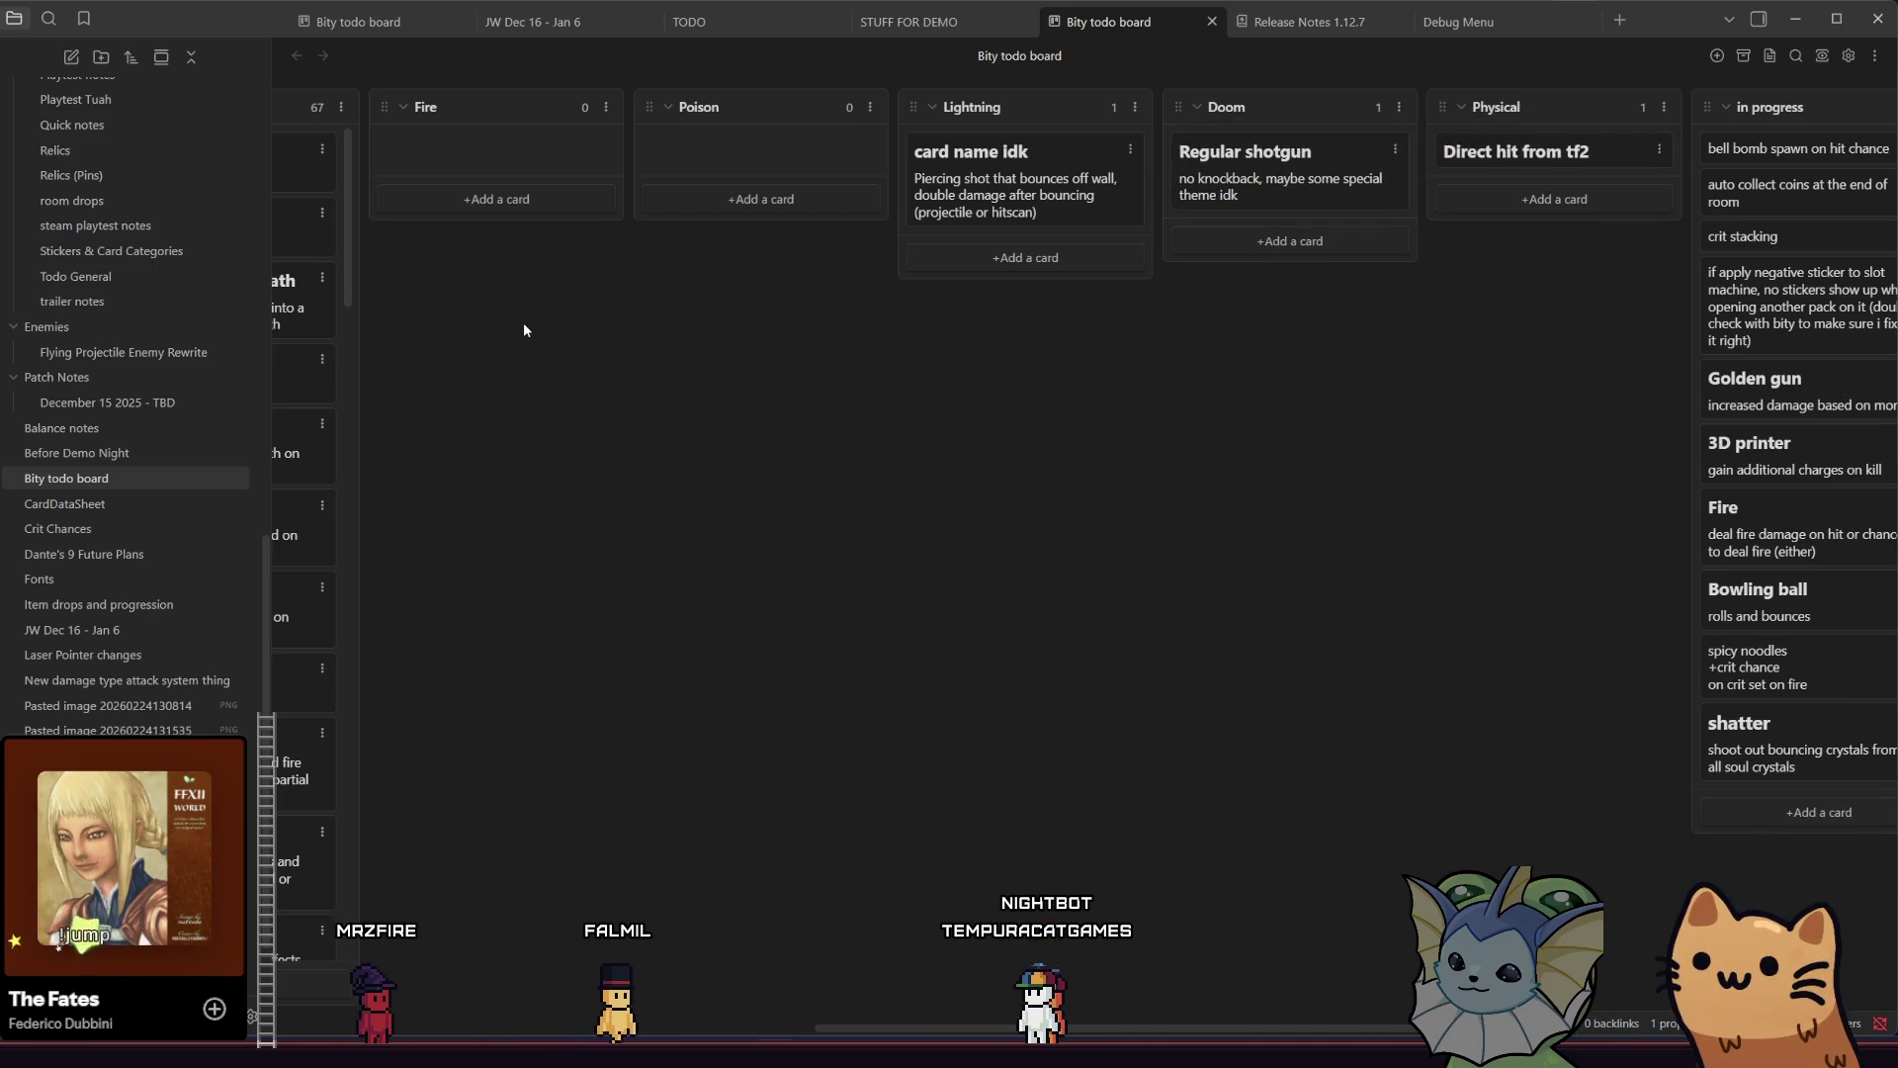
scroll(966, 305, "right", 3)
scroll(597, 356, "left", 5)
scroll(589, 370, "left", 5)
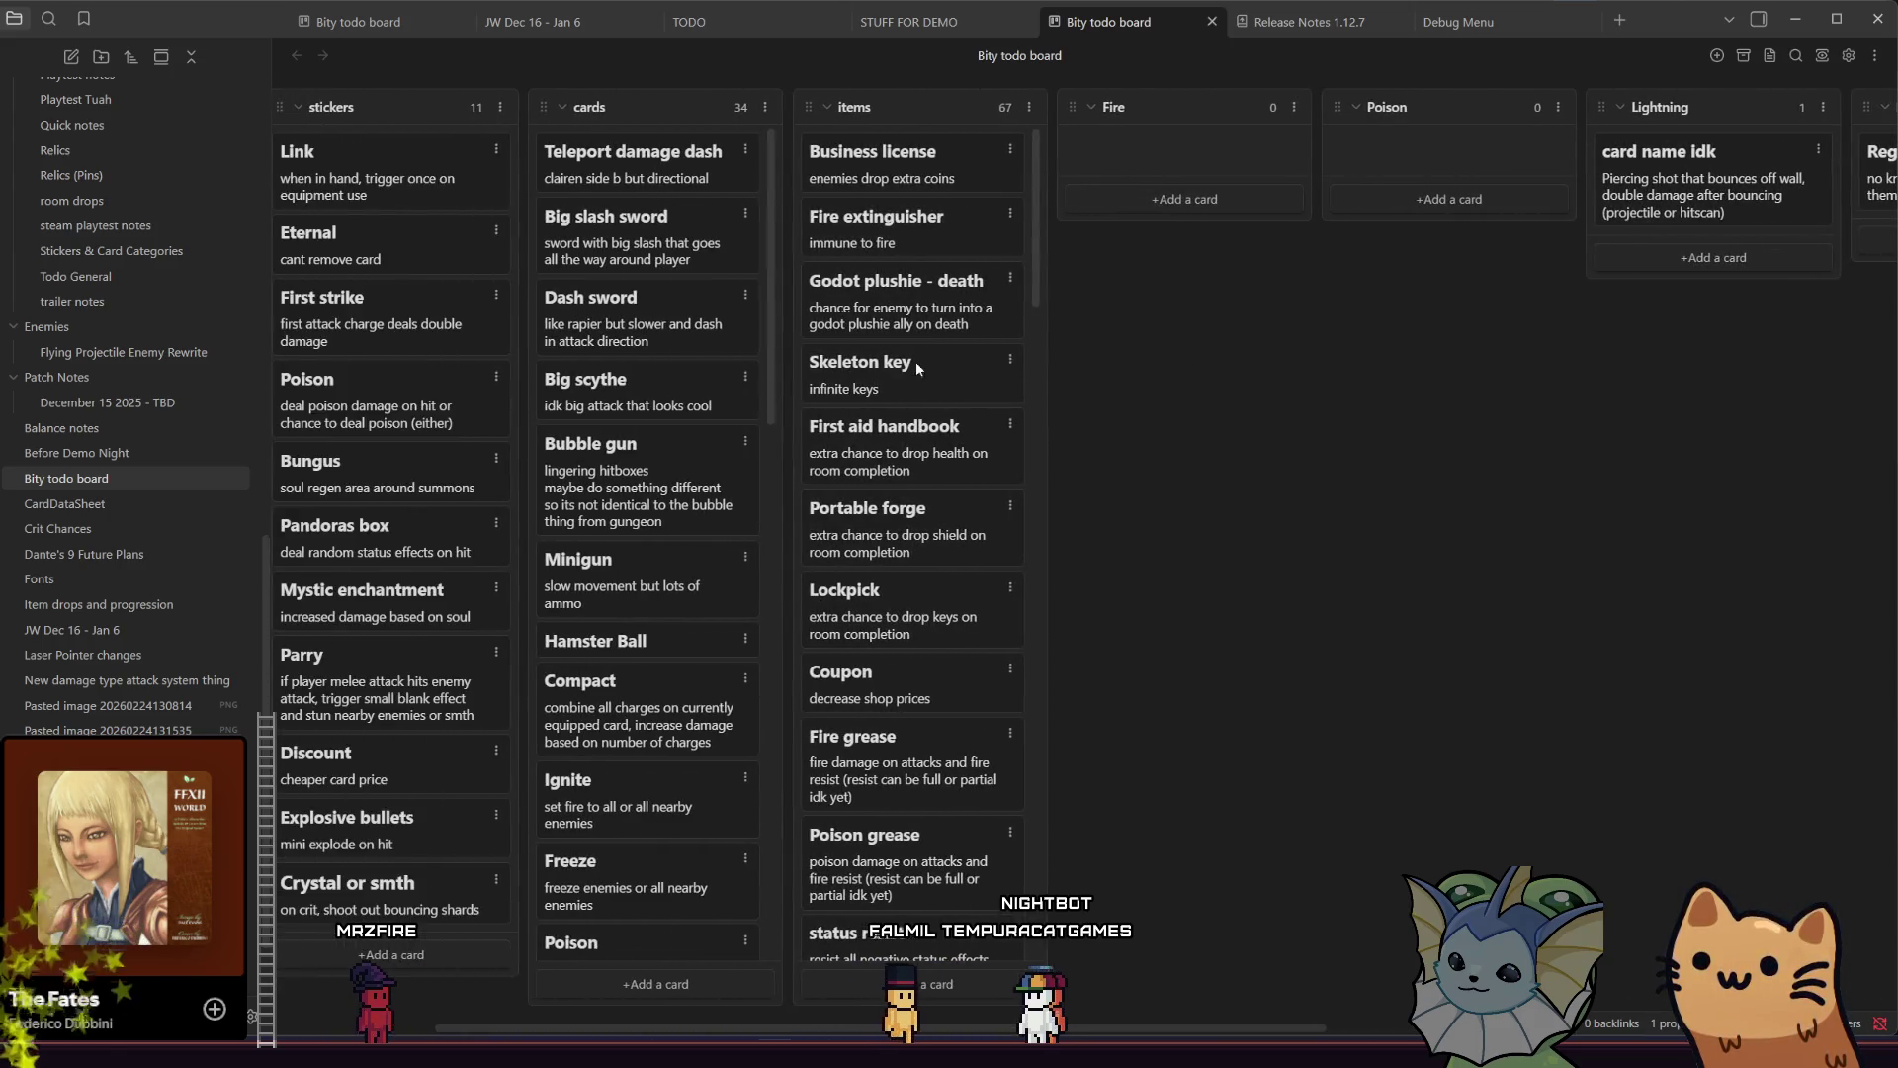
scroll(1093, 375, "right", 2)
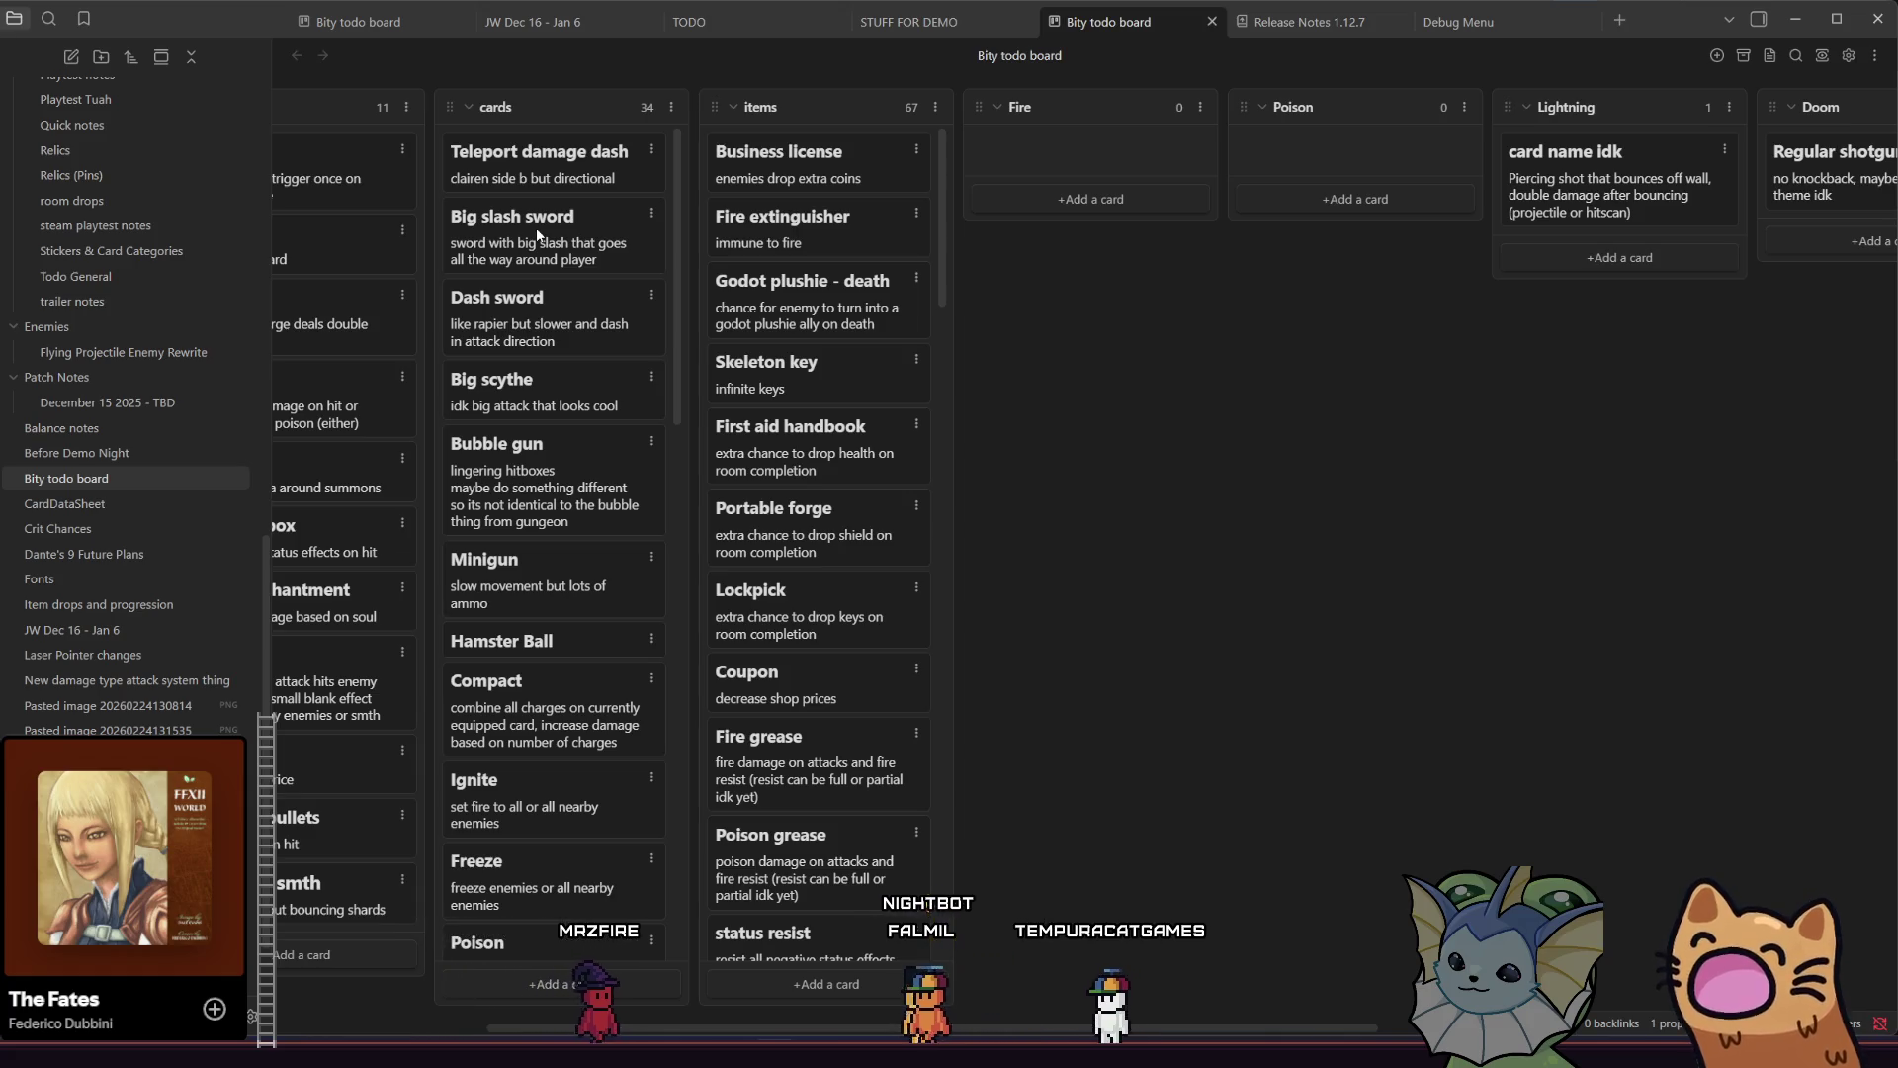
Step: Put 'Big slash sword' in Lightning and 'Big scythe' in Doom
mouse_move(539, 235)
left_mouse_down()
mouse_move(1087, 214)
mouse_move(1428, 228)
mouse_move(1571, 178)
left_mouse_up()
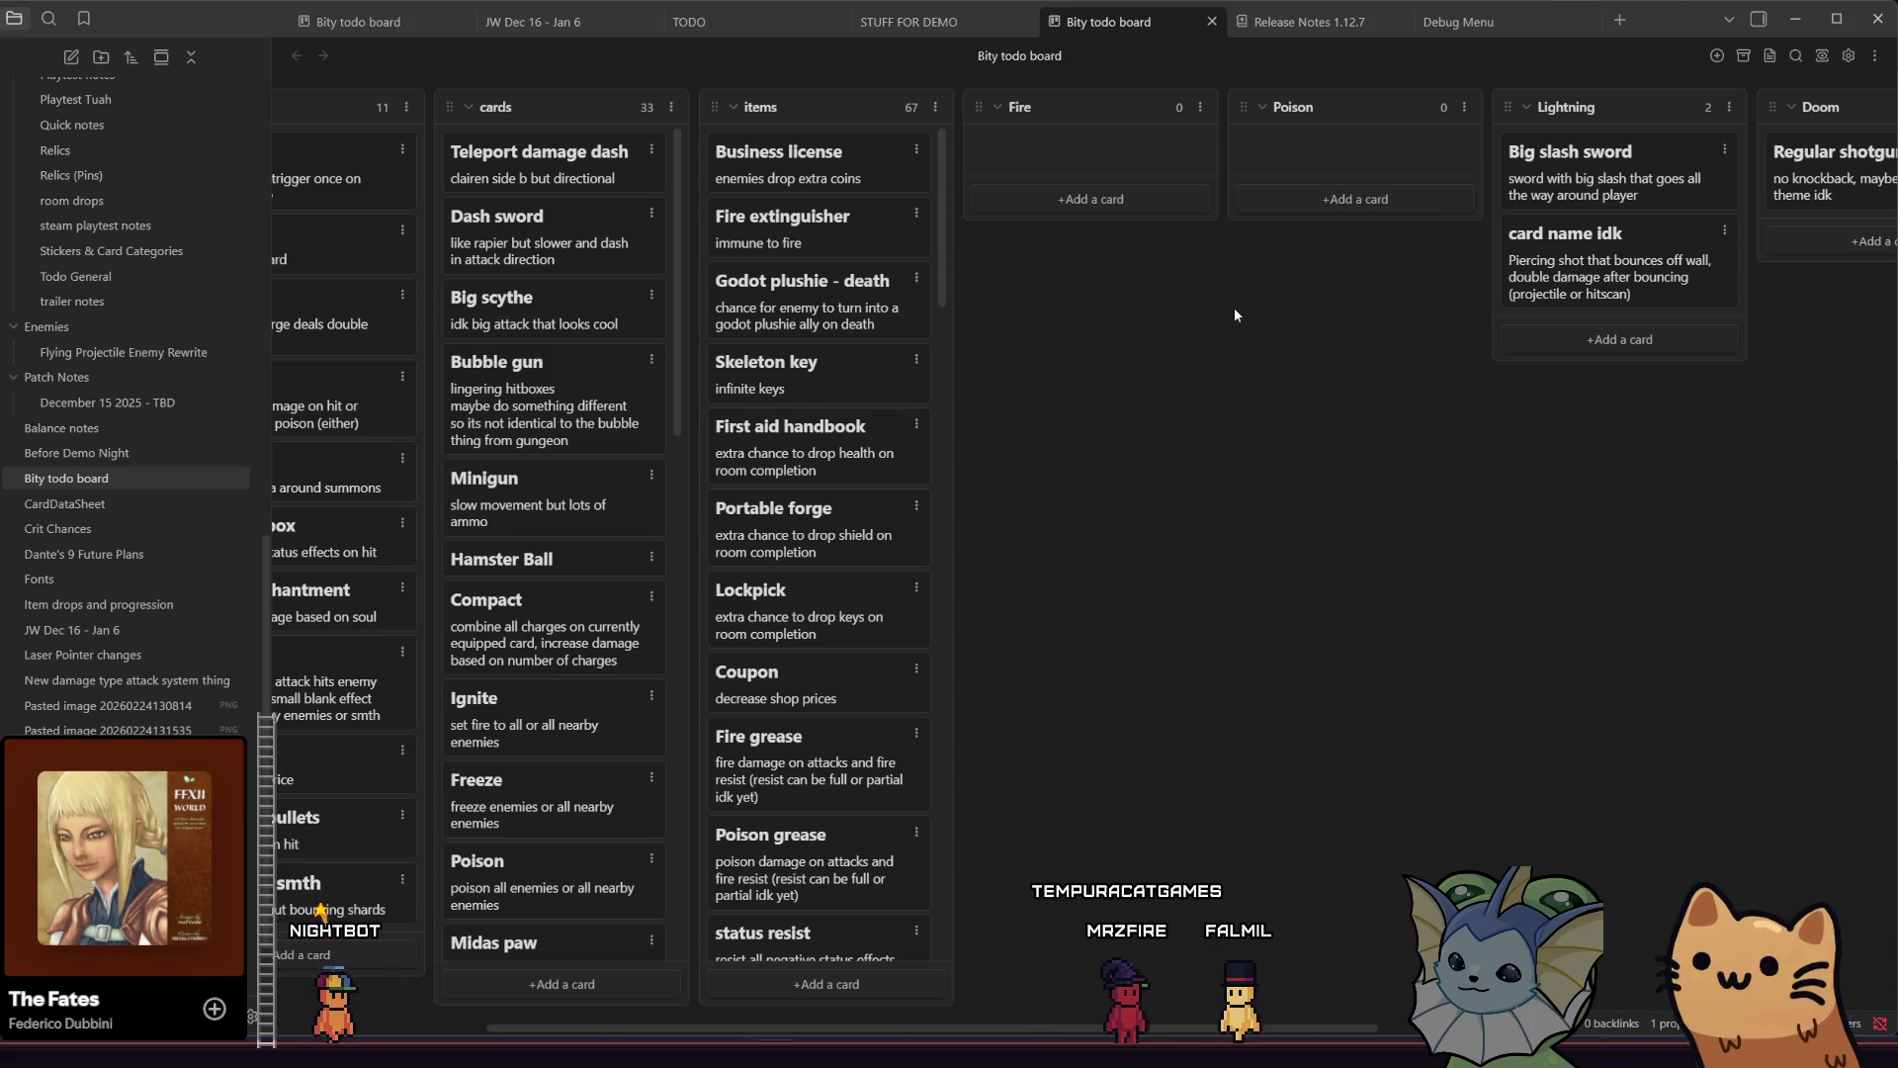
scroll(1234, 314, "right", 1)
mouse_move(396, 308)
left_mouse_down()
mouse_move(1535, 281)
mouse_move(1734, 200)
mouse_move(979, 252)
left_mouse_up()
scroll(487, 466, "left", 6)
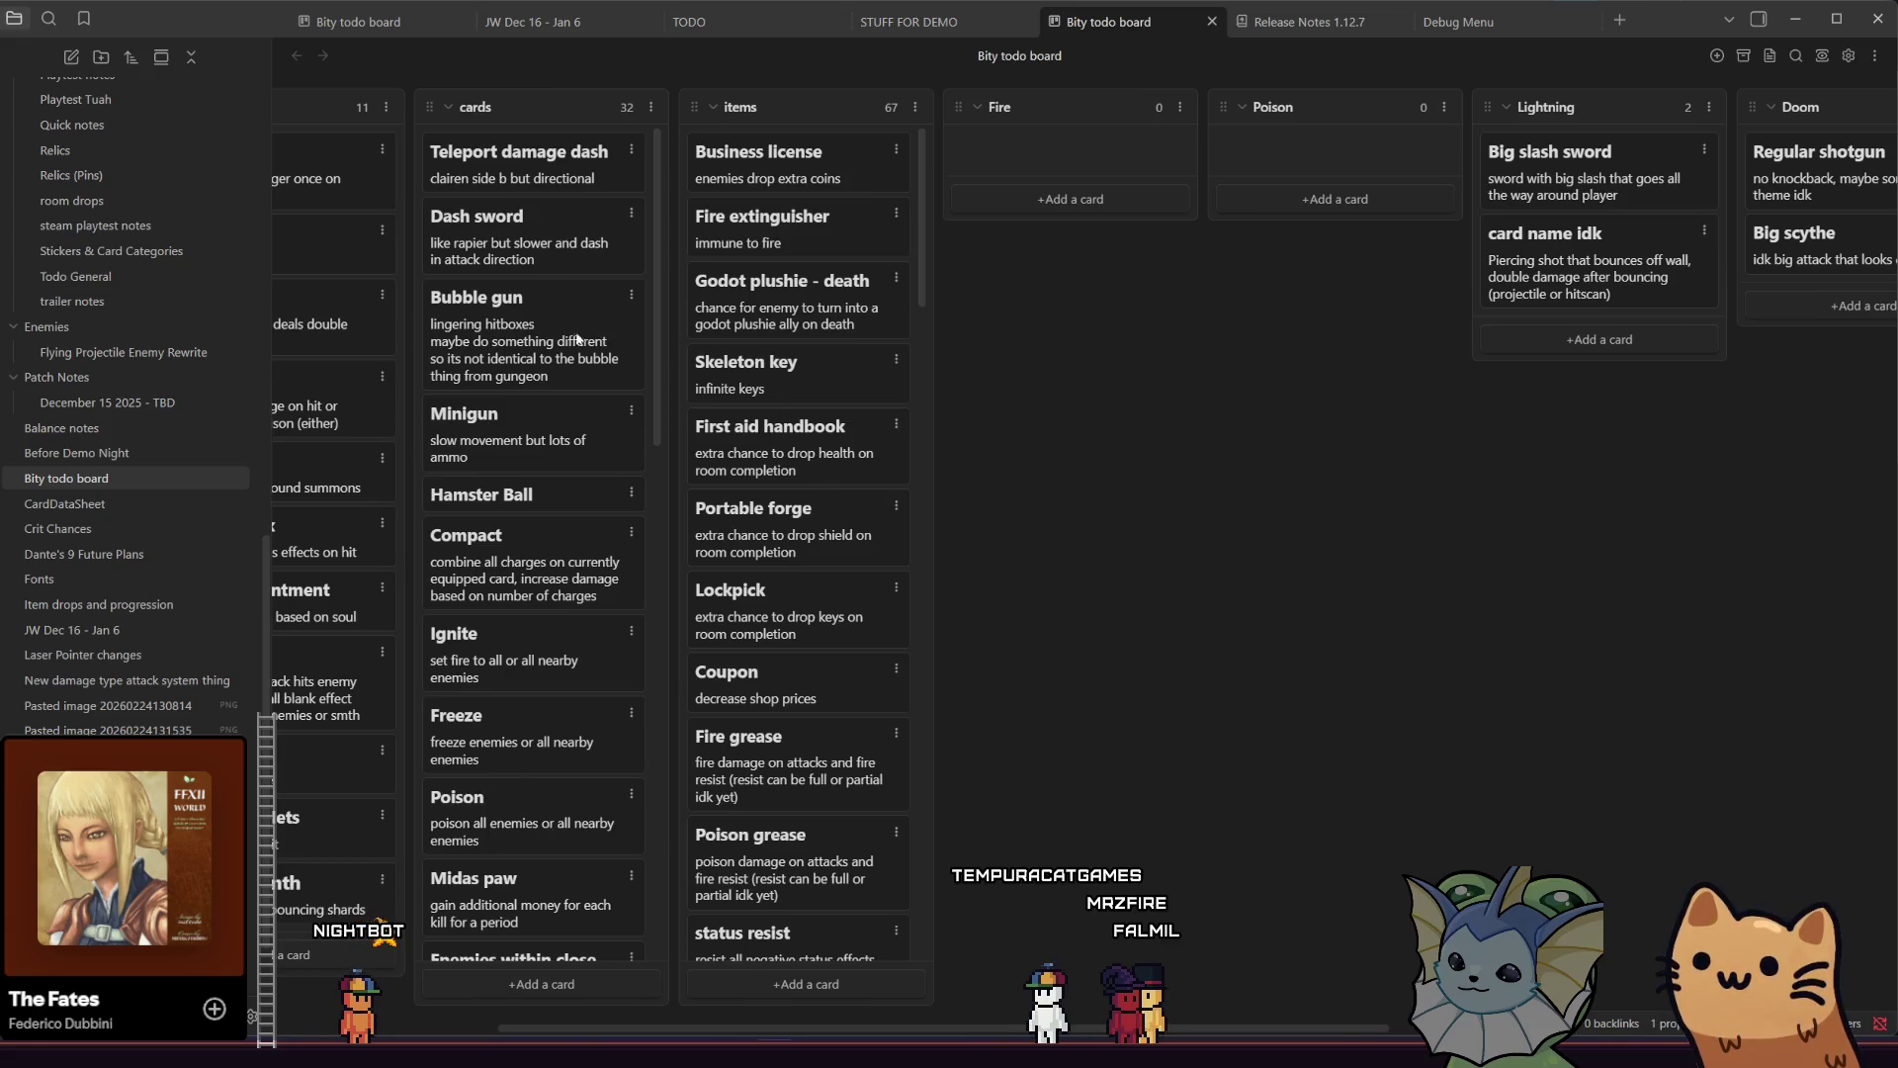
scroll(564, 338, "right", 1)
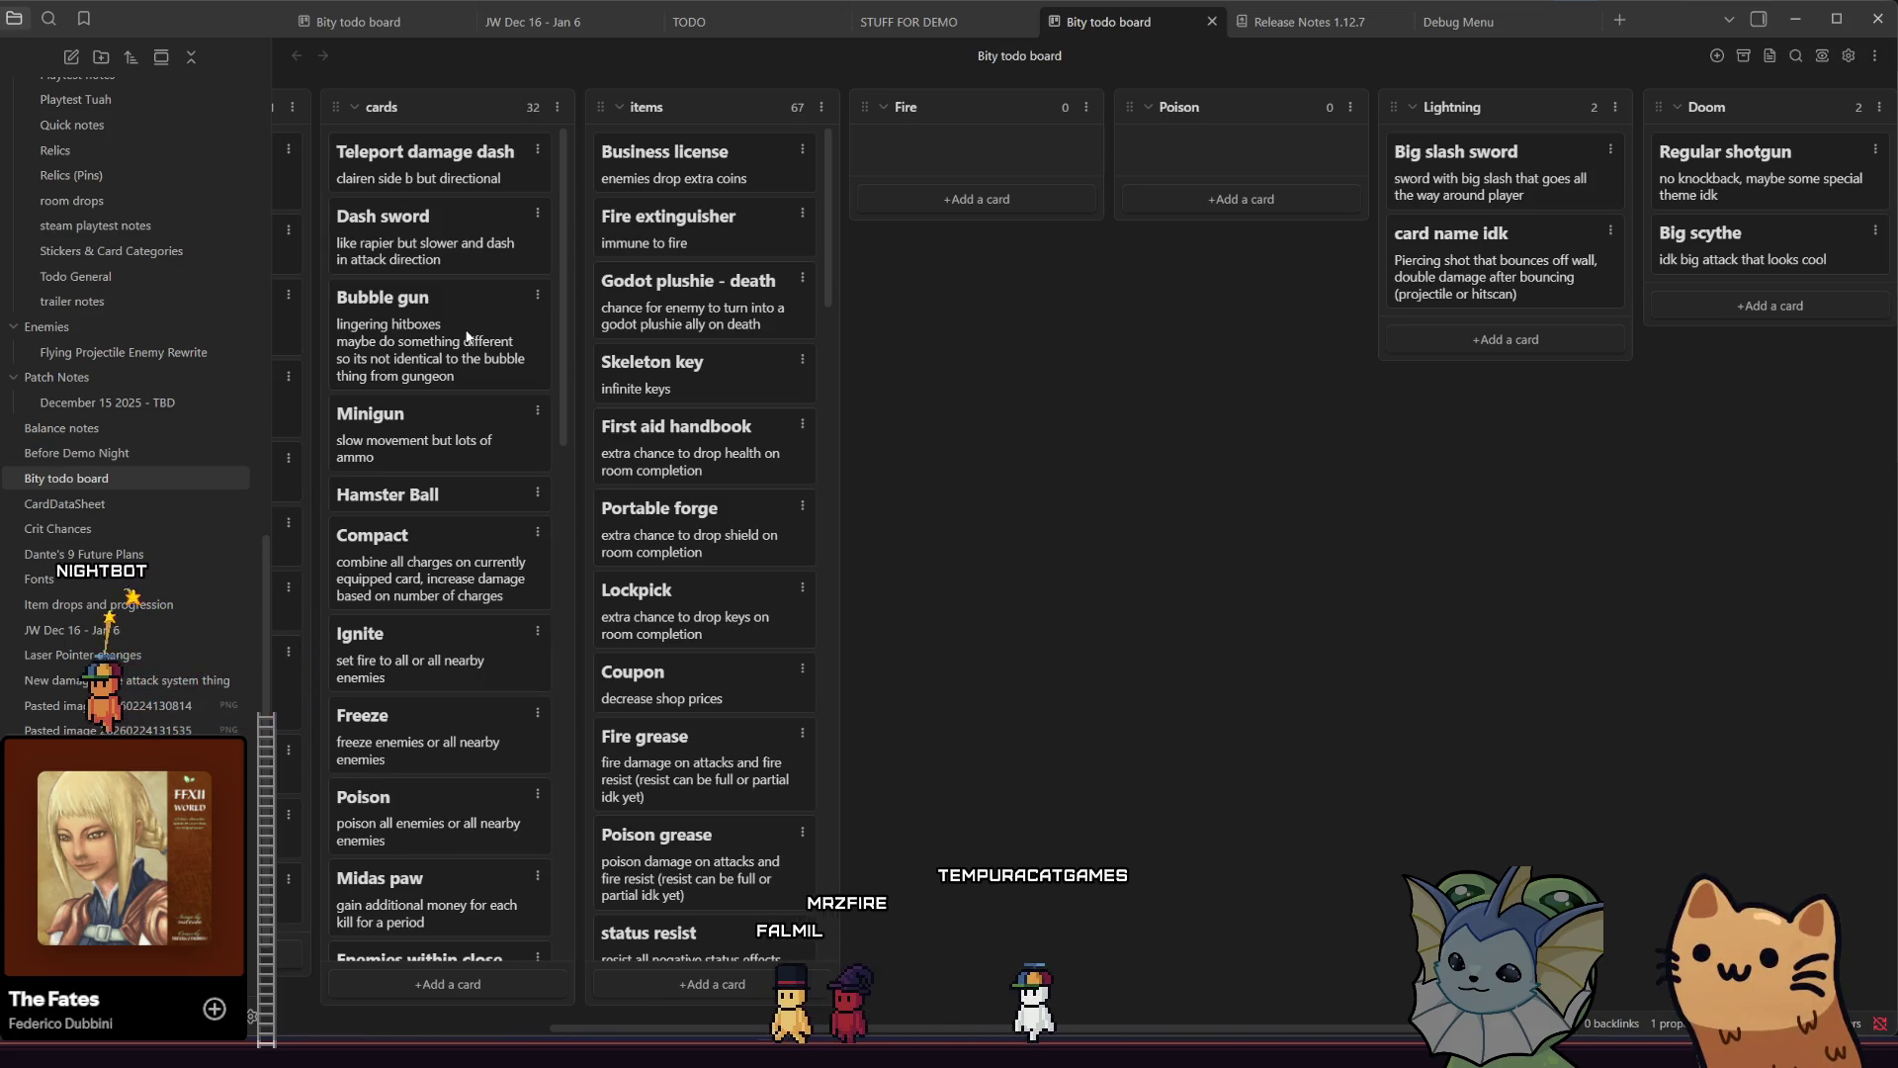
Step: Move Bubble gun into Lightning and add an 'apply wet' line to its card
mouse_move(467, 336)
left_mouse_down()
mouse_move(1483, 341)
mouse_move(1522, 370)
mouse_move(1530, 413)
left_mouse_up()
double_click(1530, 406)
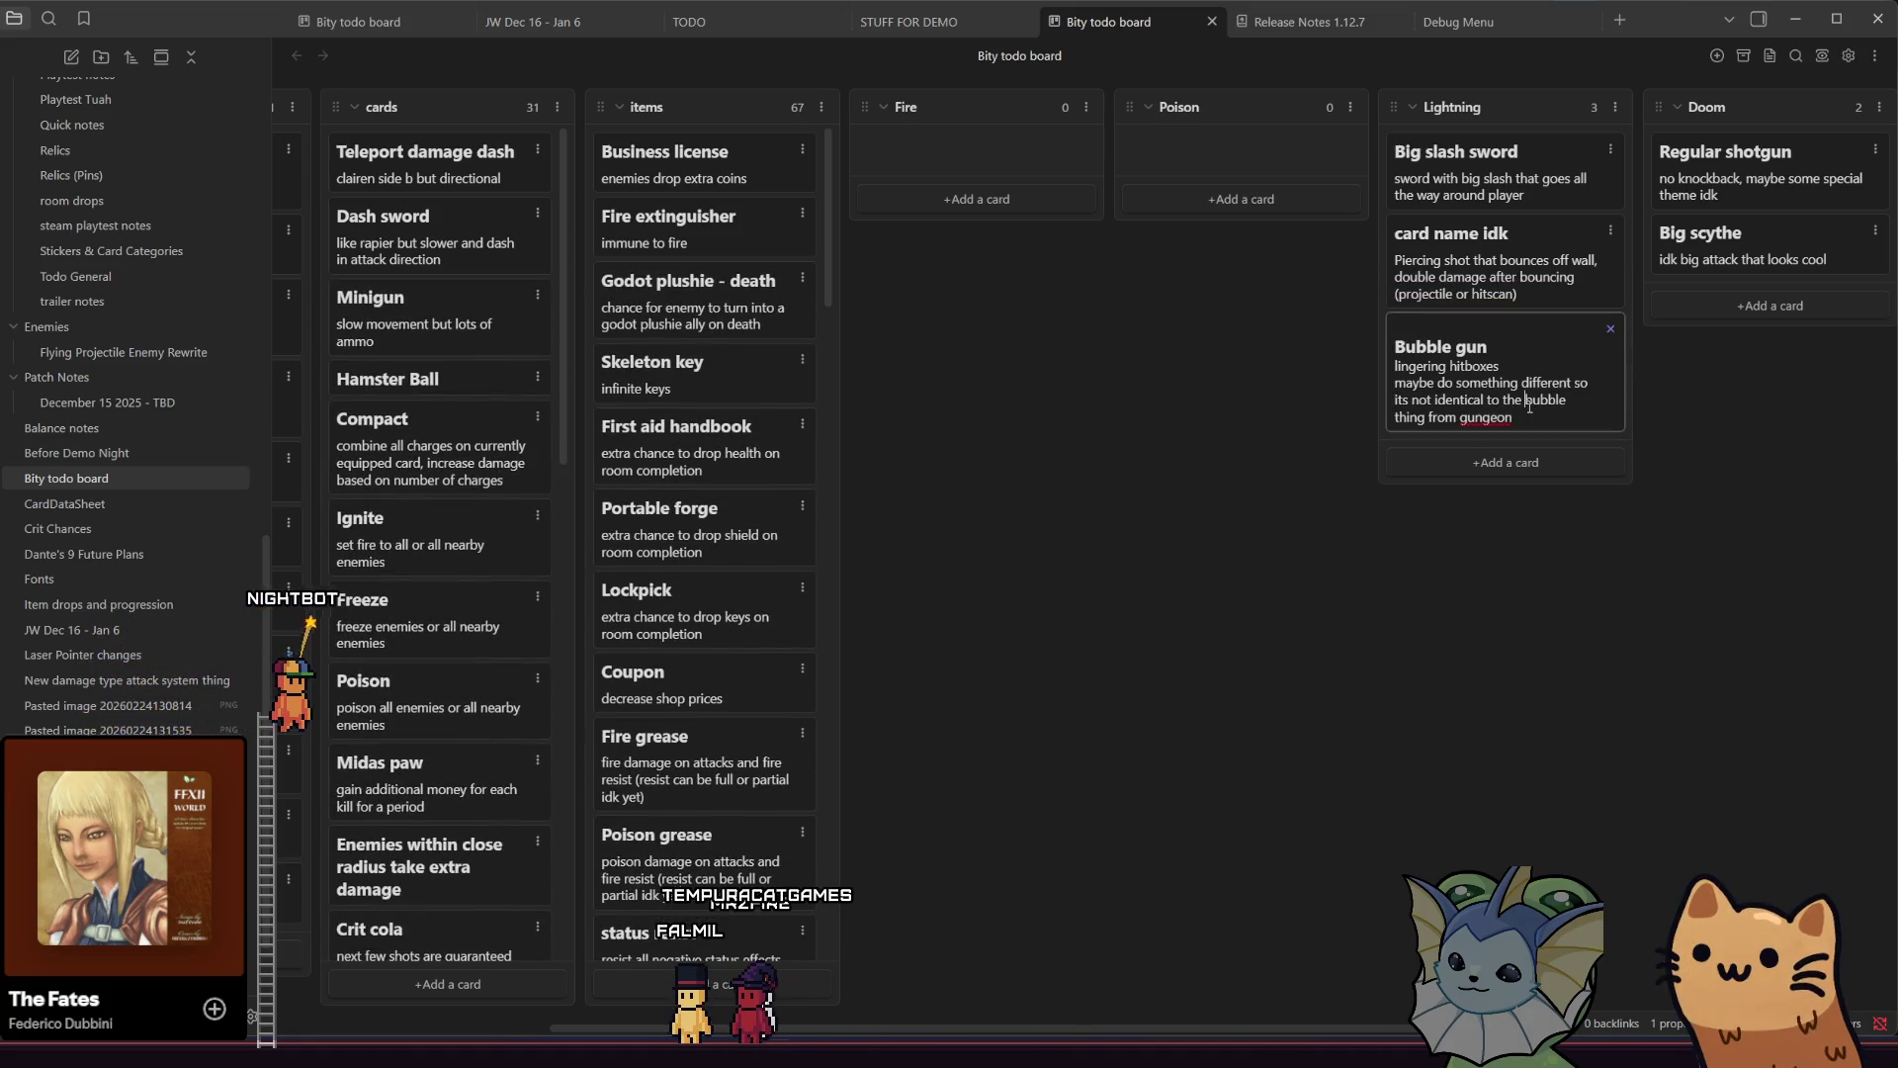
key("shift+Return")
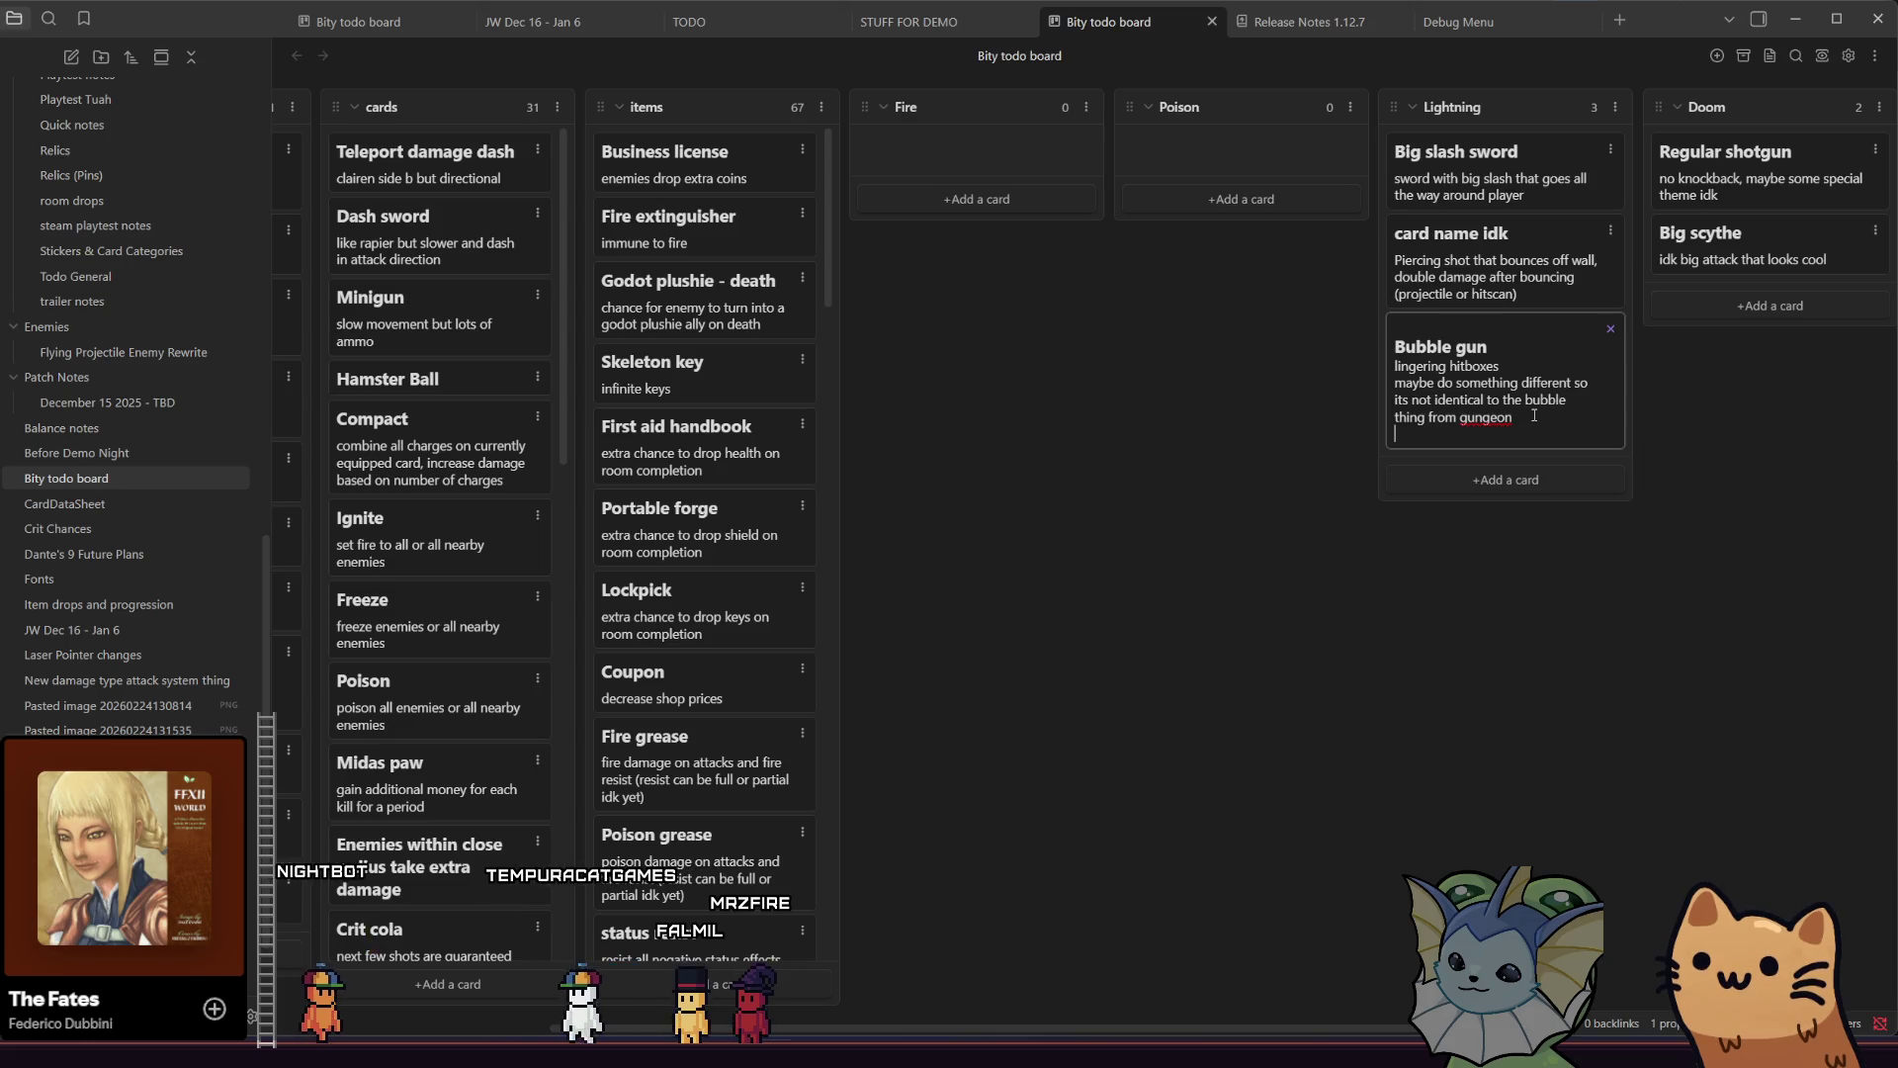
key("Escape")
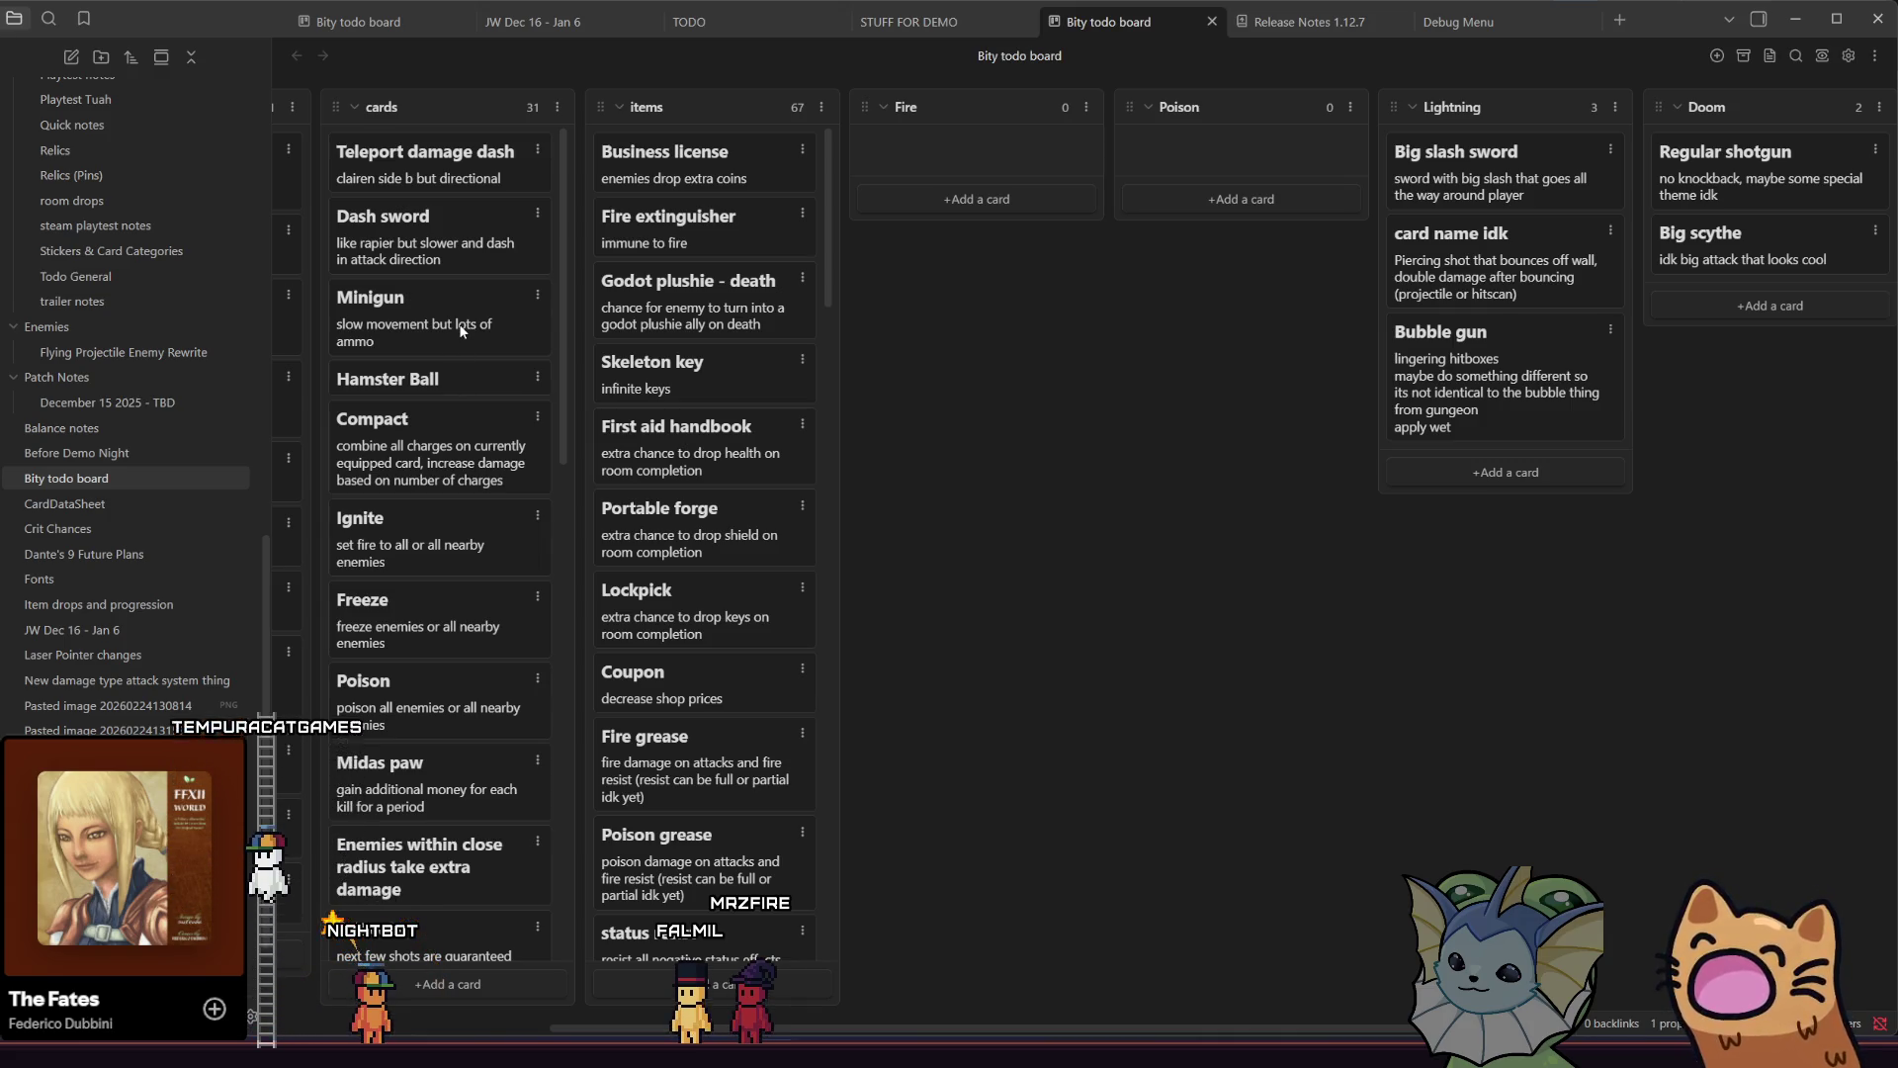
Step: File the Minigun and Hamster Ball cards under Physical
mouse_move(461, 330)
left_mouse_down()
mouse_move(1480, 294)
mouse_move(1777, 356)
mouse_move(1785, 388)
mouse_move(1735, 388)
mouse_move(1786, 371)
mouse_move(1641, 128)
mouse_move(1651, 213)
left_mouse_up()
scroll(858, 340, "left", 5)
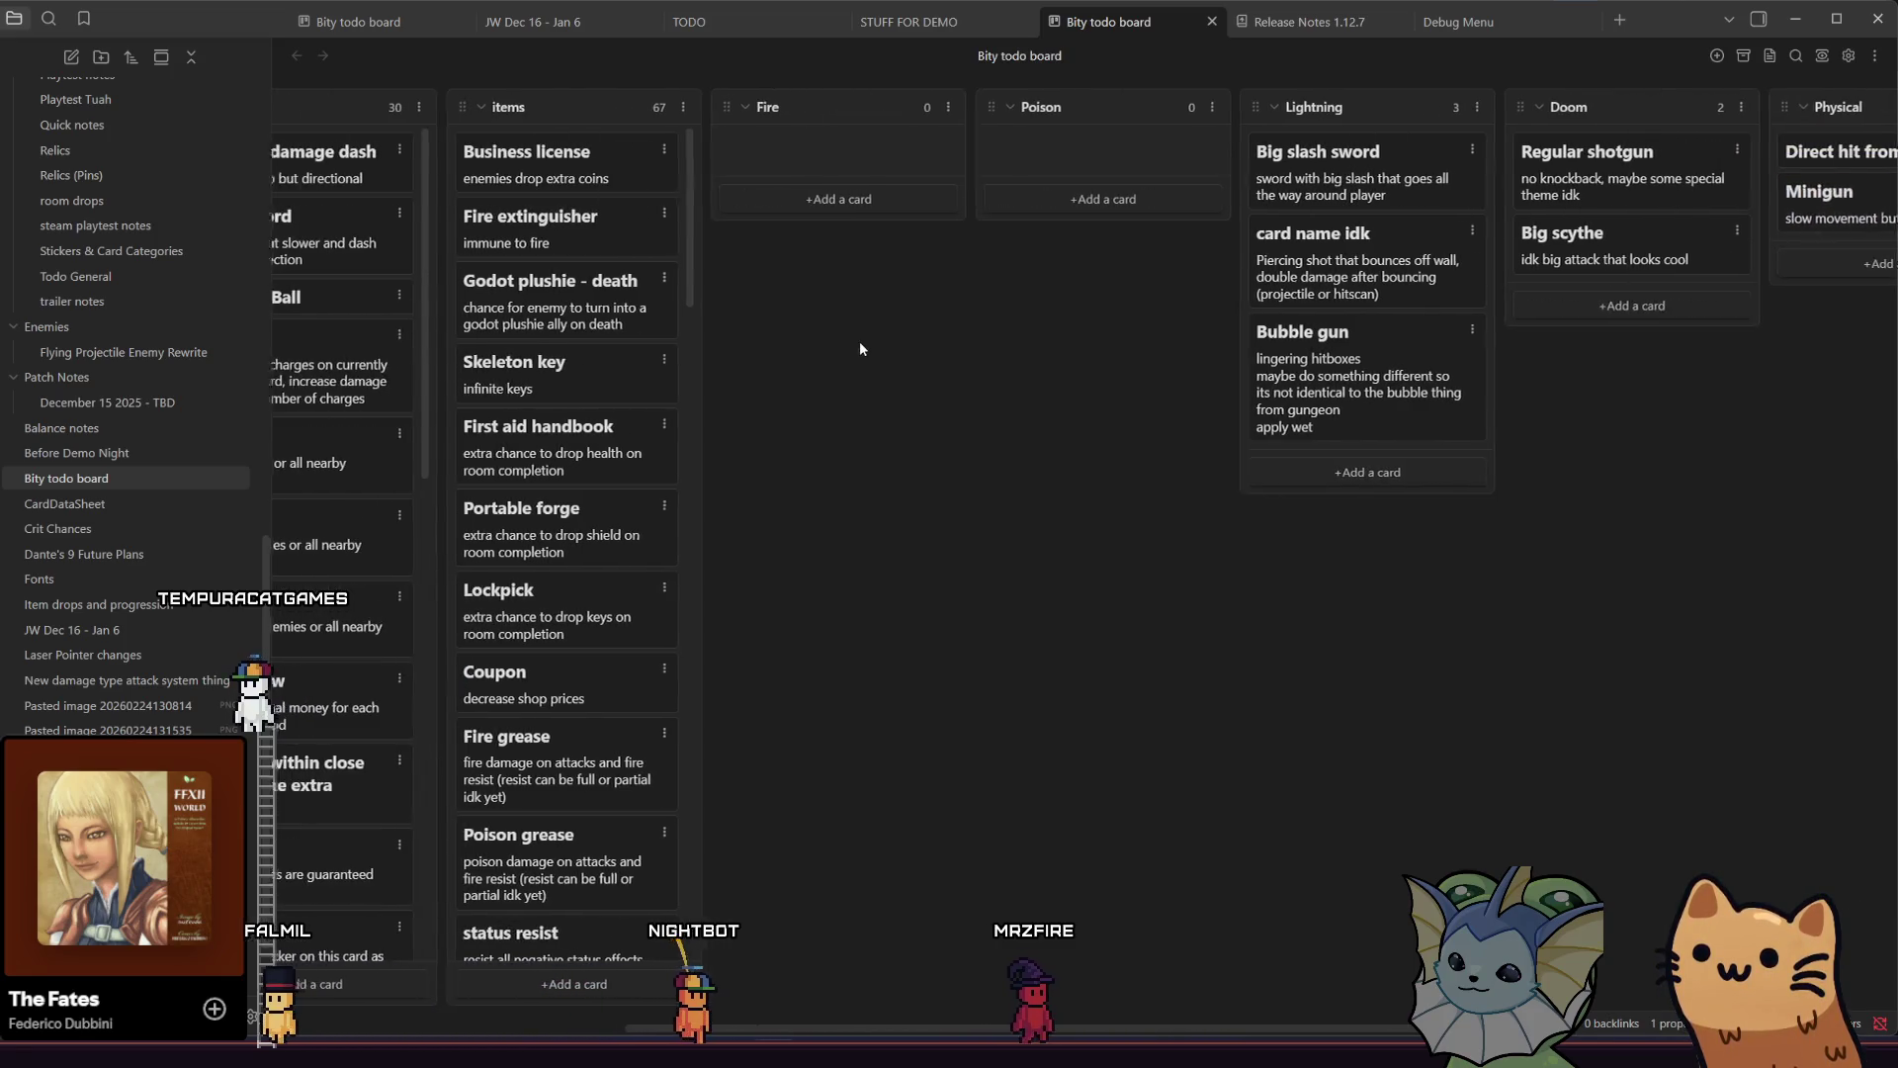
mouse_move(632, 299)
left_mouse_down()
mouse_move(1054, 329)
mouse_move(1211, 304)
left_mouse_up()
mouse_move(1665, 292)
left_mouse_down()
mouse_move(1730, 296)
mouse_move(1778, 410)
mouse_move(1566, 431)
mouse_move(1821, 775)
mouse_move(1536, 198)
mouse_move(1559, 245)
left_mouse_up()
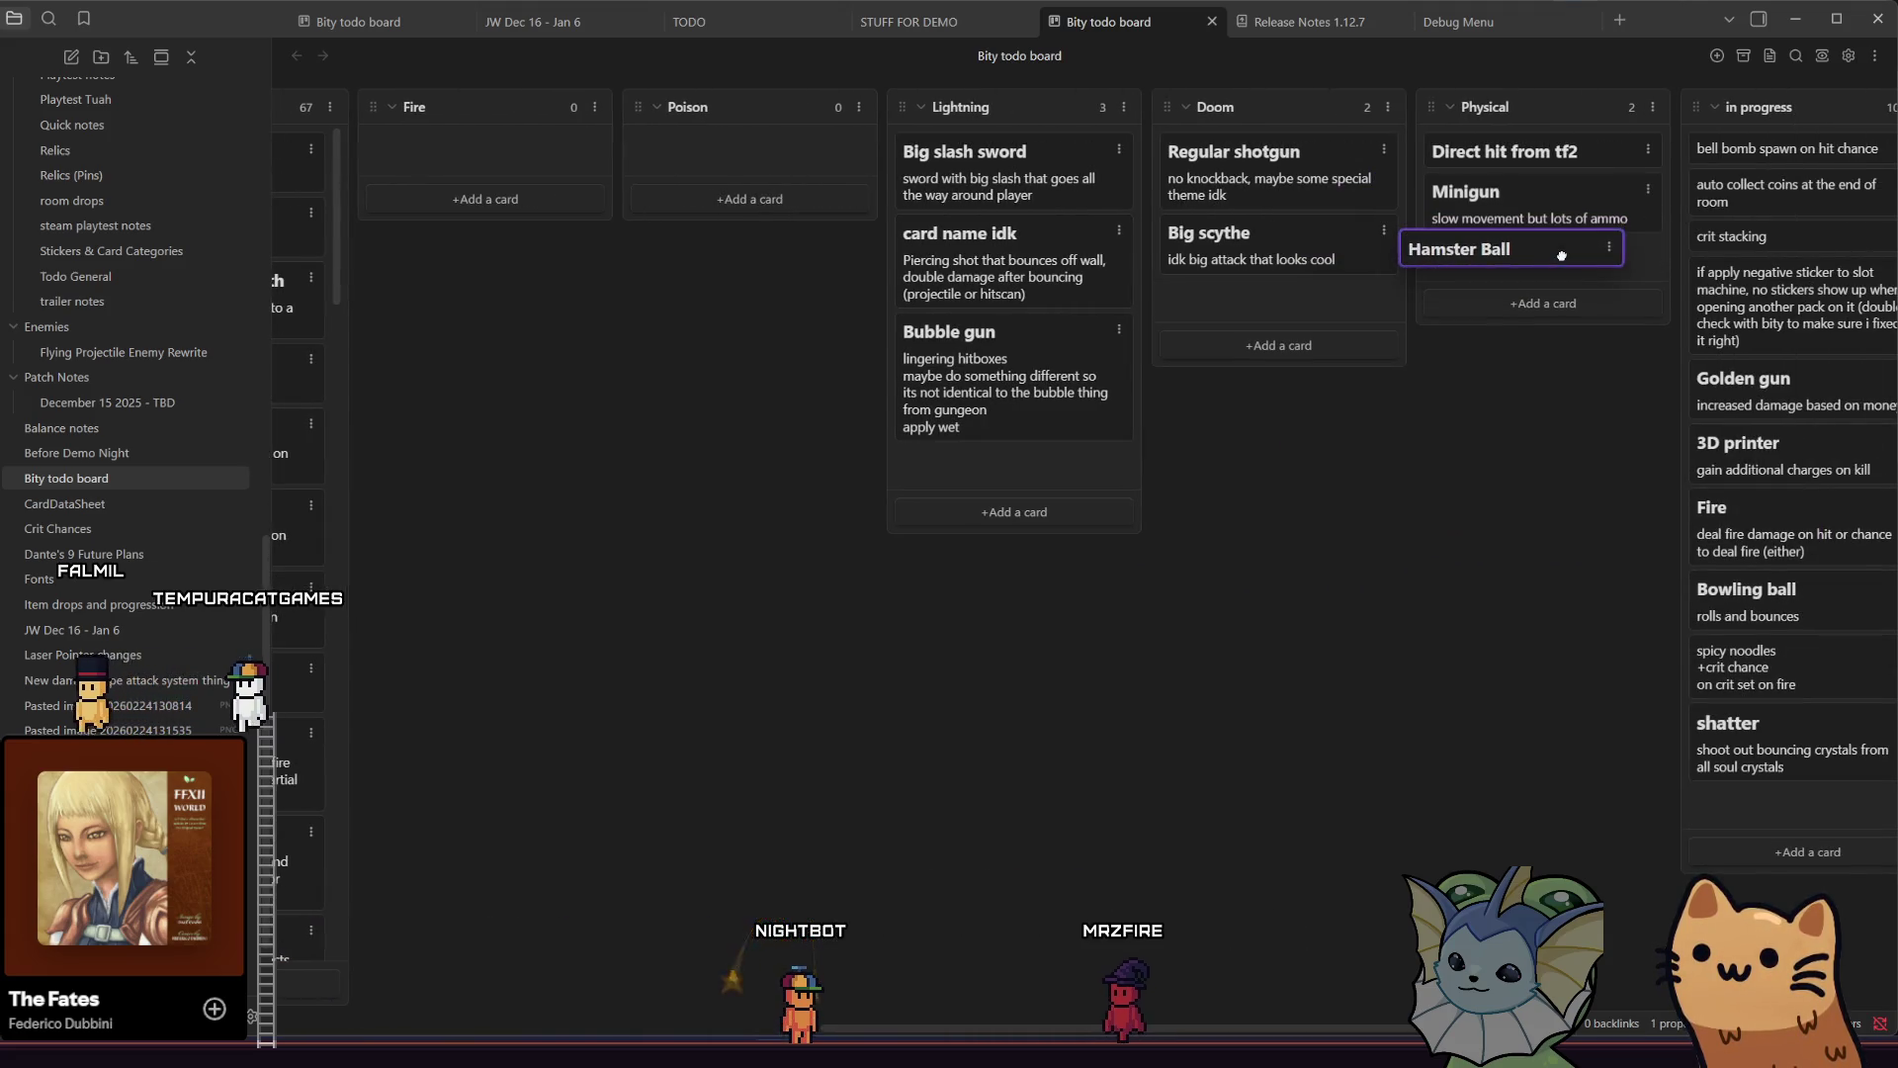
scroll(495, 491, "left", 5)
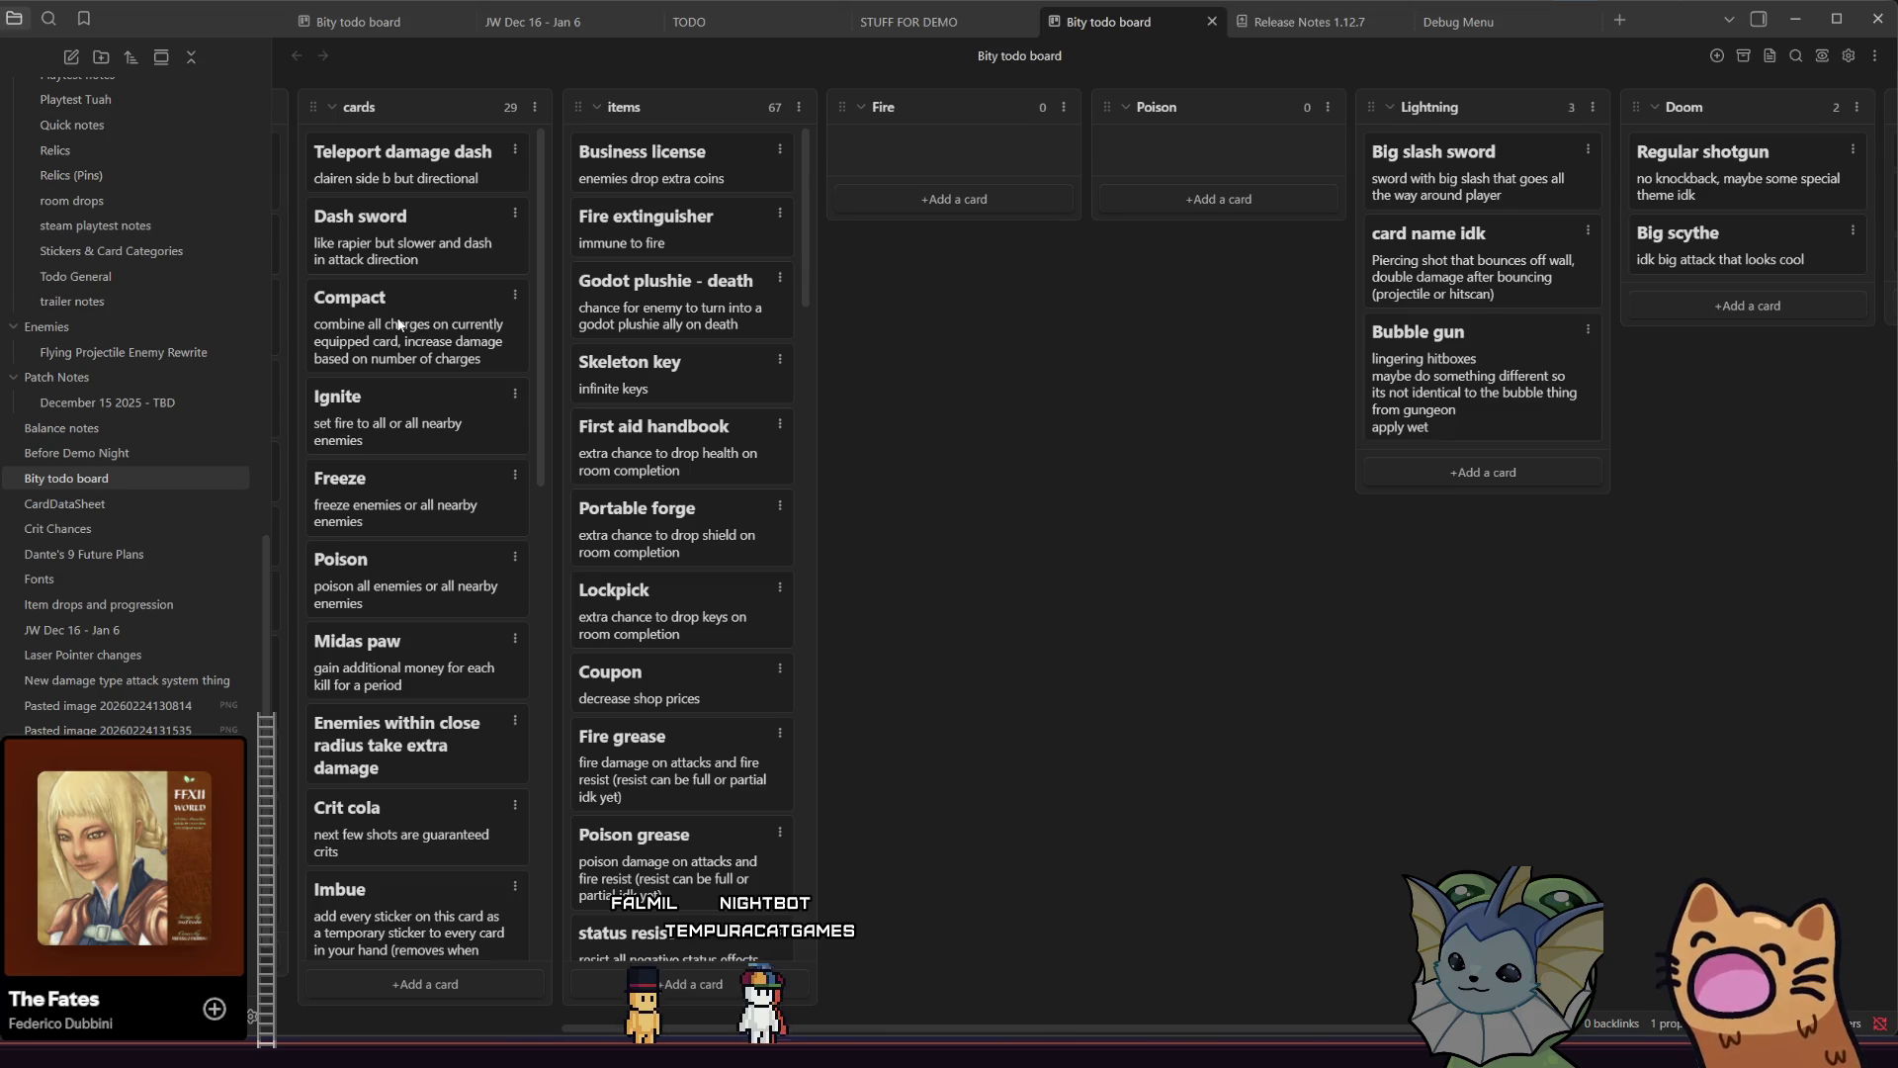
Step: Put Compact and Ignite in Fire and the Poison card in the Poison list
mouse_move(404, 324)
left_mouse_down()
mouse_move(840, 213)
mouse_move(938, 158)
left_mouse_up()
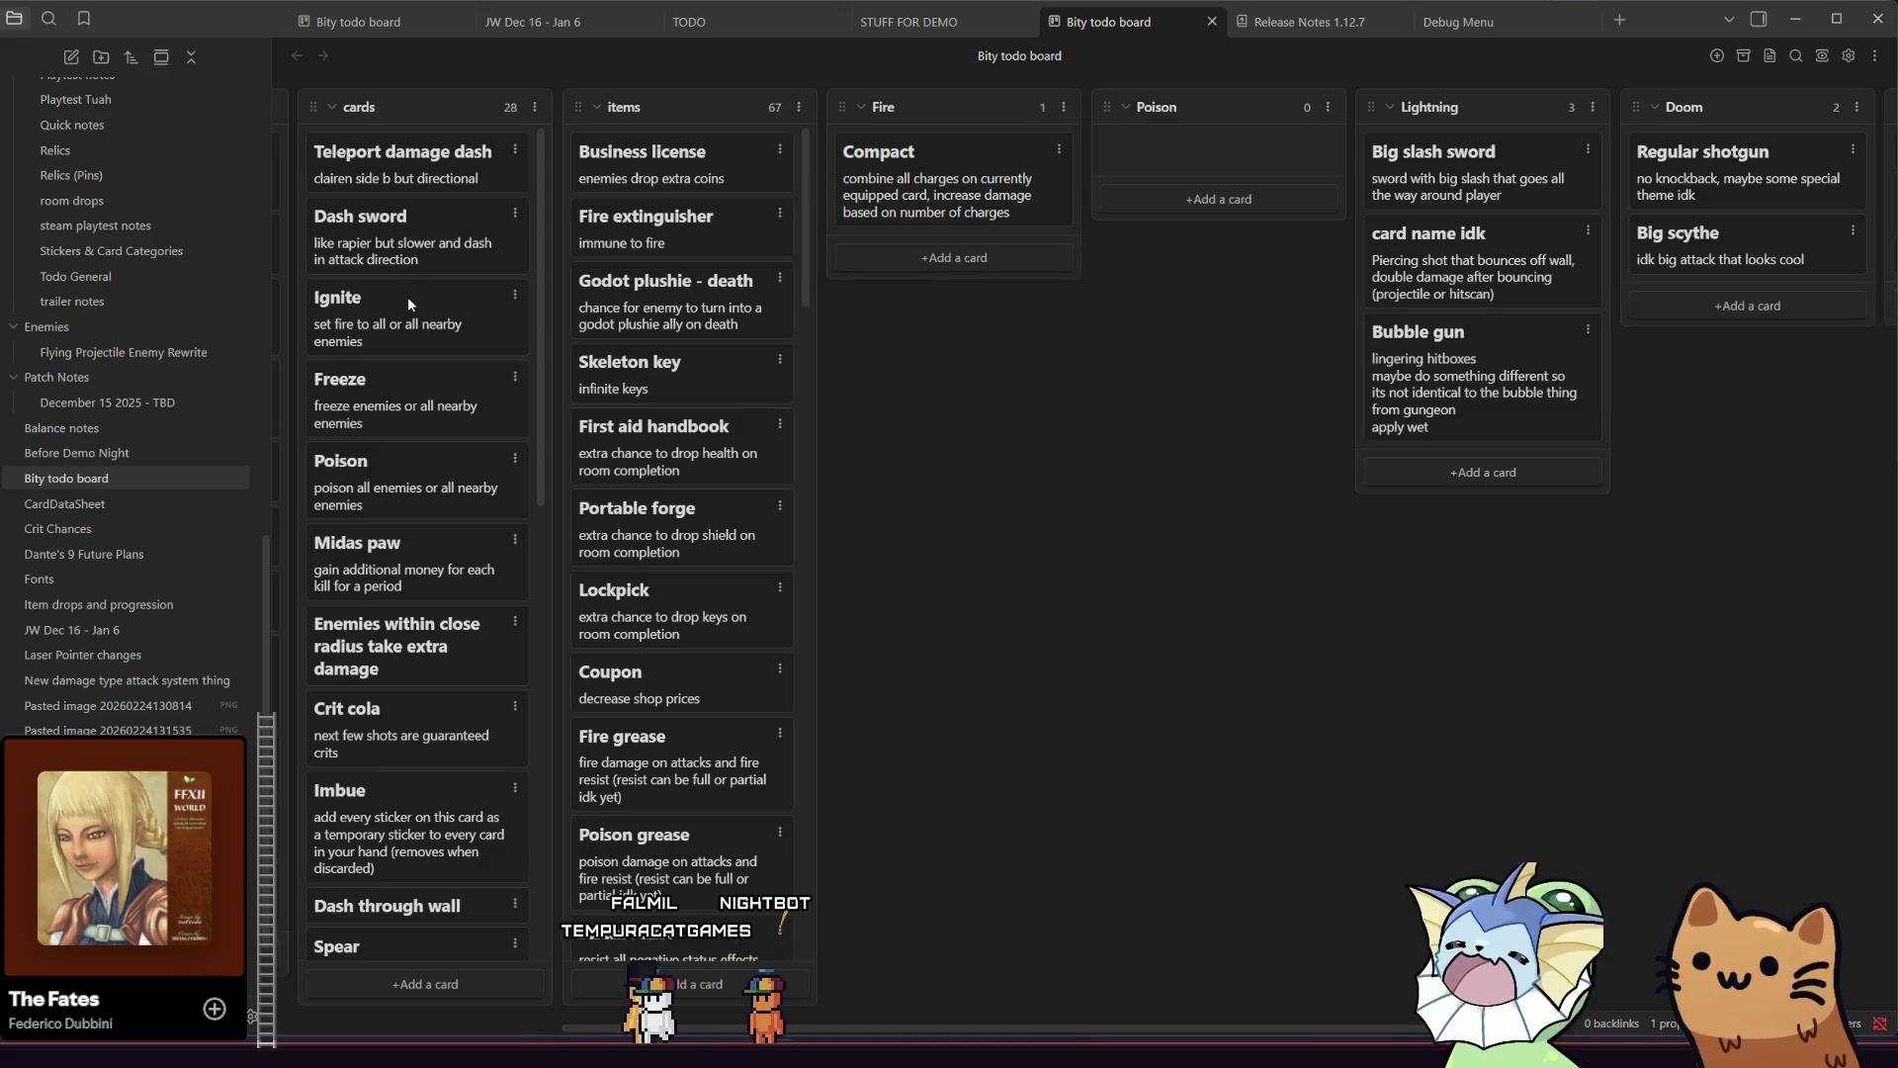
mouse_move(400, 326)
left_mouse_down()
mouse_move(827, 271)
mouse_move(929, 280)
left_mouse_up()
left_click_drag(427, 393, 1232, 152)
left_click_drag(1224, 156, 1224, 158)
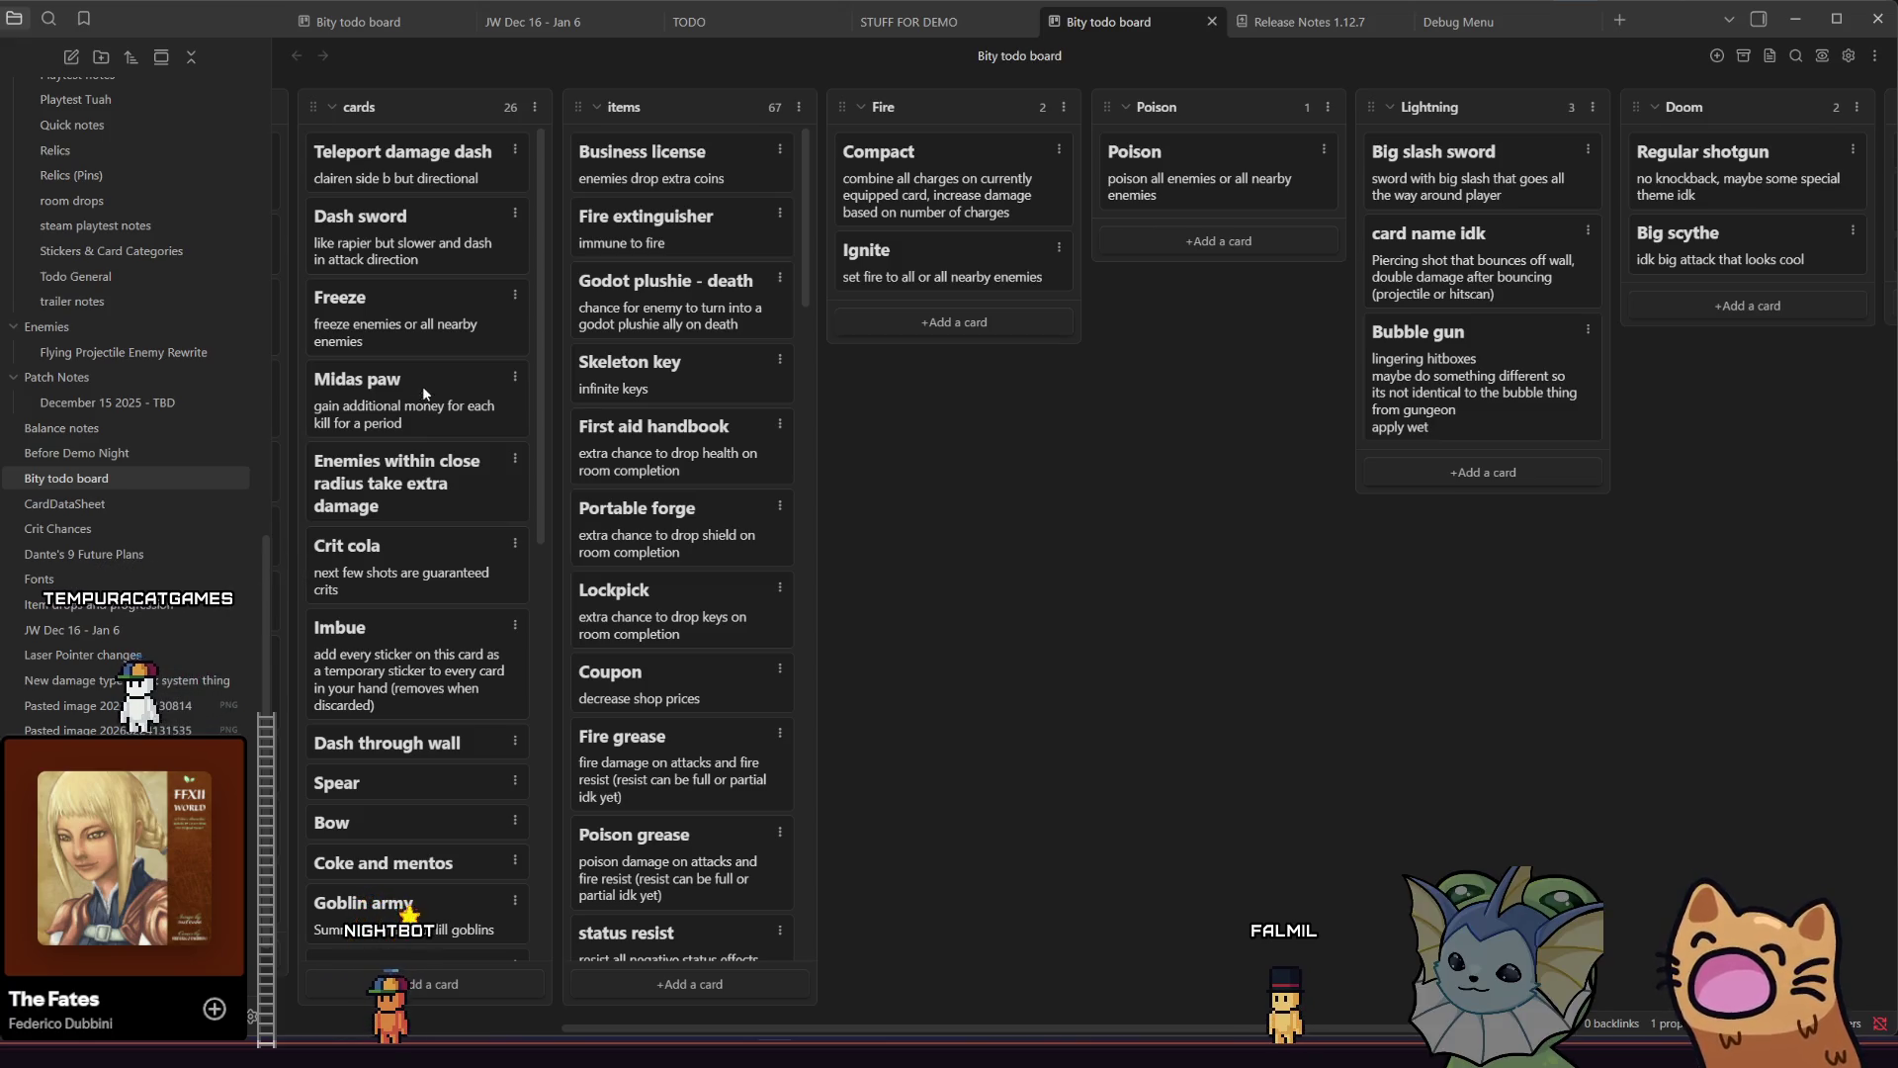
Step: Add the close-radius damage card to Poison and Crit cola below Hamster Ball in Physical
mouse_move(435, 407)
left_mouse_down()
mouse_move(420, 416)
mouse_move(494, 393)
mouse_move(407, 428)
left_mouse_up()
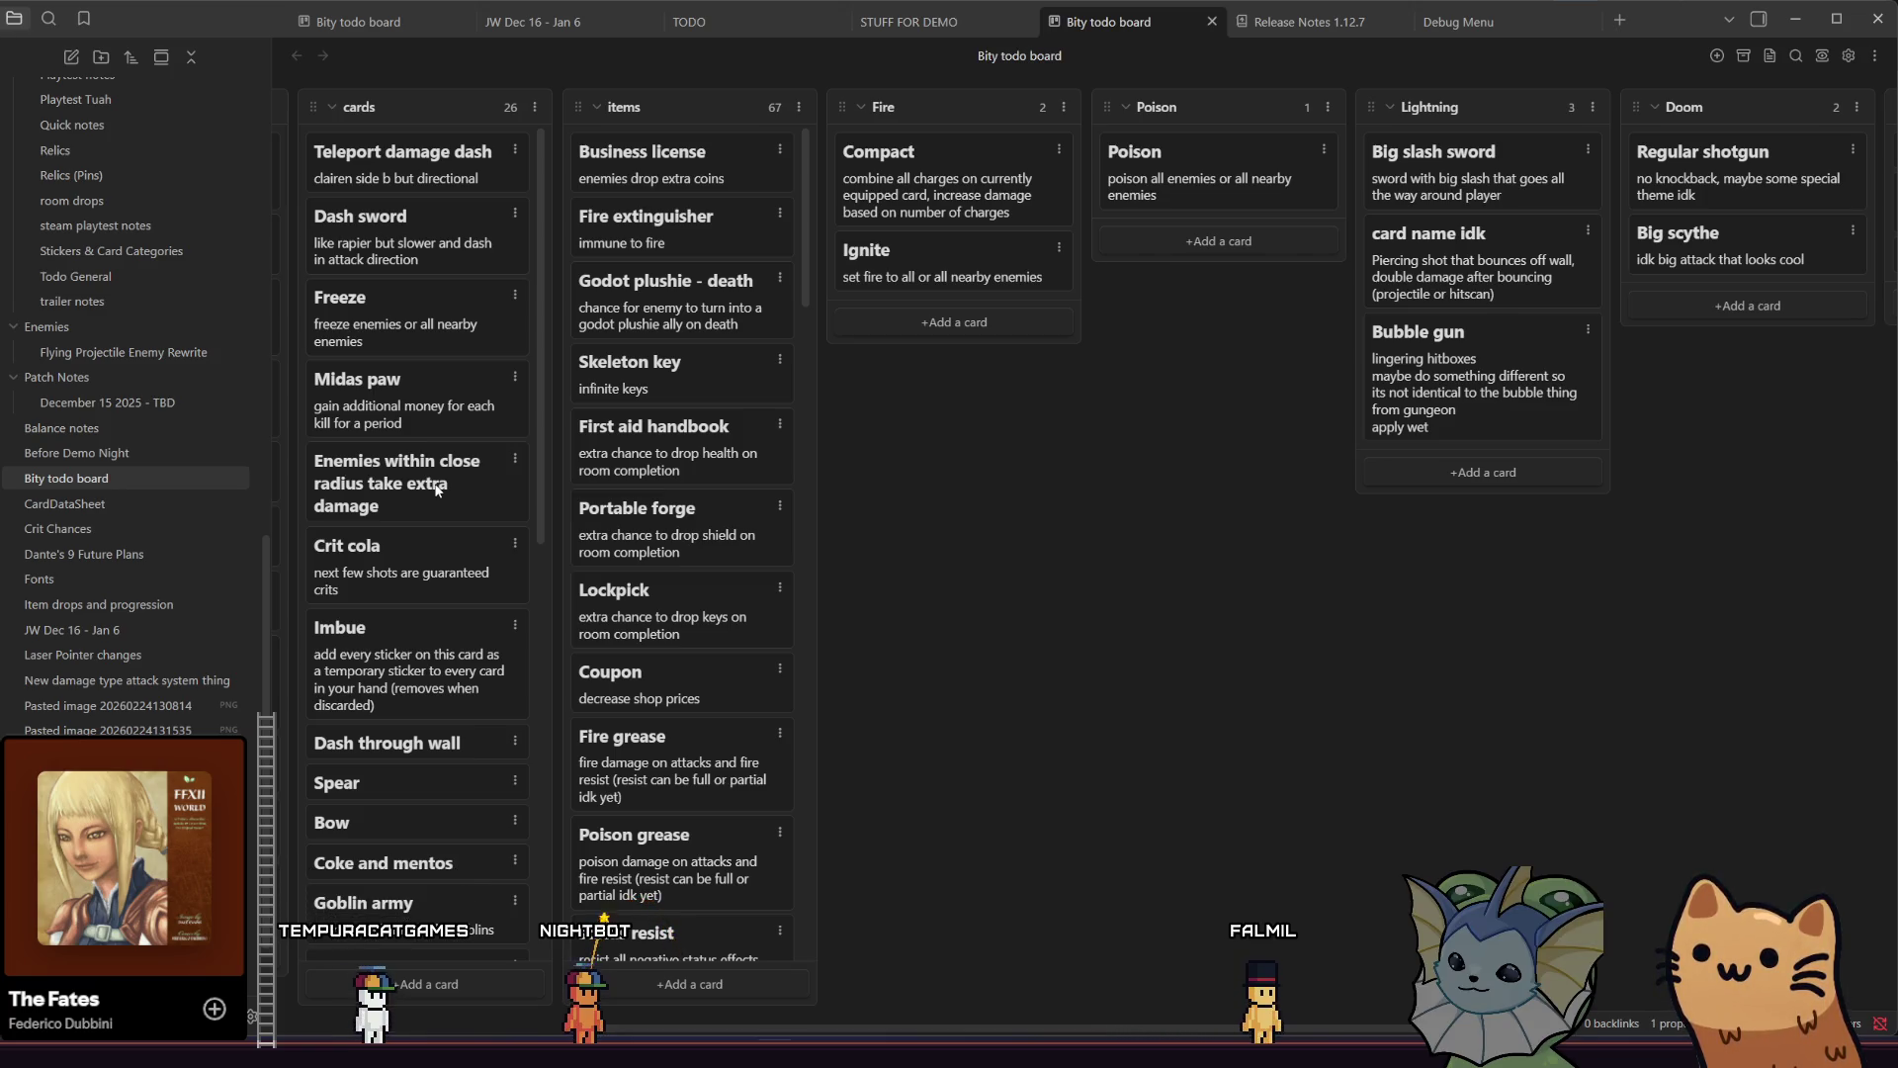
mouse_move(438, 488)
left_mouse_down()
mouse_move(983, 346)
mouse_move(1014, 308)
mouse_move(1224, 243)
mouse_move(1113, 247)
mouse_move(1172, 262)
left_mouse_up()
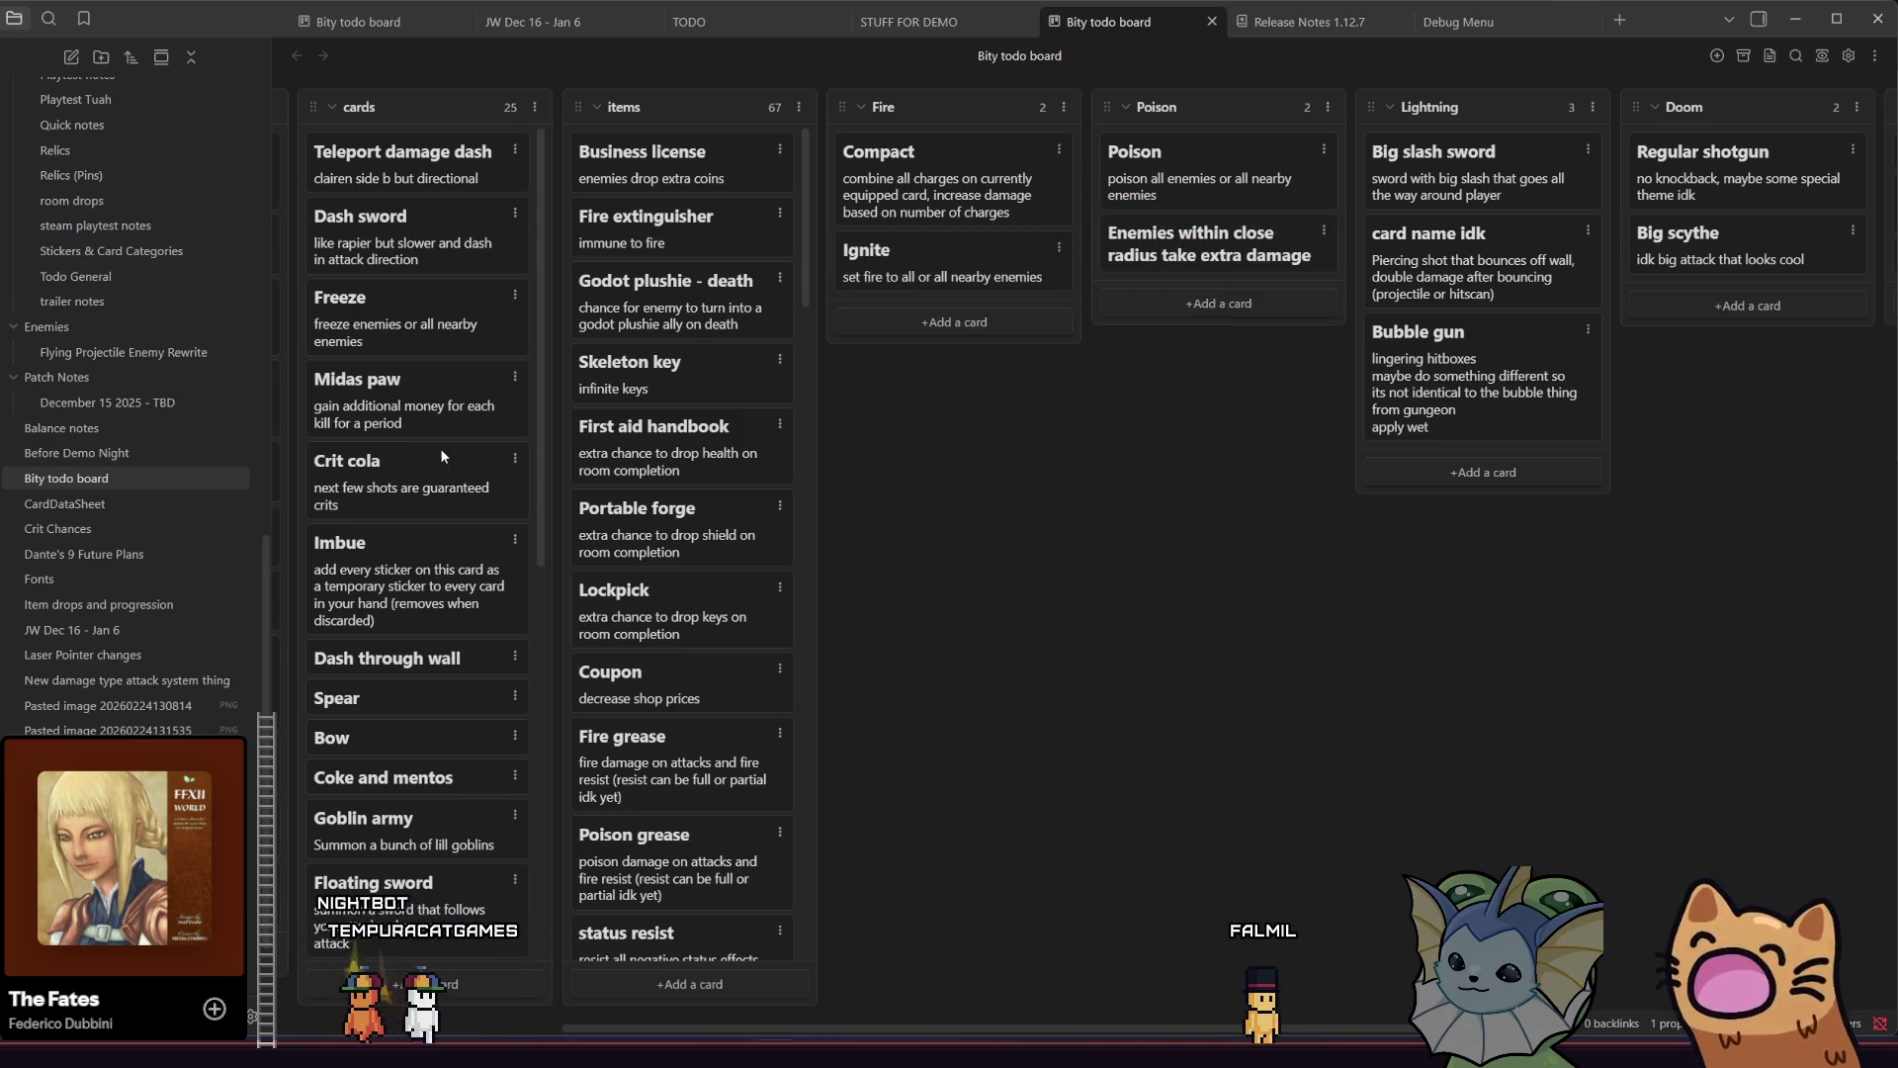
mouse_move(423, 477)
left_mouse_down()
mouse_move(1082, 405)
mouse_move(1817, 358)
mouse_move(1463, 355)
mouse_move(1191, 282)
left_mouse_up()
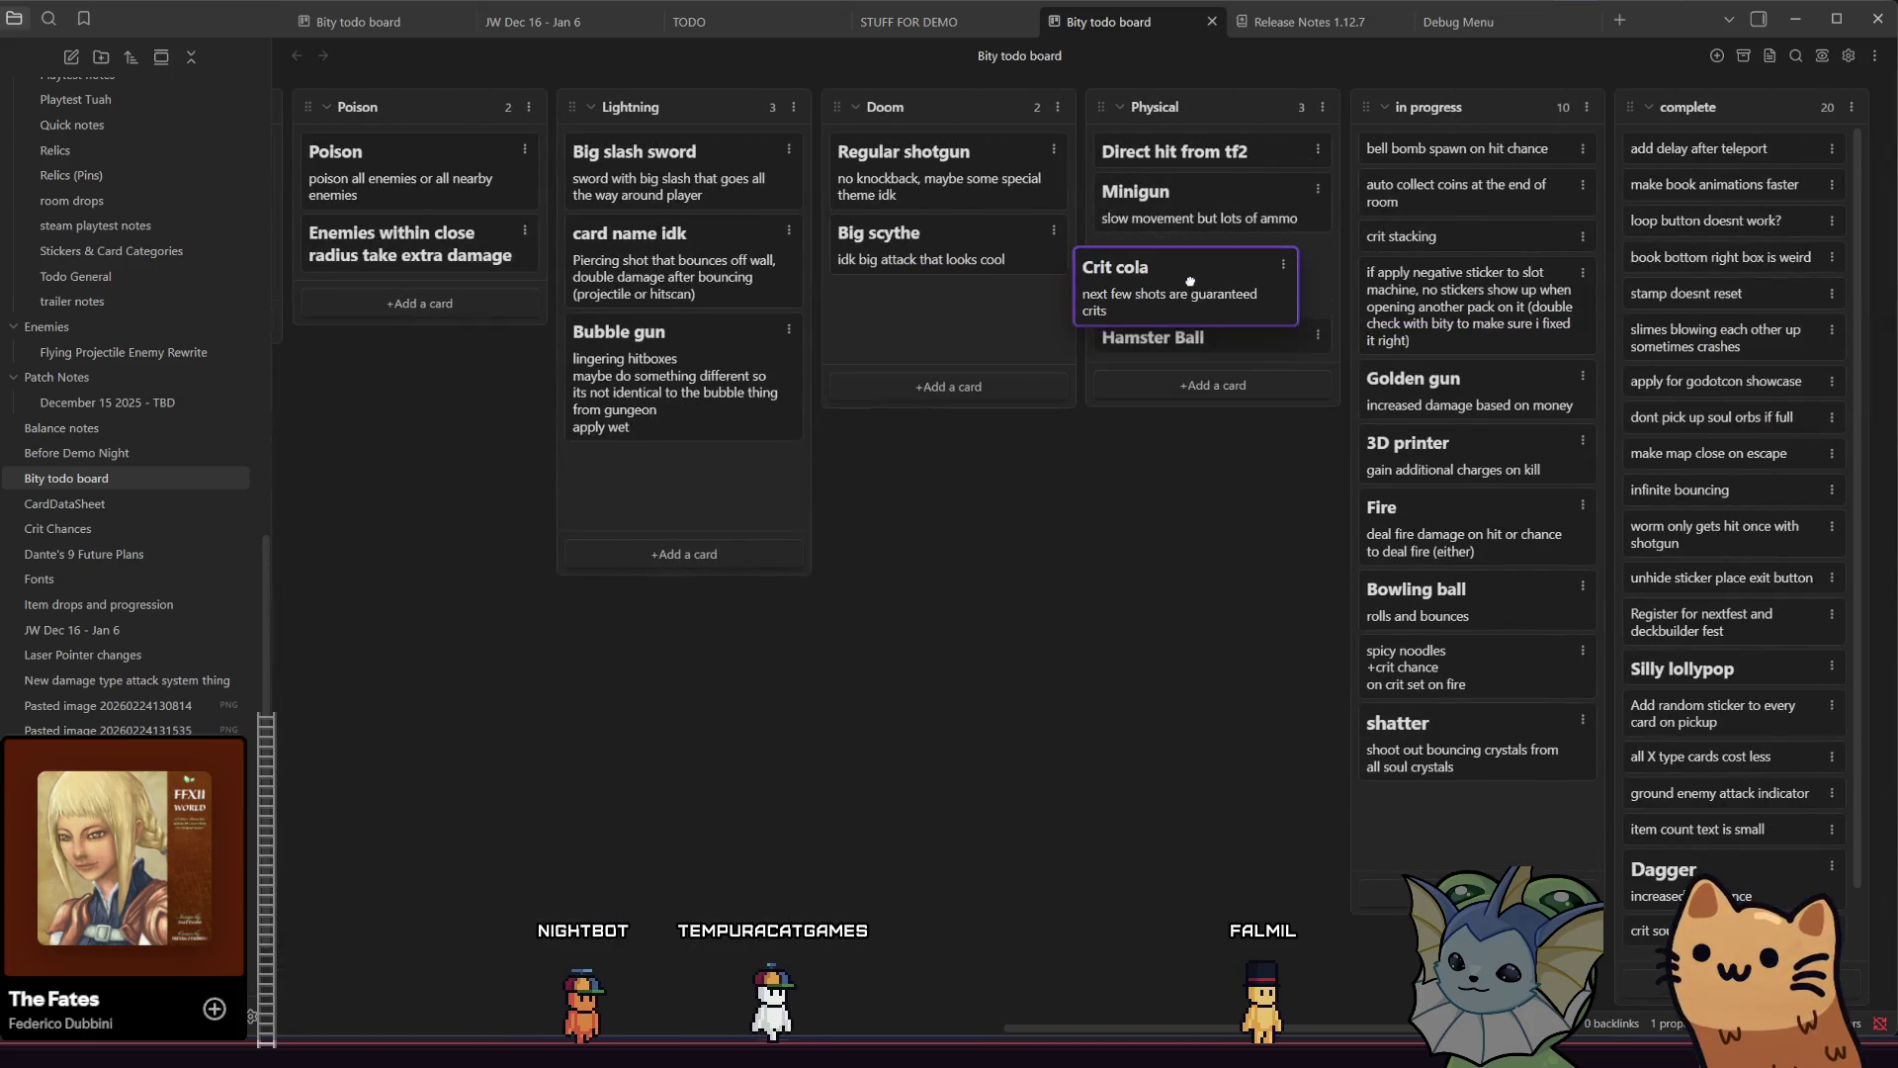
mouse_move(1068, 387)
left_mouse_down()
mouse_move(1214, 258)
mouse_move(1212, 297)
left_mouse_up()
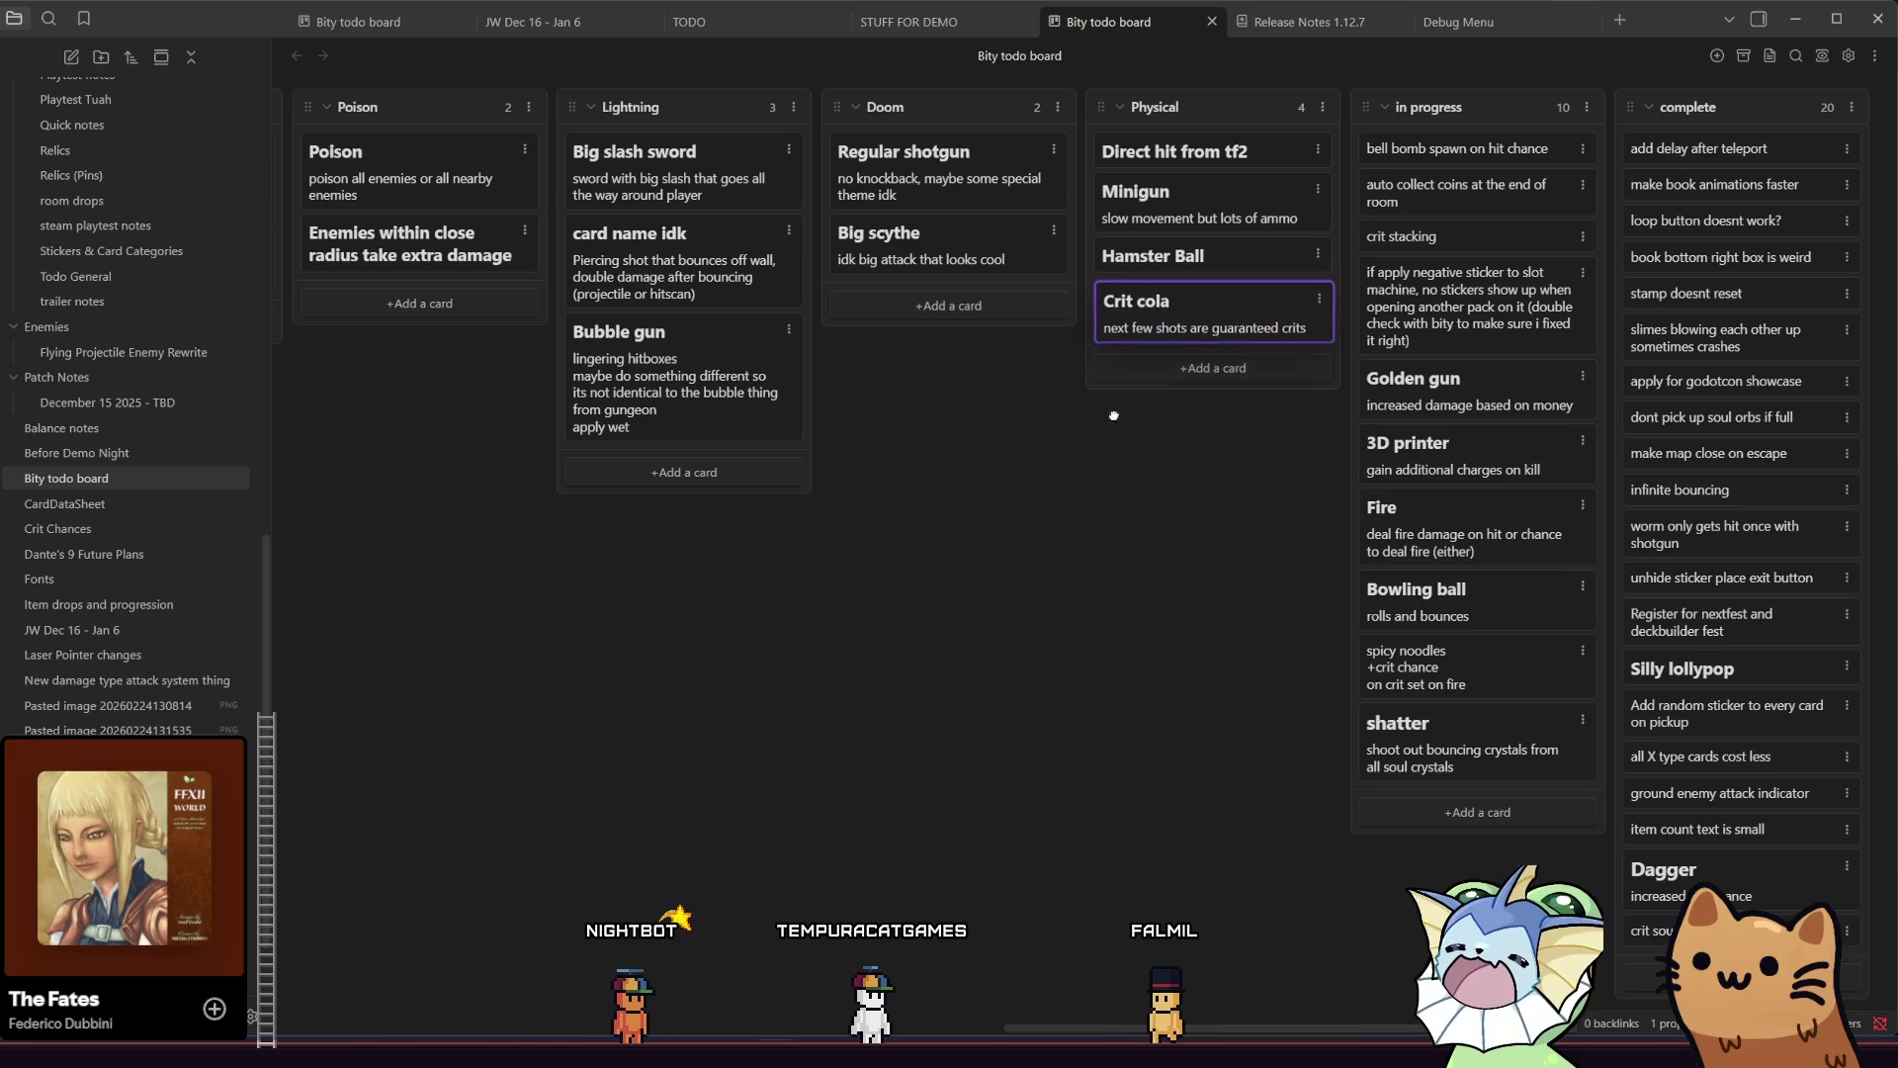
scroll(840, 544, "left", 8)
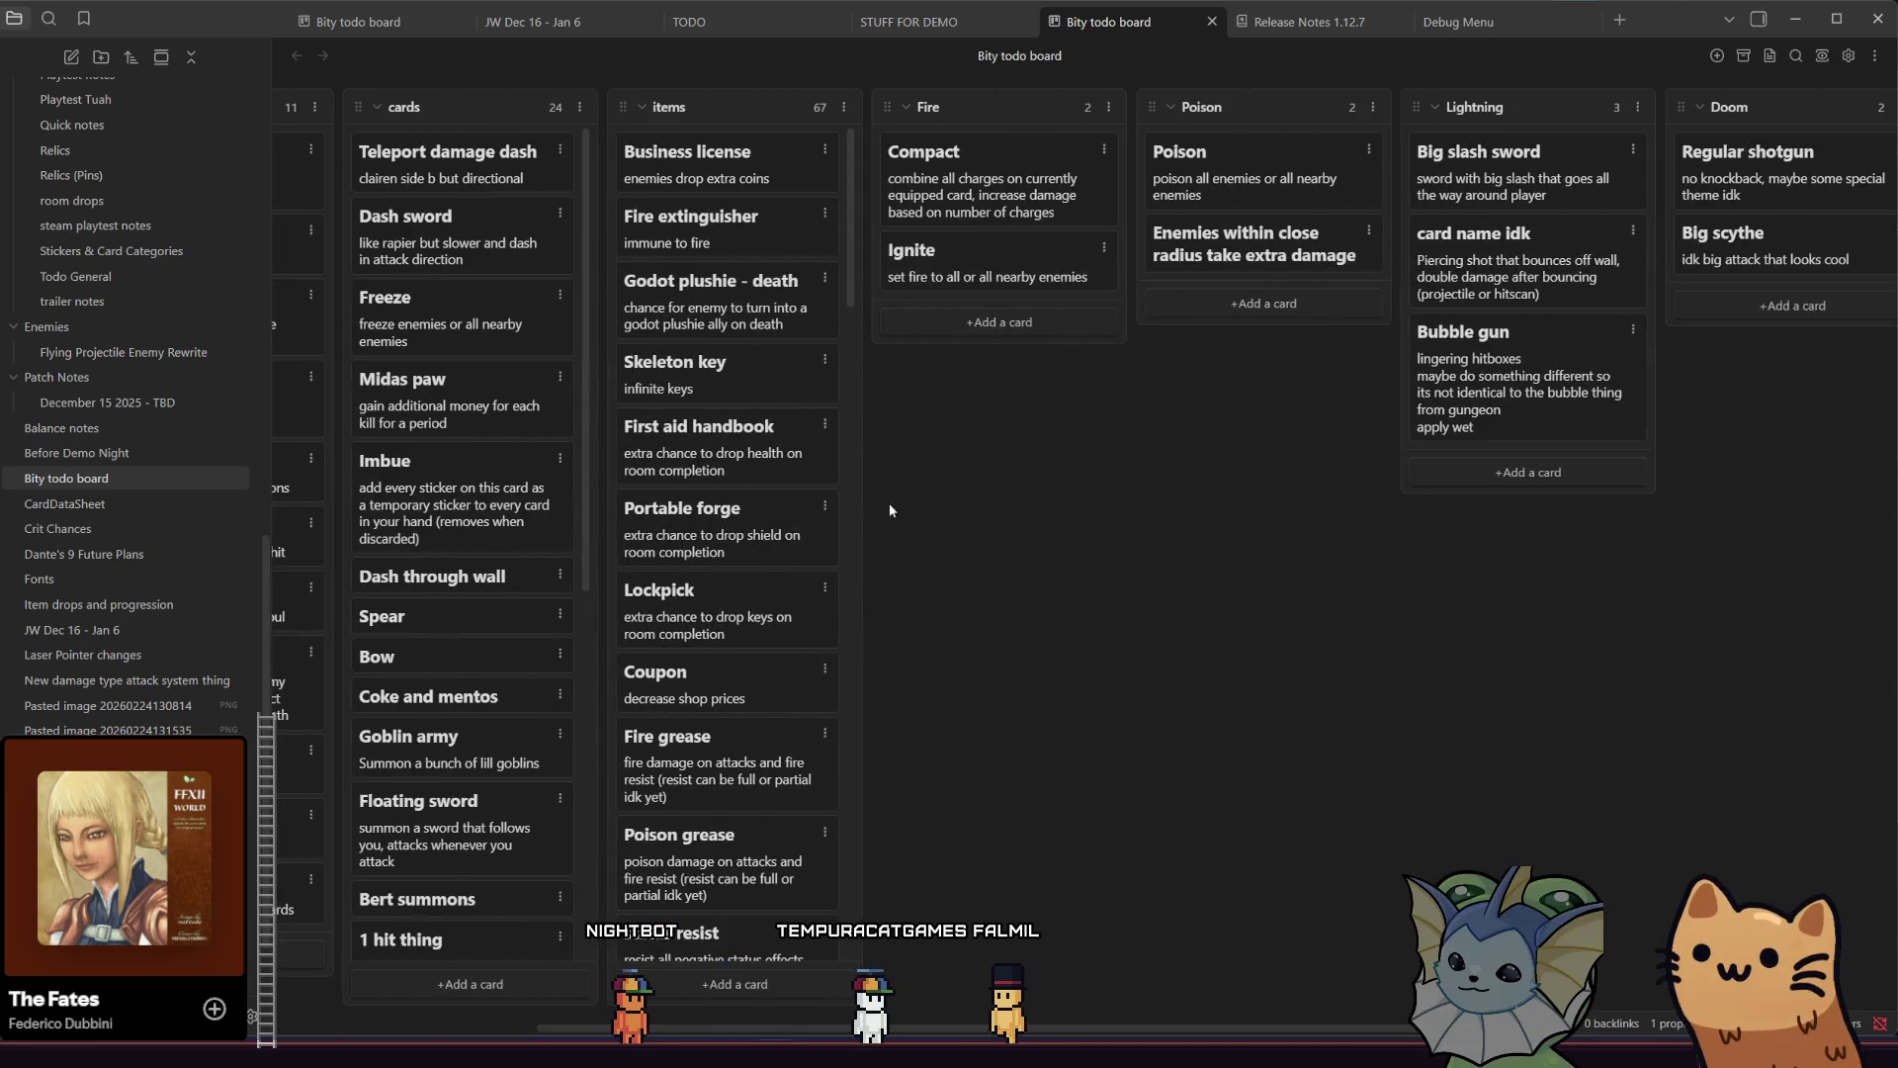
scroll(1028, 516, "right", 1)
scroll(692, 425, "left", 1)
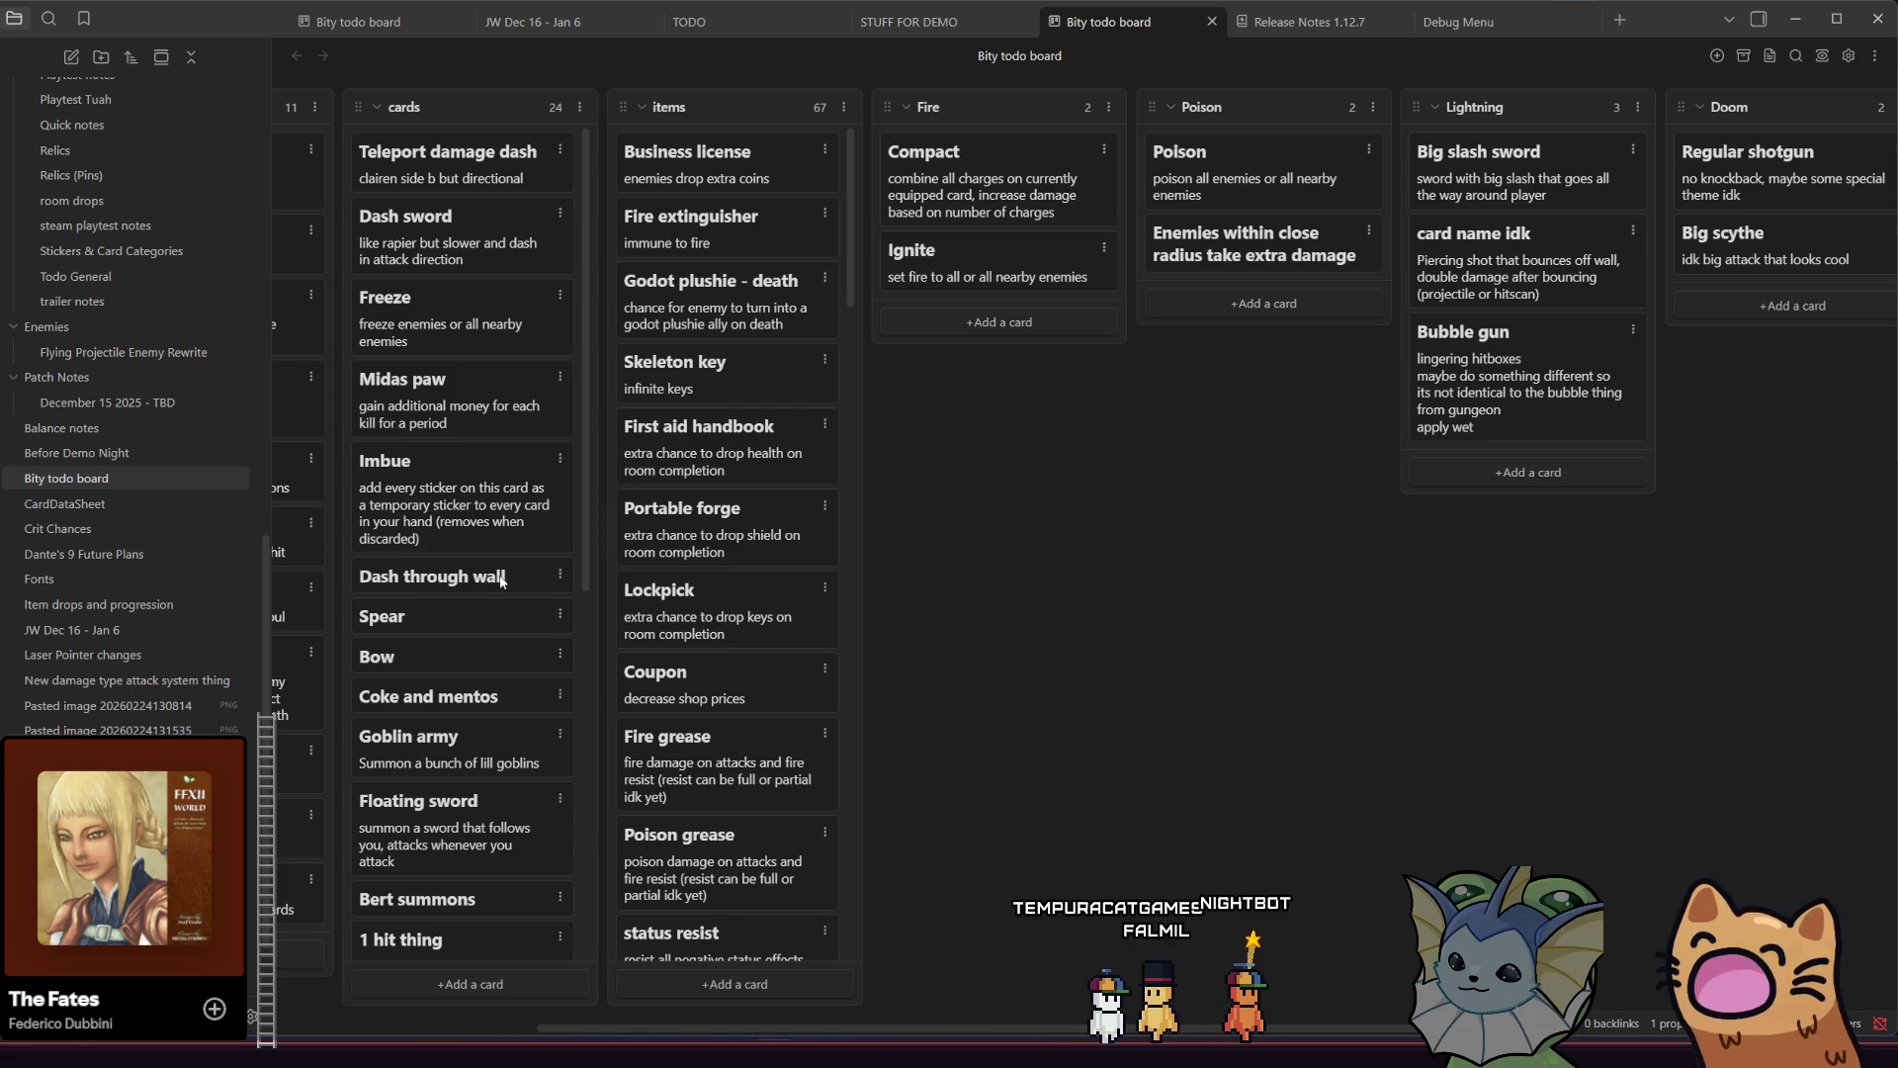
scroll(495, 554, "down", 1)
scroll(475, 495, "up", 1)
scroll(445, 415, "down", 4)
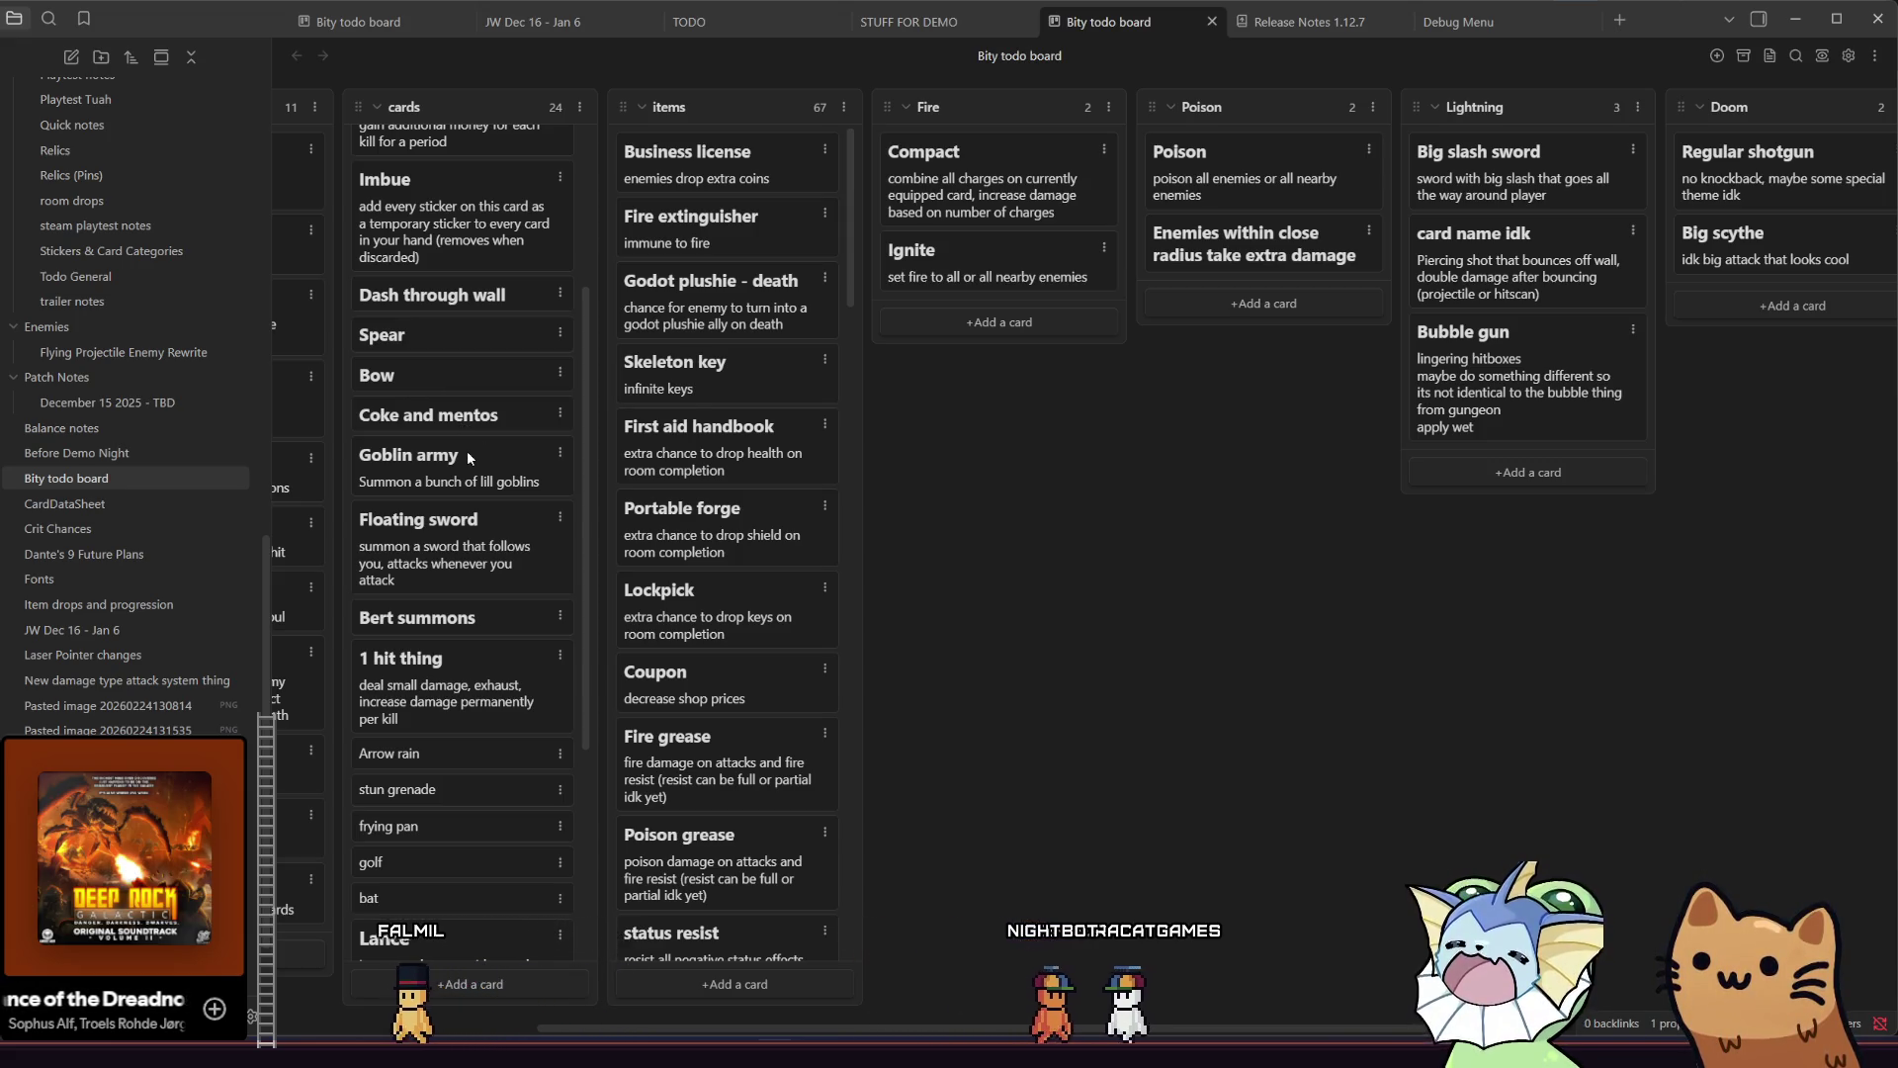
mouse_move(452, 475)
left_mouse_down()
mouse_move(1122, 396)
mouse_move(1801, 461)
mouse_move(1236, 396)
mouse_move(1503, 133)
mouse_move(1618, 131)
mouse_move(1483, 139)
mouse_move(1711, 128)
mouse_move(1512, 138)
left_mouse_up()
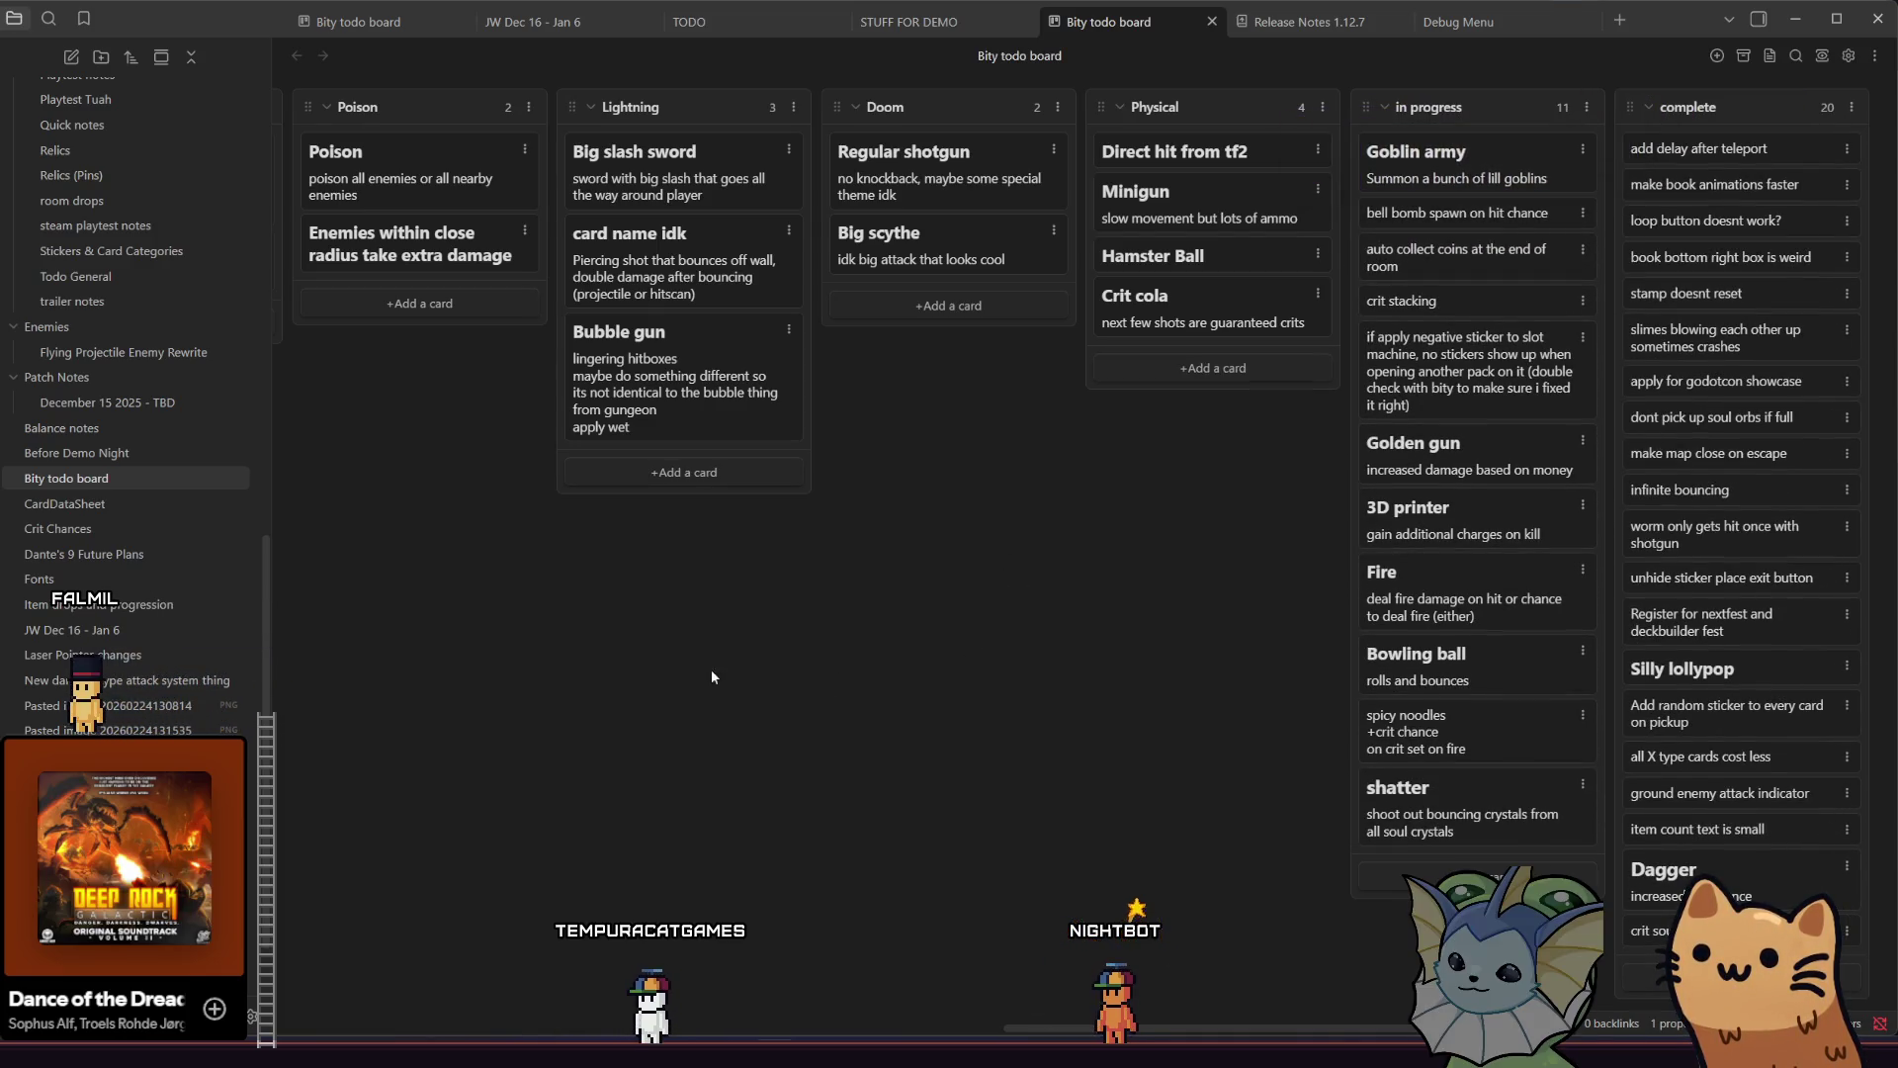
Step: File Coke and mentos under Fire and Floating sword under Physical
scroll(692, 668, "left", 3)
scroll(634, 658, "left", 2)
scroll(643, 655, "left", 3)
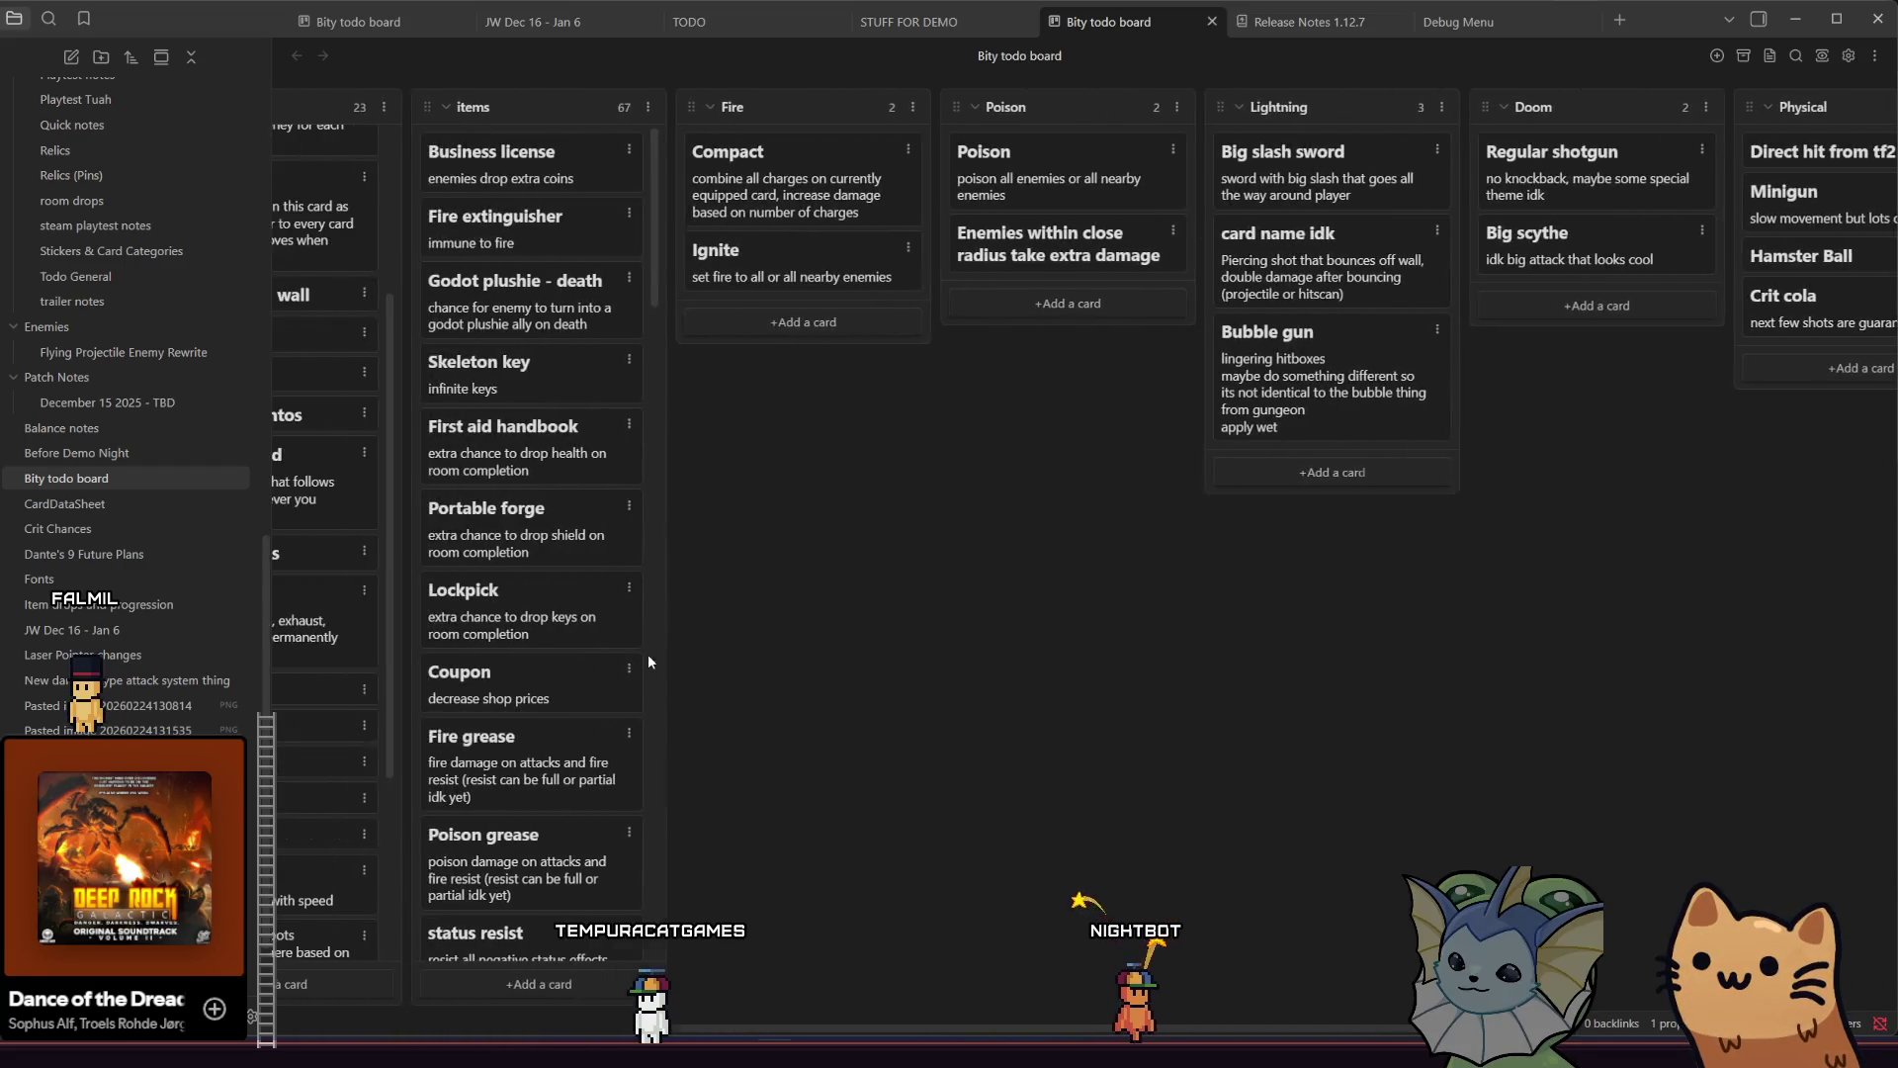
scroll(951, 592, "right", 1)
scroll(952, 583, "left", 2)
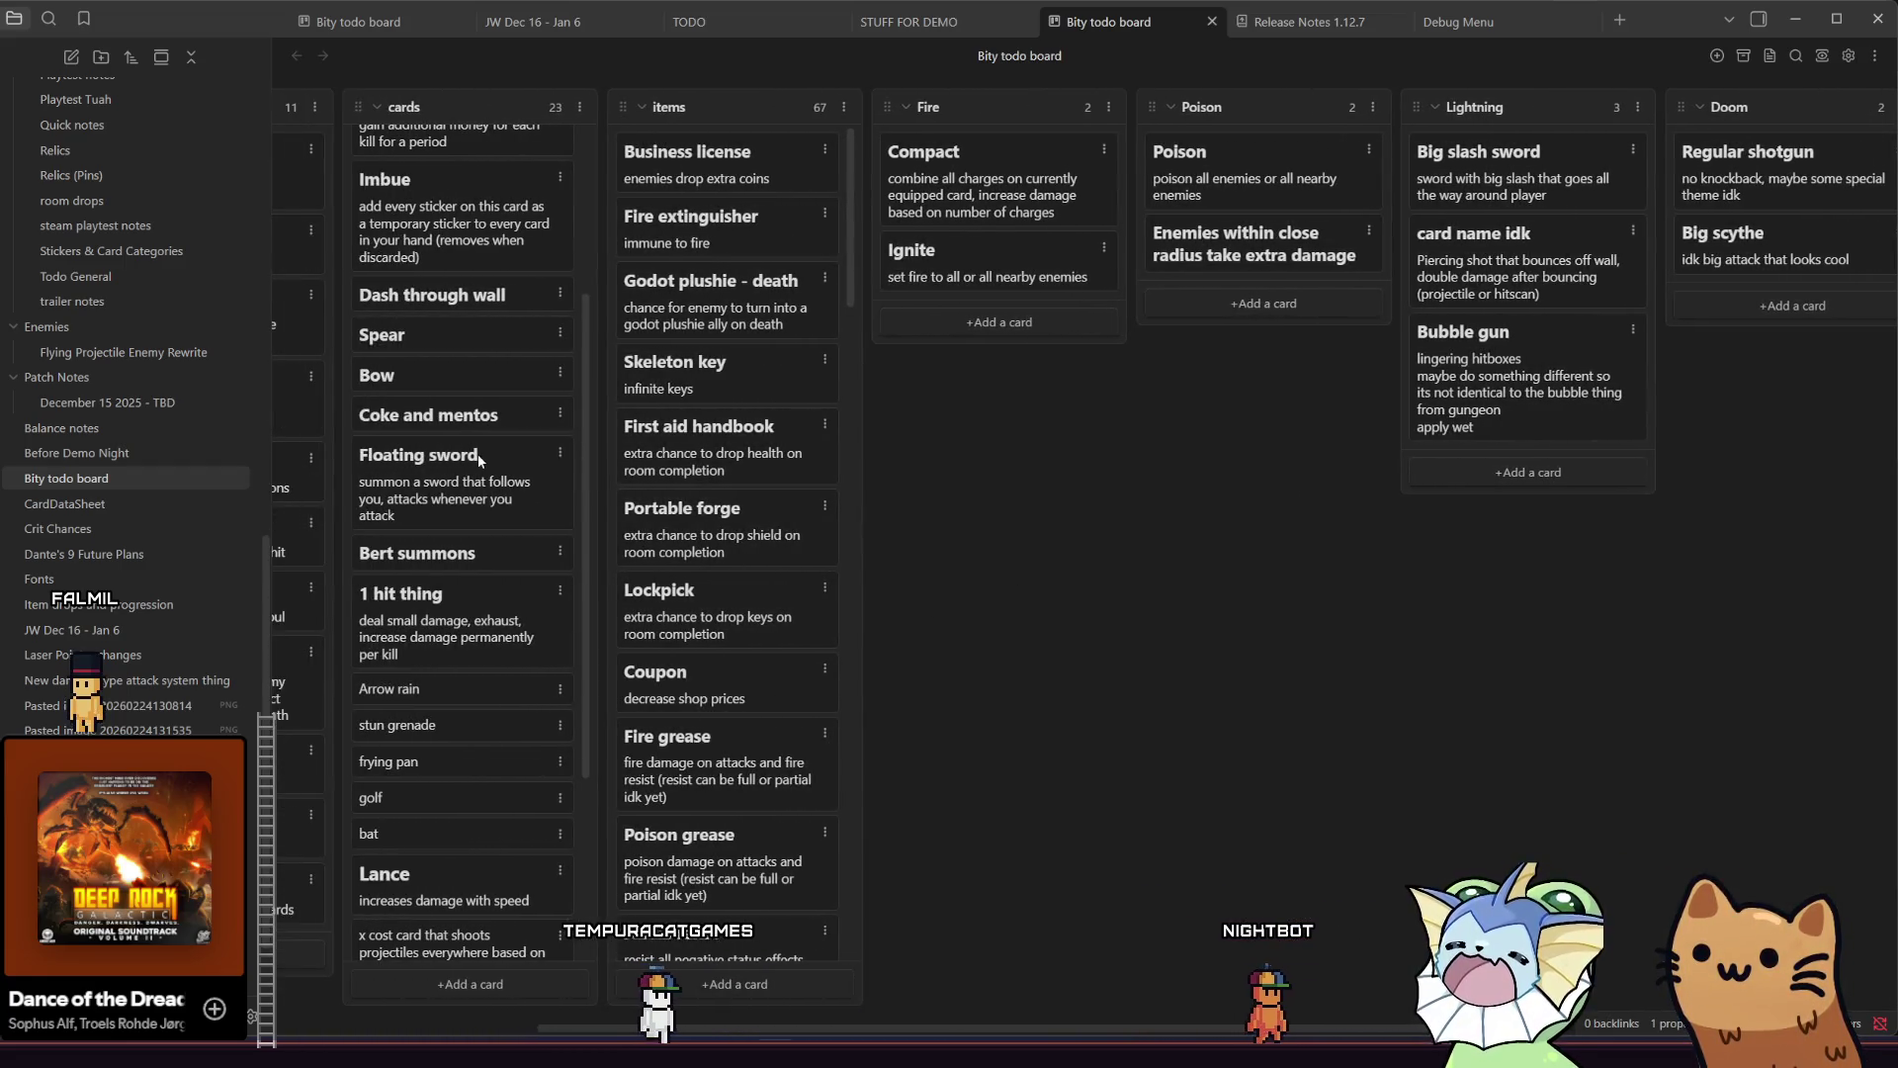
mouse_move(483, 417)
left_mouse_down()
mouse_move(521, 401)
mouse_move(488, 419)
left_mouse_up()
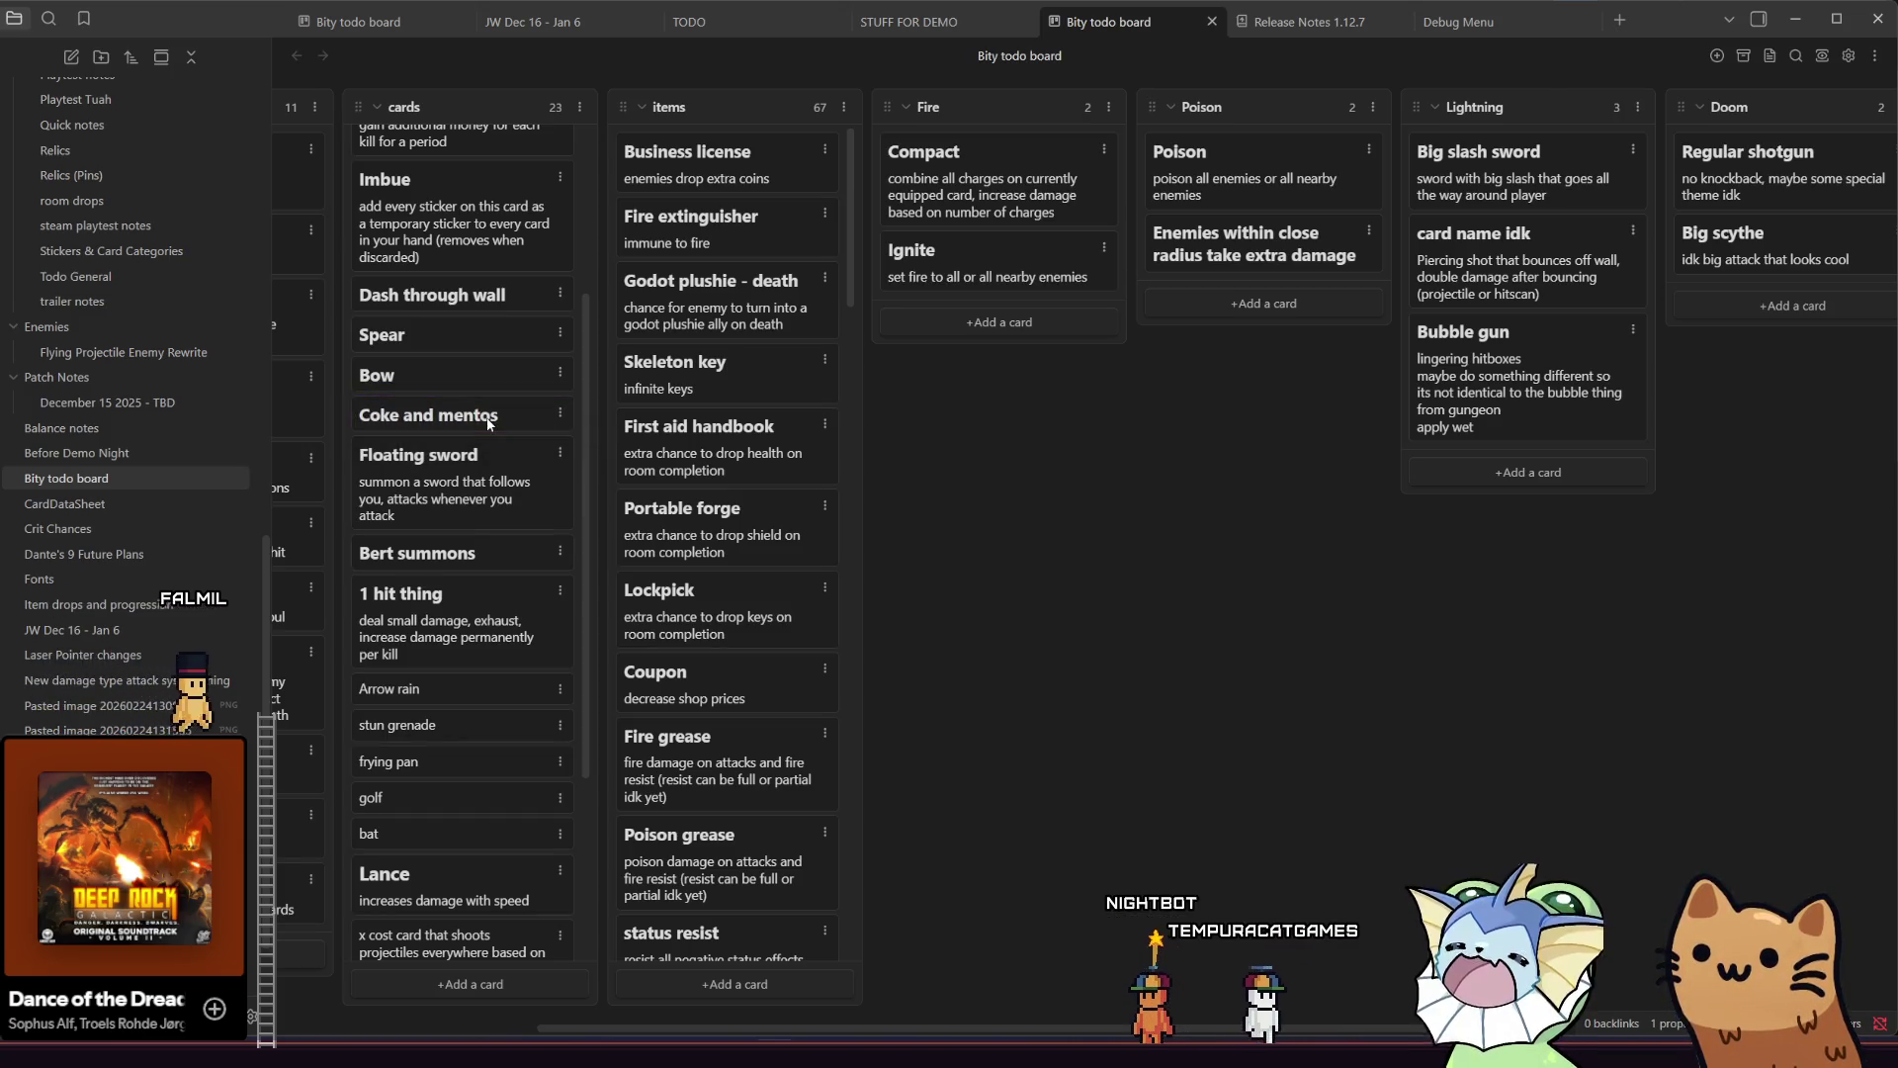
mouse_move(492, 438)
left_mouse_down()
mouse_move(455, 420)
mouse_move(429, 473)
left_mouse_up()
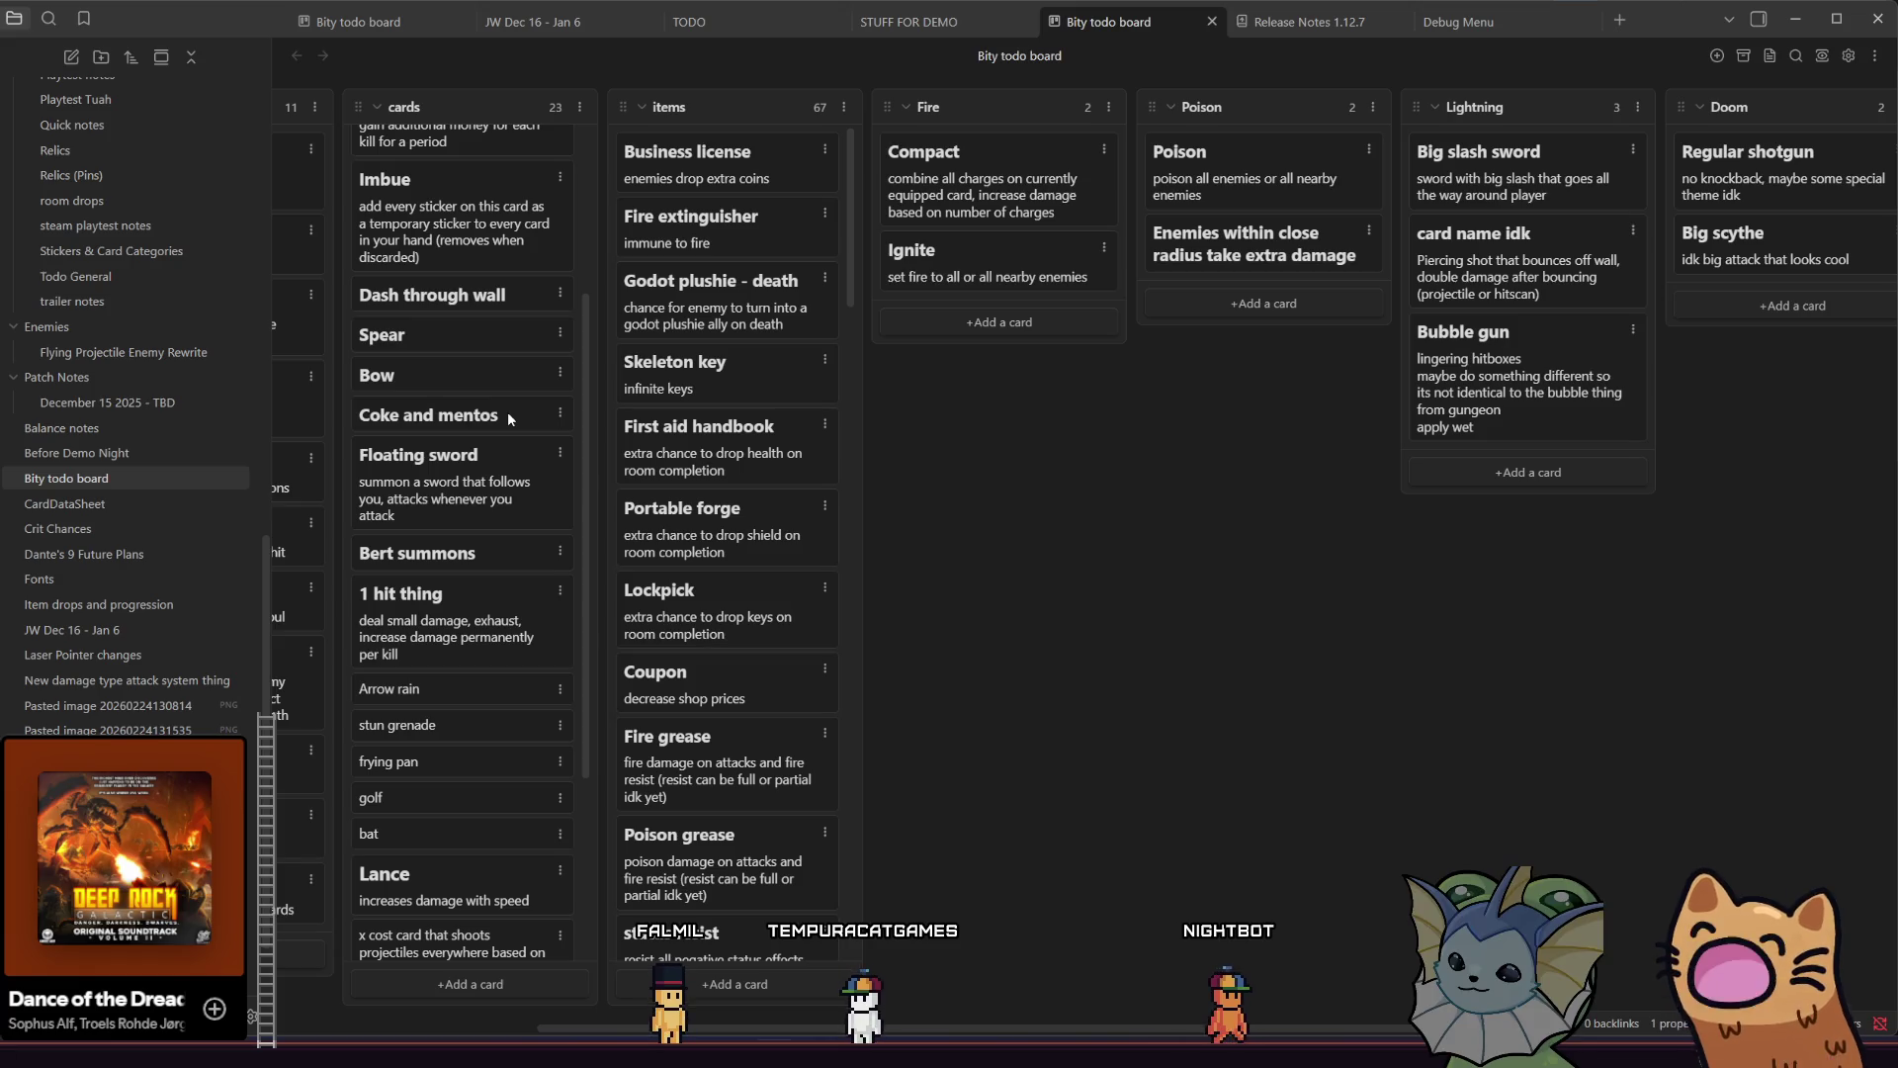
mouse_move(507, 411)
left_mouse_down()
mouse_move(915, 341)
mouse_move(1040, 293)
mouse_move(1290, 285)
mouse_move(983, 309)
mouse_move(1008, 309)
left_mouse_up()
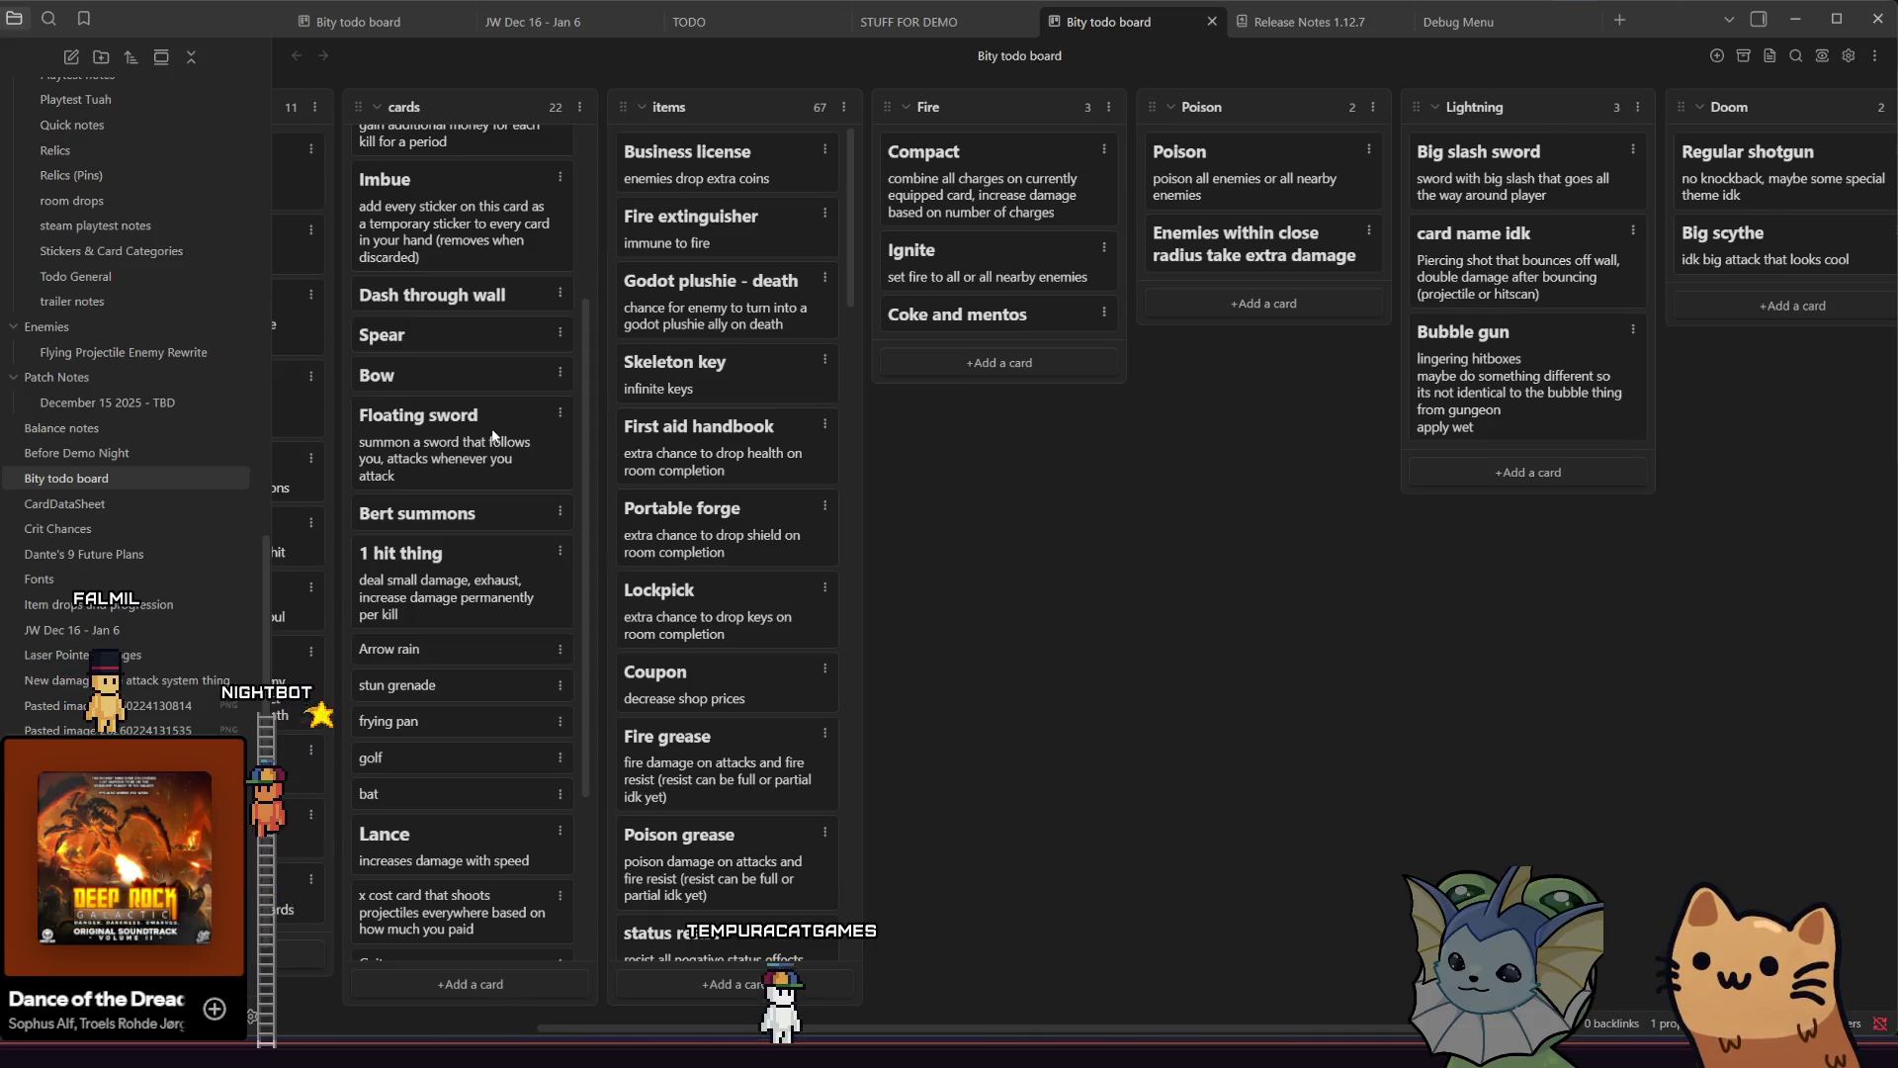
mouse_move(509, 433)
left_mouse_down()
mouse_move(1740, 396)
mouse_move(1180, 324)
mouse_move(1182, 341)
left_mouse_up()
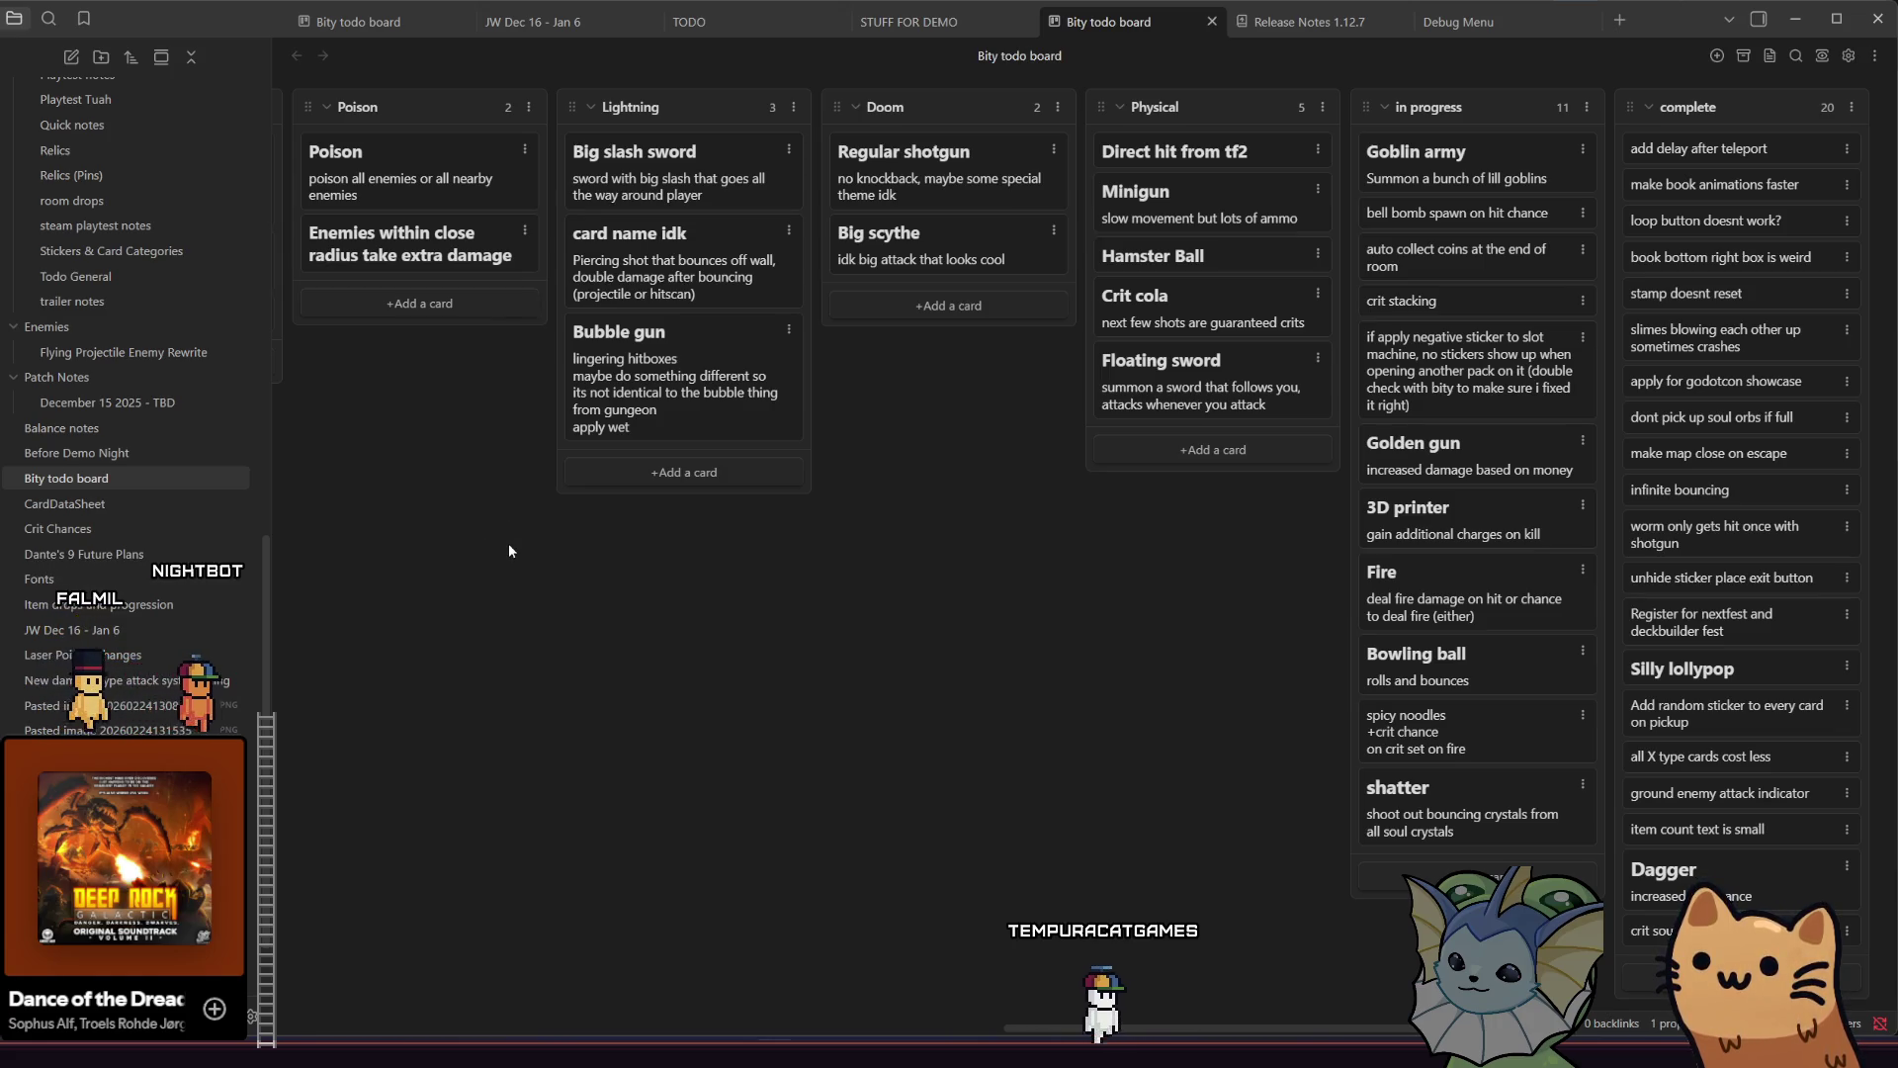
Step: Scroll the board to review the cards list, now 21 cards headed by Teleport damage dash
scroll(508, 549, "left", 2)
scroll(510, 549, "left", 5)
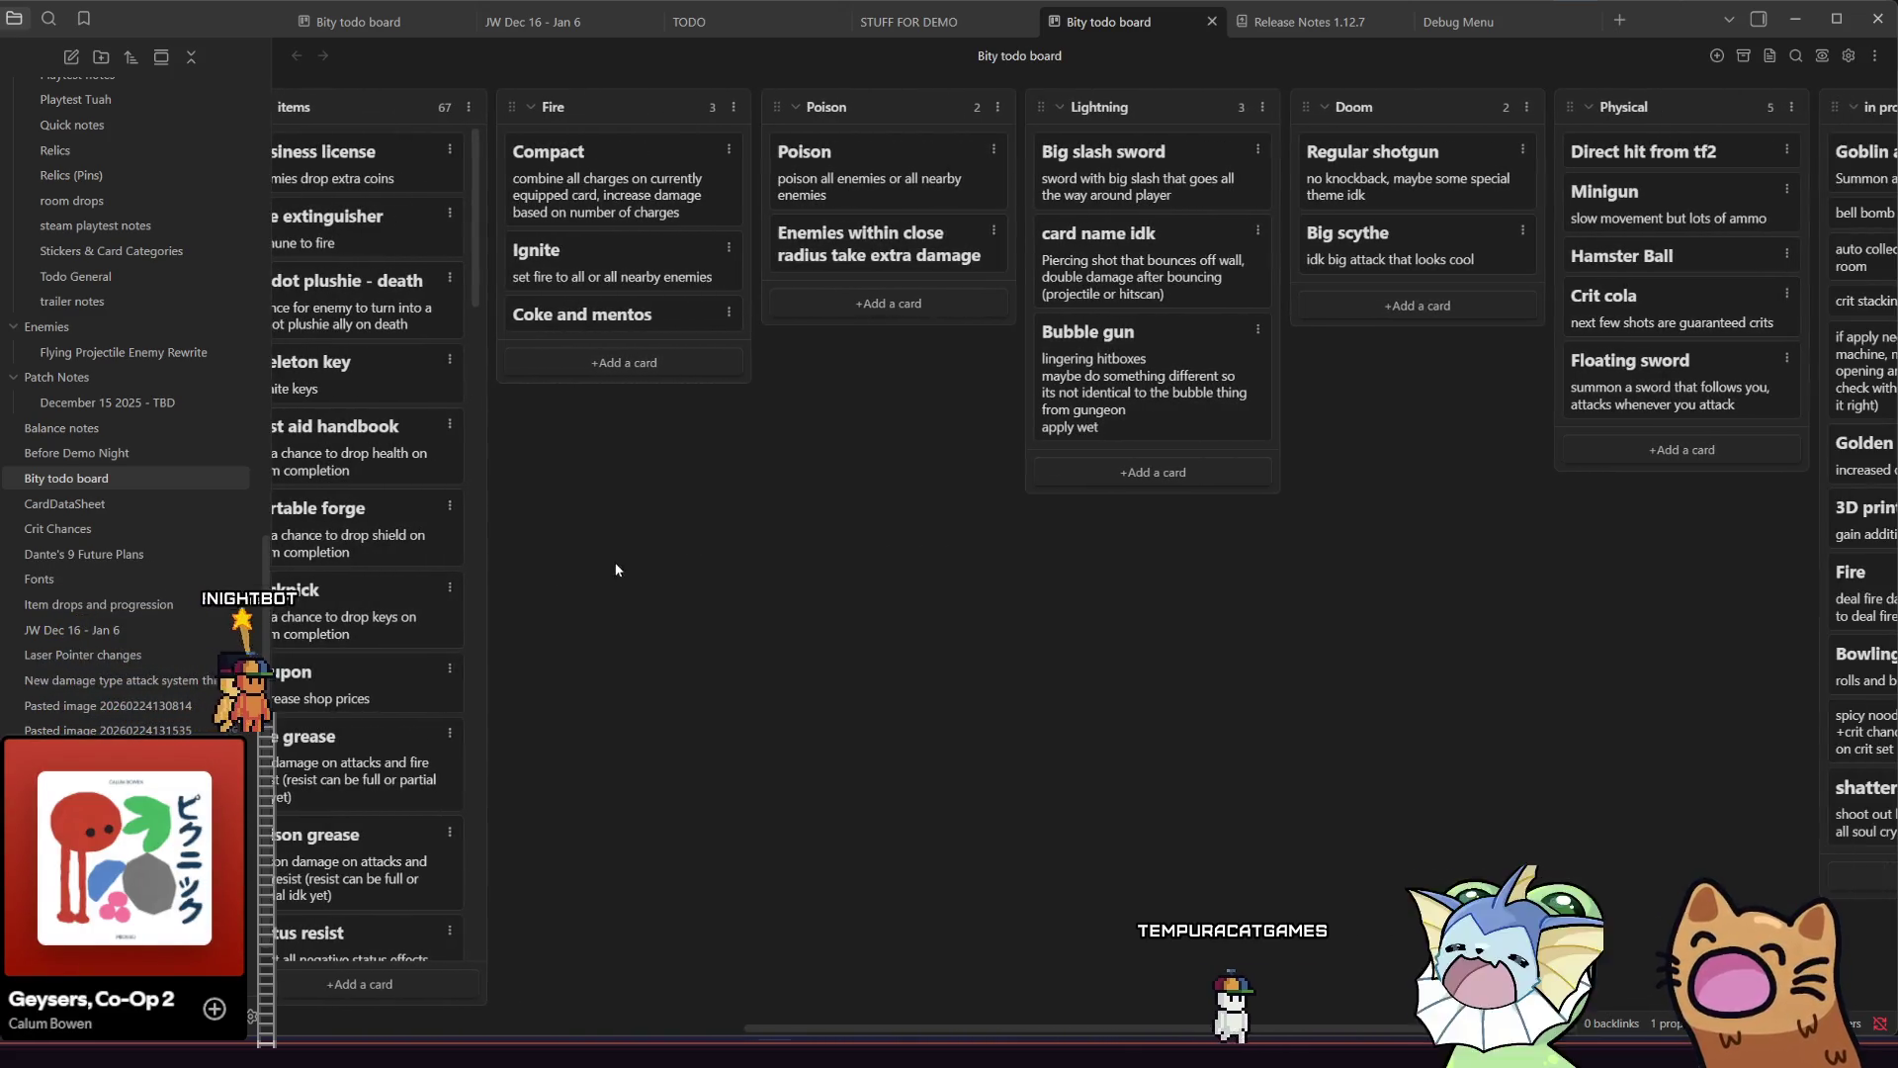
scroll(605, 524, "left", 5)
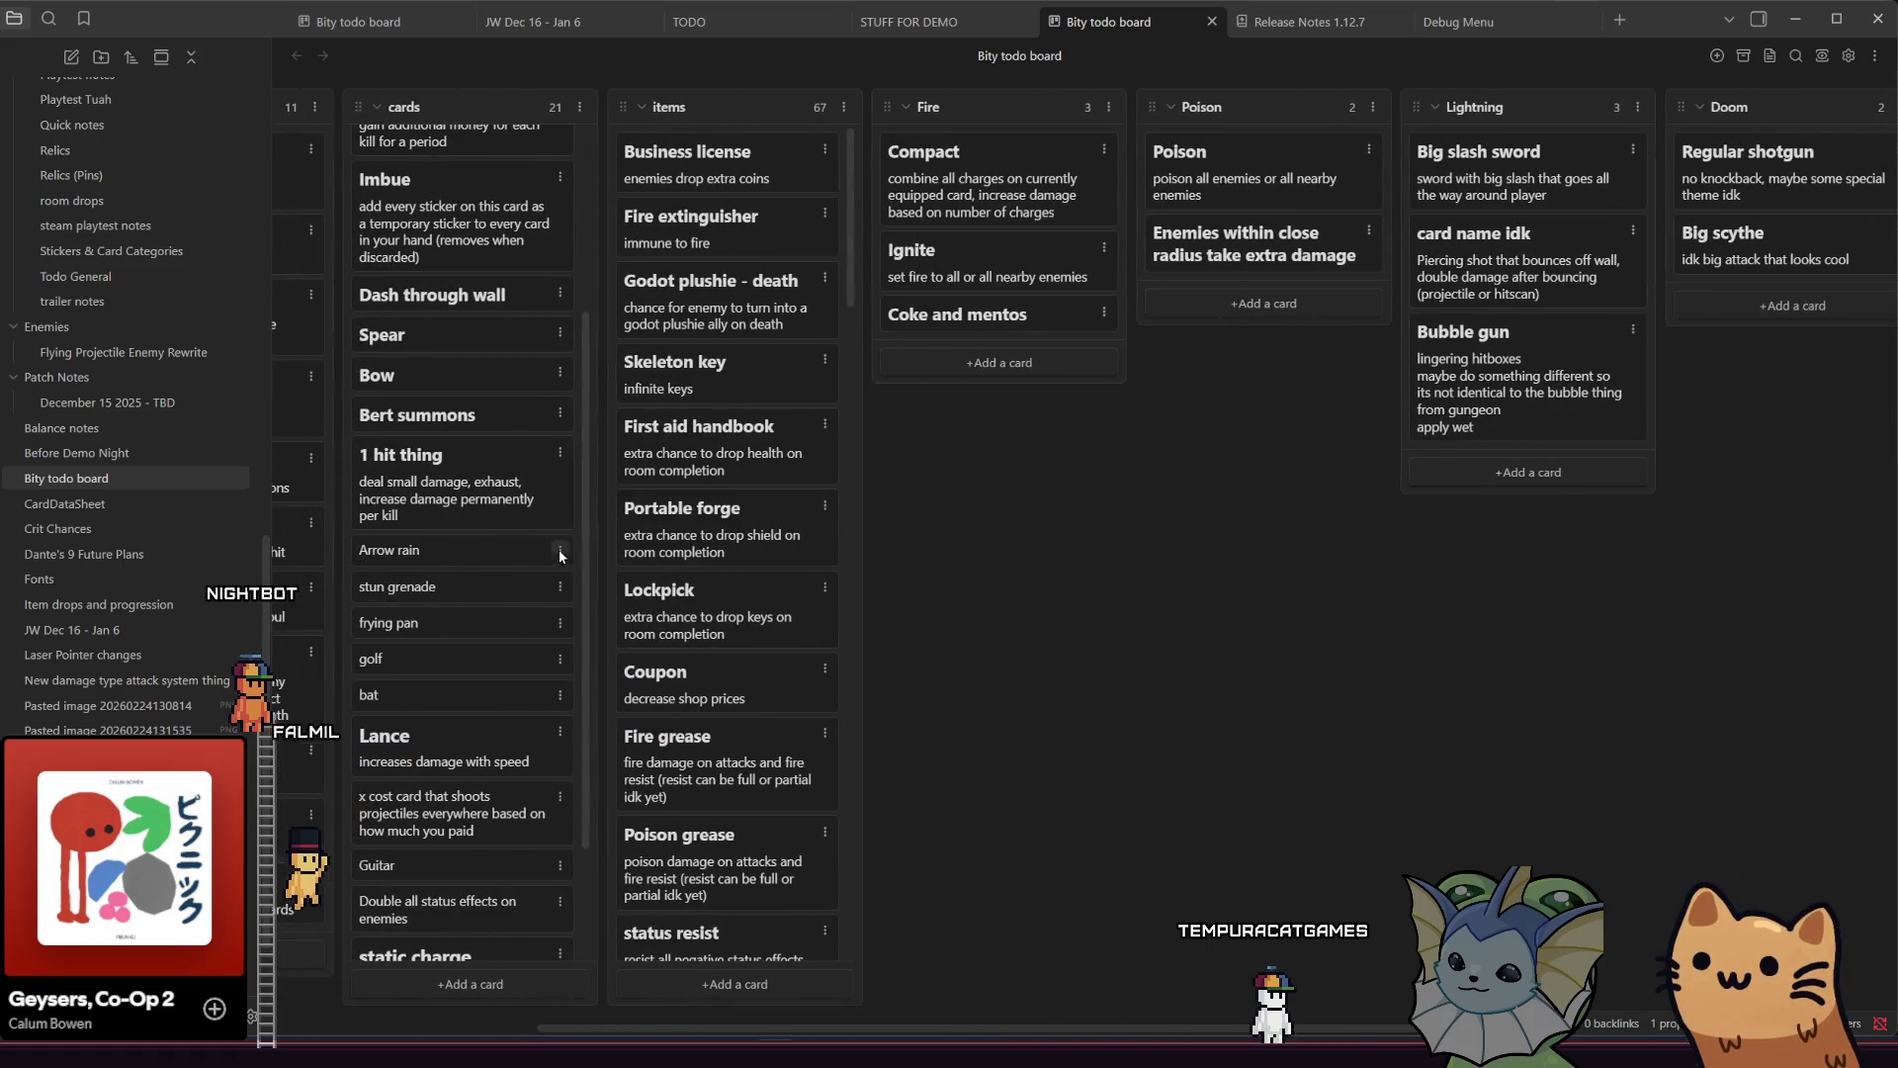
scroll(538, 524, "up", 3)
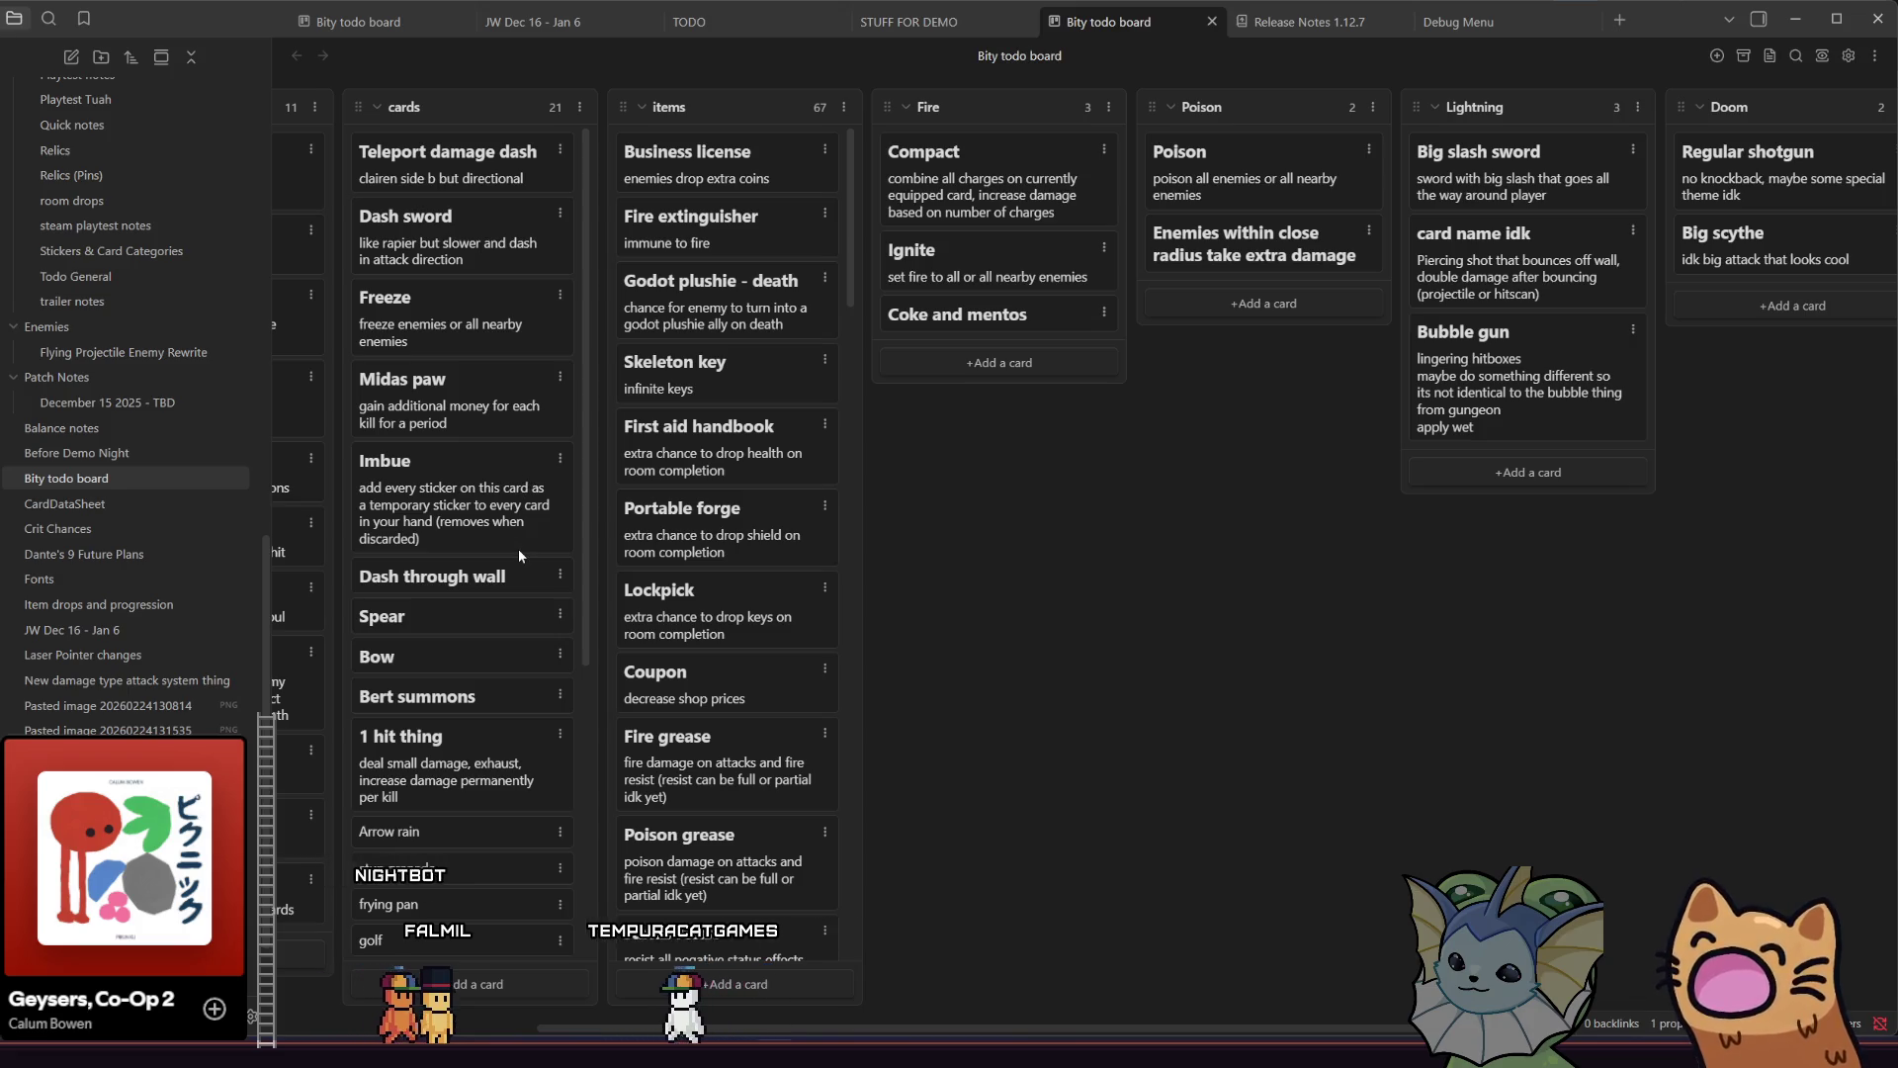
scroll(518, 548, "down", 4)
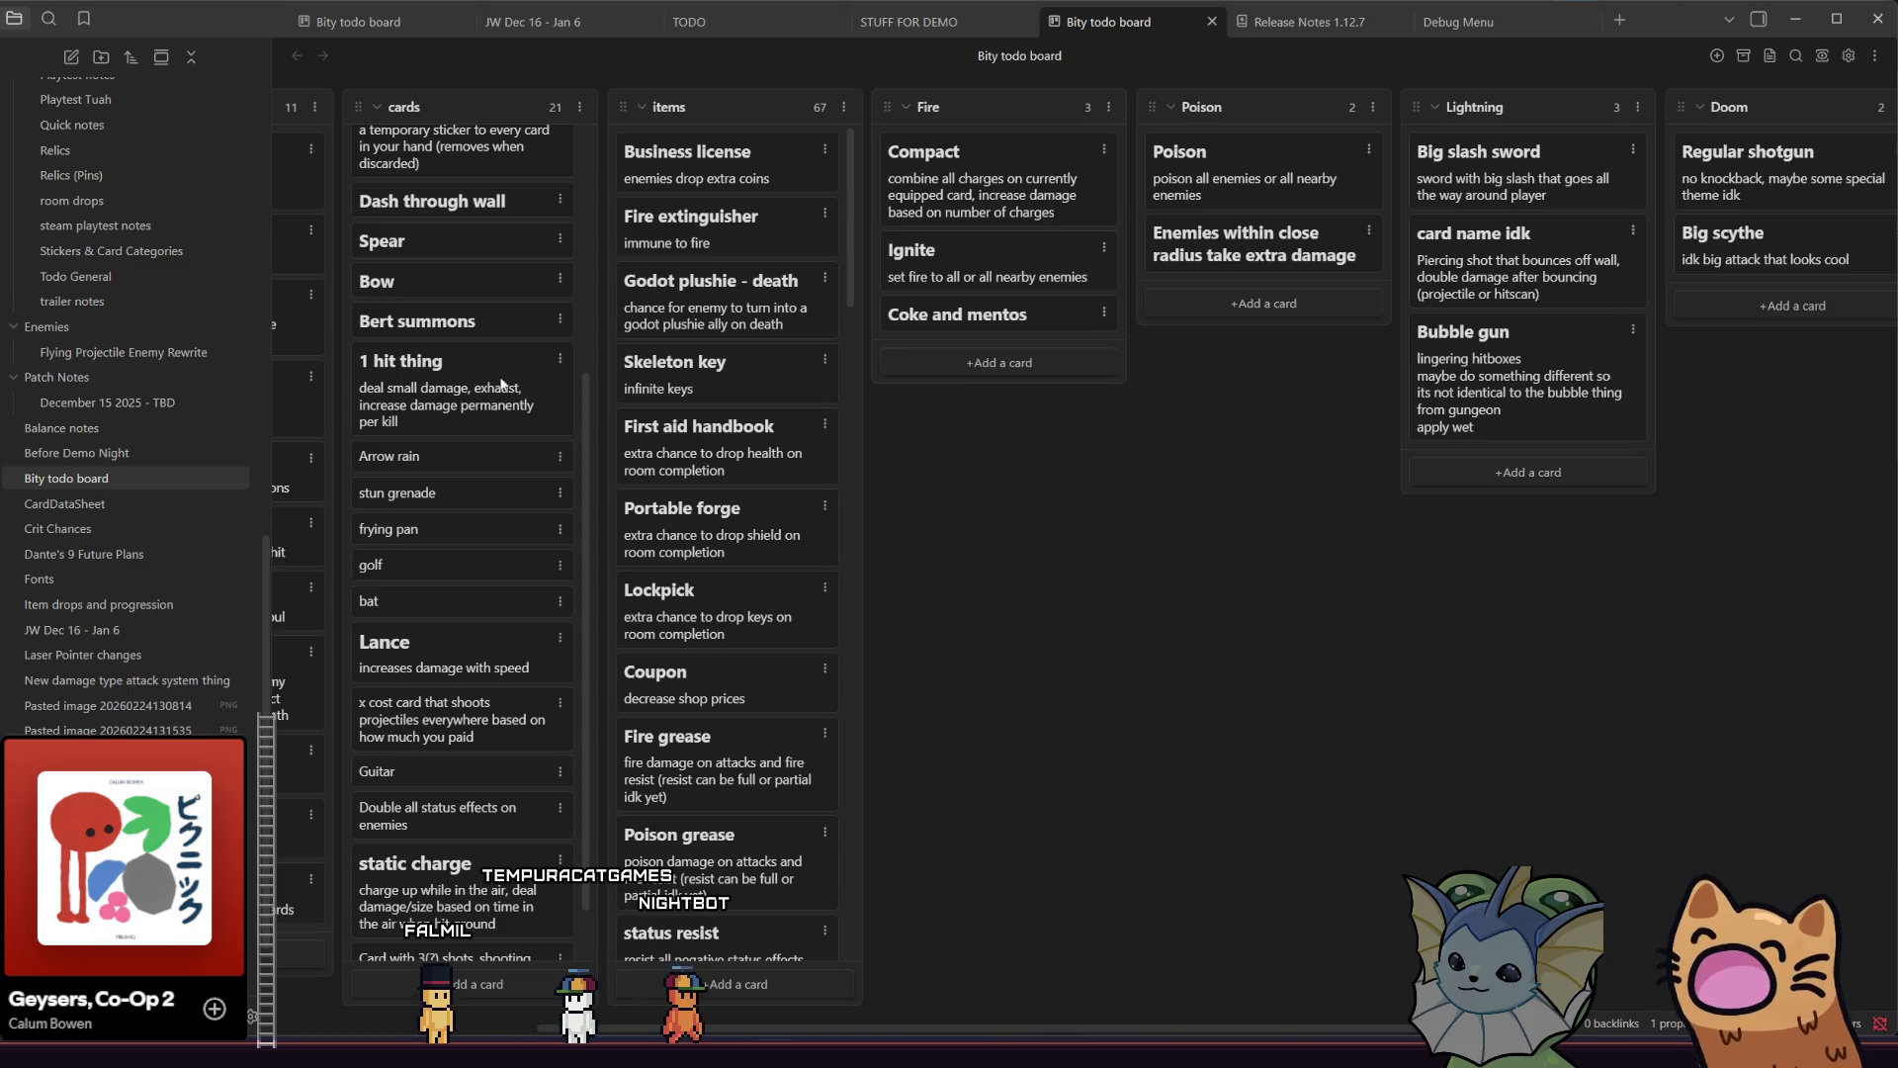
Step: Drag '1 hit thing' into Doom and 'Arrow rain' into Lightning, leaving 19 cards
mouse_move(488, 379)
left_mouse_down()
mouse_move(1420, 472)
mouse_move(1821, 276)
mouse_move(1200, 322)
left_mouse_up()
scroll(625, 613, "left", 5)
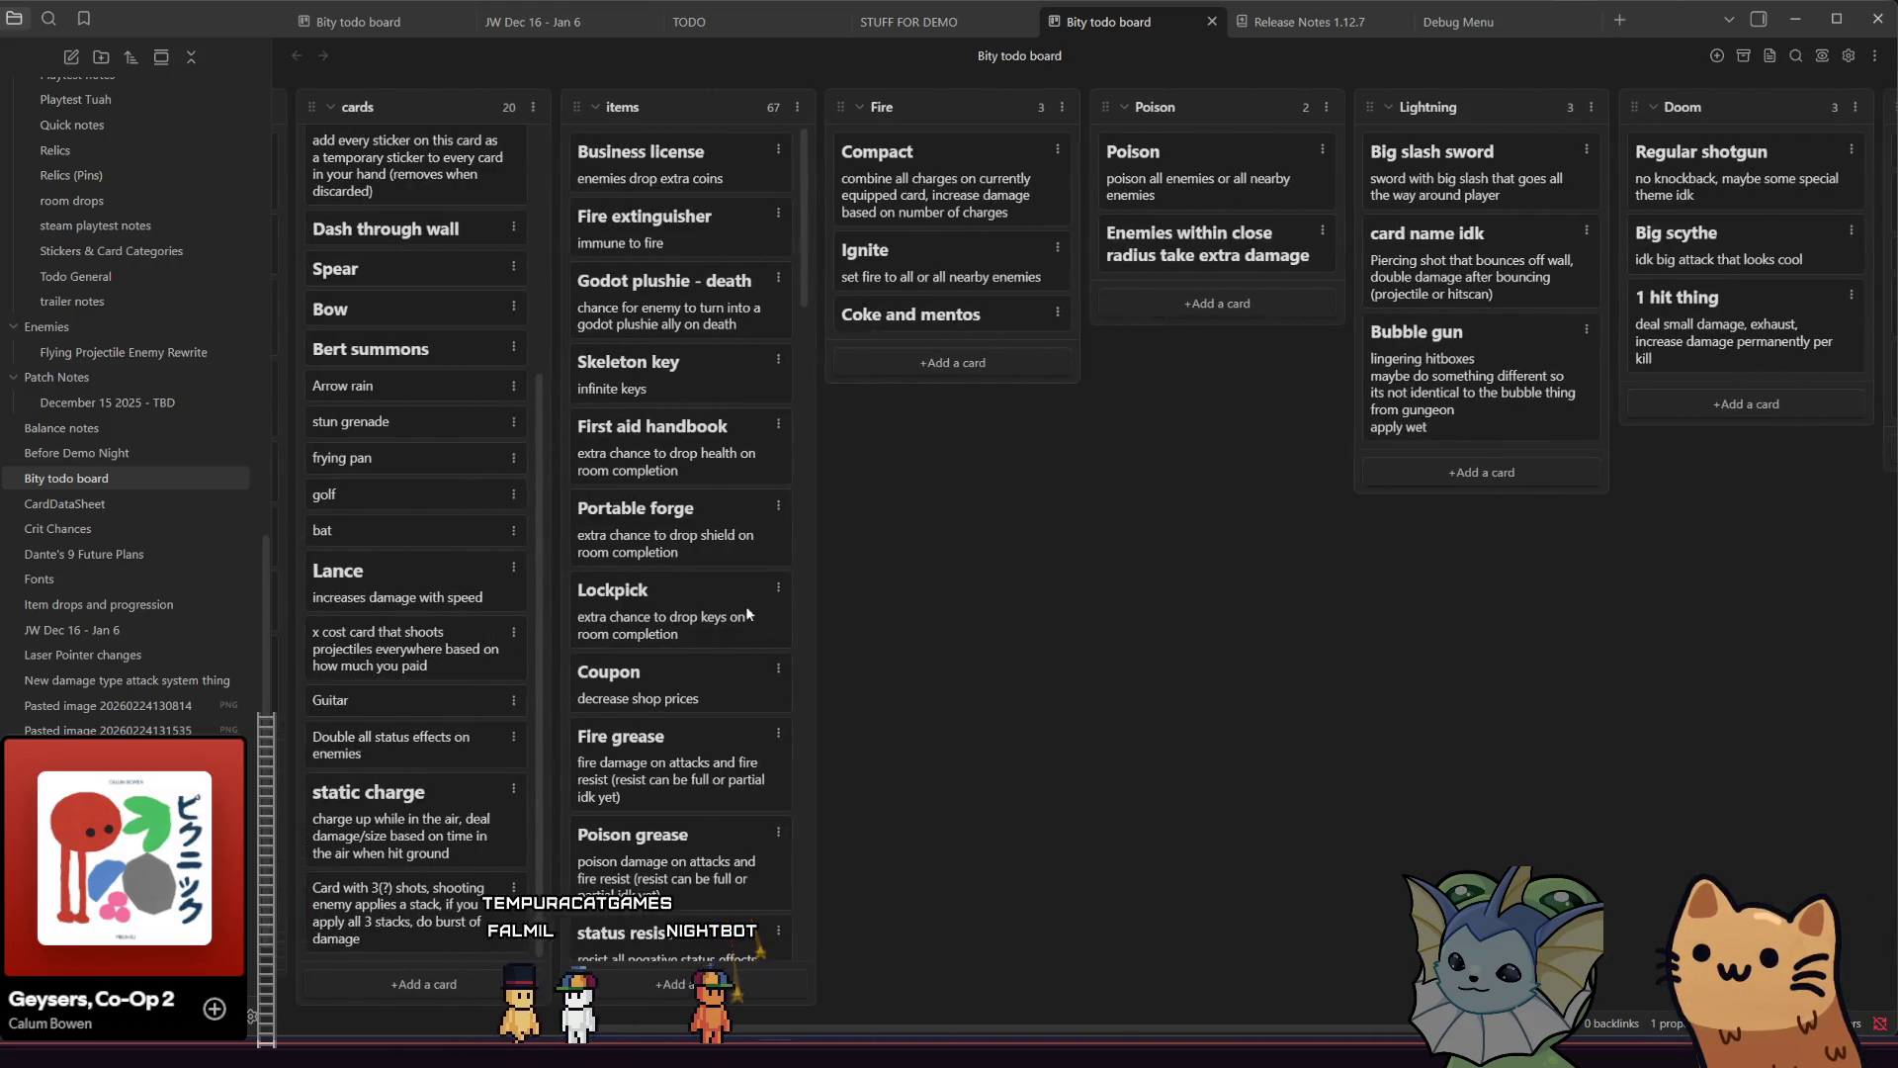
left_click_drag(449, 387, 1379, 466)
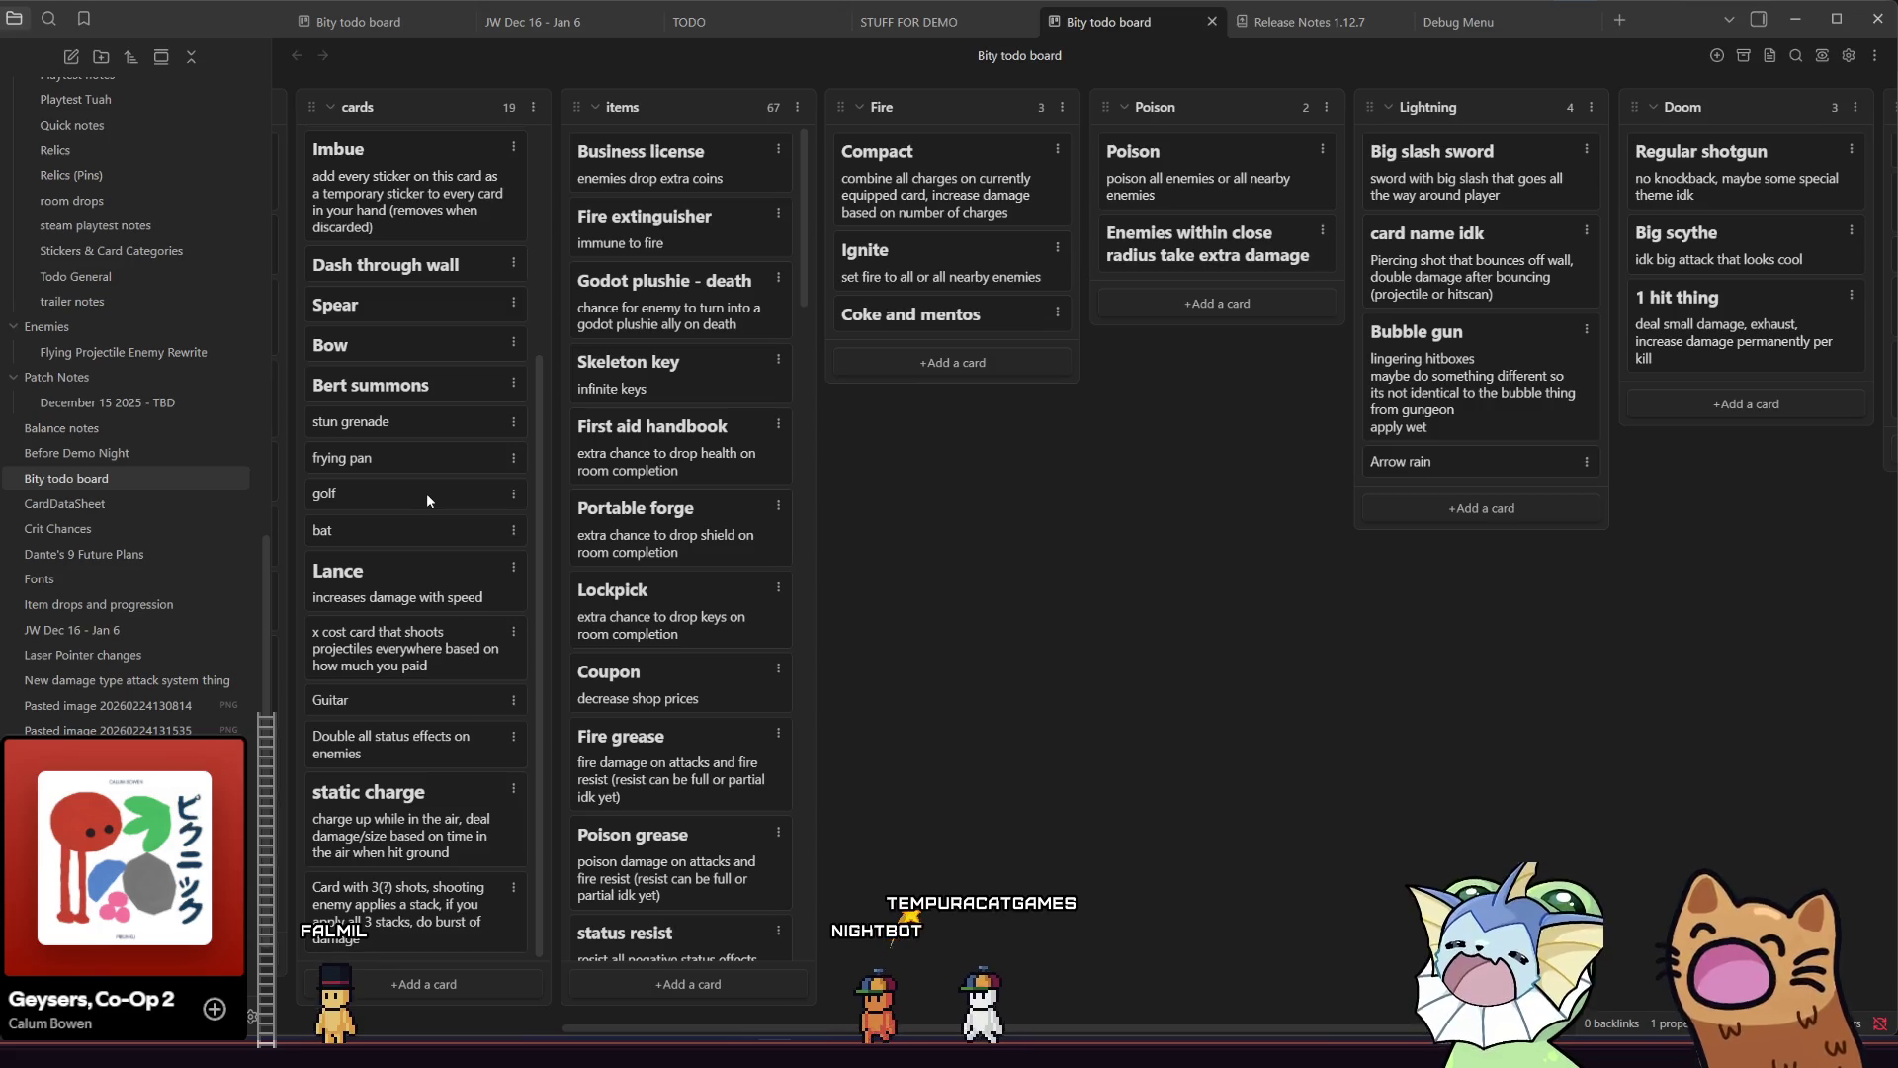
Step: Place frying pan and bat below Floating sword, bringing Physical to 7 cards
mouse_move(445, 453)
left_mouse_down()
mouse_move(1510, 422)
mouse_move(1819, 435)
mouse_move(1134, 425)
mouse_move(1164, 435)
left_mouse_up()
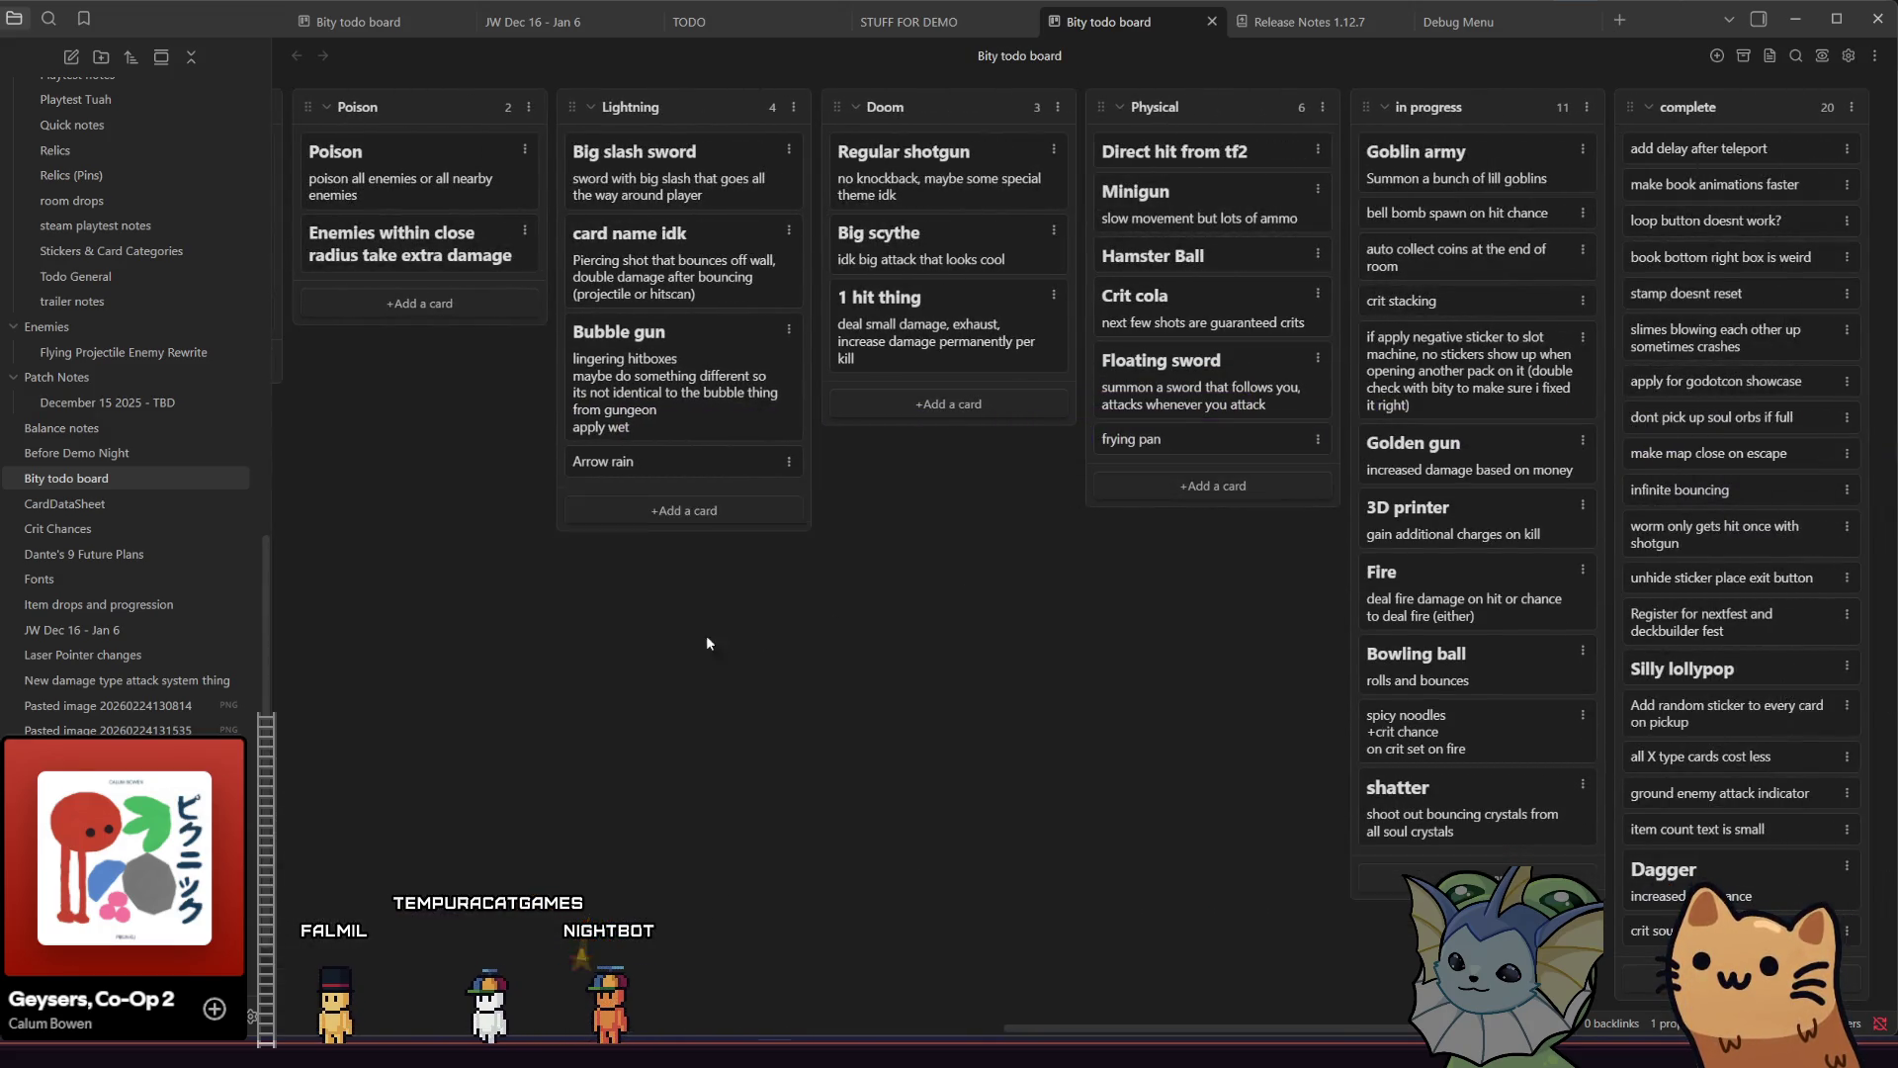
scroll(706, 635, "left", 4)
scroll(668, 649, "left", 4)
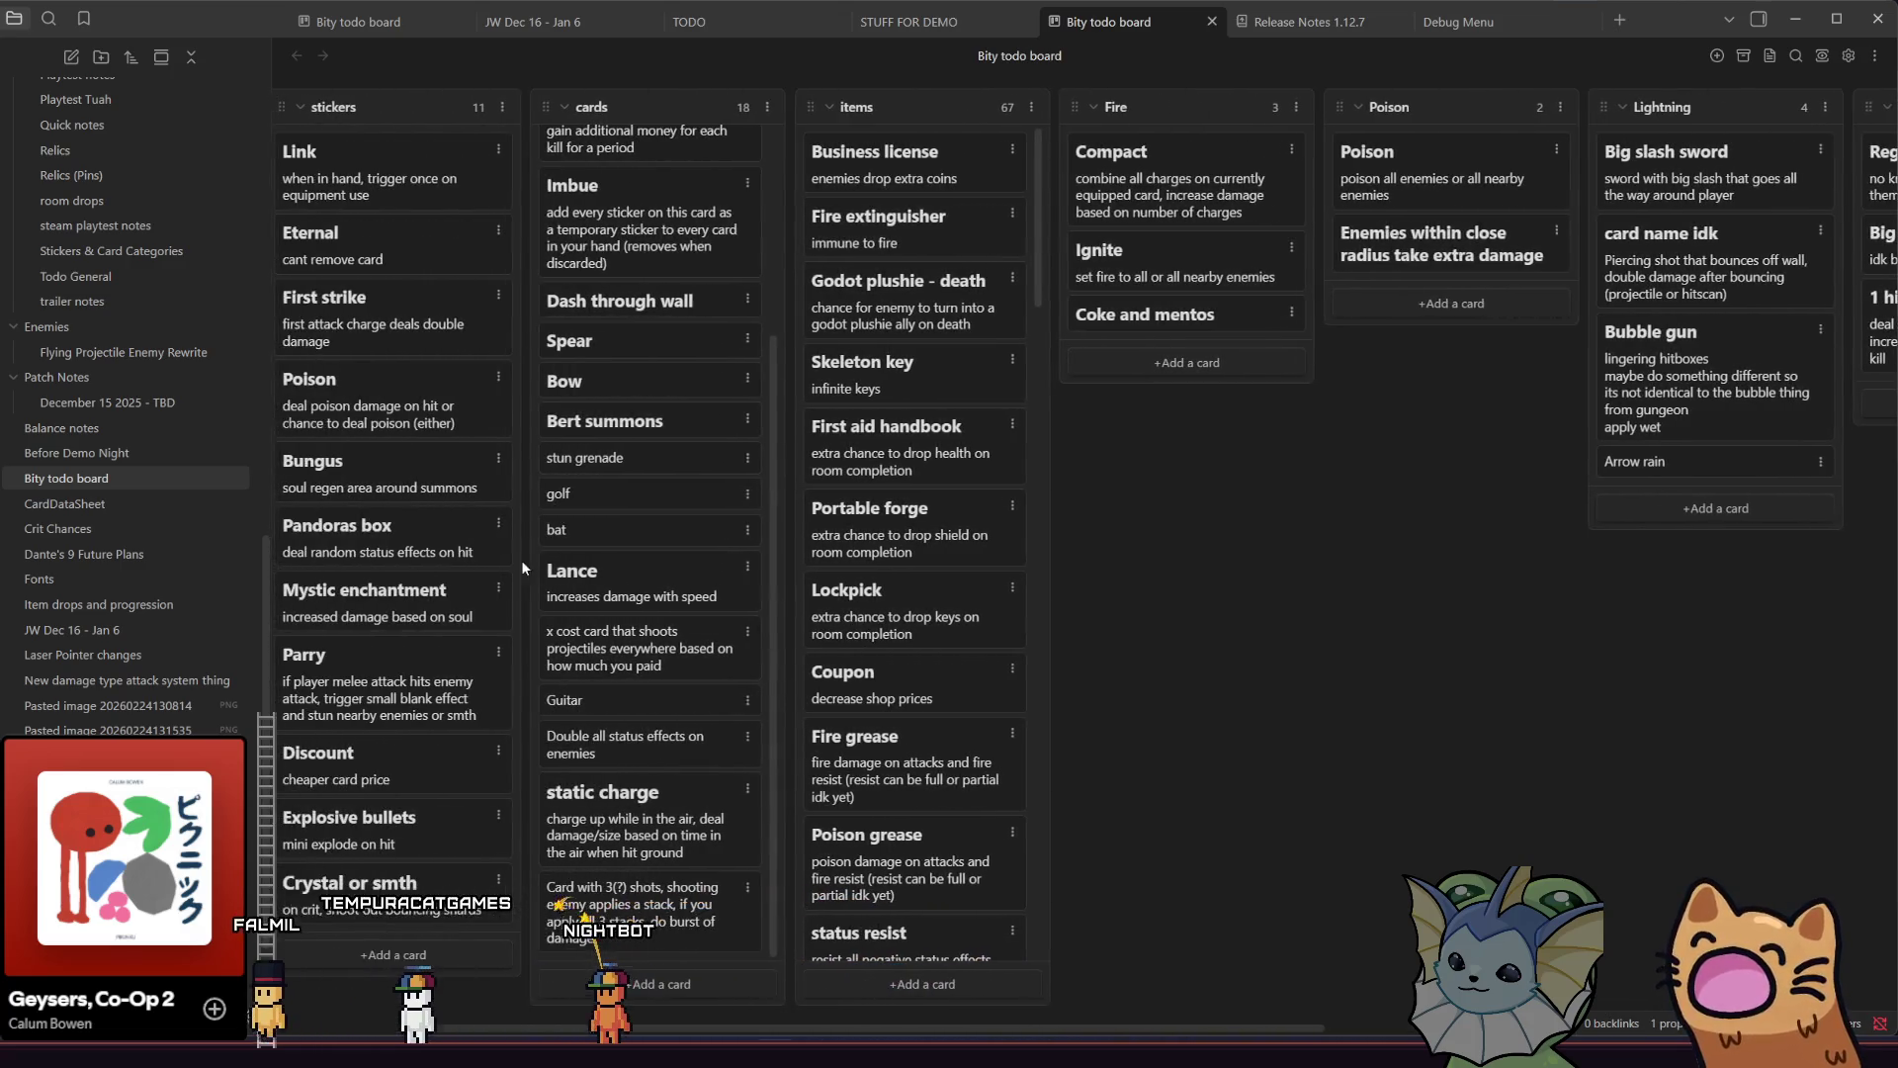
mouse_move(632, 603)
left_mouse_down()
mouse_move(1790, 576)
mouse_move(890, 475)
mouse_move(1127, 465)
mouse_move(1142, 500)
mouse_move(1147, 484)
left_mouse_up()
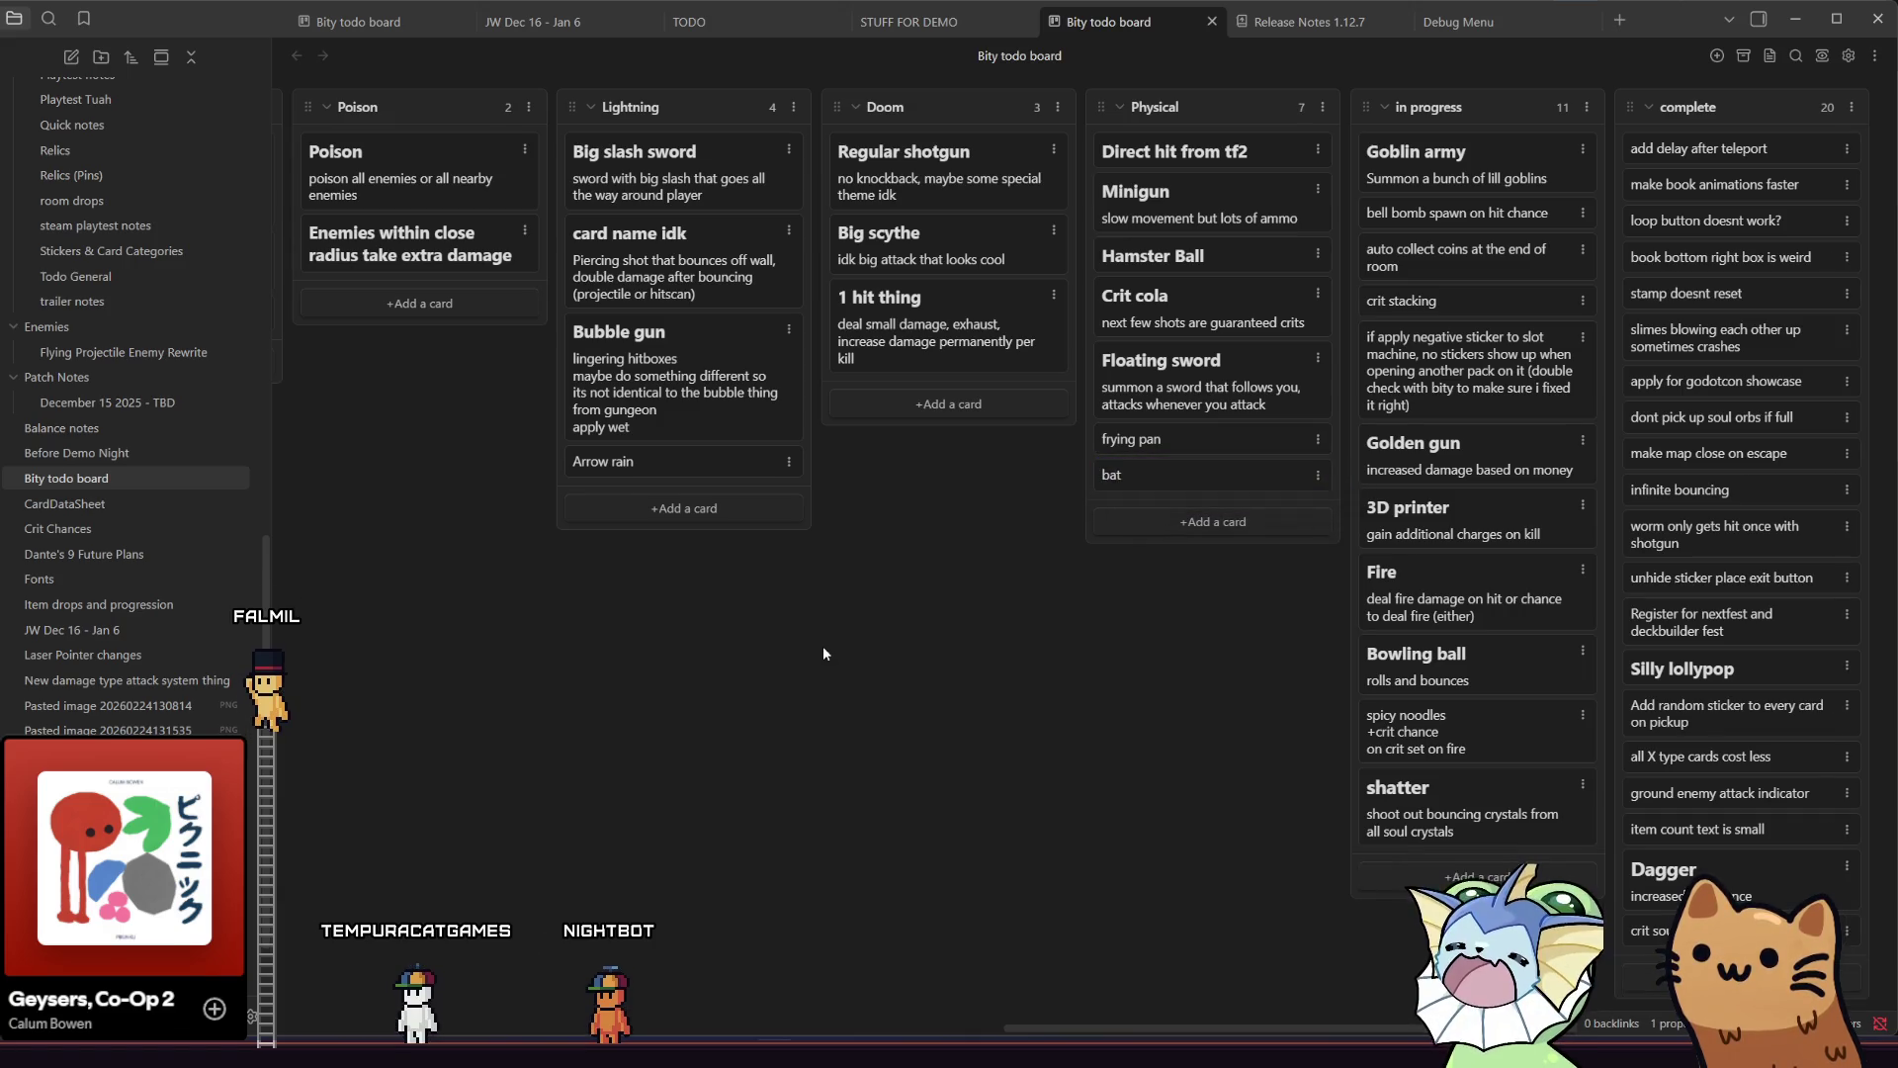
scroll(826, 647, "left", 5)
scroll(825, 653, "left", 3)
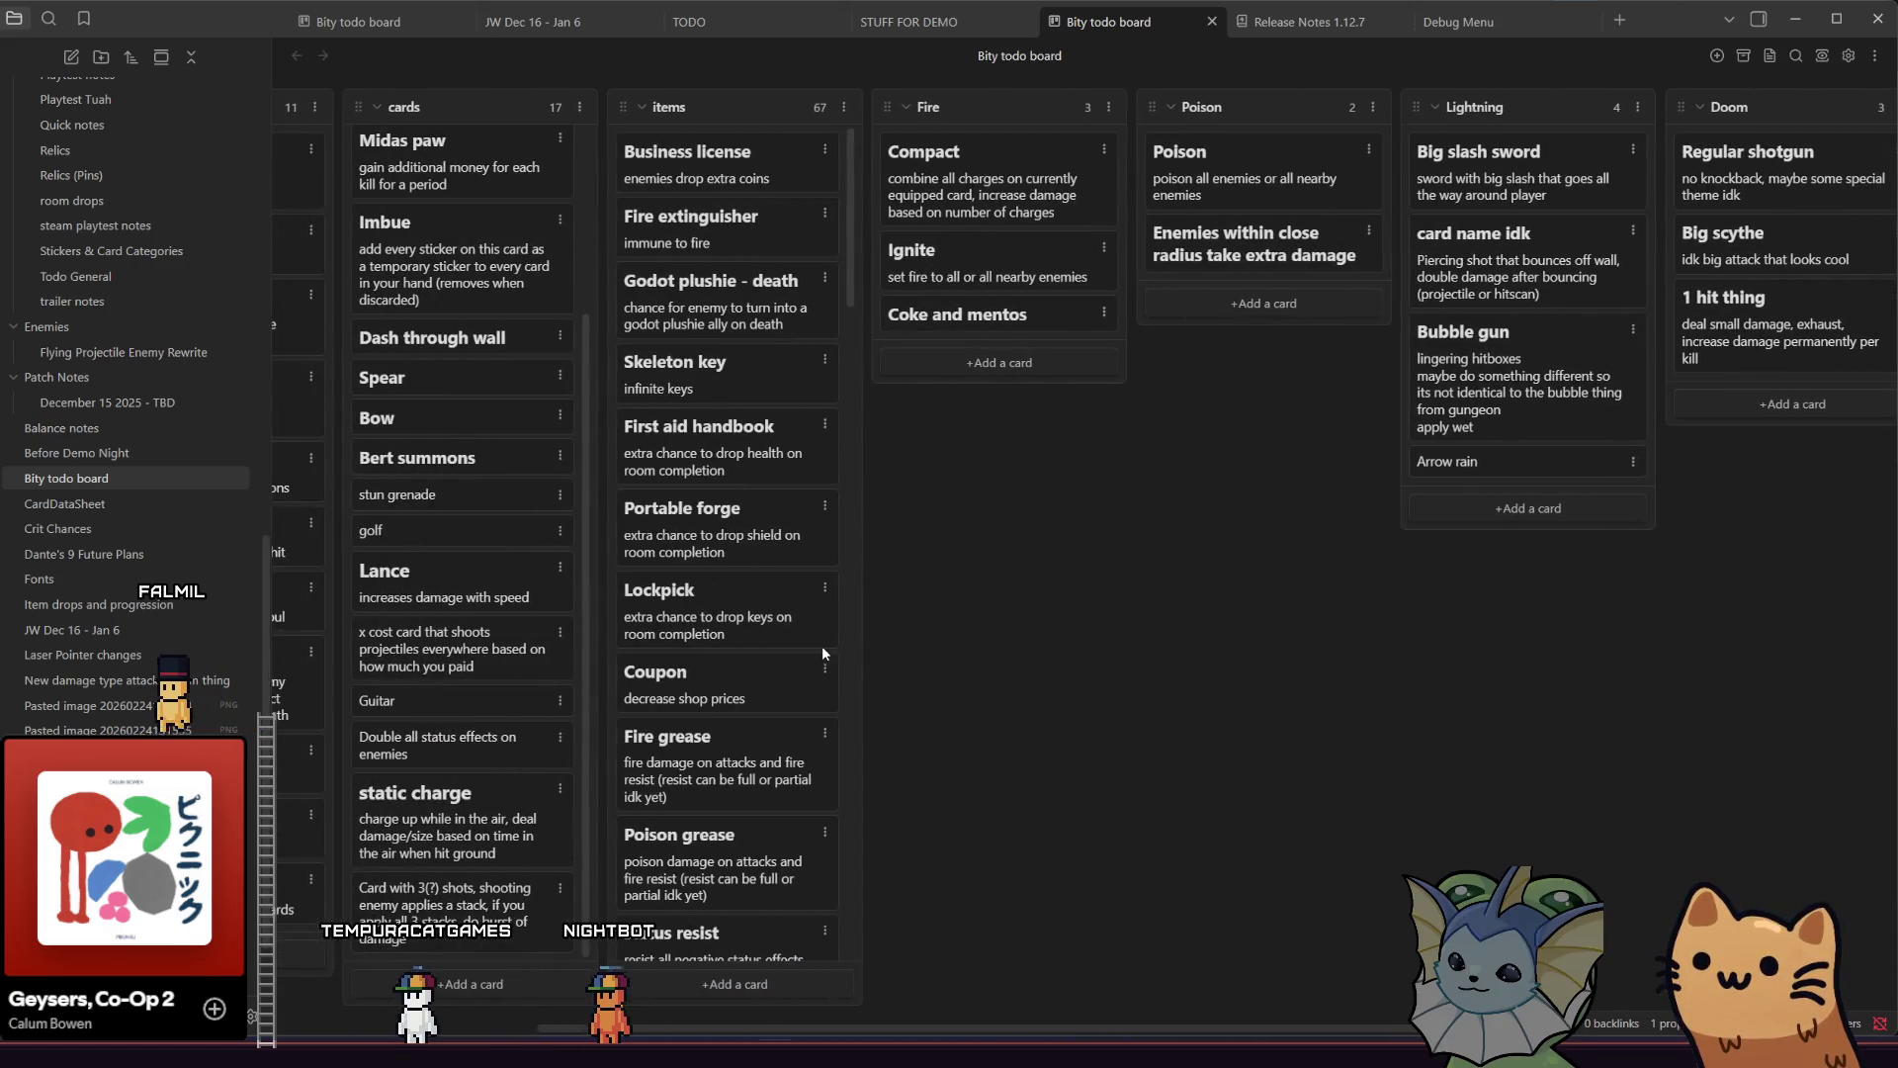
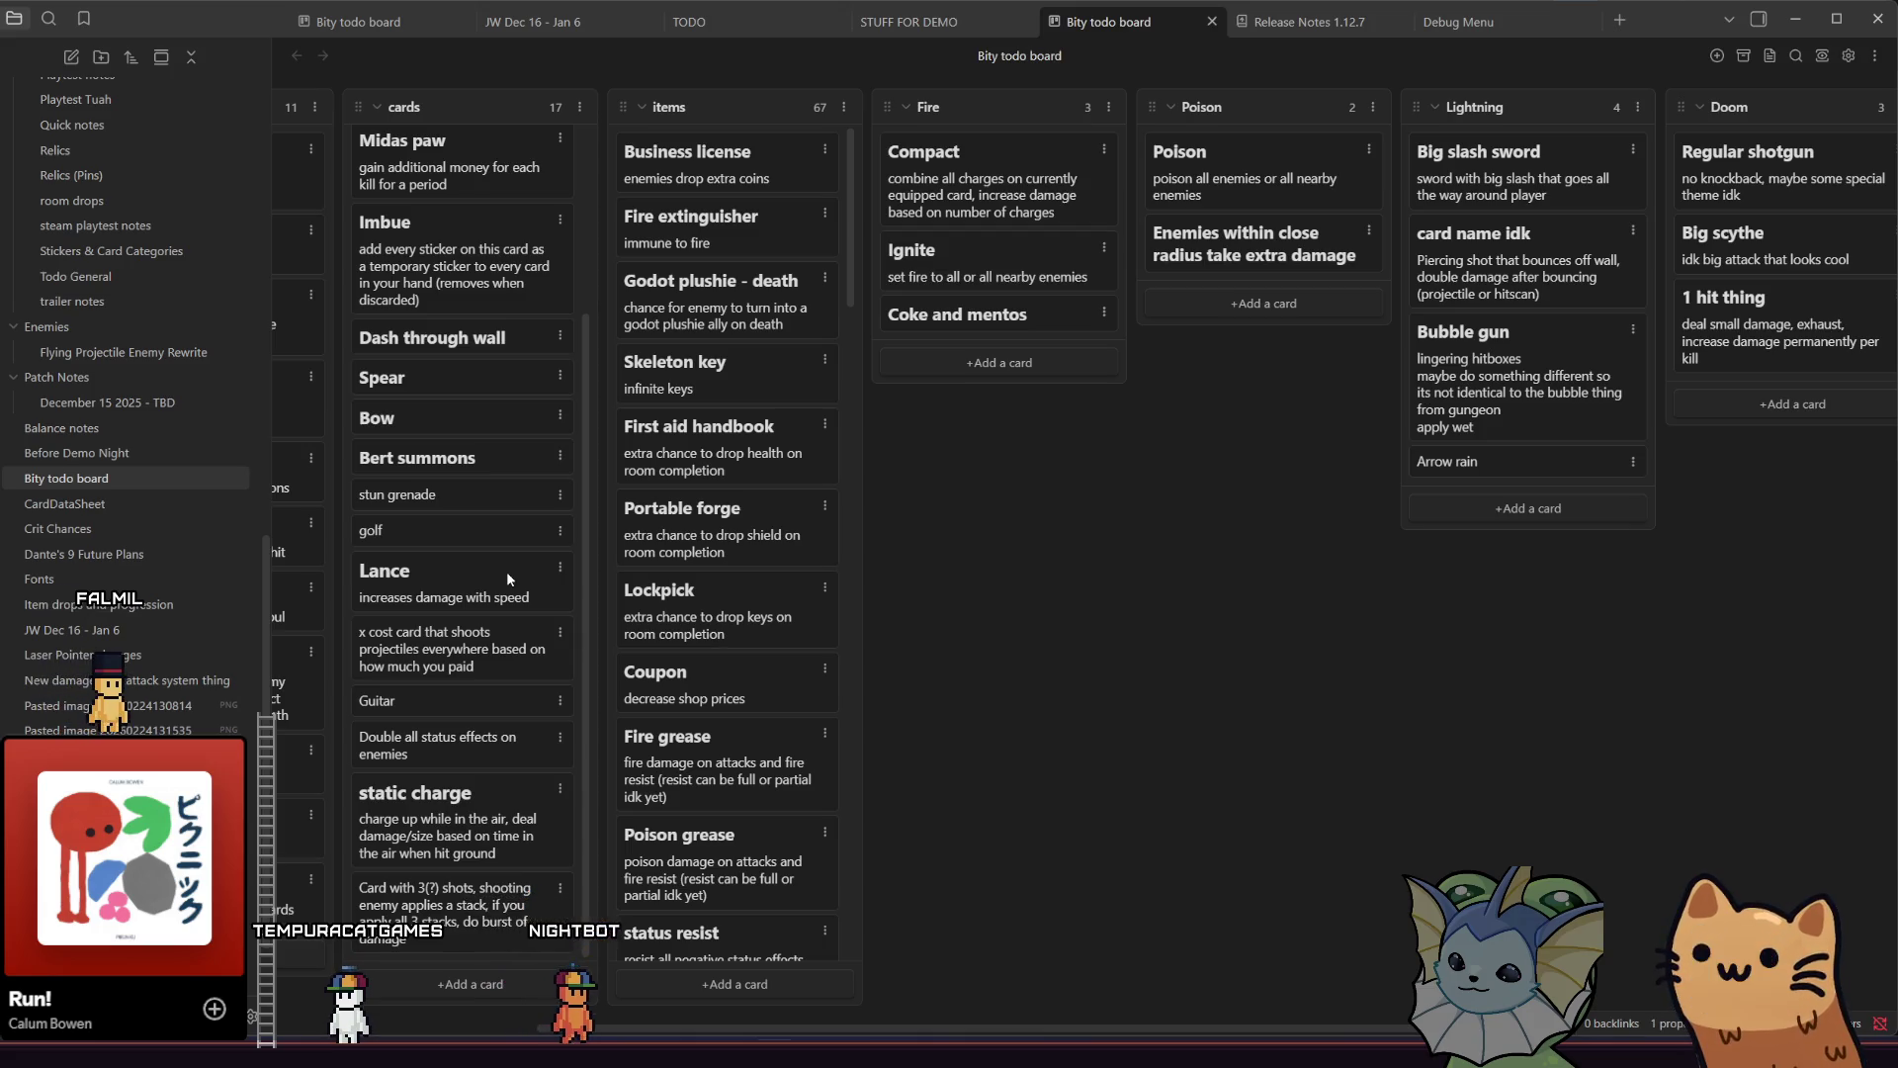
Step: Move the golf card from the cards list into the Fire column
mouse_move(506, 530)
left_mouse_down()
mouse_move(240, 524)
mouse_move(283, 546)
mouse_move(519, 504)
left_mouse_up()
mouse_move(660, 492)
left_mouse_down()
mouse_move(678, 454)
mouse_move(1061, 340)
left_mouse_up()
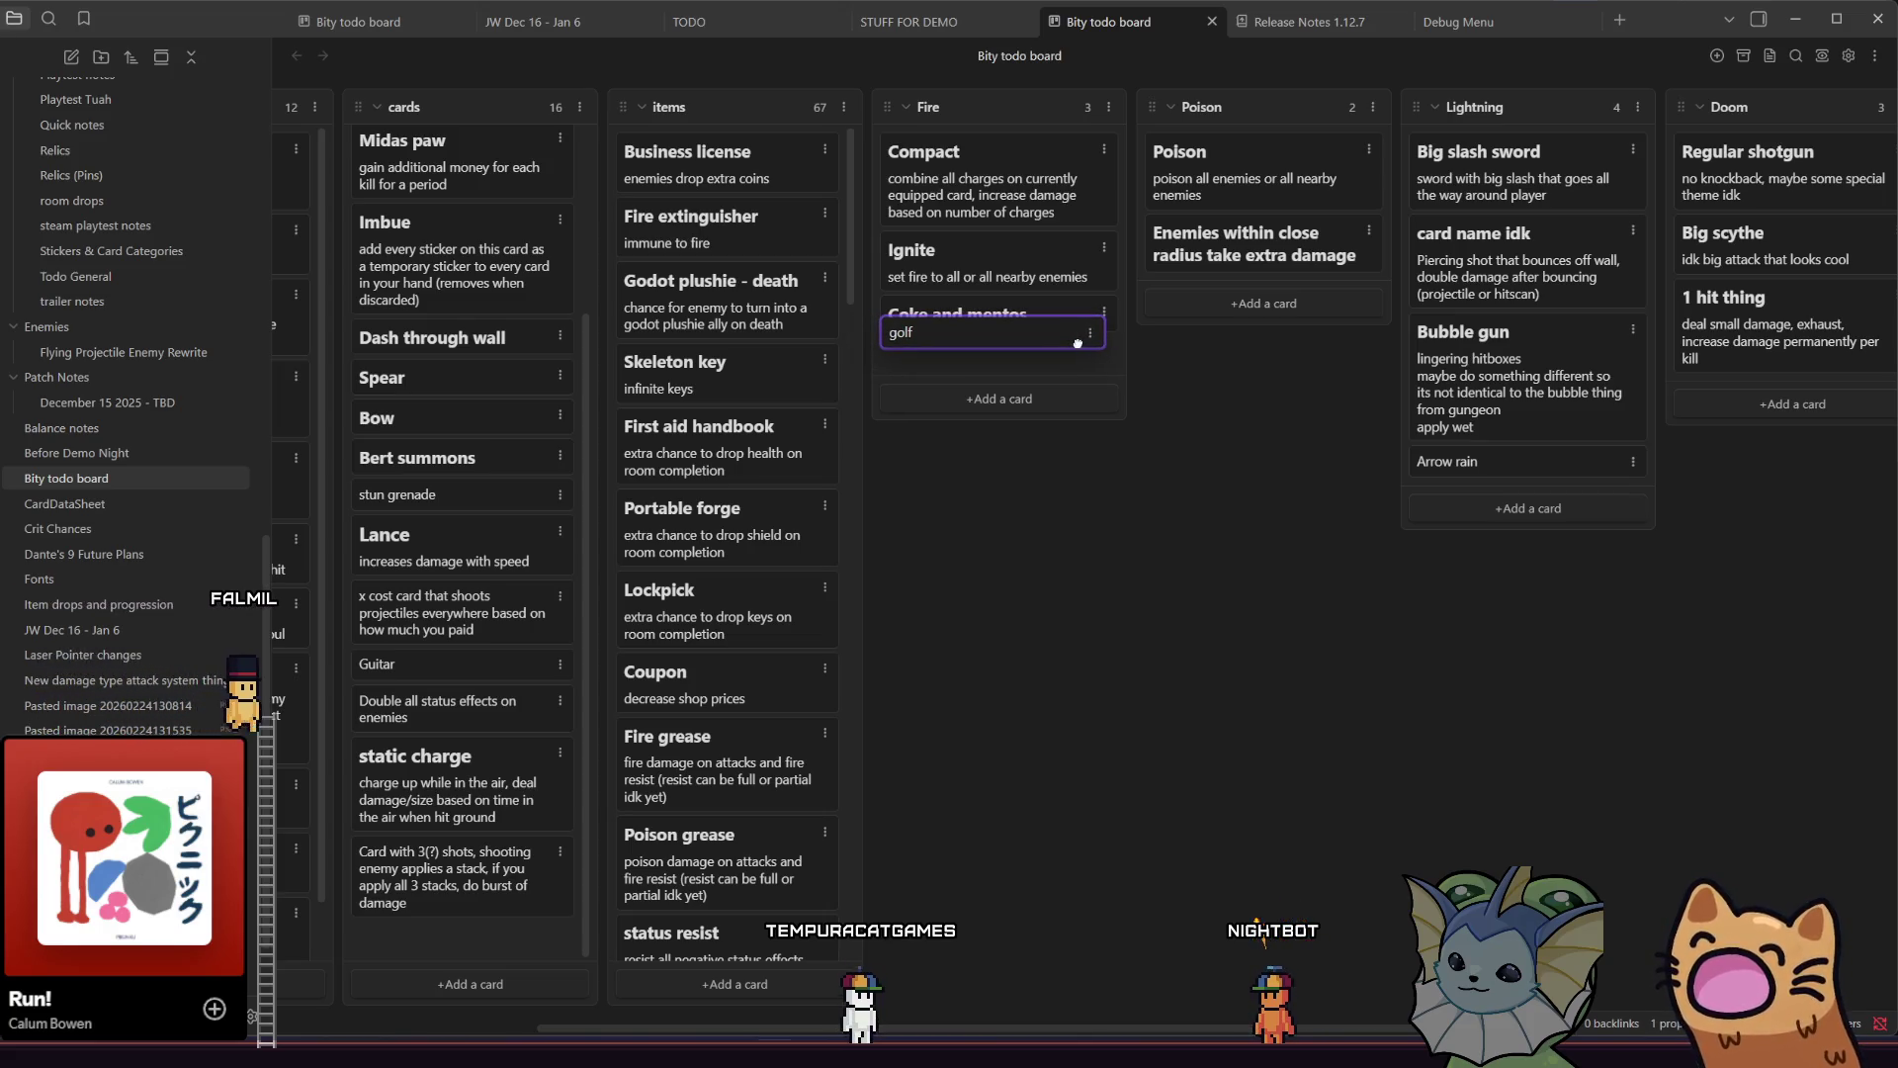
left_click_drag(1078, 343, 1074, 348)
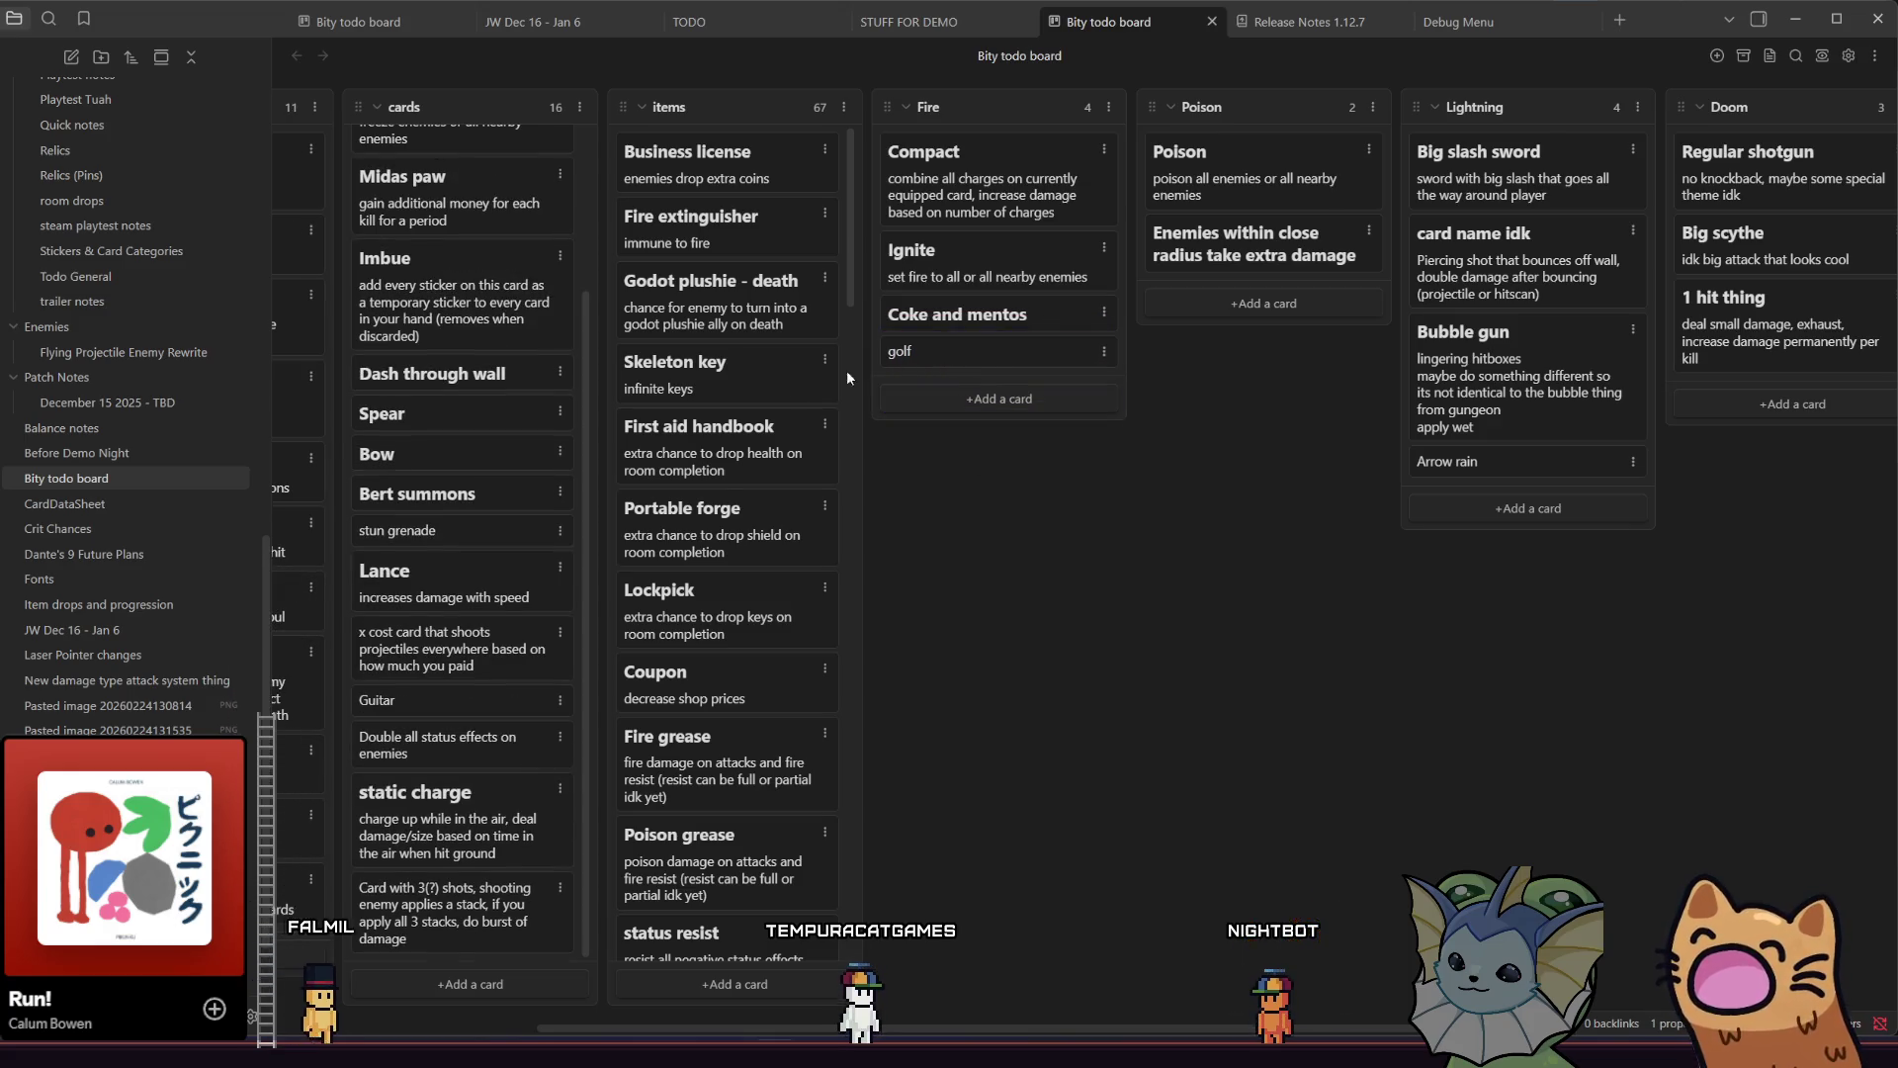
Step: Move the Guitar card into the Fire column as well
scroll(520, 520, "up", 2)
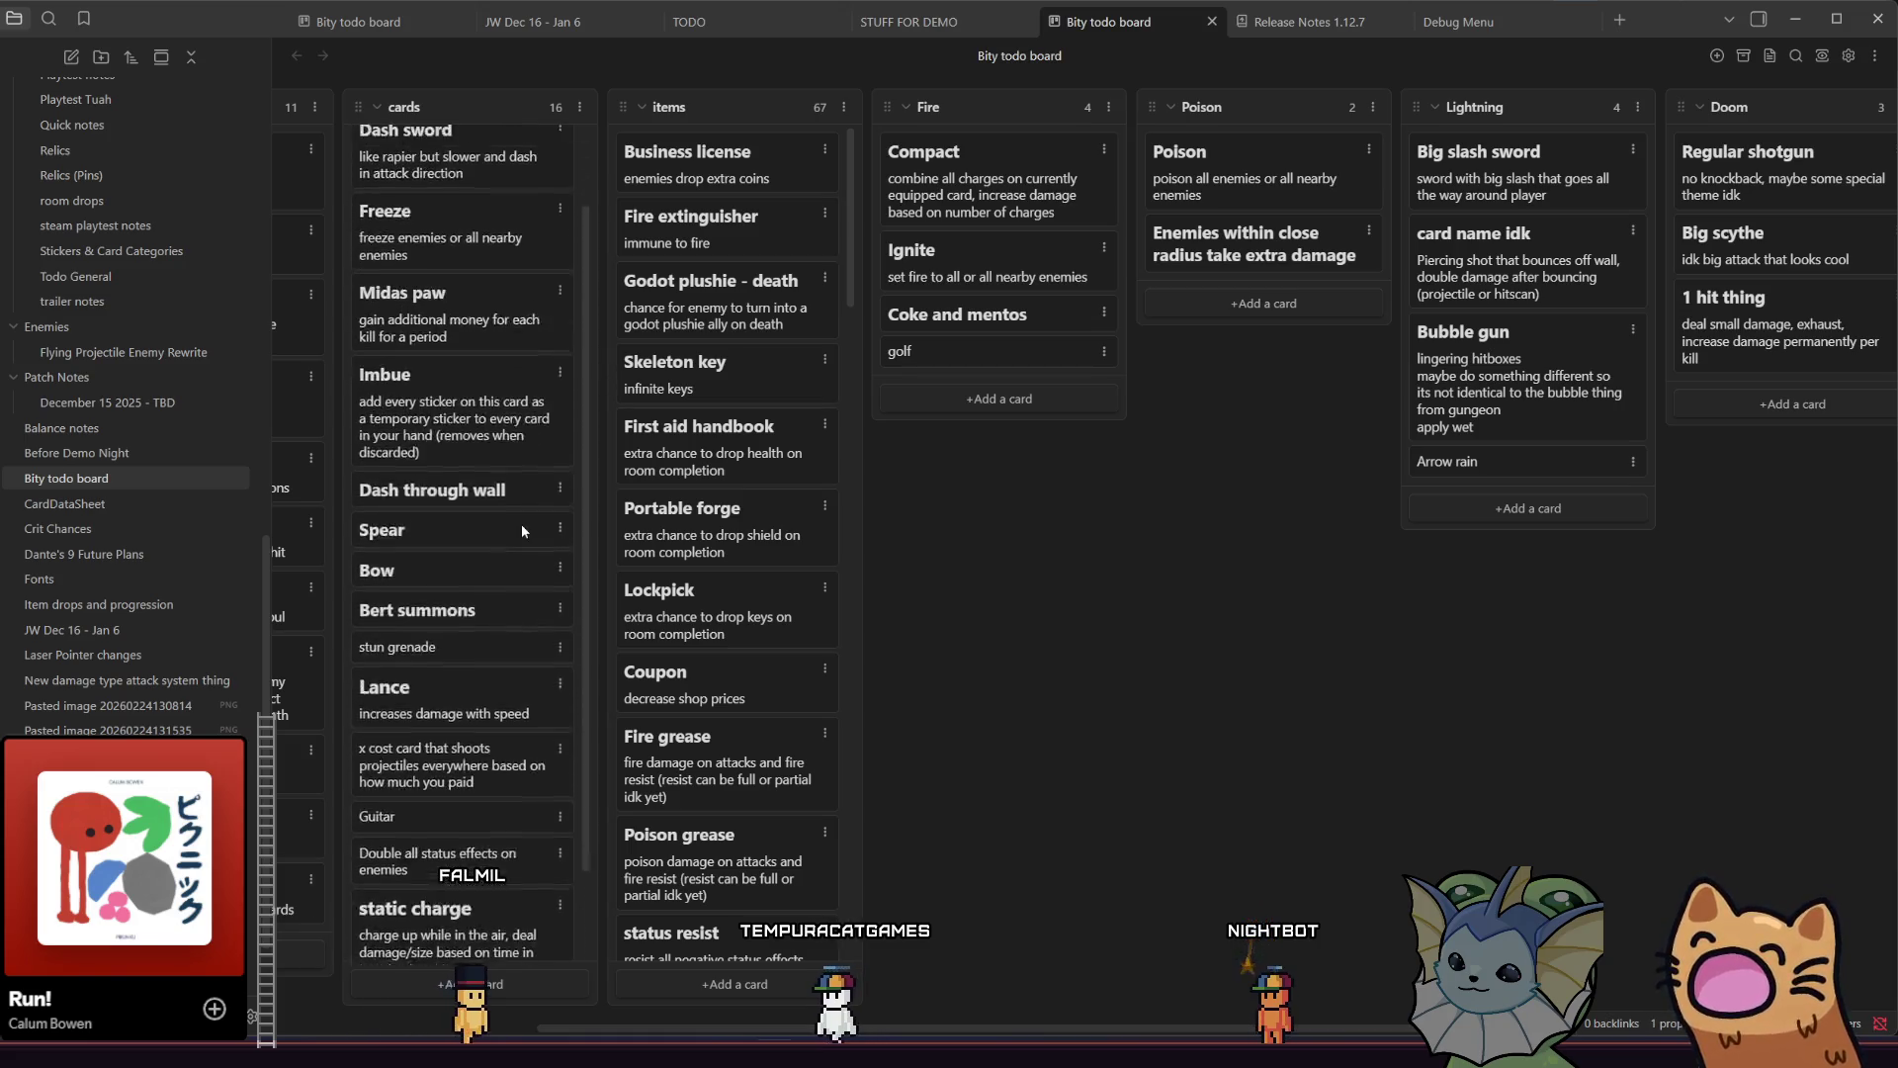
scroll(520, 524, "down", 2)
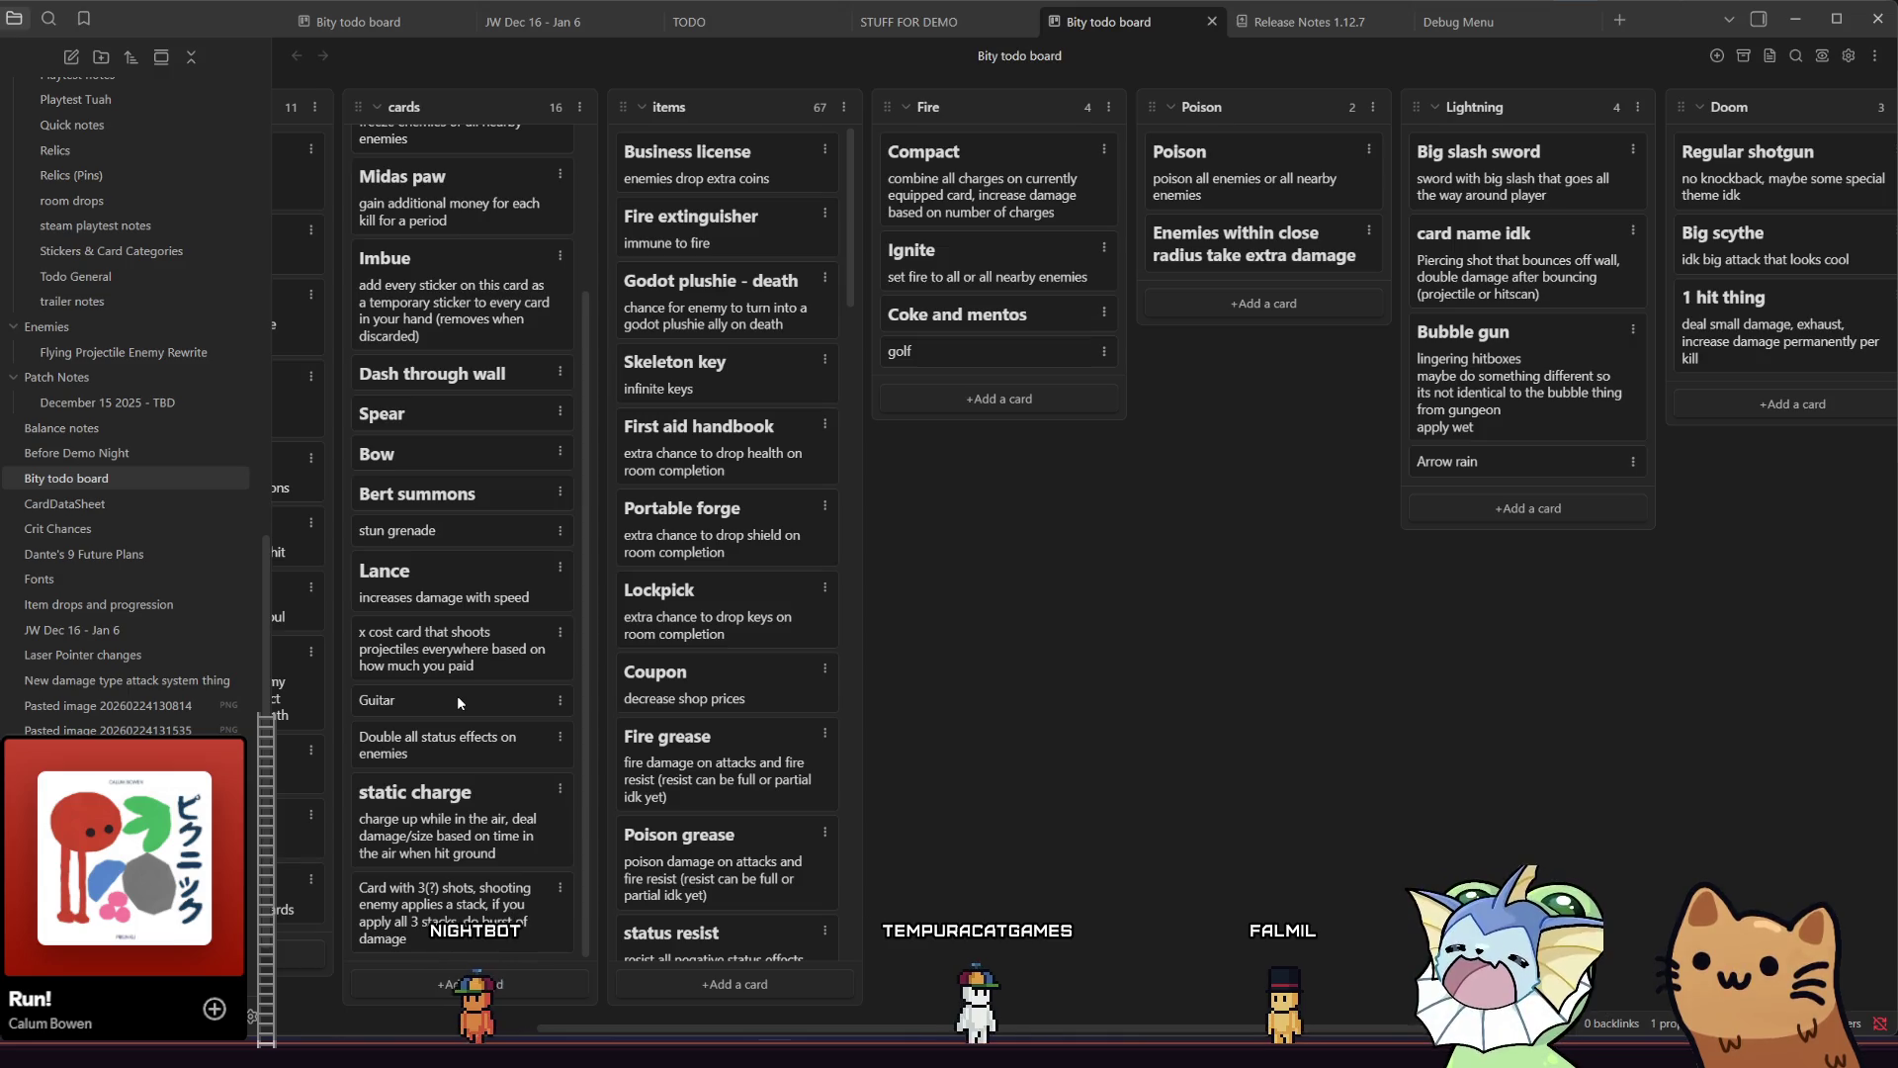
mouse_move(457, 696)
left_mouse_down()
mouse_move(741, 478)
mouse_move(924, 390)
mouse_move(988, 387)
left_mouse_up()
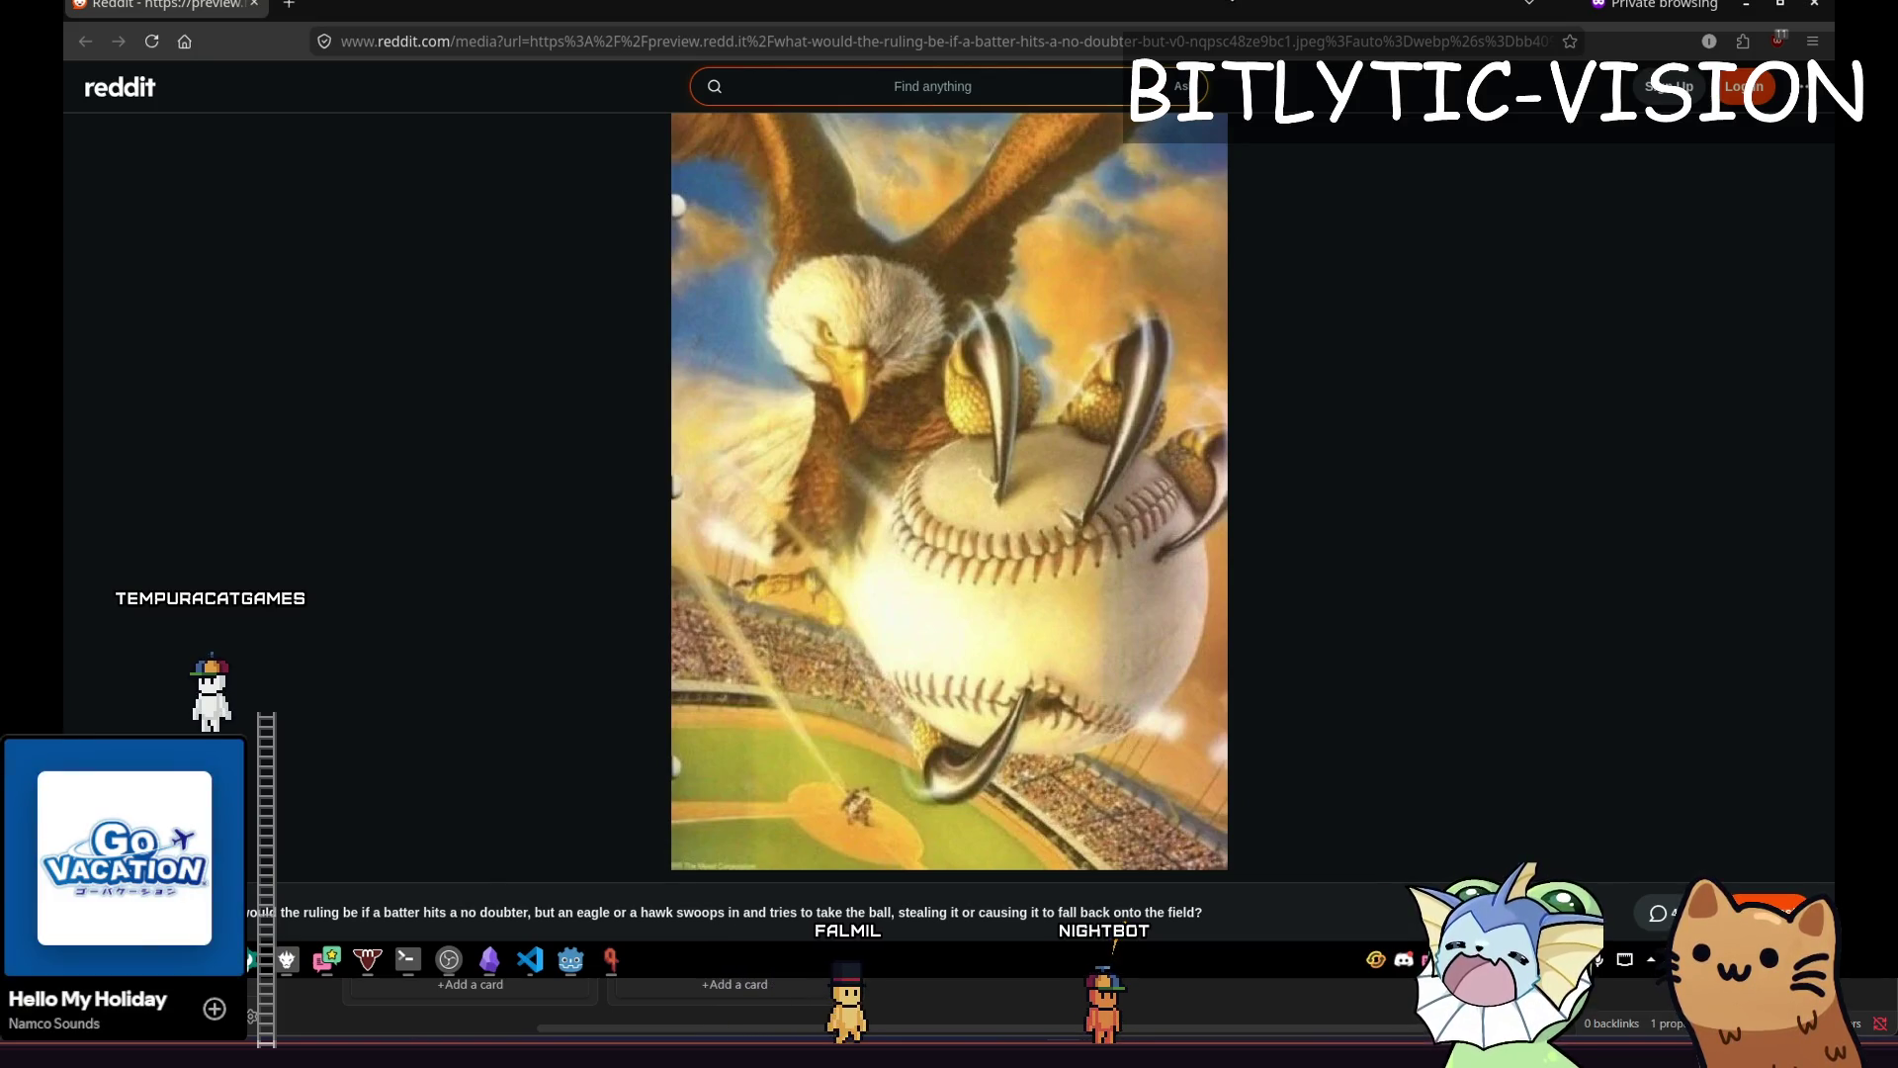
Step: Close the Reddit eagle-and-baseball image tab to get back to the Obsidian board
key("ctrl+w")
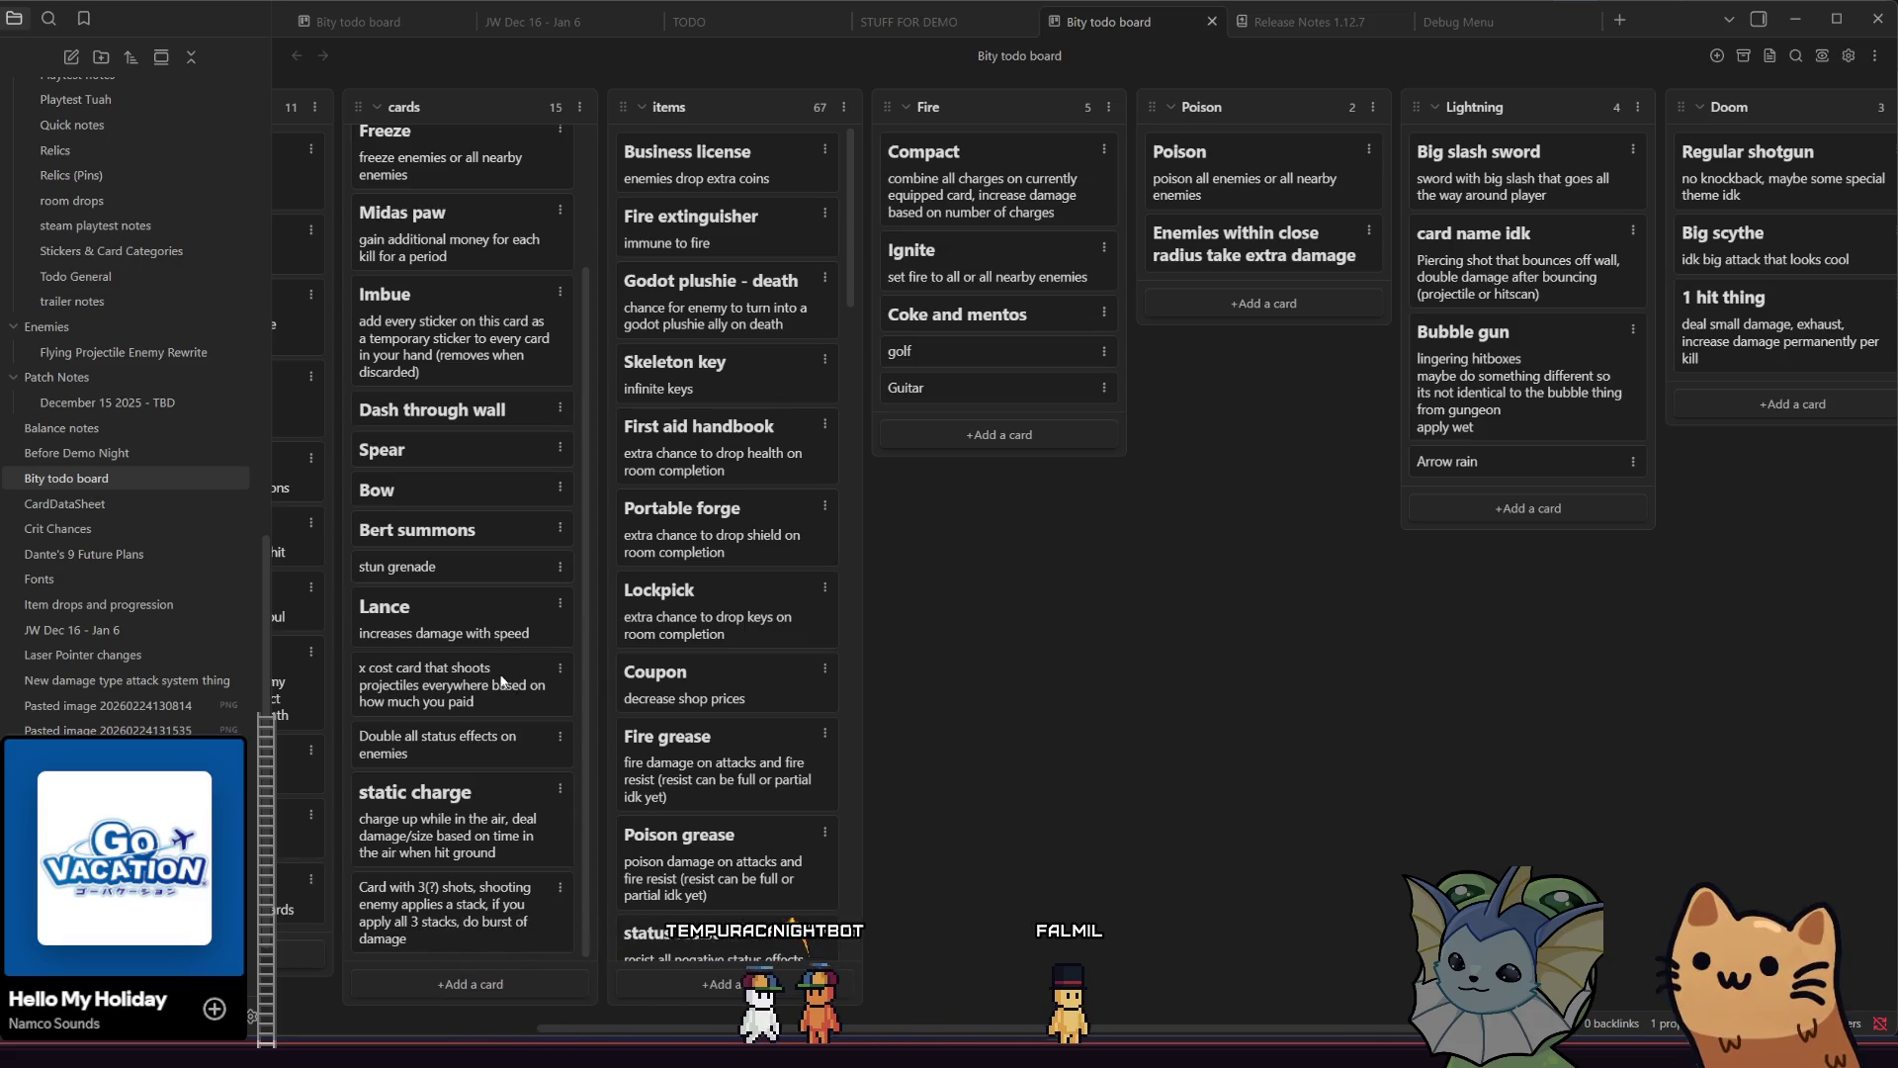
Step: Drag the x cost card to Doom and the 'Card with 3(?) shots' card into Fire
mouse_move(518, 678)
left_mouse_down()
mouse_move(1746, 577)
mouse_move(1716, 382)
mouse_move(1461, 395)
mouse_move(1616, 406)
left_mouse_up()
scroll(1011, 761, "left", 4)
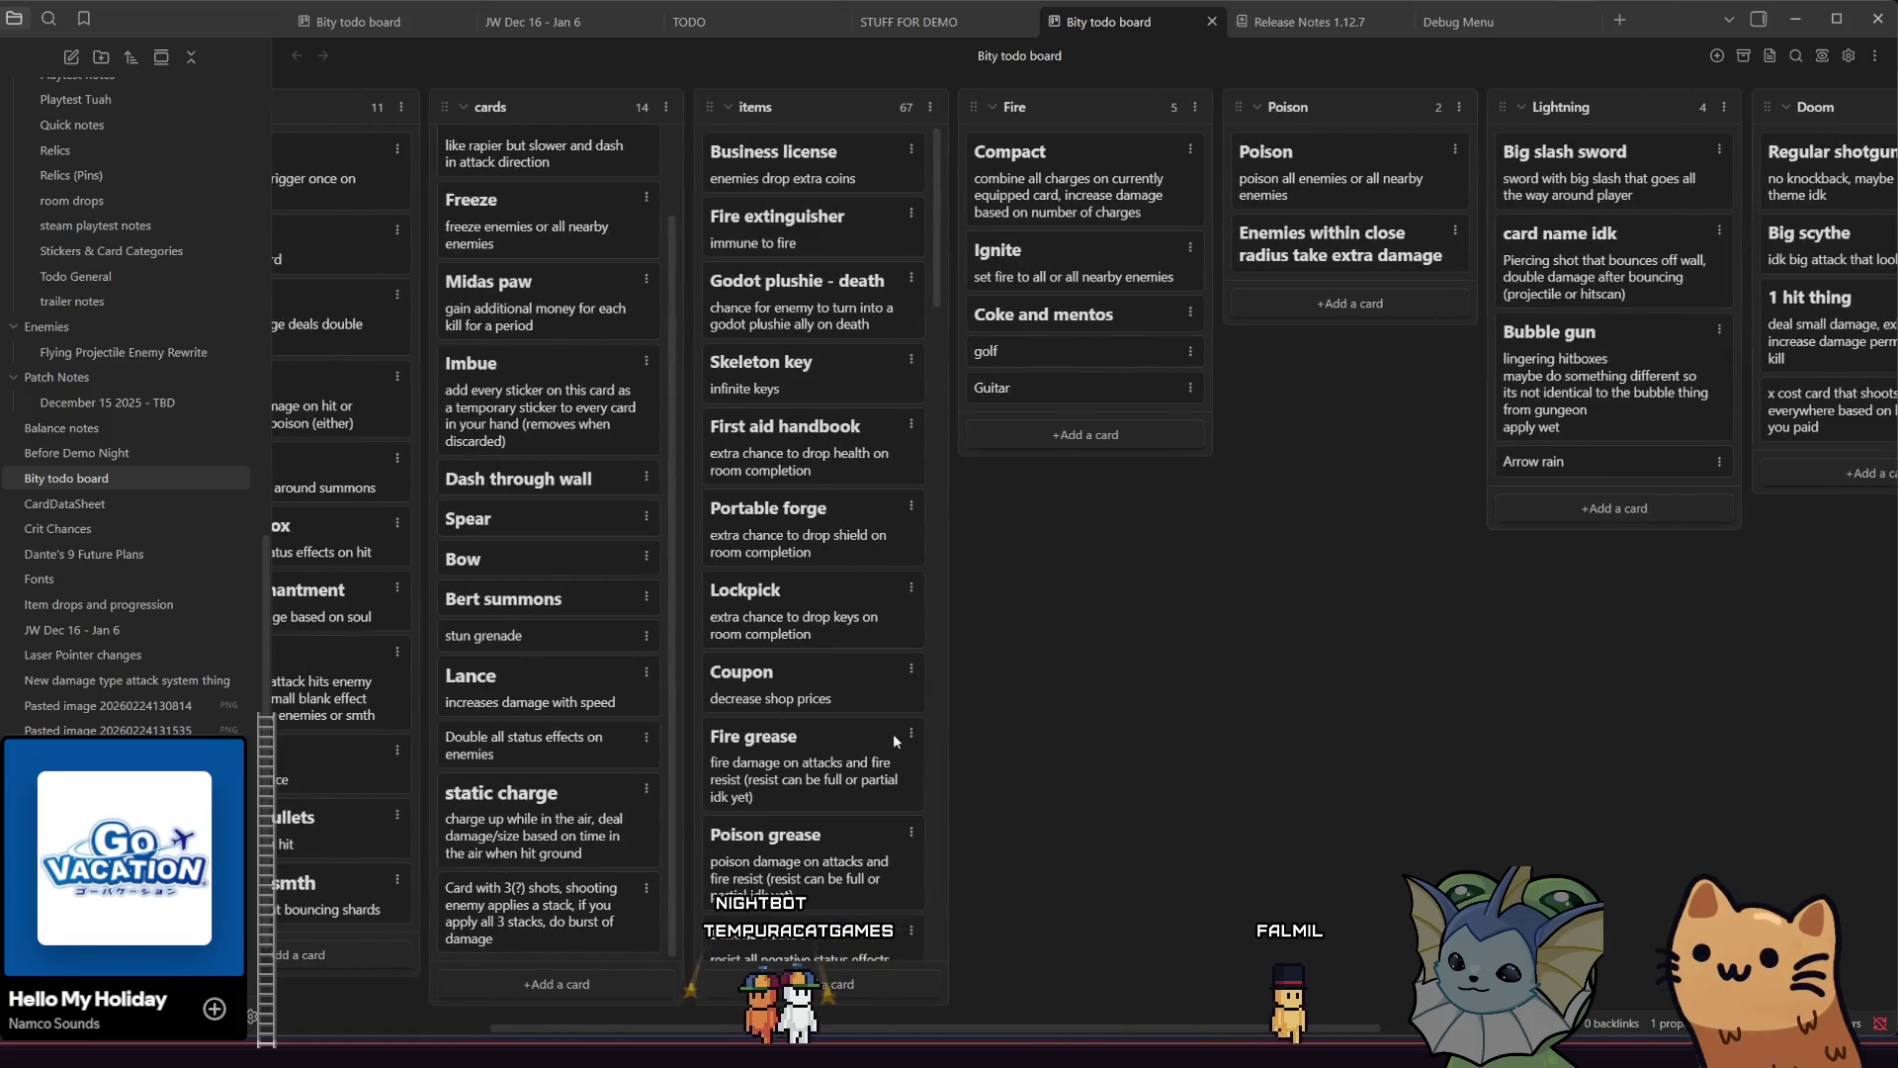
scroll(1035, 677, "left", 1)
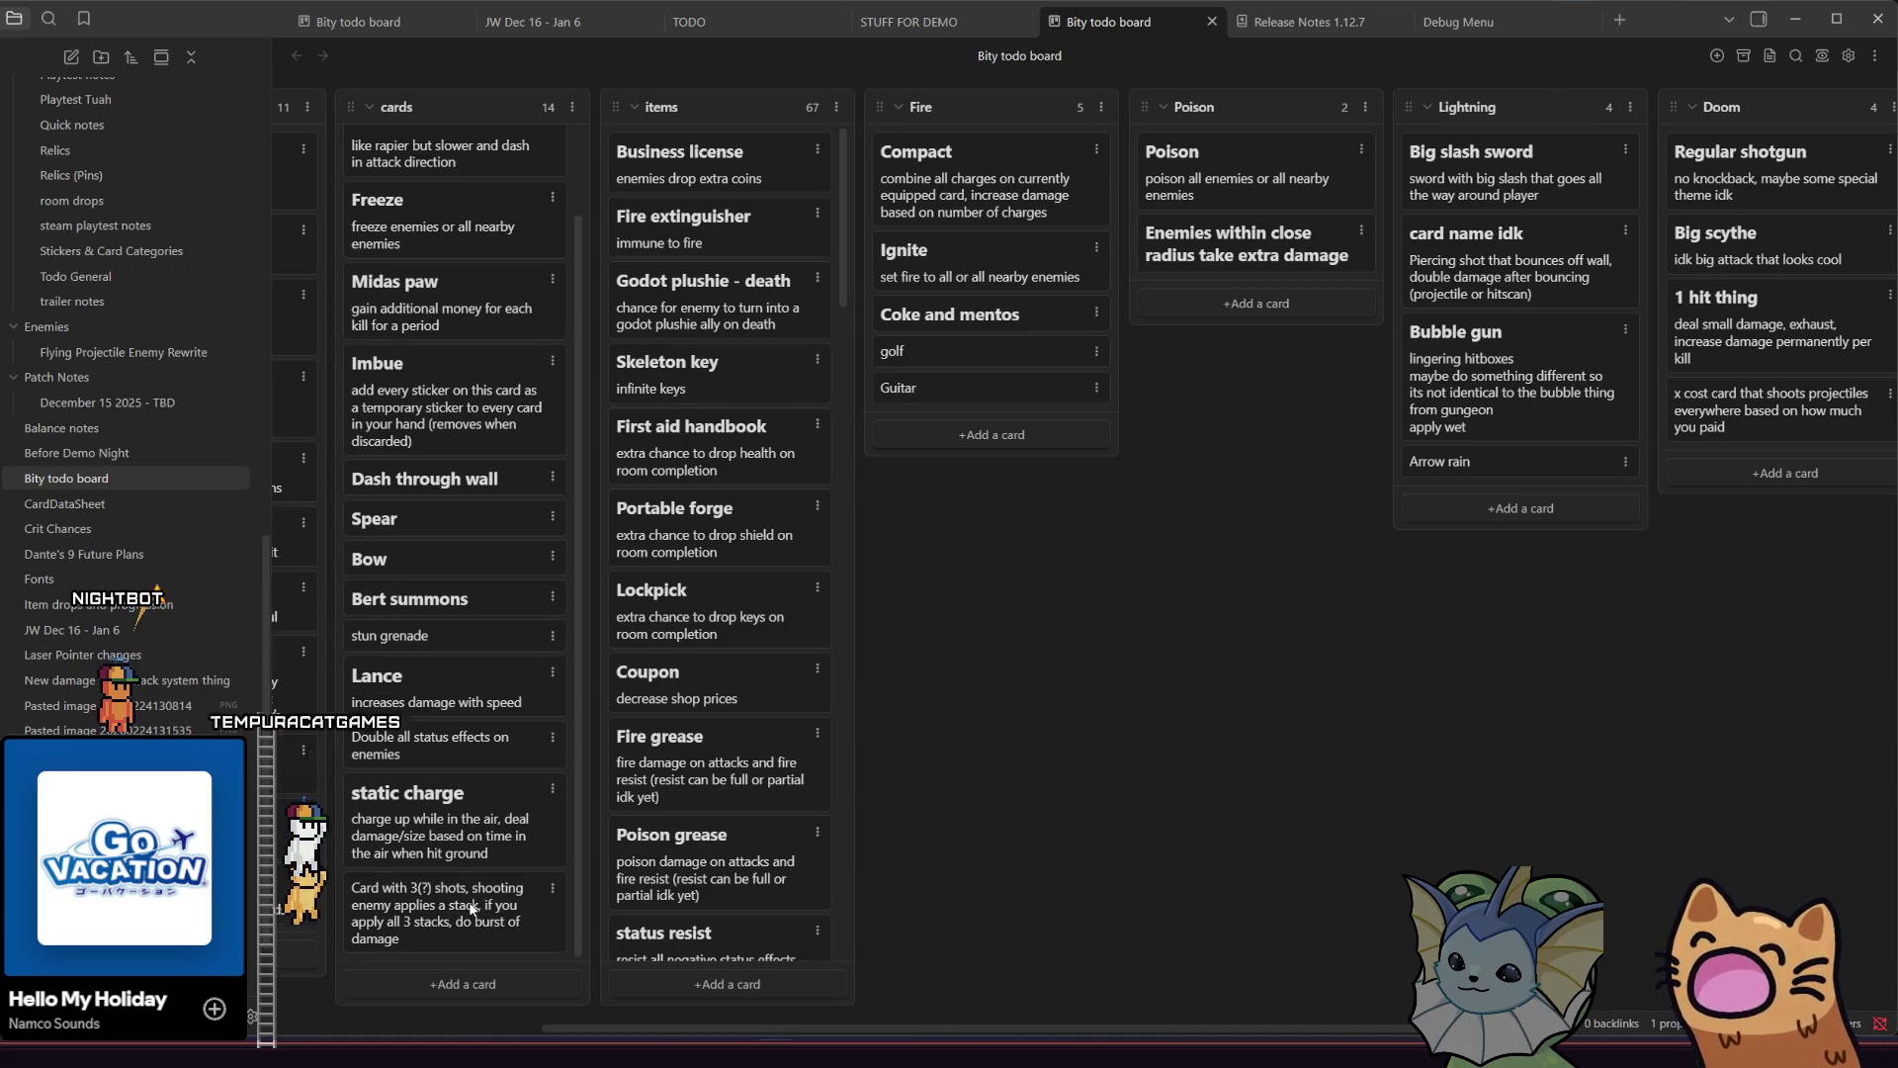
mouse_move(479, 899)
left_mouse_down()
mouse_move(484, 870)
mouse_move(697, 747)
mouse_move(977, 433)
mouse_move(991, 480)
left_mouse_up()
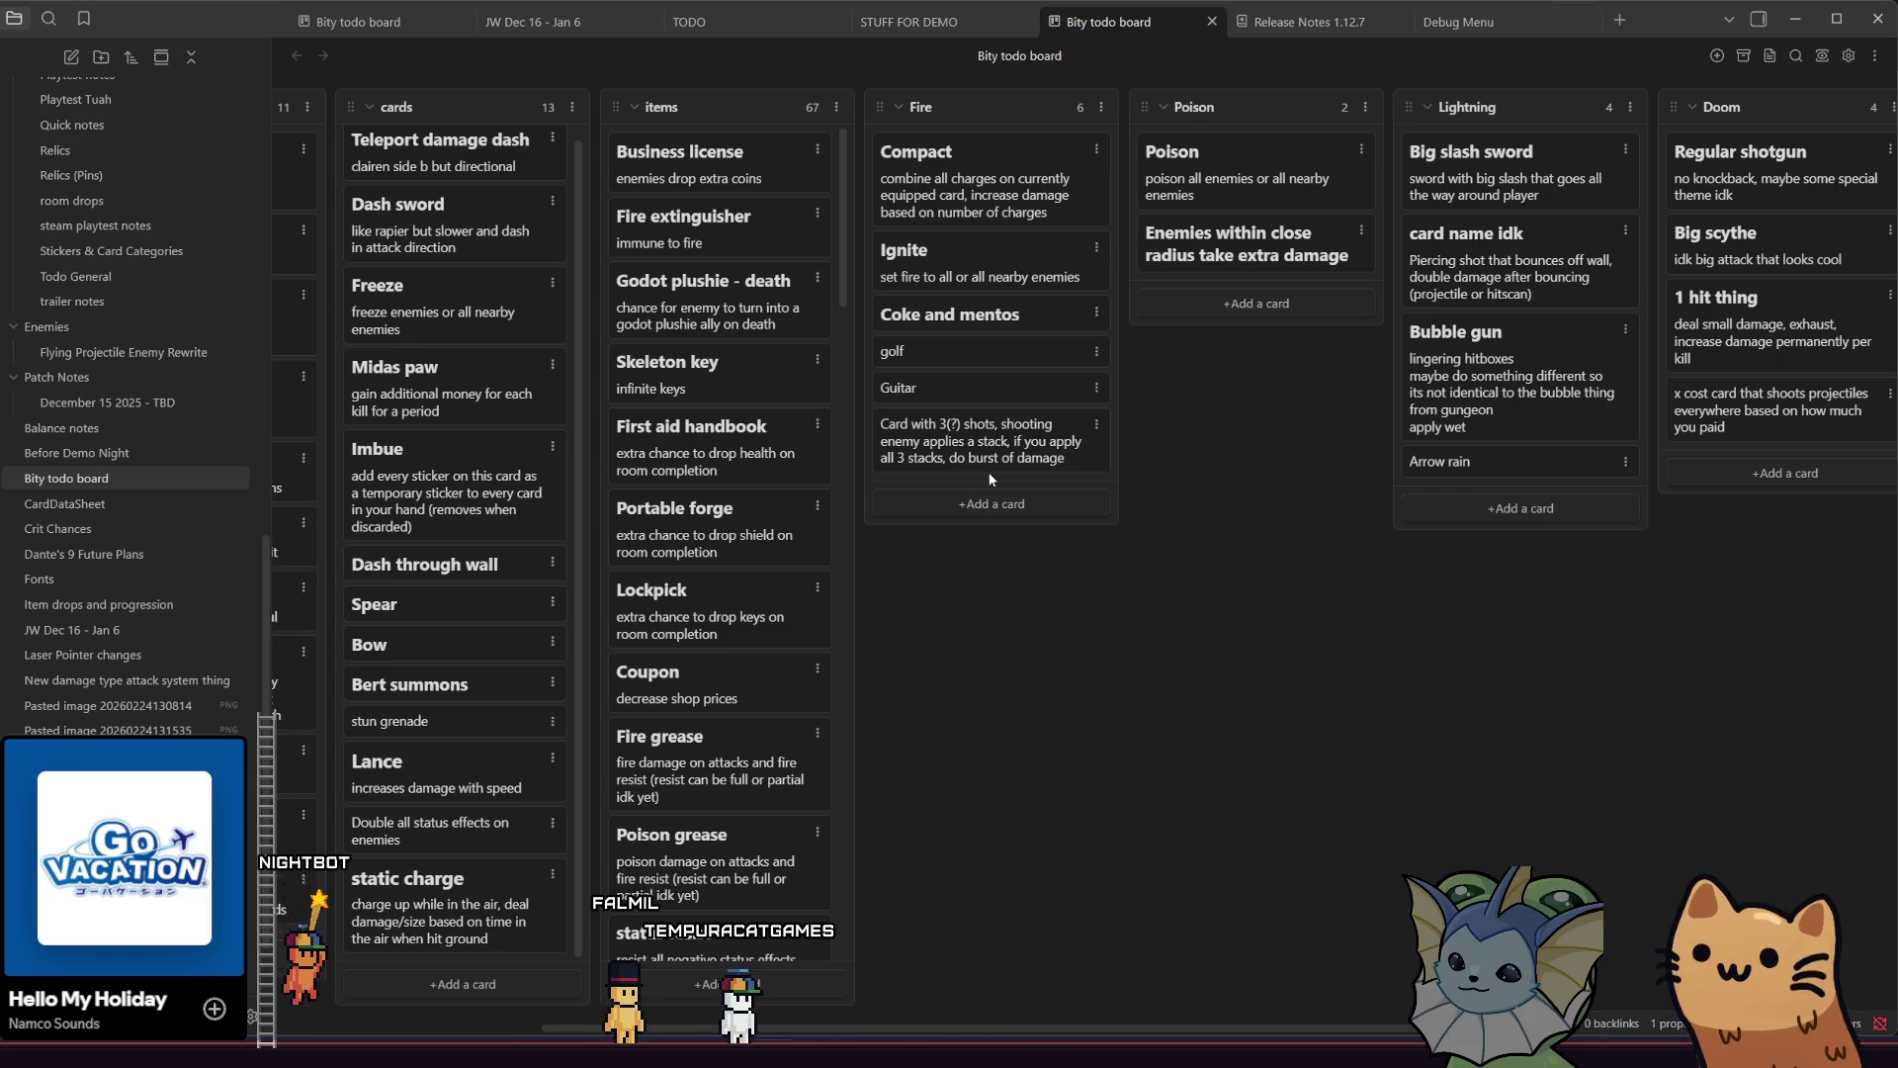
Step: Scroll up and down through the items column, then switch to the Godot editor
scroll(762, 534, "down", 15)
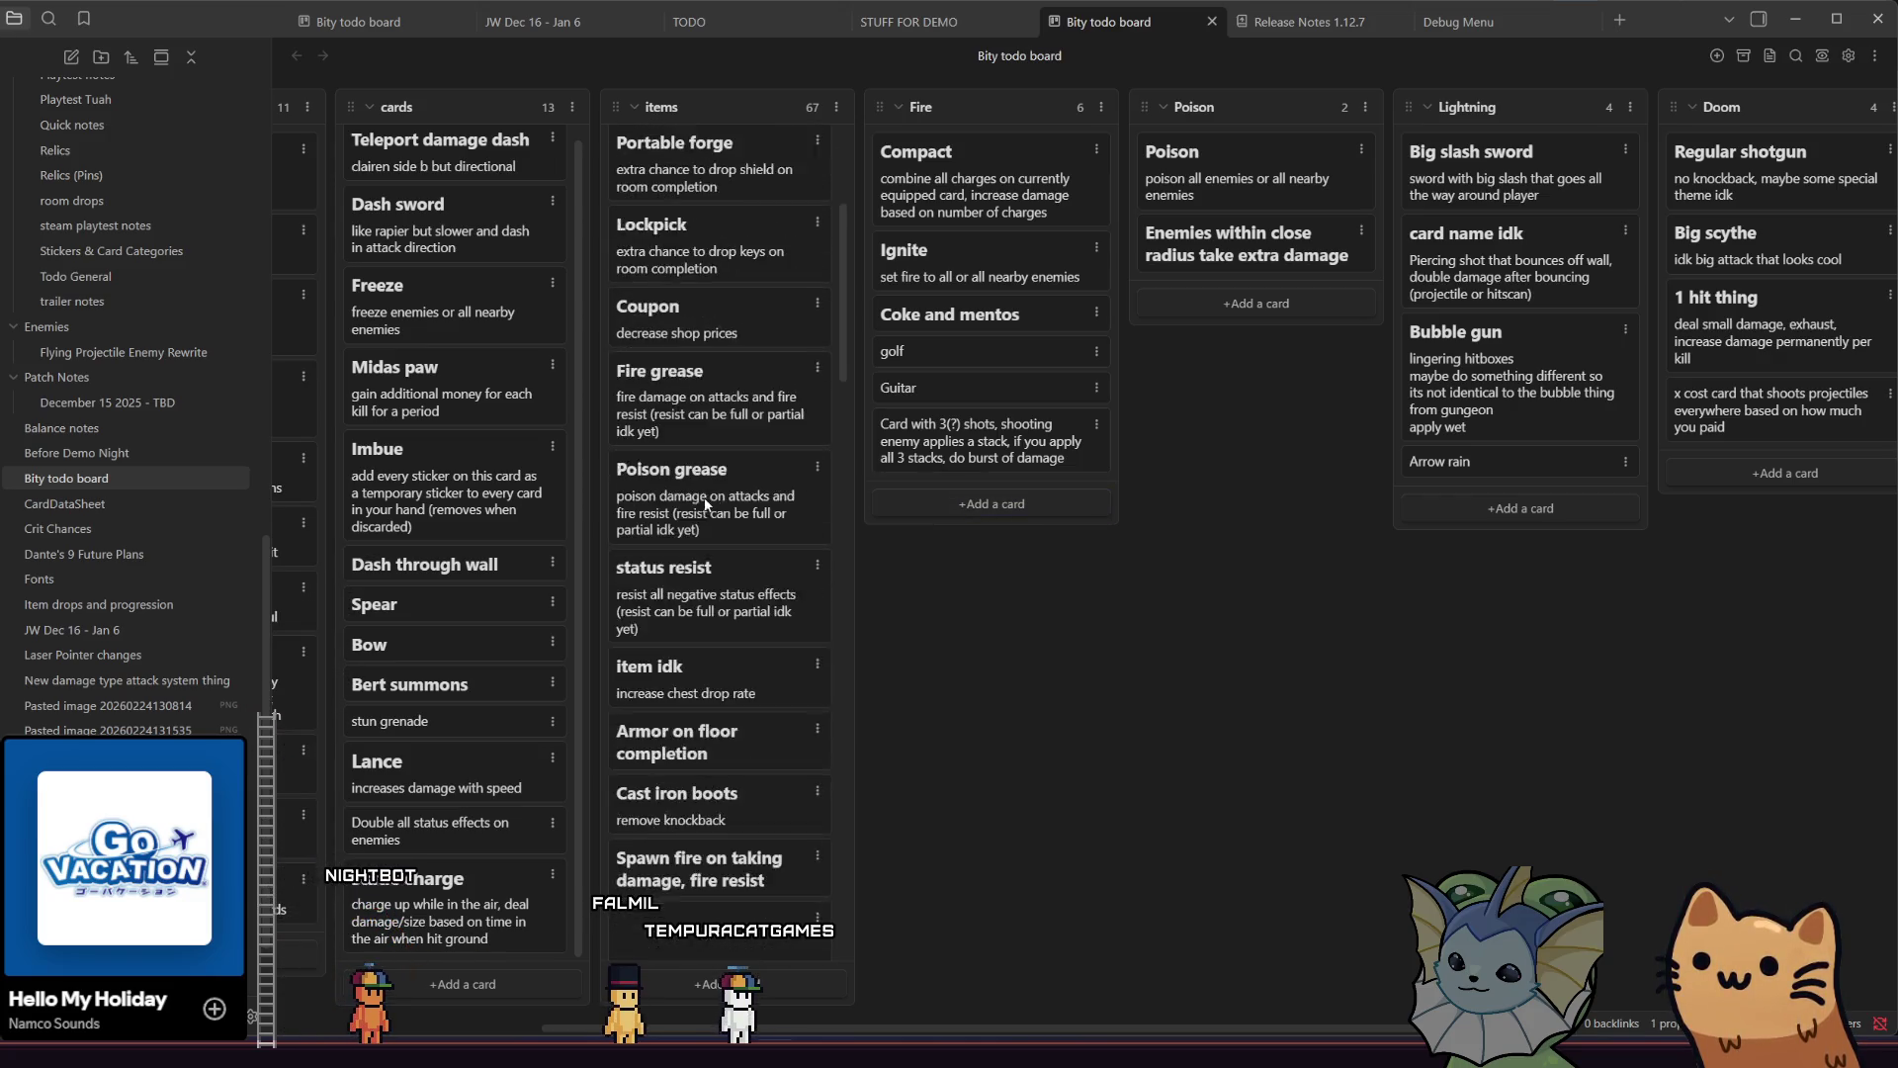
scroll(682, 557, "down", 15)
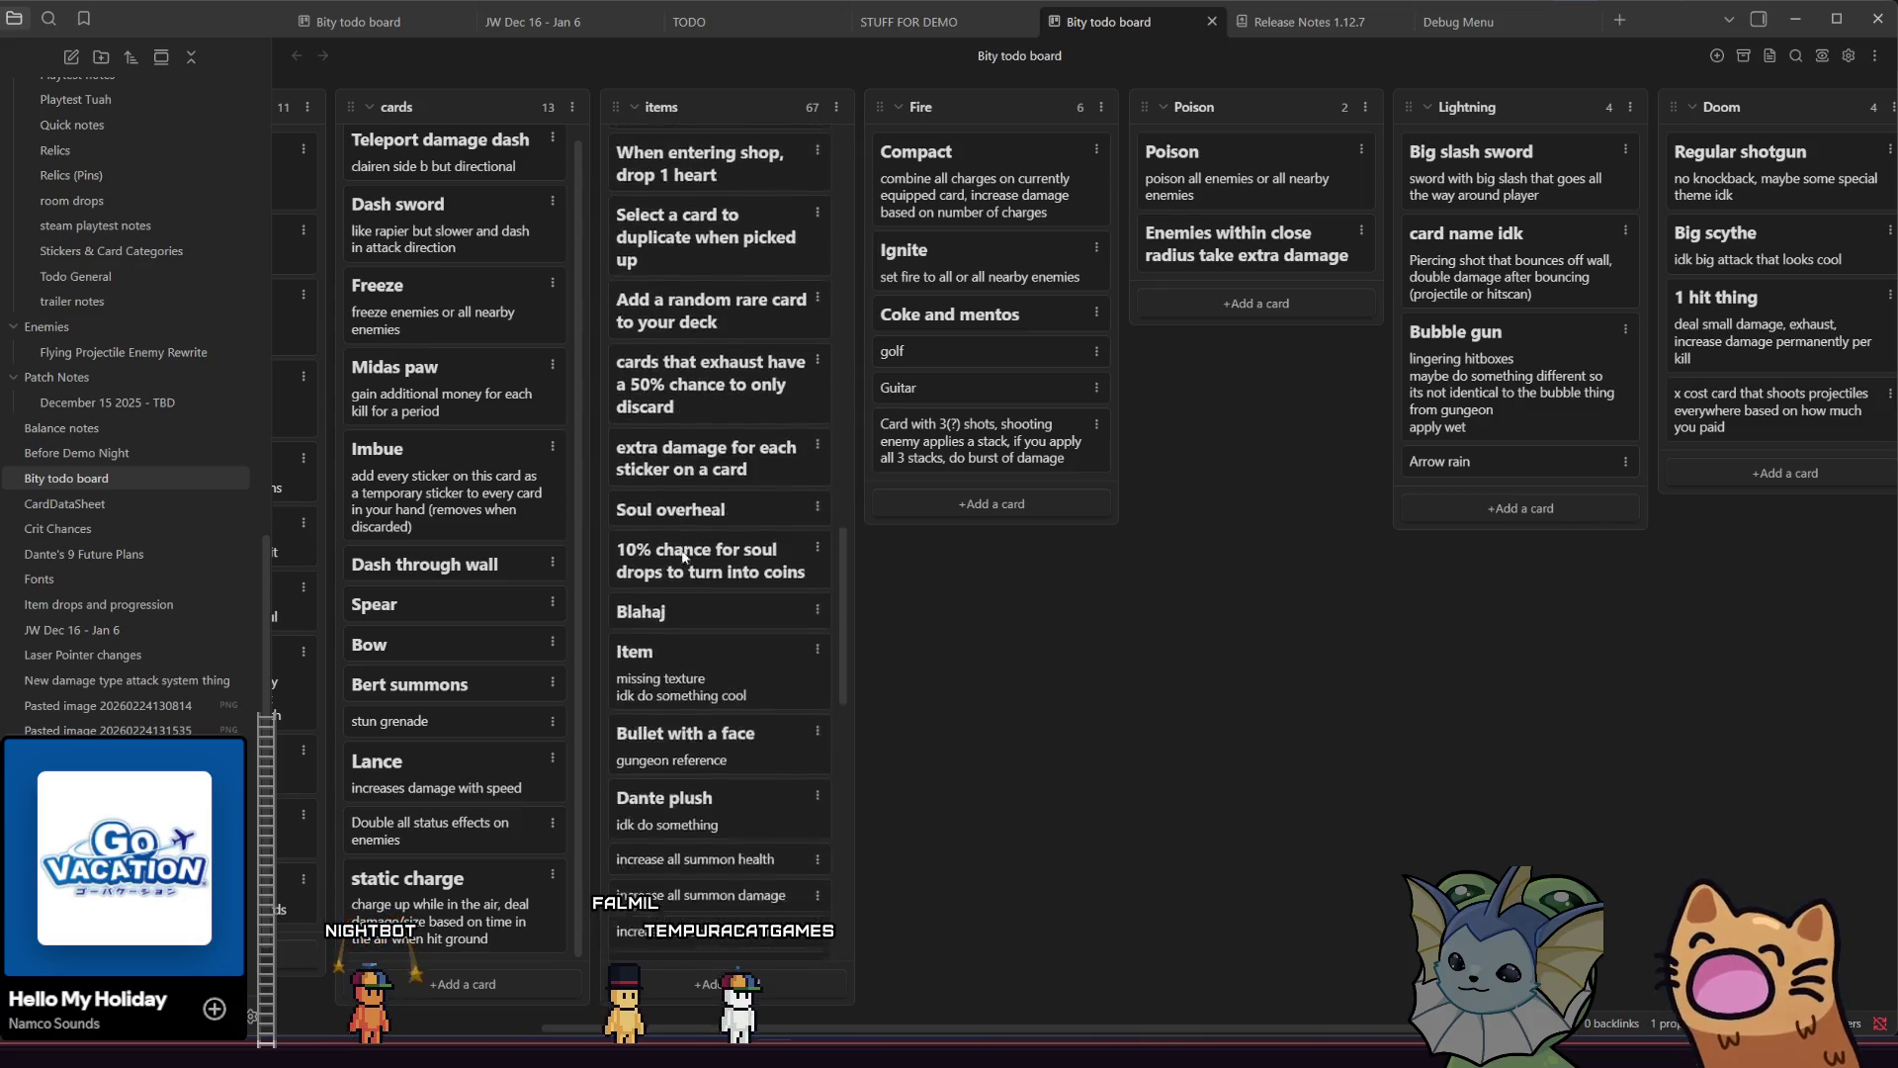
scroll(682, 594, "down", 5)
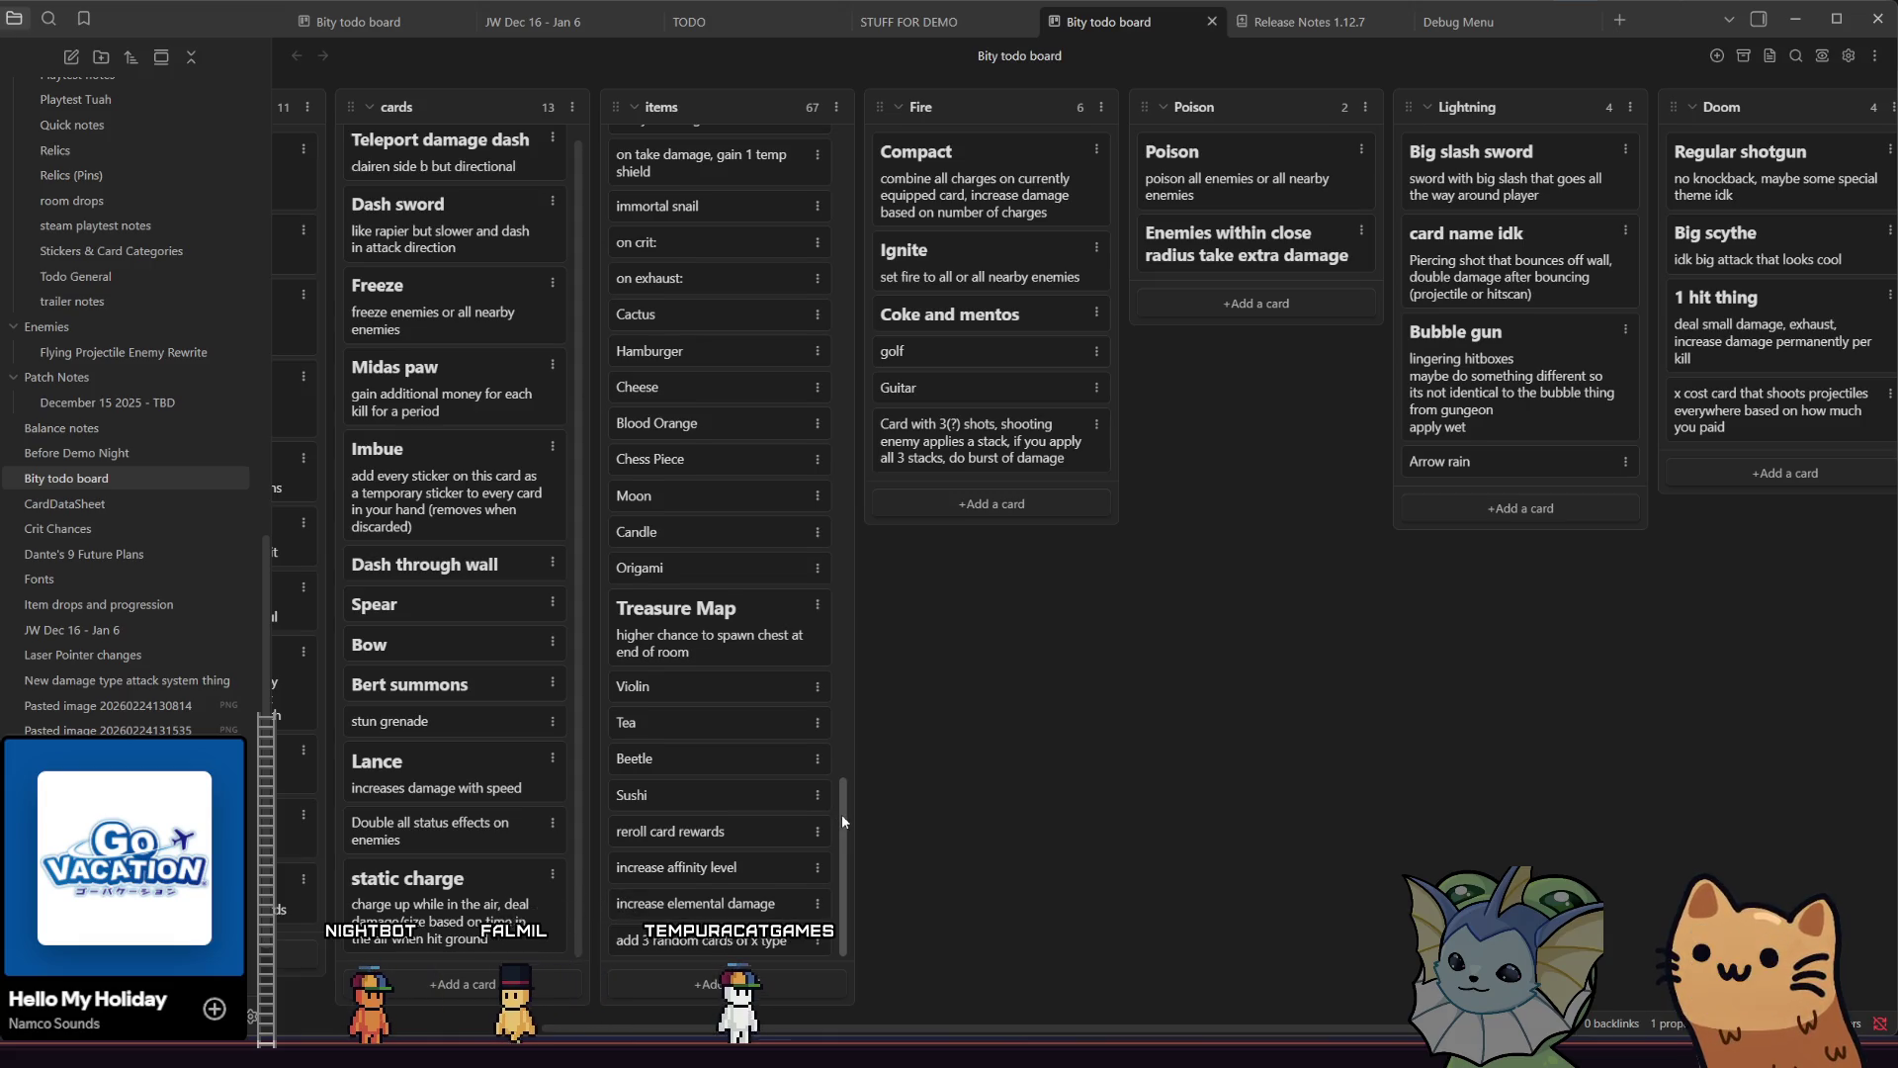
scroll(833, 502, "up", 5)
scroll(833, 502, "up", 10)
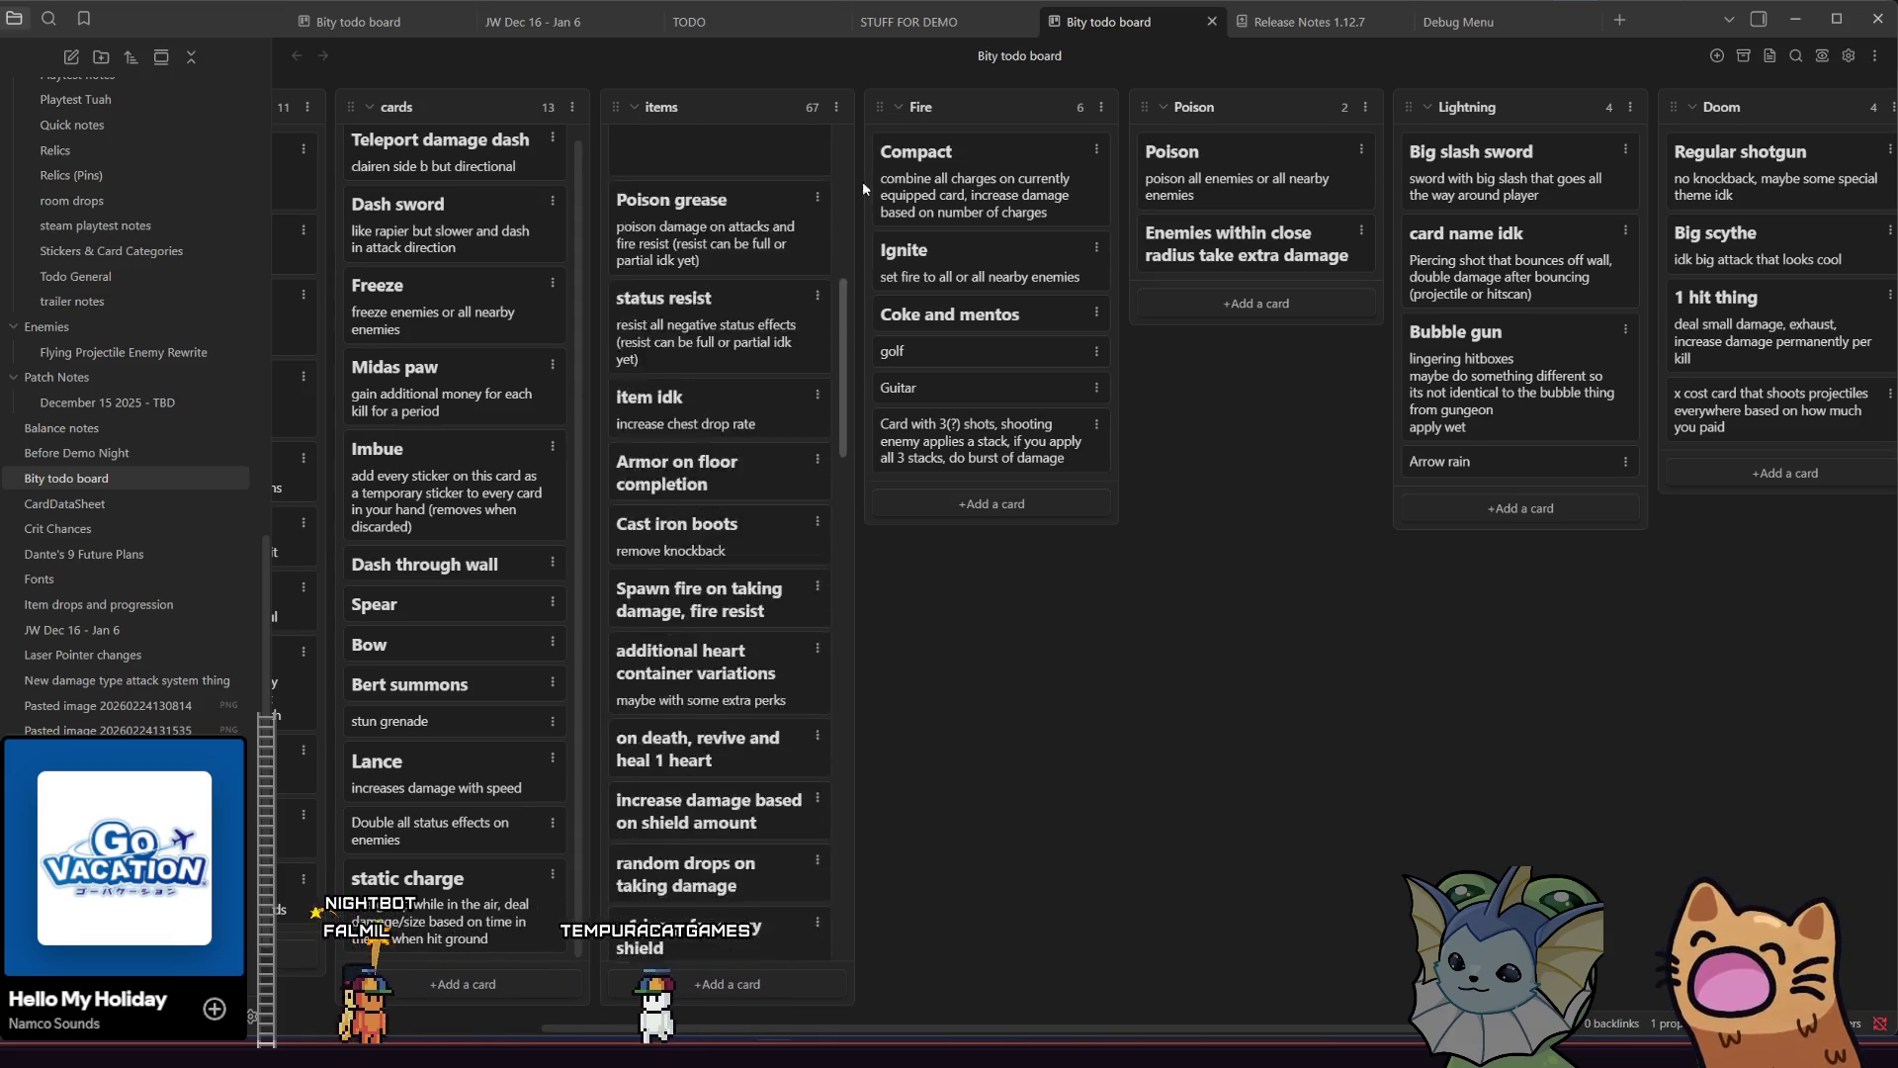
scroll(809, 313, "down", 6)
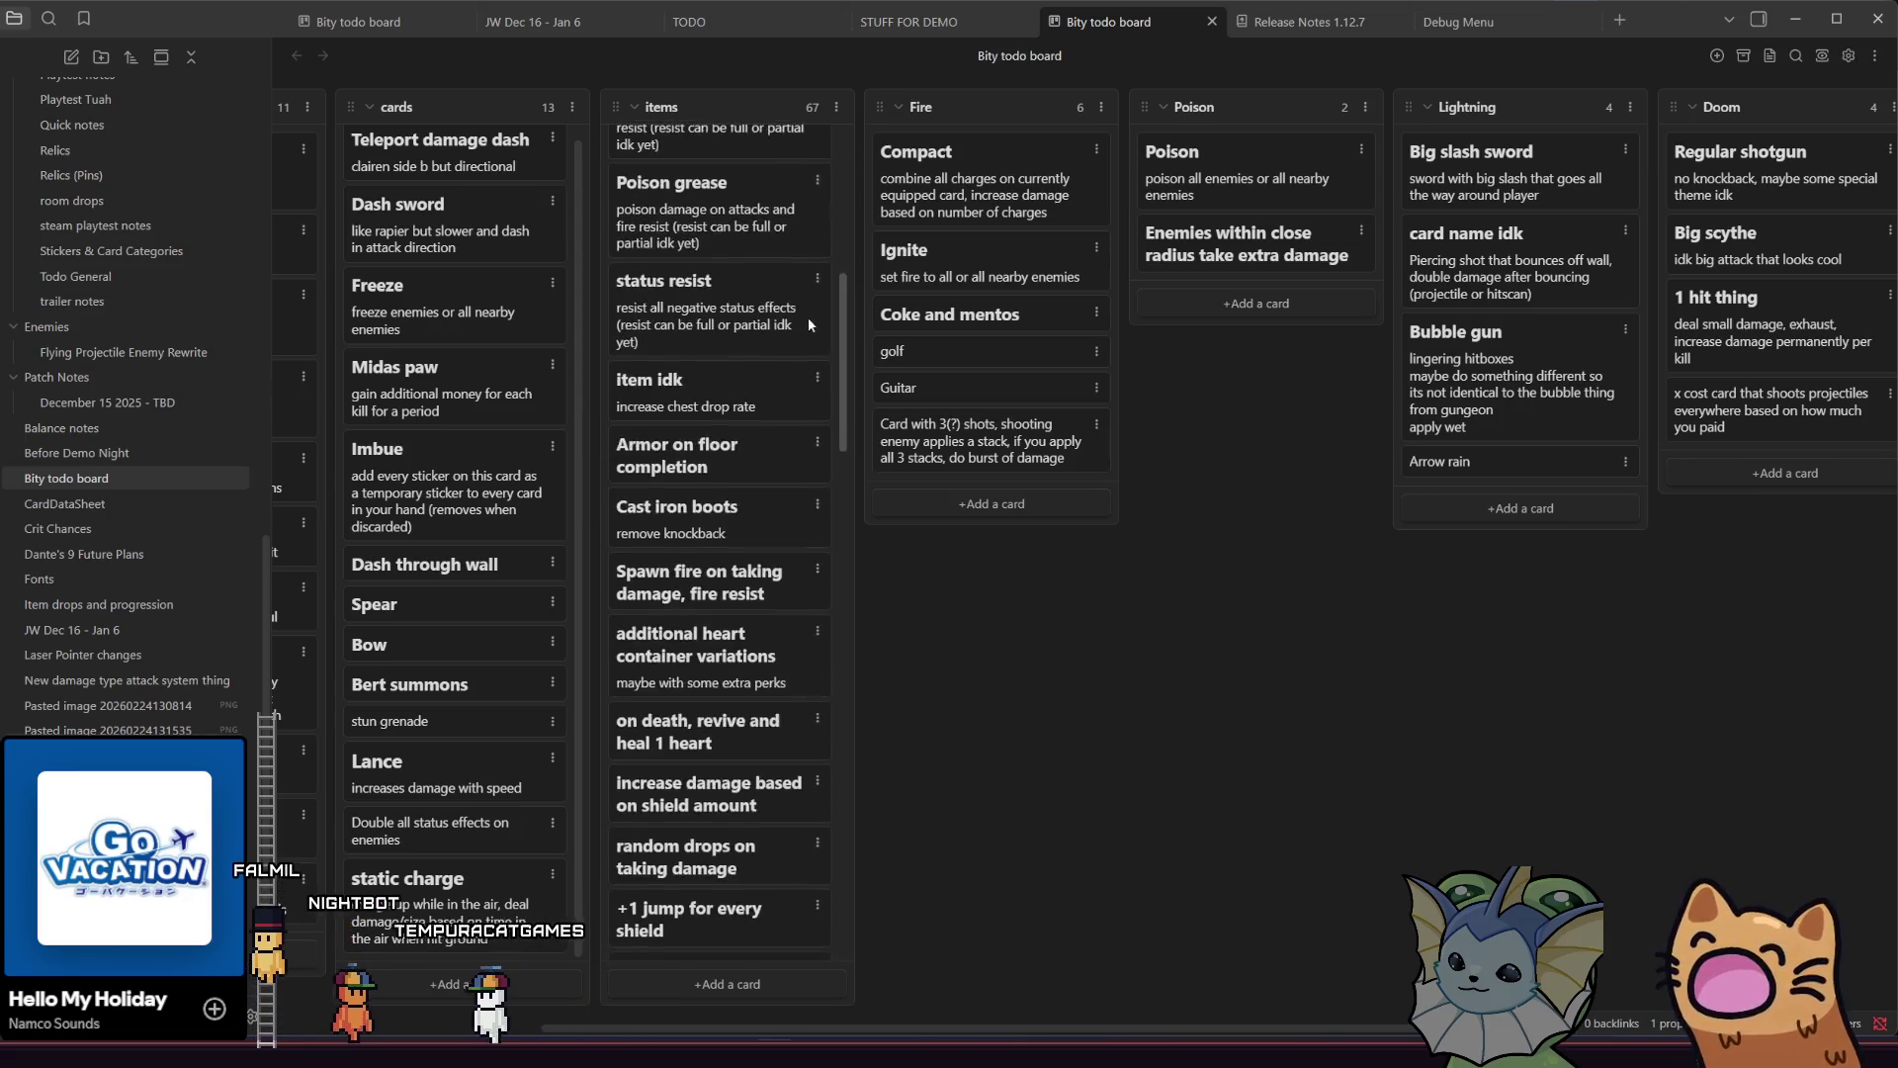
scroll(798, 347, "up", 4)
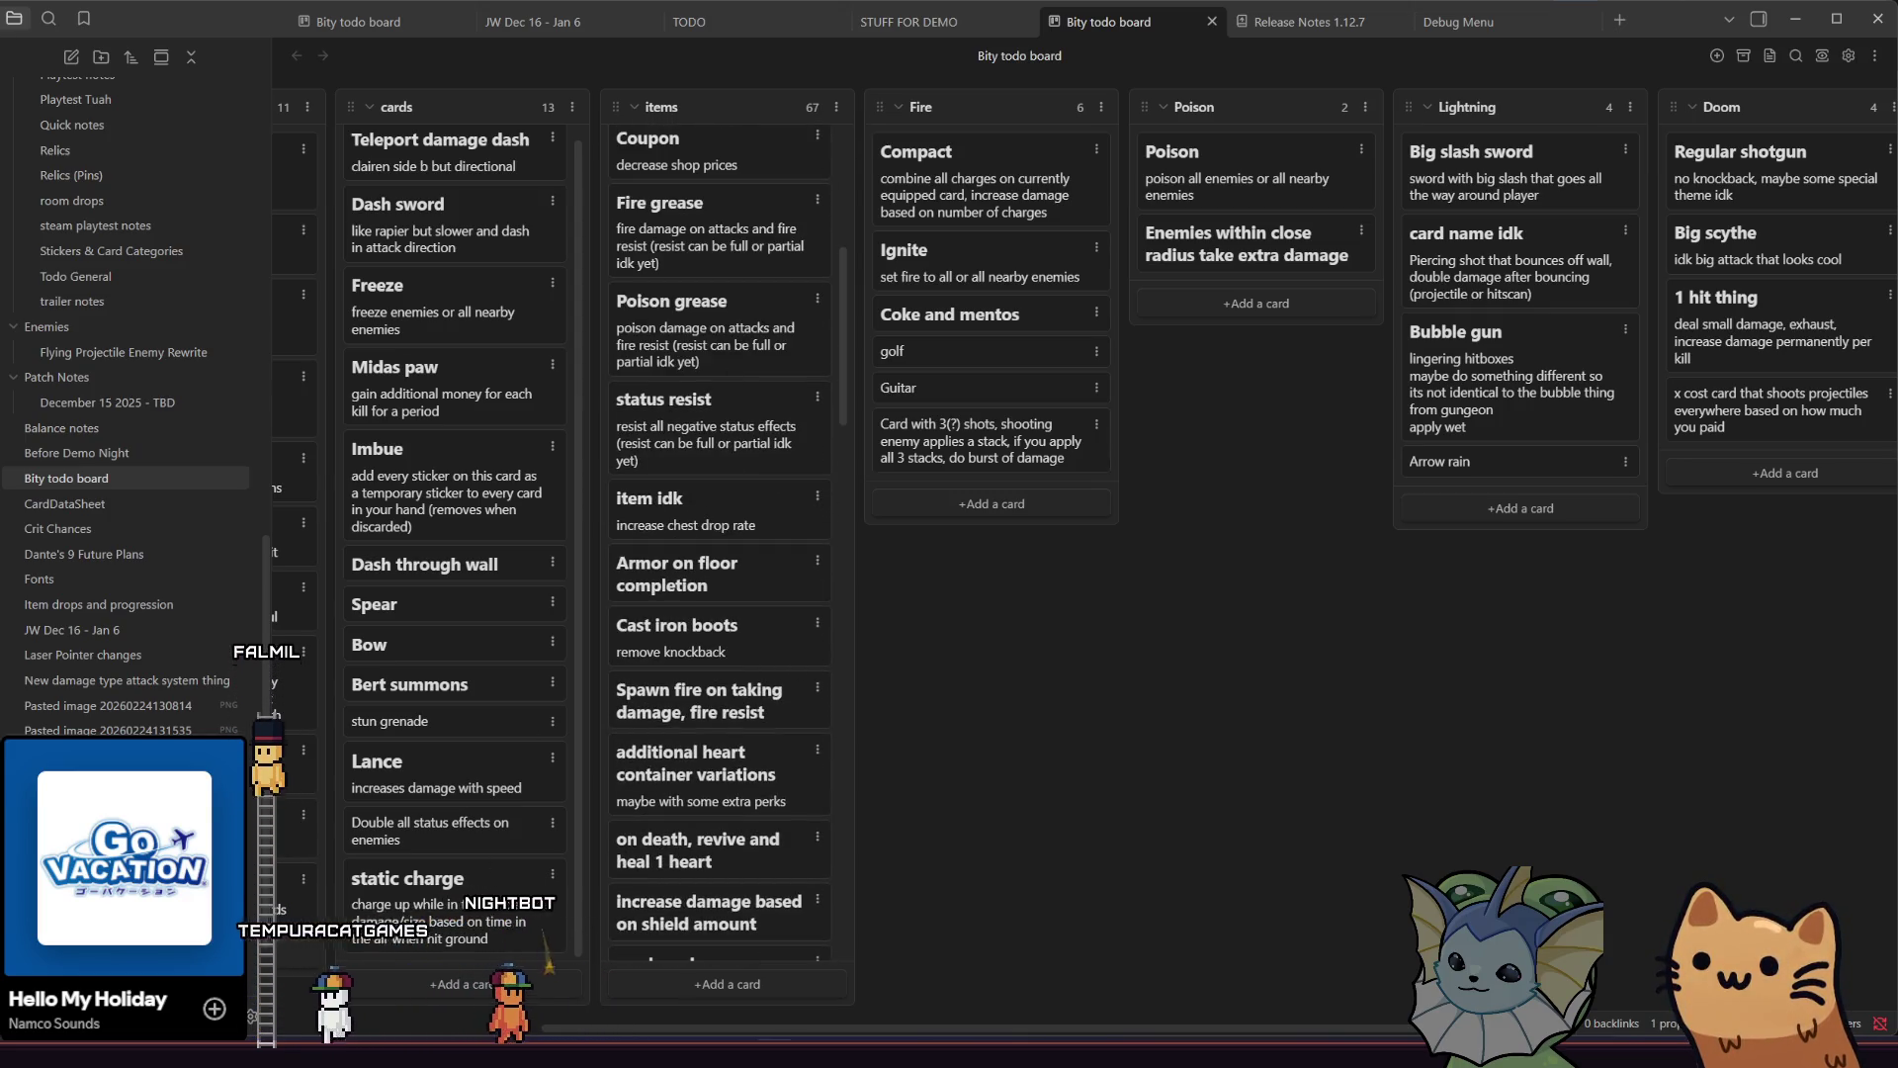
key("alt+Tab")
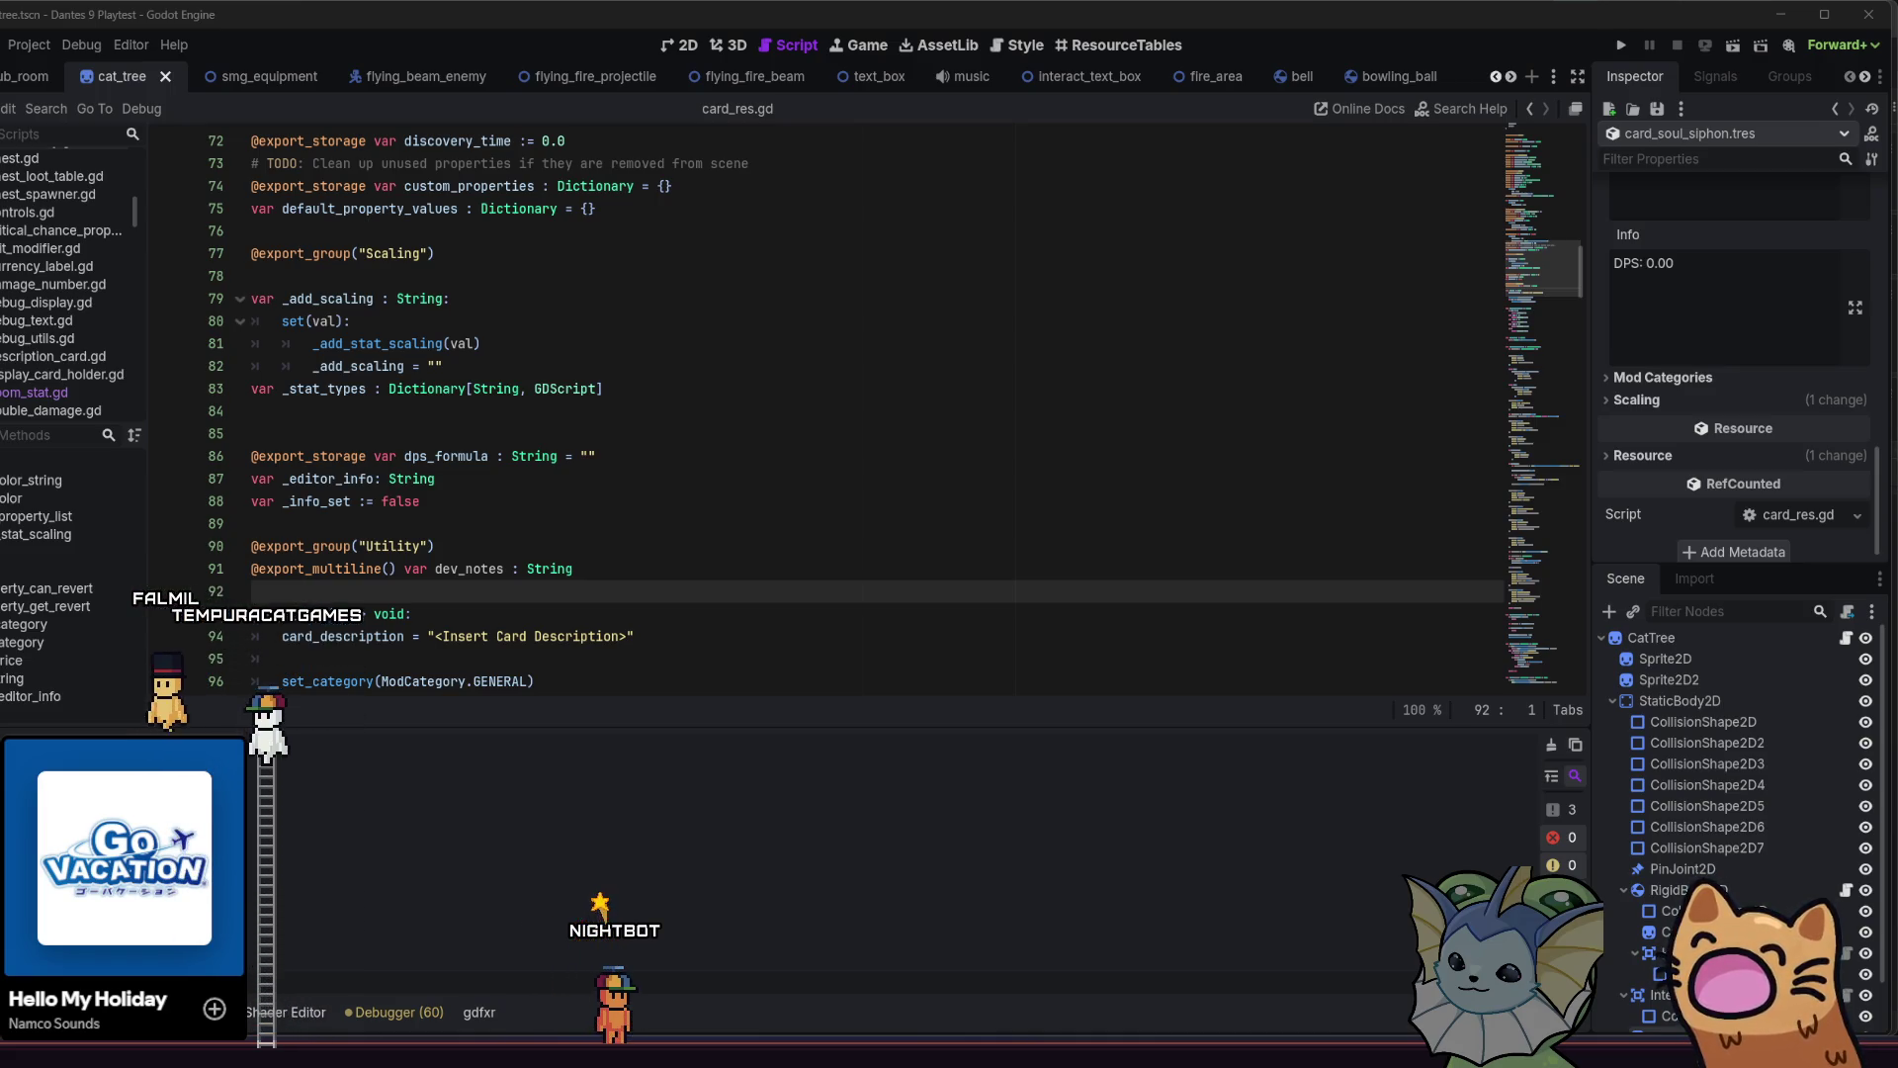
Step: Change line 82 to 'amount *= 100.0' and test-run the game
type("= 100.0")
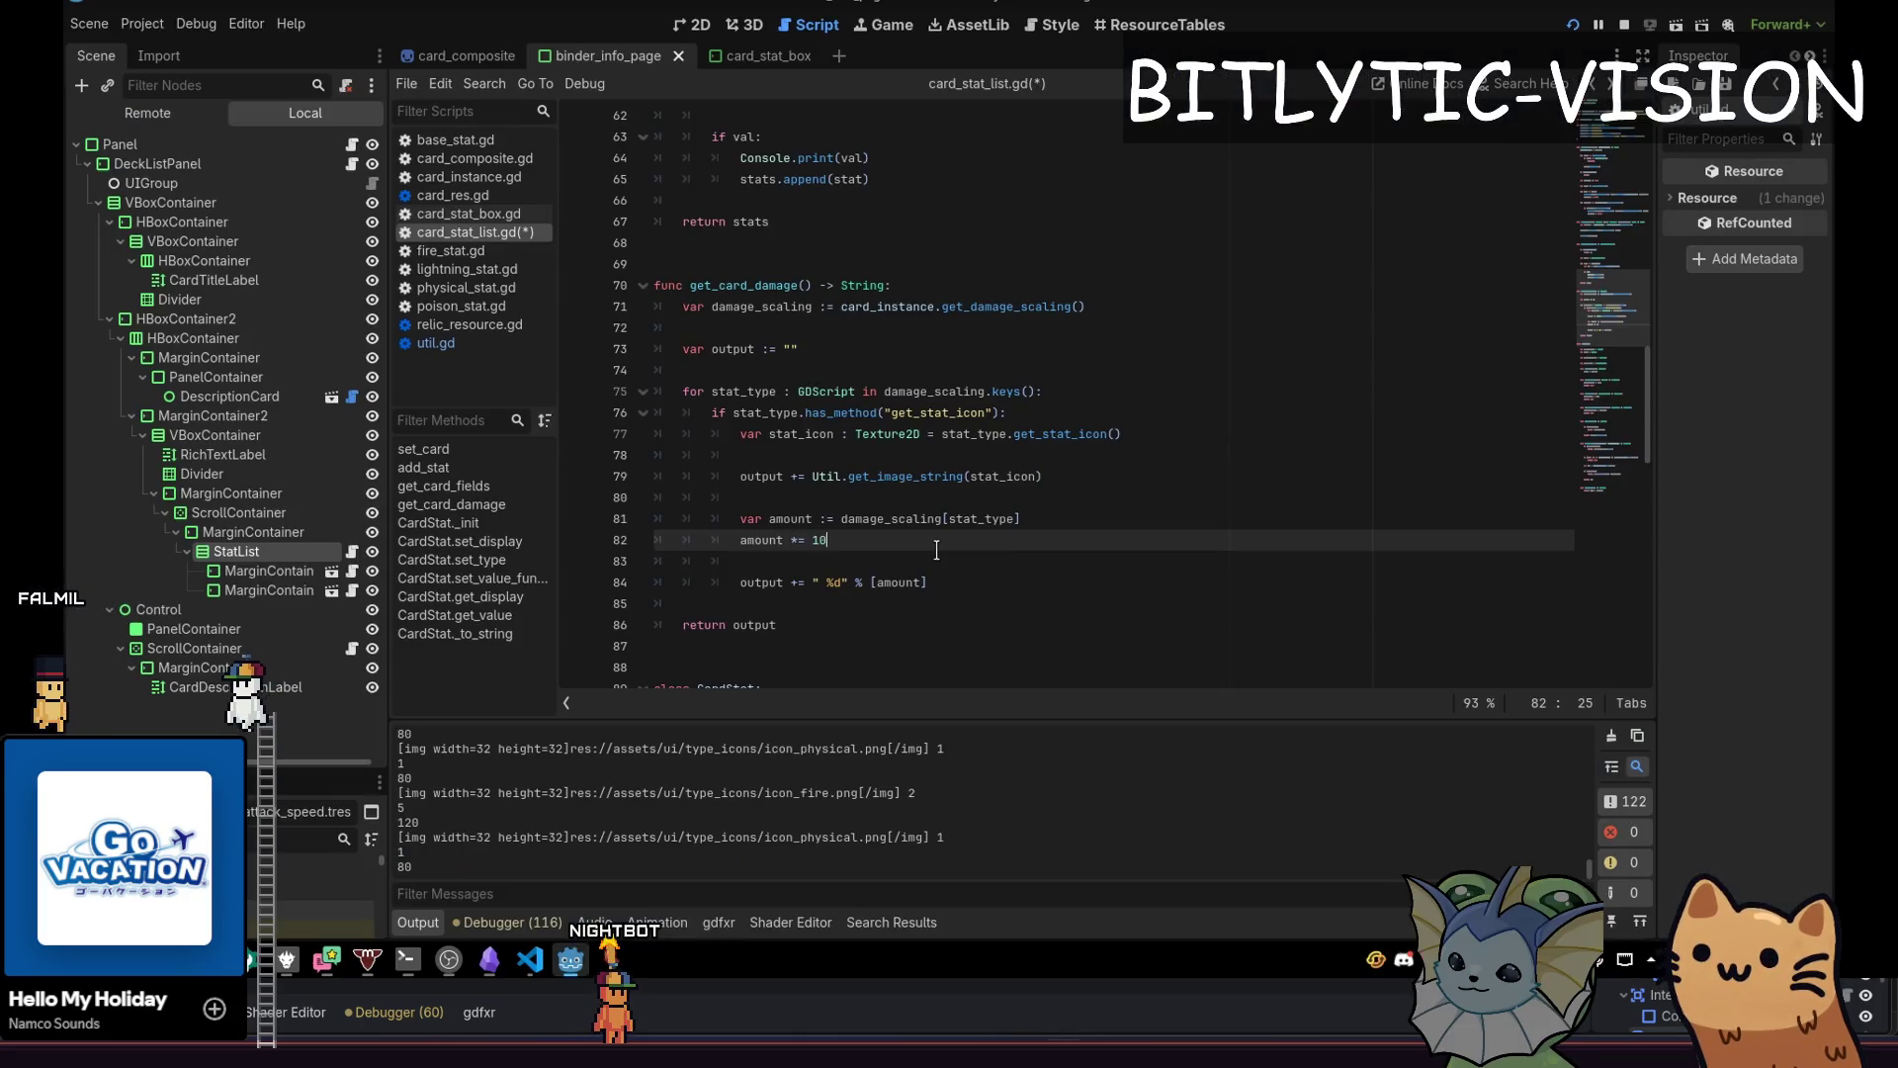
key("Home")
key("F5")
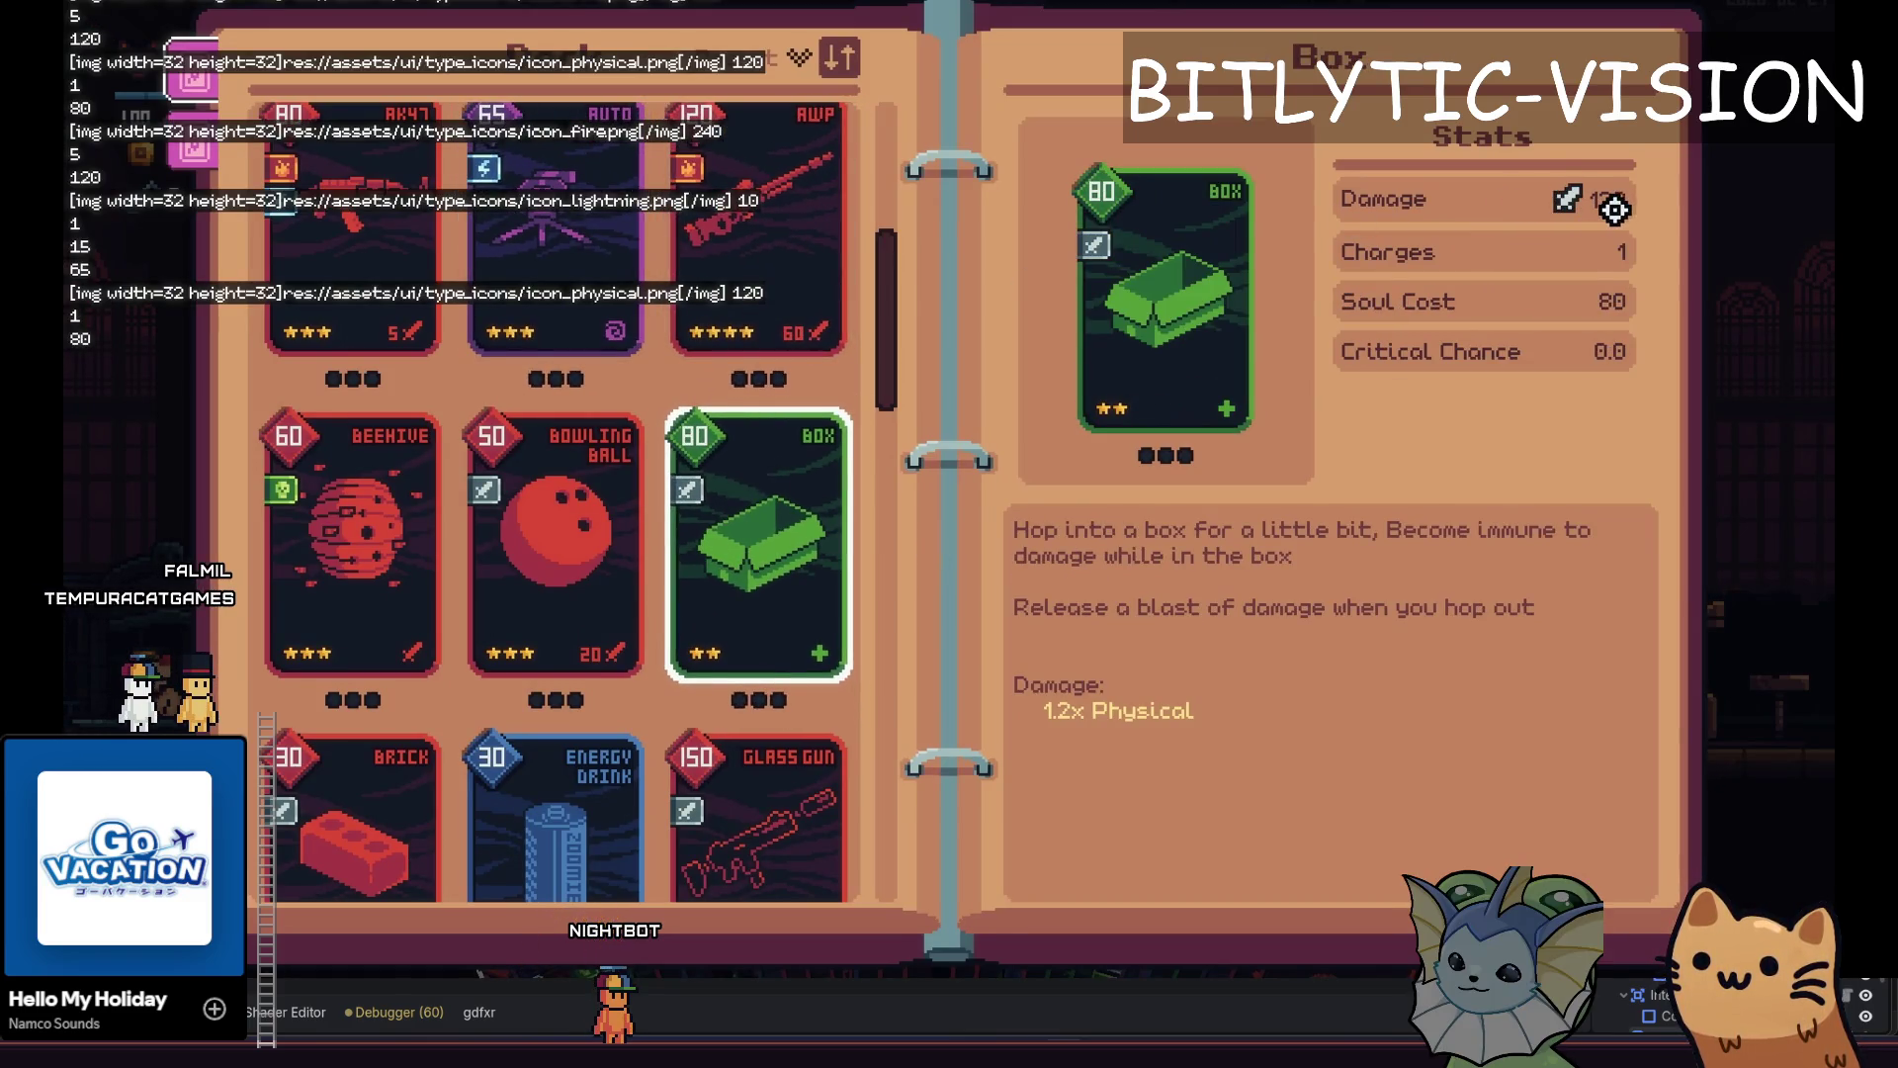
key("alt+F4")
Step: Add a Console.print(amount) line after line 81 and run the game again
left_click(748, 539)
left_click(1069, 523)
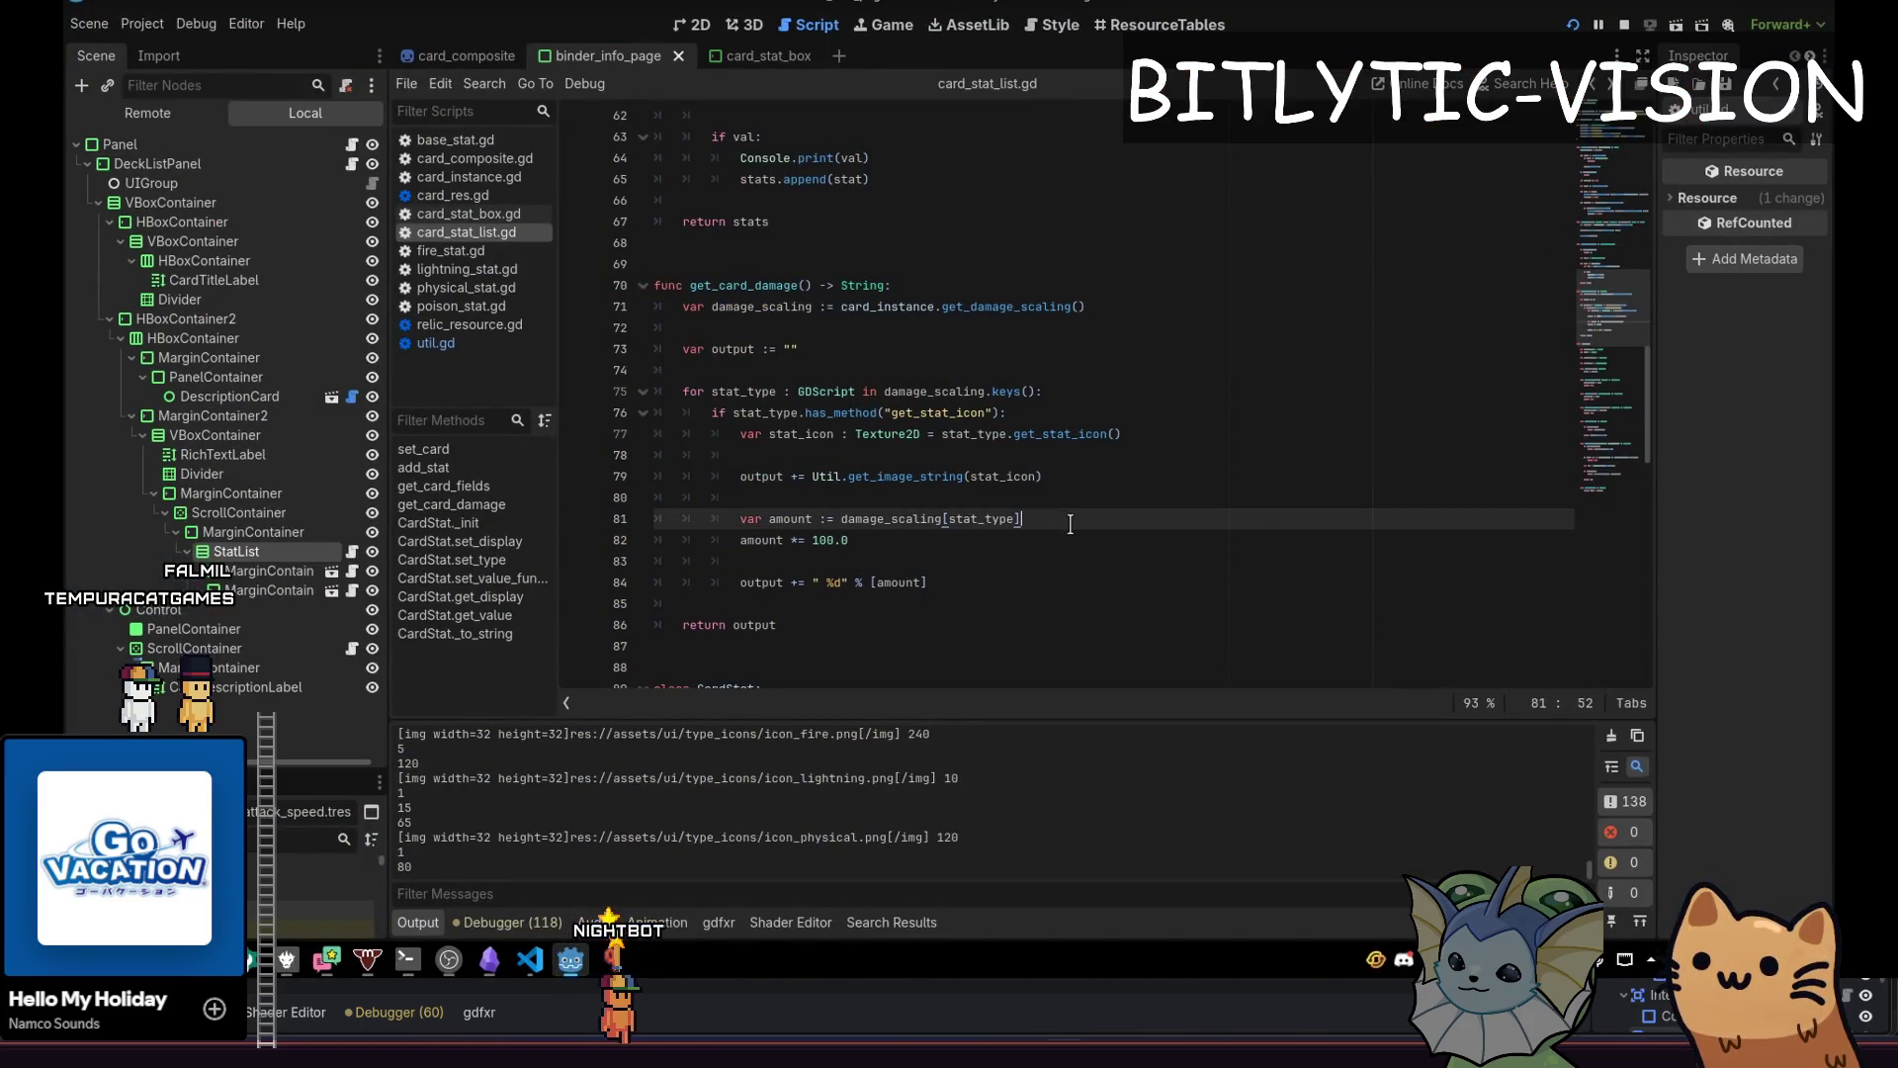
key("Return")
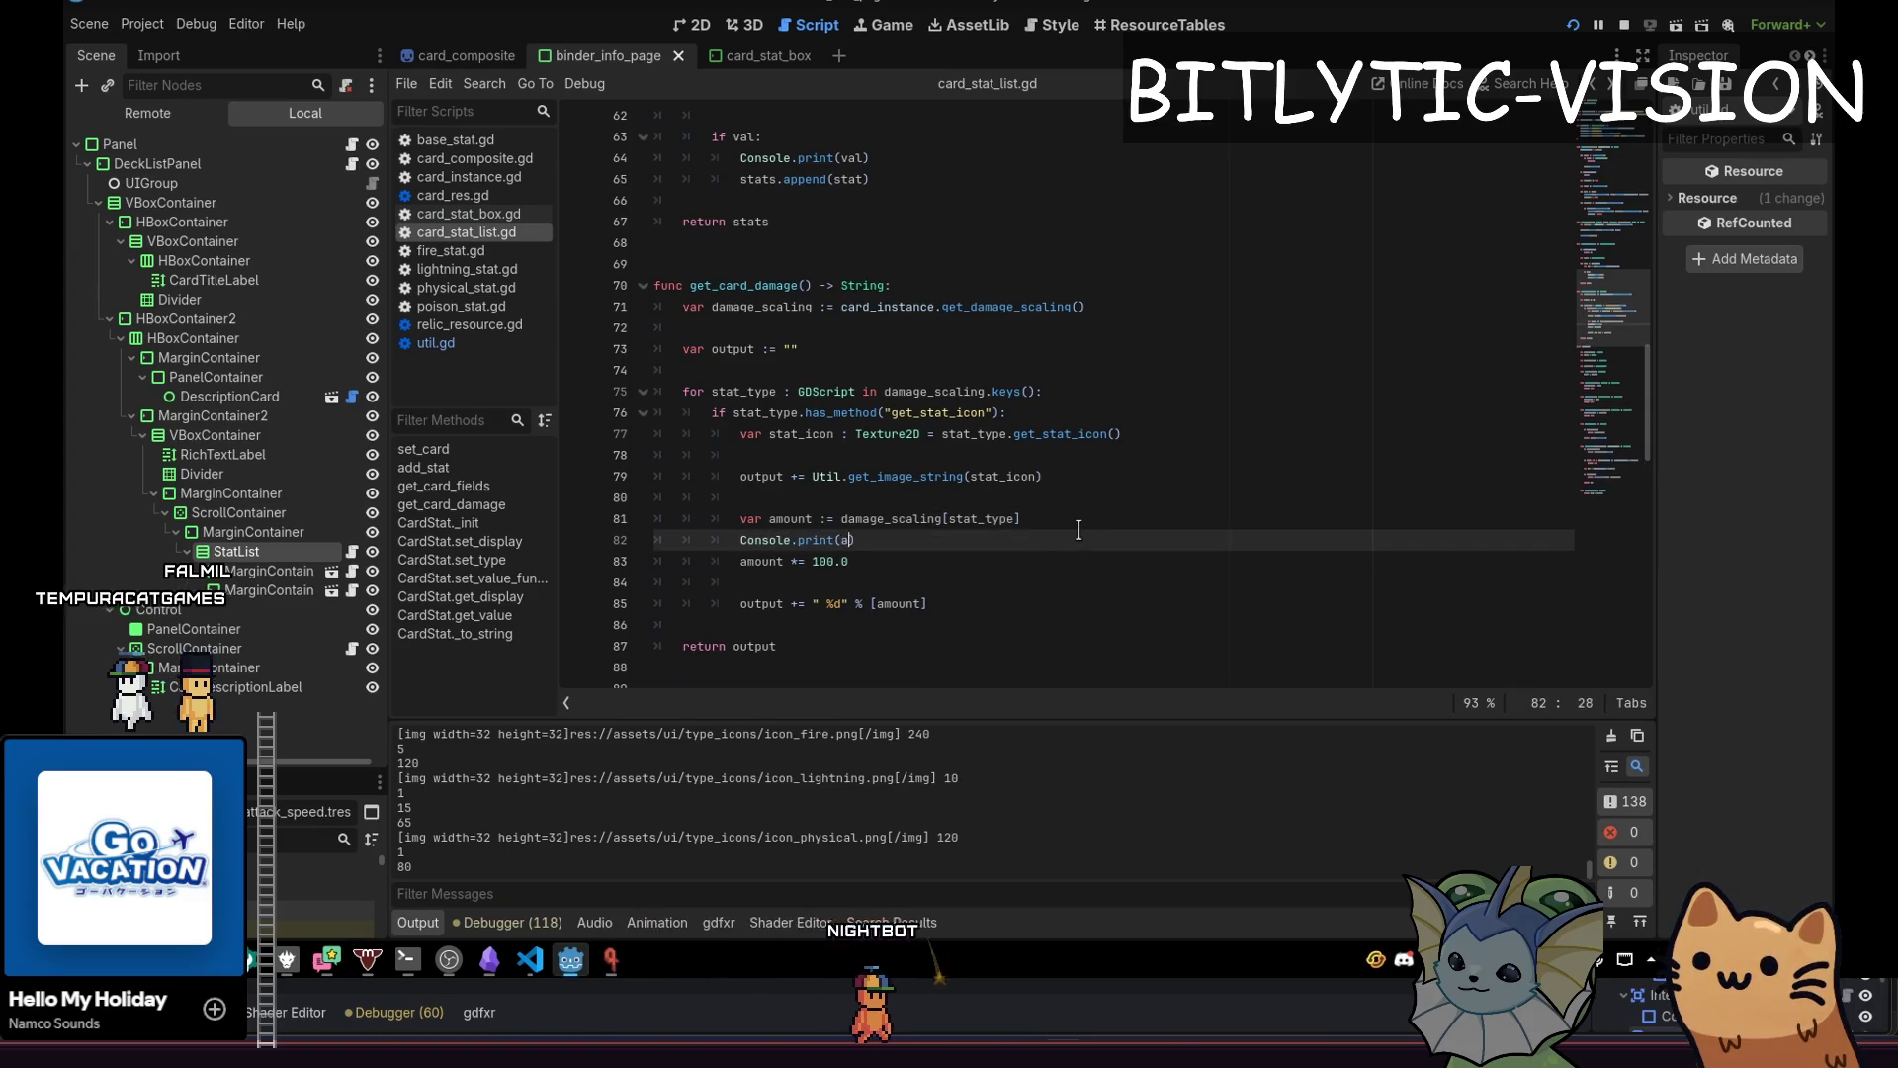
key("F5")
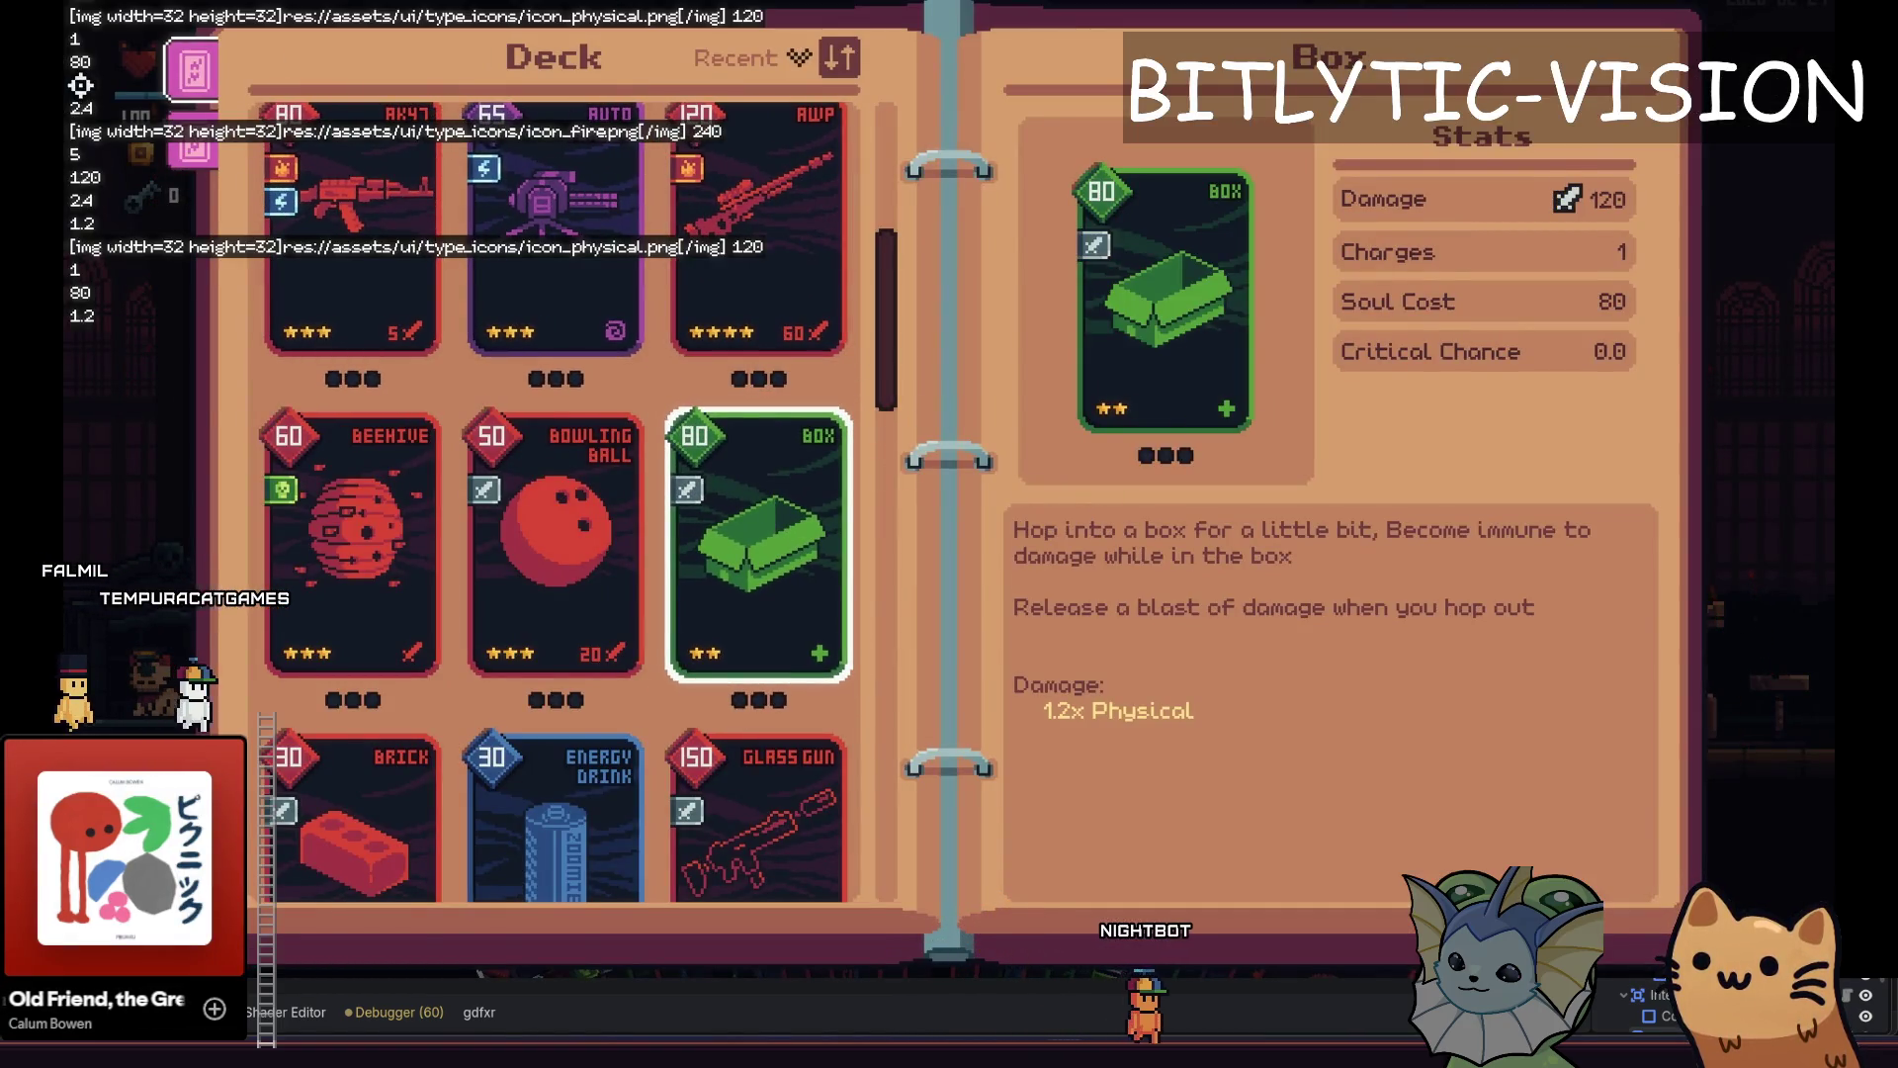
Step: Check the printed damage for the Auto Turret, Knife and AK47 cards, then stop the game
left_click(627, 265)
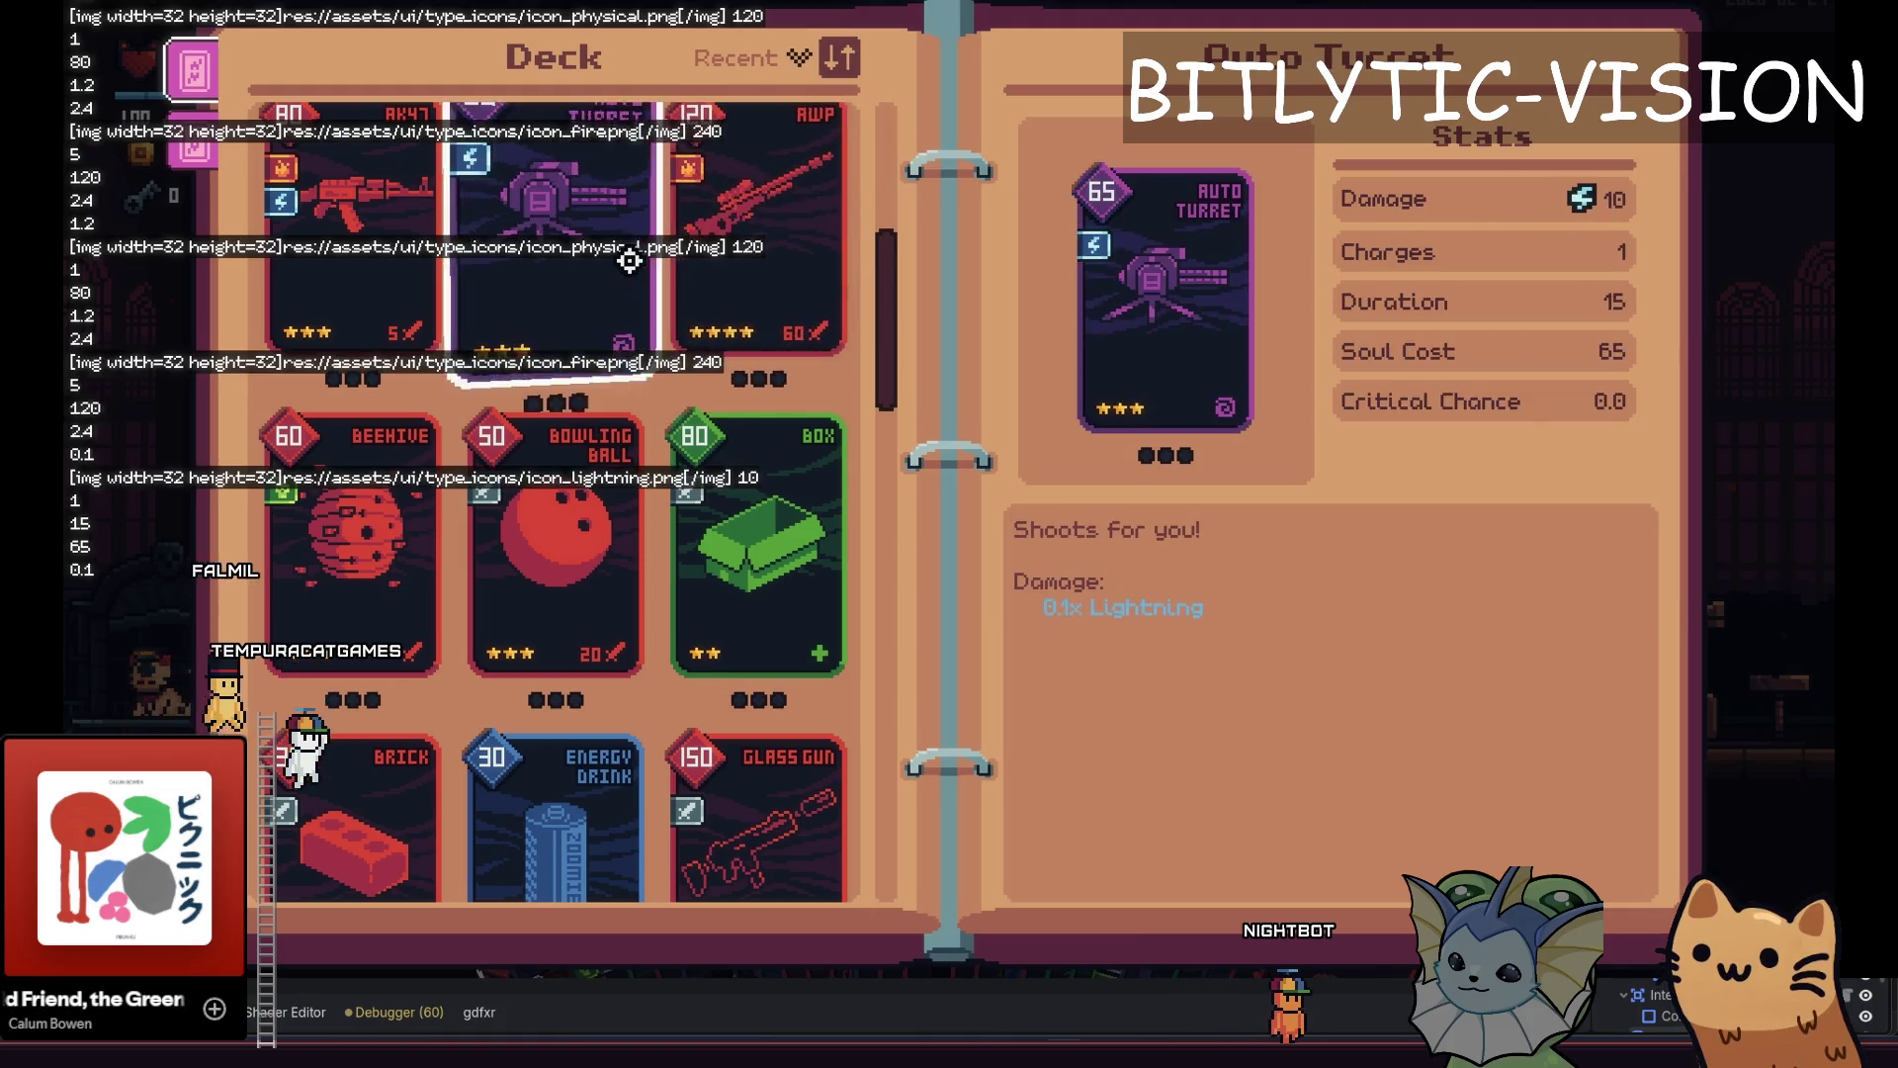
scroll(554, 326, "up", 5)
left_click(360, 423)
left_click(382, 678)
left_click(381, 428)
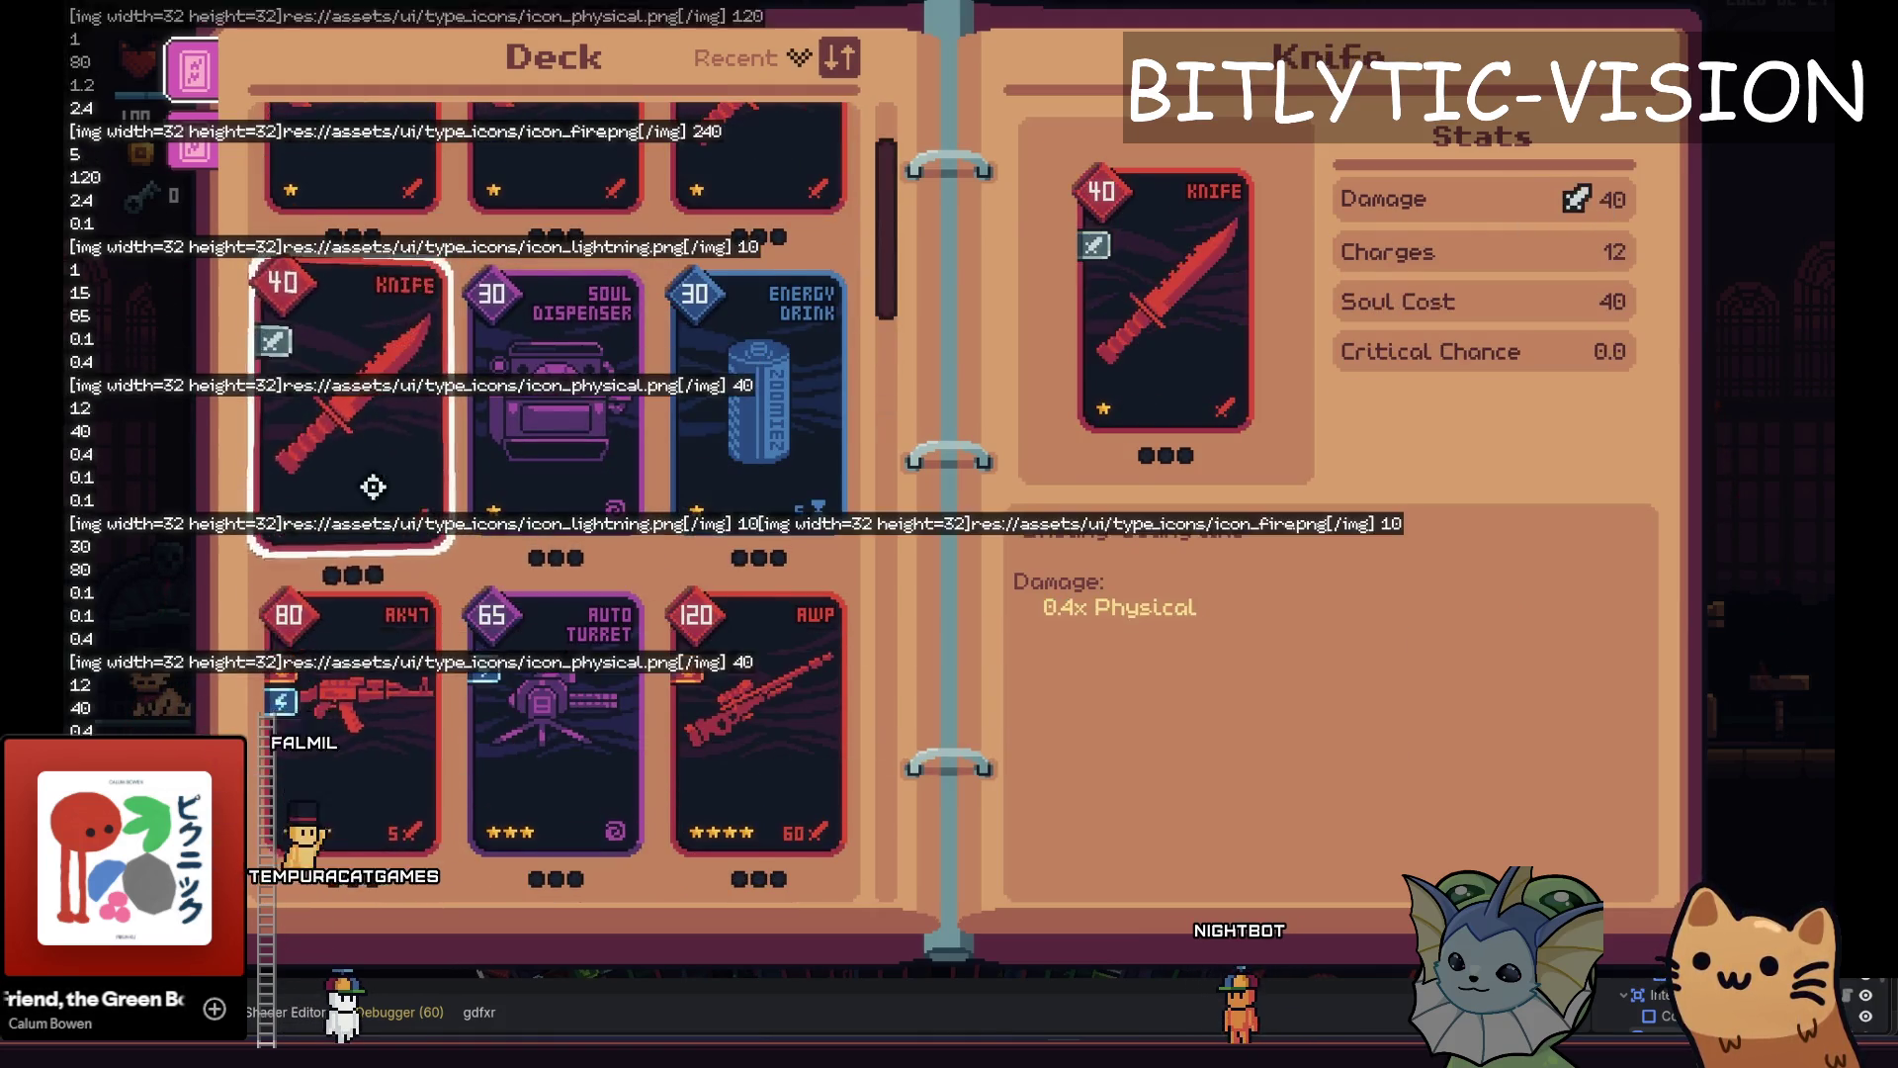
left_click(366, 692)
key("F8")
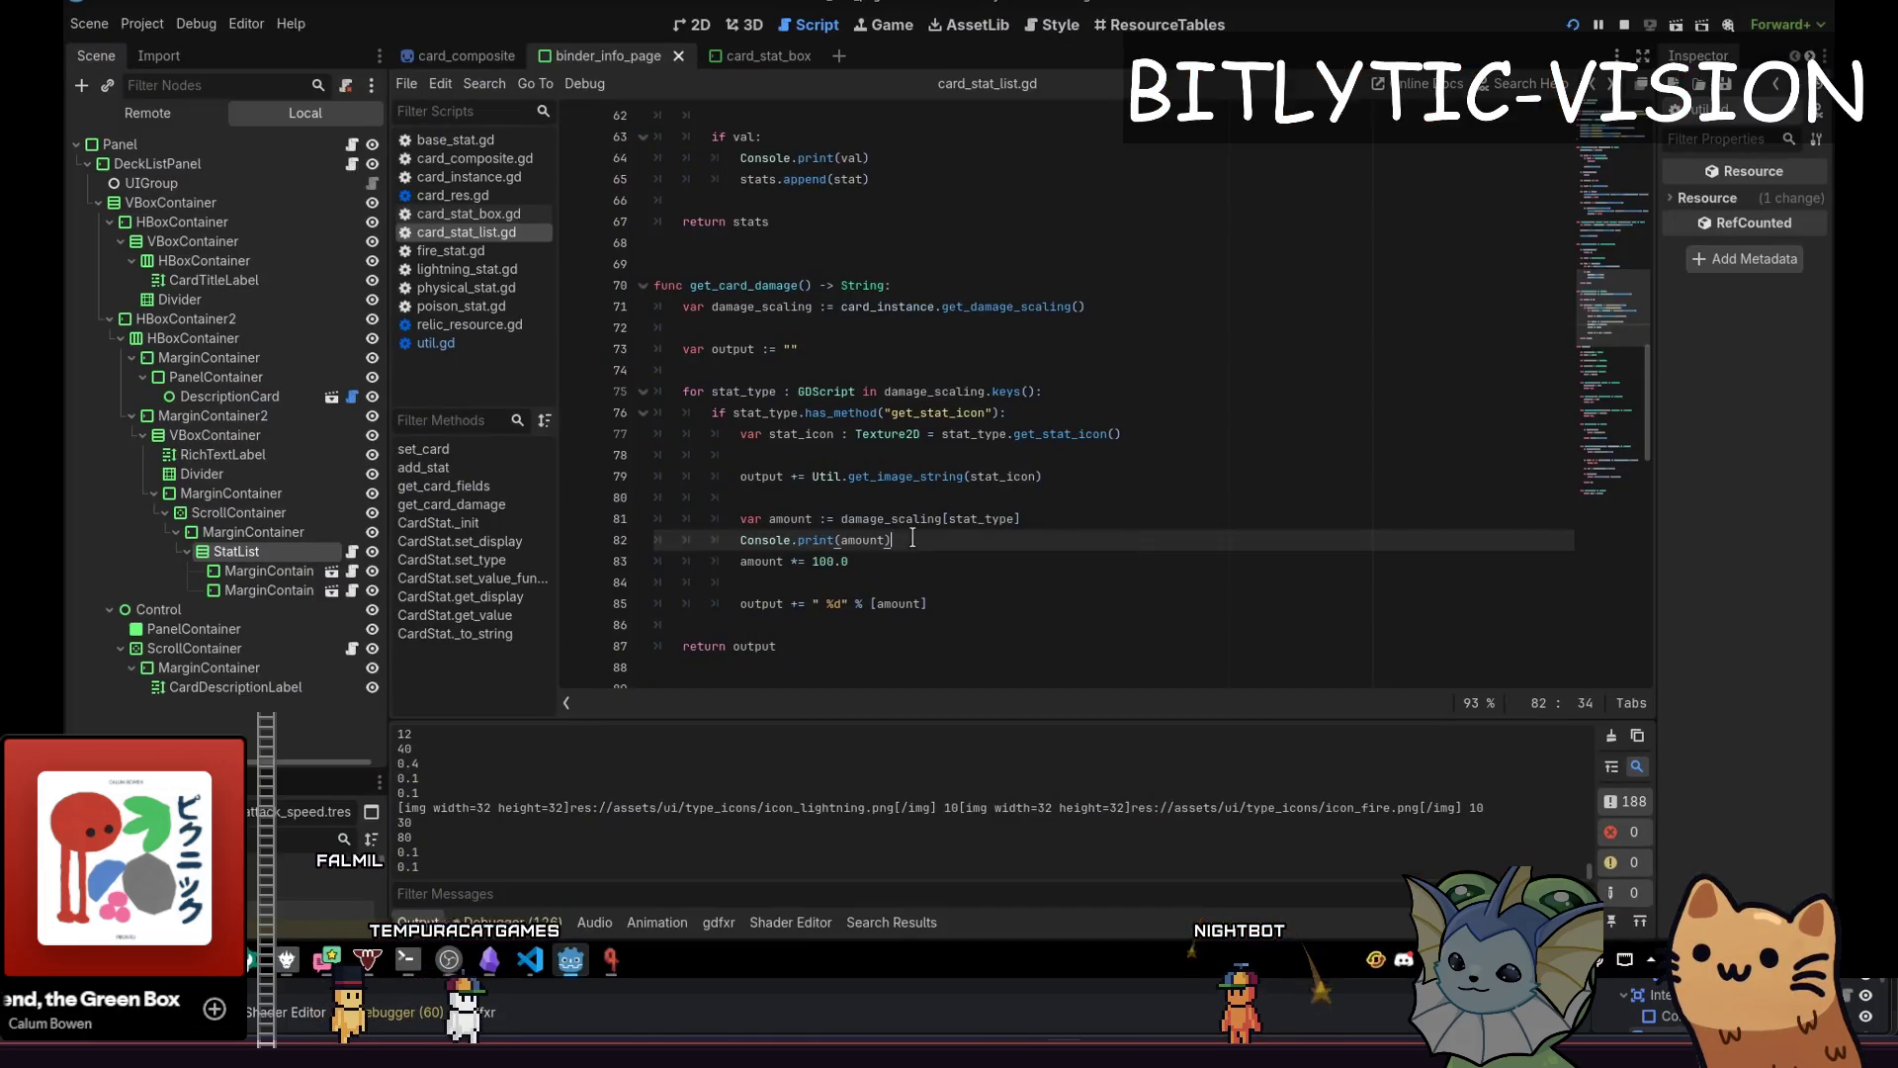
left_click(979, 611)
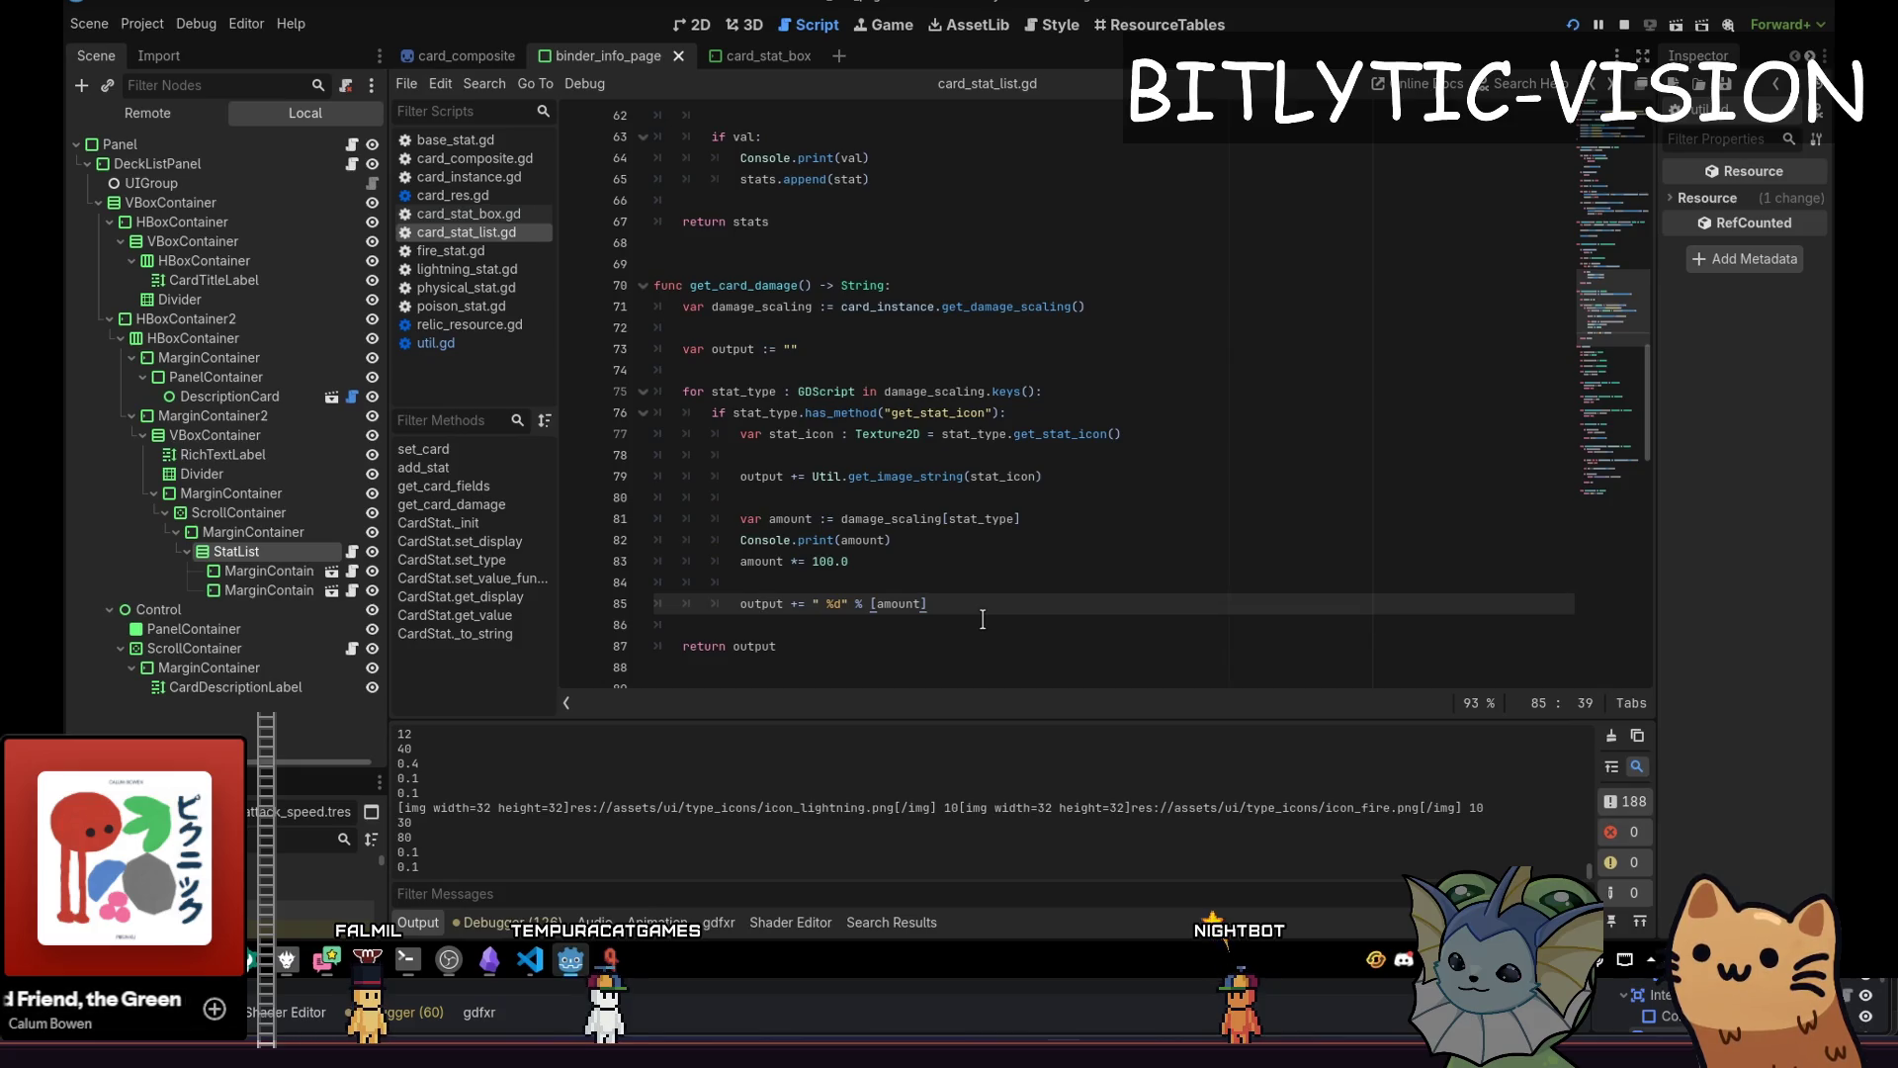
Step: Add an 'output +=' damage line and check the AWP, Rusty Pistol and AK47 in-game
key("Return")
key("Return")
type("output")
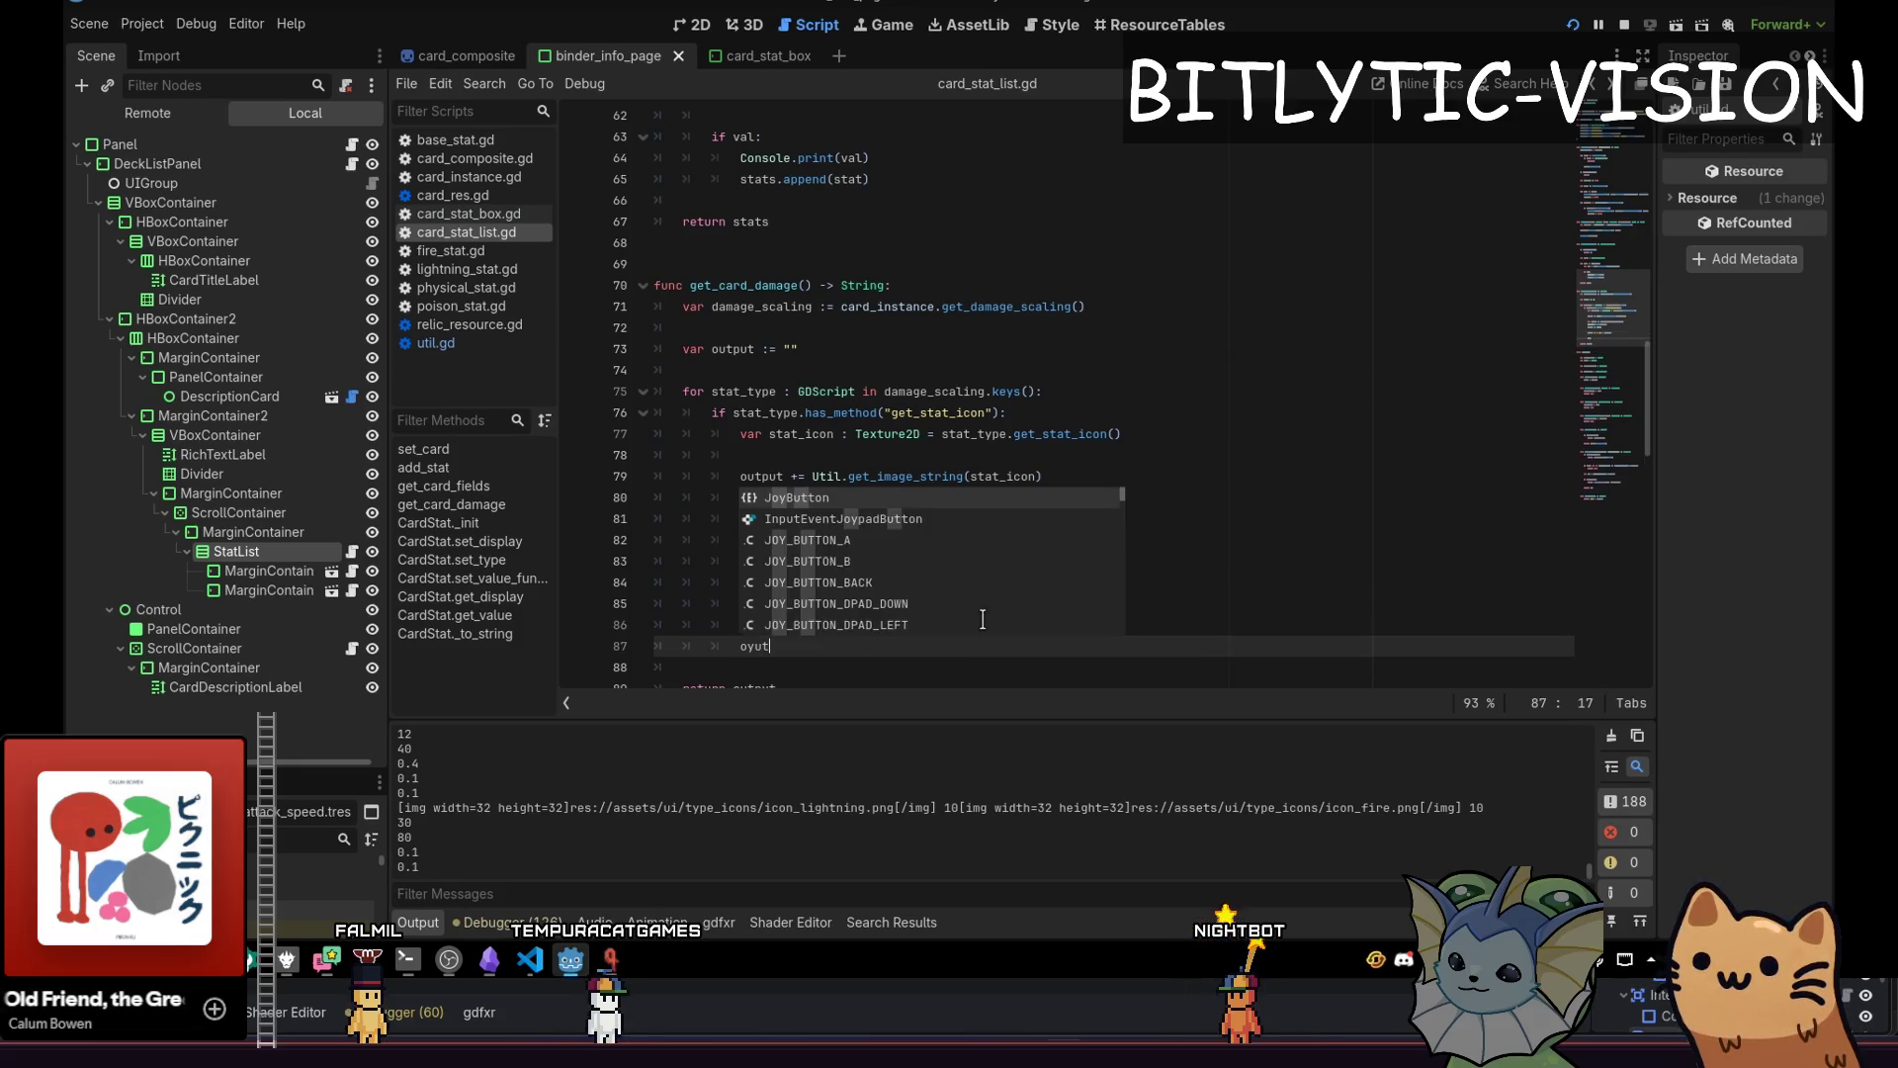
type(" +=")
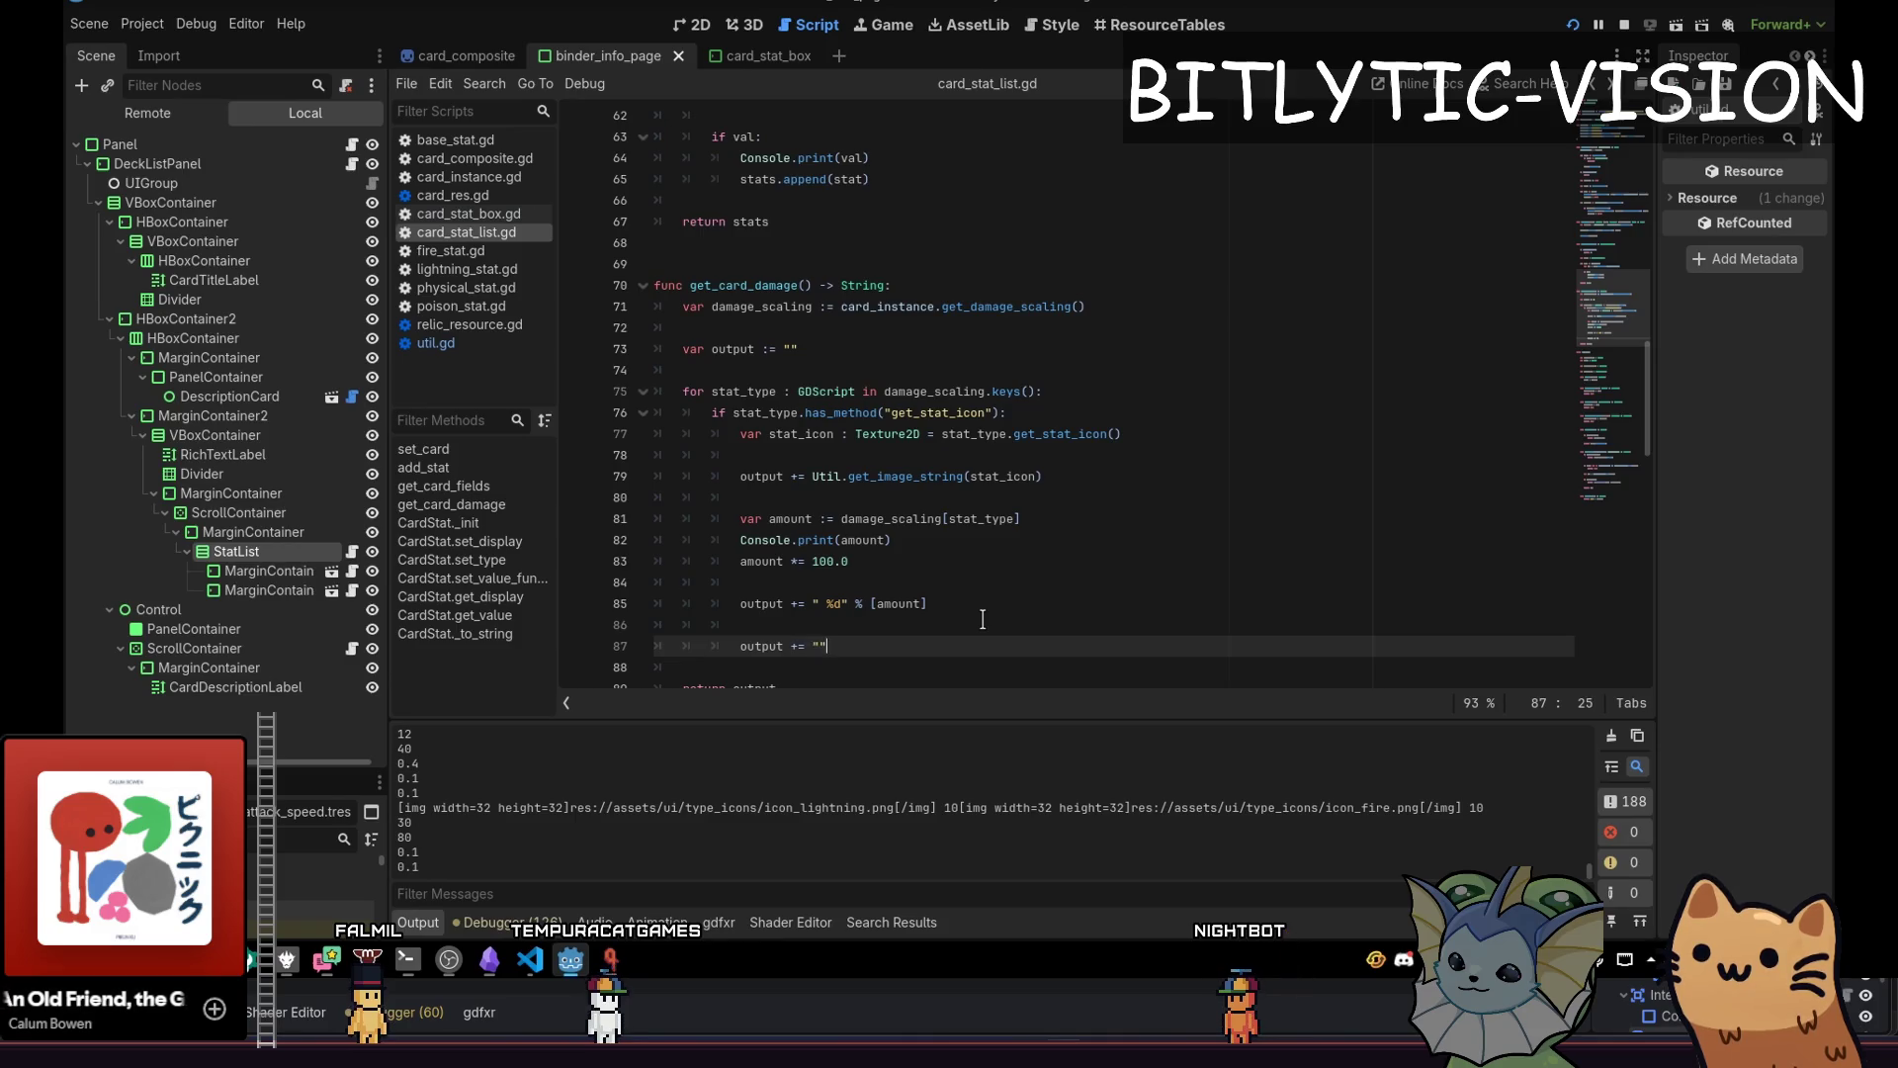
key("F5")
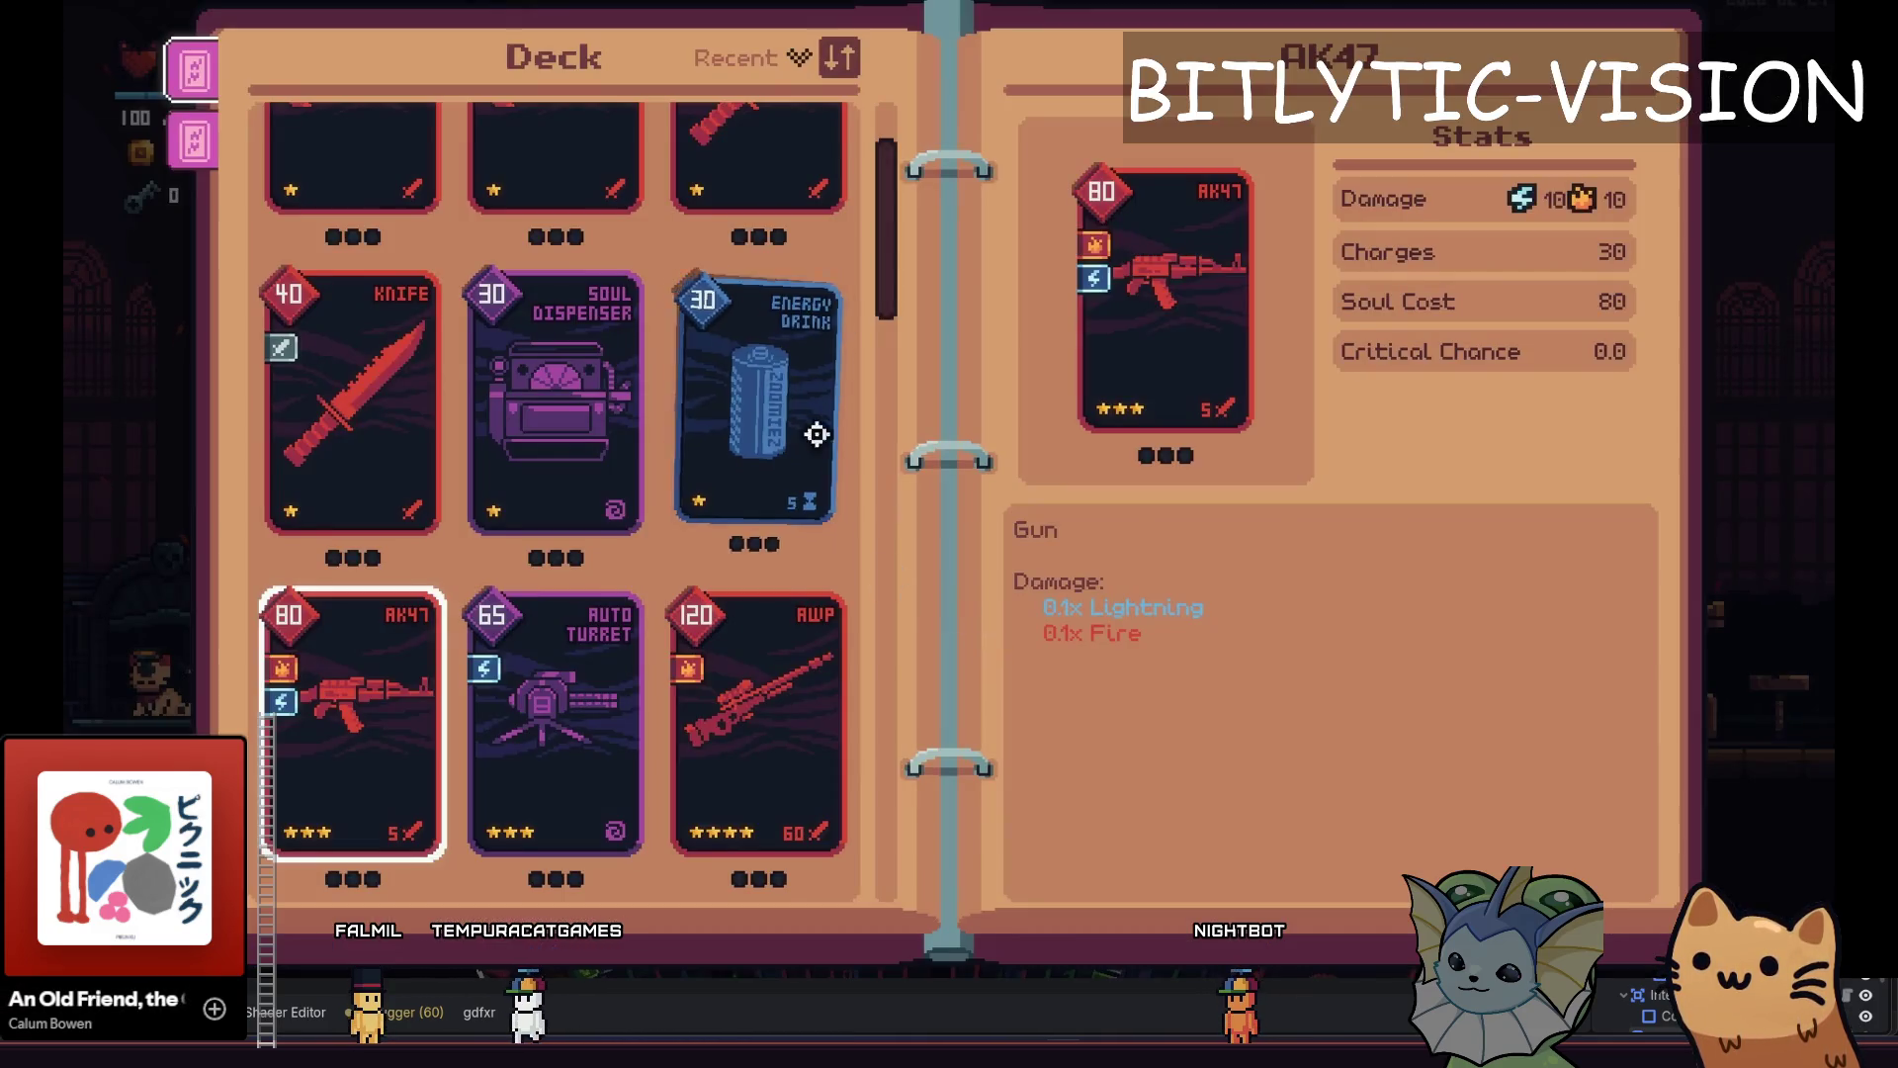
left_click(814, 436)
left_click(722, 692)
scroll(436, 436, "up", 2)
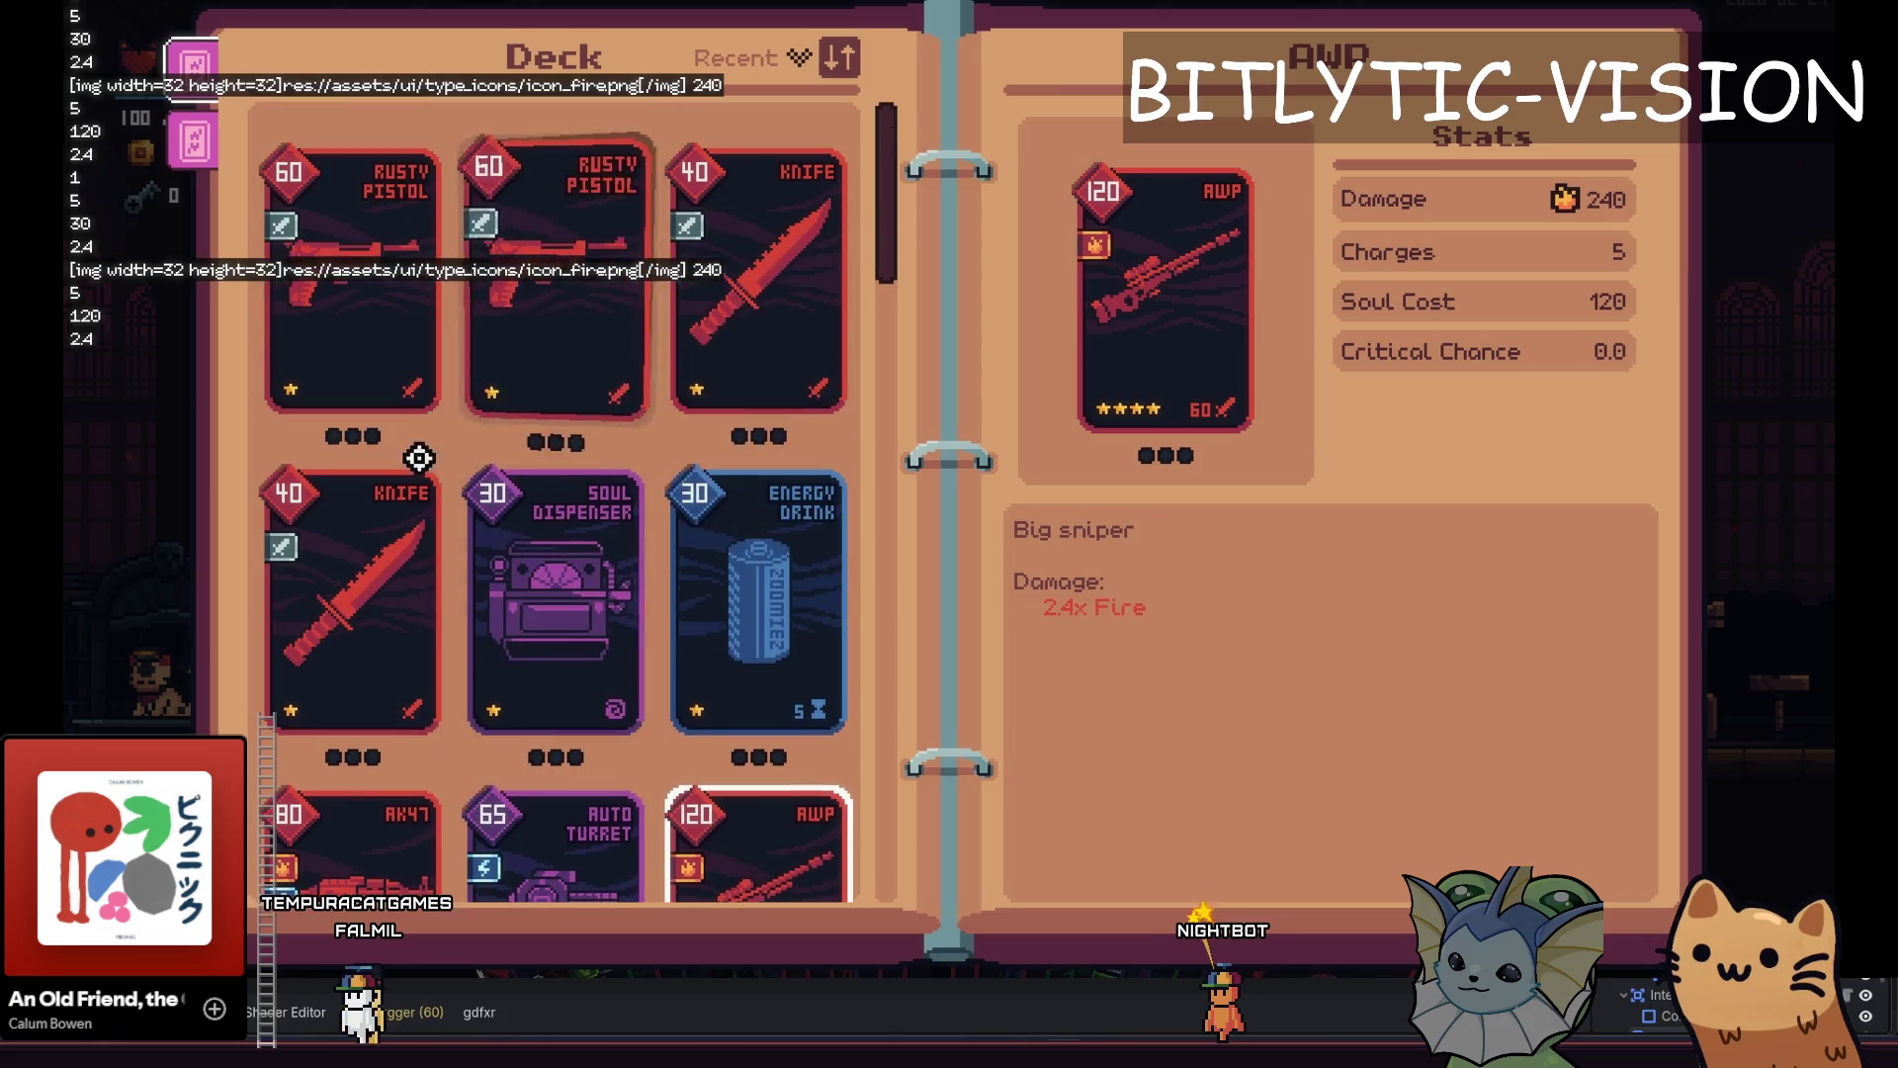
left_click(551, 296)
scroll(511, 322, "down", 2)
left_click(359, 597)
left_click(553, 296)
left_click(360, 597)
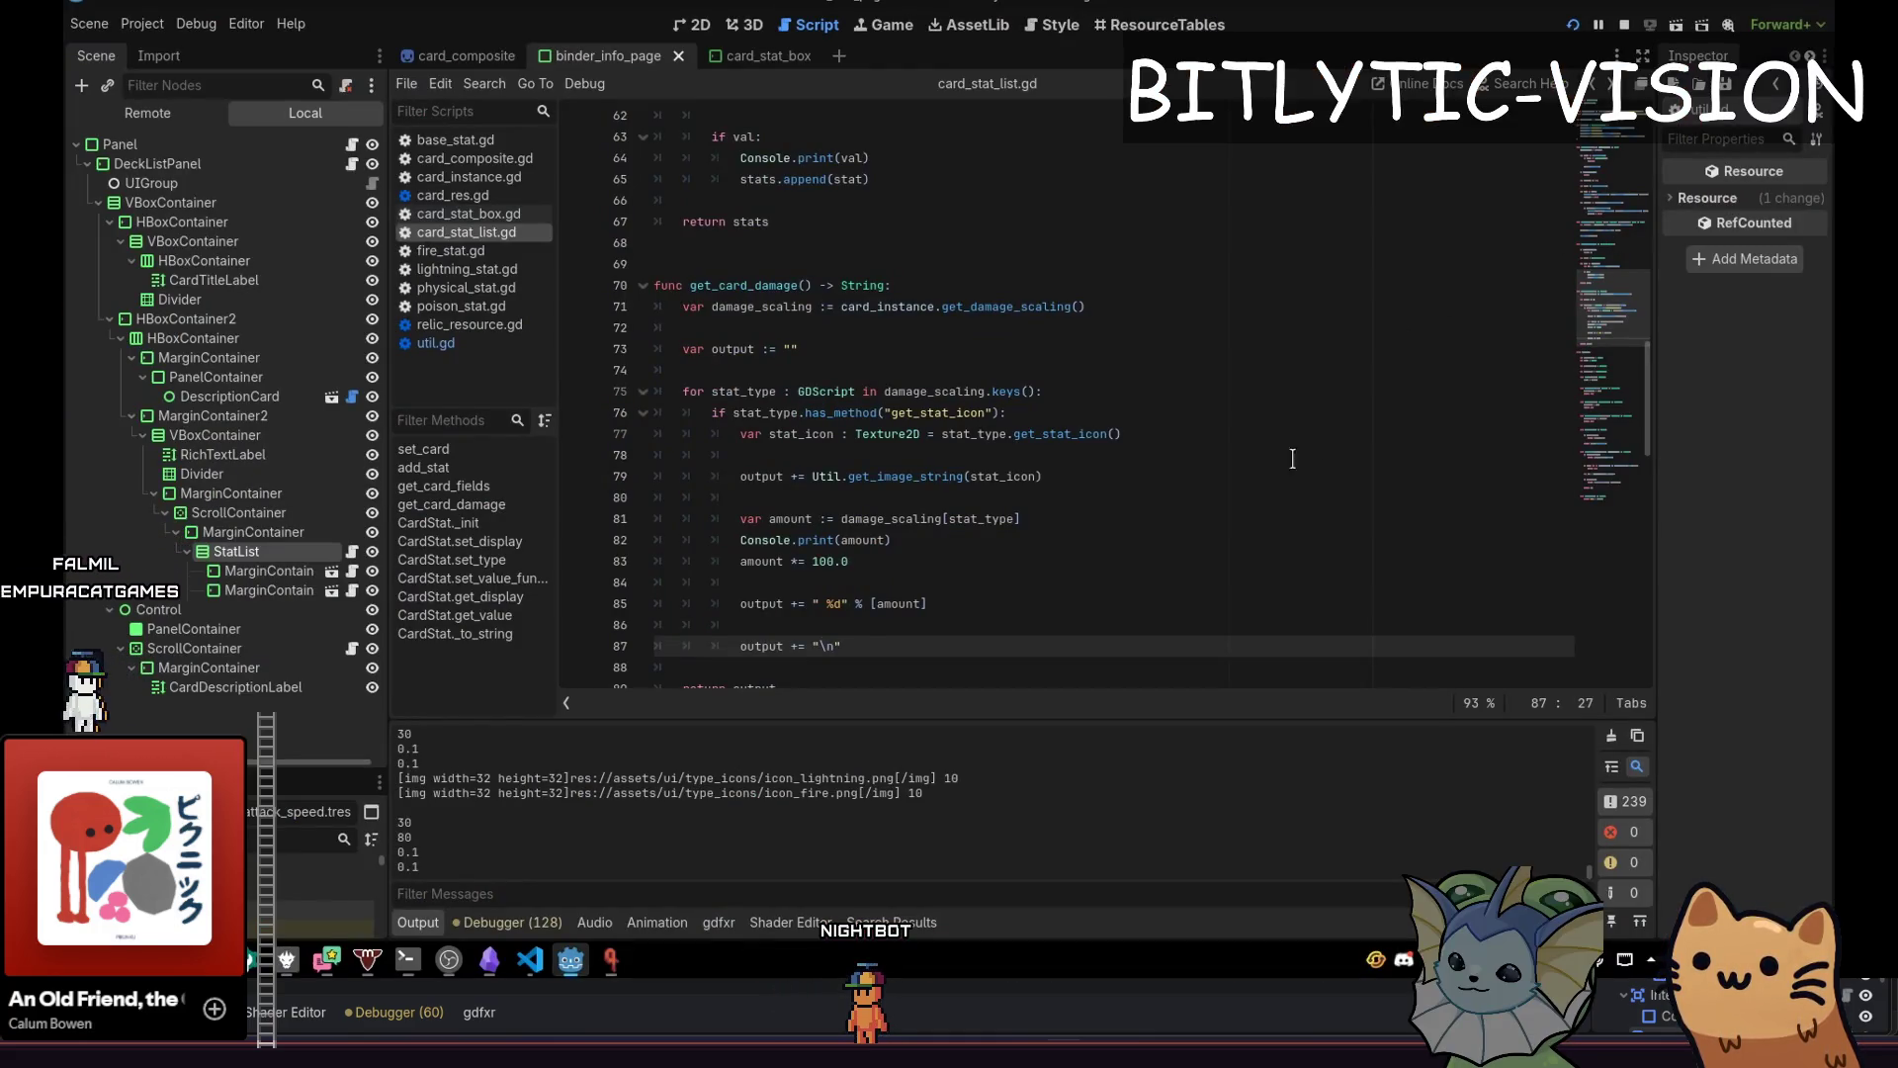
Step: Delete the amount debug print, change the damage format string to " %d%%", and rerun
key("Return")
key("Up")
key("Up")
key("ctrl+shift+k")
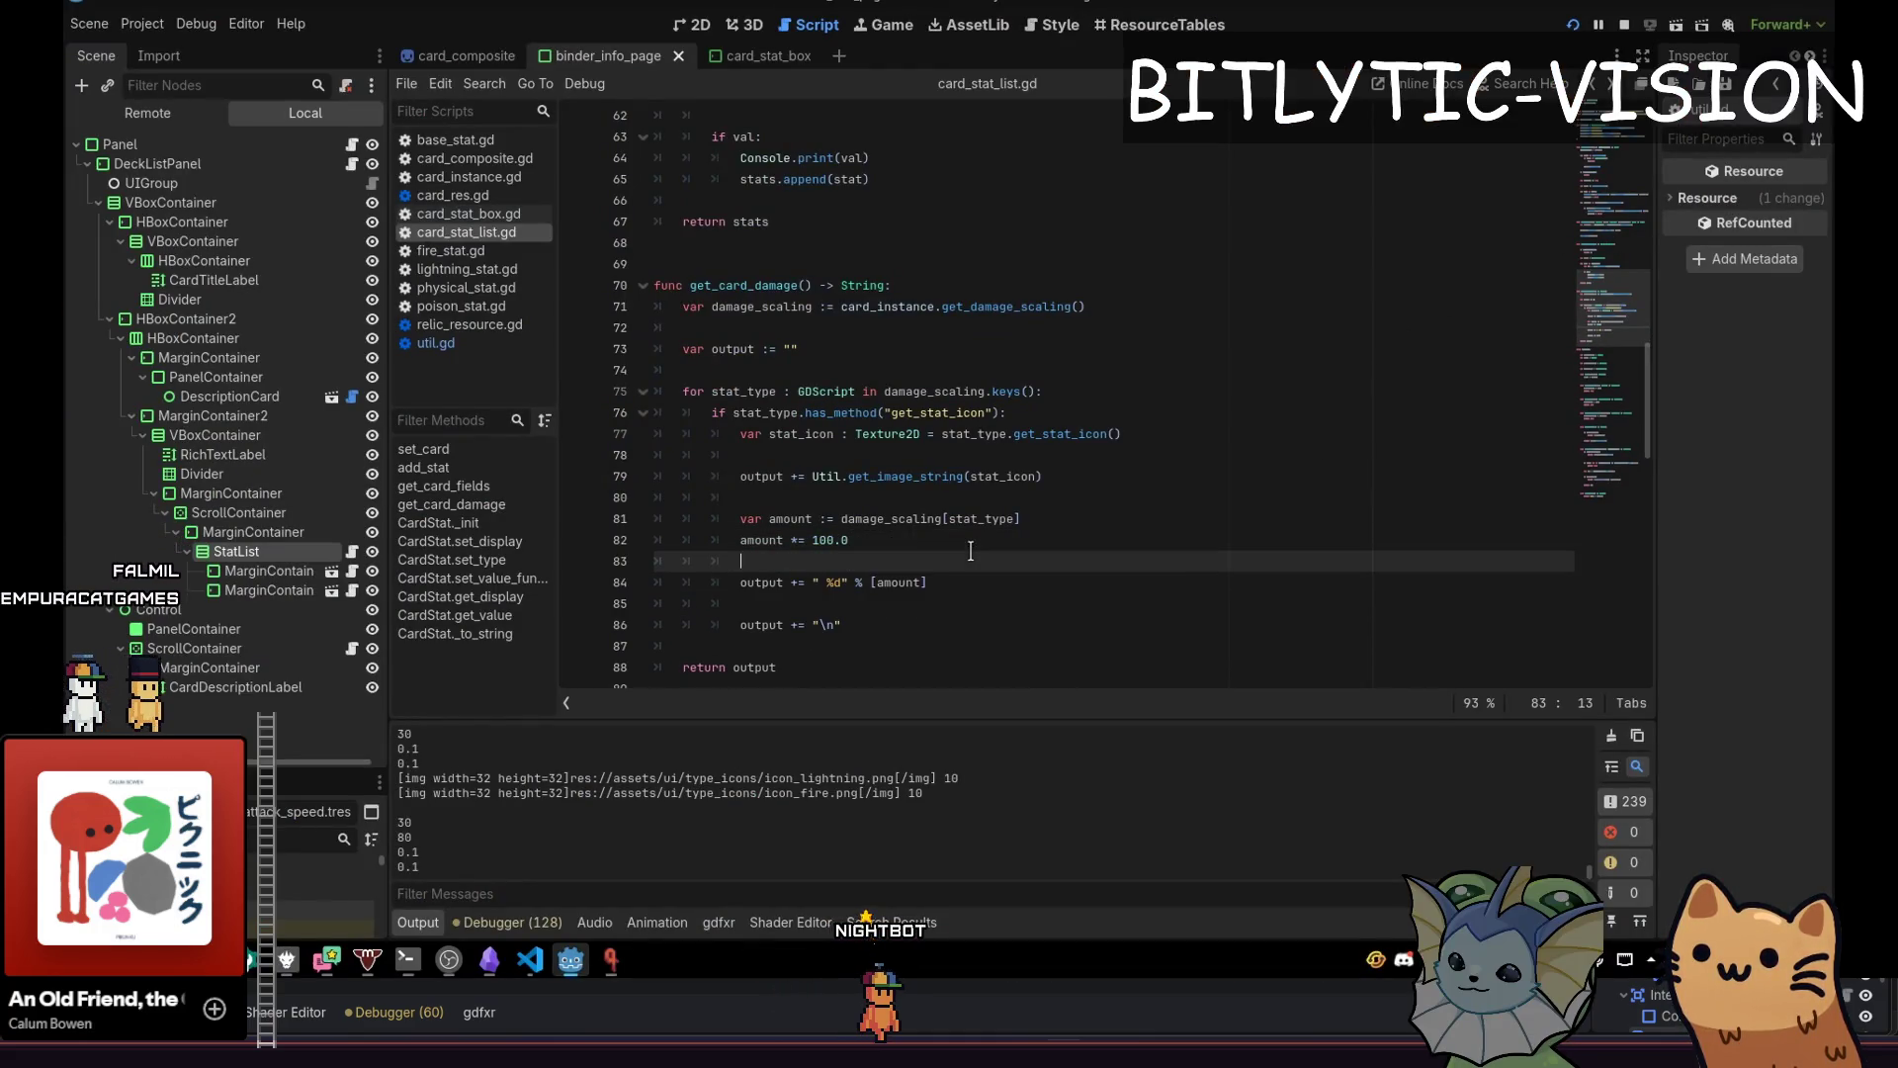
key("Down")
key("ctrl+Right")
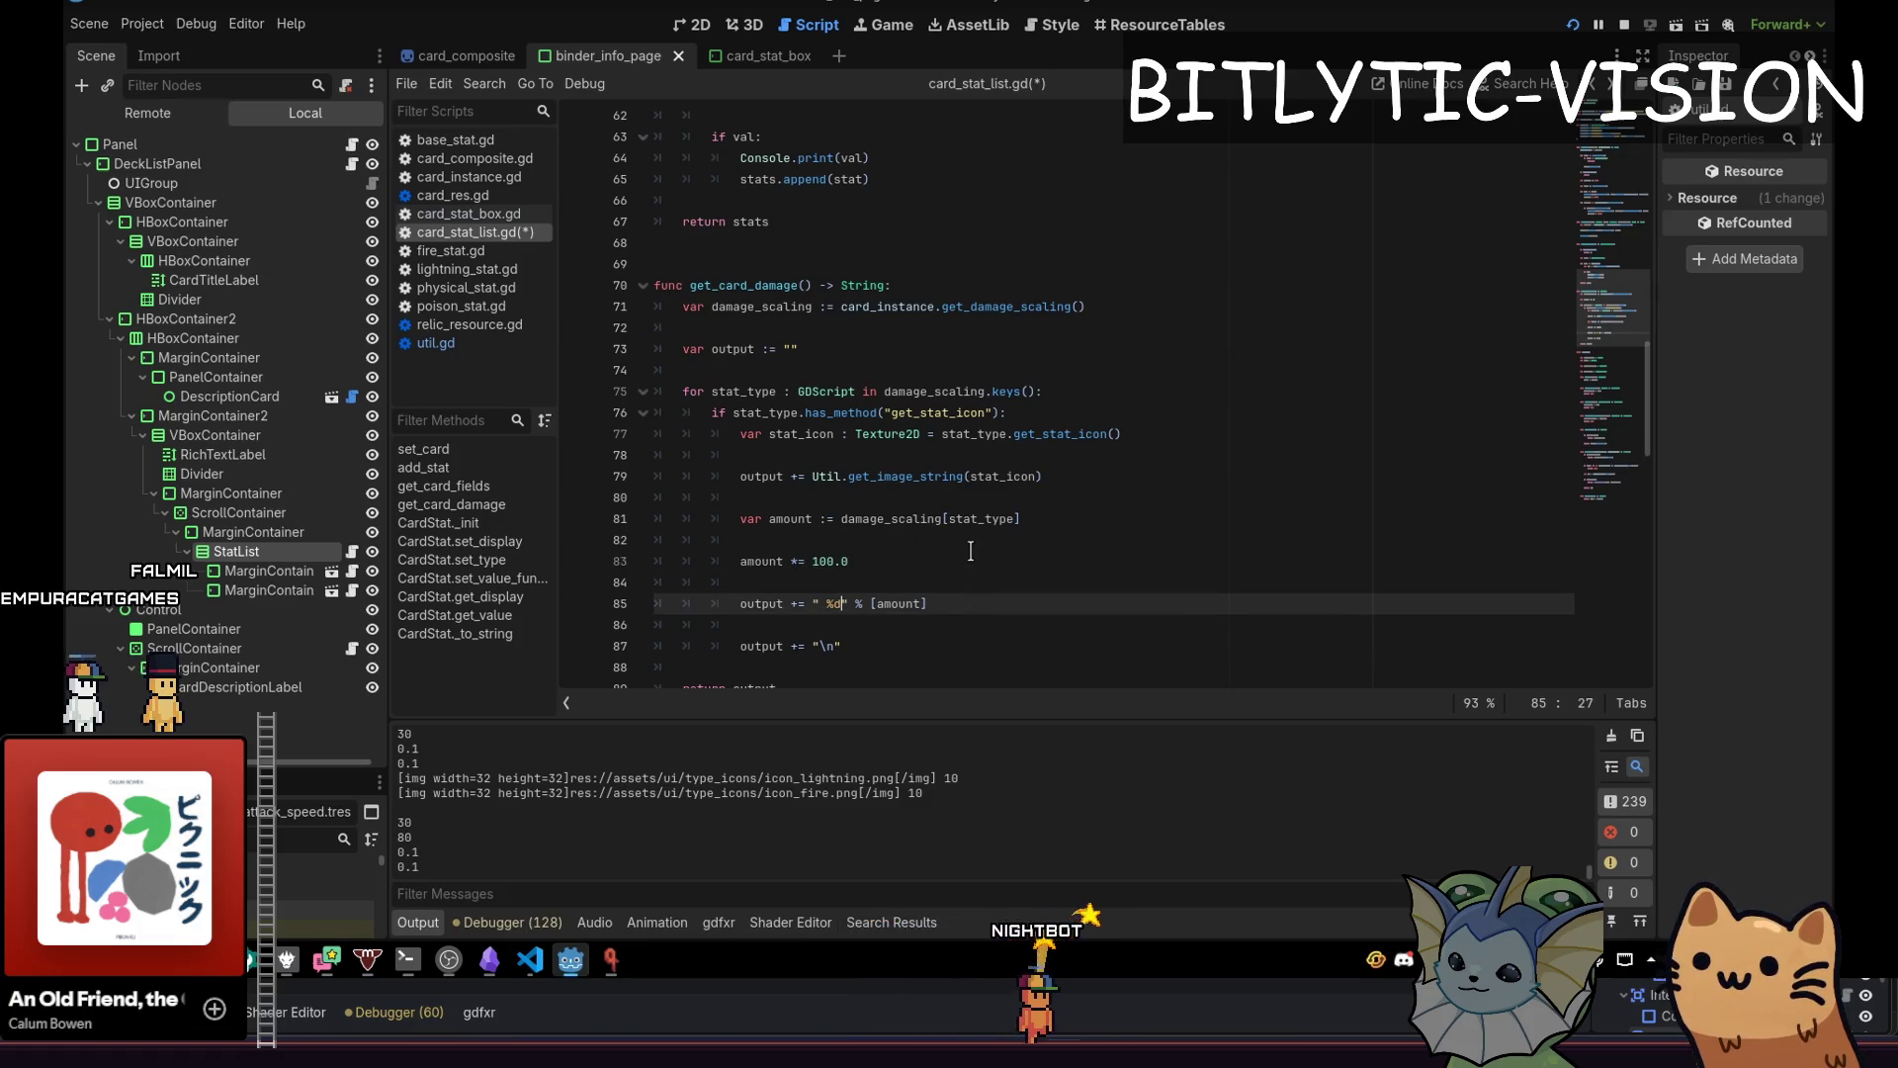
key("F5")
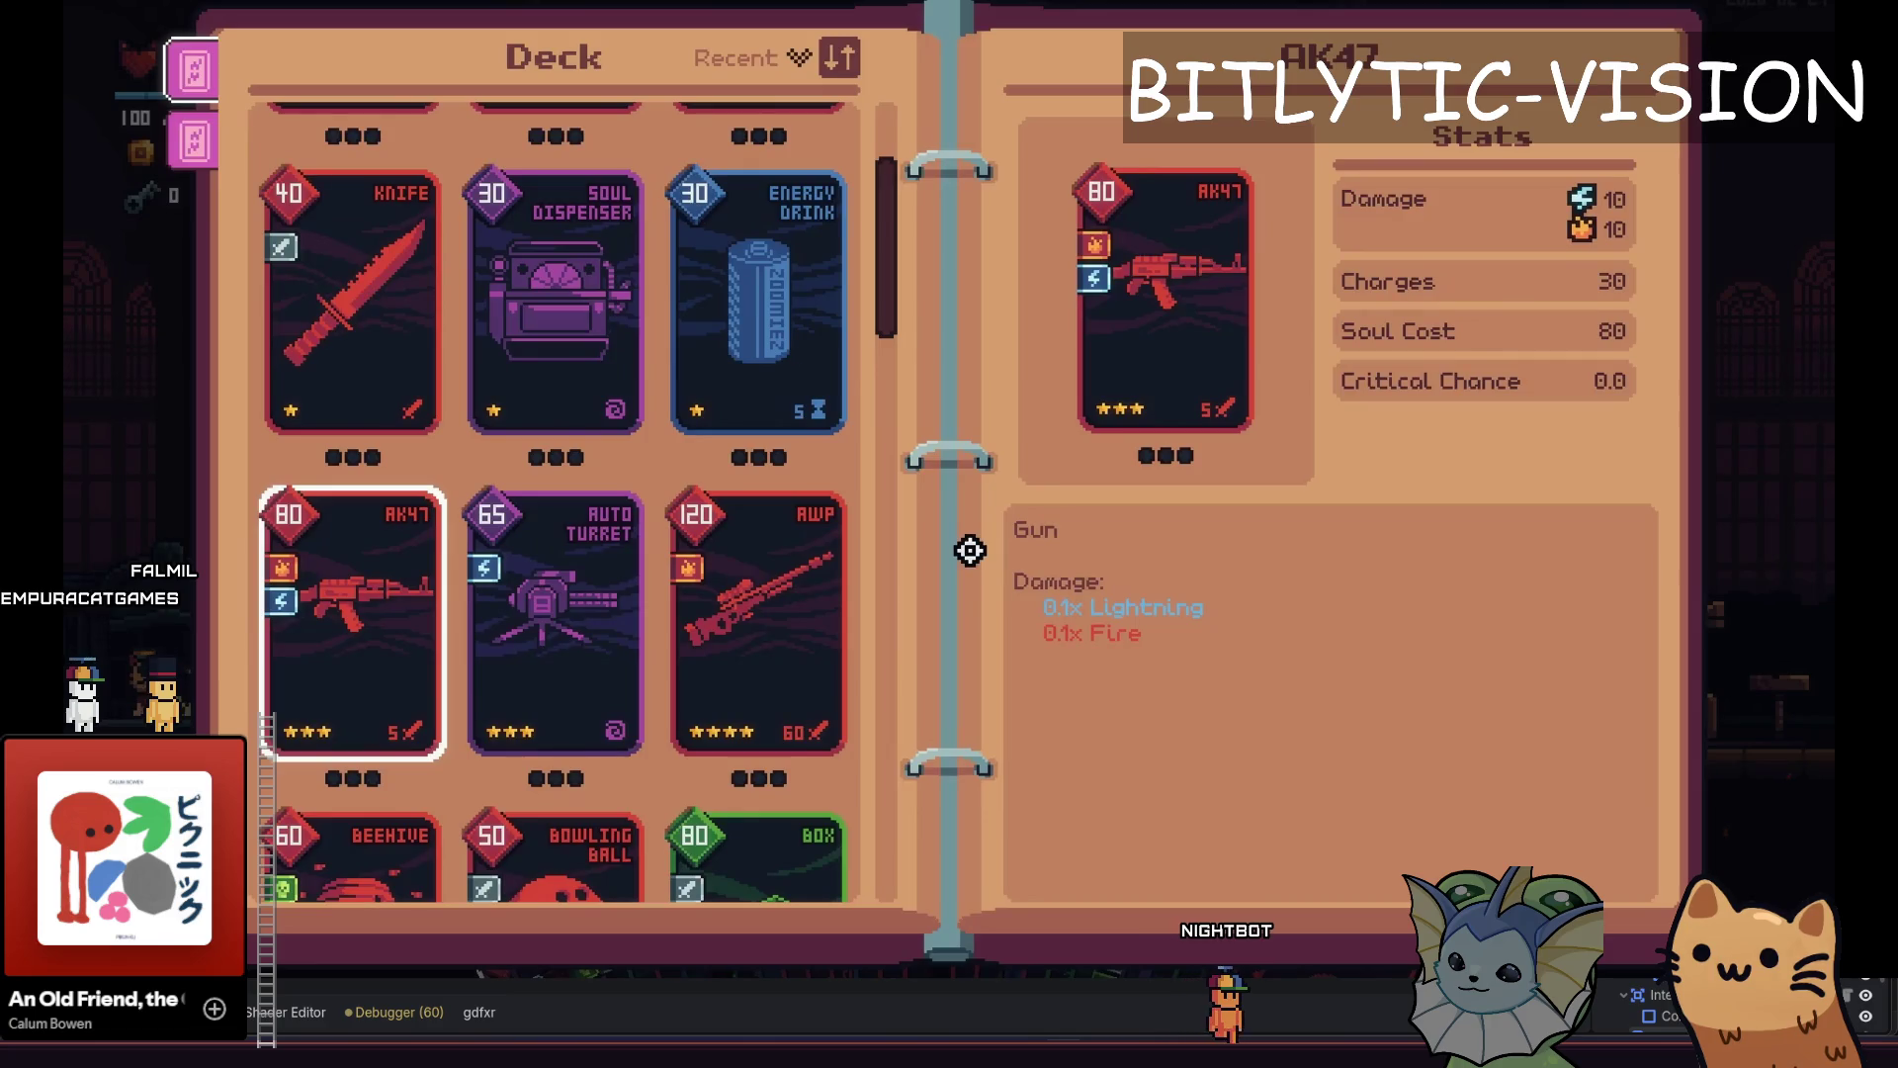
Step: Compare damage values across several cards, ending on the AWP, then stop the game
left_click(759, 301)
left_click(740, 620)
left_click(534, 254)
left_click(553, 613)
left_click(760, 302)
left_click(763, 593)
key("F8")
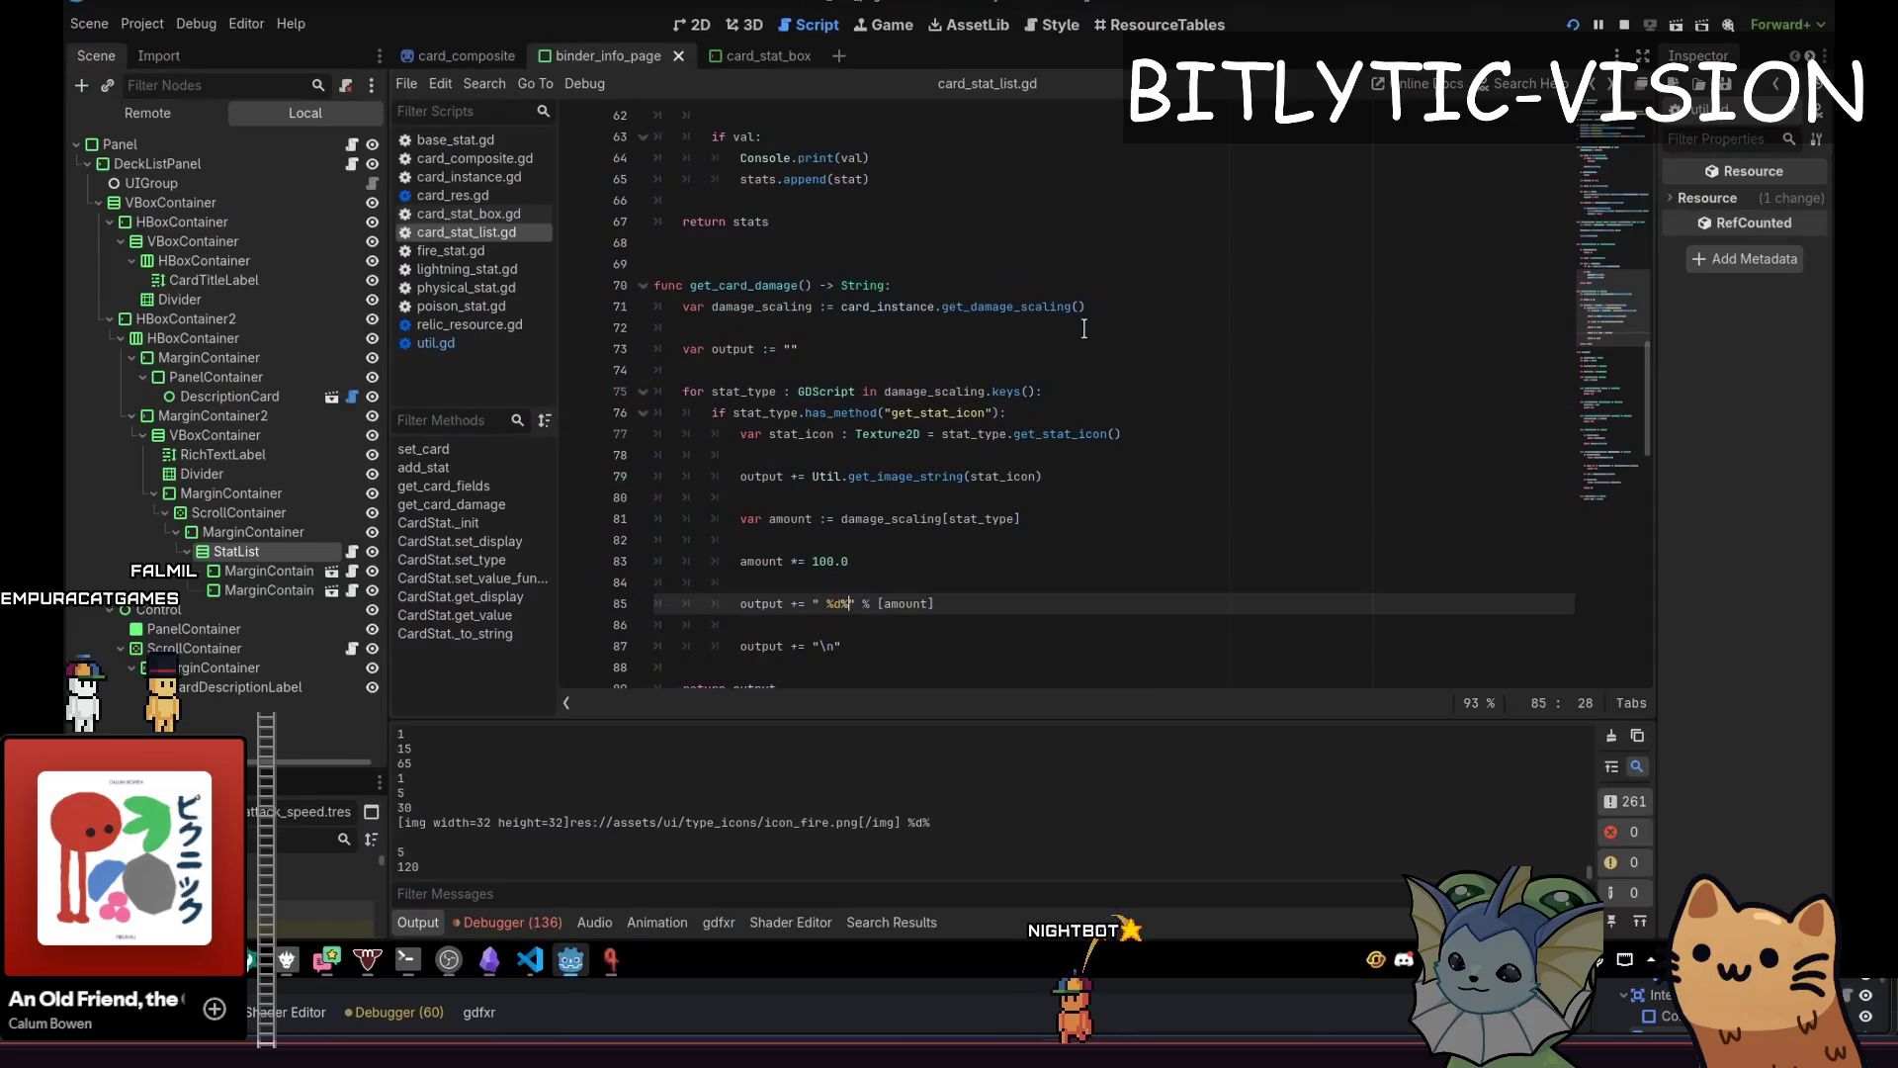
Step: Relaunch to check the AWP's and AK47's damage display, then stop the game
key("F5")
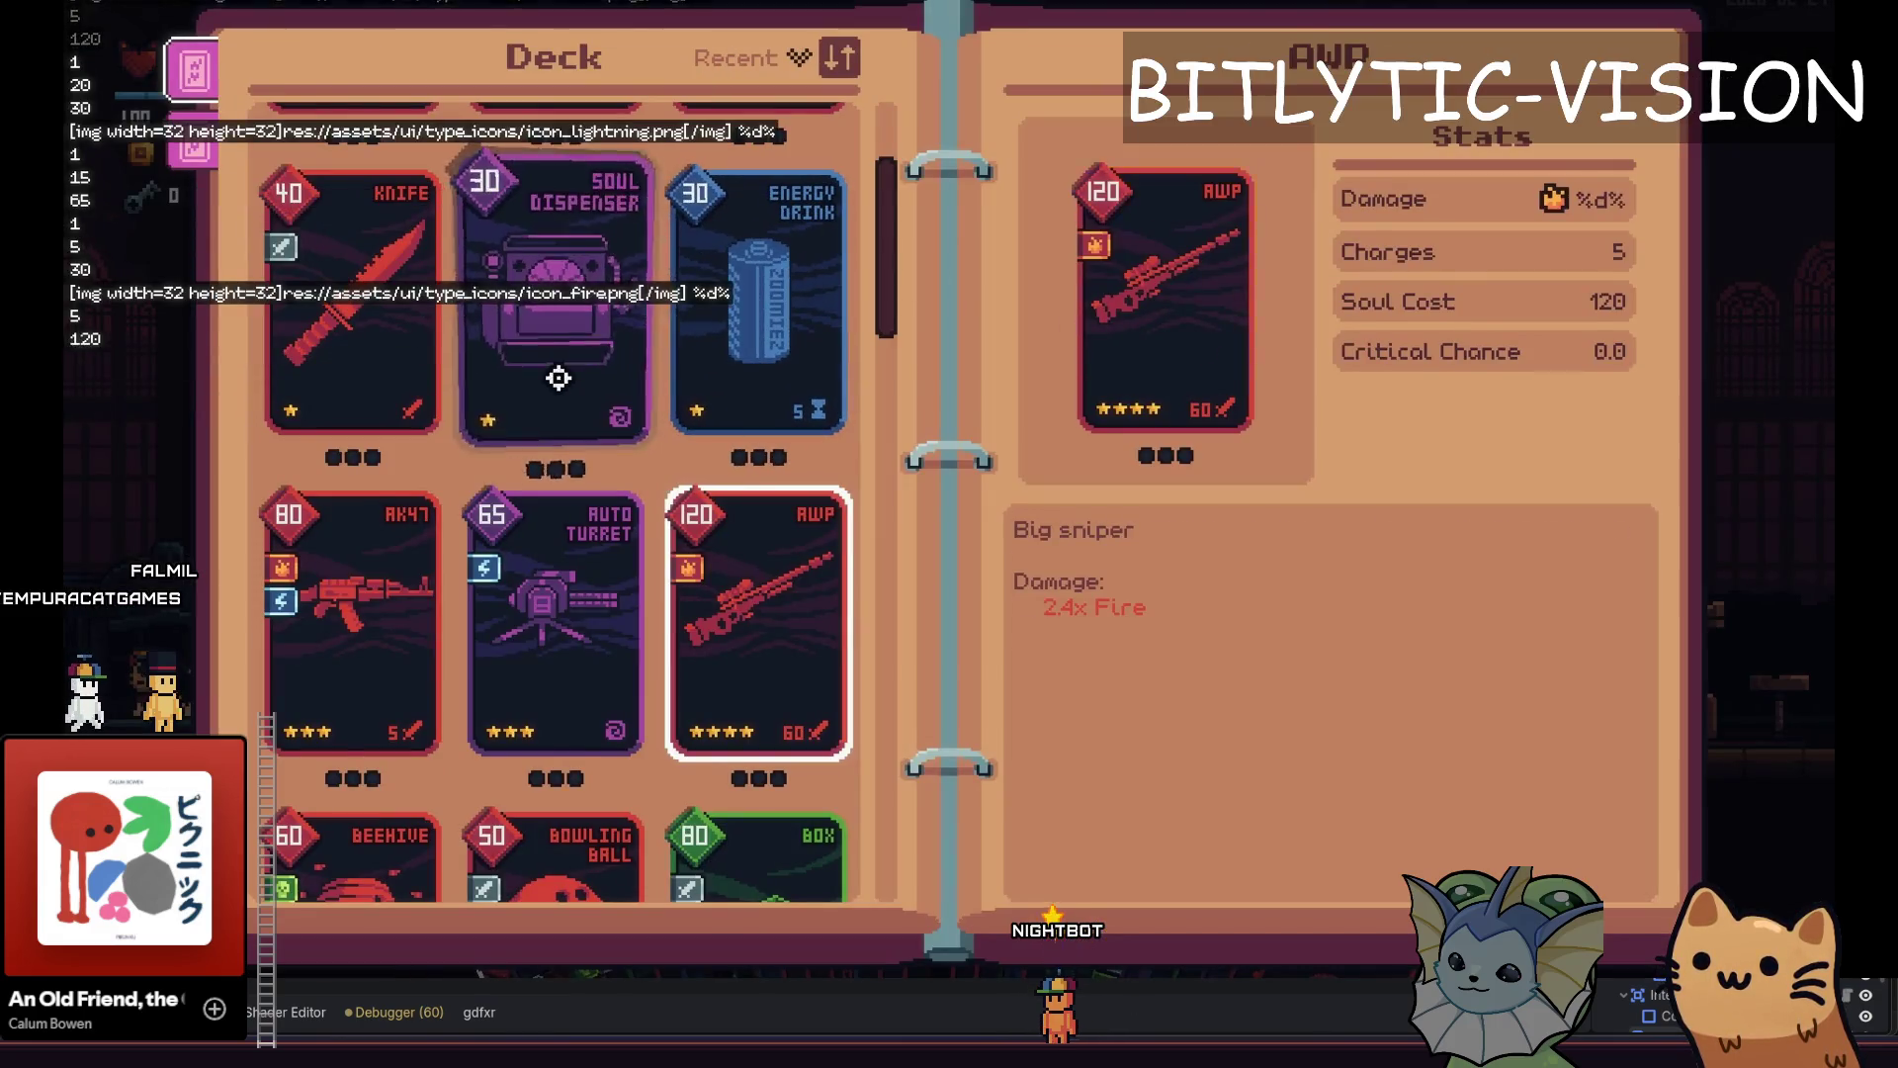
left_click(772, 390)
left_click(767, 640)
key("F8")
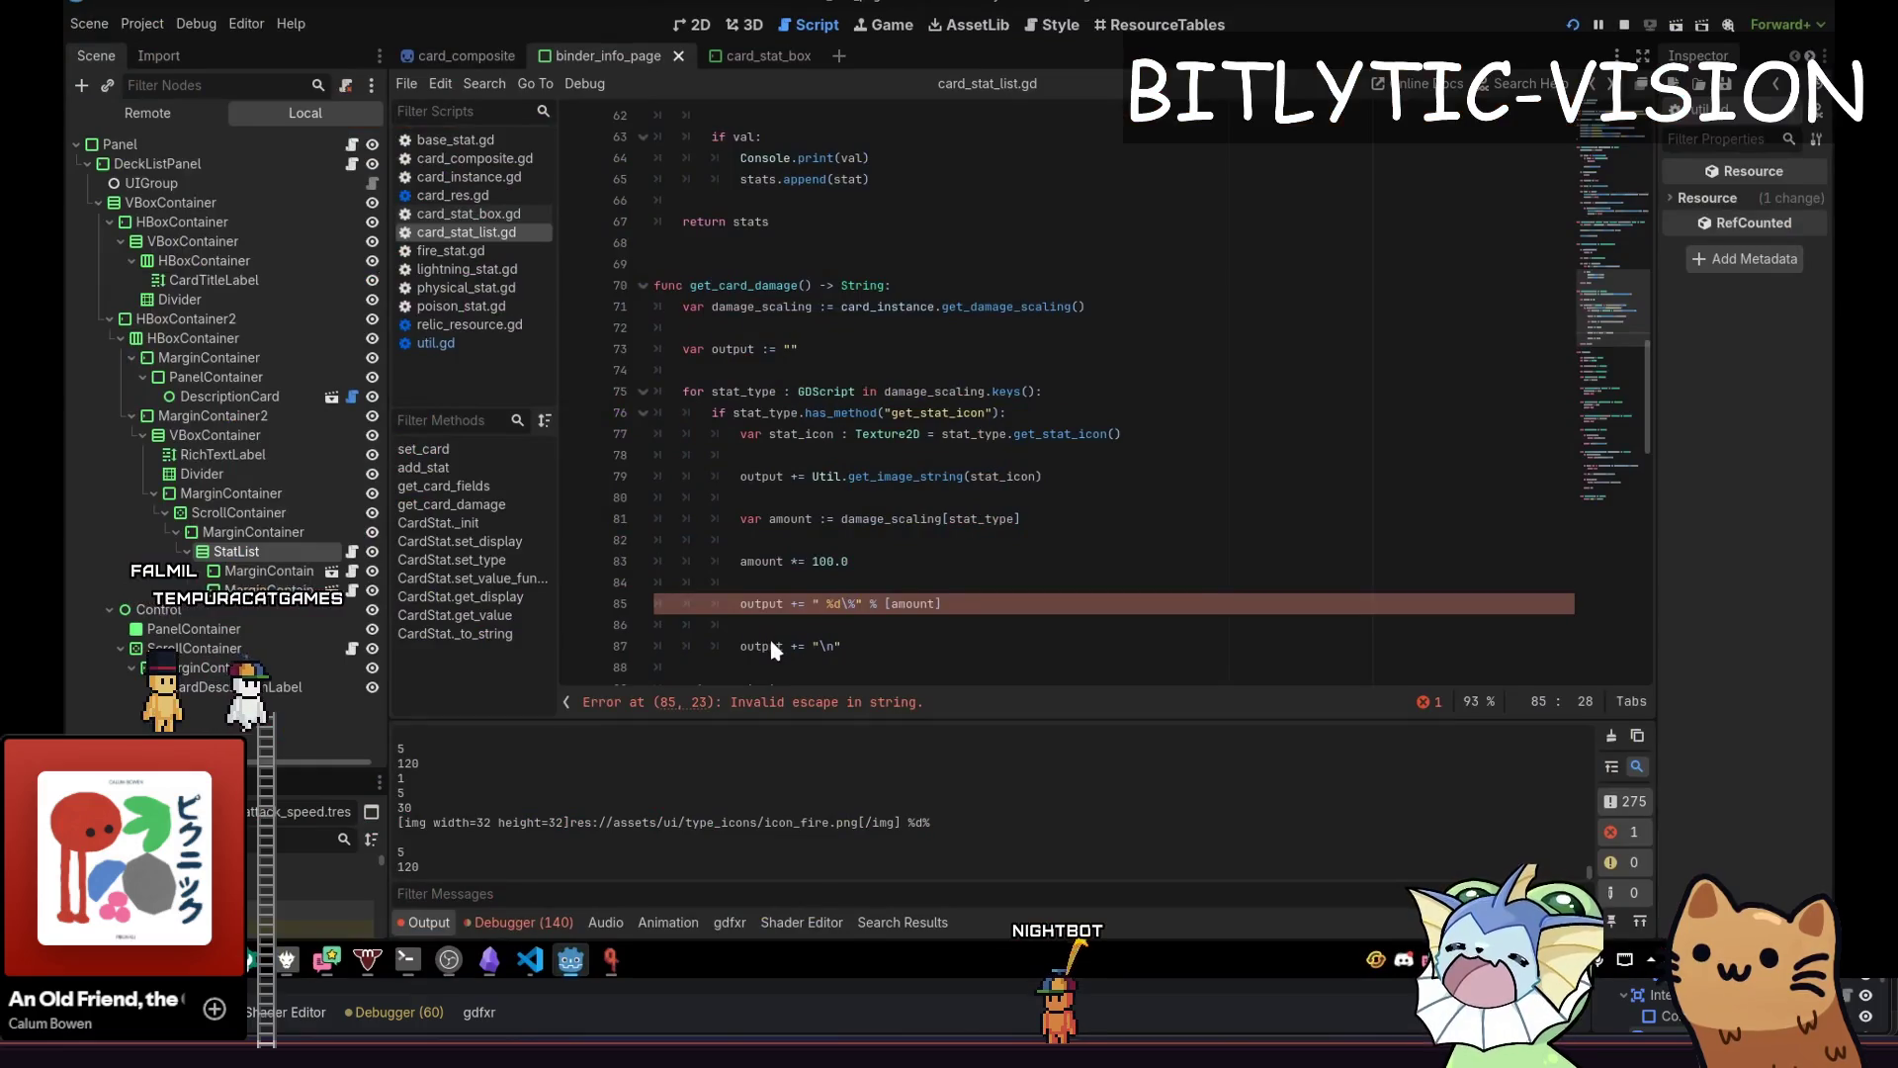
key("F5")
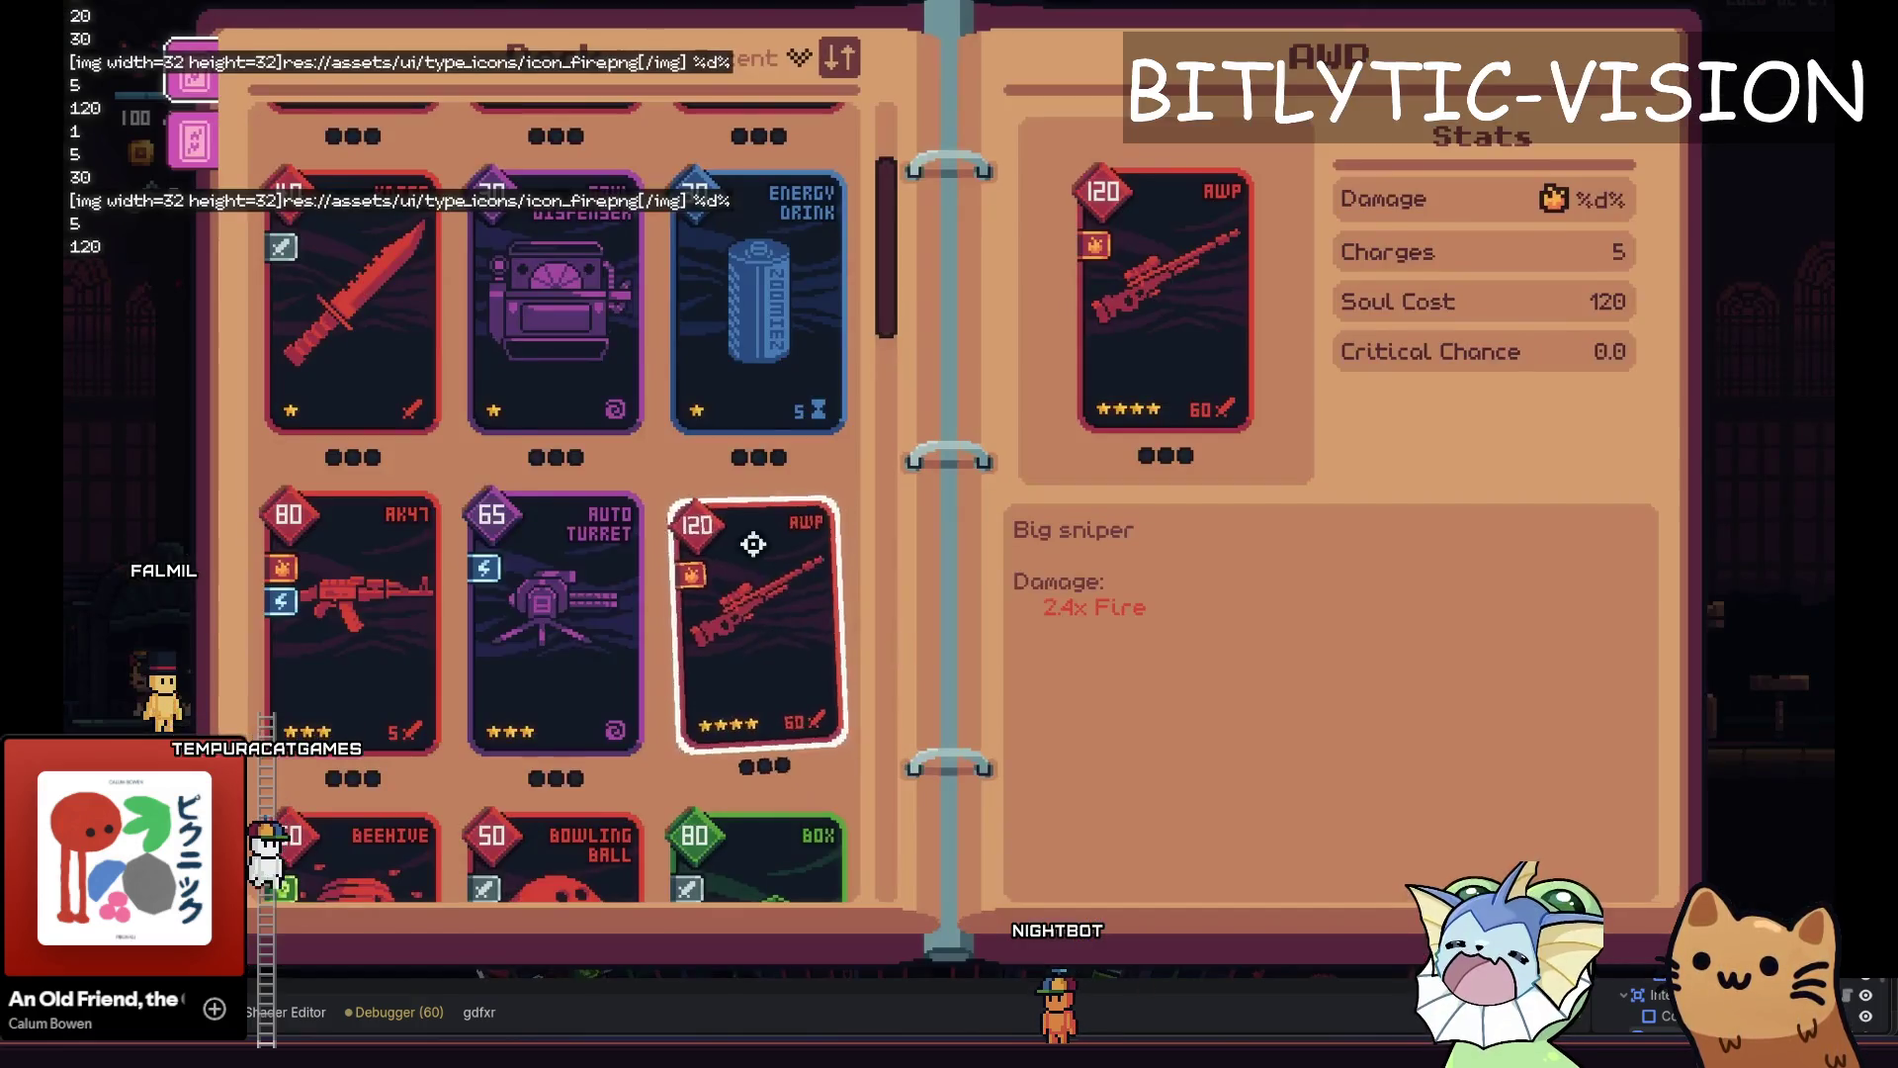
left_click(362, 583)
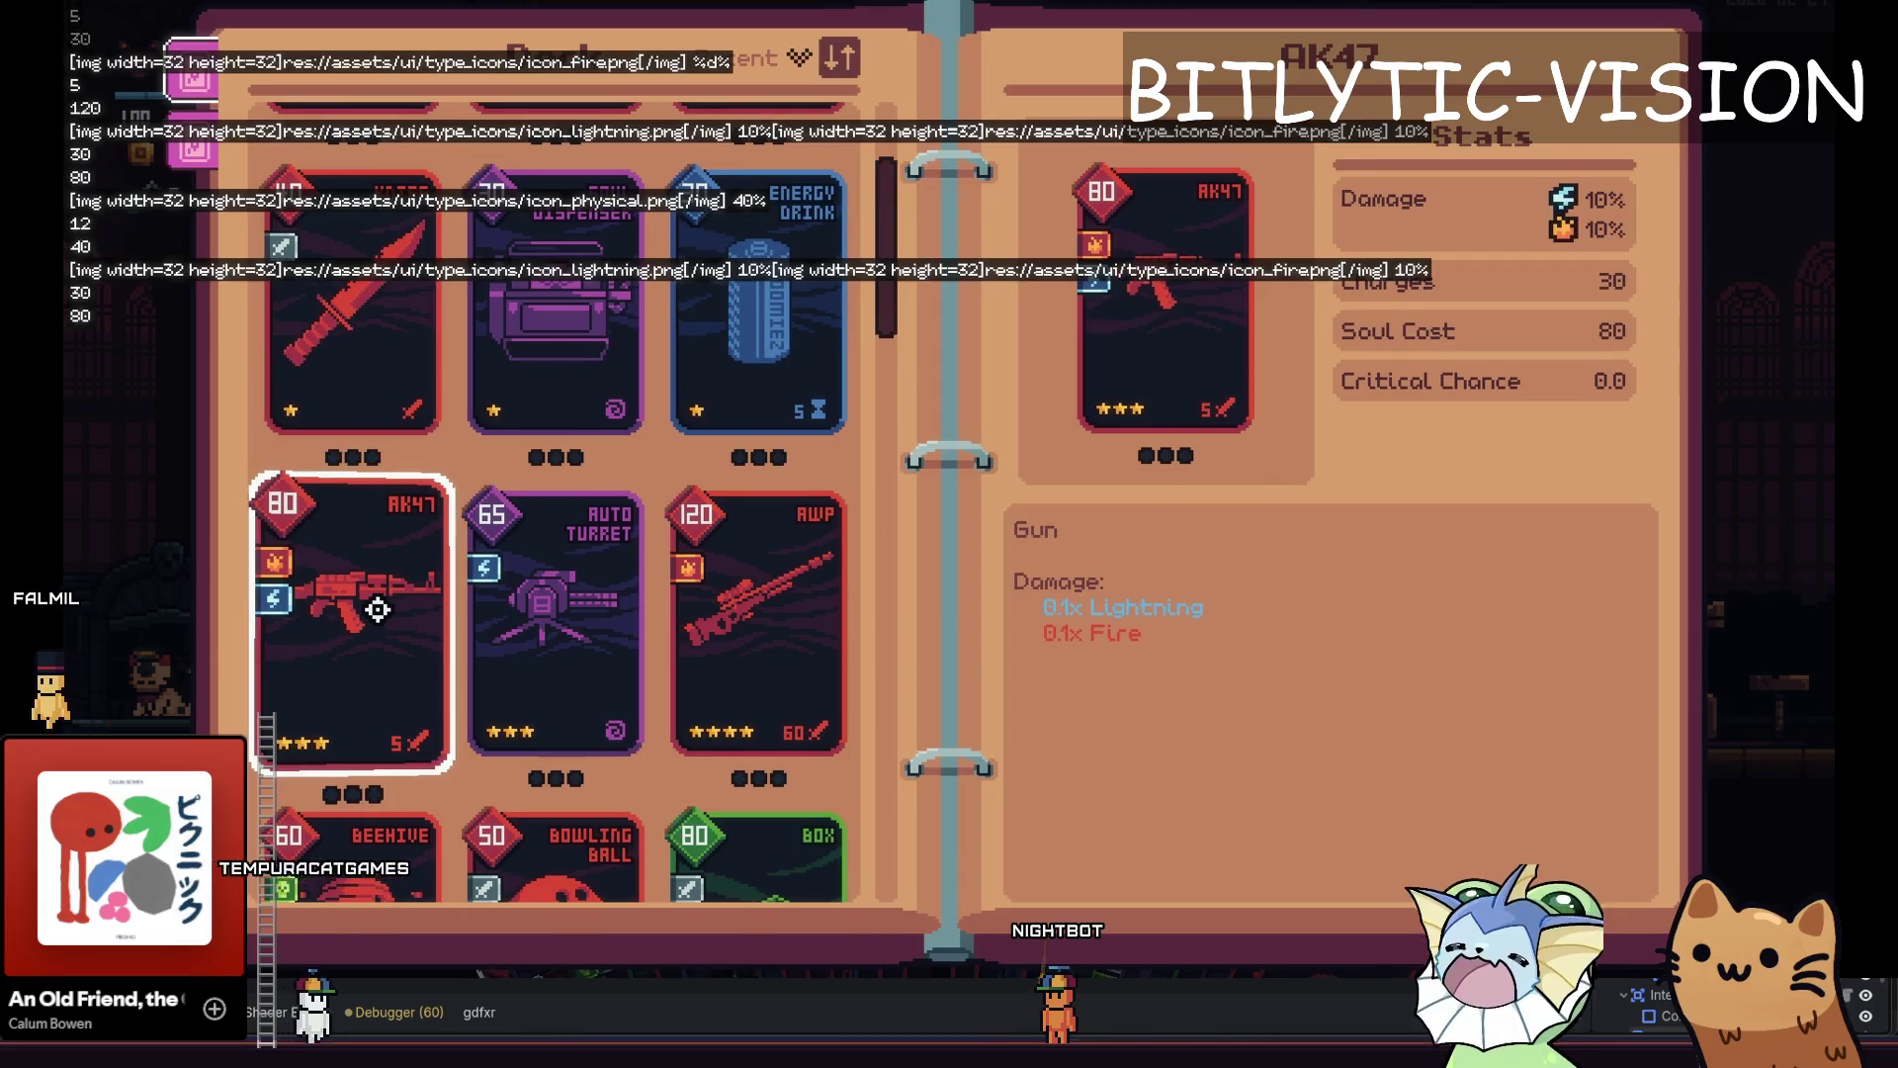
key("Up")
key("Down")
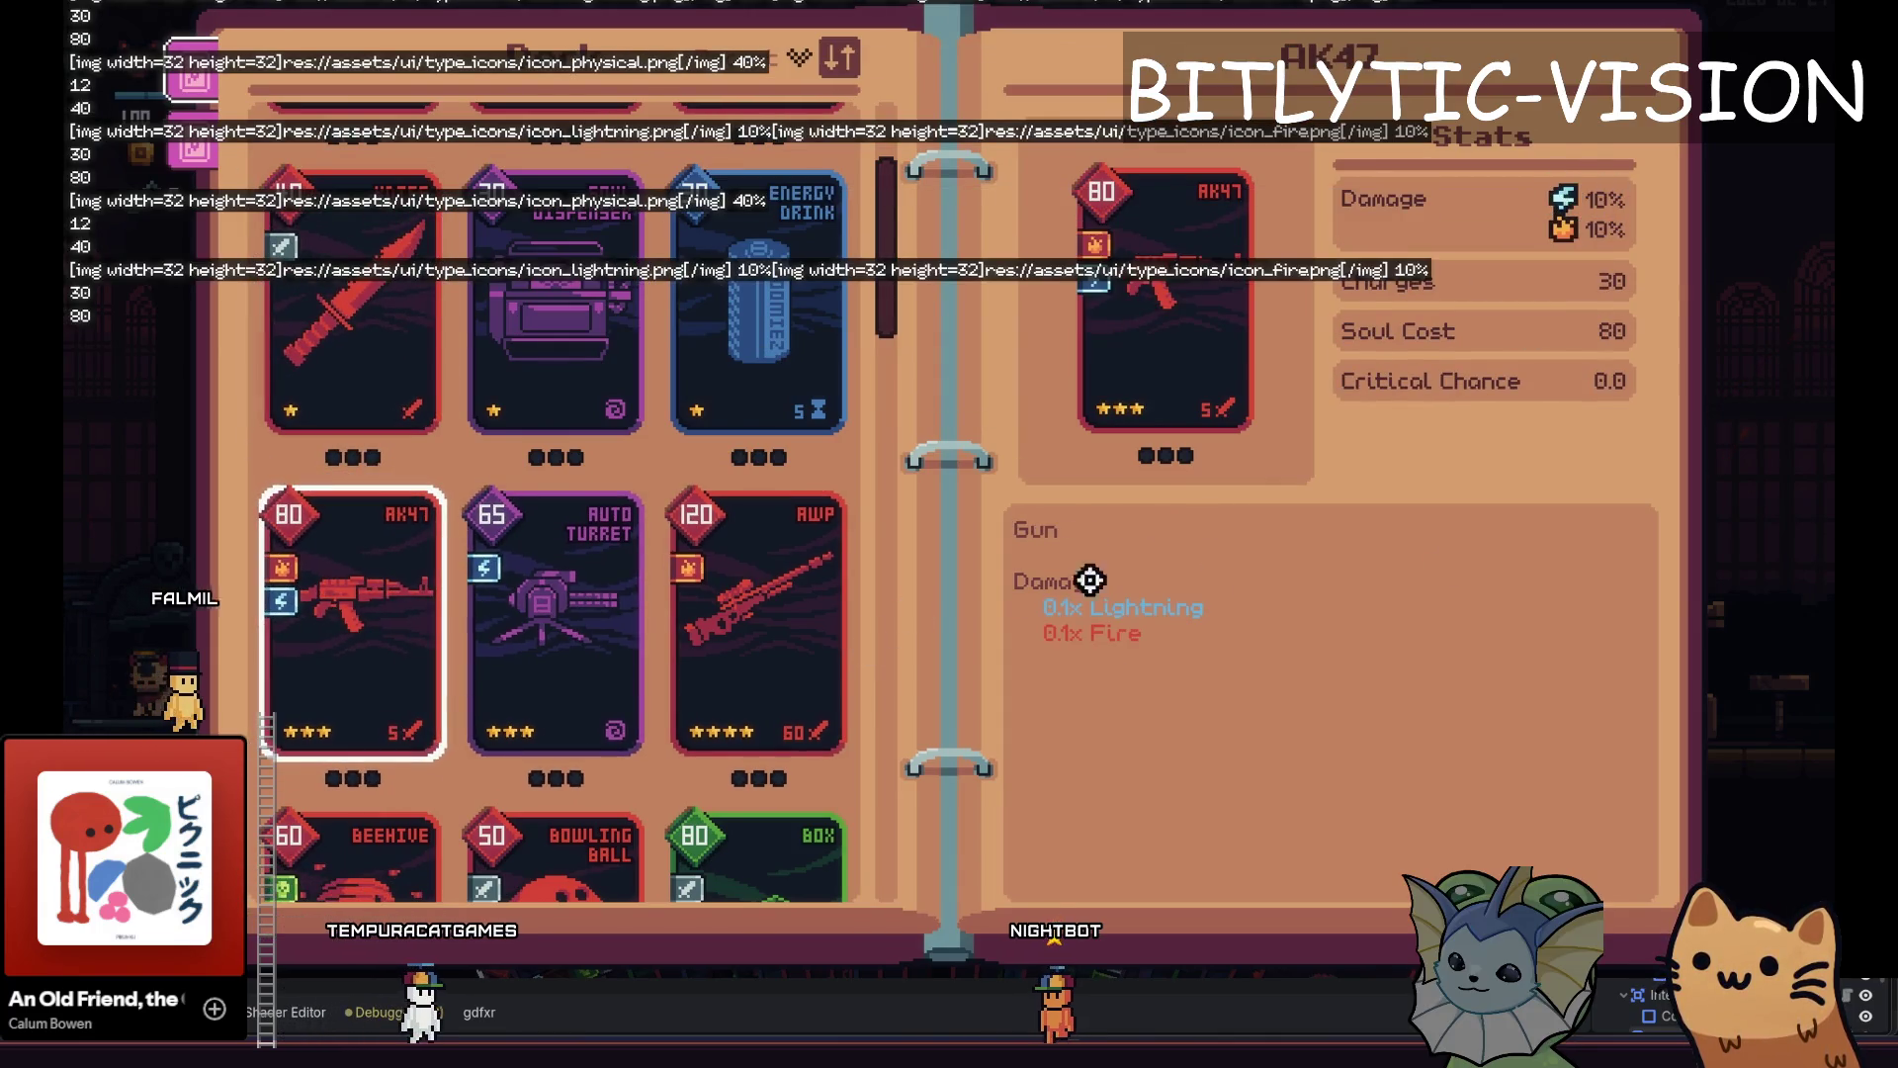
key("F8")
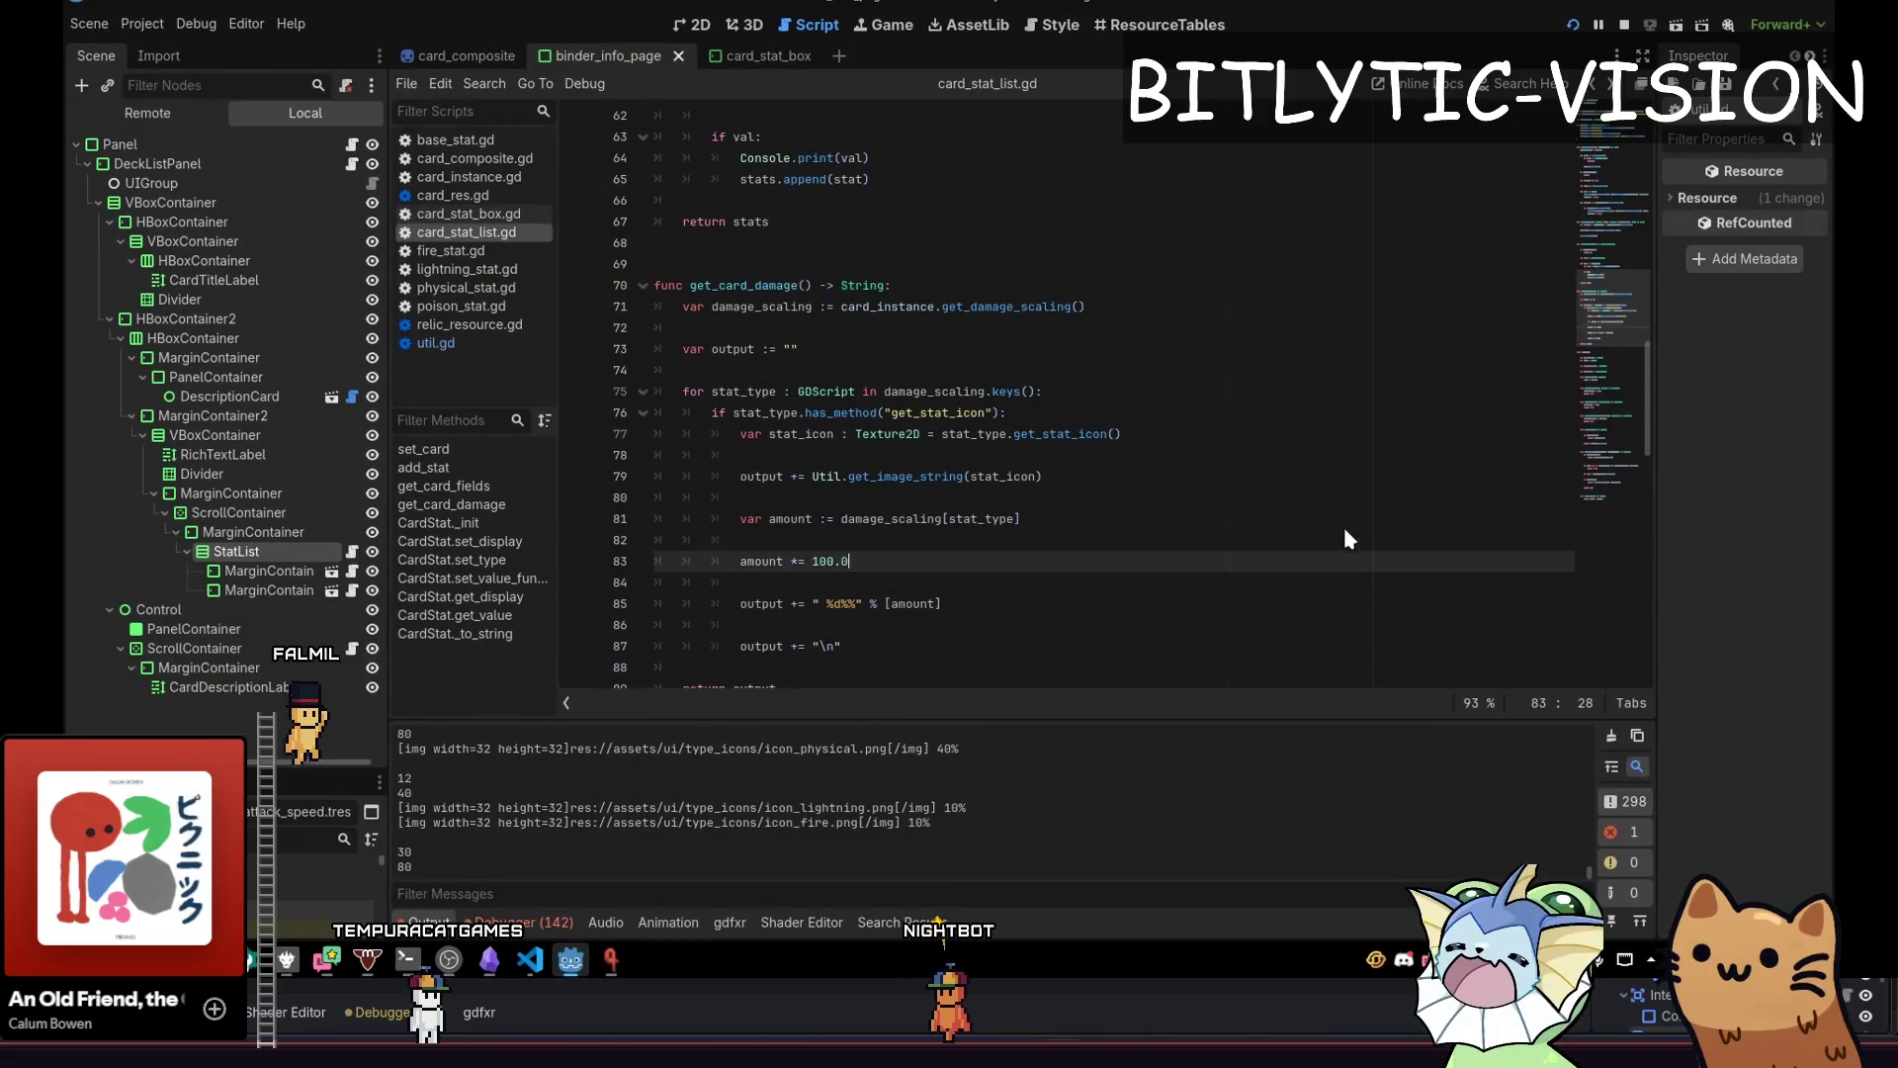
Step: Remove the leftover Console.print(val) debug line and run the game
key("ctrl+z")
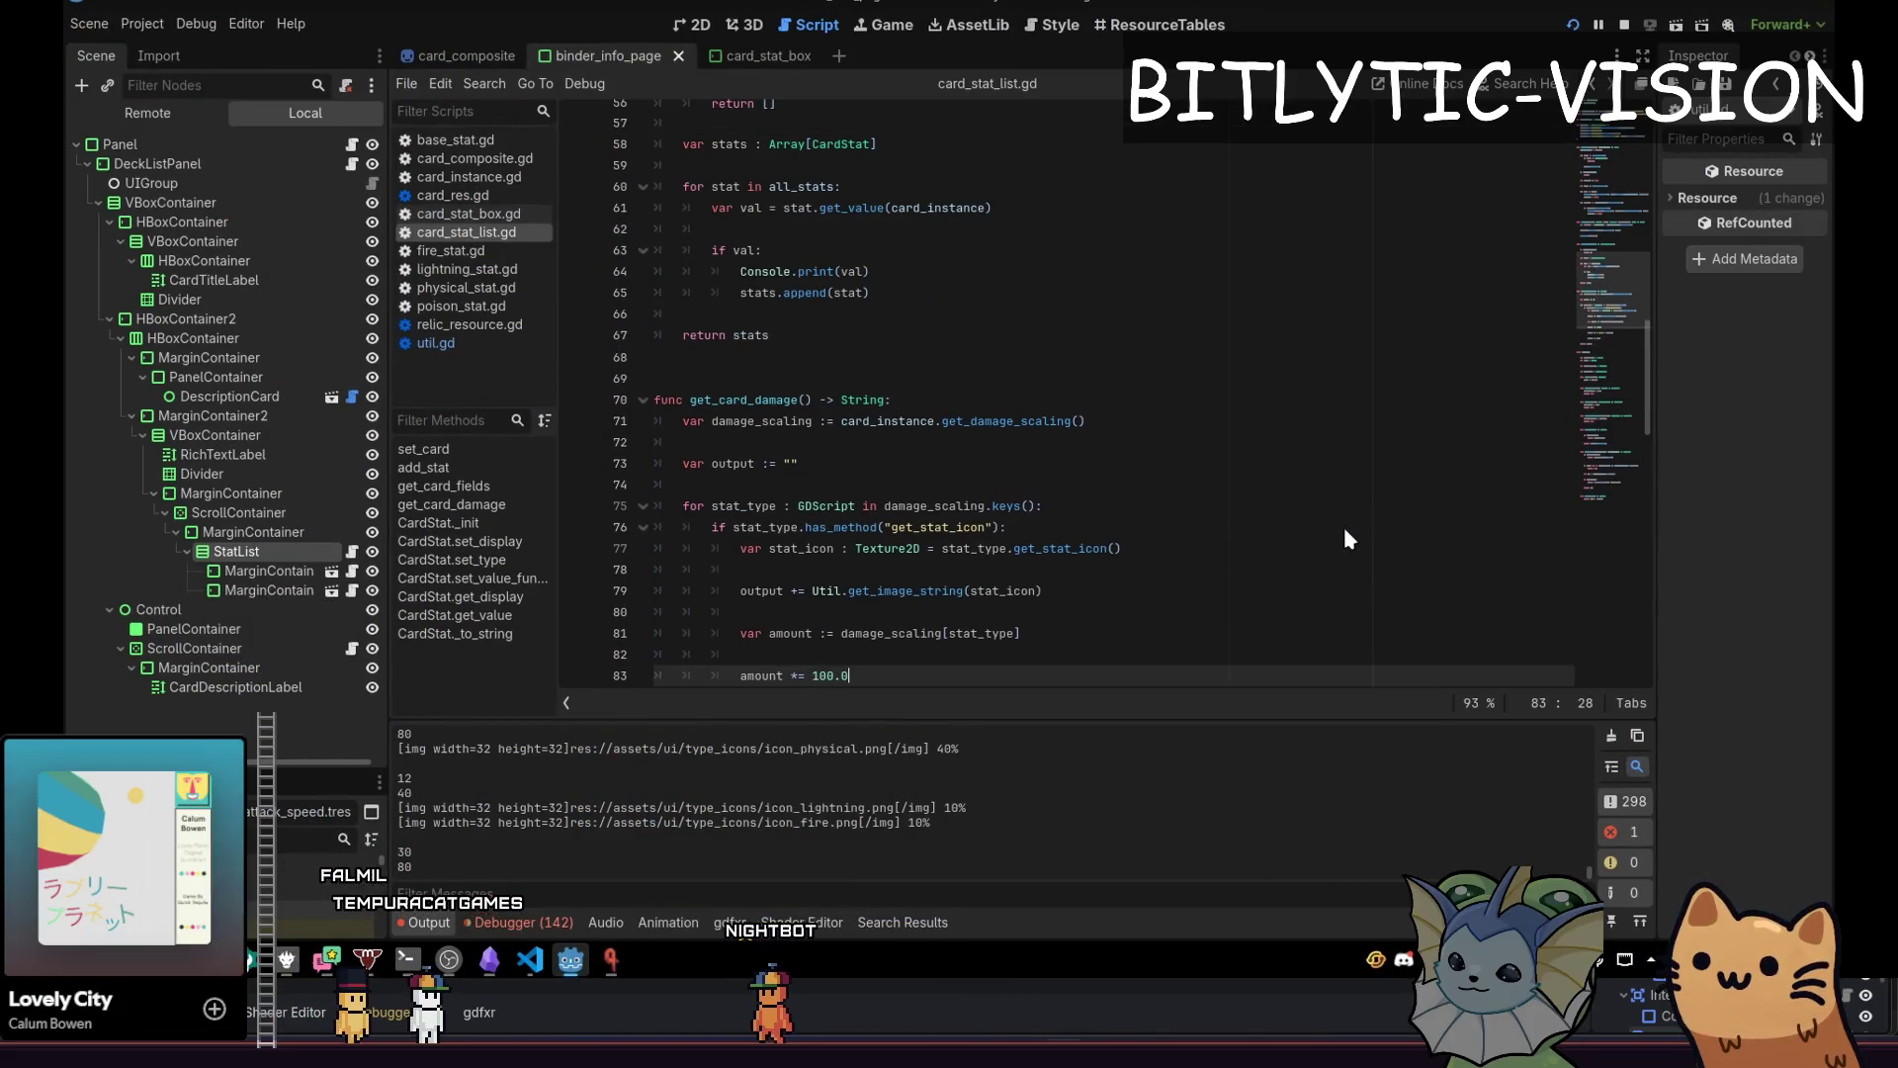
key("Up")
key("Up")
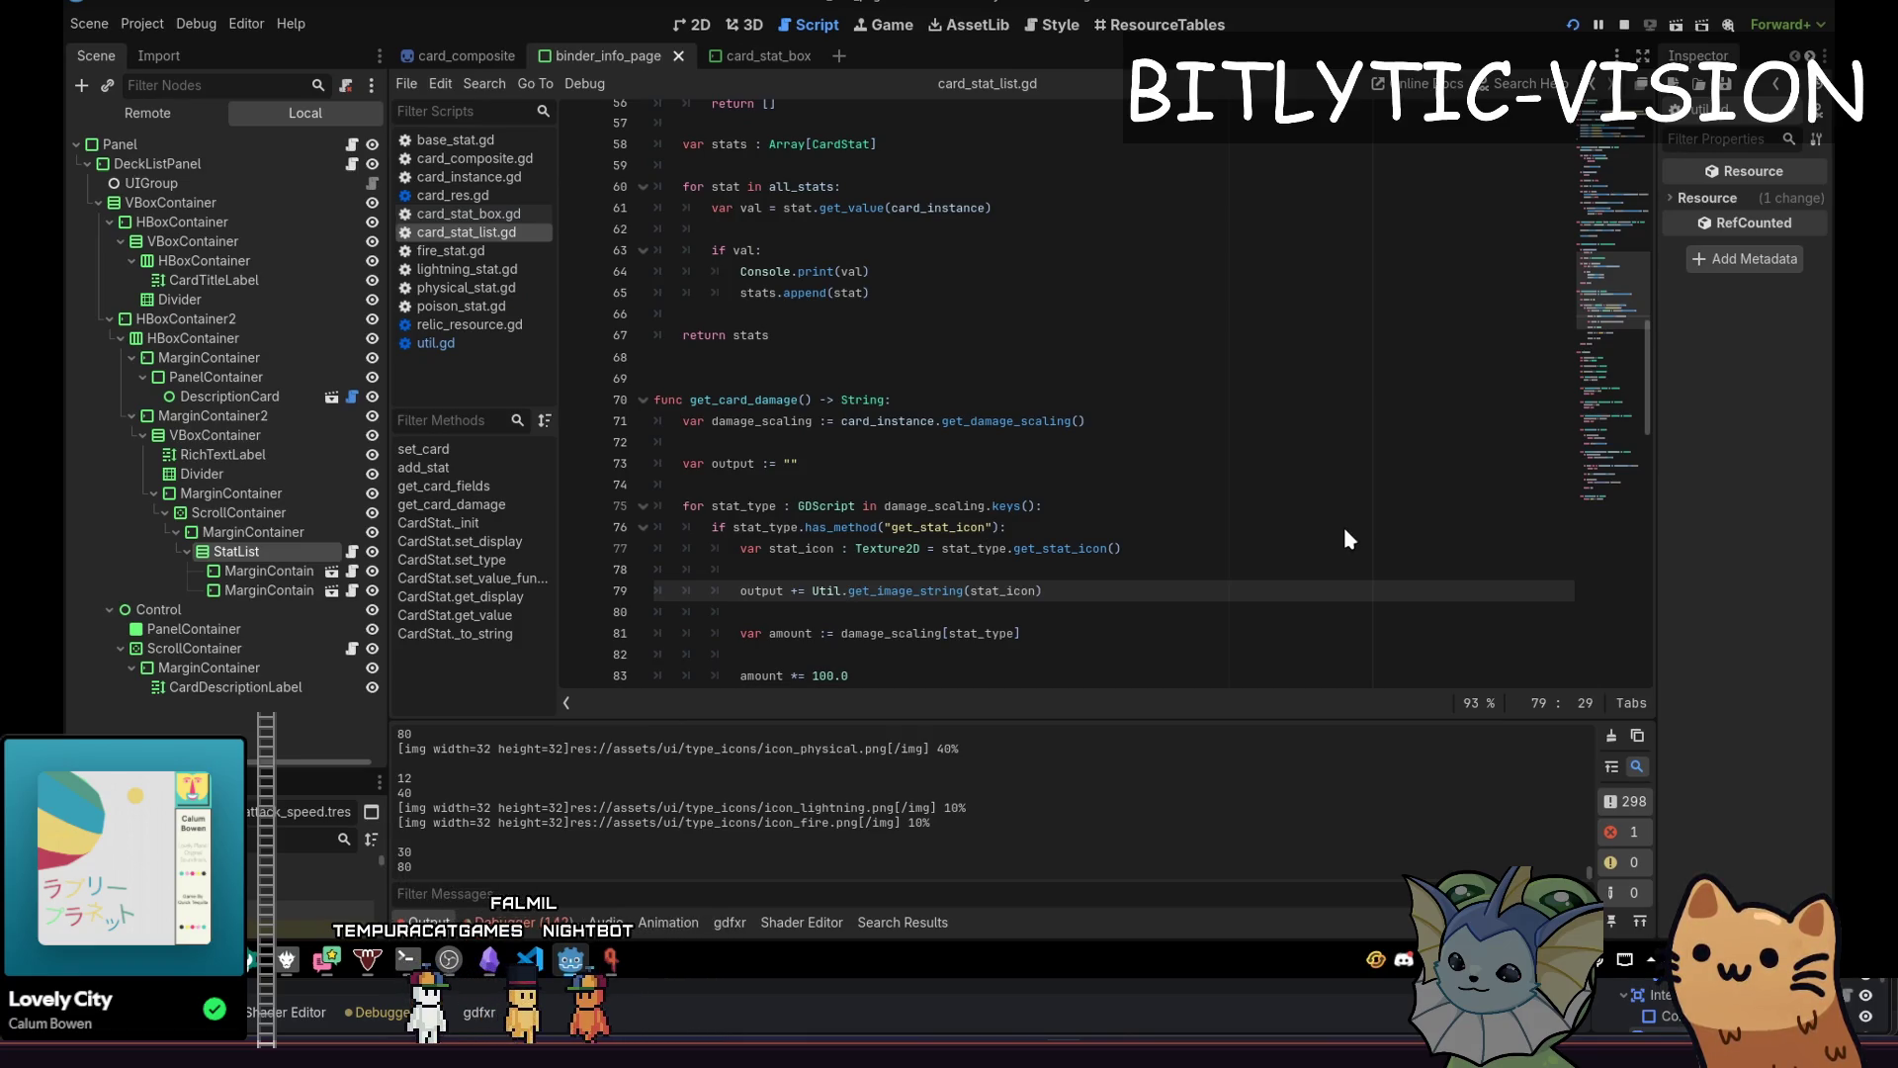
key("Up")
key("Up")
key("Up")
key("ctrl+k")
key("F5")
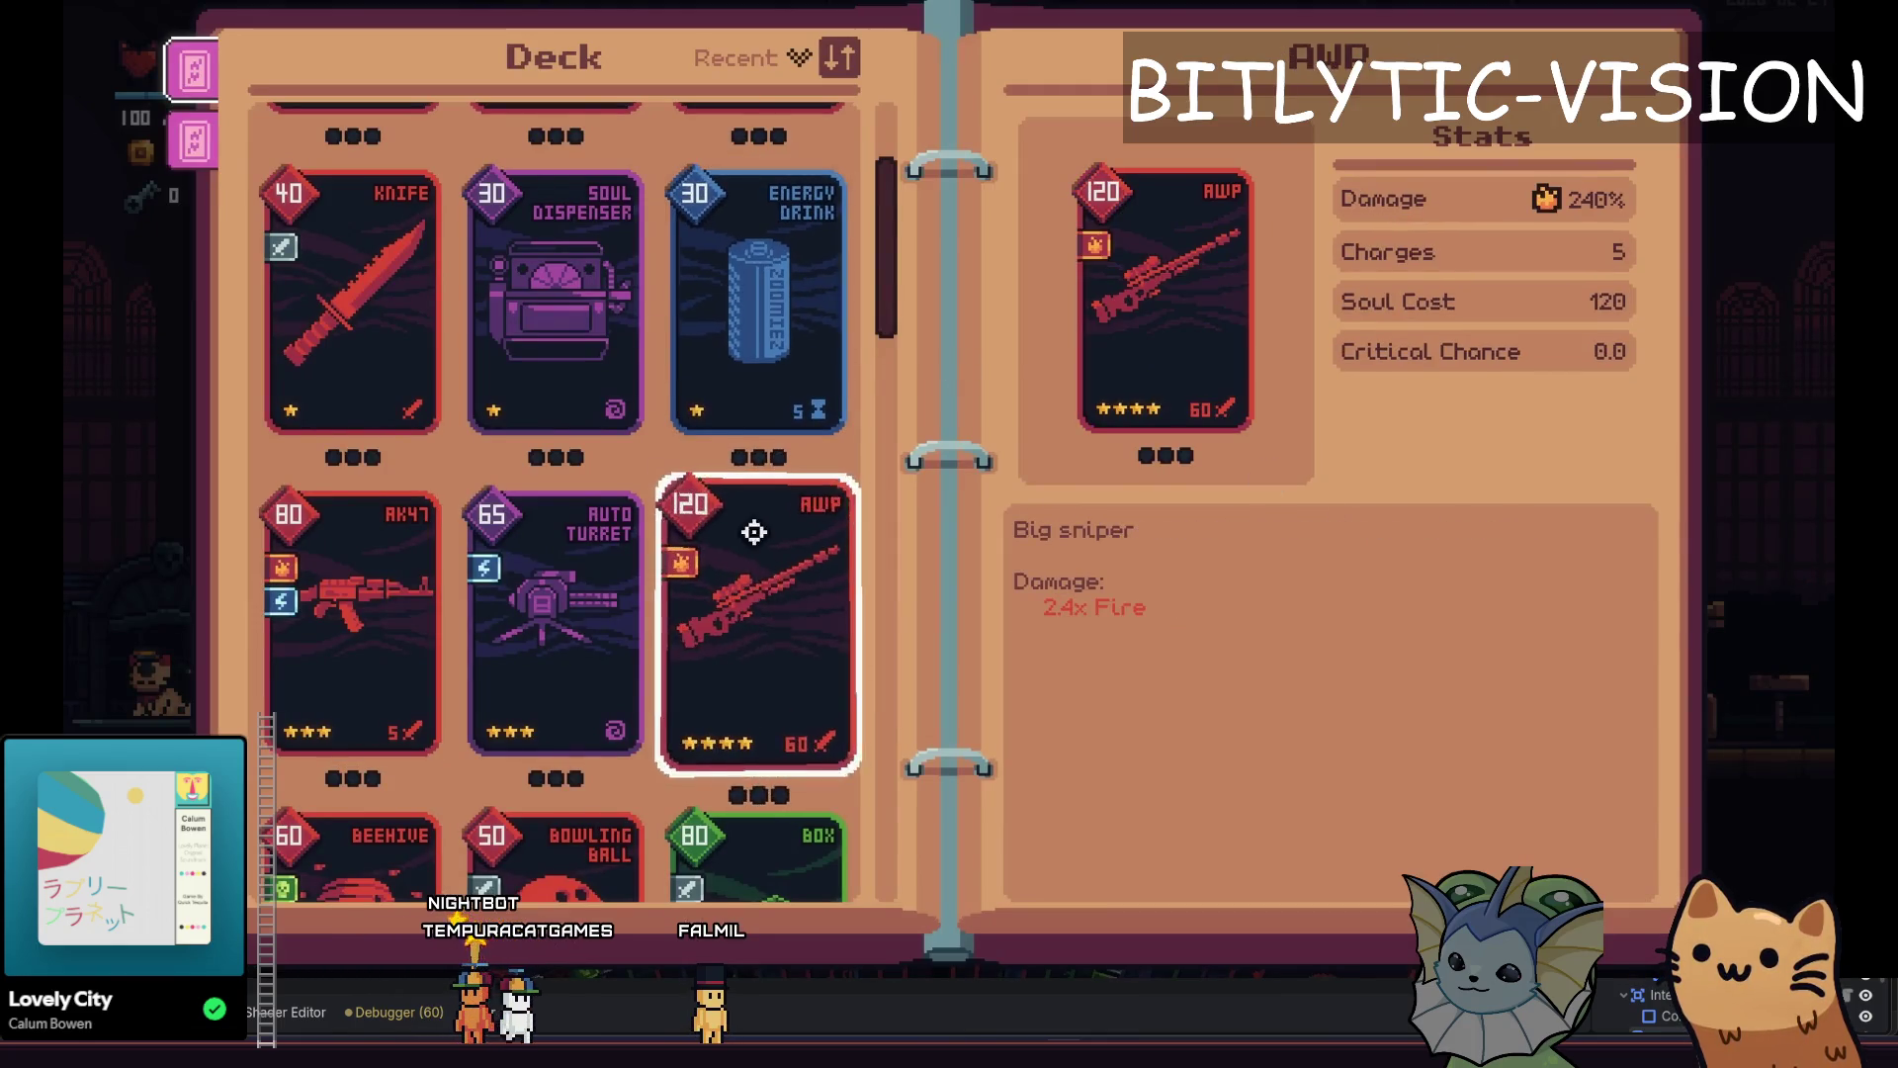
Step: Compare Energy Drink and AWP details, confirming the AWP shows 240% fire damage
left_click(784, 309)
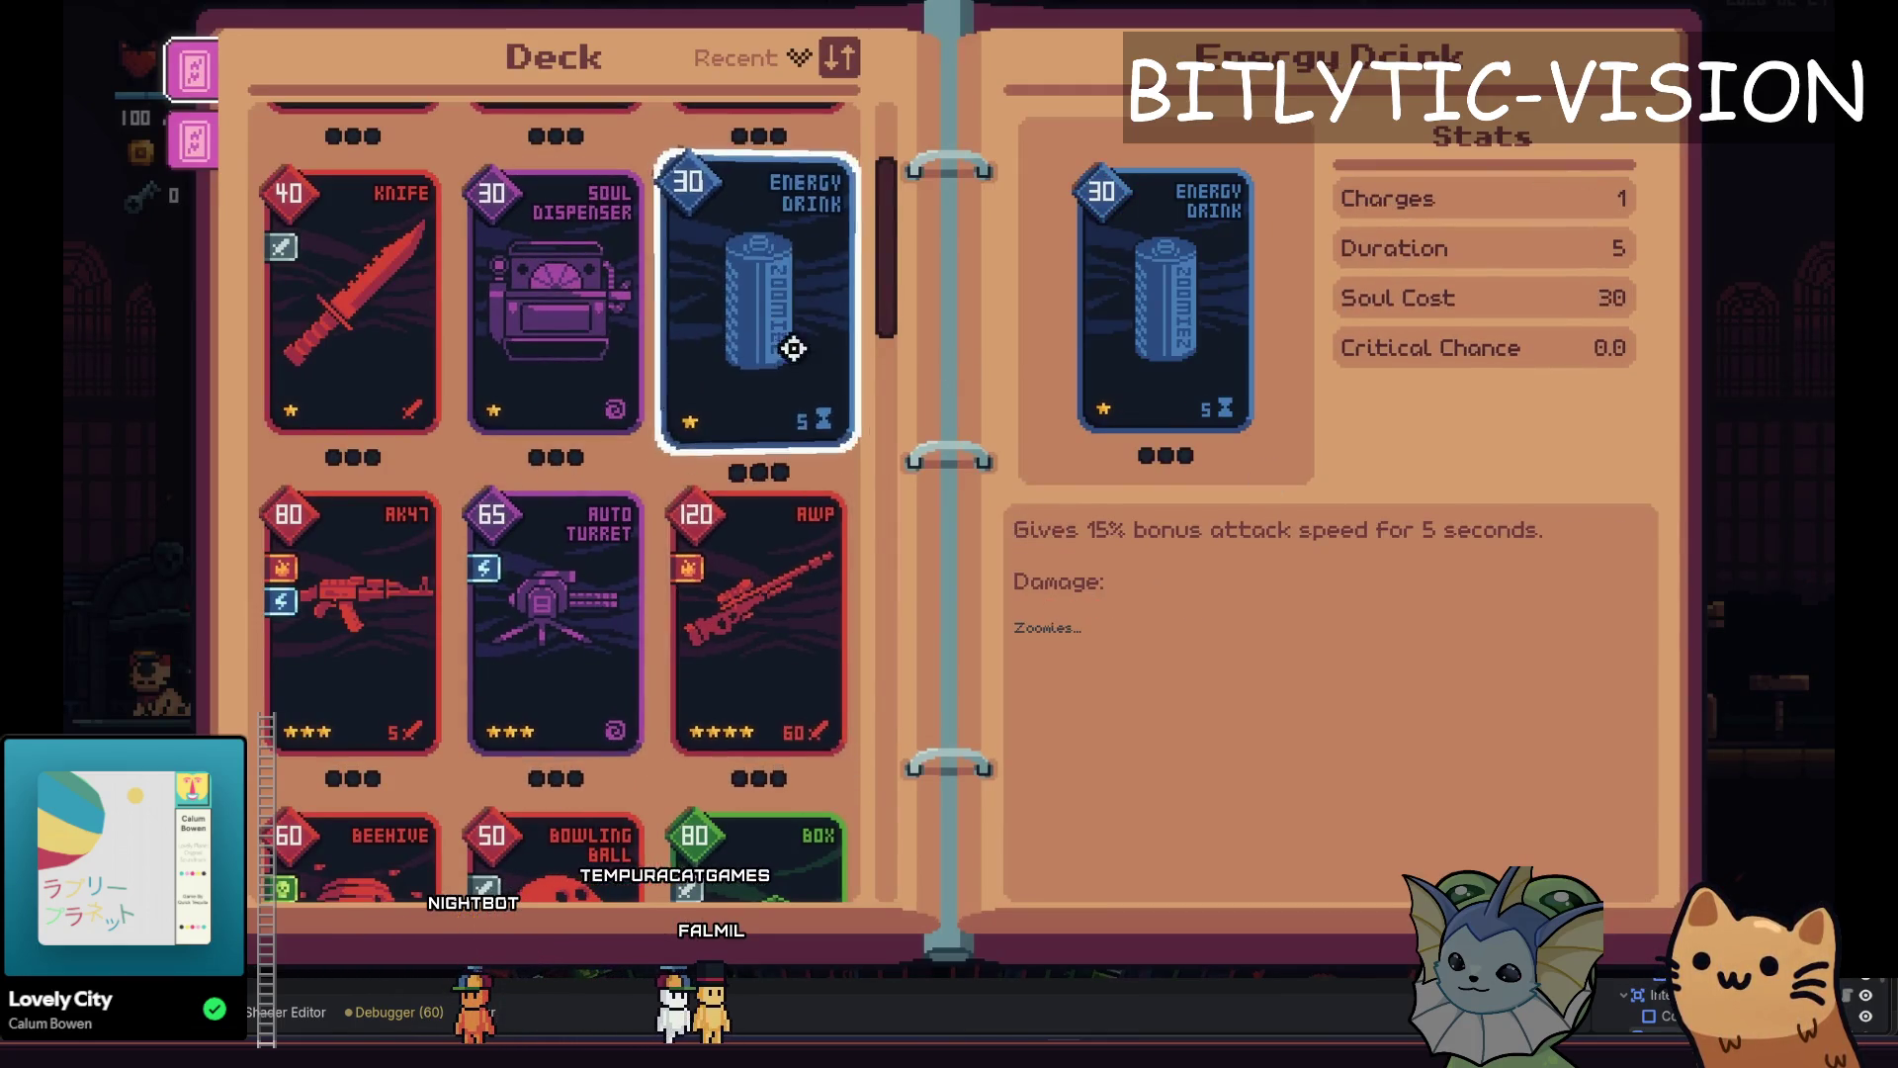
left_click(775, 554)
left_click(751, 323)
left_click(762, 572)
left_click(759, 307)
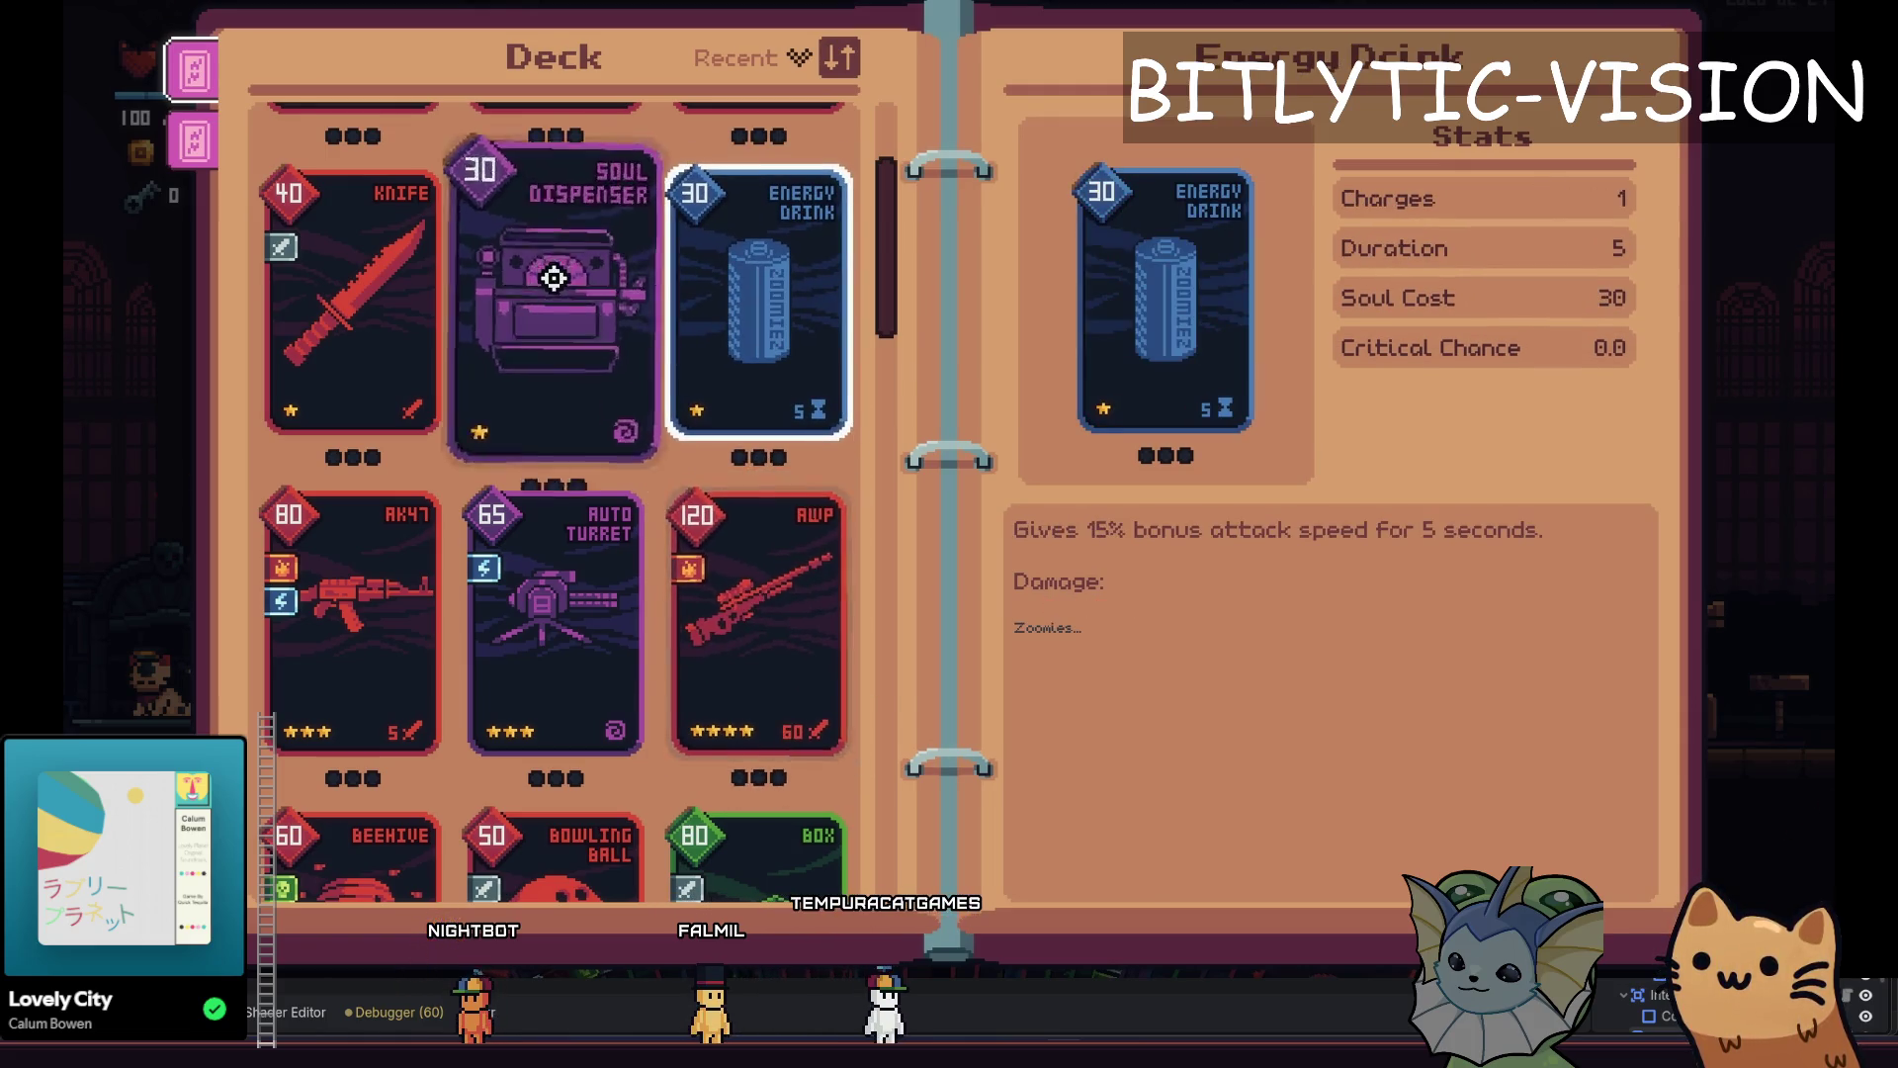
left_click(373, 288)
left_click(763, 652)
left_click(628, 420)
left_click(754, 623)
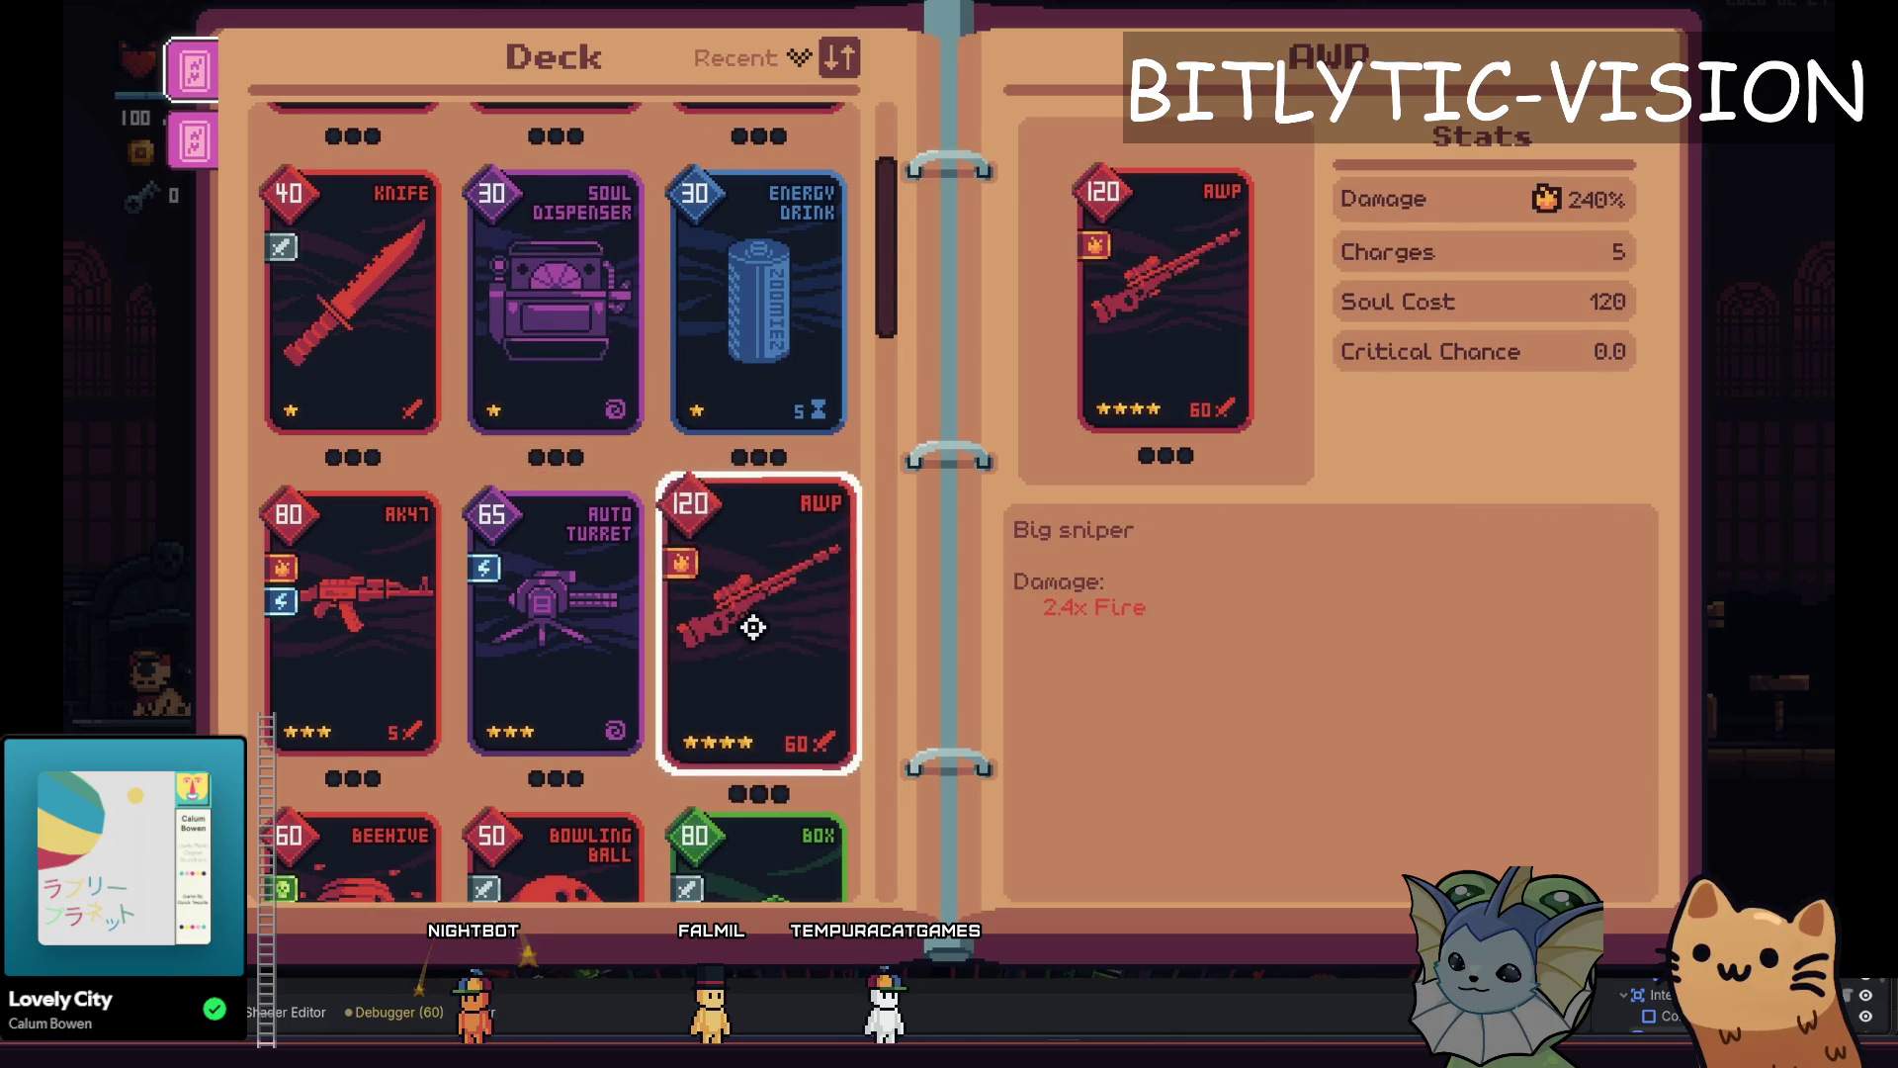
key("alt+Tab")
left_click(1073, 313)
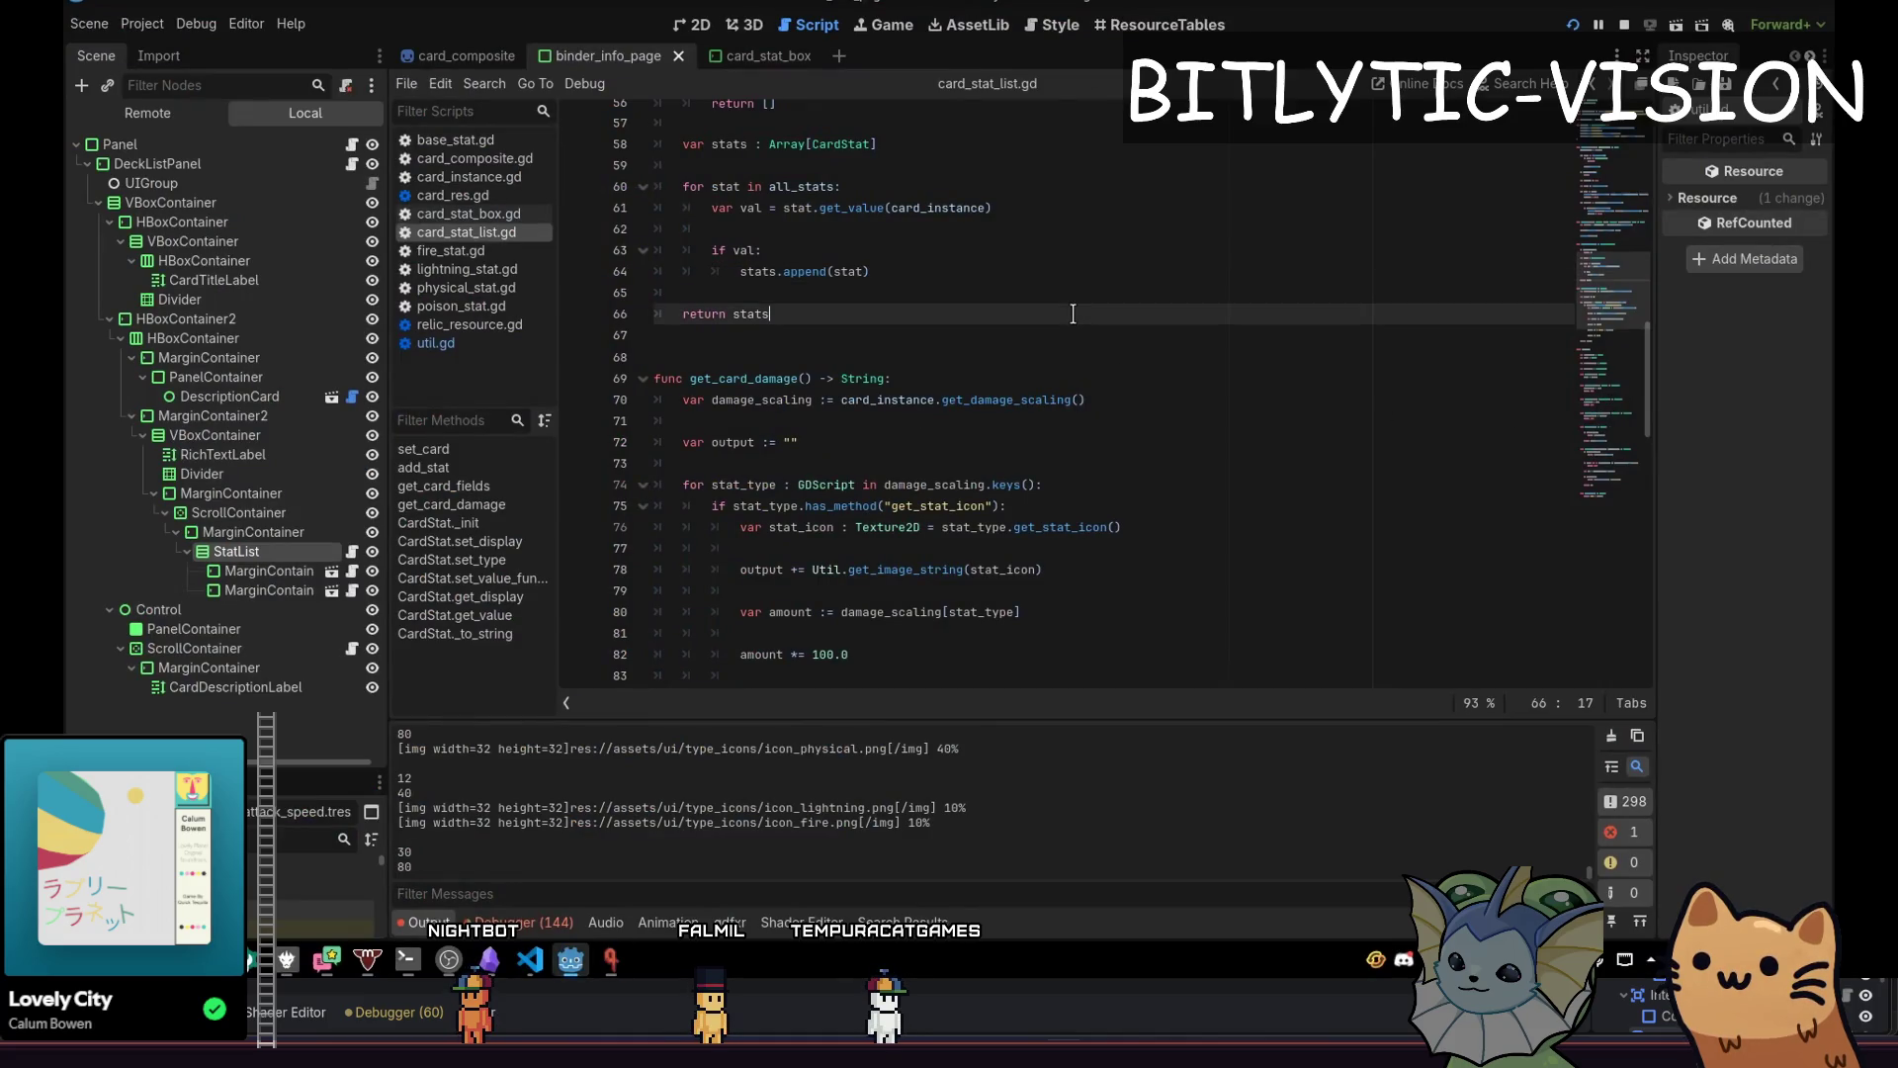
left_click(259, 551)
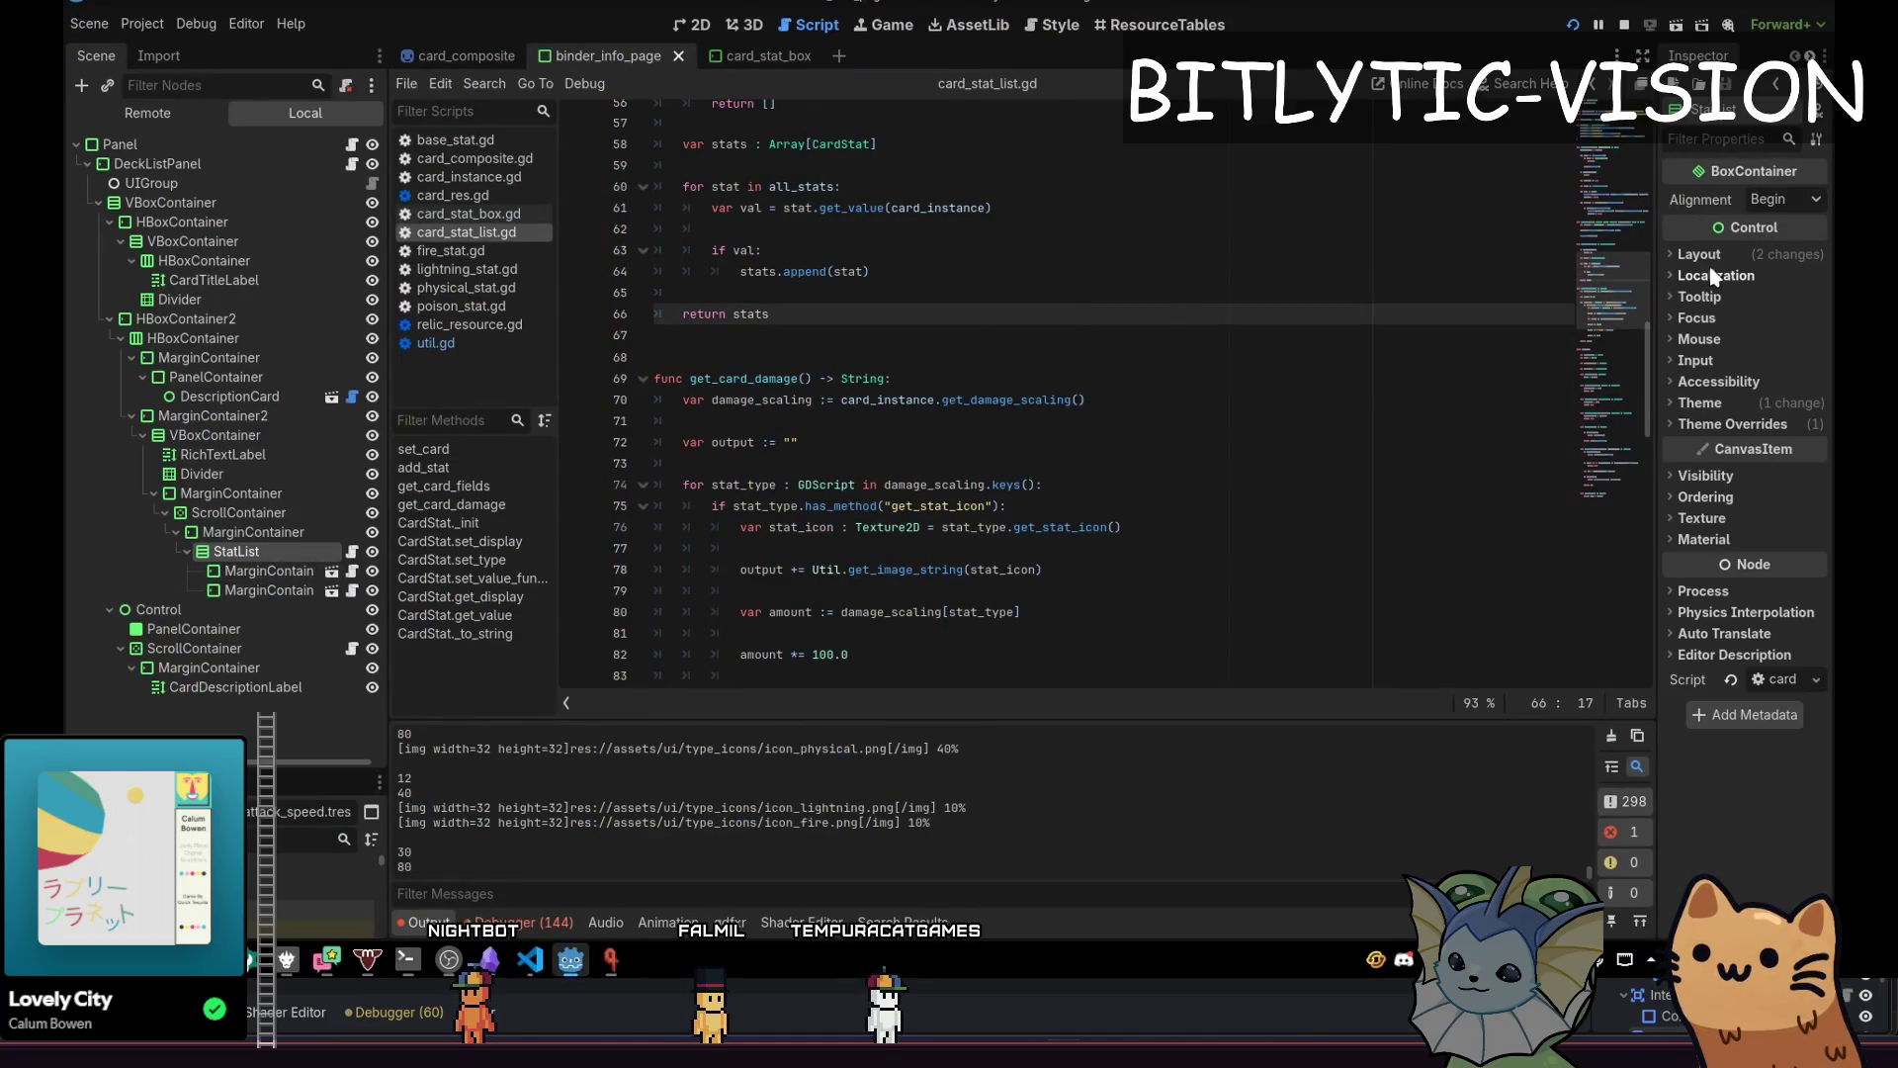
Step: Inspect the StatList and first stat row's layout and container sizing properties
left_click_drag(1657, 285, 1566, 284)
left_click(1608, 254)
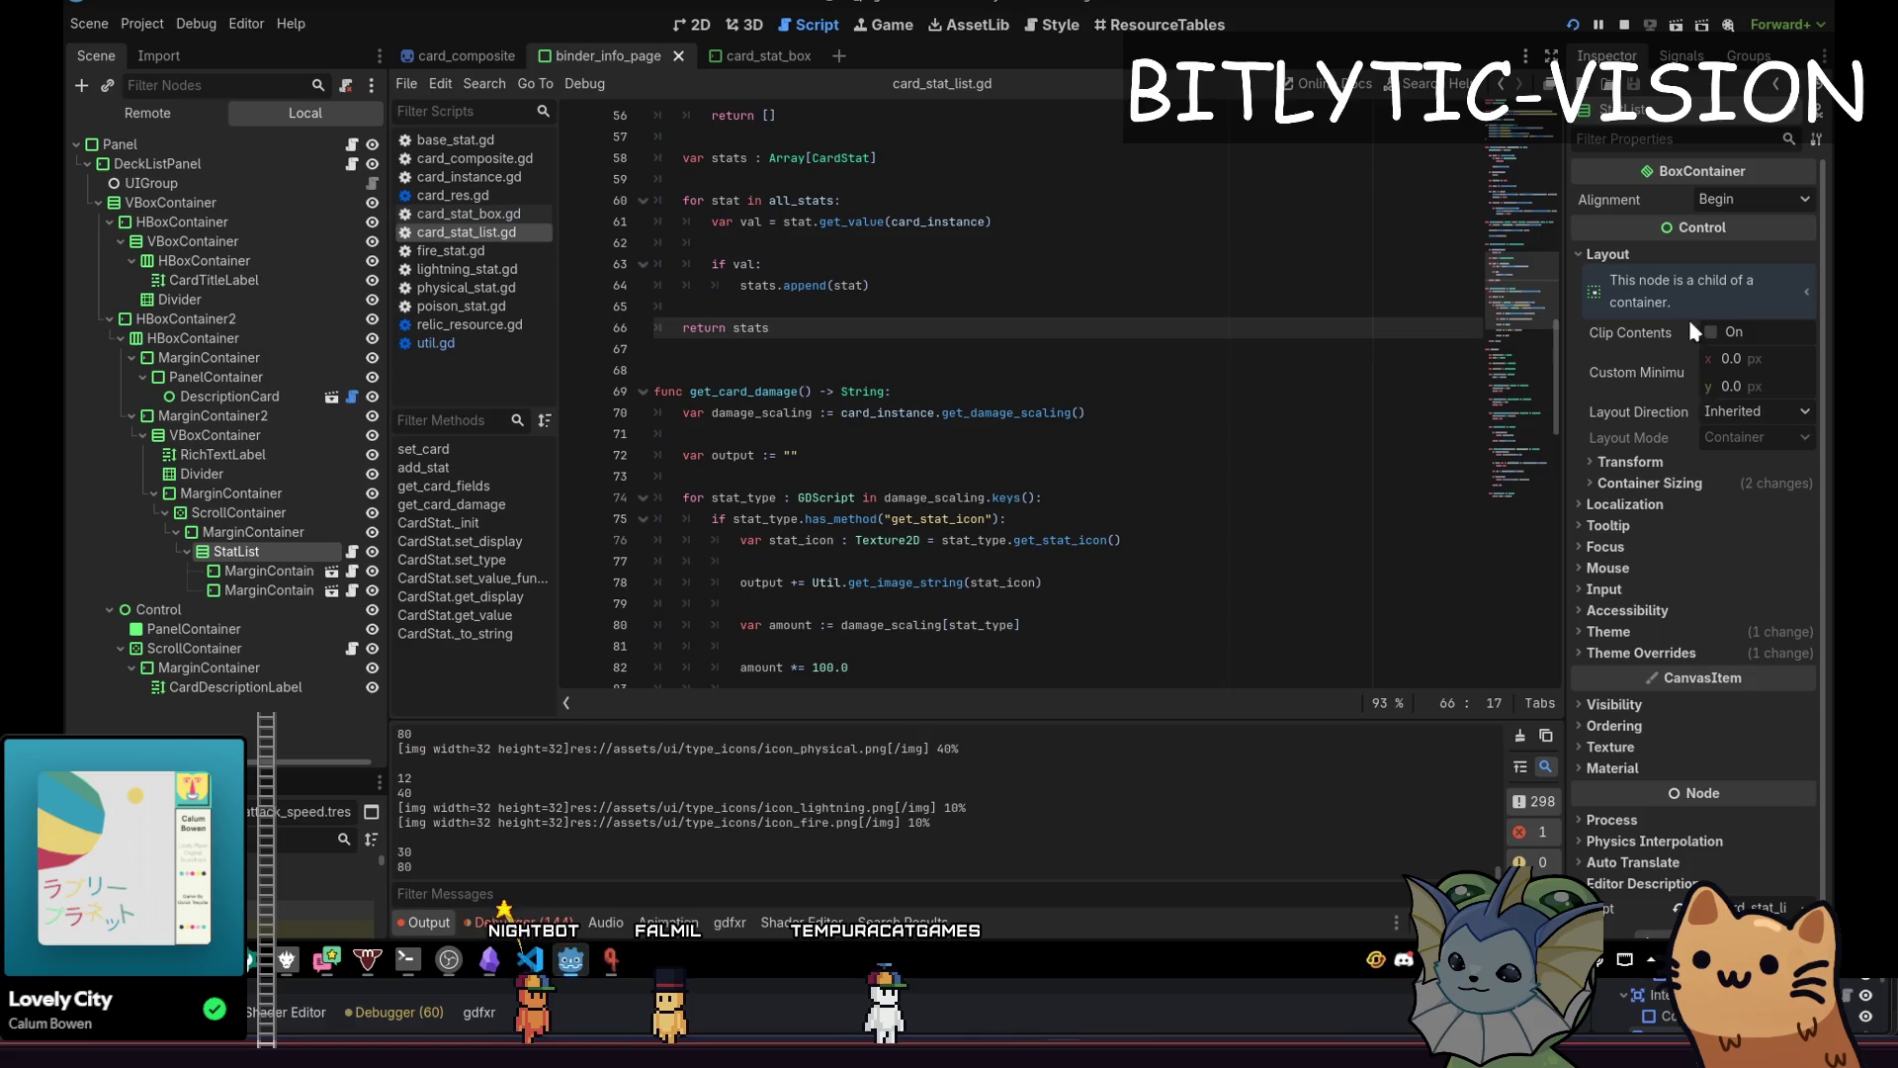
left_click(1671, 483)
key("ctrl+F1")
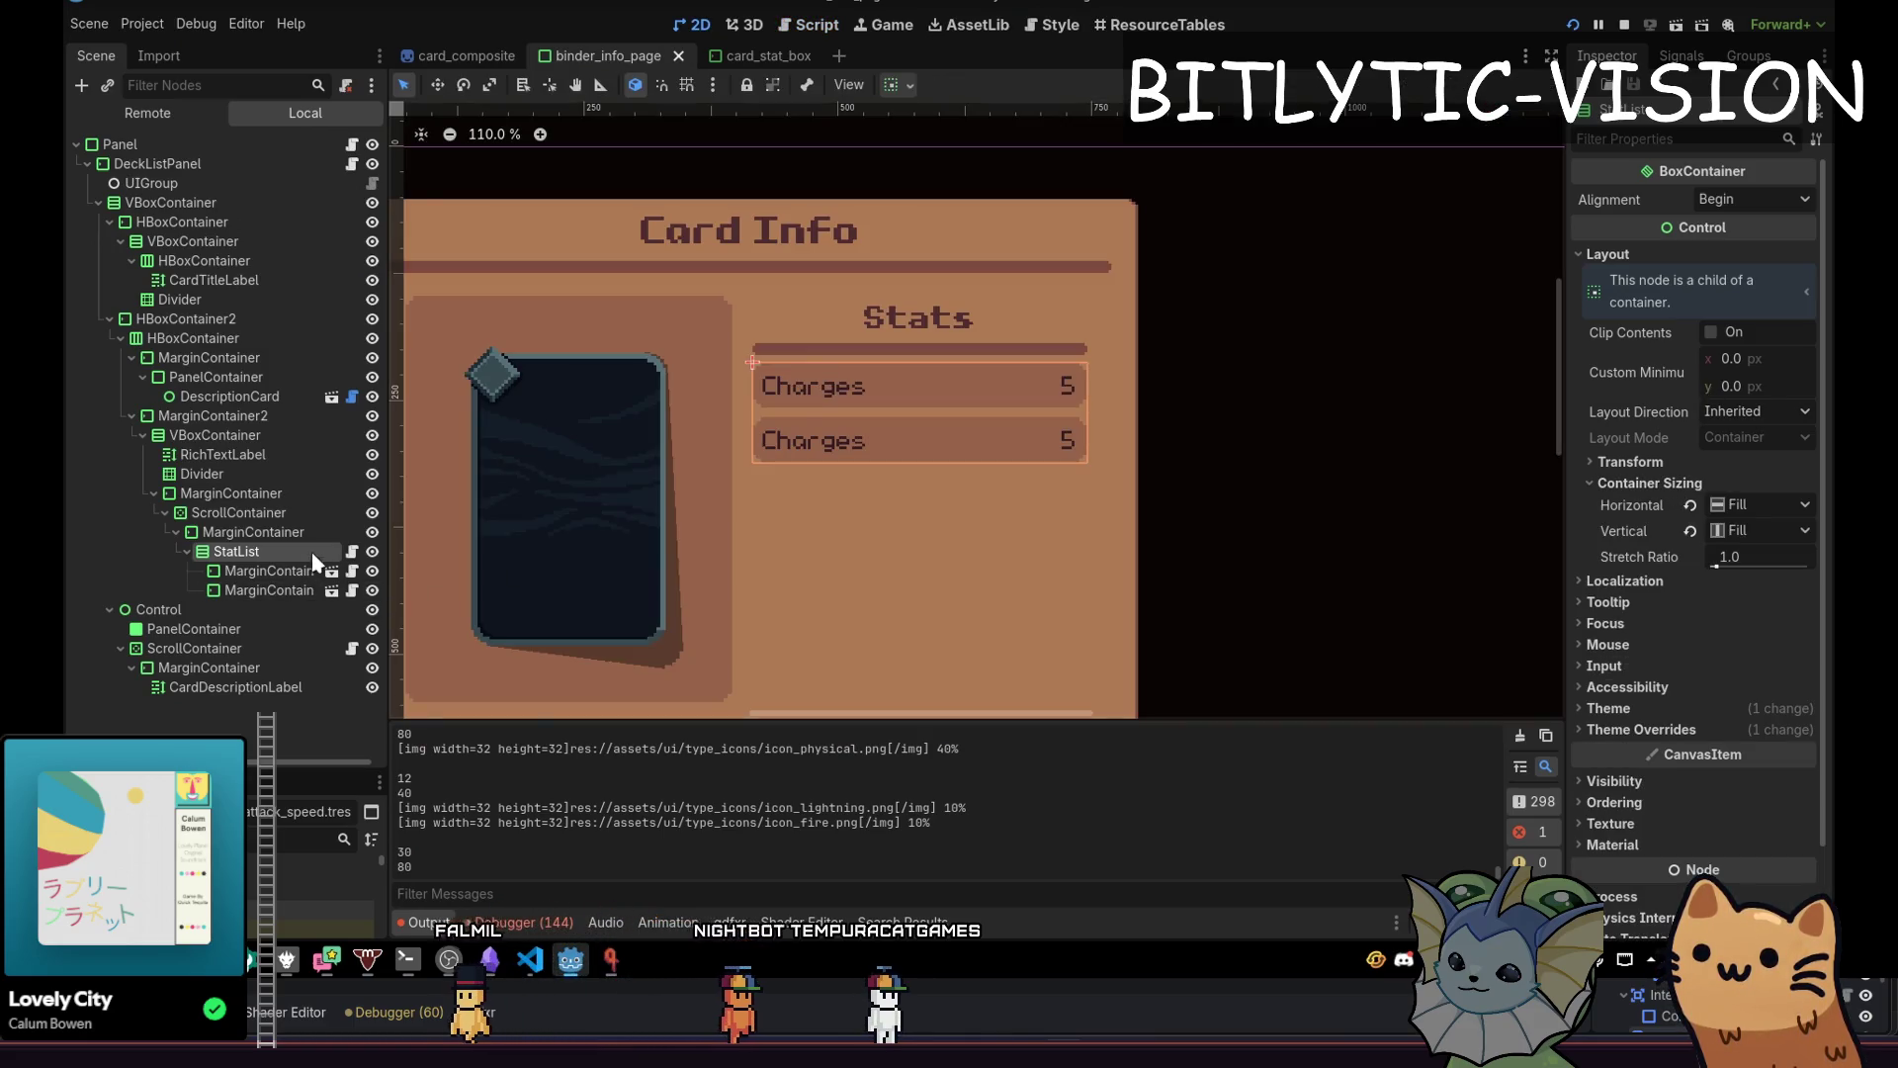
left_click(271, 569)
left_click(1608, 278)
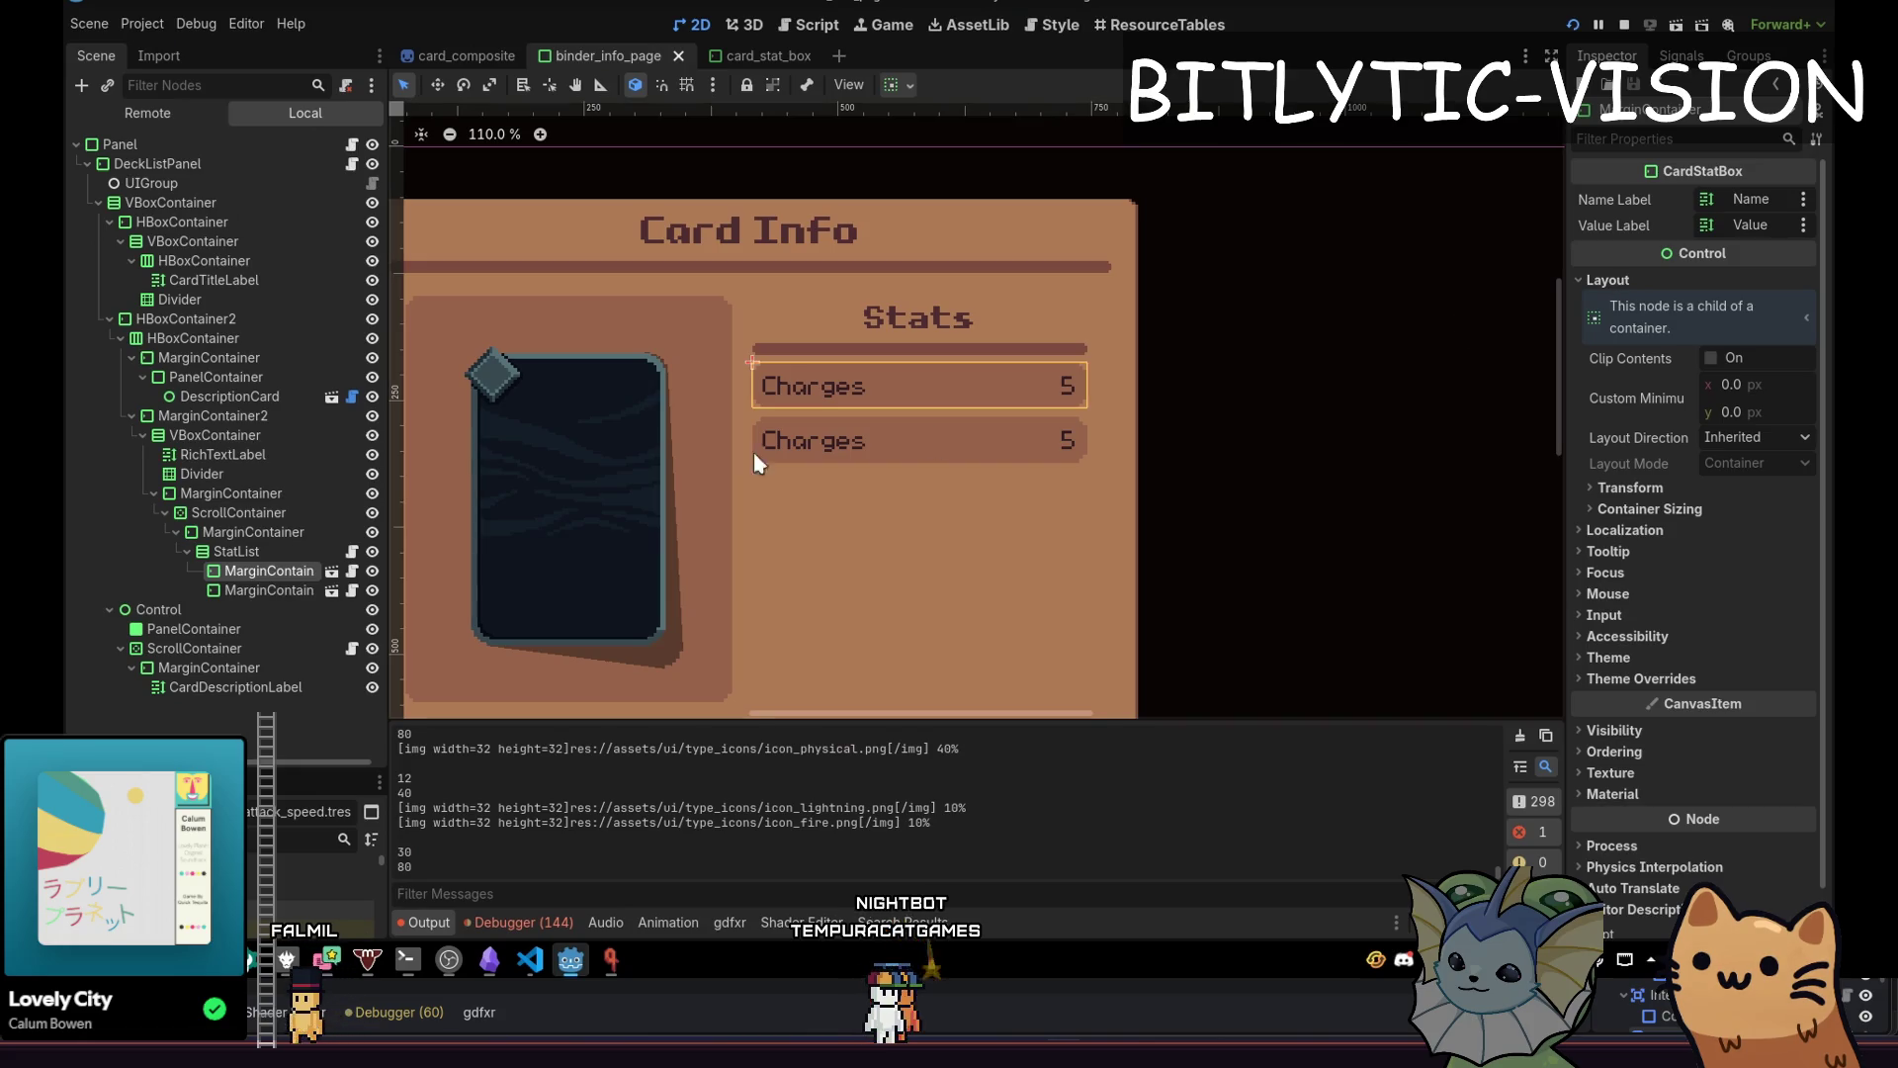
Step: In card_stat_box, set the CardStatBox custom minimum height to 48 and save
left_click(332, 572)
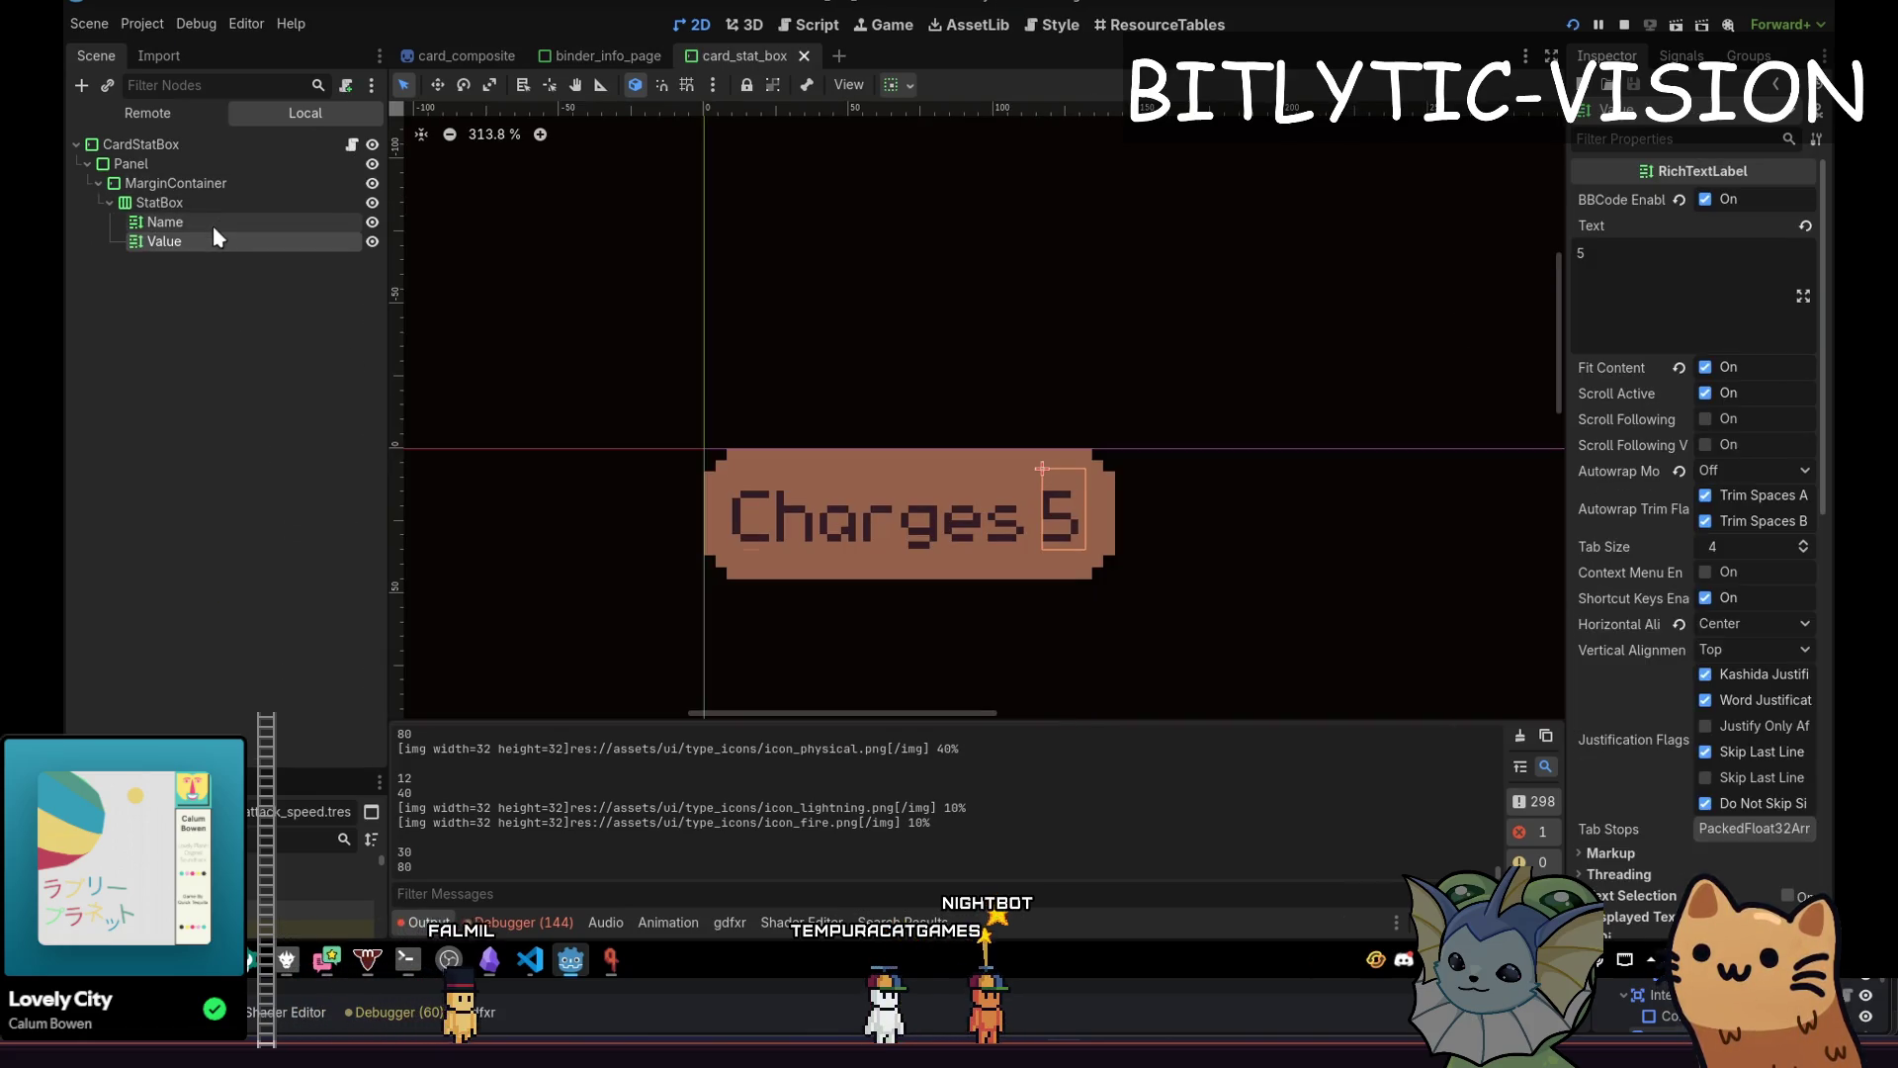
left_click(182, 203)
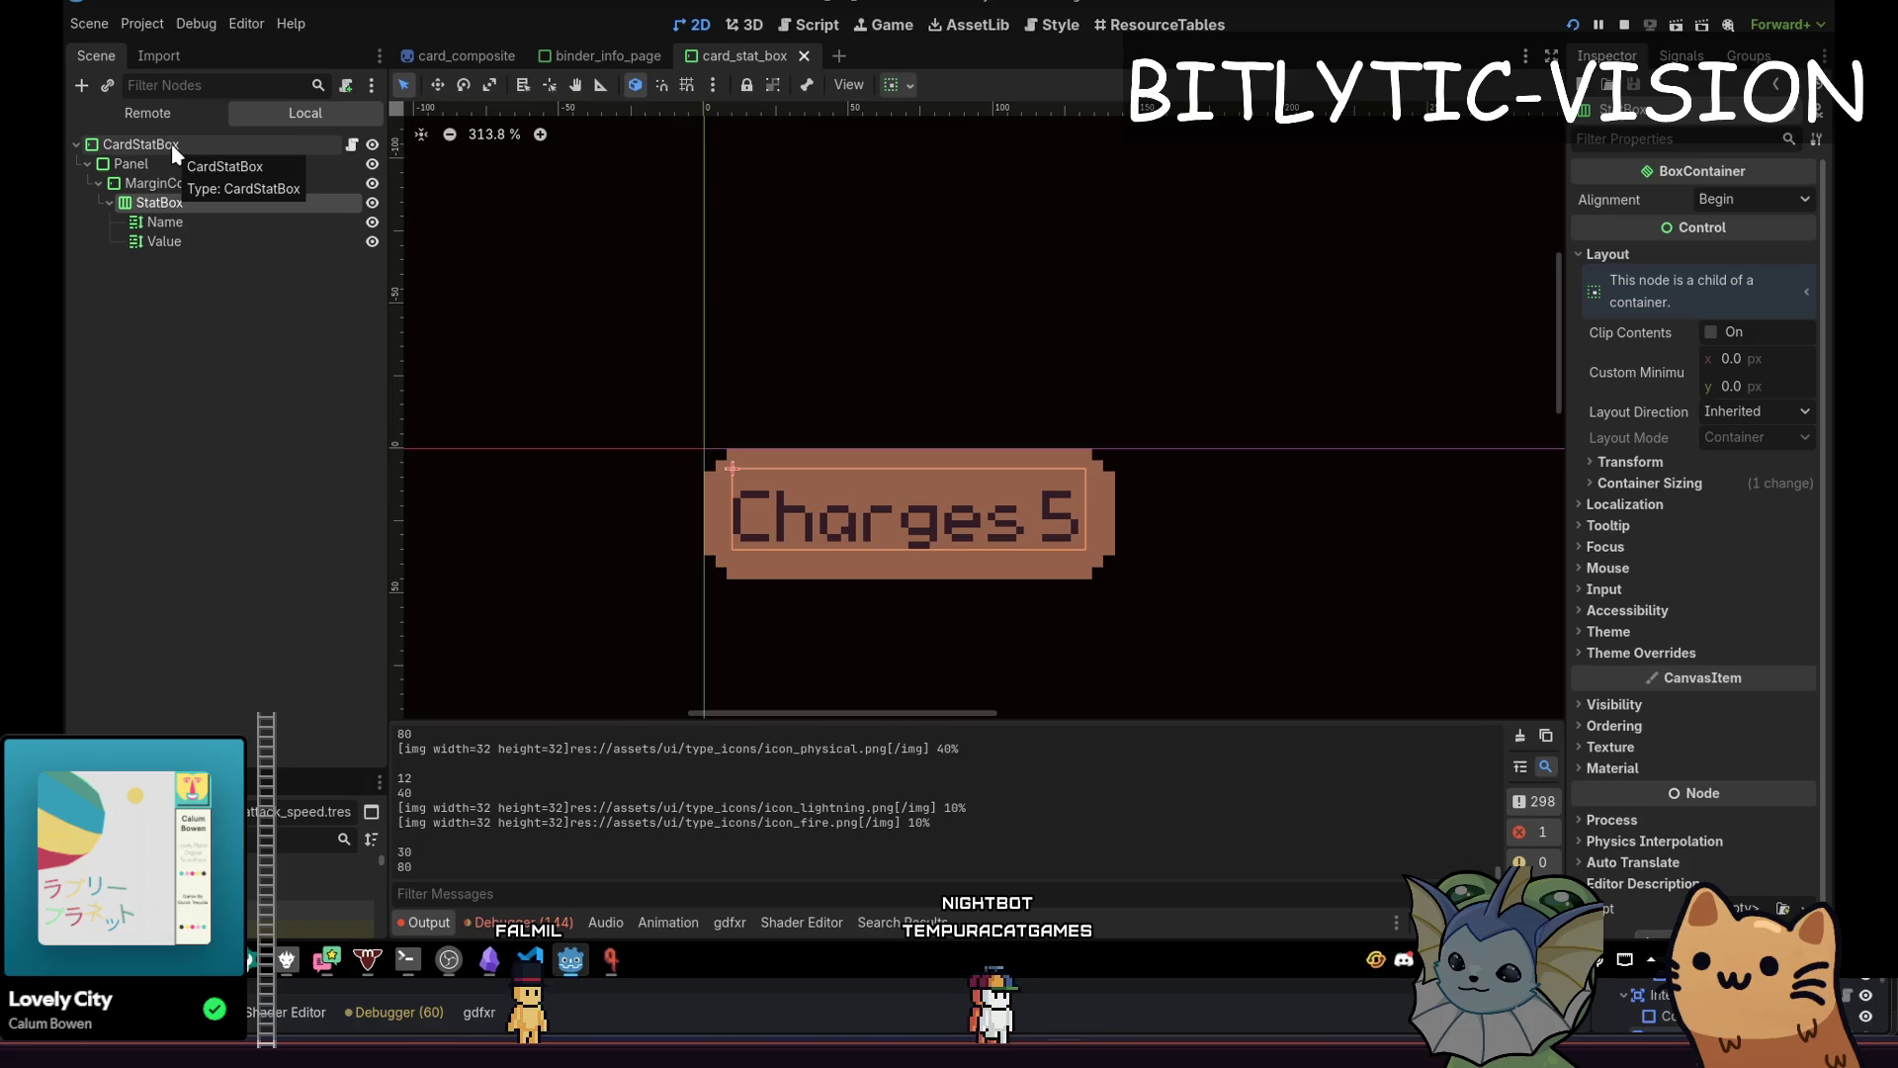
left_click(172, 150)
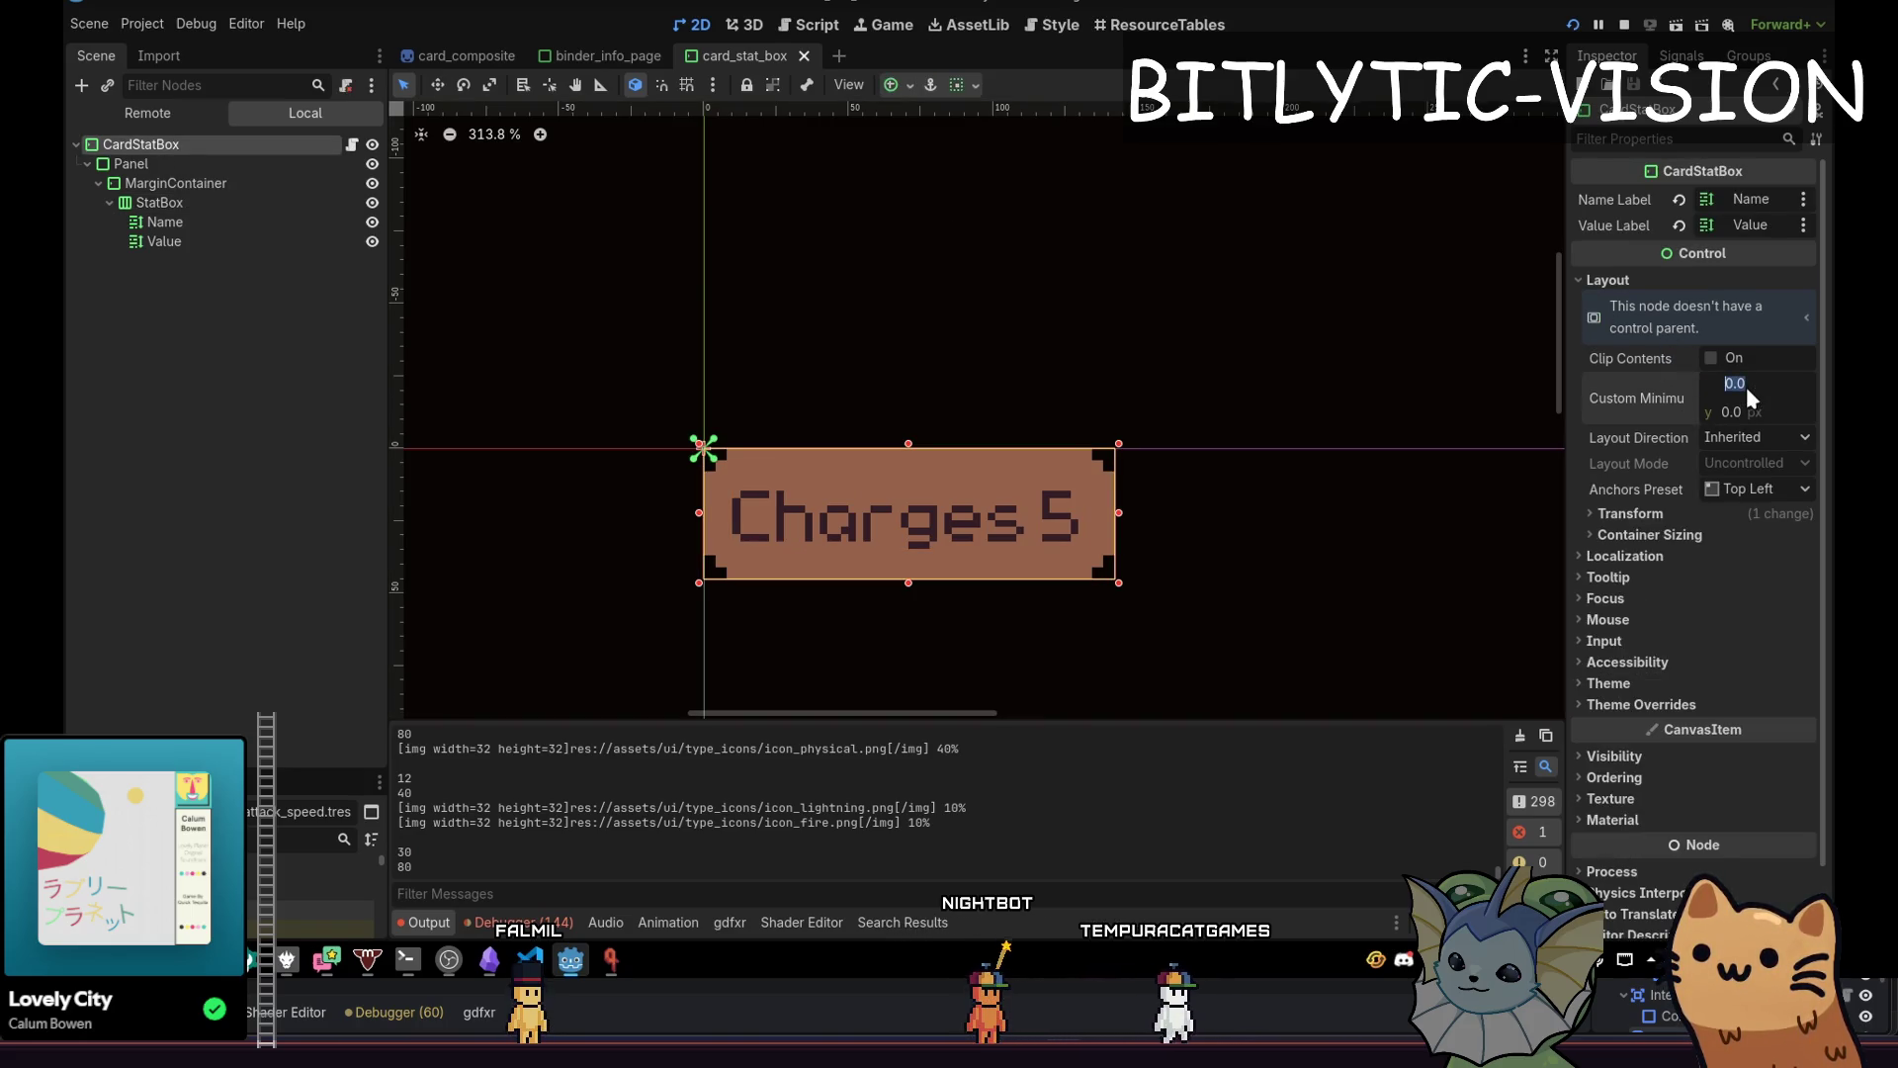
key("Tab")
type("32")
key("Return")
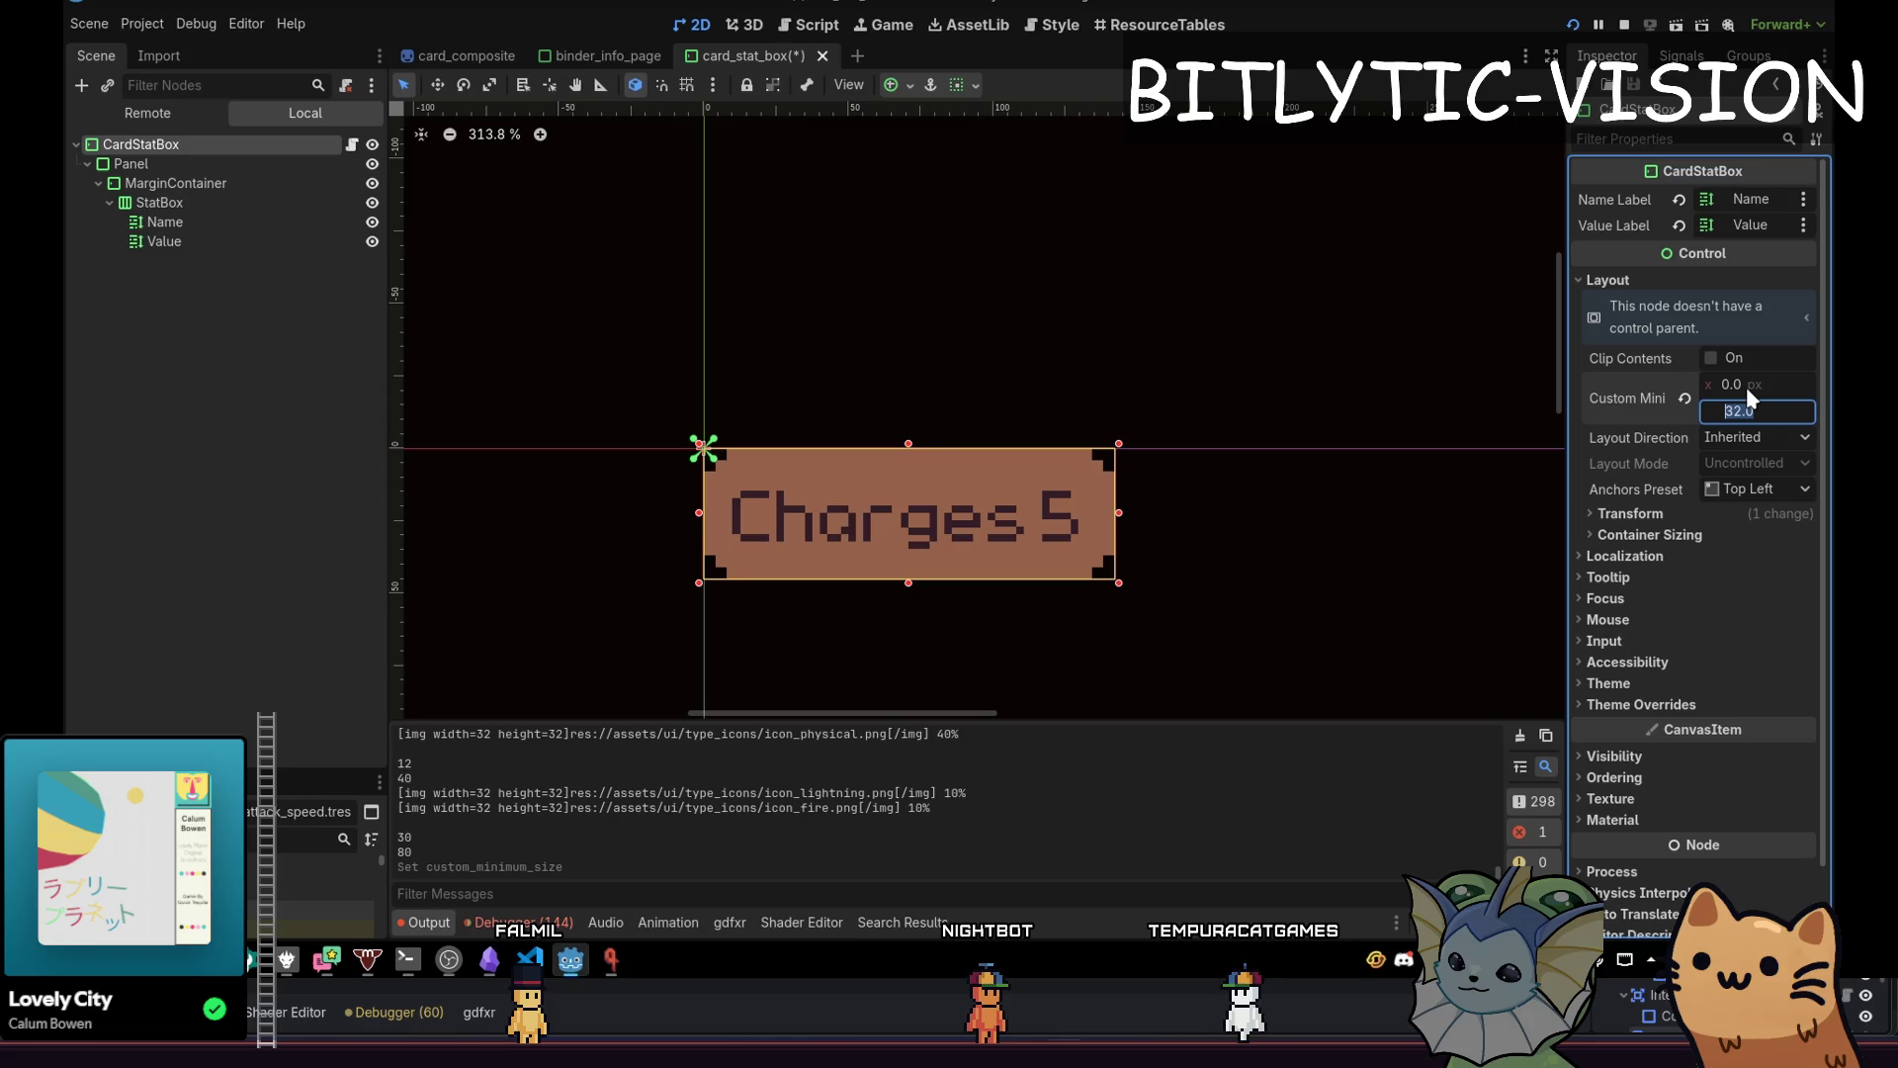
type("36")
key("Return")
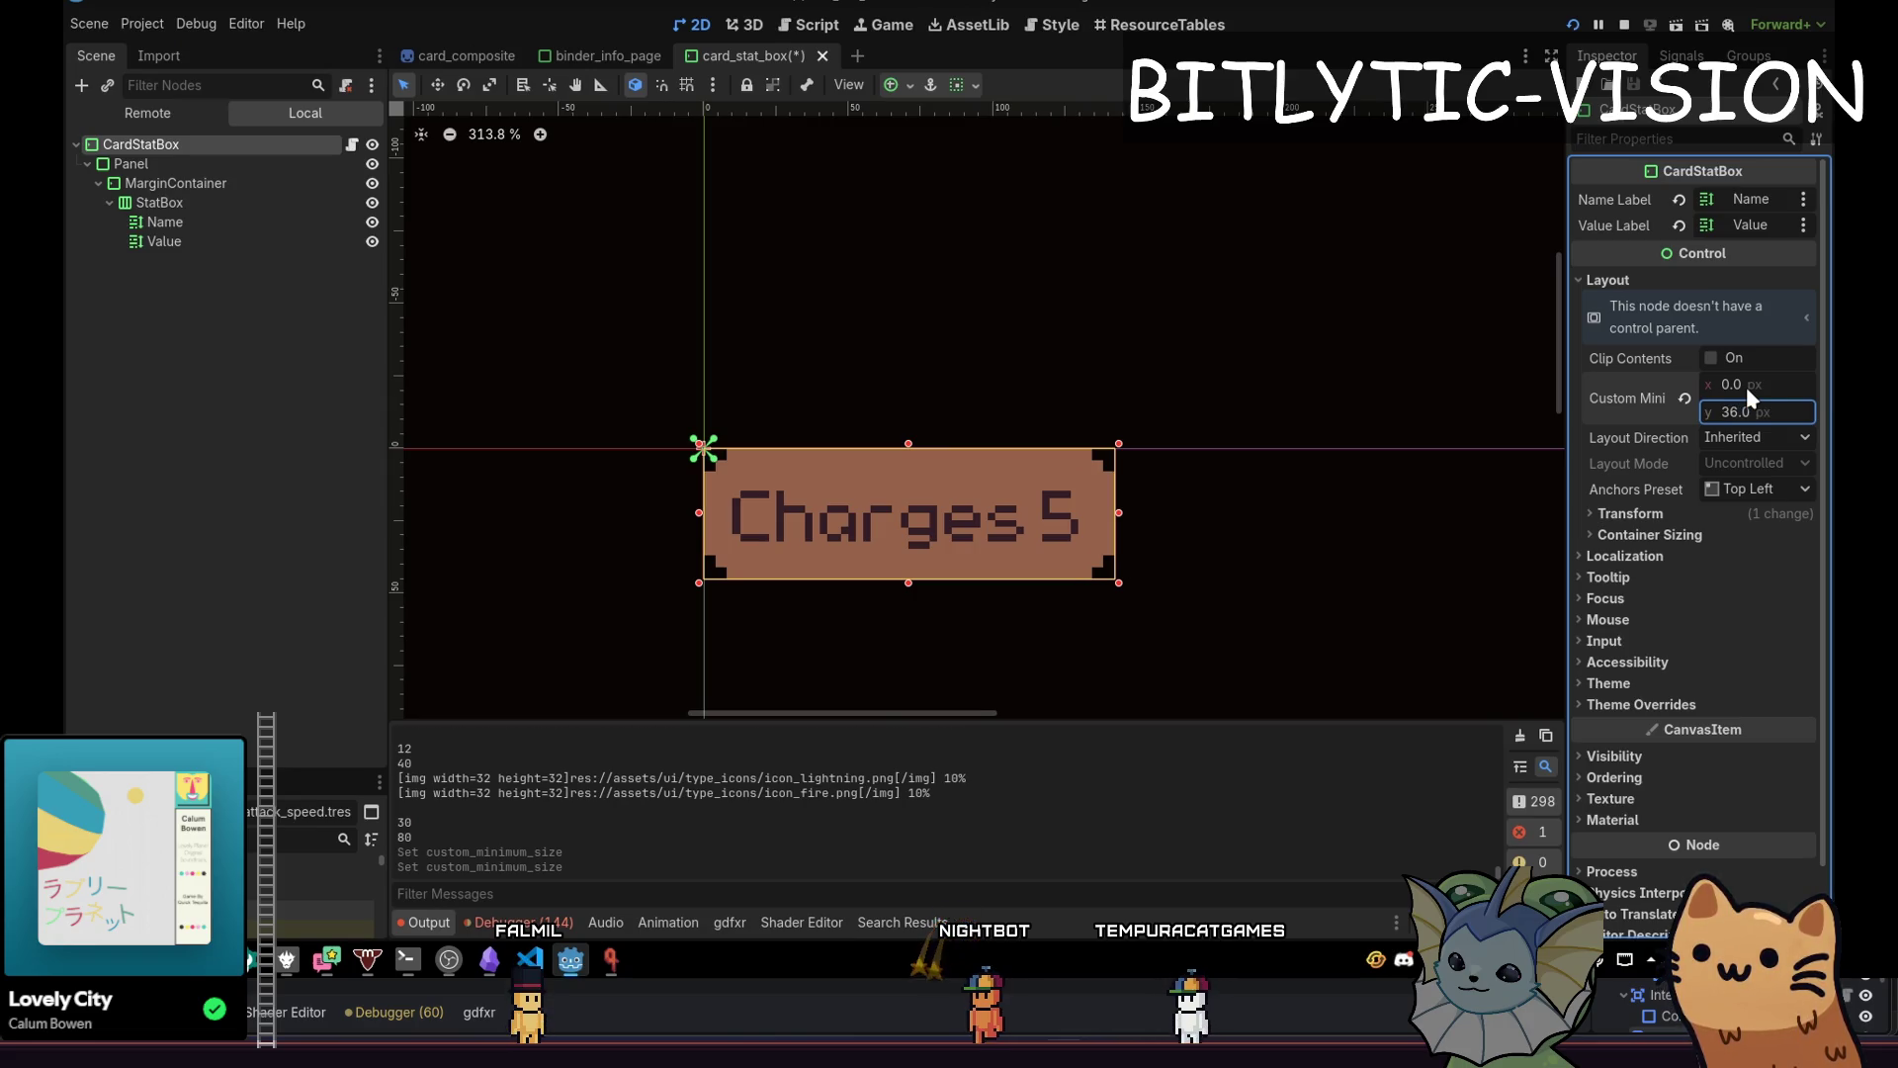
left_click(1746, 387)
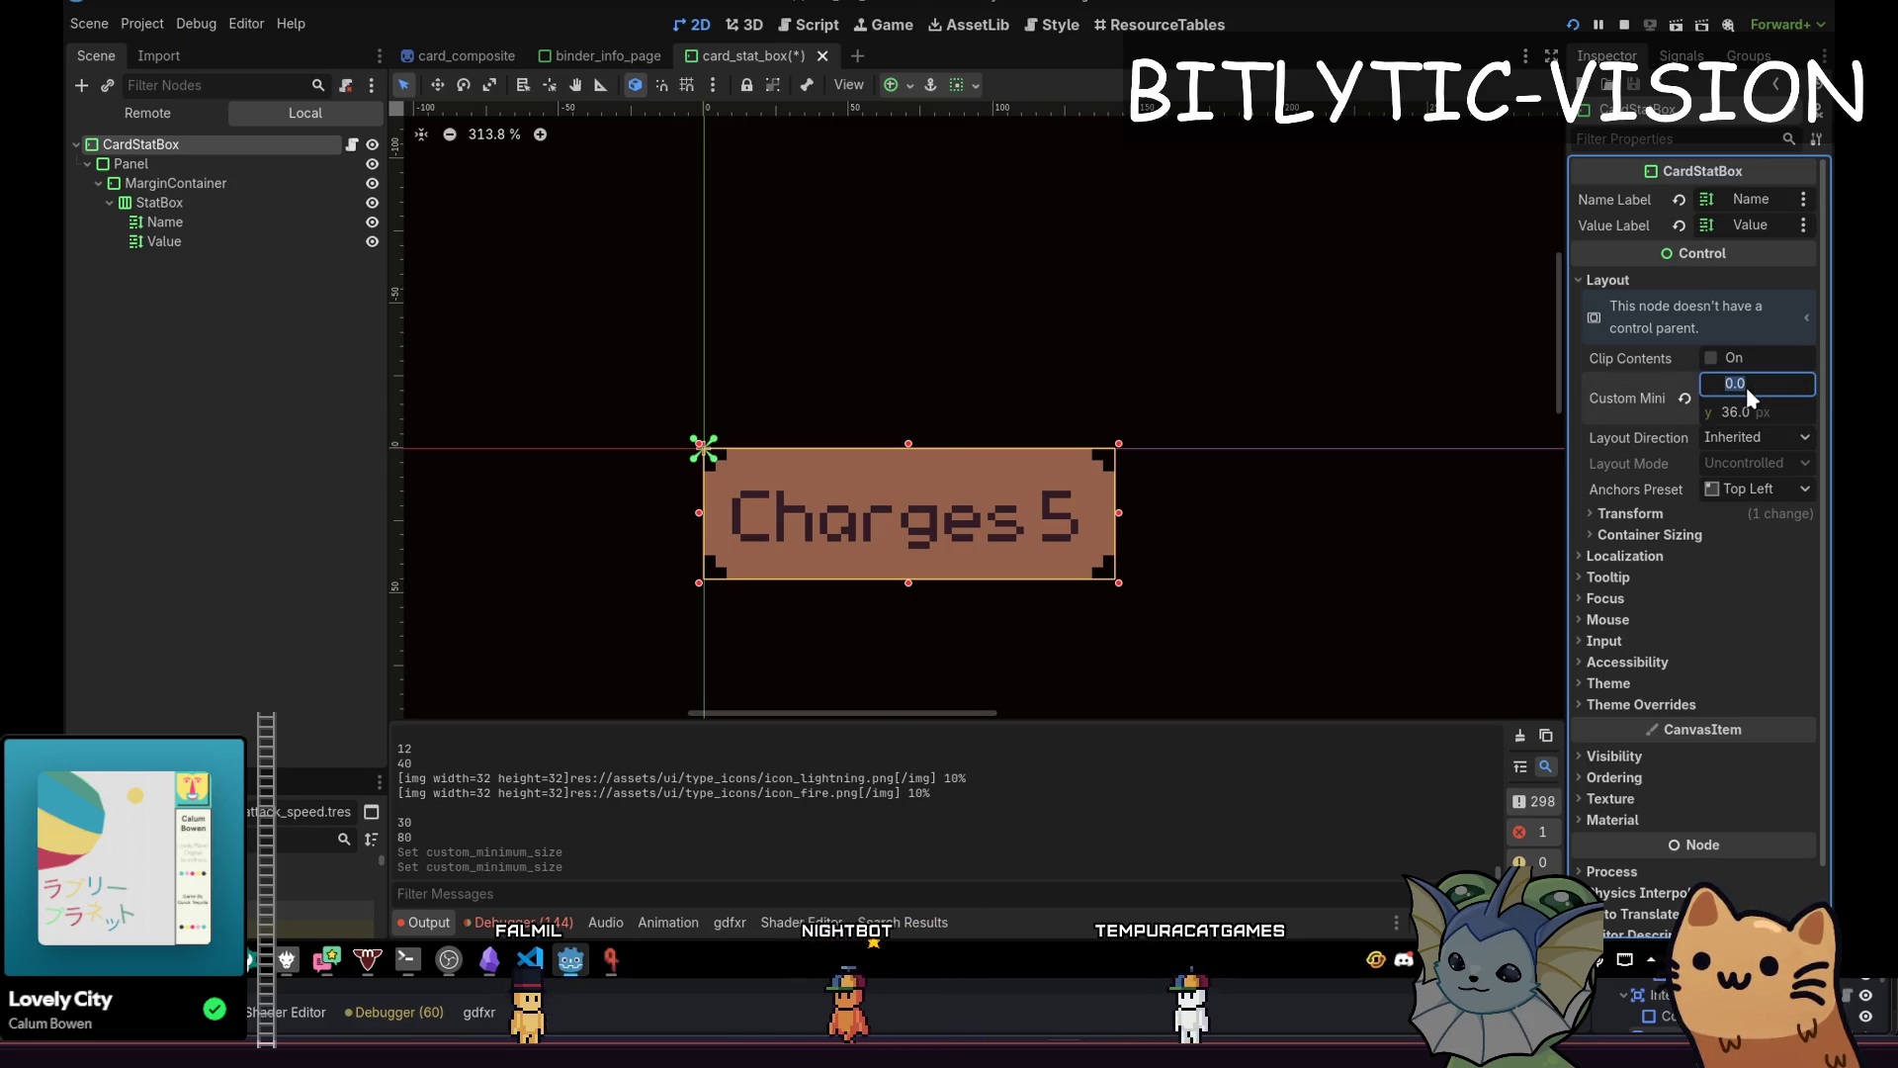
key("Tab")
type("48")
key("Return")
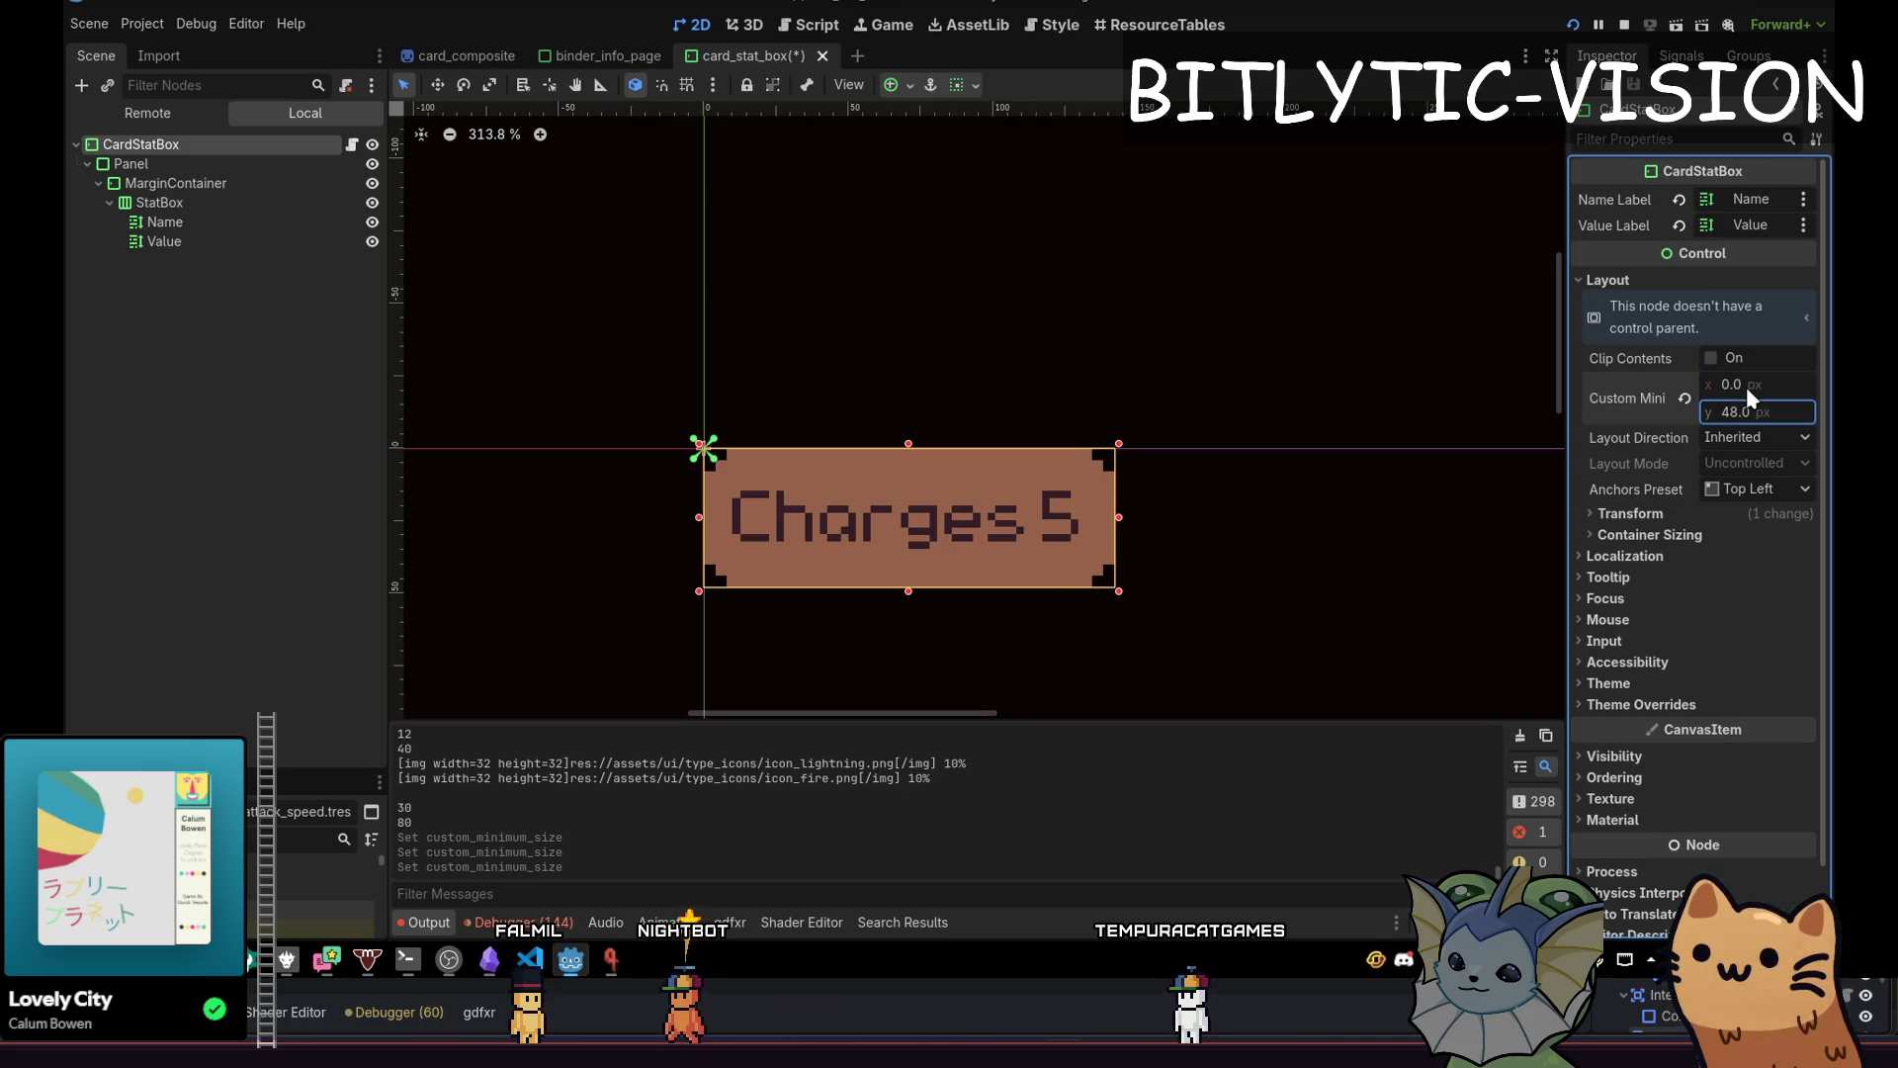
key("ctrl+s")
Step: Set the Value label's vertical alignment to Center and run the game
left_click(196, 222)
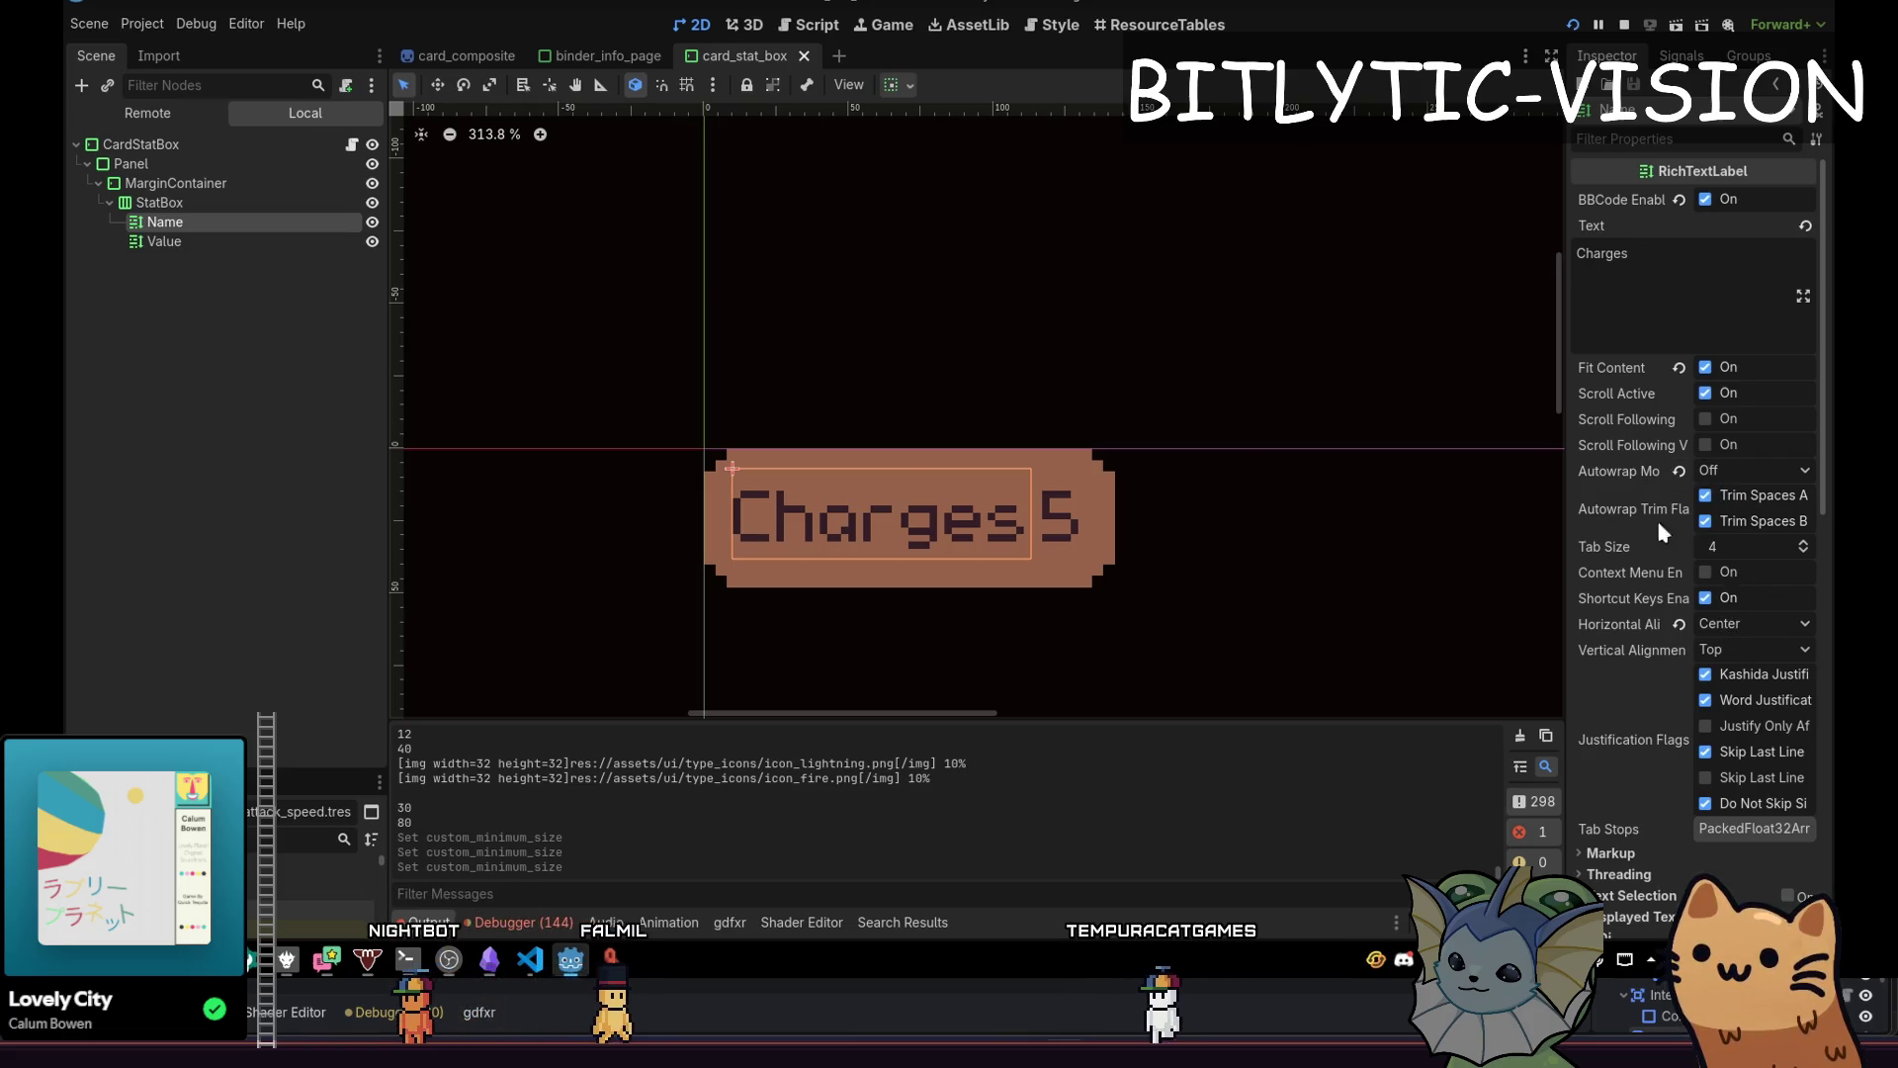
left_click(895, 85)
left_click(894, 87)
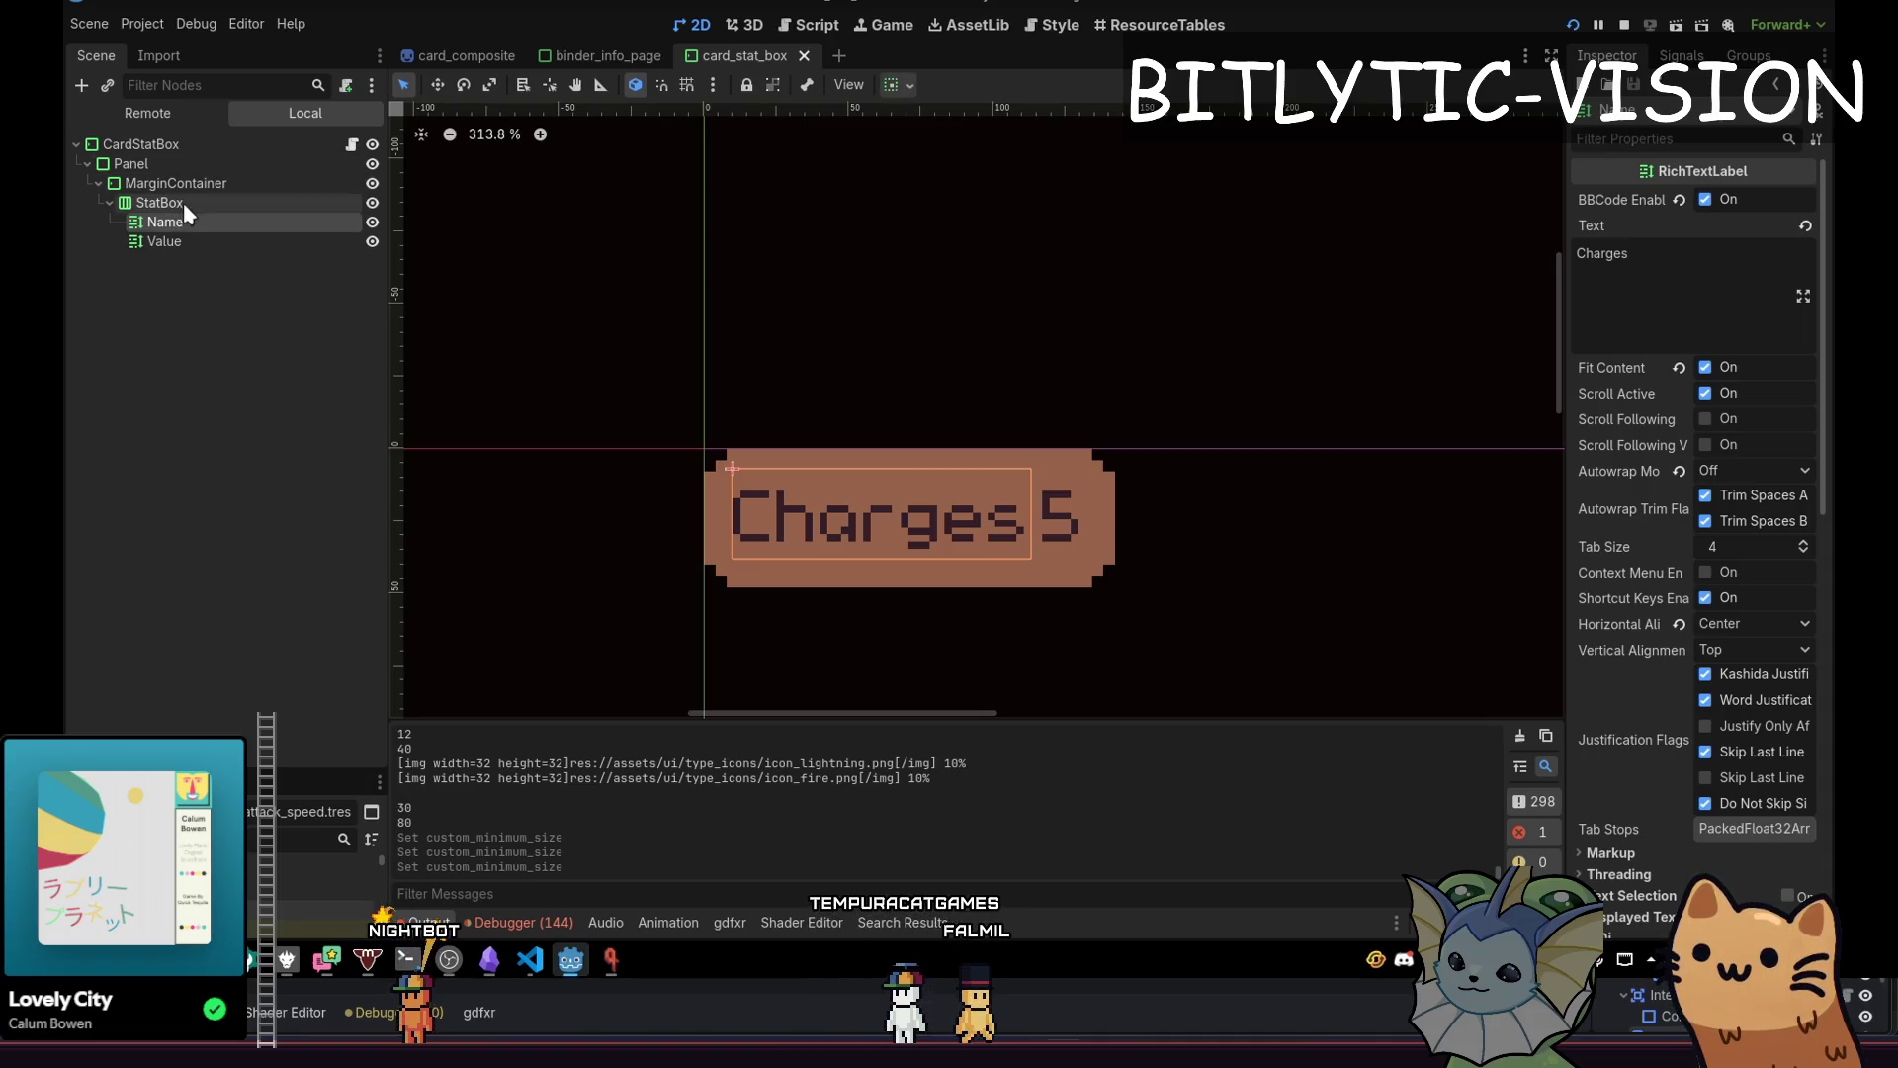
left_click(168, 242)
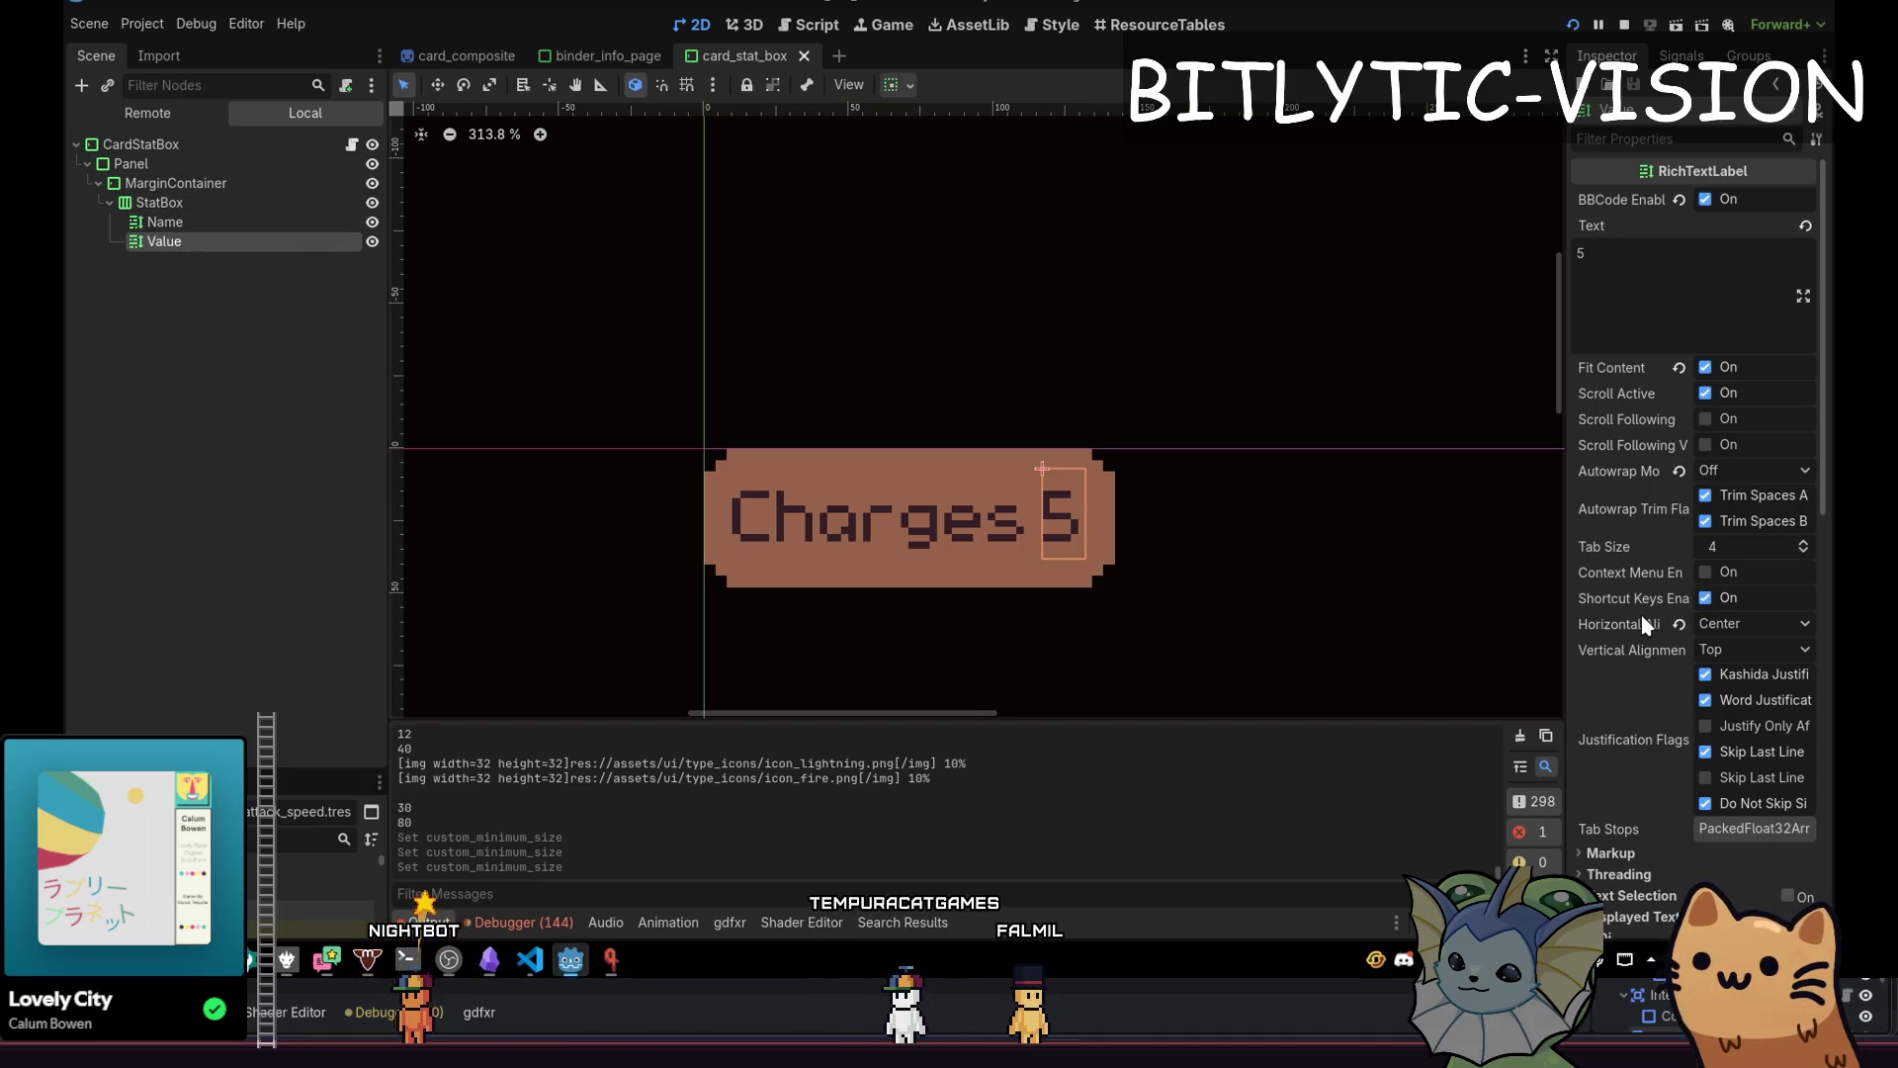
left_click(1742, 650)
left_click(1732, 698)
key("F5")
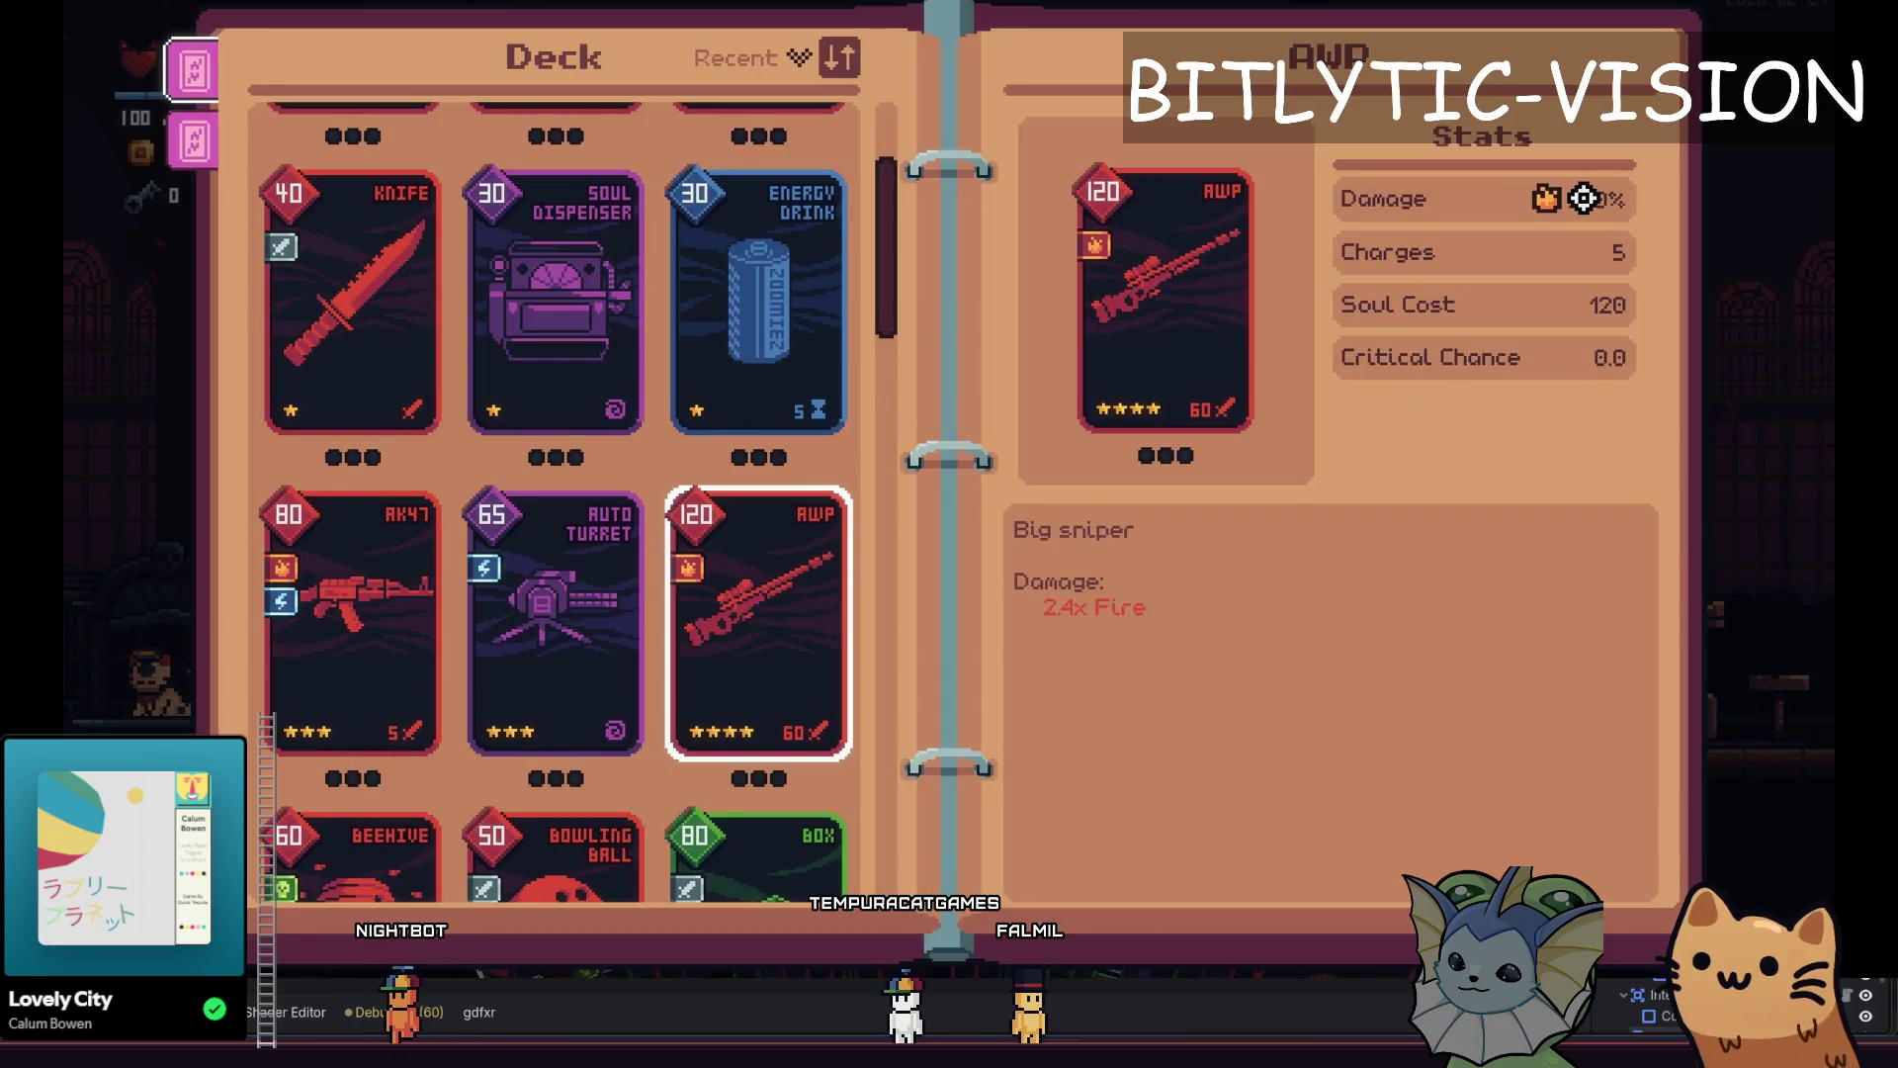
Step: Check the AK47 card's stat box lines in the running game
key("alt+Tab")
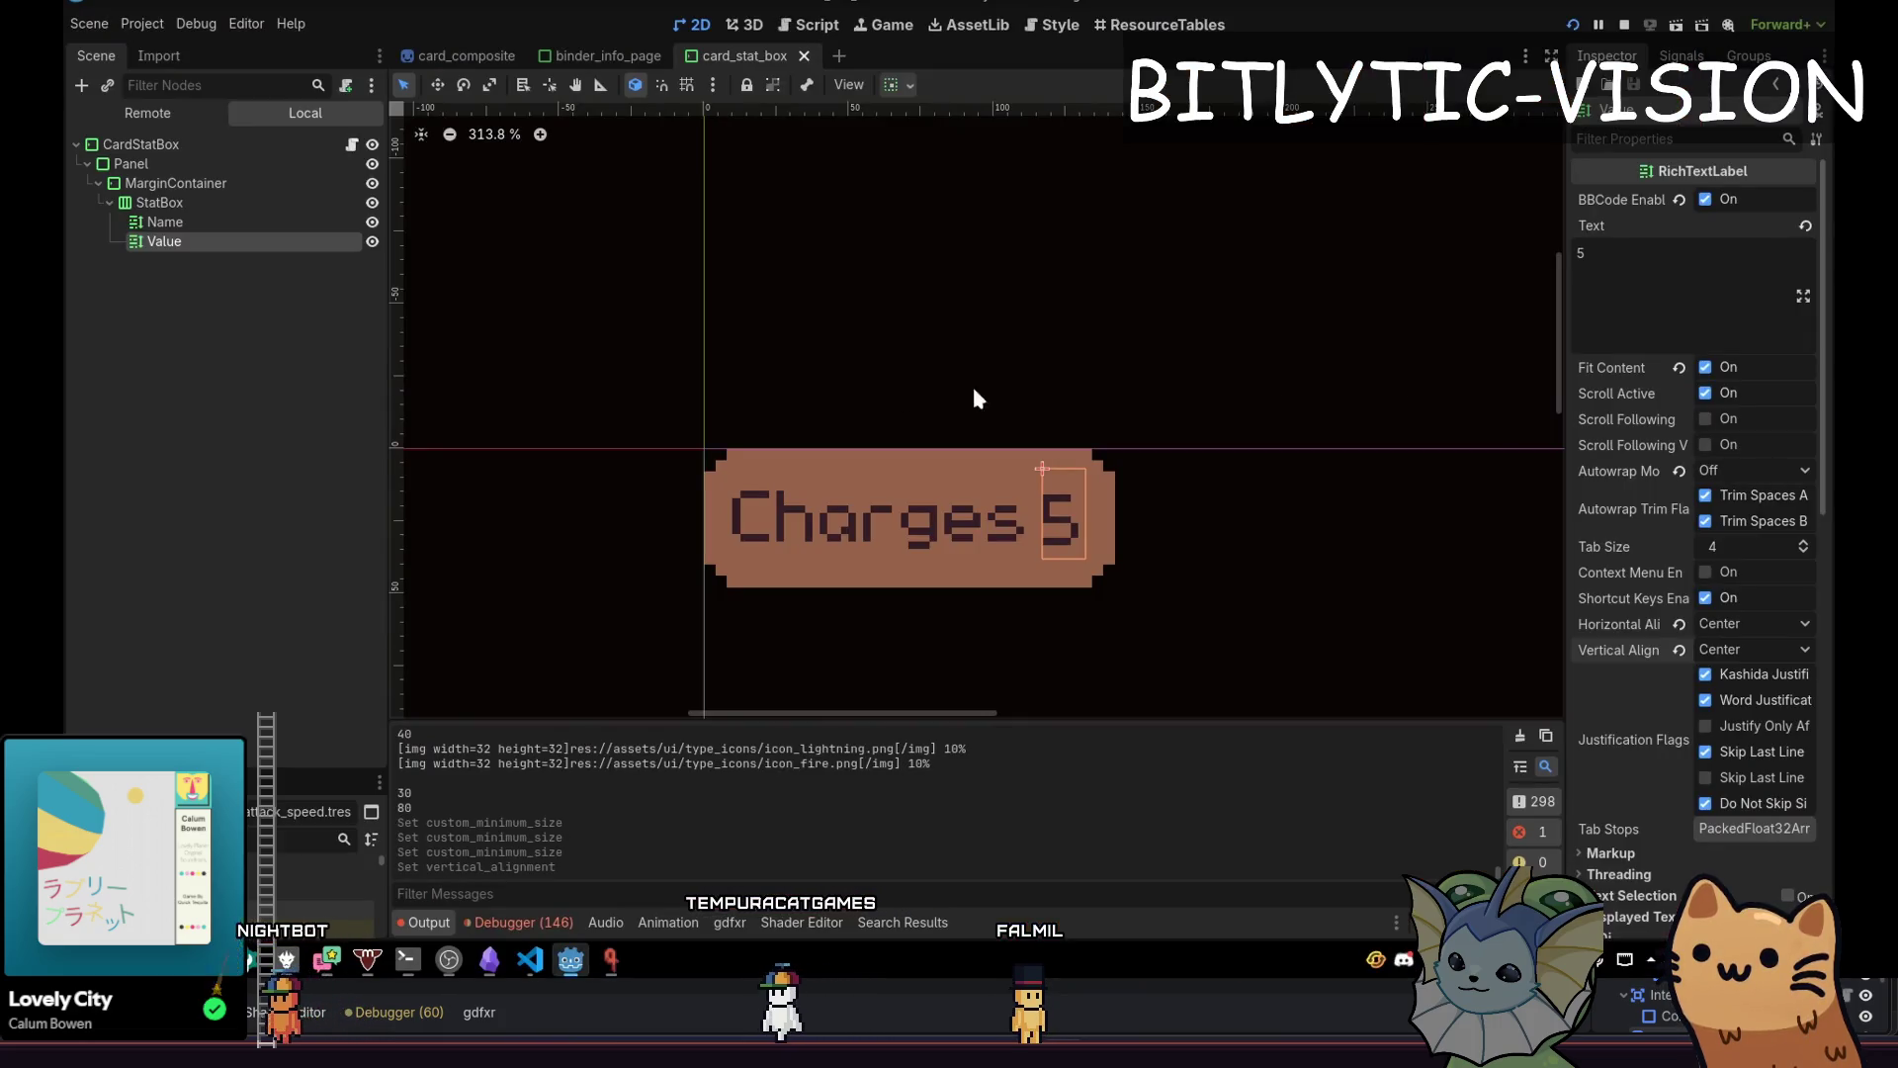
scroll(1790, 556, "down", 10)
key("alt+Tab")
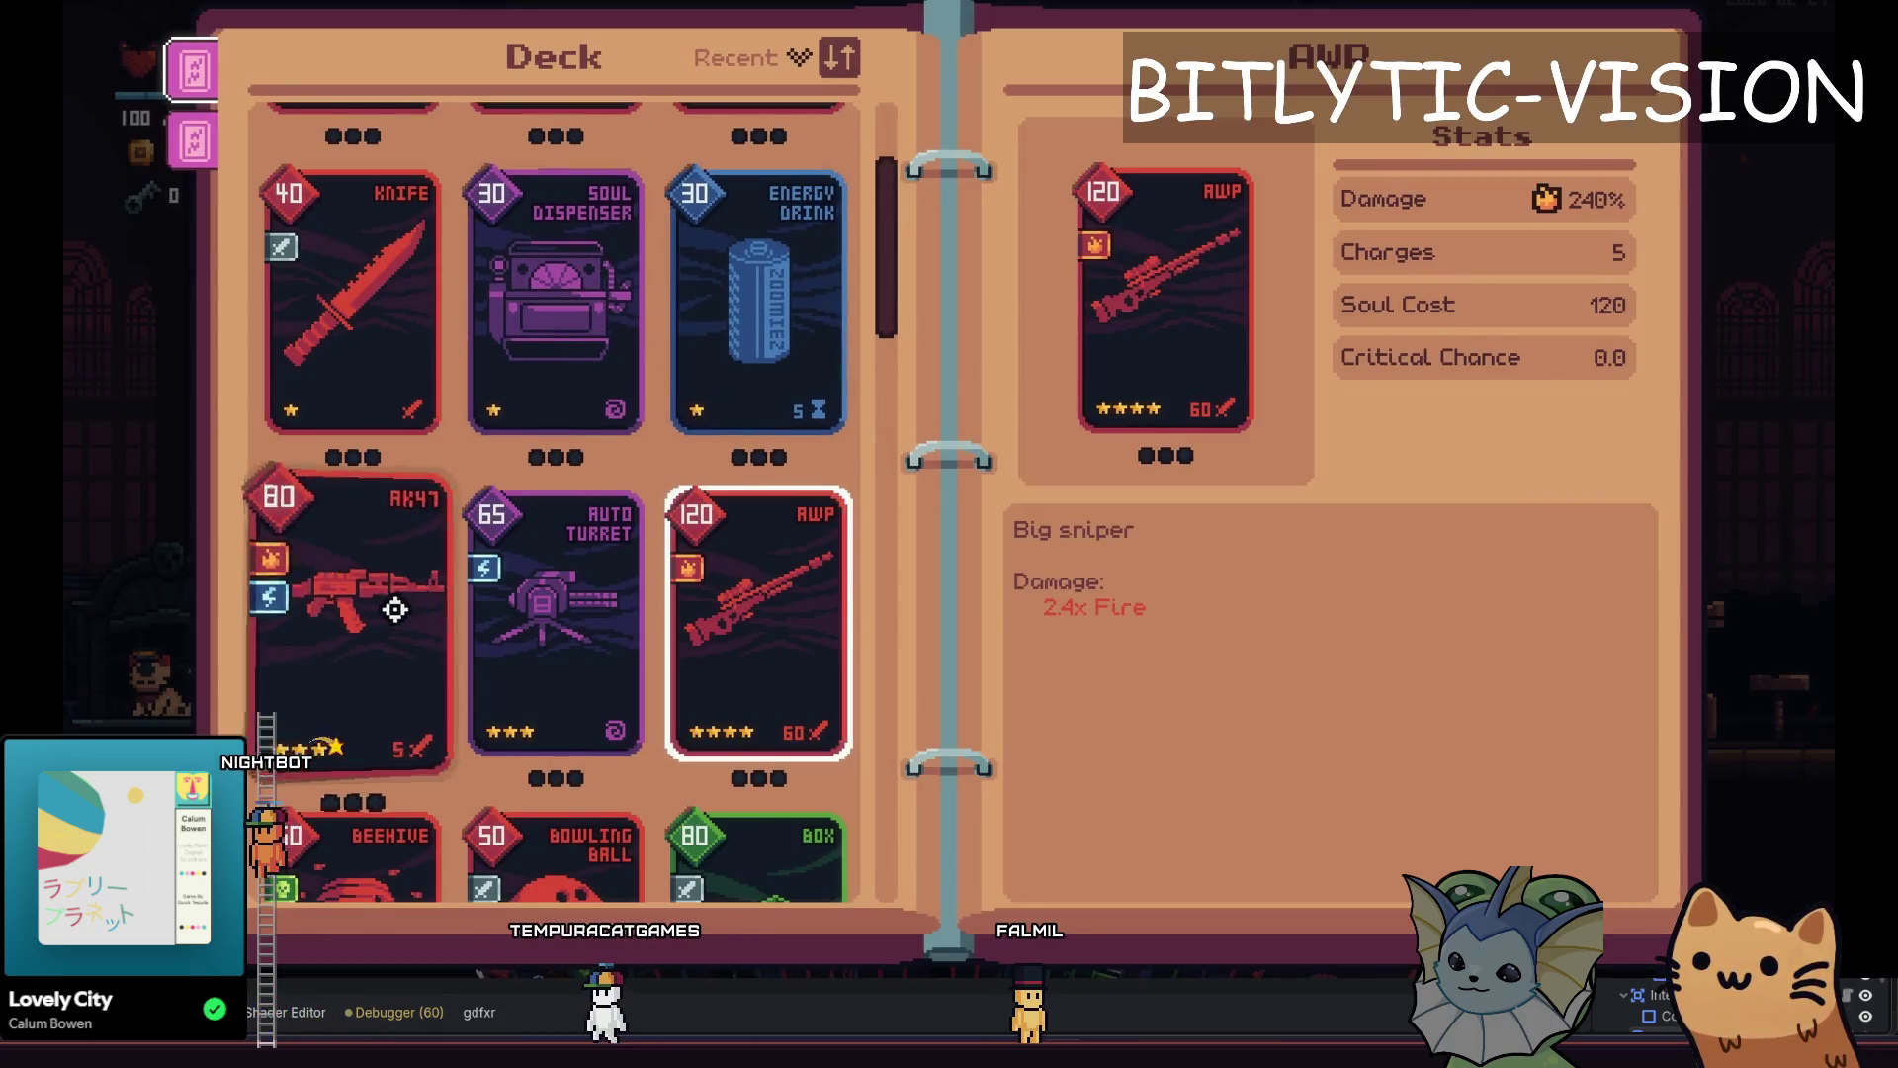
left_click(397, 606)
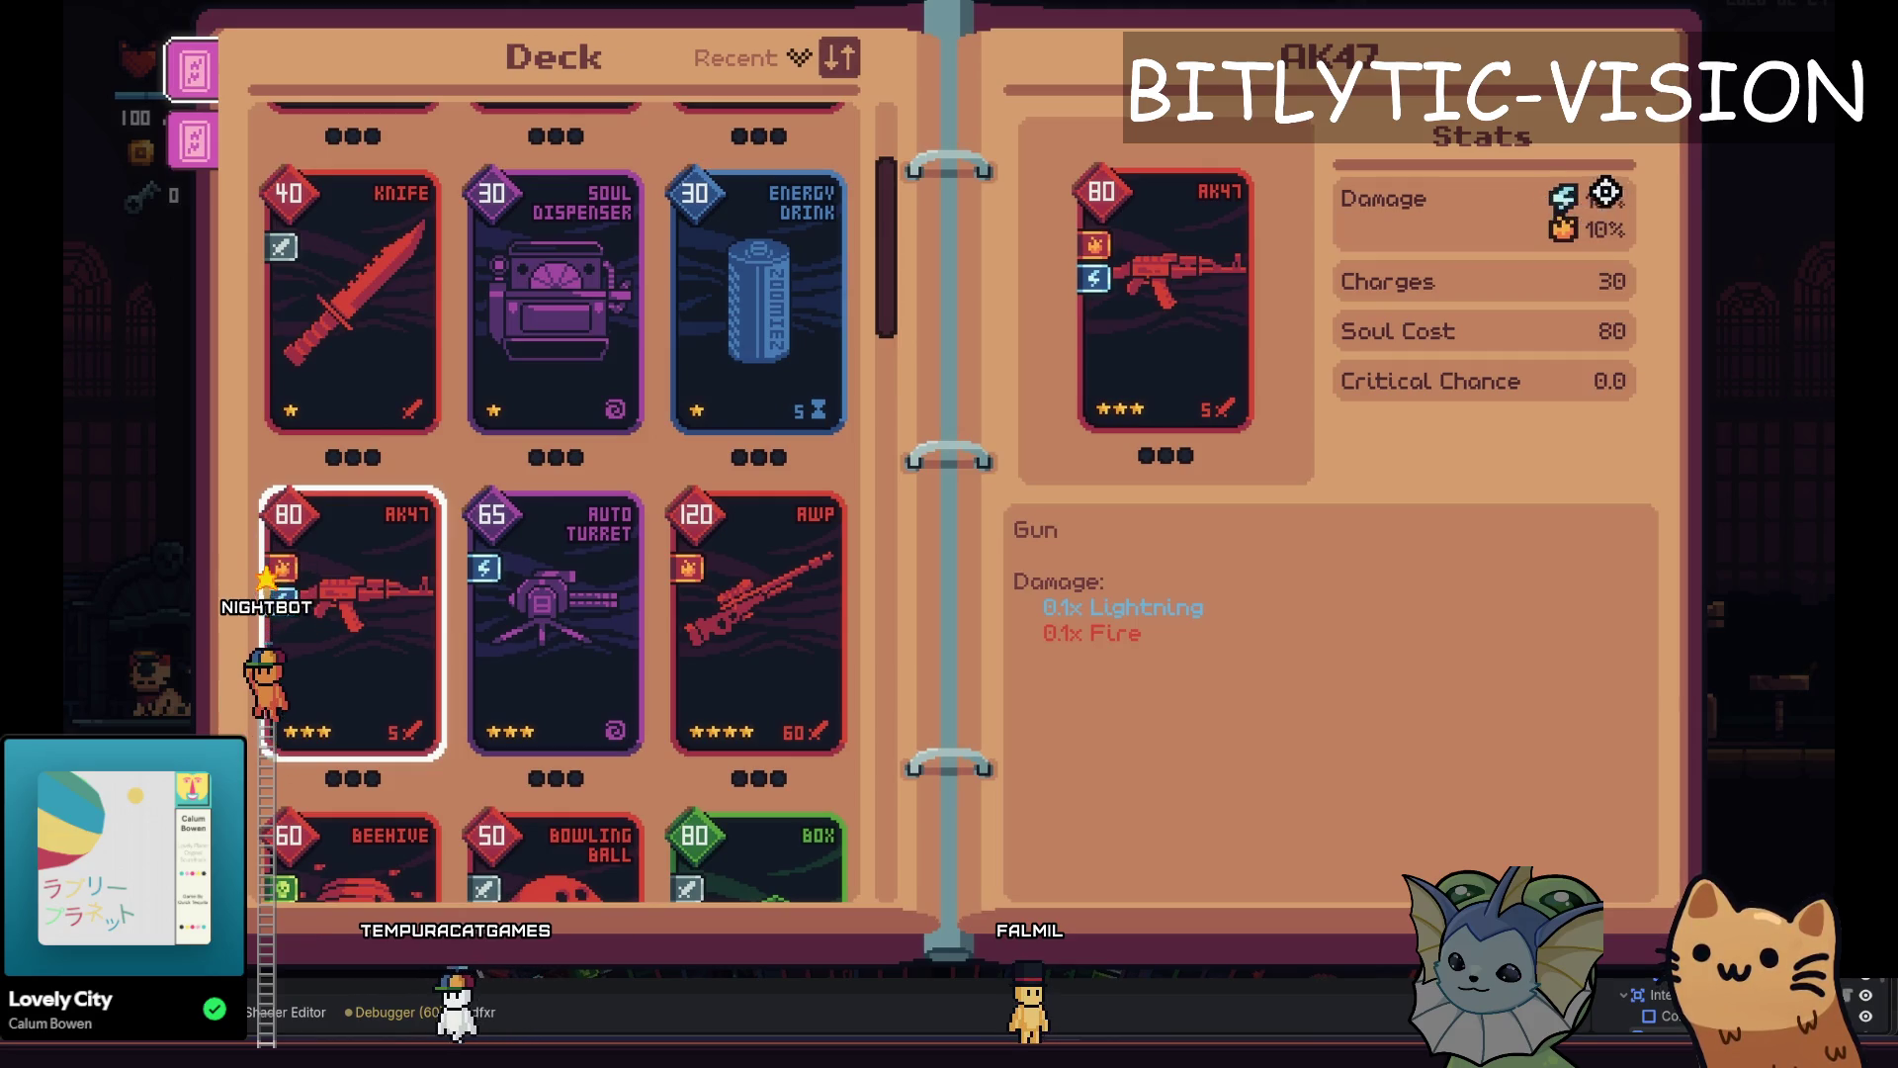
key("alt+Tab")
scroll(1640, 630, "down", 5)
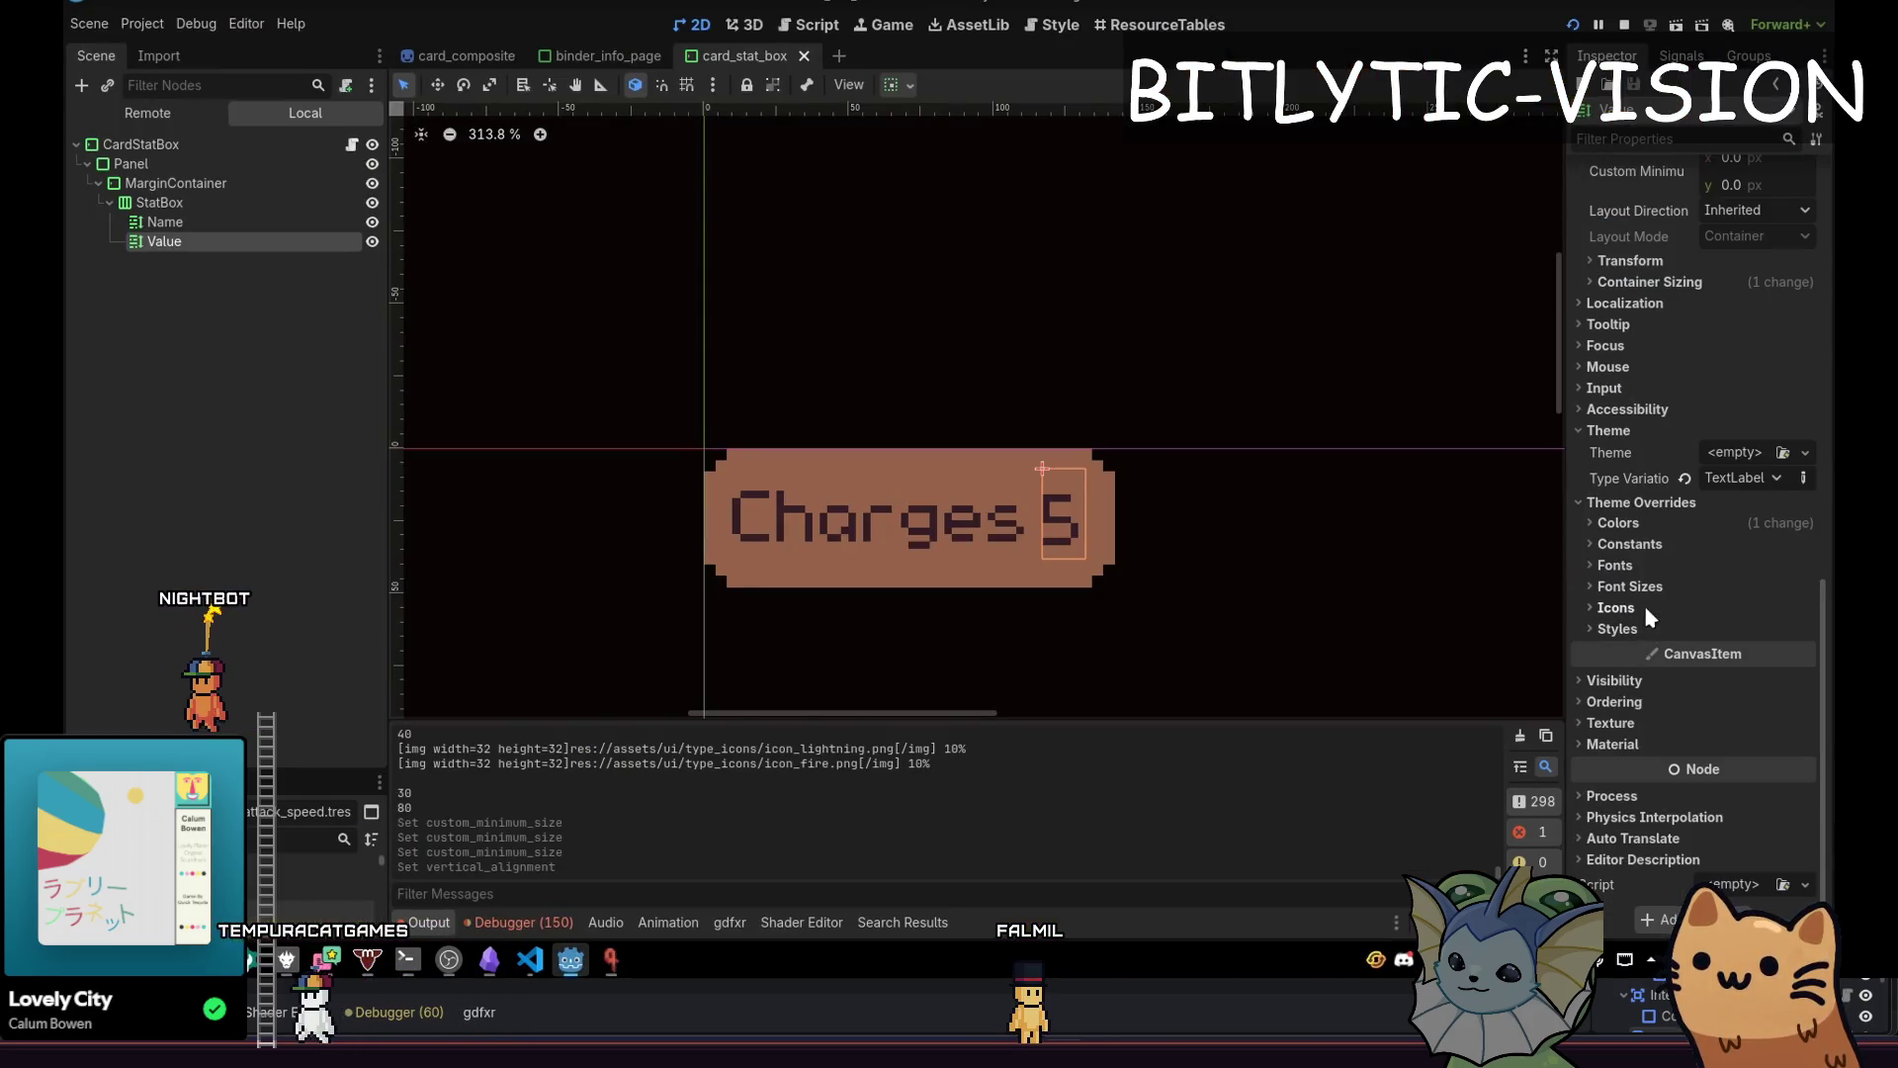
Step: Enable a Line Separation override of 9 on the Value label, recheck the AK47, and save
left_click(1629, 544)
left_click(1611, 566)
key("alt+Tab")
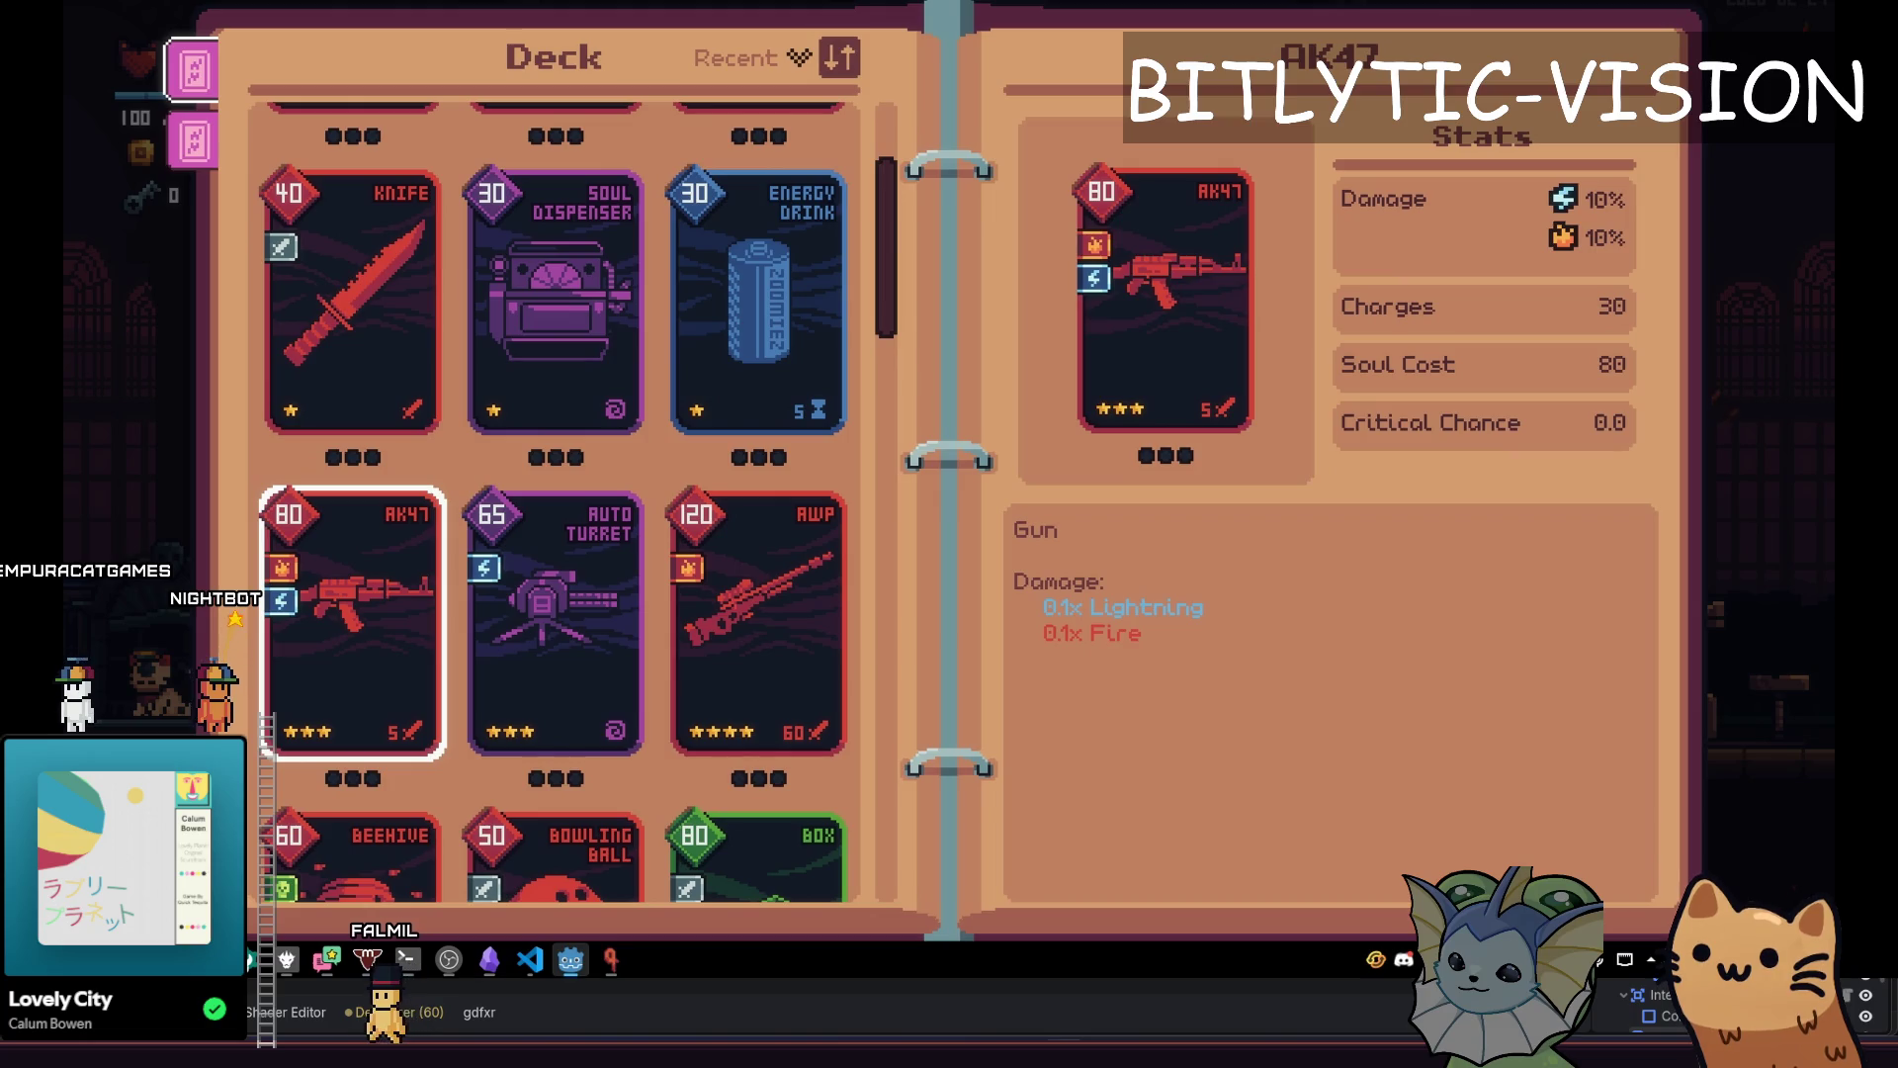
key("alt+Tab")
key("ctrl+s")
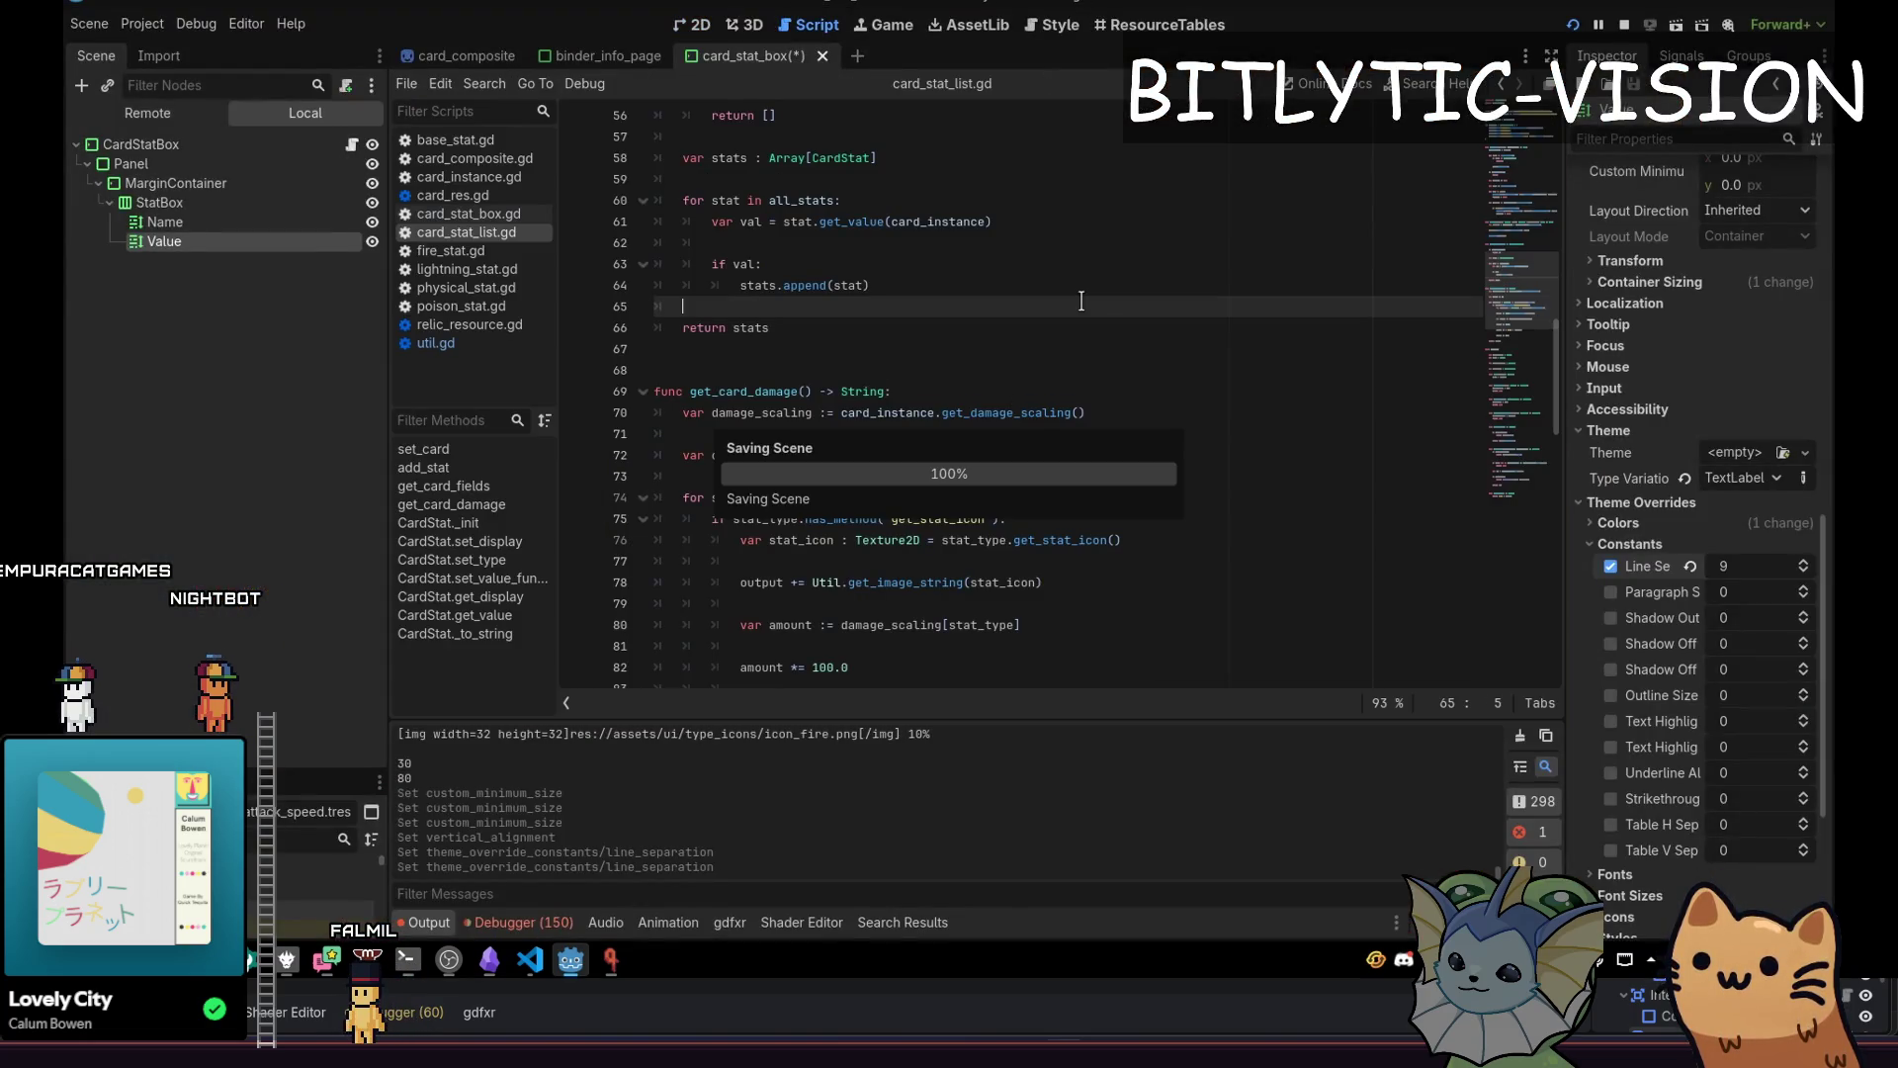
Step: Declare a scaling_count variable just above the damage loop in card_stat_list.gd
scroll(989, 415, "down", 4)
left_click(948, 497)
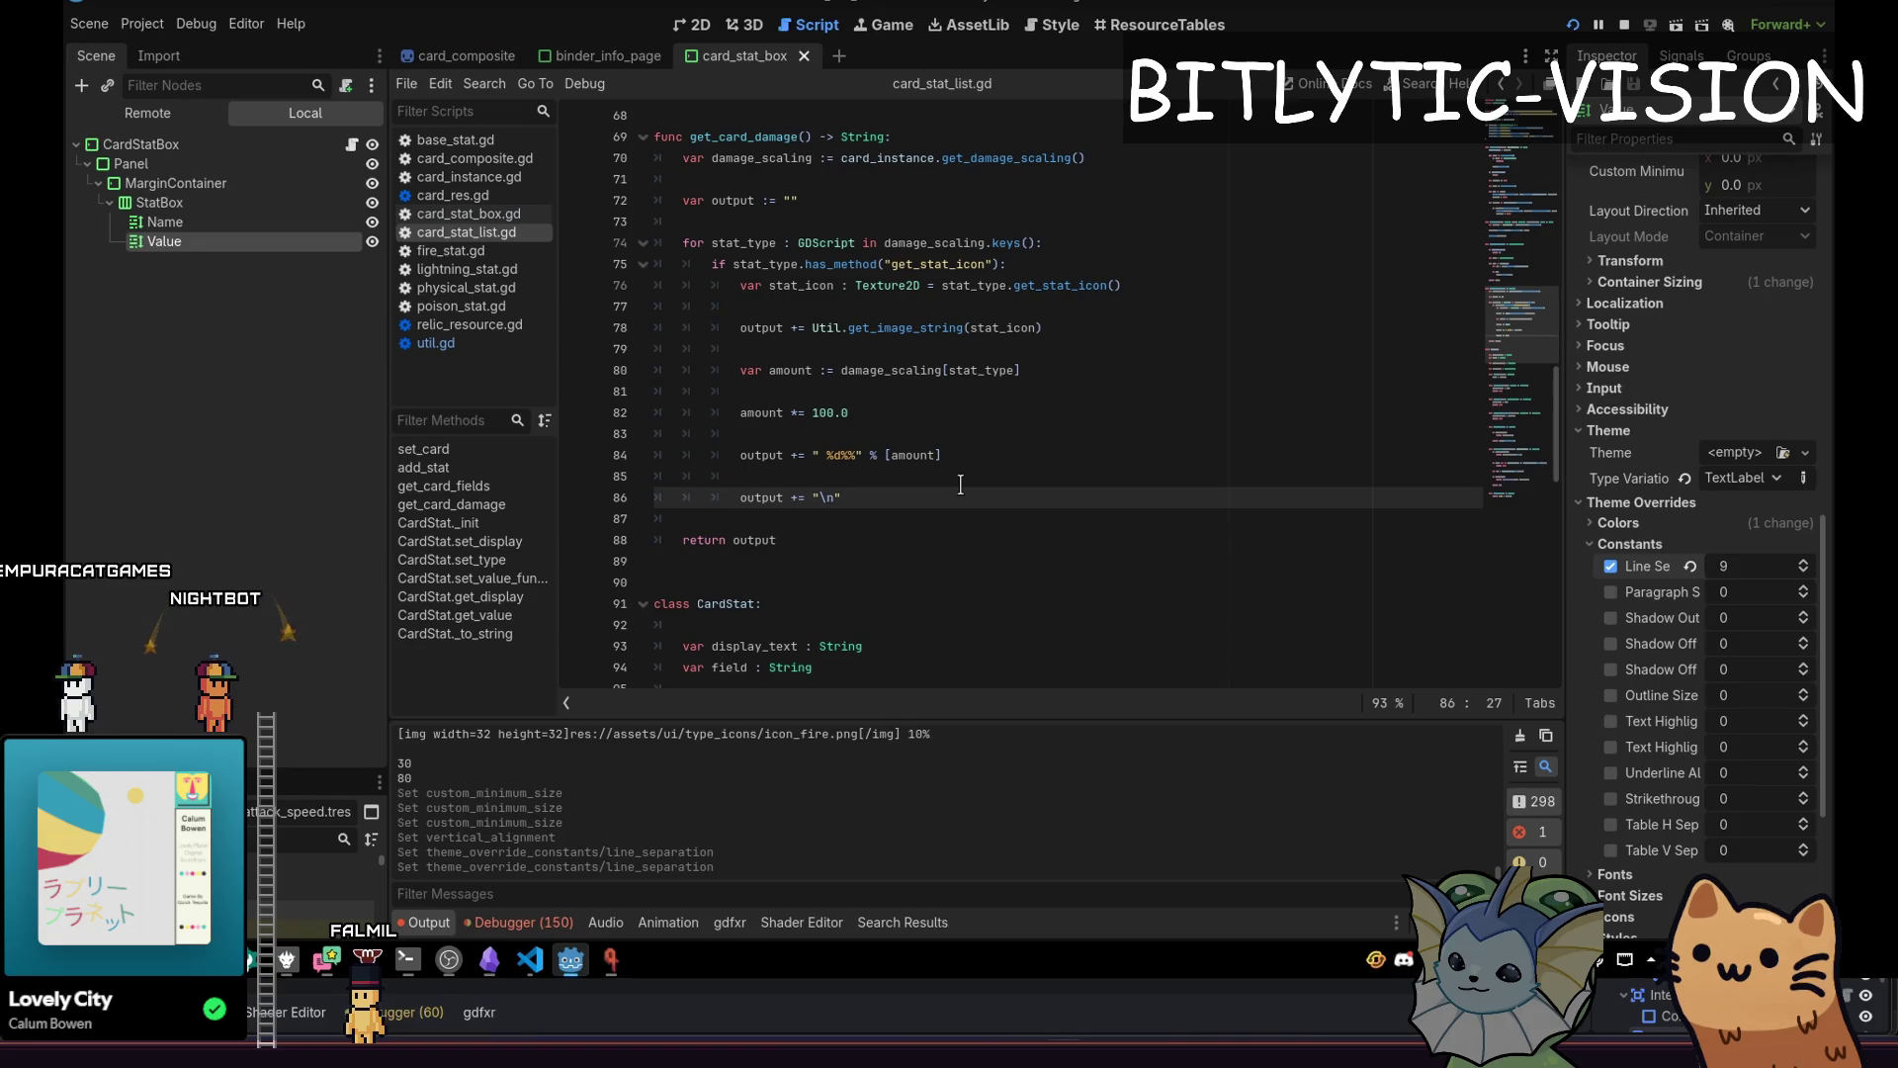
key("Up")
key("Up")
key("Up")
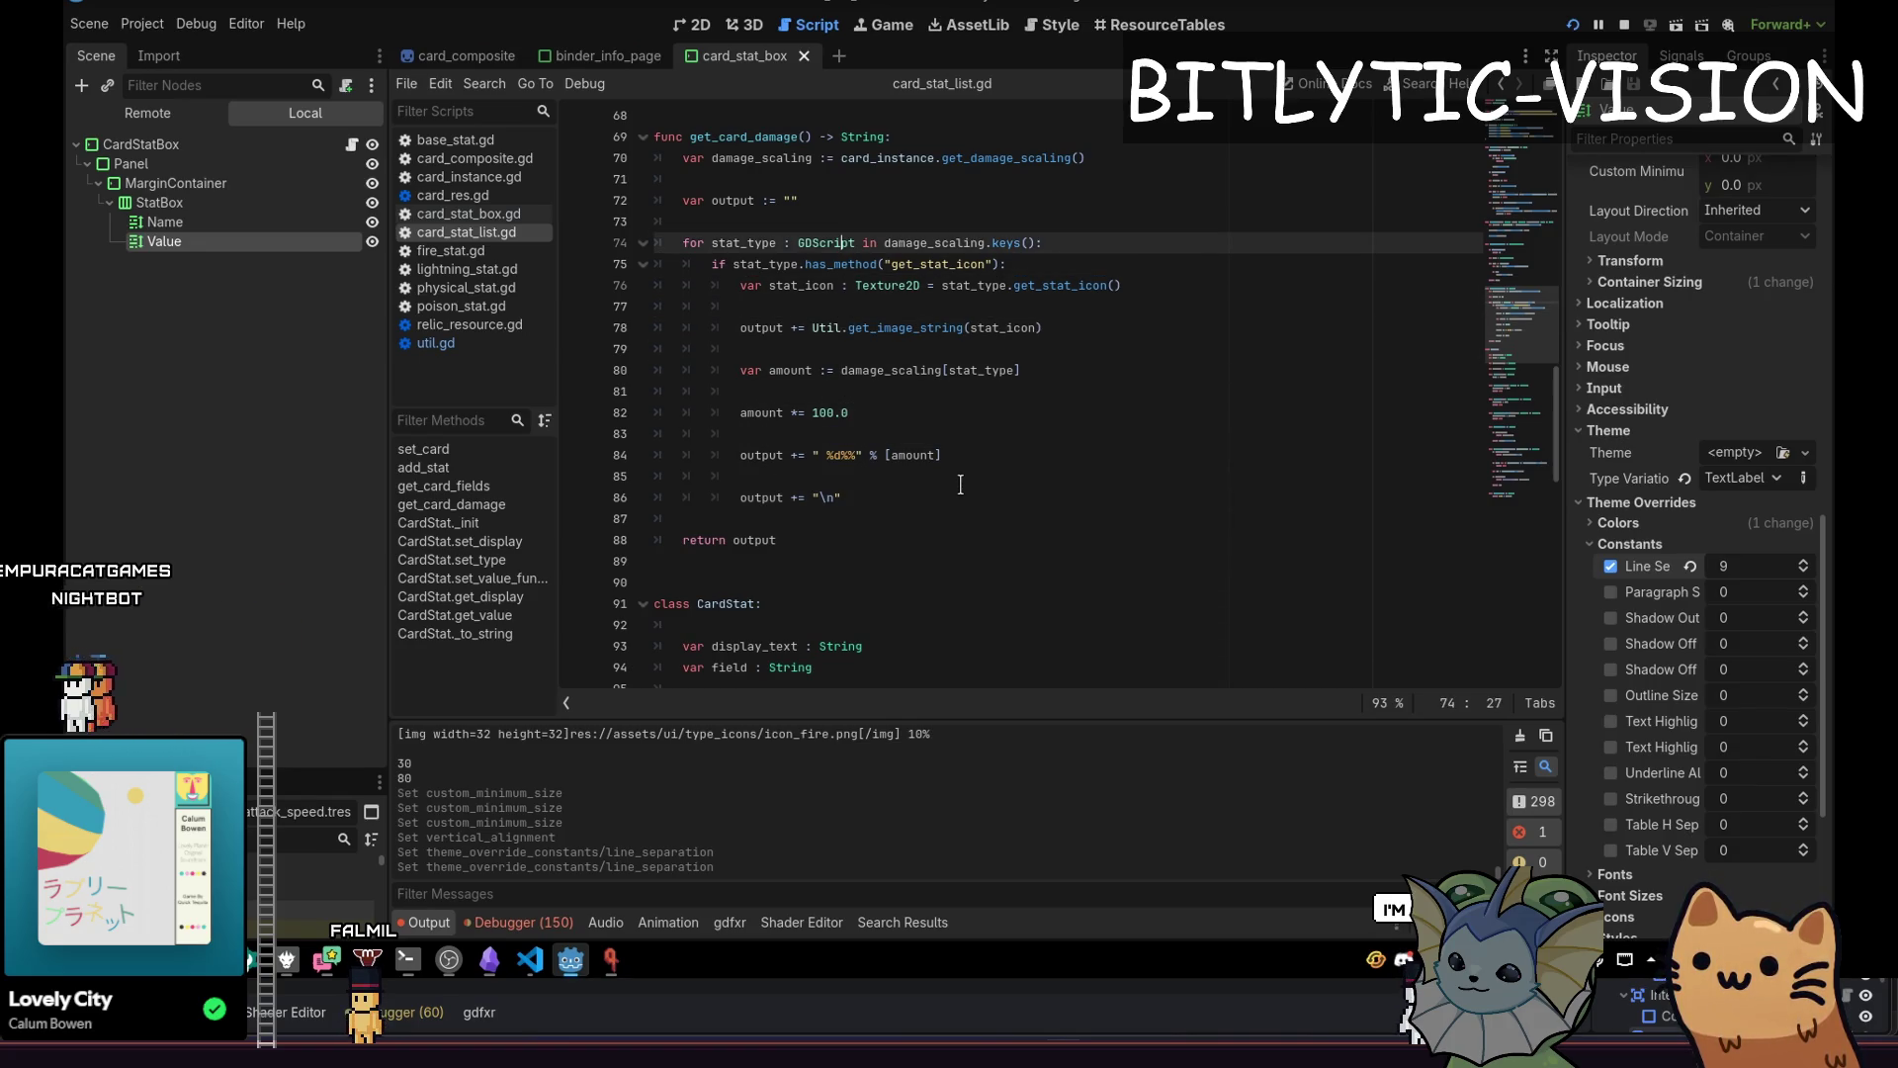
key("Up")
key("Return")
key("Return")
key("Up")
type("var")
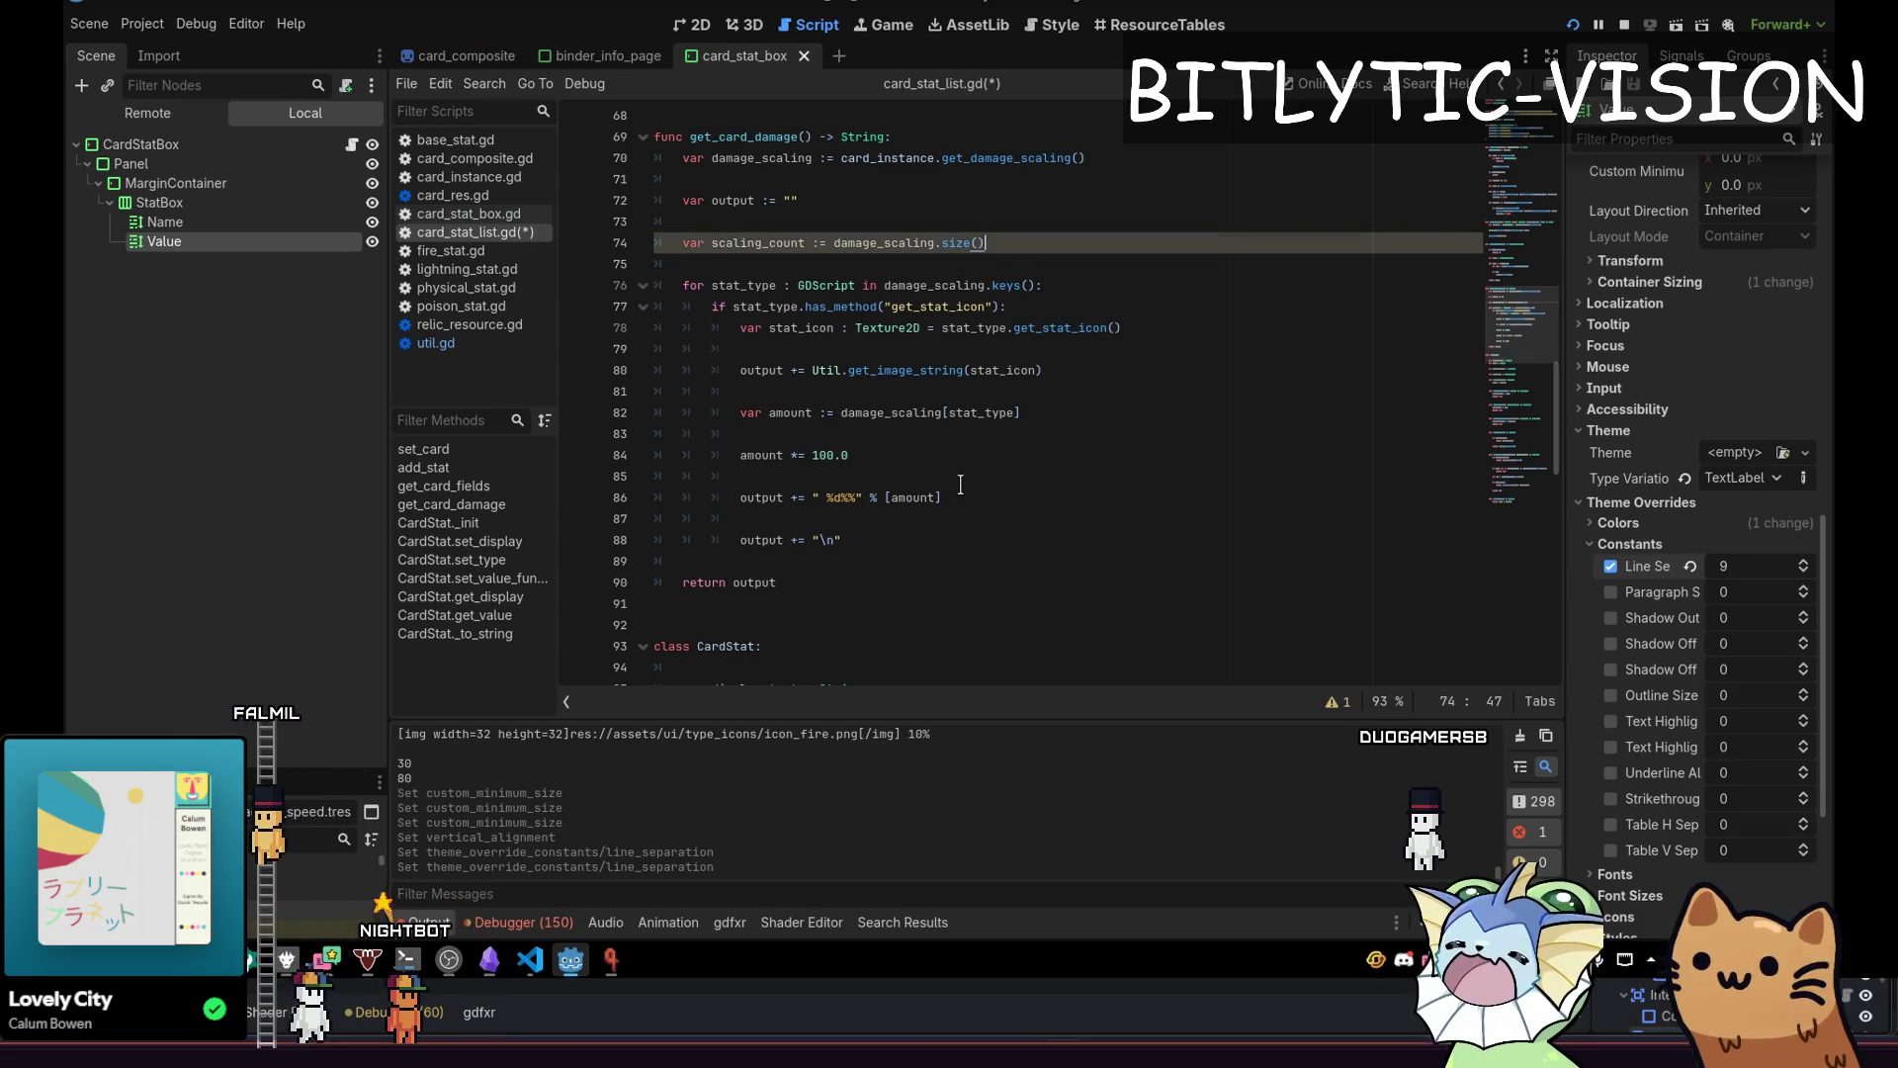
Step: Add a current_index variable below the scaling_count declaration
key("Down")
key("Tab")
key("Up")
key("Home")
key("Down")
key("Down")
key("Down")
key("Up")
key("Up")
key("Up")
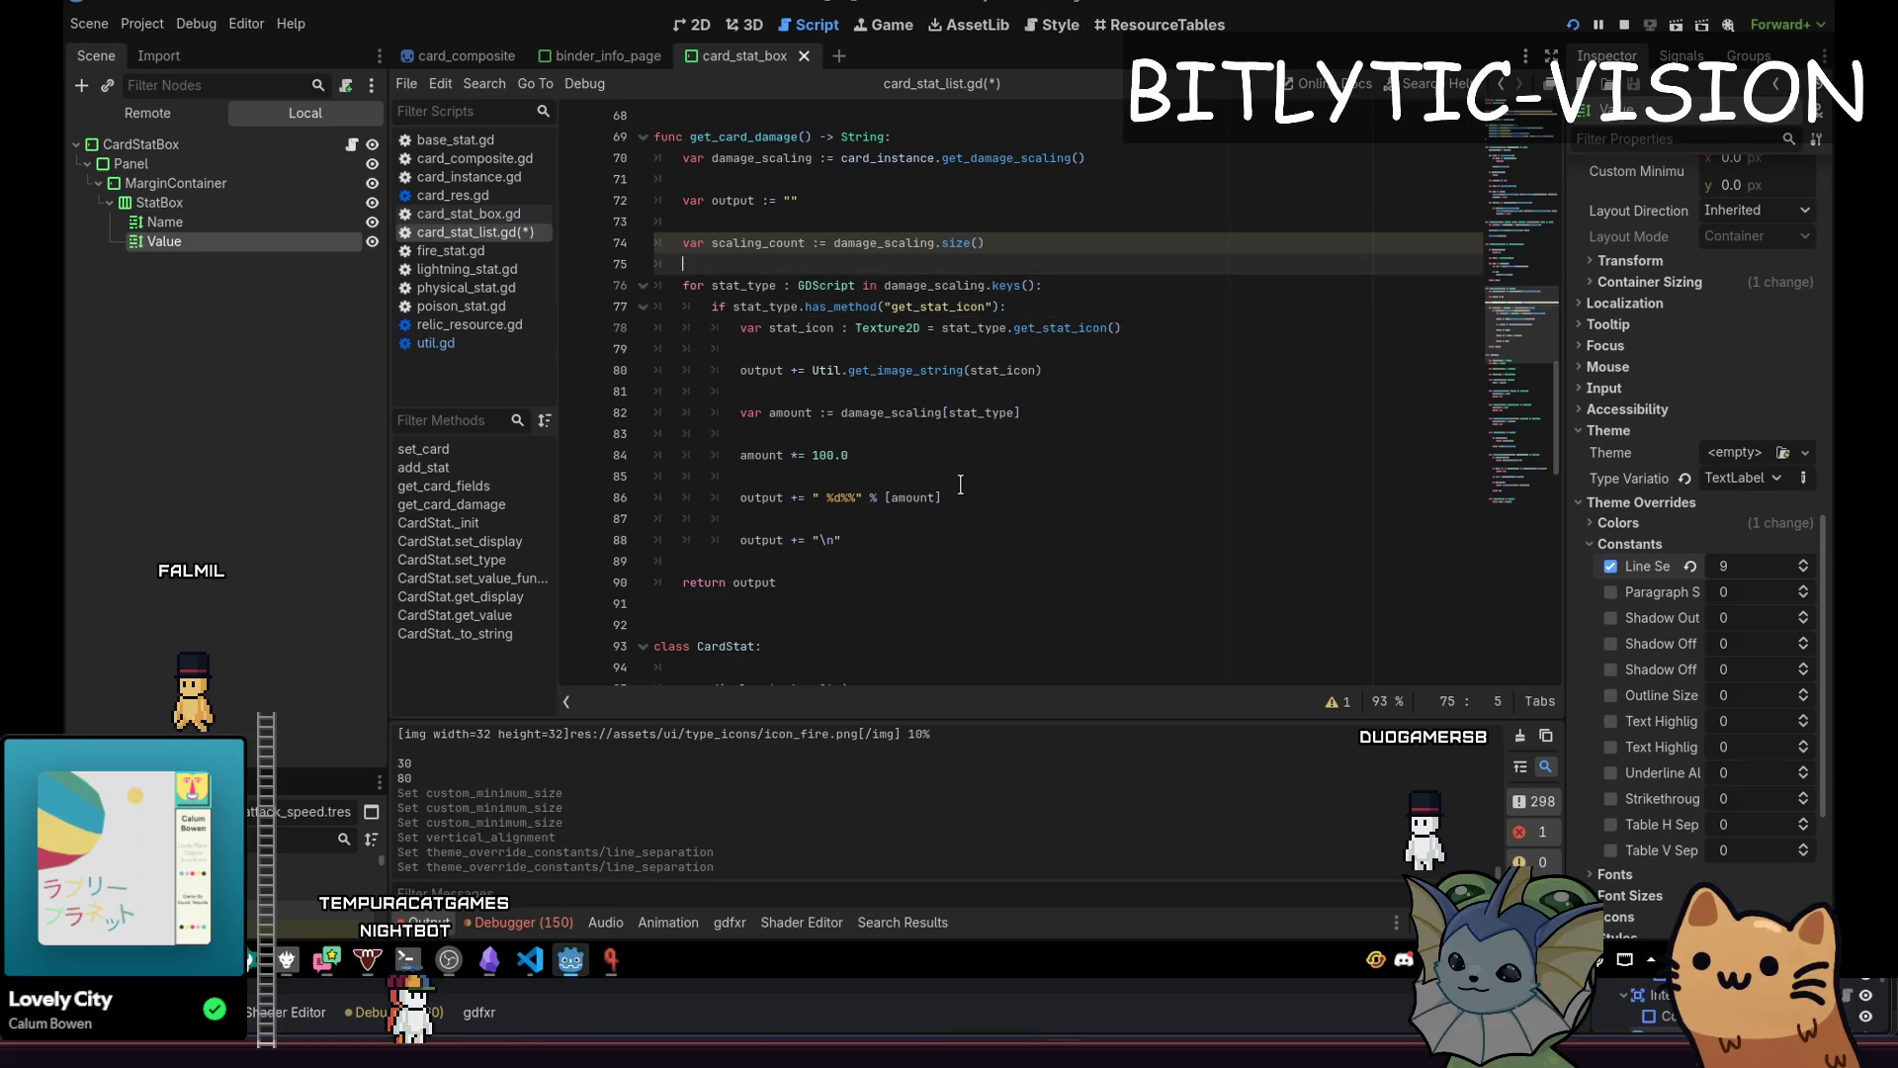
key("Return")
key("Return")
key("Up")
type("va")
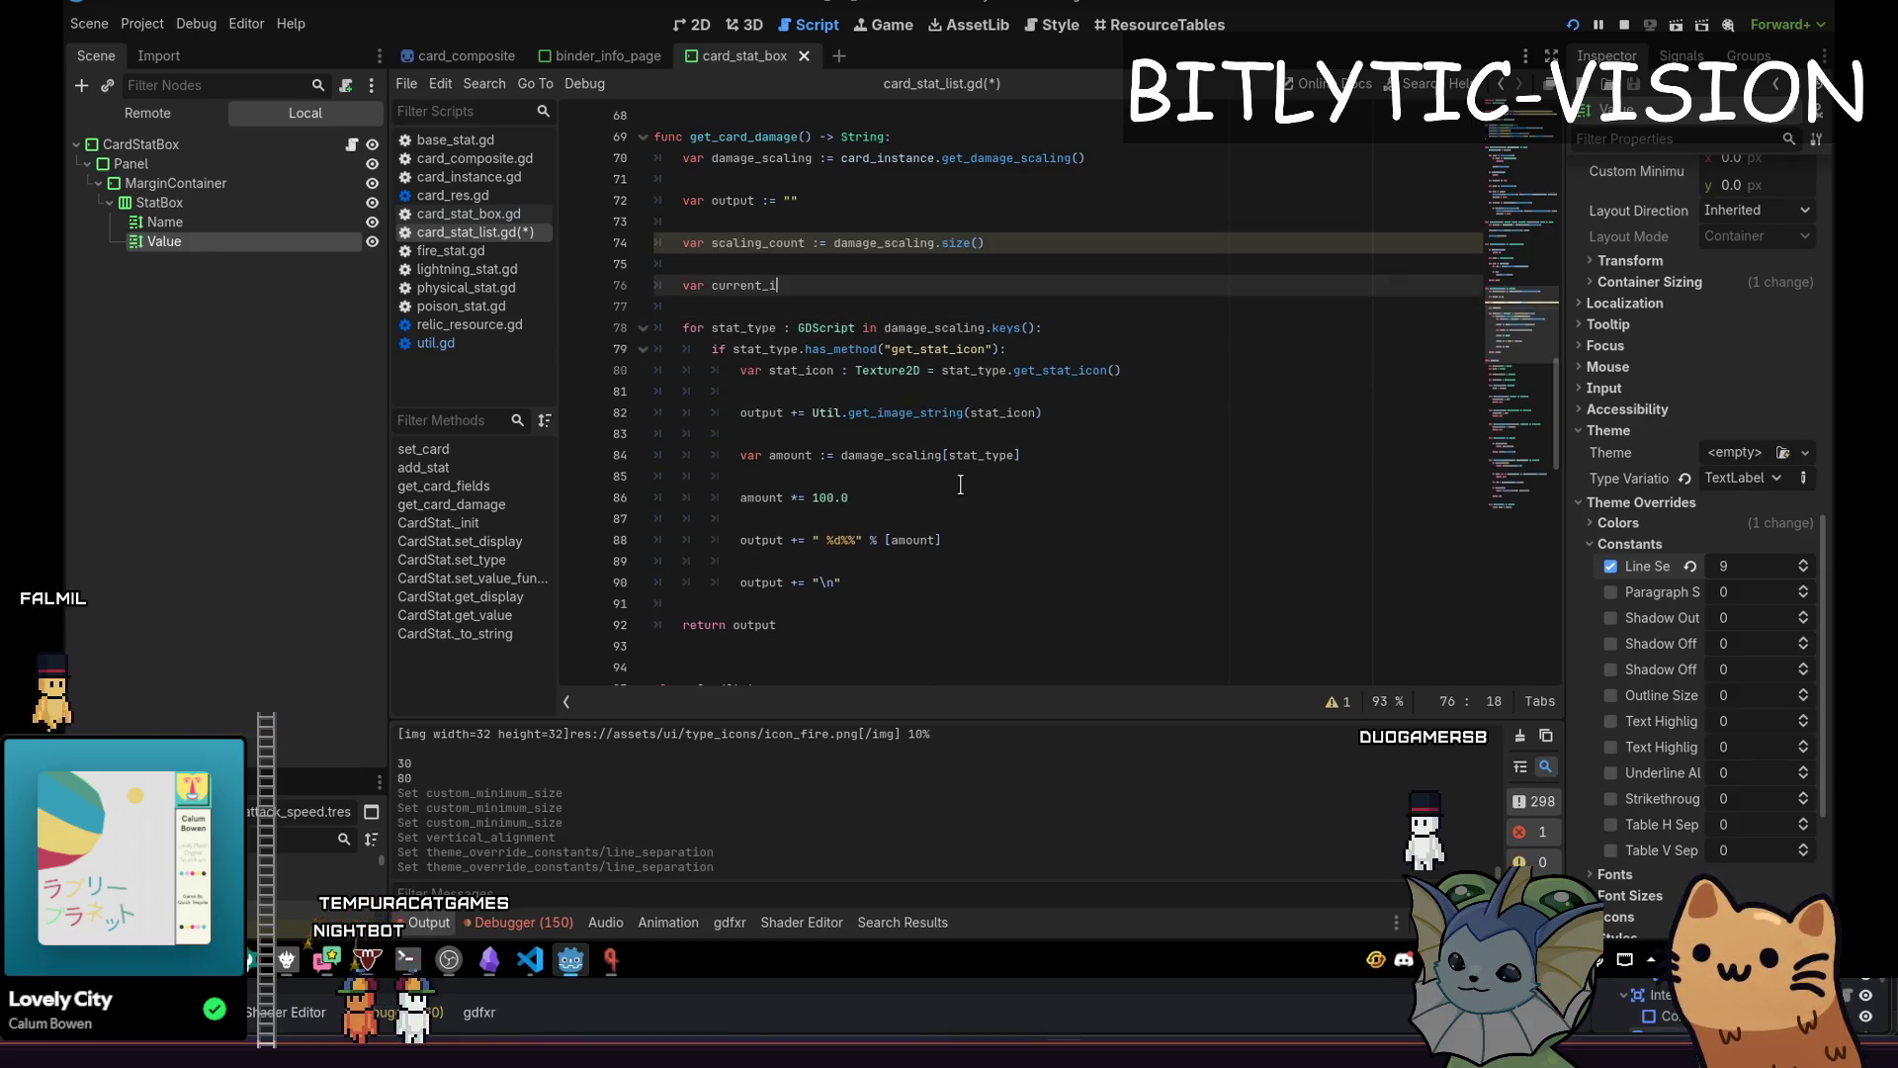
Step: Increment current_index in the loop and add an if check against scaling_count
scroll(960, 484, "down", 3)
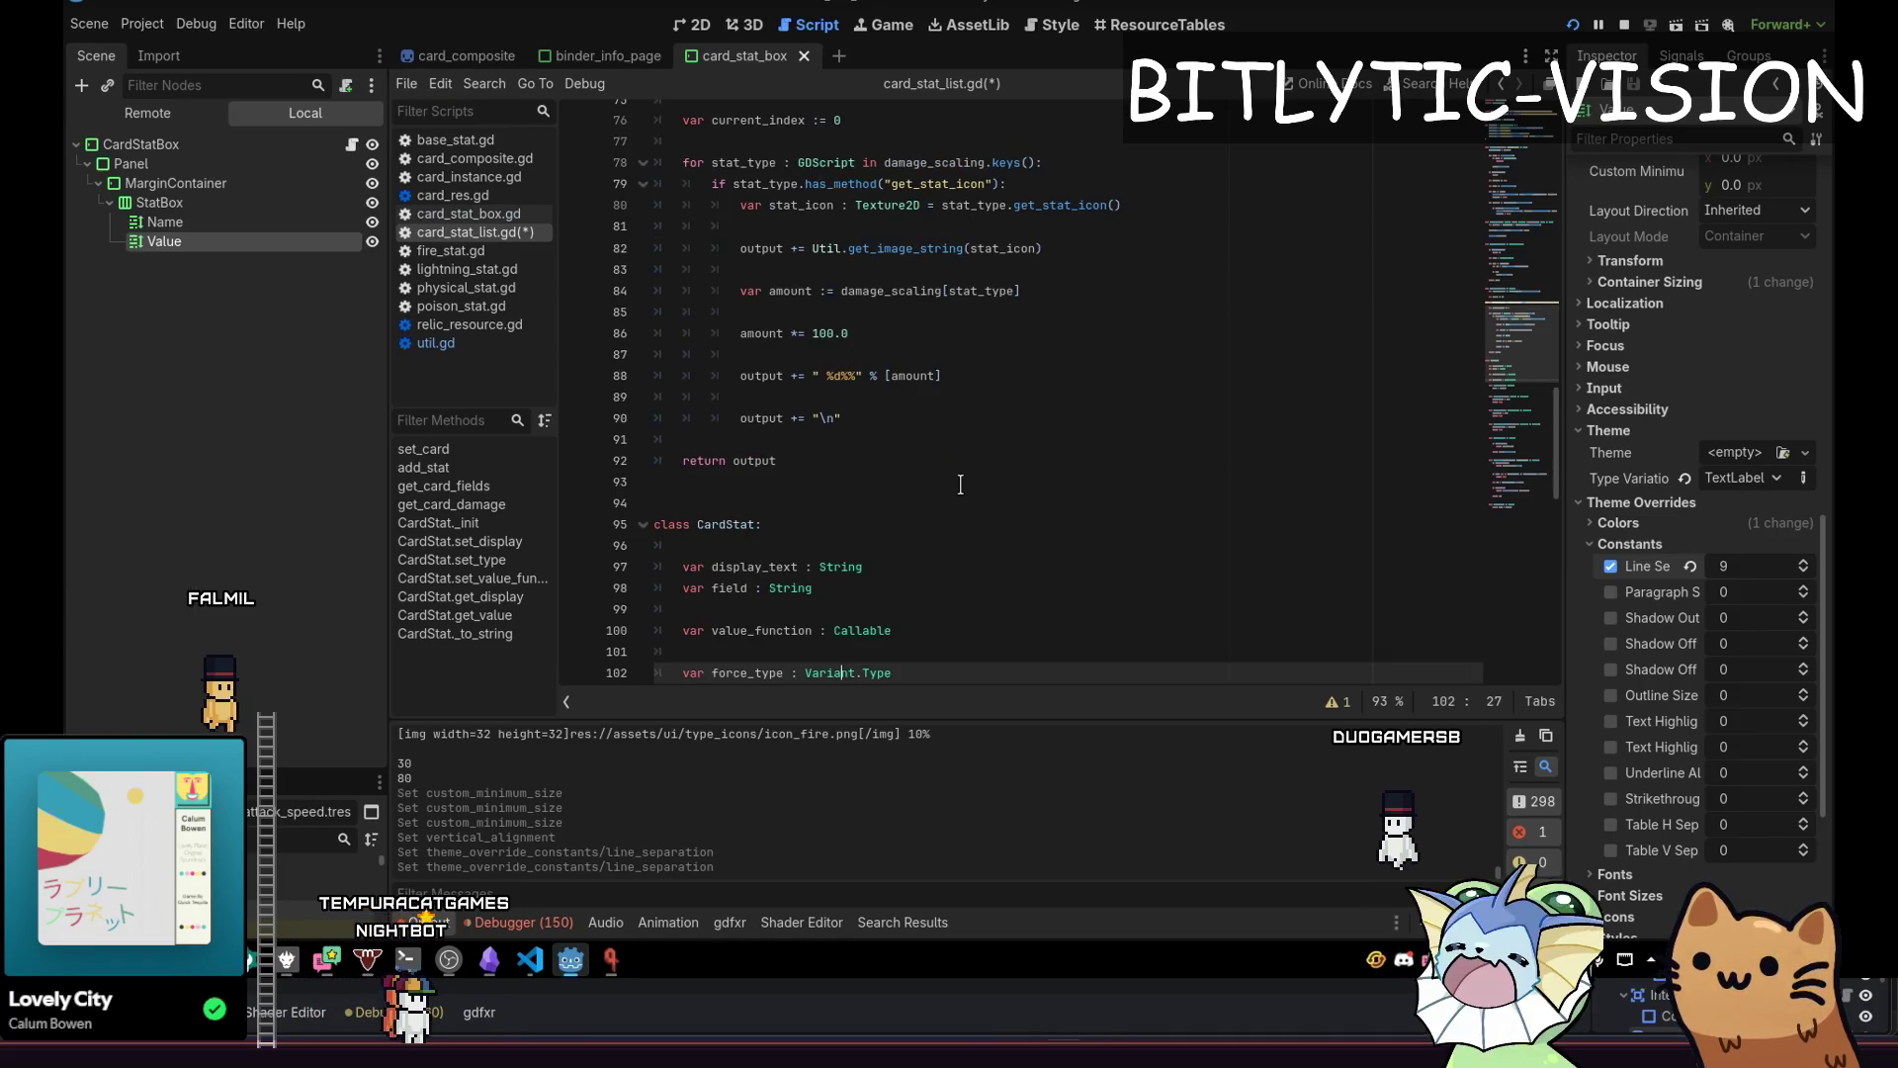
key("Down")
key("Down")
key("Down")
key("Down")
key("Down")
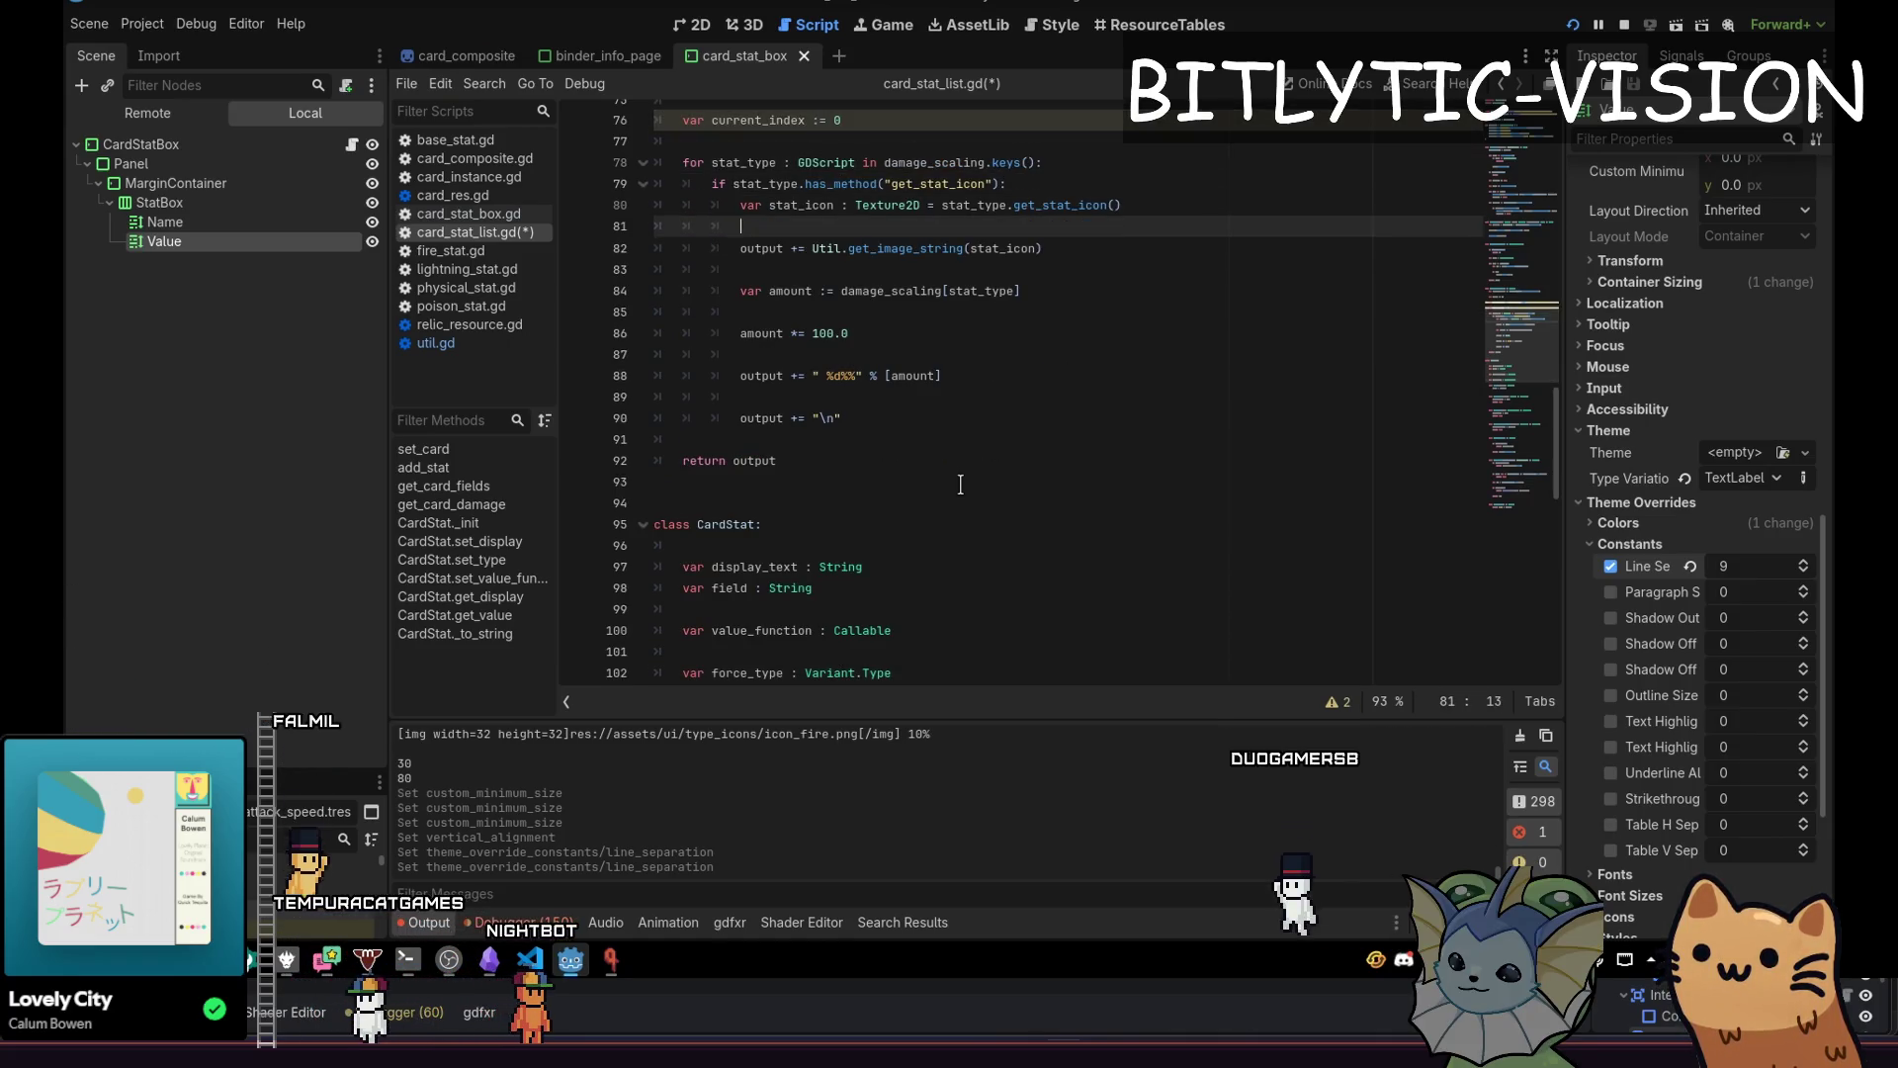
key("Return")
key("Return")
type("cur")
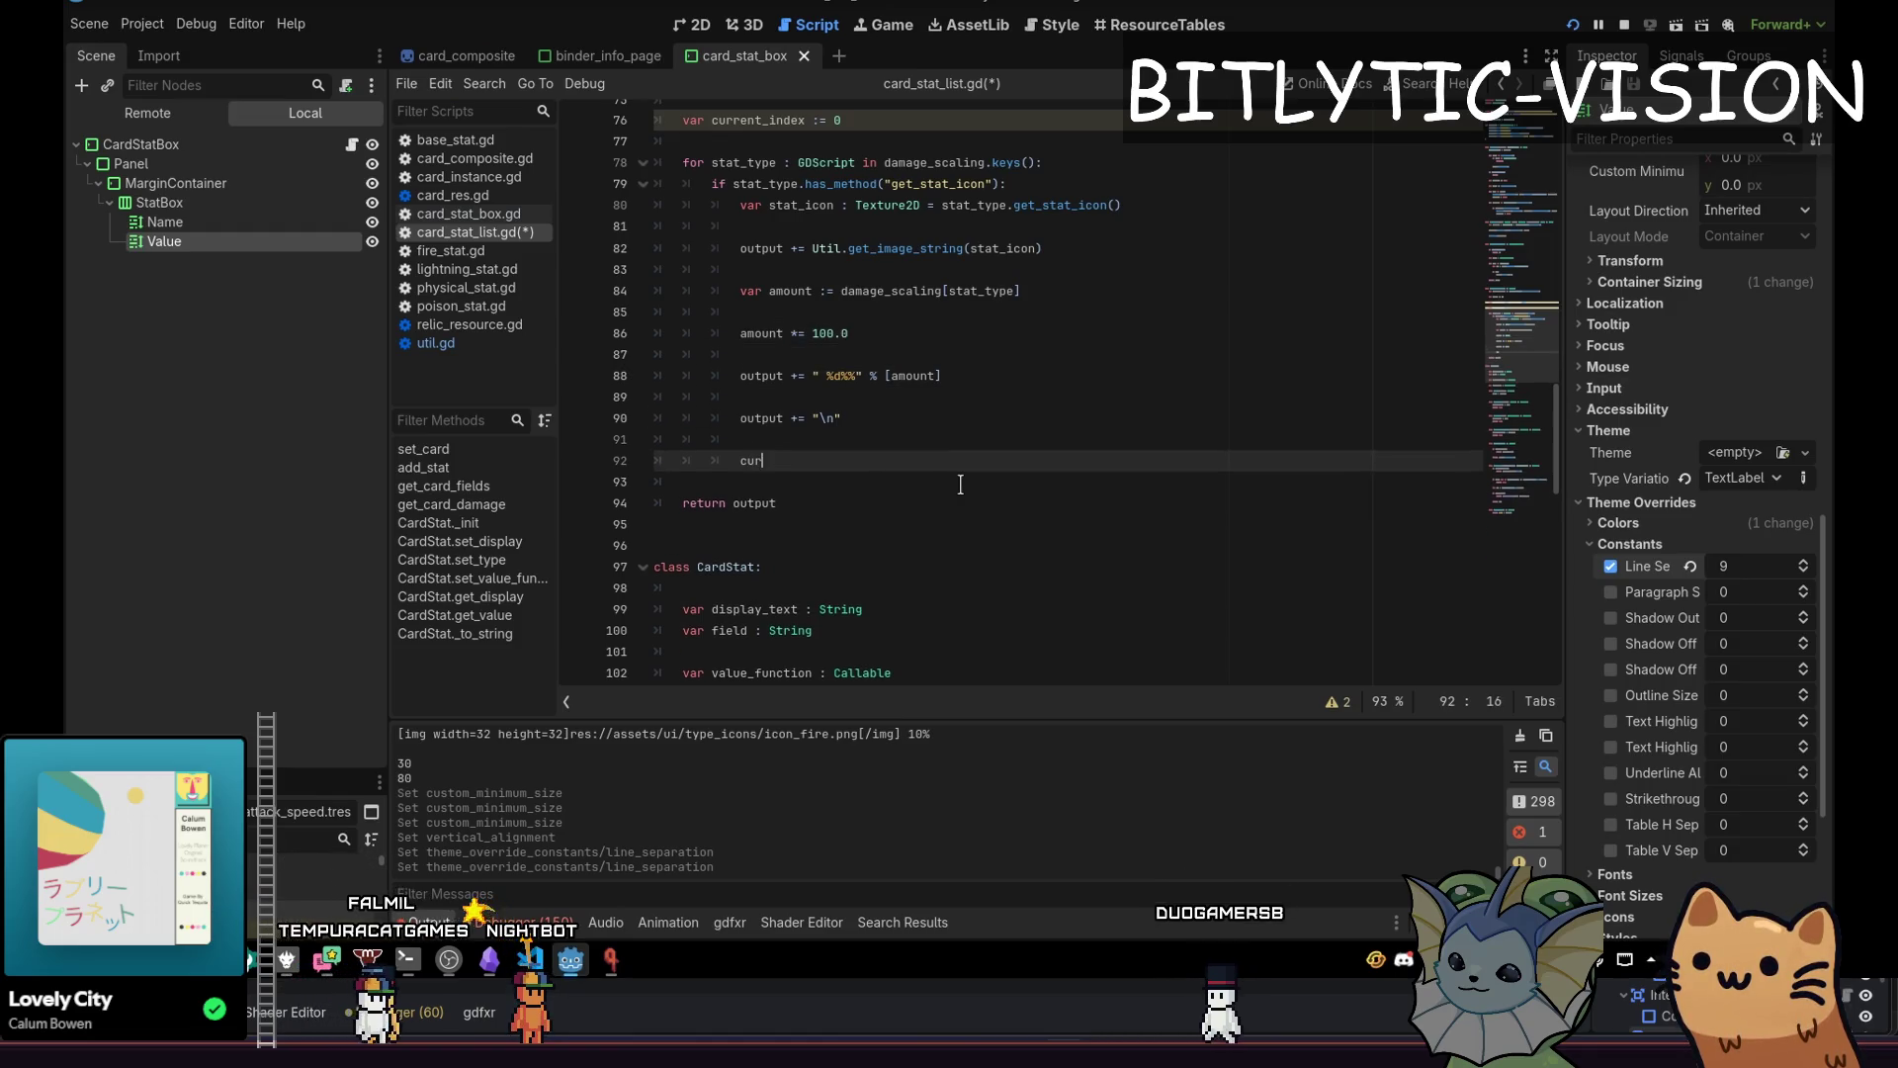
type("1")
key("Up")
key("Return")
type("t_index <")
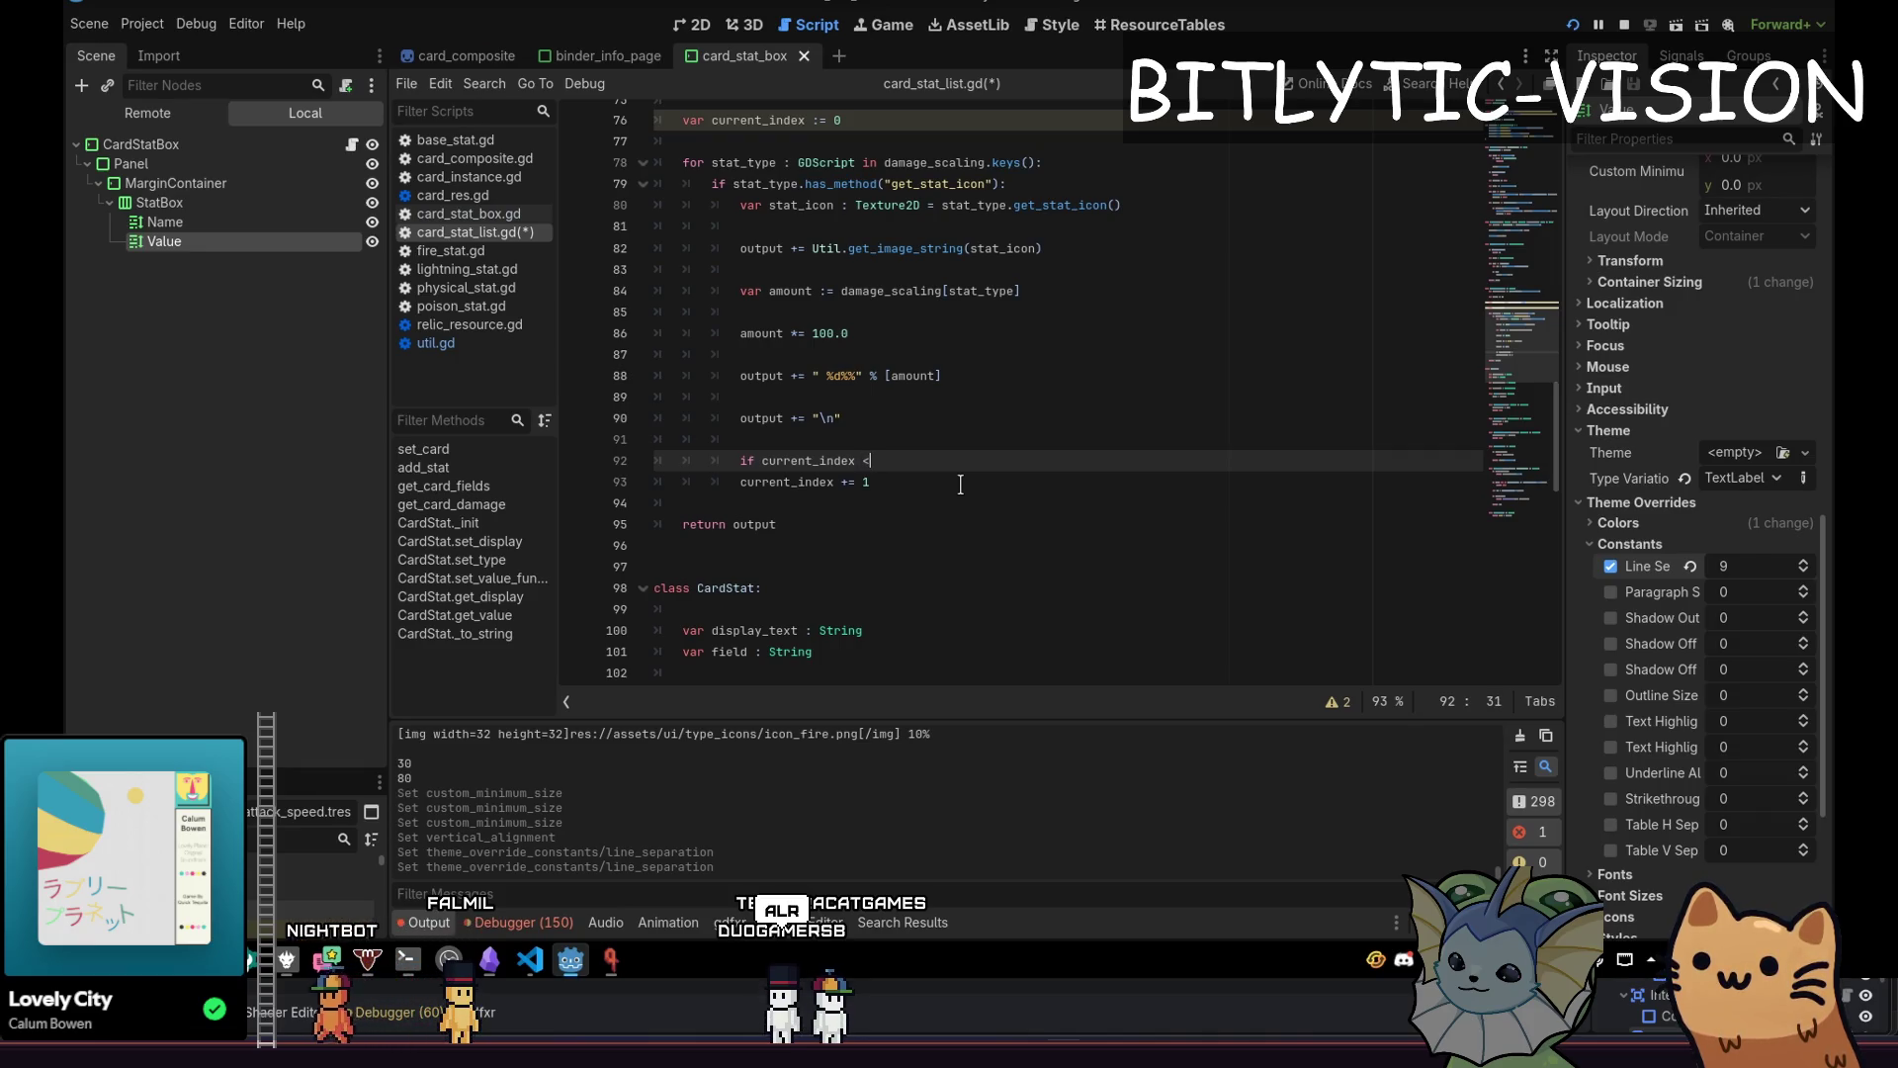
type("c")
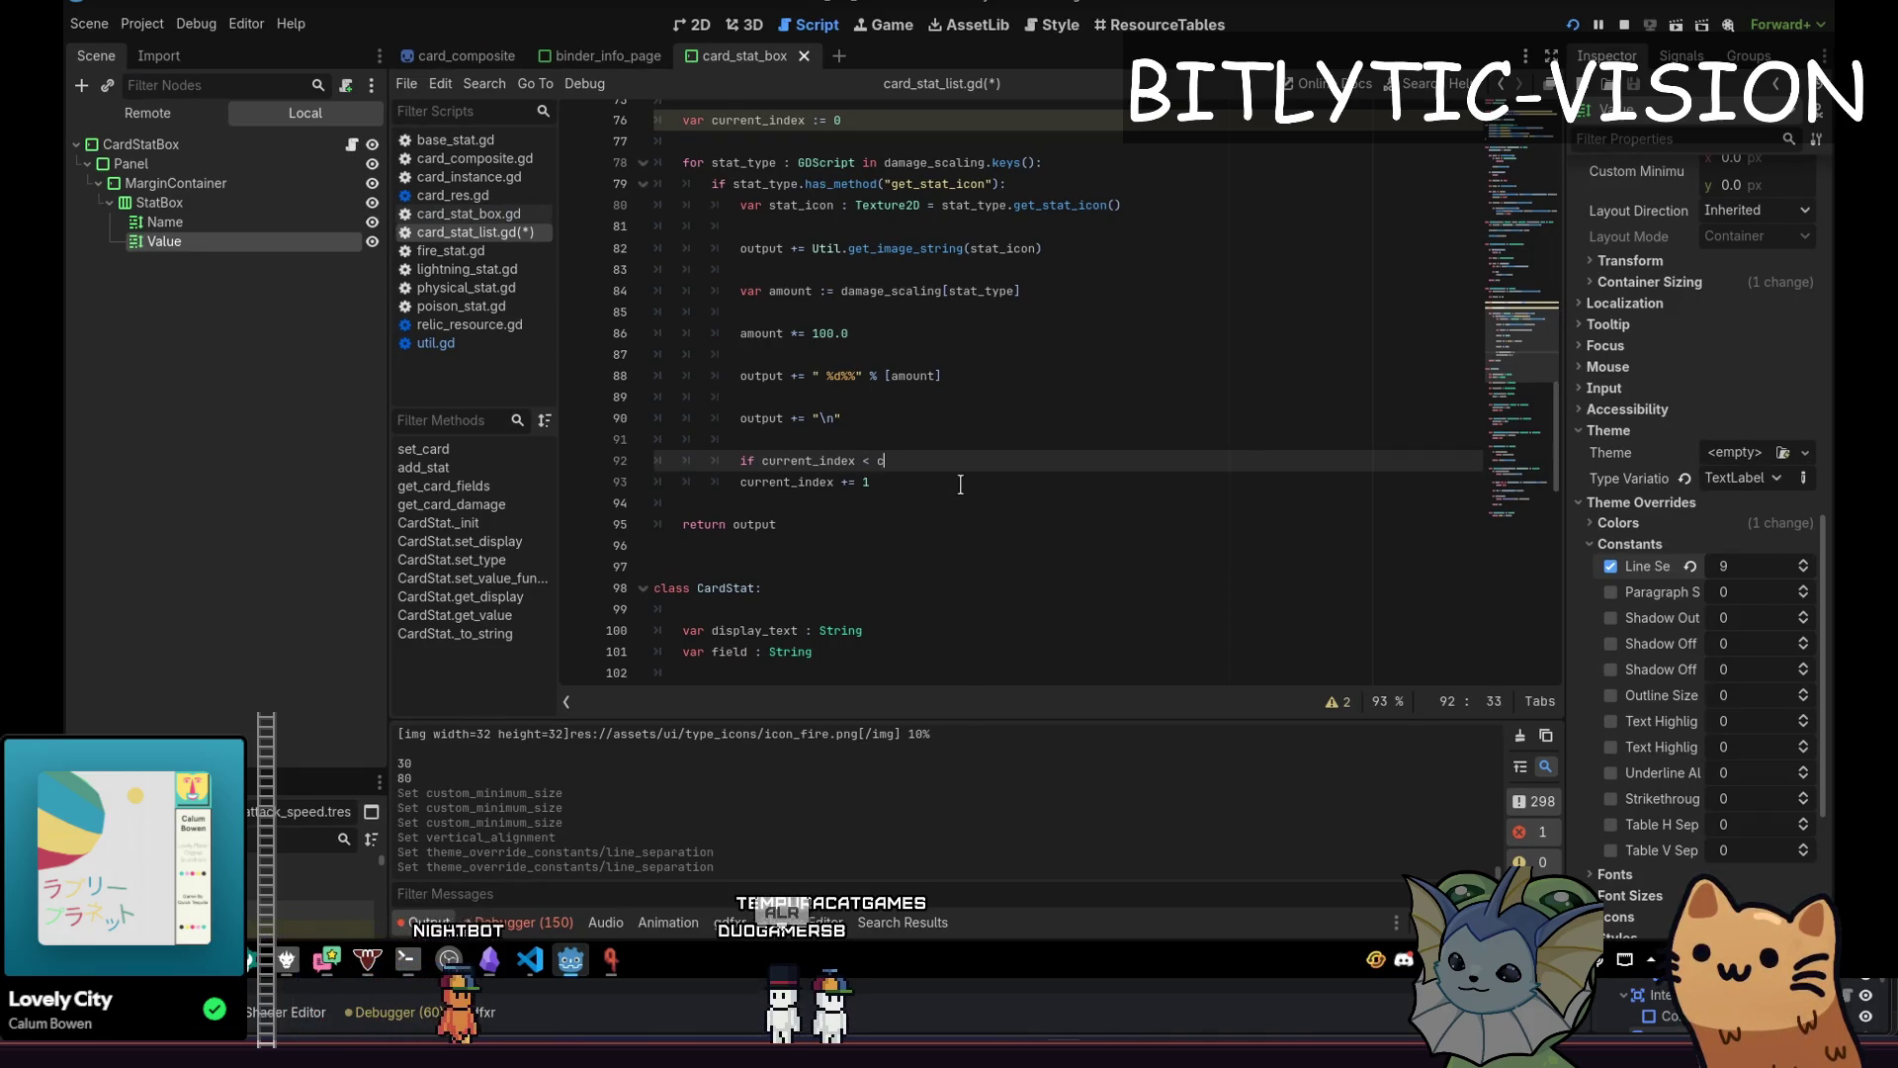
key("Return")
type(":")
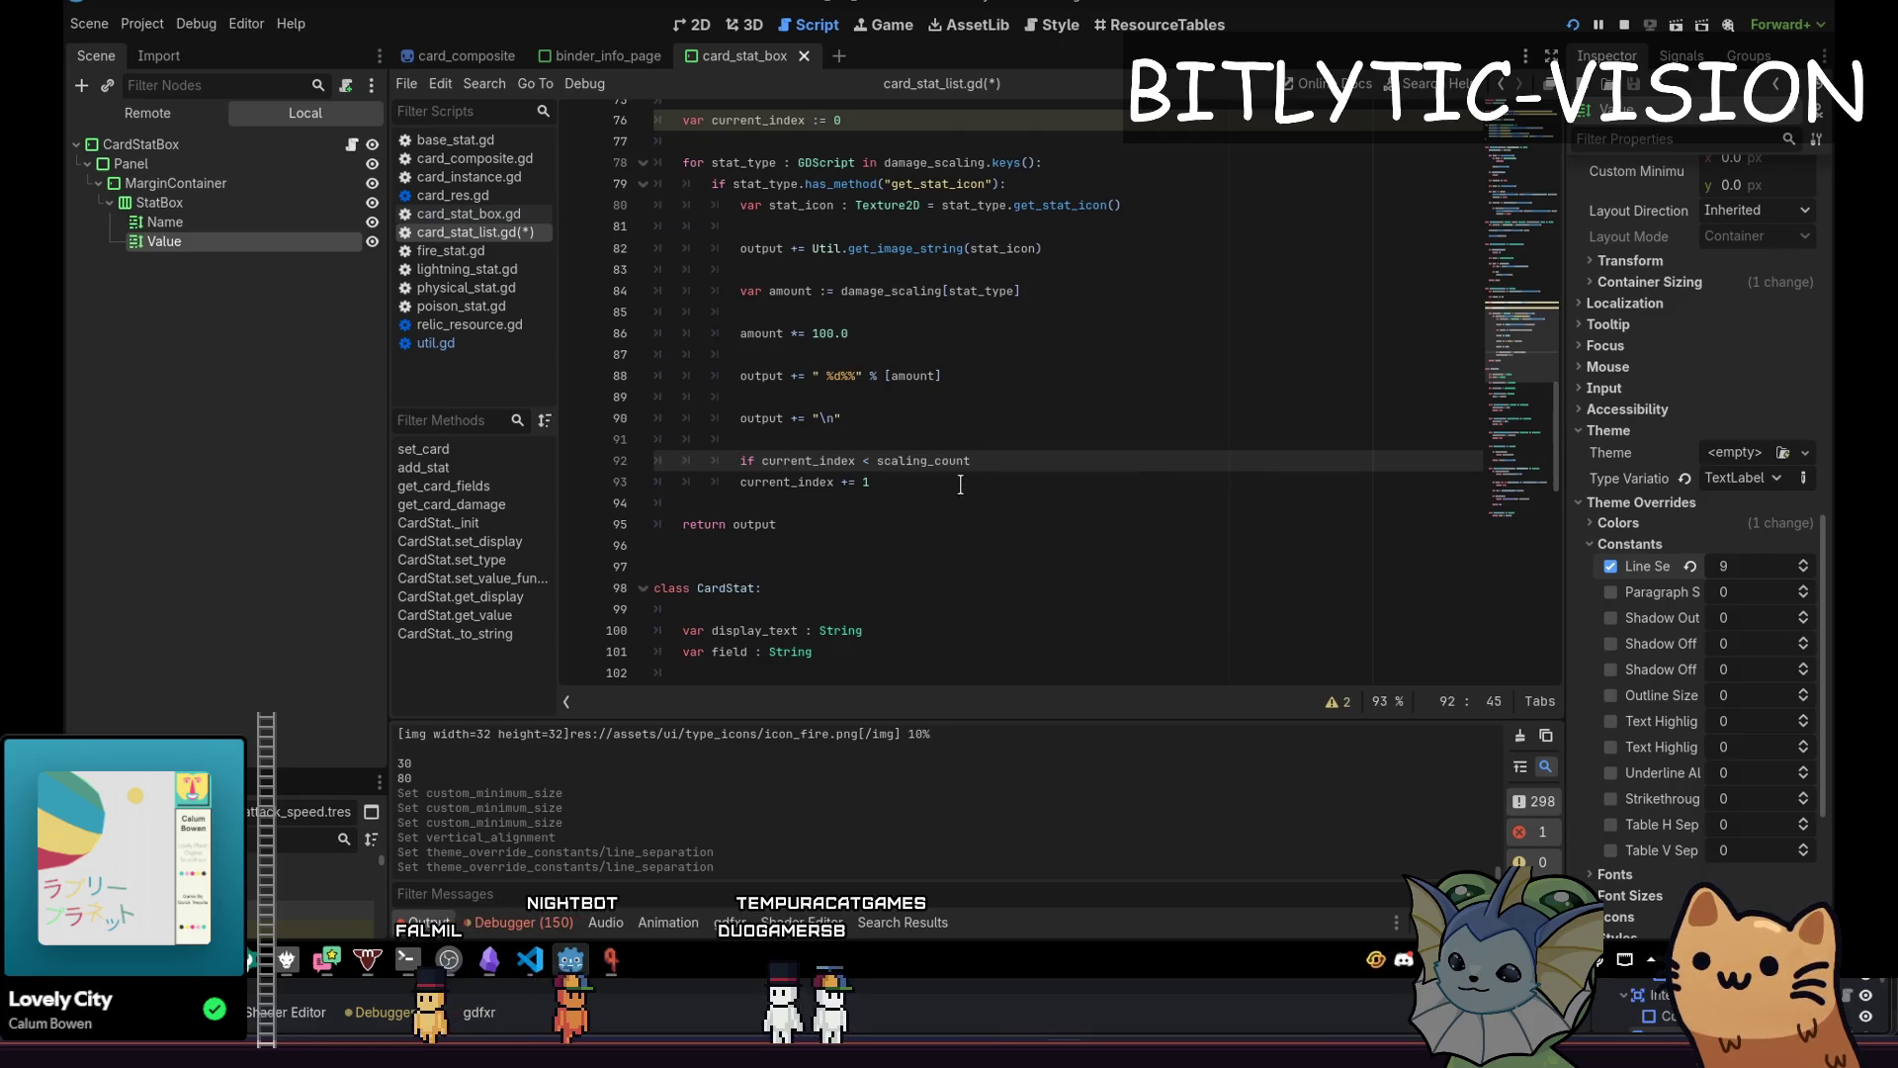
key("Return")
type("p")
Step: Move the newline append into the if block, remove the pass line, and save
key("Up")
key("Up")
key("Up")
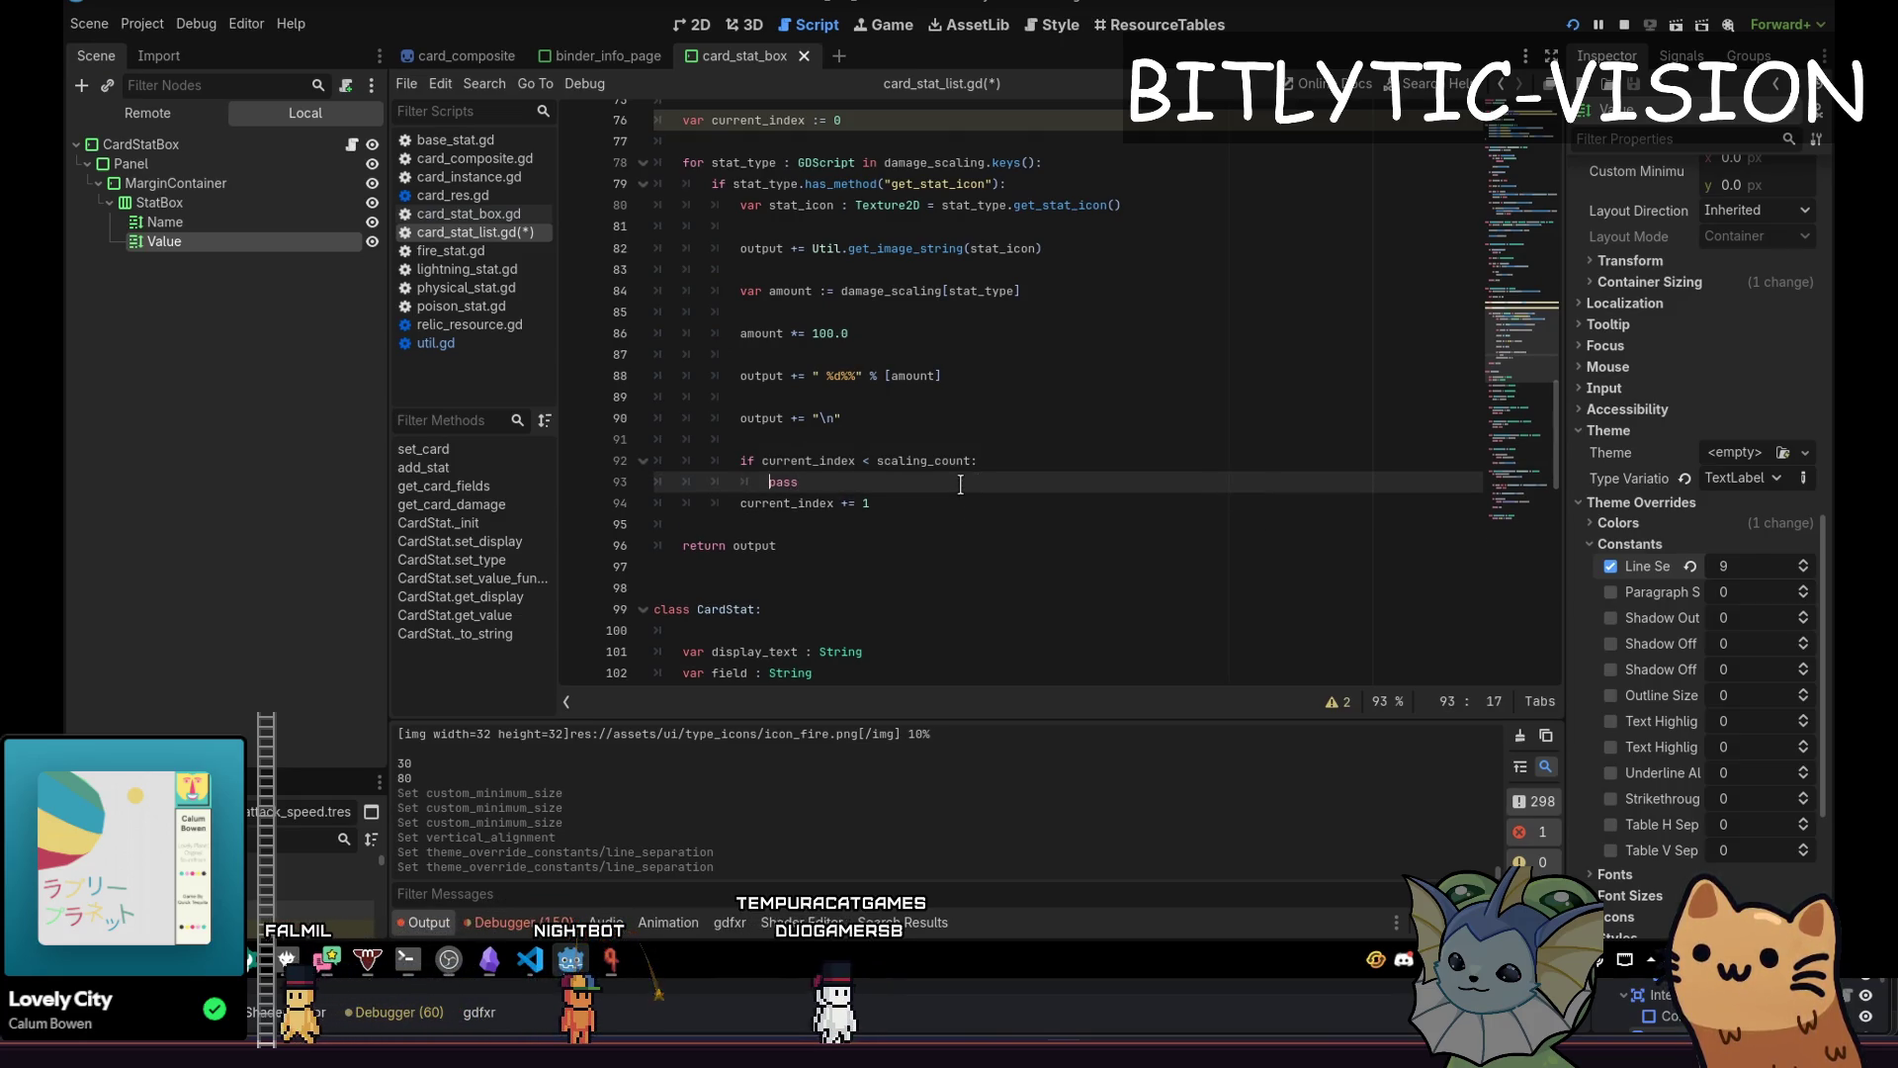
key("alt+Down")
key("alt+Down")
key("Down")
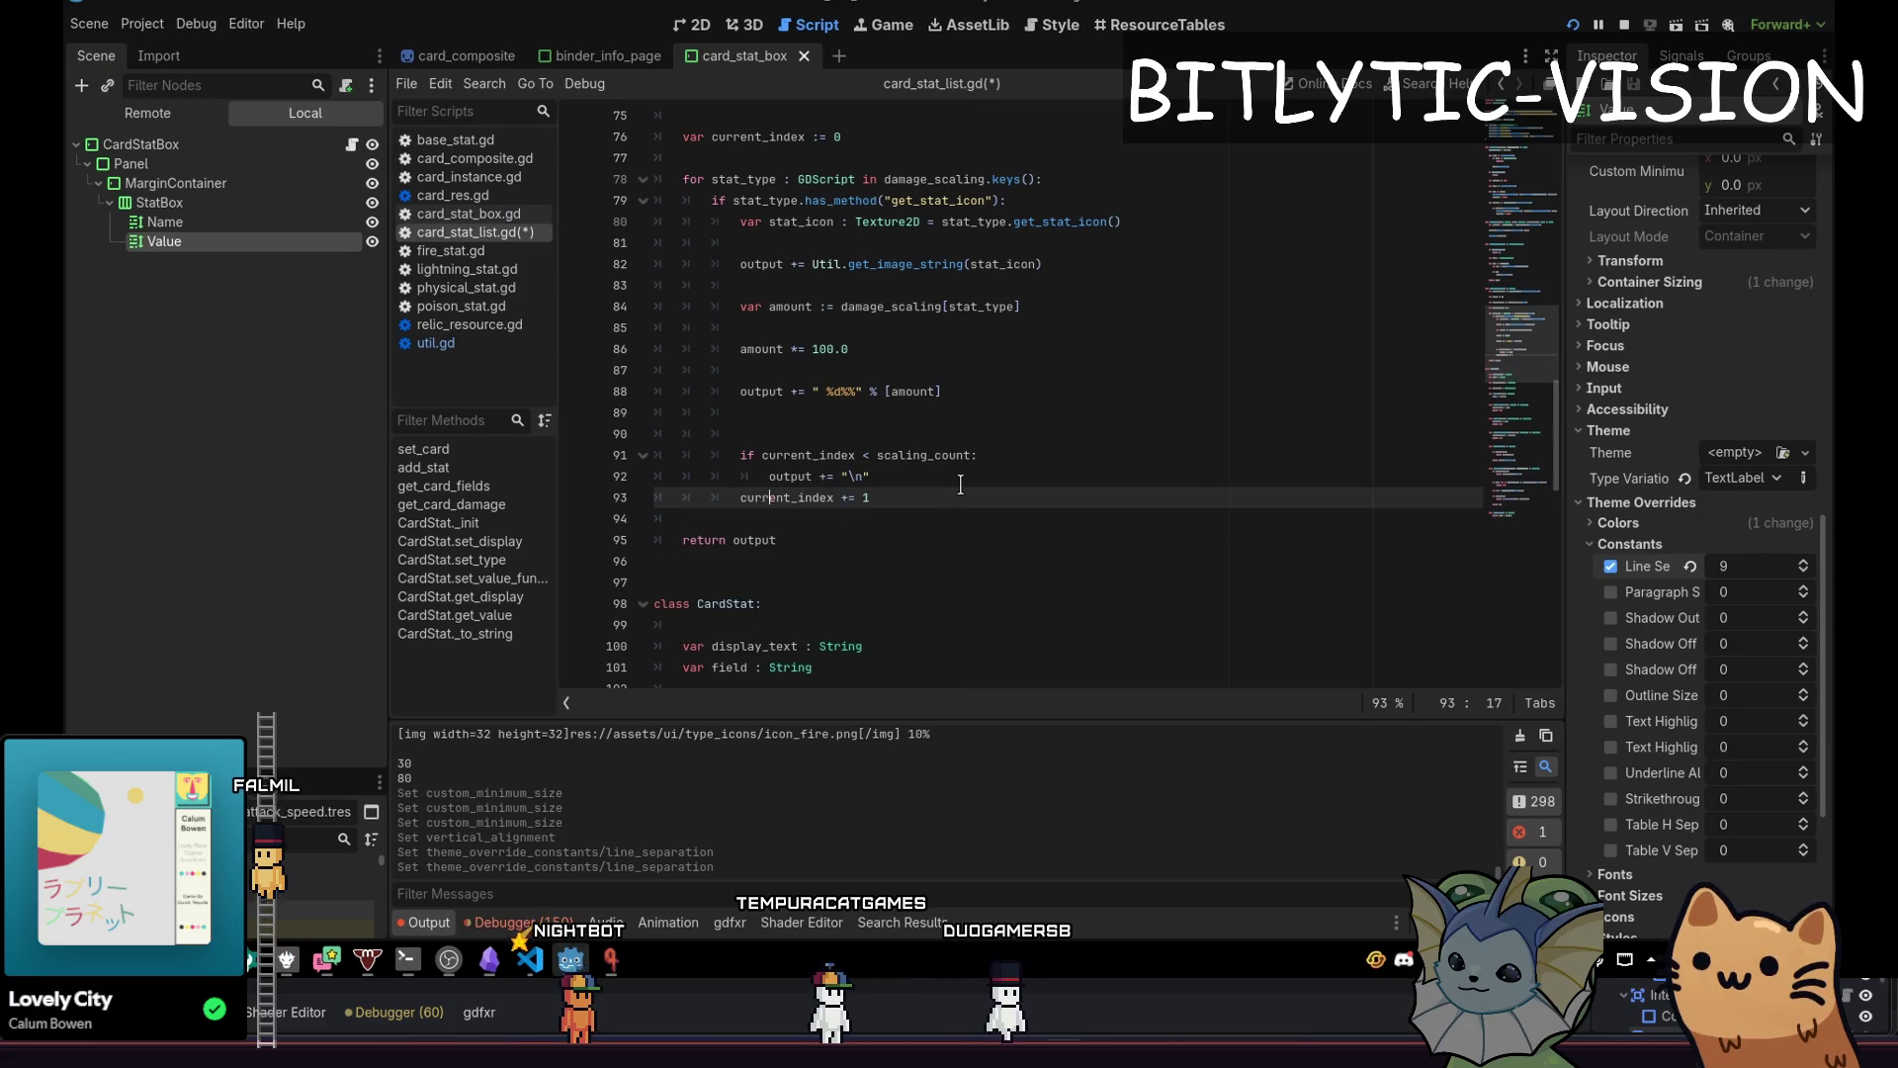
key("ctrl+shift+k")
key("Up")
key("Up")
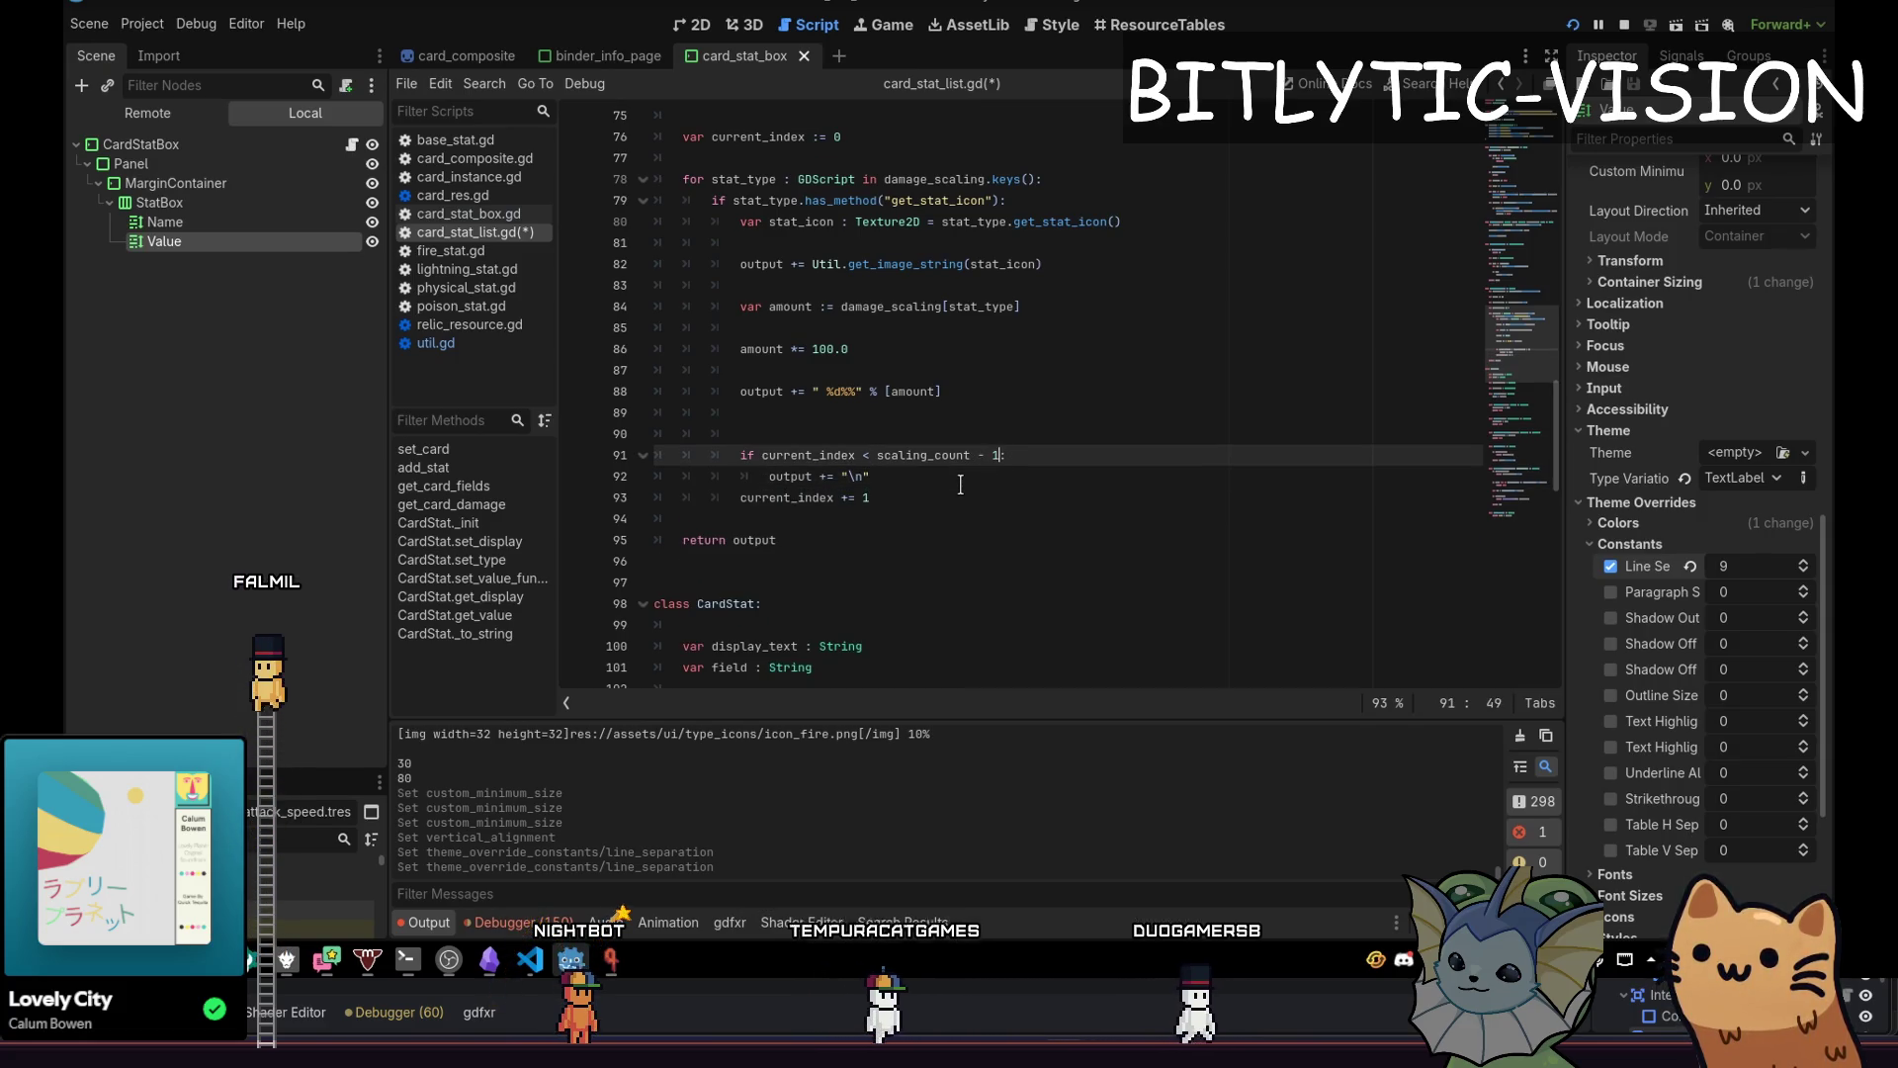
key("ctrl+s")
key("Down")
key("Return")
key("BackSpace")
key("ctrl+s")
Step: Relaunch the project with F5 from card_stat_list.gd
key("alt+Tab")
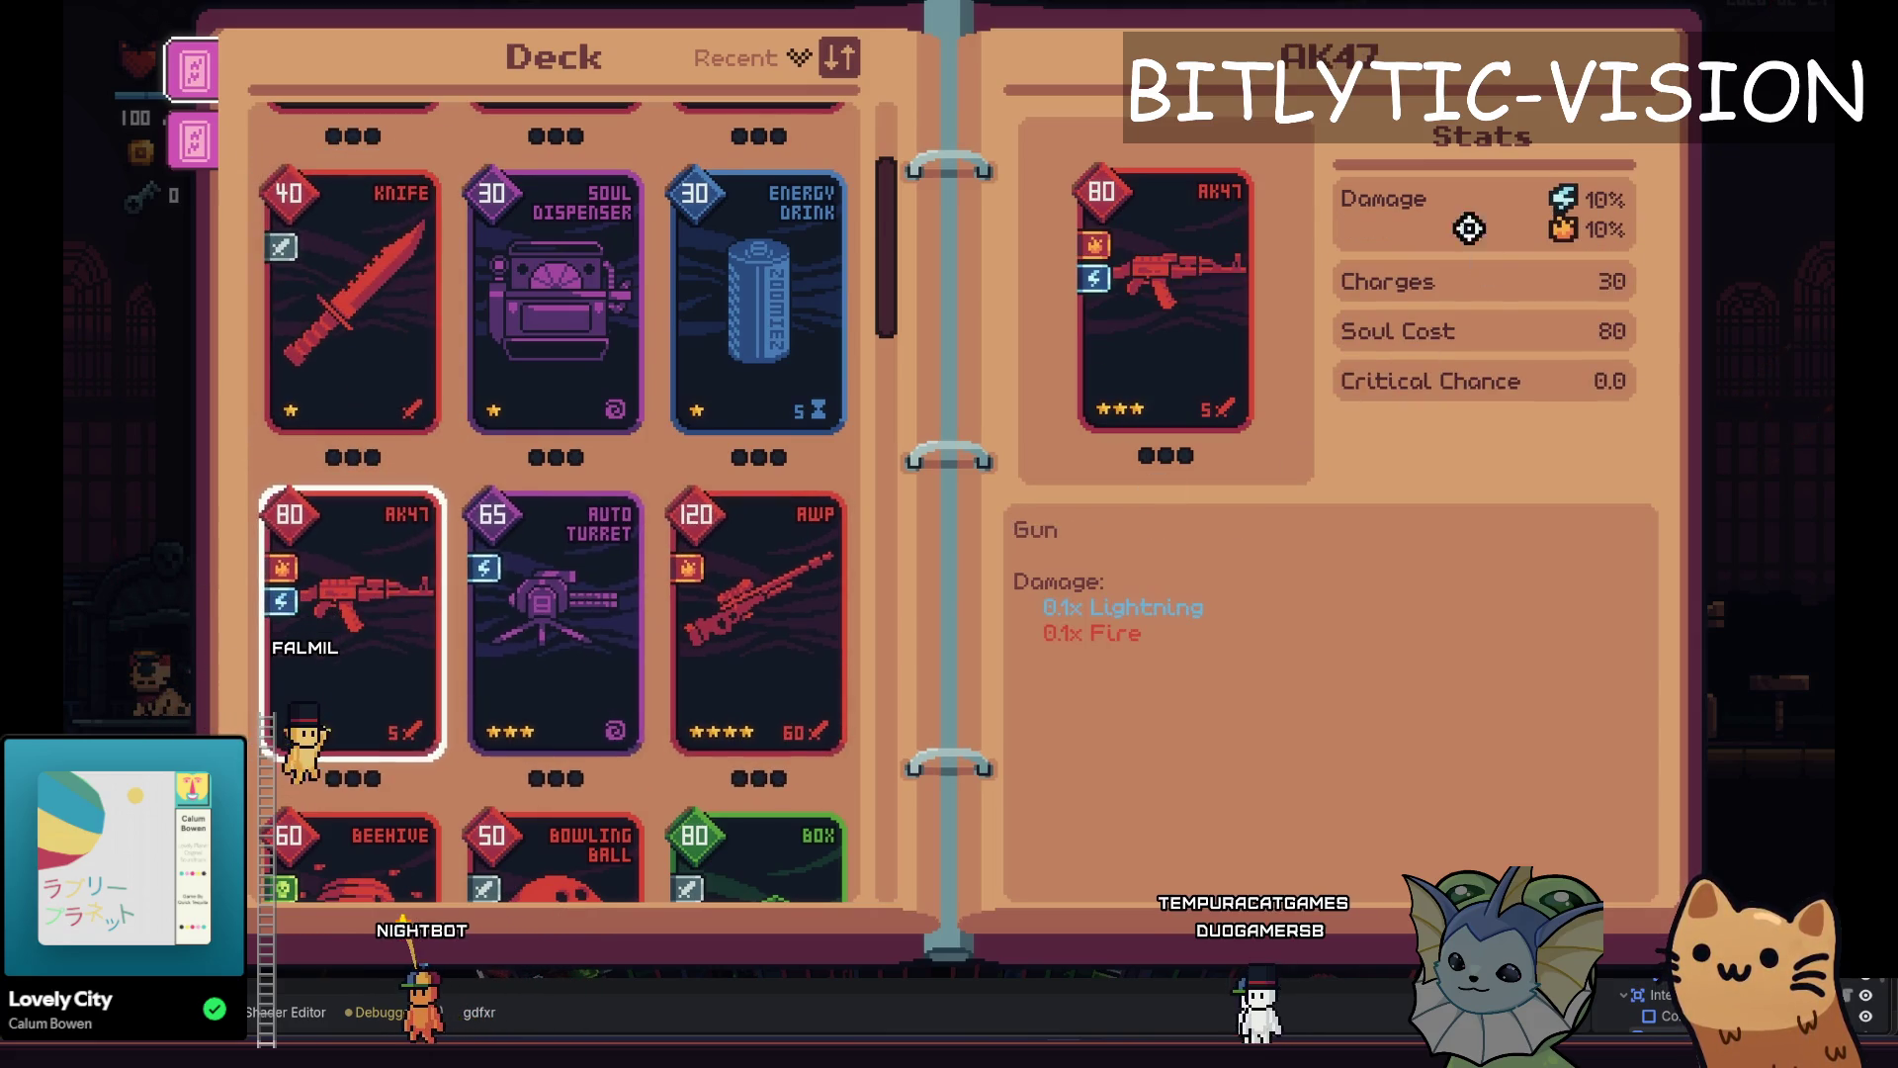
key("alt+Tab")
left_click(1265, 326)
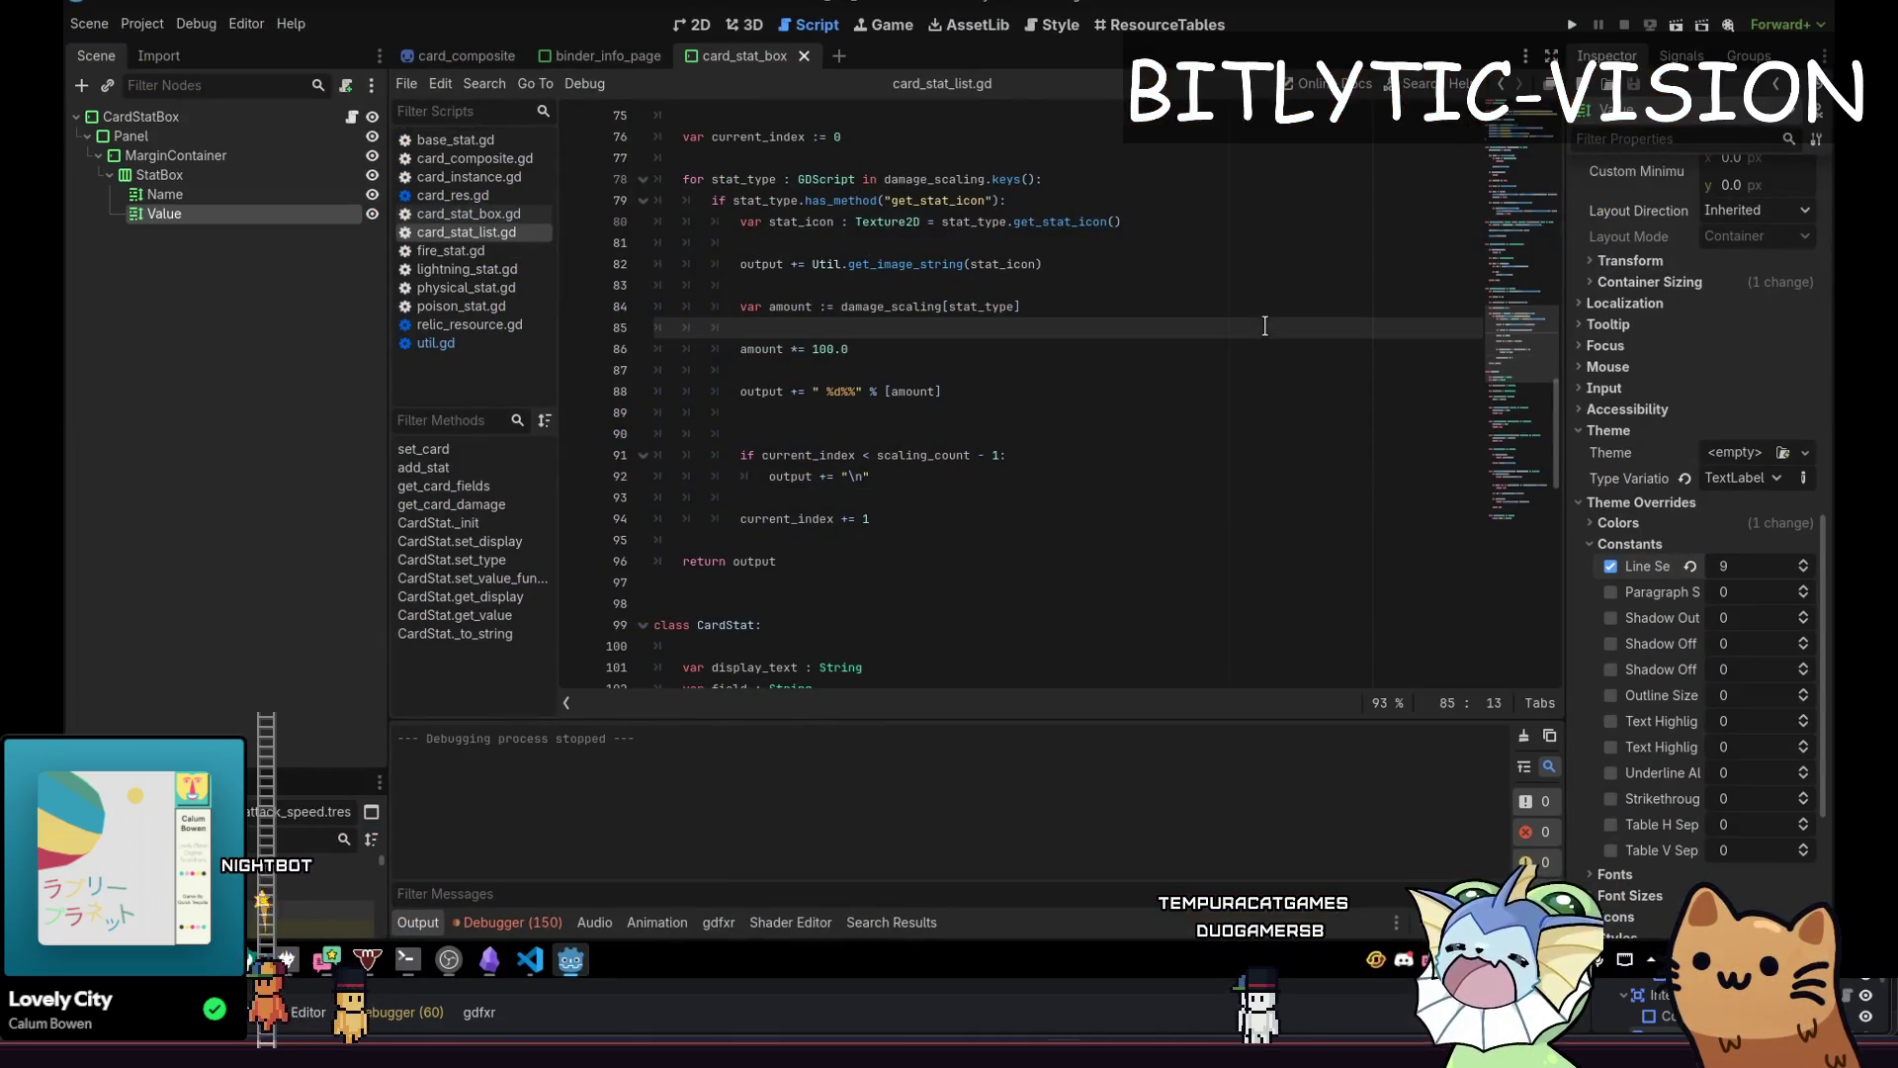
key("F5")
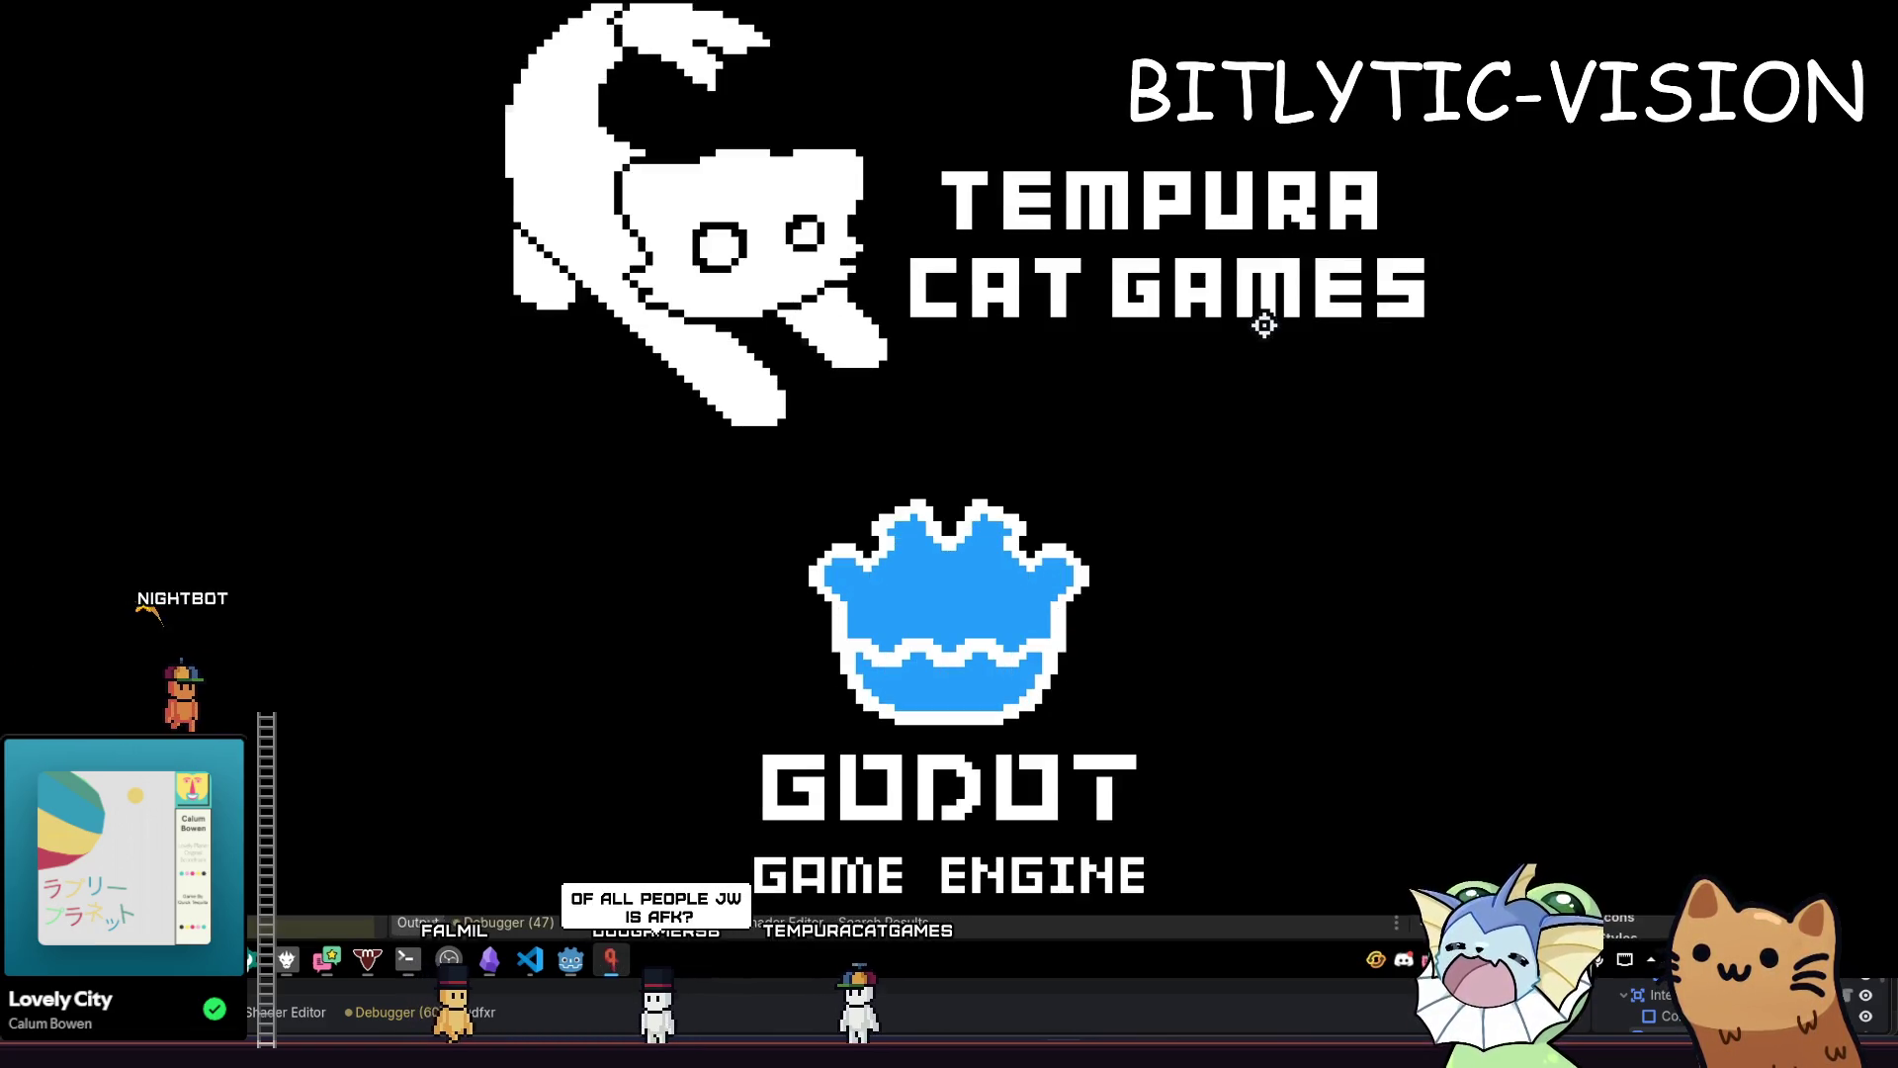
Step: Start the game, open the deck book and view the Rusty Pistol's stats
key("Down")
key("Up")
key("Return")
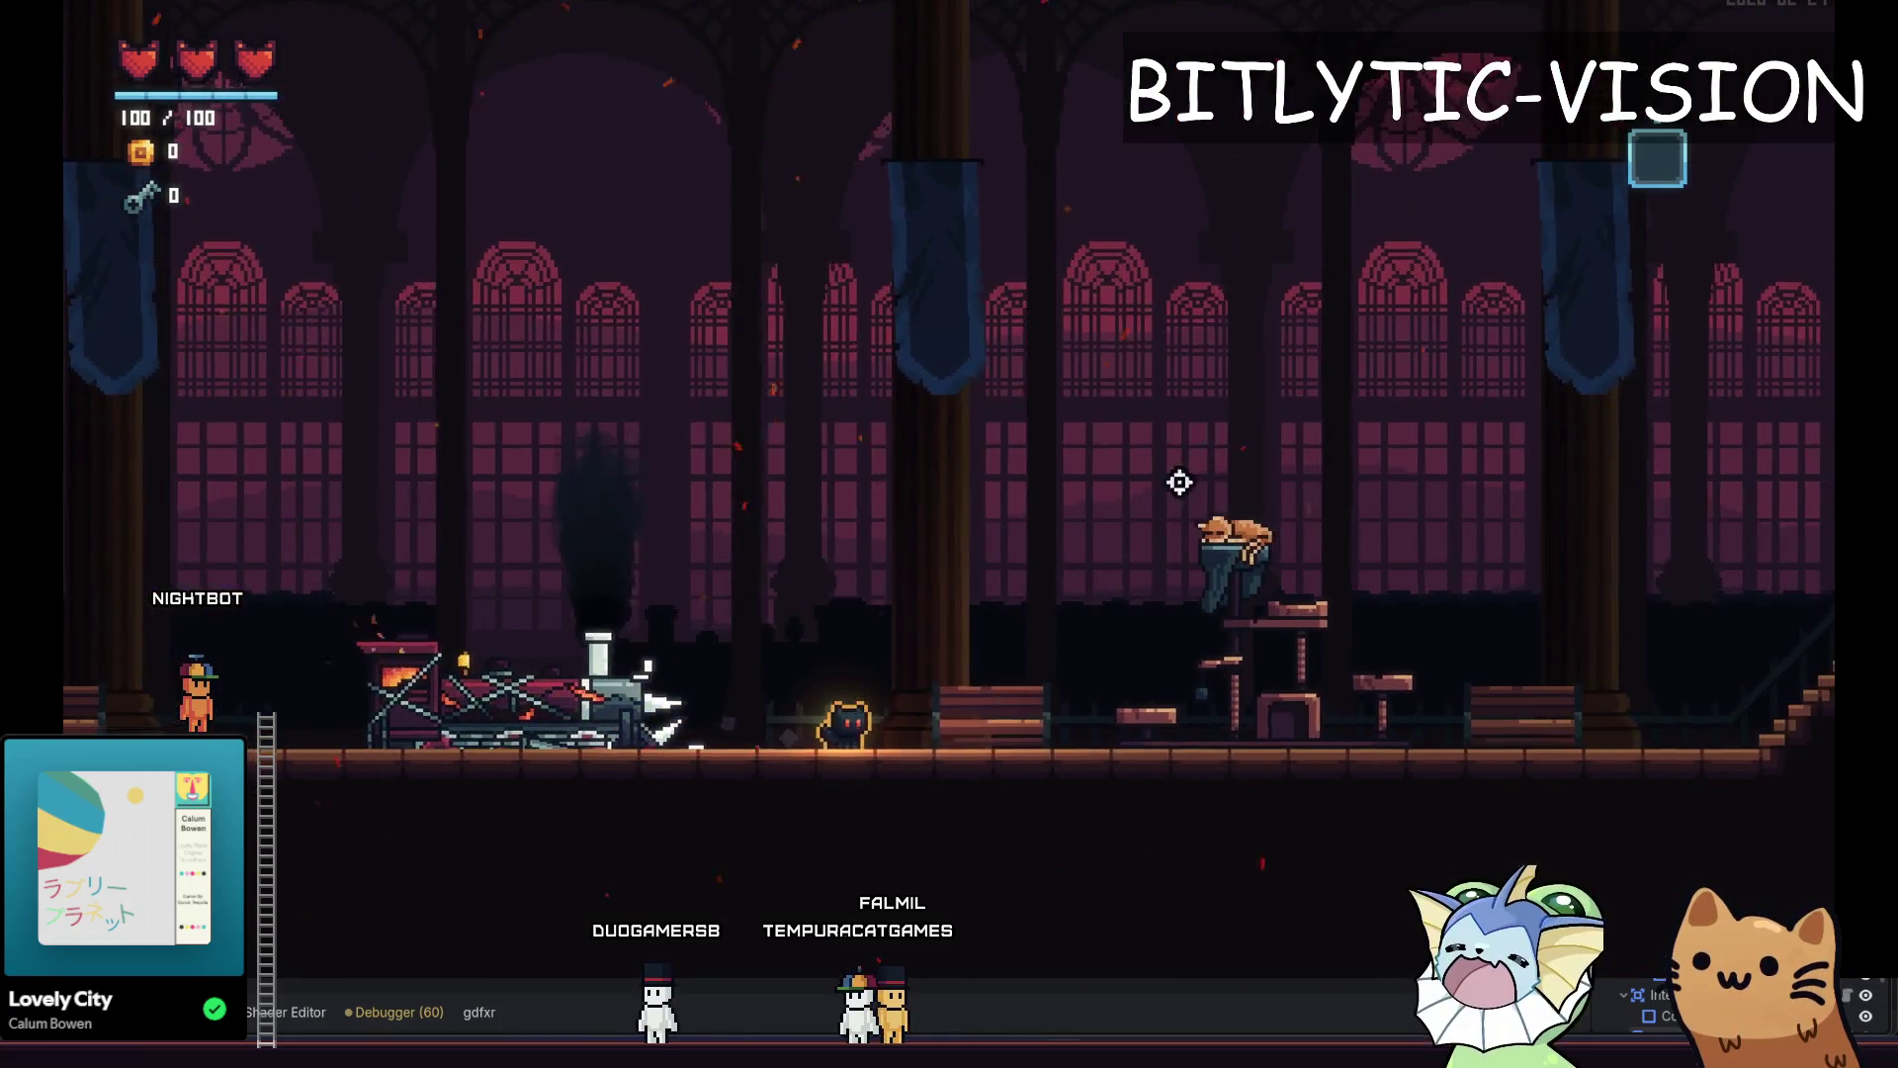
key("Tab")
left_click(373, 317)
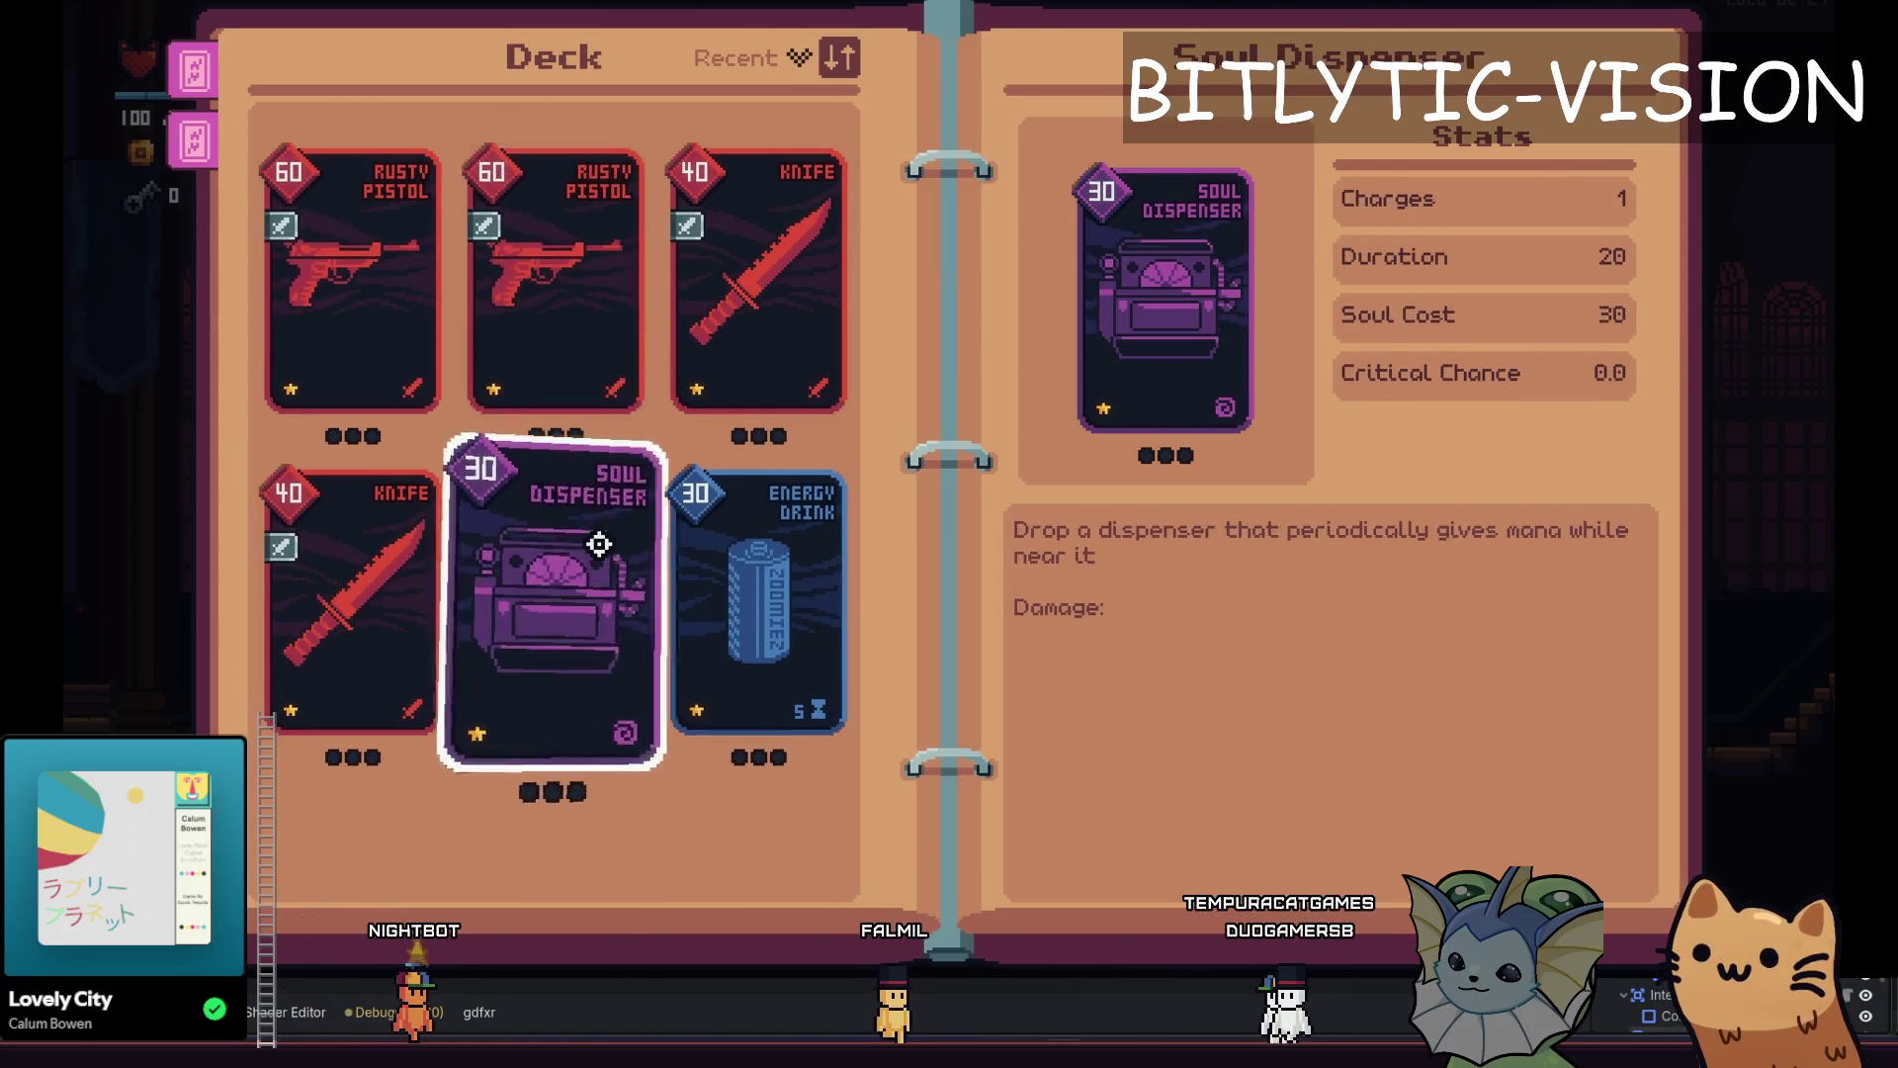
left_click(573, 269)
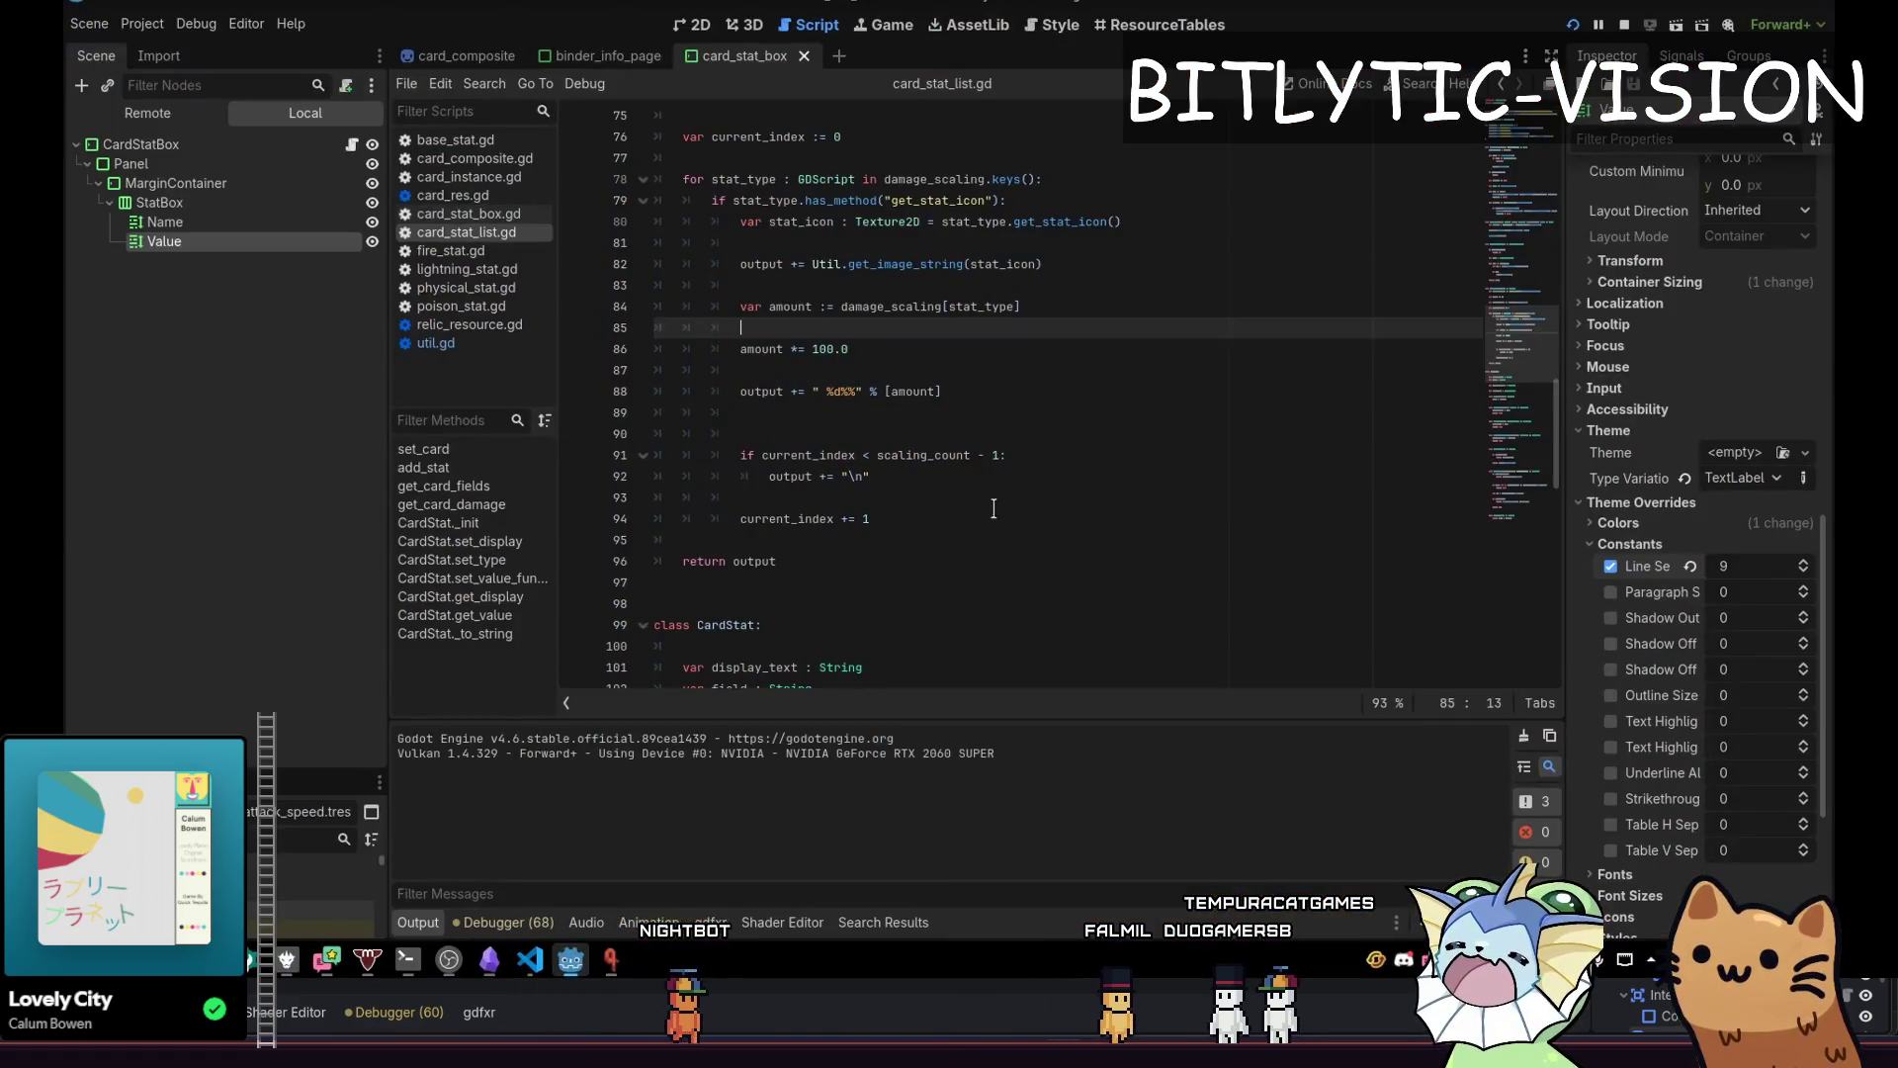
Step: Review the amount scaling line and the line-break statement on line 92 in the script
key("F8")
left_click(863, 579)
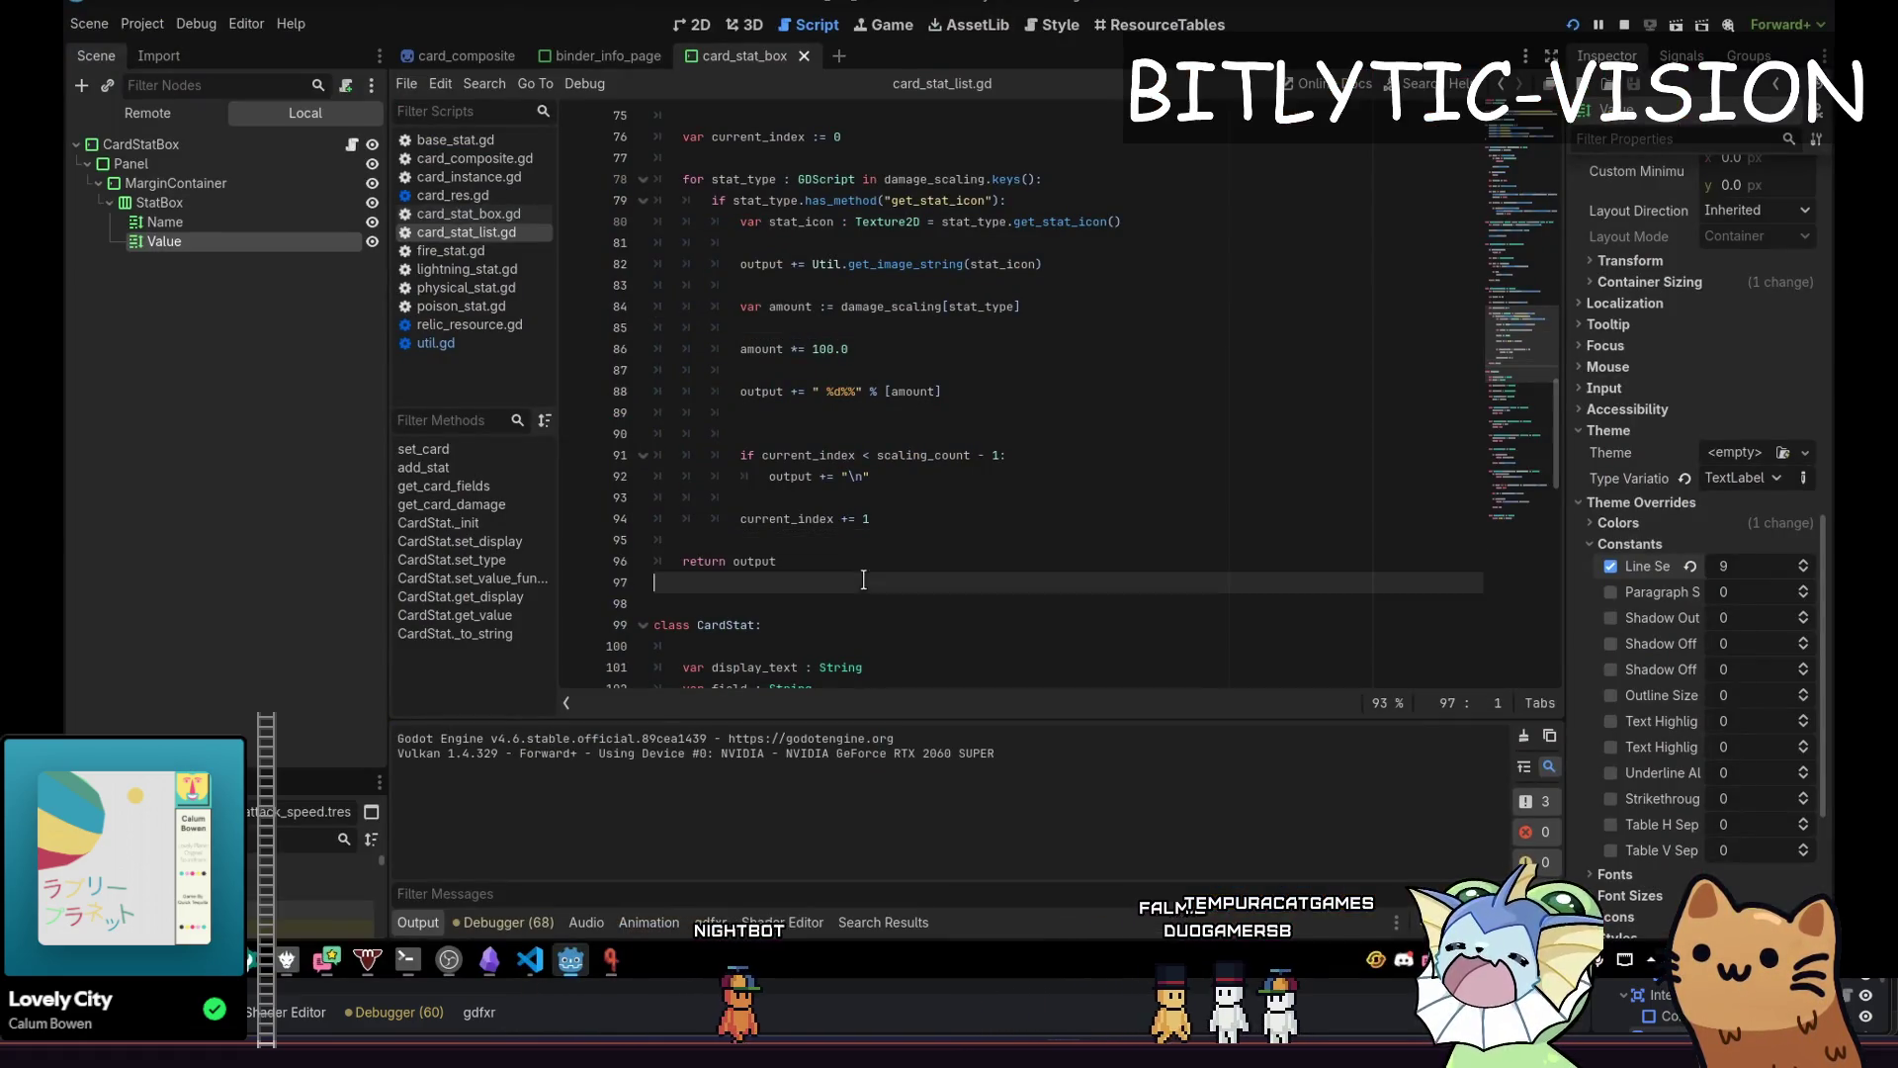
scroll(863, 580, "up", 2)
left_click(898, 476)
left_click(890, 435)
left_click(898, 476)
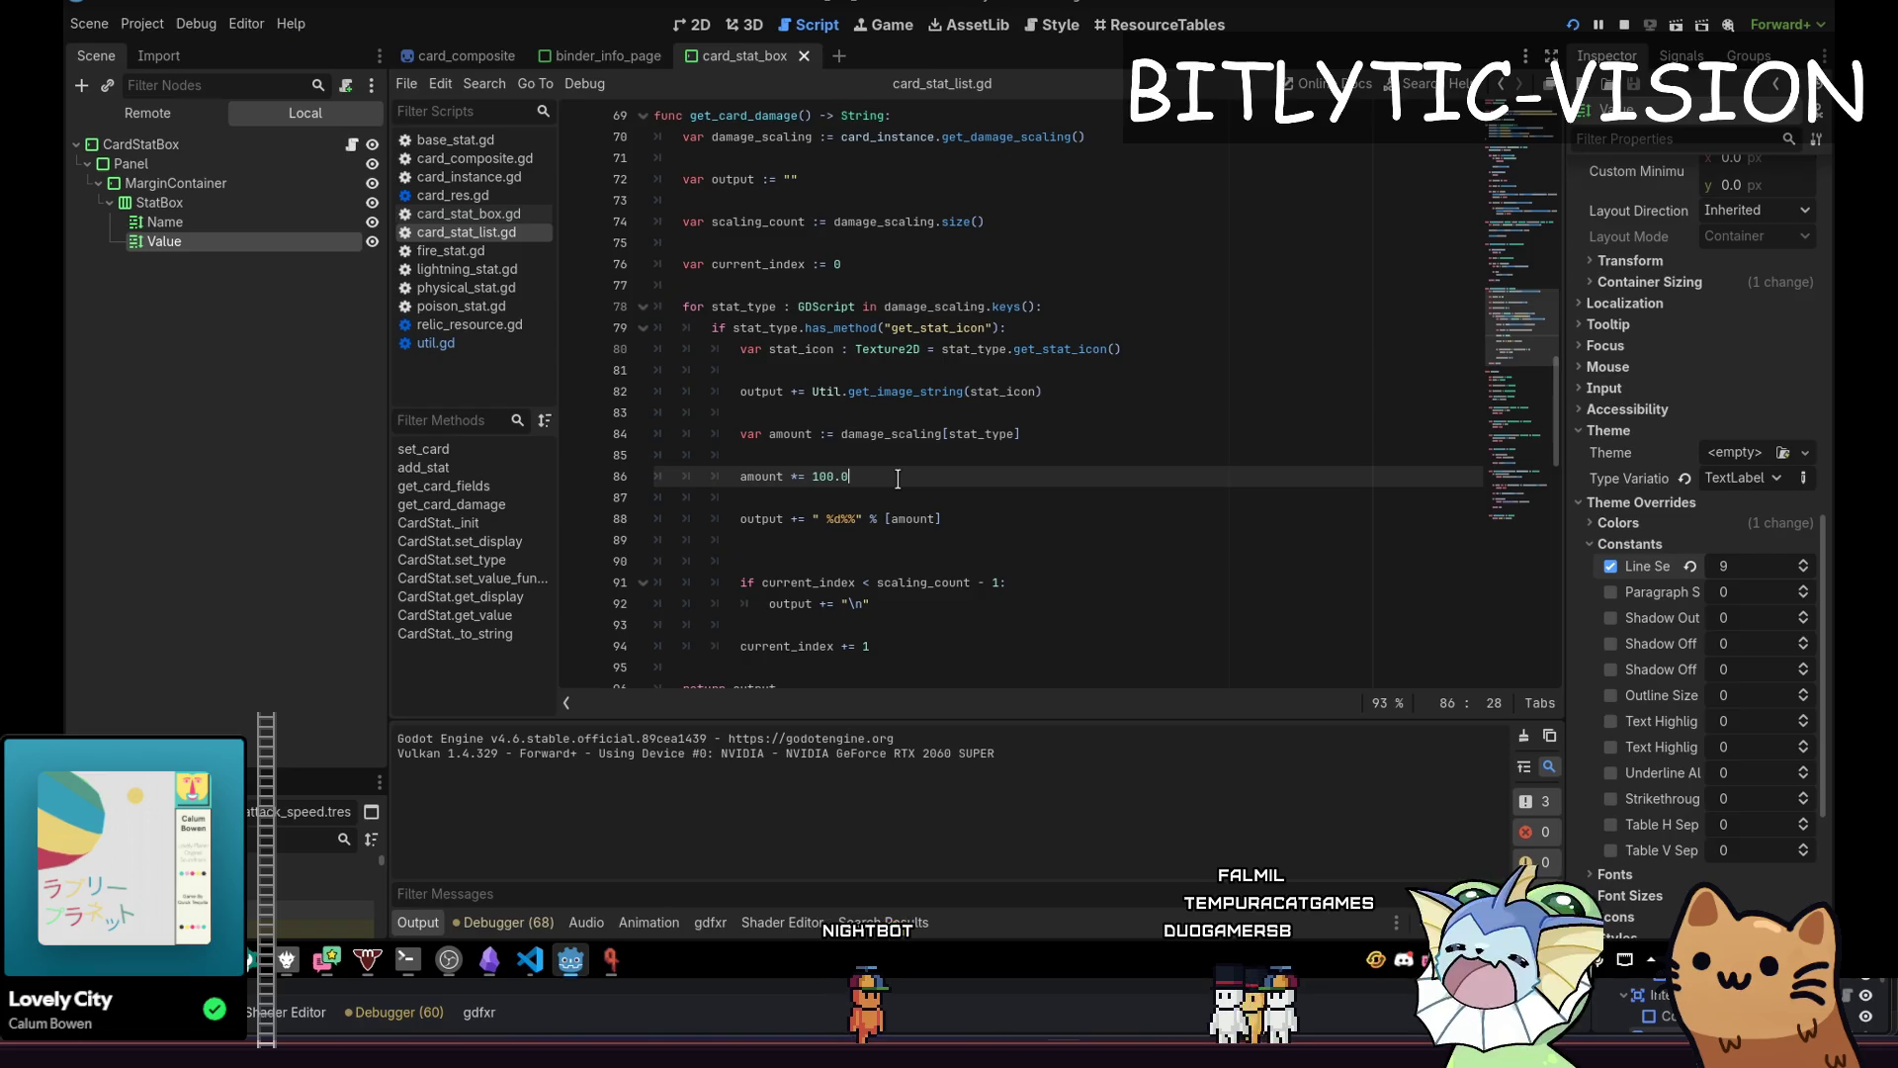
left_click(1043, 605)
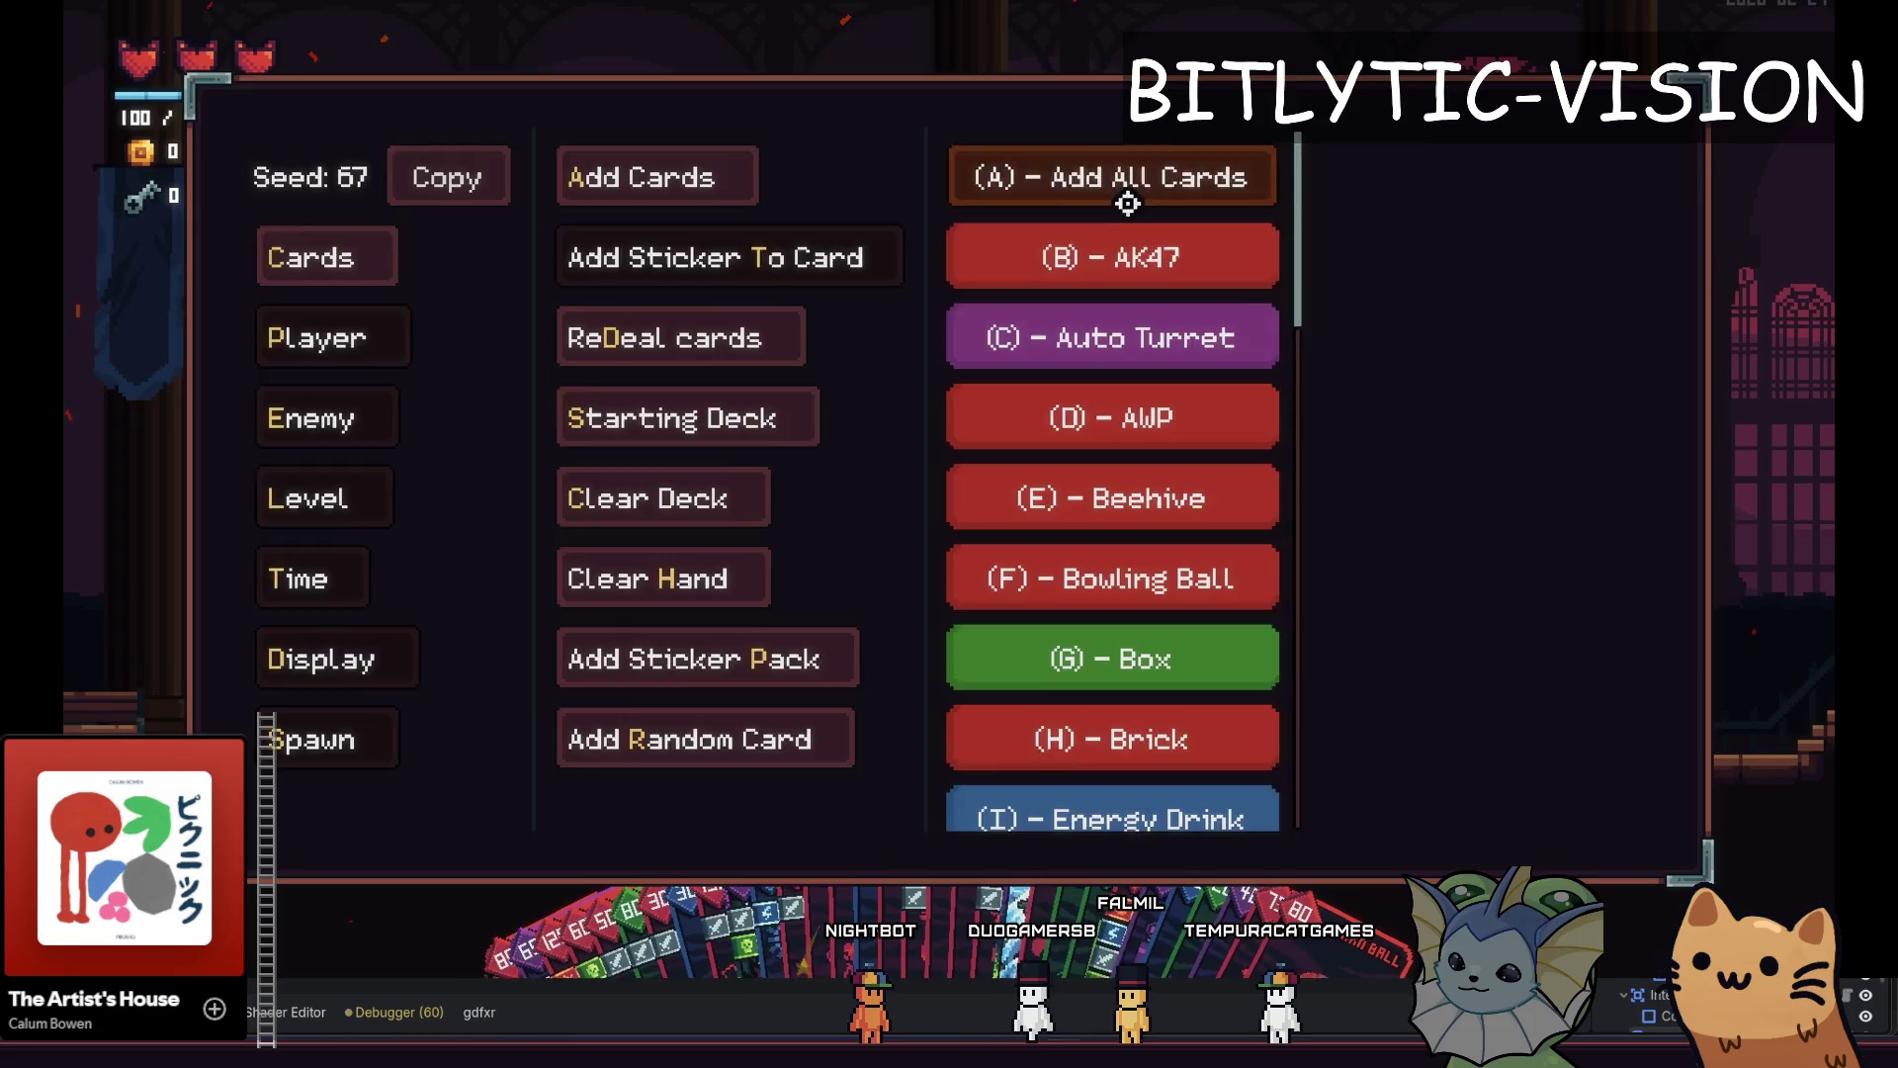
Step: Add all cards, then check the AK47 lists 10% lightning and 10% fire separately
key("Escape")
key("Tab")
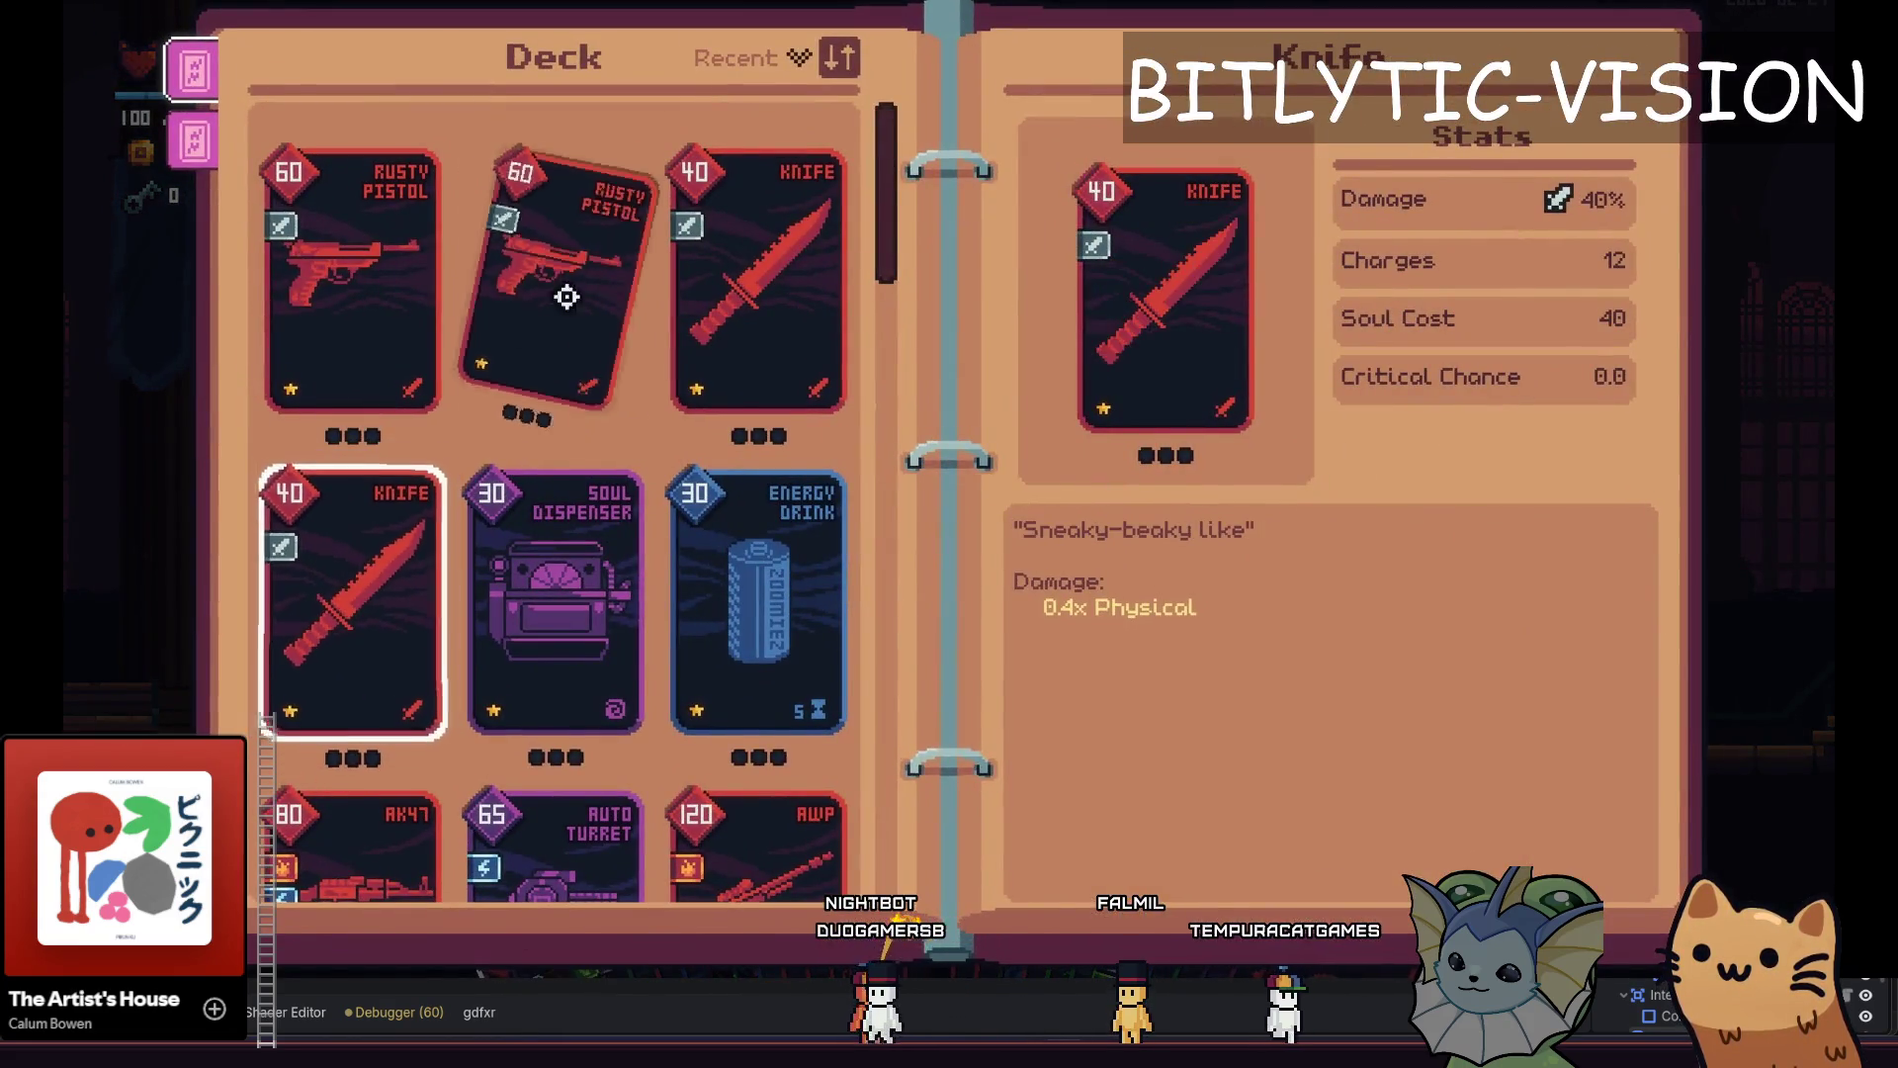
scroll(564, 326, "down", 3)
scroll(358, 467, "down", 6)
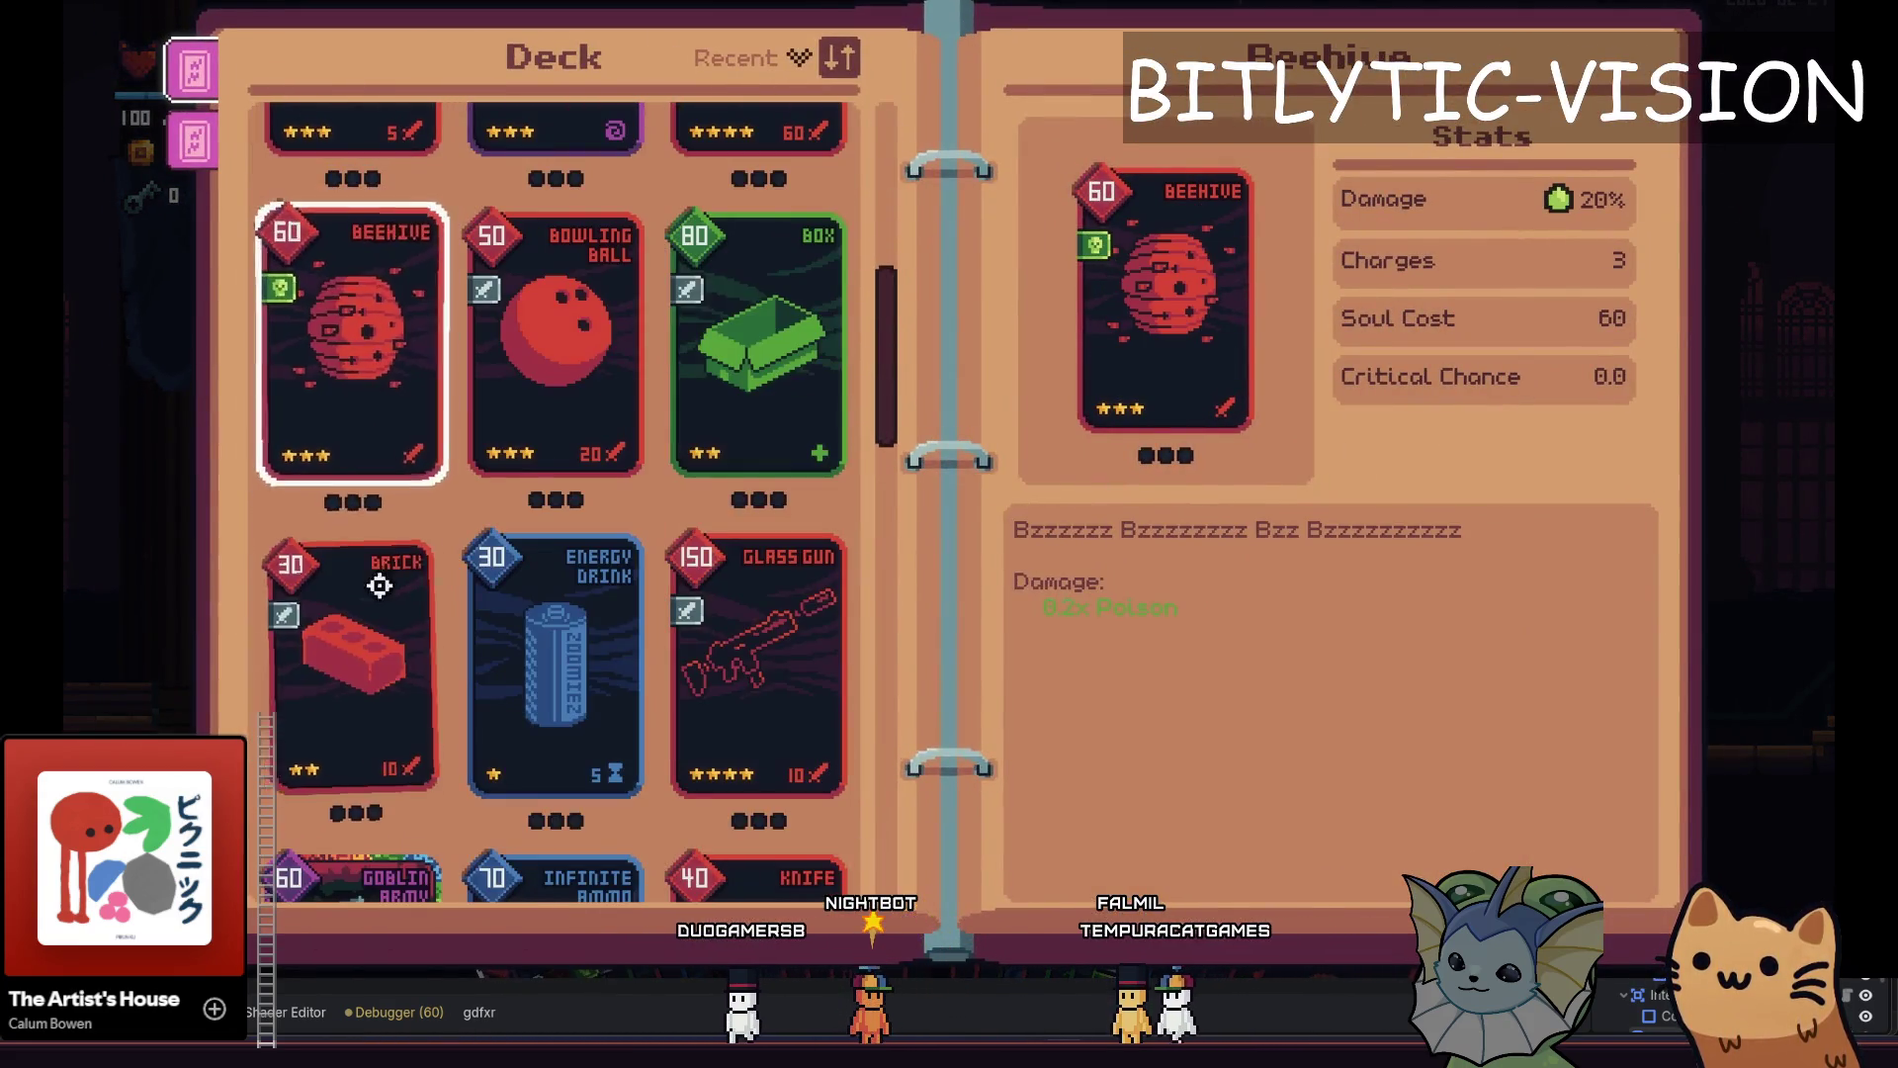
scroll(666, 606, "up", 10)
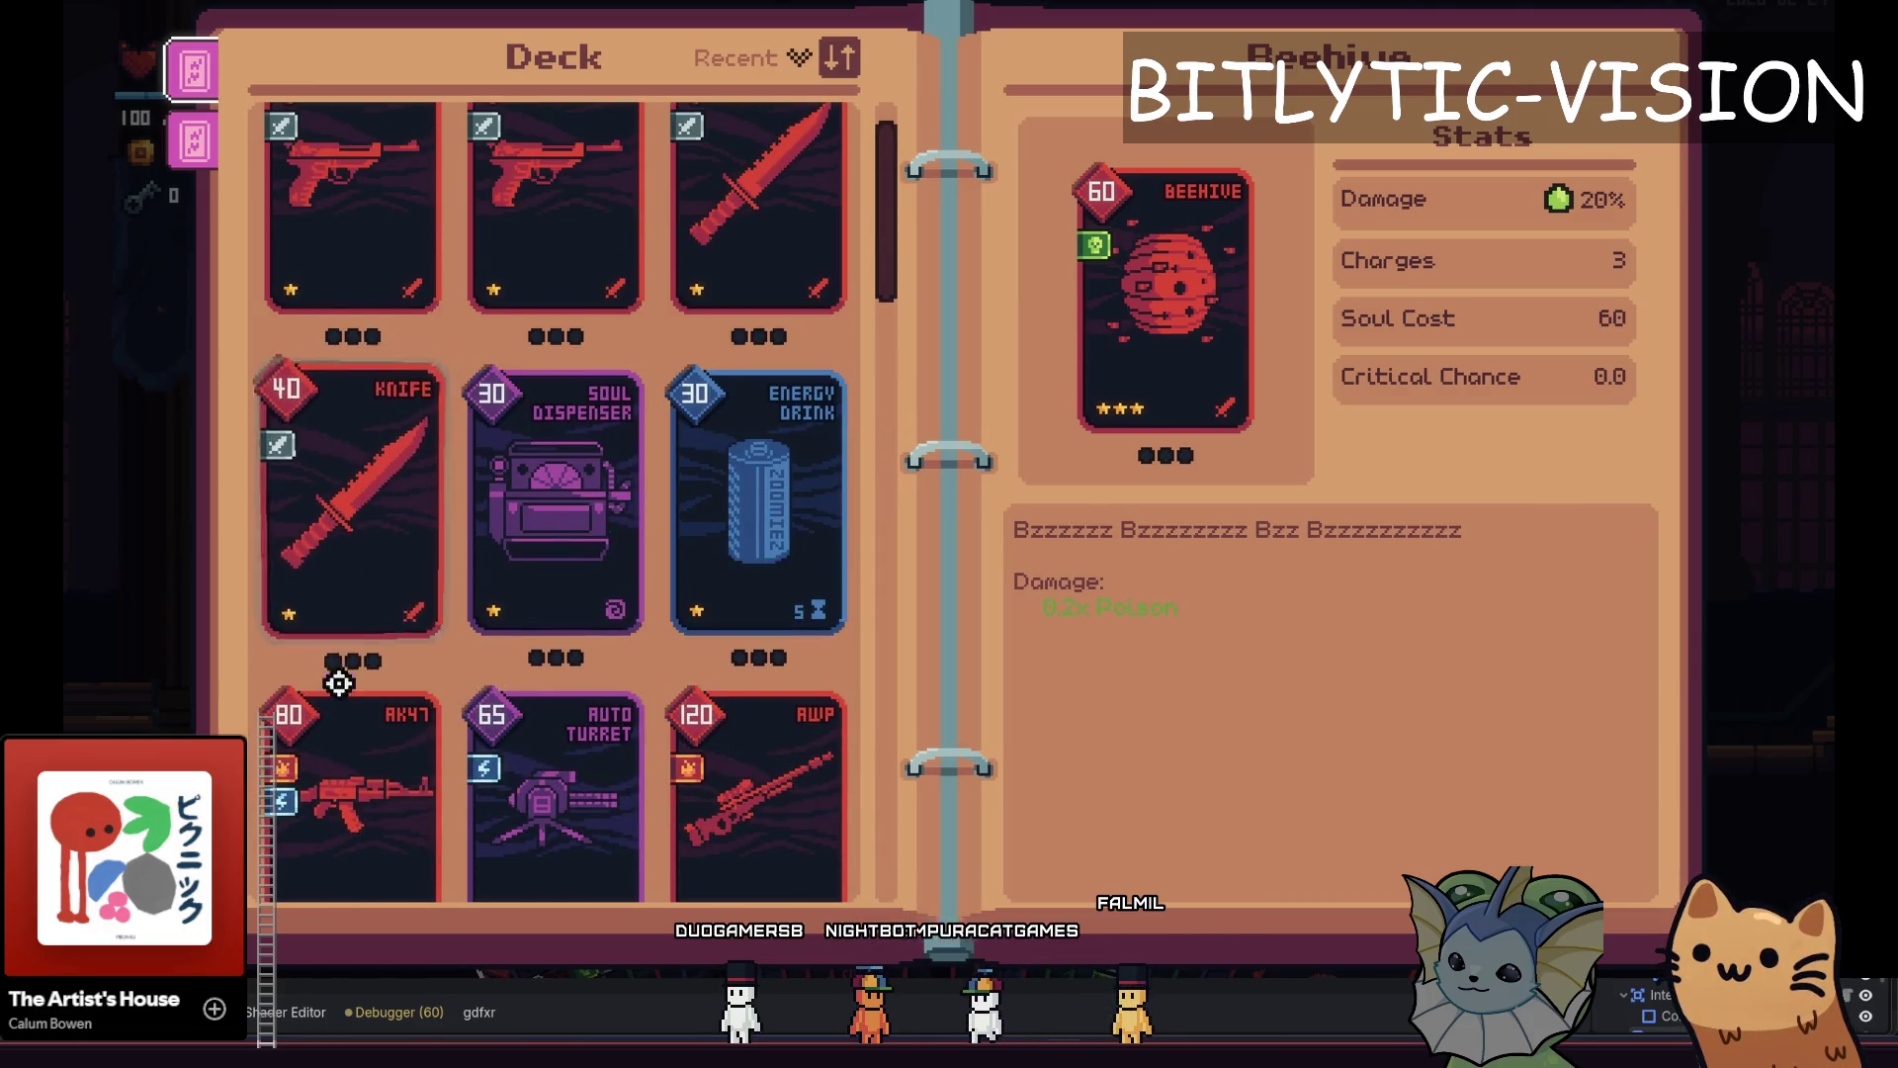
left_click(334, 726)
left_click(346, 552)
left_click(338, 791)
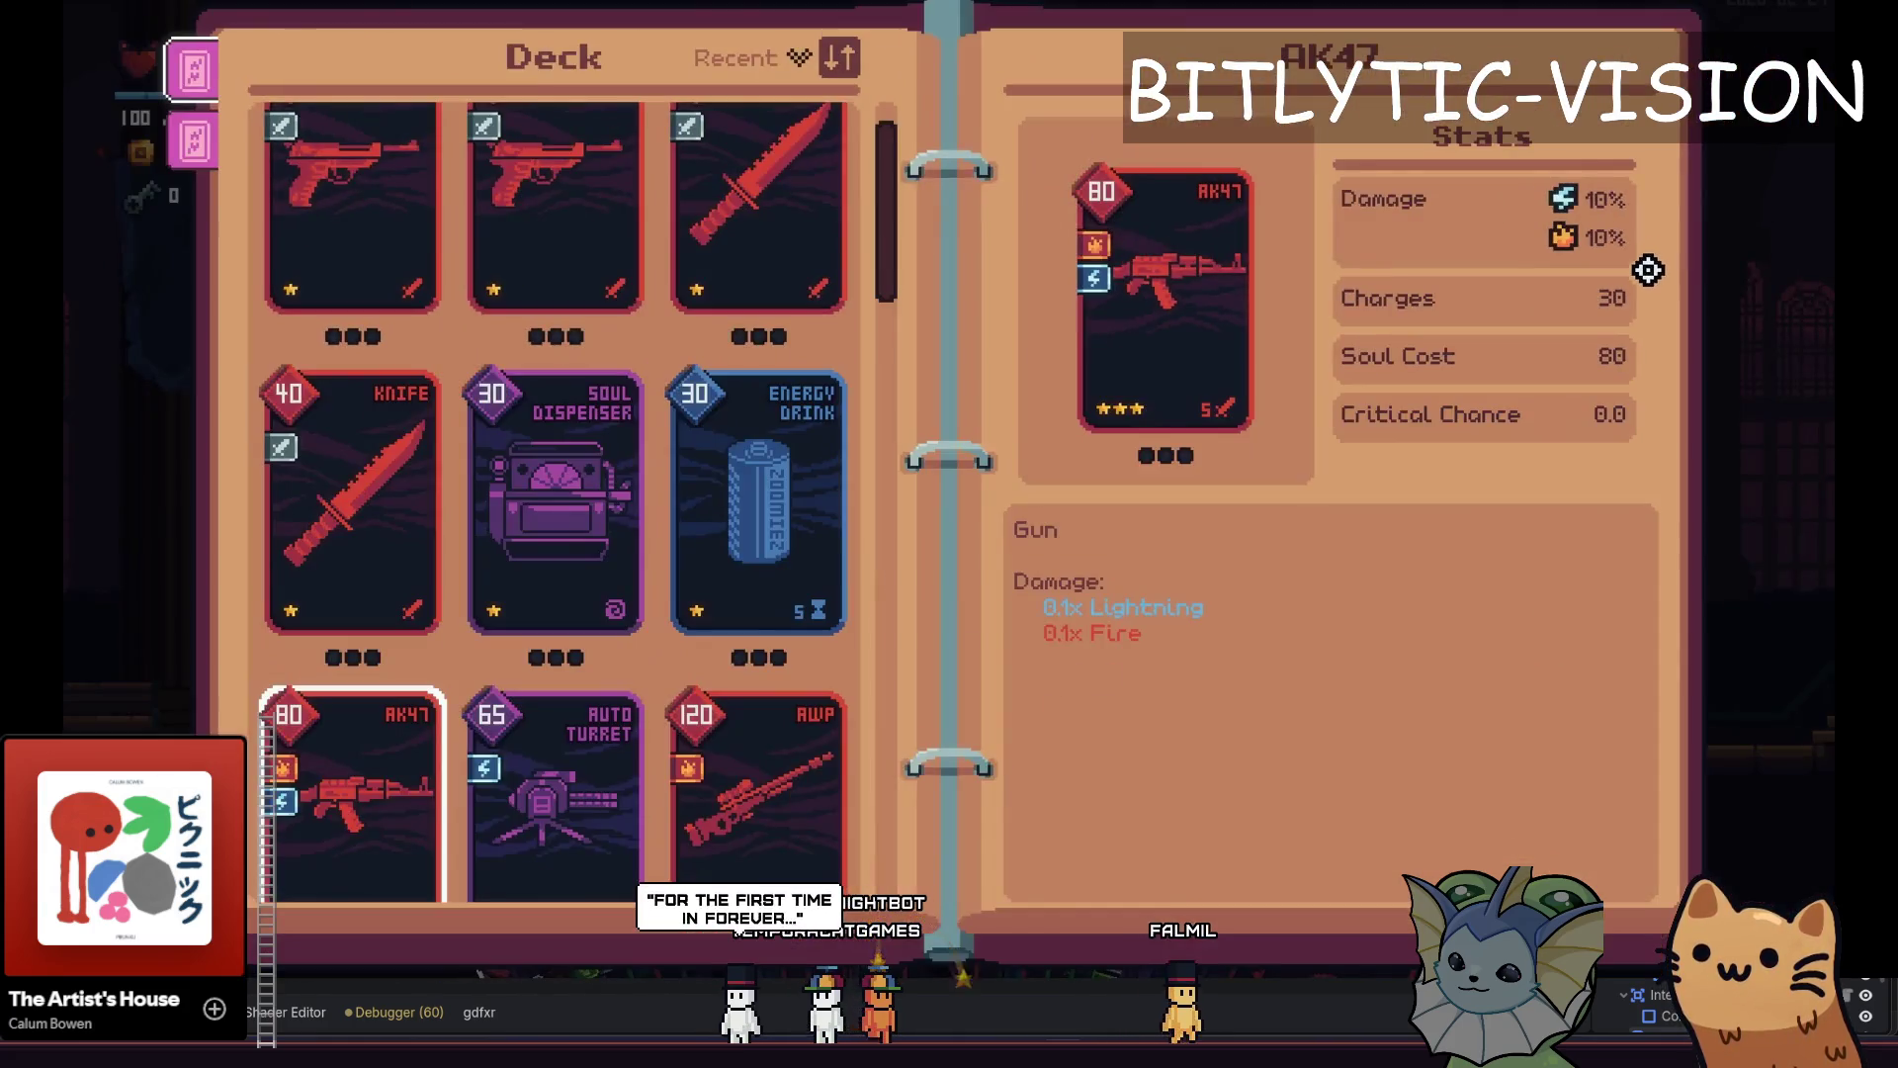
key("alt+Tab")
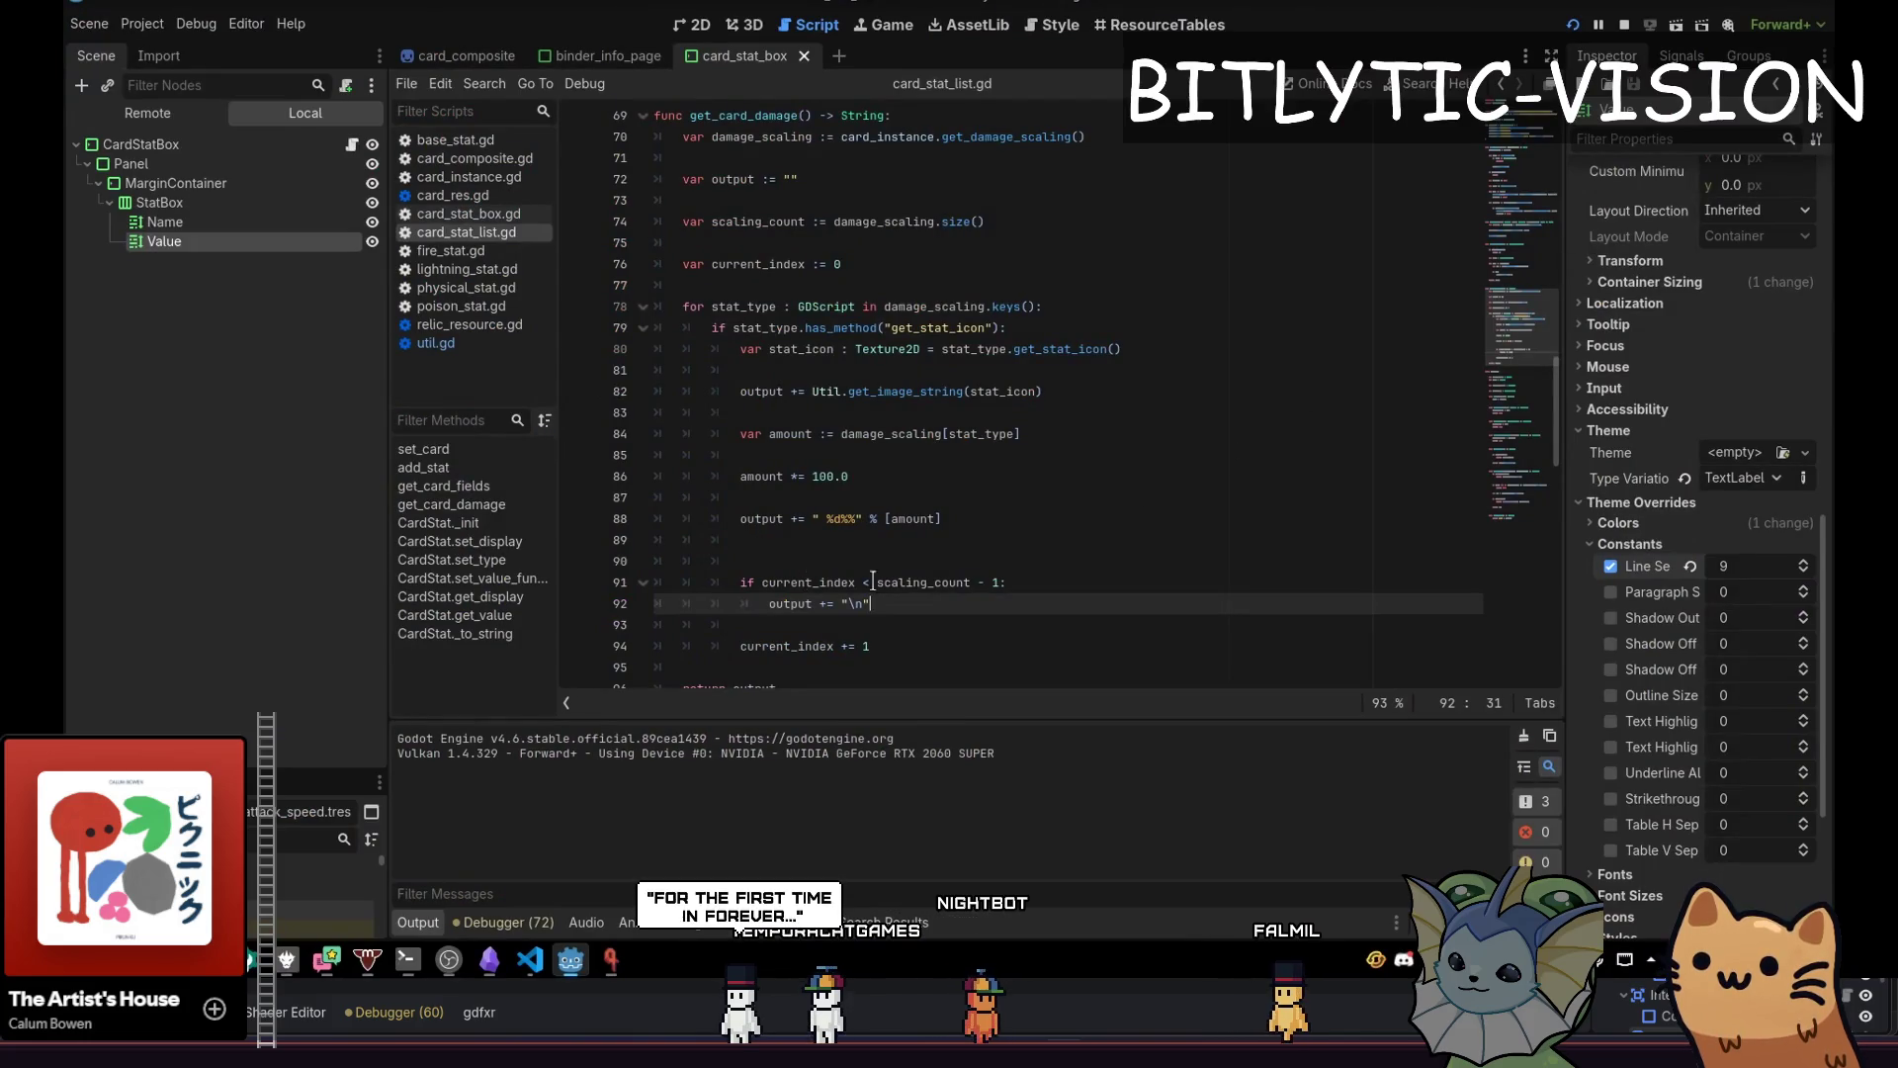
Step: Insert Console.print("New line ", current_index) below the line-break statement
scroll(941, 487, "down", 2)
key("Up")
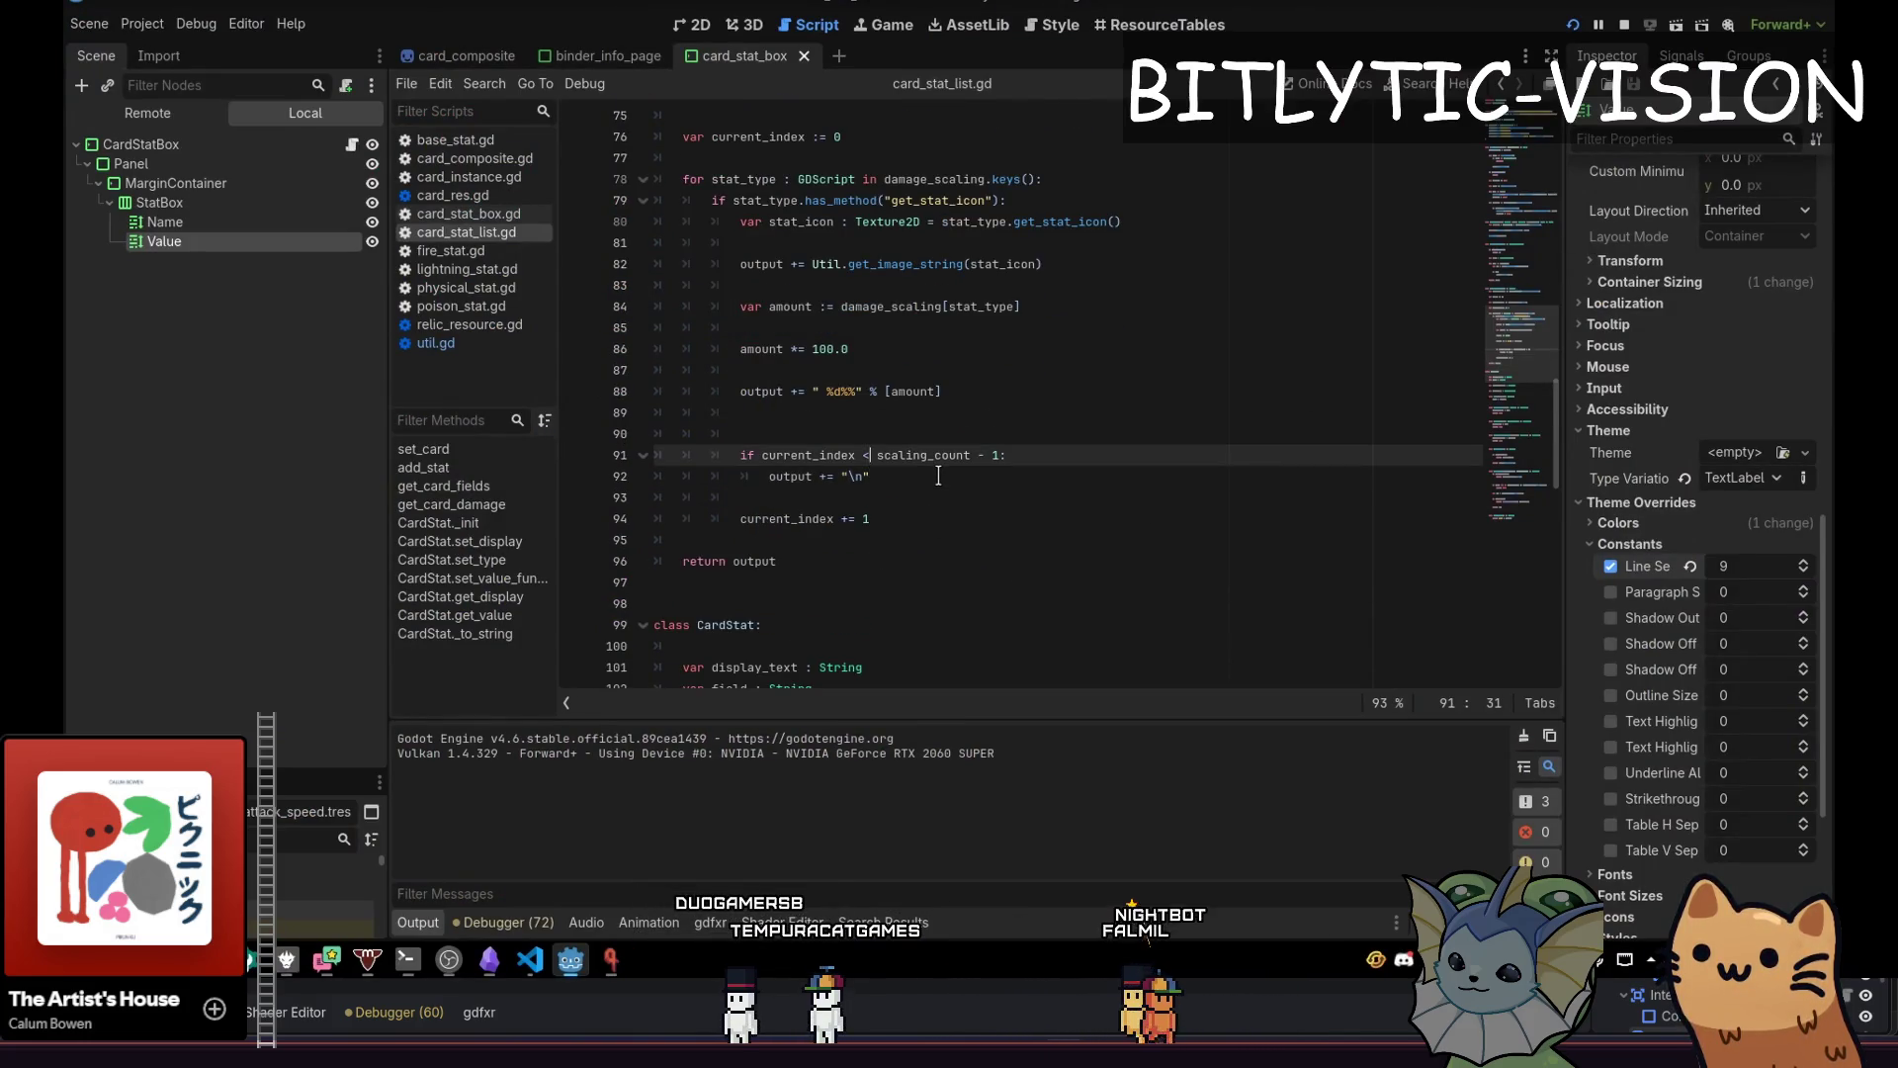
key("Down")
key("Return")
type("sole.print(\"")
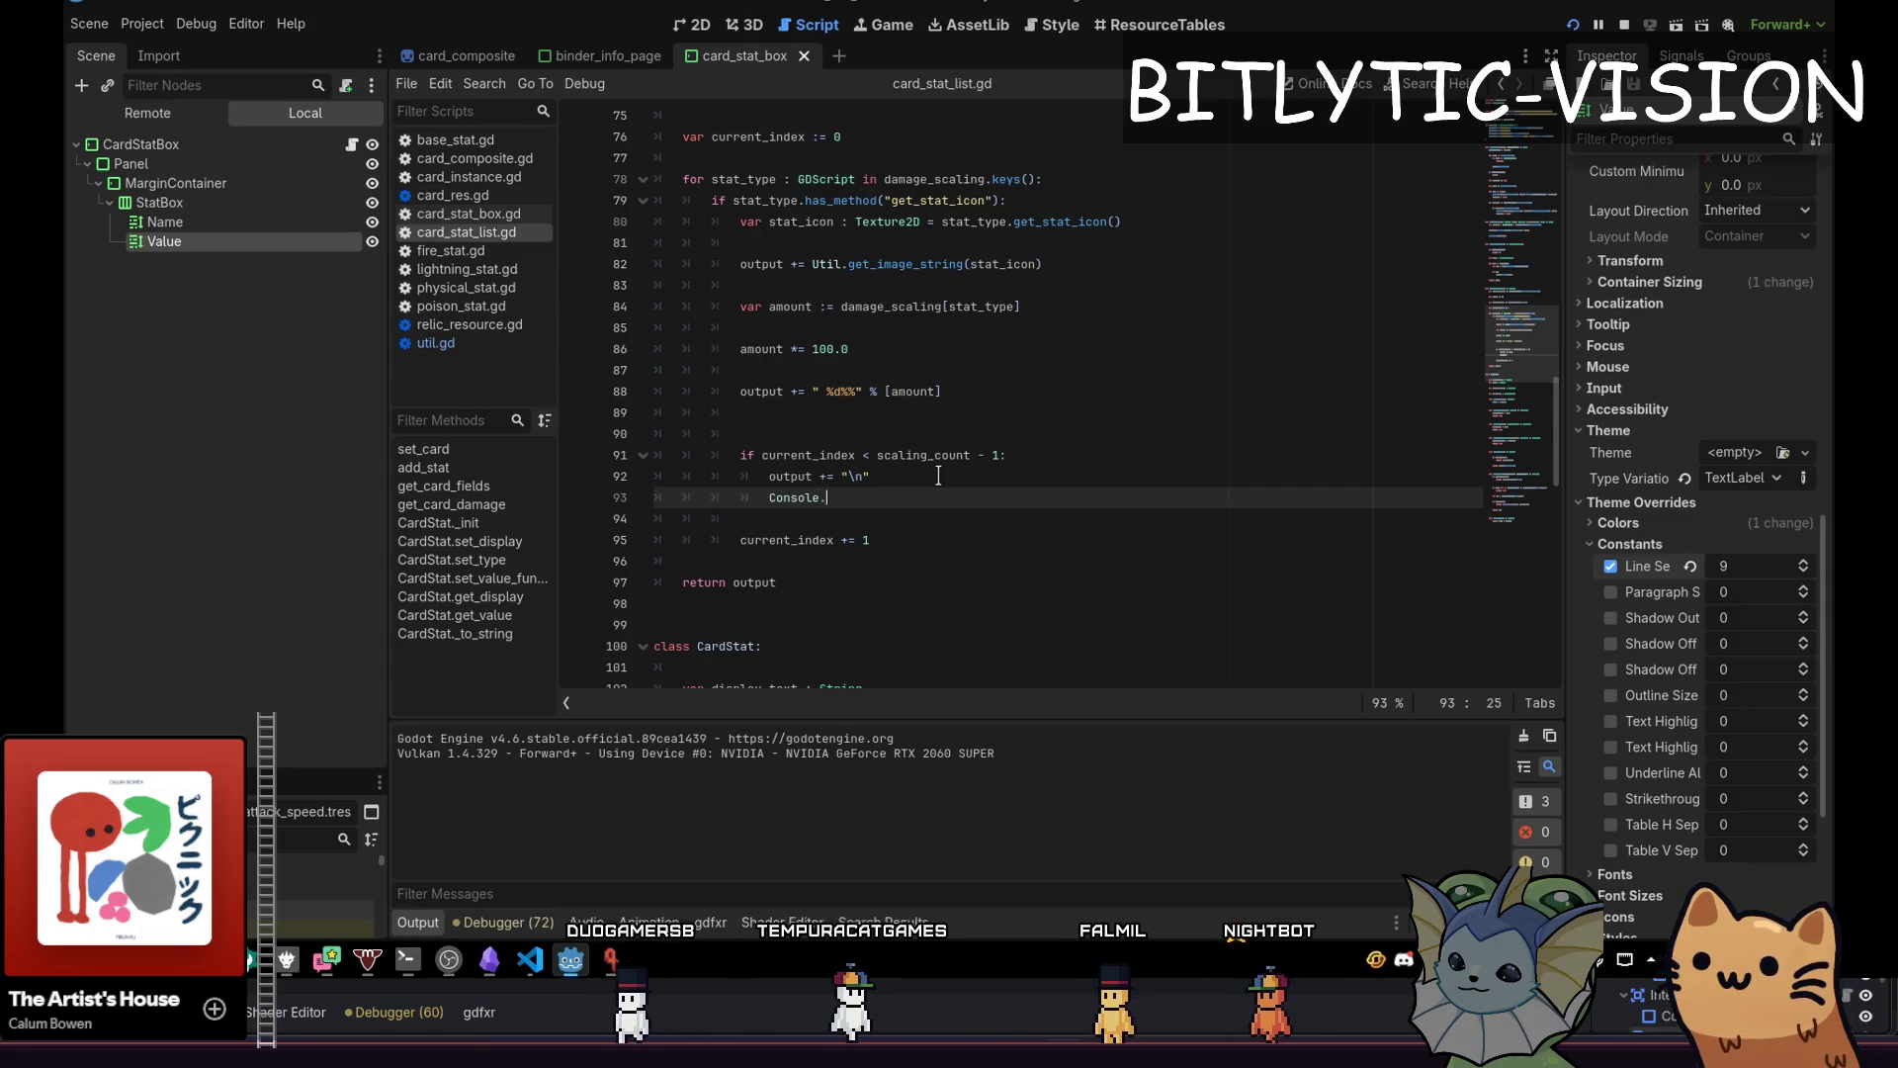
type("New line \", curren")
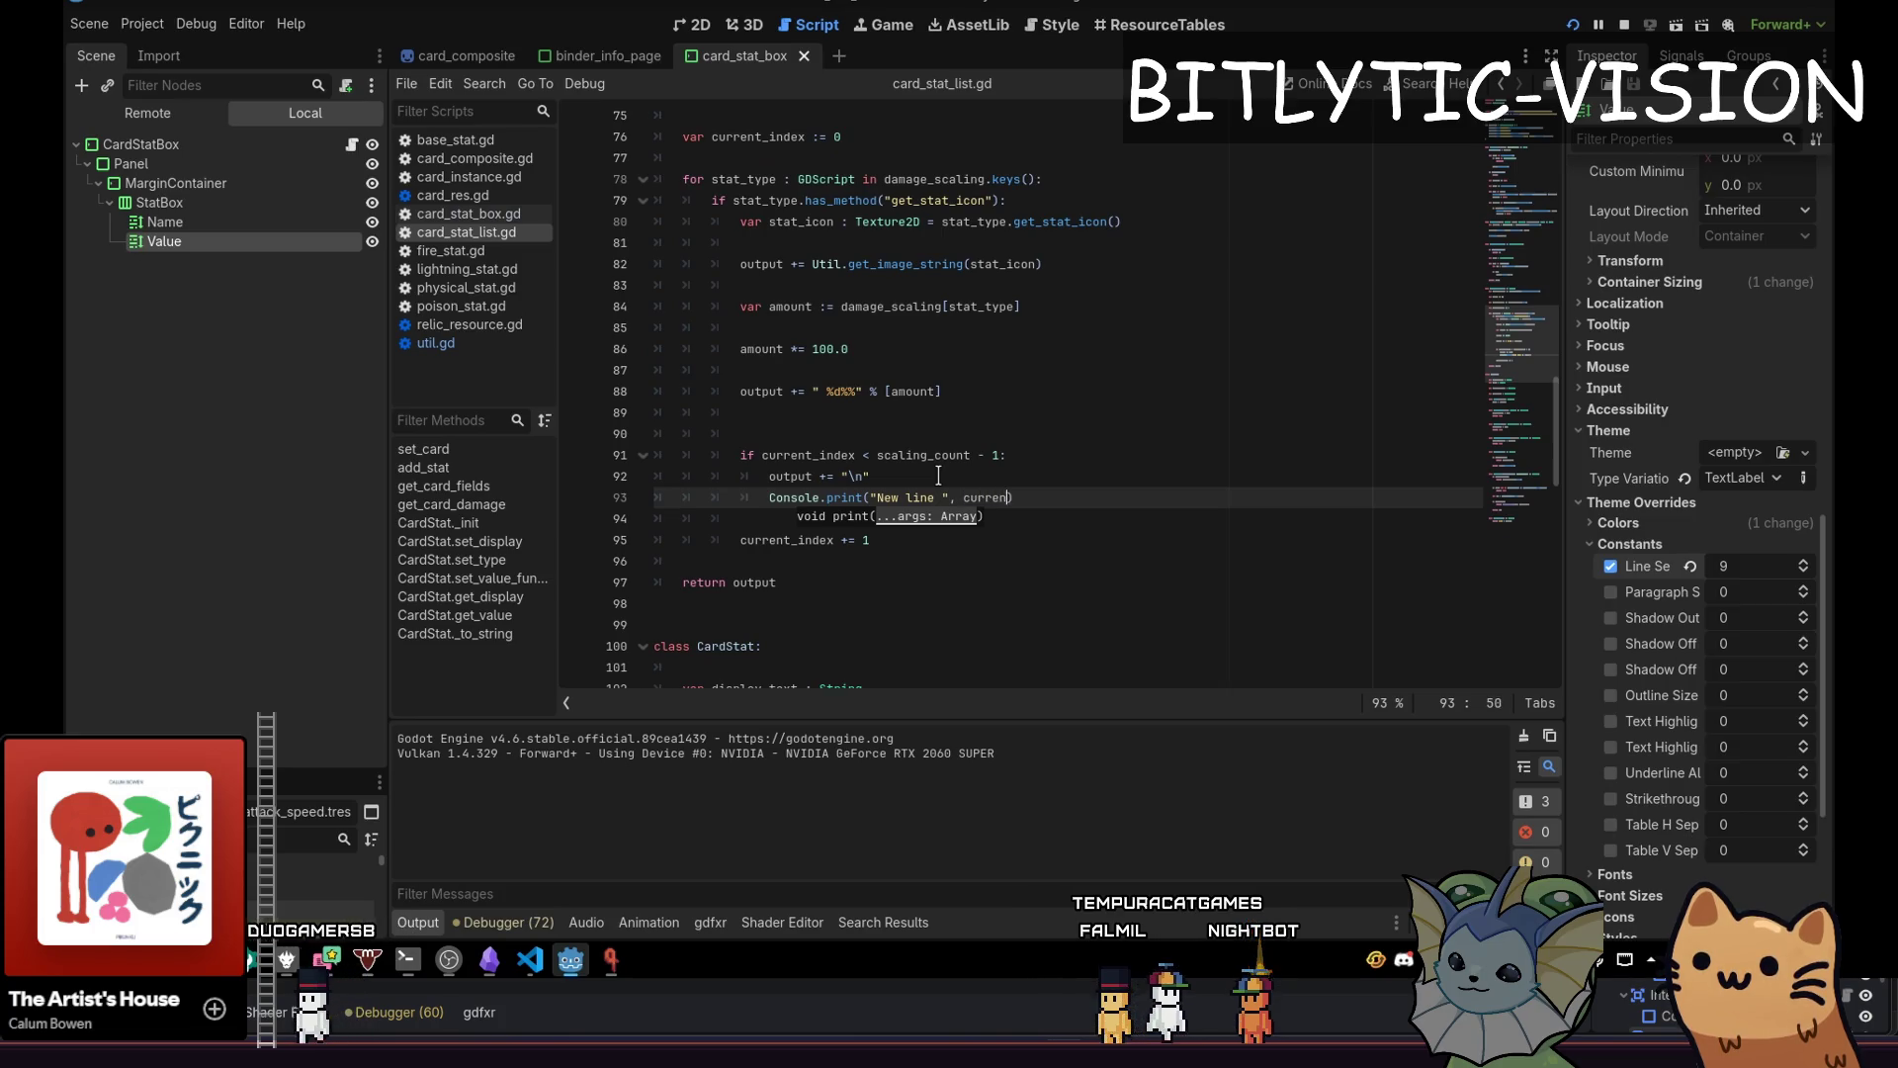
Step: Run the game and select Soul Dispenser, Knife, Rusty Pistol and AK47 to trigger the print
key("F5")
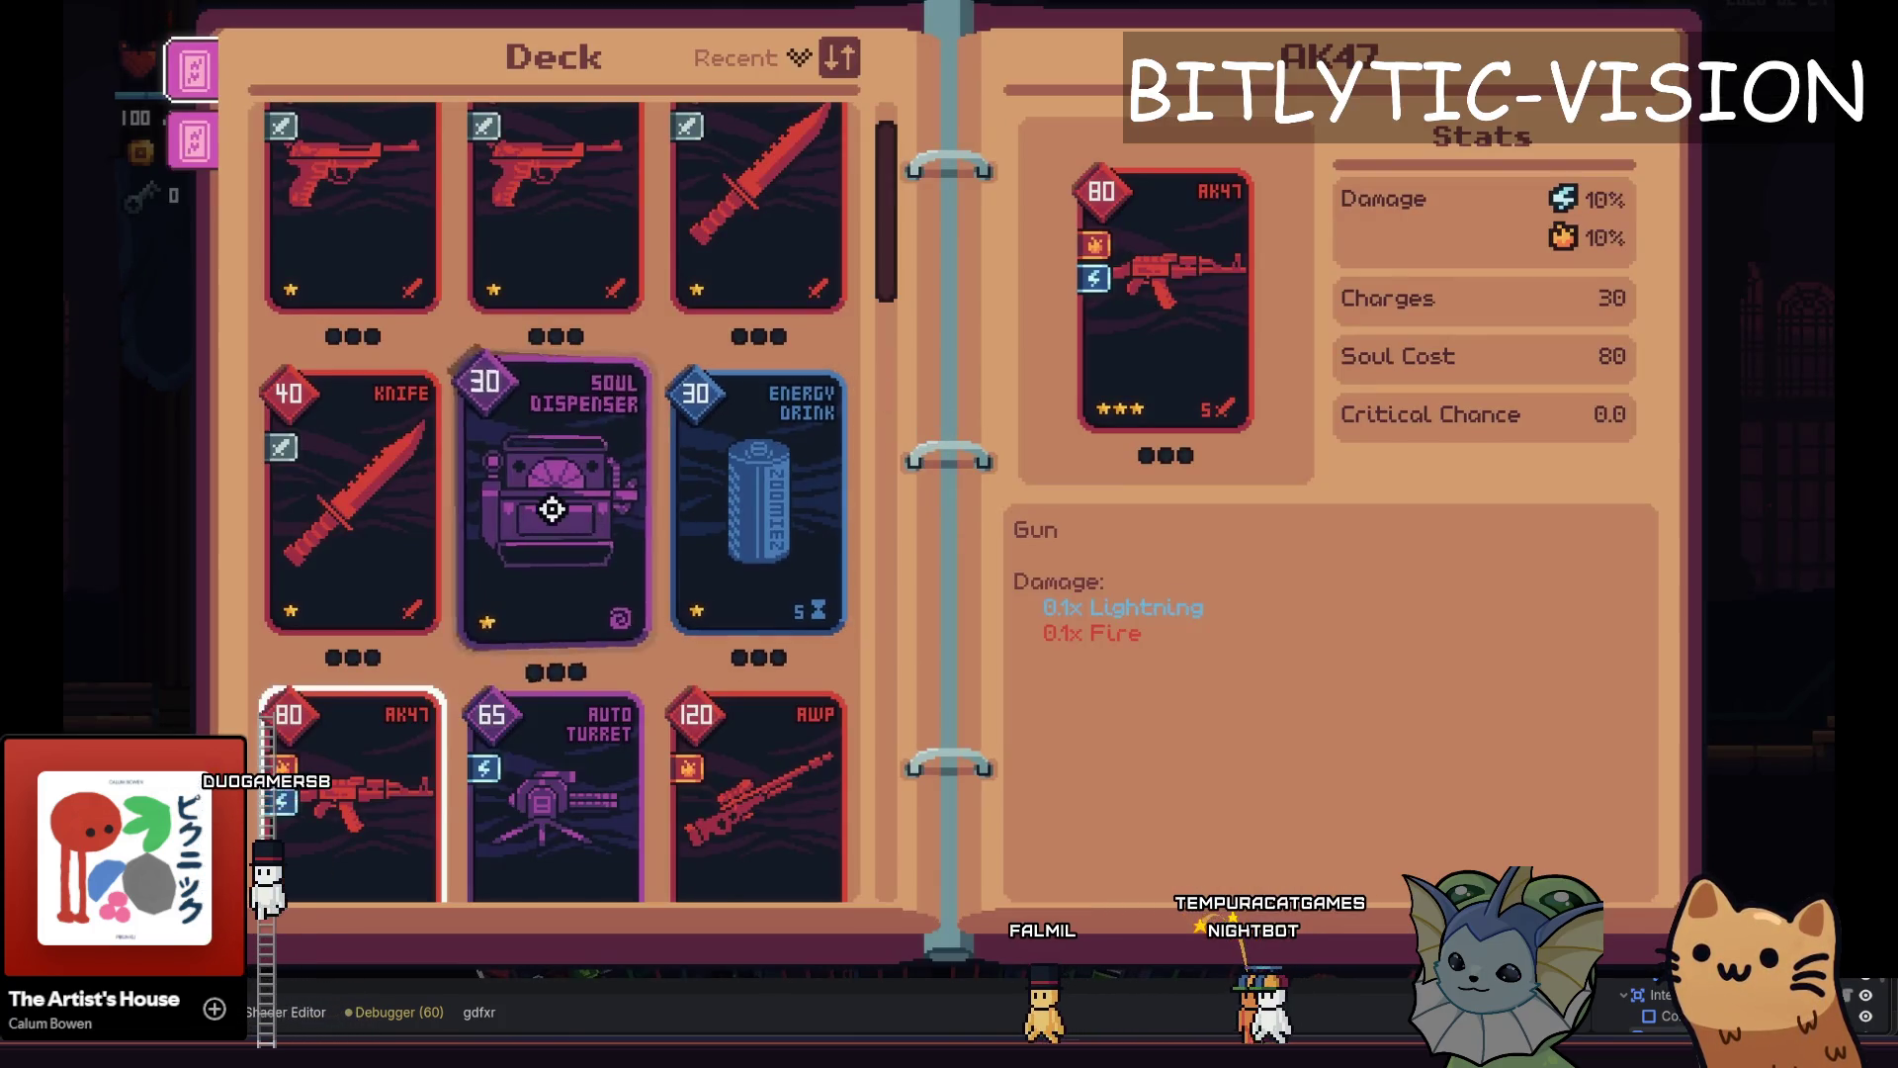
left_click(550, 508)
left_click(395, 425)
left_click(554, 207)
left_click(339, 750)
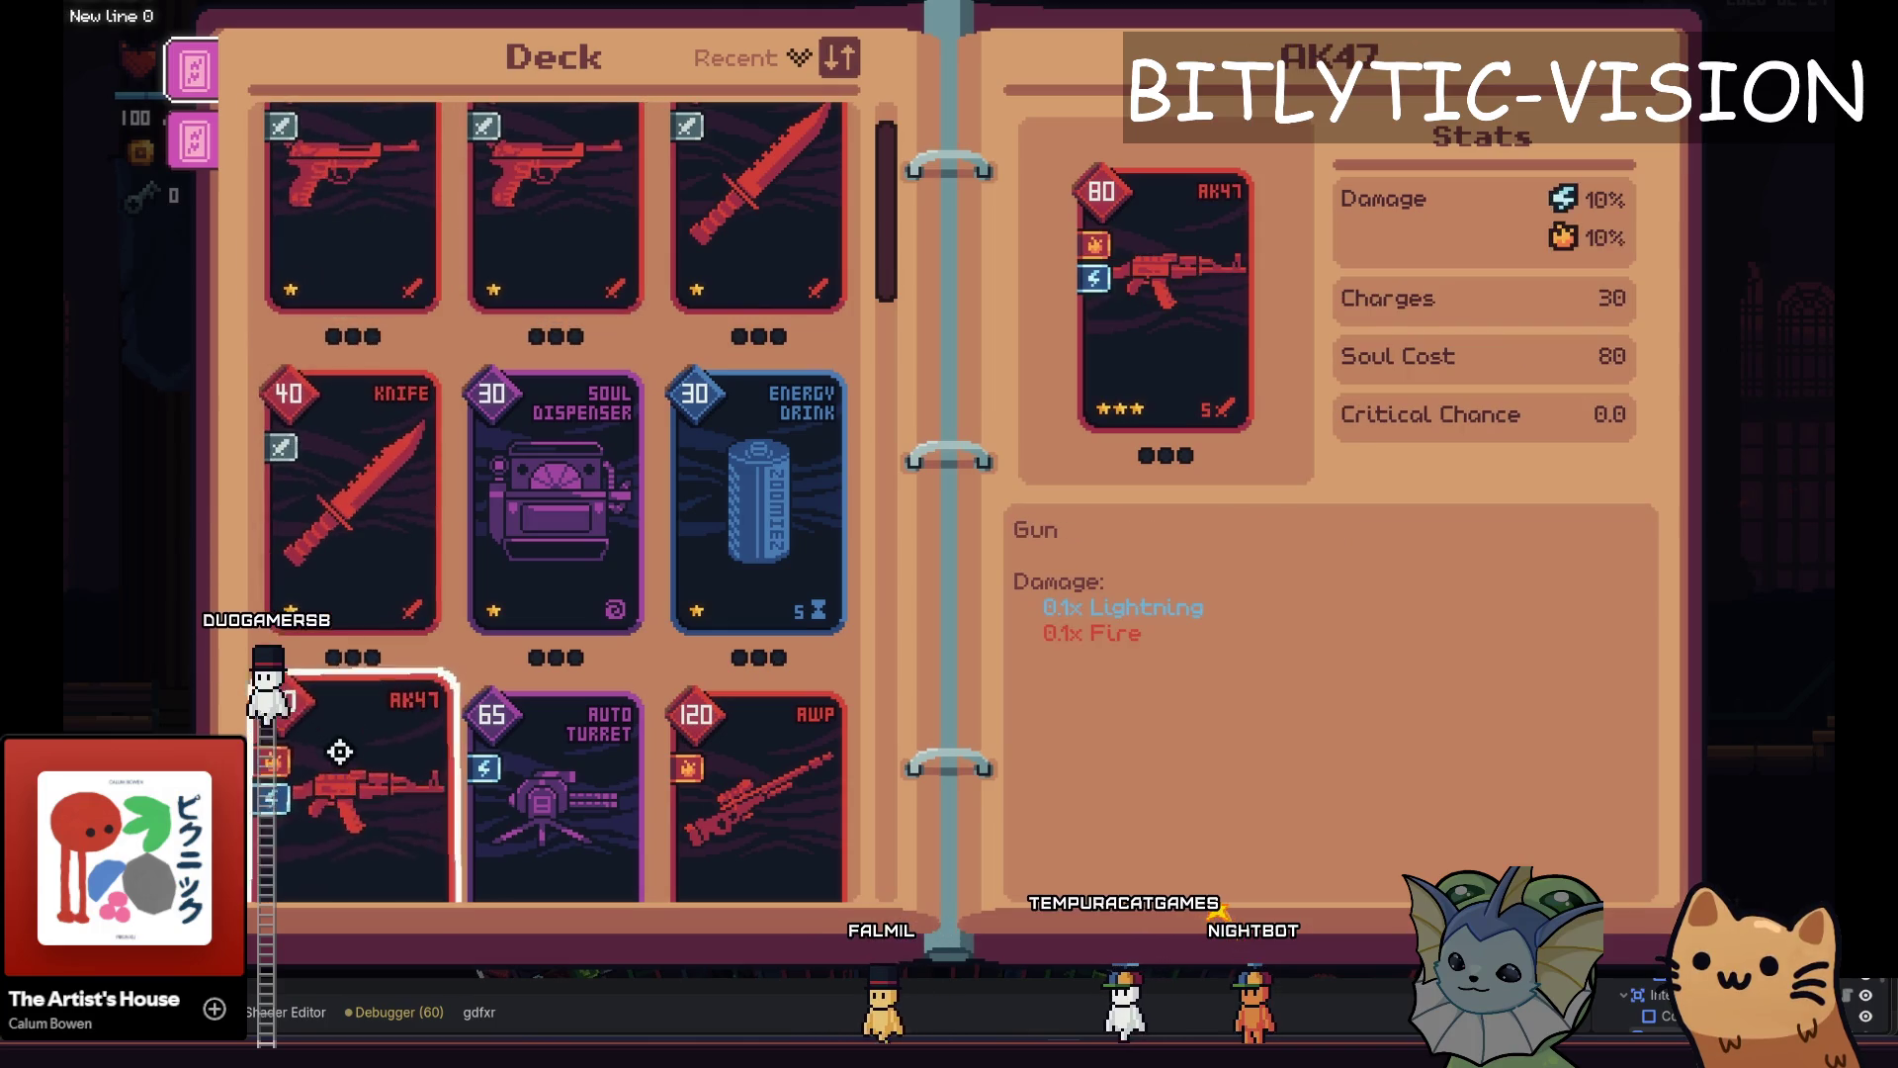
key("F8")
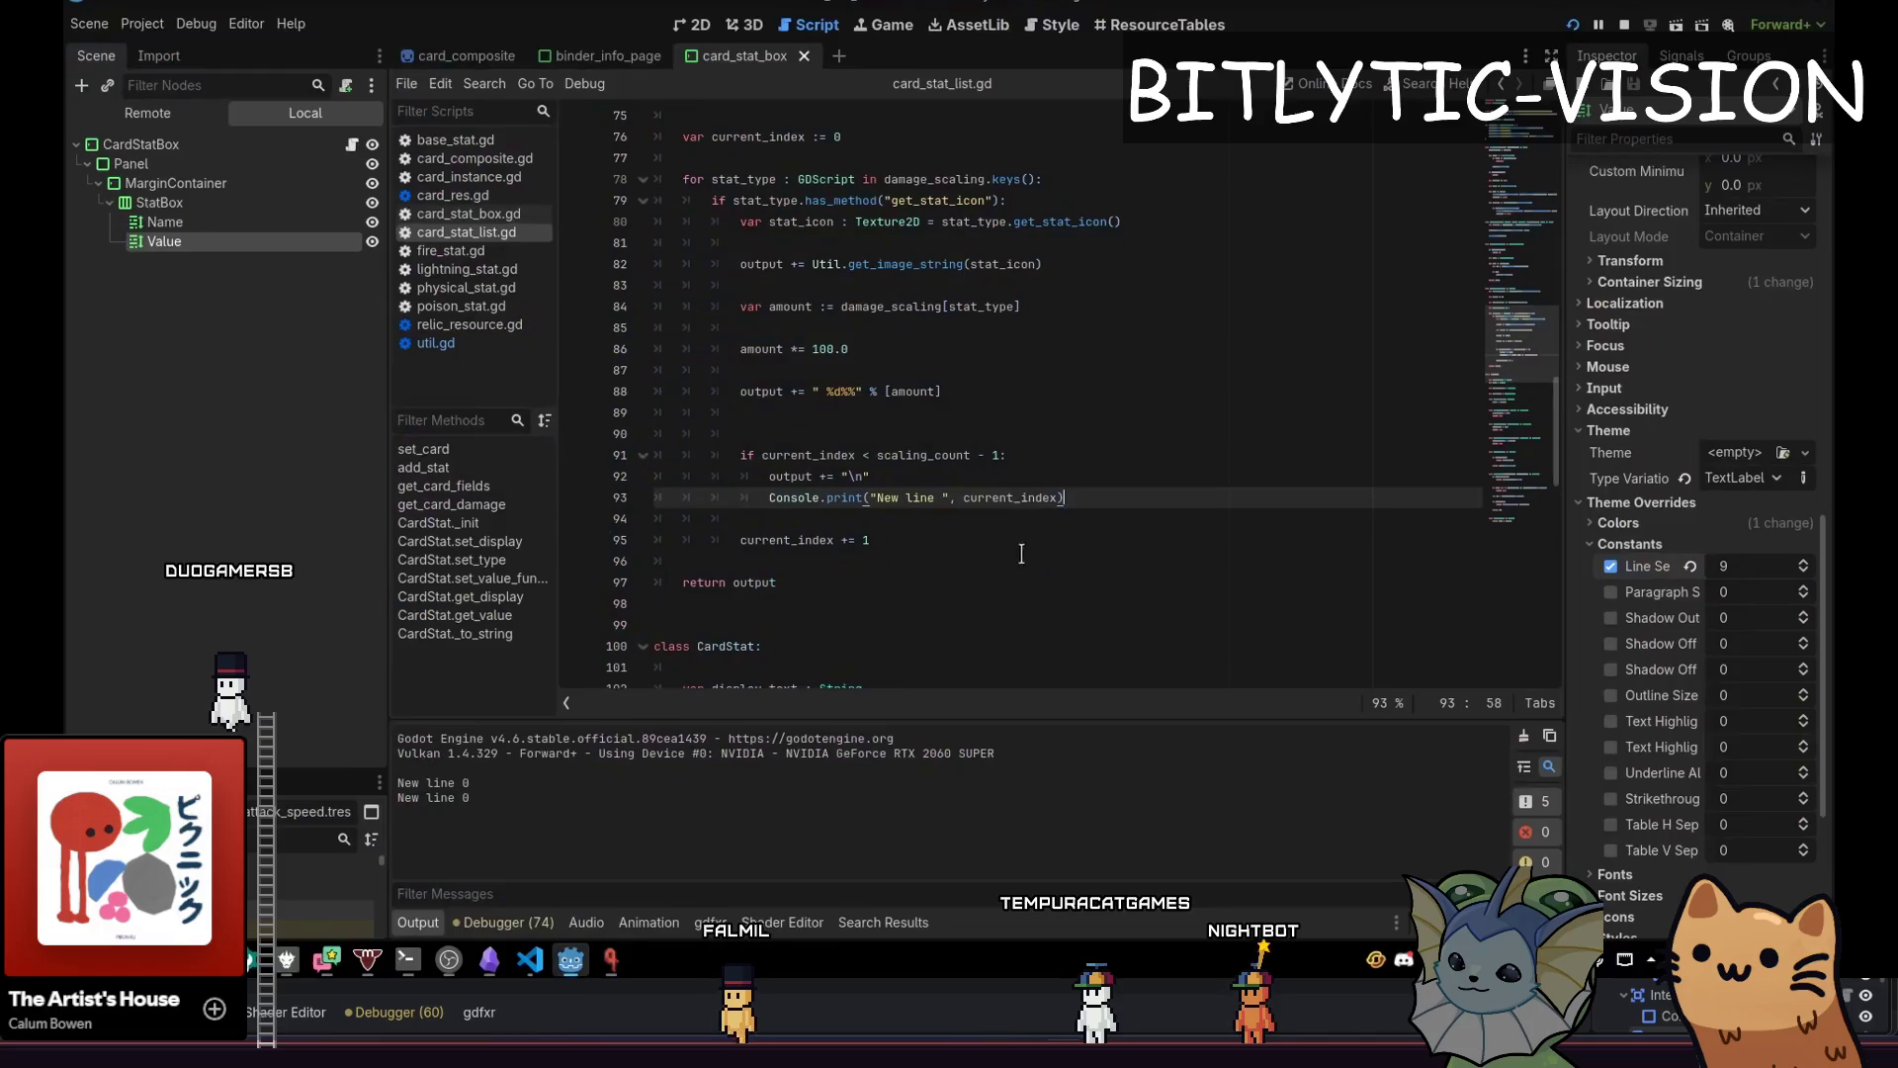
Step: Delete the extra blank line after line 88 in card_stat_list.gd
left_click_drag(1105, 496, 684, 504)
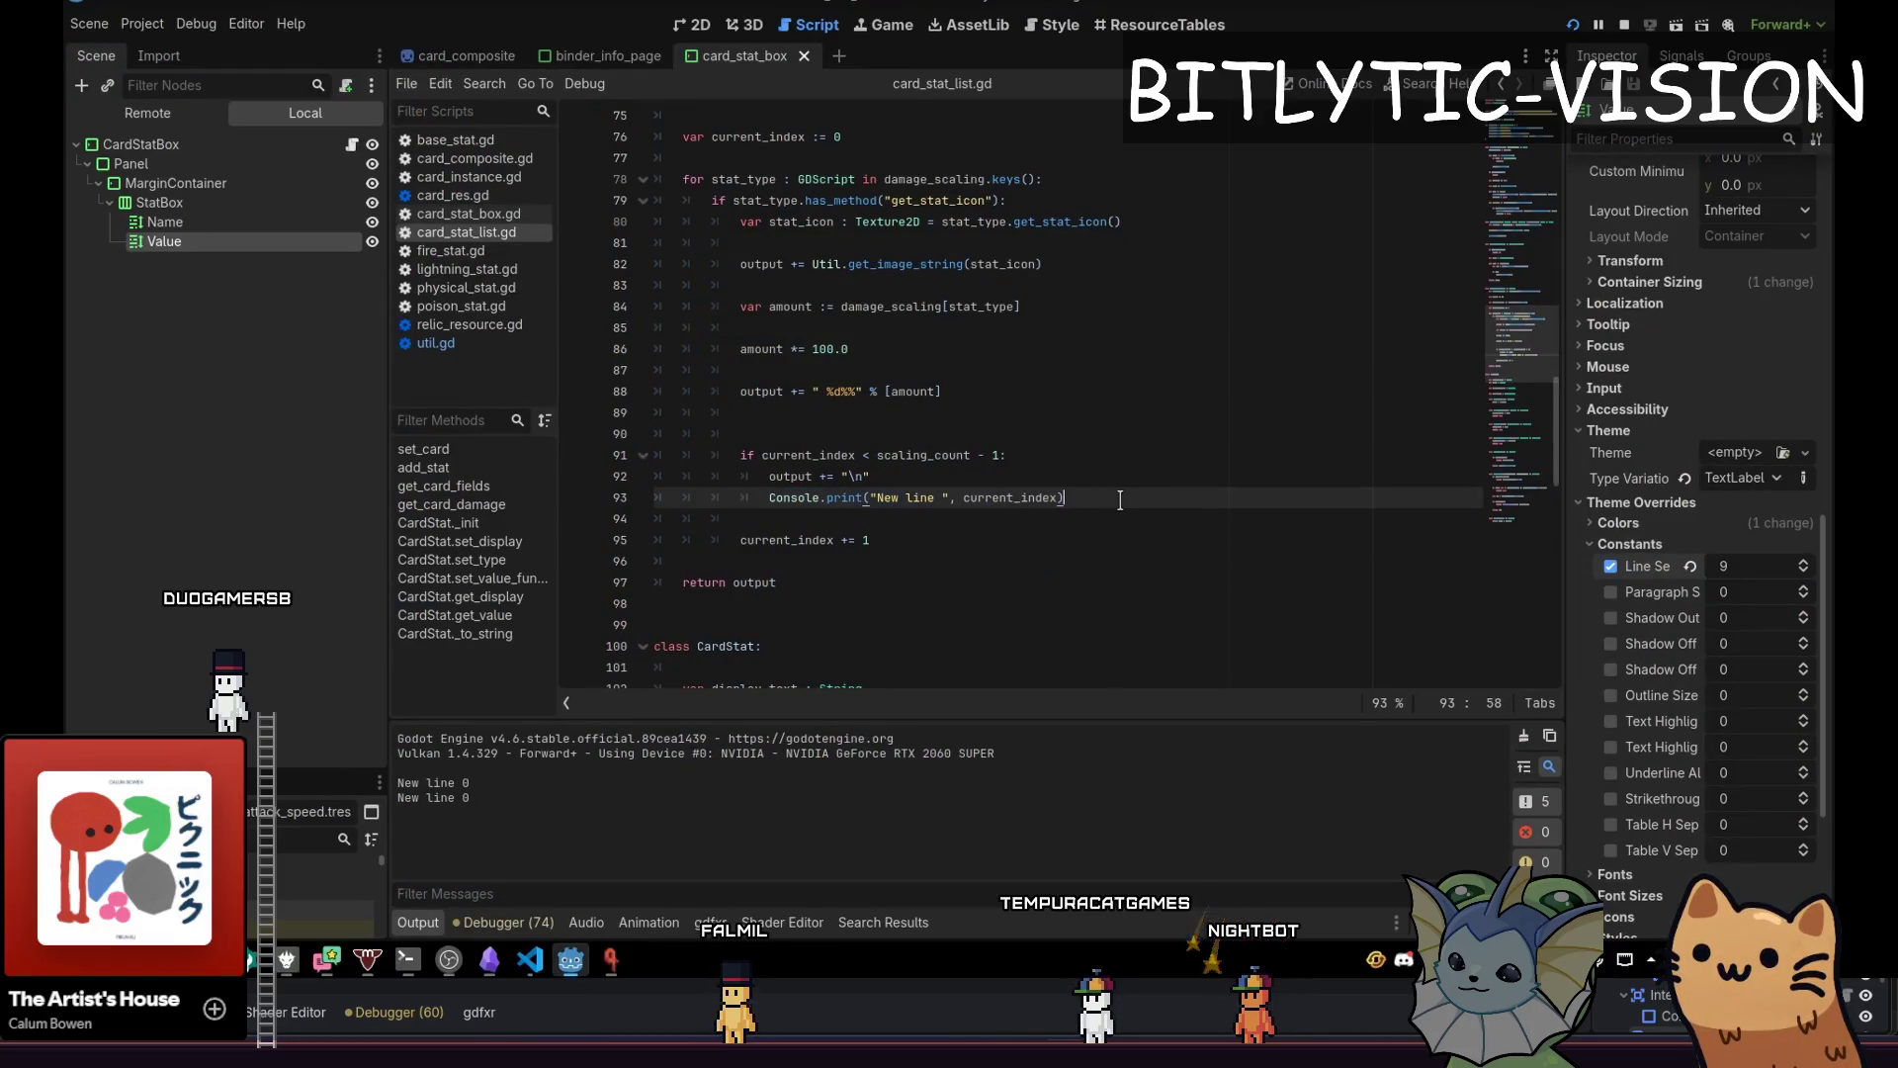
left_click(1001, 410)
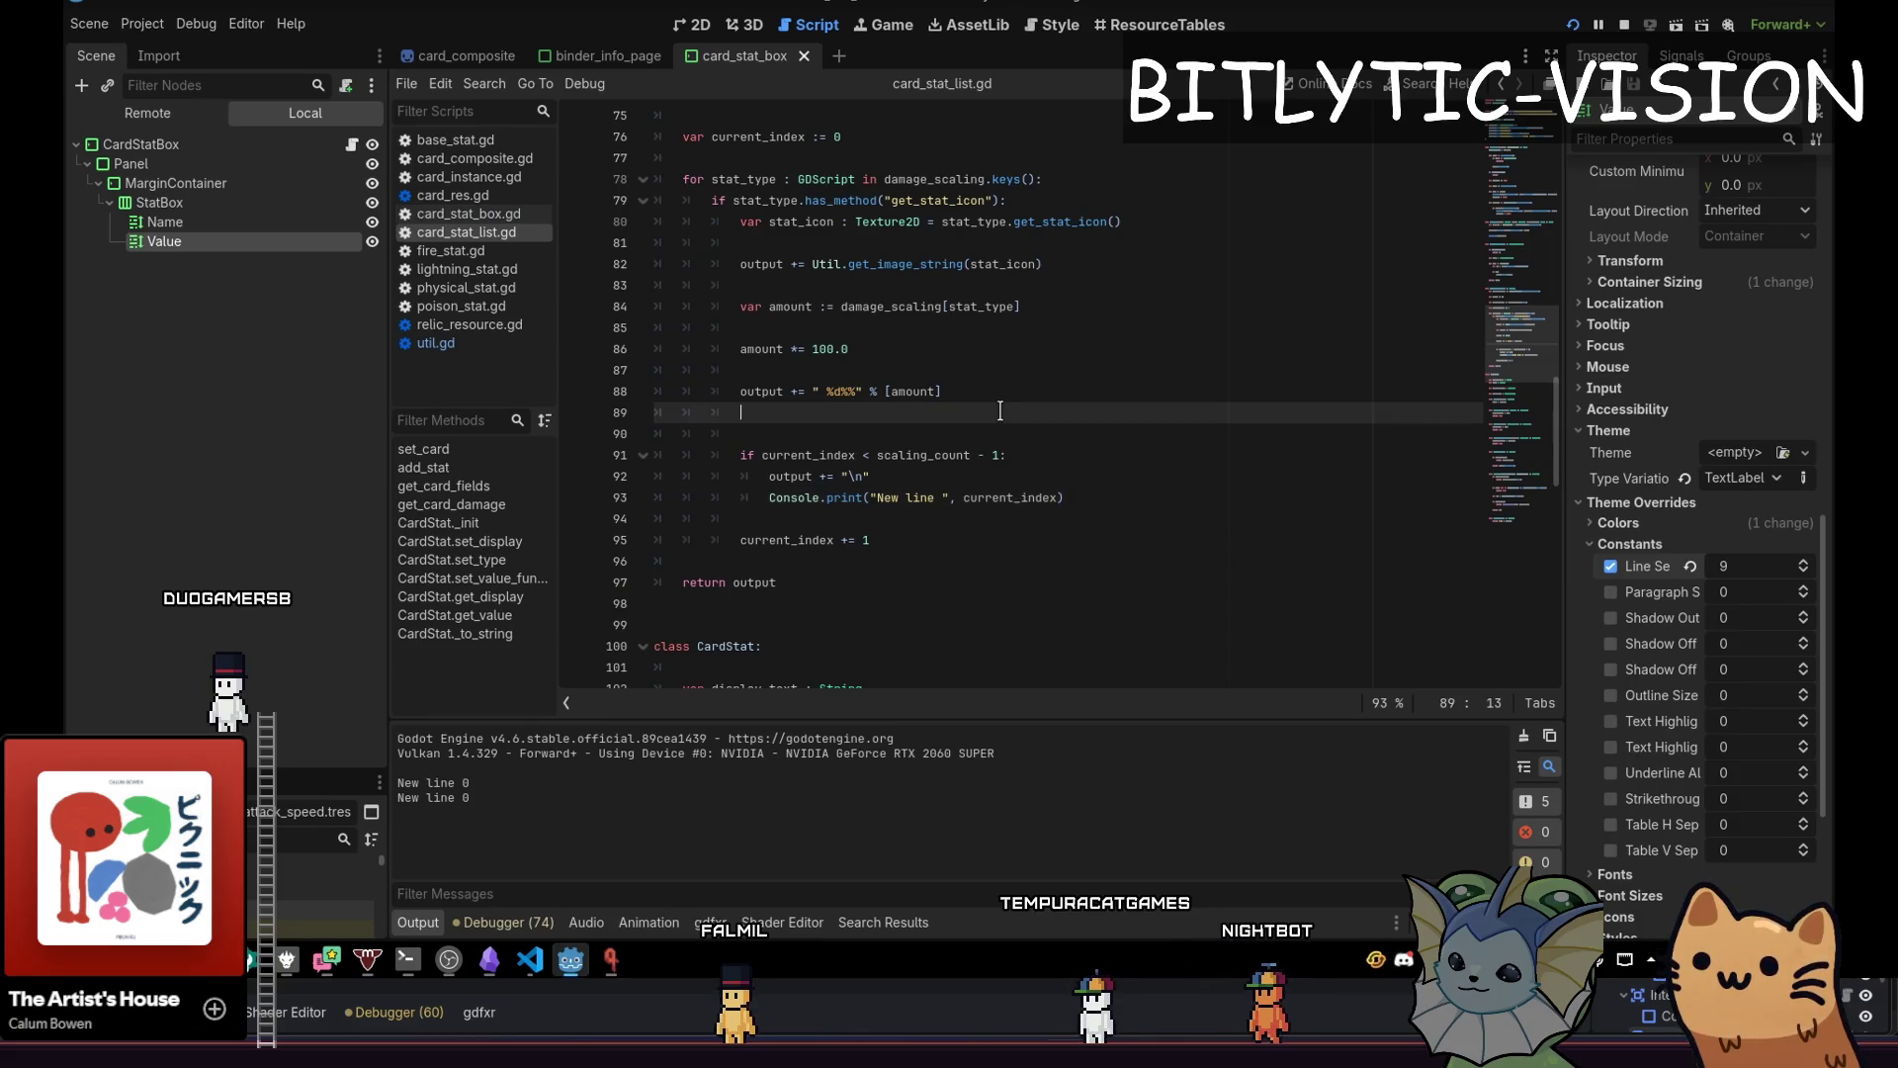
key("BackSpace")
key("BackSpace")
key("BackSpace")
key("Down")
key("Down")
key("Down")
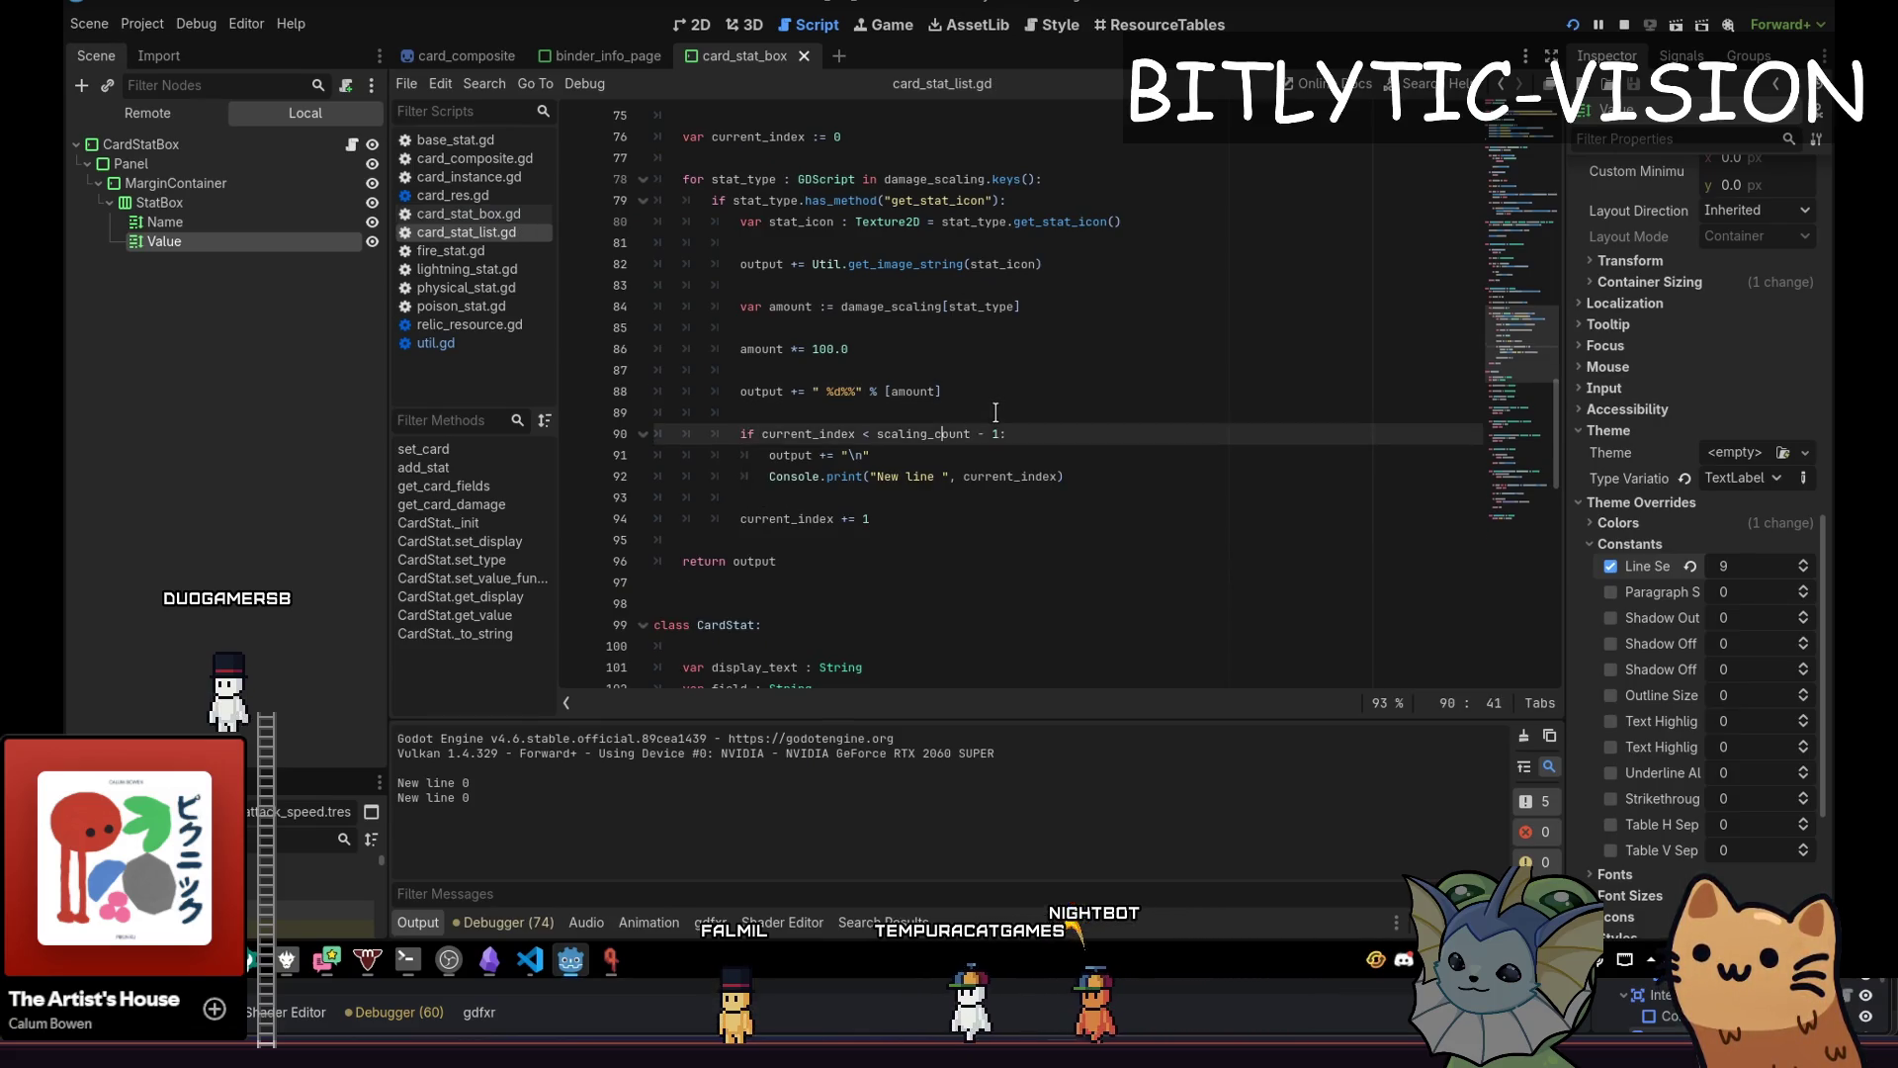
key("Down")
key("End")
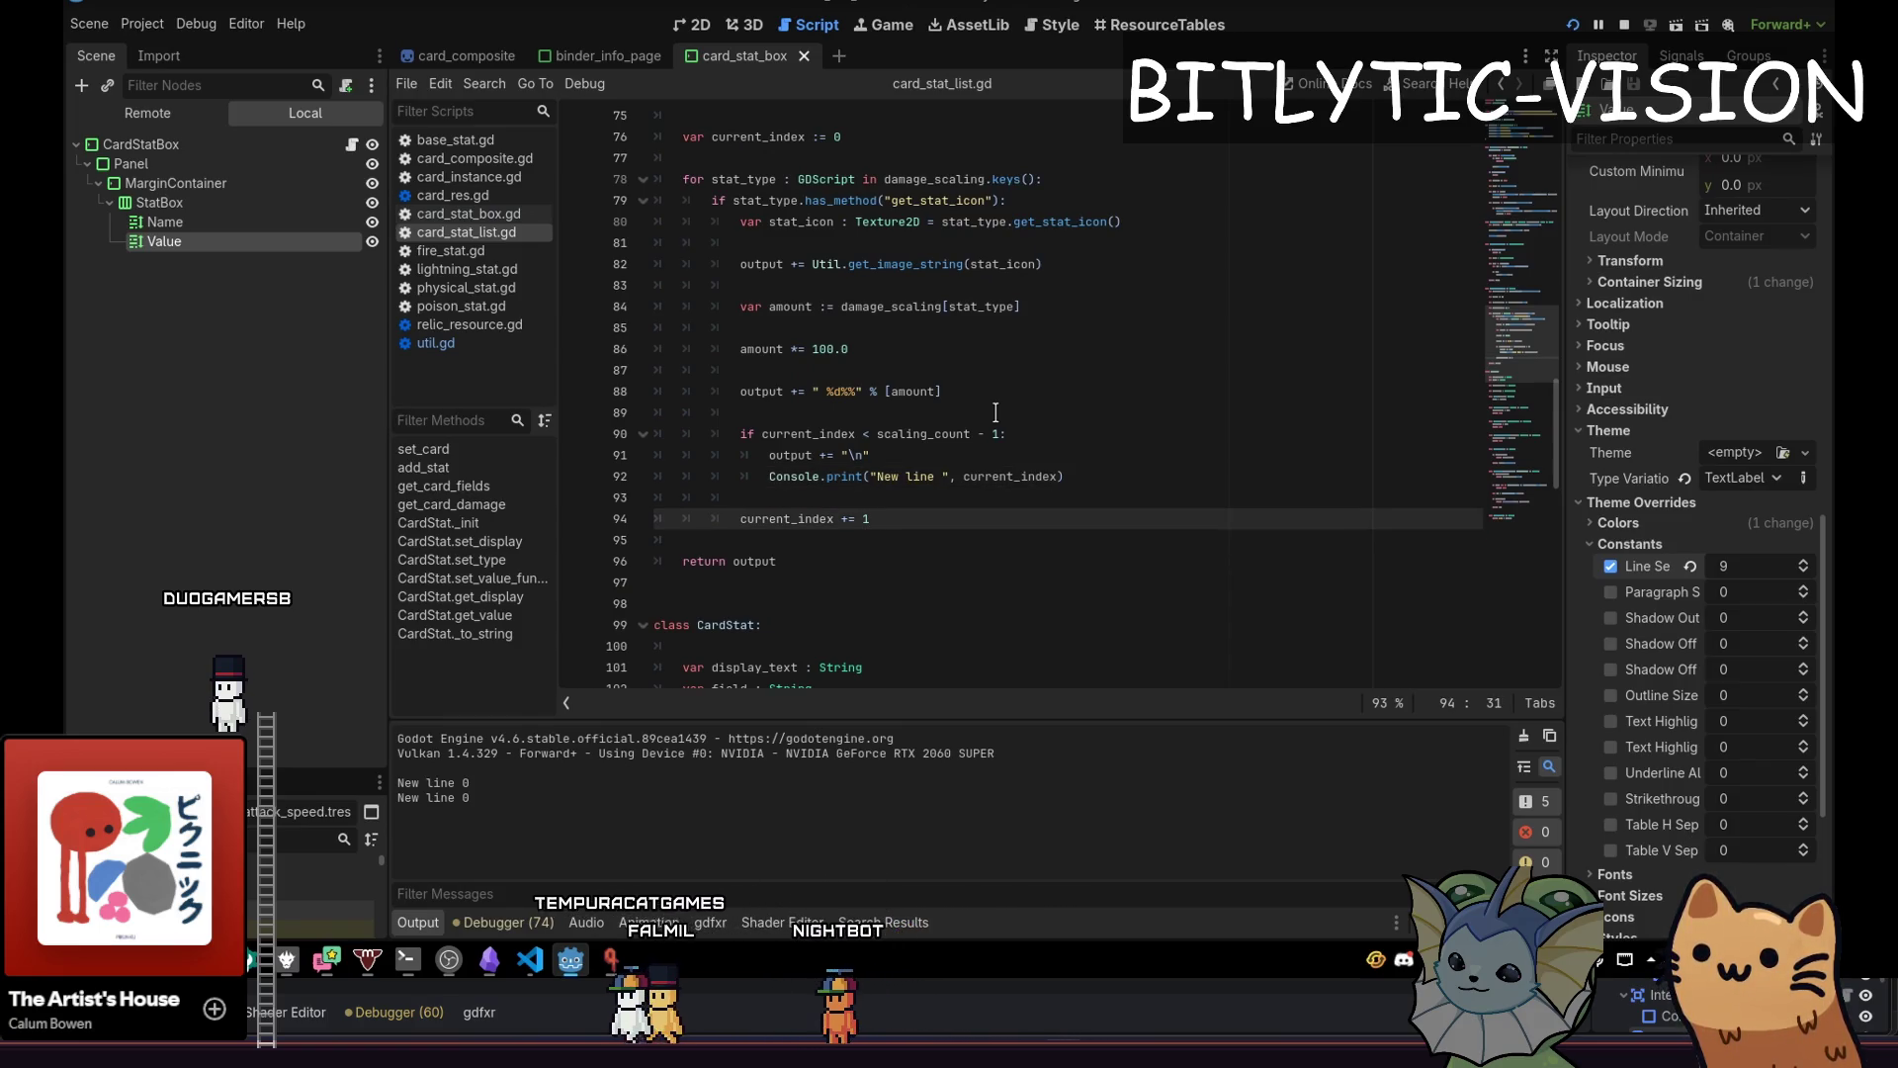
key("alt+Tab")
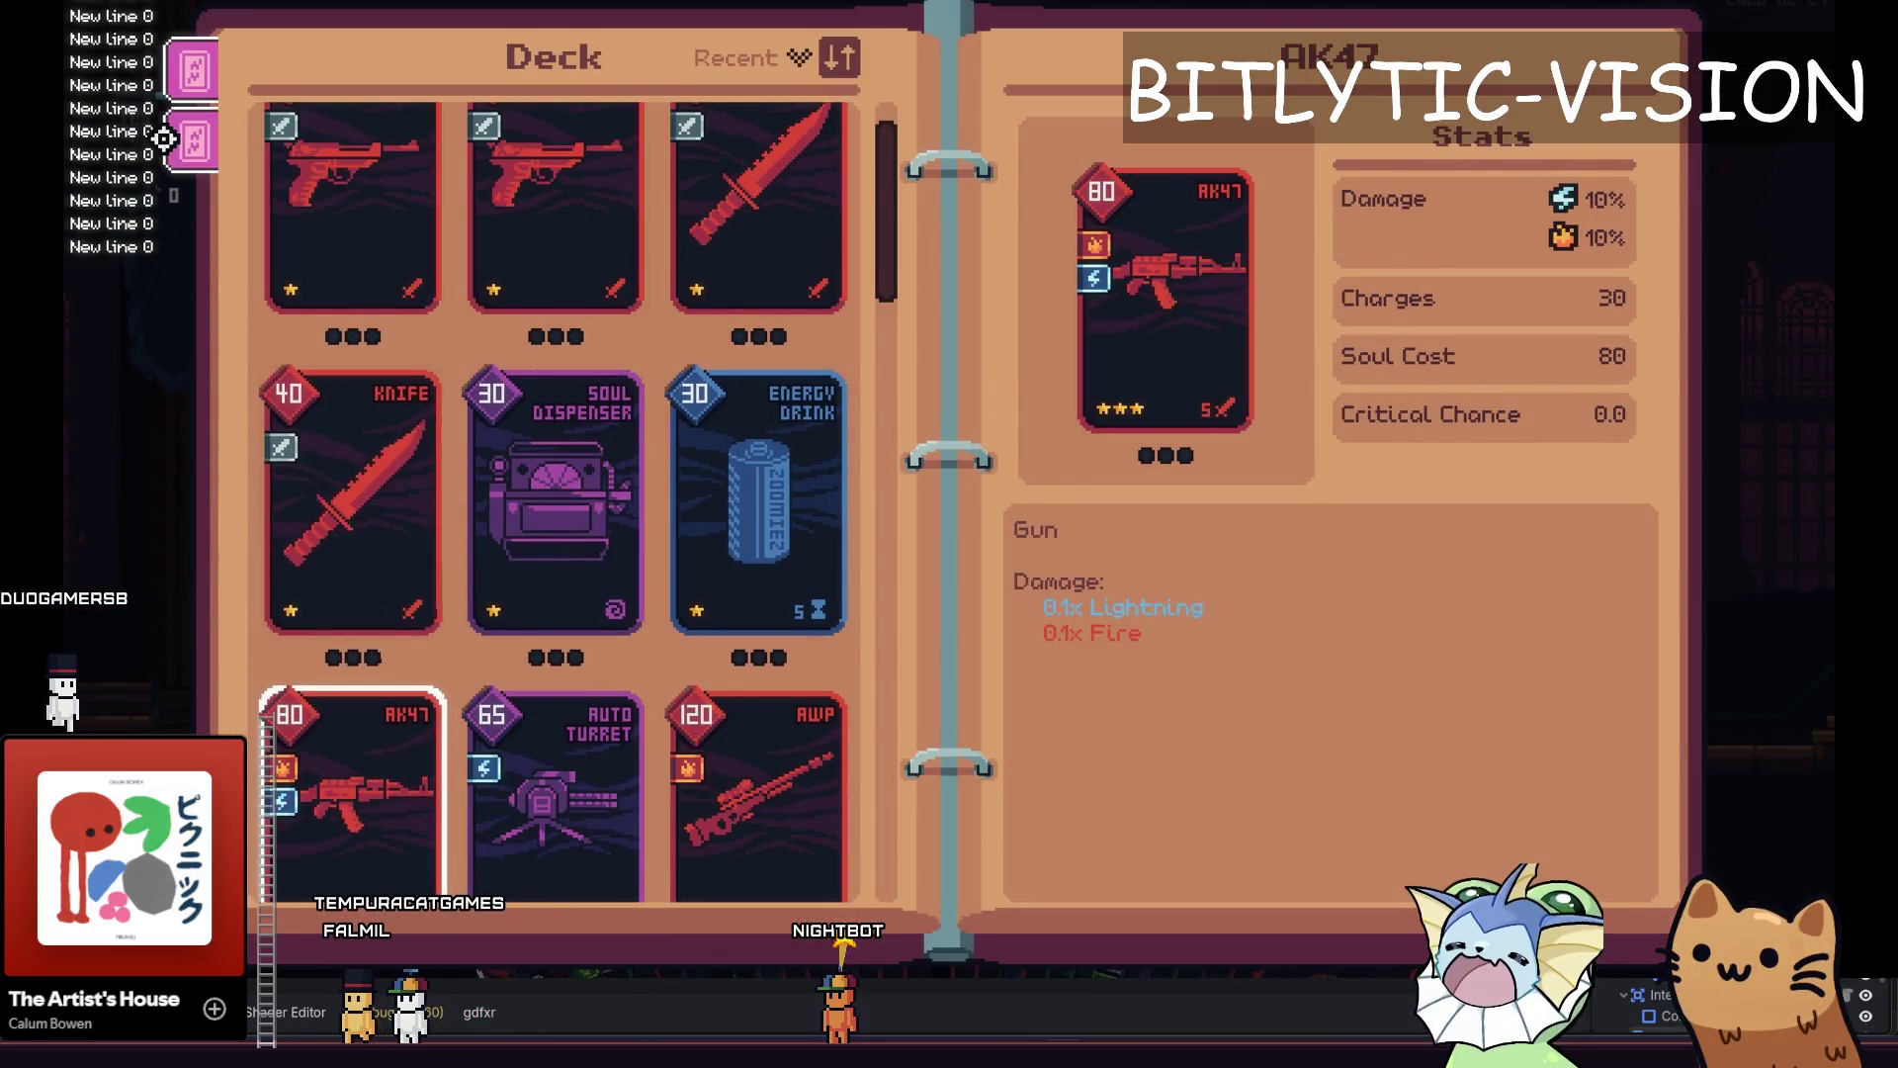
Step: Compare the debug print and loop header code against the running game's output
key("alt+Tab")
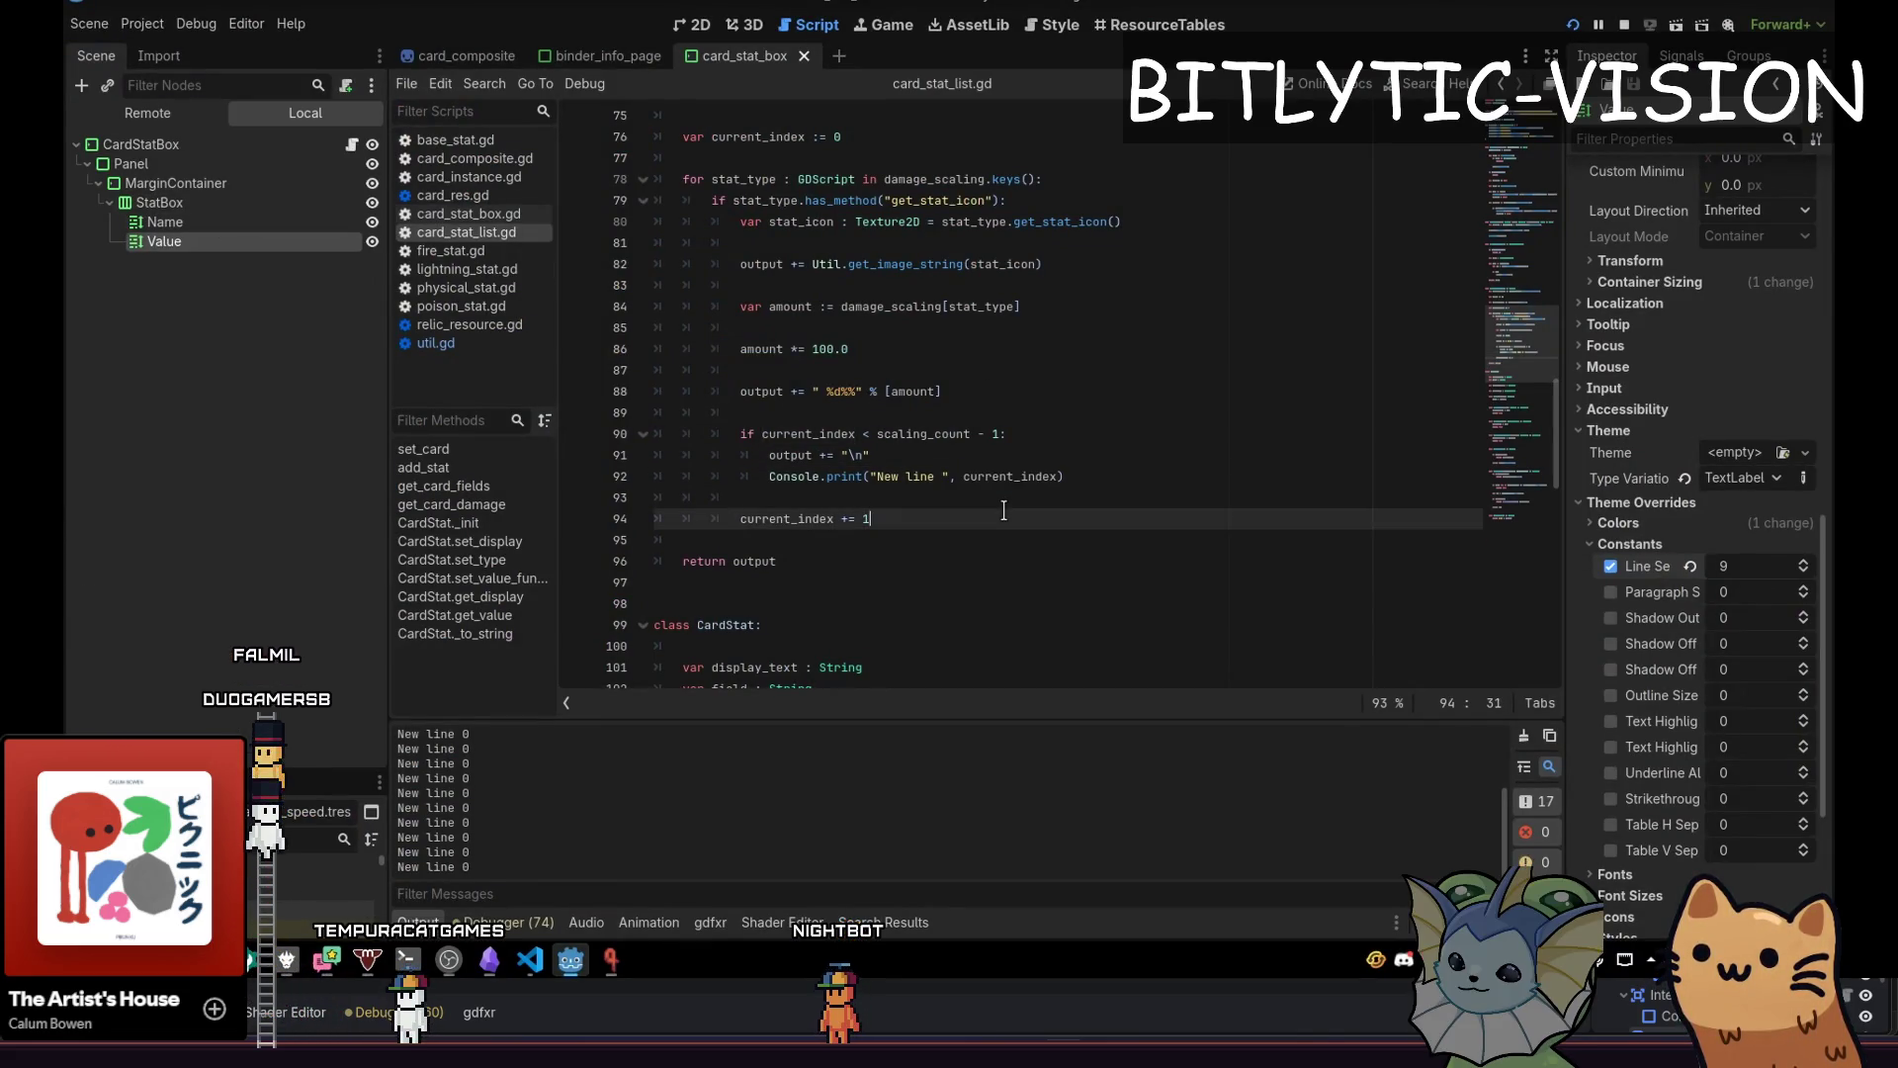
left_click(1013, 490)
double_click(1011, 476)
scroll(1048, 519, "up", 2)
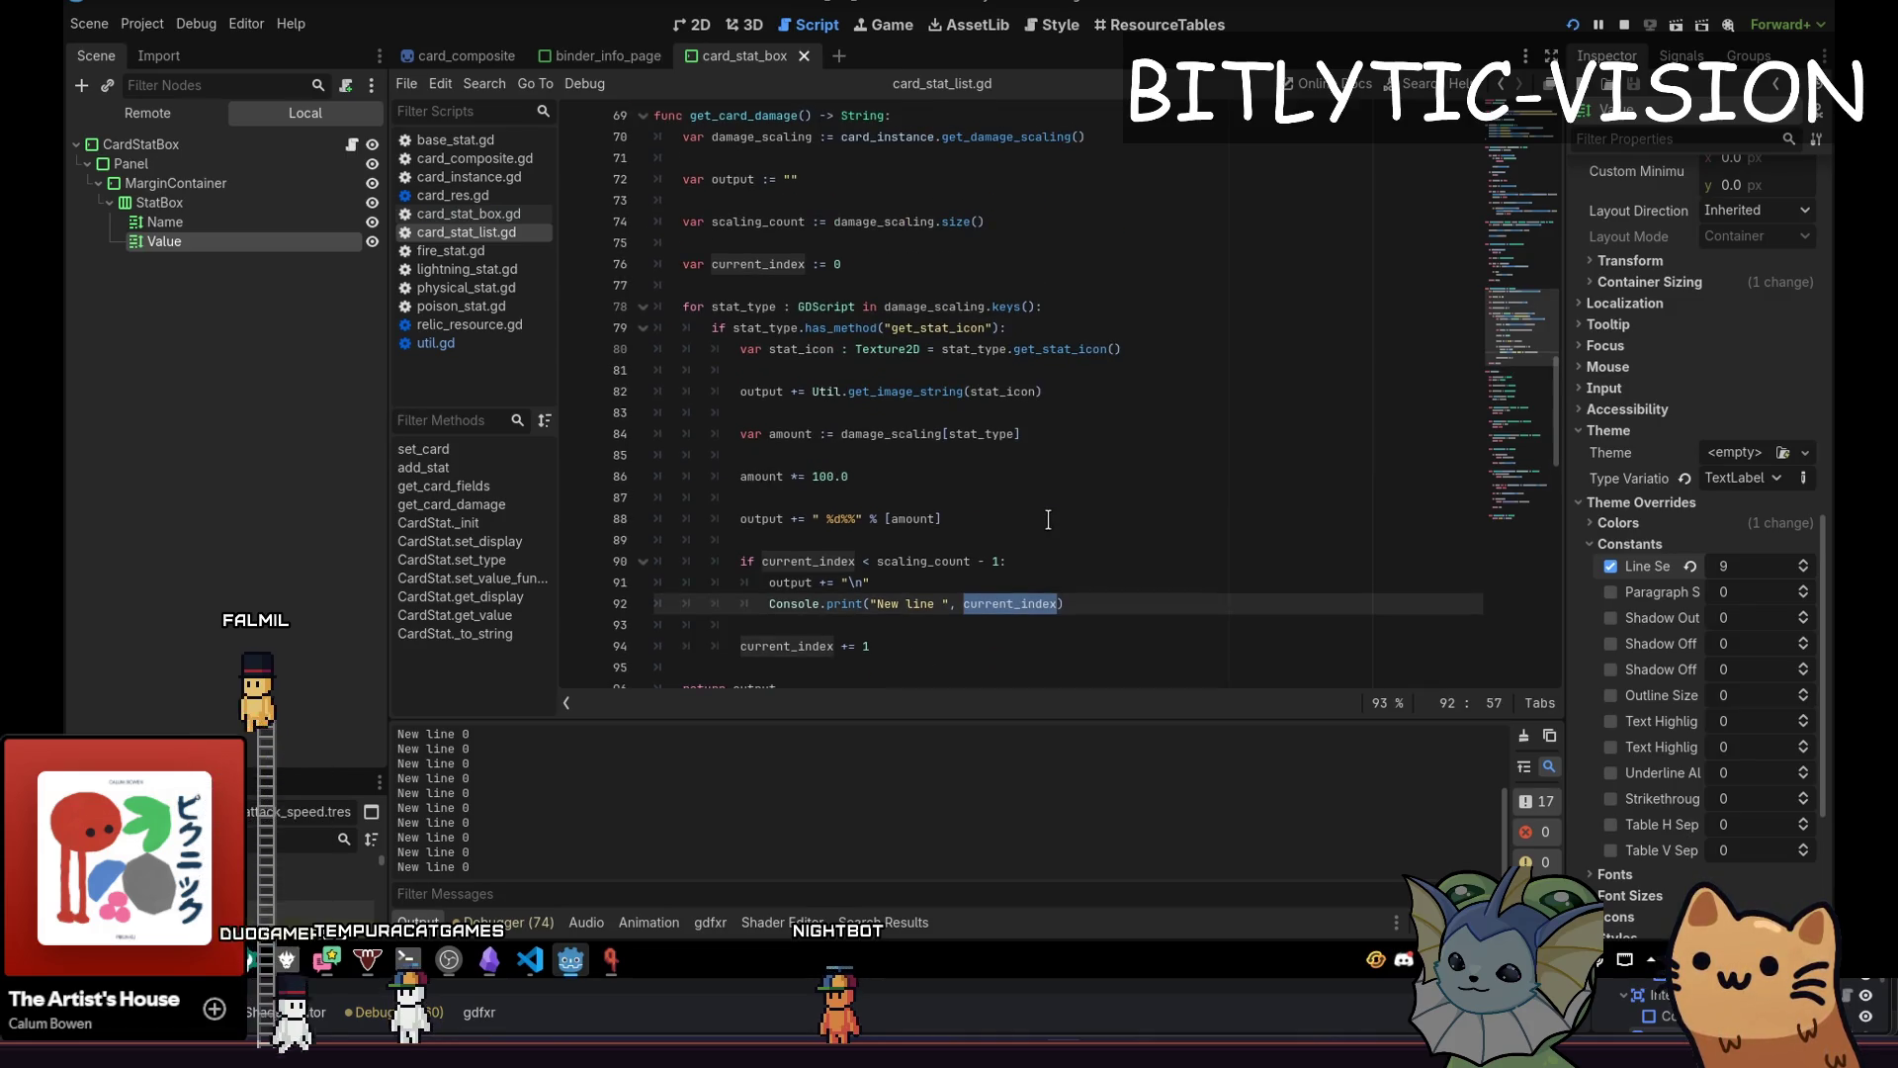
left_click(1107, 309)
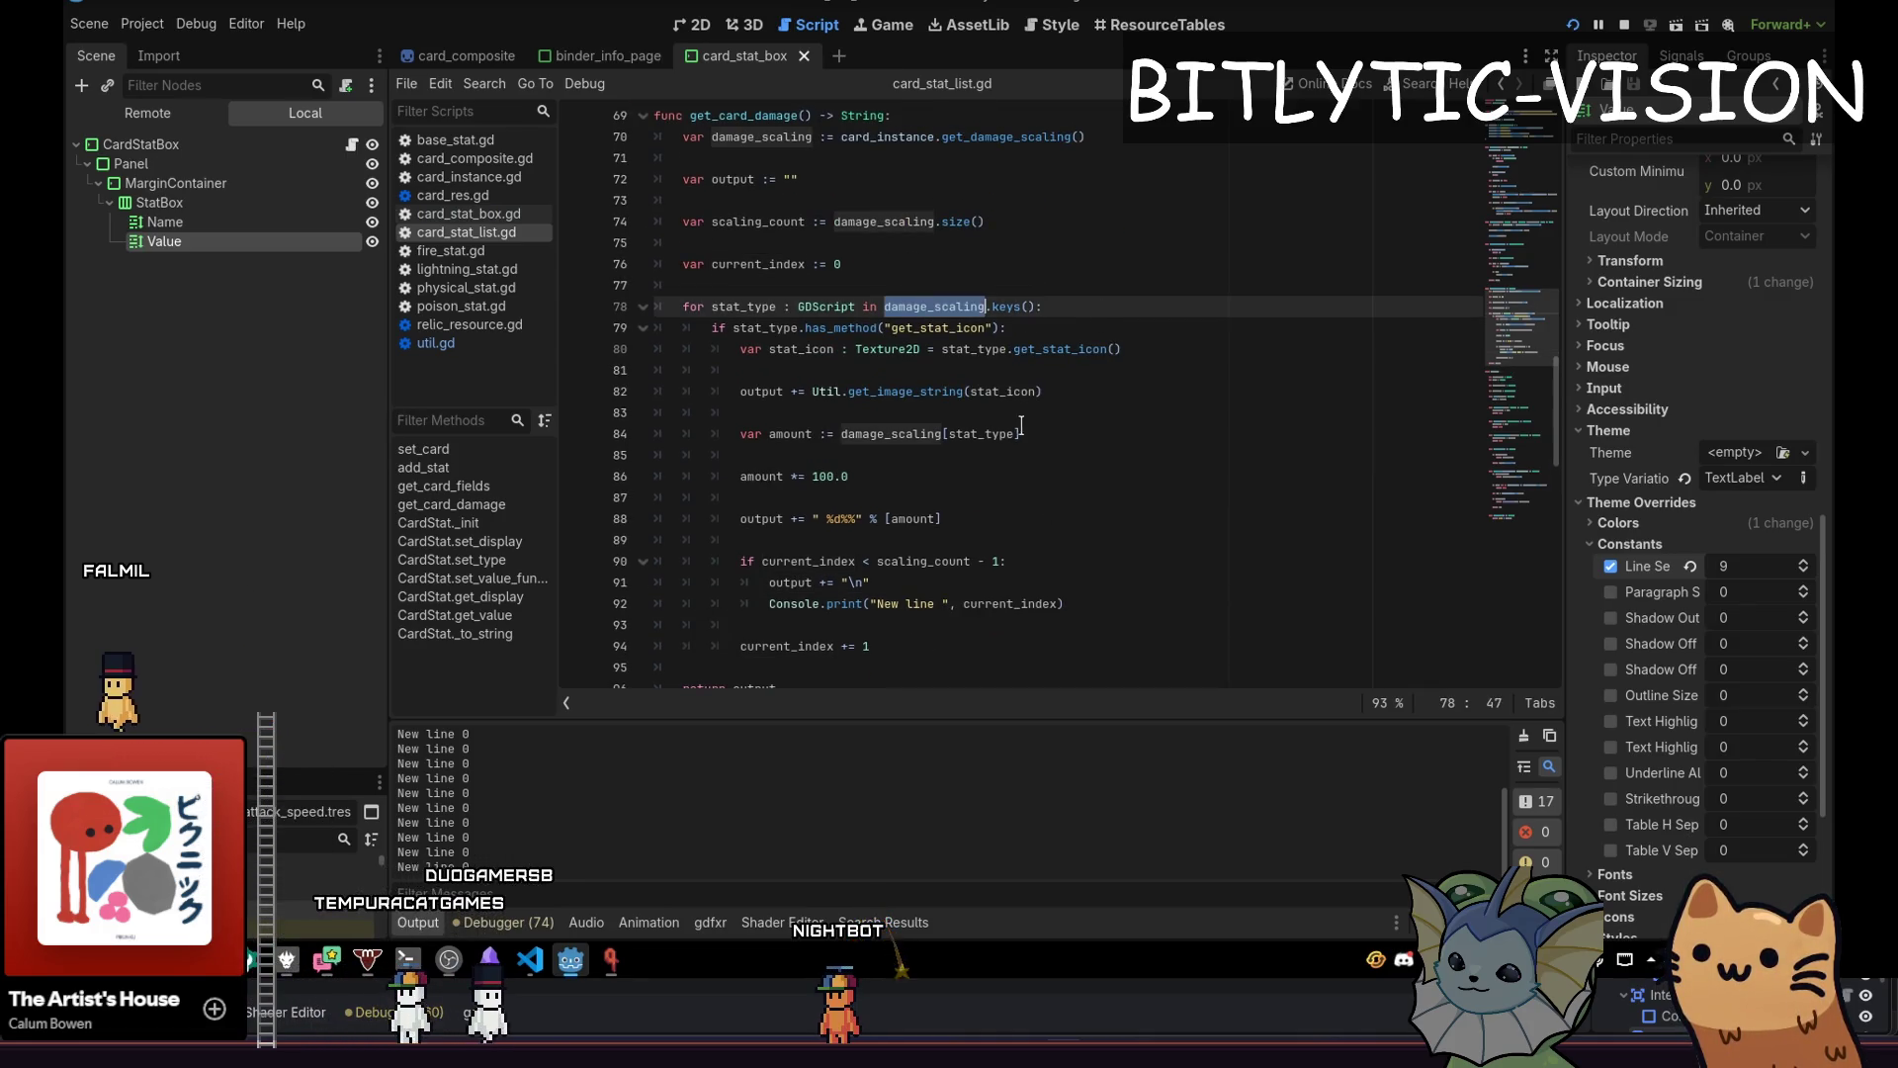
left_click(889, 625)
key("F5")
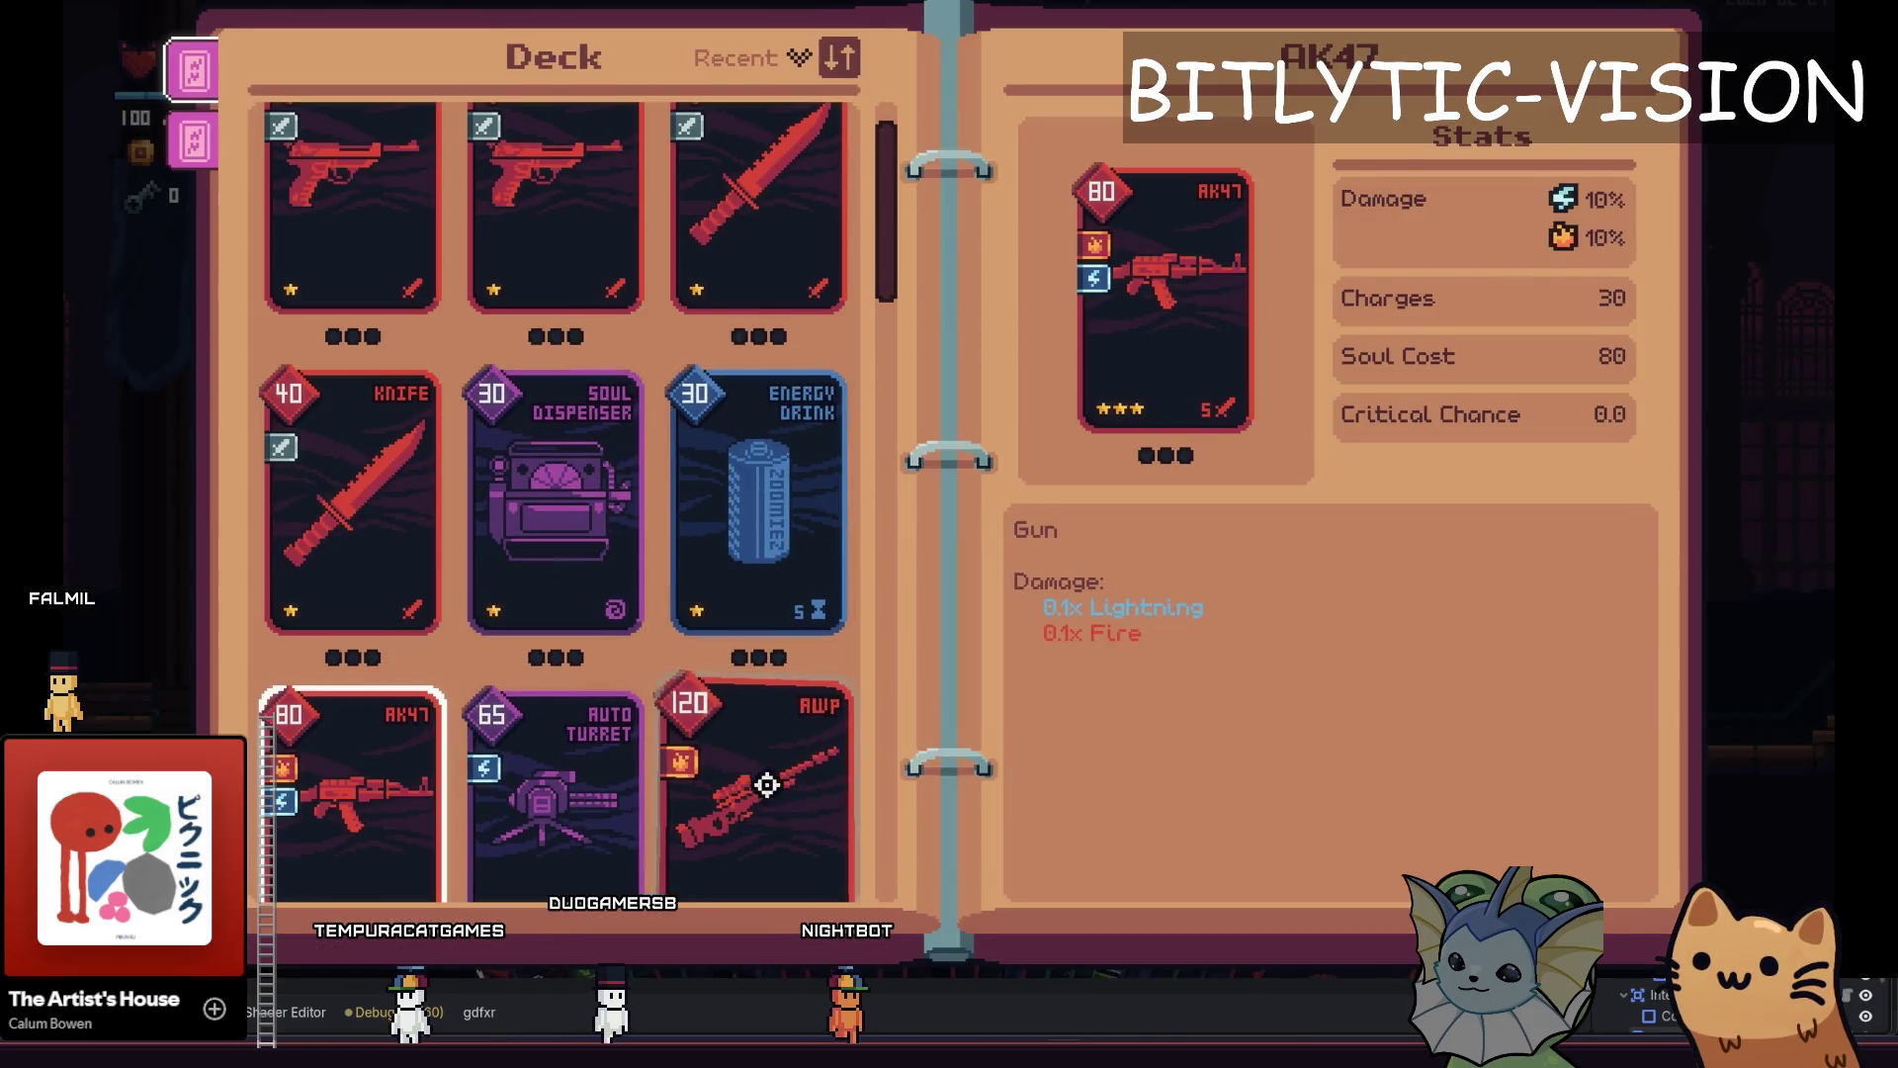
key("alt+Tab")
Step: Move the debug print out of the if block with a blank line before it
mouse_move(841, 307)
left_mouse_down()
mouse_move(981, 307)
mouse_move(886, 307)
left_mouse_up()
left_click(1008, 307)
left_click(890, 307)
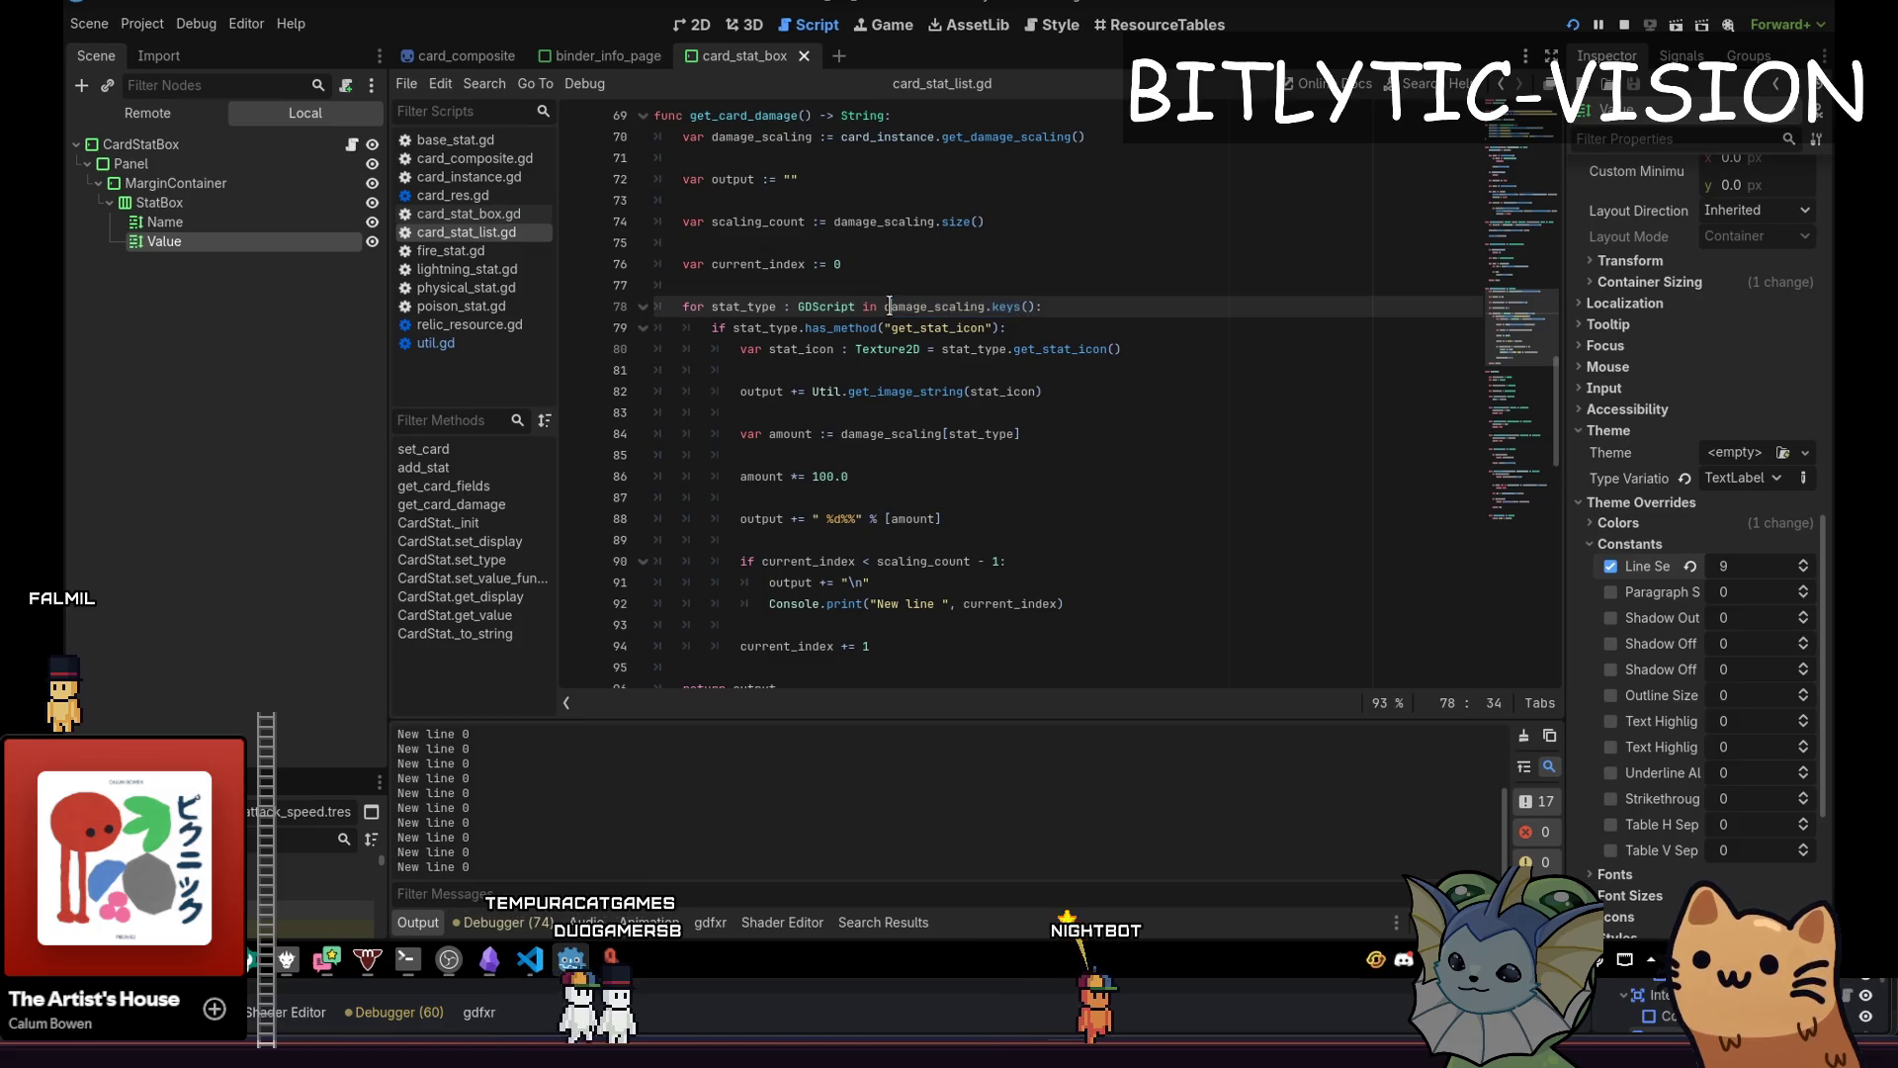
left_click(1004, 603)
scroll(1208, 611, "down", 3)
key("Home")
key("BackSpace")
key("Home")
key("Return")
Step: Run the game and inspect the Knife and AK47 damage lines
key("F5")
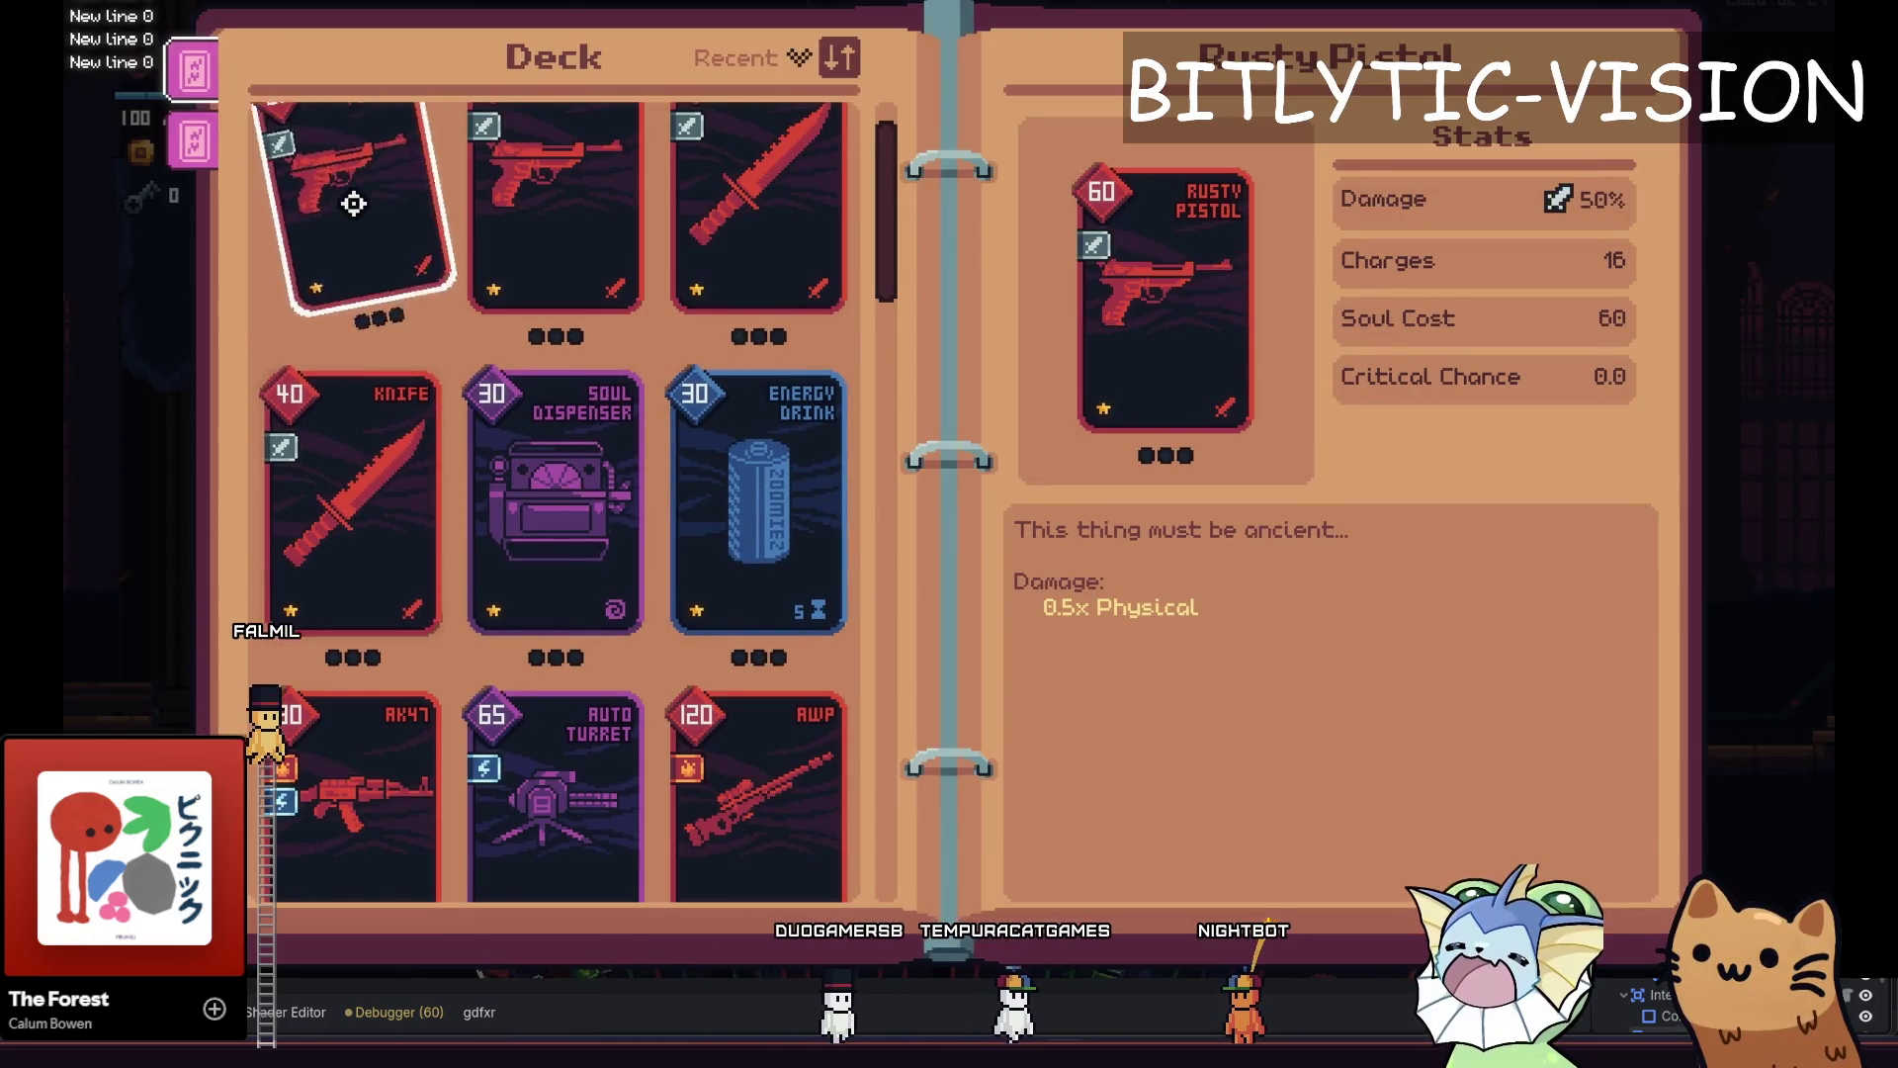
left_click(365, 500)
left_click(381, 729)
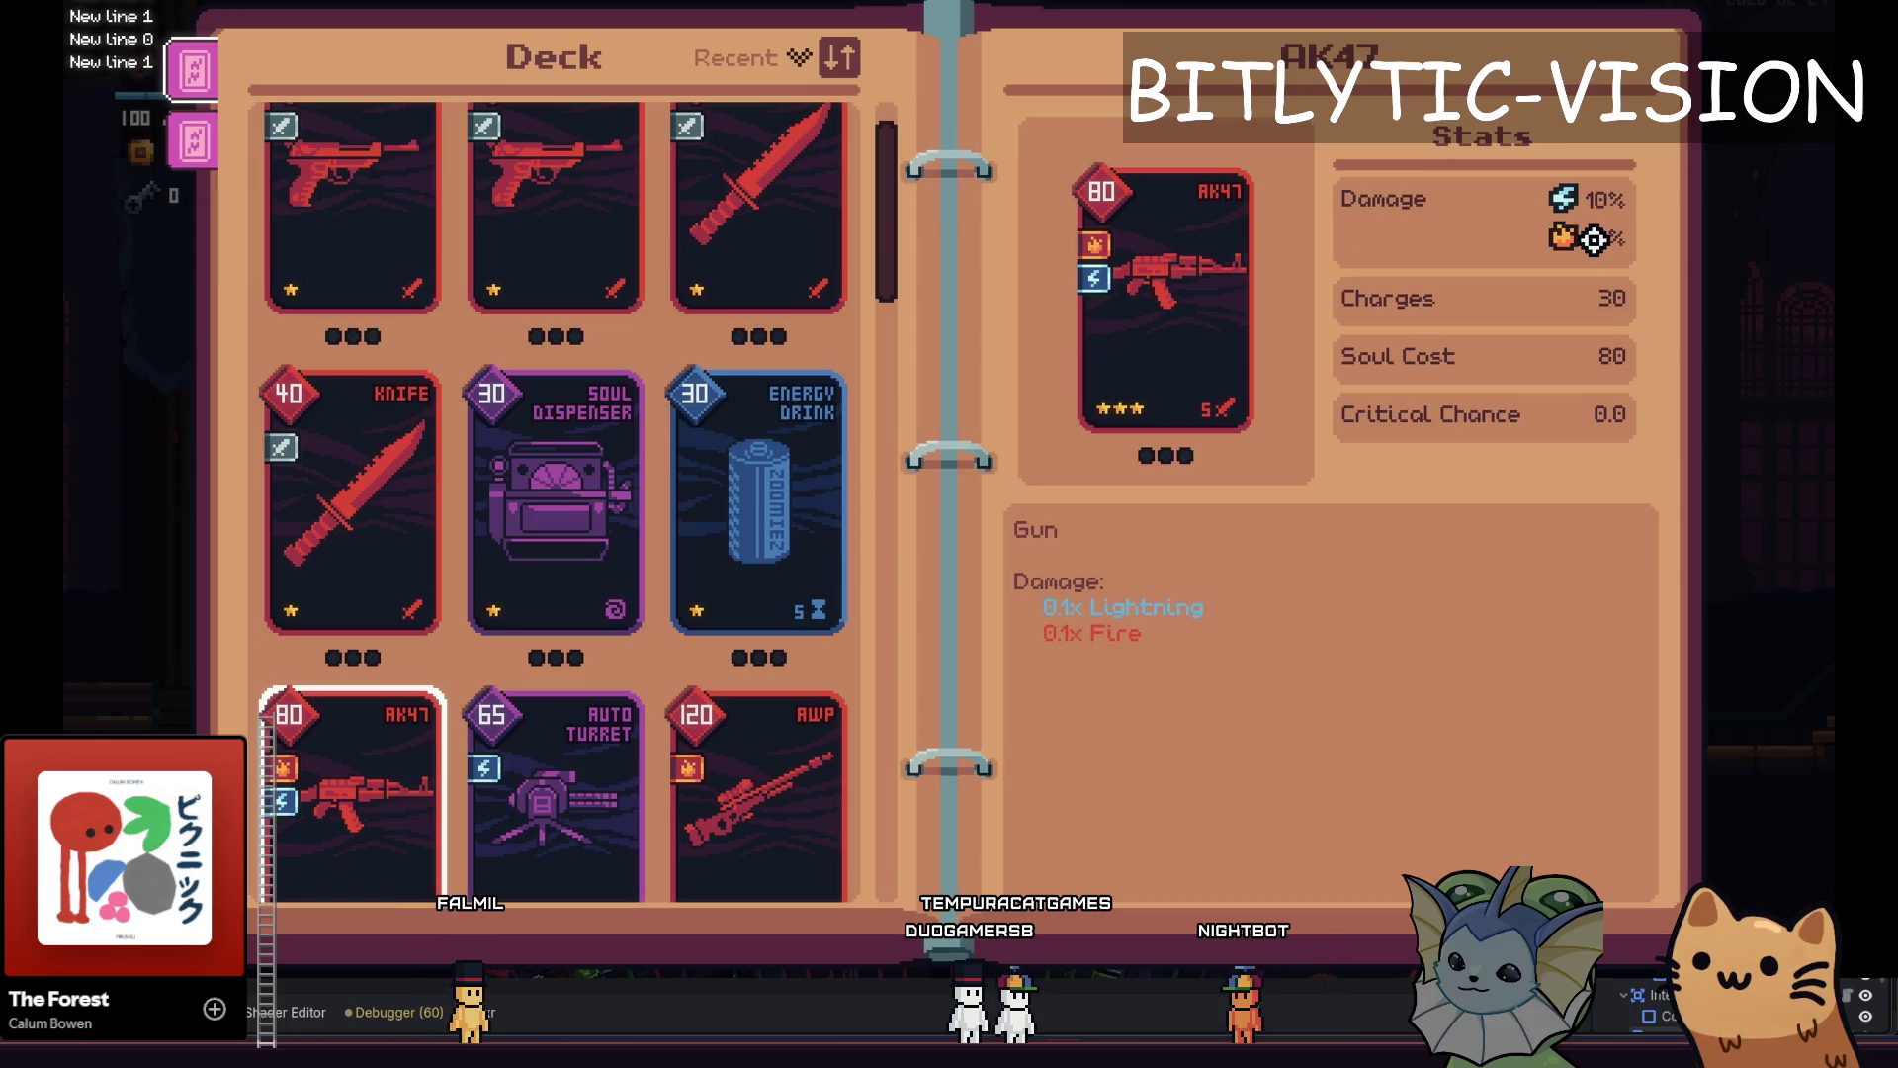
key("F8")
Step: Delete the per-line debug print from the loop and save the script
left_click(981, 388)
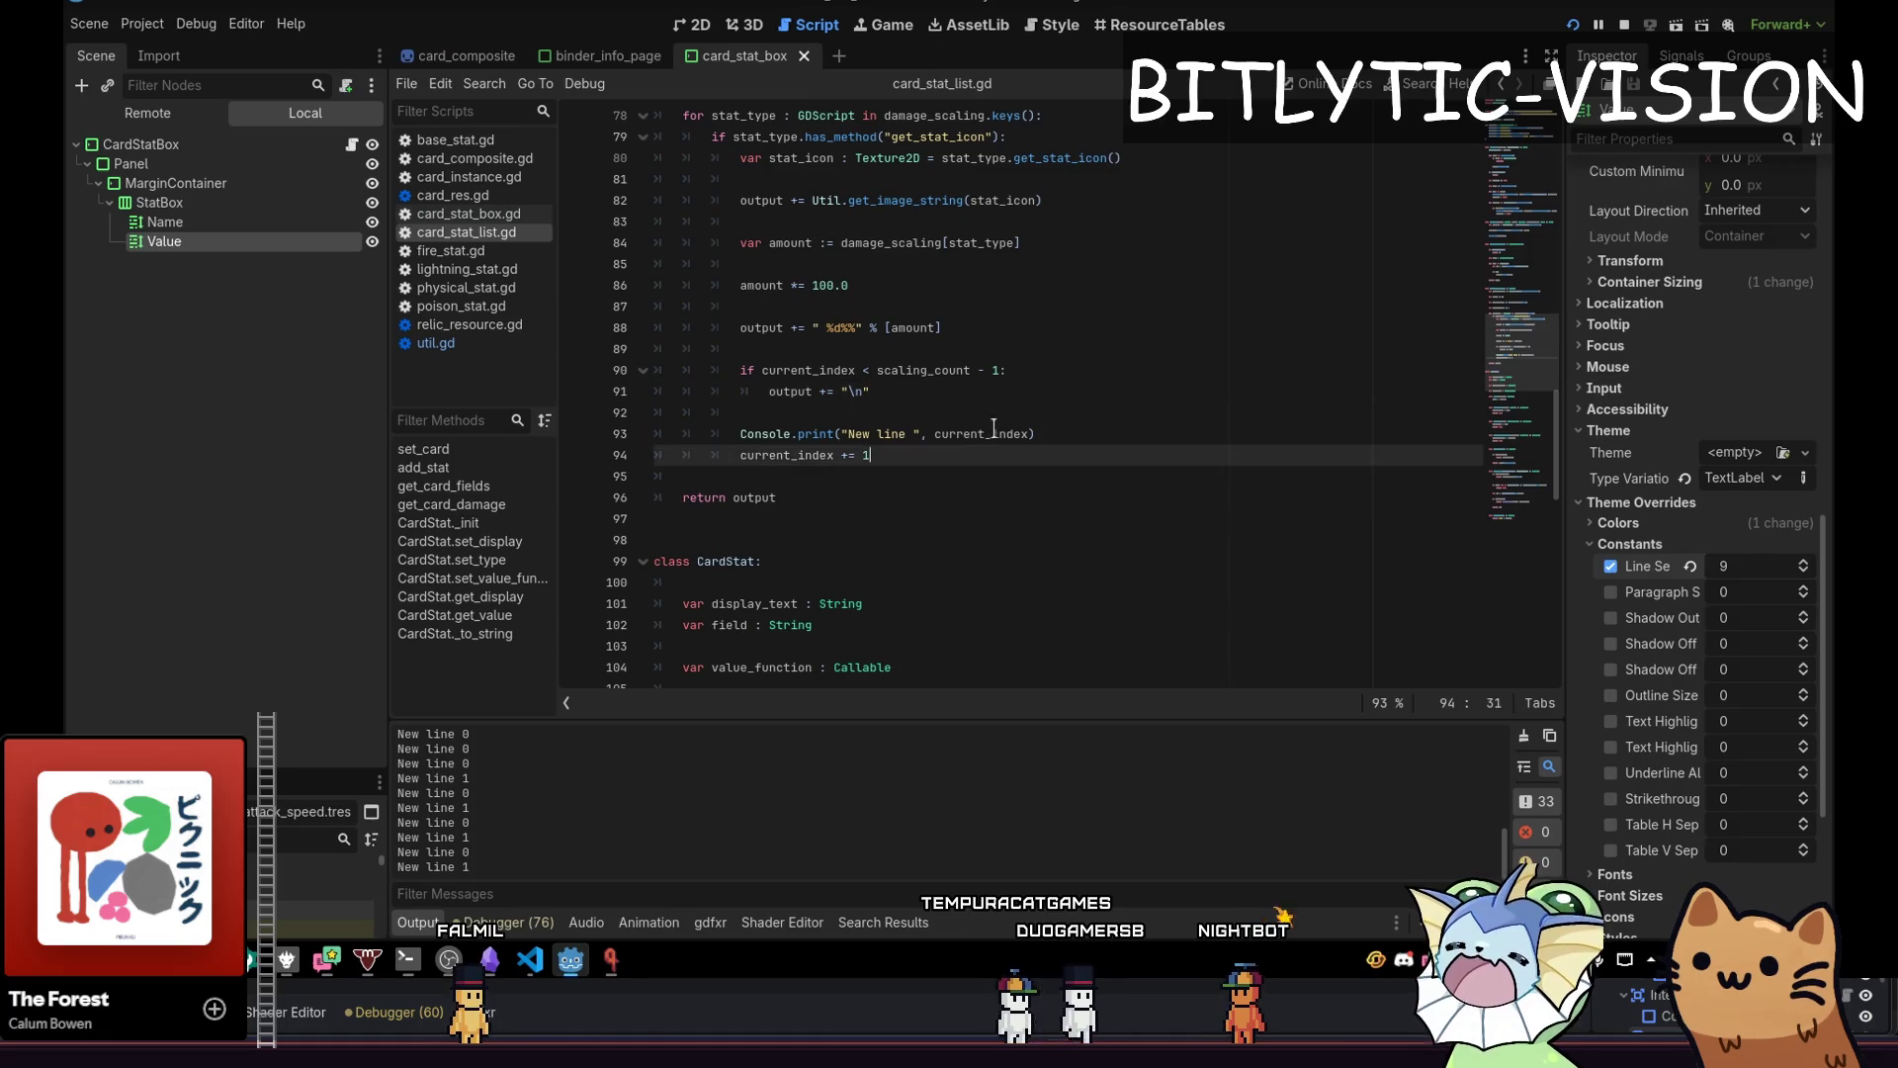
left_click(1012, 413)
key("ctrl+shift+k")
key("ctrl+shift+k")
key("ctrl+shift+Return")
key("ctrl+s")
Step: Add Console.print(output) before the return and test it in the game
key("Down")
key("Down")
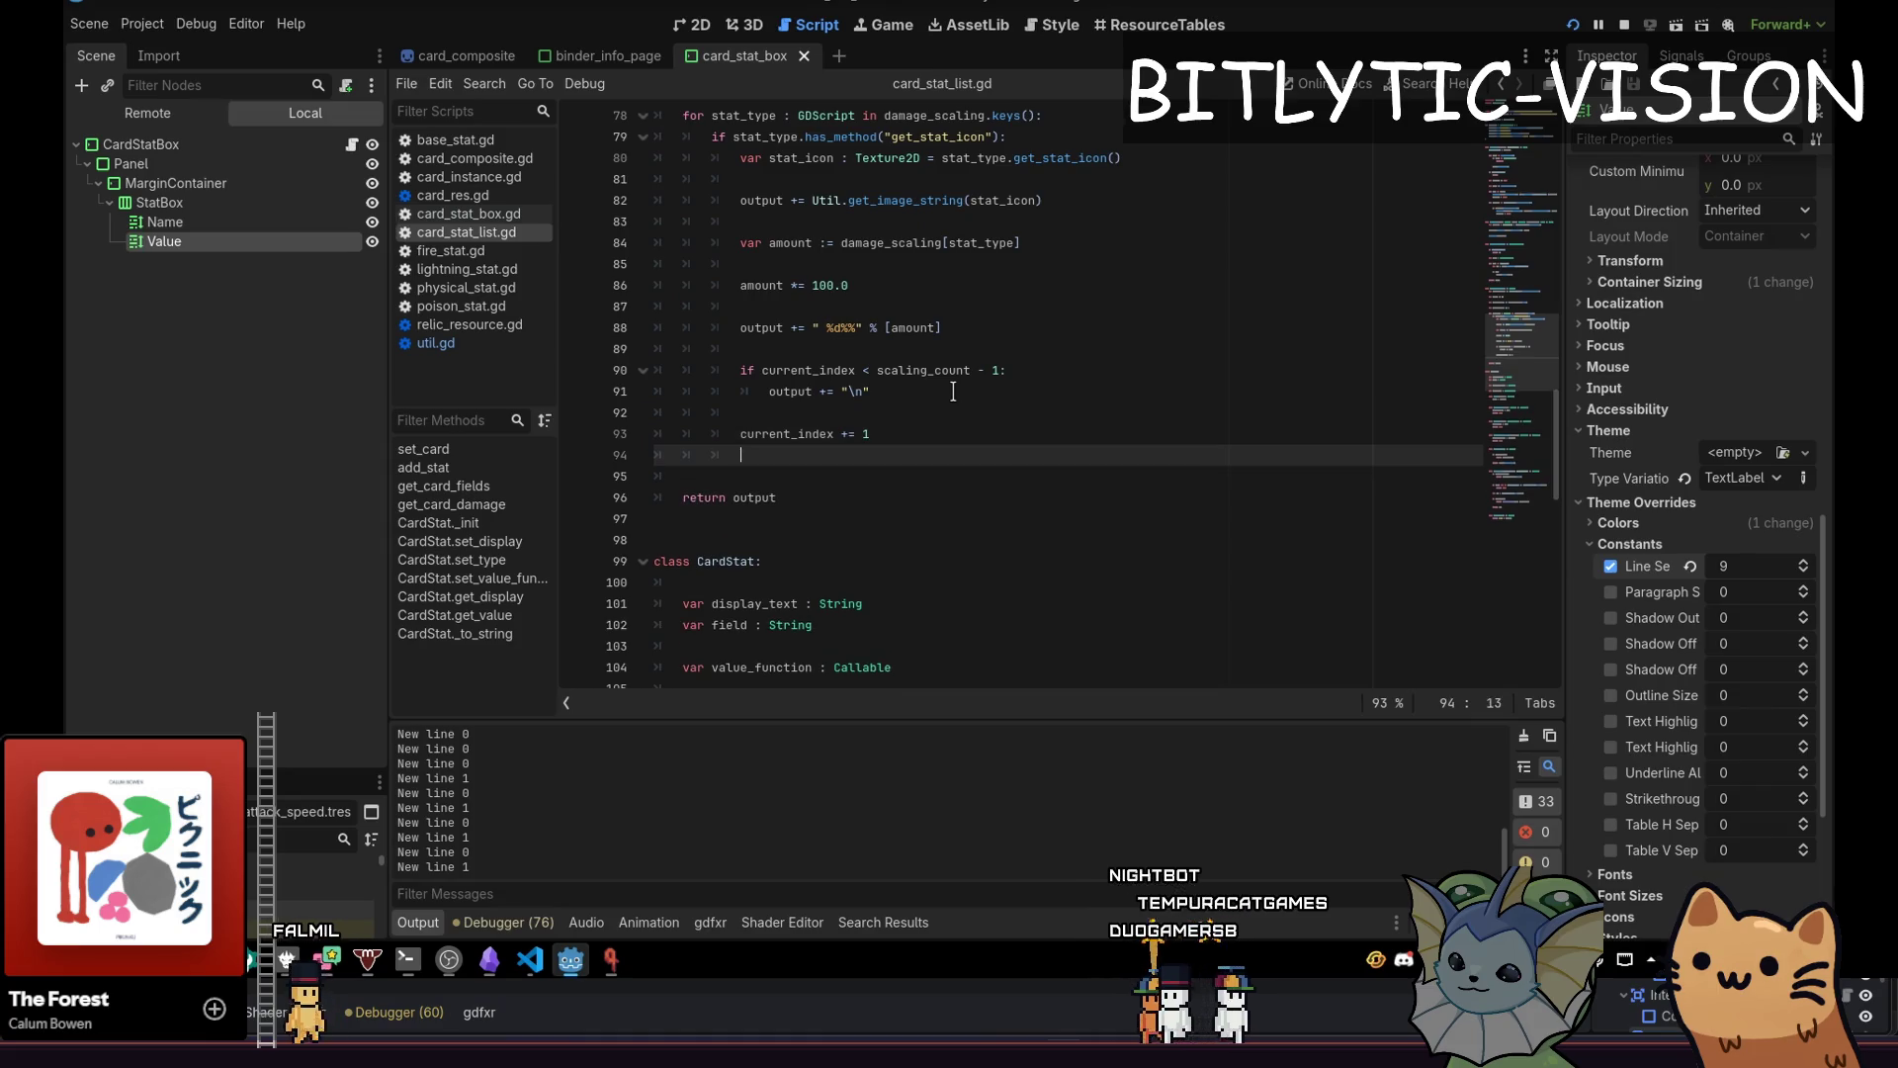
key("Return")
key("Return")
key("Up")
type("Console.p(output)")
key("F5")
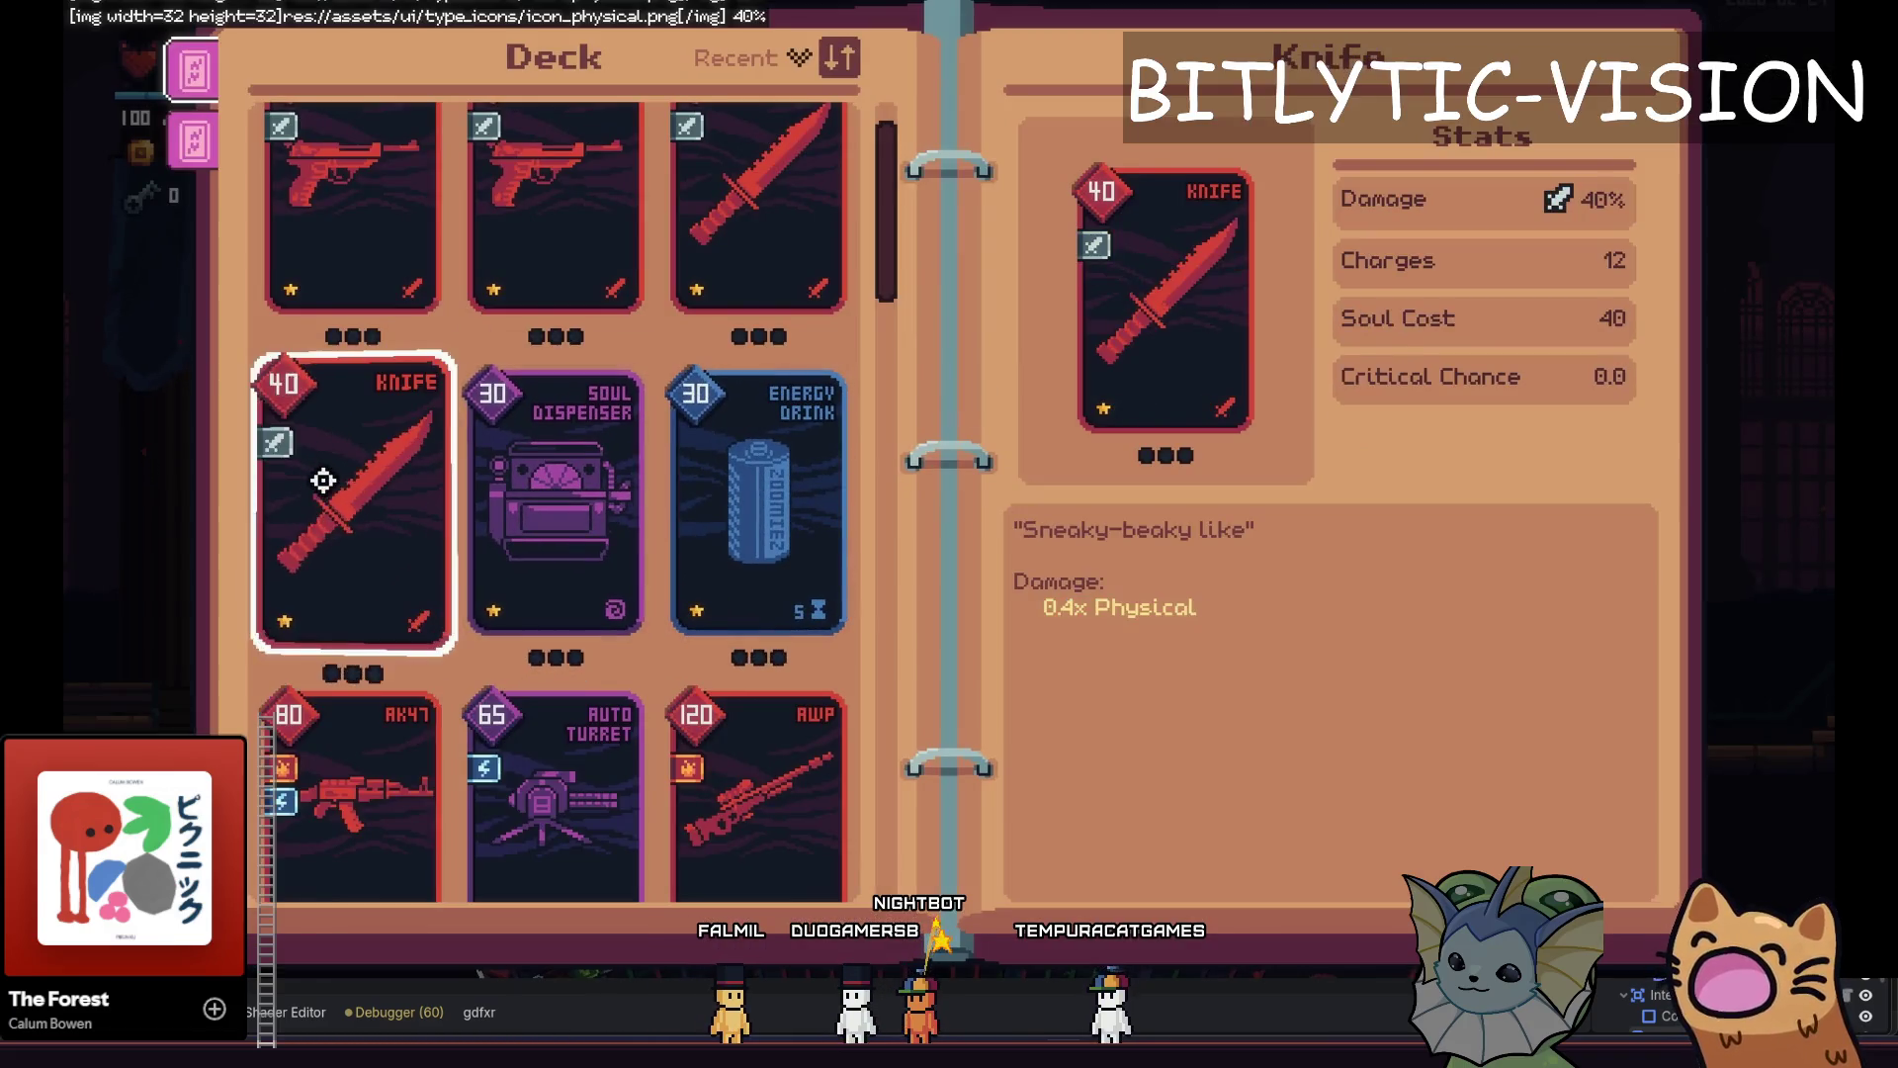
key("F8")
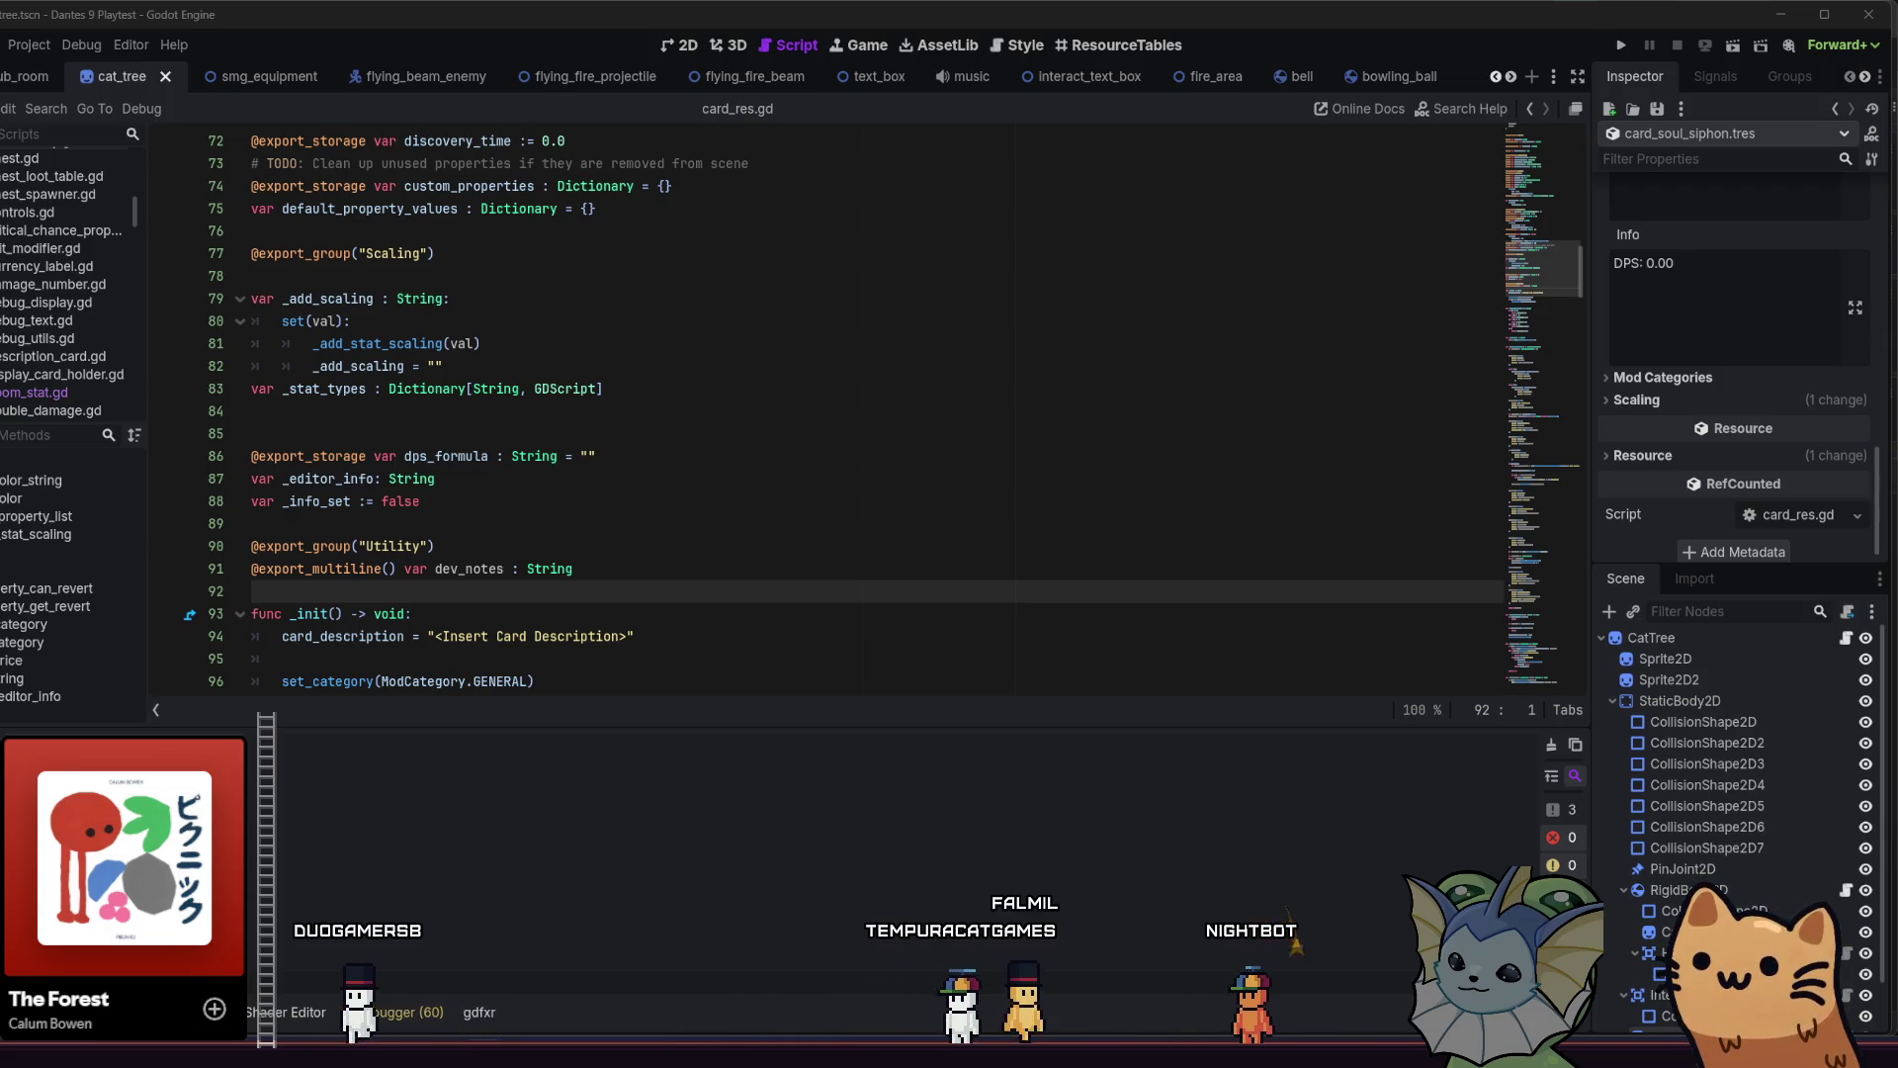
Step: Place the caret at line 87 of card_res.gd, then fetch origin in GitHub Desktop
left_click(805, 488)
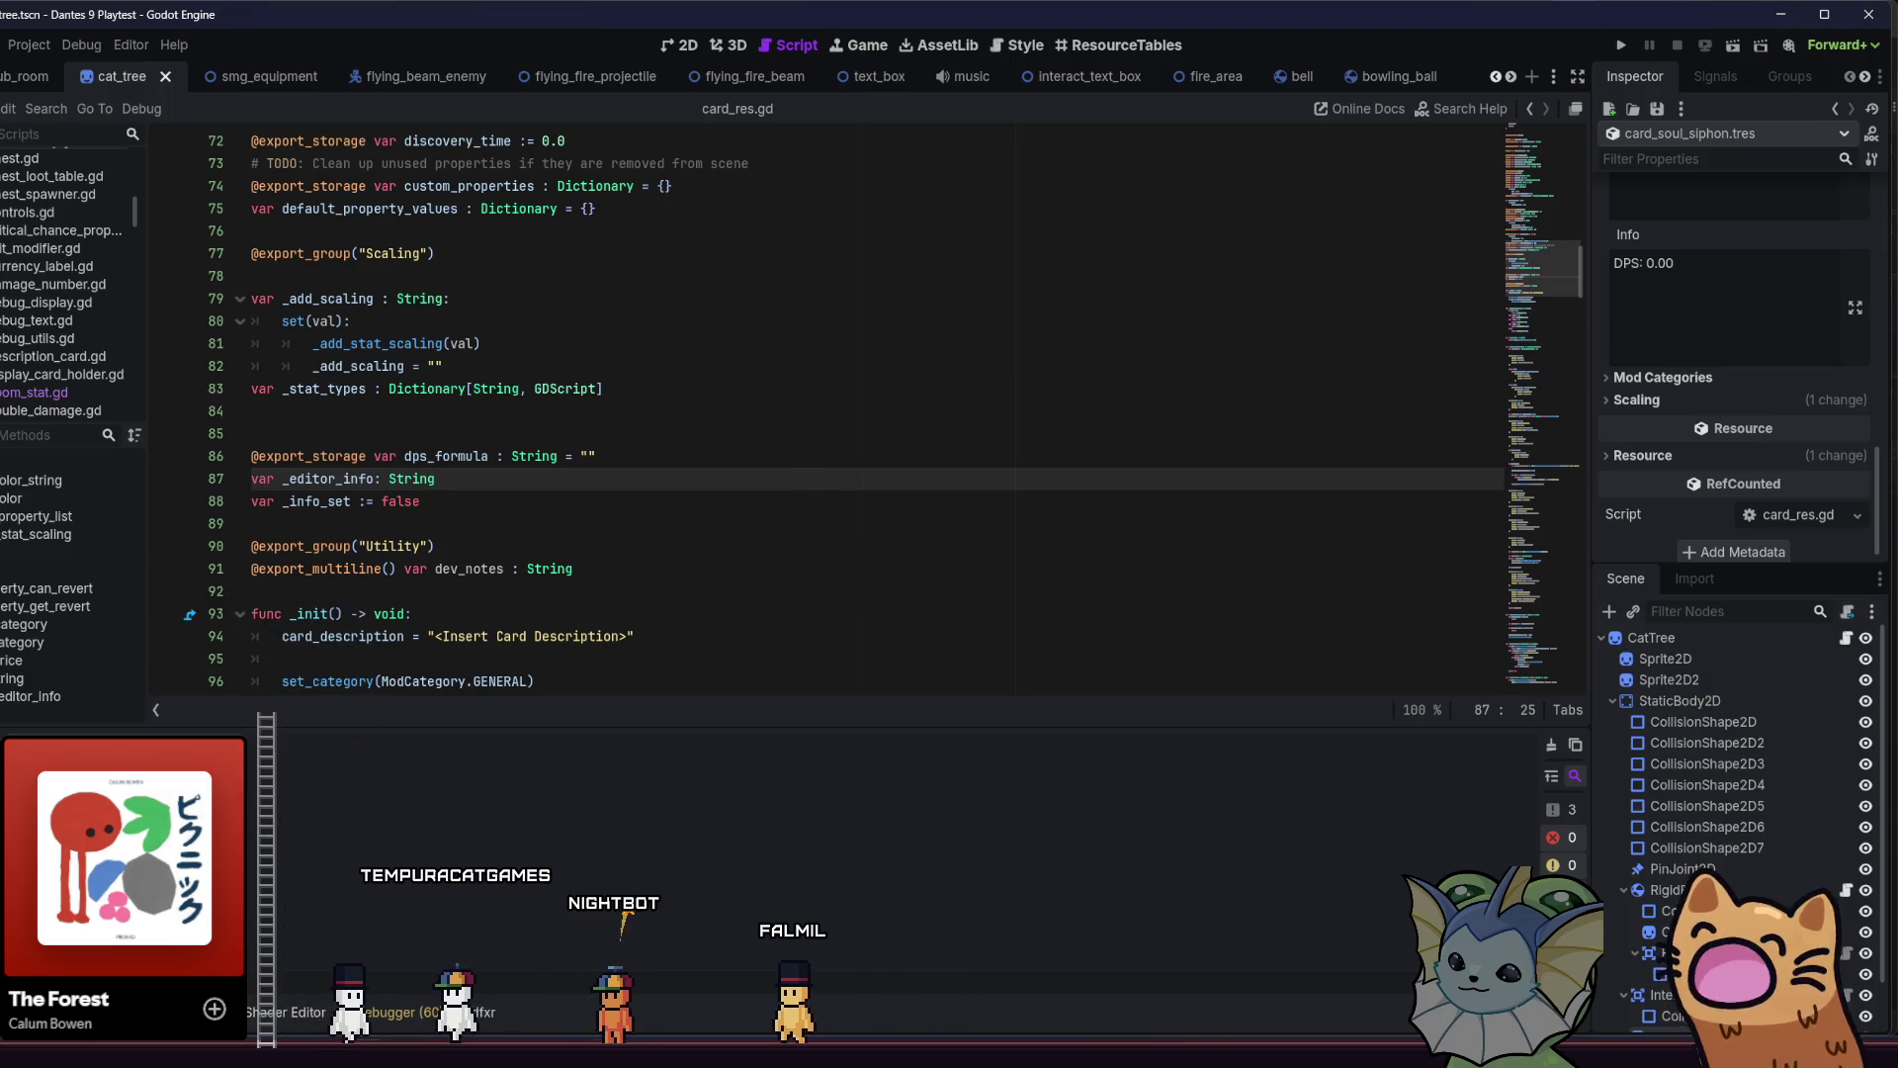
key("alt+Tab")
left_click(911, 239)
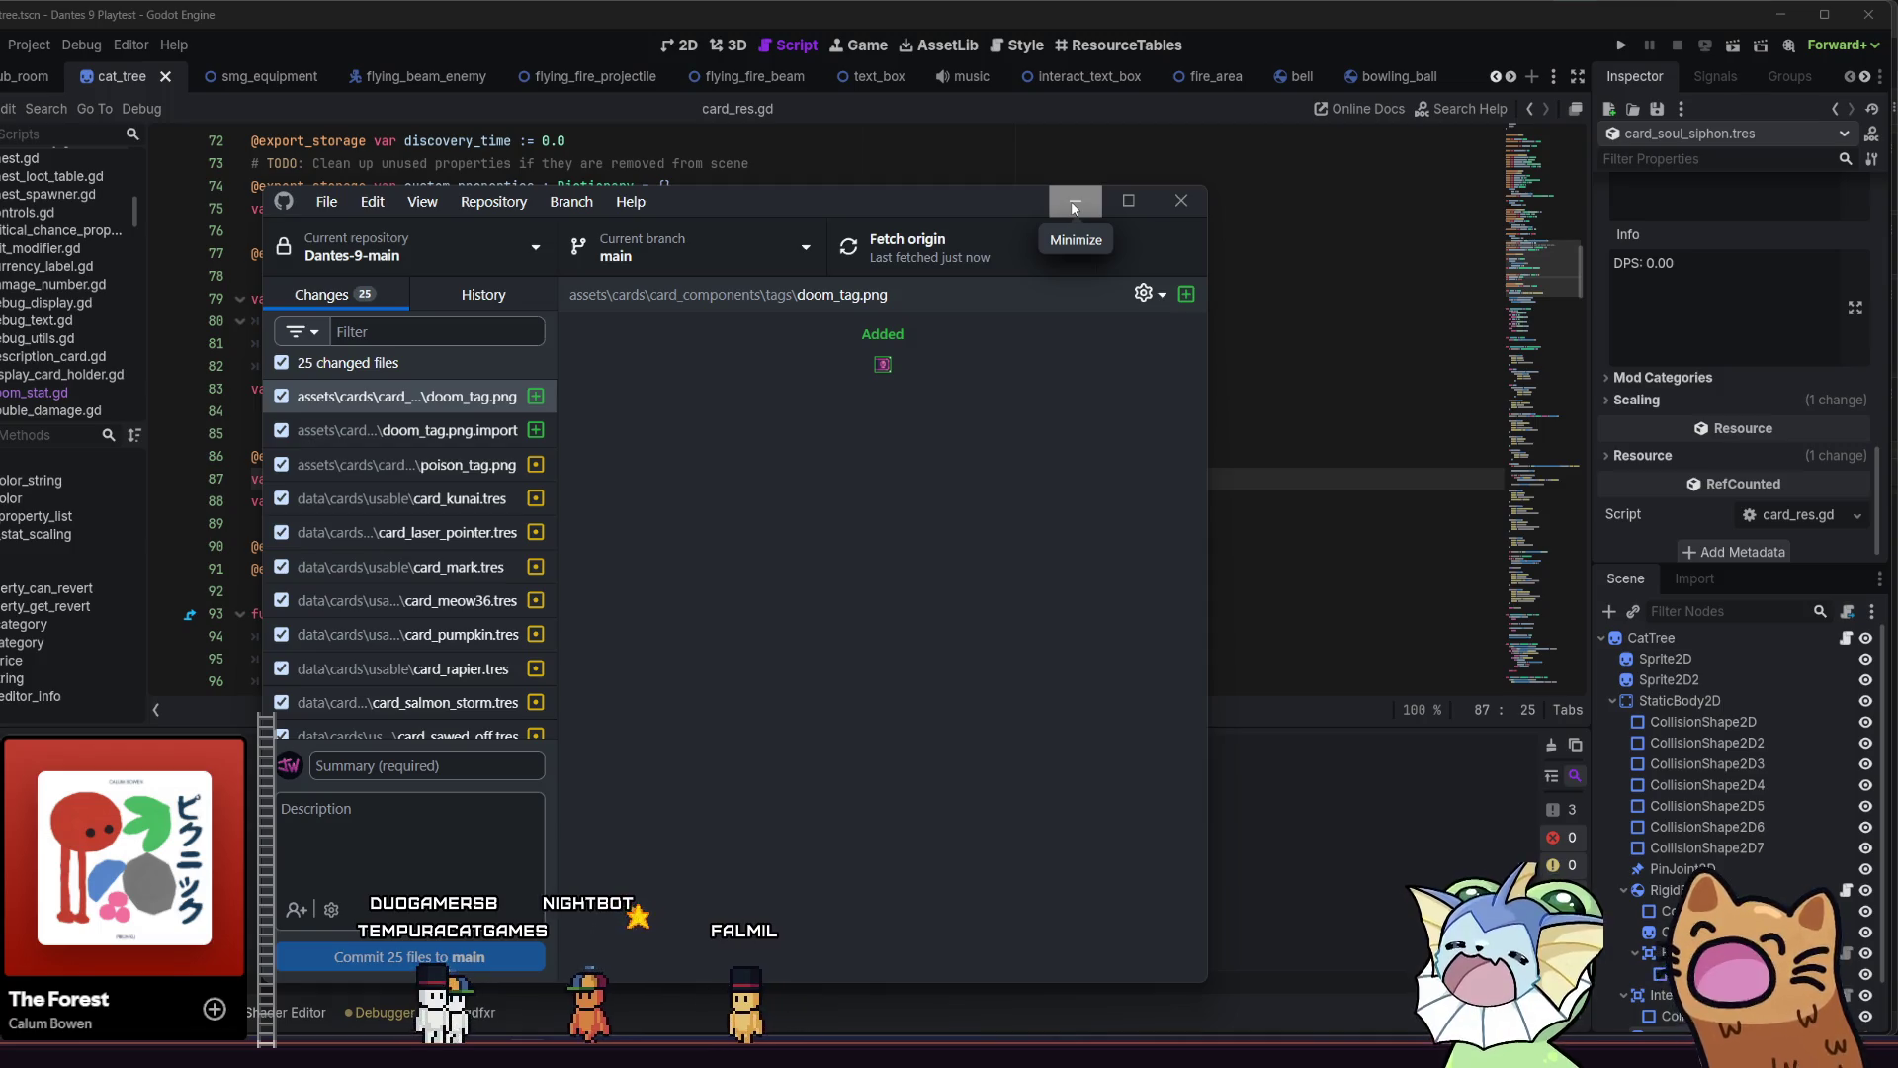
Step: Minimize GitHub Desktop and bring Aseprite forward
left_click(1074, 208)
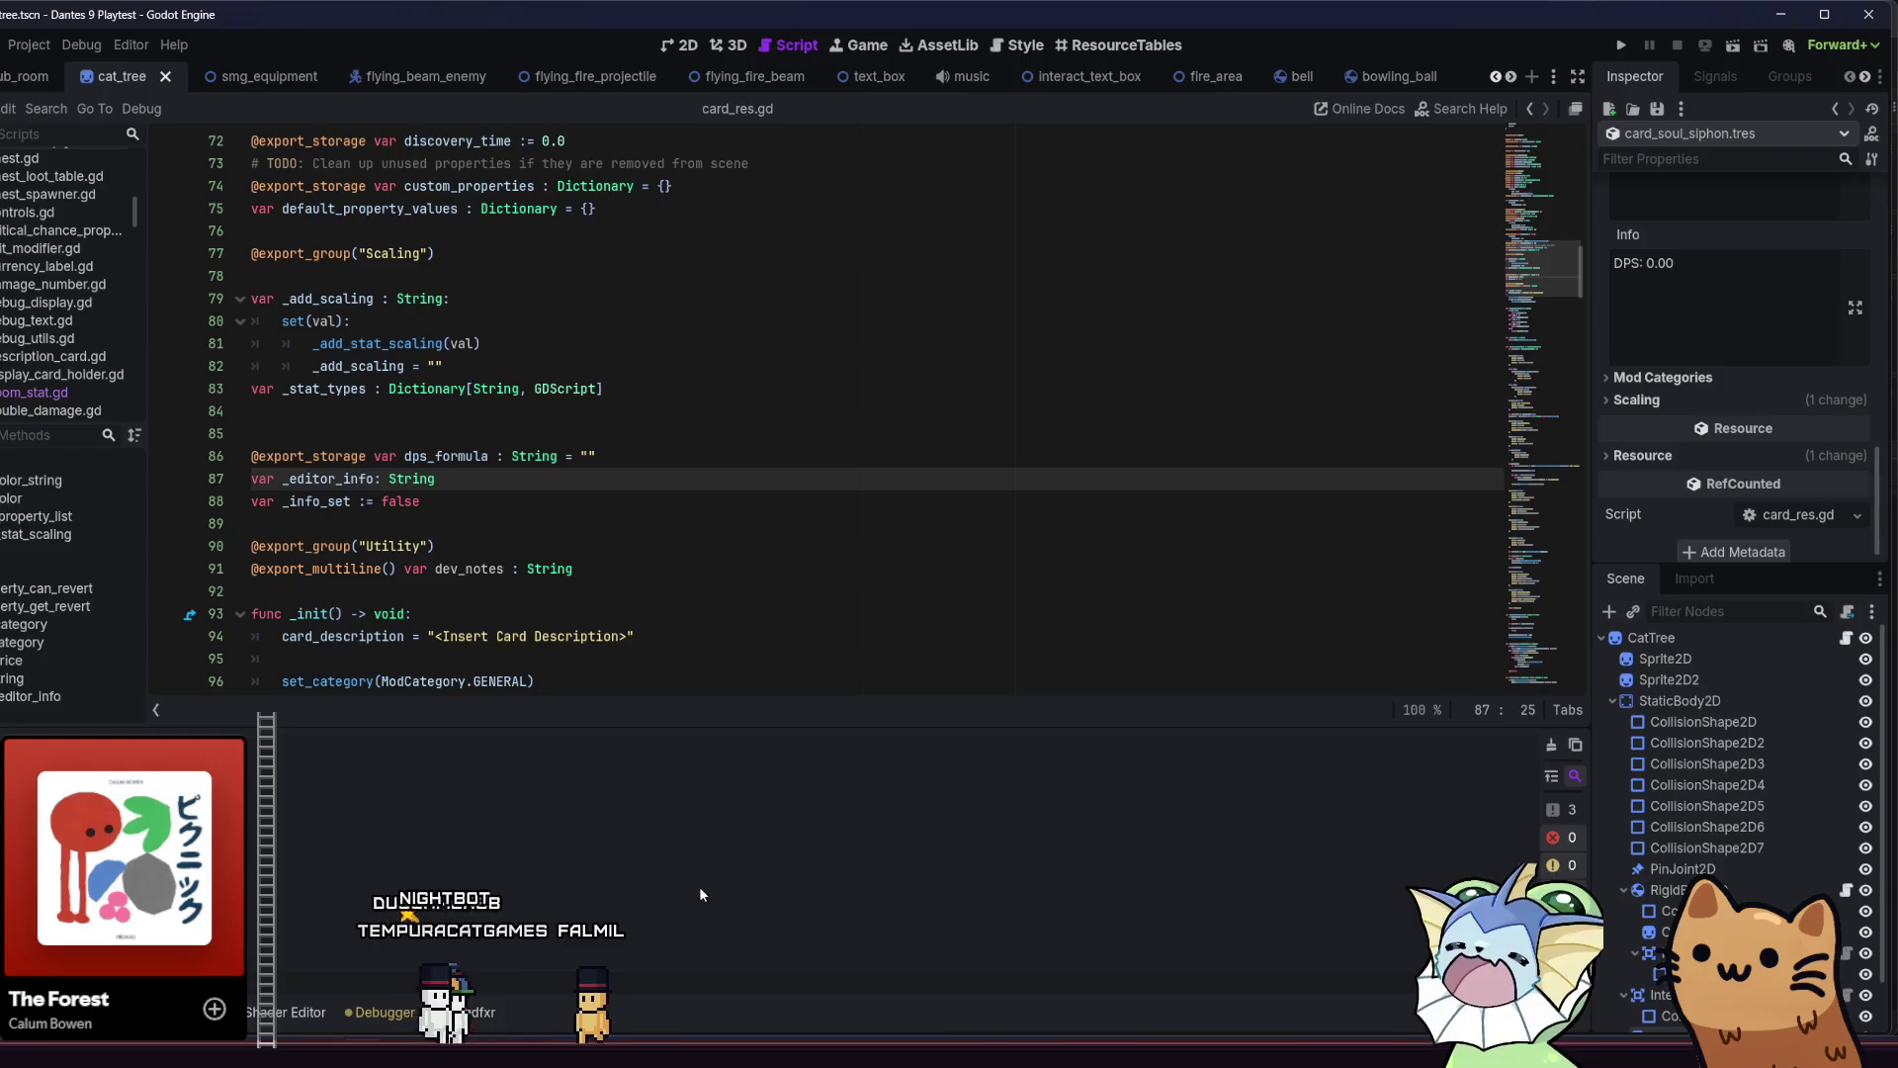
key("alt+Tab")
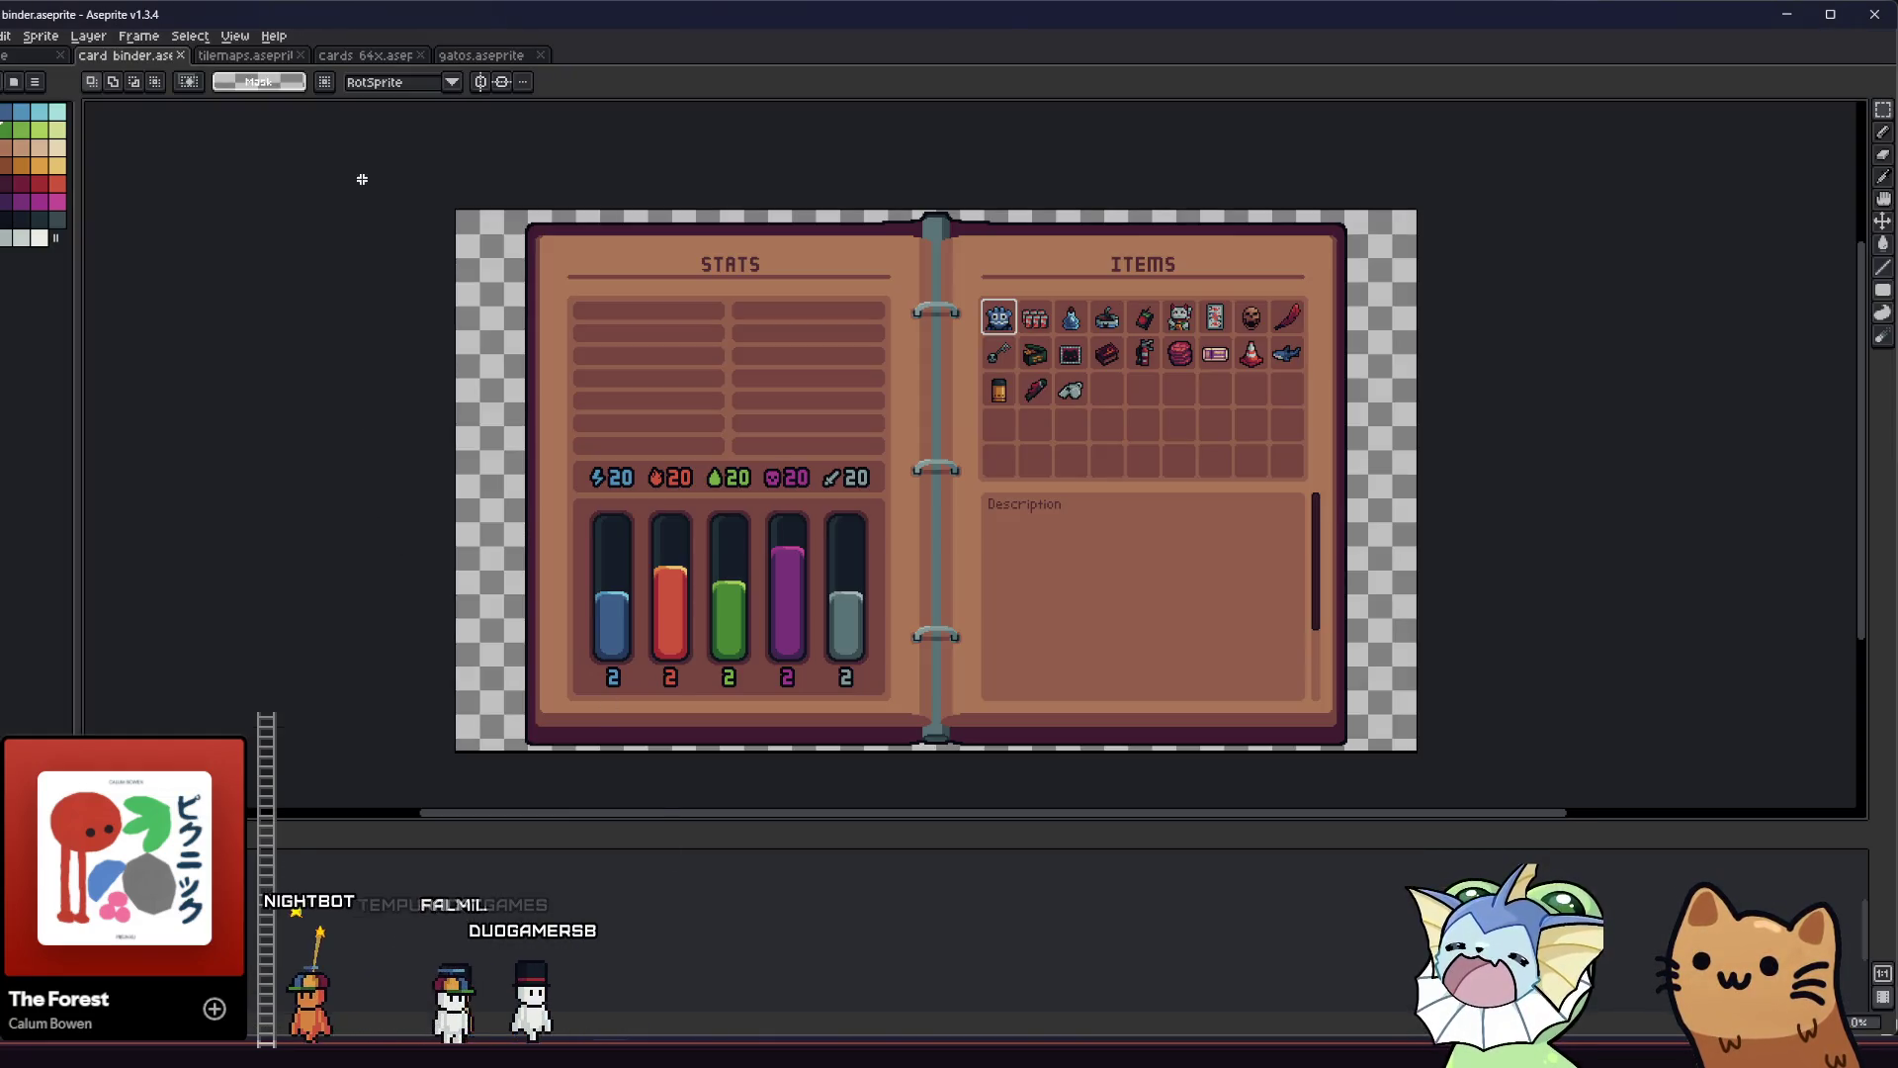
Step: Show the gatos.aseprite sheet, then bring up the Bity todo board in Obsidian
left_click(485, 55)
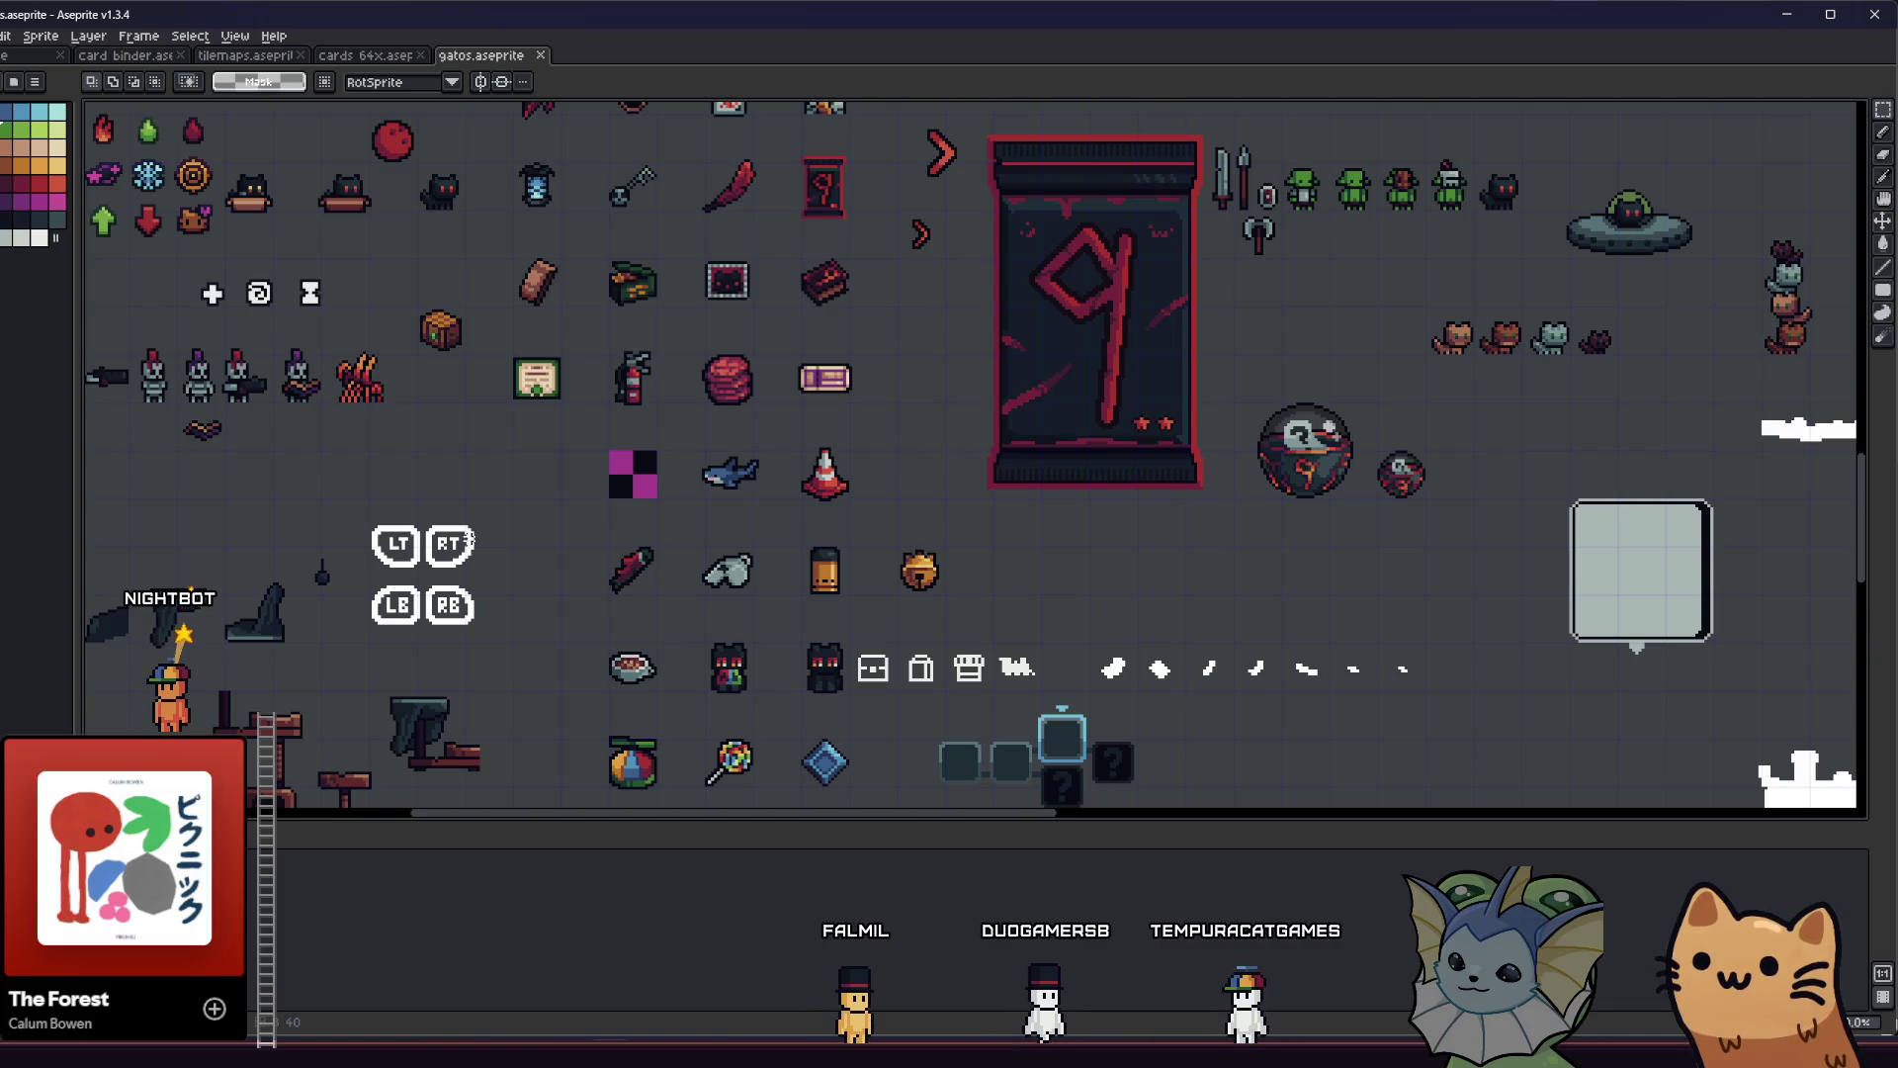
mouse_move(773, 1054)
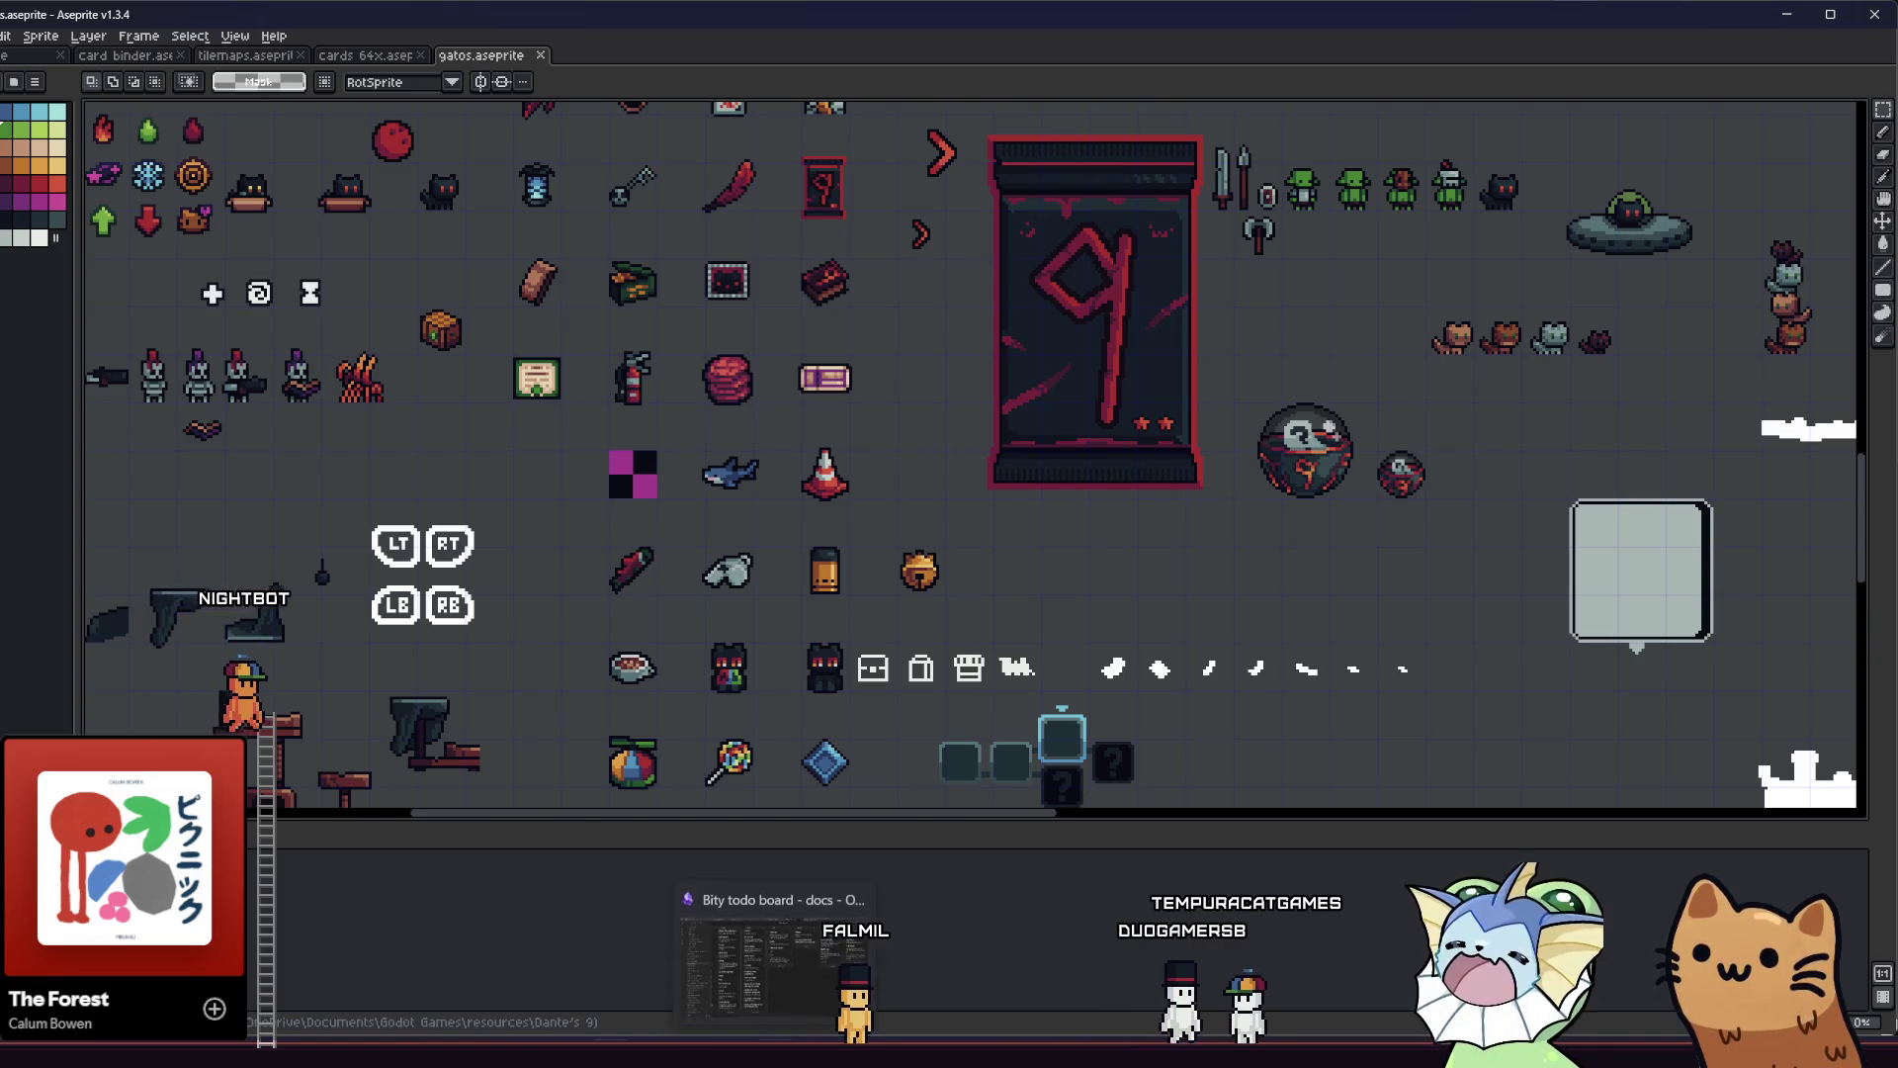
left_click(773, 964)
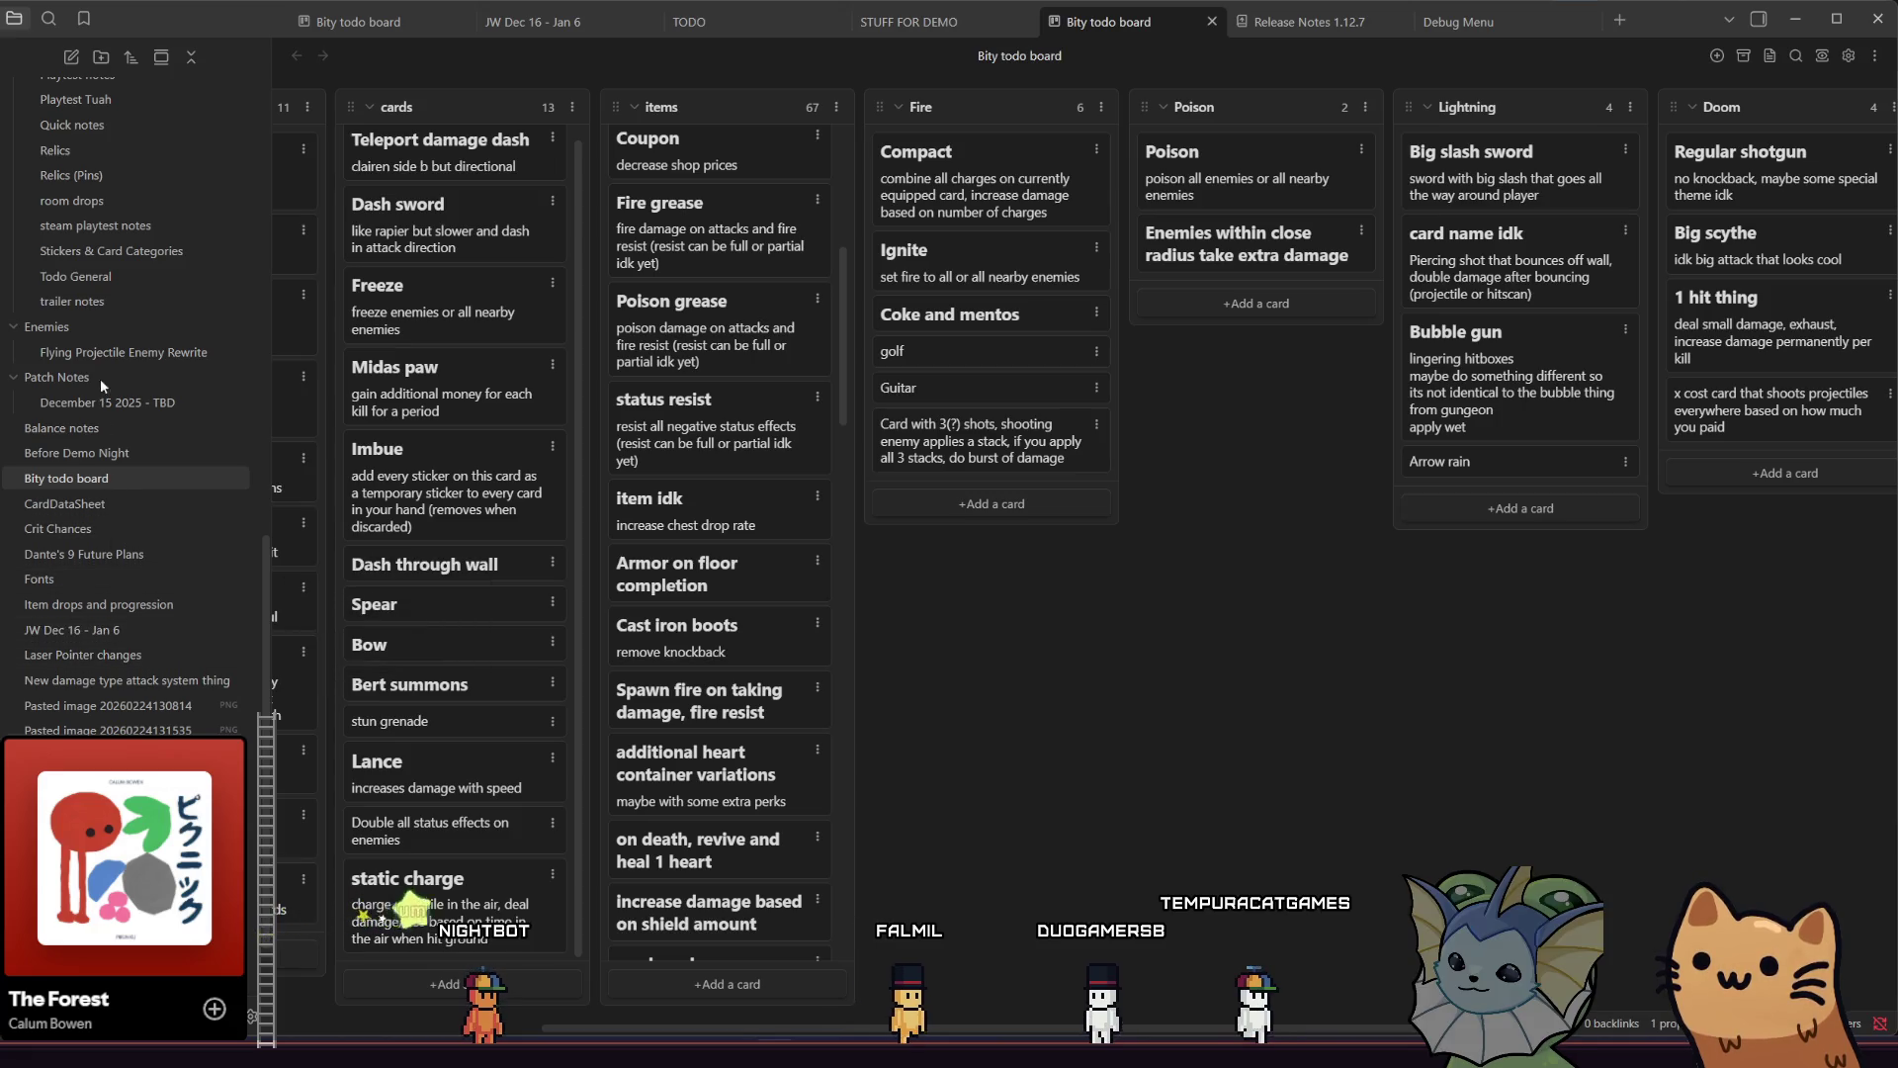
Step: Open 'New damage type attack system thing' from the Obsidian file sidebar
scroll(112, 613, "down", 1)
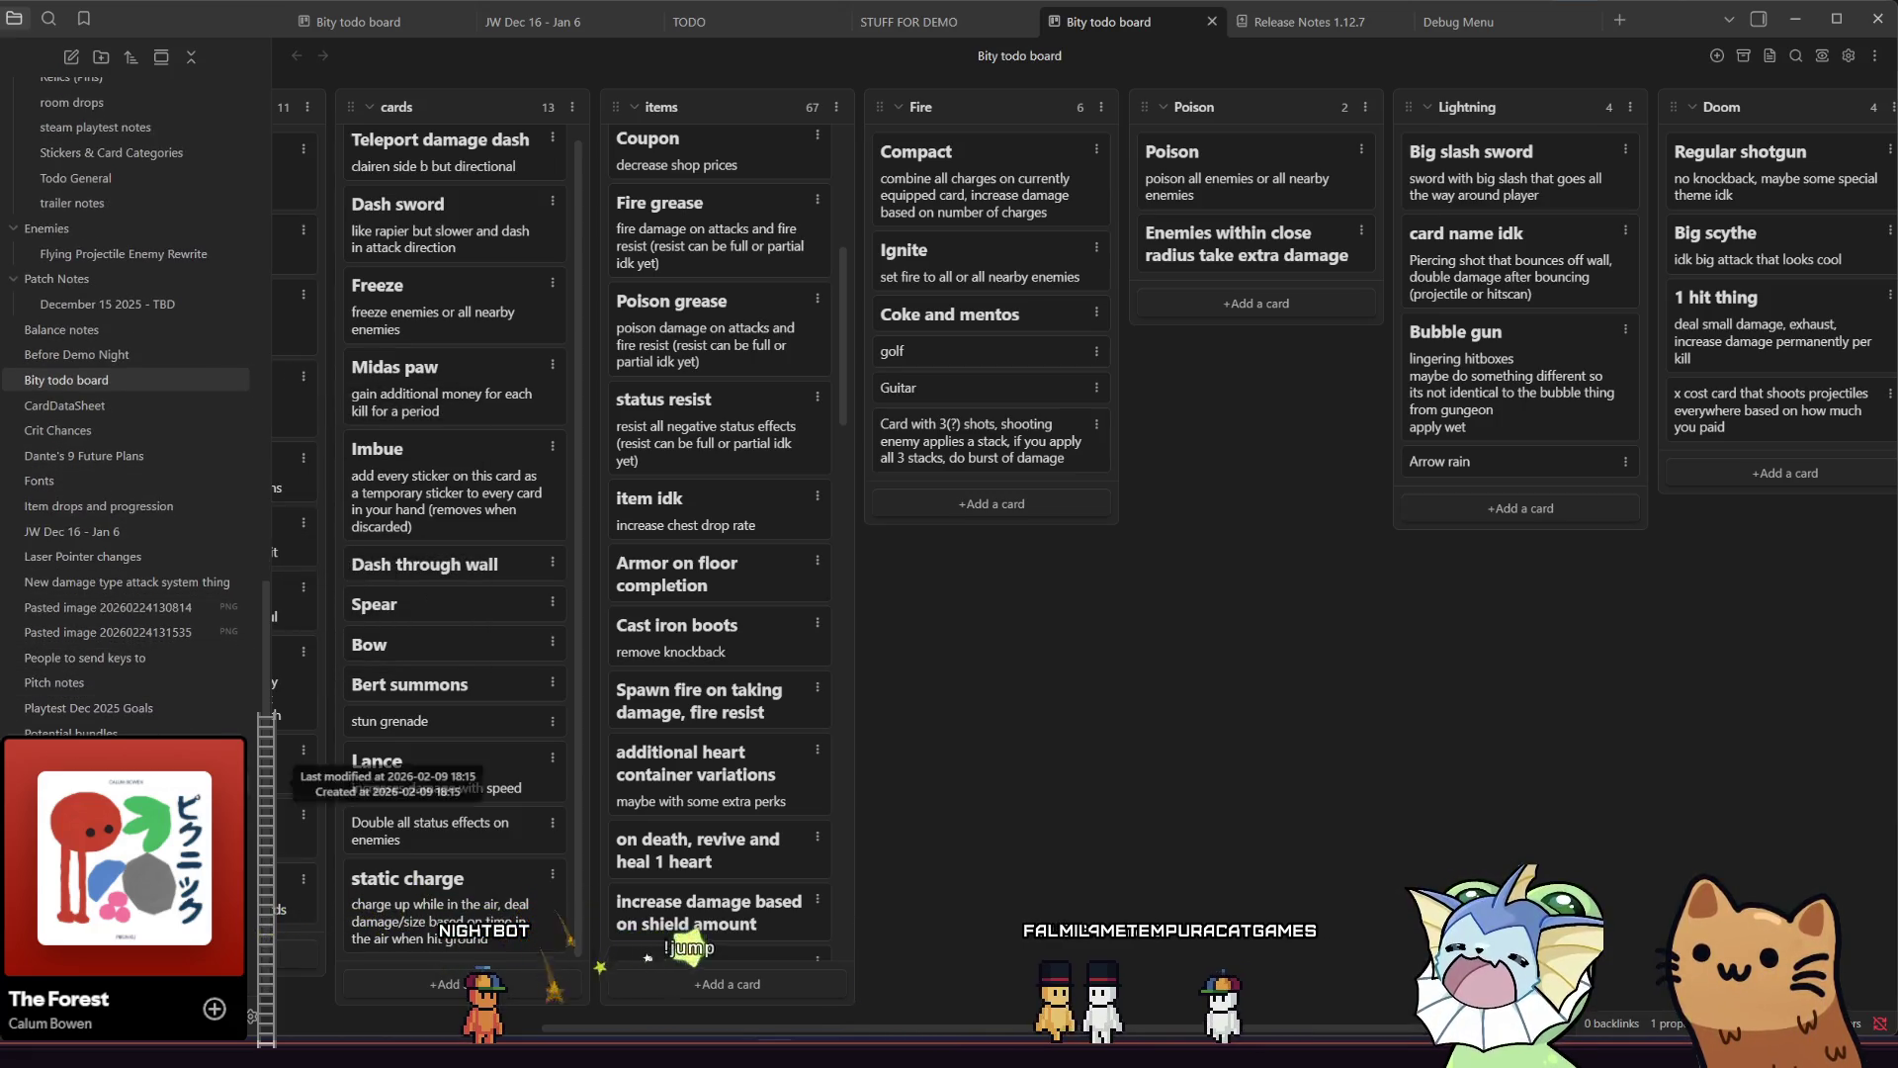
left_click(130, 586)
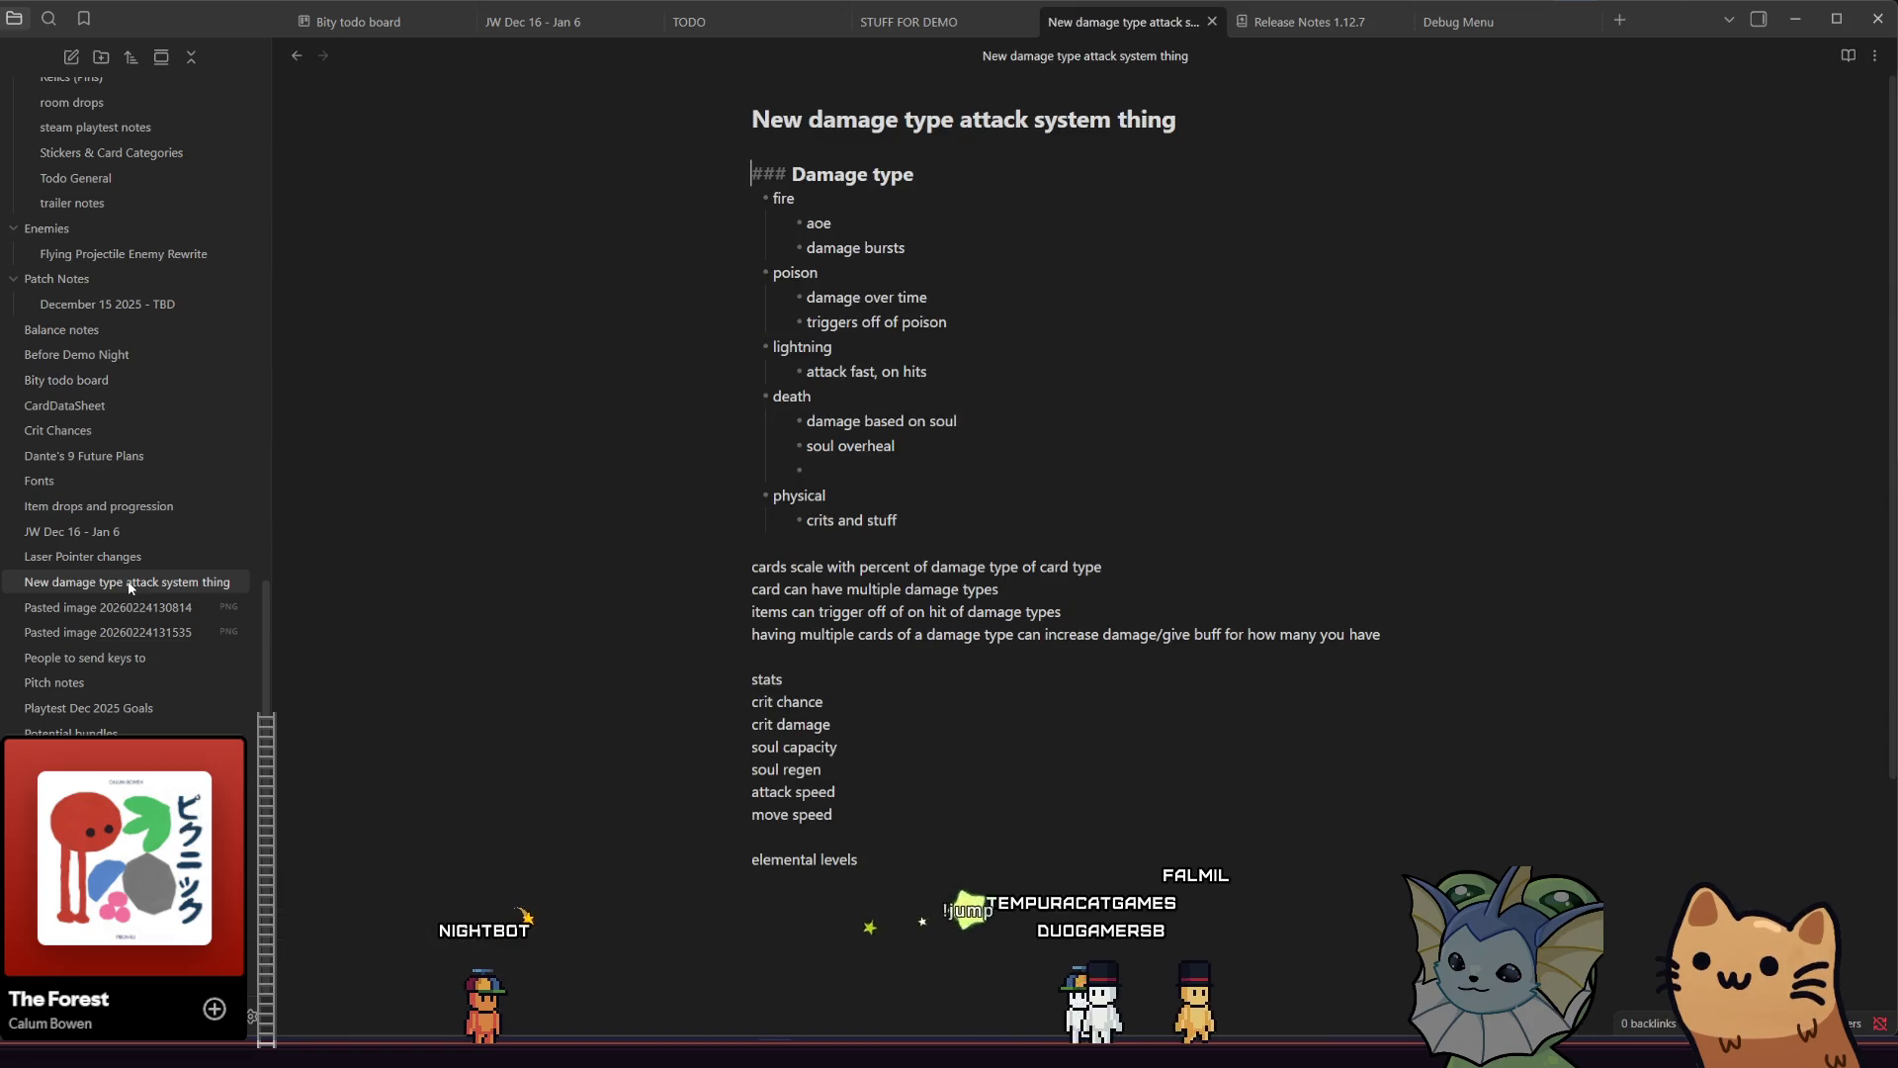
Step: Detach the damage-type note into a new window, then view JW Dec 16 - Jan 6 and the Bity todo board
mouse_move(1483, 3)
left_mouse_down()
mouse_move(1610, 93)
mouse_move(1638, 224)
left_mouse_up()
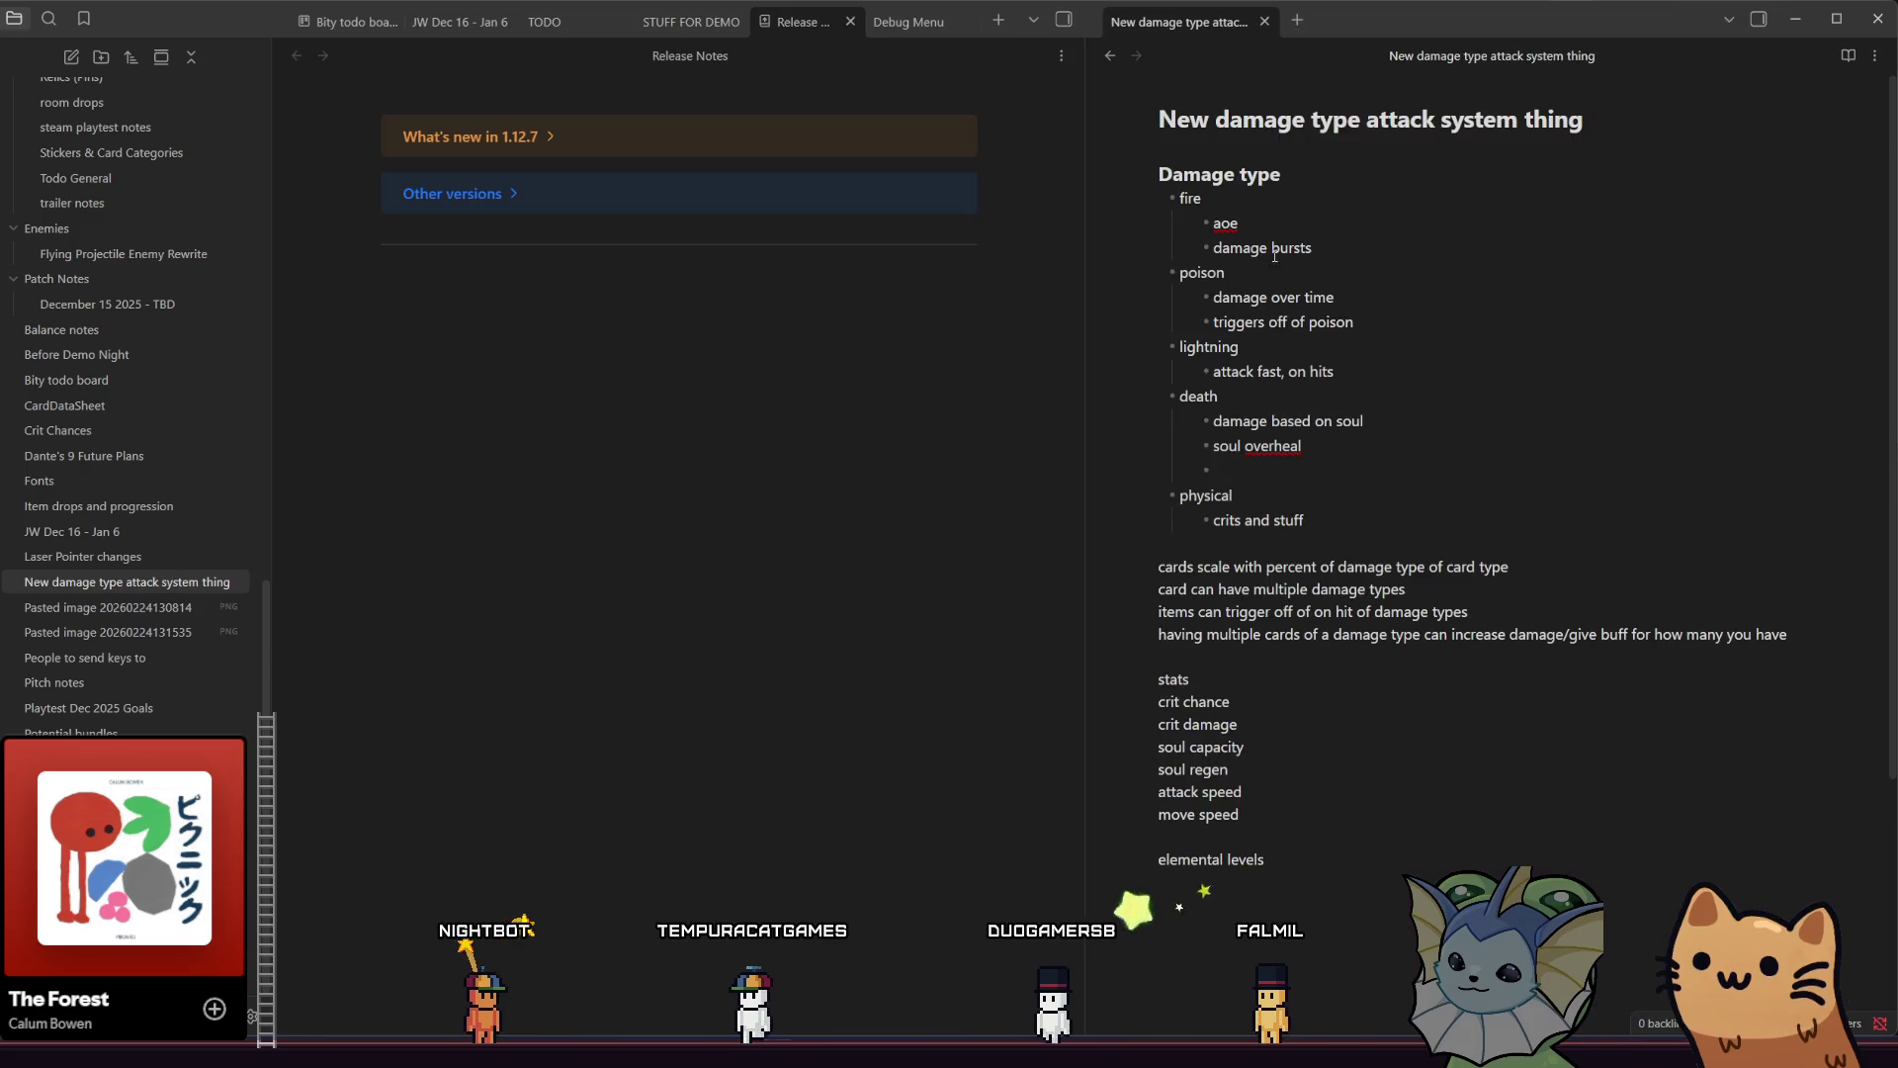
left_click(491, 24)
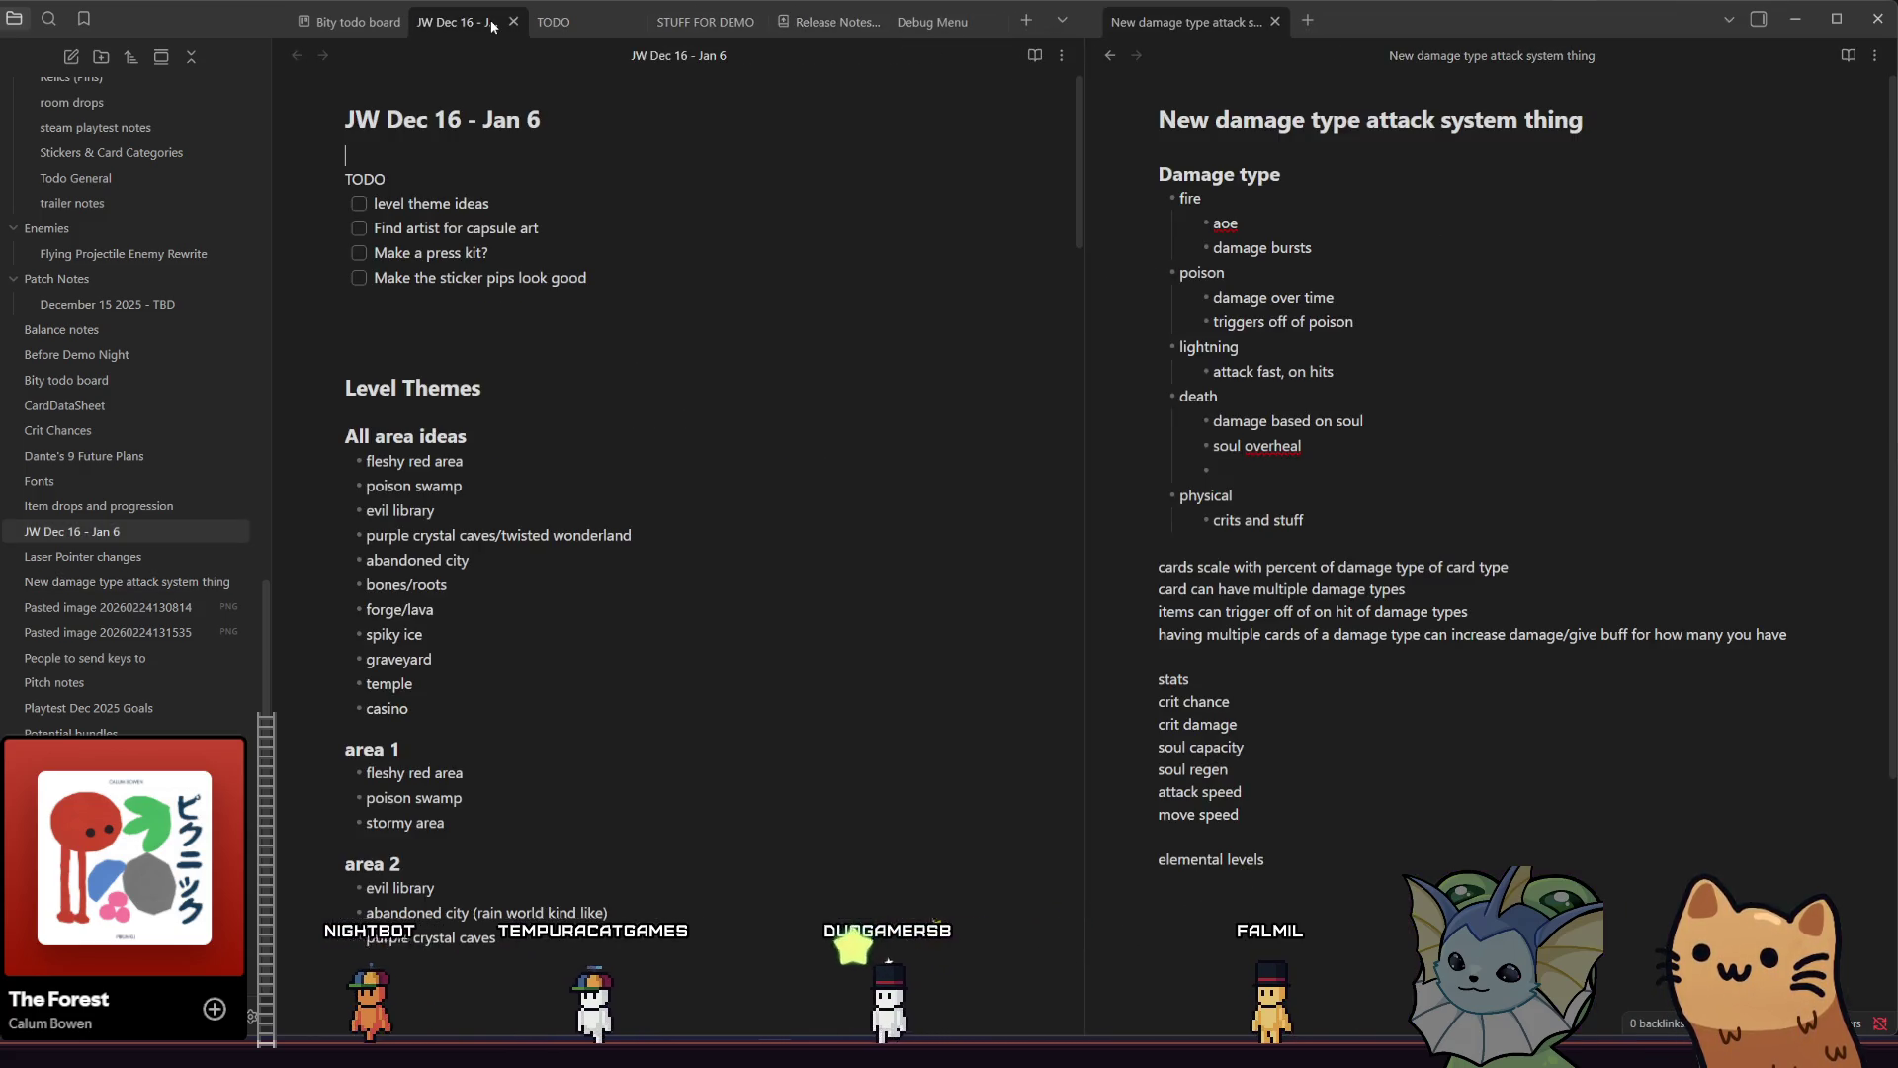
left_click(368, 24)
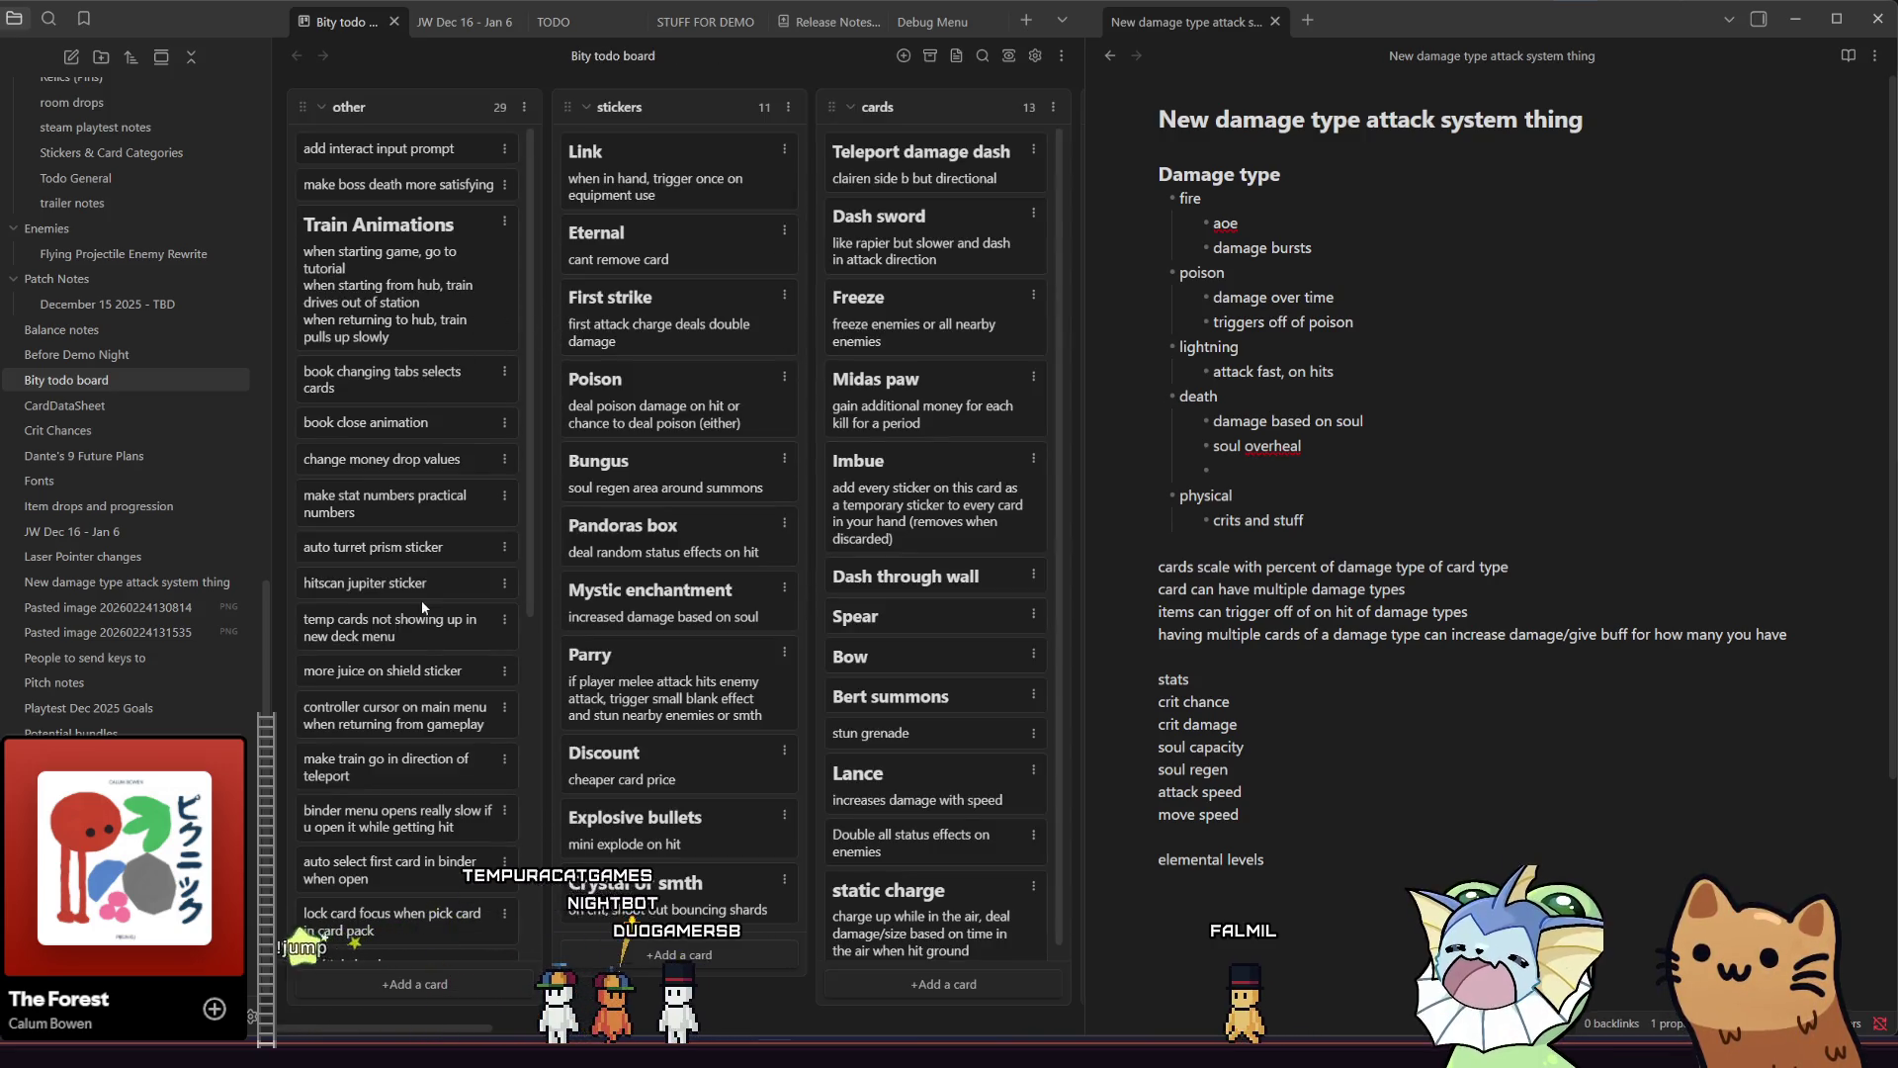
mouse_move(442, 1029)
left_mouse_down()
mouse_move(682, 1028)
mouse_move(718, 1003)
left_mouse_up()
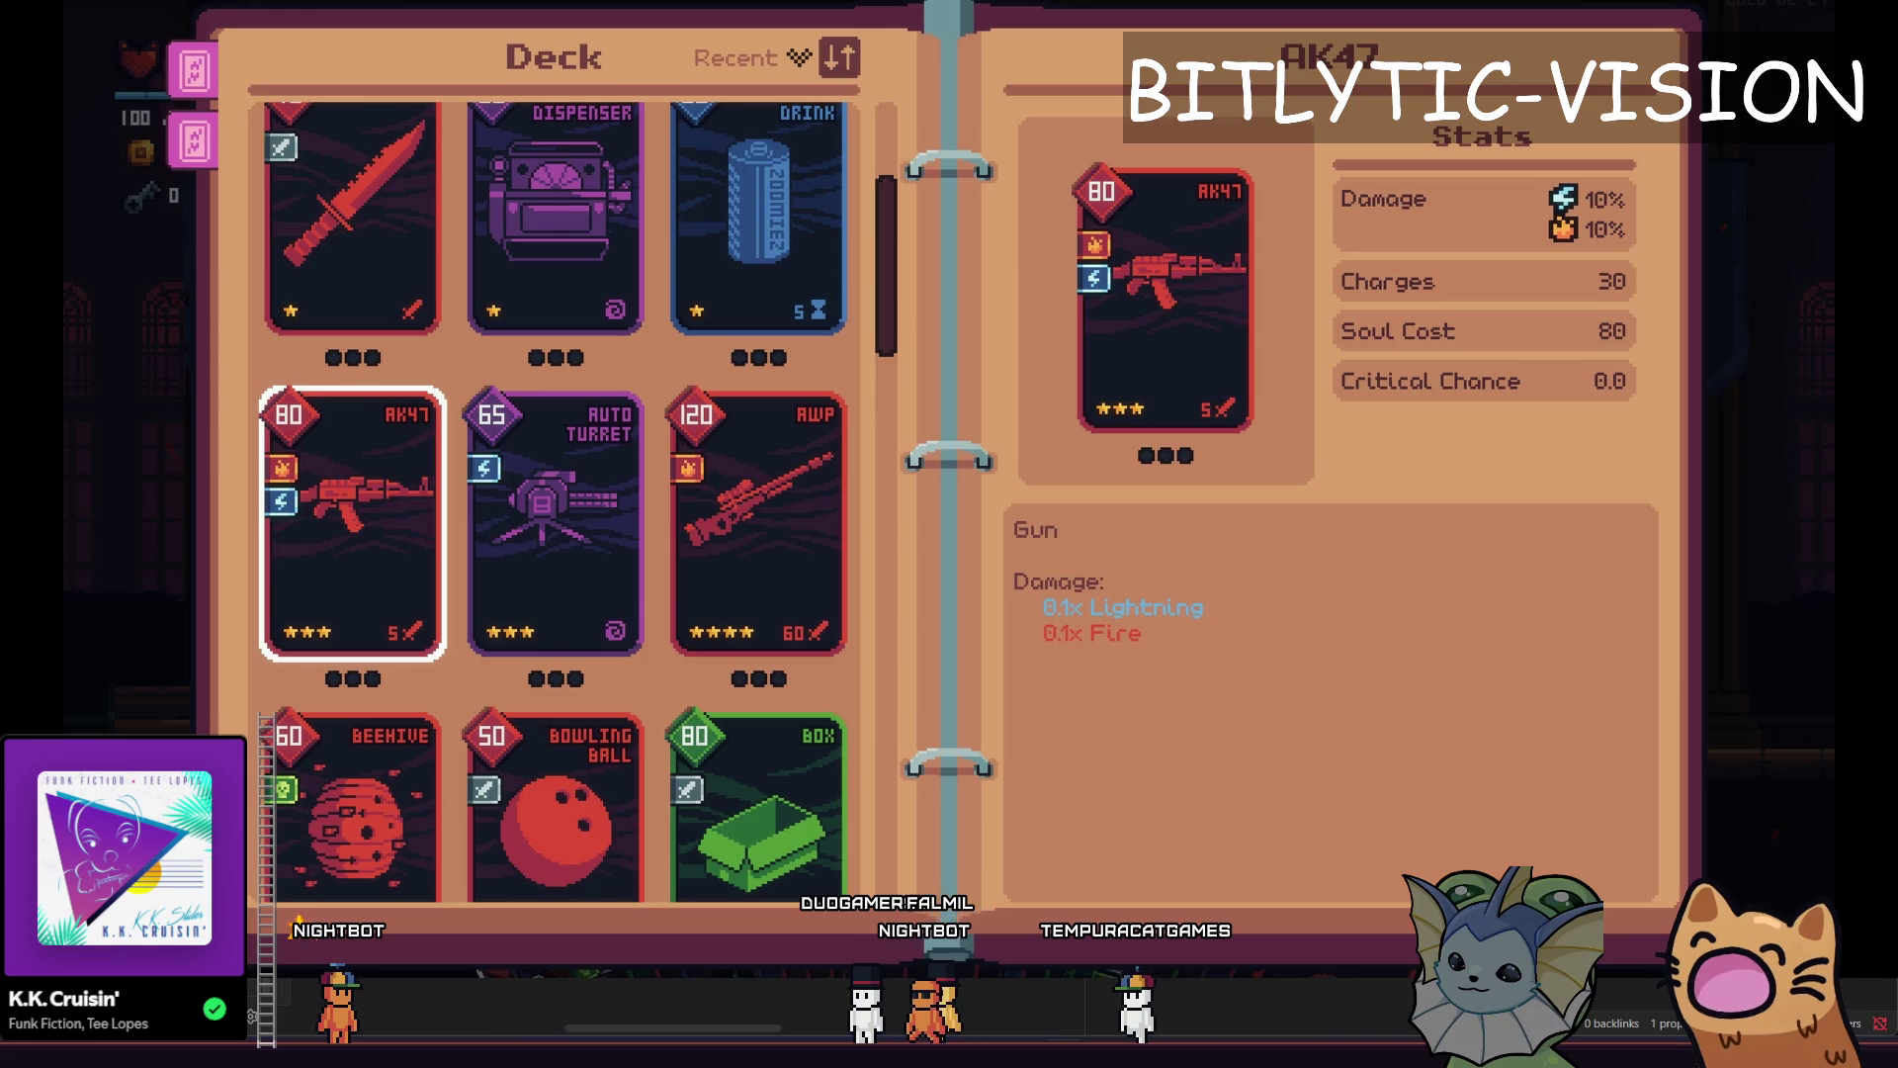
Step: Select the AK47 to print its 10% lightning and fire lines, then switch to the notes
left_click(308, 511)
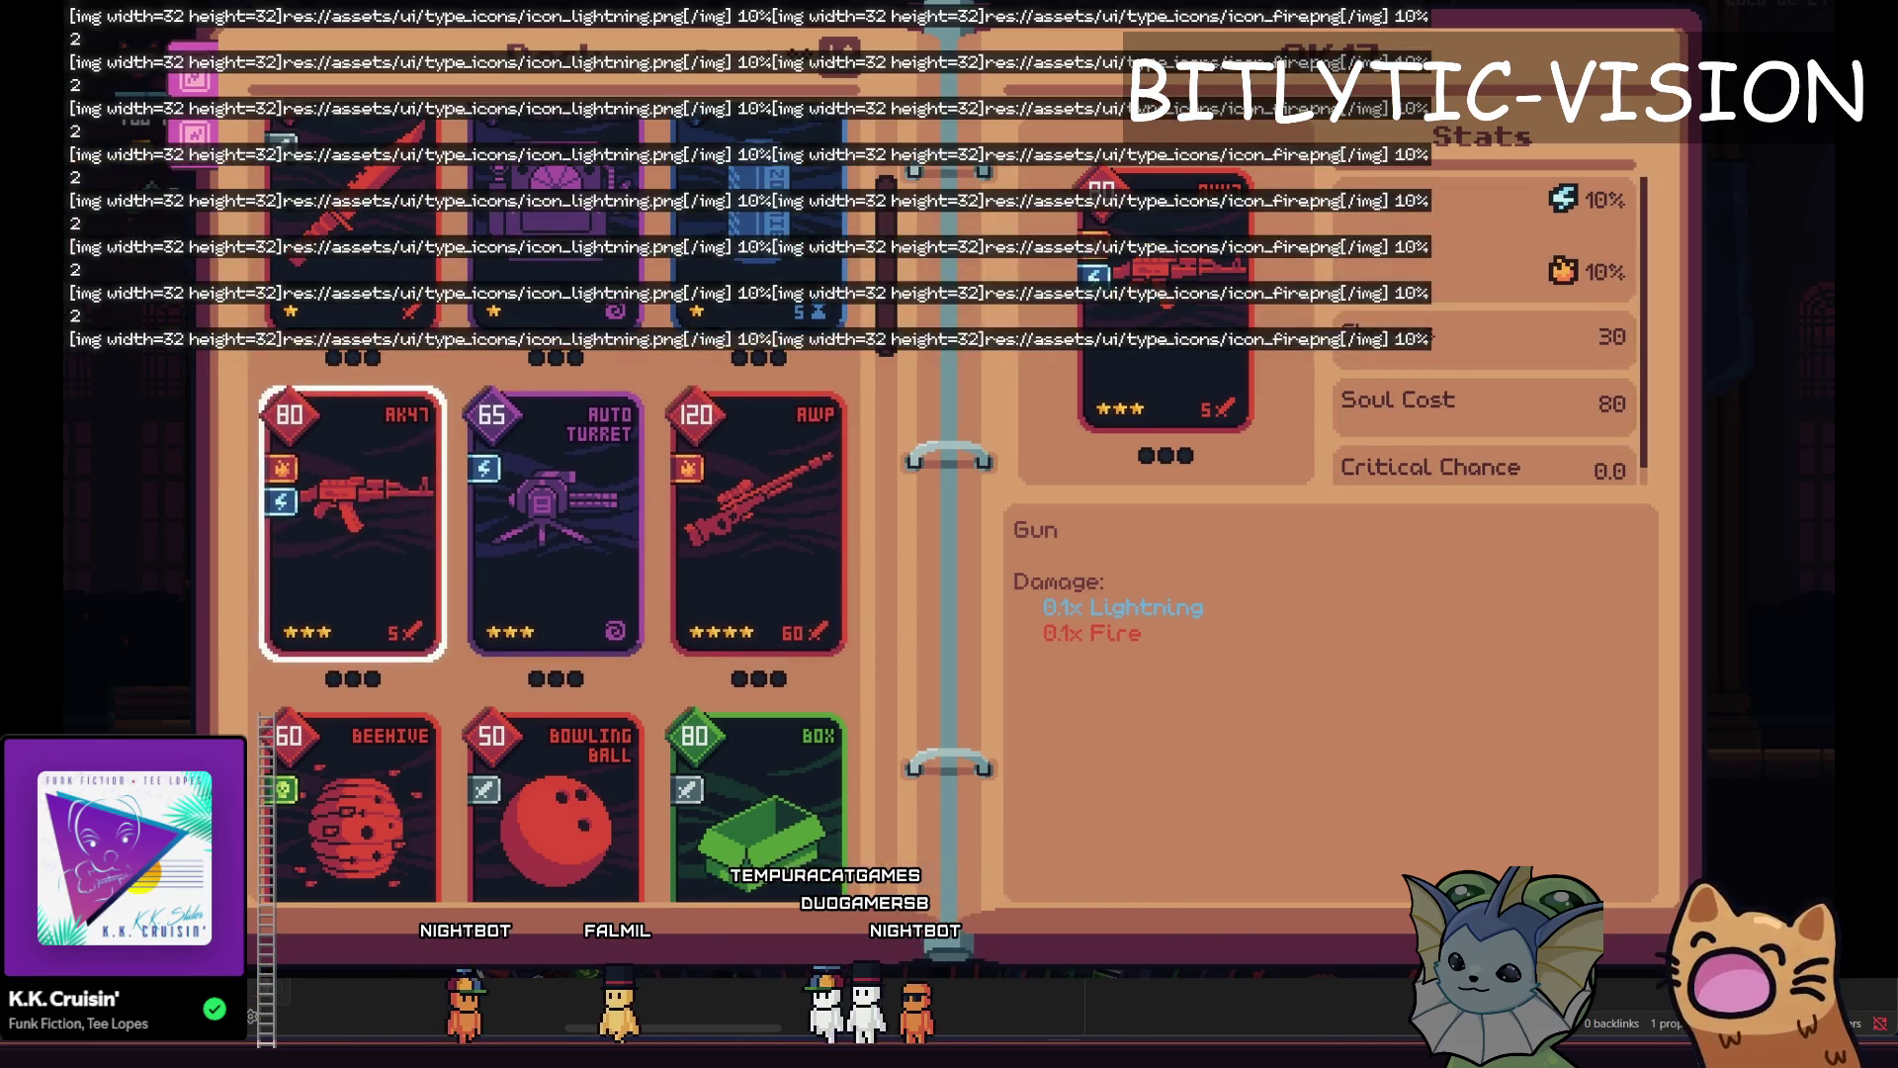
key("alt+Tab")
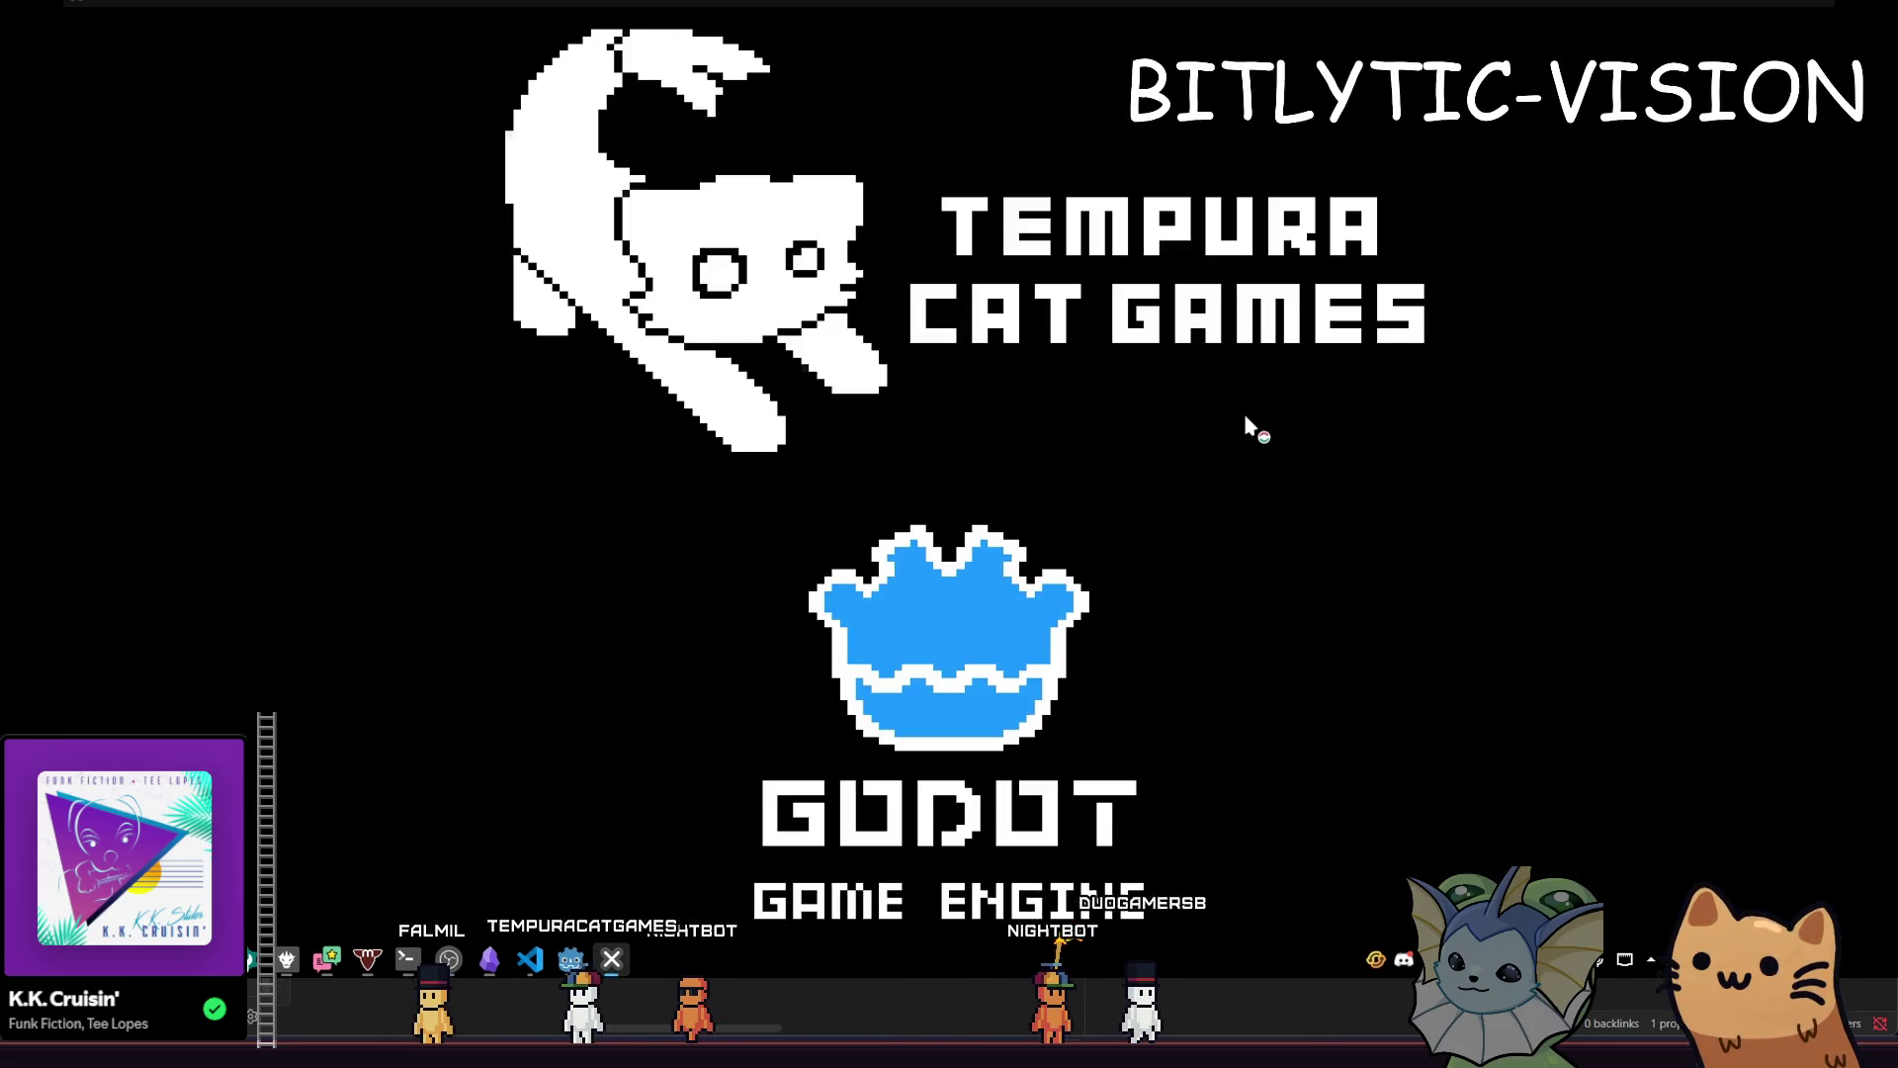
key("alt+Tab")
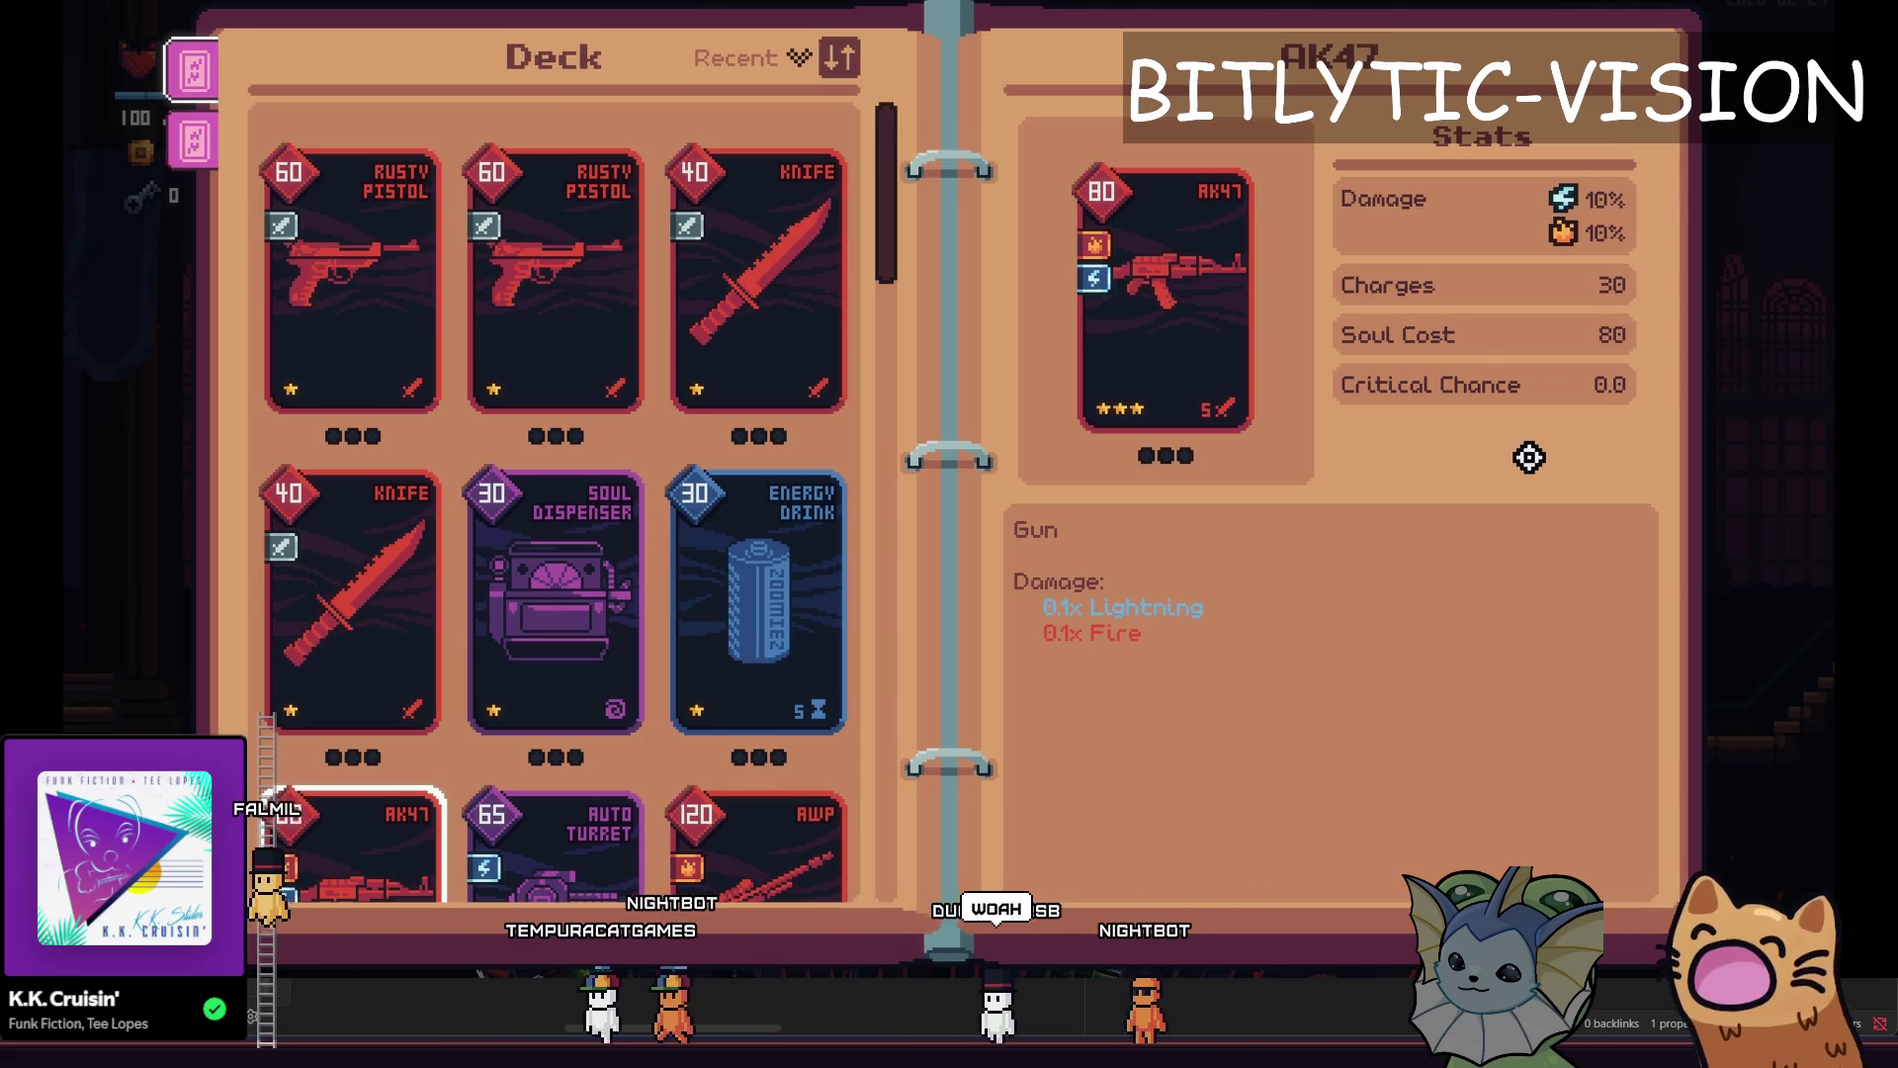
Step: Return to the relaunched game's deck to view the AK47 card's stats
mouse_move(885, 720)
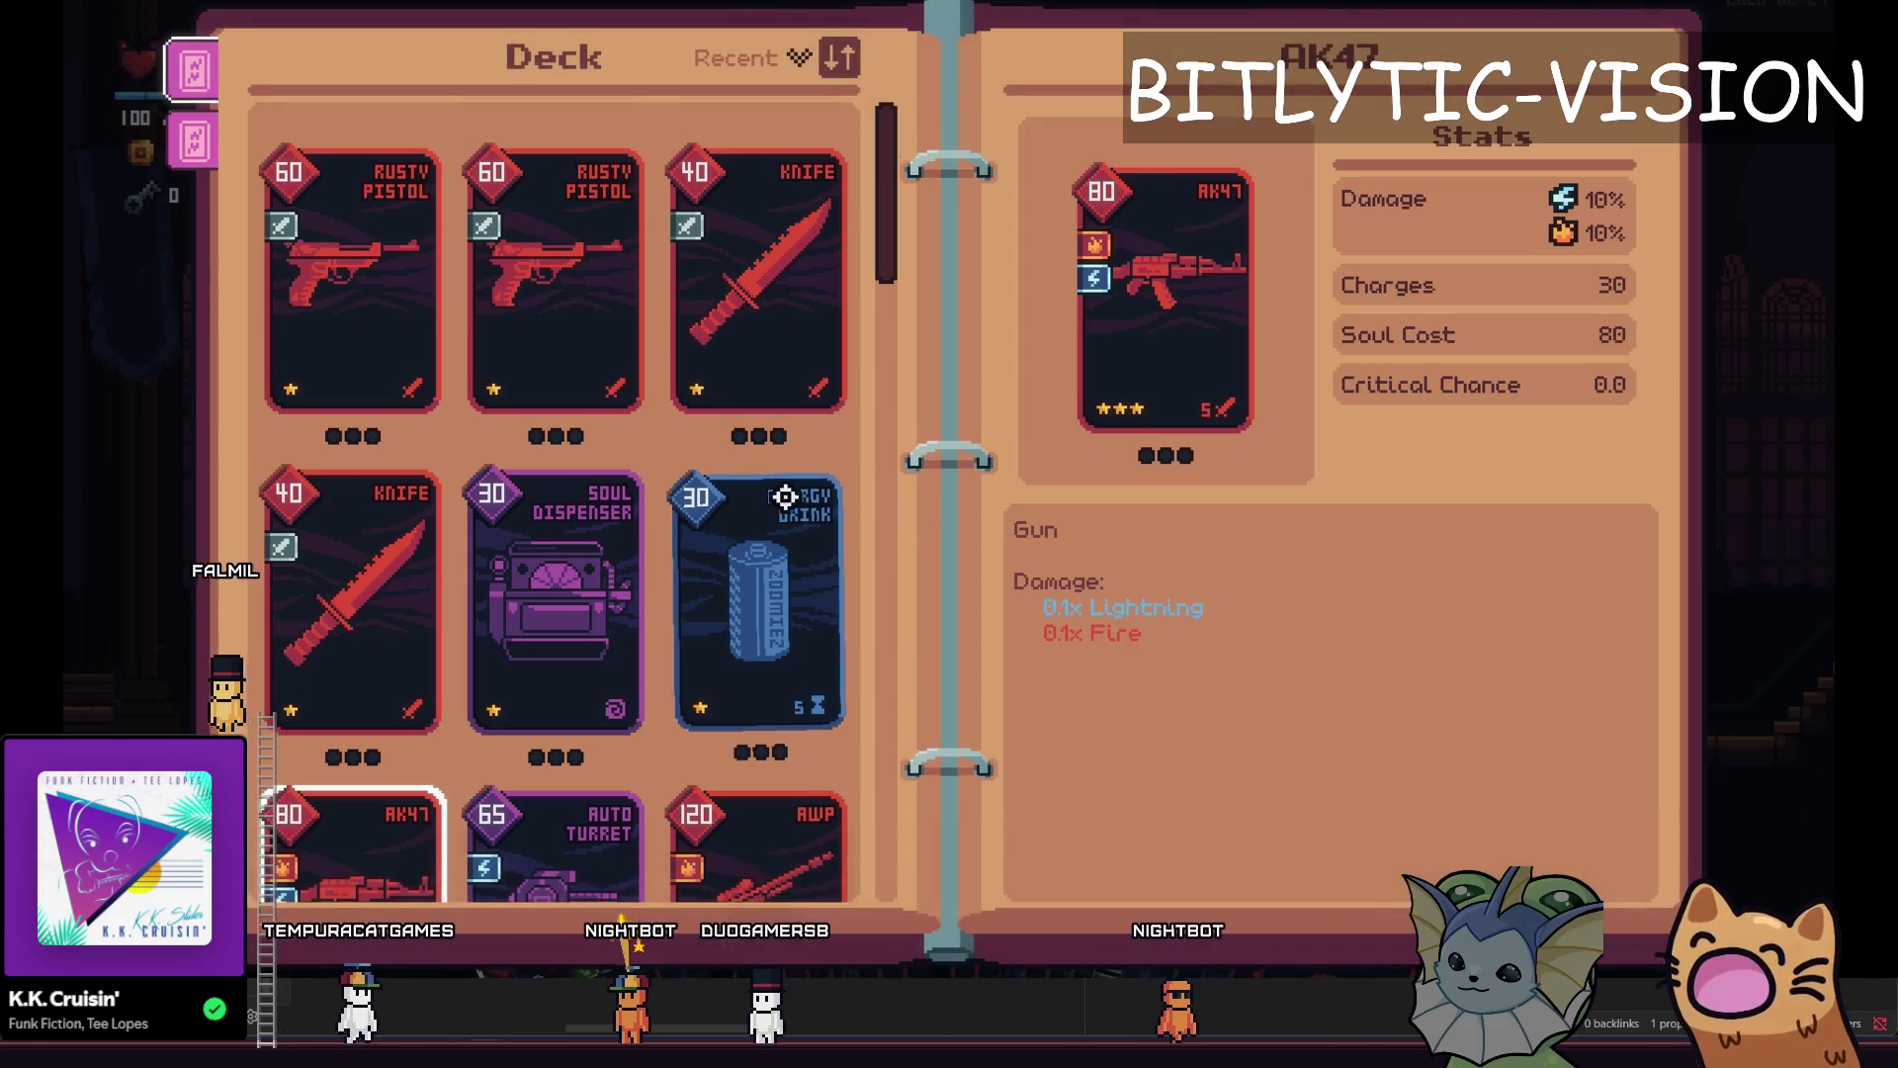
Step: Inspect the AK47 stats (10% lightning, 10% fire, 30 charges, 80 soul cost), then switch to Aseprite
scroll(412, 425, "down", 3)
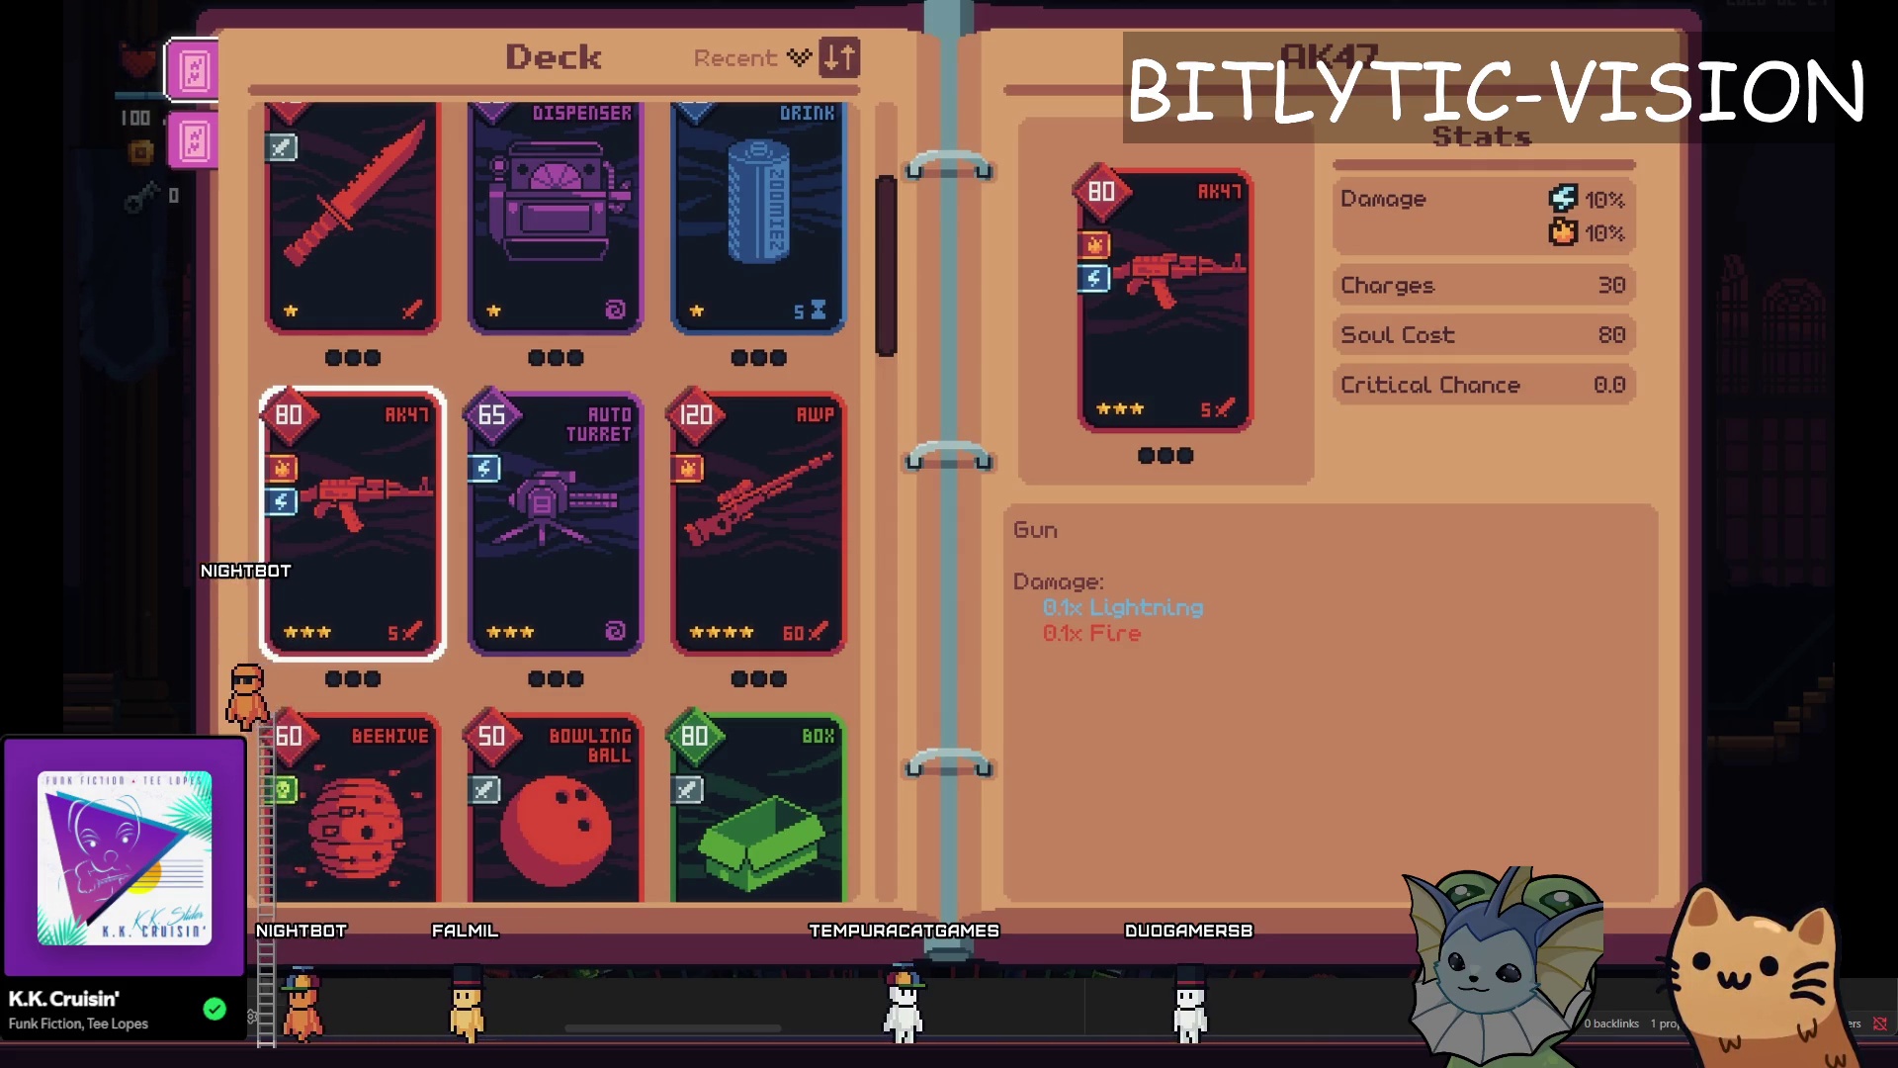
left_click(382, 534)
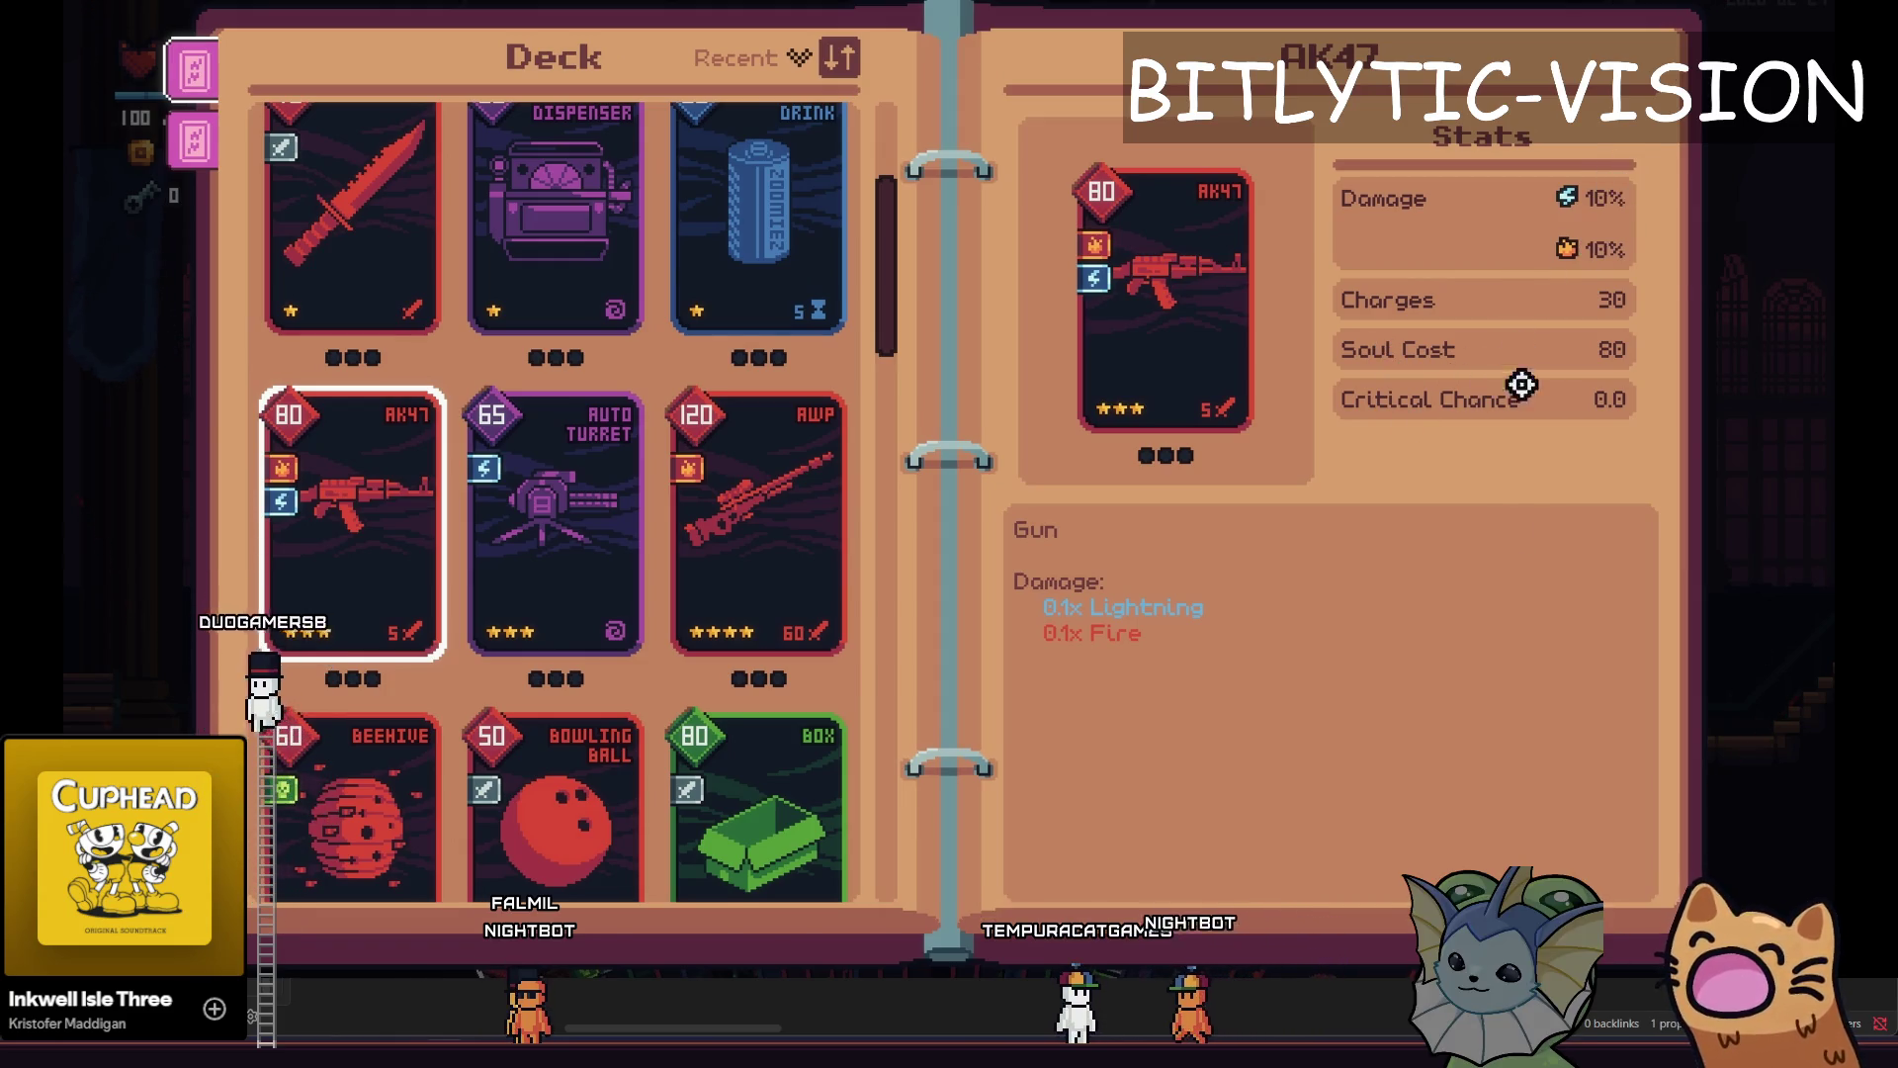
key("Tab")
key("Tab")
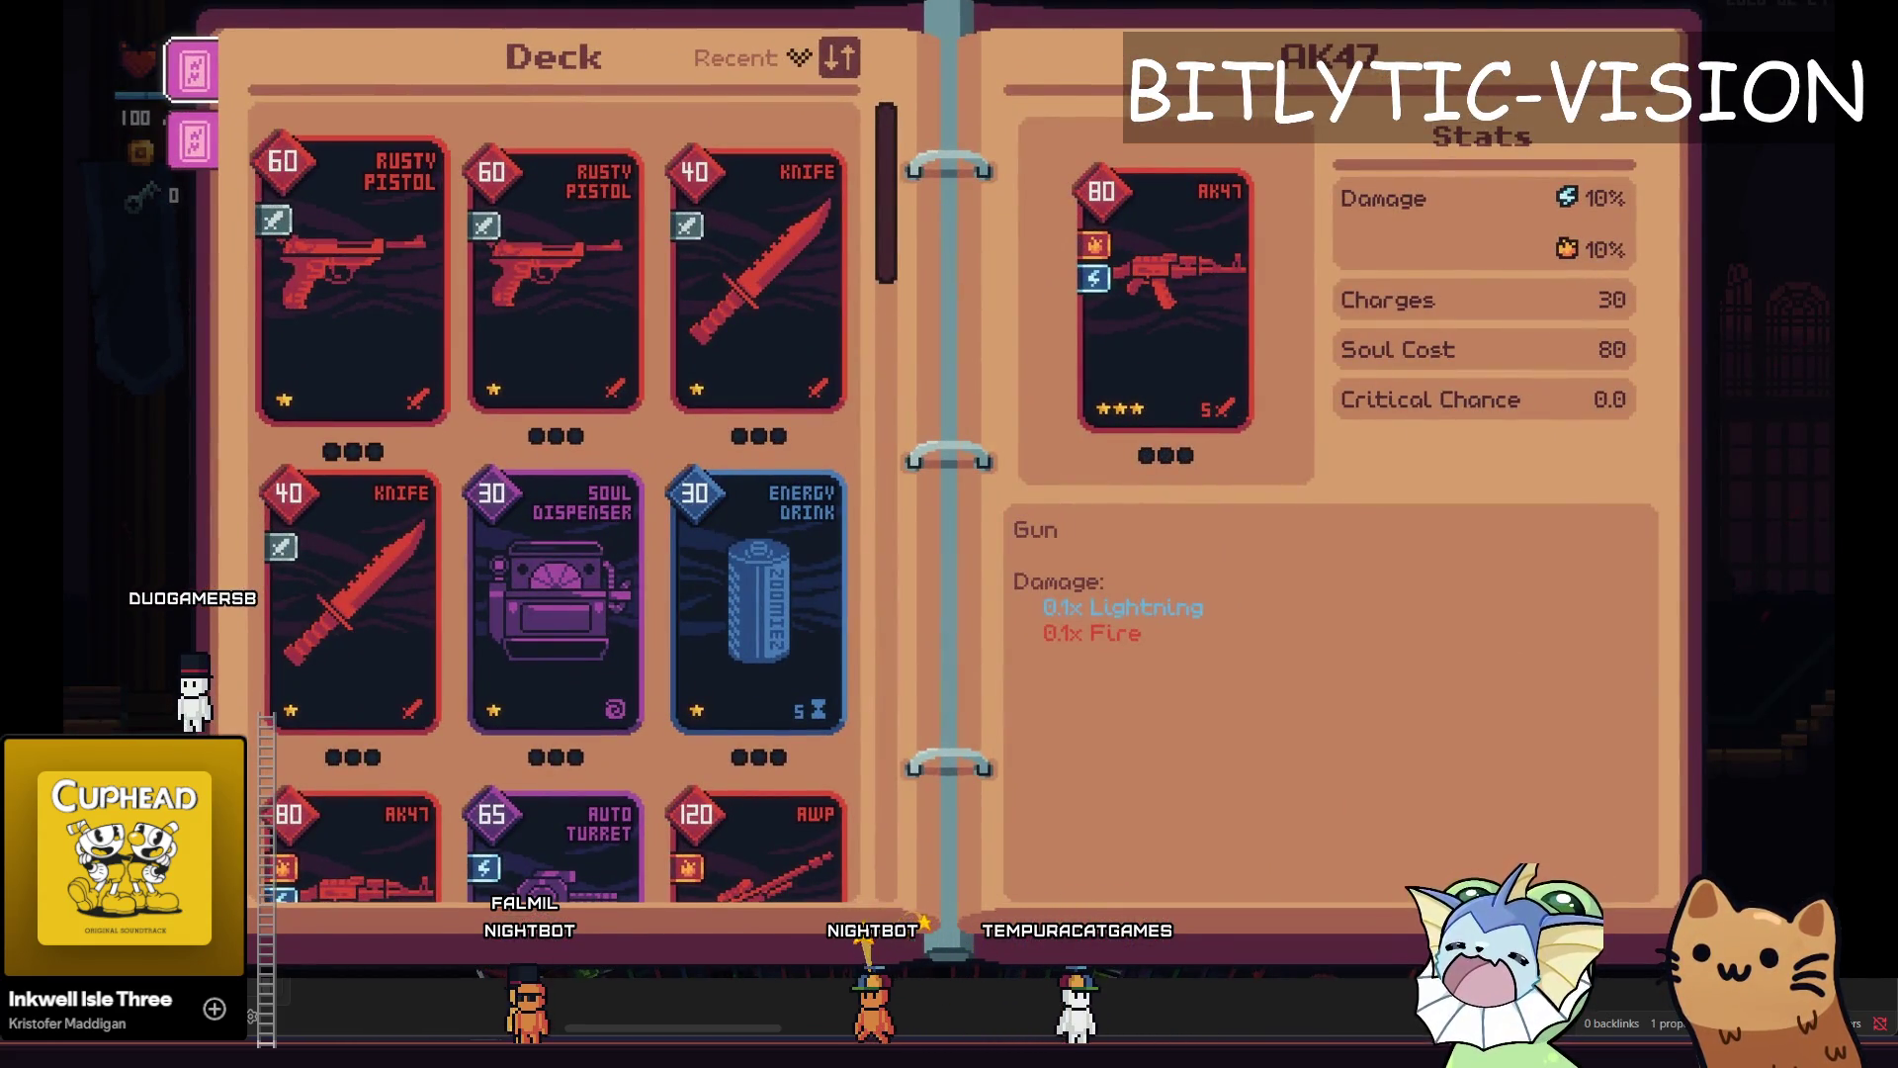
key("alt+Tab")
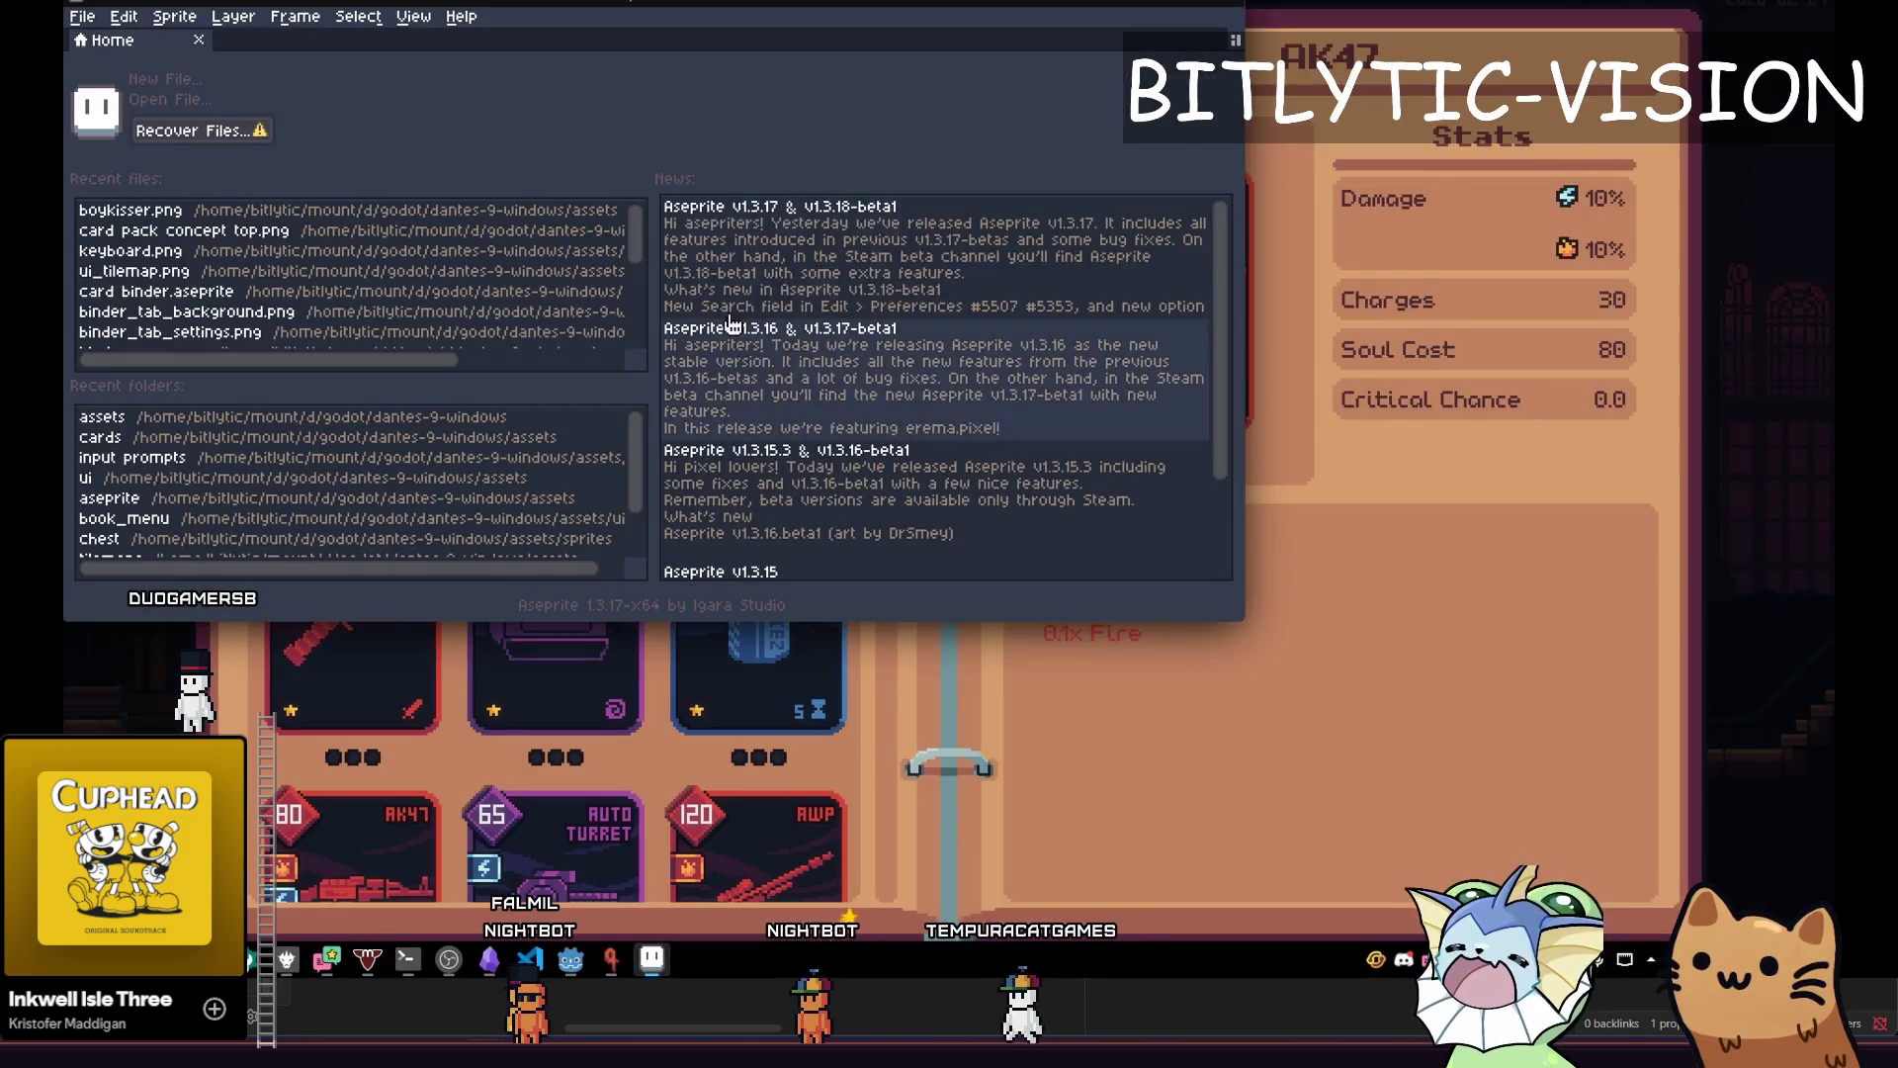
Step: Maximise Aseprite and open the poison, physical, lightning, fire and death icon files
double_click(746, 5)
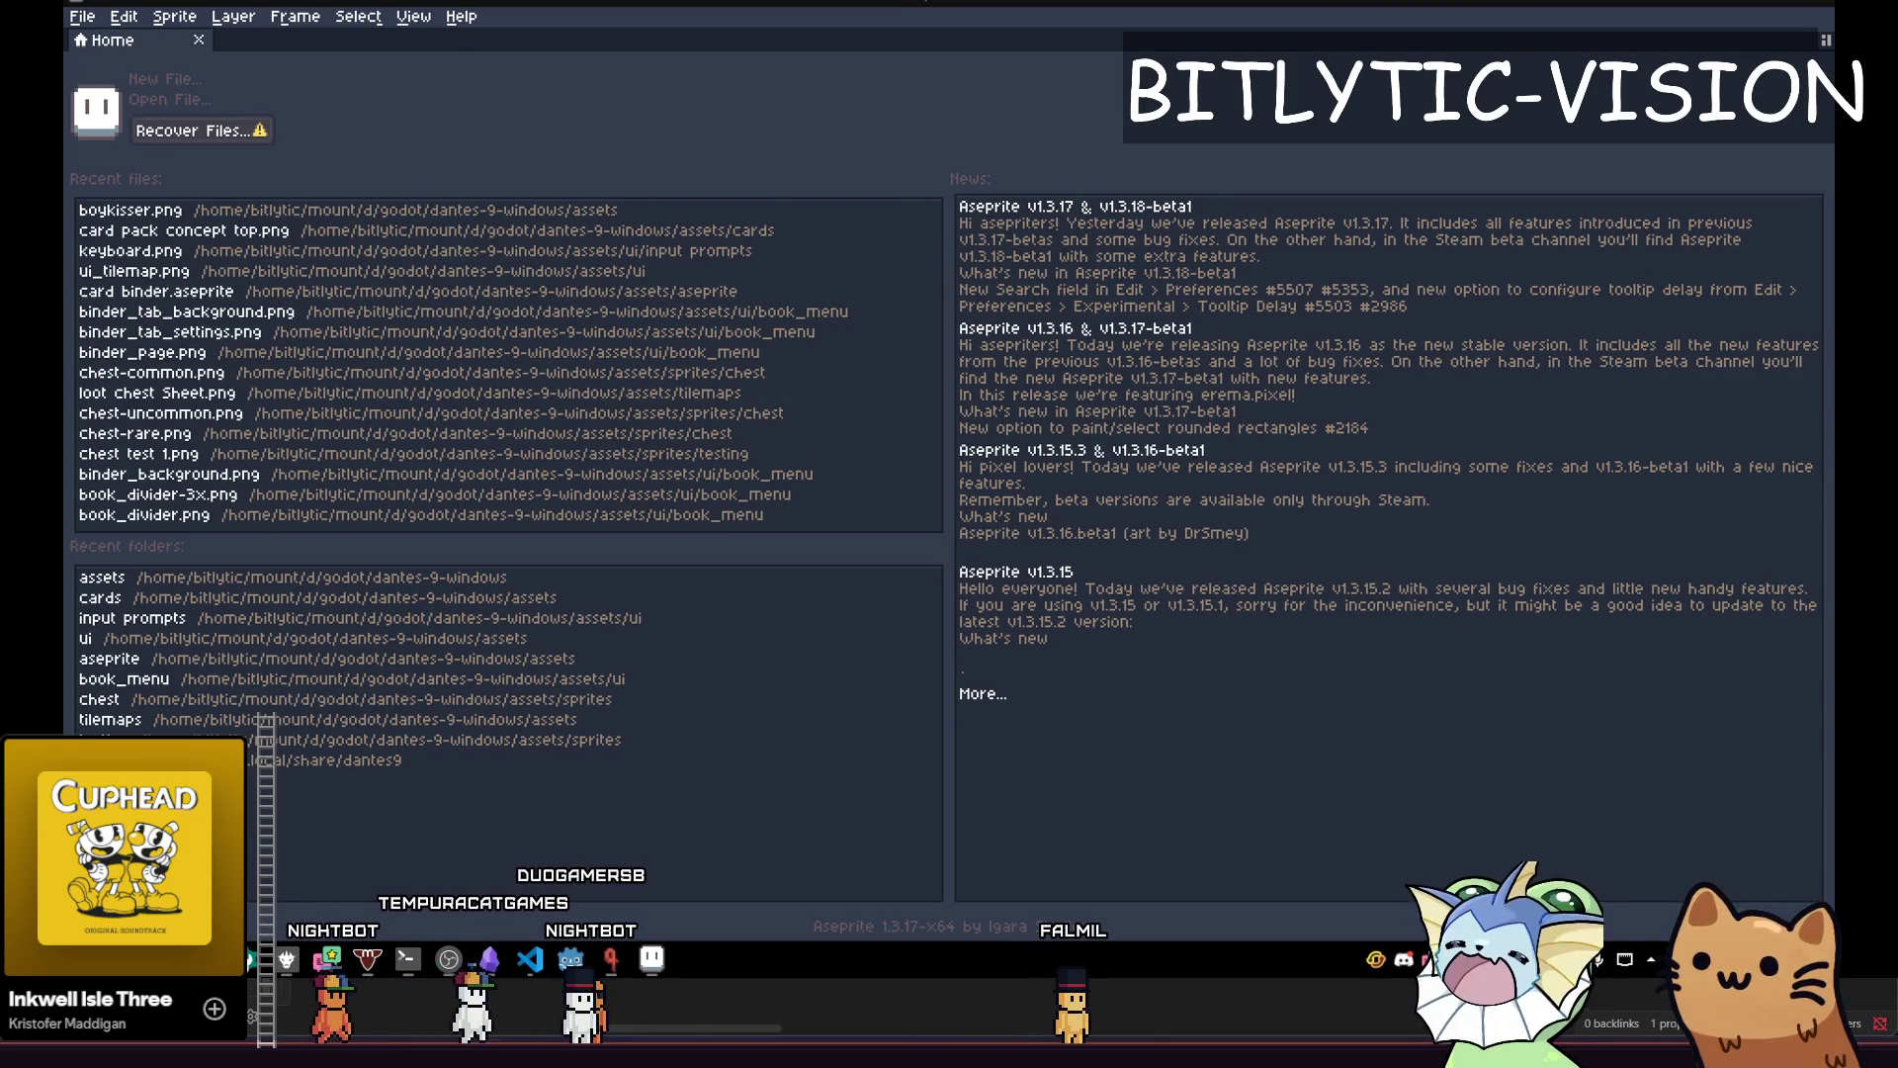
left_click_drag(1565, 452, 1562, 454)
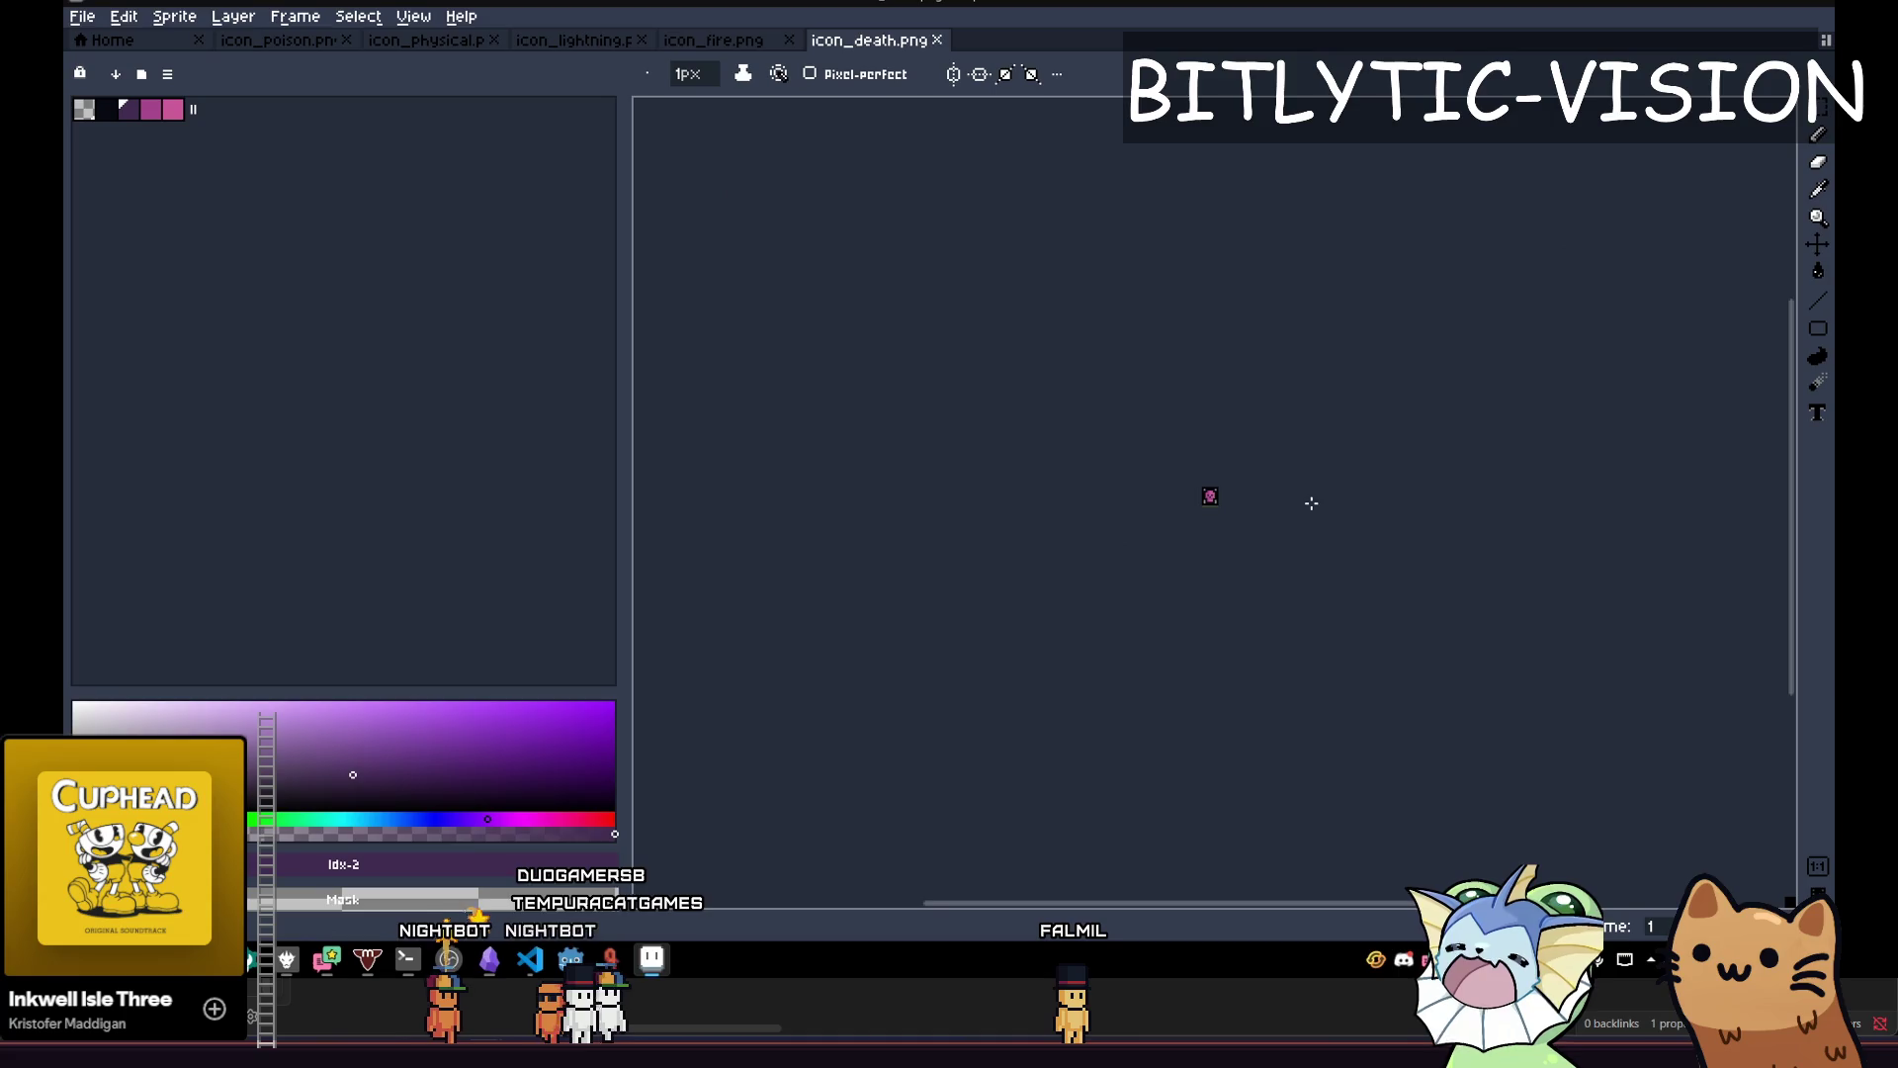
Step: Widen the poison icon's canvas to 8 px, check its artwork position, and save it
scroll(1311, 504, "up", 10)
scroll(1216, 395, "down", 3)
left_click(712, 40)
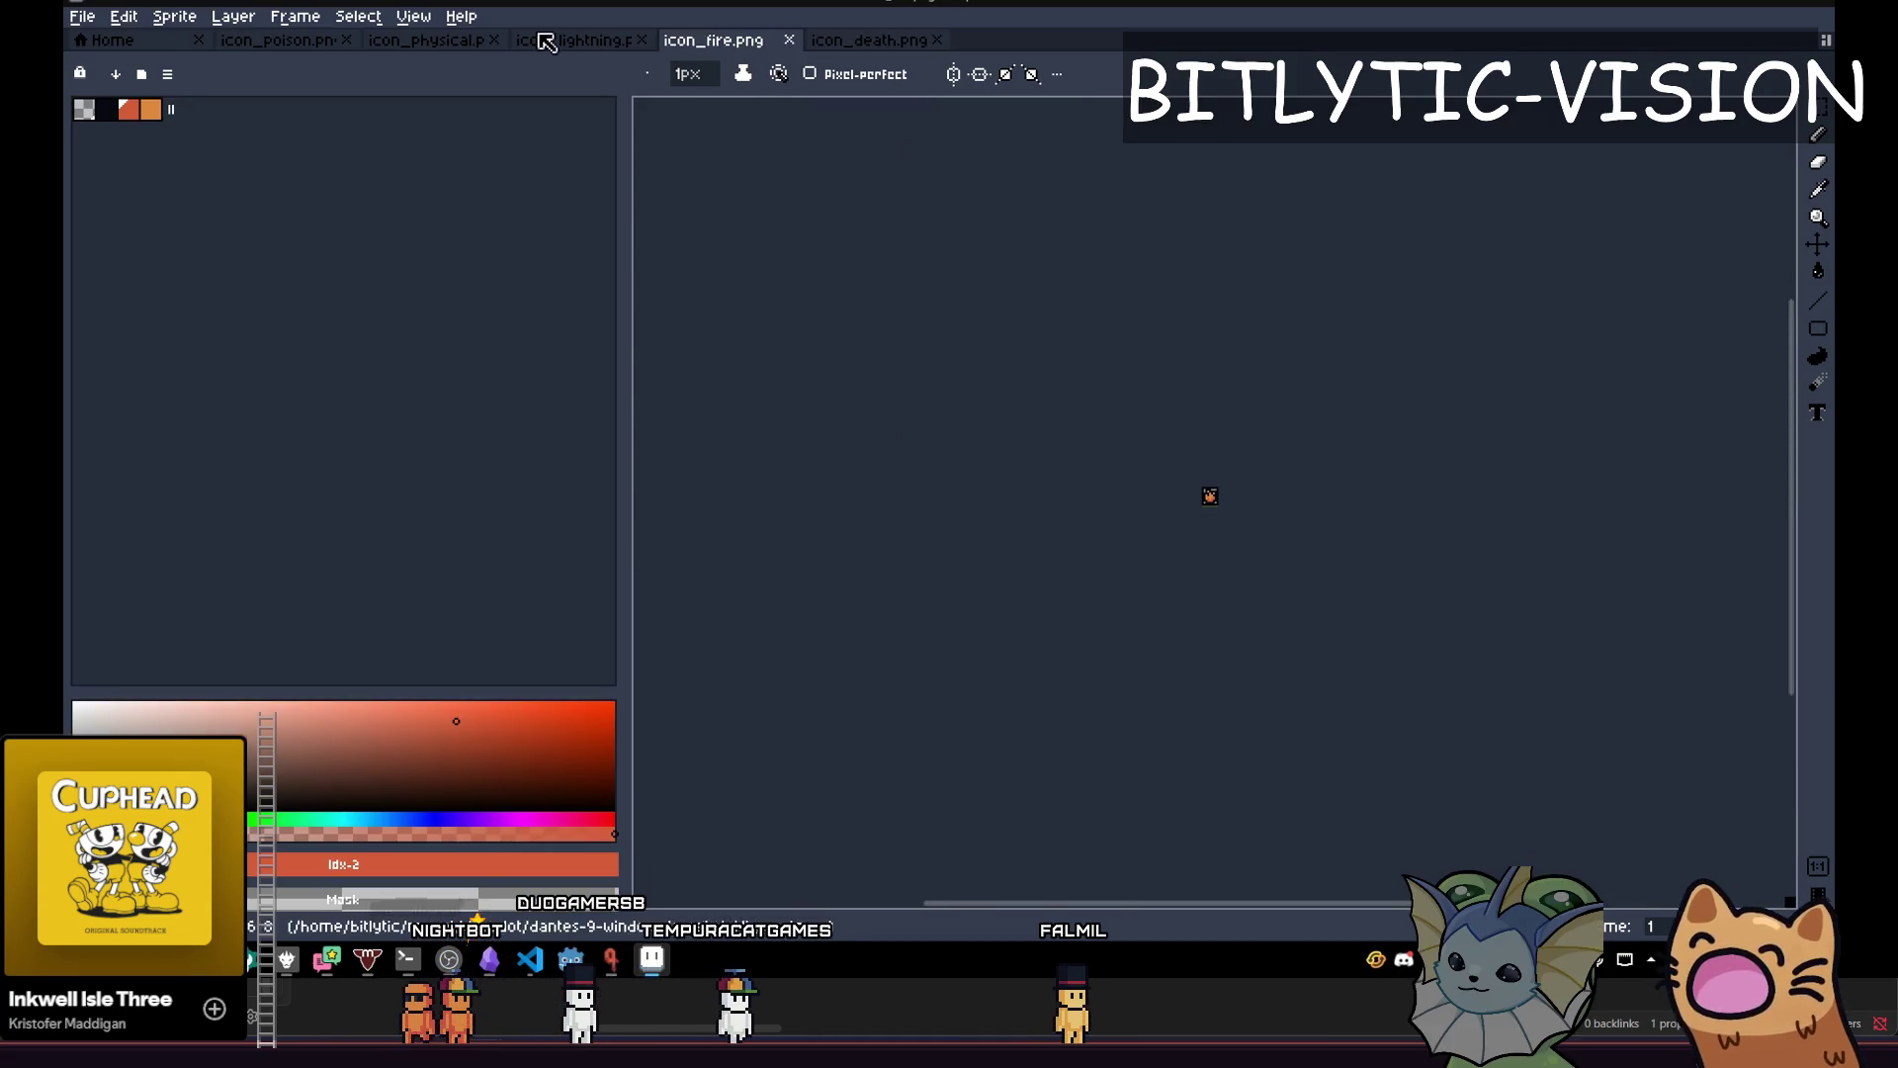
left_click(310, 40)
scroll(1250, 496, "up", 5)
key("ctrl+alt+c")
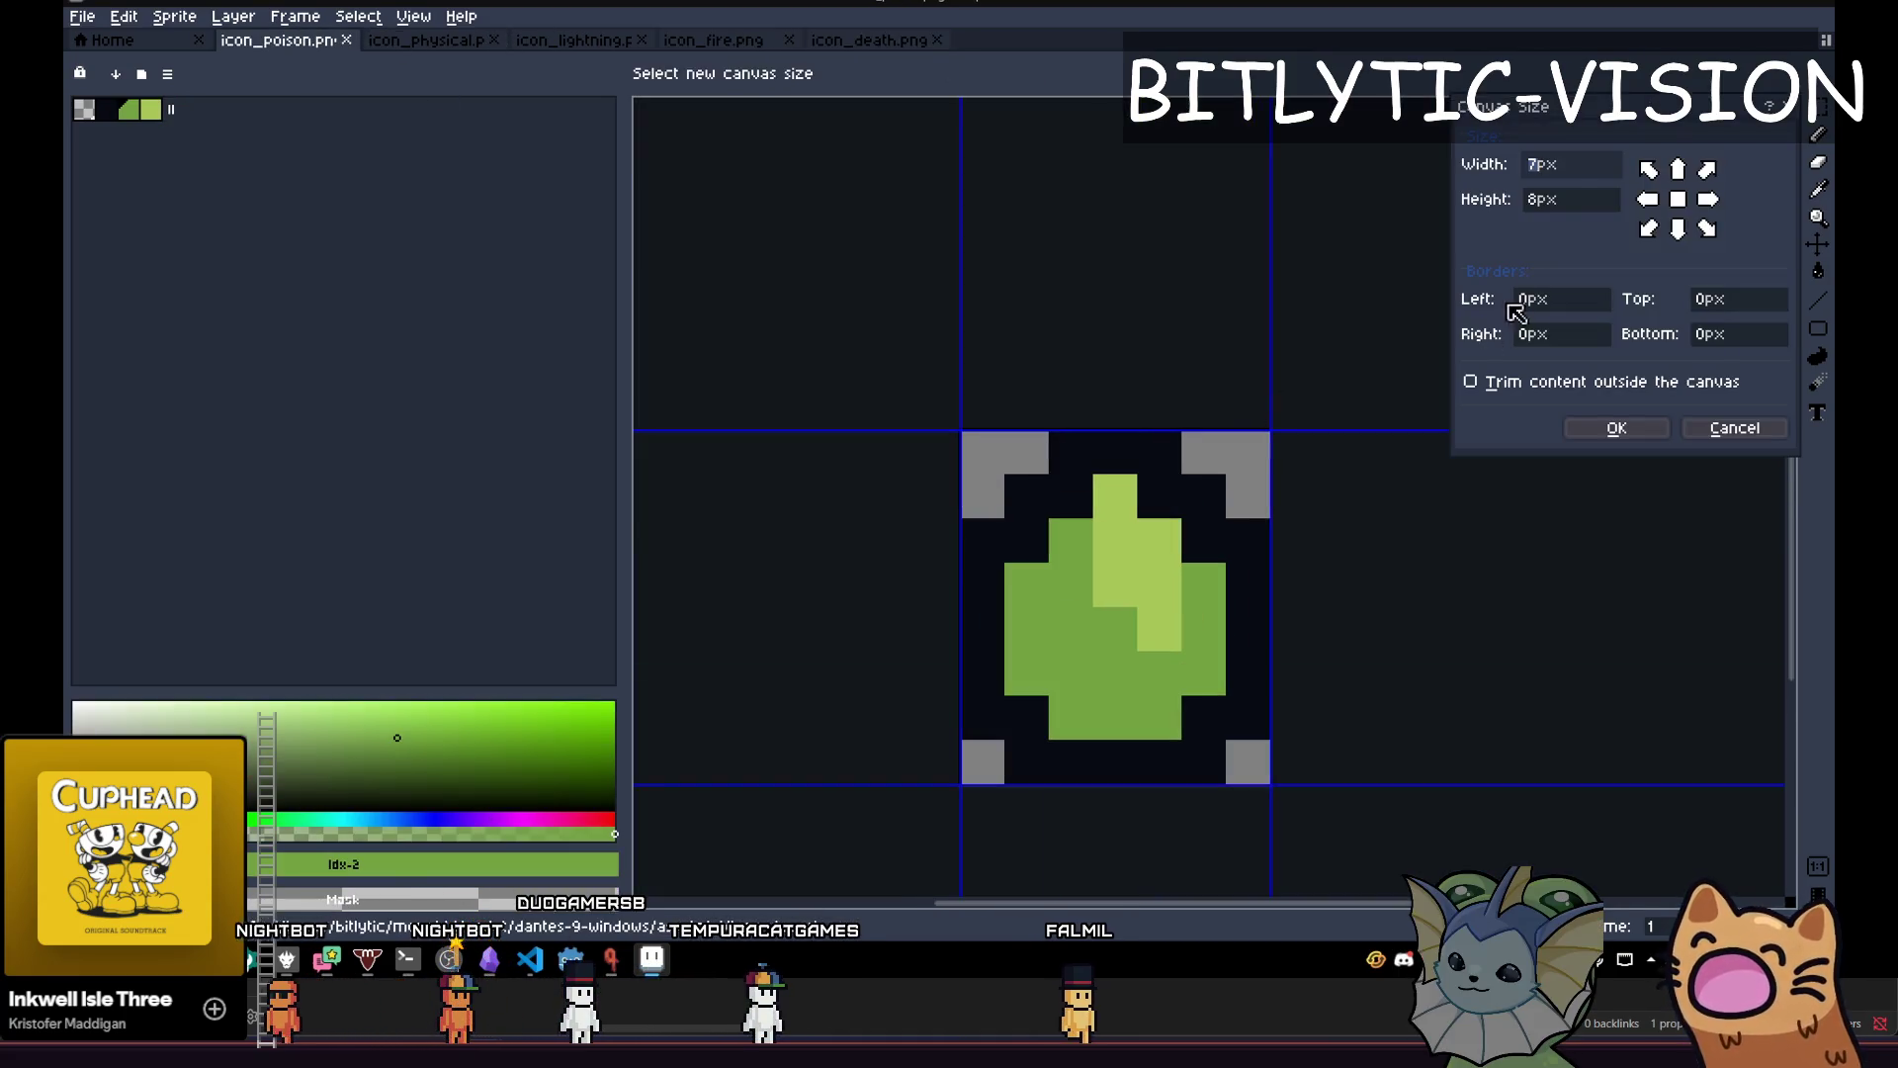
type("8")
left_click(1642, 425)
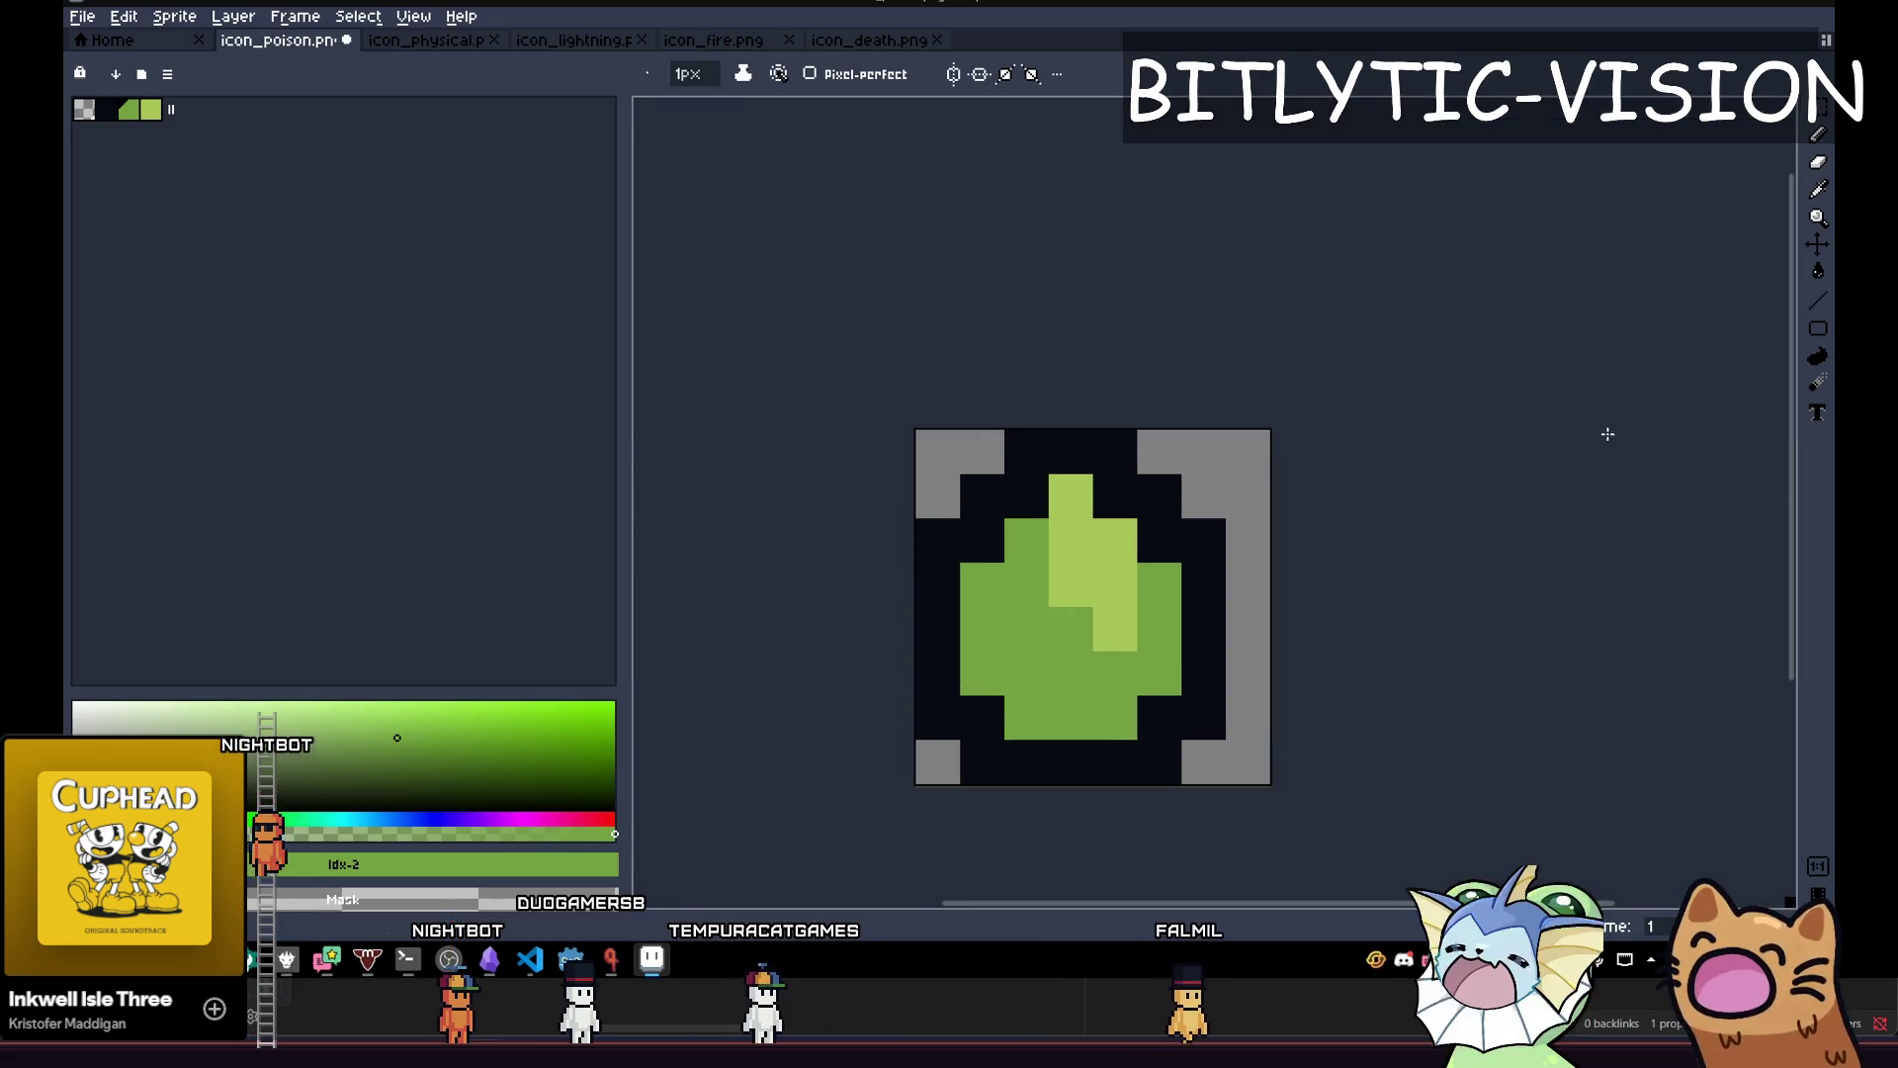
left_click_drag(1347, 360, 1303, 354)
key("ctrl+a")
key("Right")
key("Left")
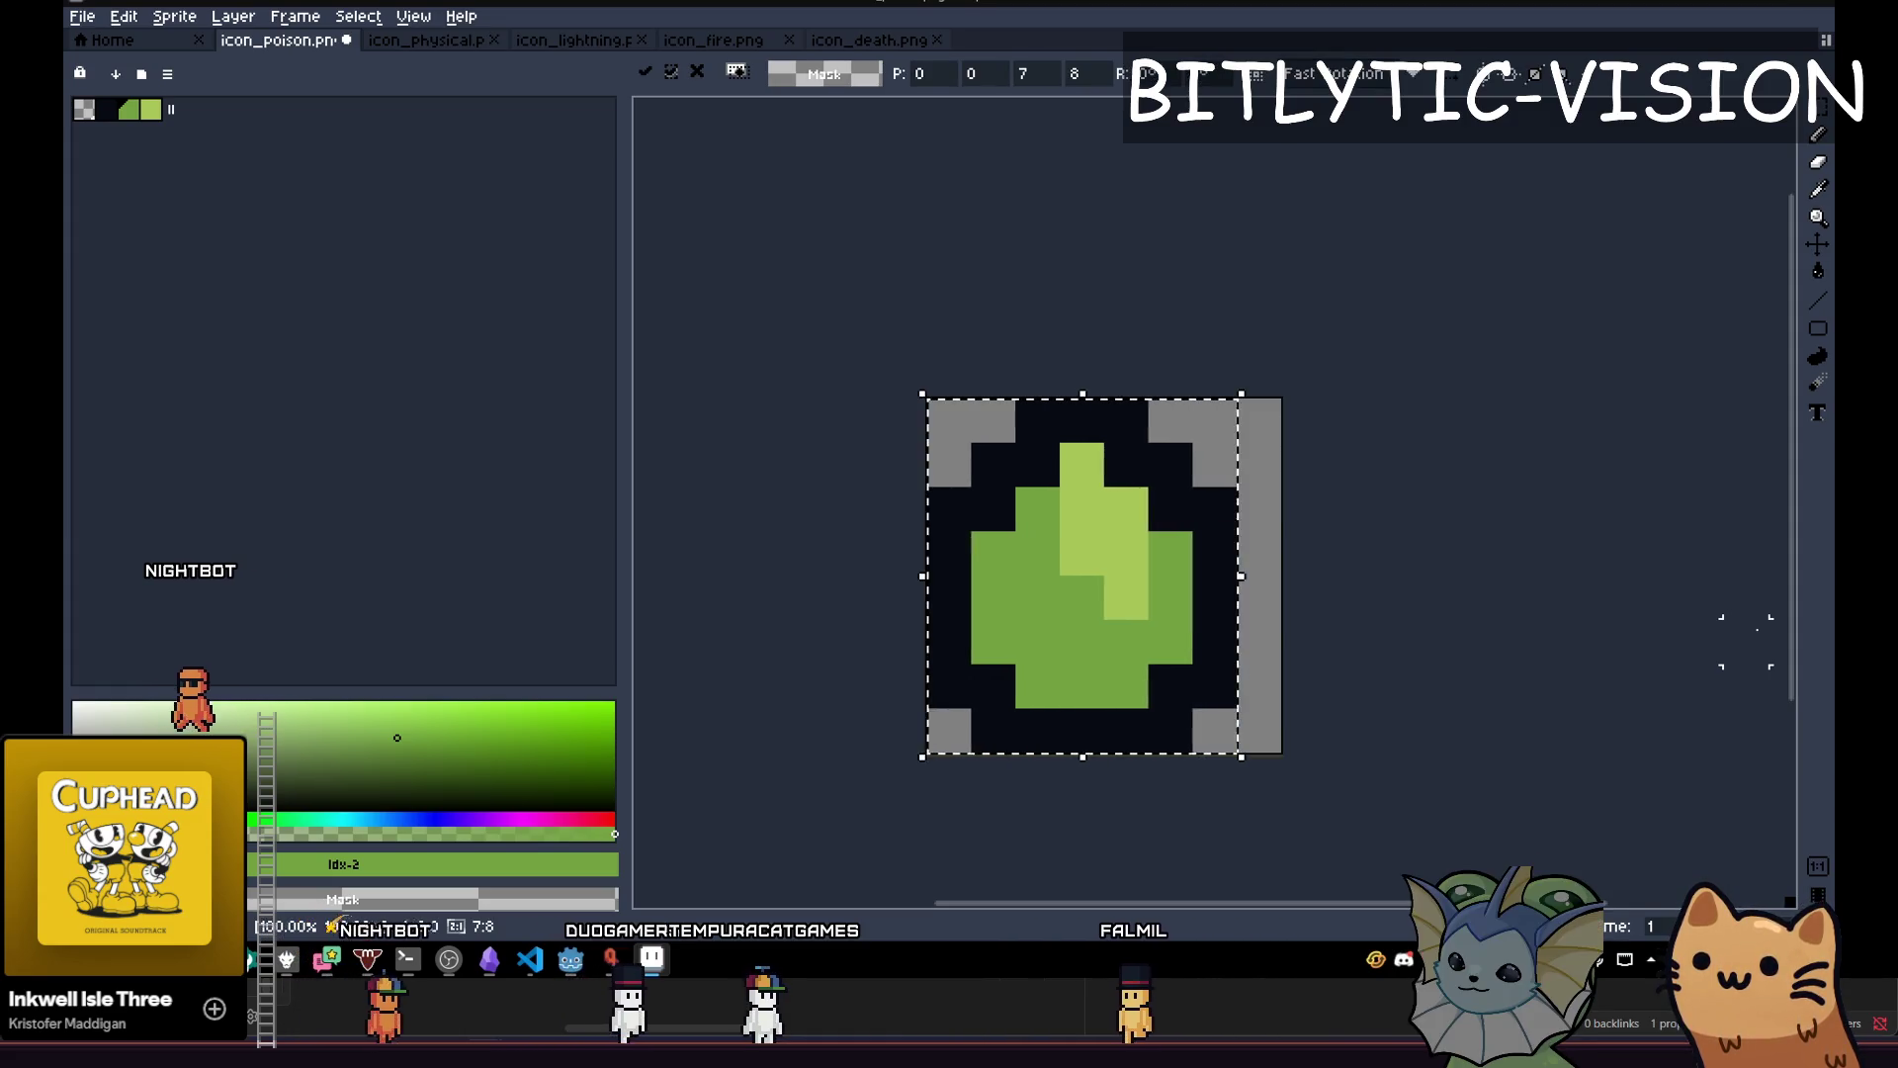
key("ctrl+d")
key("ctrl+a")
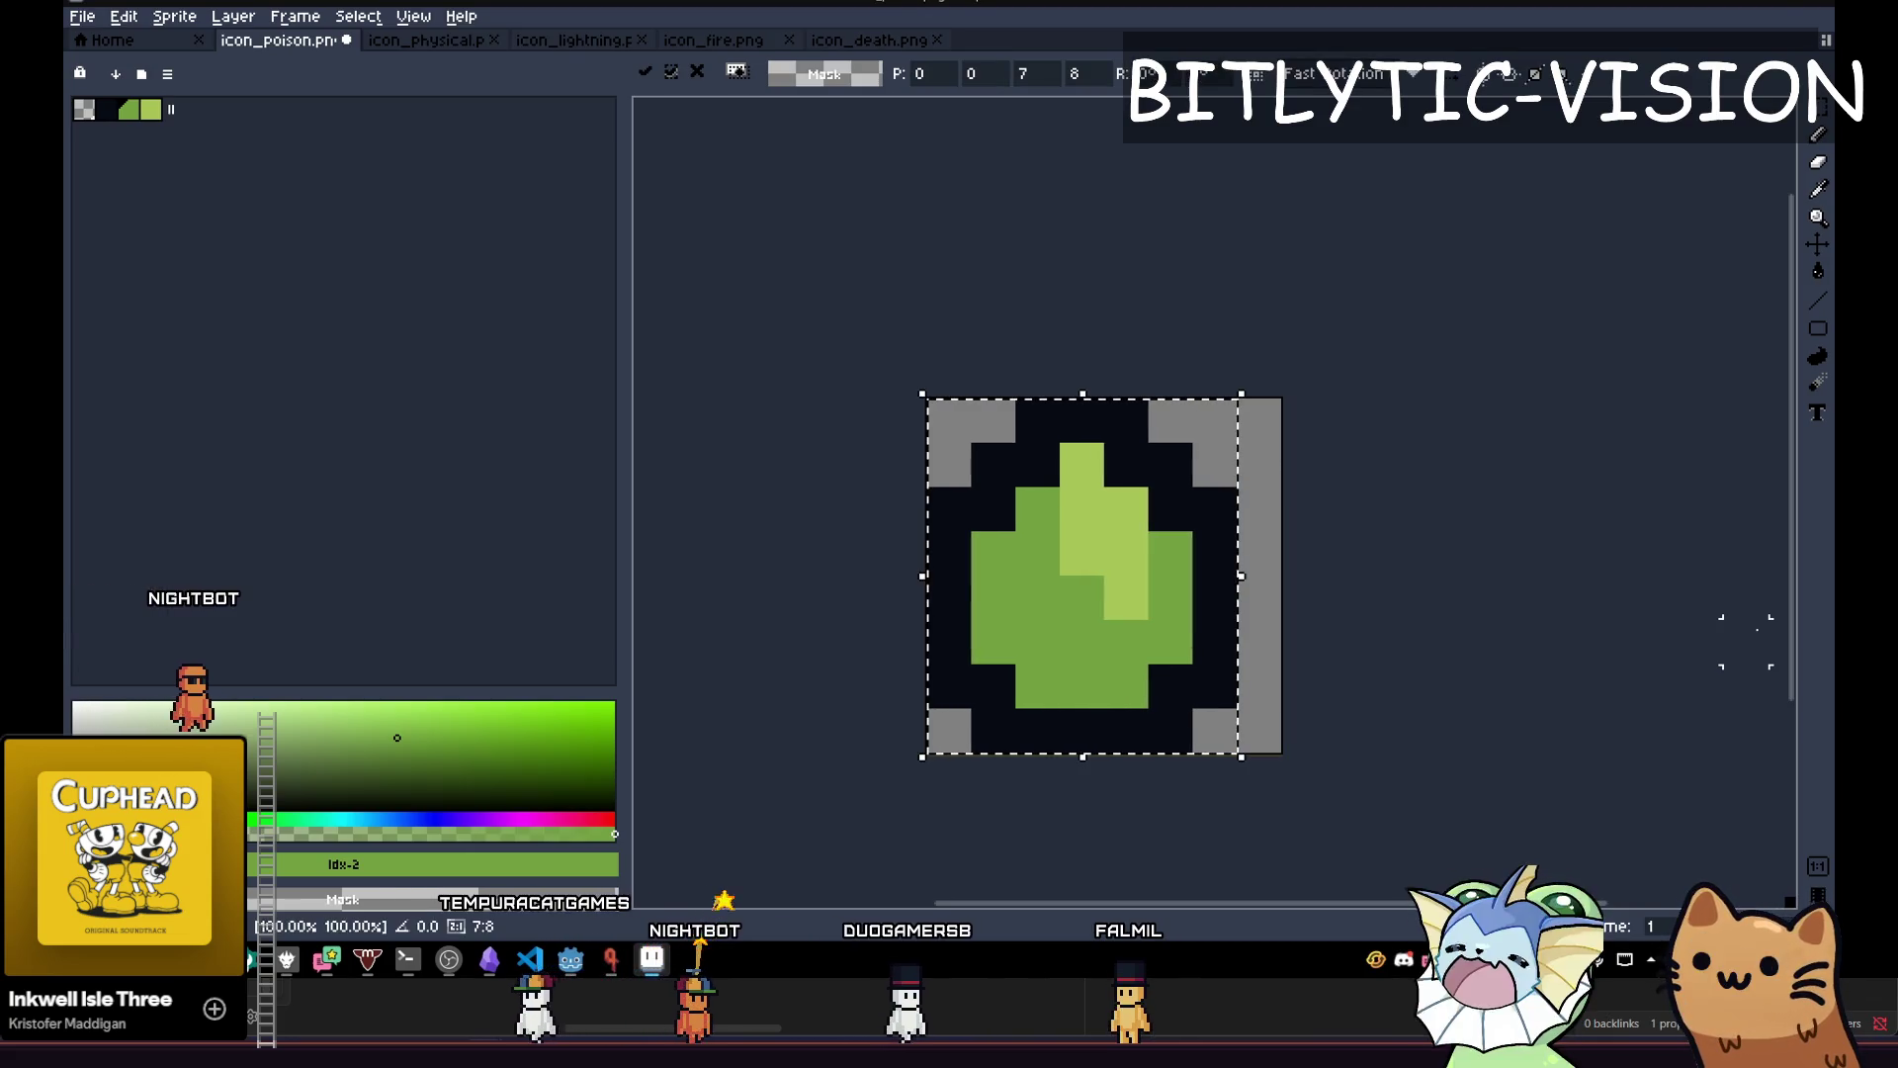
key("ctrl+d")
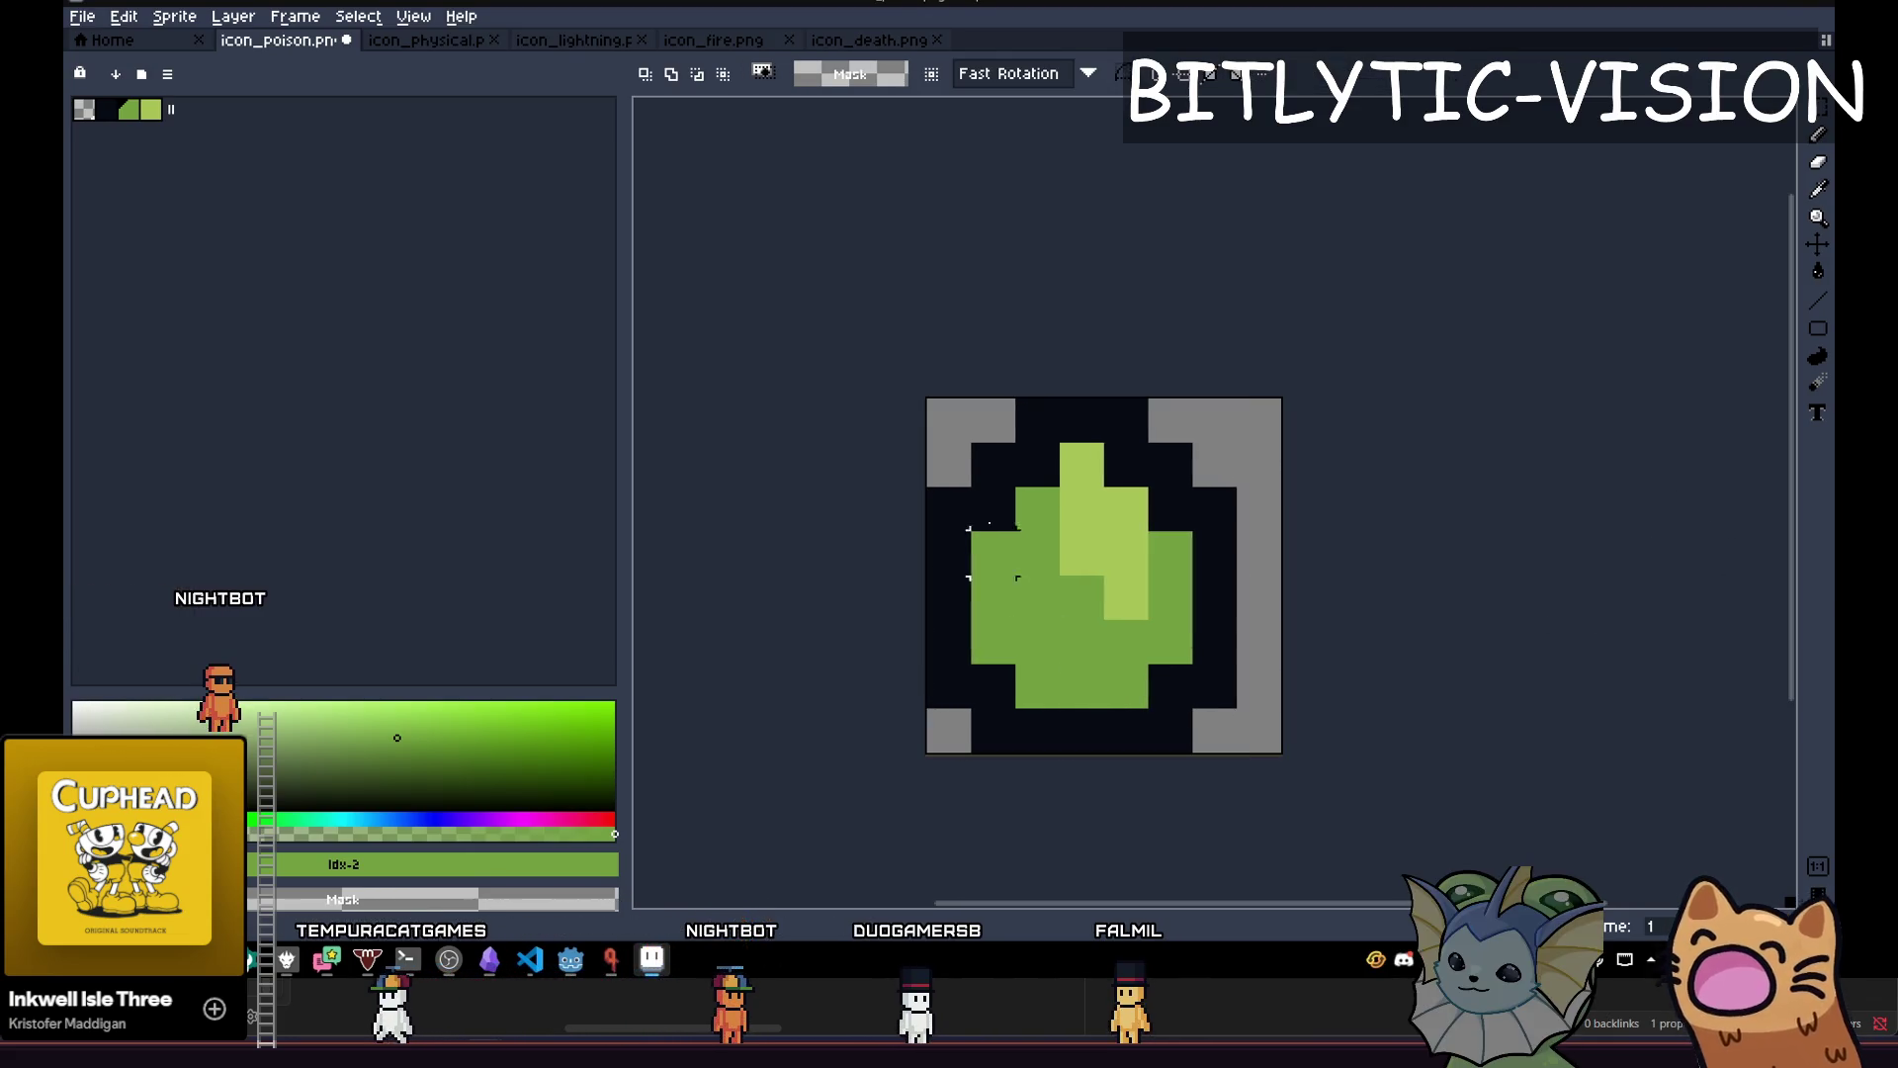
key("ctrl+s")
Step: Resize the physical and lightning icon canvases to 8 px wide
key("ctrl+Tab")
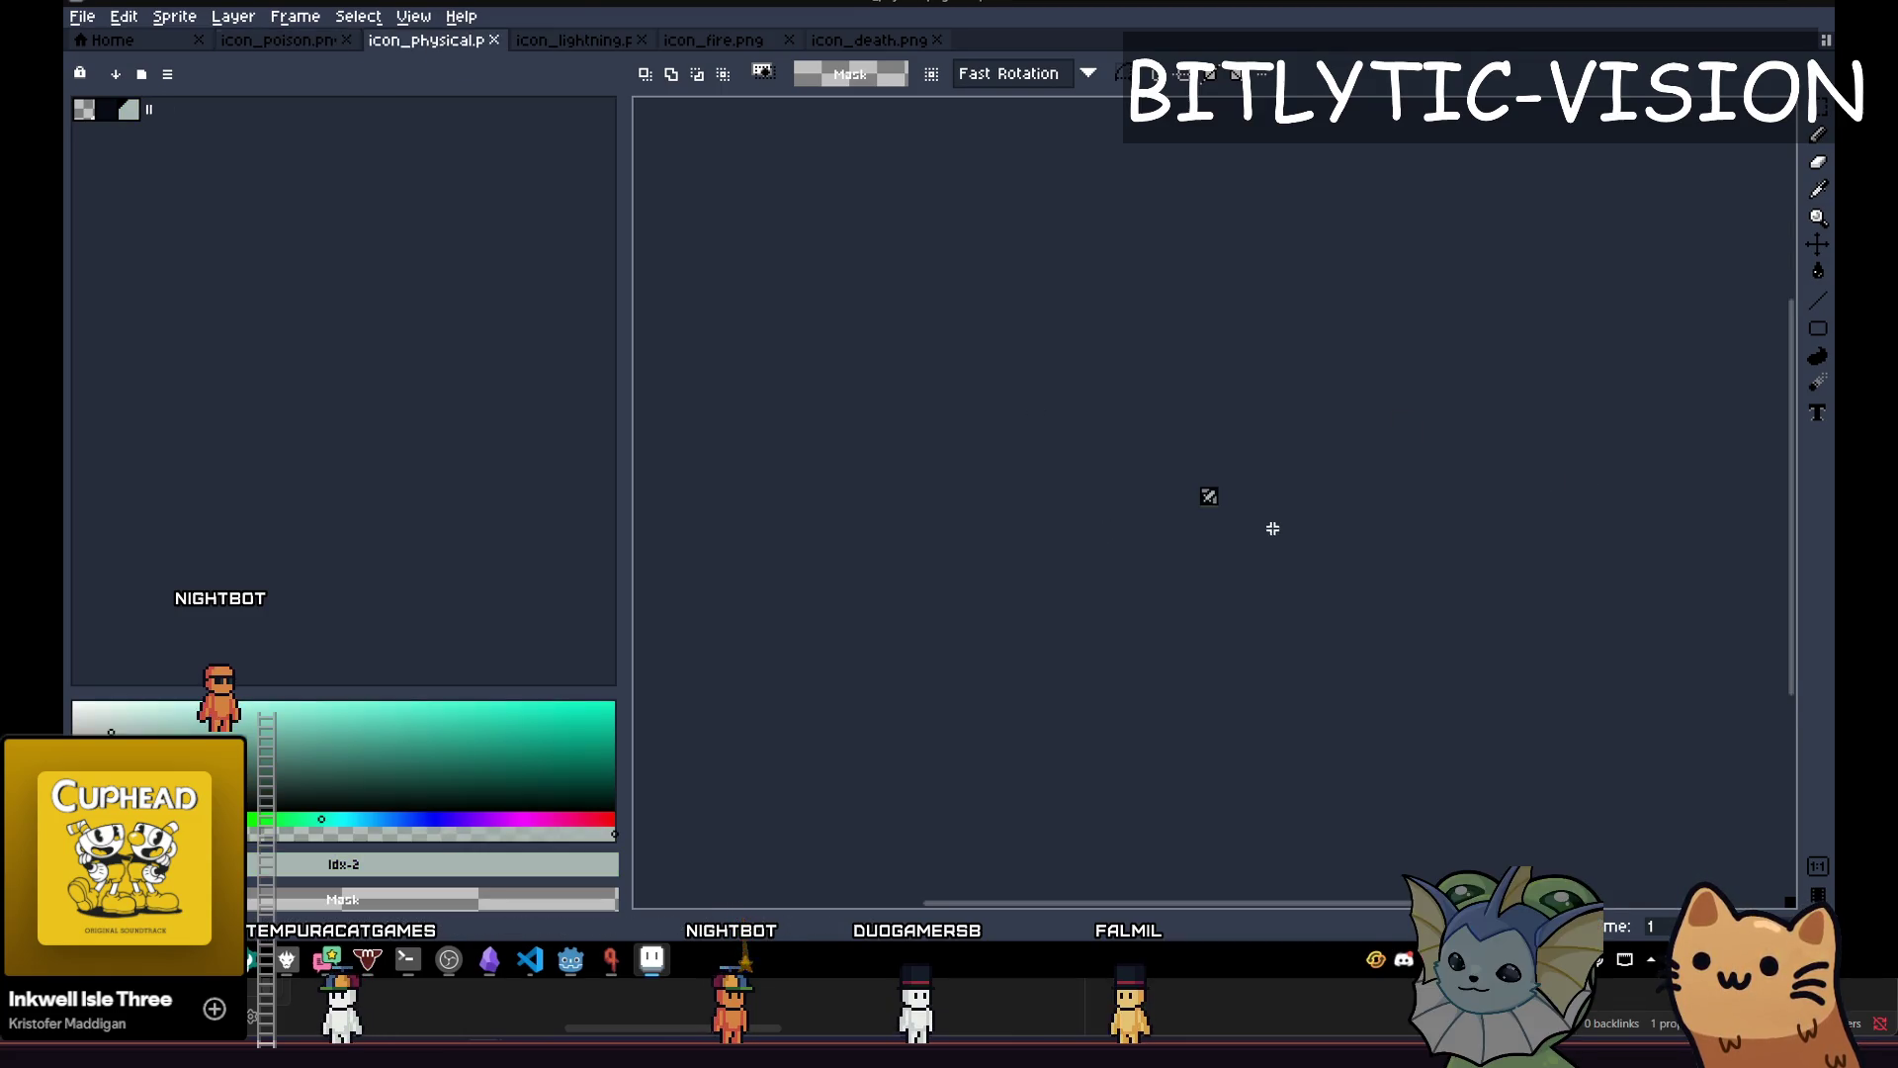
key("ctrl+alt+c")
left_click(1578, 427)
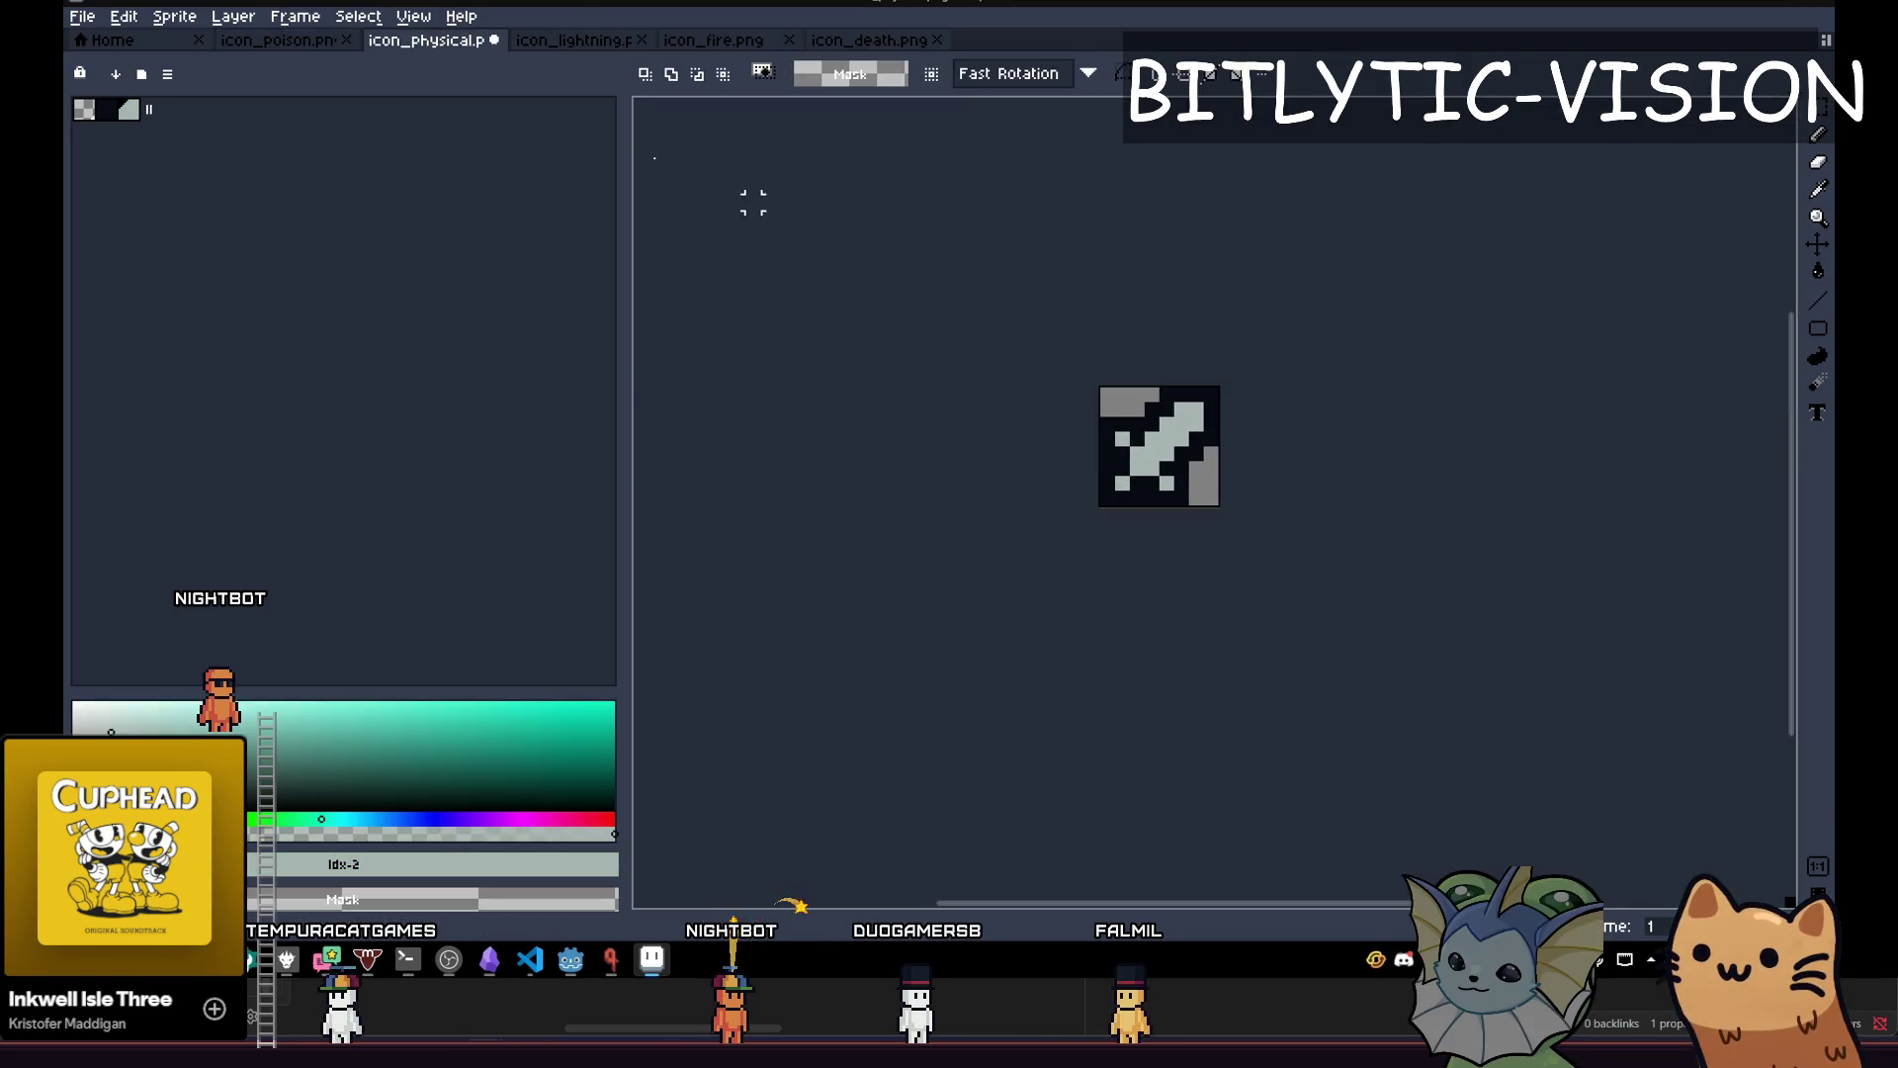
key("ctrl+Tab")
key("ctrl+alt+c")
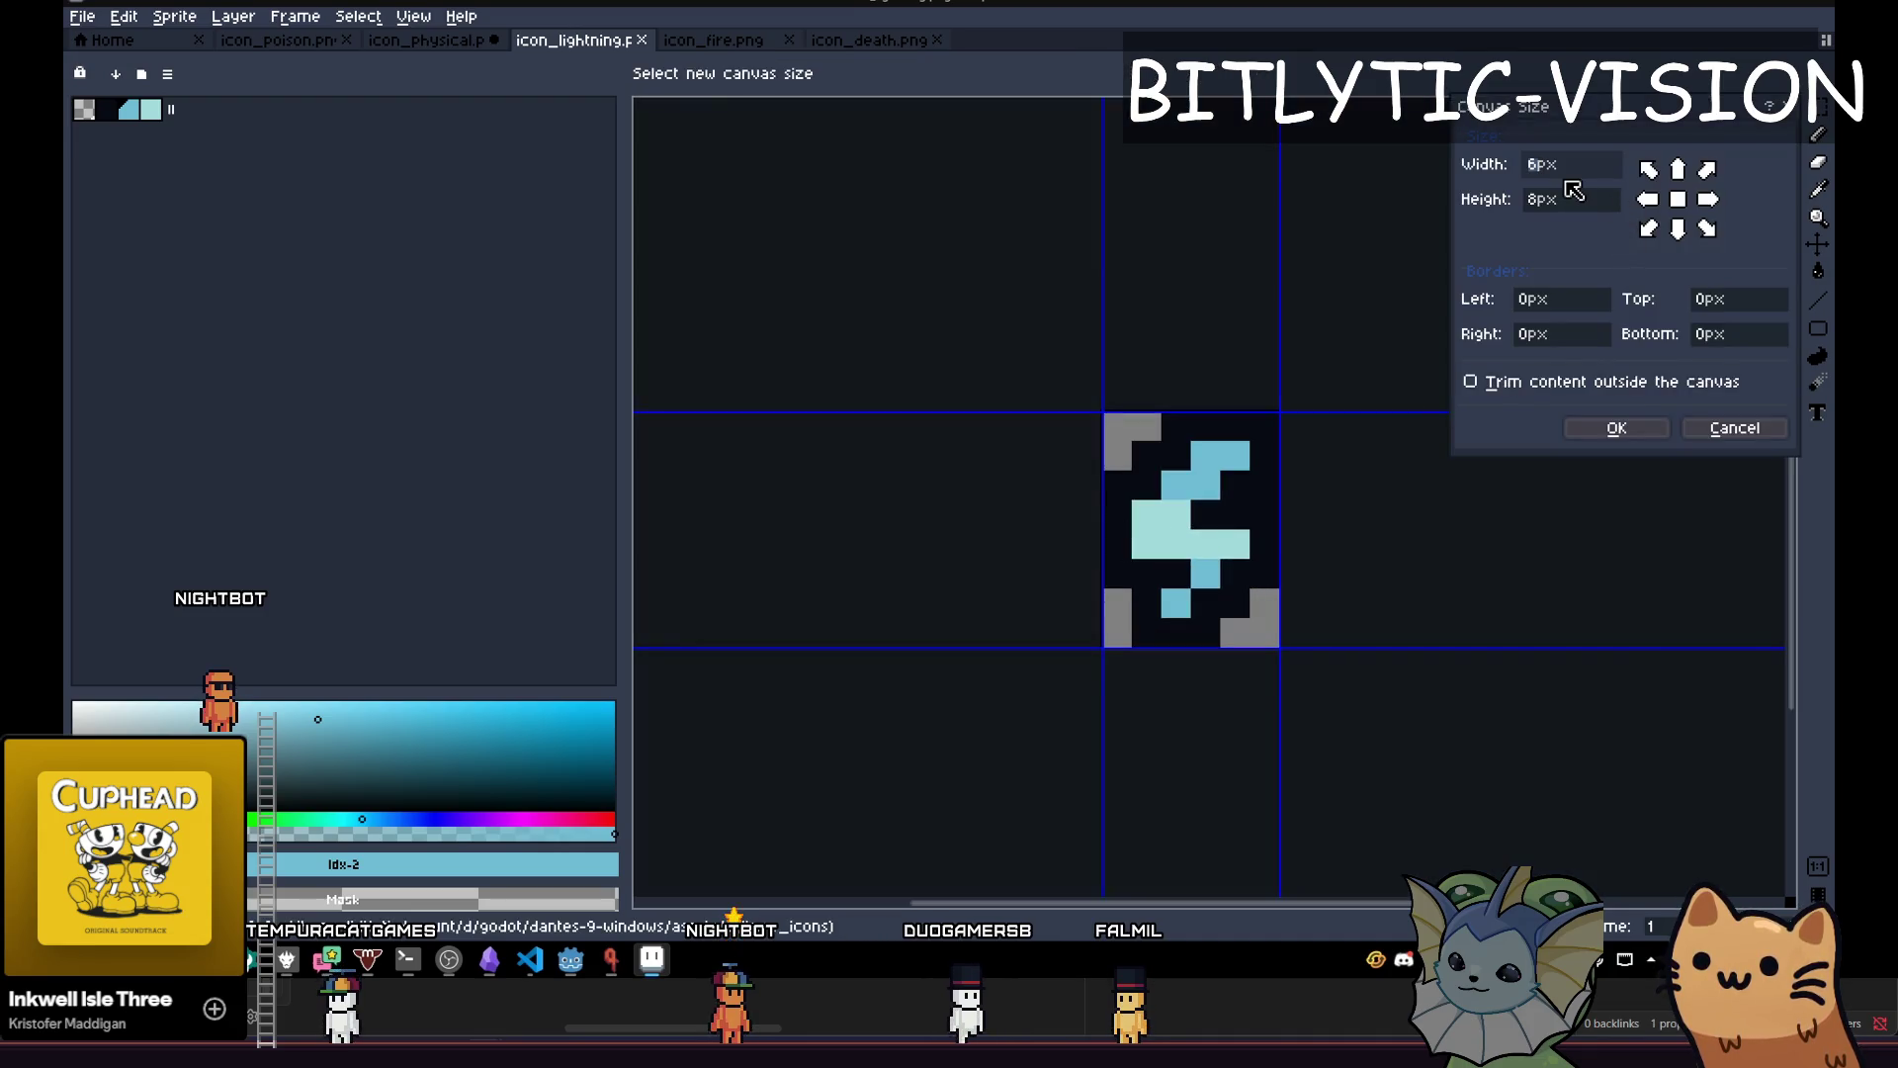
type("8")
left_click(1589, 427)
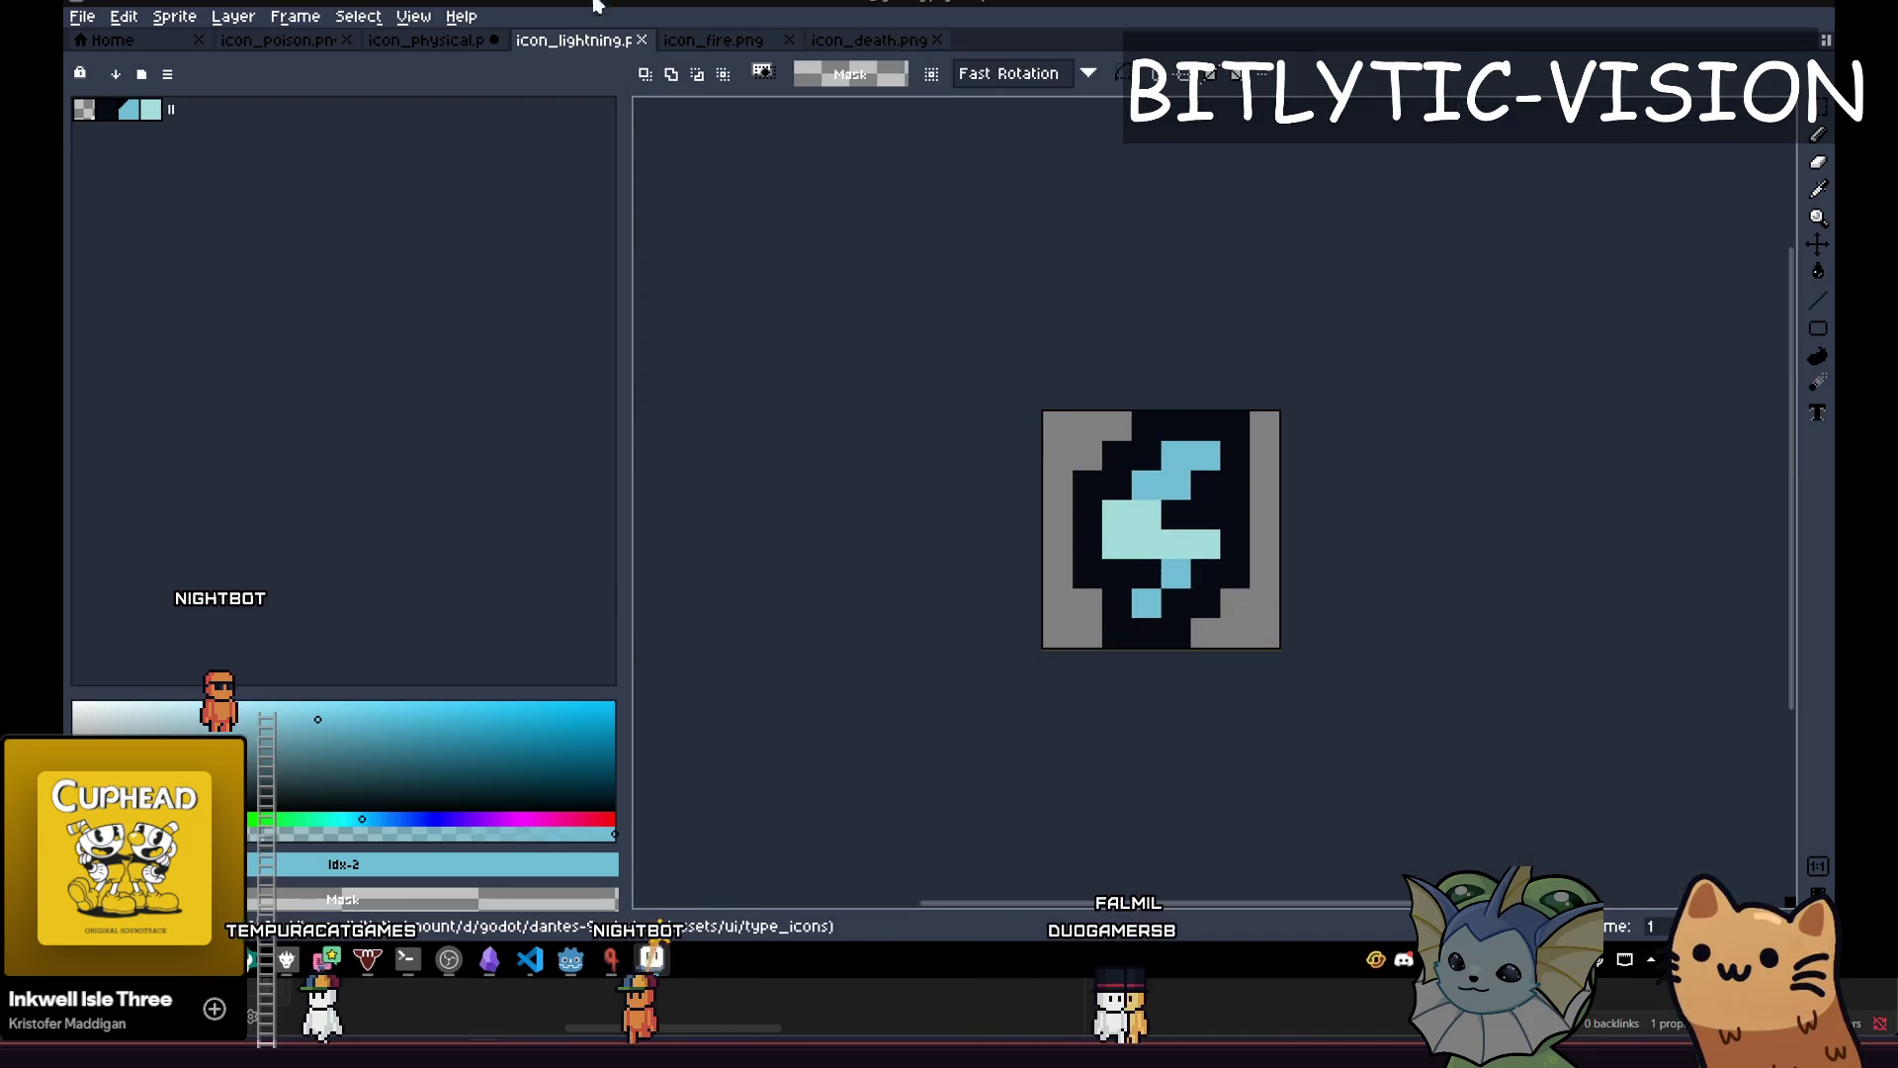
Step: Apply the wider canvas to the fire and death skull icons, then return to the game
left_click(713, 40)
key("ctrl+alt+c")
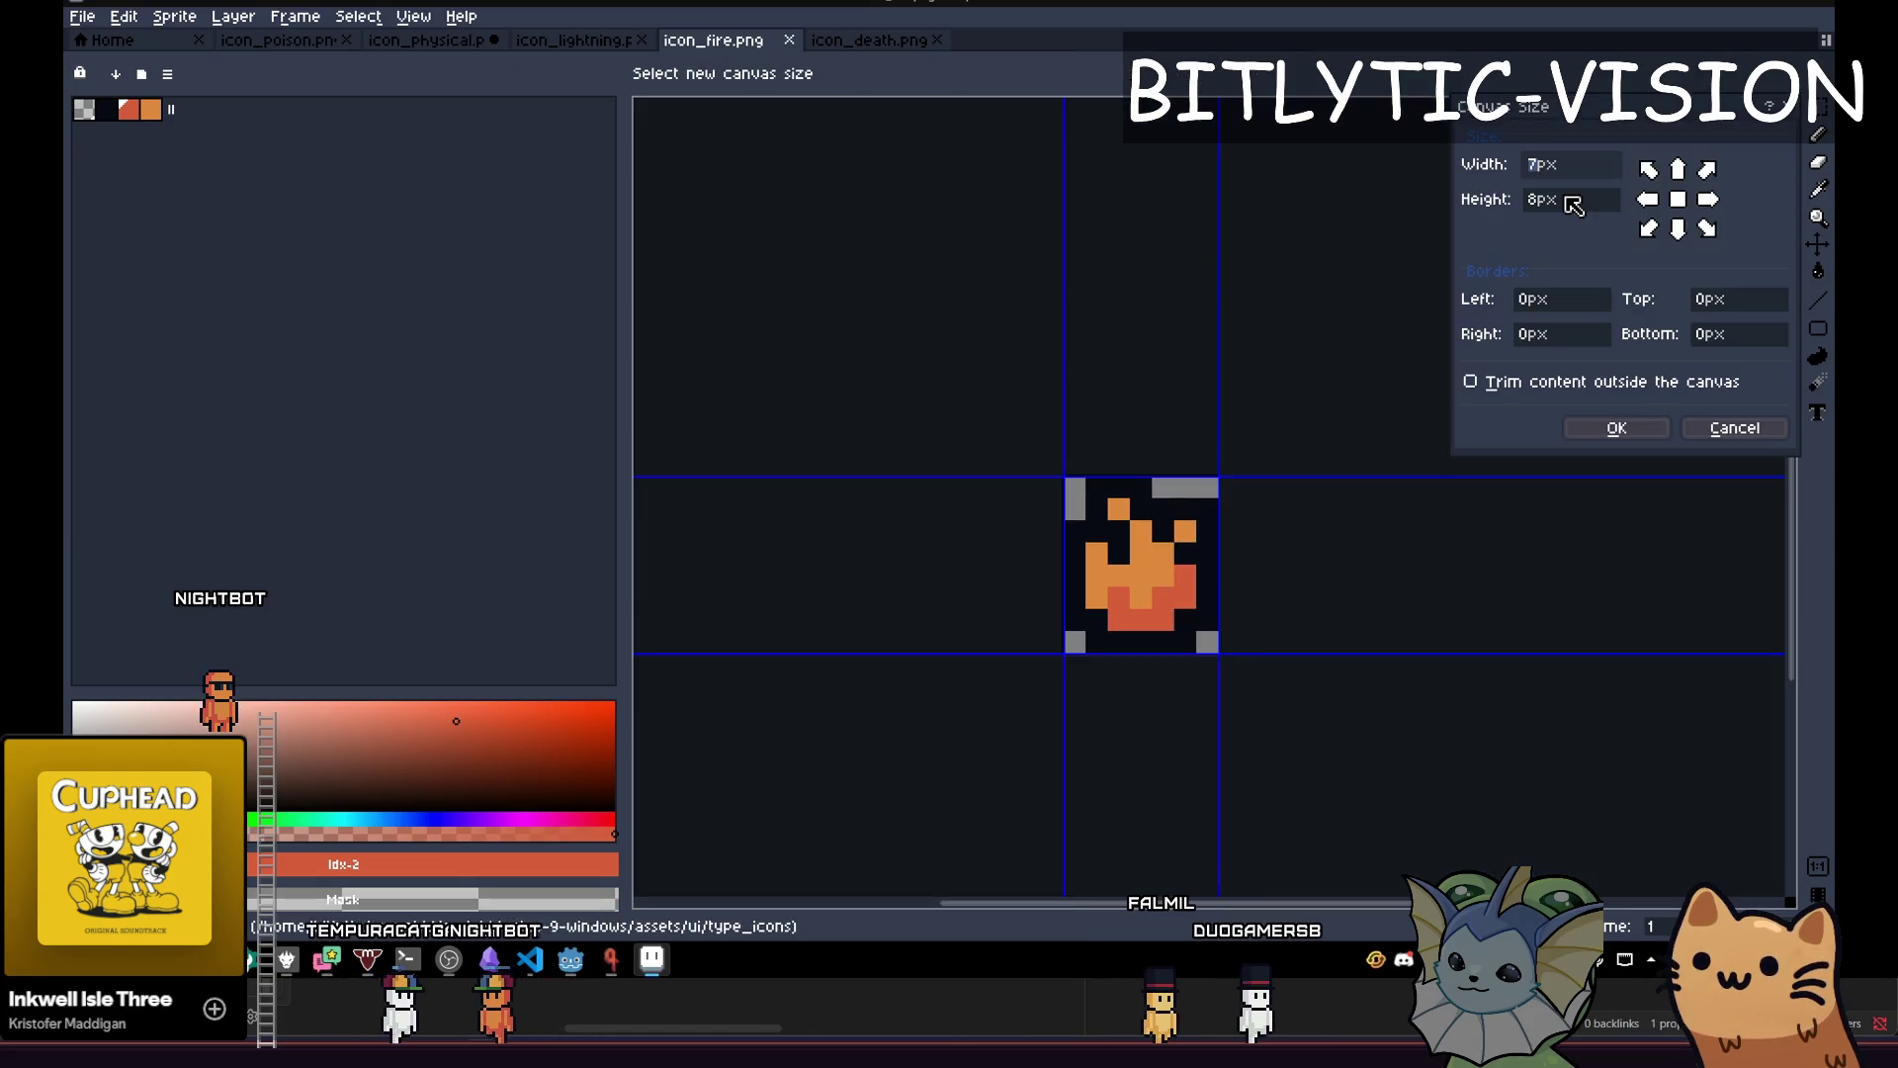
key("Return")
key("ctrl+shift+Tab")
key("ctrl+shift+Tab")
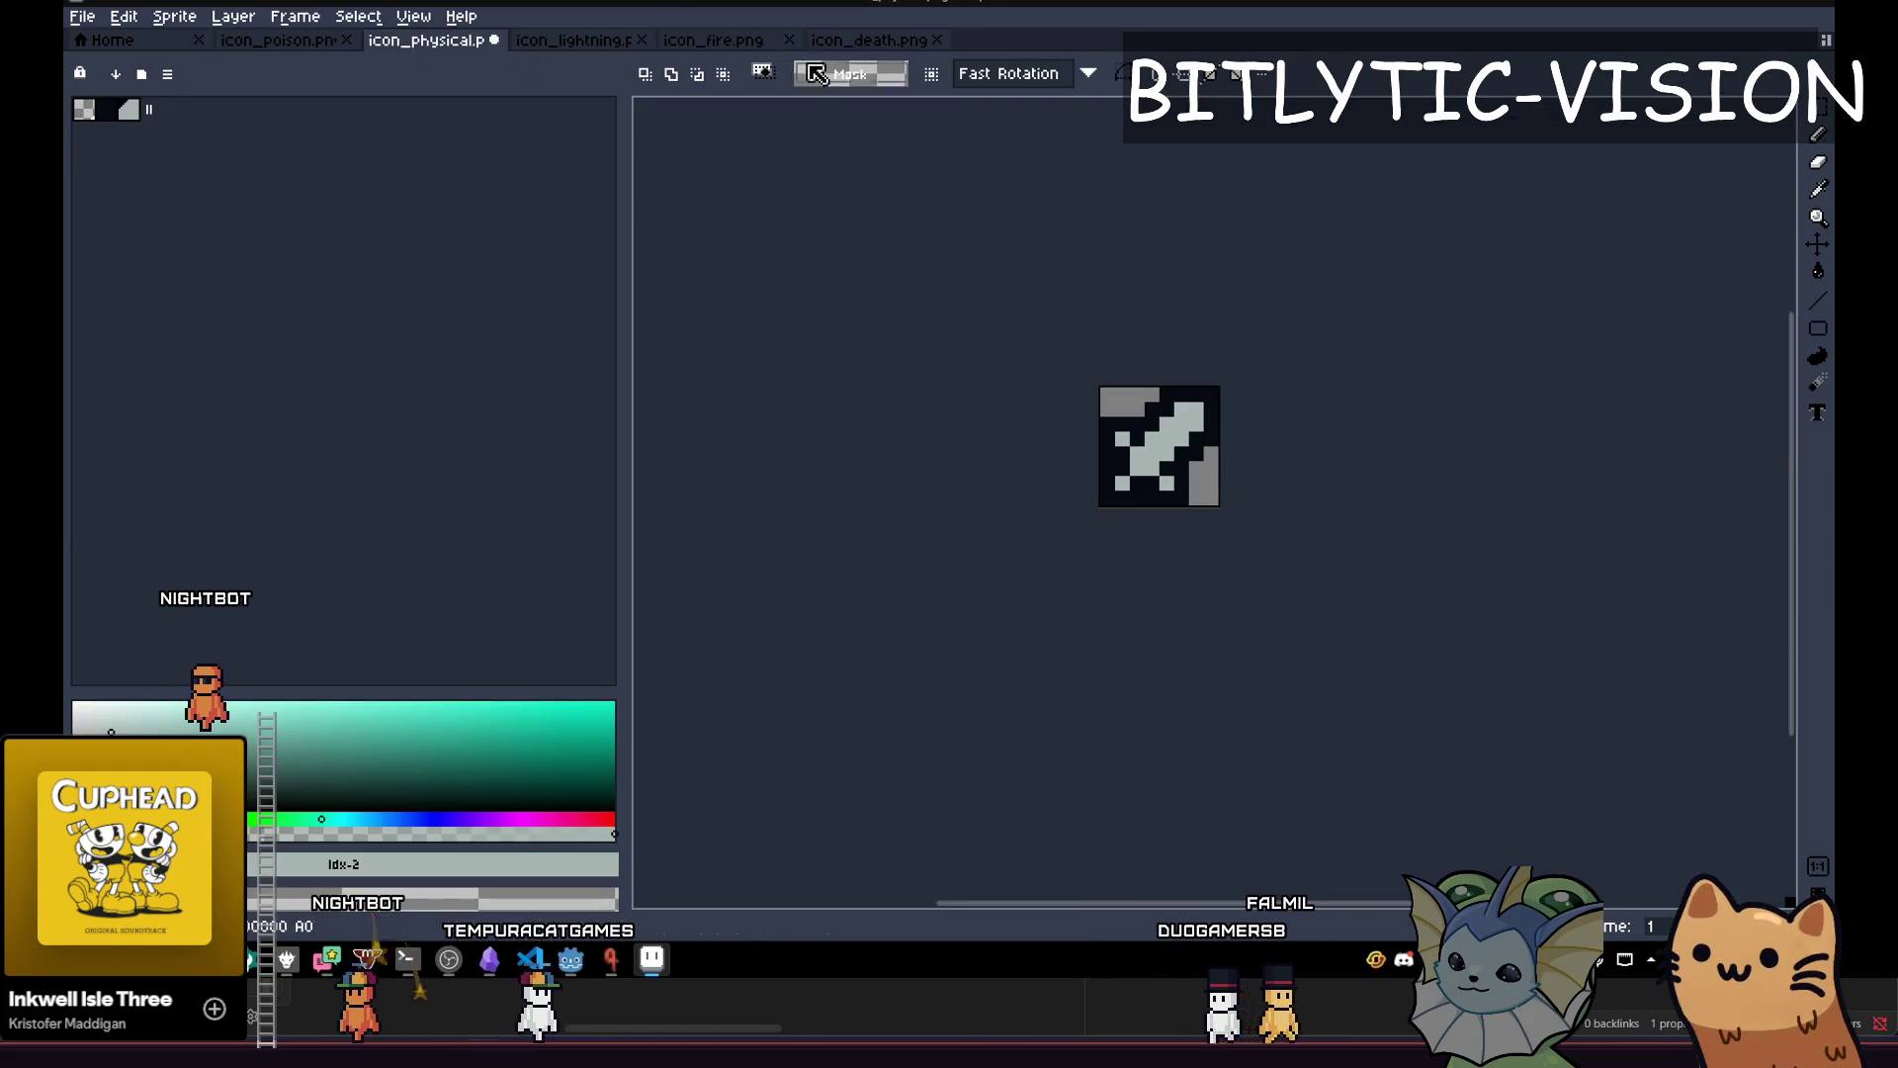
left_click(869, 40)
scroll(1264, 514, "up", 2)
key("ctrl+alt+c")
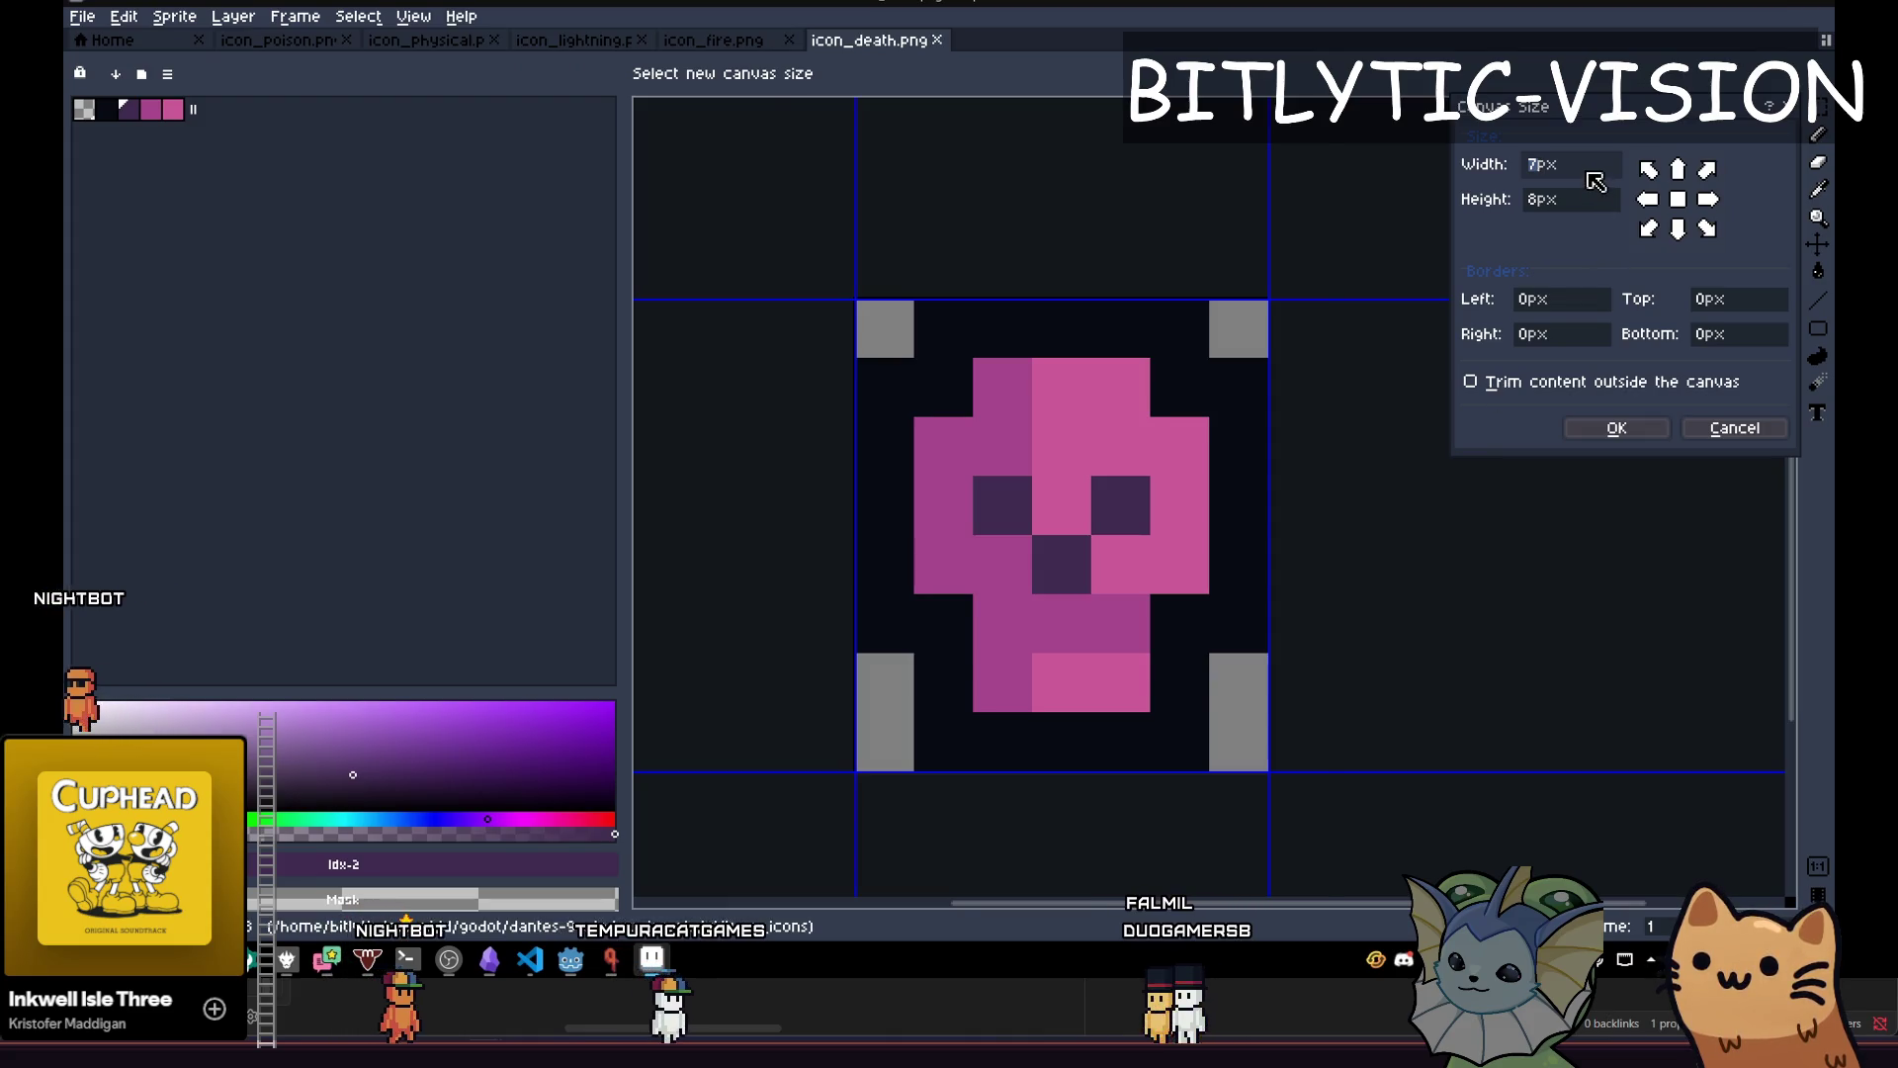
key("Return")
scroll(1087, 336, "down", 3)
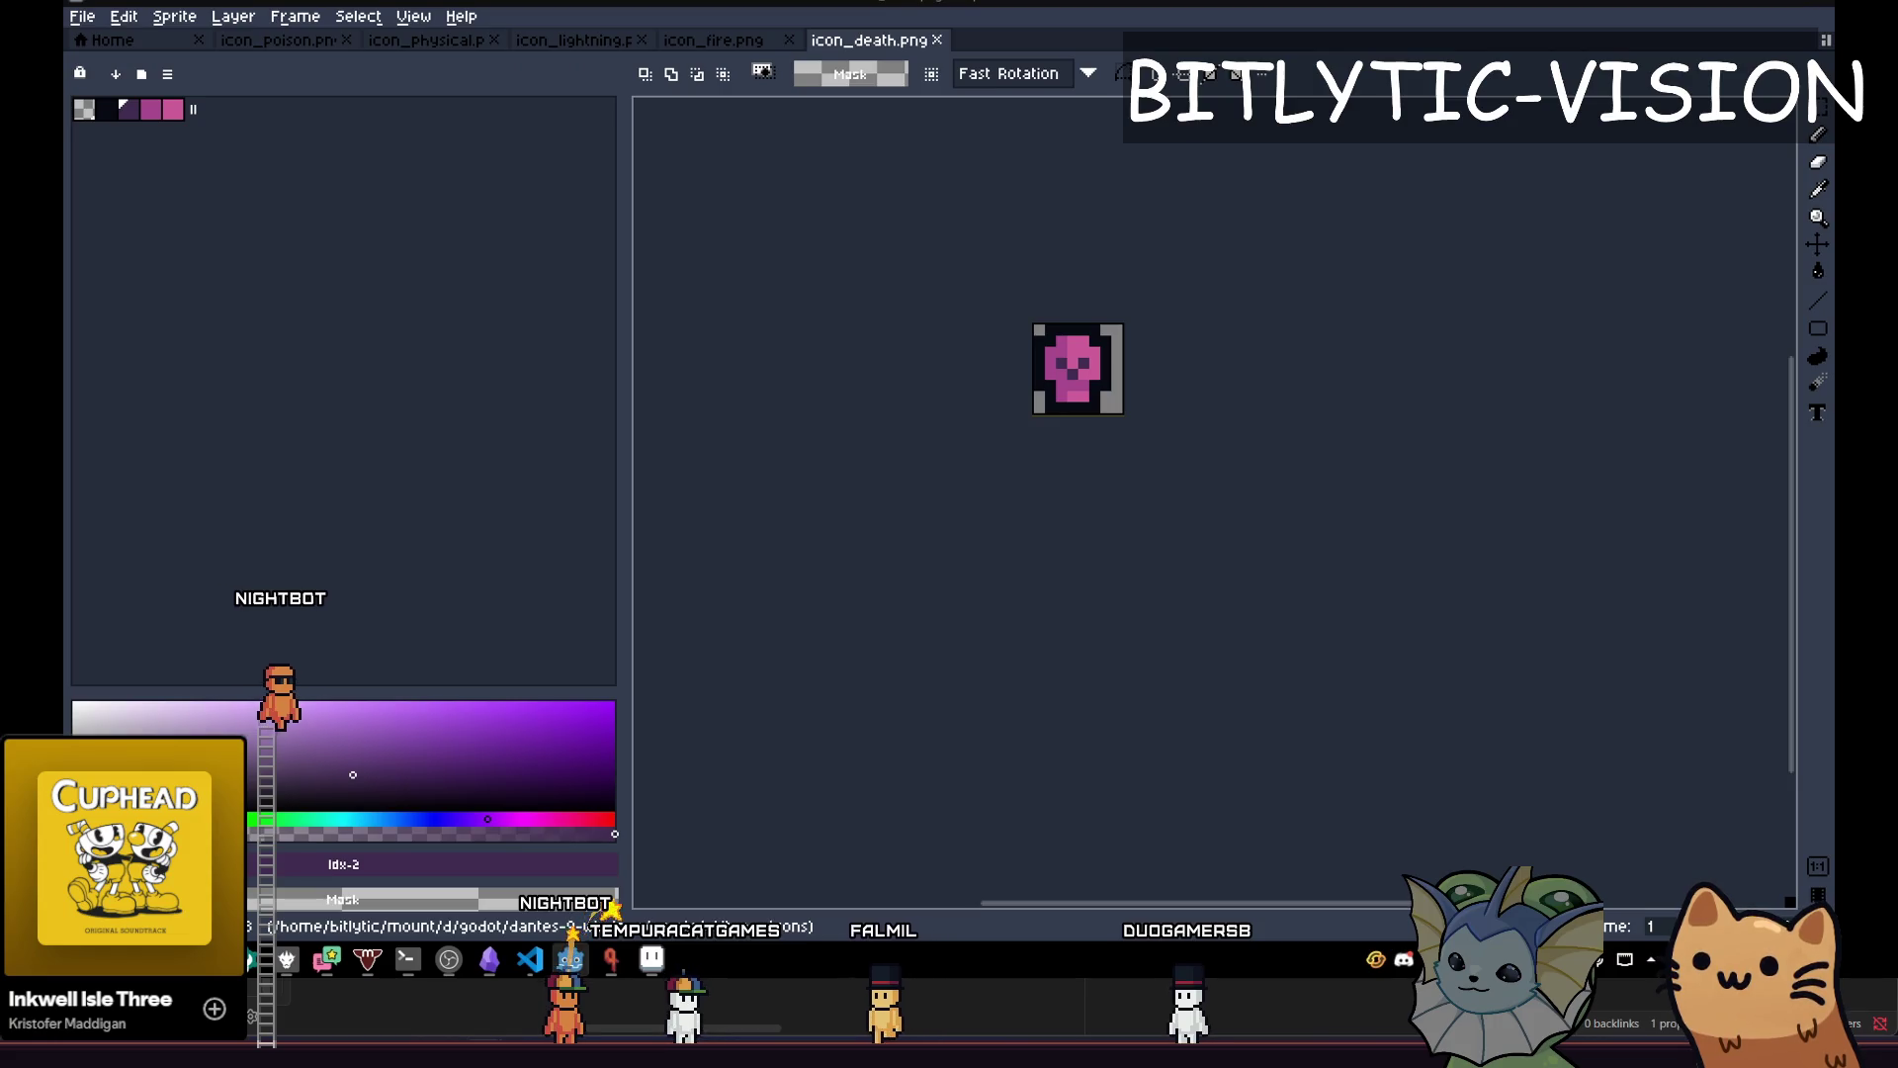
key("alt+Tab")
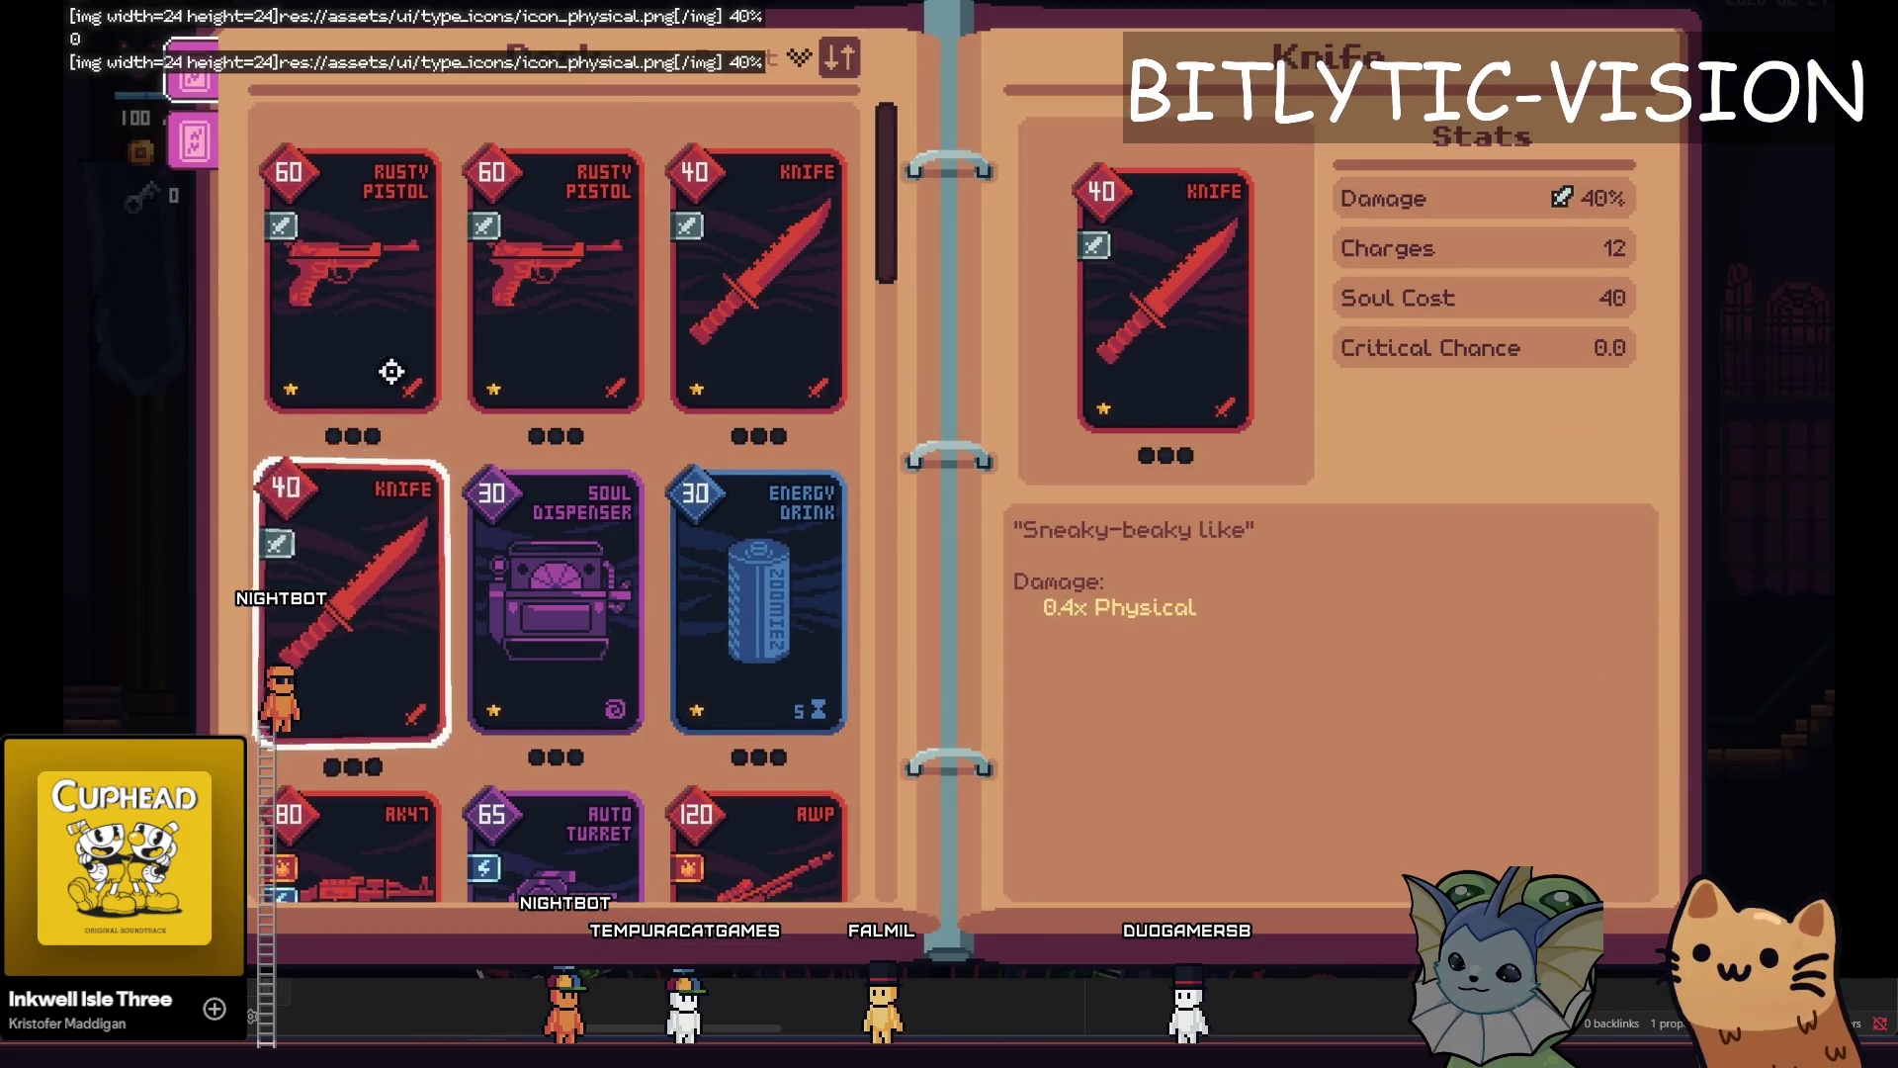
Step: View the Knife, Soul Dispenser and Rusty Pistol stats, checking Rusty Pistol's 50% physical damage line
left_click(360, 524)
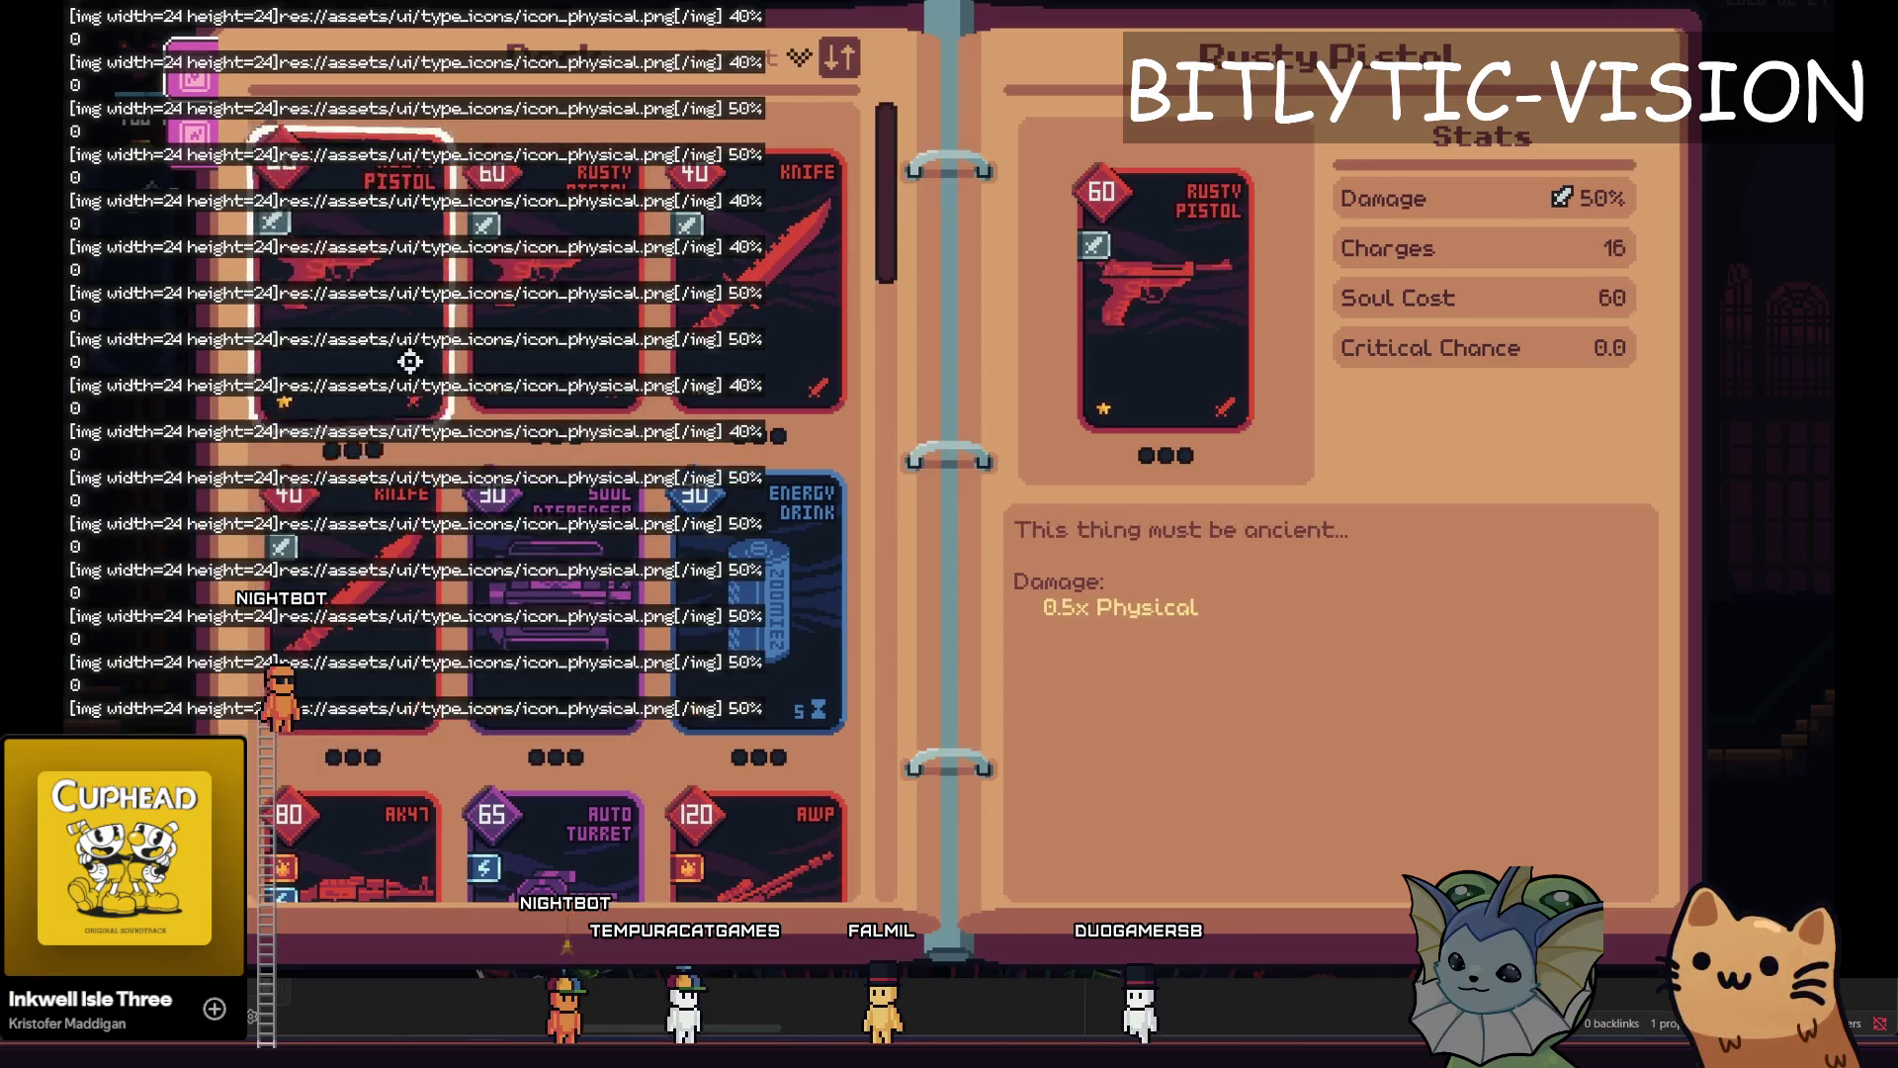
left_click(622, 606)
left_click(571, 317)
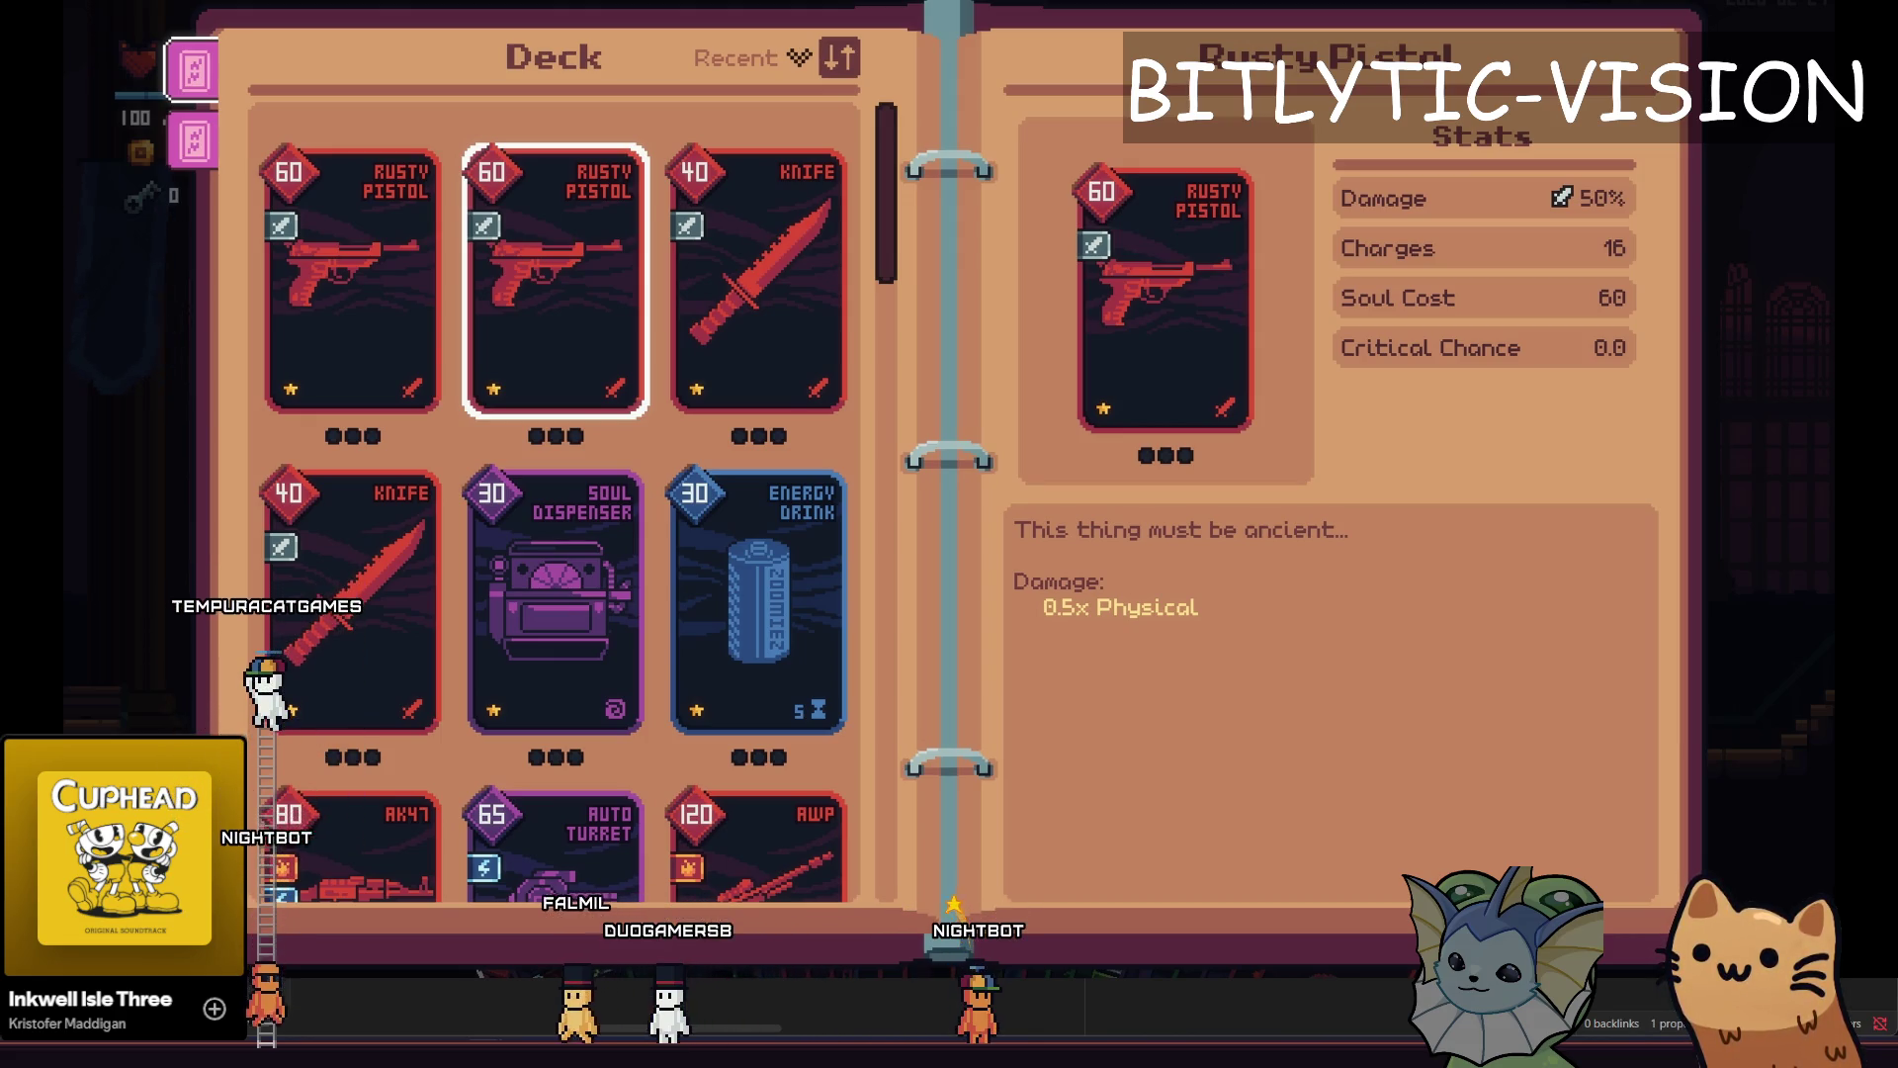
key("alt+Tab")
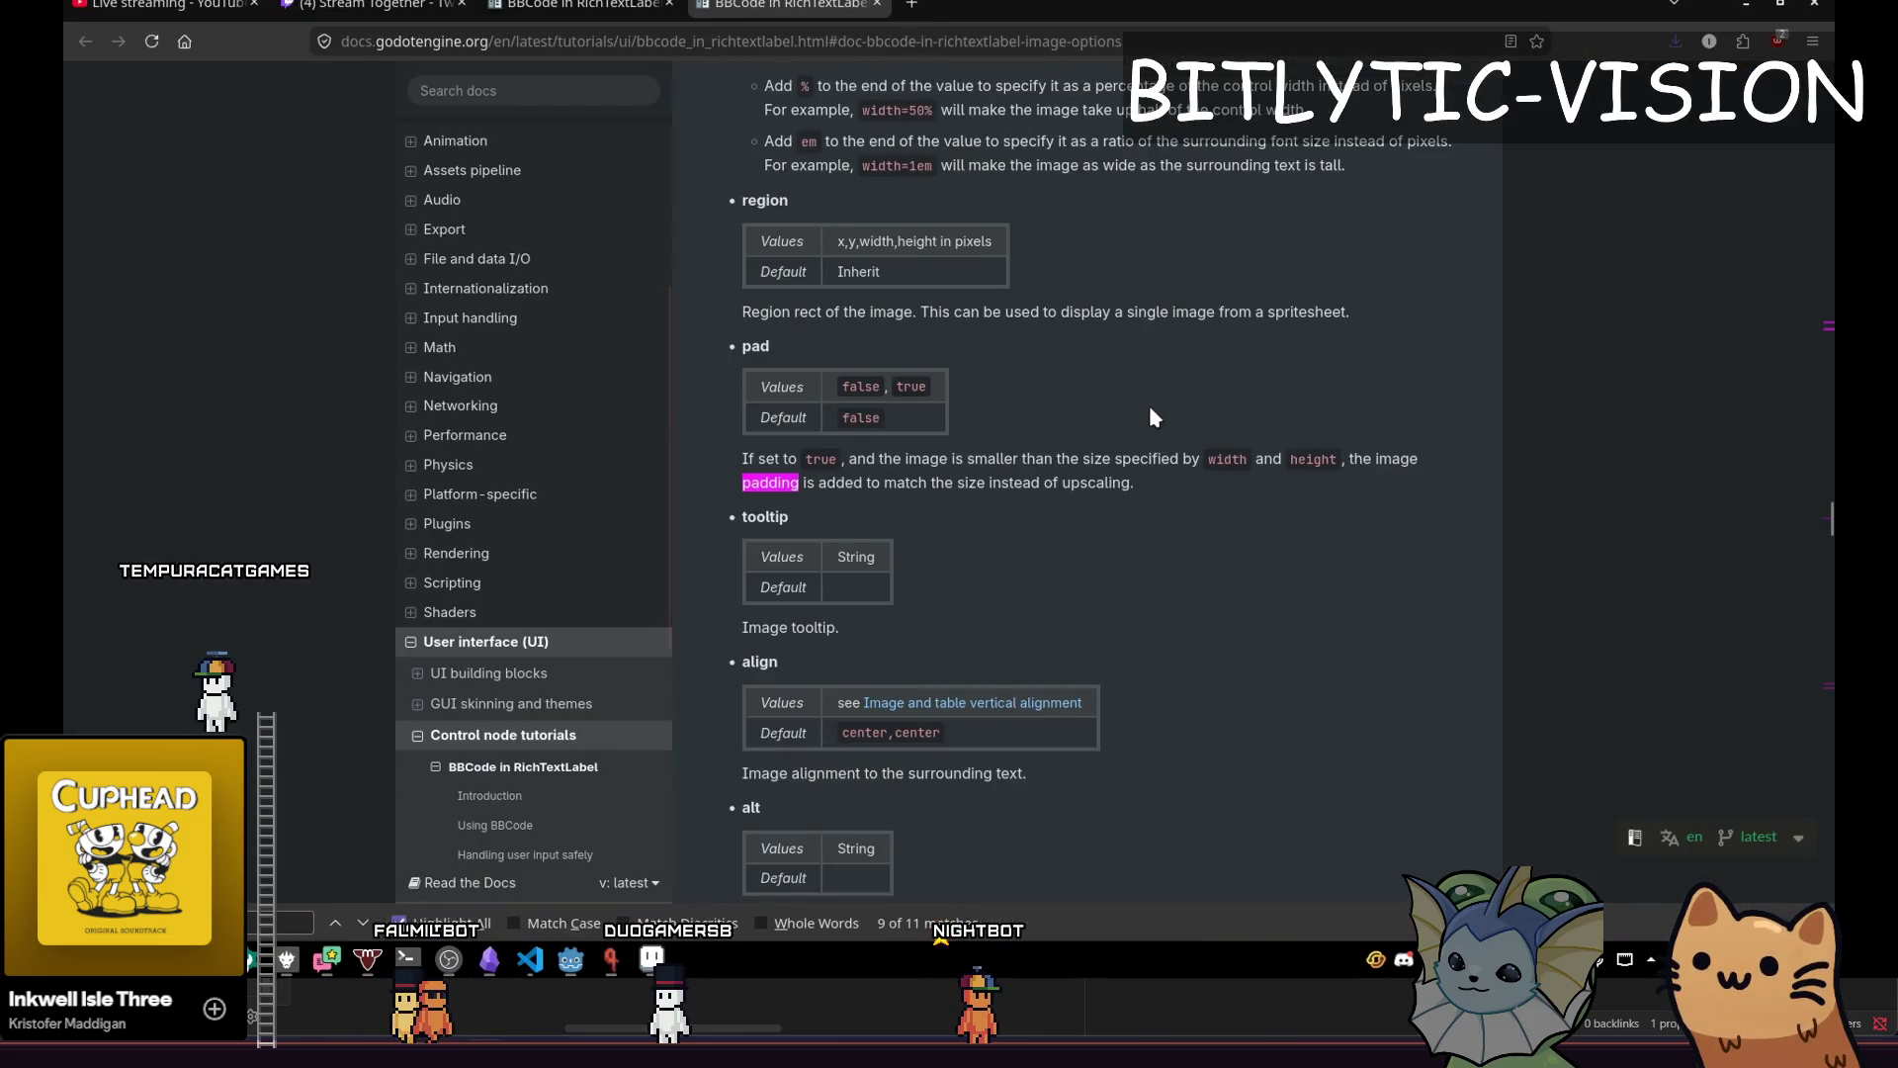
Step: Open the BBCode 'Image and table vertical alignment' docs section in a new tab, then return to the game
scroll(1095, 328, "down", 4)
scroll(977, 388, "up", 4)
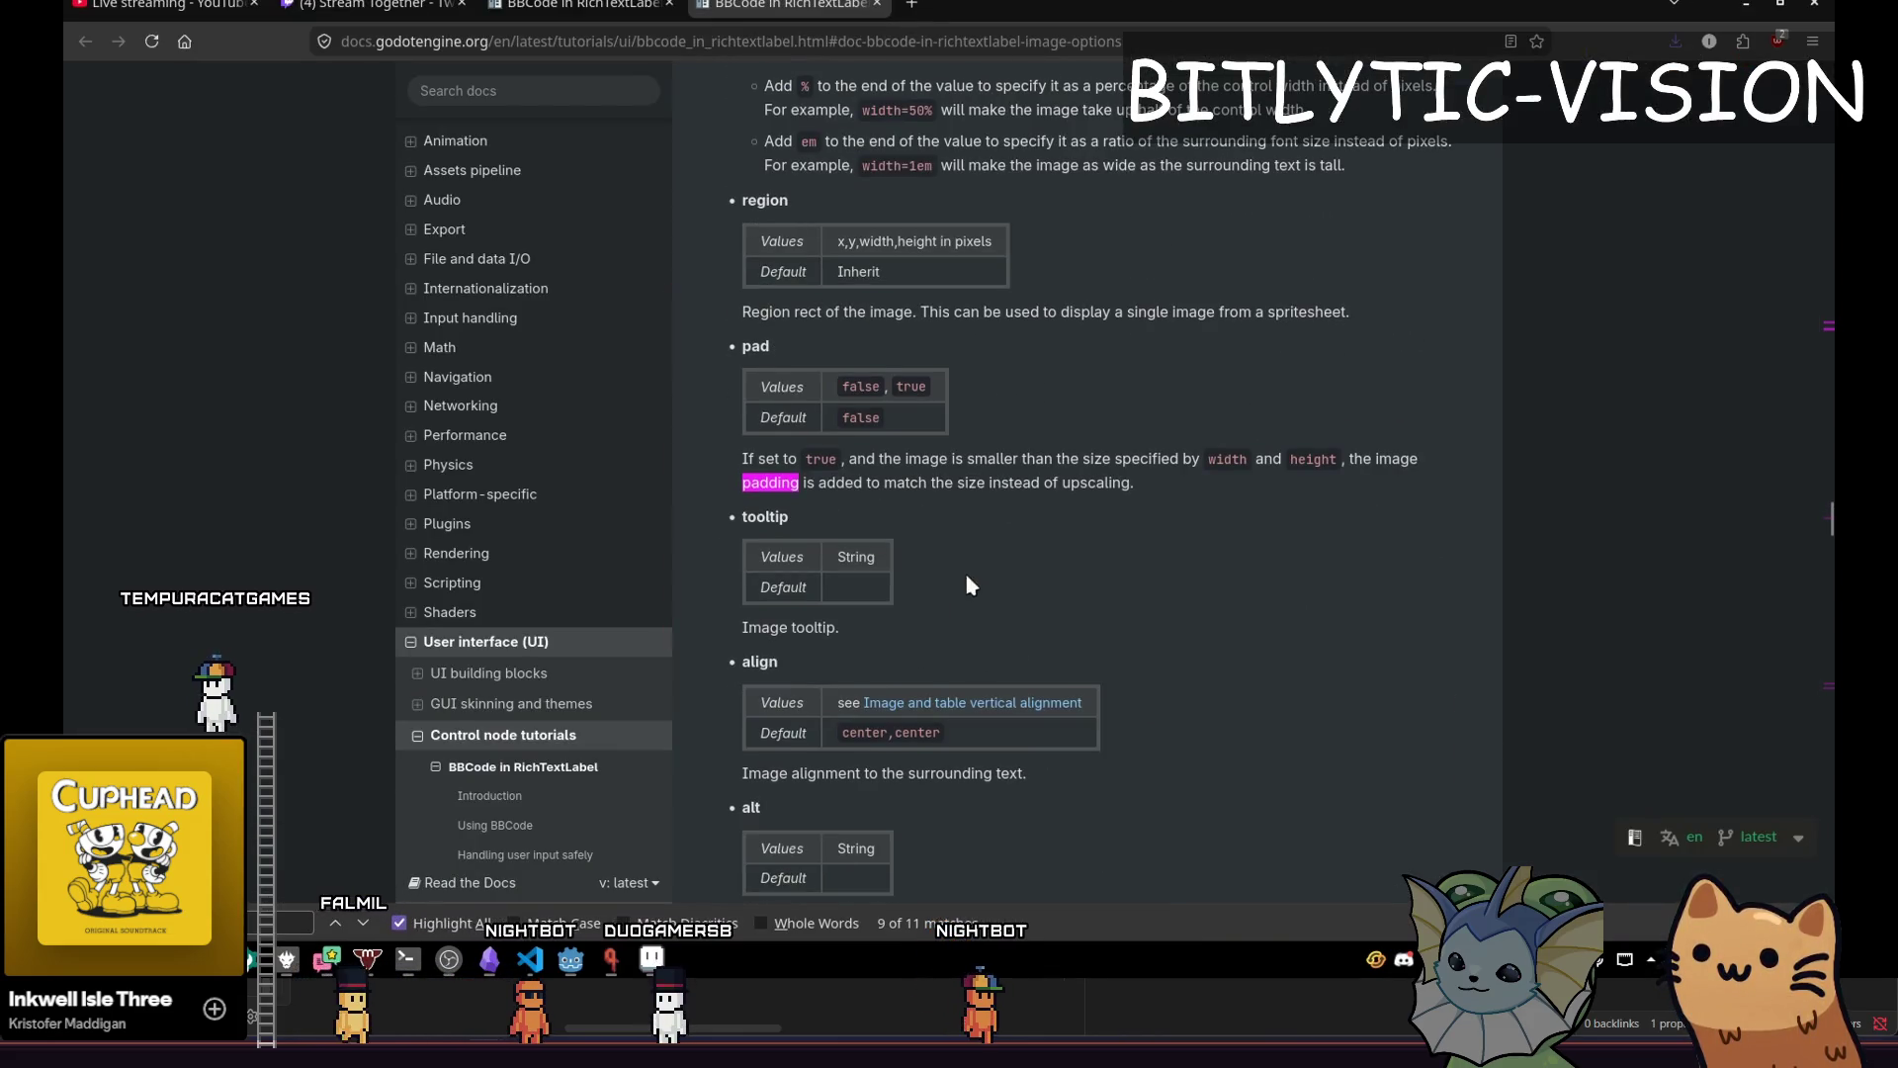
triple_click(941, 654)
scroll(944, 485, "down", 2)
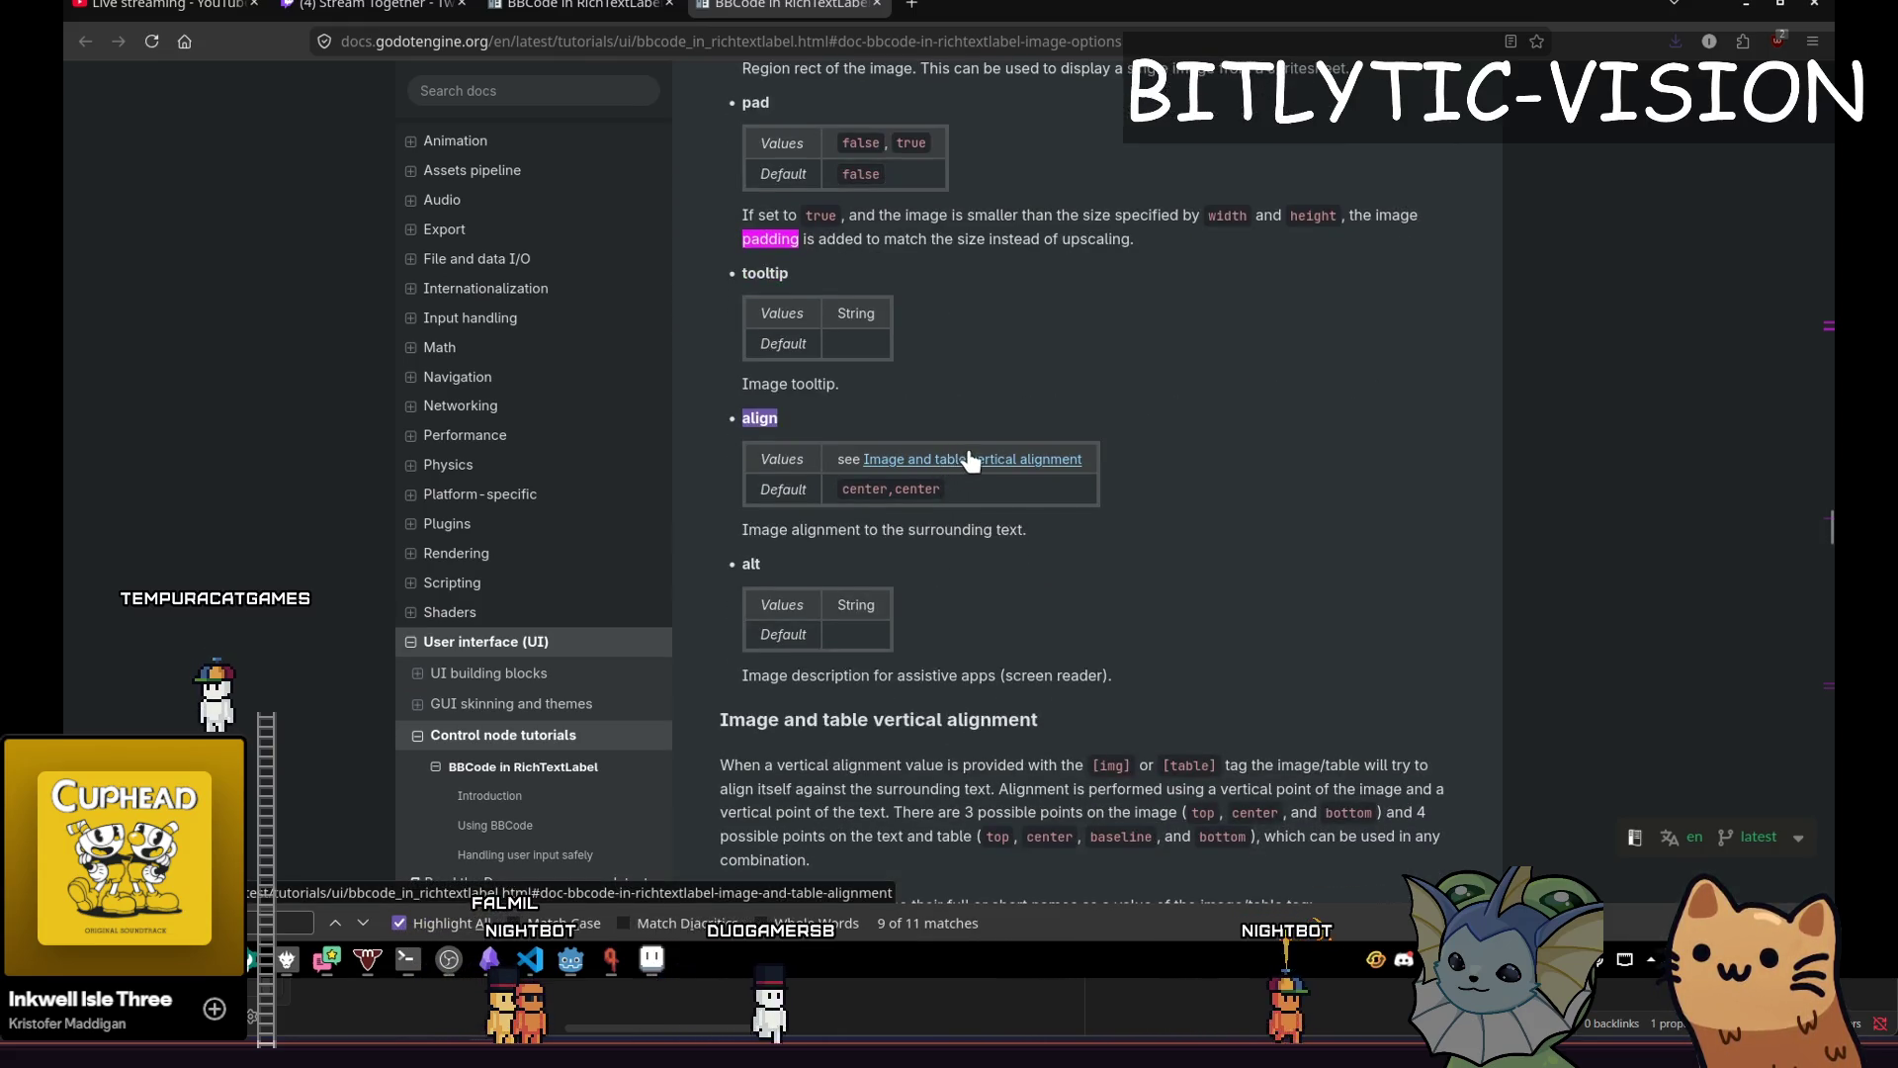
middle_click(970, 460)
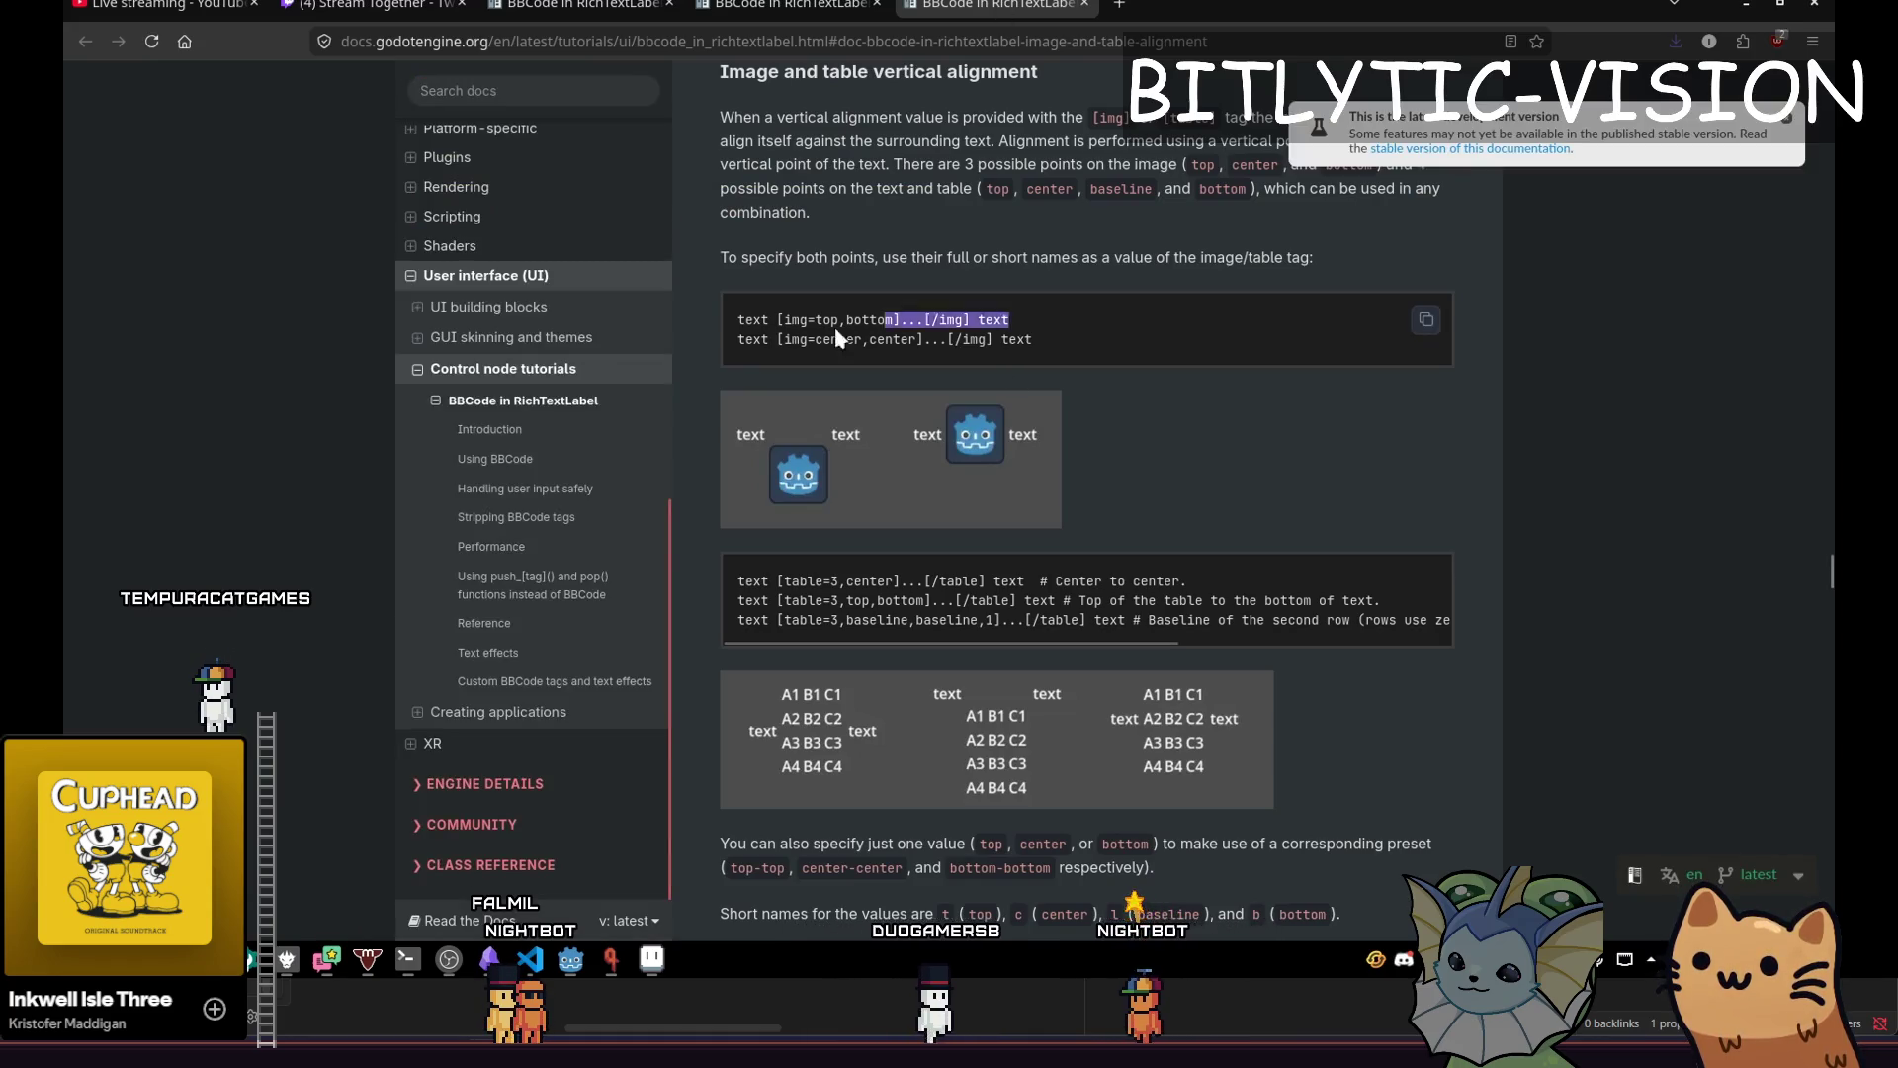
left_click(1183, 372)
key("alt+Tab")
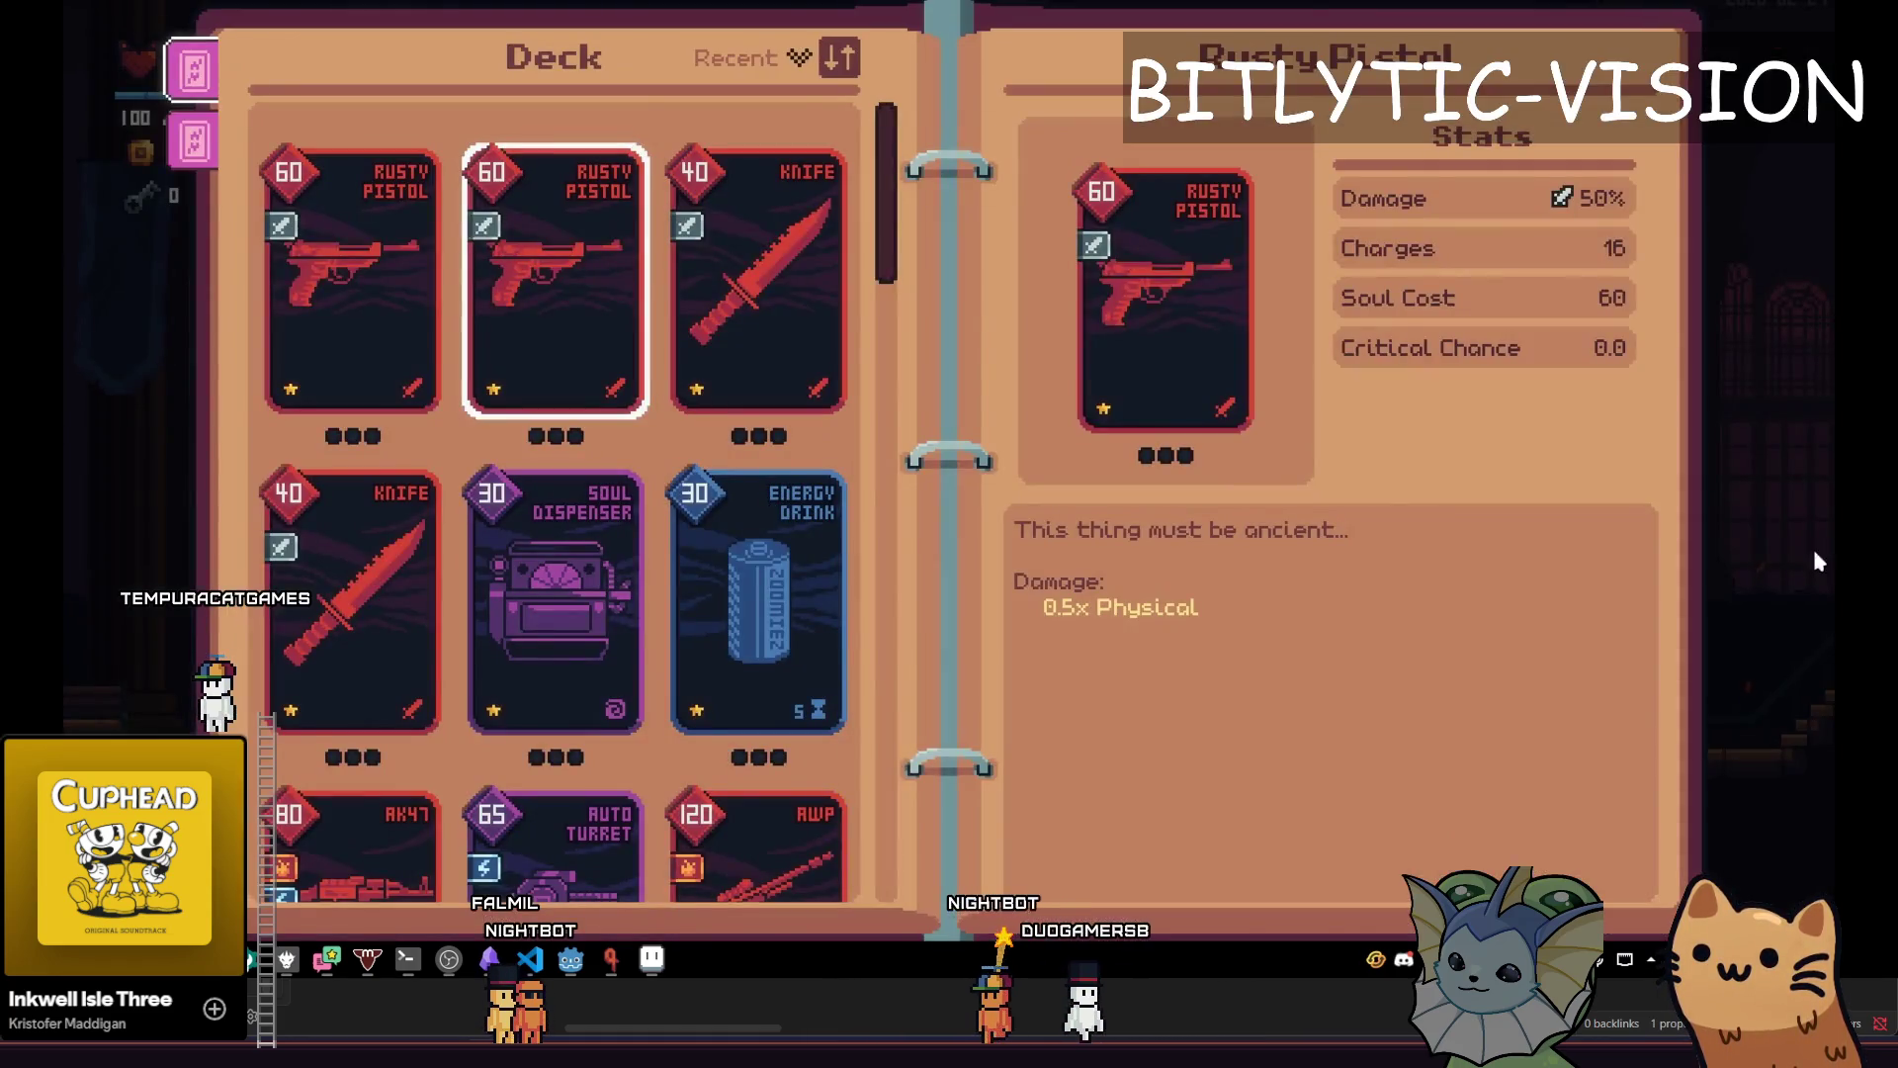